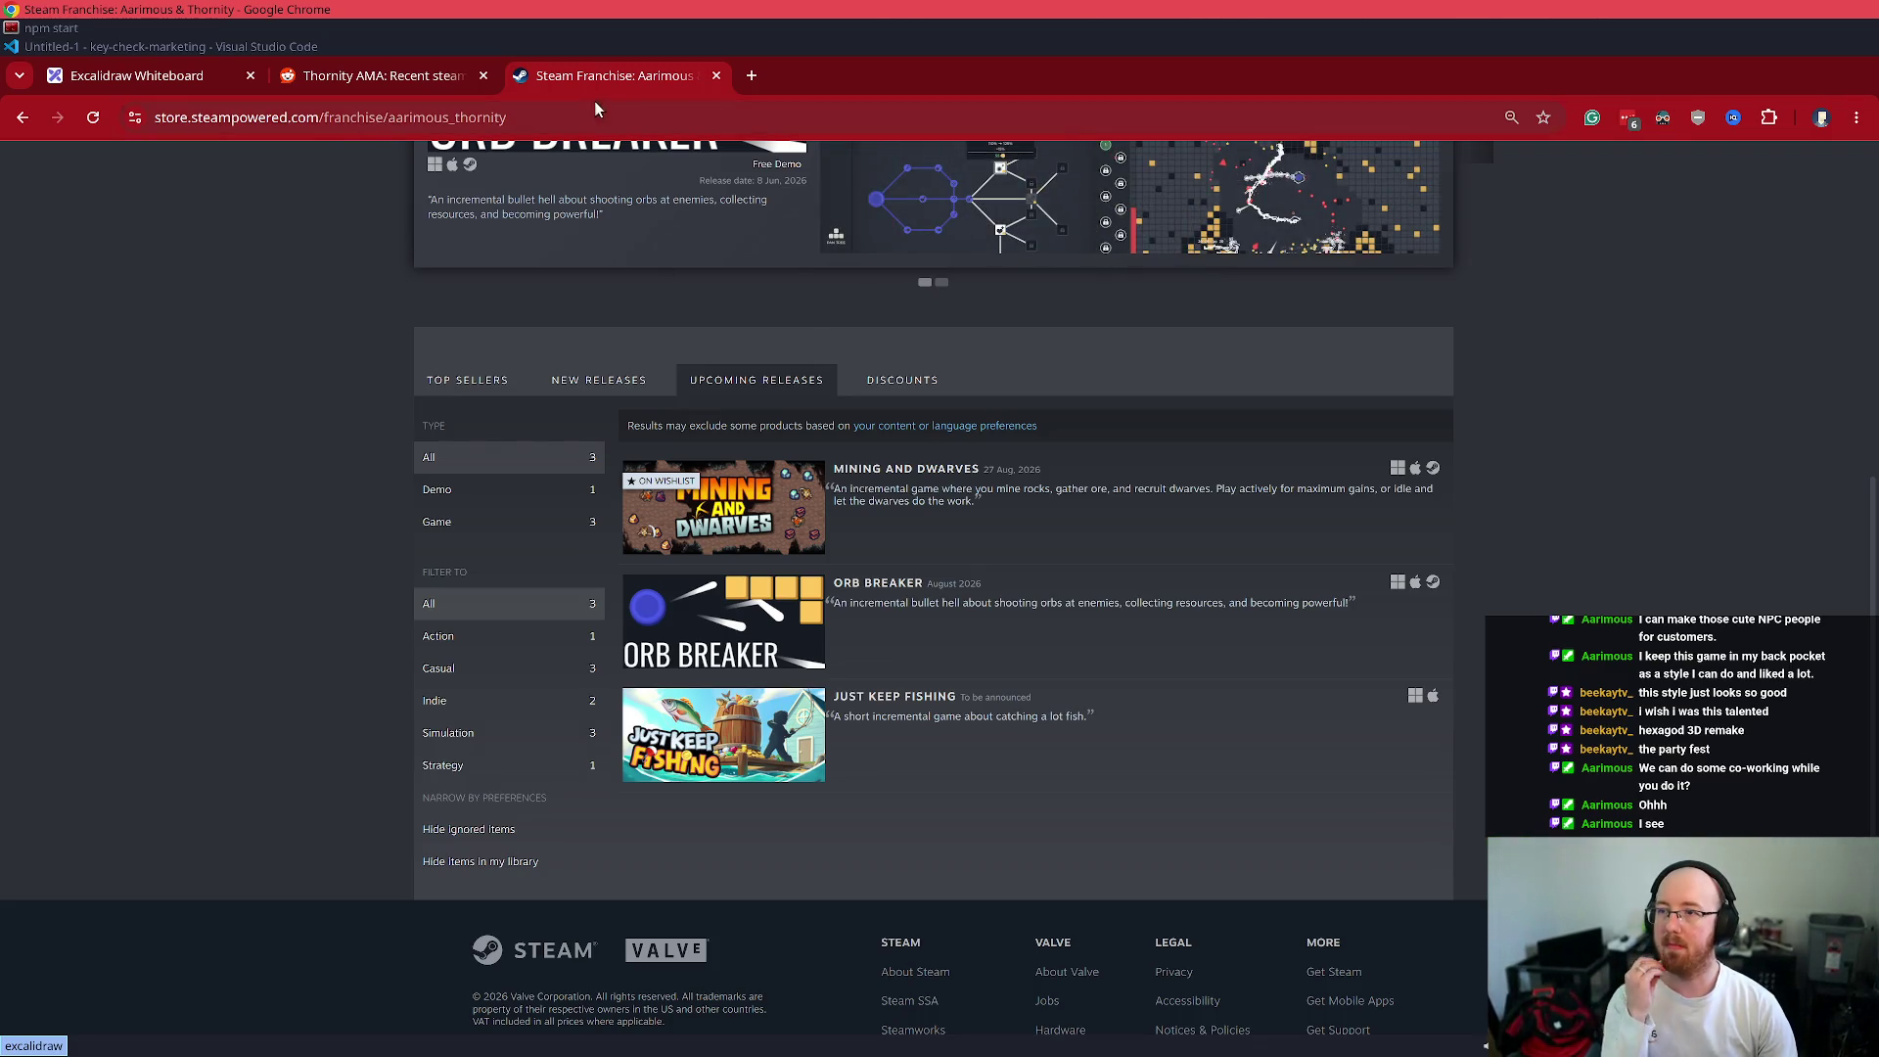
- Leave Chrome's Excalidraw tab and bring the Visual Studio Code window to the front
{"action": "left_click", "coordinate": [209, 62]}
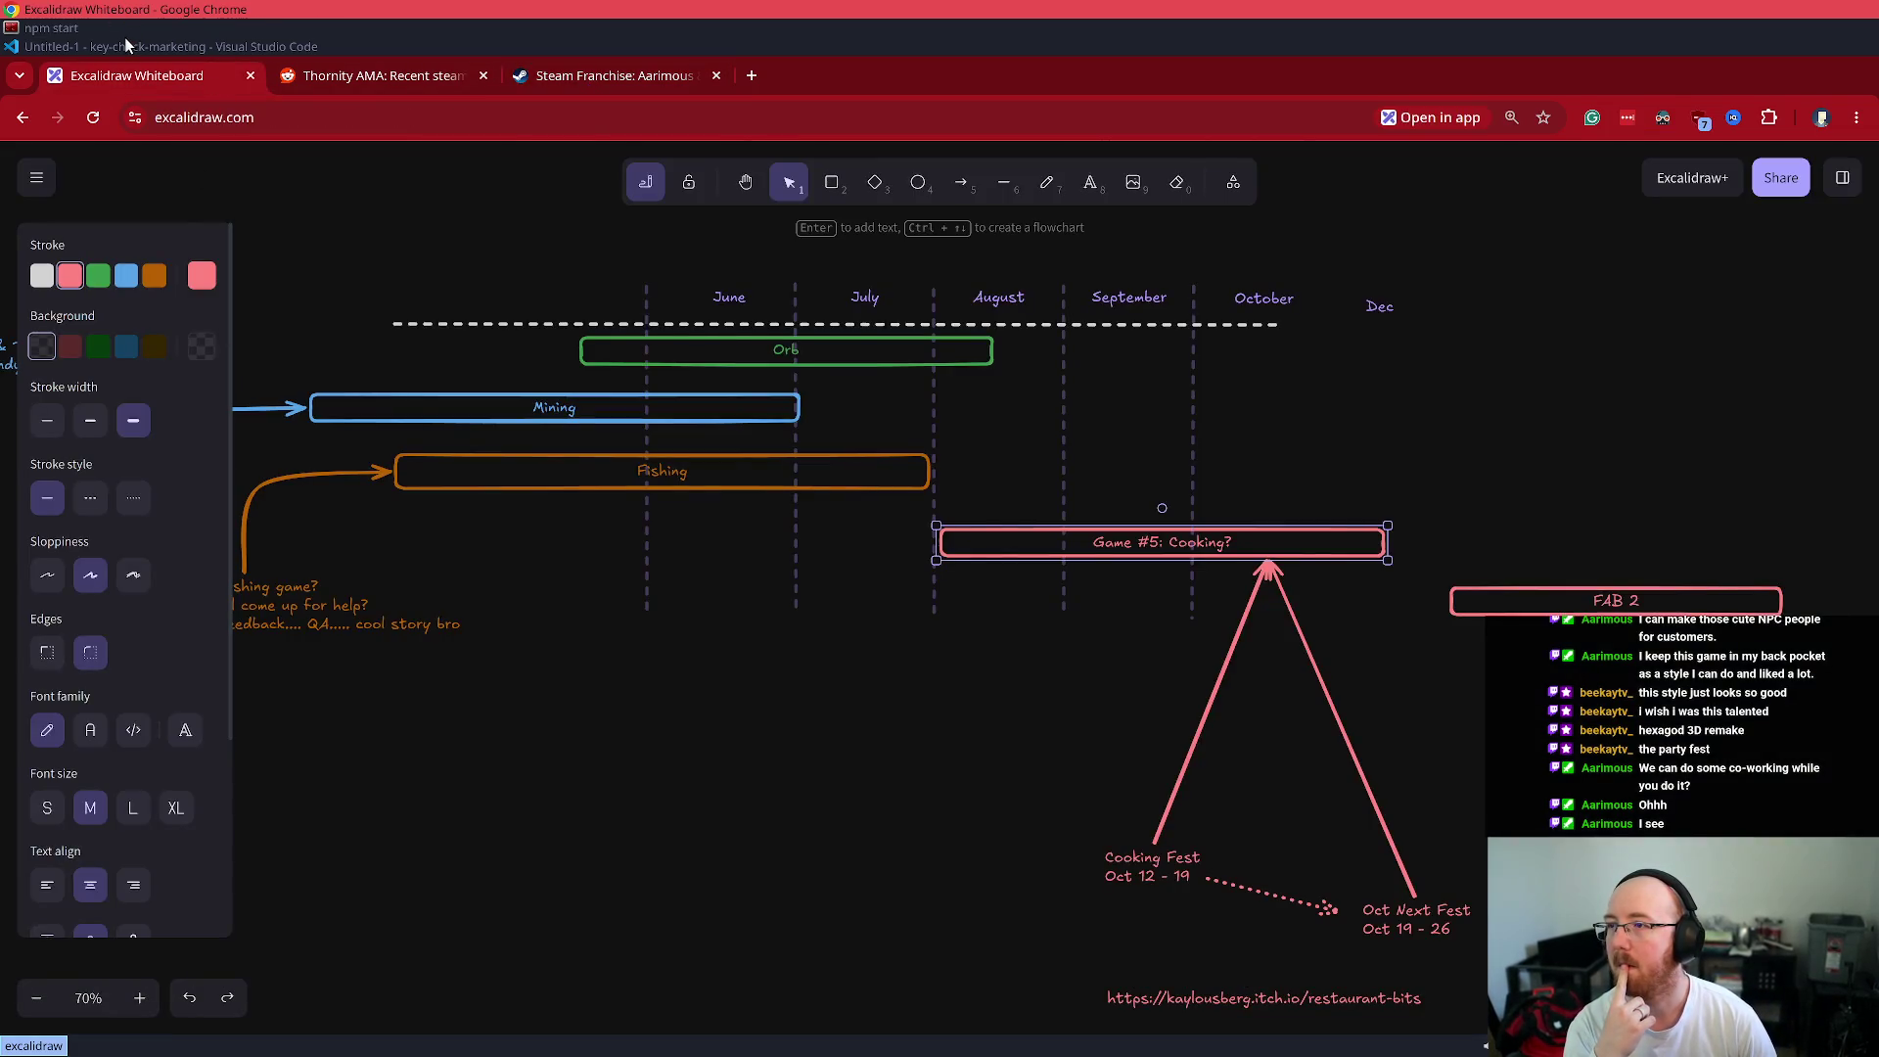
{"action": "left_click", "coordinate": [127, 33]}
{"action": "left_click", "coordinate": [127, 47]}
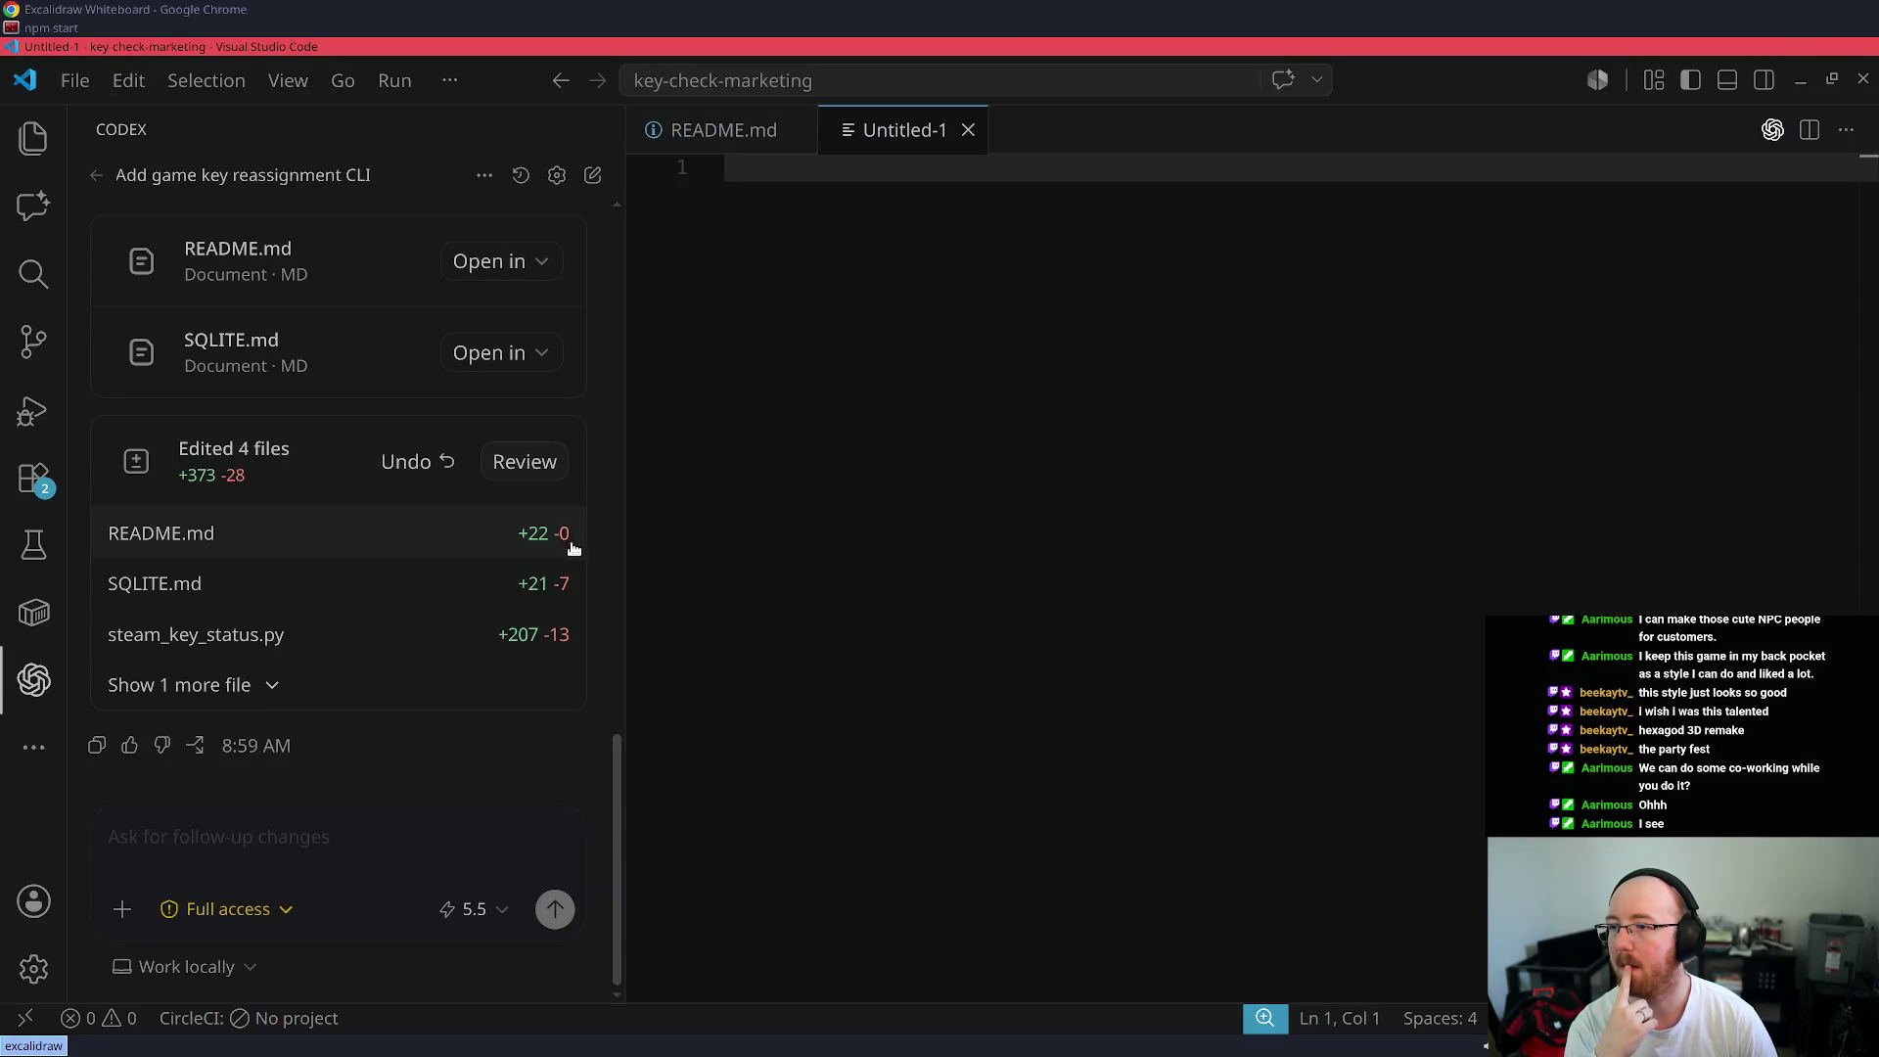
- Widen the Codex panel, check remaining usage, and send 'Spin up agents to find things that can be improved. Do not make code modifications.'
{"action": "left_click_drag", "start_coordinate": [624, 516], "coordinate": [908, 582]}
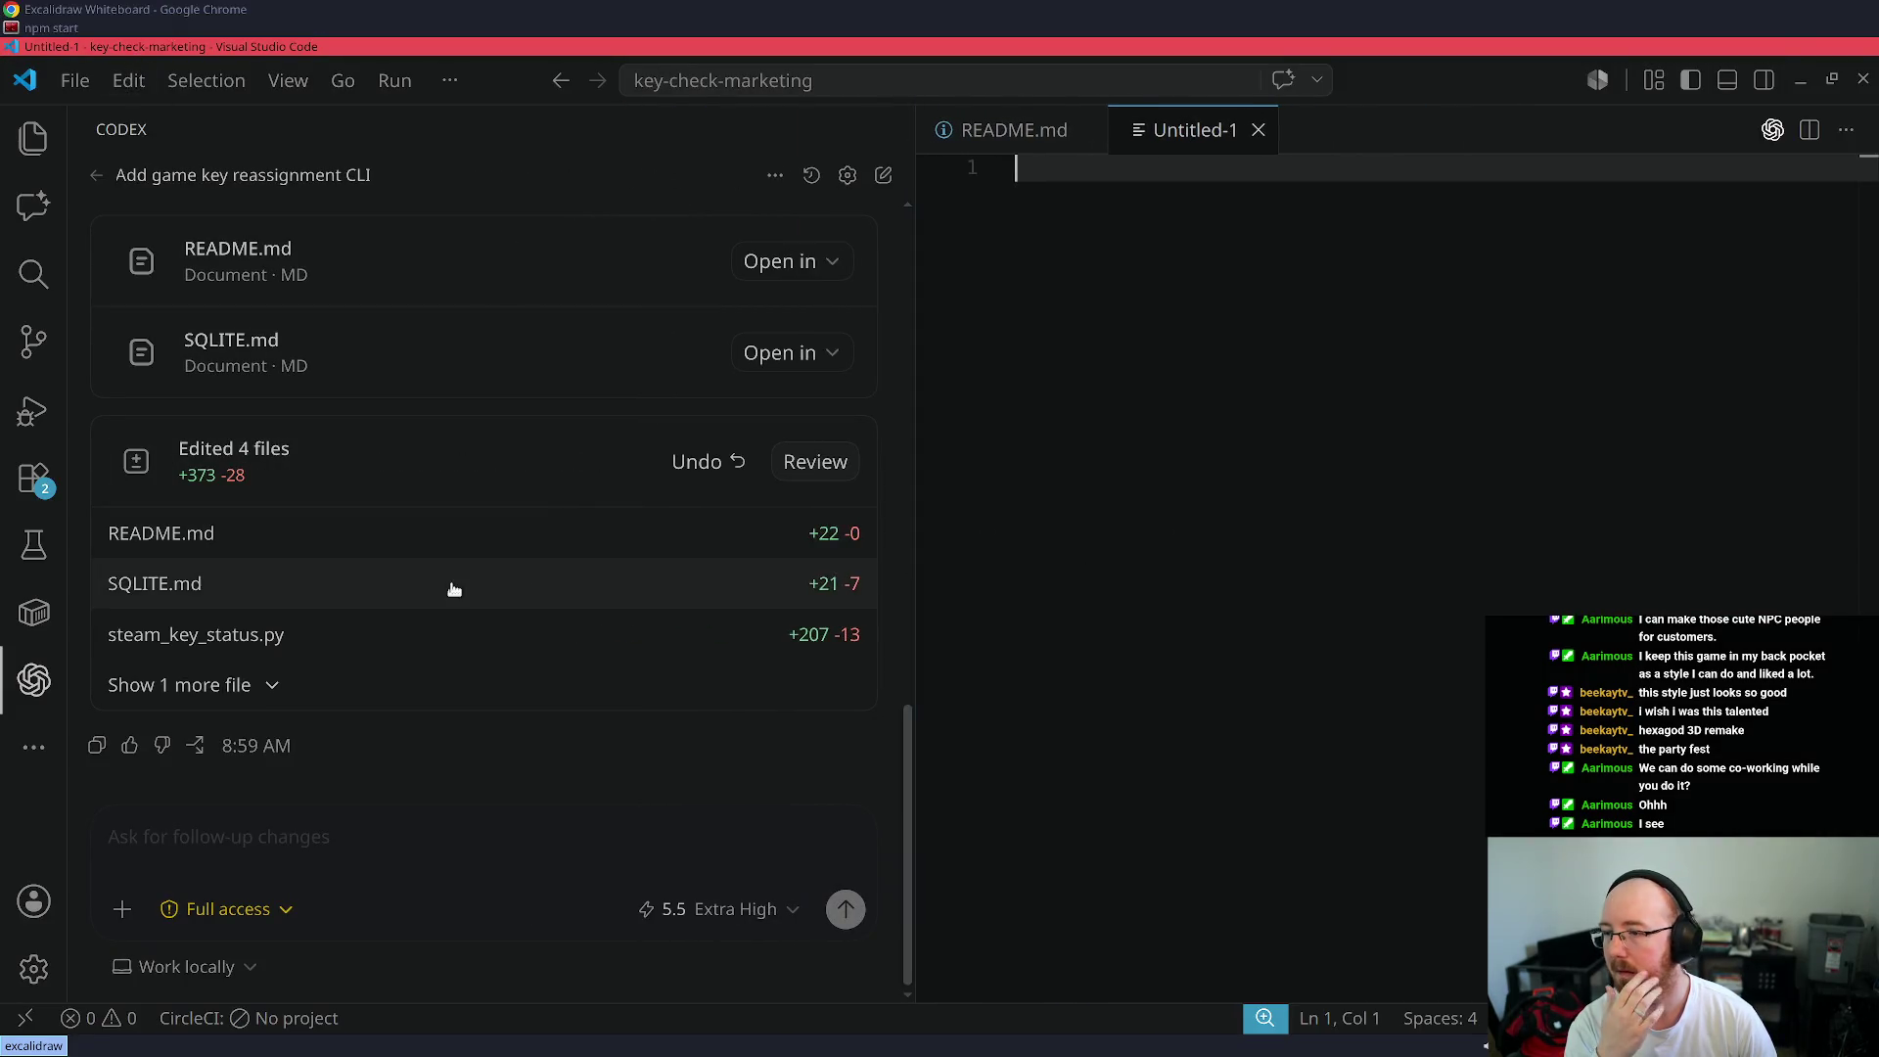
{"action": "scroll", "coordinate": [458, 562], "scroll_direction": "up", "scroll_amount": 5}
{"action": "scroll", "coordinate": [457, 557], "scroll_direction": "down", "scroll_amount": 5}
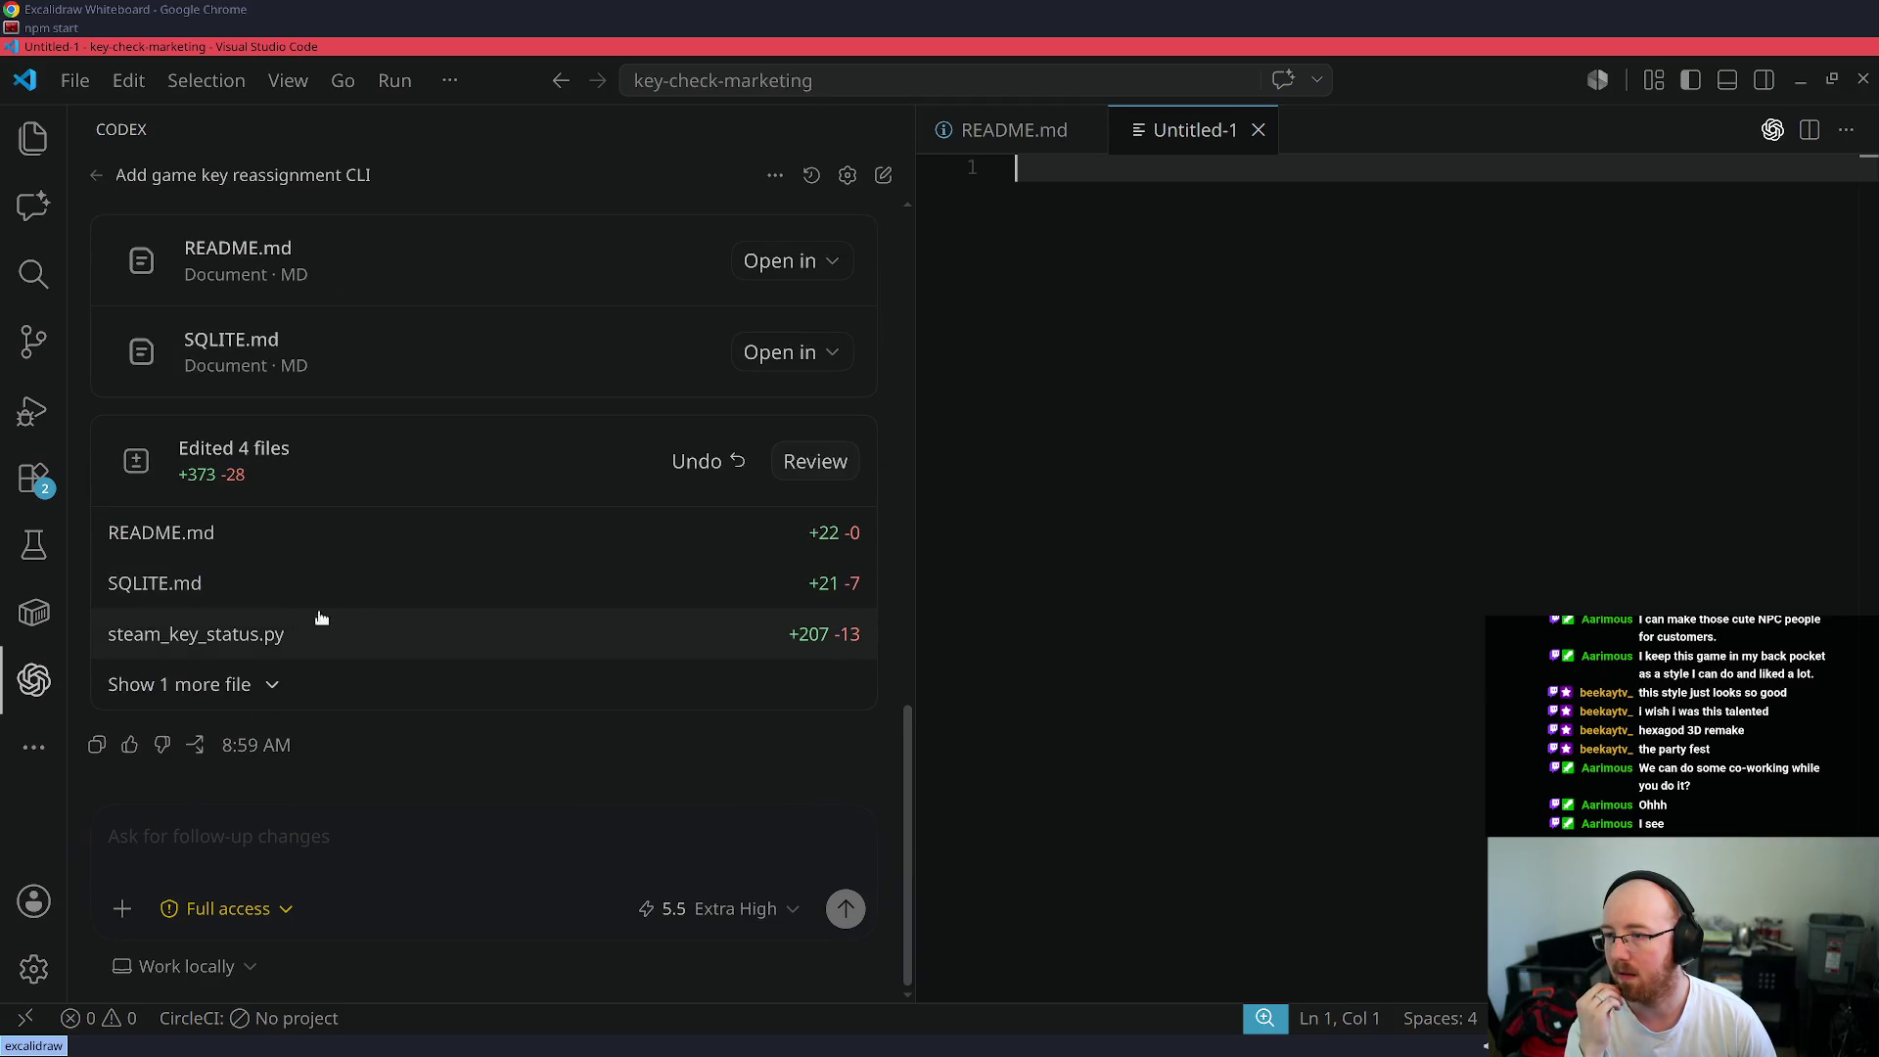
{"action": "mouse_move", "coordinate": [423, 537]}
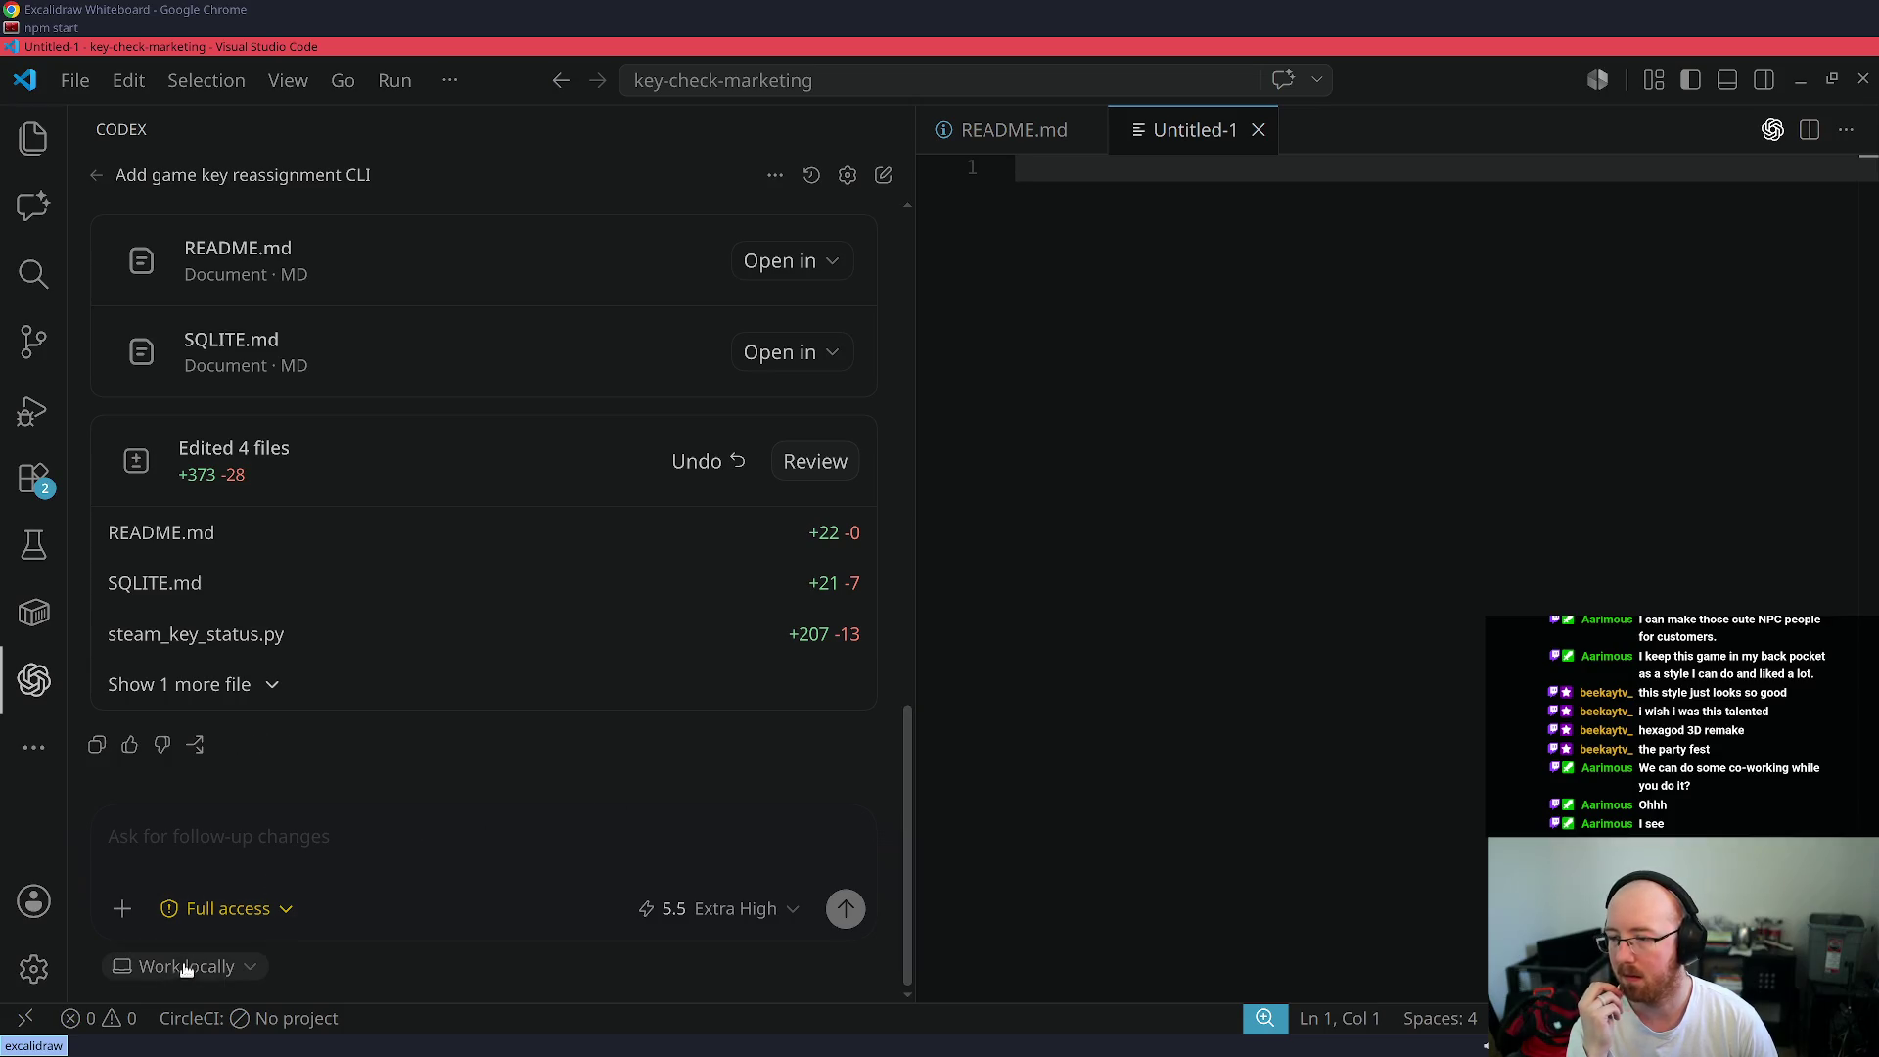
{"action": "left_click", "coordinate": [179, 965]}
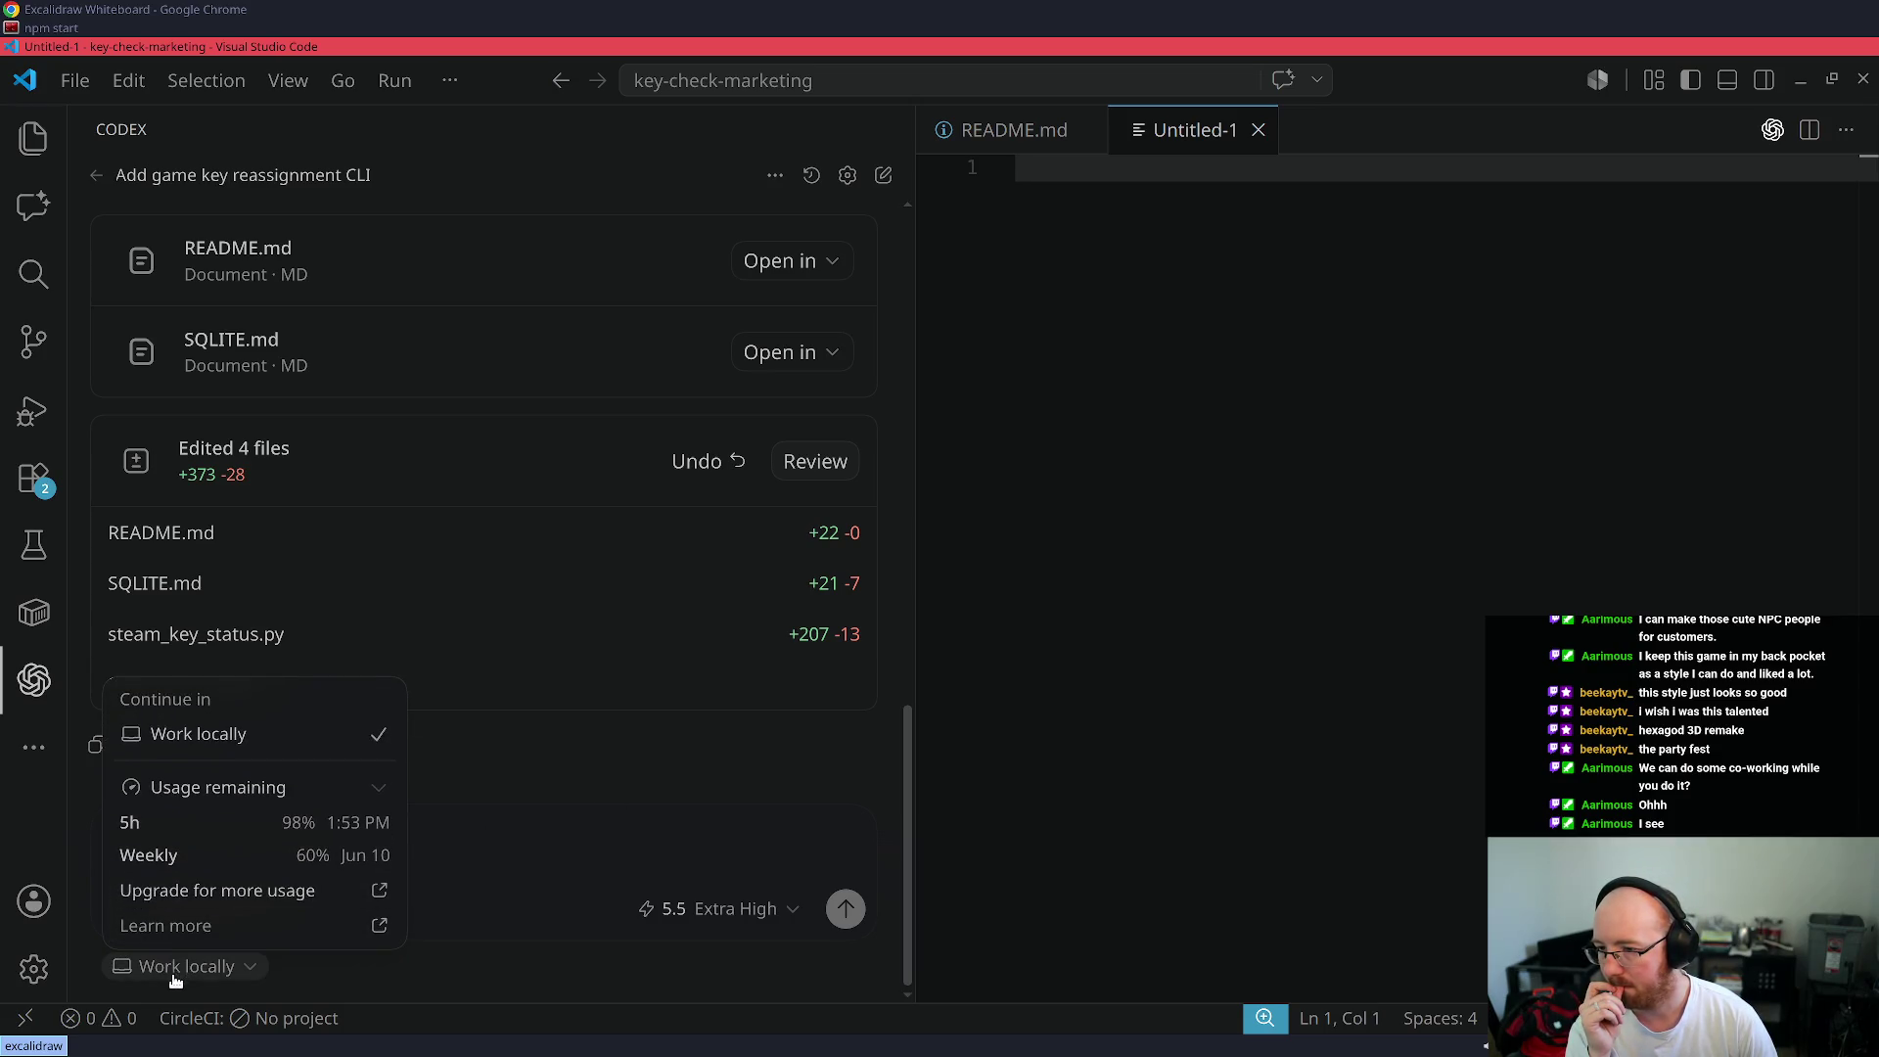
{"action": "left_click", "coordinate": [176, 969]}
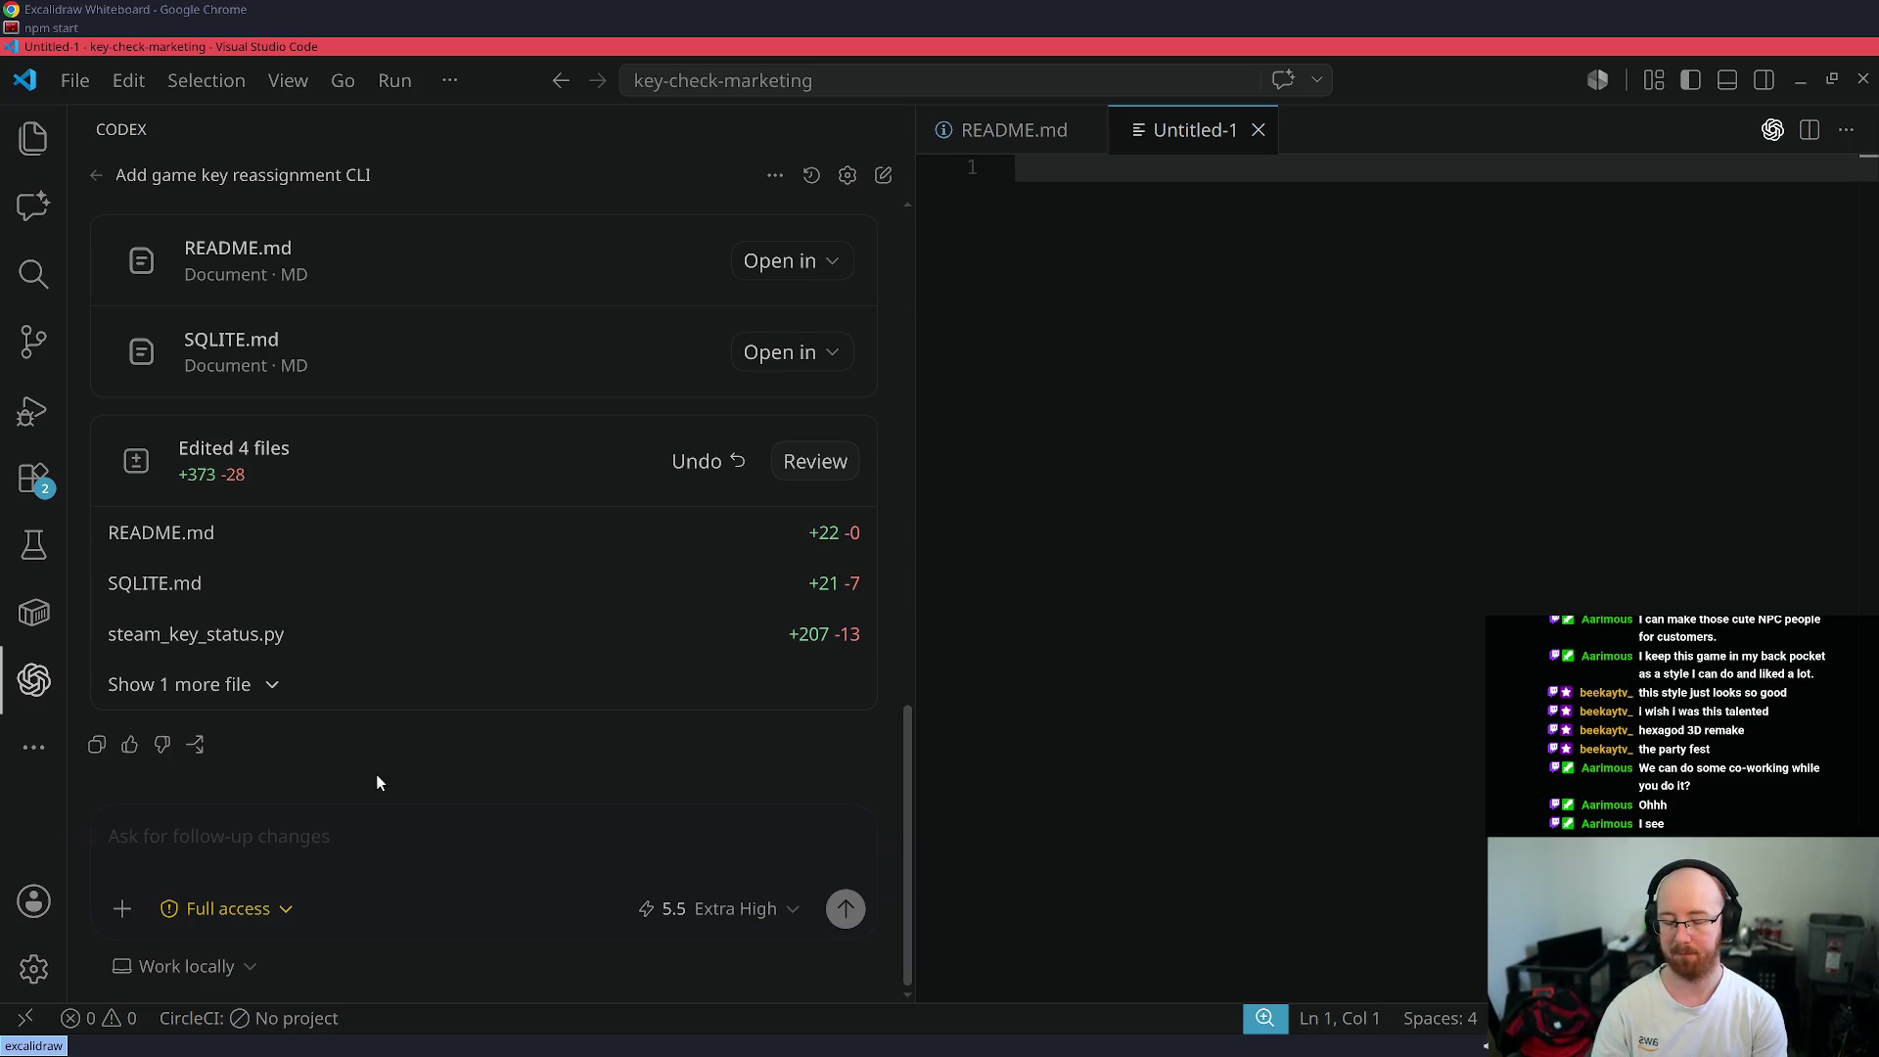
{"action": "type", "text": "Spin up agents to find "}
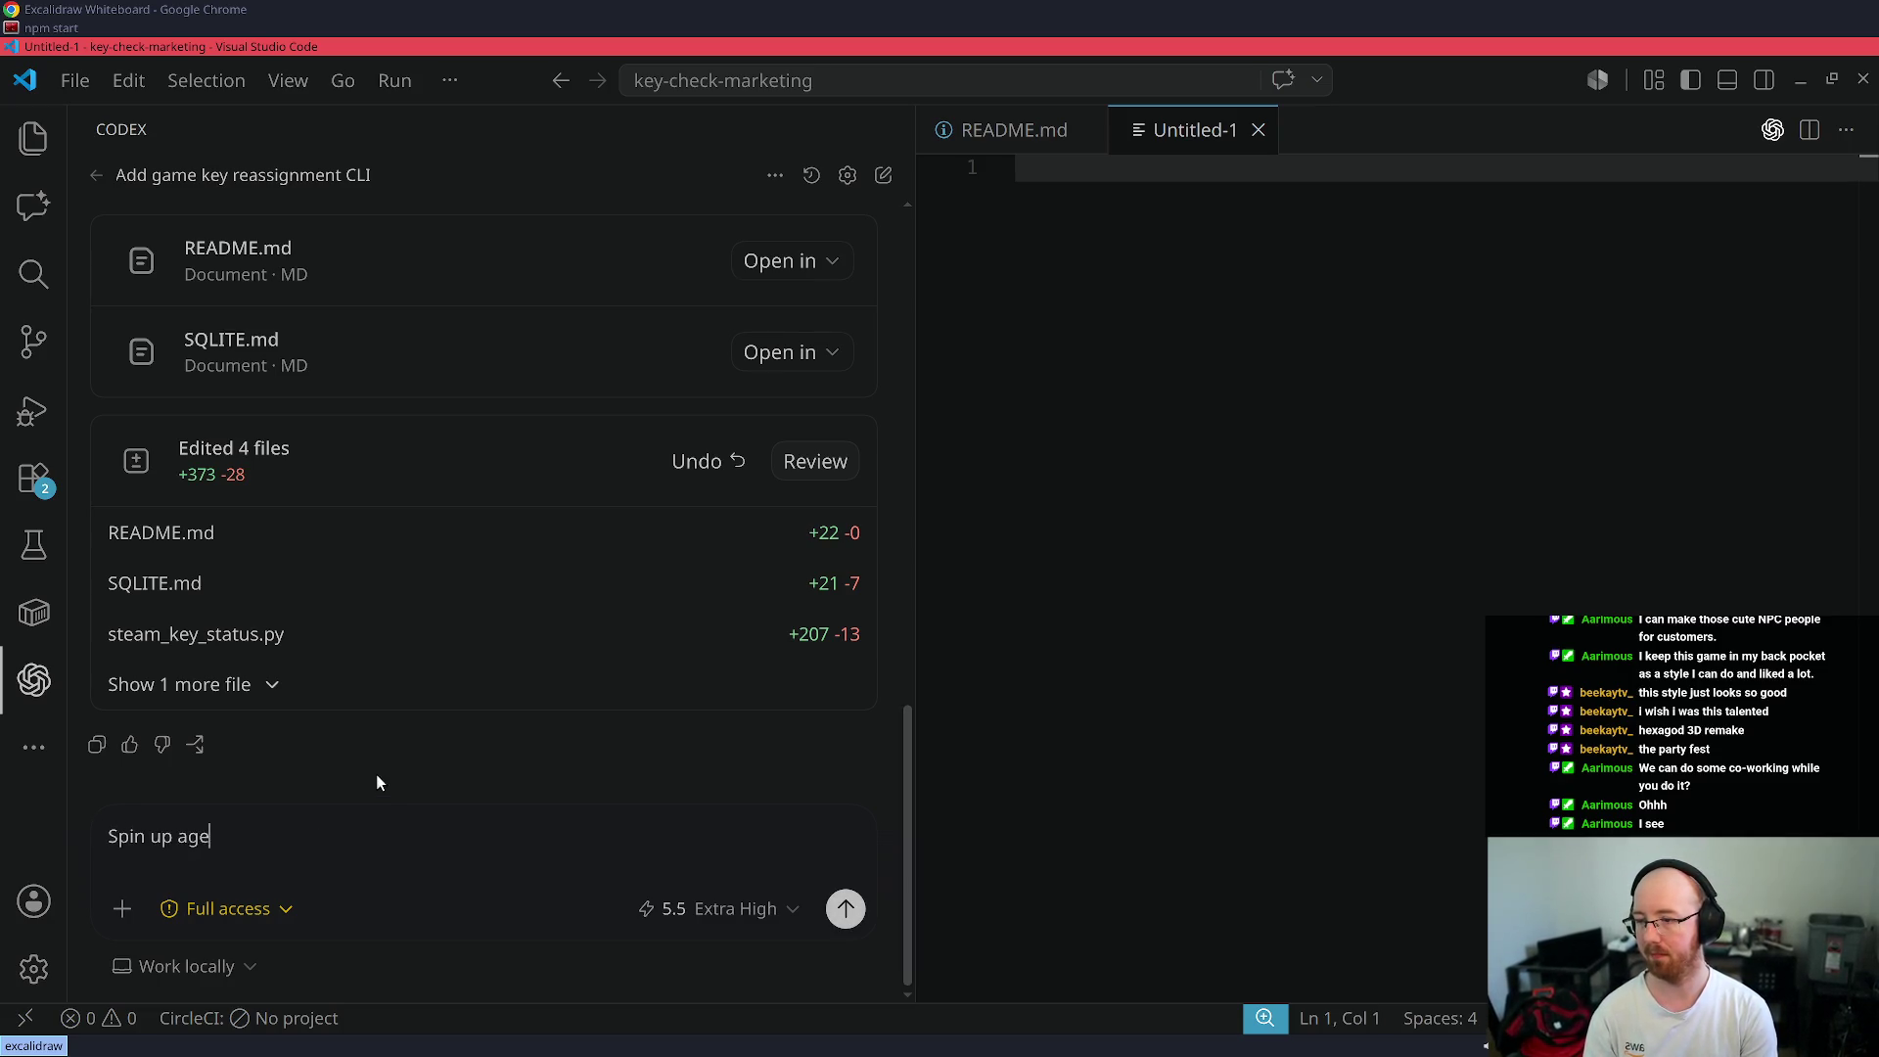
{"action": "type", "text": "thi"}
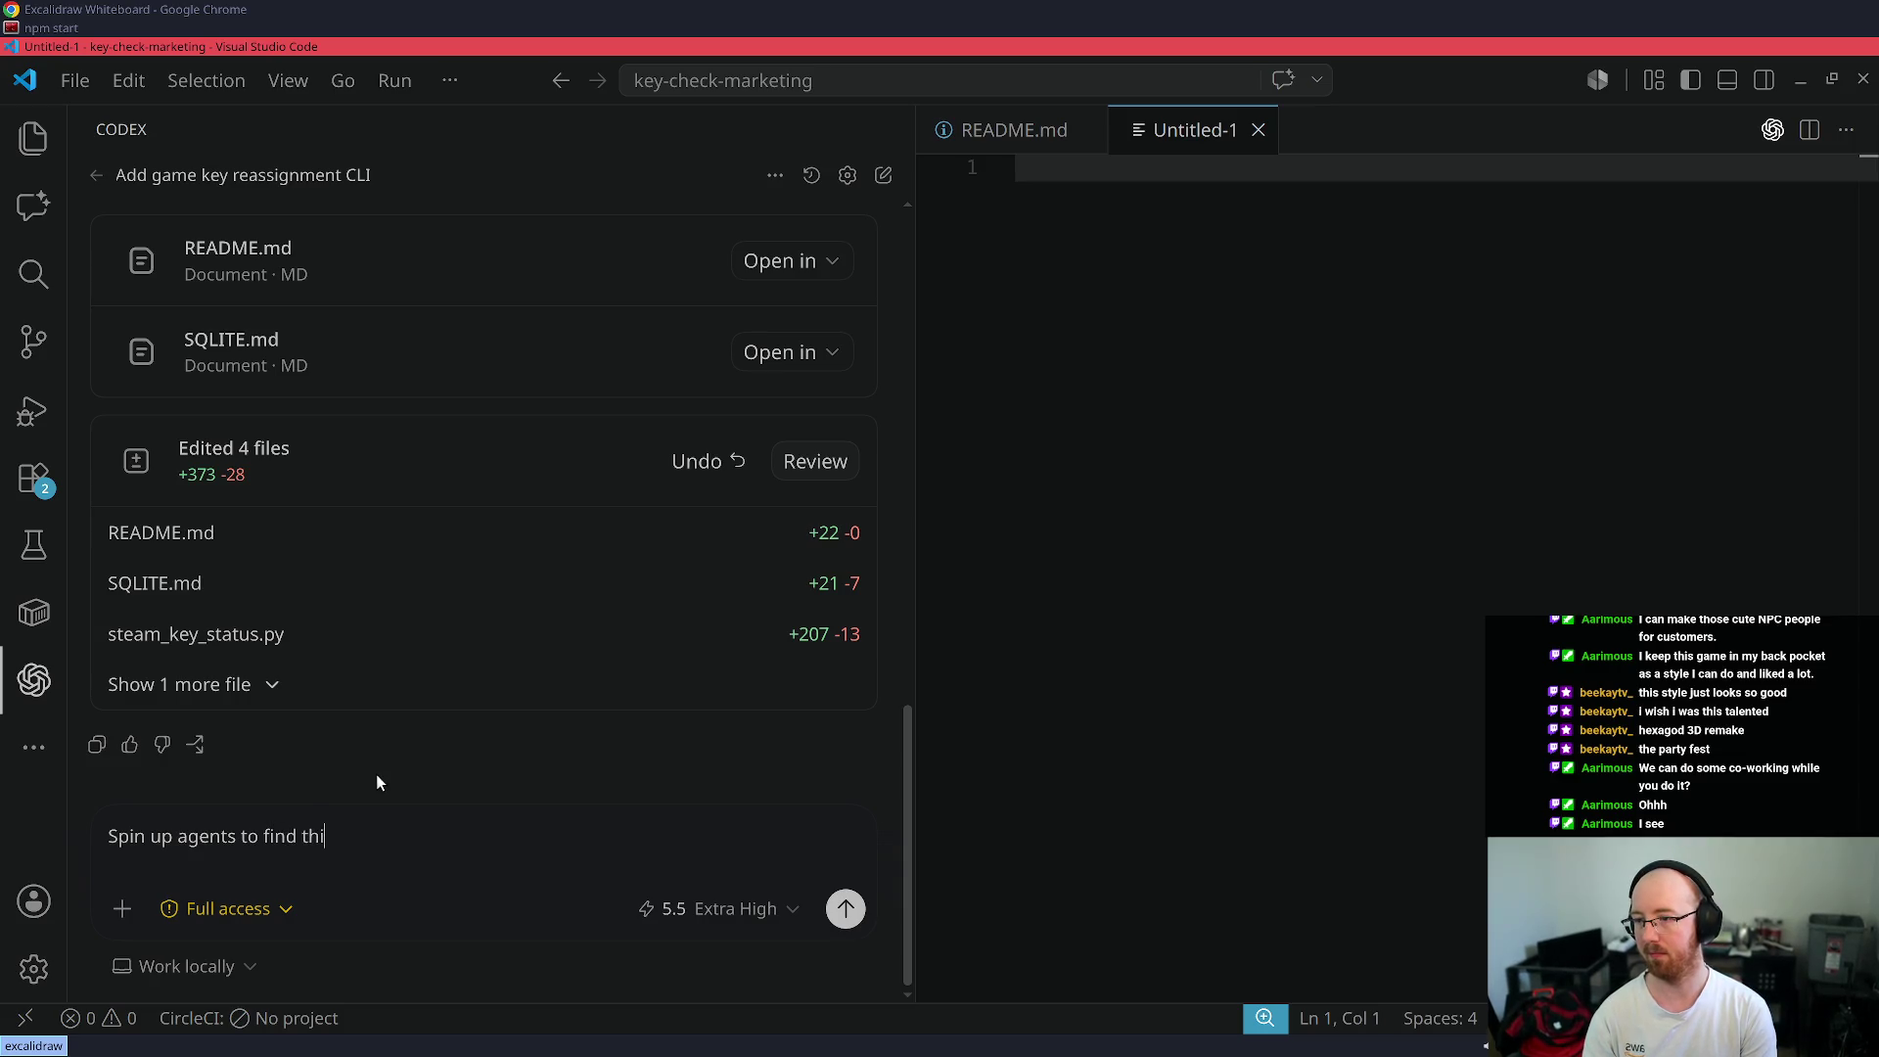
{"action": "type", "text": "ngs that can be improved"}
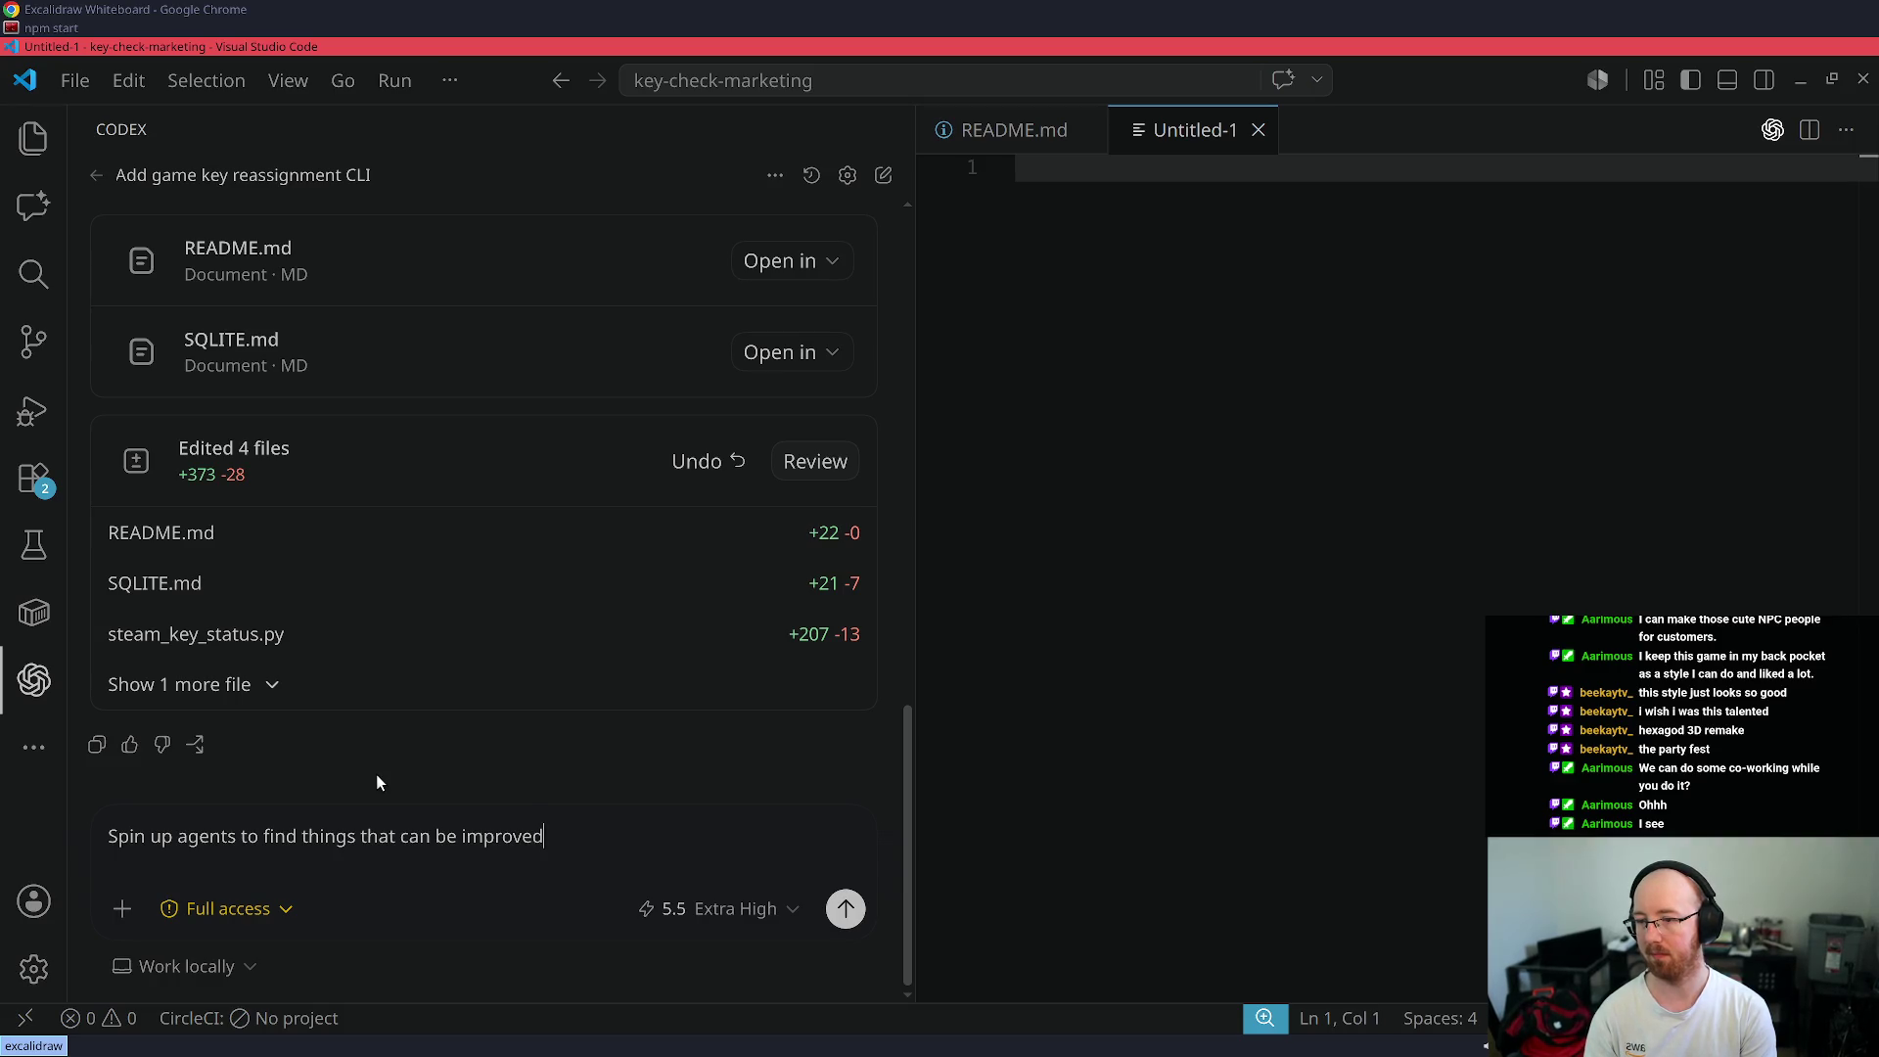
{"action": "type", "text": ". Do not"}
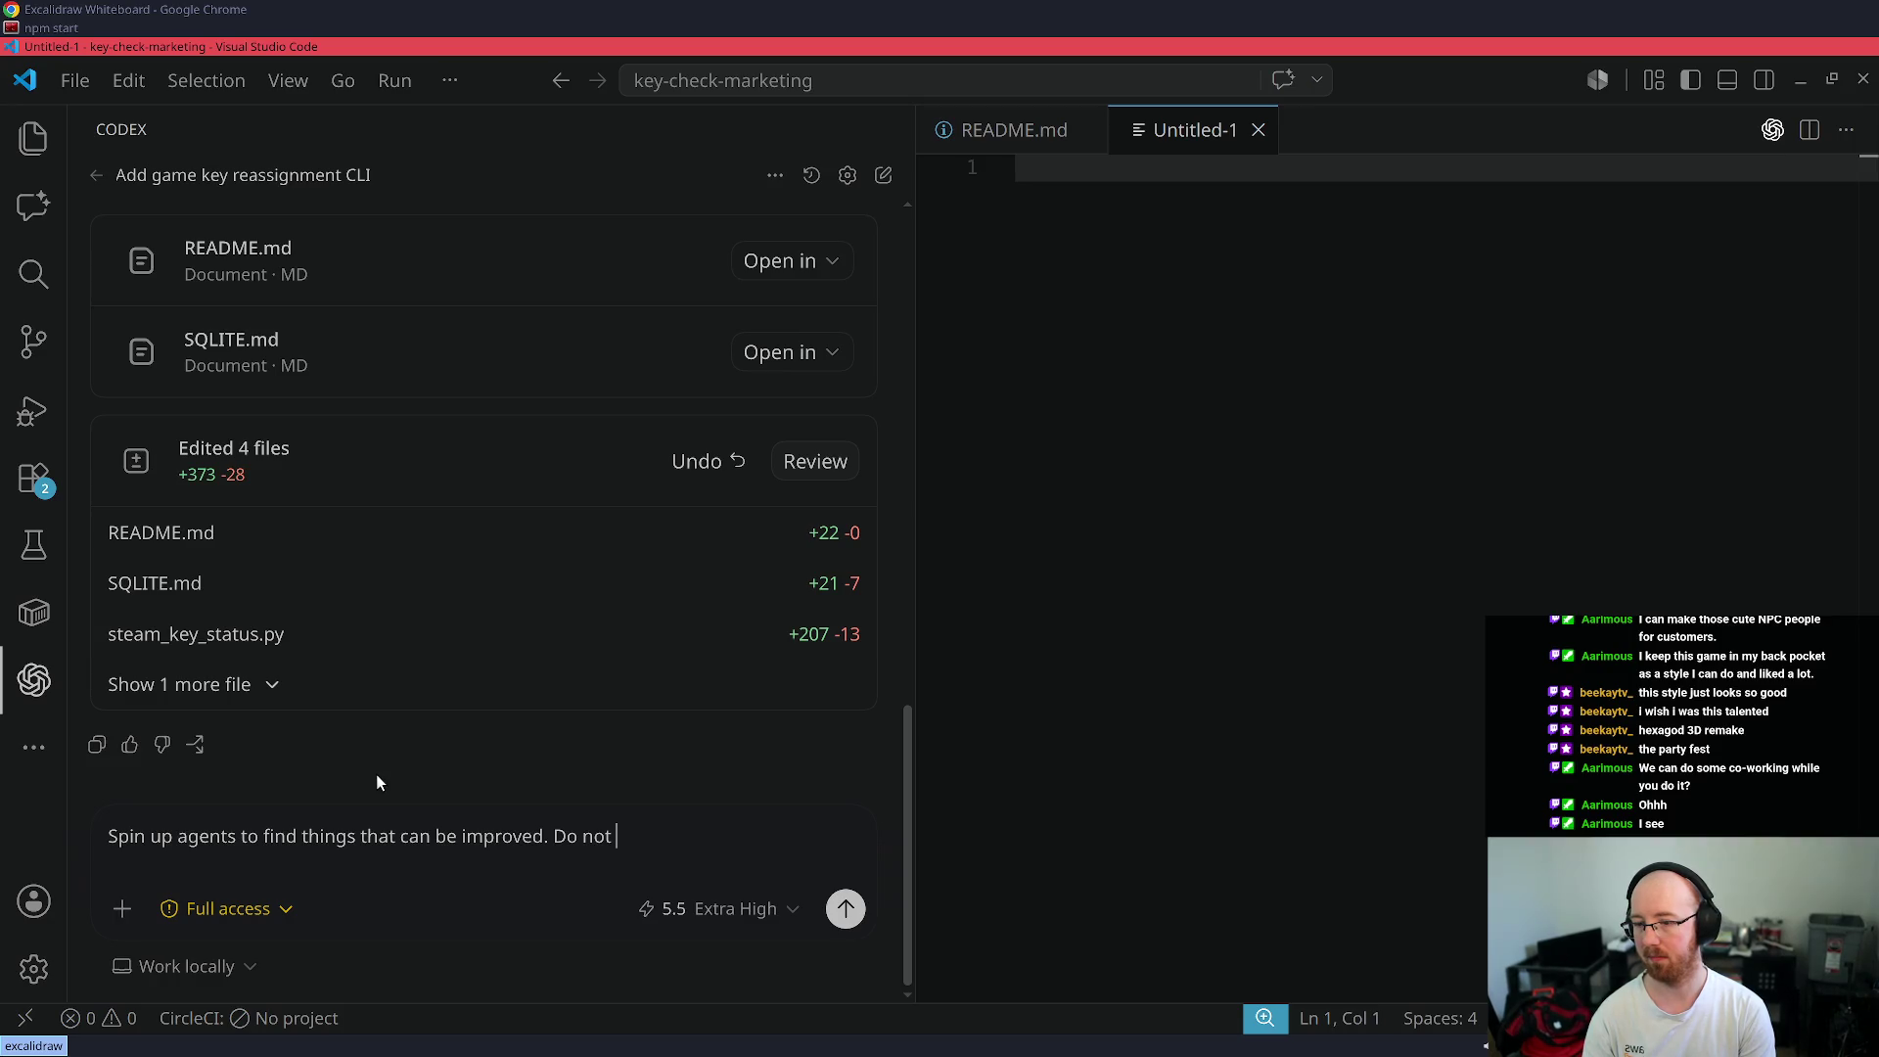
{"action": "type", "text": " make code modifications "}
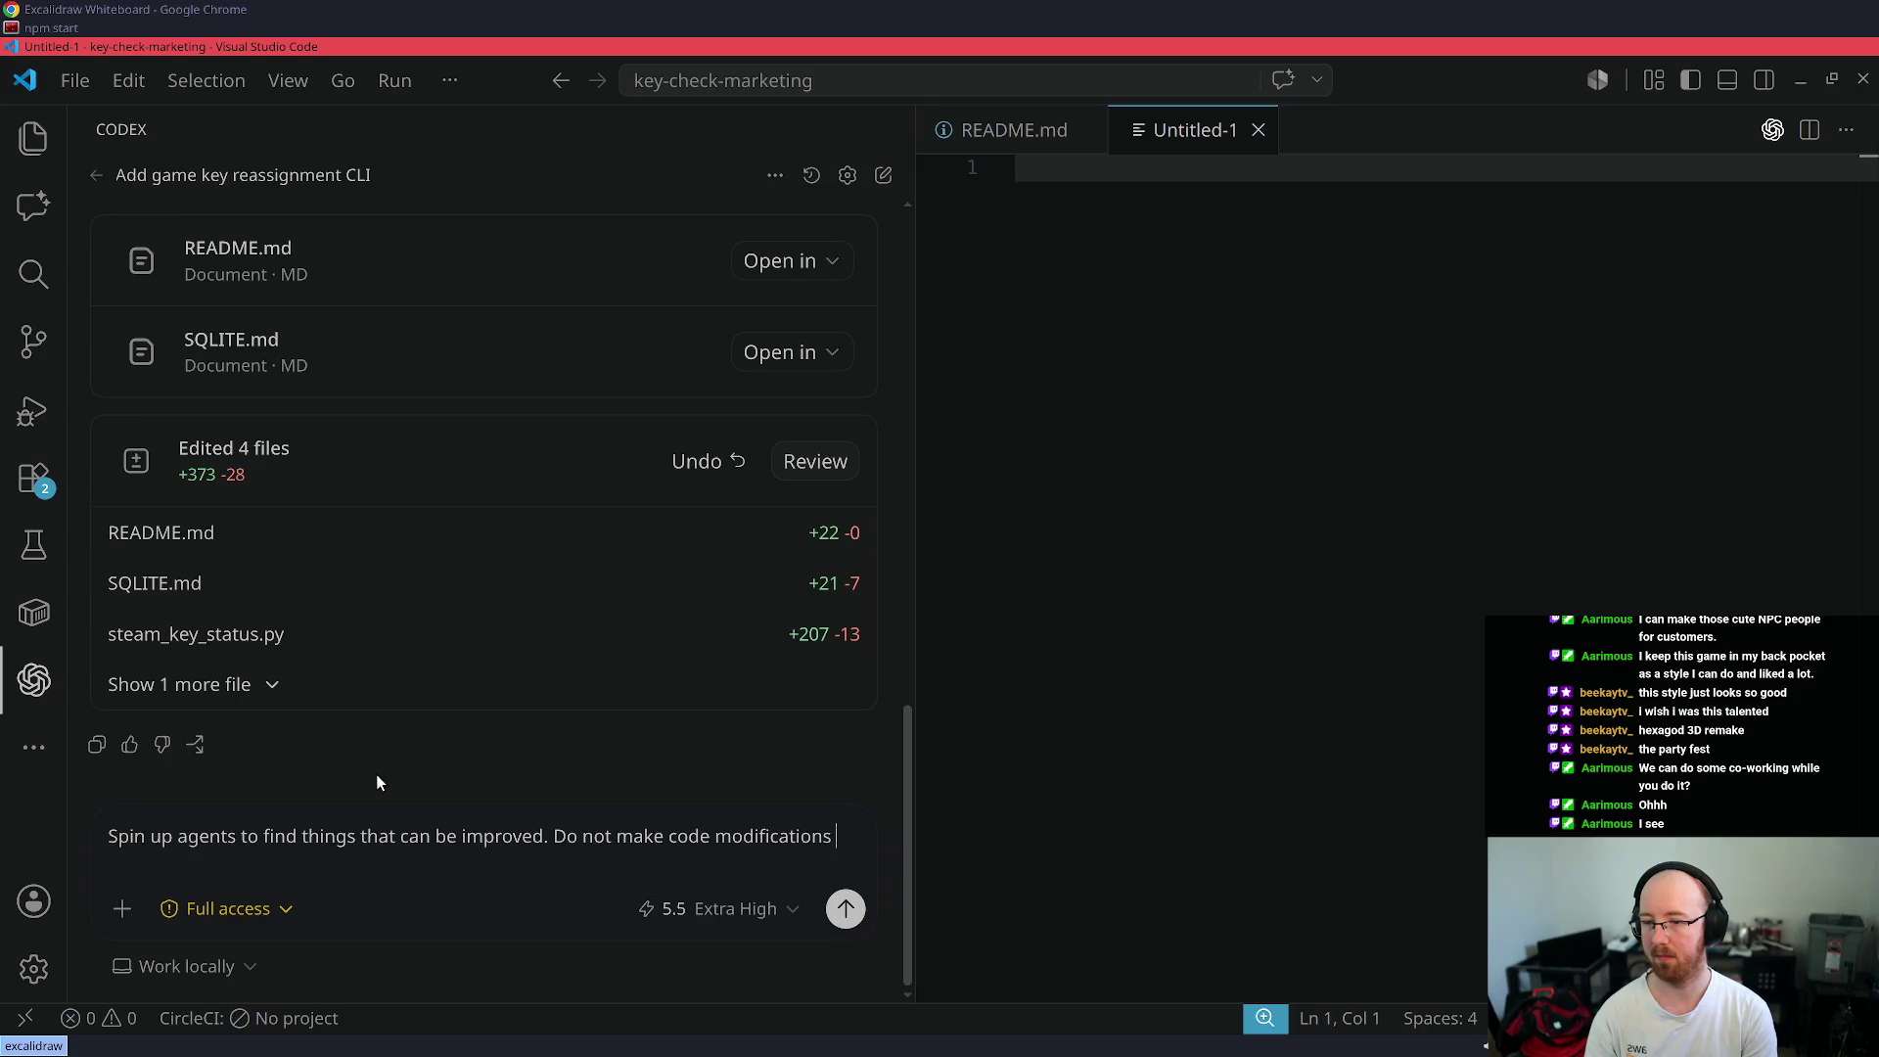
{"action": "type", "text": "."}
{"action": "key", "text": "Return"}
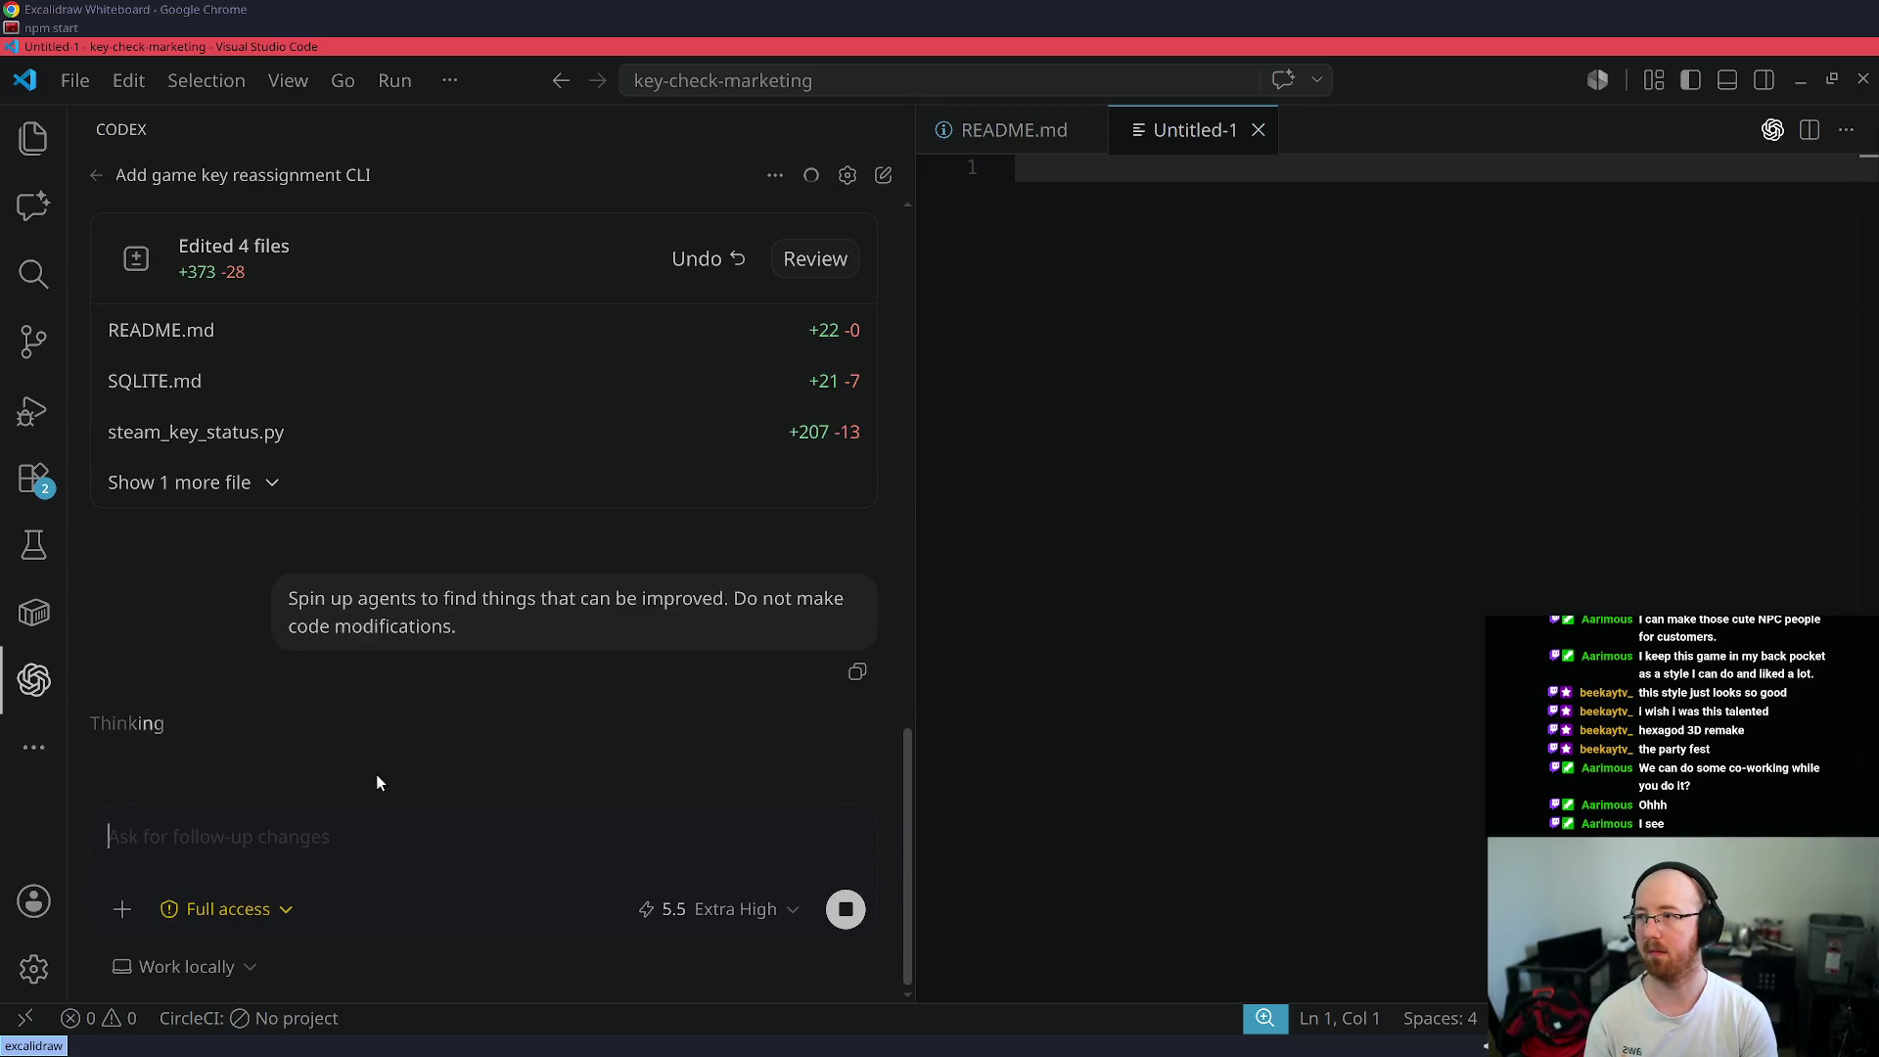
- Tile the npm start terminal beside the editor, then return VS Code to full screen
{"action": "key", "text": "super+j"}
{"action": "key", "text": "super+t"}
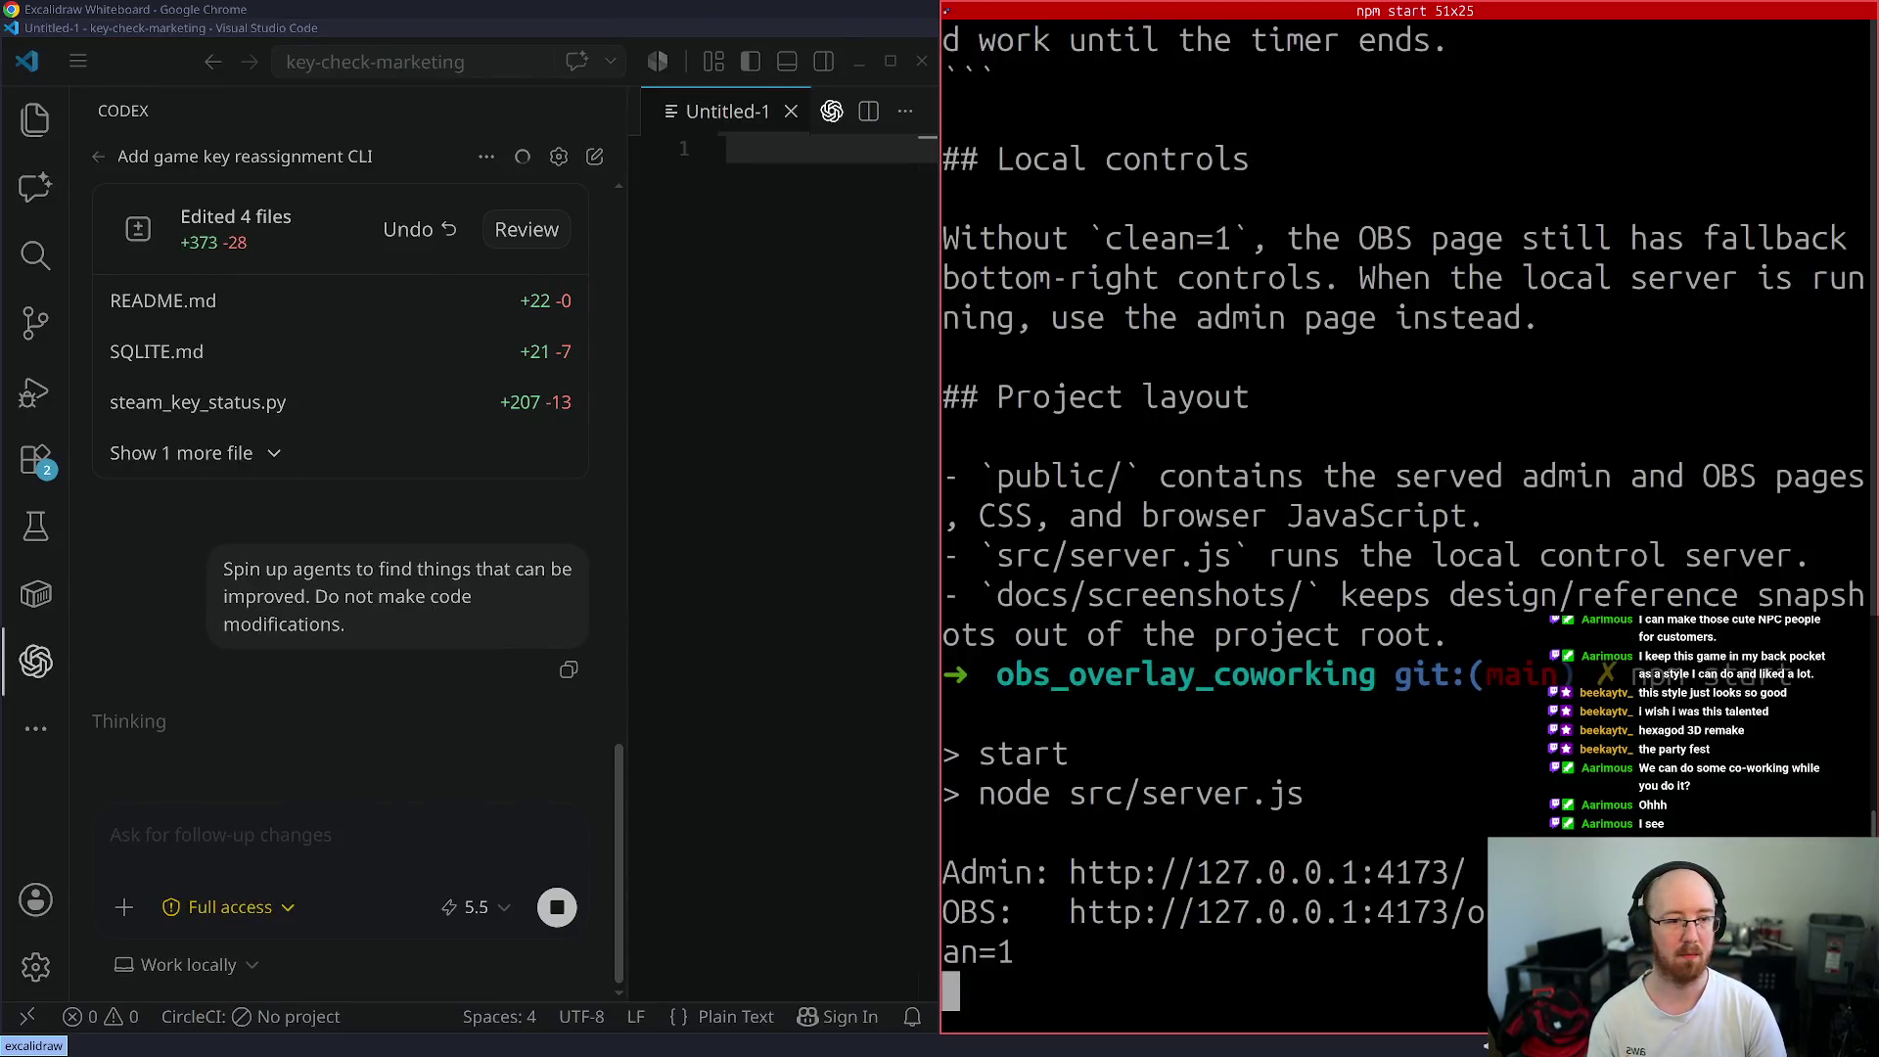
{"action": "key", "text": "super+j"}
{"action": "key", "text": "super+m"}
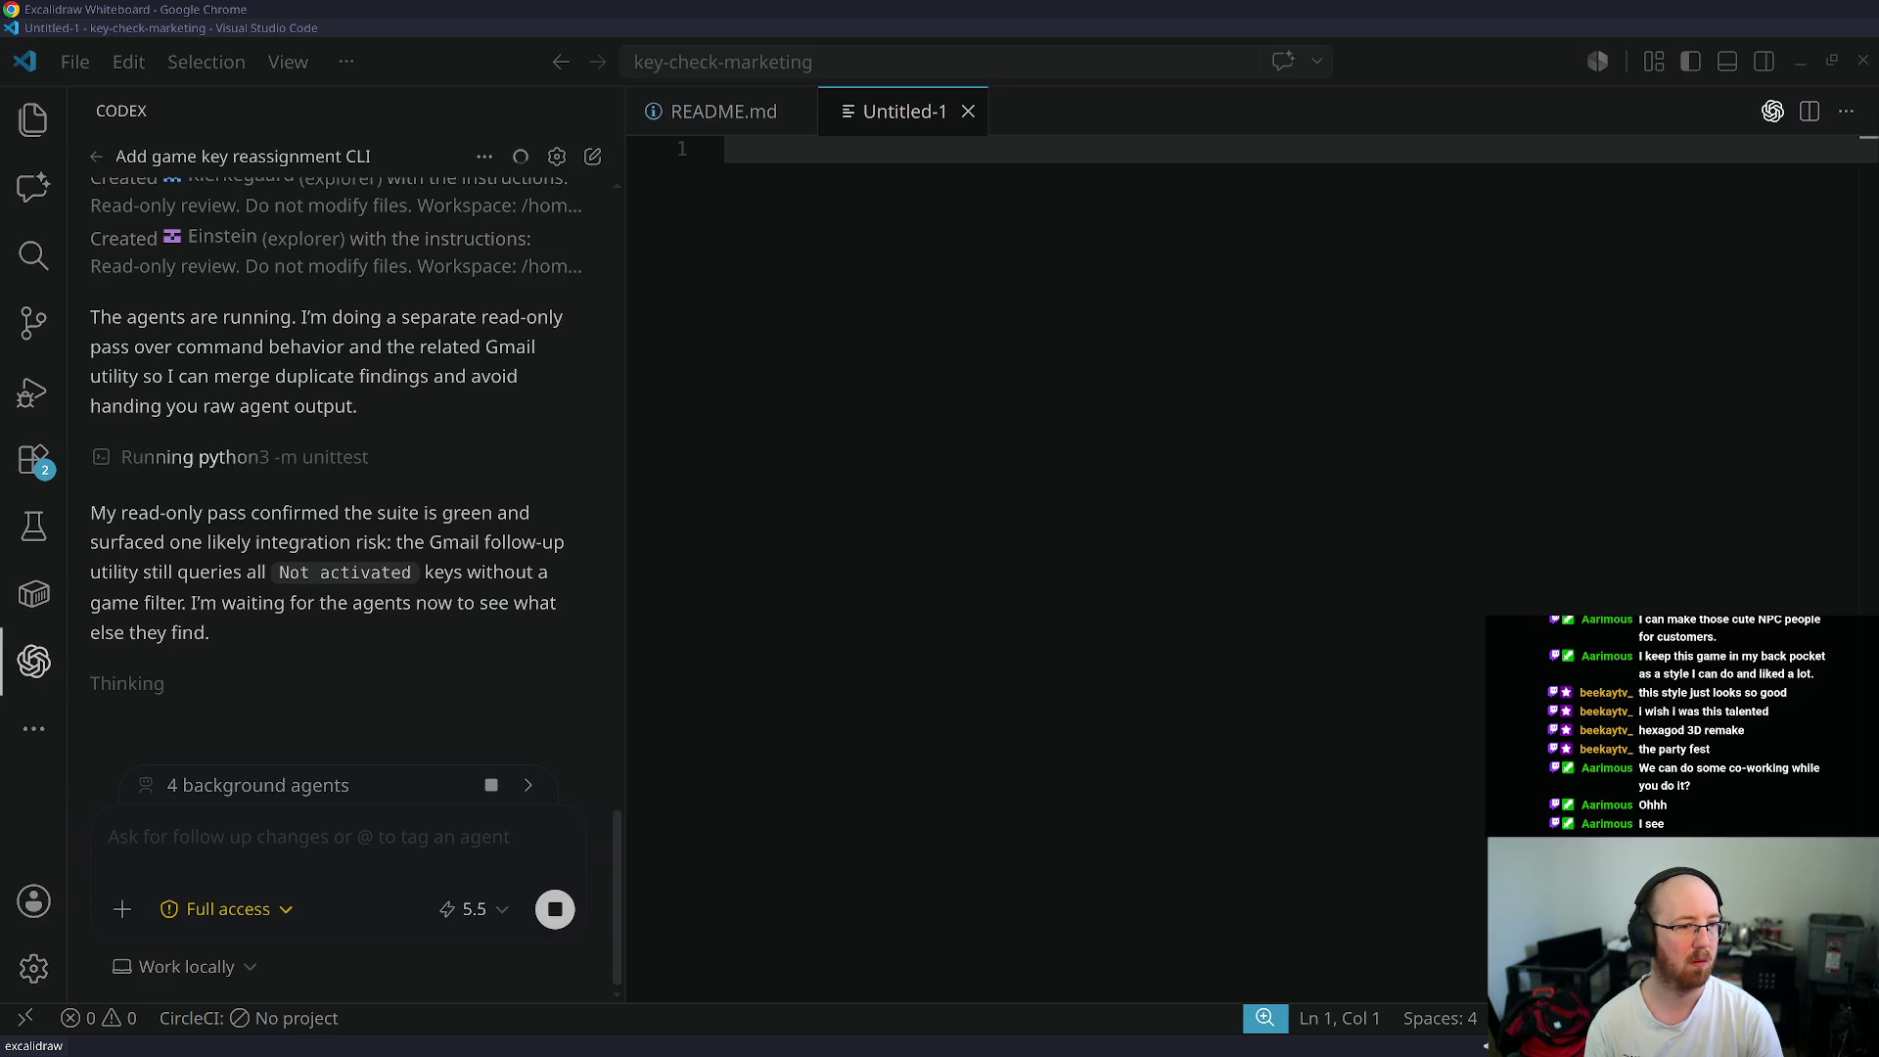
- Widen the Codex panel in two stages while the four agents finish their read-only review
{"action": "left_click_drag", "start_coordinate": [627, 526], "coordinate": [823, 524]}
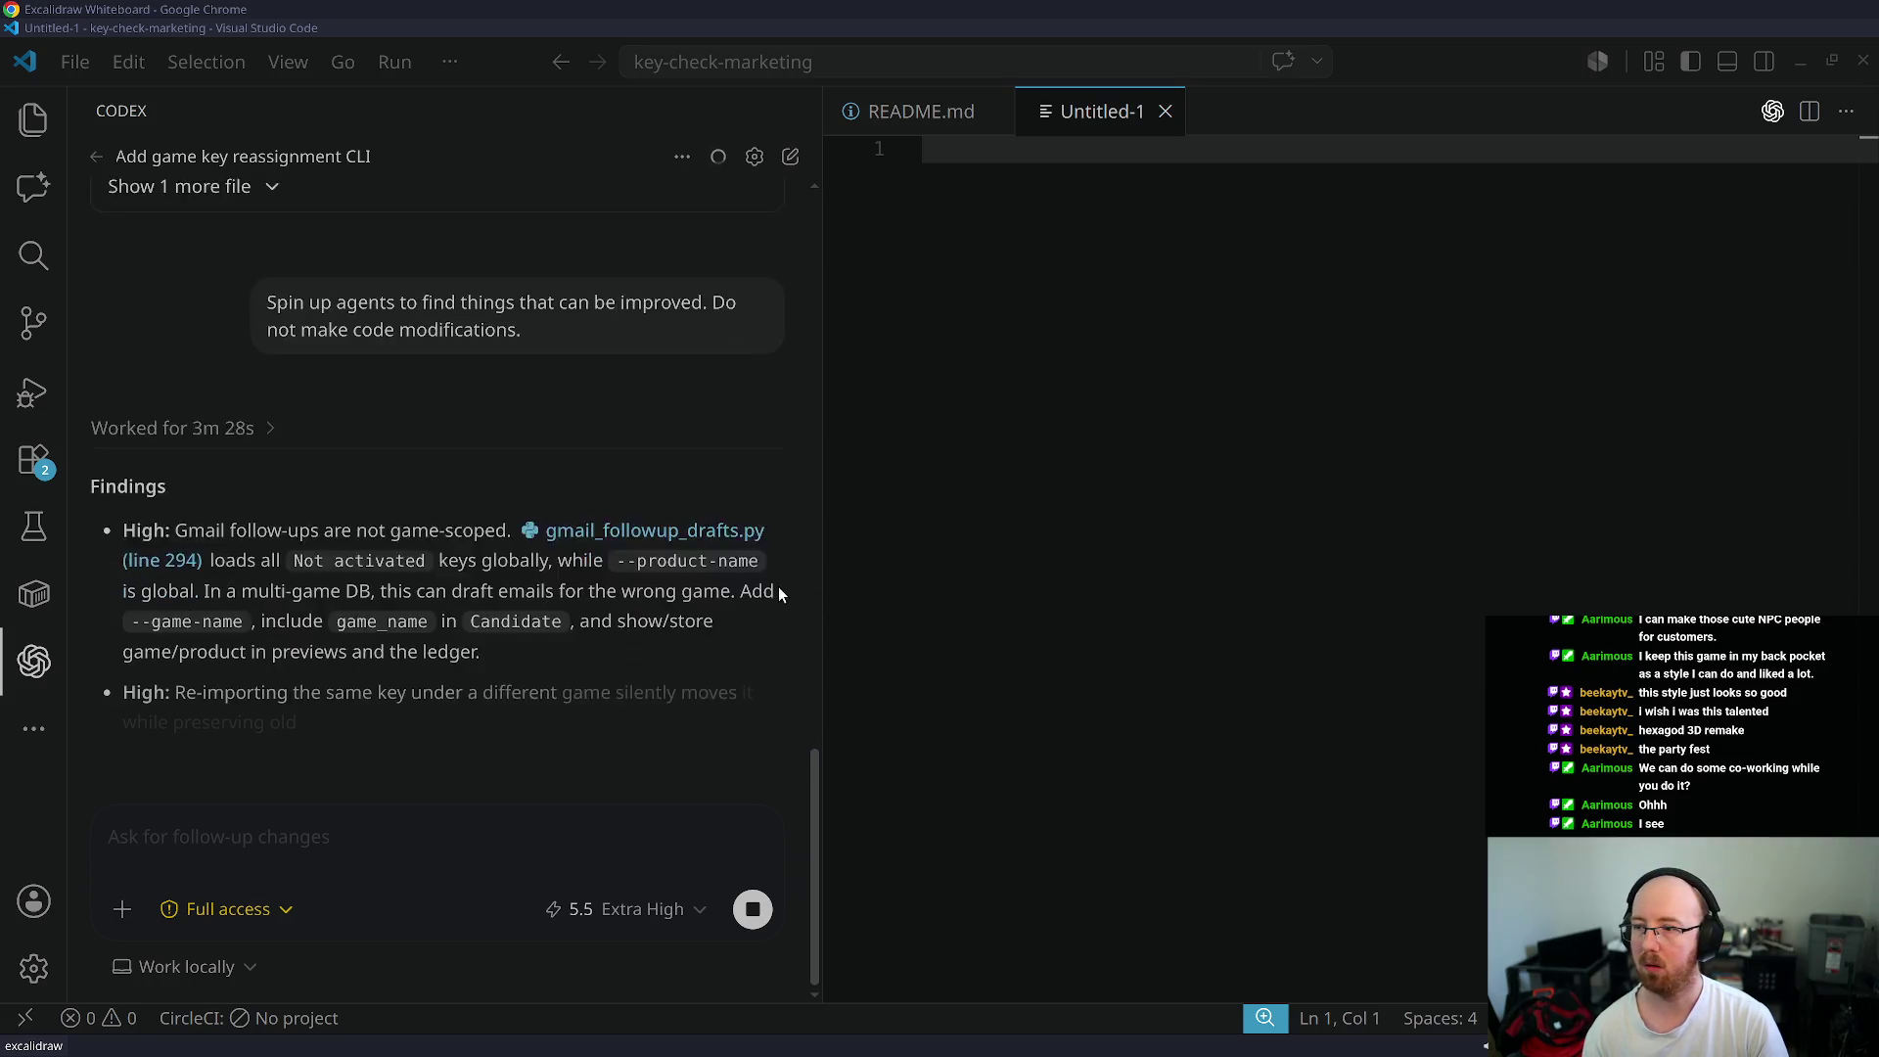
{"action": "left_click_drag", "start_coordinate": [822, 579], "coordinate": [1122, 598]}
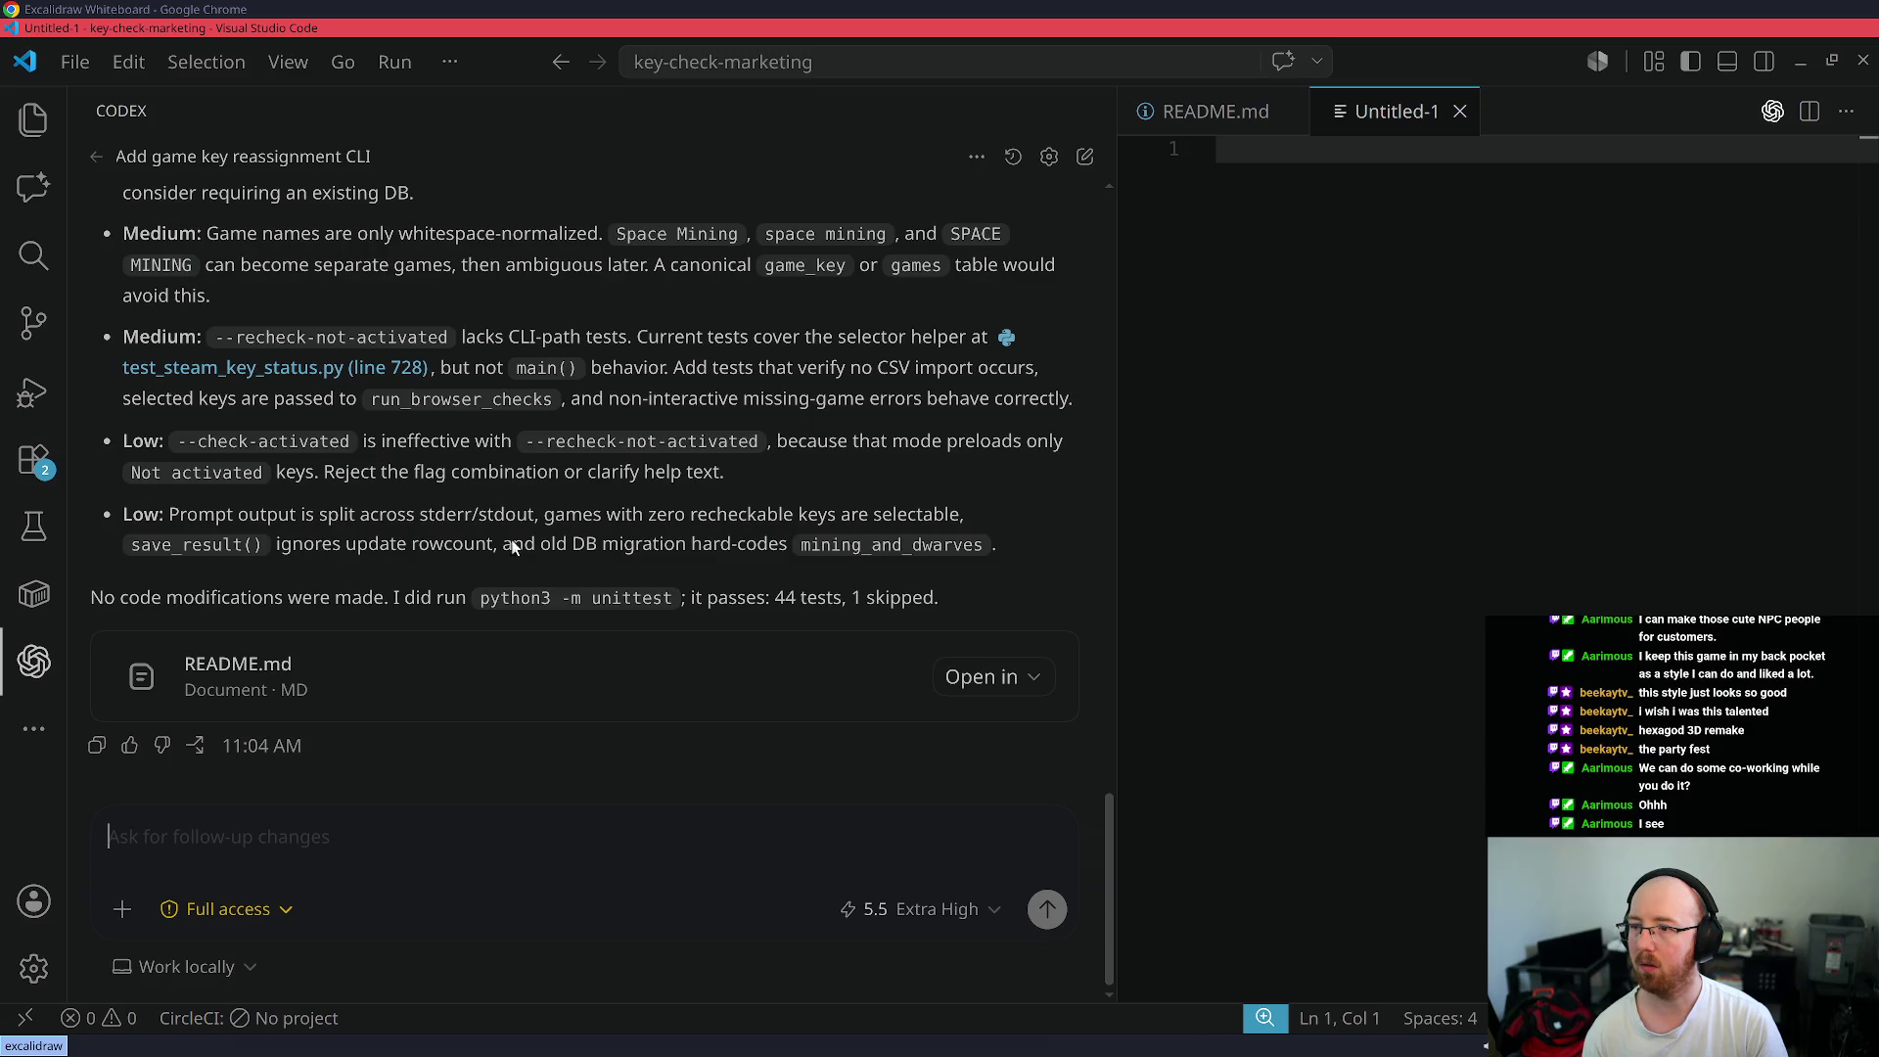
- Read the findings down to the low-severity items and begin a 'Fix it' follow-up
{"action": "scroll", "coordinate": [610, 574], "scroll_direction": "up", "scroll_amount": 10}
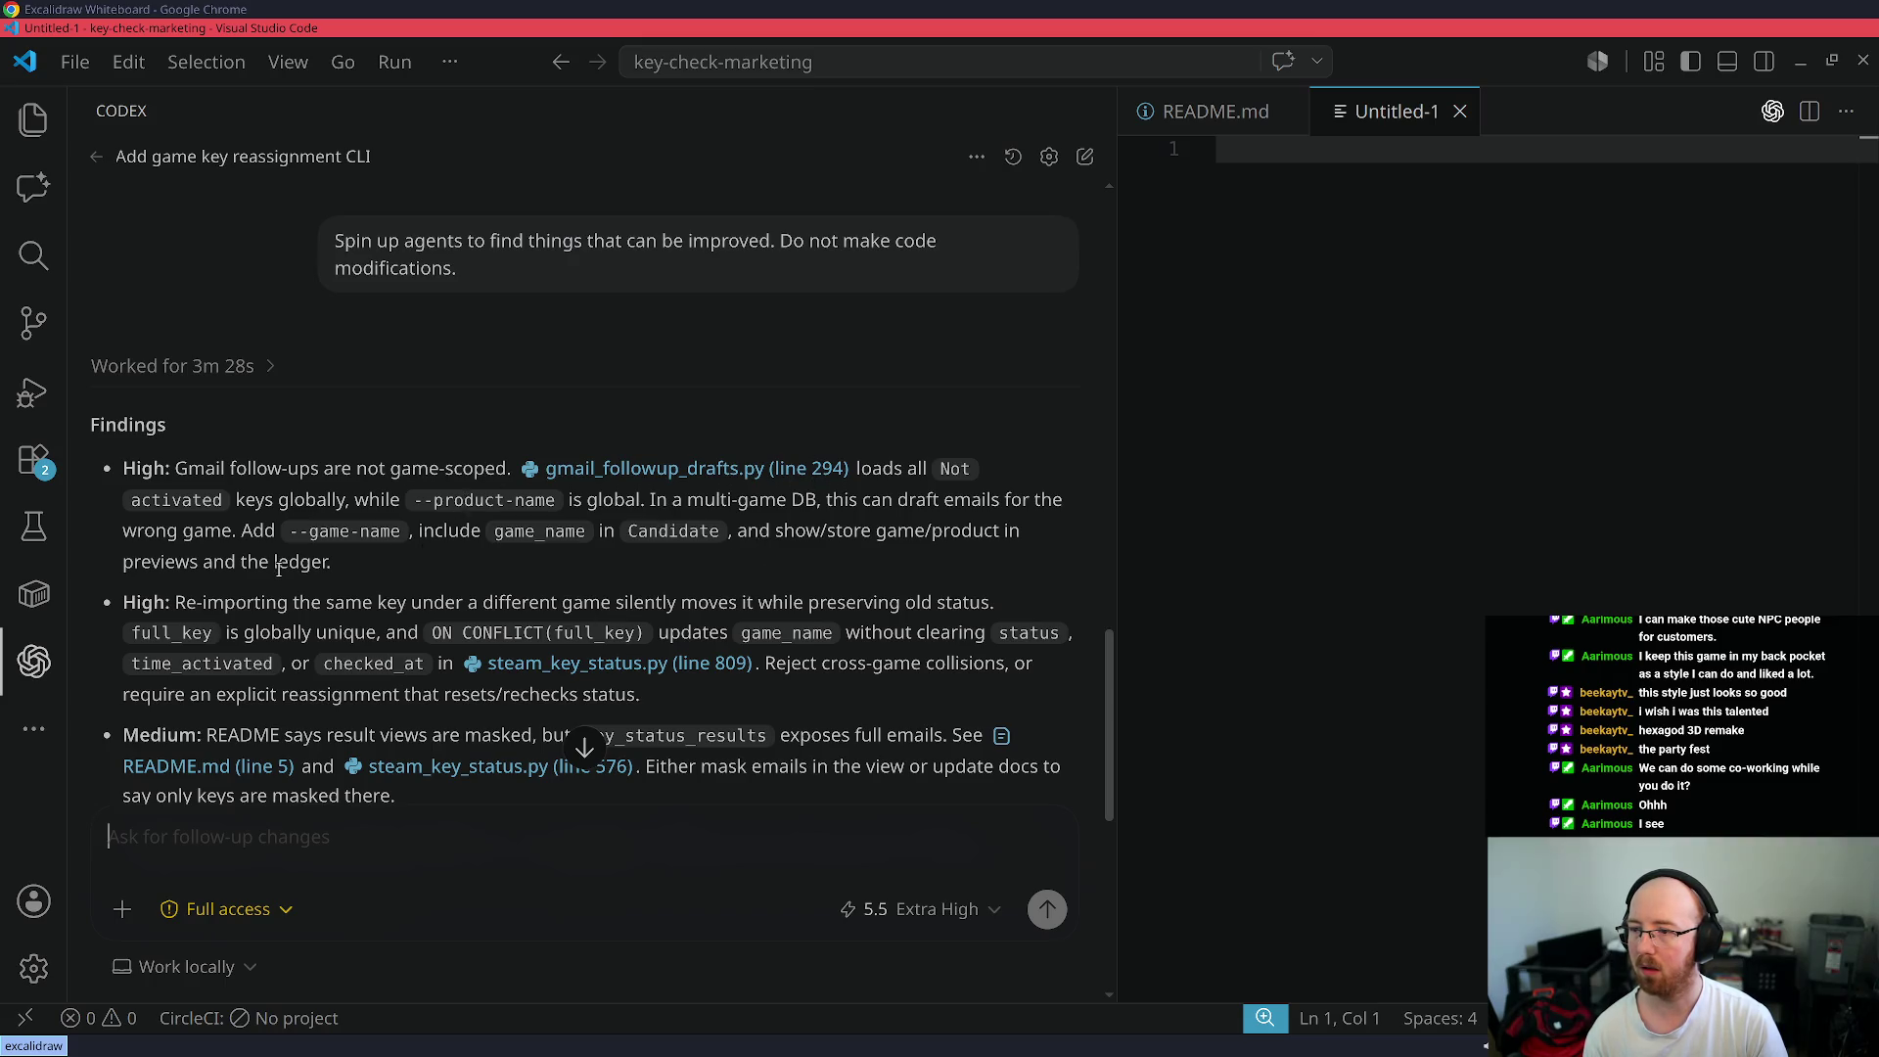
{"action": "scroll", "coordinate": [290, 624], "scroll_direction": "down", "scroll_amount": 2}
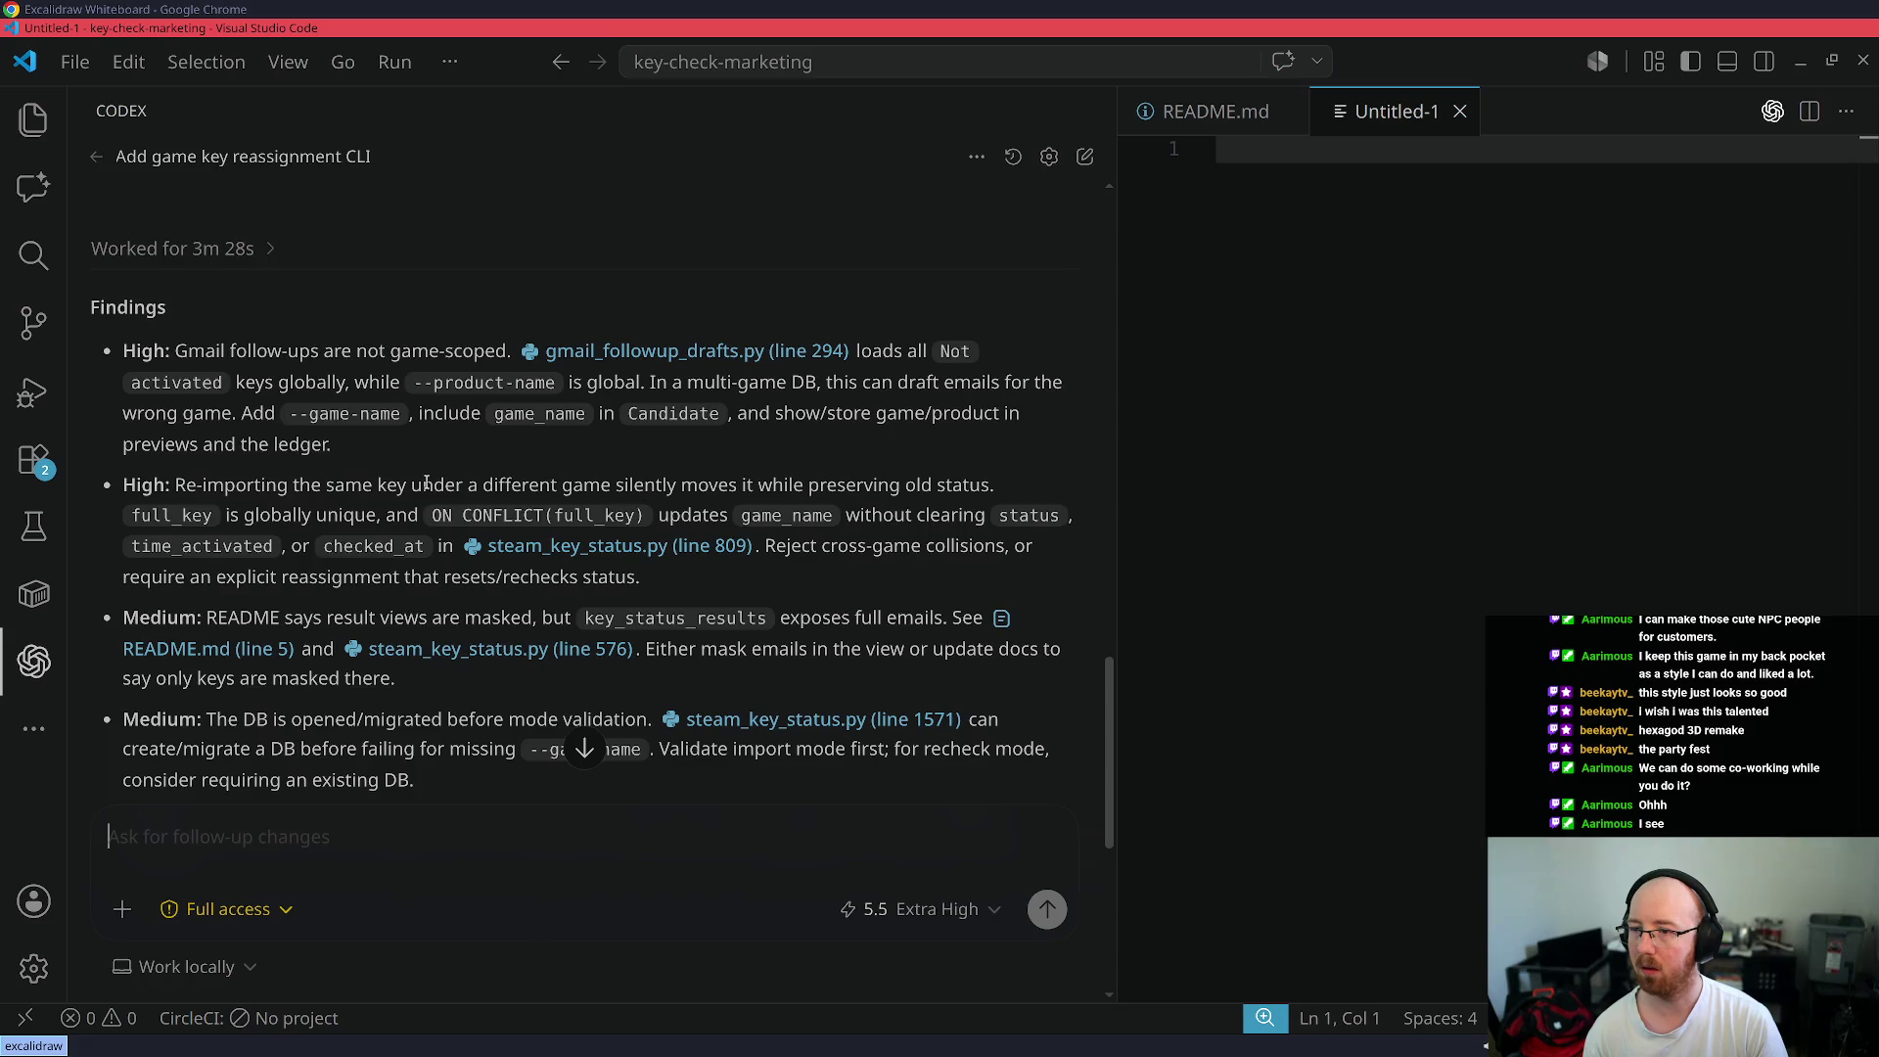
{"action": "left_click_drag", "start_coordinate": [334, 485], "coordinate": [916, 485]}
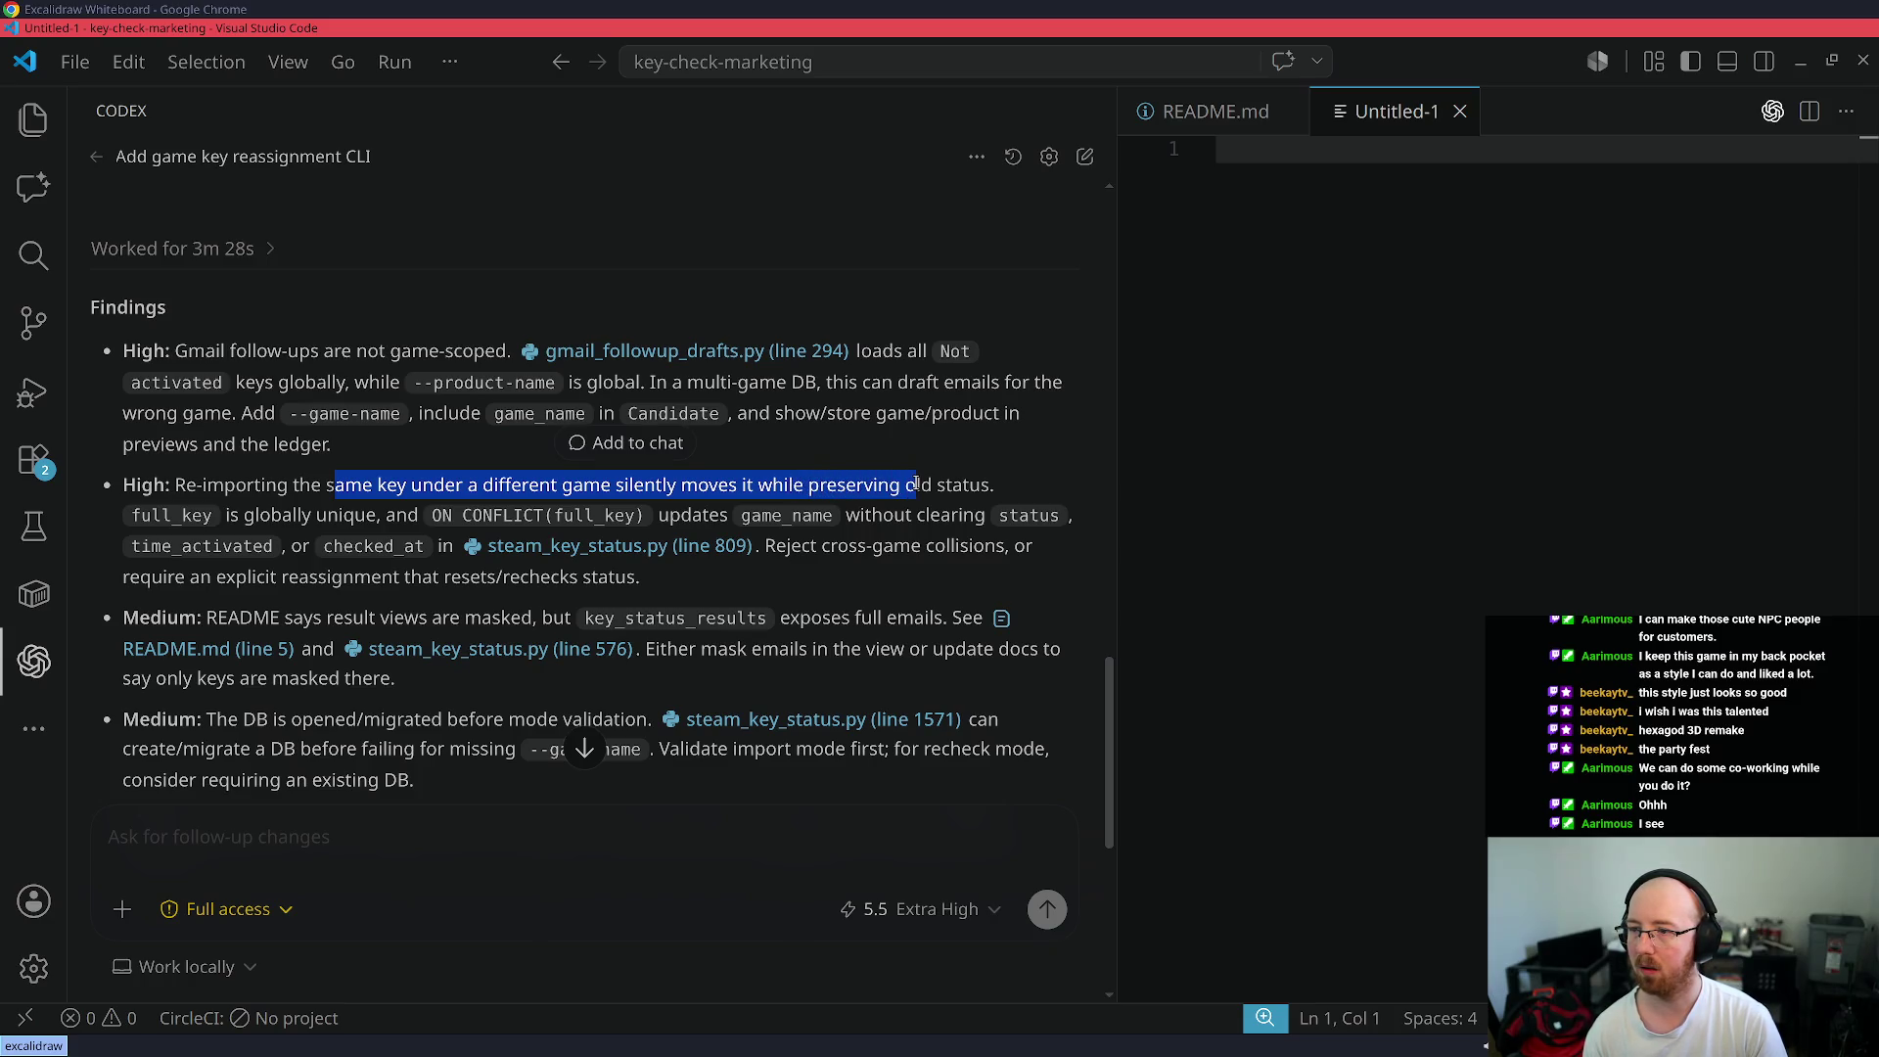
{"action": "left_click", "coordinate": [411, 517]}
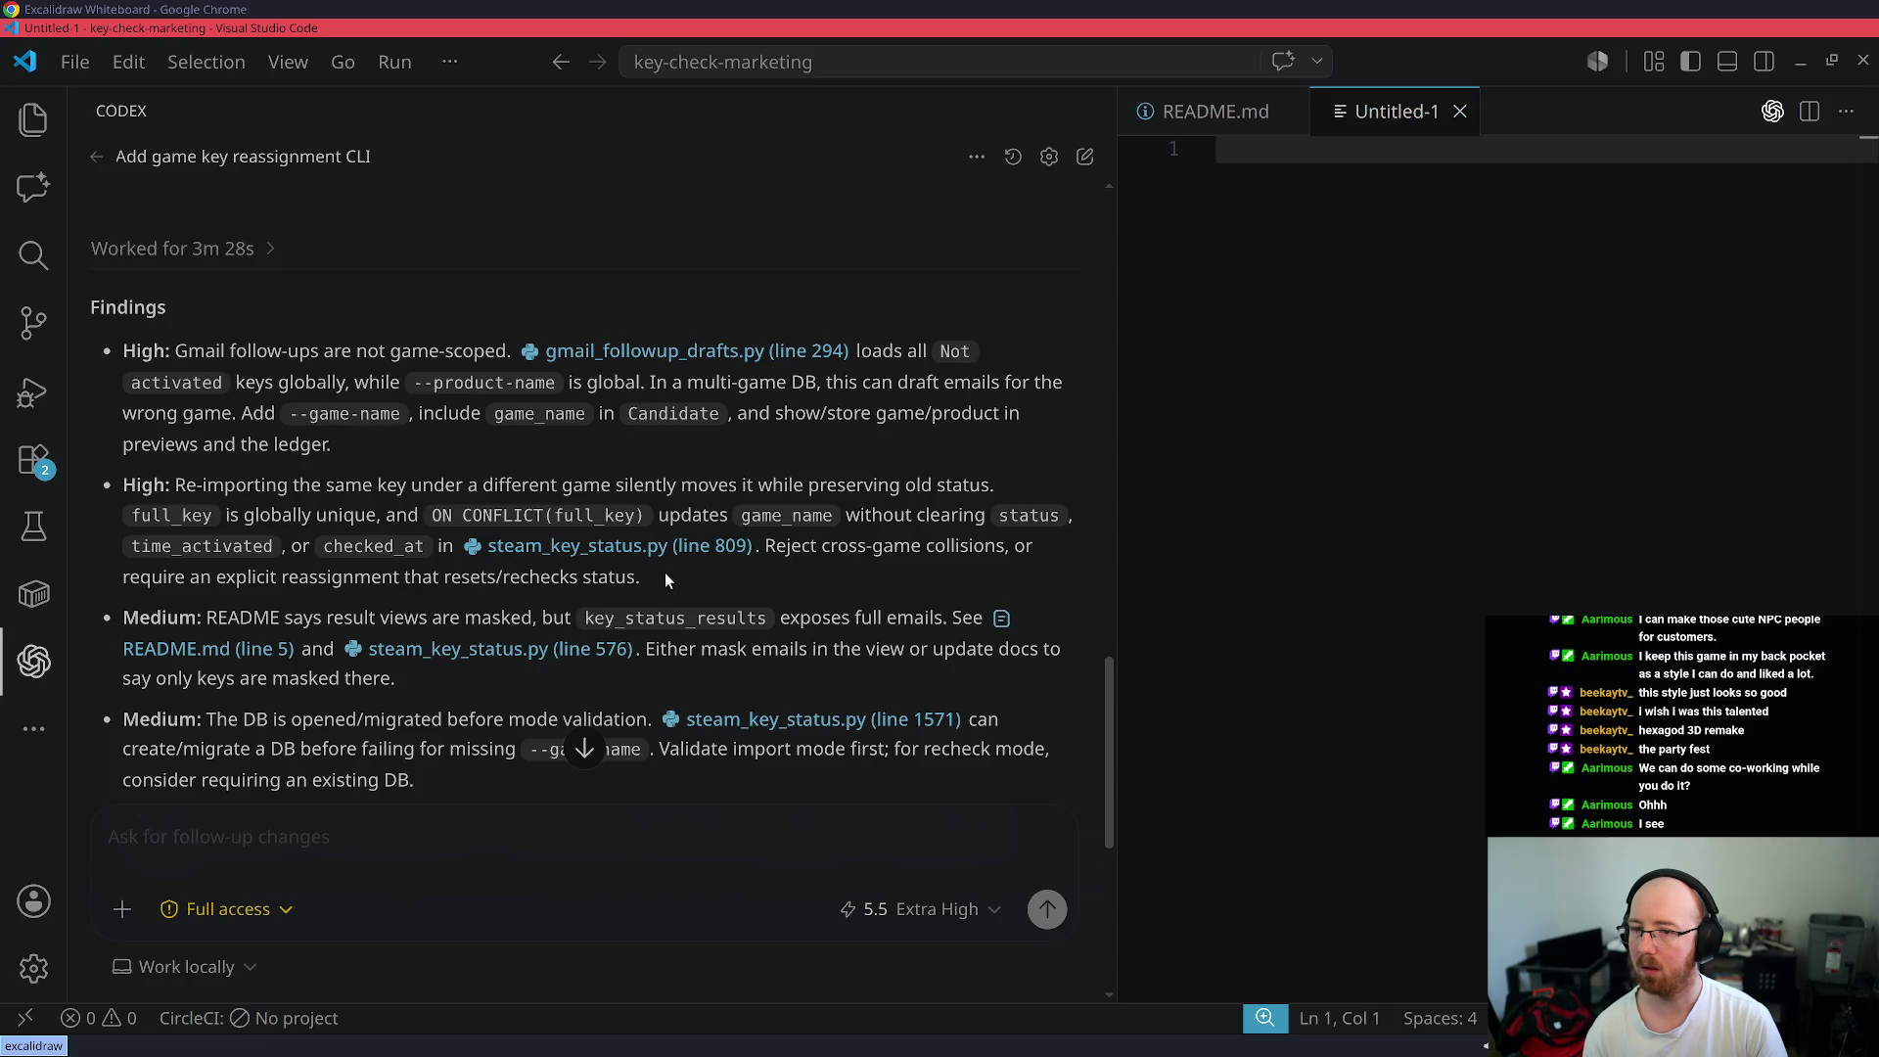
{"action": "scroll", "coordinate": [665, 577], "scroll_direction": "down", "scroll_amount": 2}
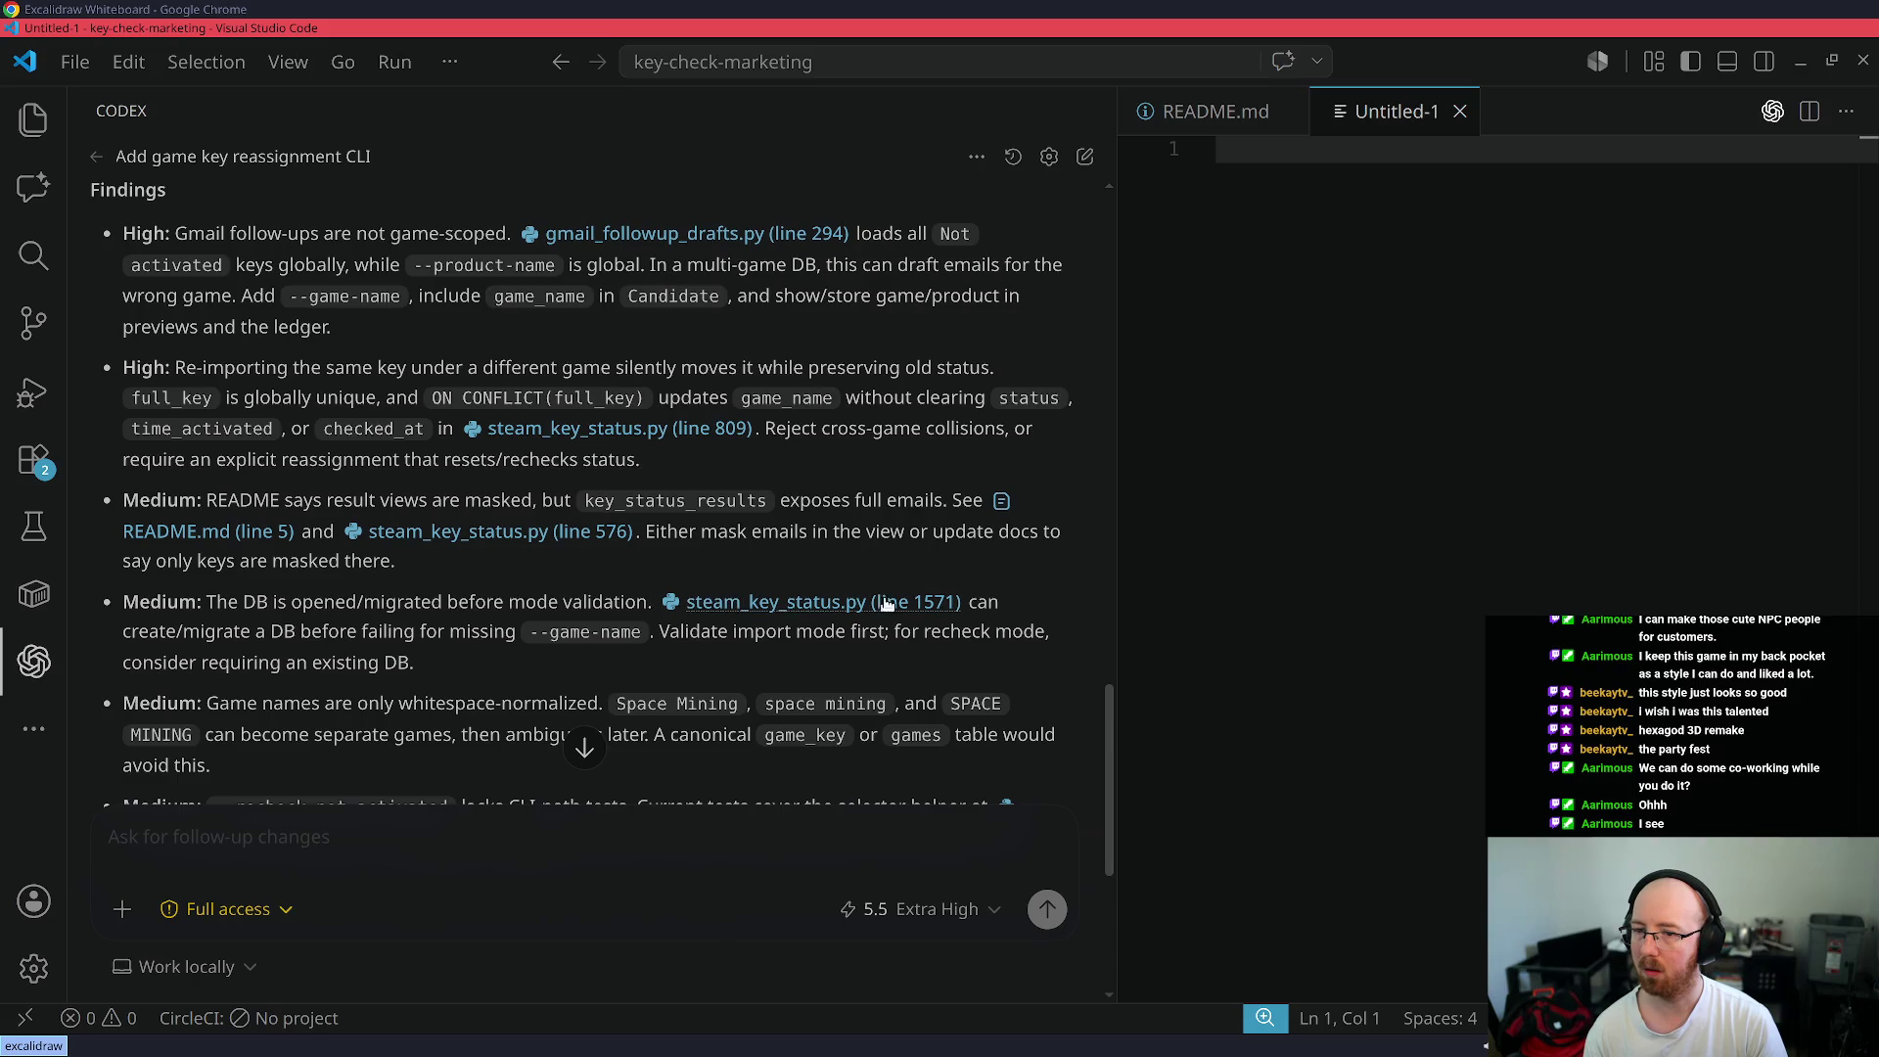
{"action": "scroll", "coordinate": [428, 643], "scroll_direction": "down", "scroll_amount": 3}
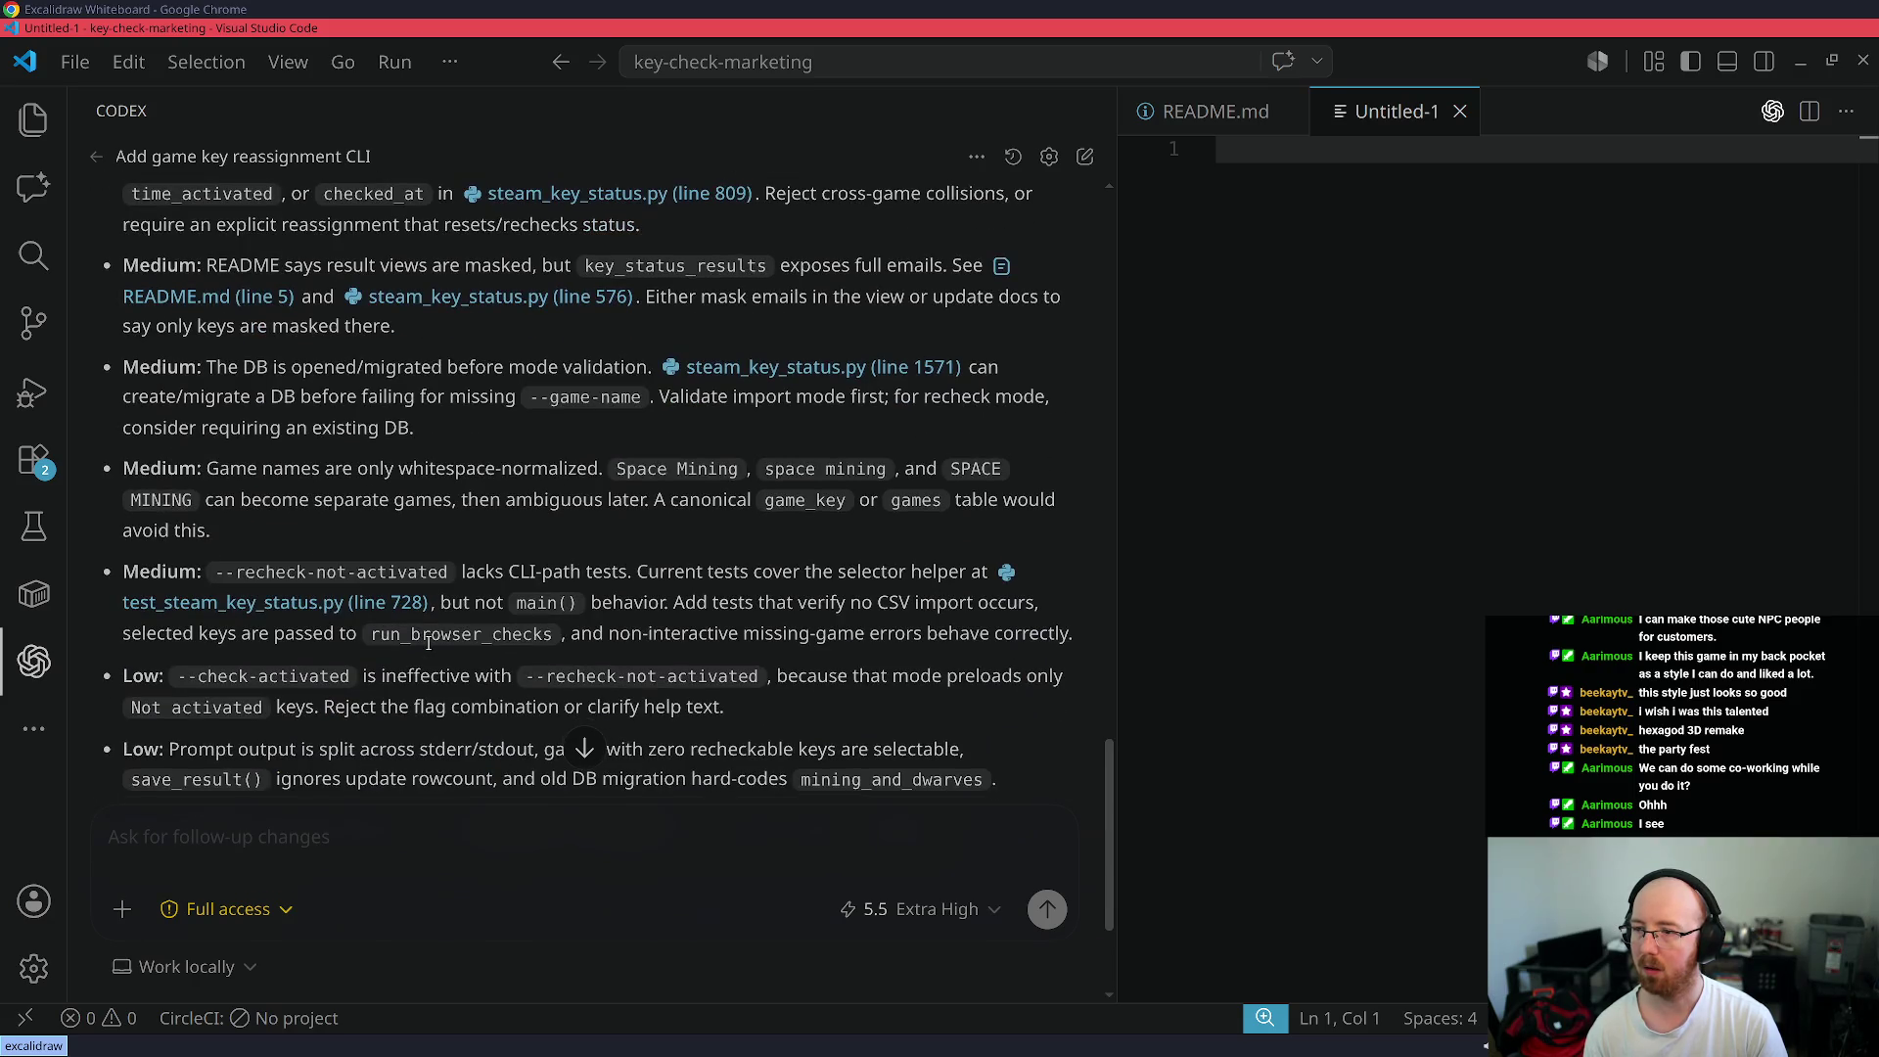
{"action": "left_click", "coordinate": [332, 853]}
{"action": "type", "text": "Fix it"}
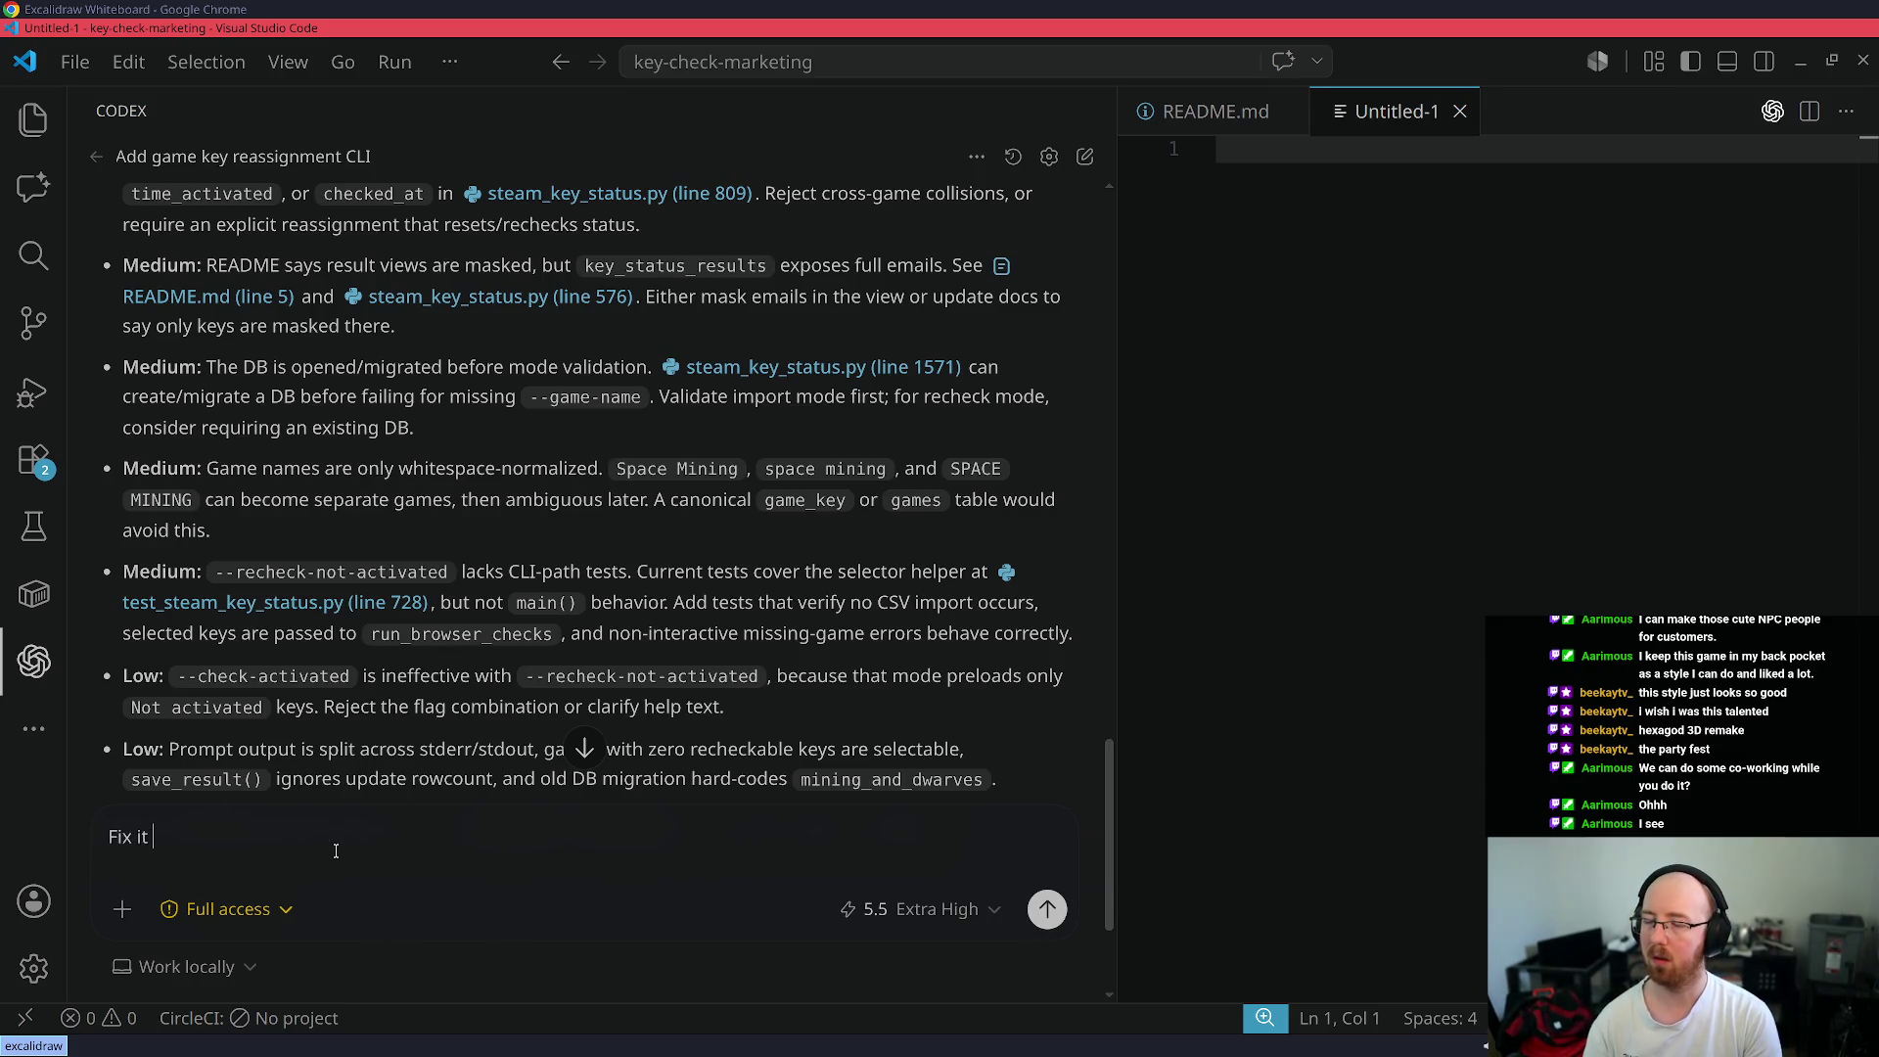
{"action": "type", "text": ". Make sur"}
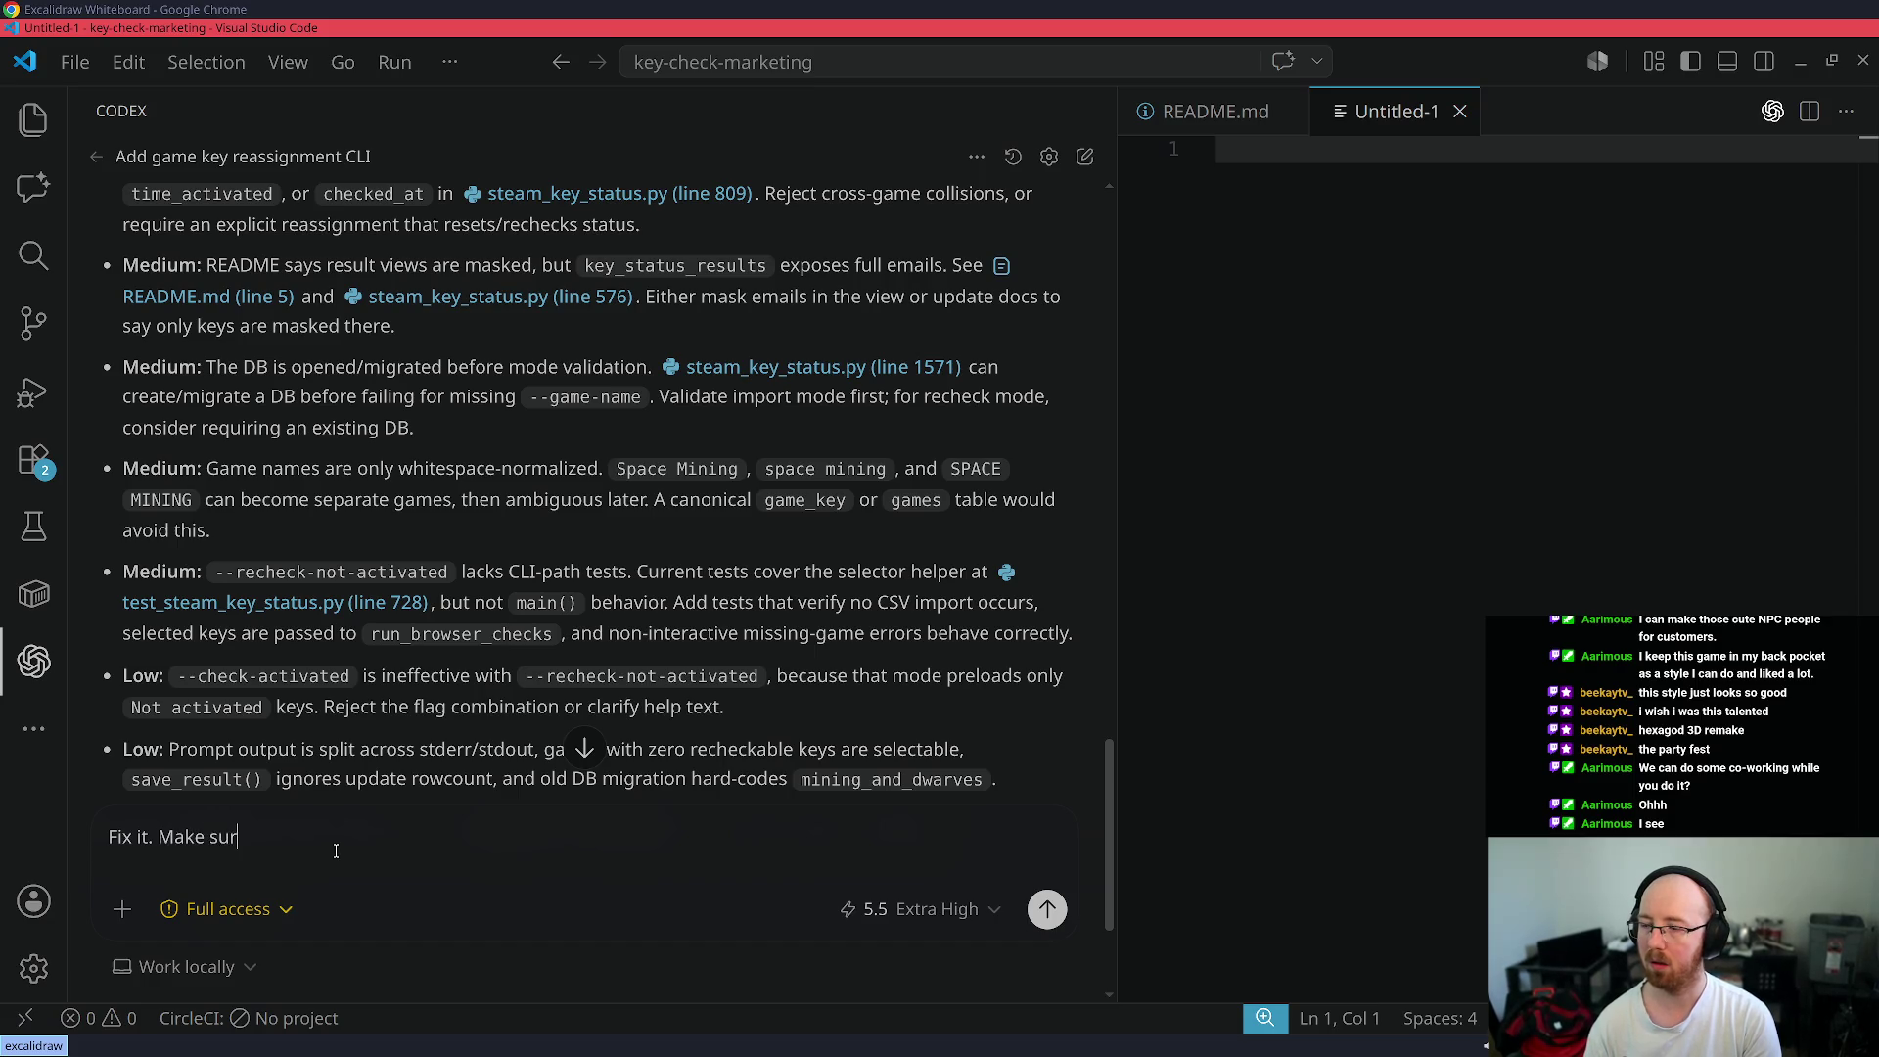
- Ask Codex to fix the recommendations, keep values masked, and treat each key as single-game
{"action": "key", "text": "ctrl+a"}
{"action": "type", "text": "Fix the list of "}
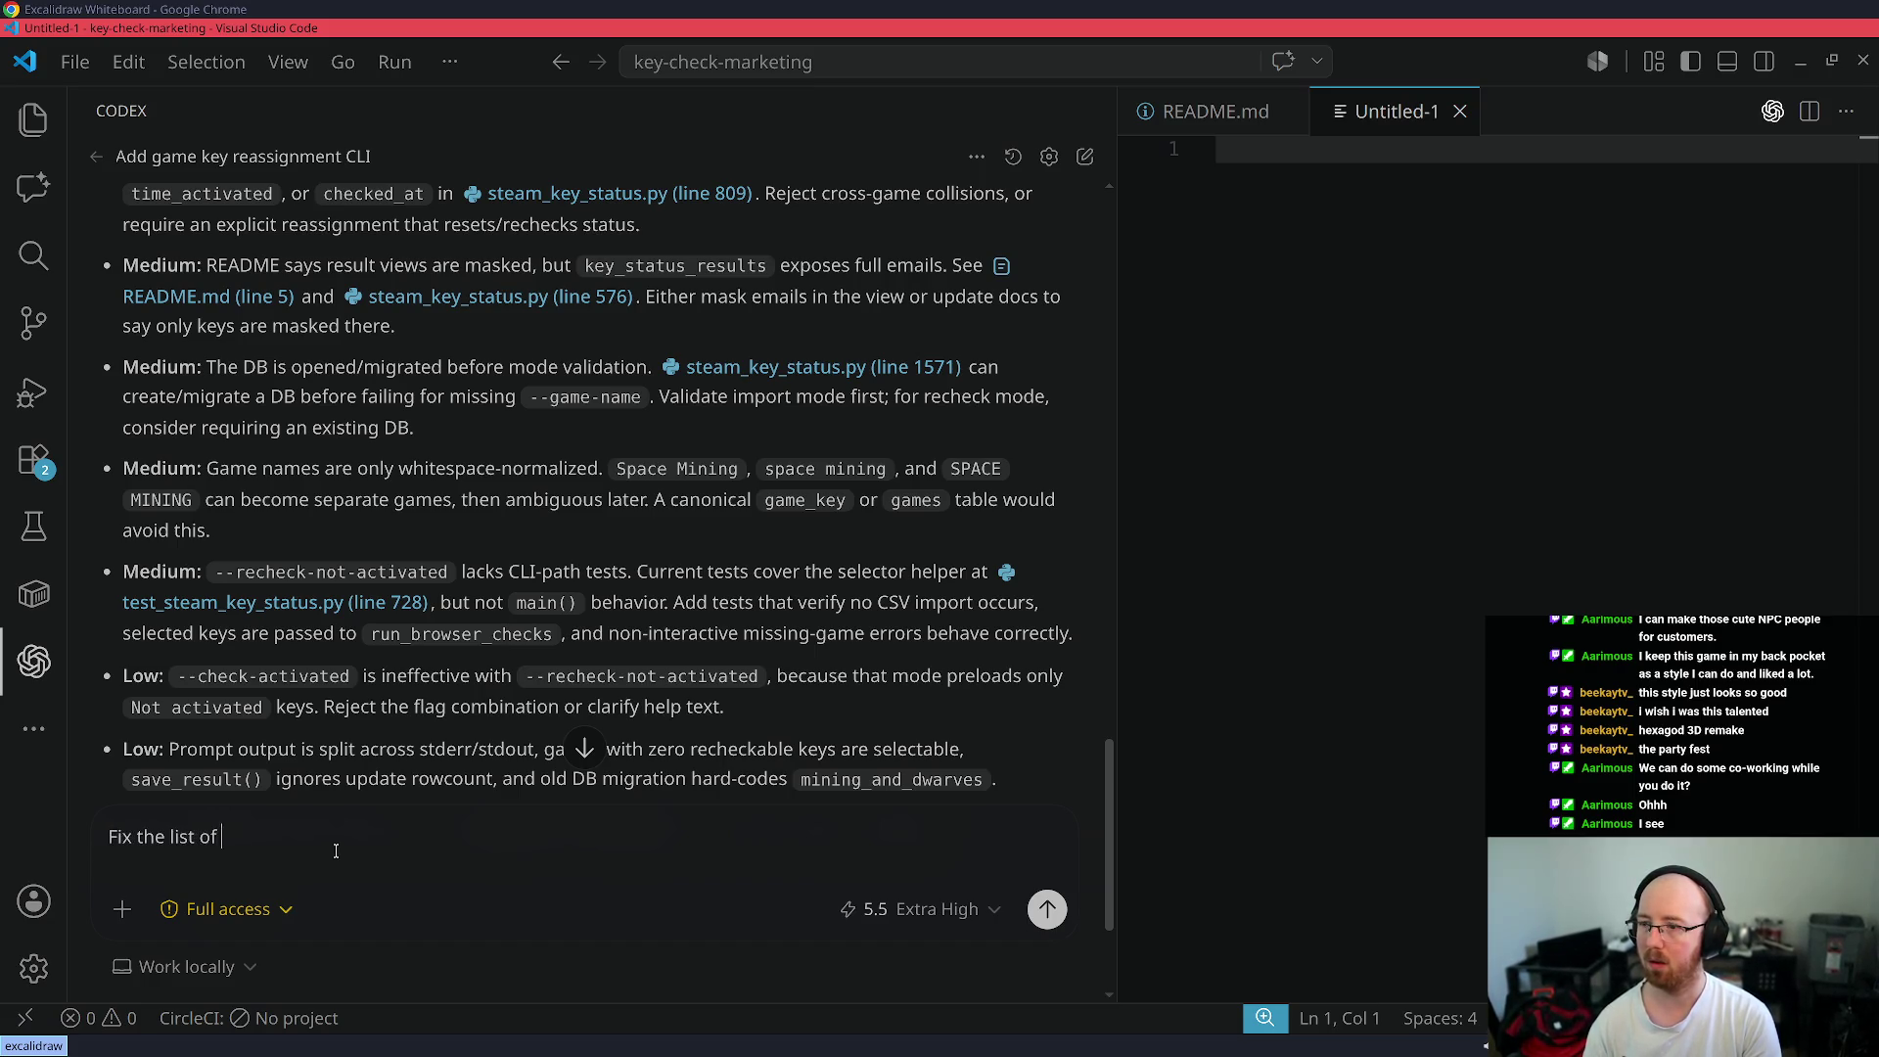
{"action": "type", "text": "recommendations. "}
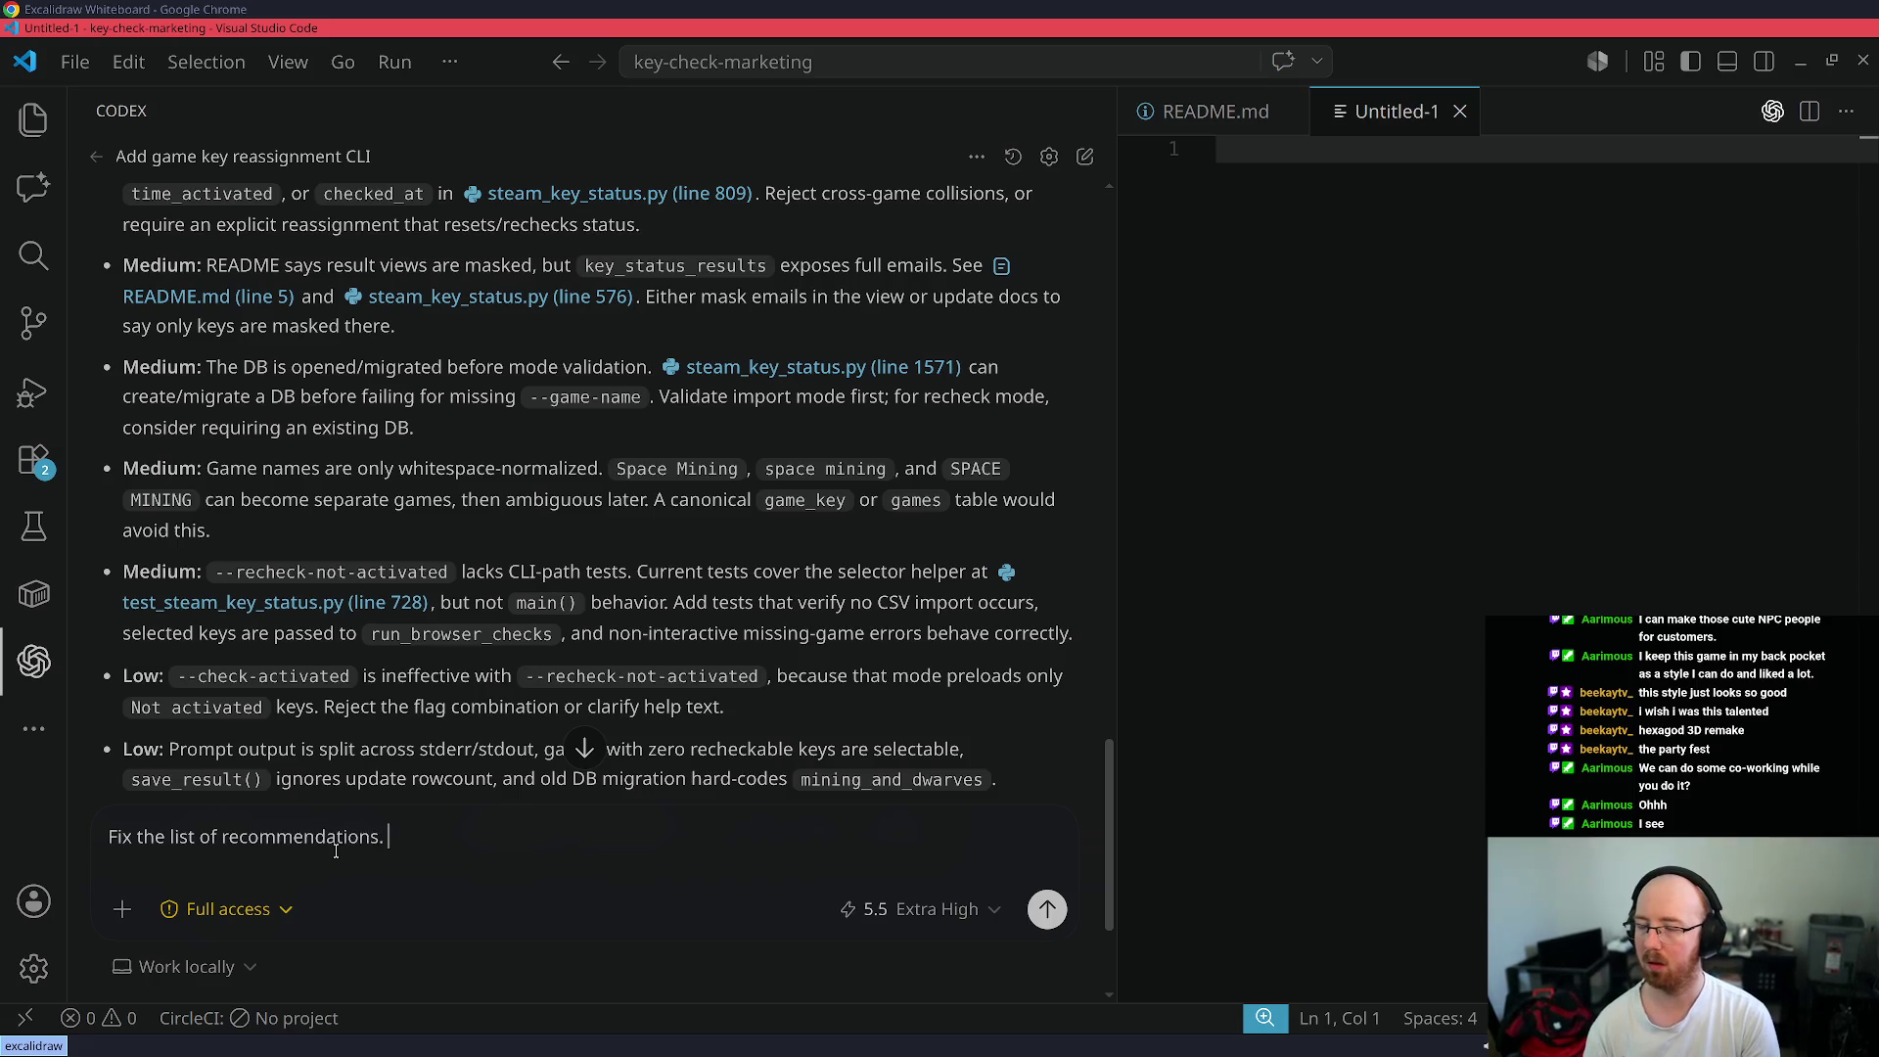
{"action": "type", "text": "Make sure they"}
{"action": "key", "text": "BackSpace"}
{"action": "key", "text": "BackSpace"}
{"action": "key", "text": "BackSpace"}
{"action": "type", "text": "o maint"}
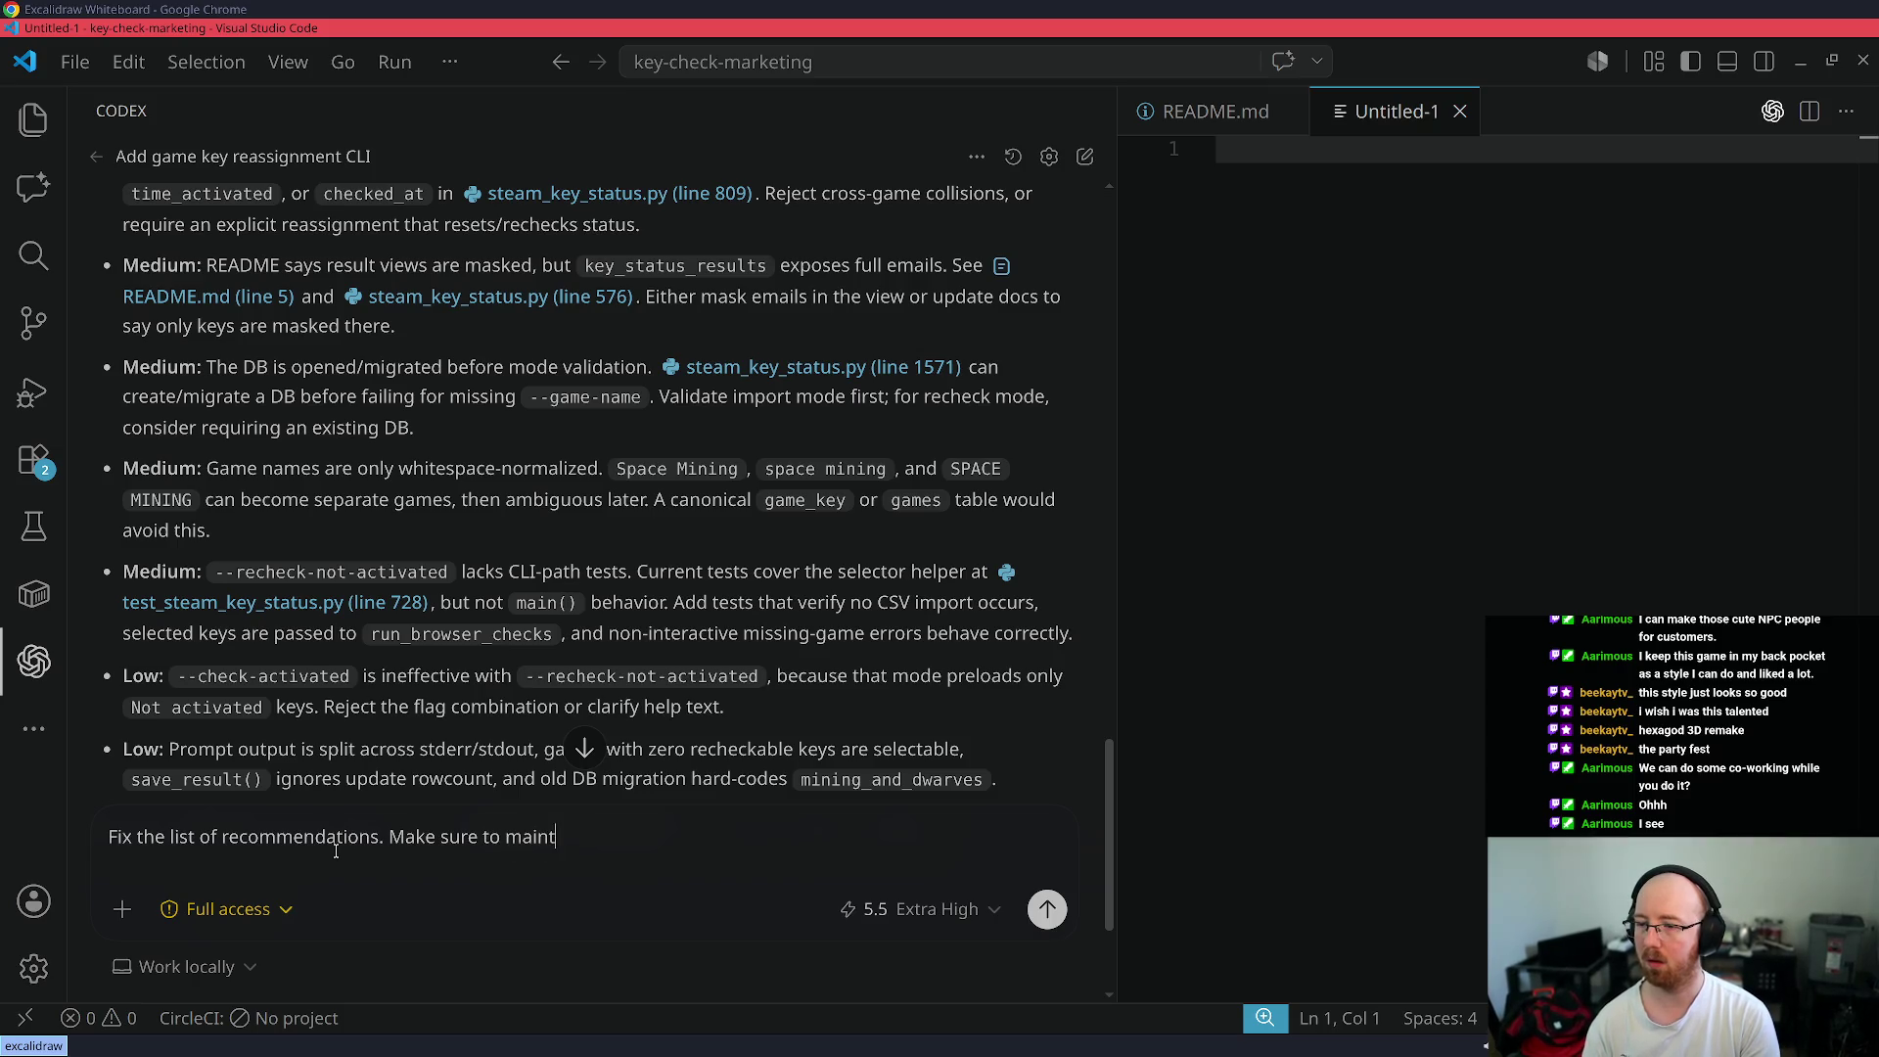
{"action": "type", "text": "ain masked."}
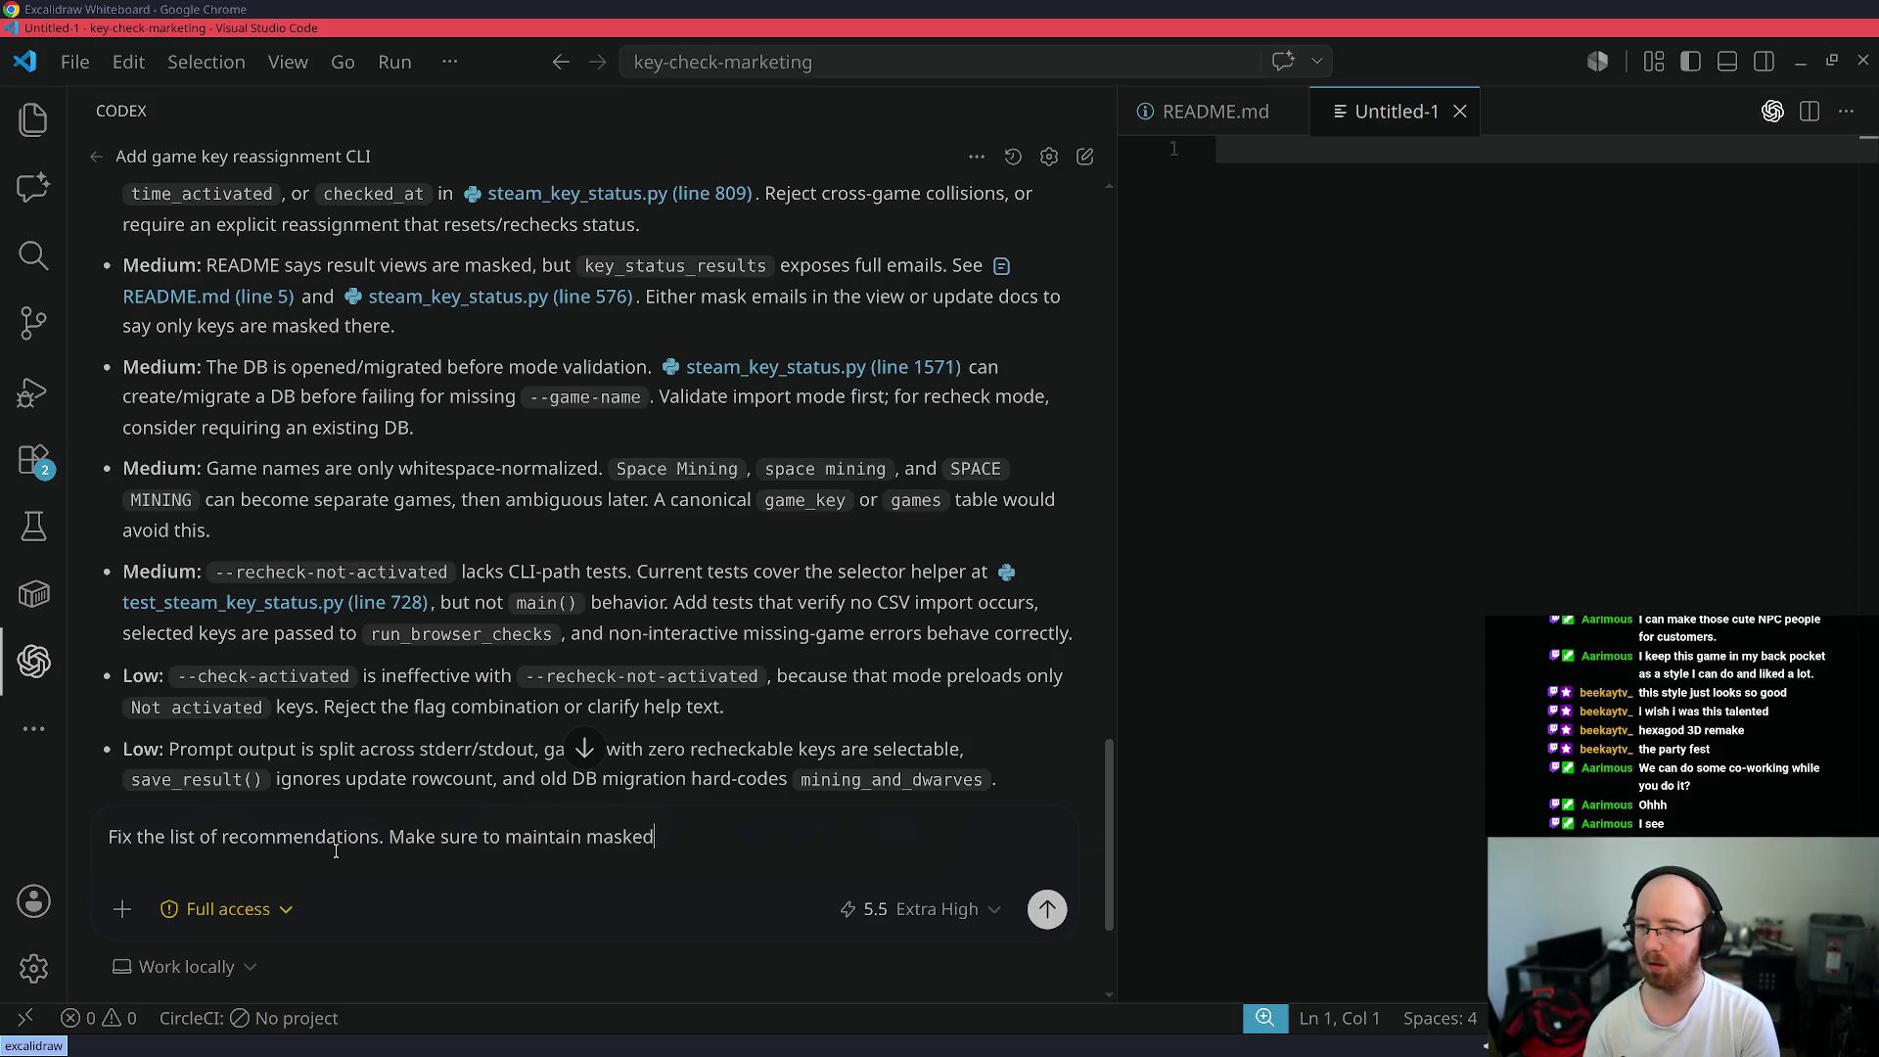
{"action": "scroll", "coordinate": [626, 656], "scroll_direction": "down", "scroll_amount": 3}
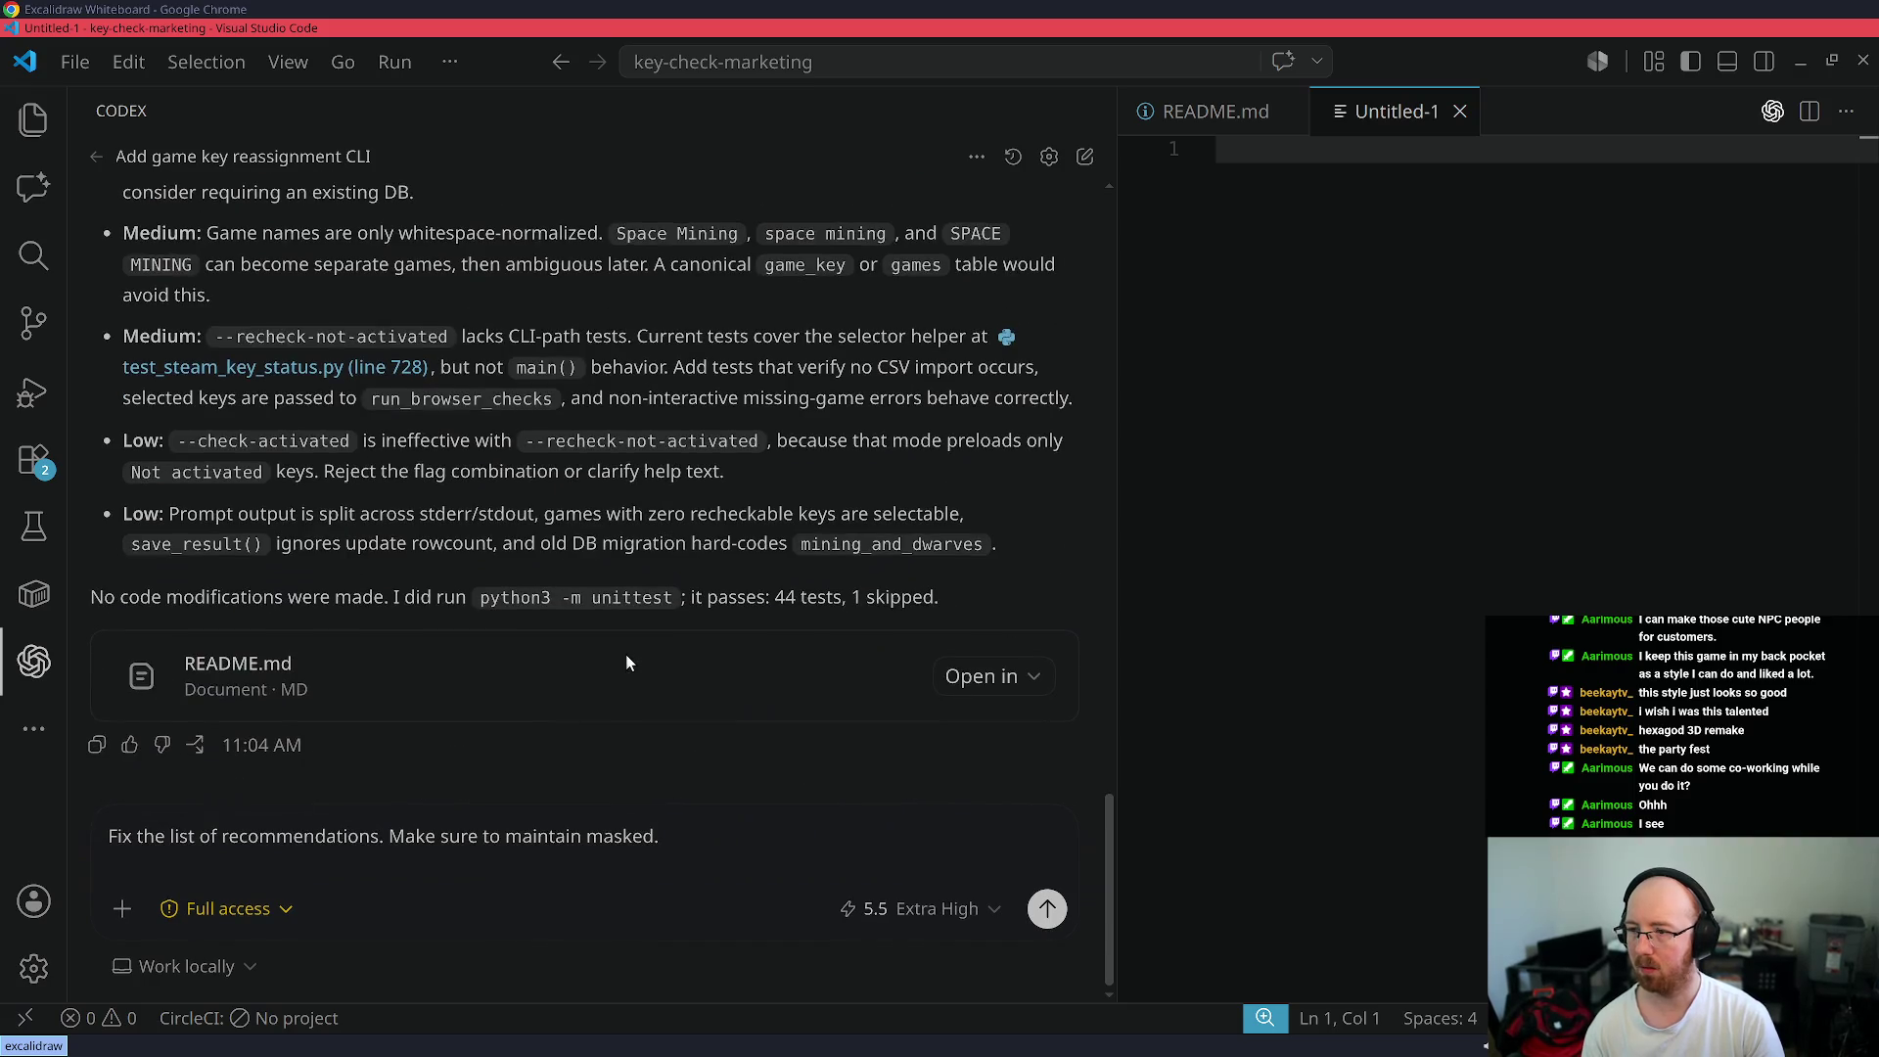
{"action": "scroll", "coordinate": [700, 712], "scroll_direction": "up", "scroll_amount": 5}
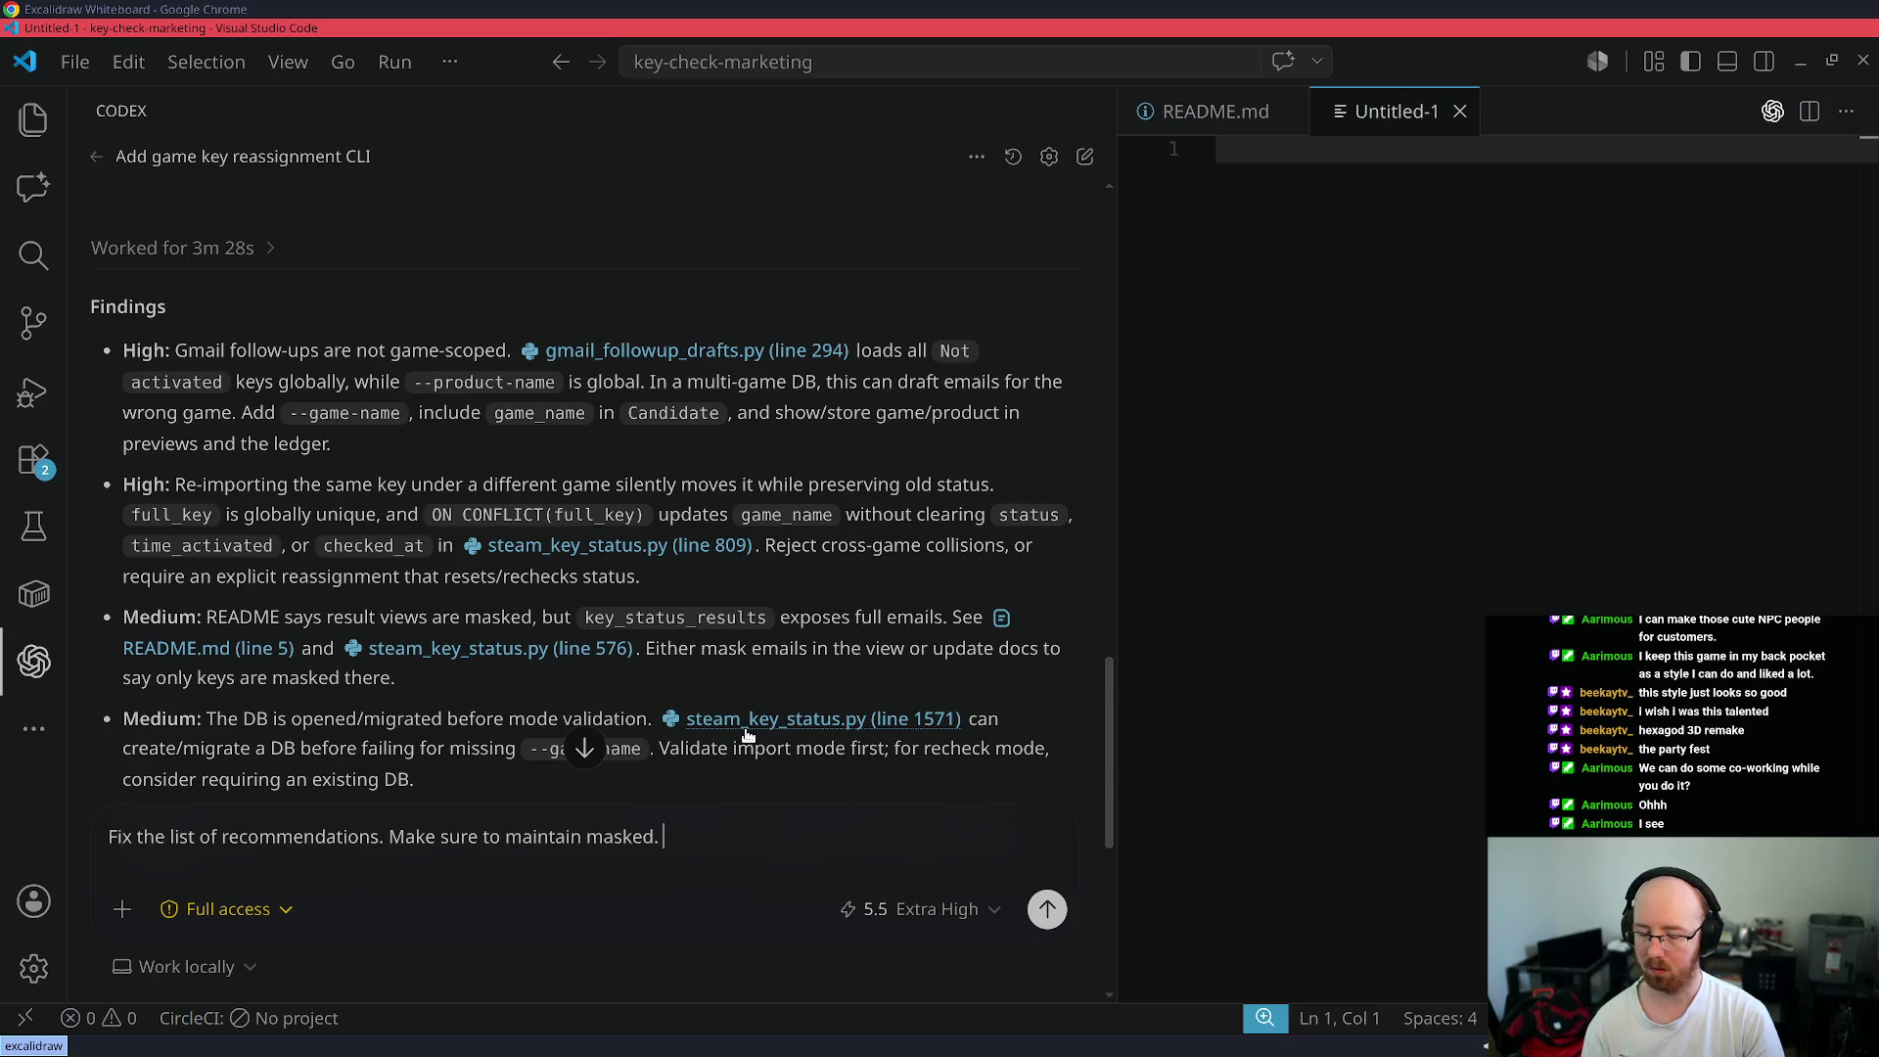
{"action": "type", "text": "A"}
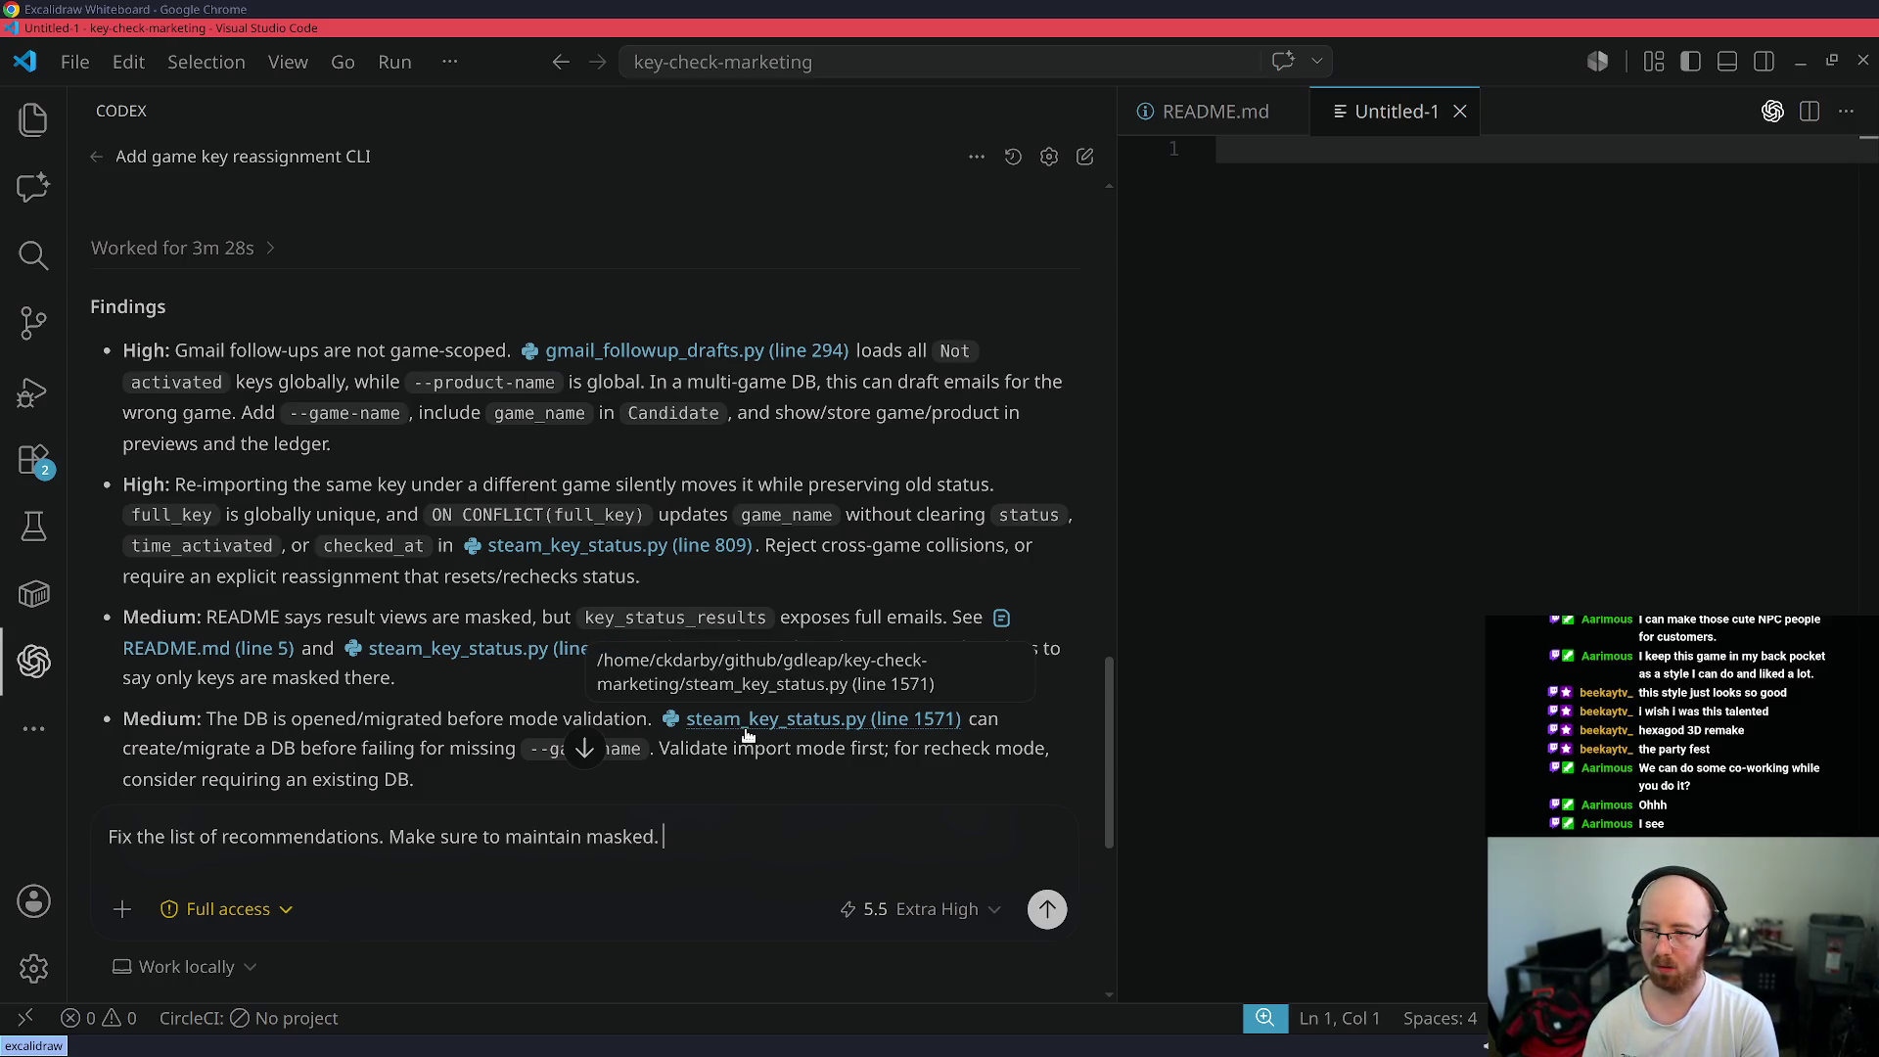
{"action": "type", "text": " key can only belong to o"}
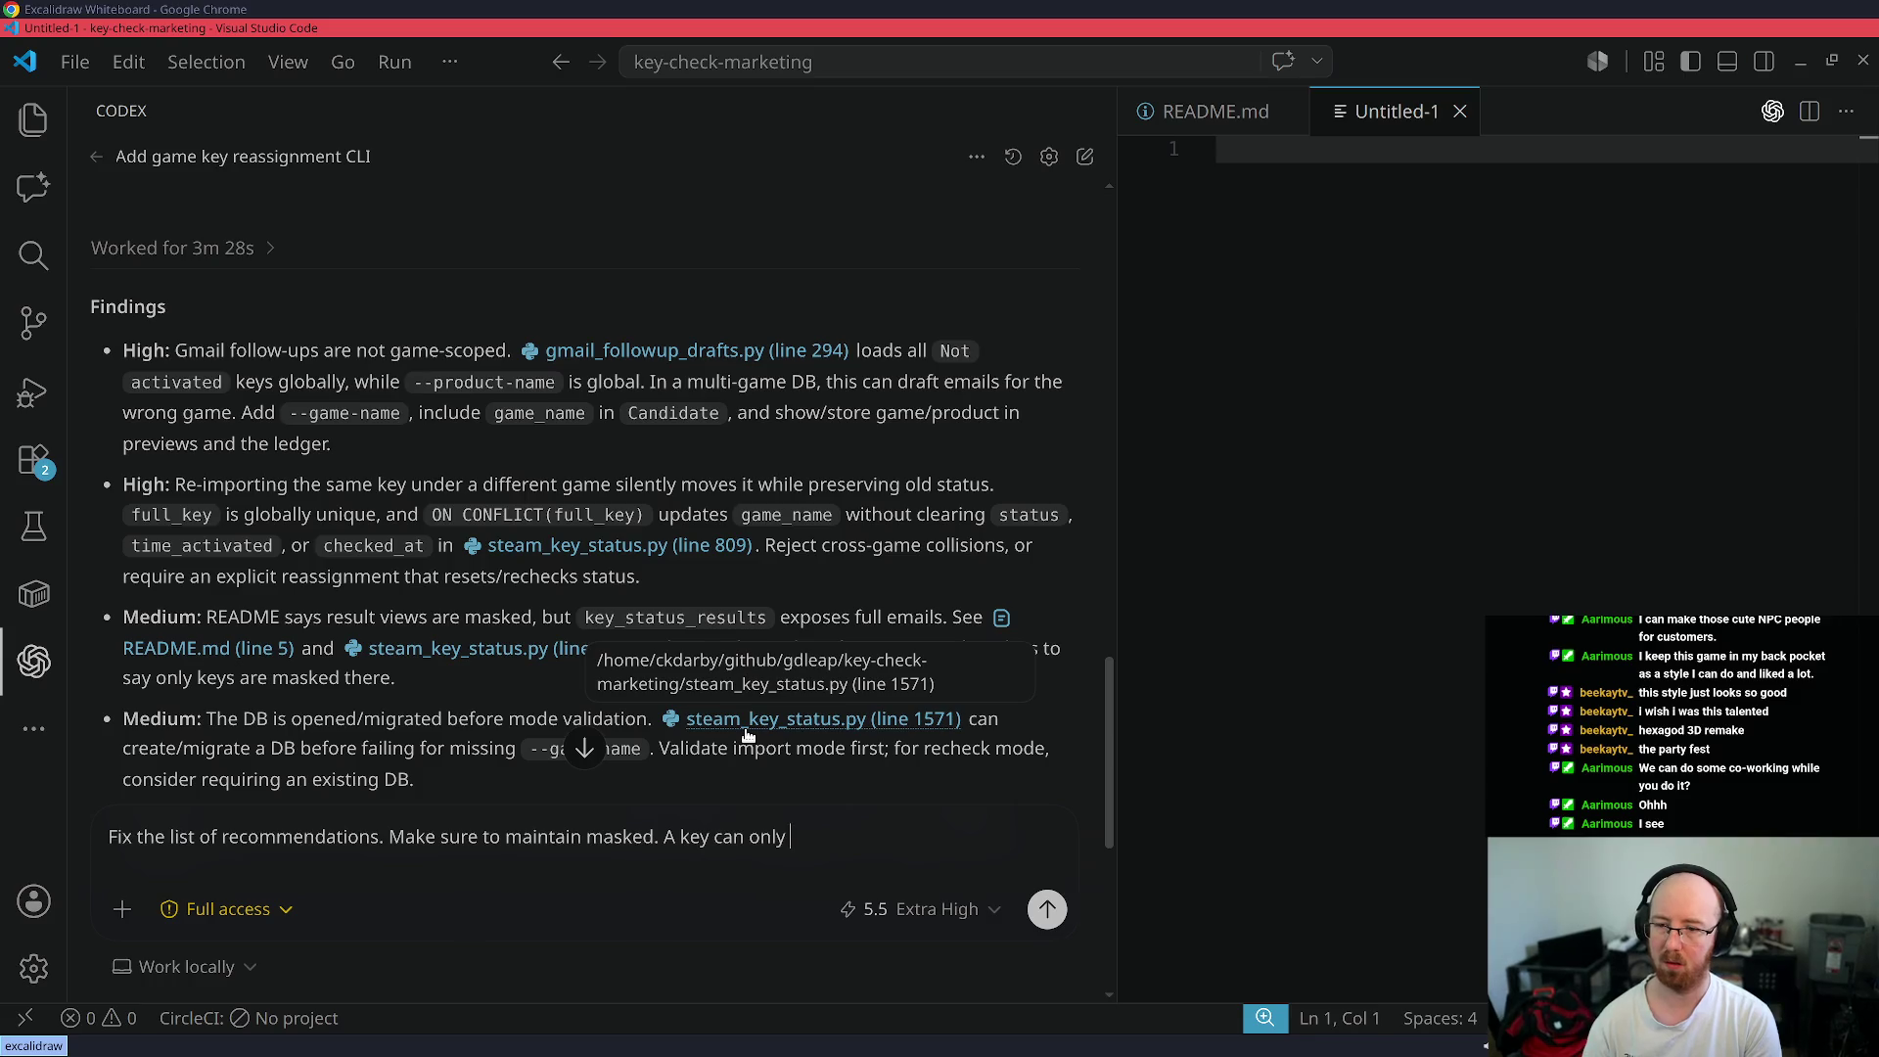
{"action": "type", "text": "ne game"}
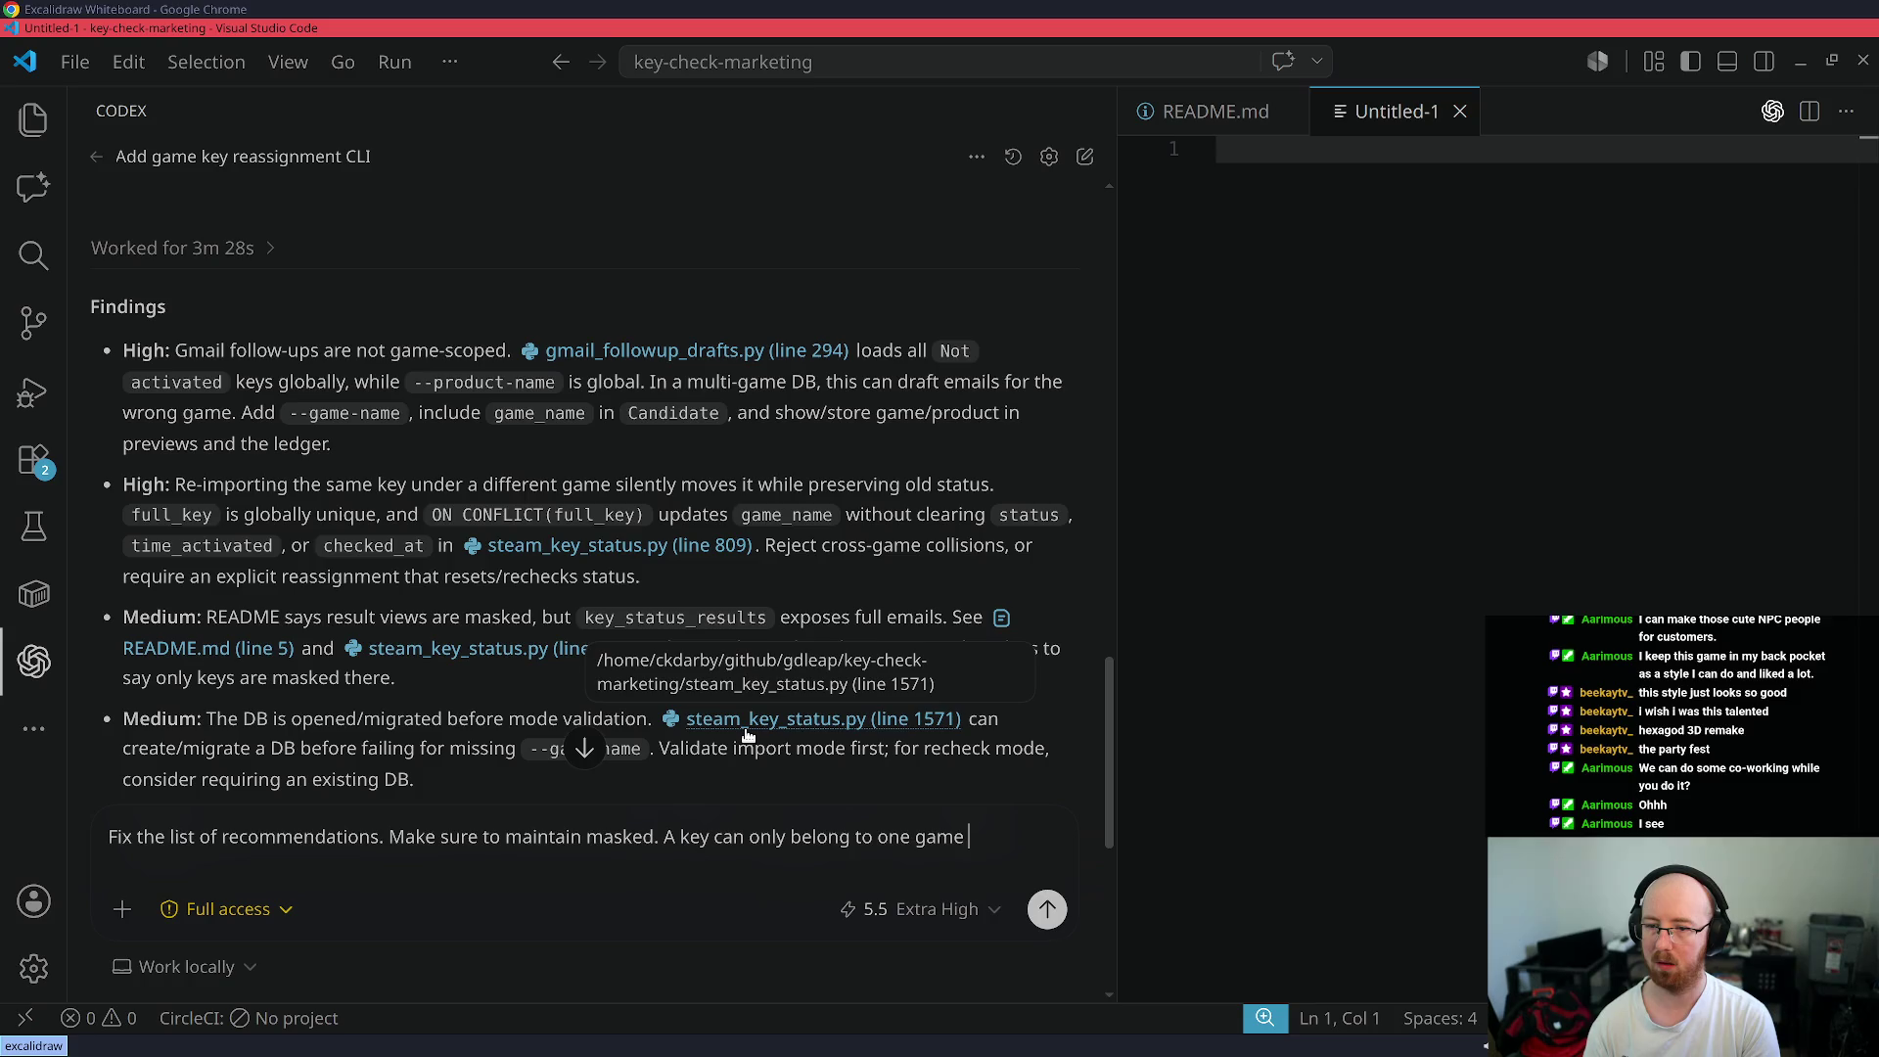
{"action": "type", "text": ". The keys can on"}
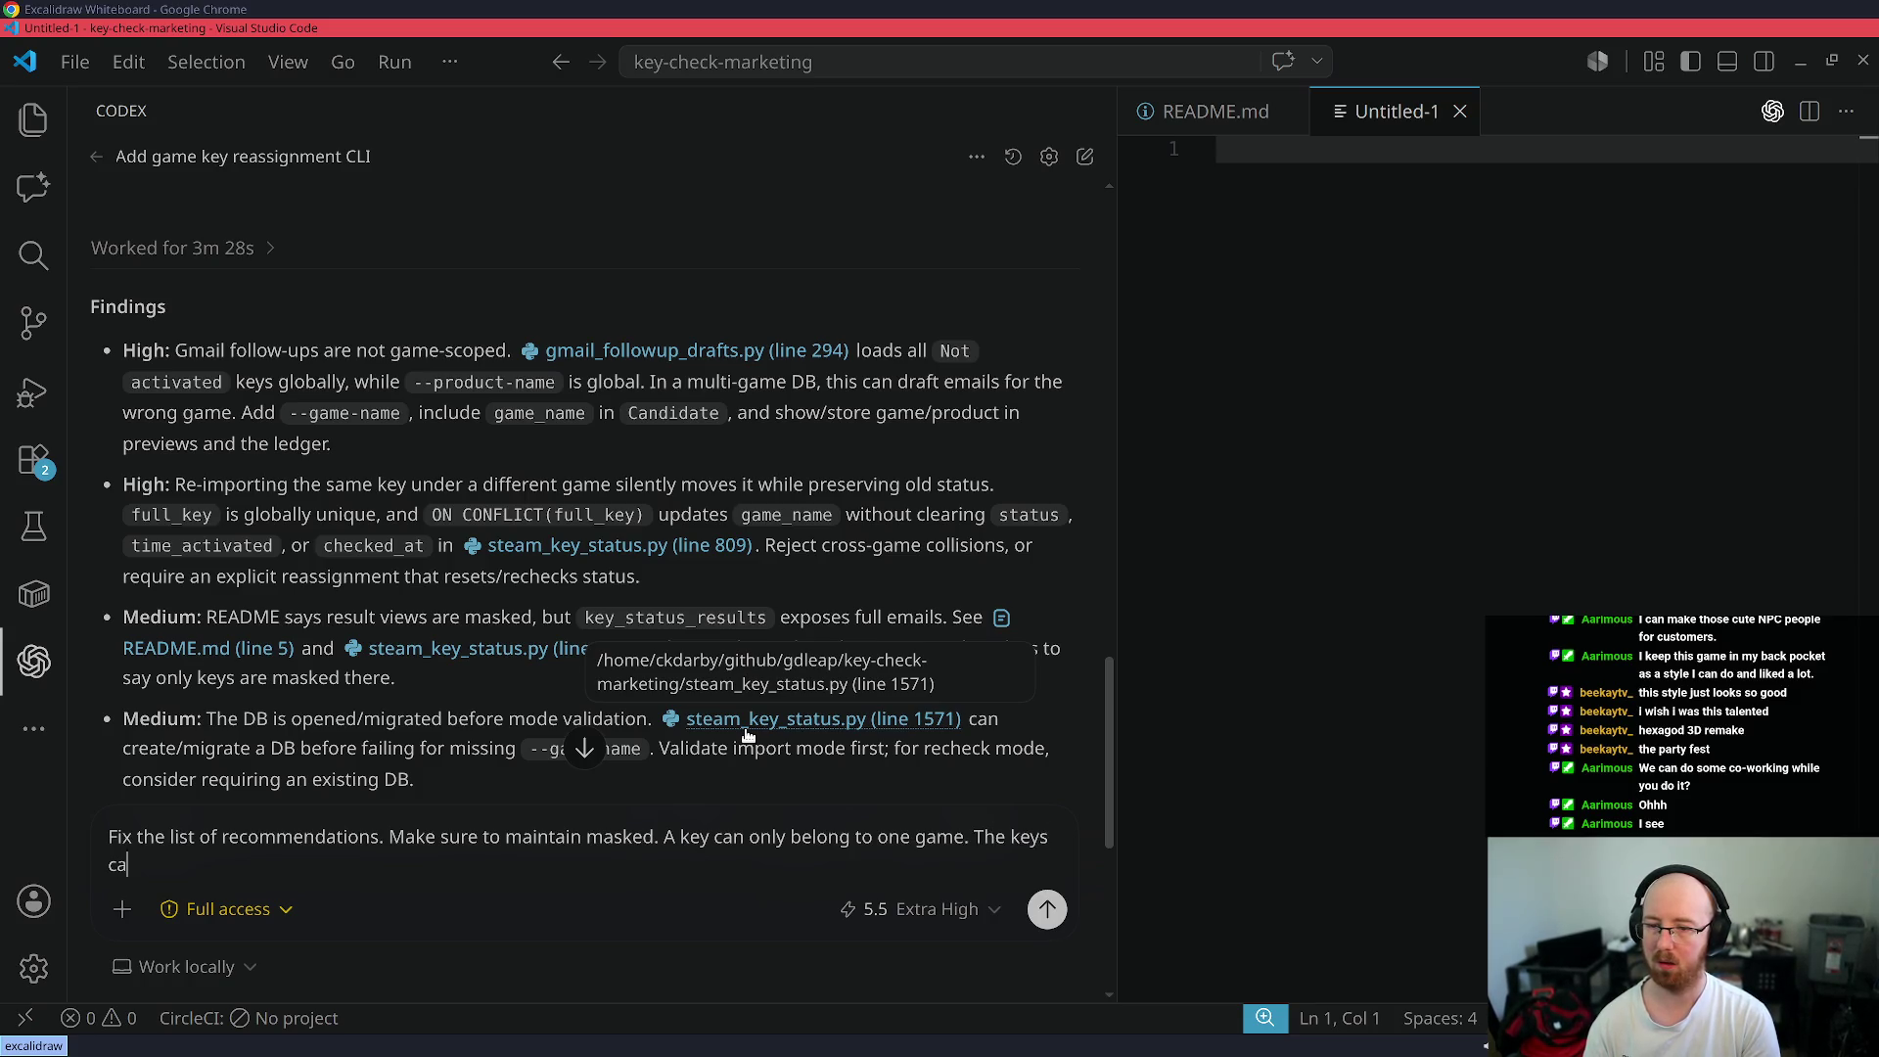
{"action": "key", "text": "BackSpace"}
{"action": "key", "text": "BackSpace"}
{"action": "key", "text": "BackSpace"}
{"action": "key", "text": "BackSpace"}
{"action": "type", "text": "are assigned to a single gam"}
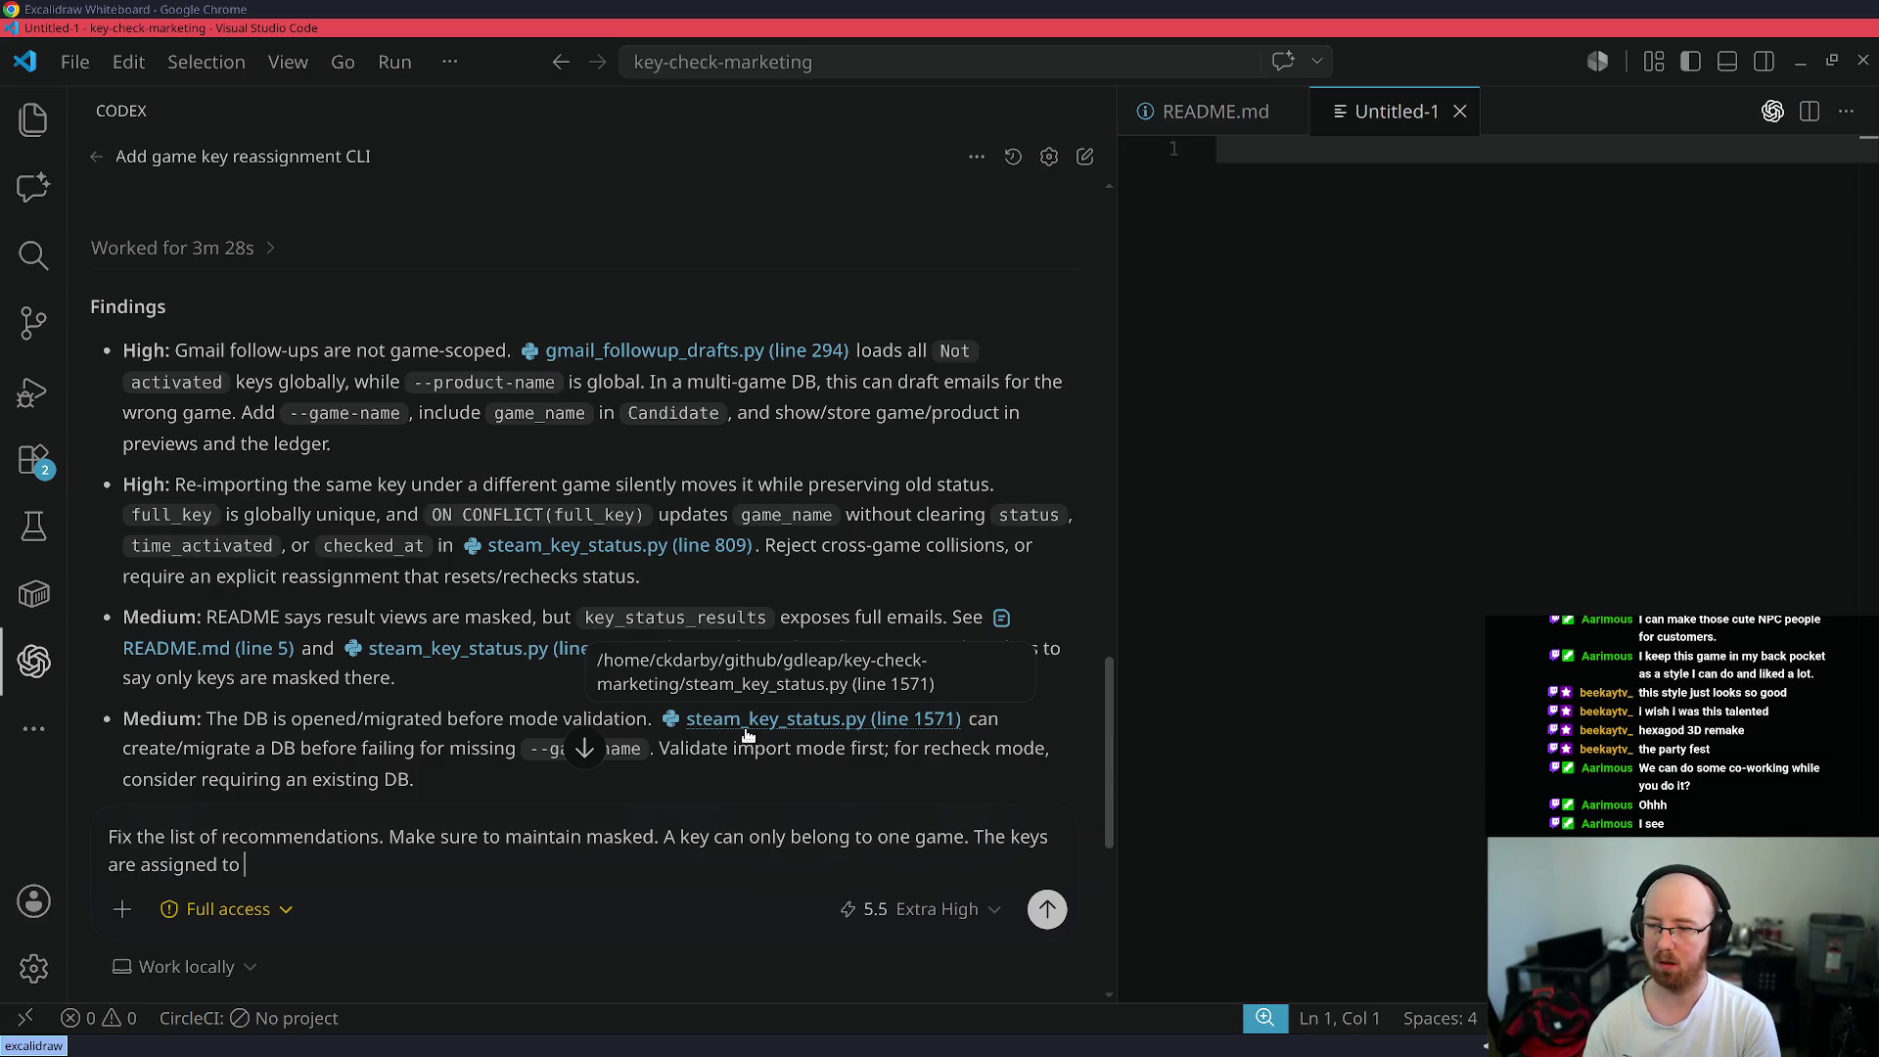
{"action": "type", "text": "e and Steam "}
{"action": "type", "text": "doesn't reuse "}
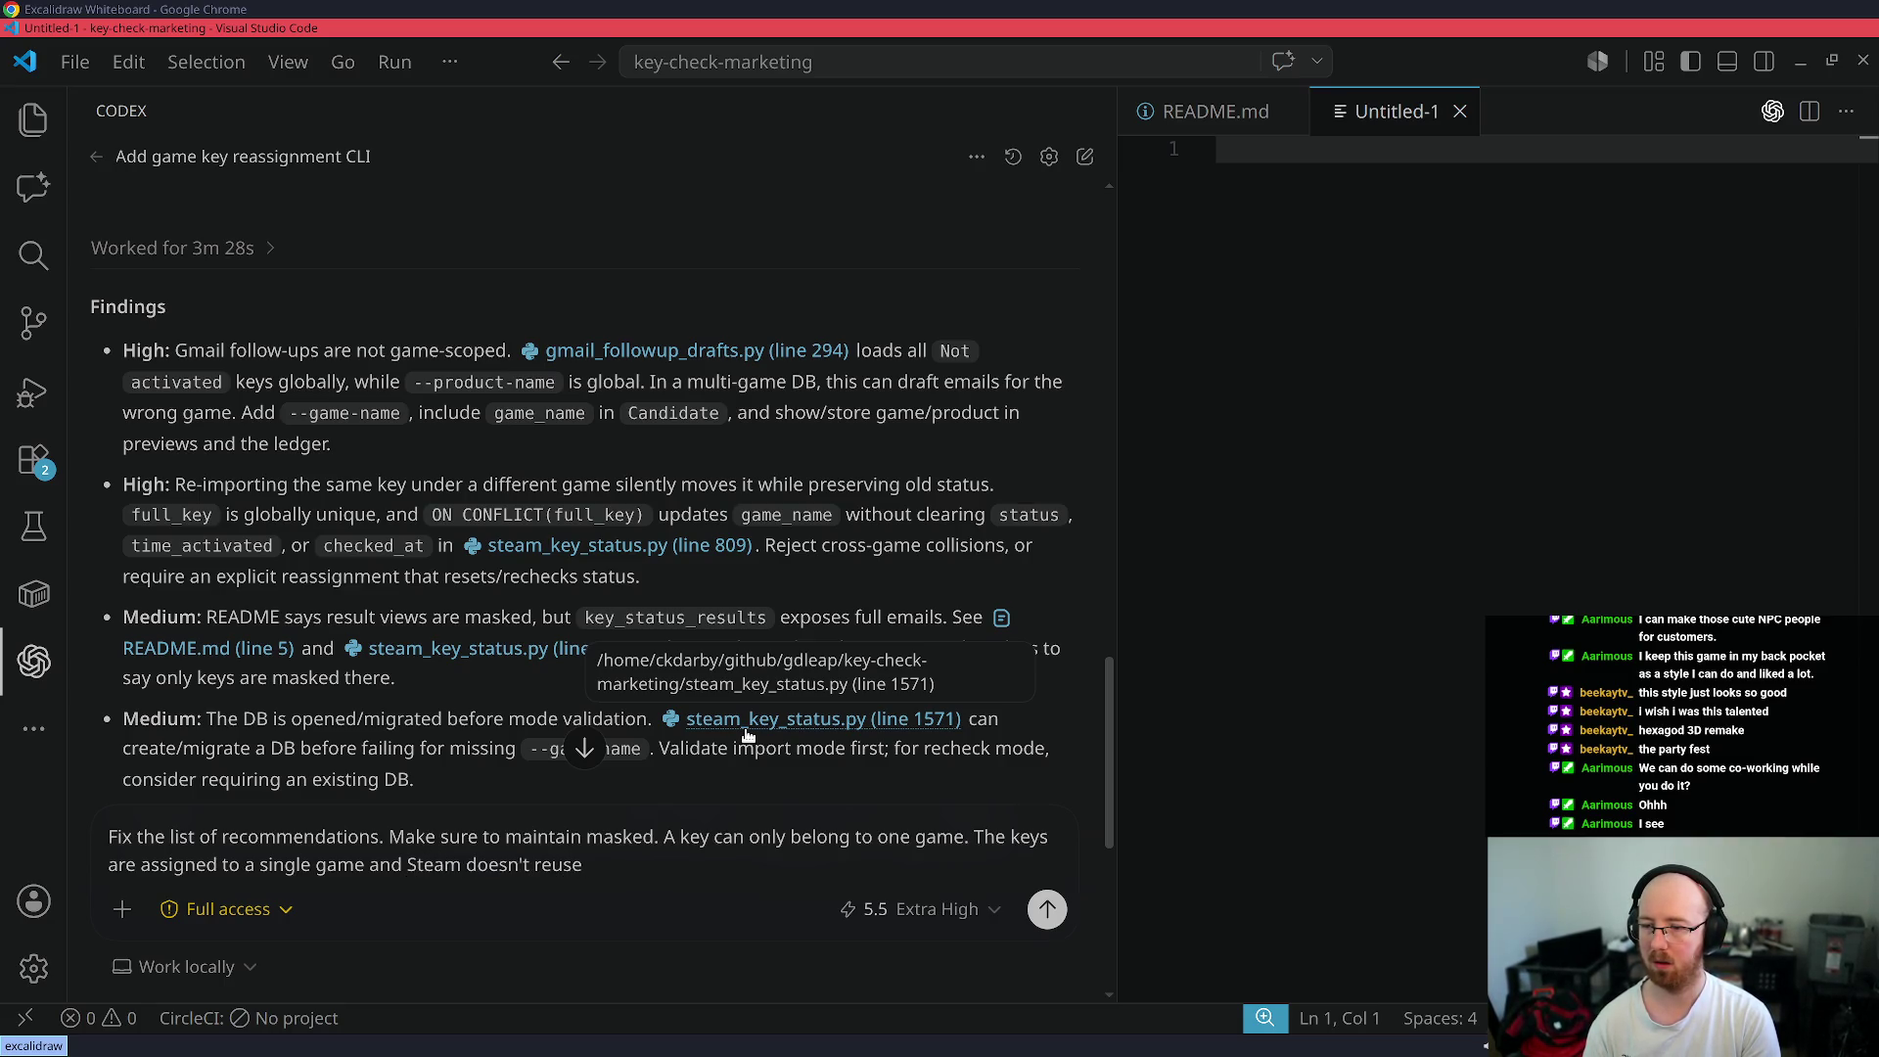
{"action": "type", "text": "keys."}
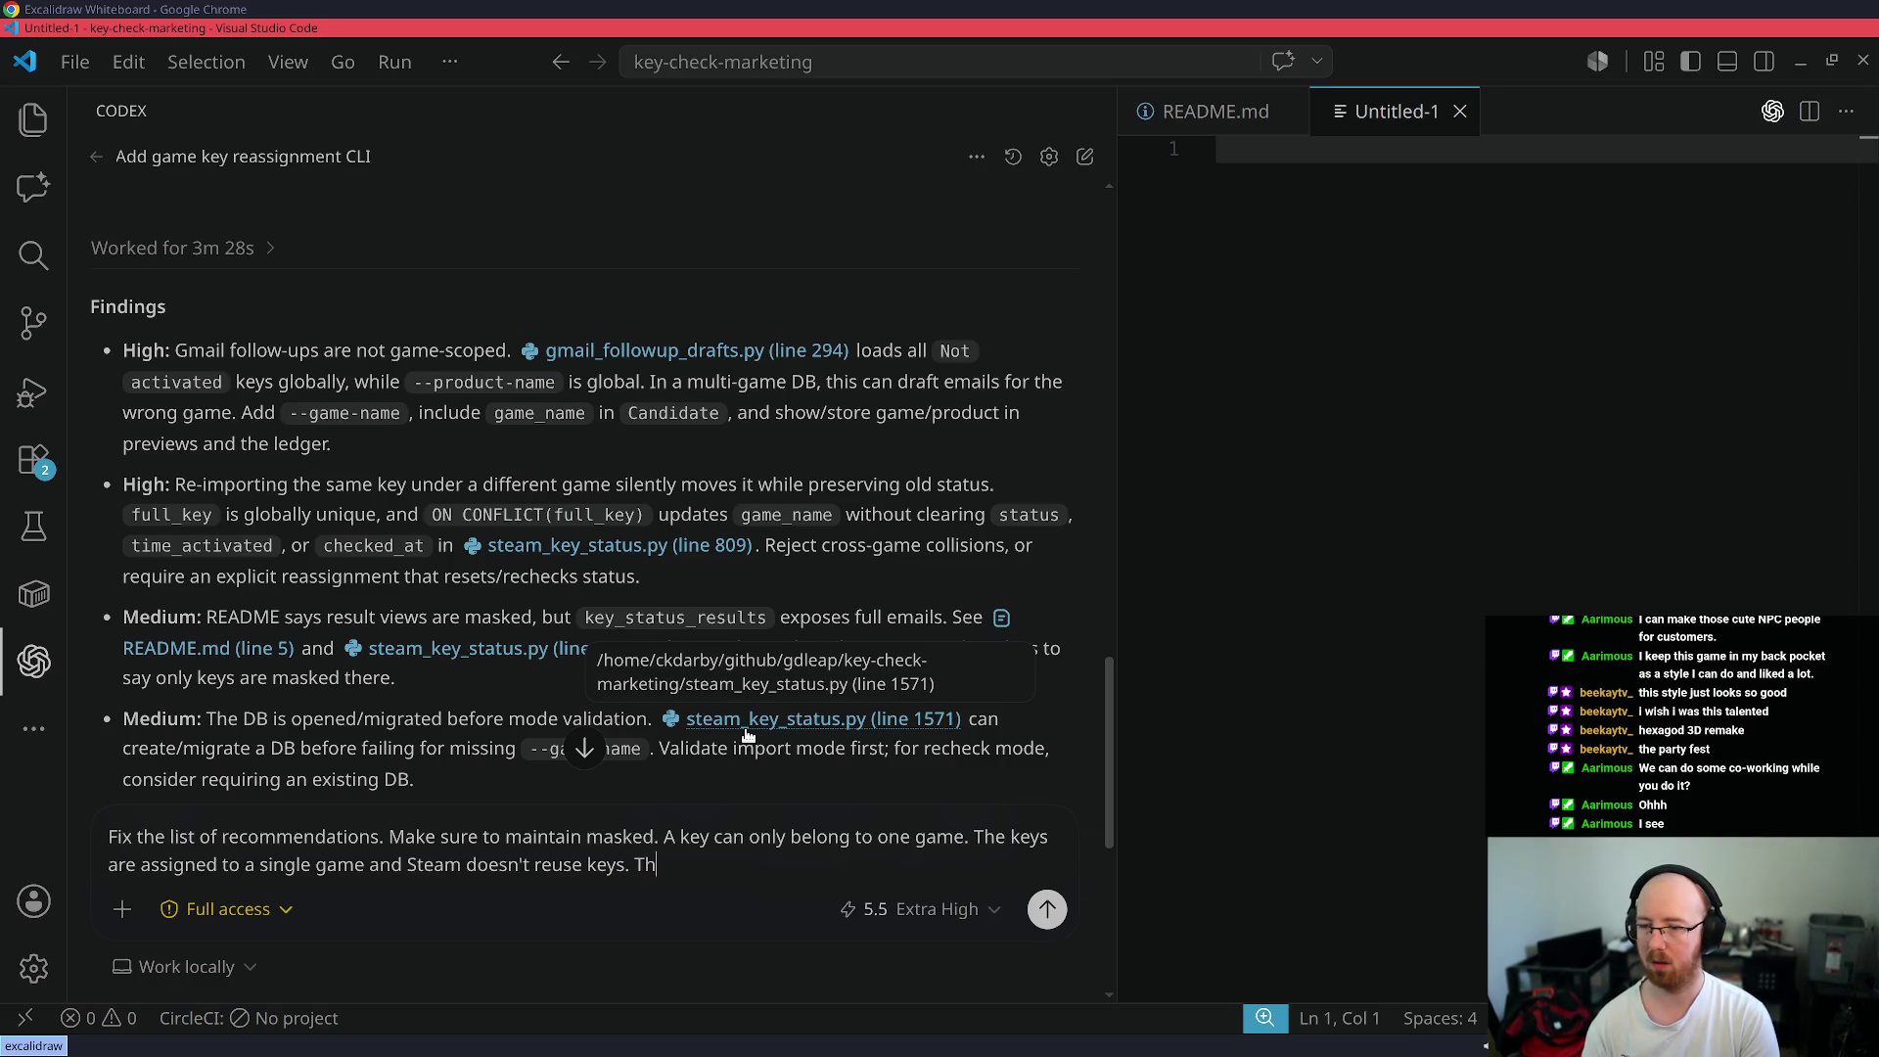
{"action": "key", "text": "Return"}
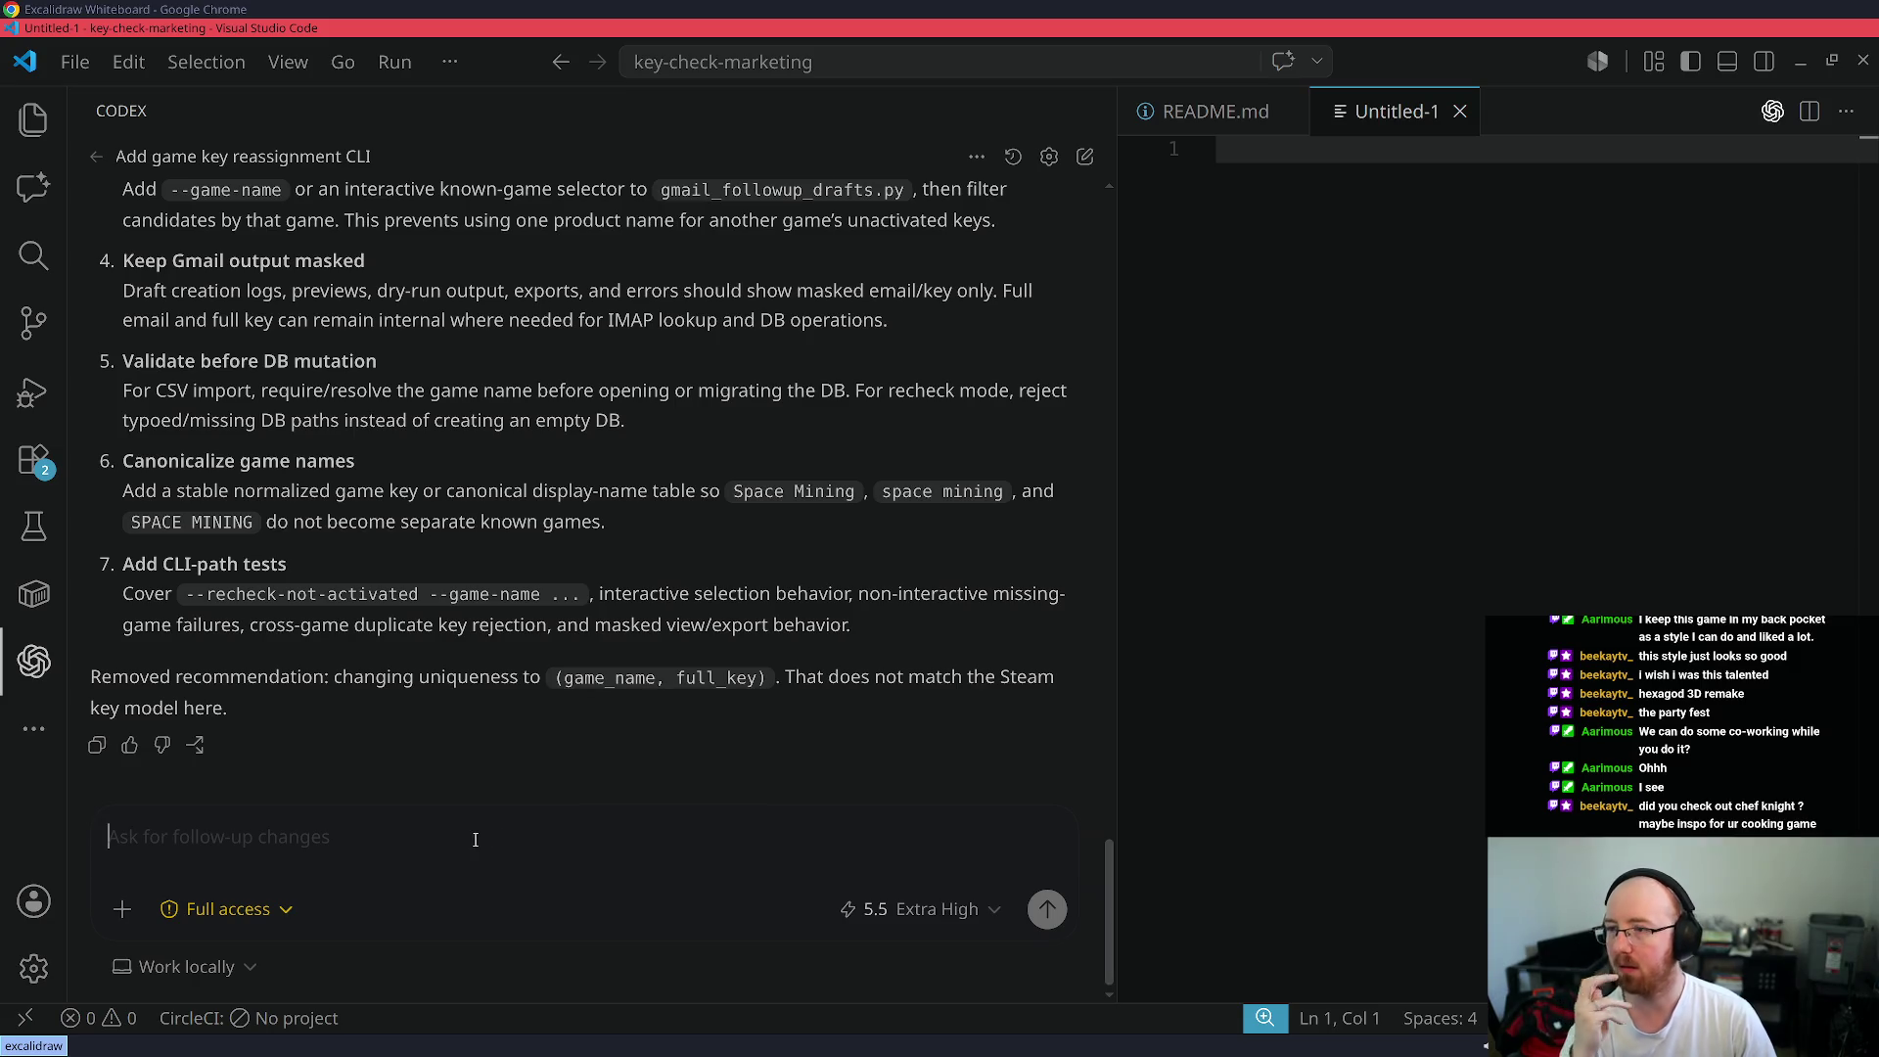
- Review the corrected recommendation list and reply 'Do all' so Codex implements it
{"action": "scroll", "coordinate": [549, 669], "scroll_direction": "up", "scroll_amount": 3}
{"action": "type", "text": "Do all"}
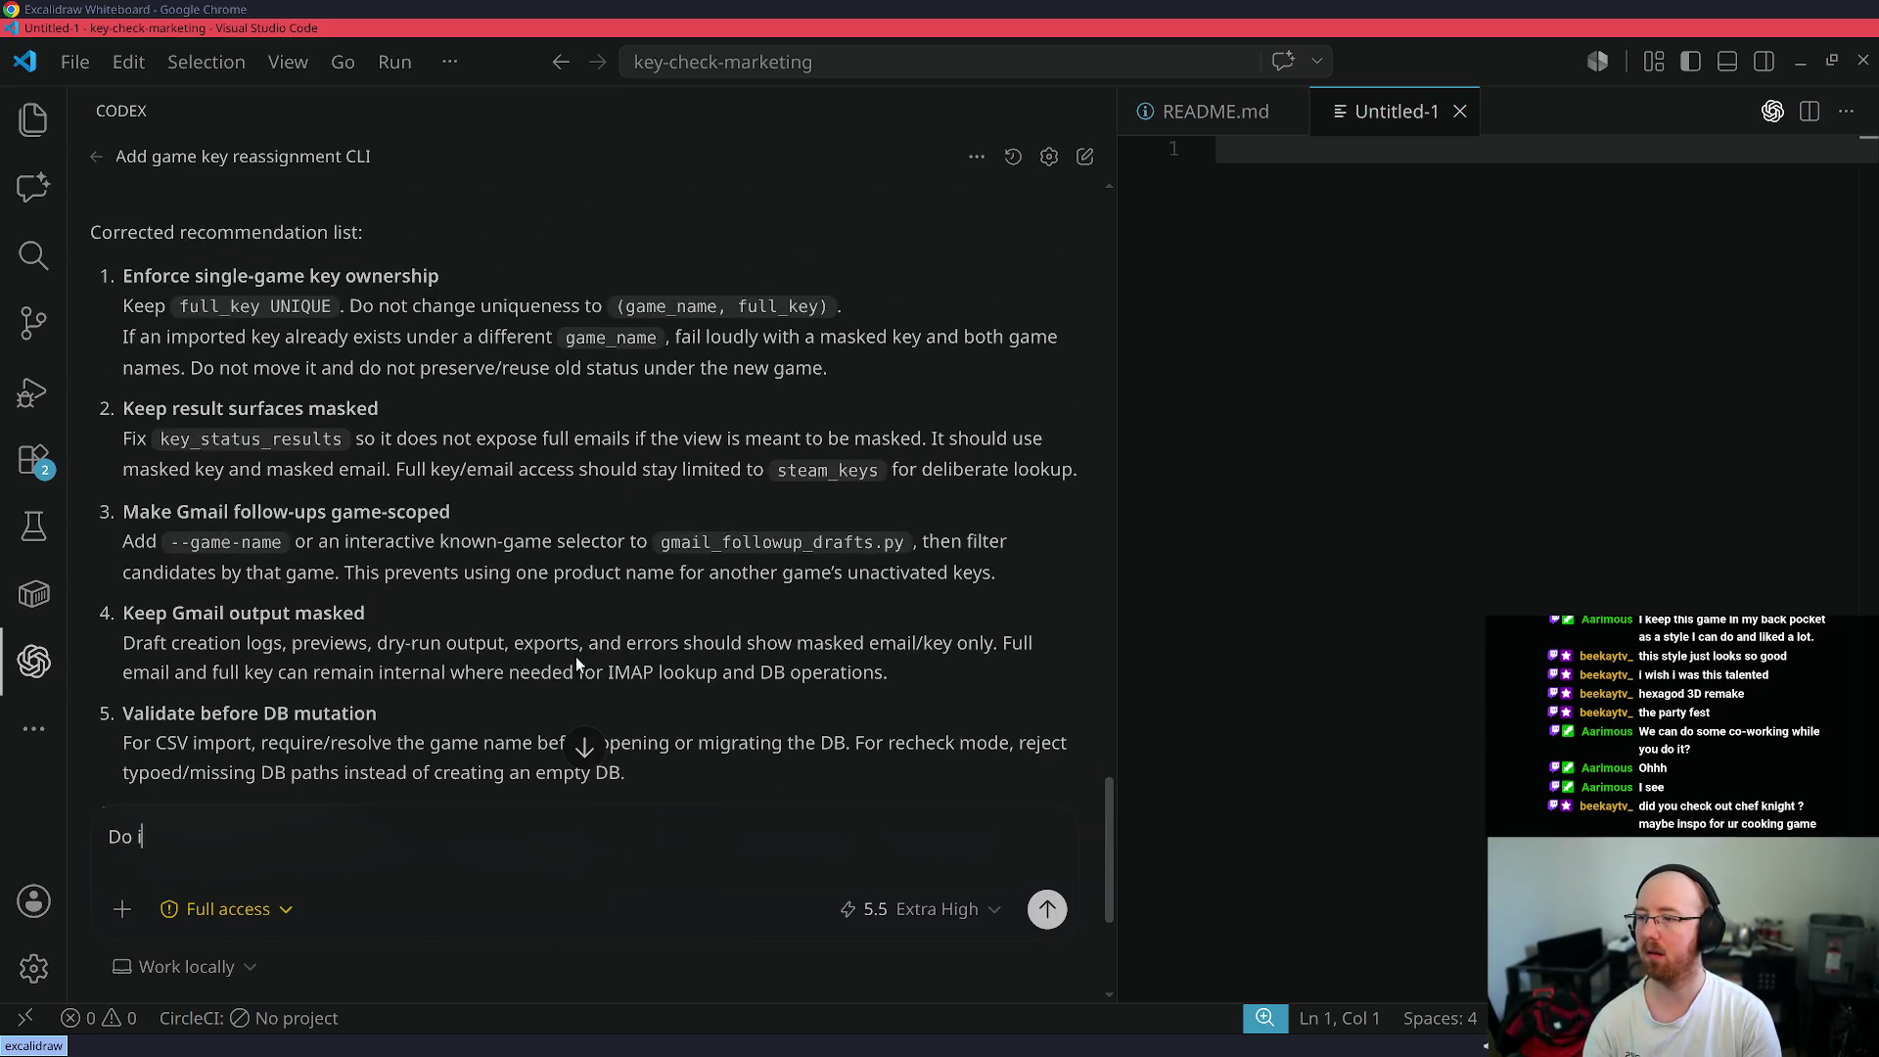
{"action": "key", "text": "Return"}
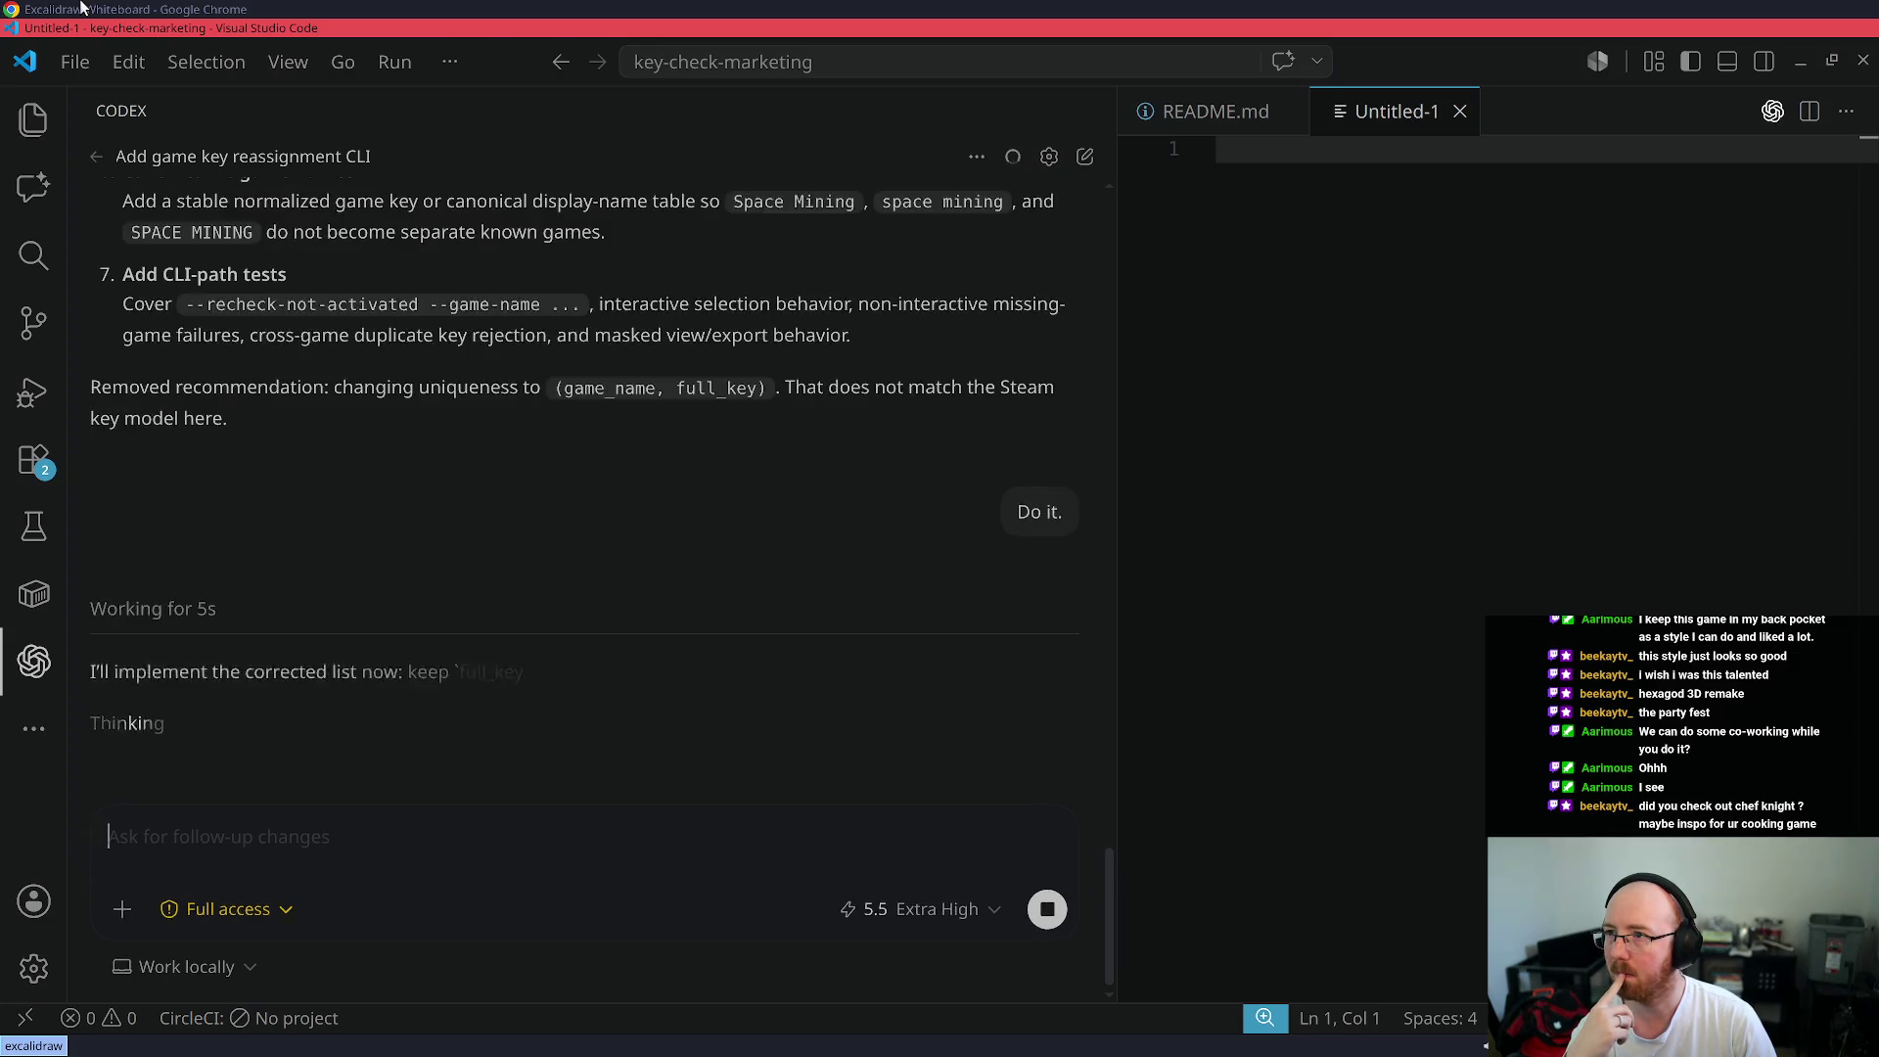
{"action": "left_click", "coordinate": [82, 8]}
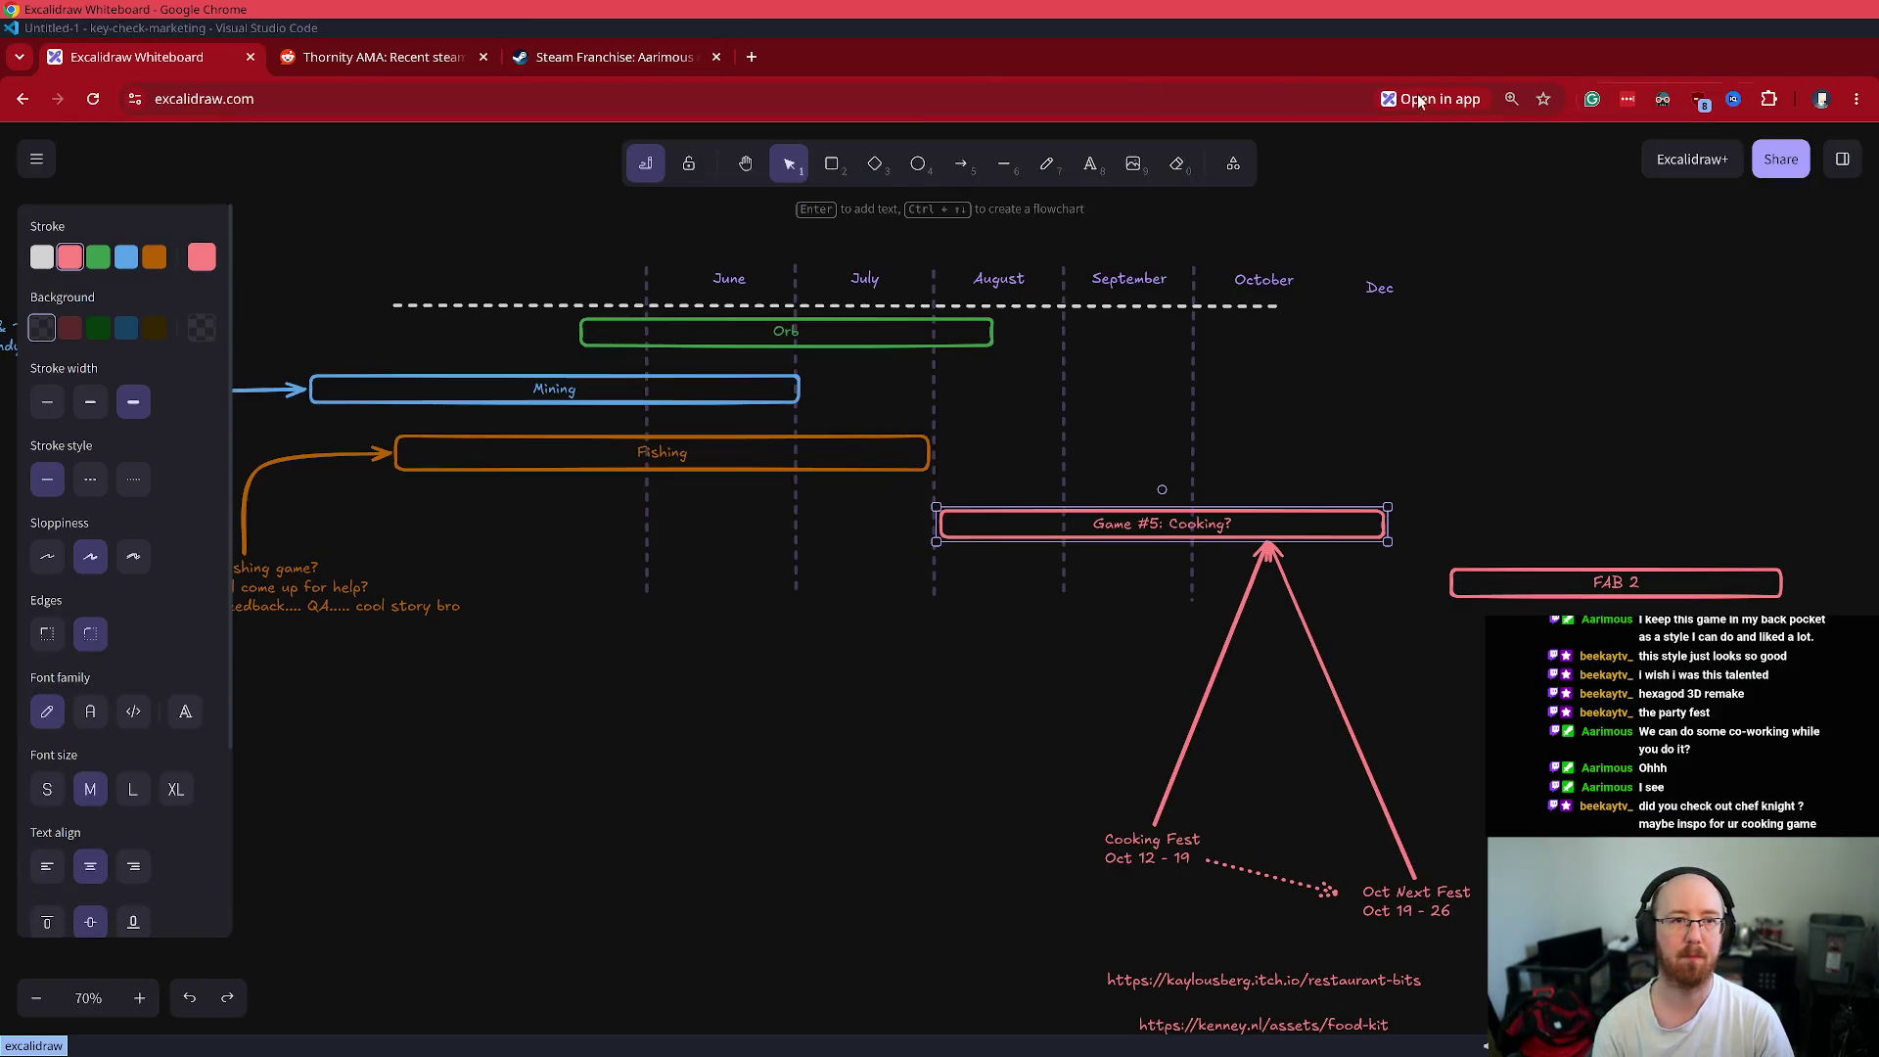
- Resume the focus session timer on Chrome's Co-working Admin page
{"action": "key", "text": "ctrl+t"}
{"action": "type", "text": "local"}
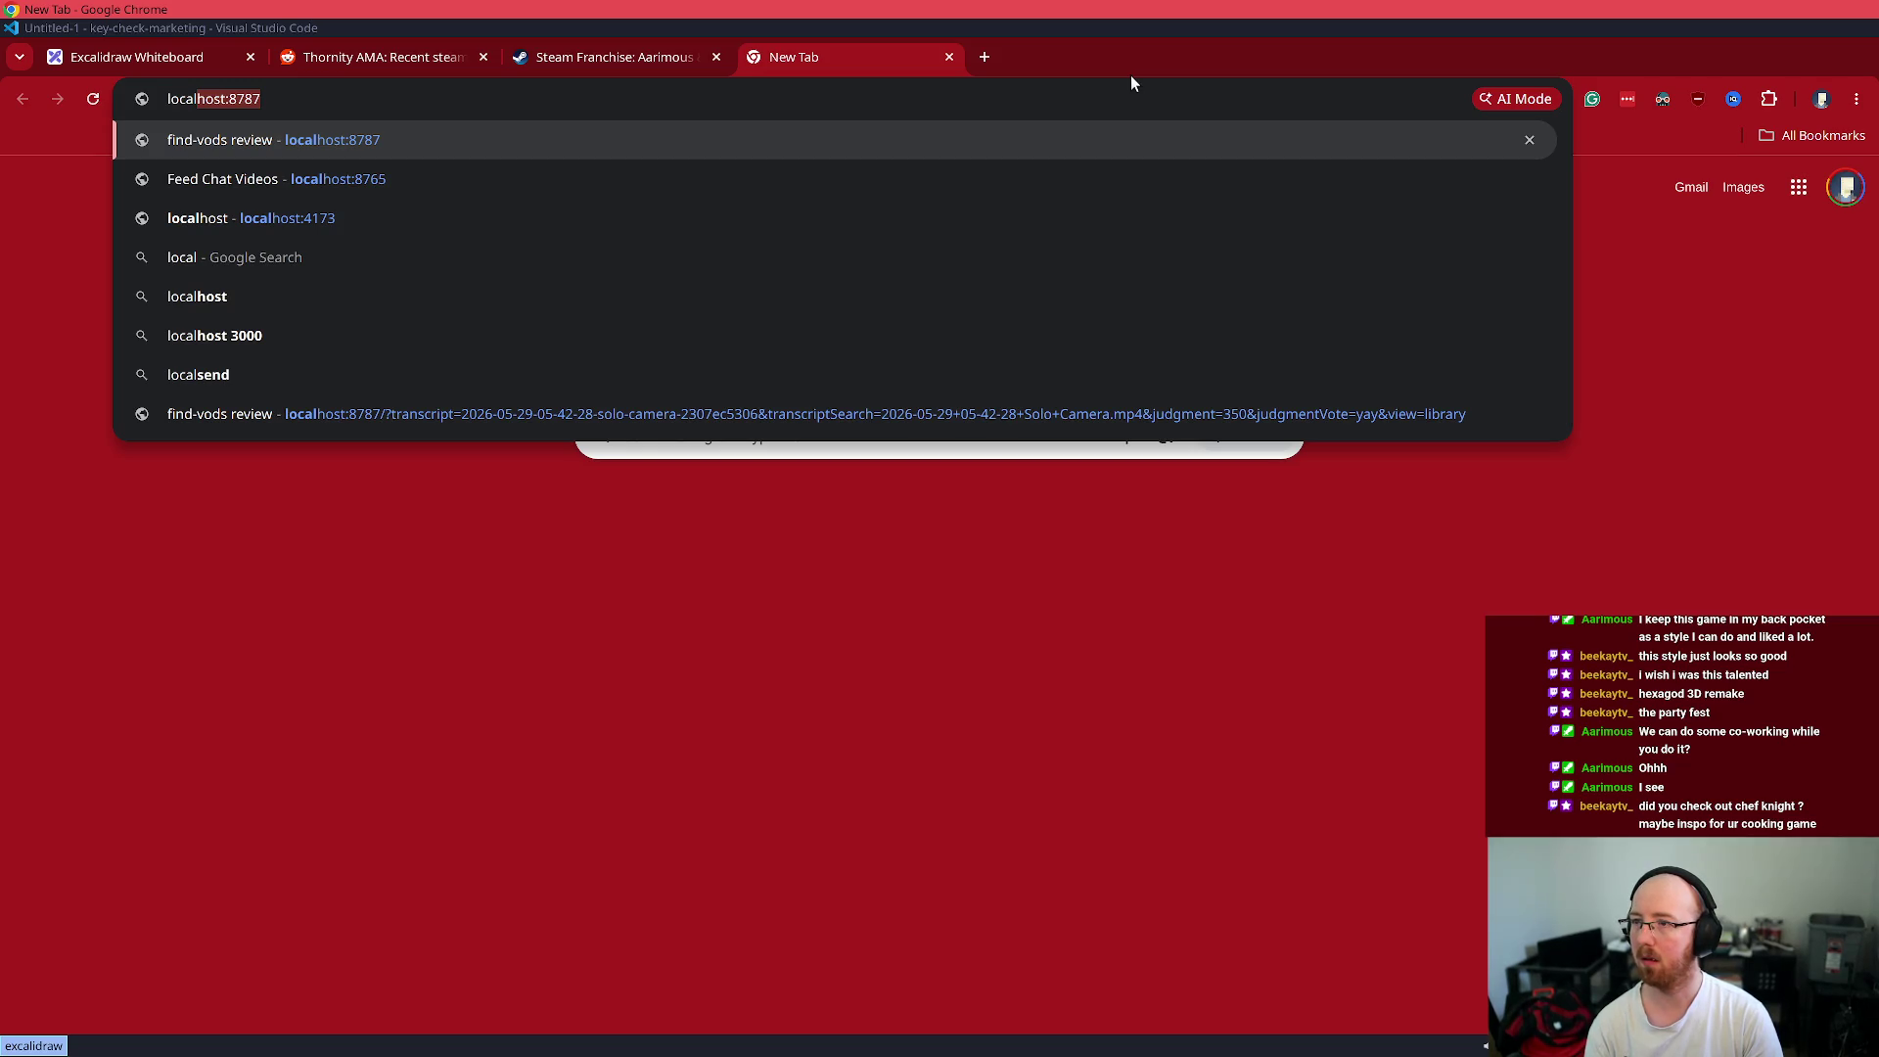
{"action": "key", "text": "Escape"}
{"action": "key", "text": "ctrl+w"}
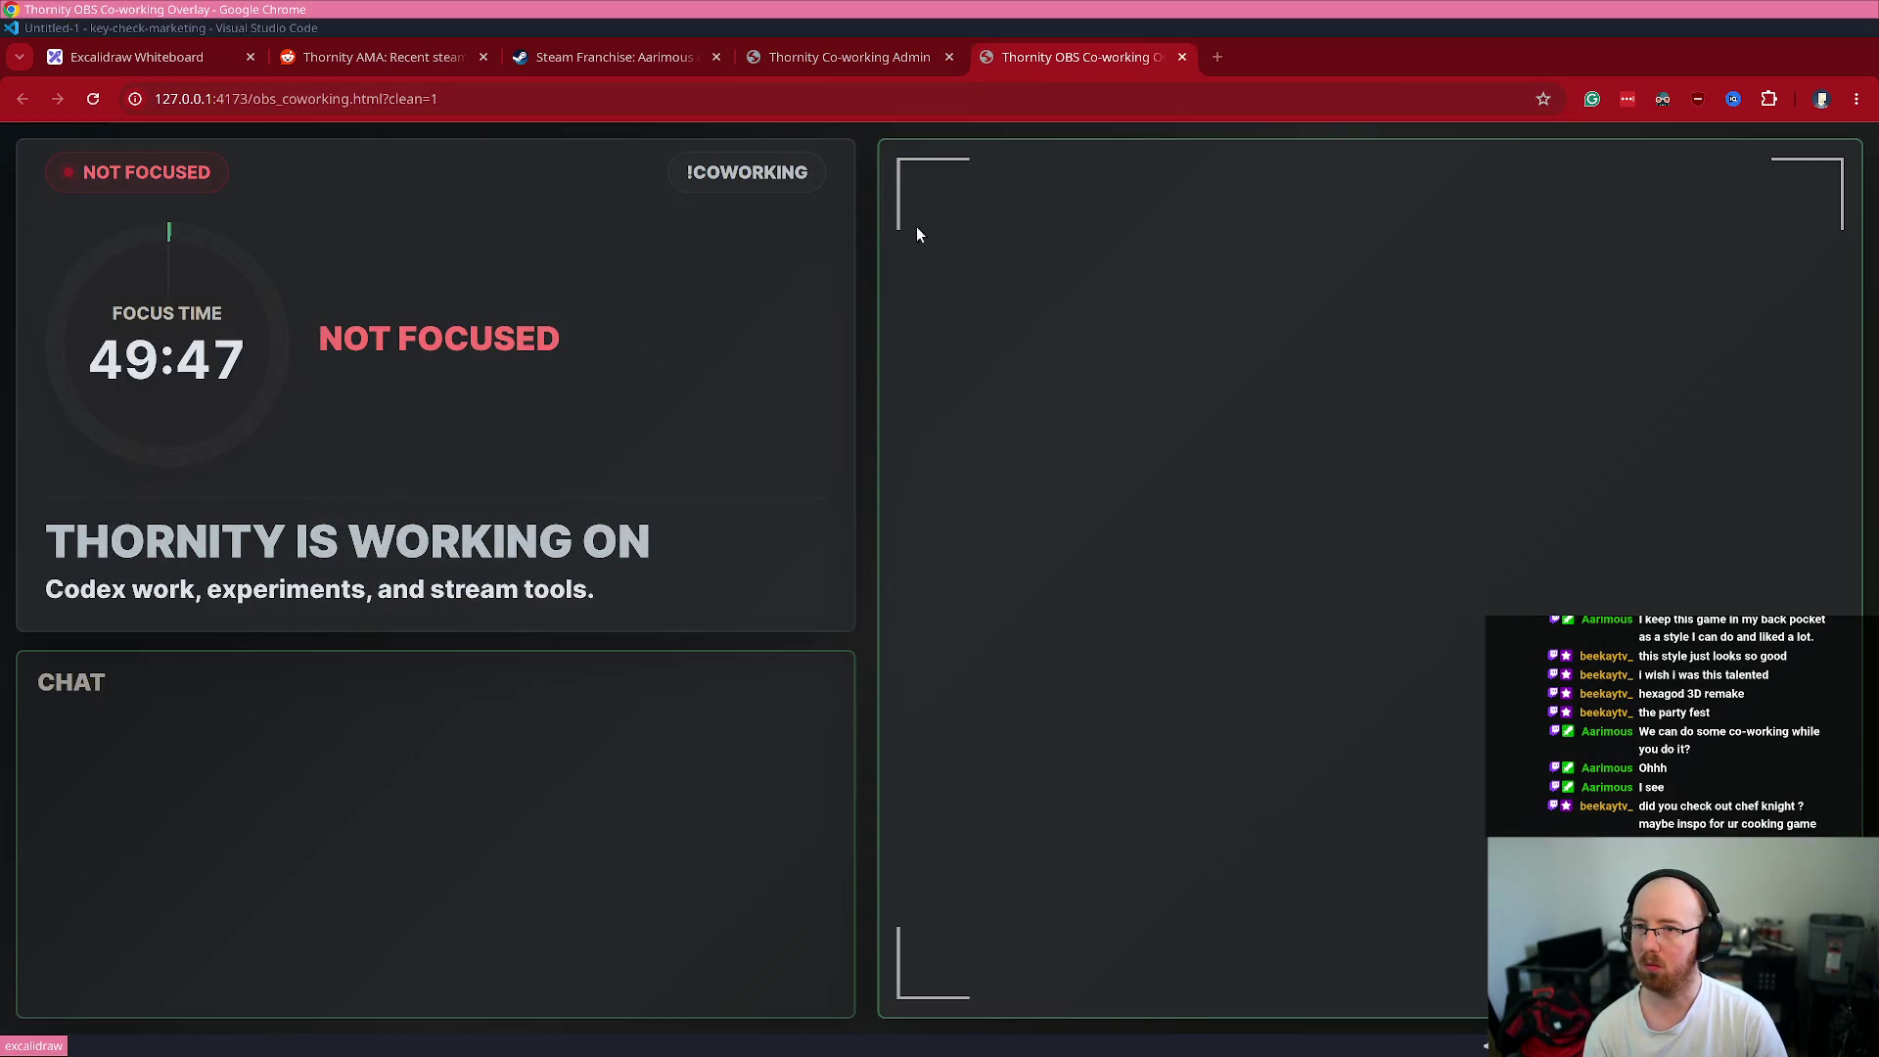
{"action": "left_click", "coordinate": [798, 57]}
{"action": "left_click", "coordinate": [891, 575]}
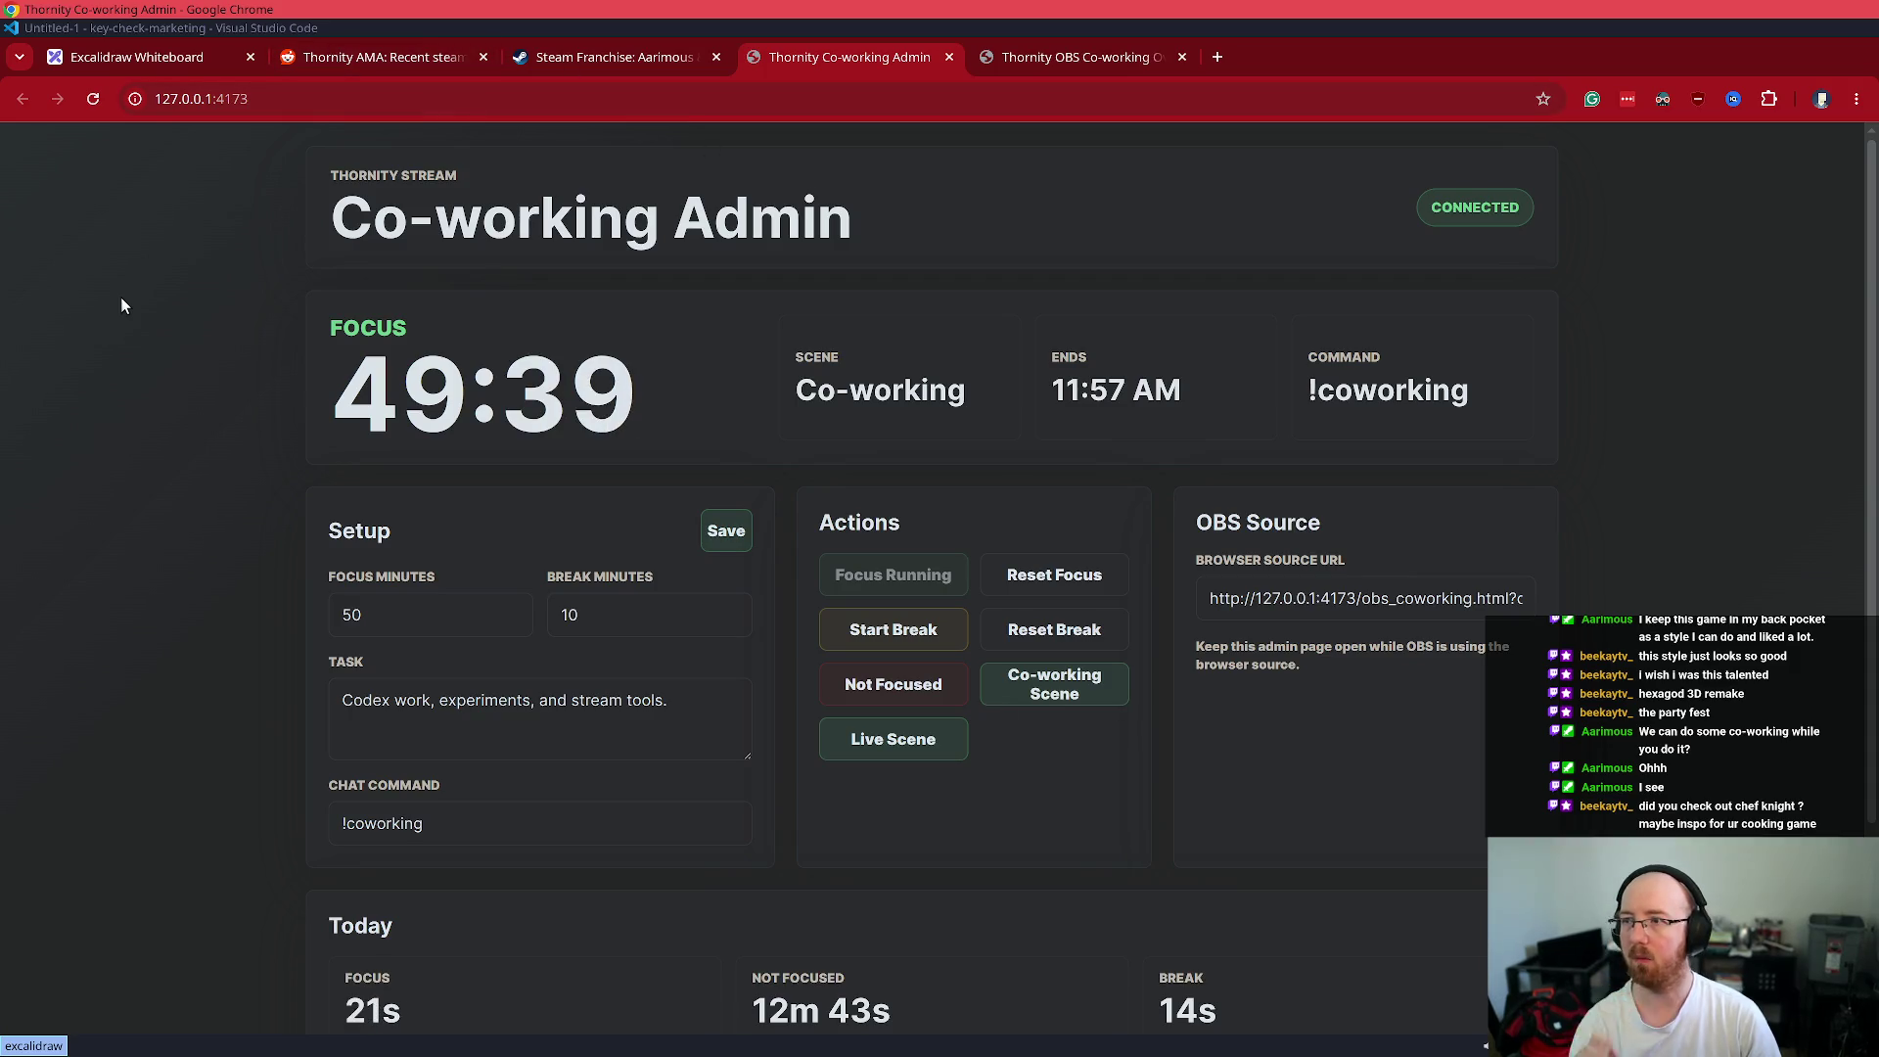
{"action": "key", "text": "super+Return"}
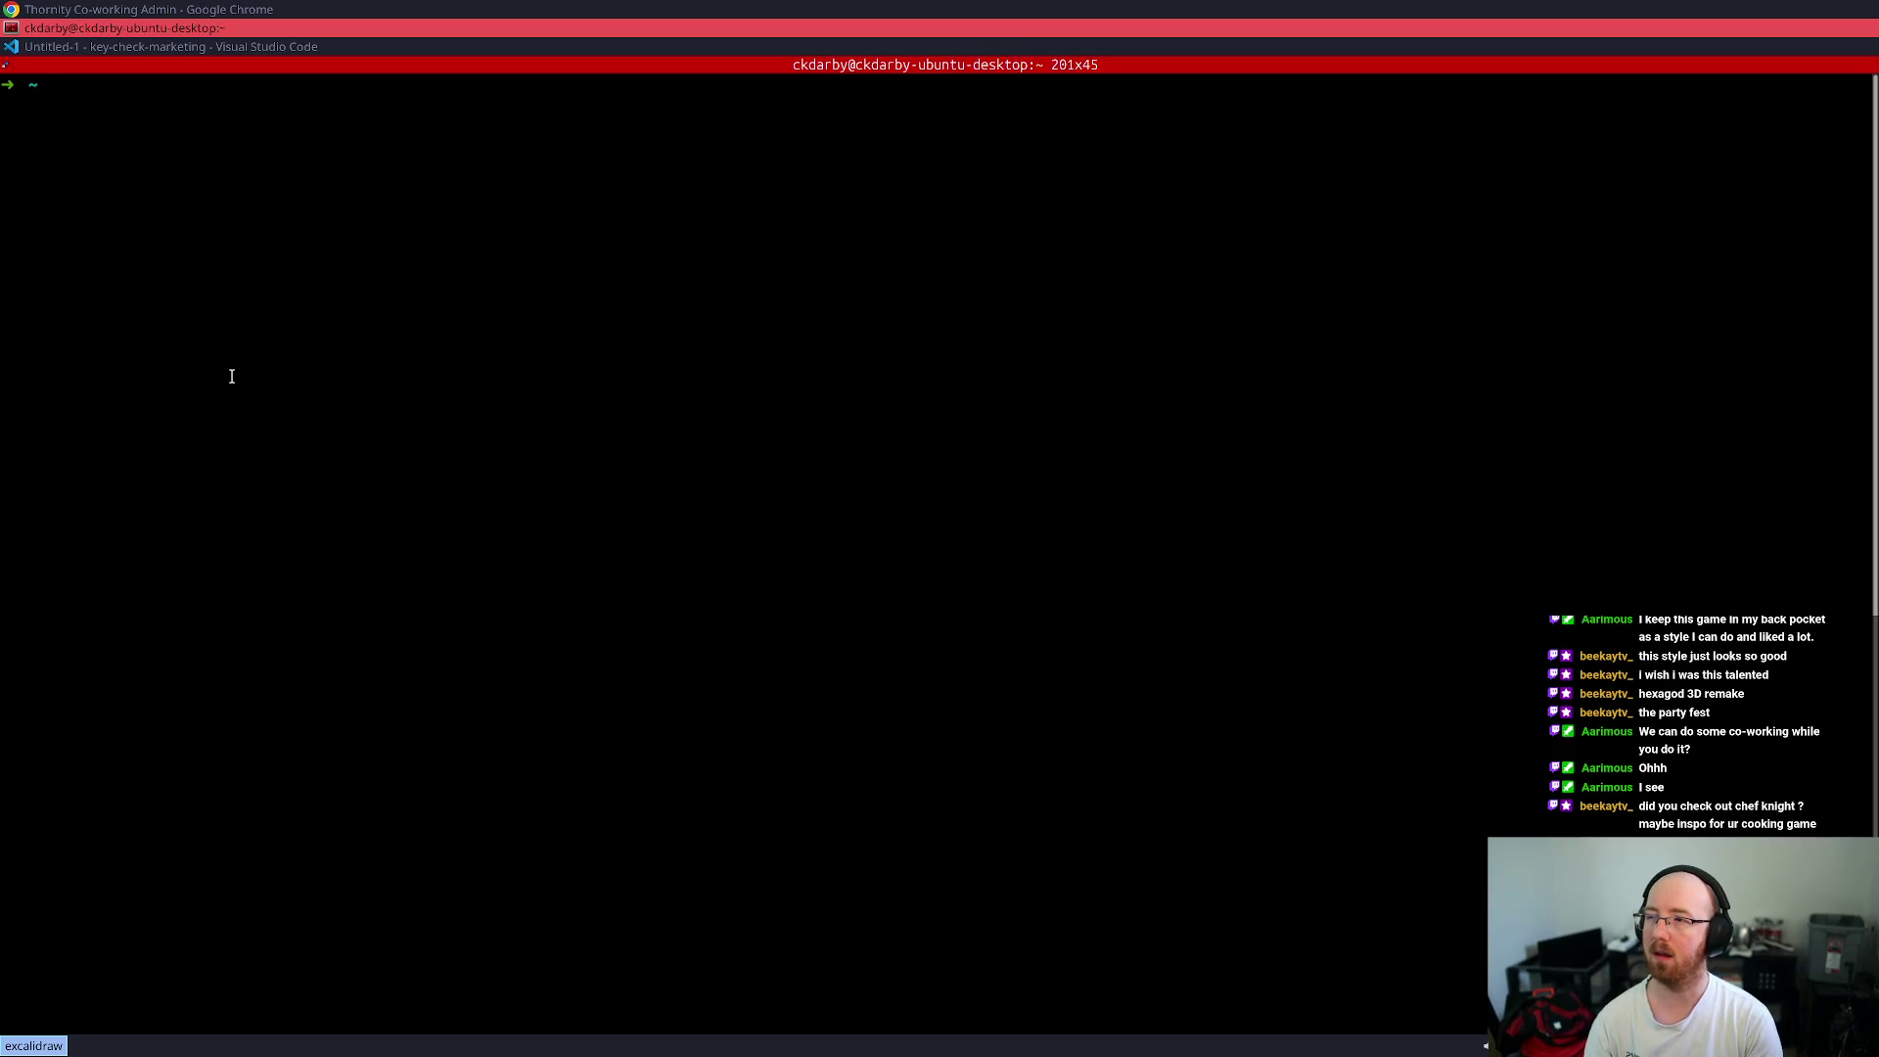
- Jump to the obs_overlay_coworking folder from history and open it with `code .`
{"action": "key", "text": "ctrl+r"}
{"action": "type", "text": "cowor"}
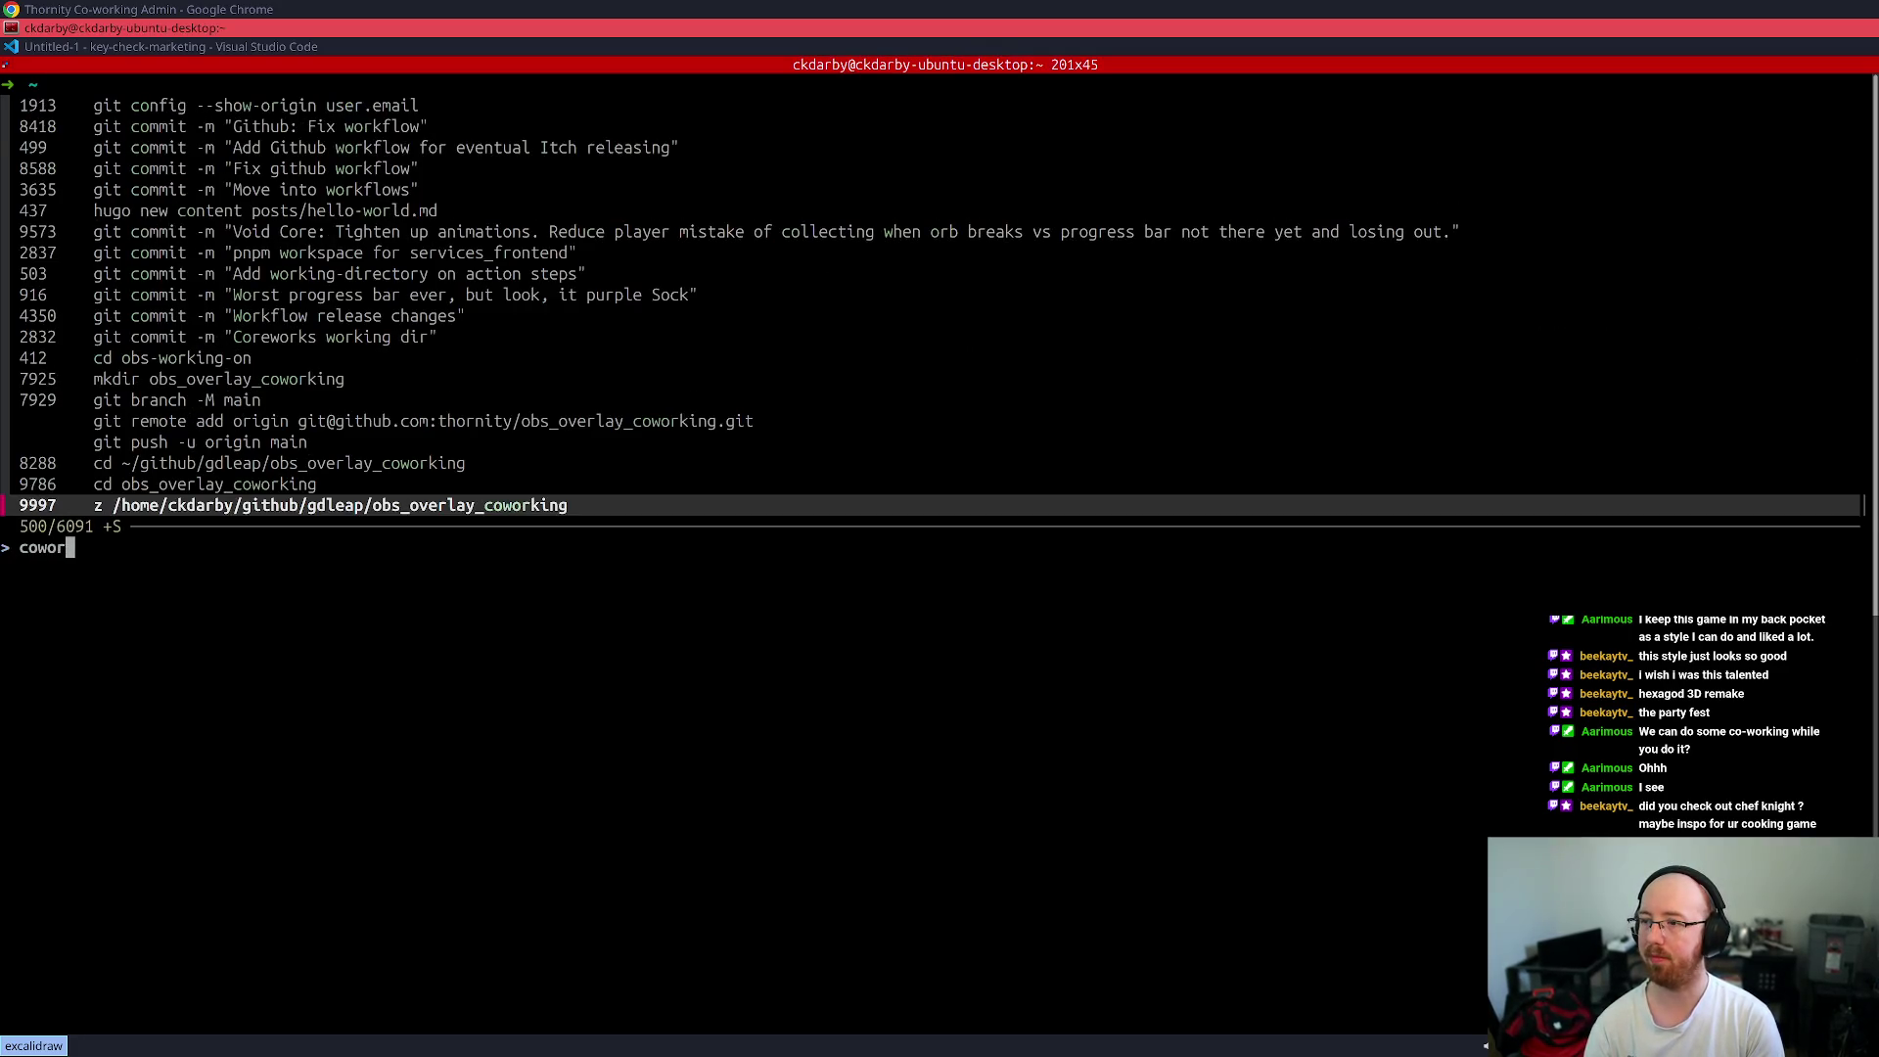
{"action": "key", "text": "Return"}
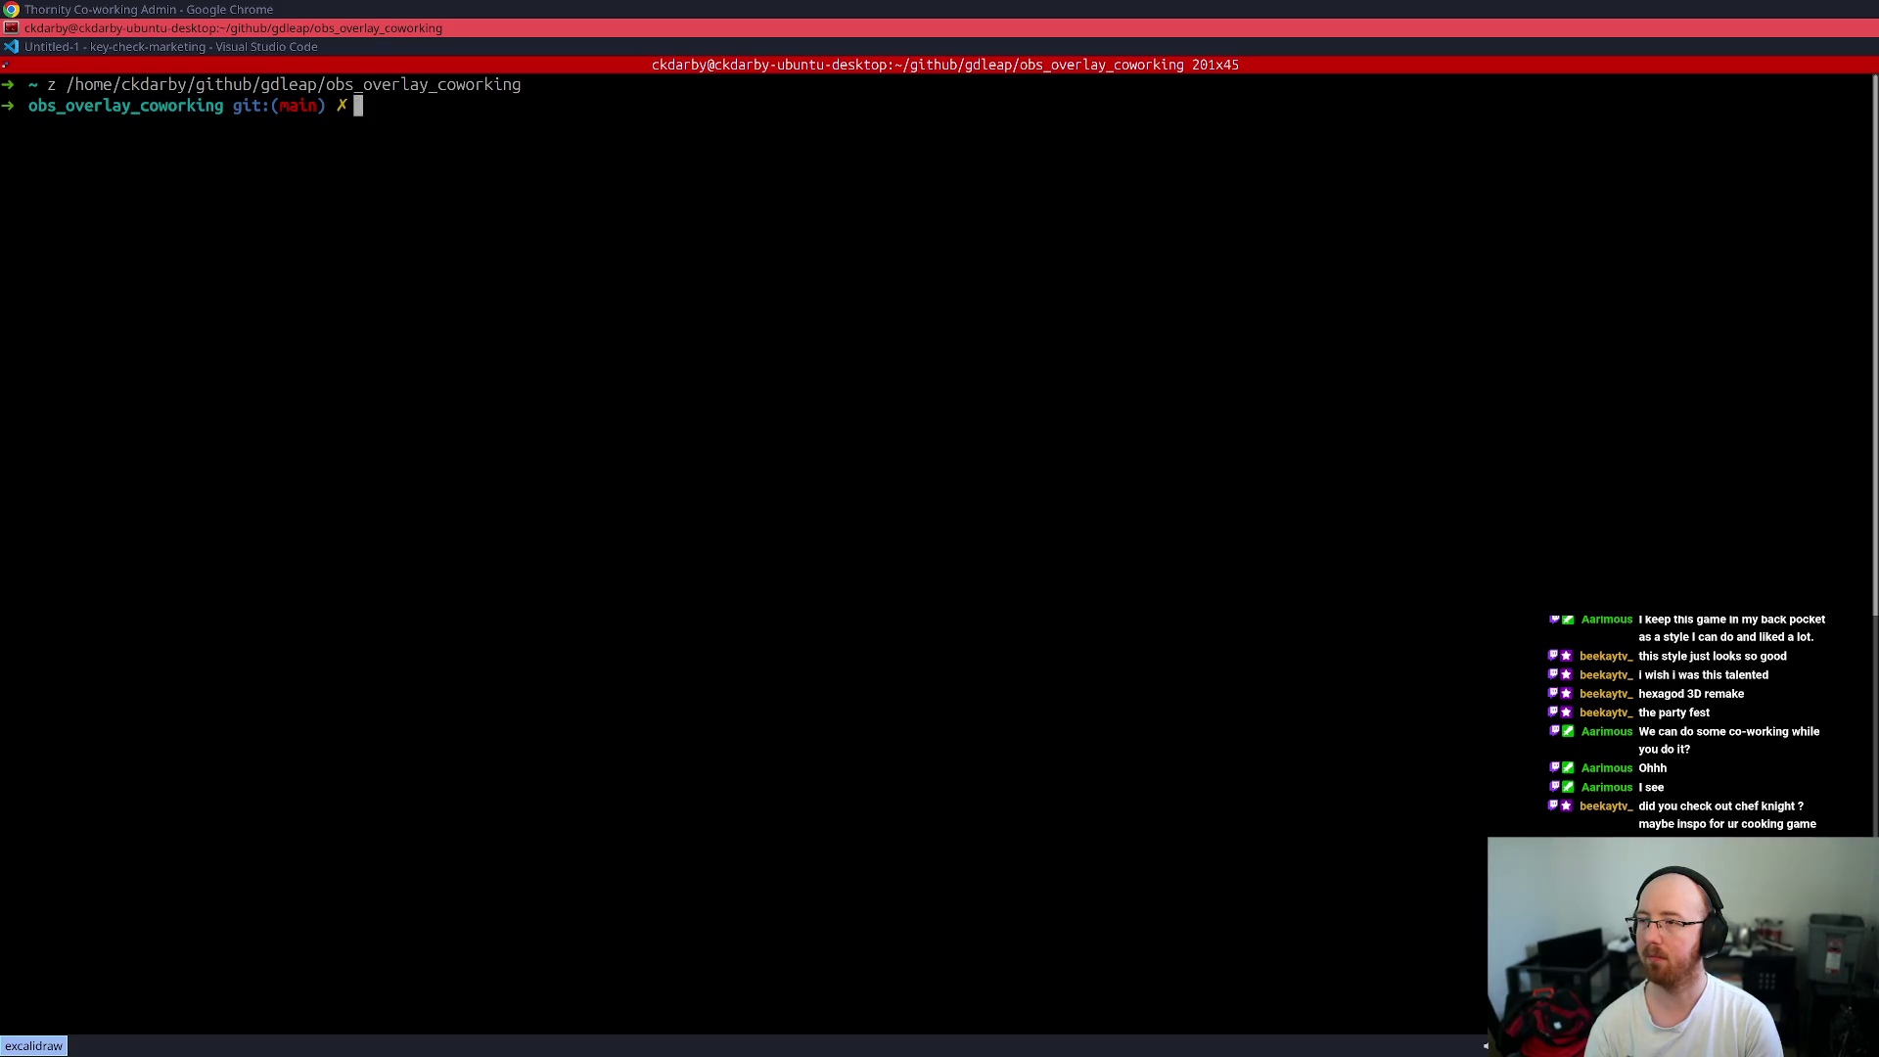
{"action": "type", "text": "code ."}
{"action": "key", "text": "Return"}
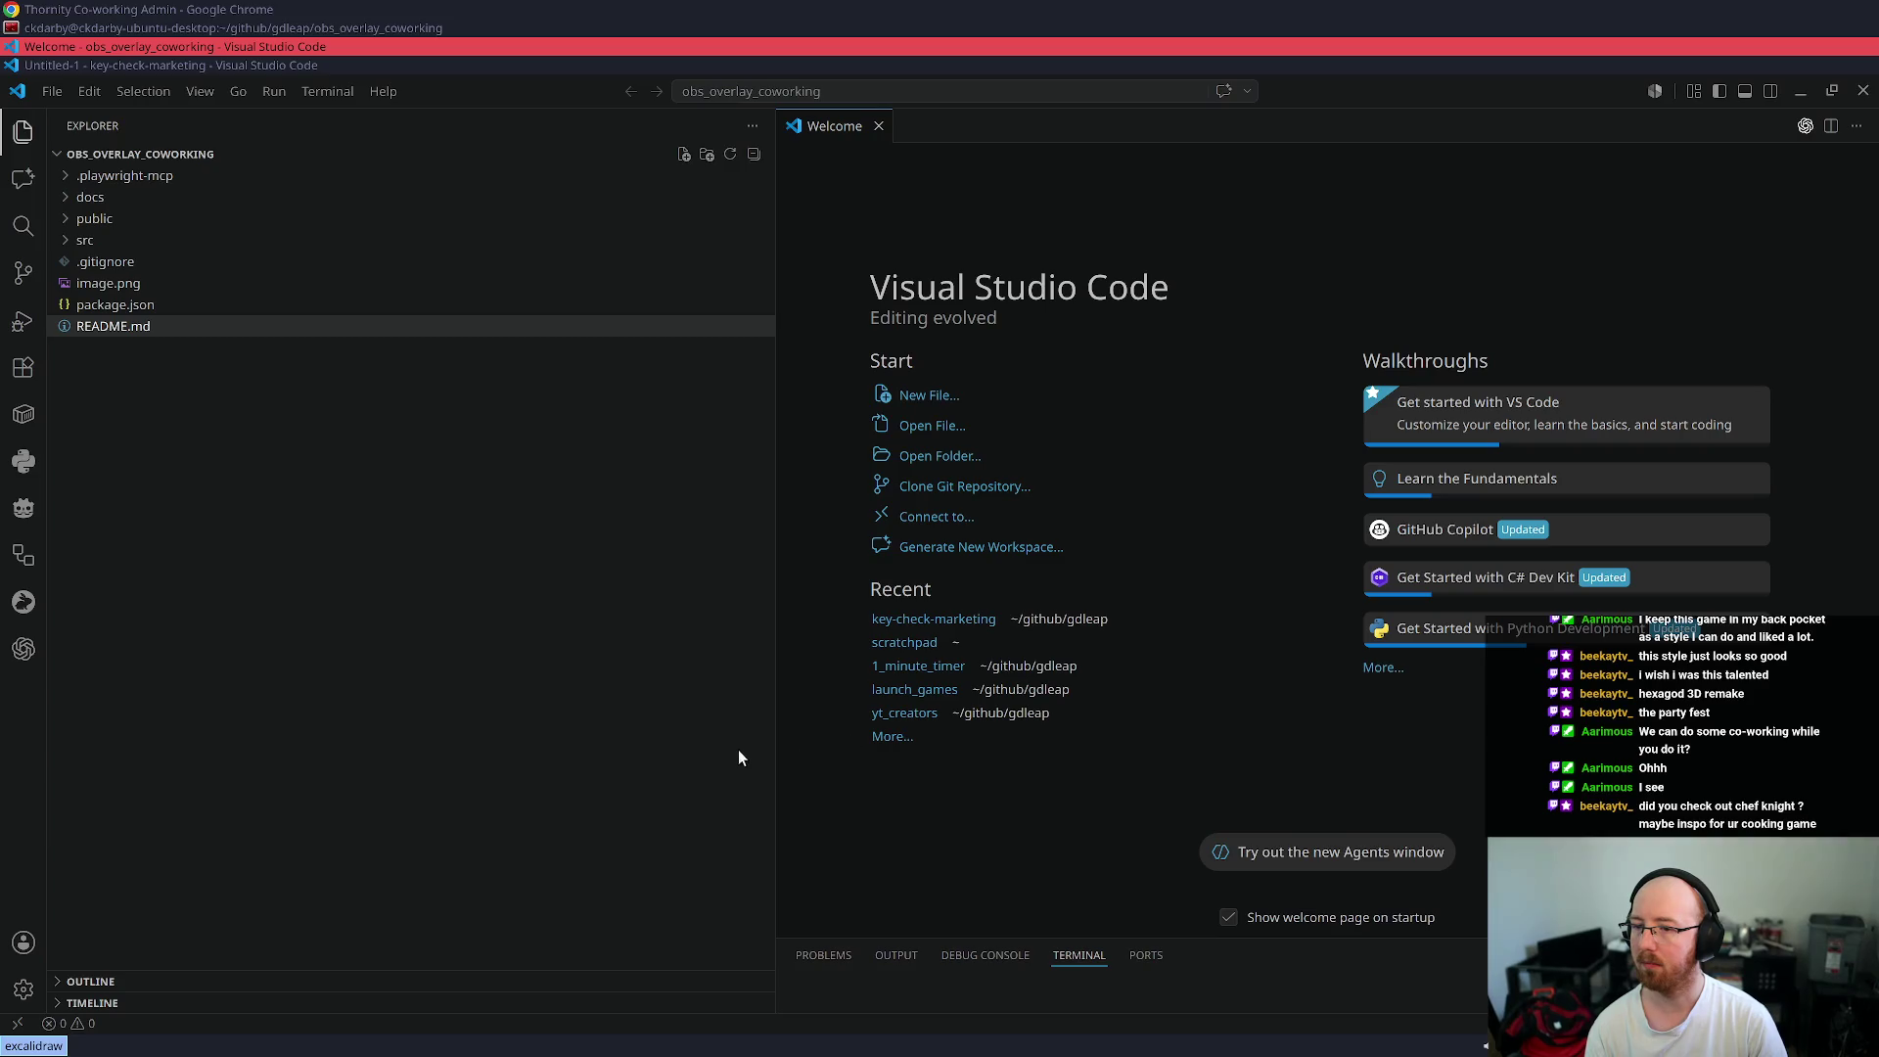
- Send Codex a cleanup request: simplify and add a websocket for Stream Deck
{"action": "left_click_drag", "start_coordinate": [771, 741], "coordinate": [1165, 724]}
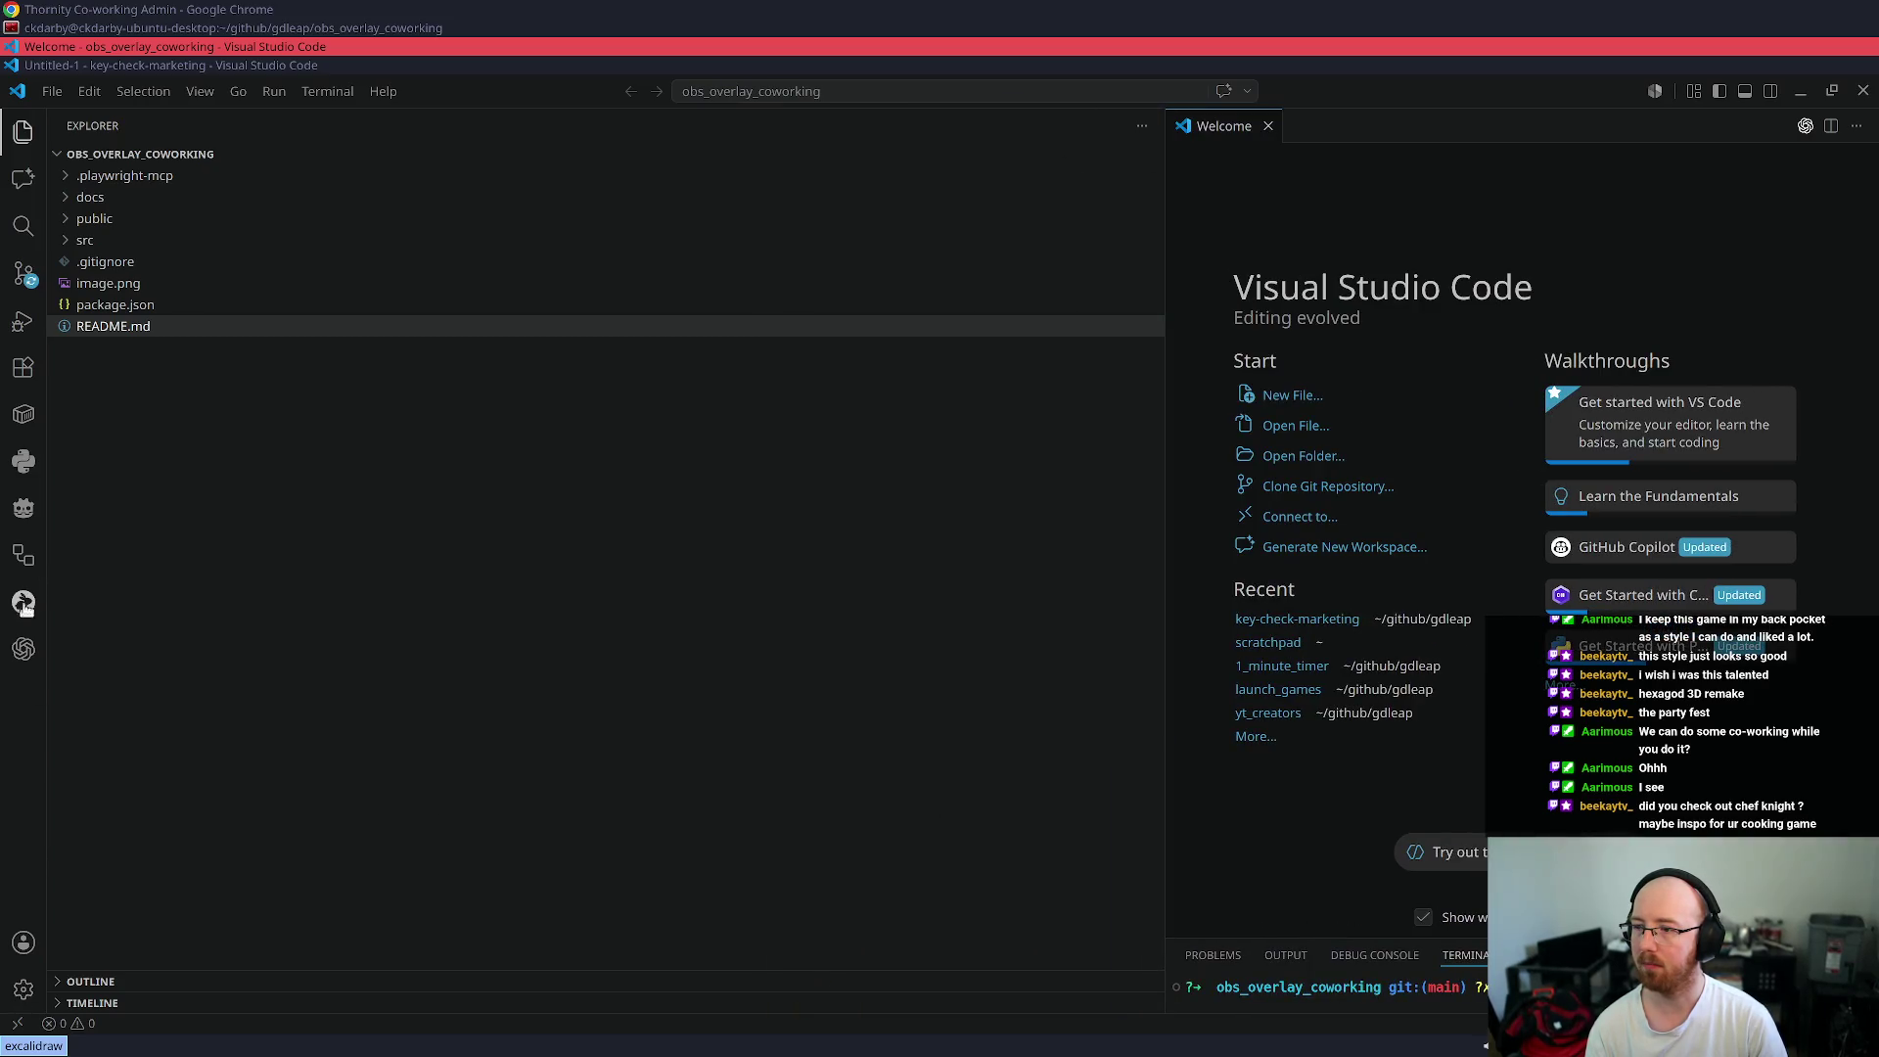
{"action": "left_click", "coordinate": [24, 649]}
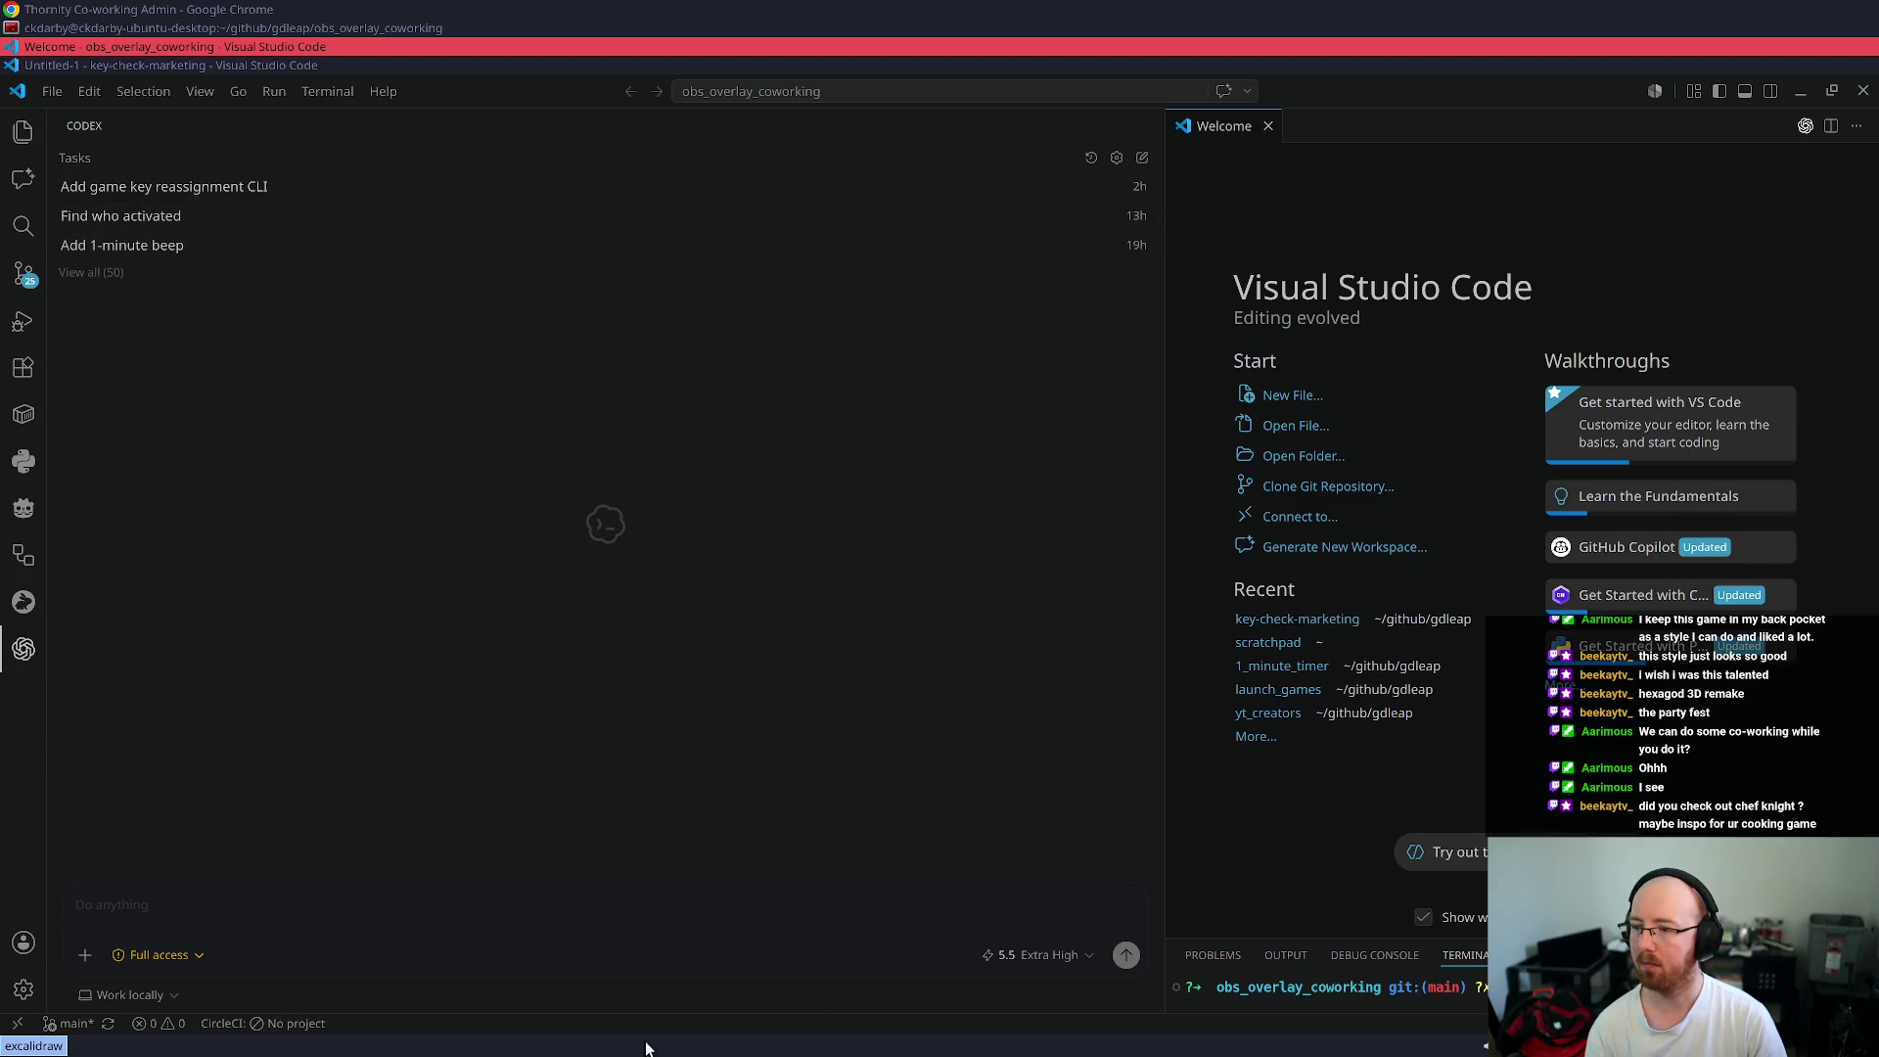
{"action": "left_click", "coordinate": [1081, 958]}
{"action": "left_click", "coordinate": [1029, 924]}
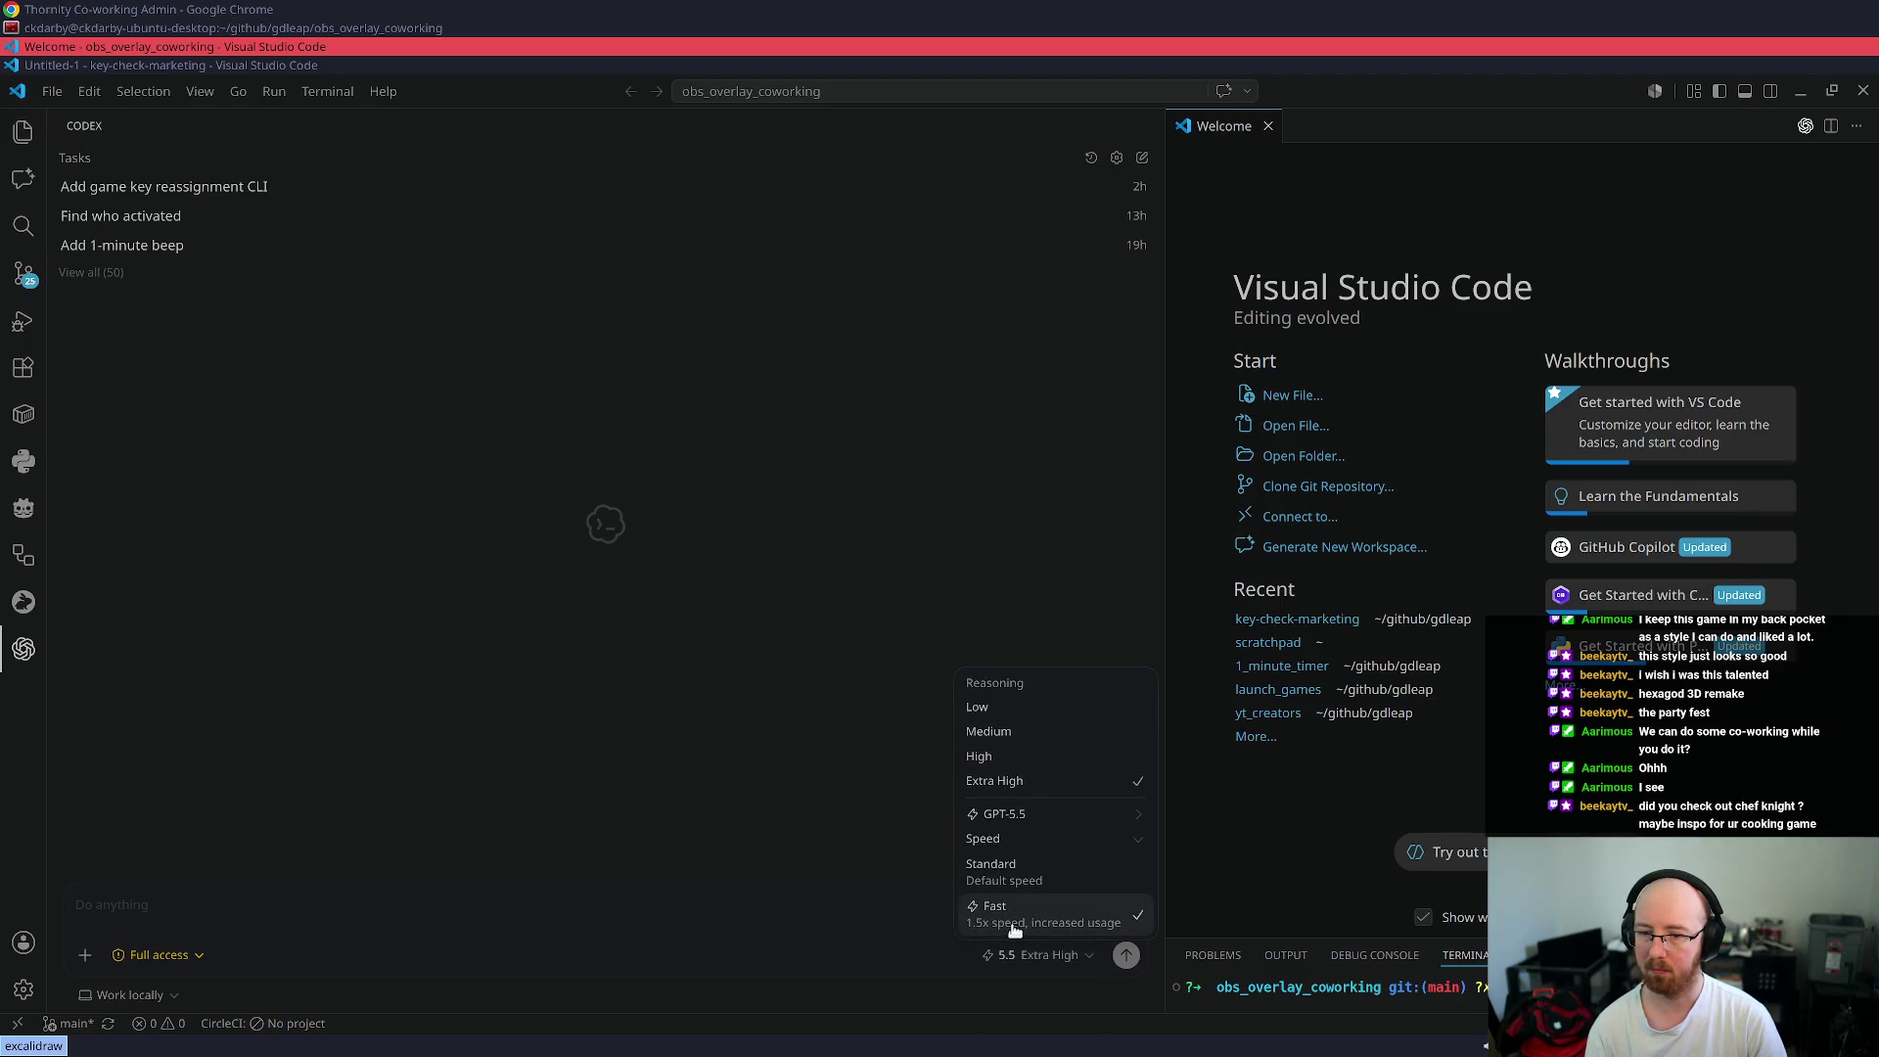
{"action": "left_click", "coordinate": [263, 954]}
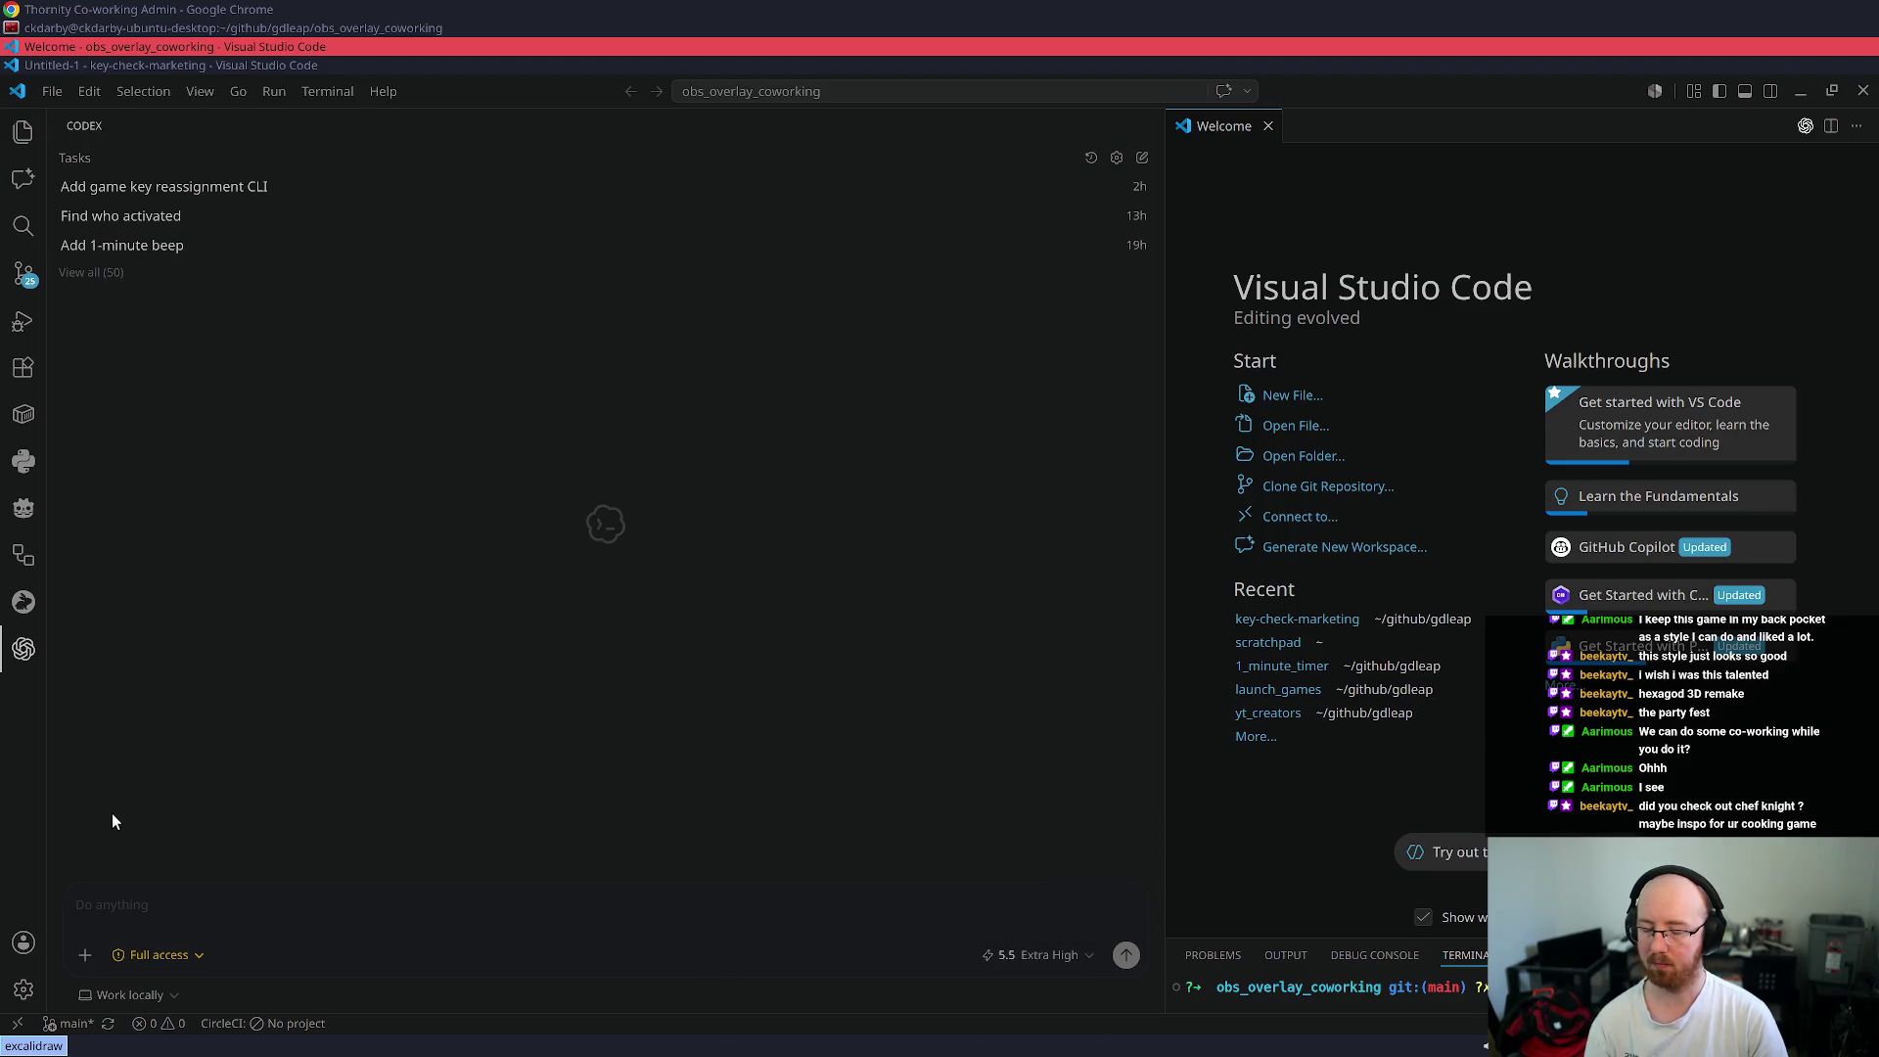
{"action": "type", "text": "q"}
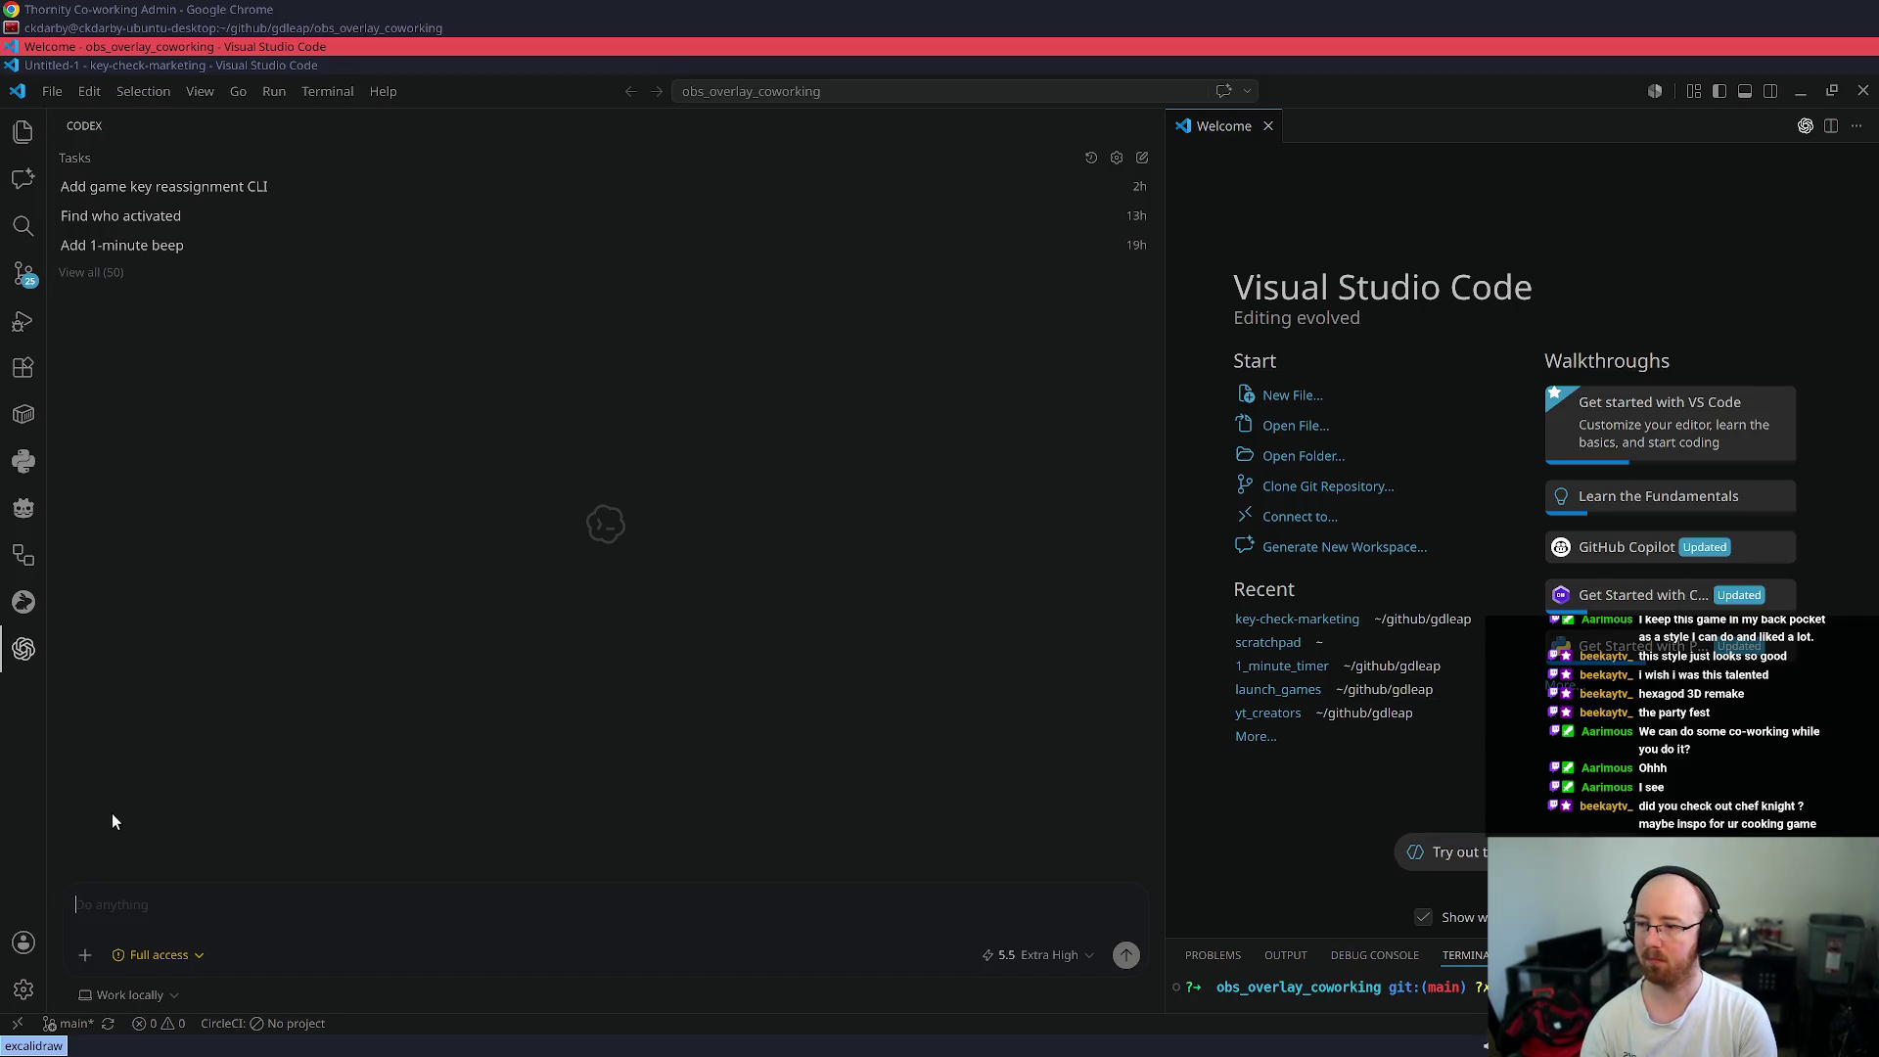
{"action": "type", "text": "lean up. Sim"}
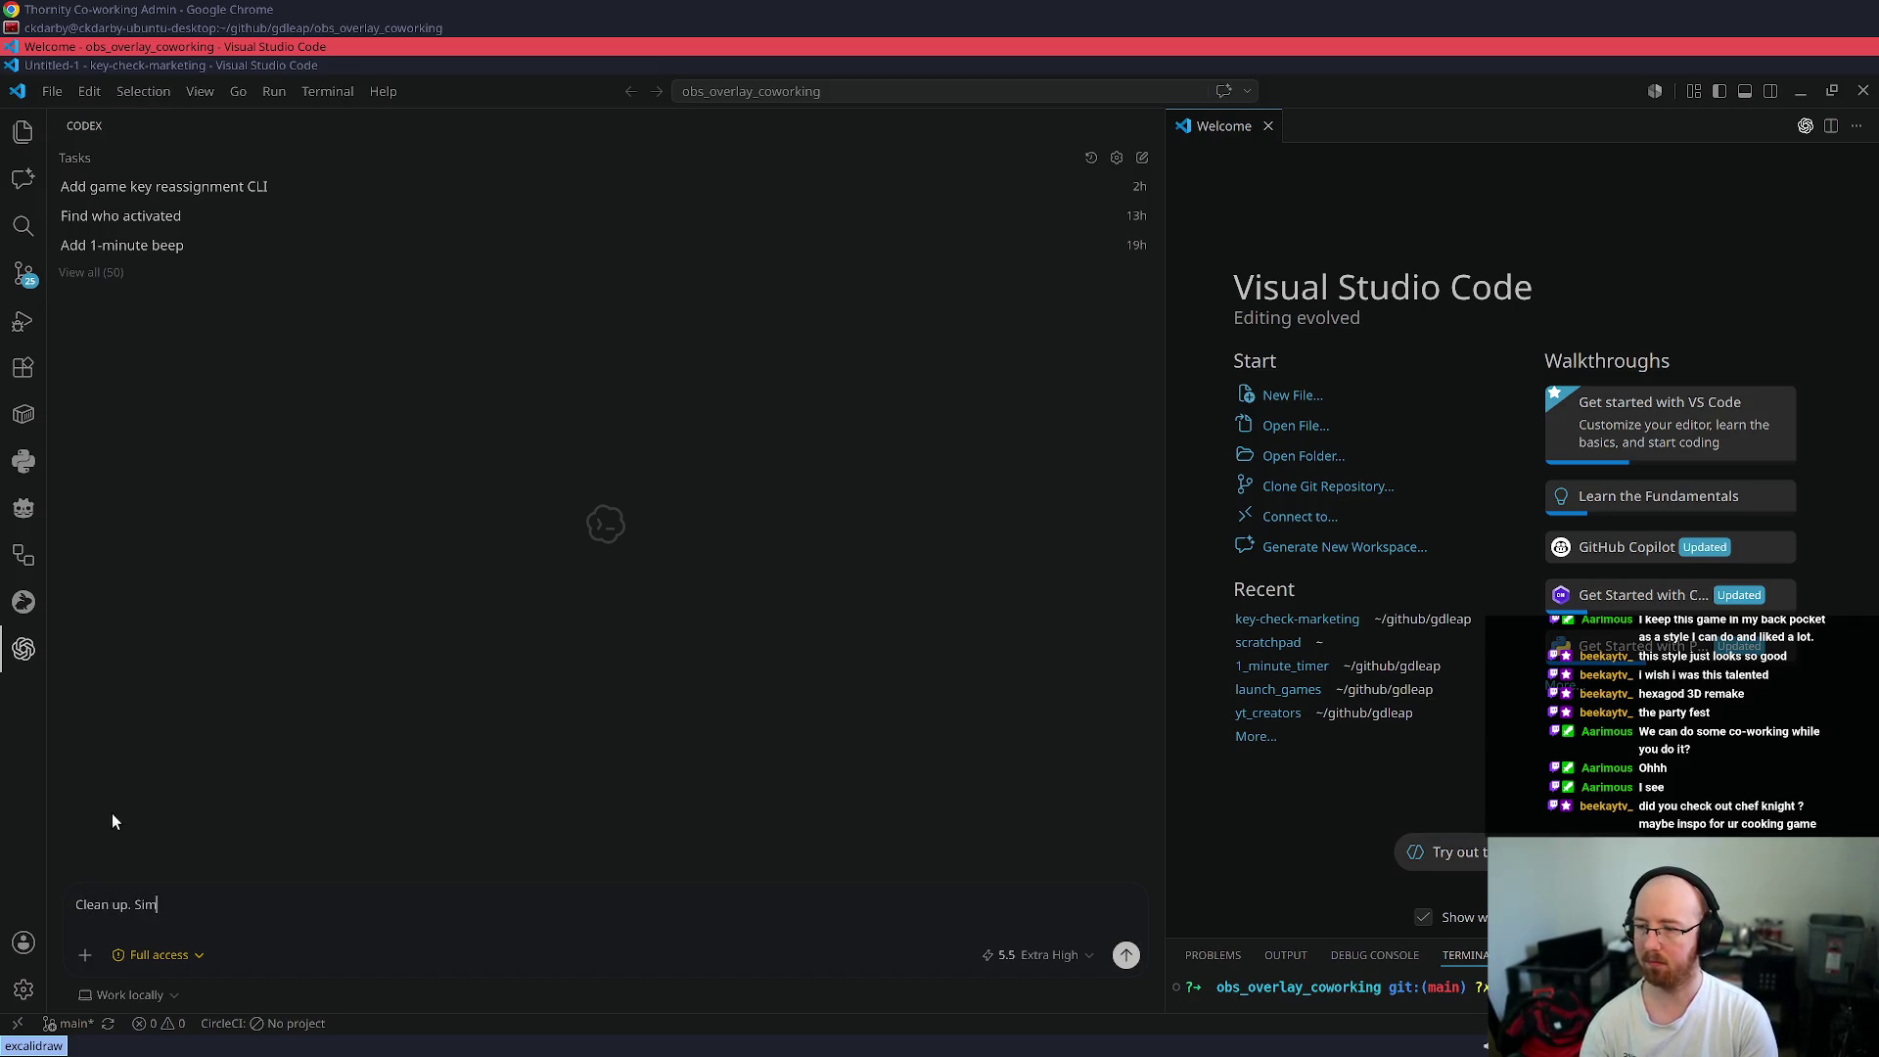
{"action": "type", "text": "plify."}
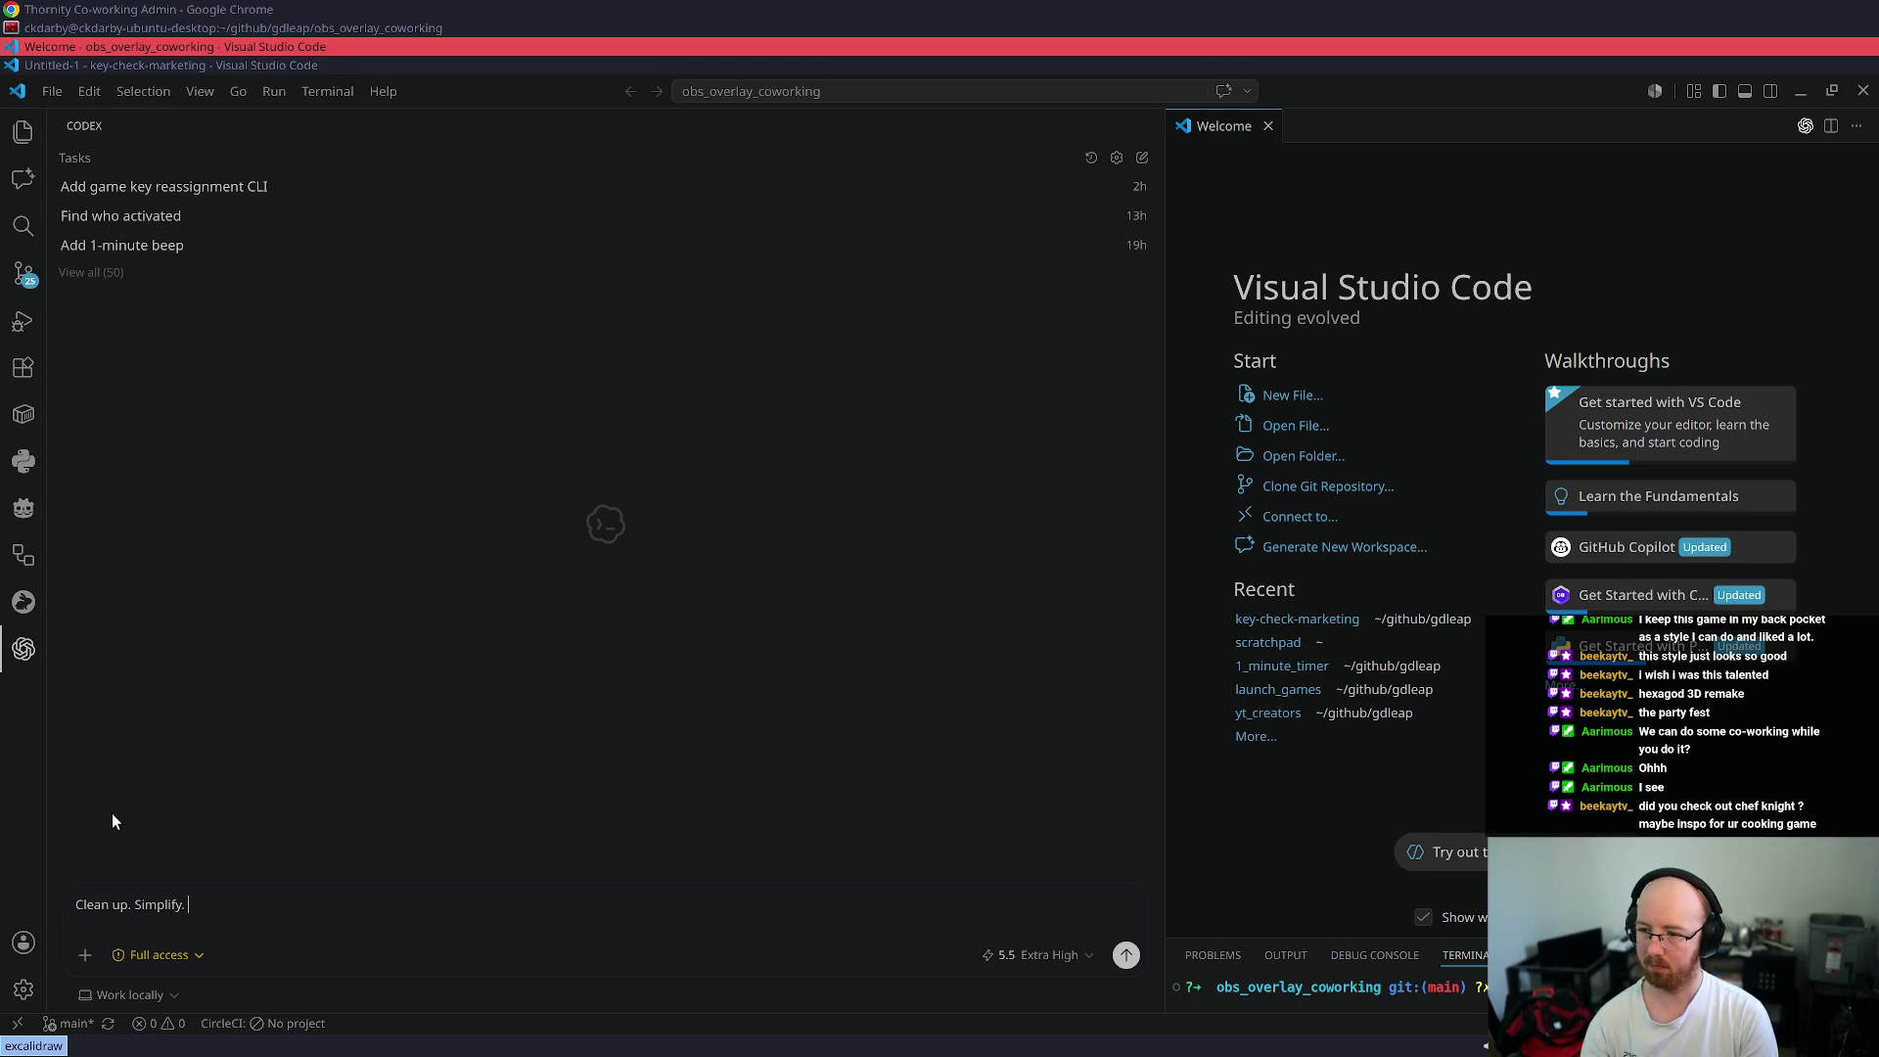
{"action": "type", "text": "Will nee"}
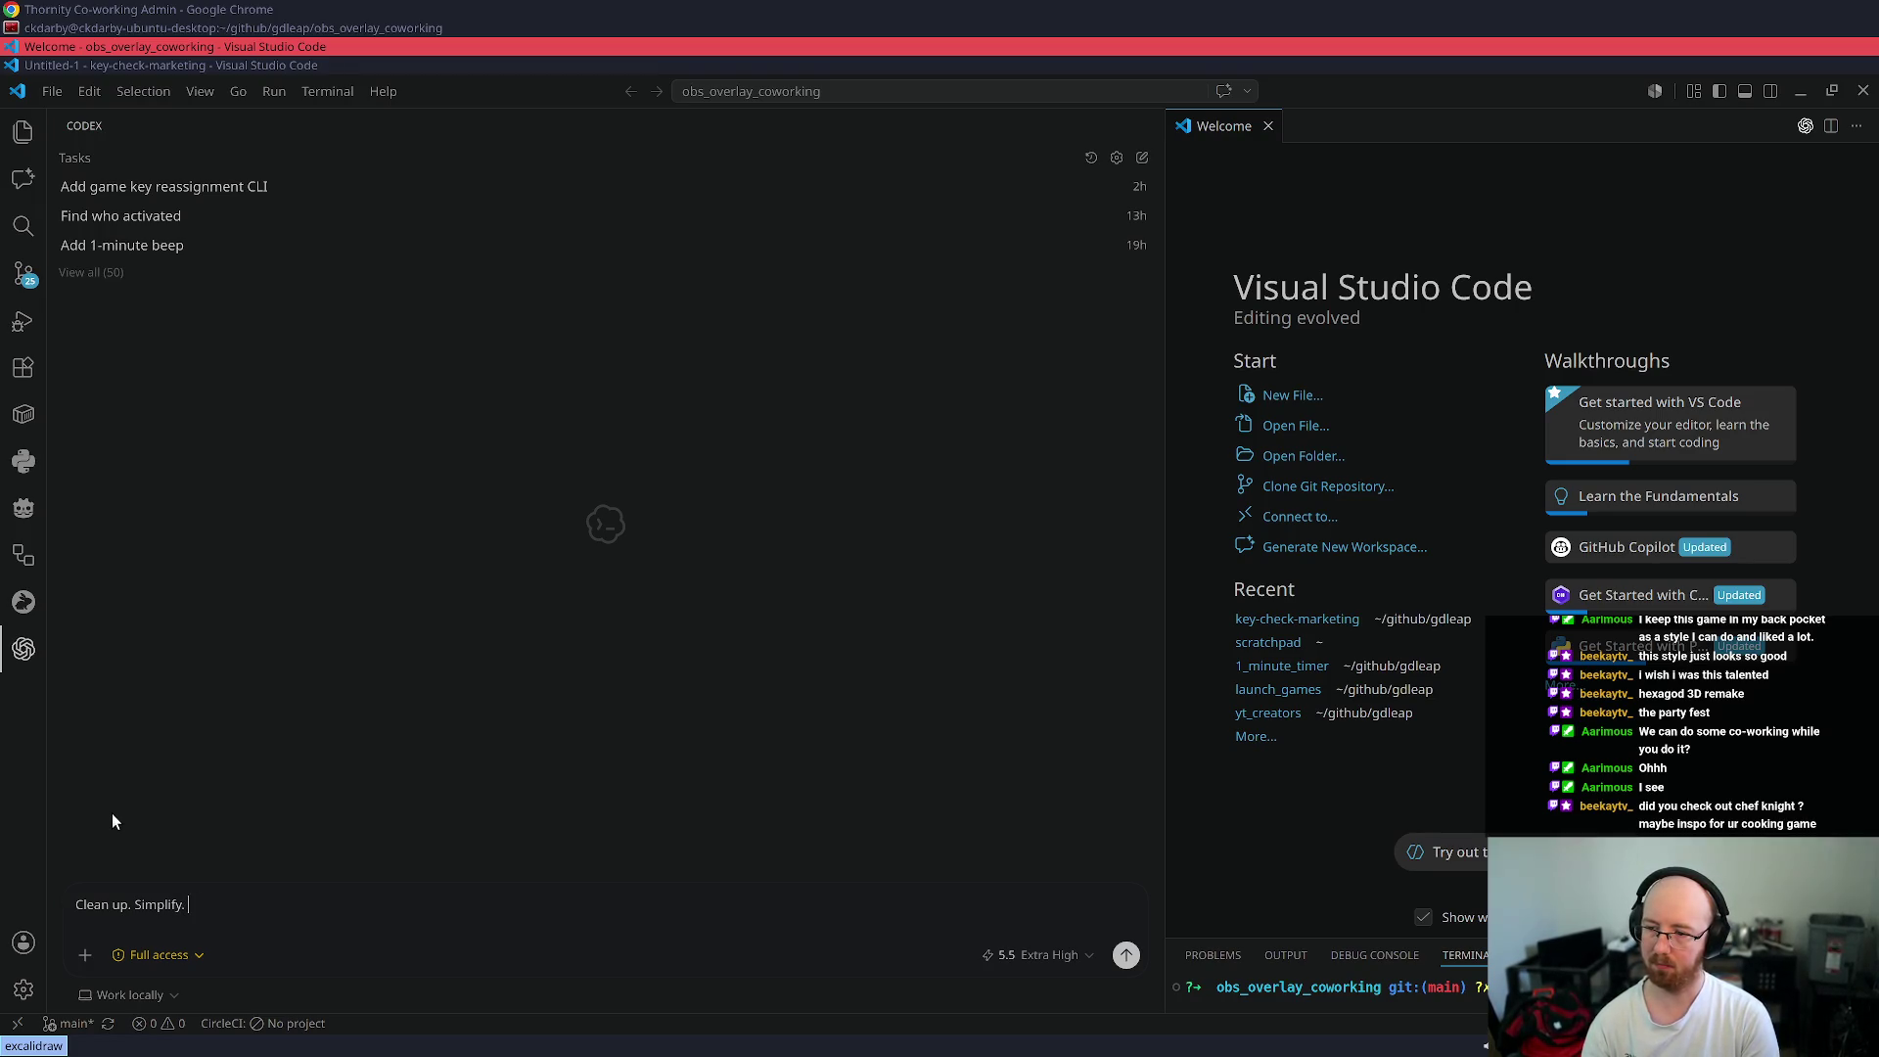
{"action": "type", "text": "d a websocket for"}
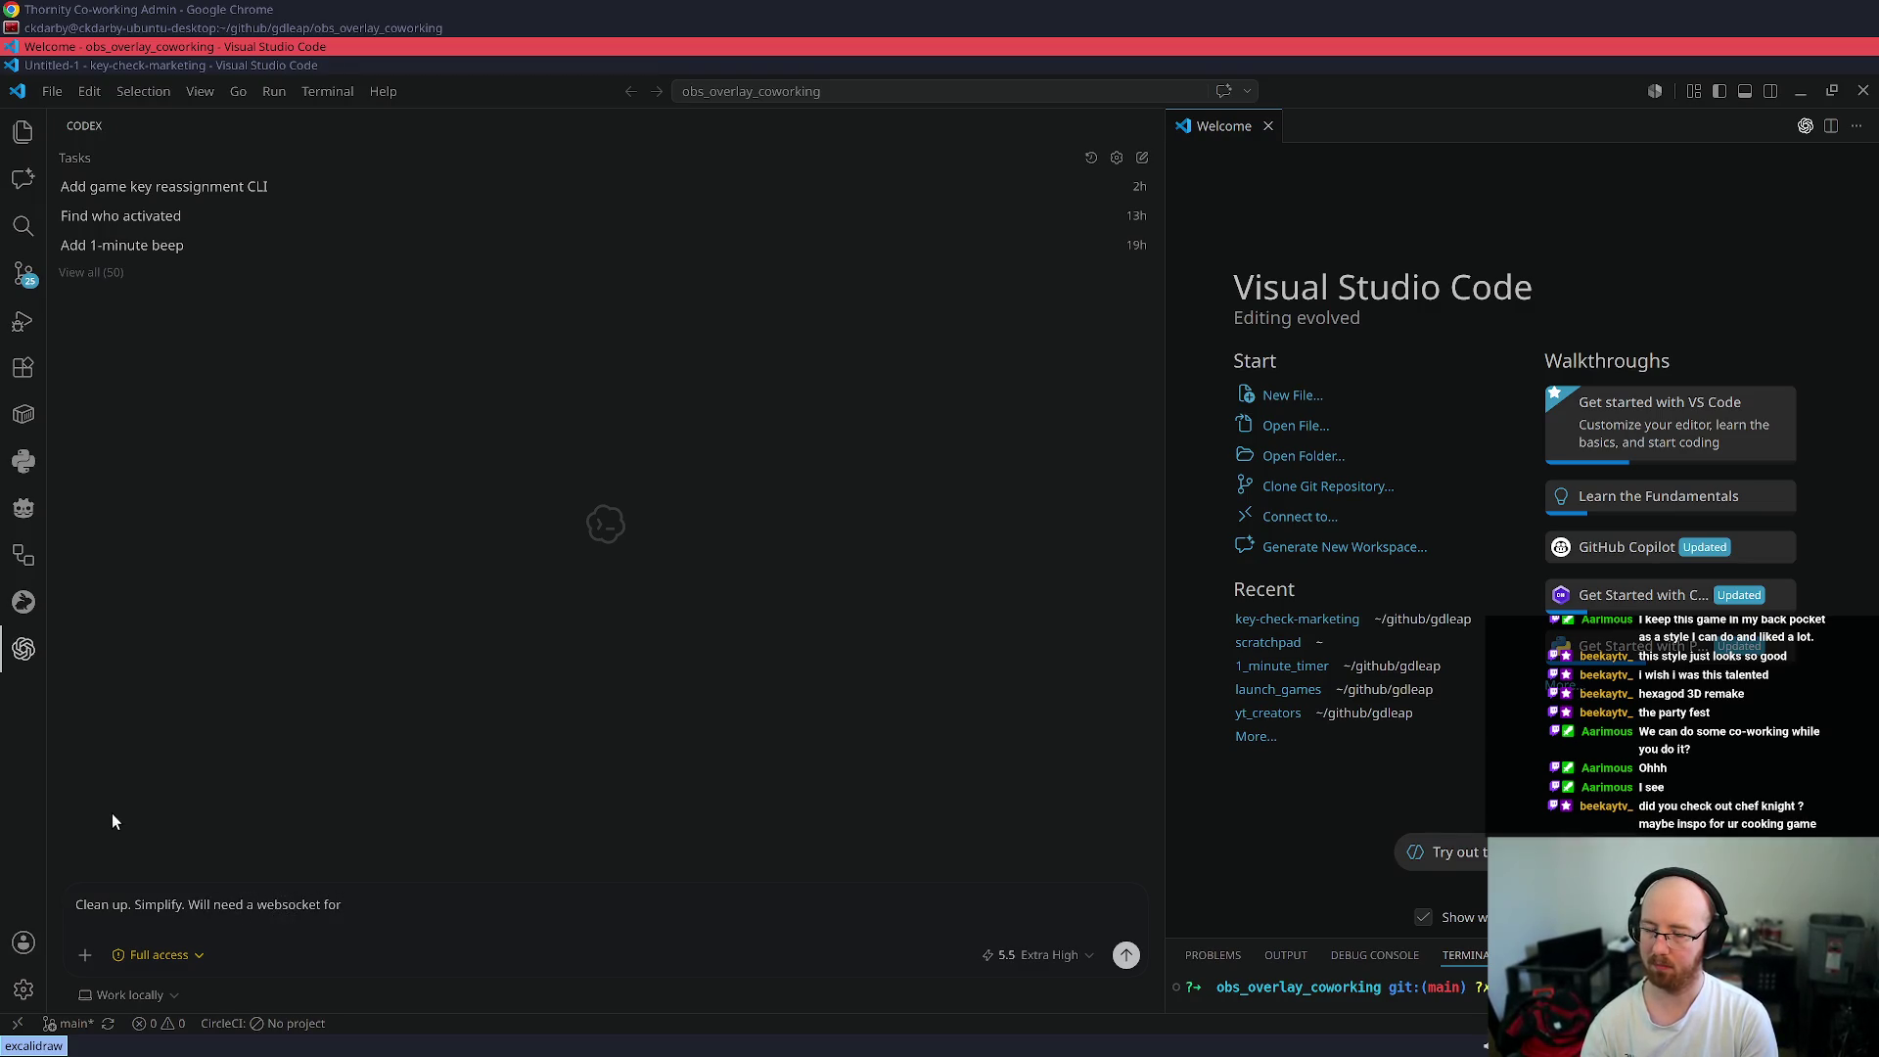
{"action": "type", "text": " streamdeck to i"}
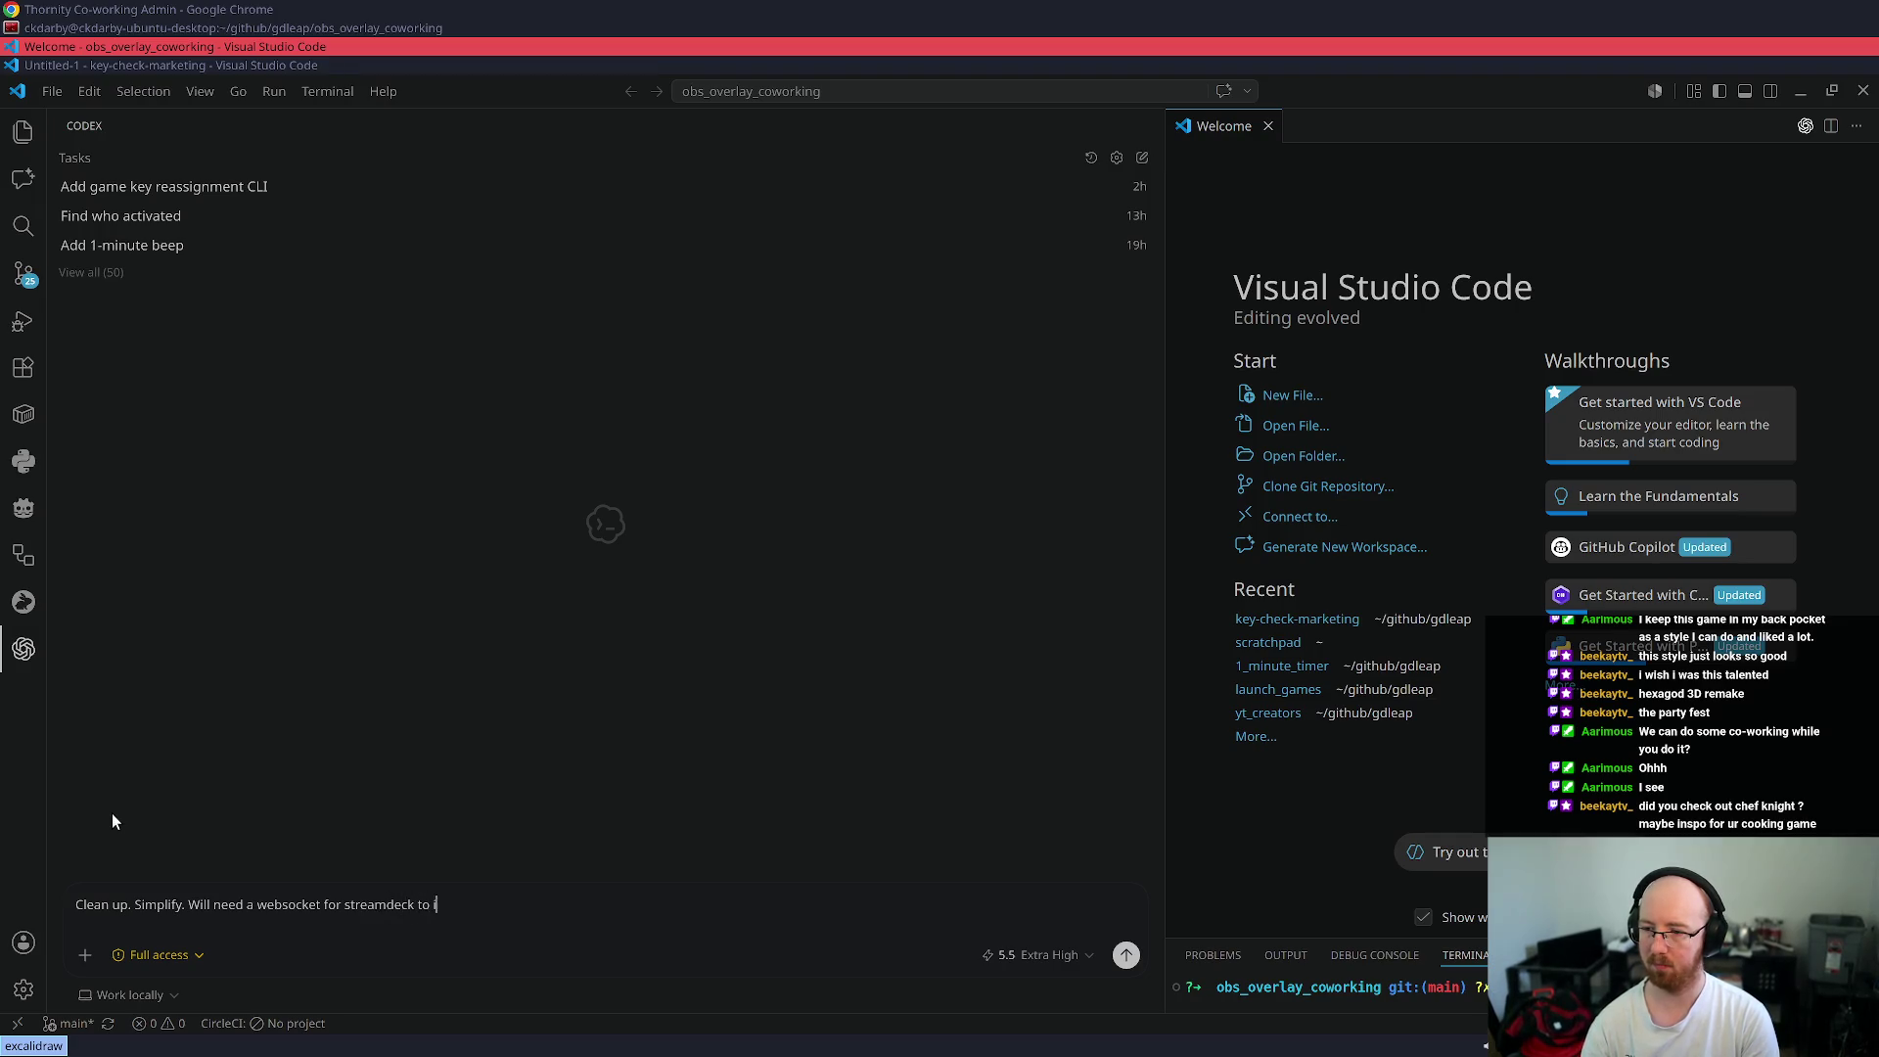
{"action": "type", "text": "nteract with actio"}
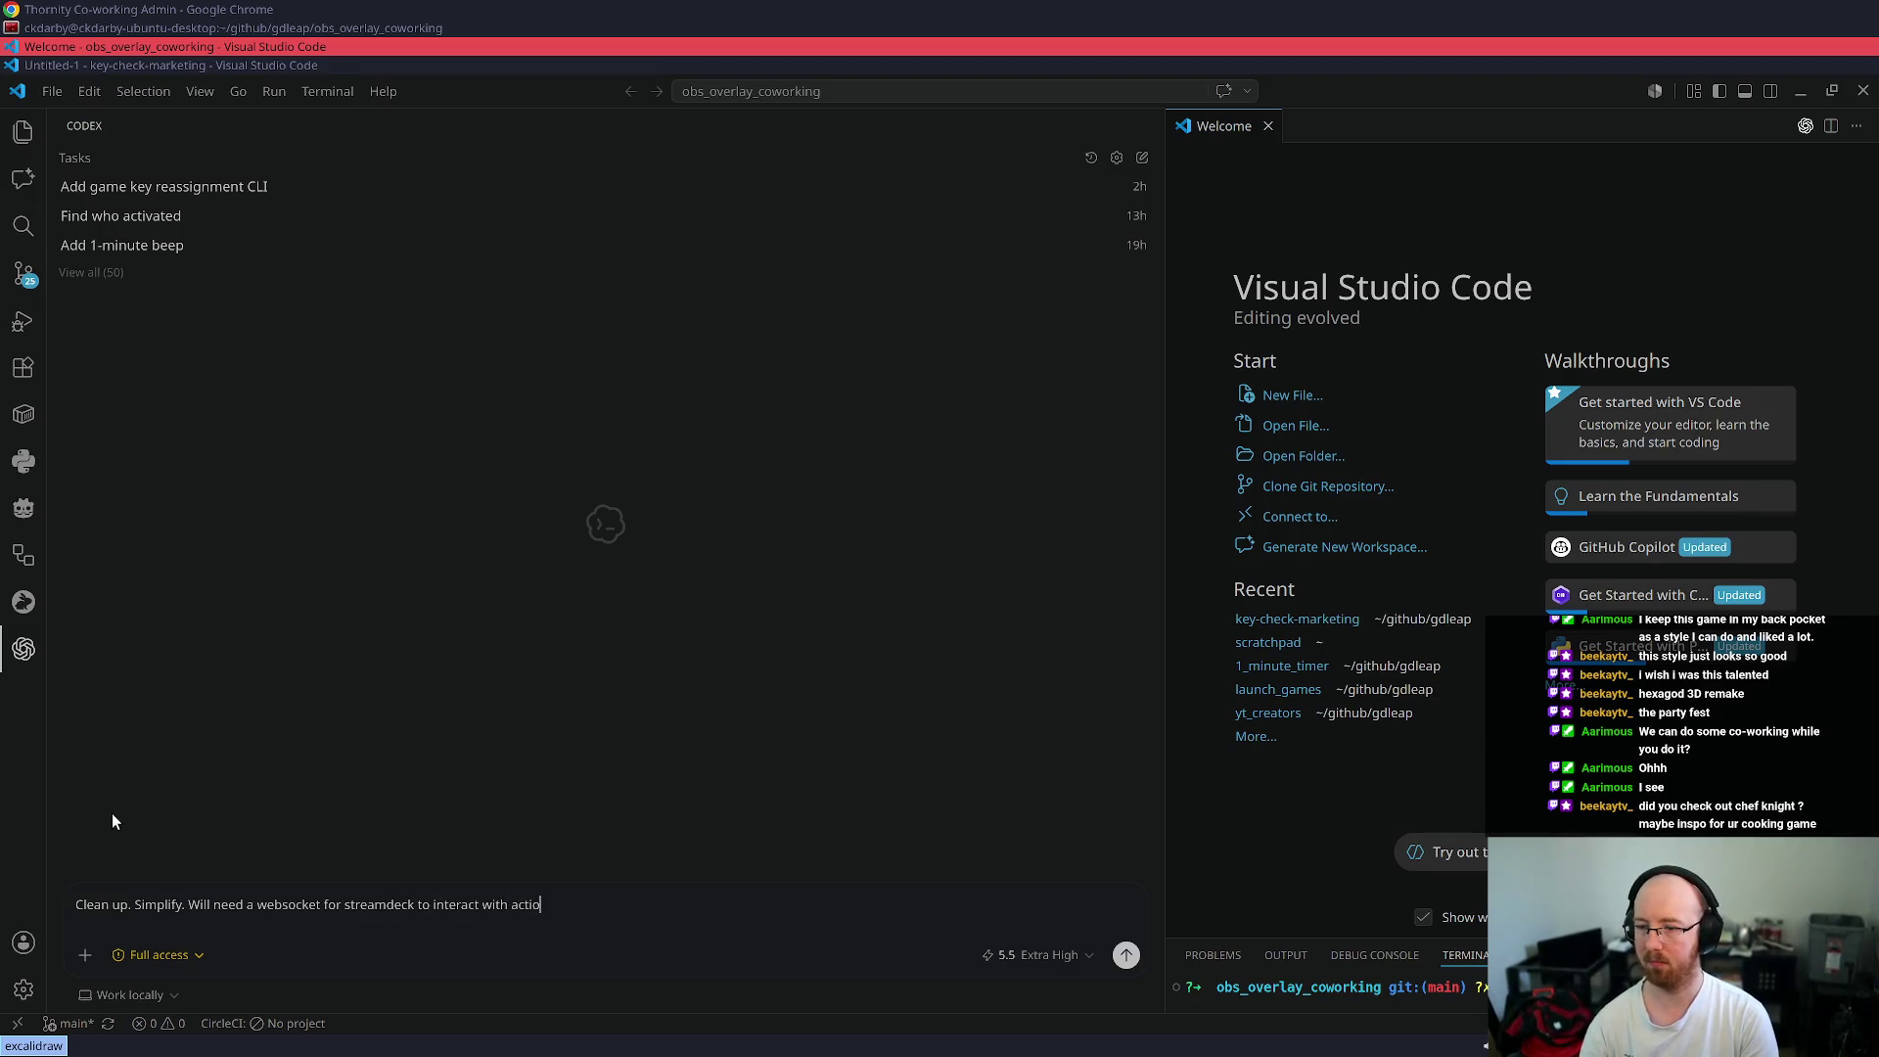
{"action": "type", "text": "ns s"}
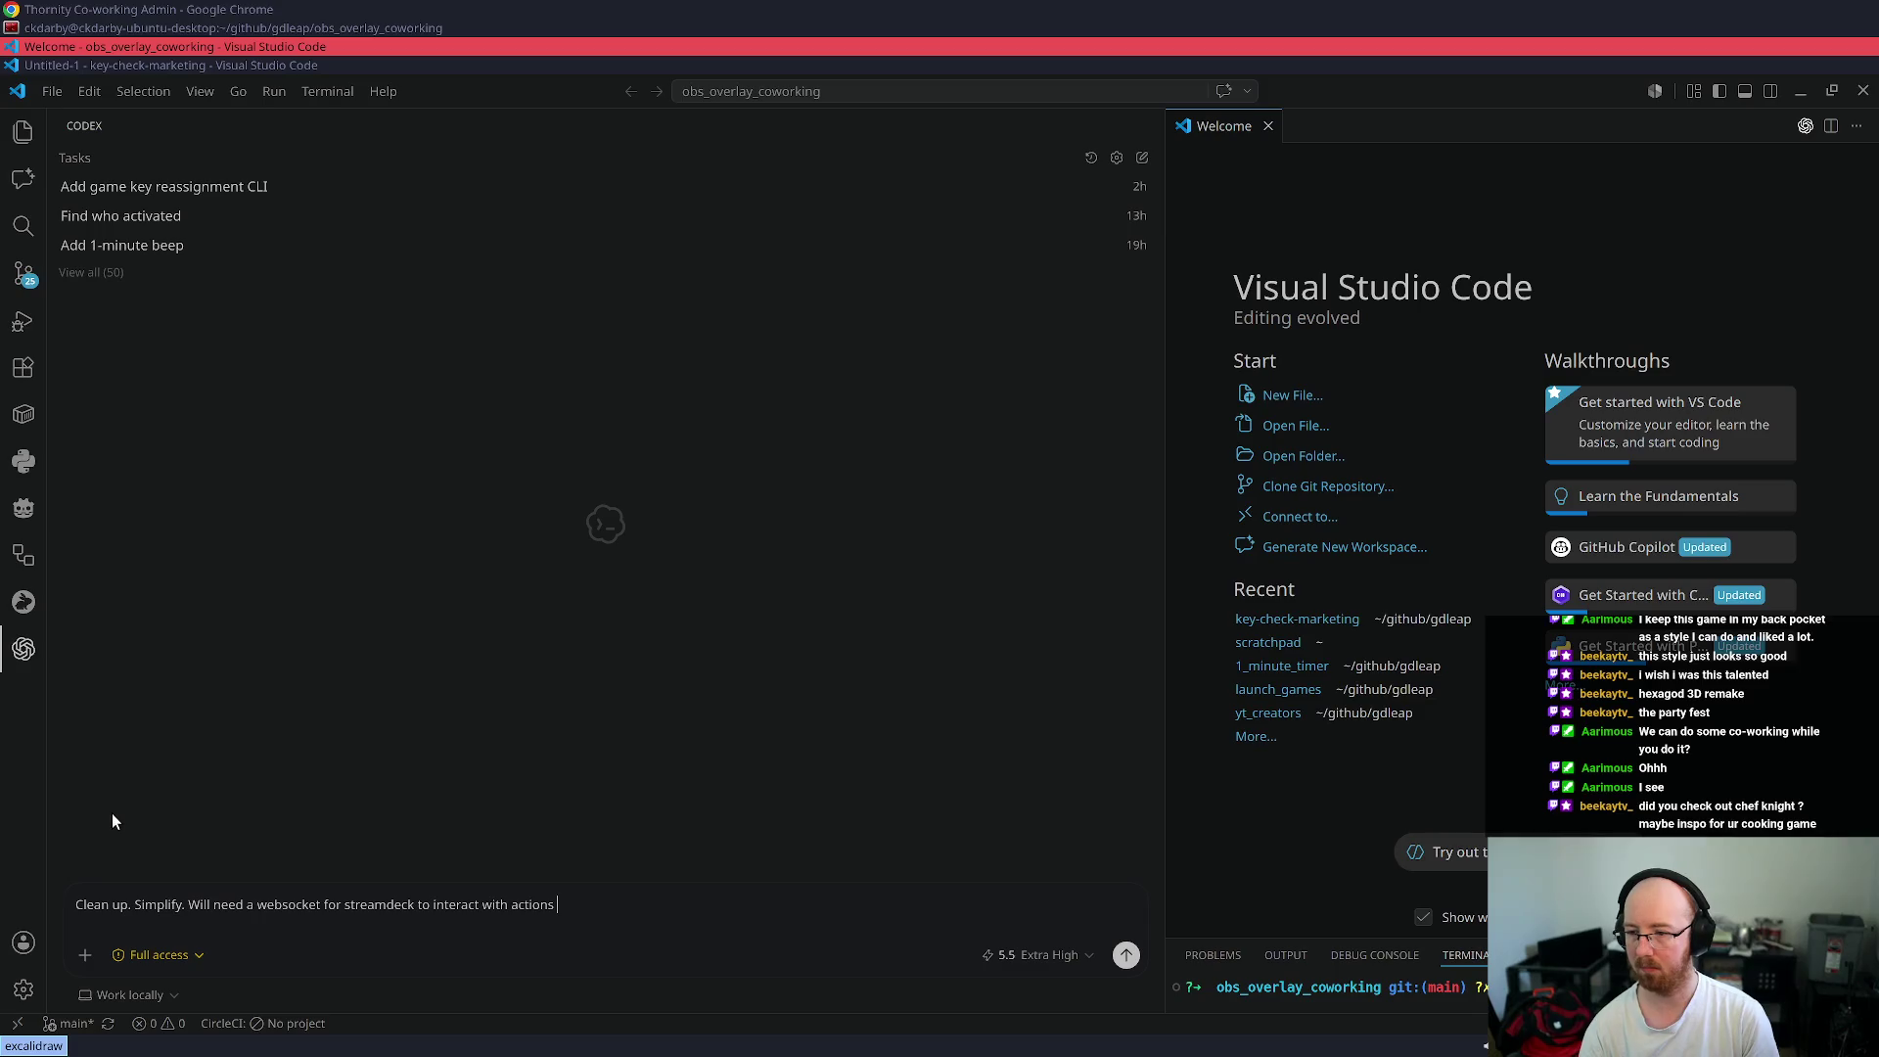
{"action": "key", "text": "Return"}
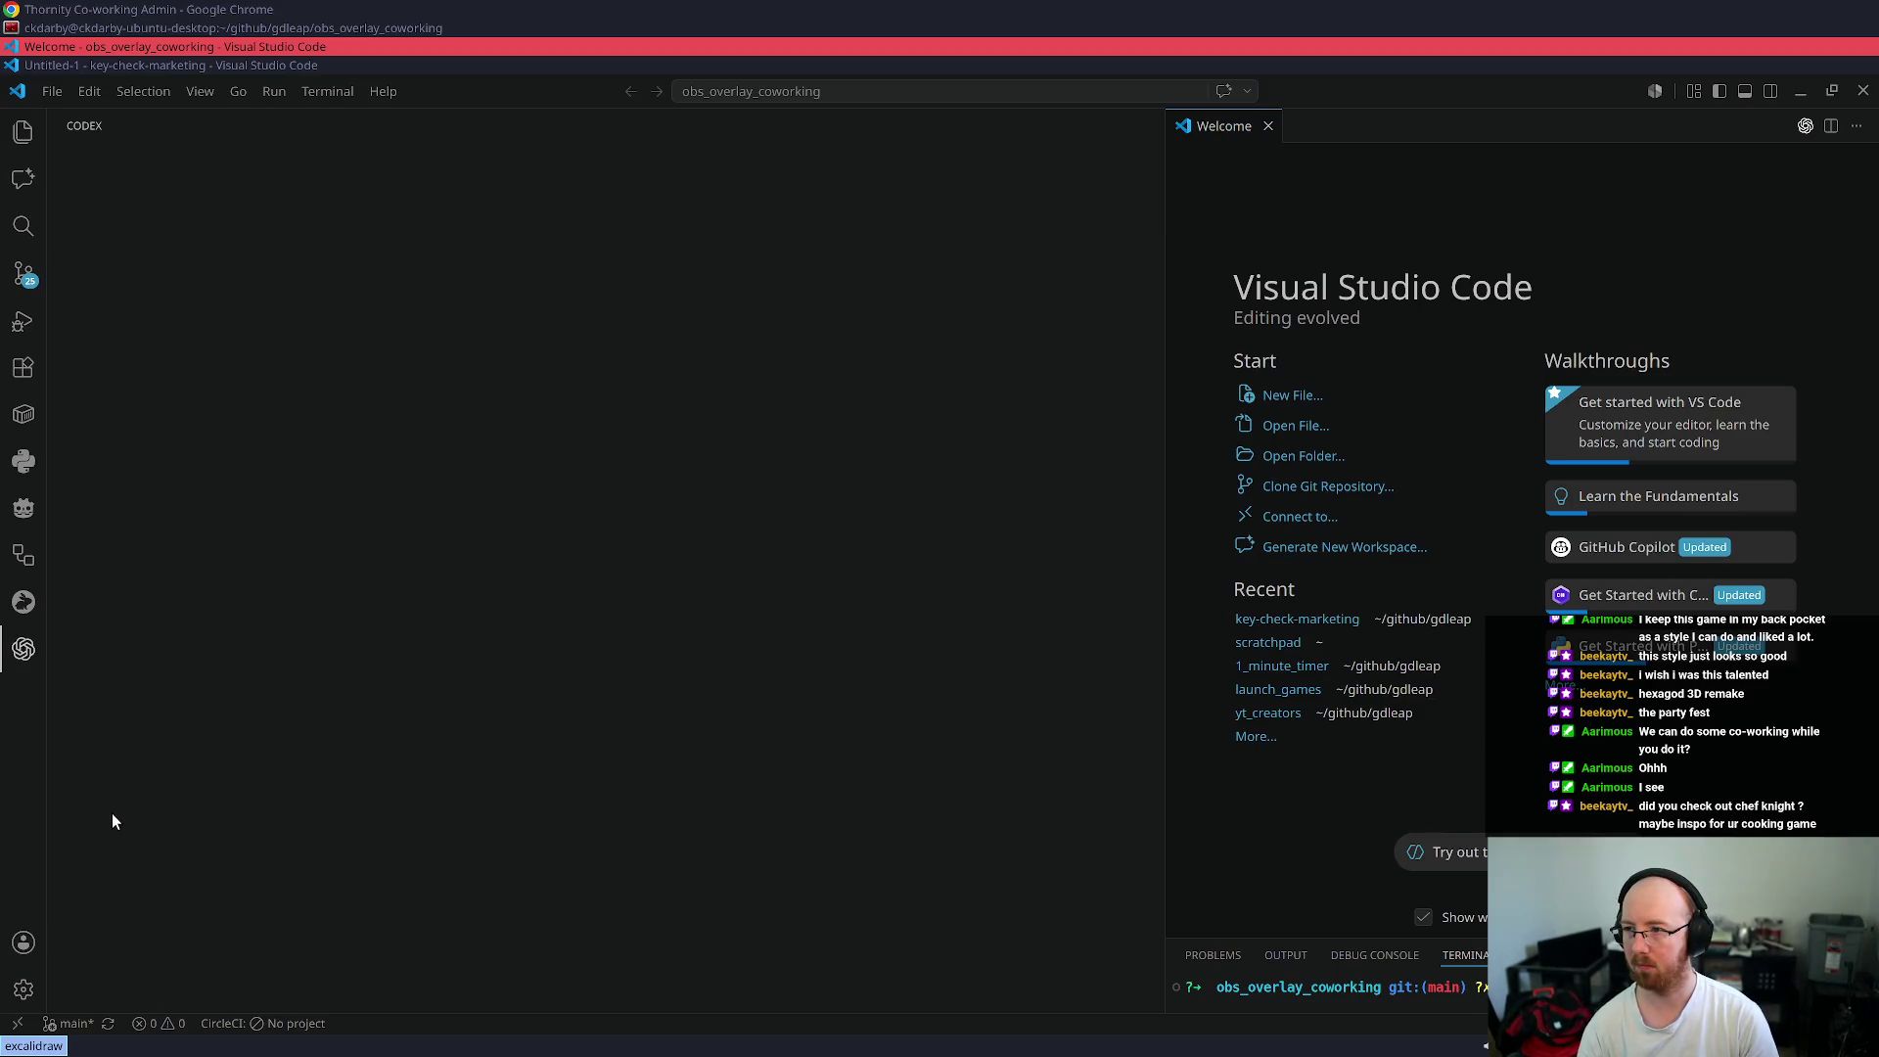
- Switch away from VS Code toward the terminal and browser windows
{"action": "left_click", "coordinate": [63, 66]}
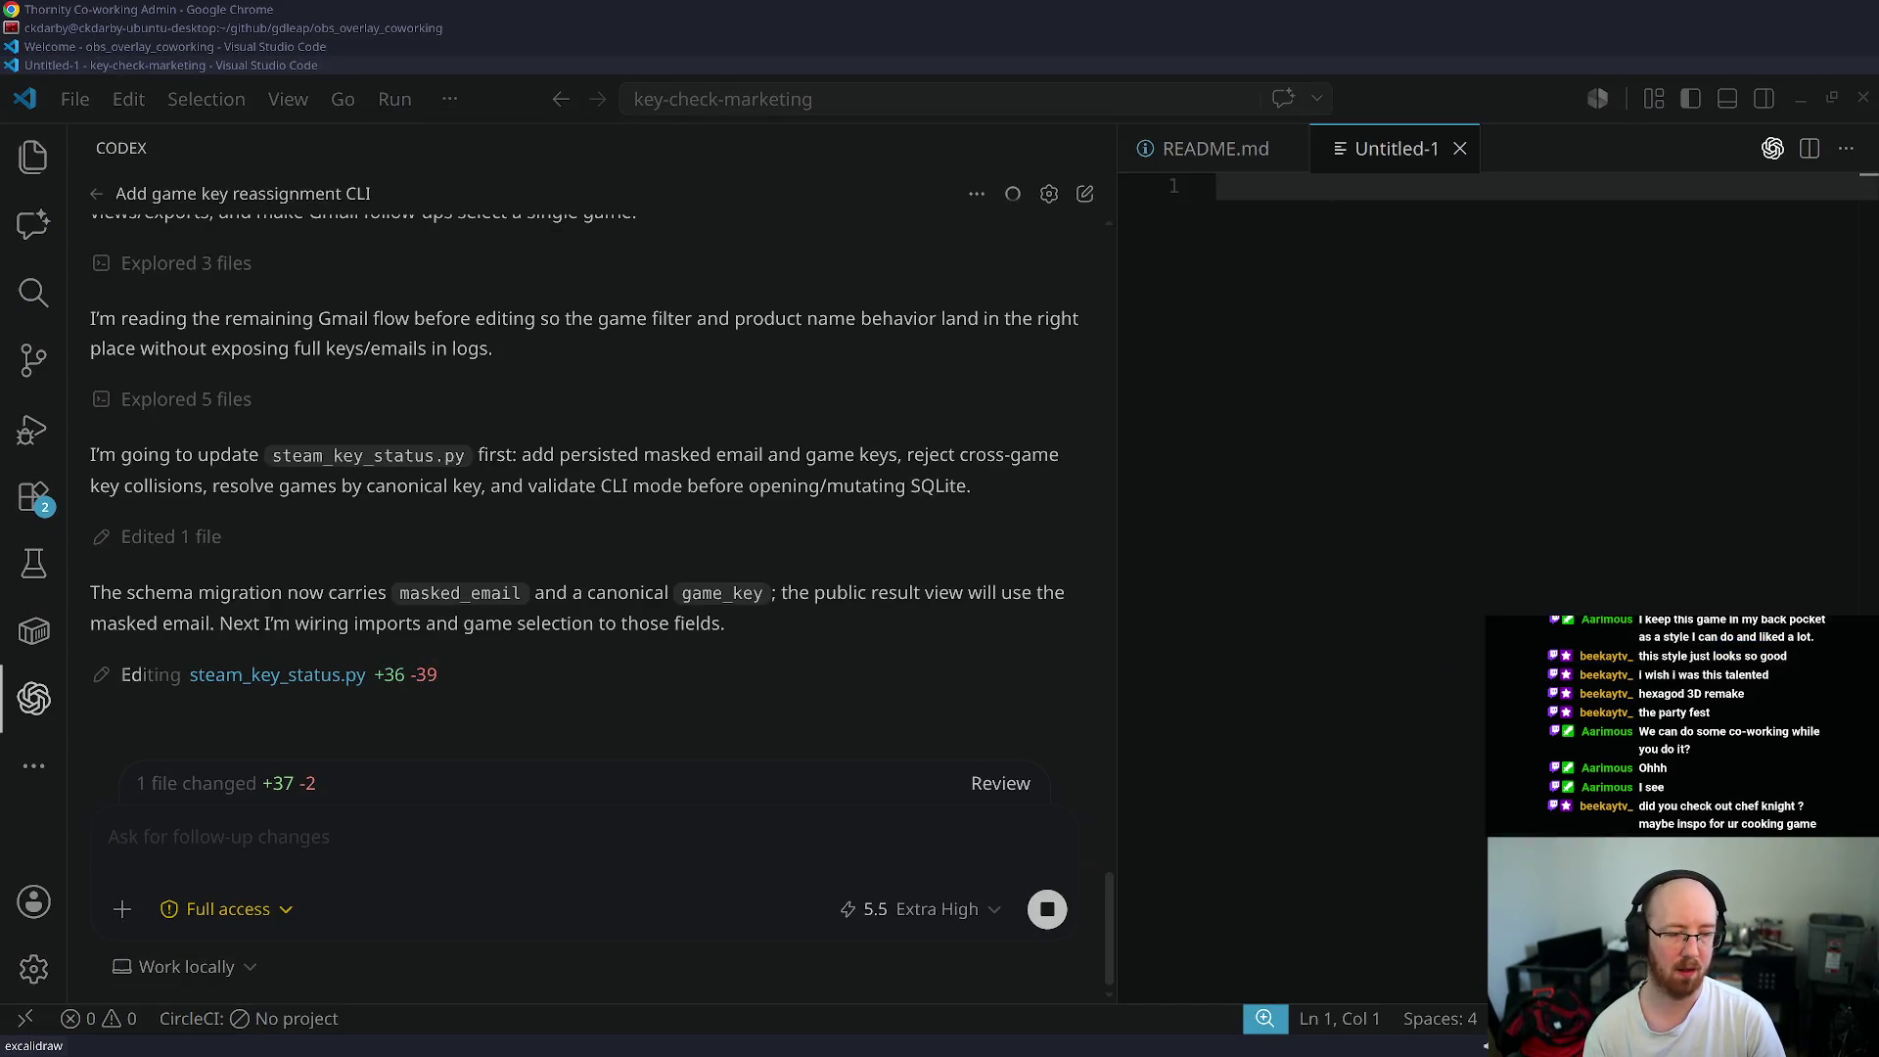
{"action": "left_click", "coordinate": [53, 28]}
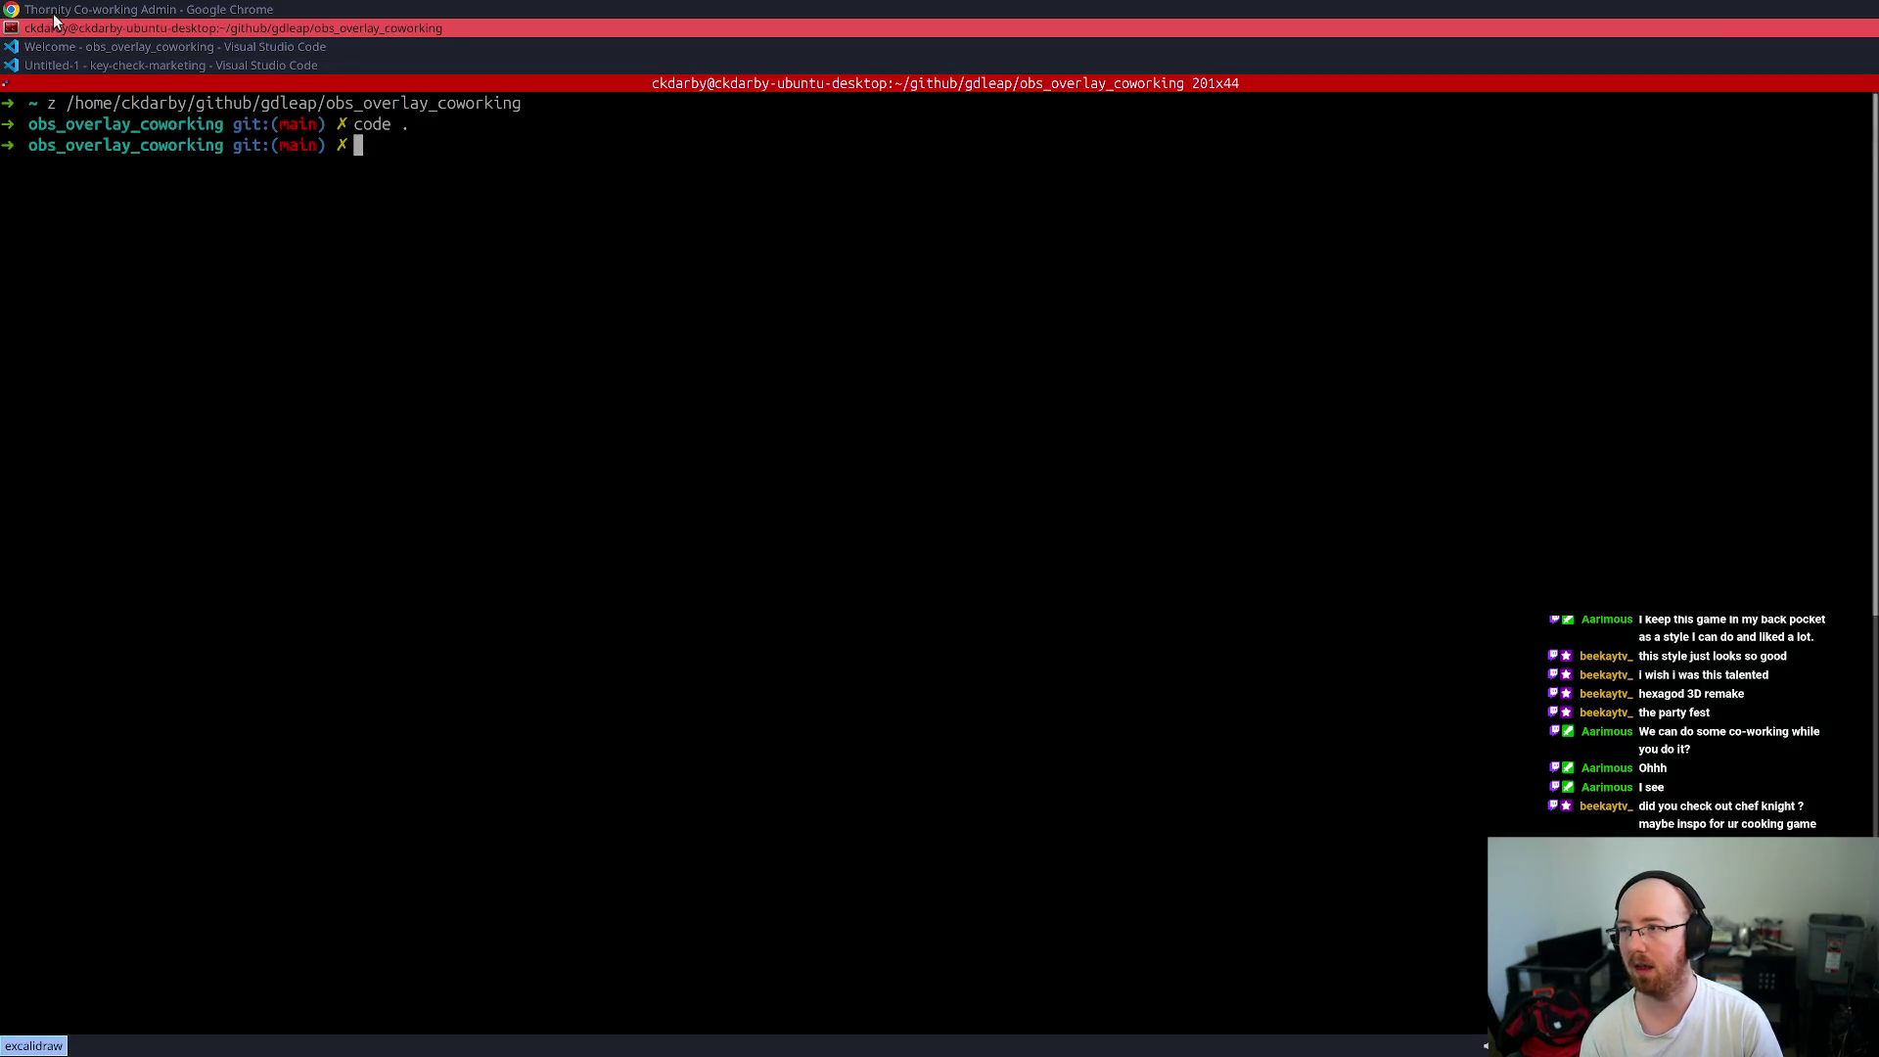
{"action": "left_click", "coordinate": [53, 13]}
- Search Google for 'chef knights' in a new tab and open the Chef Knight Steam store page
{"action": "key", "text": "ctrl+t"}
{"action": "type", "text": "c"}
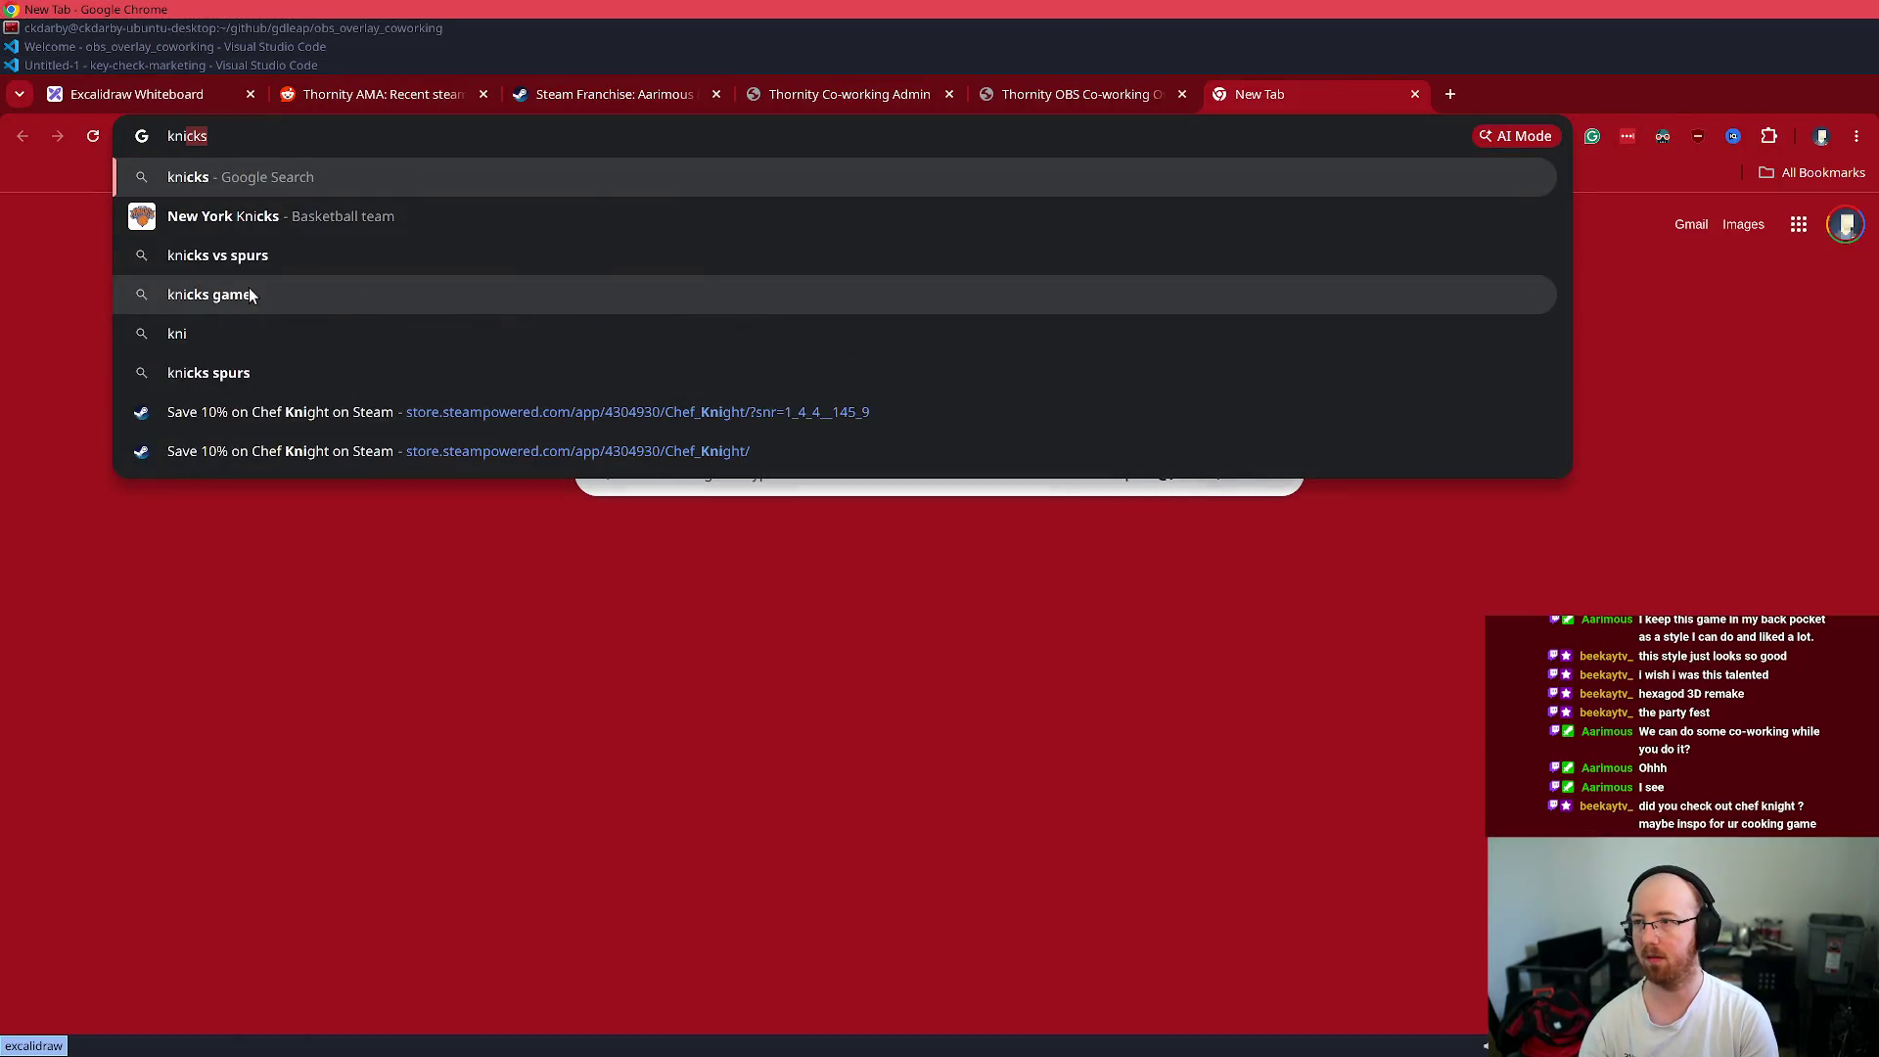
{"action": "type", "text": "hef knights"}
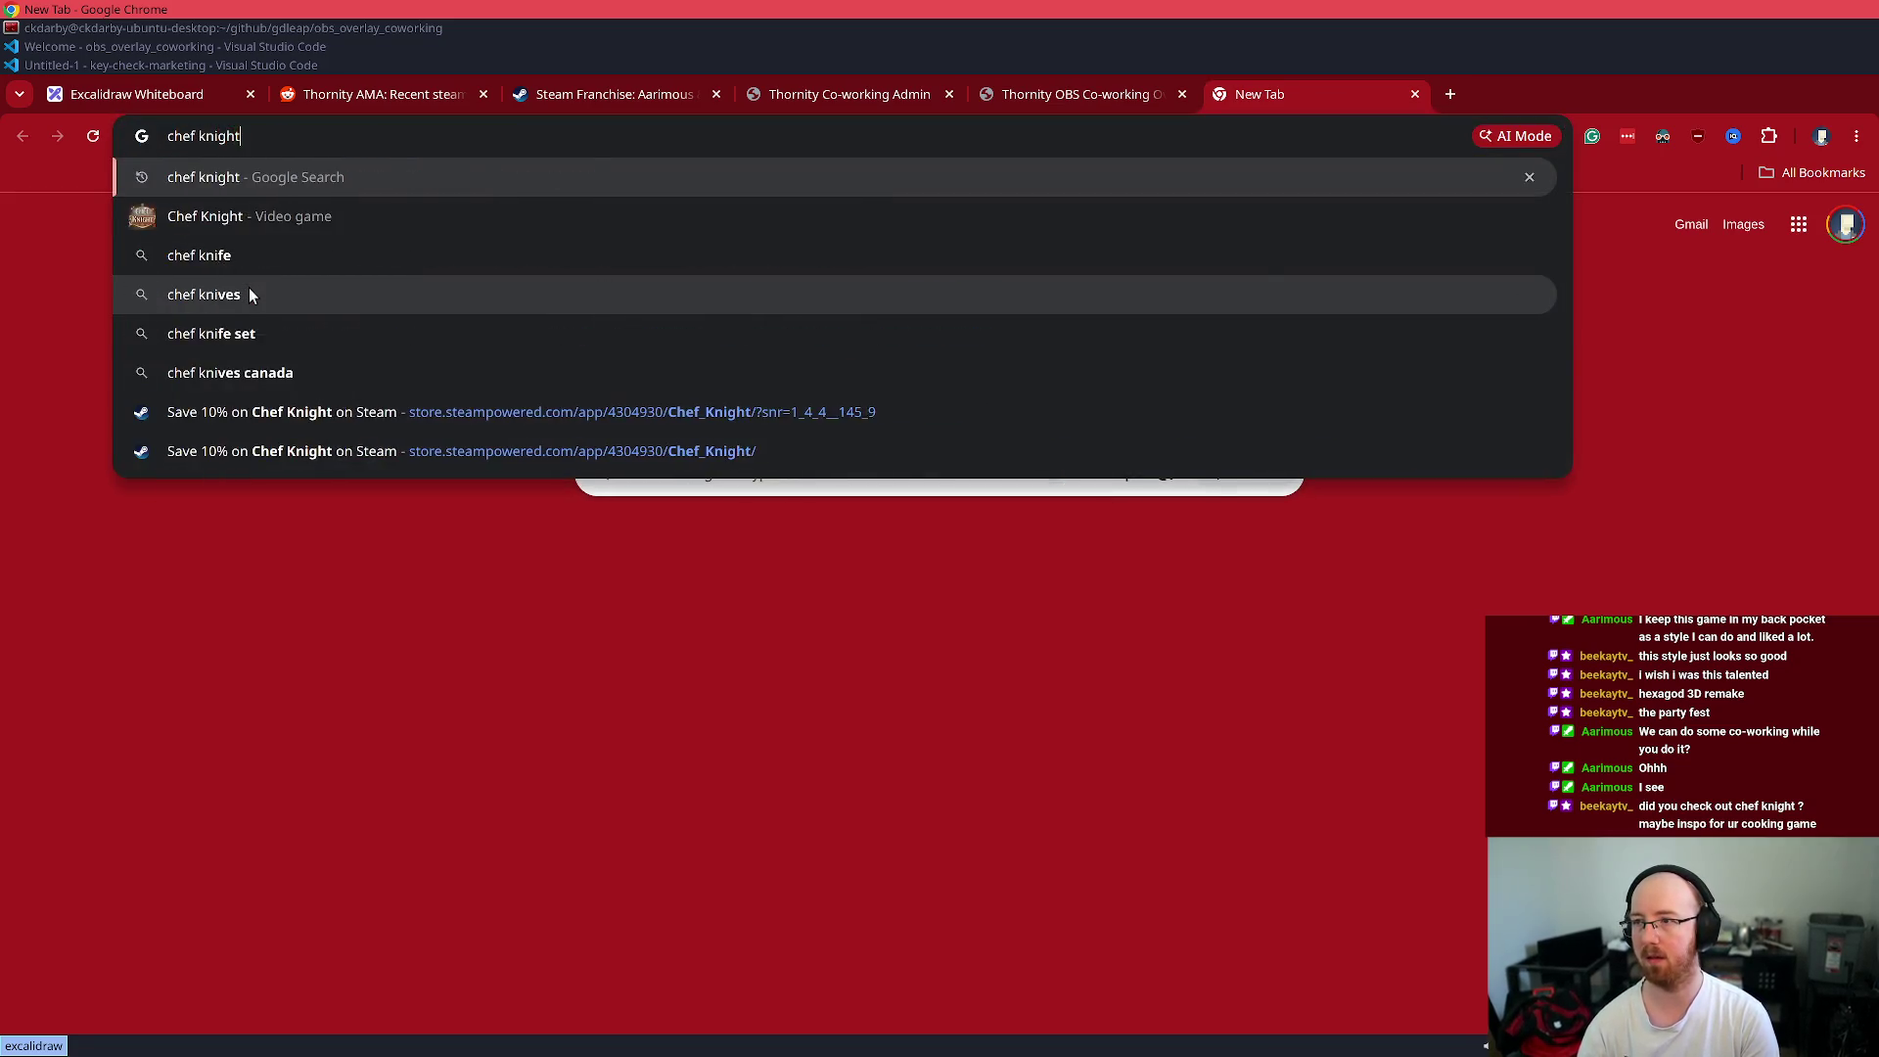
{"action": "key", "text": "Return"}
{"action": "left_click", "coordinate": [325, 380]}
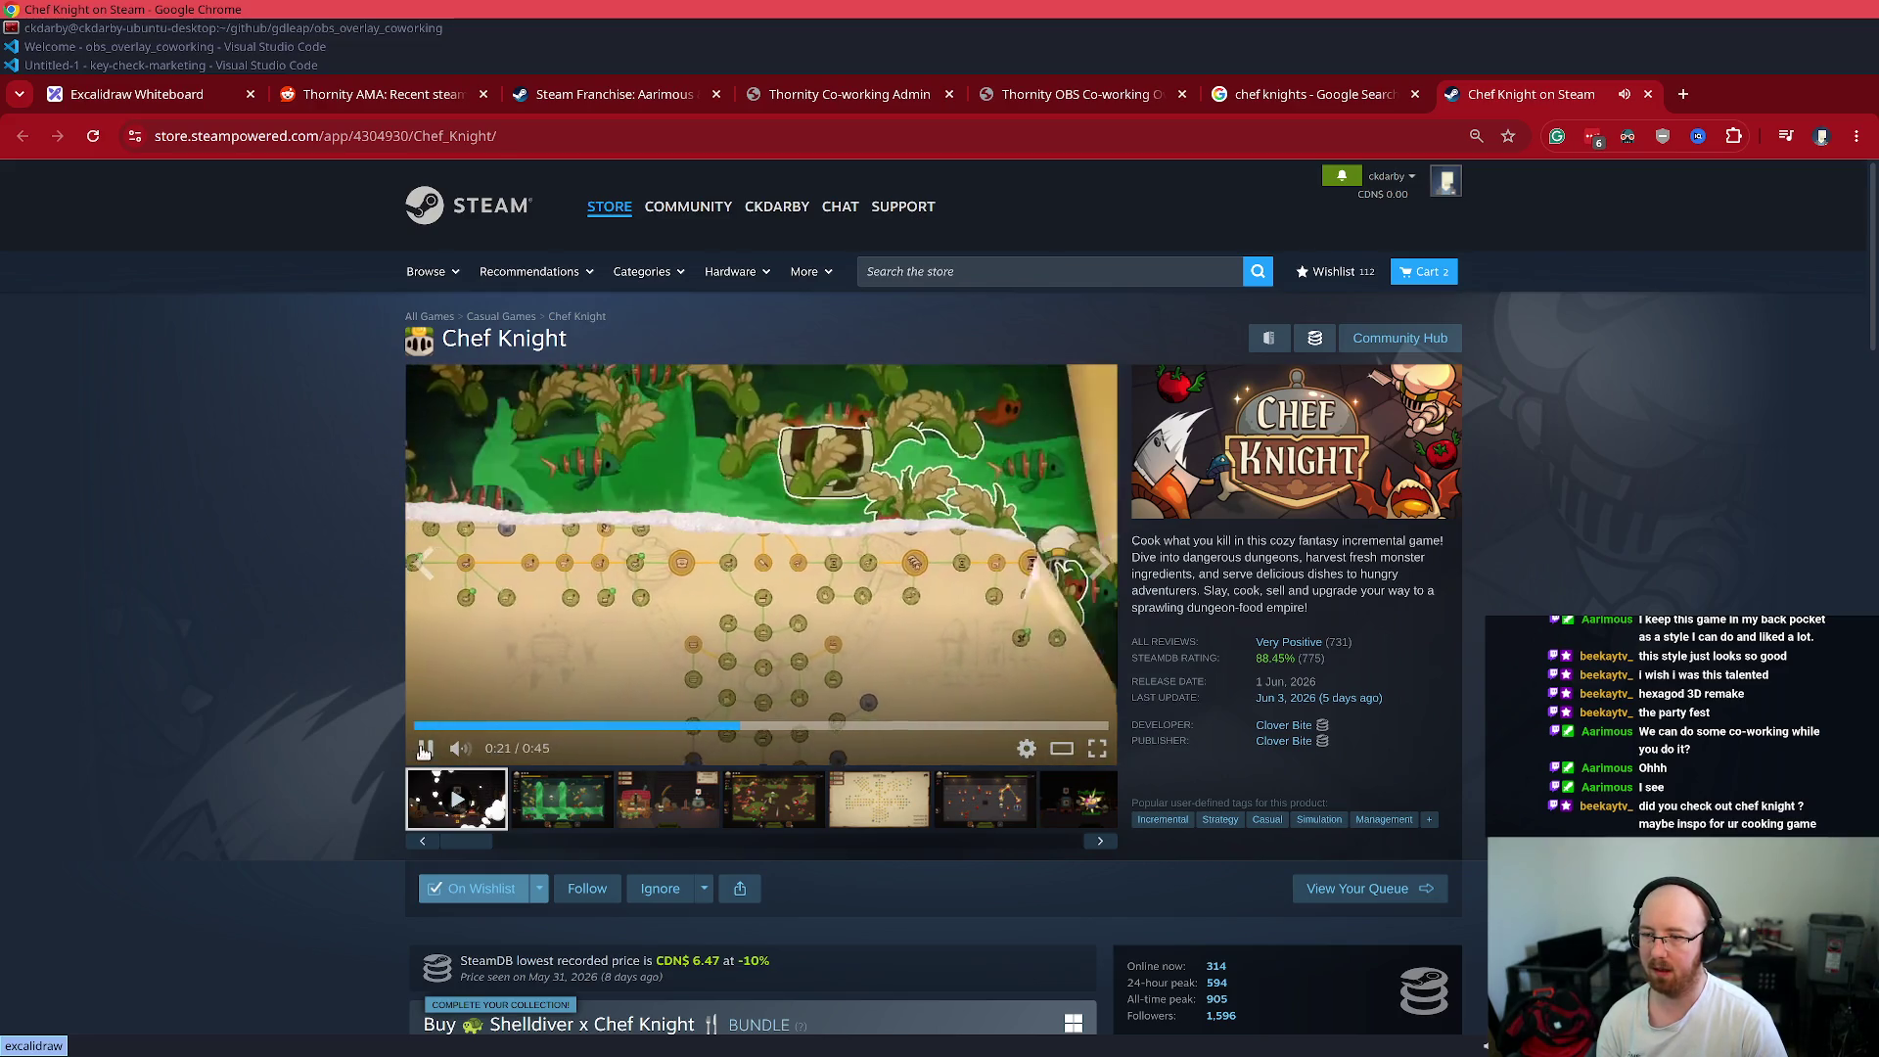
- Rewind the Chef Knight trailer to the start and watch it through, pausing at 0:11 and 0:16
{"action": "left_click", "coordinate": [744, 661]}
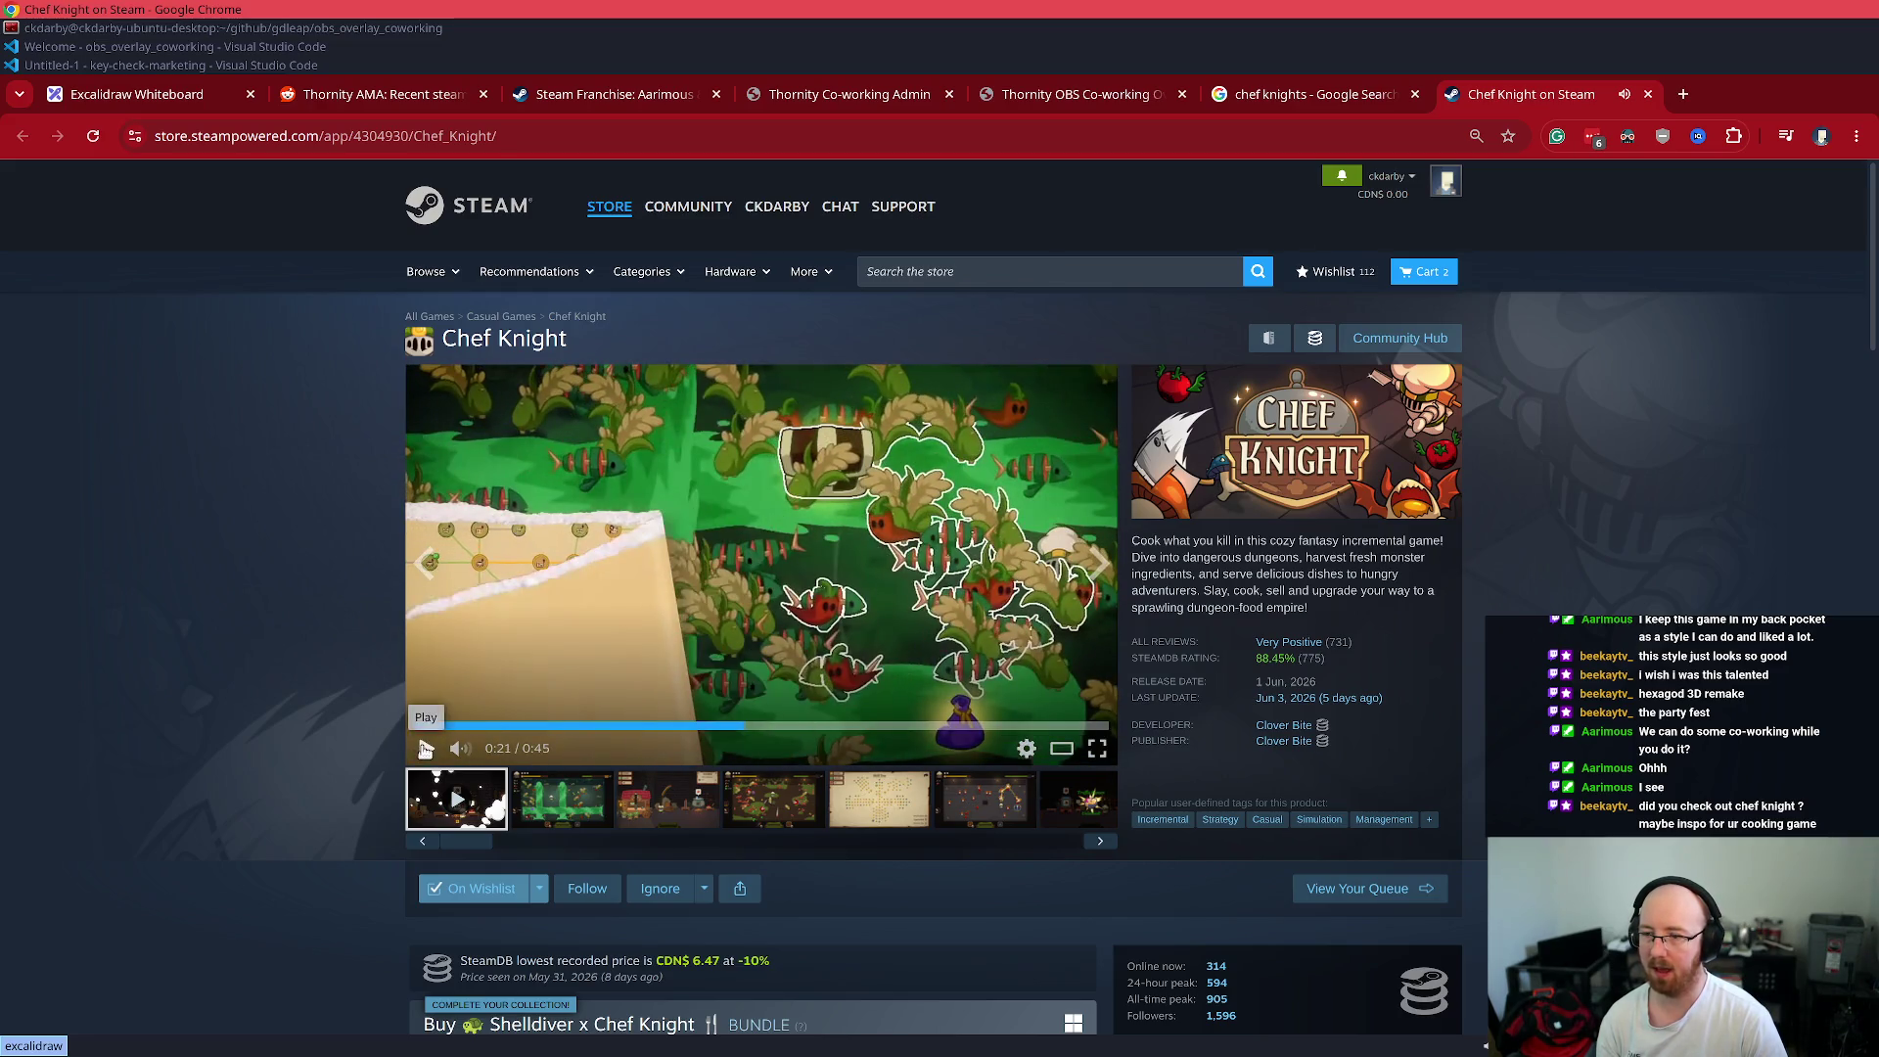
{"action": "left_click", "coordinate": [534, 726]}
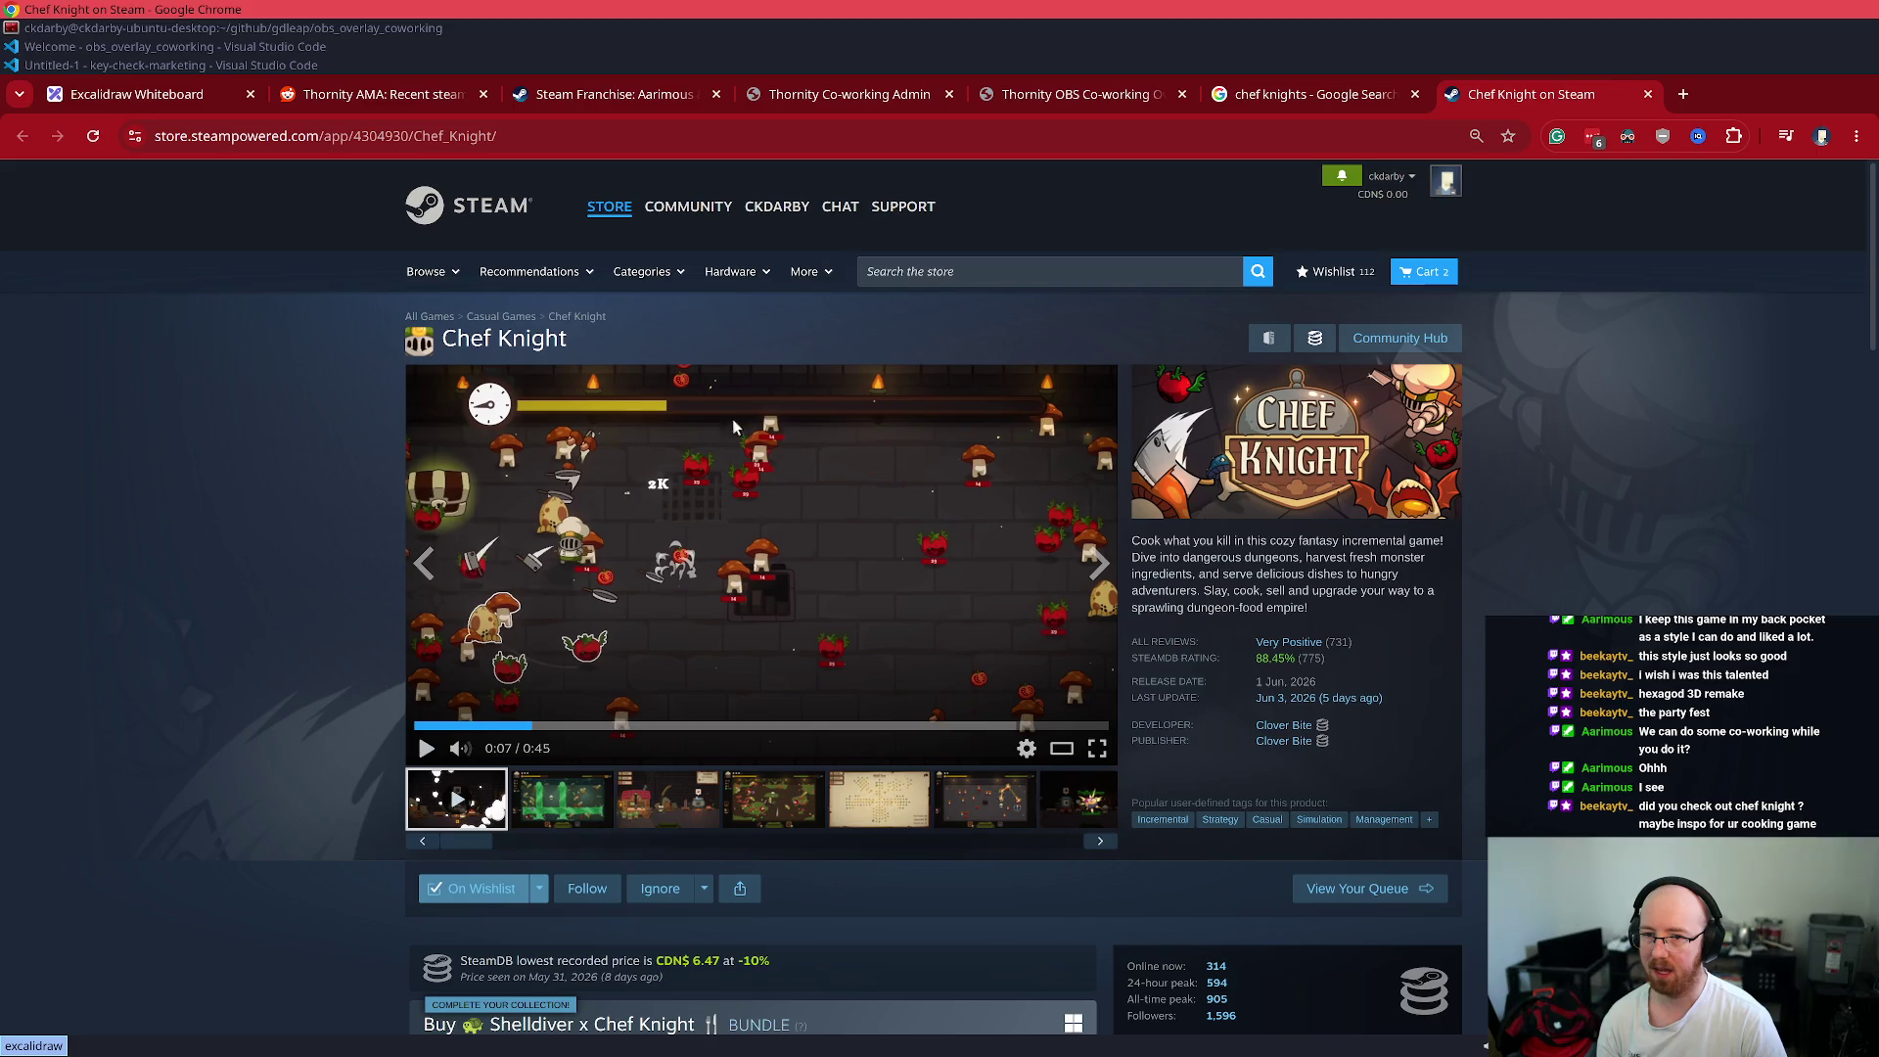
{"action": "left_click", "coordinate": [427, 726]}
{"action": "left_click", "coordinate": [427, 749]}
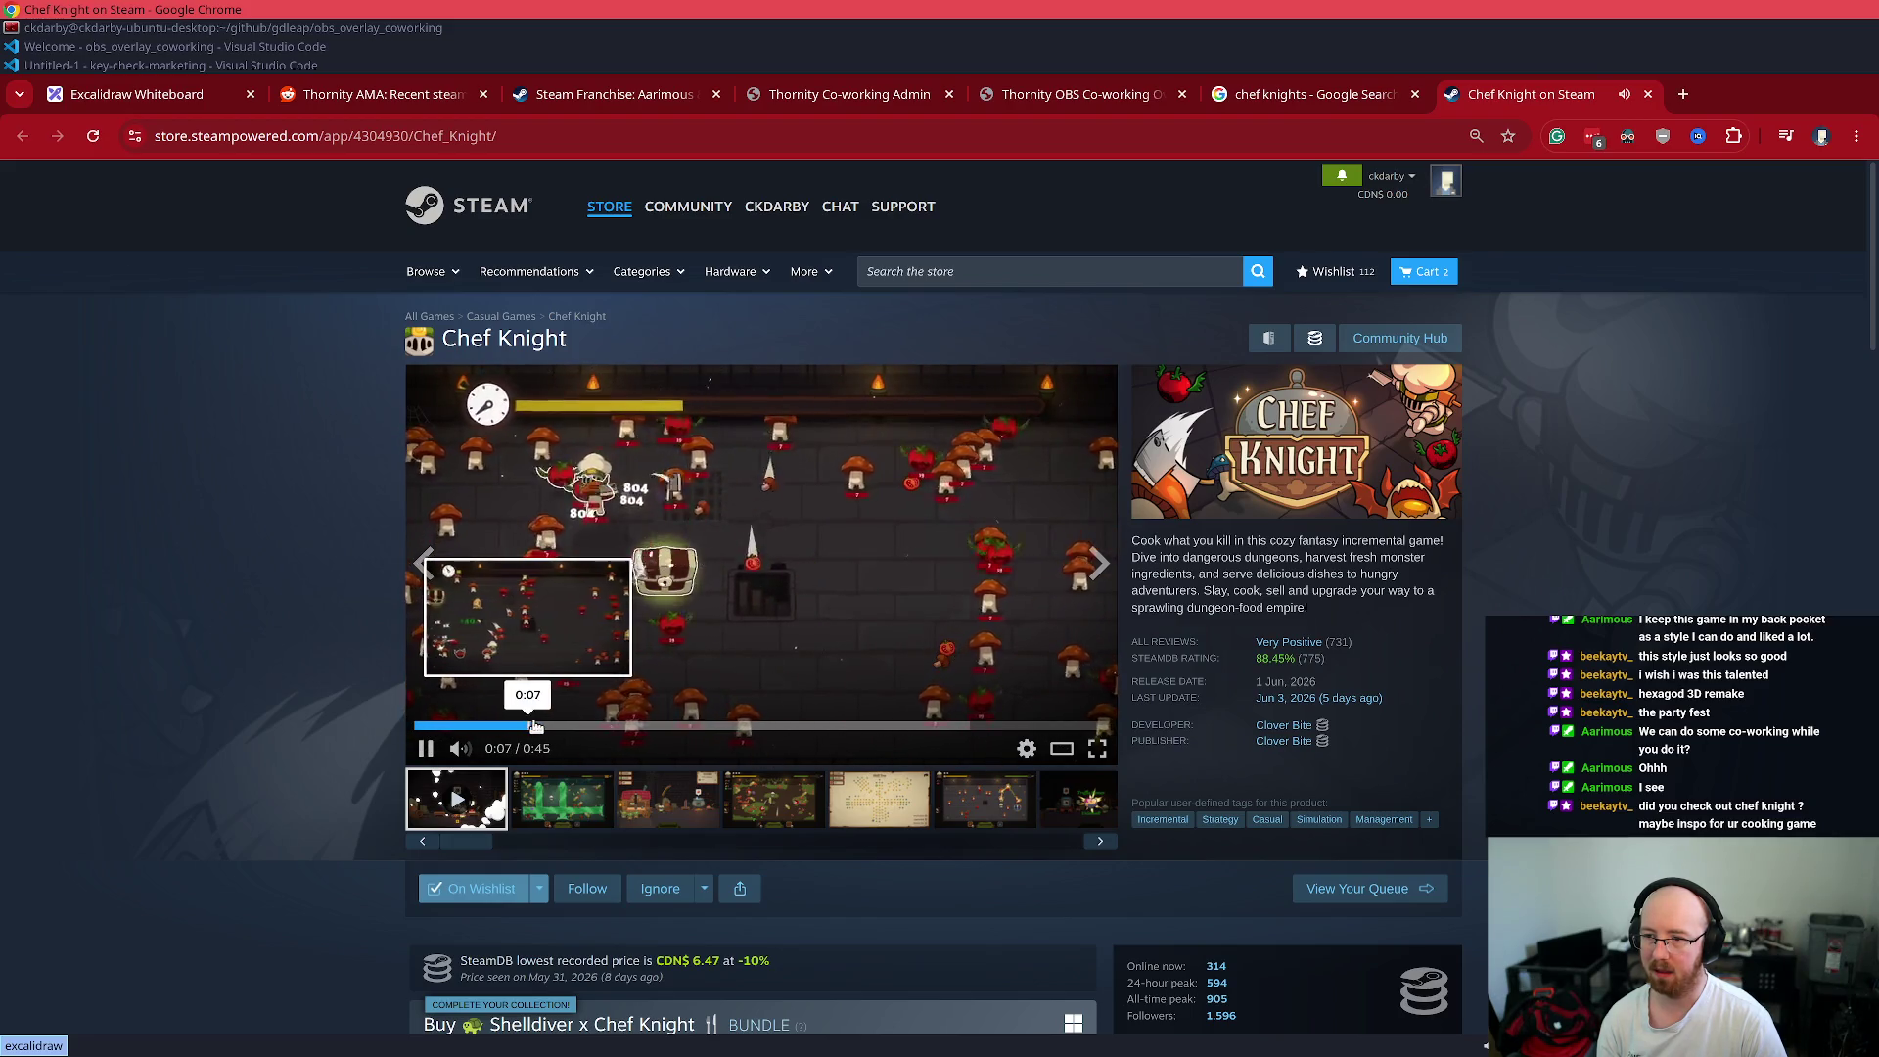
{"action": "left_click", "coordinate": [426, 749]}
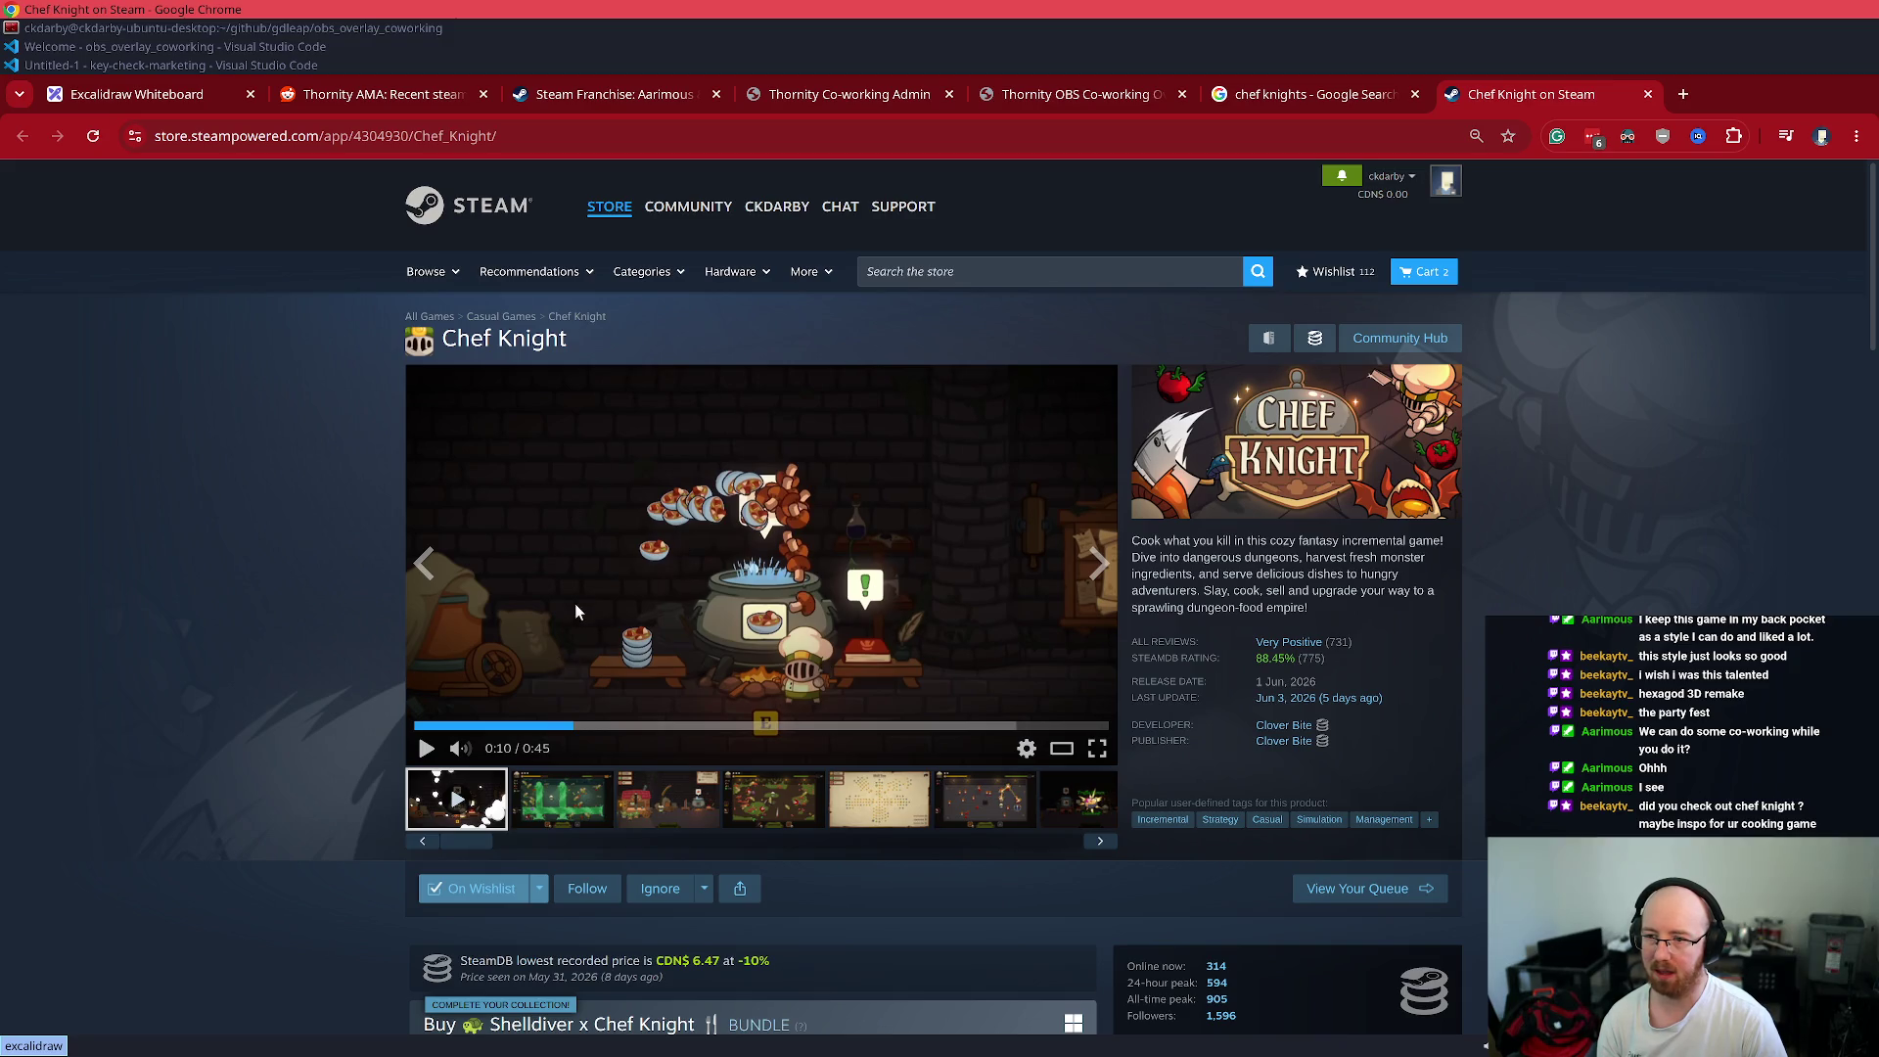
{"action": "left_click", "coordinate": [425, 749]}
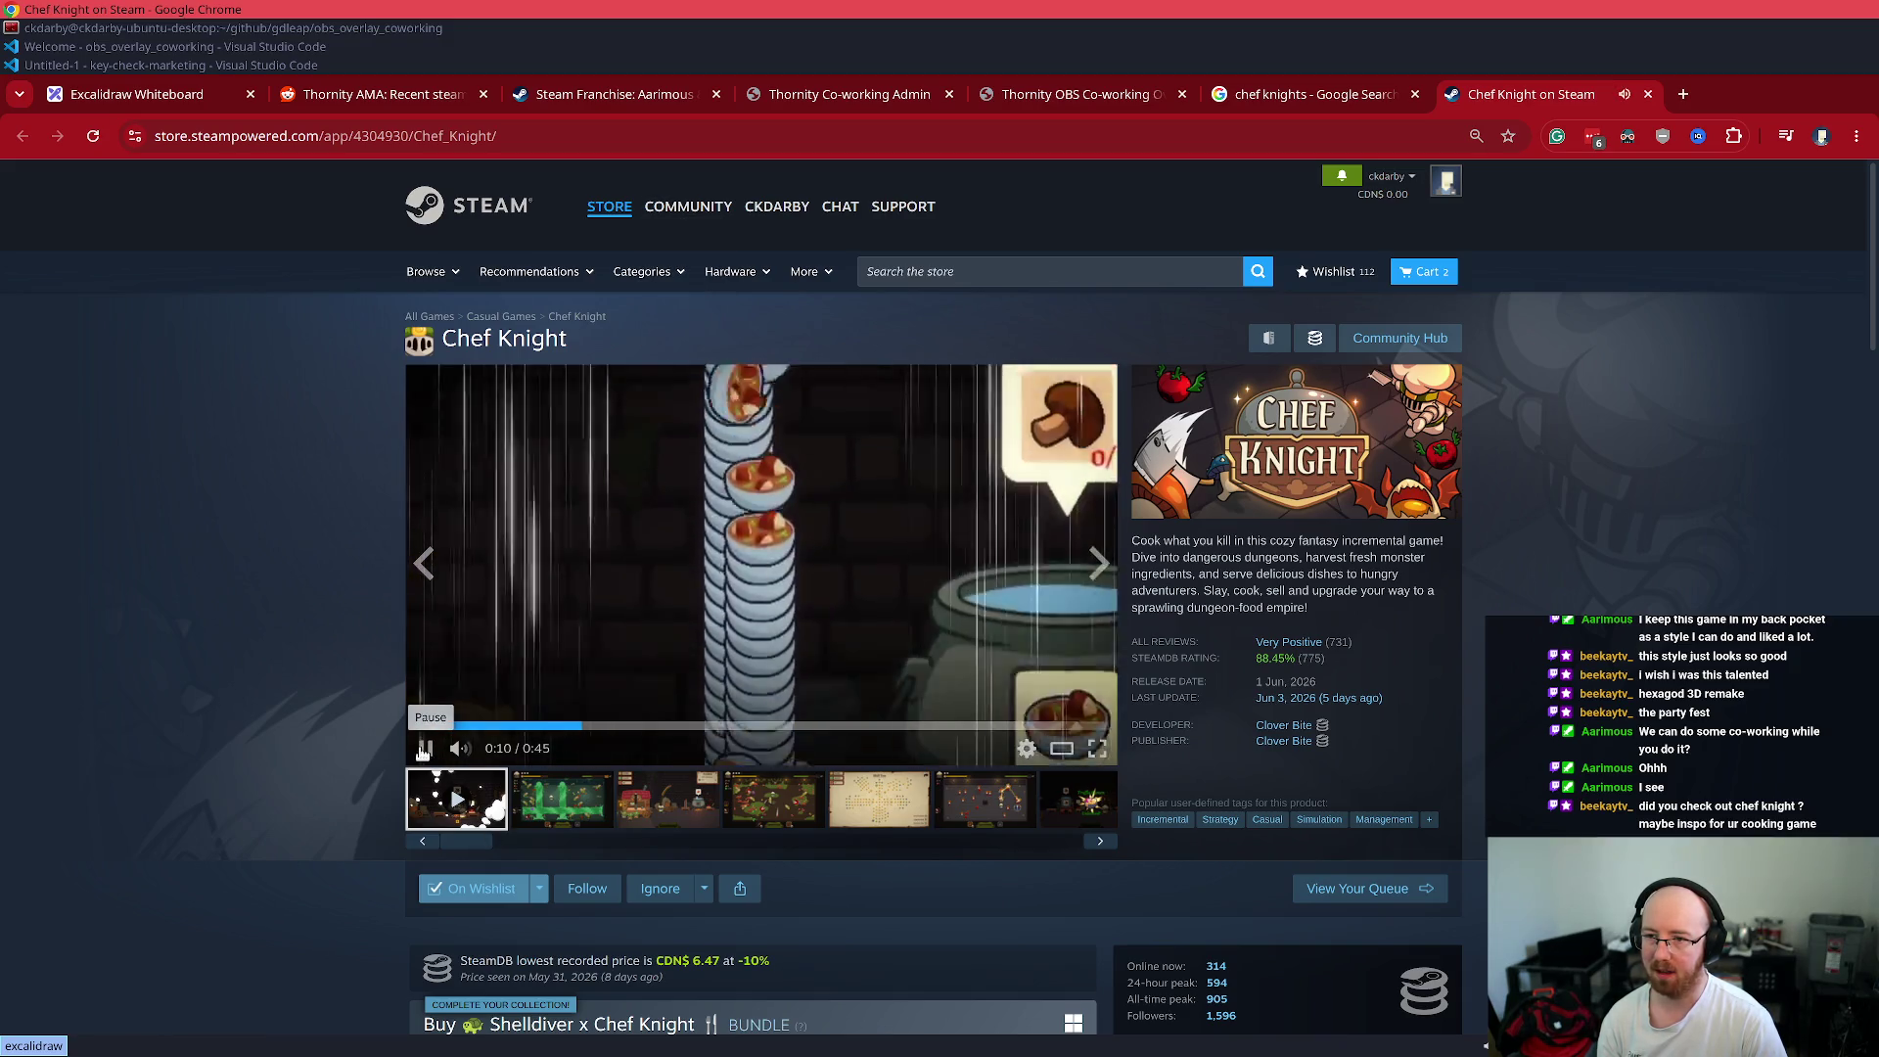
{"action": "left_click", "coordinate": [539, 541]}
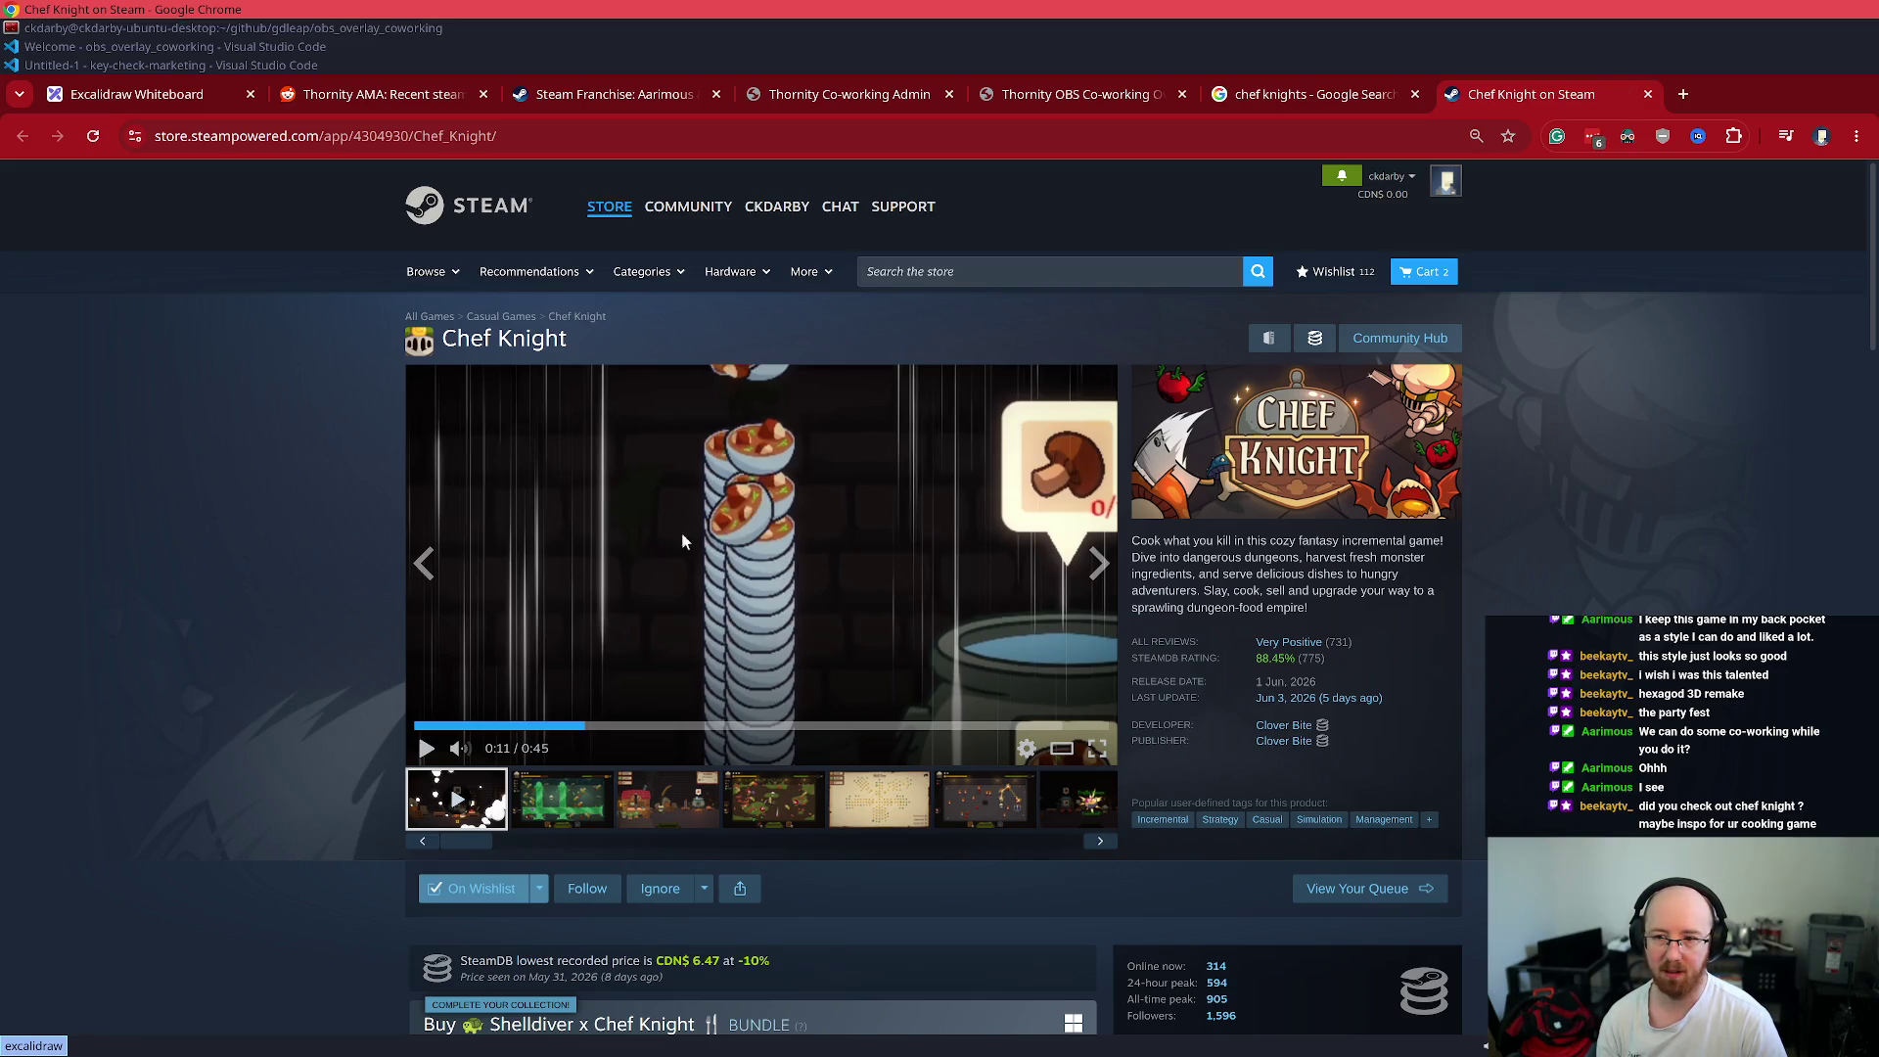
{"action": "left_click", "coordinate": [424, 749]}
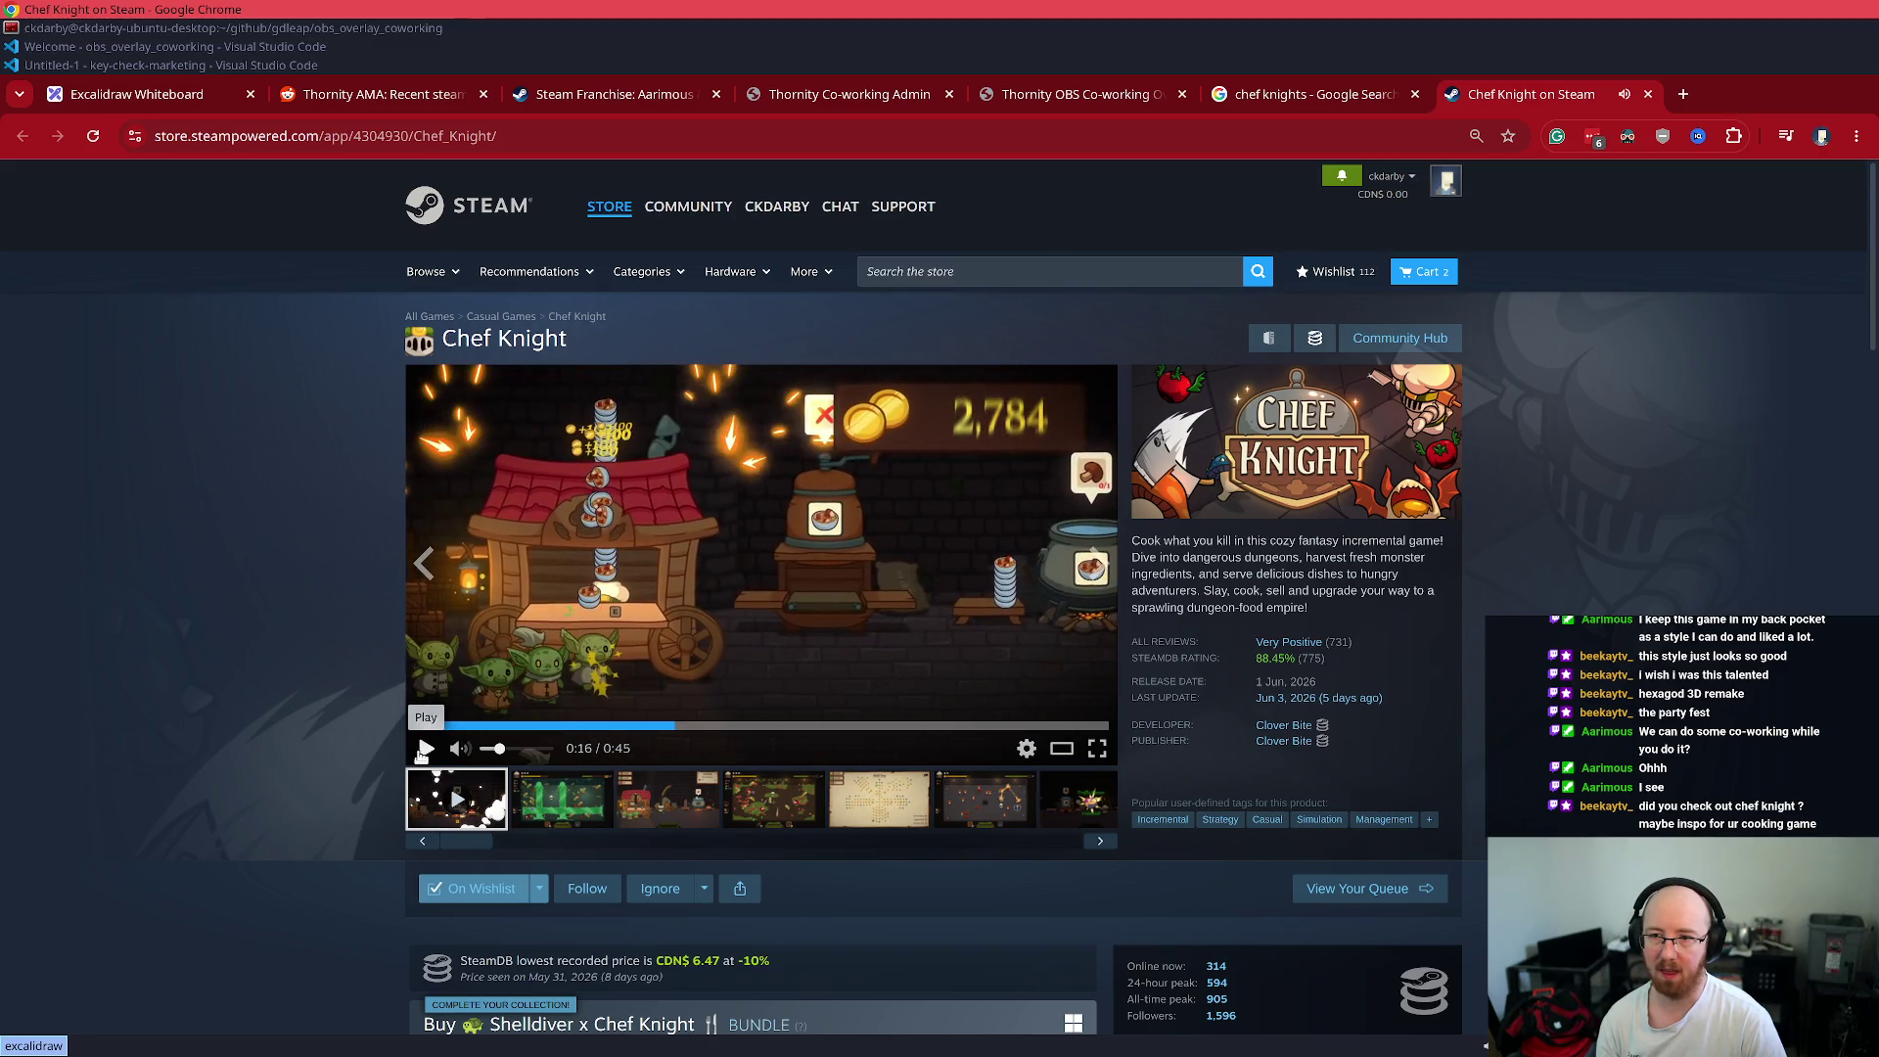
{"action": "left_click", "coordinate": [424, 750]}
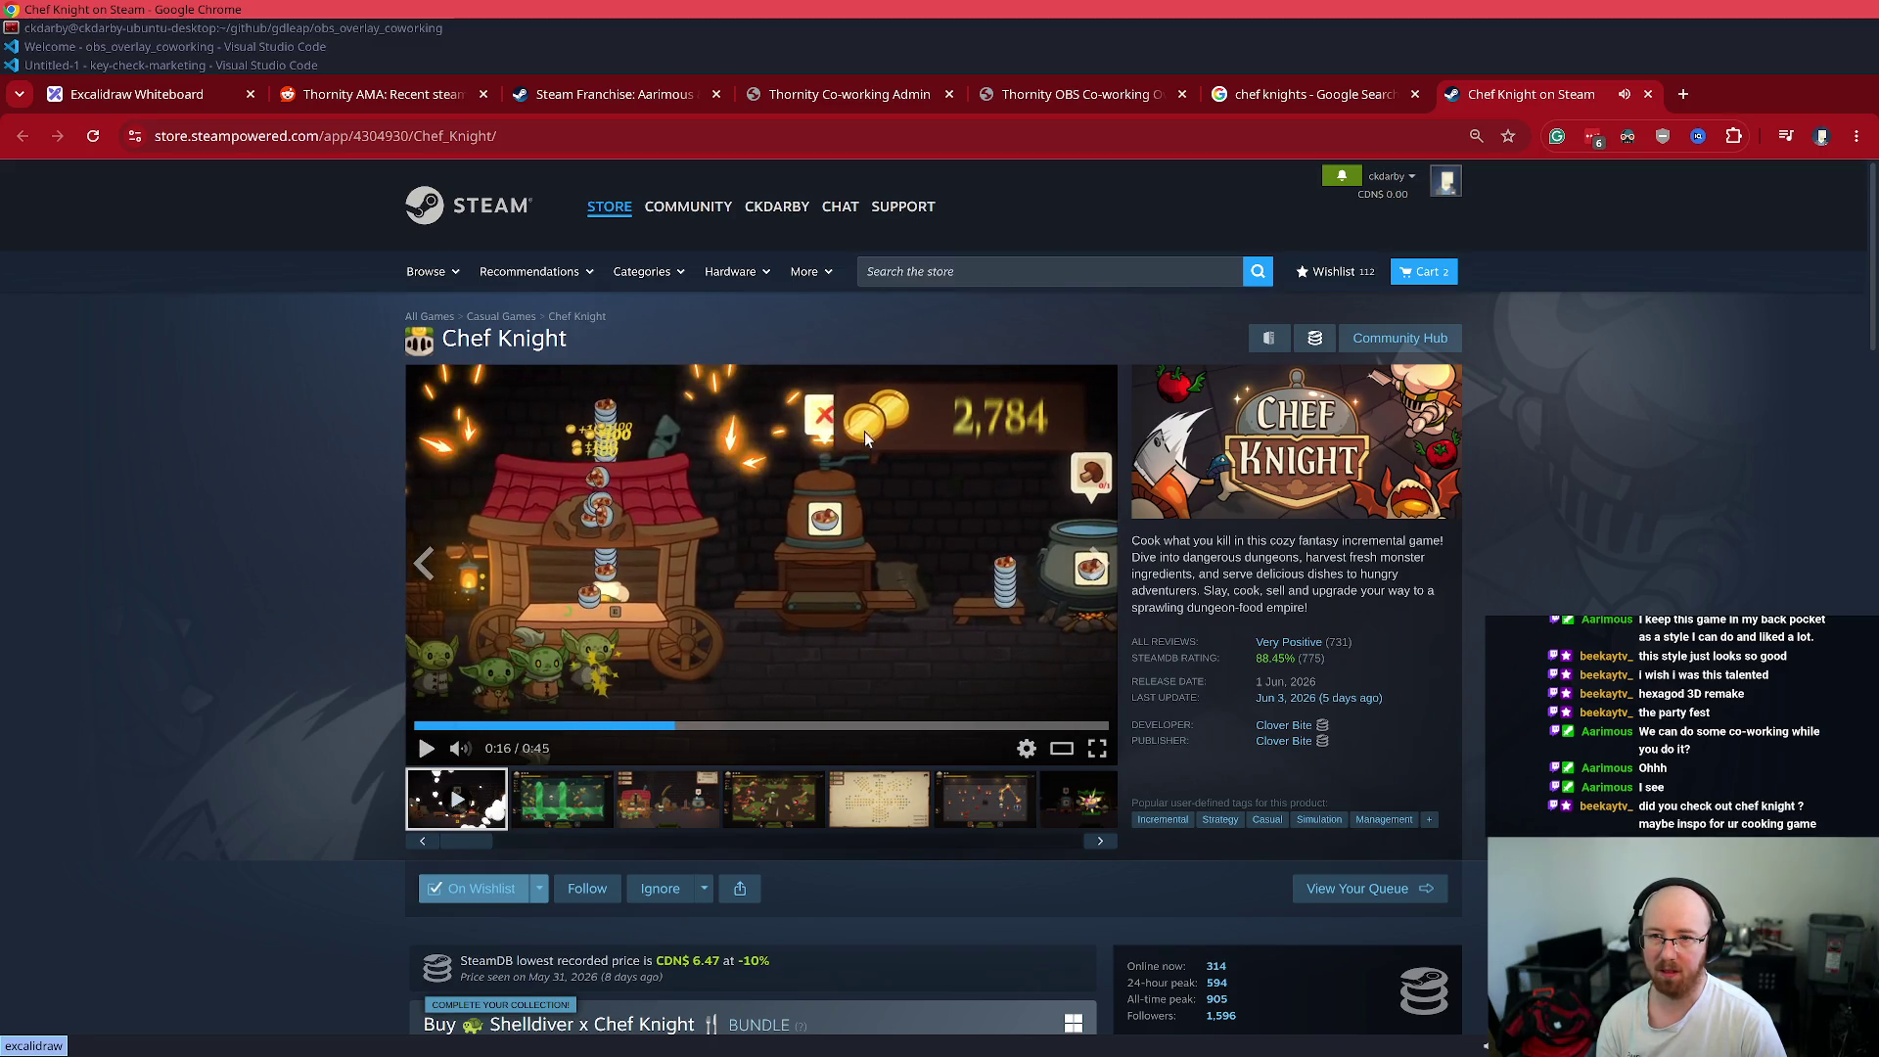
{"action": "left_click", "coordinate": [425, 749]}
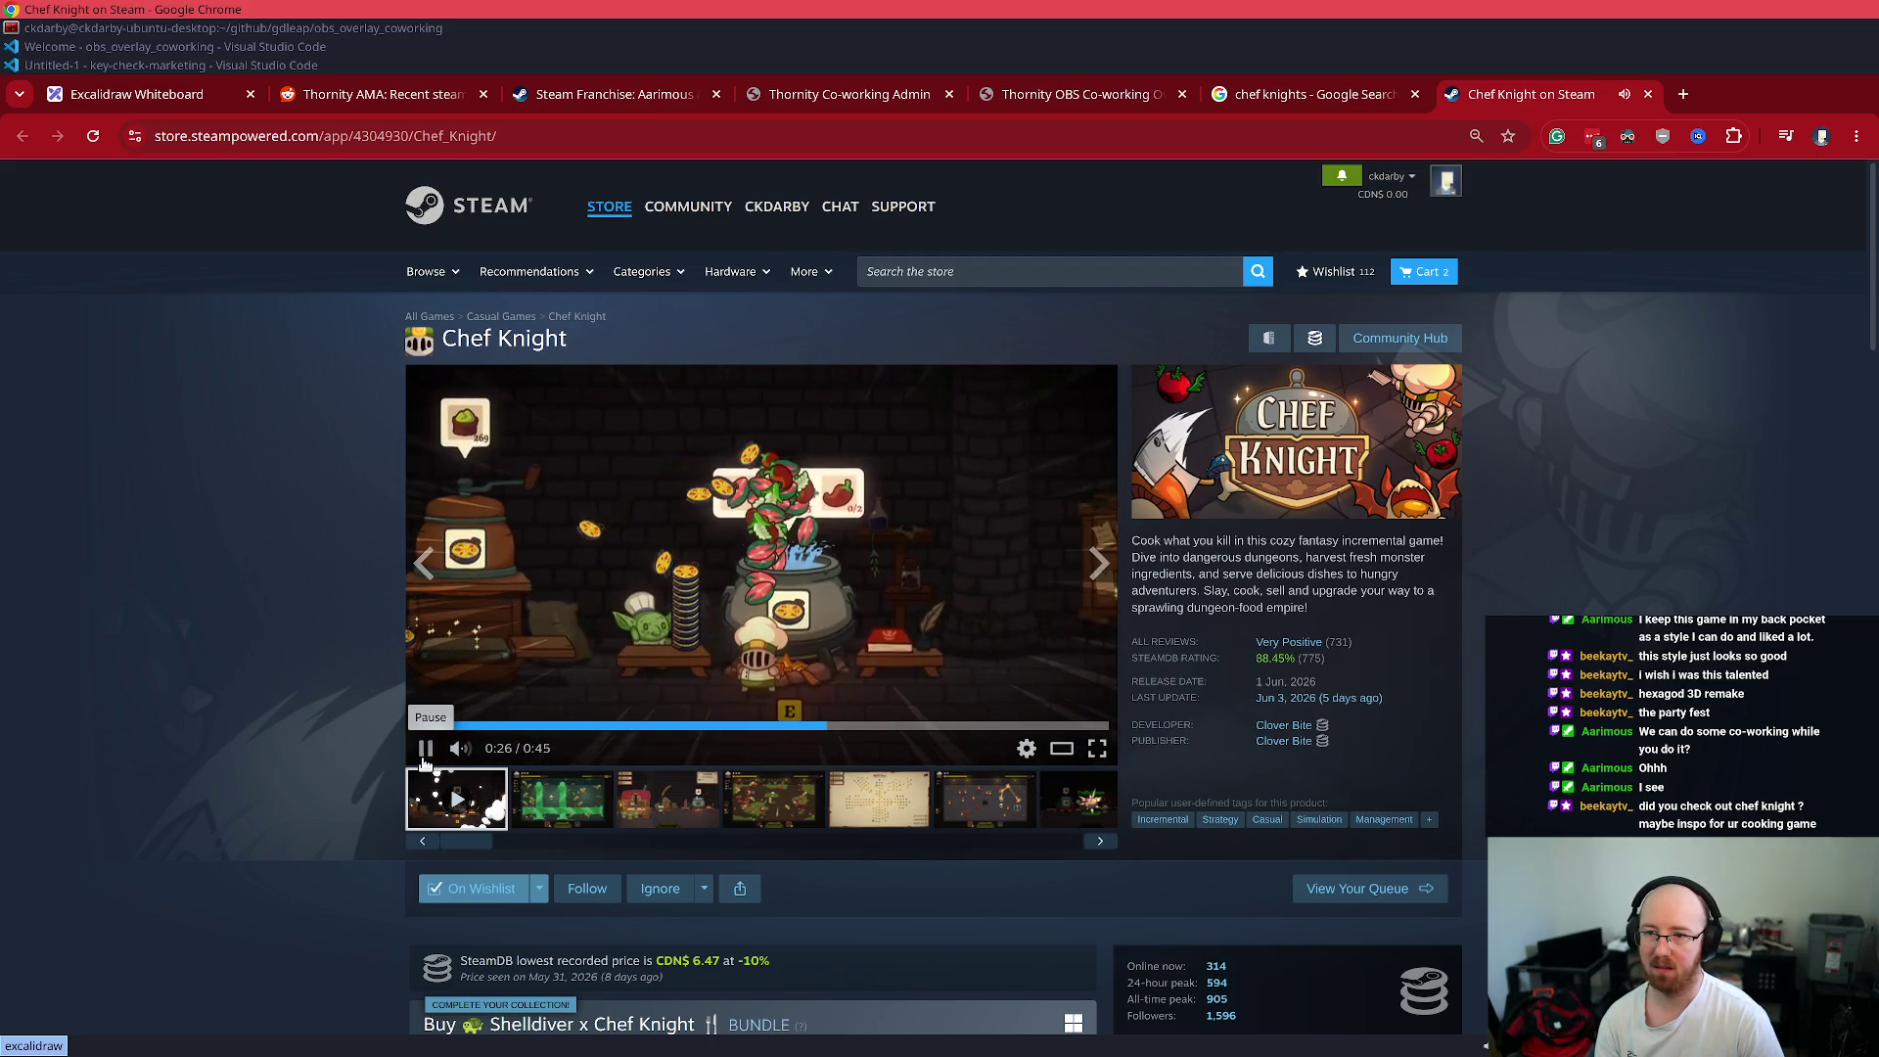
{"action": "left_click", "coordinate": [424, 762]}
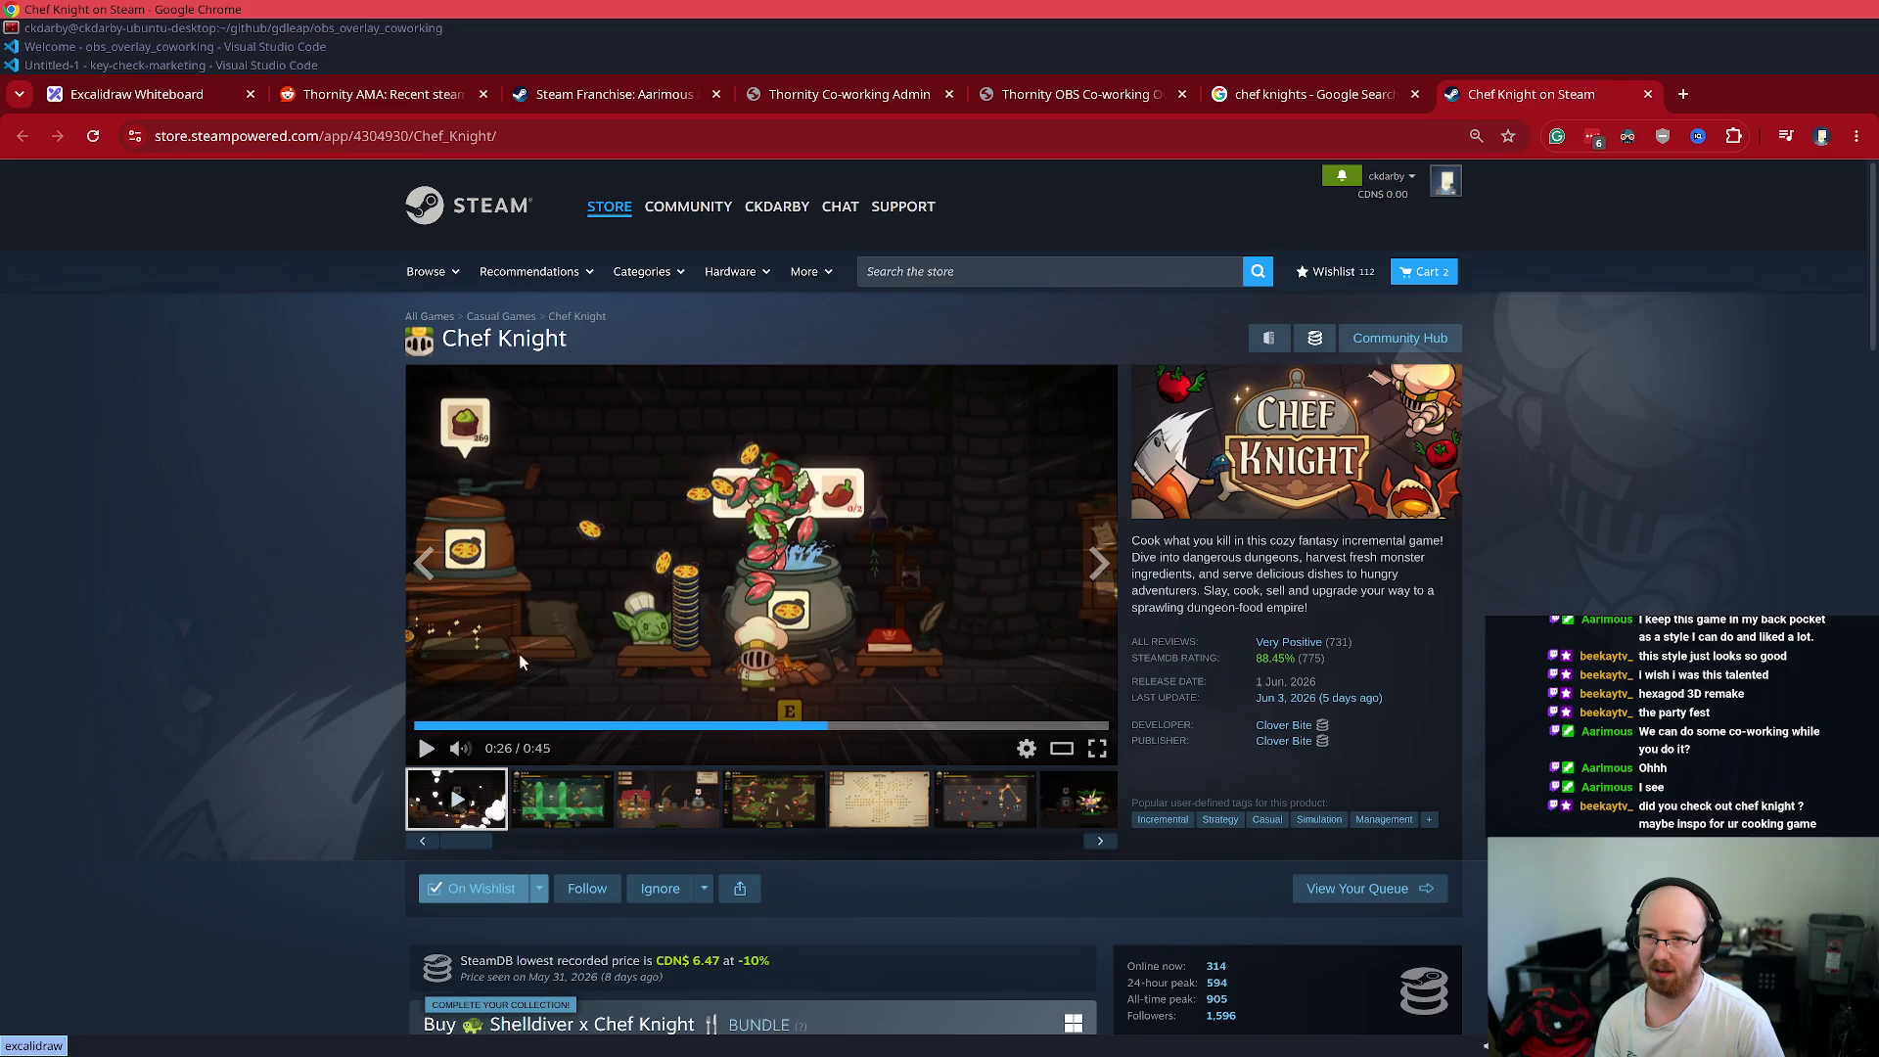
{"action": "left_click", "coordinate": [427, 750]}
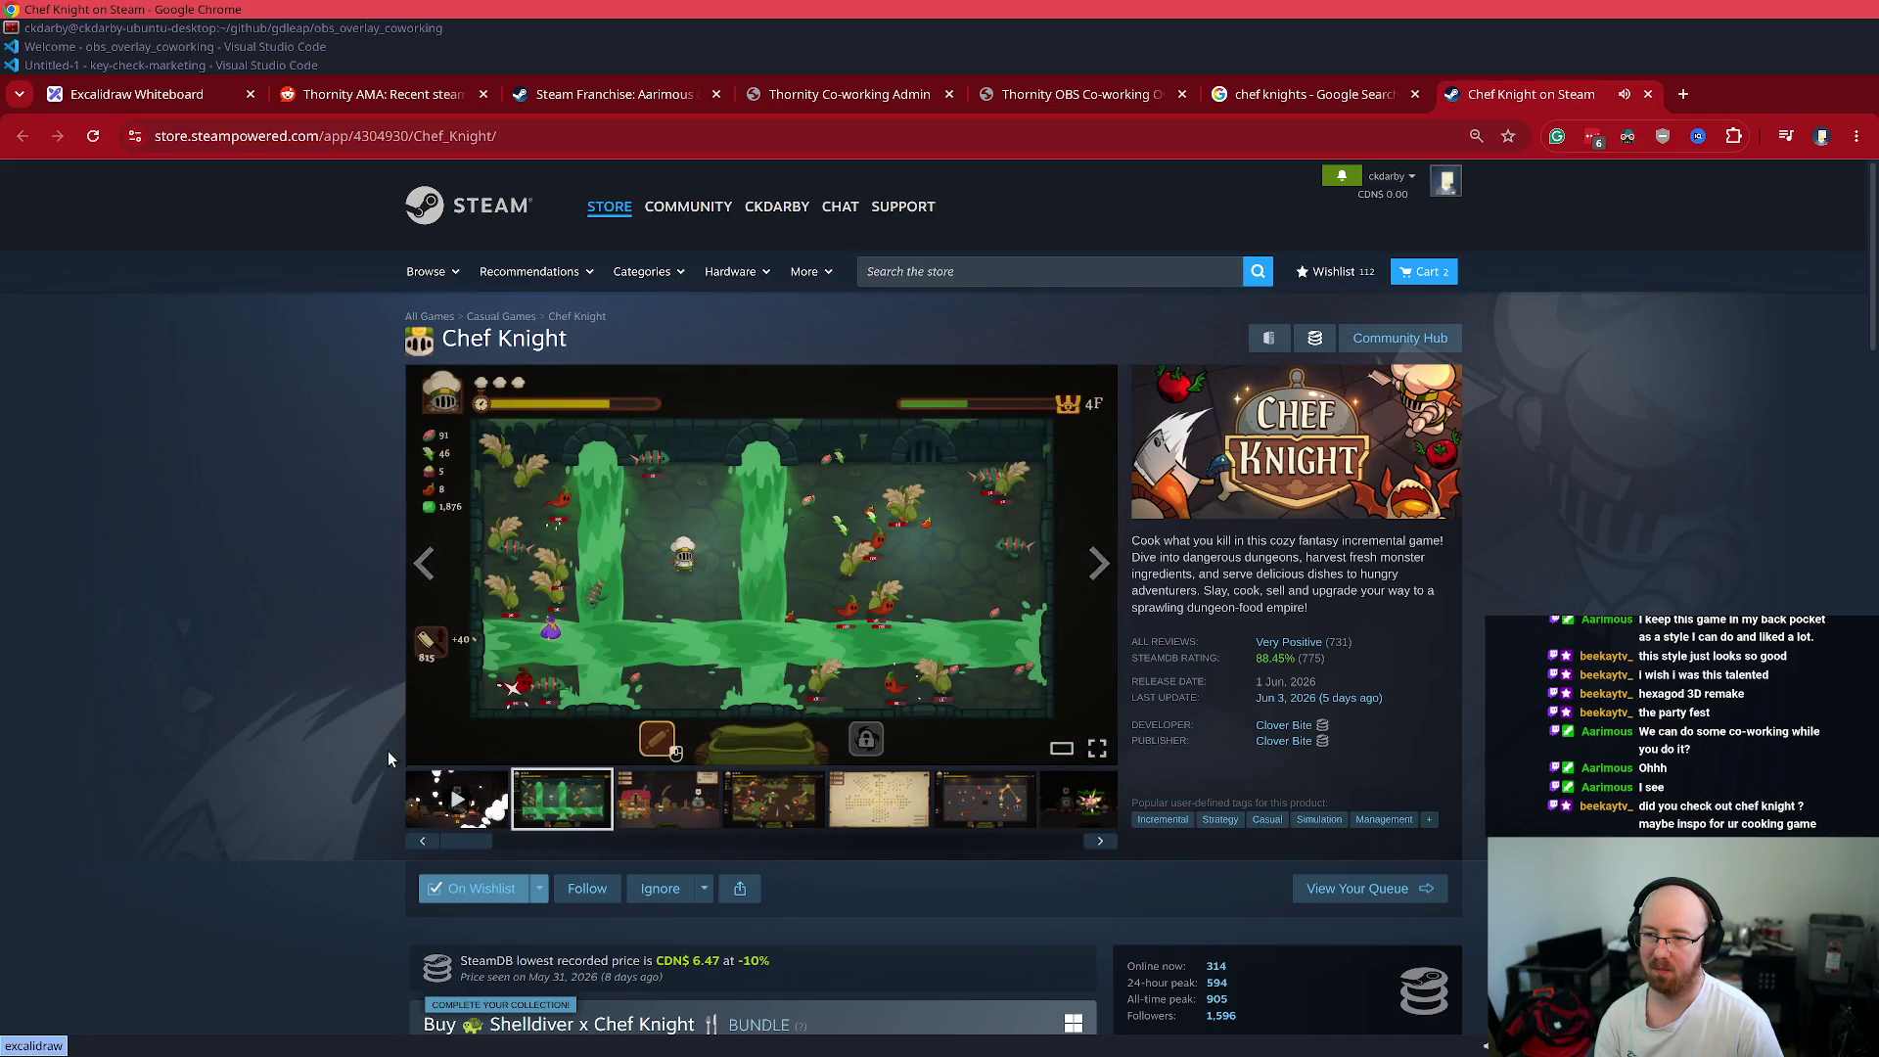
- Browse the Chef Knight screenshot thumbnails from the second through the Skill Tree screenshot
{"action": "left_click", "coordinate": [421, 756]}
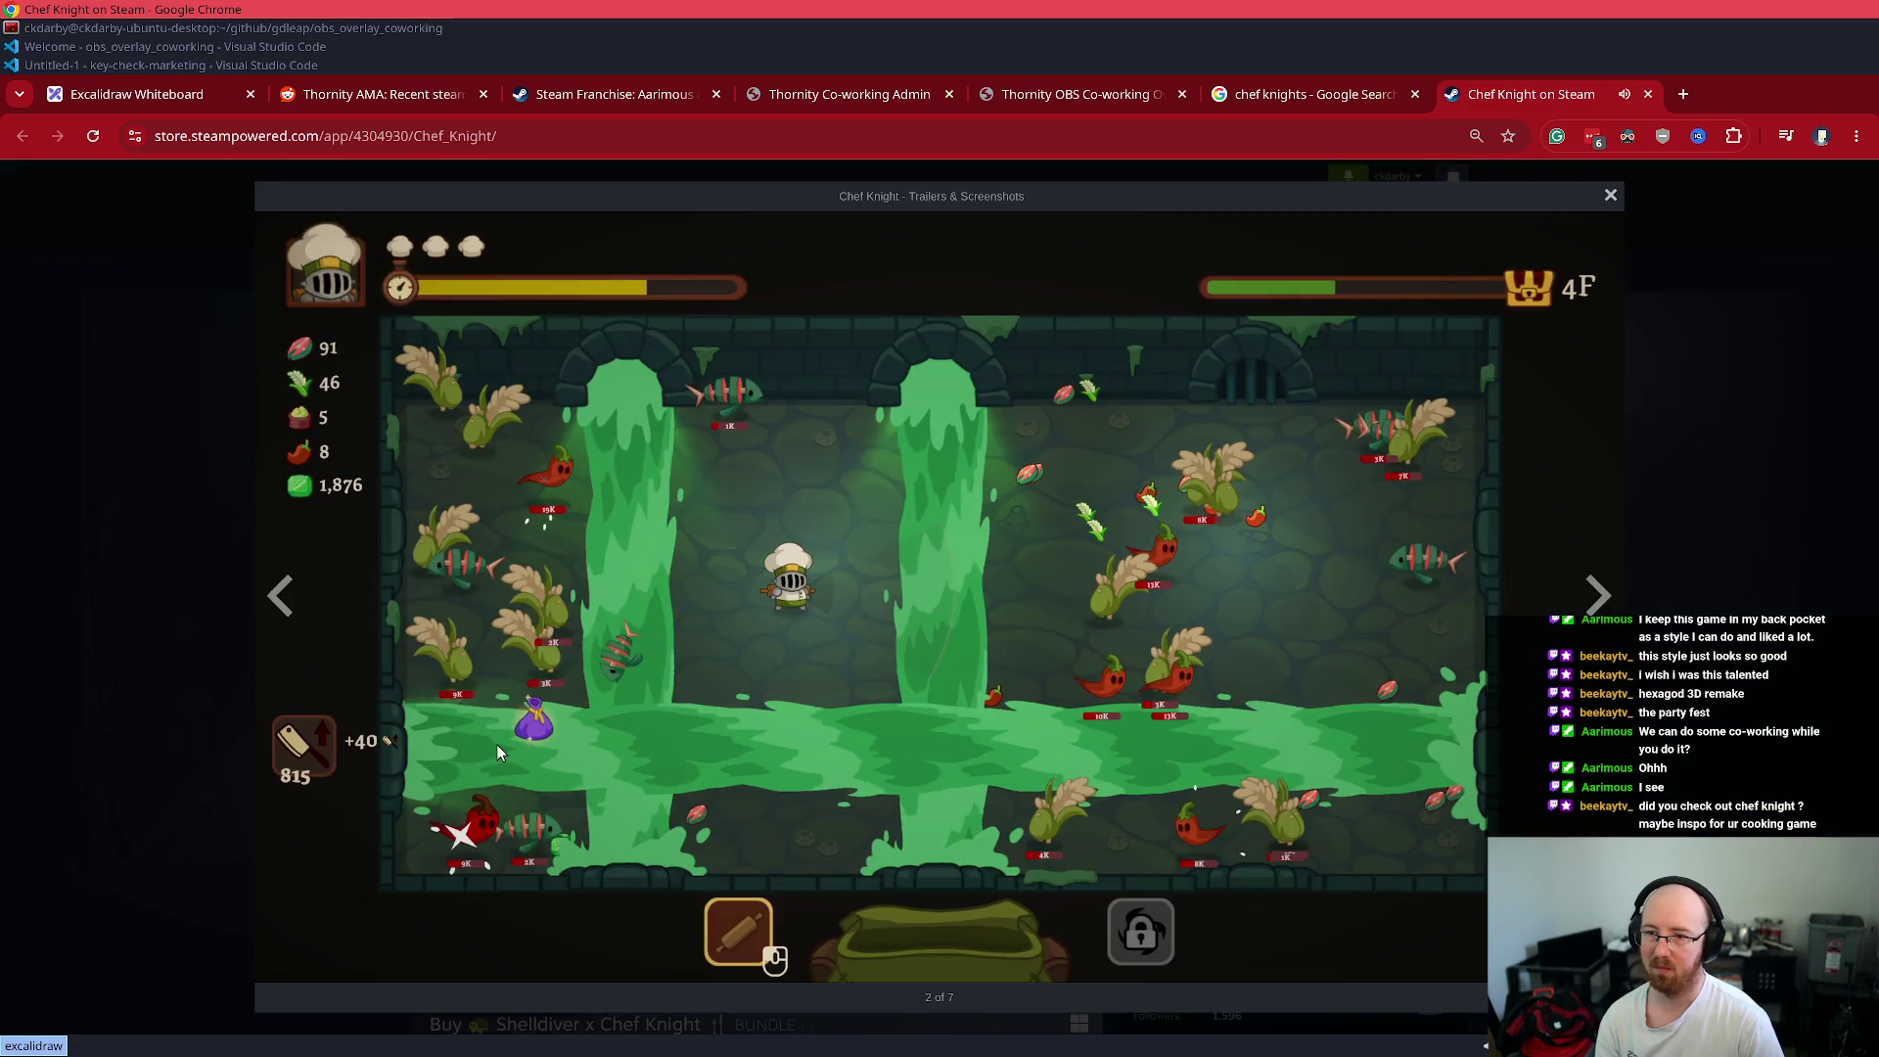
{"action": "left_click", "coordinate": [497, 752]}
{"action": "left_click", "coordinate": [461, 748]}
{"action": "left_click", "coordinate": [452, 800]}
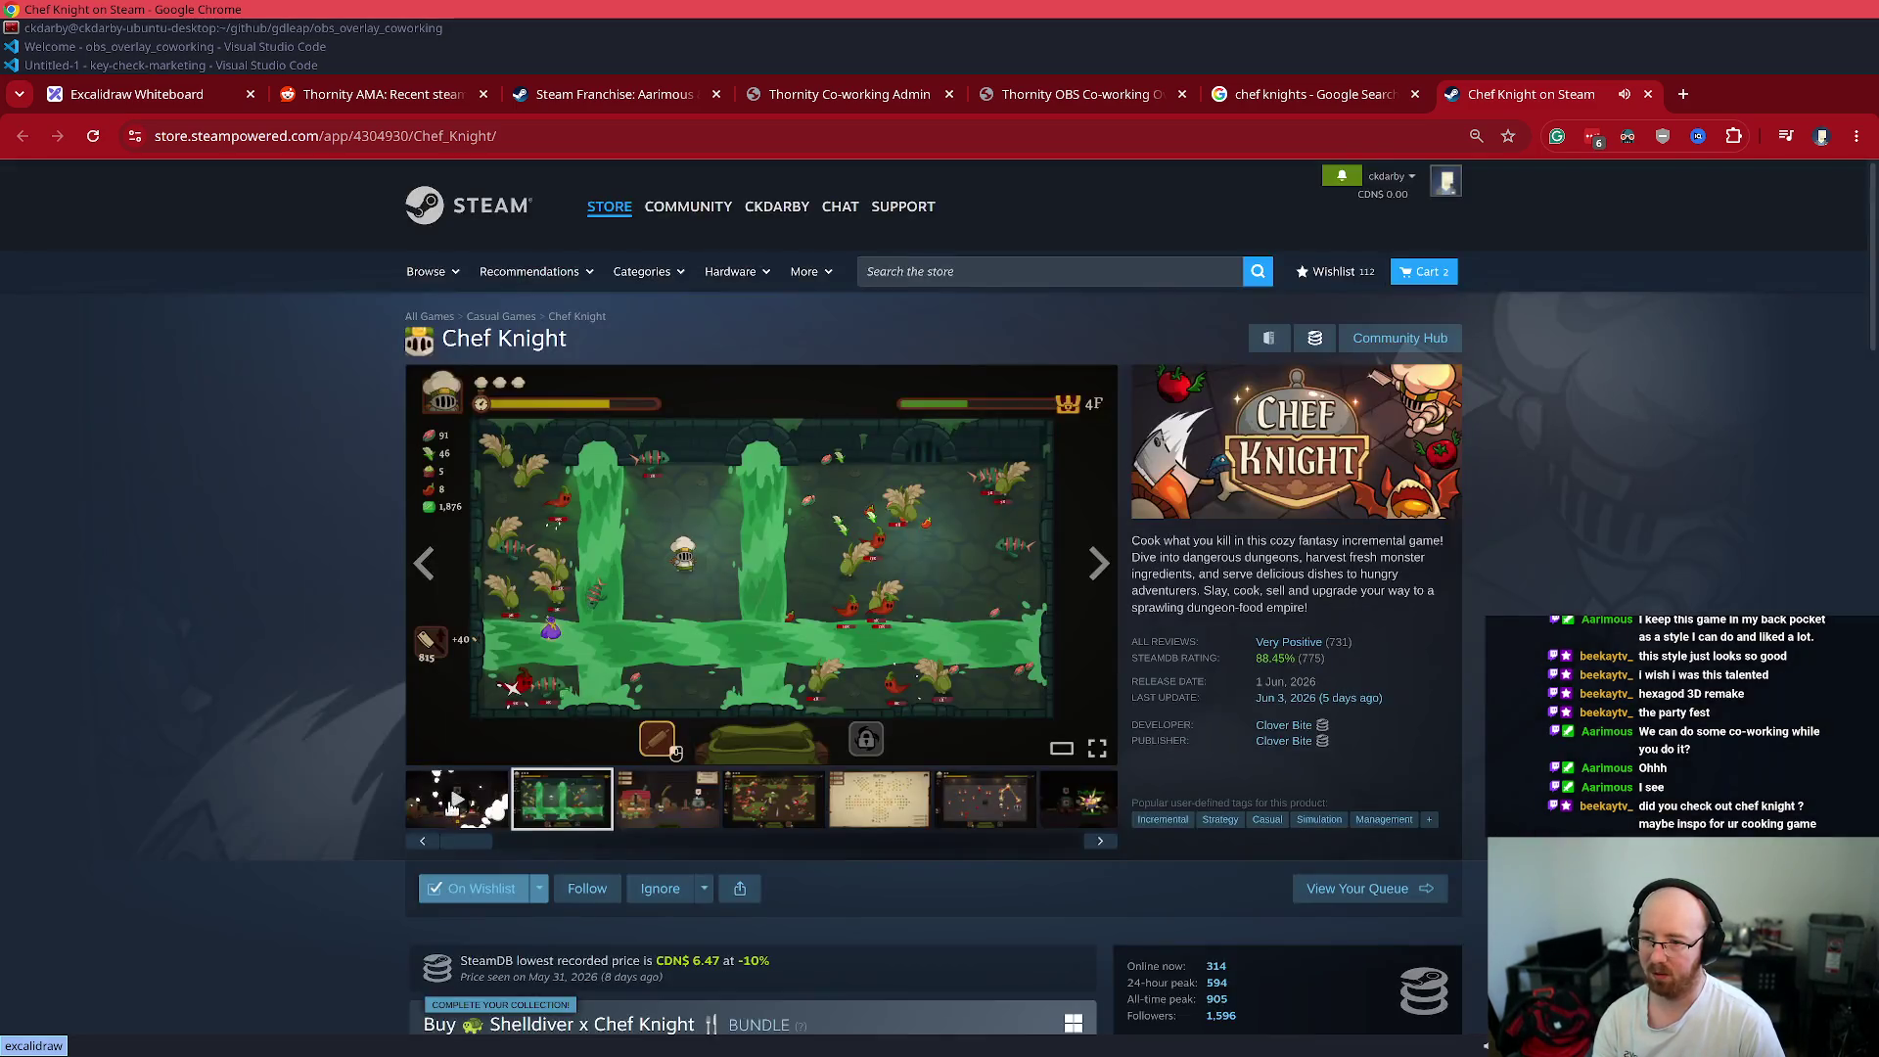
{"action": "left_click", "coordinate": [452, 804]}
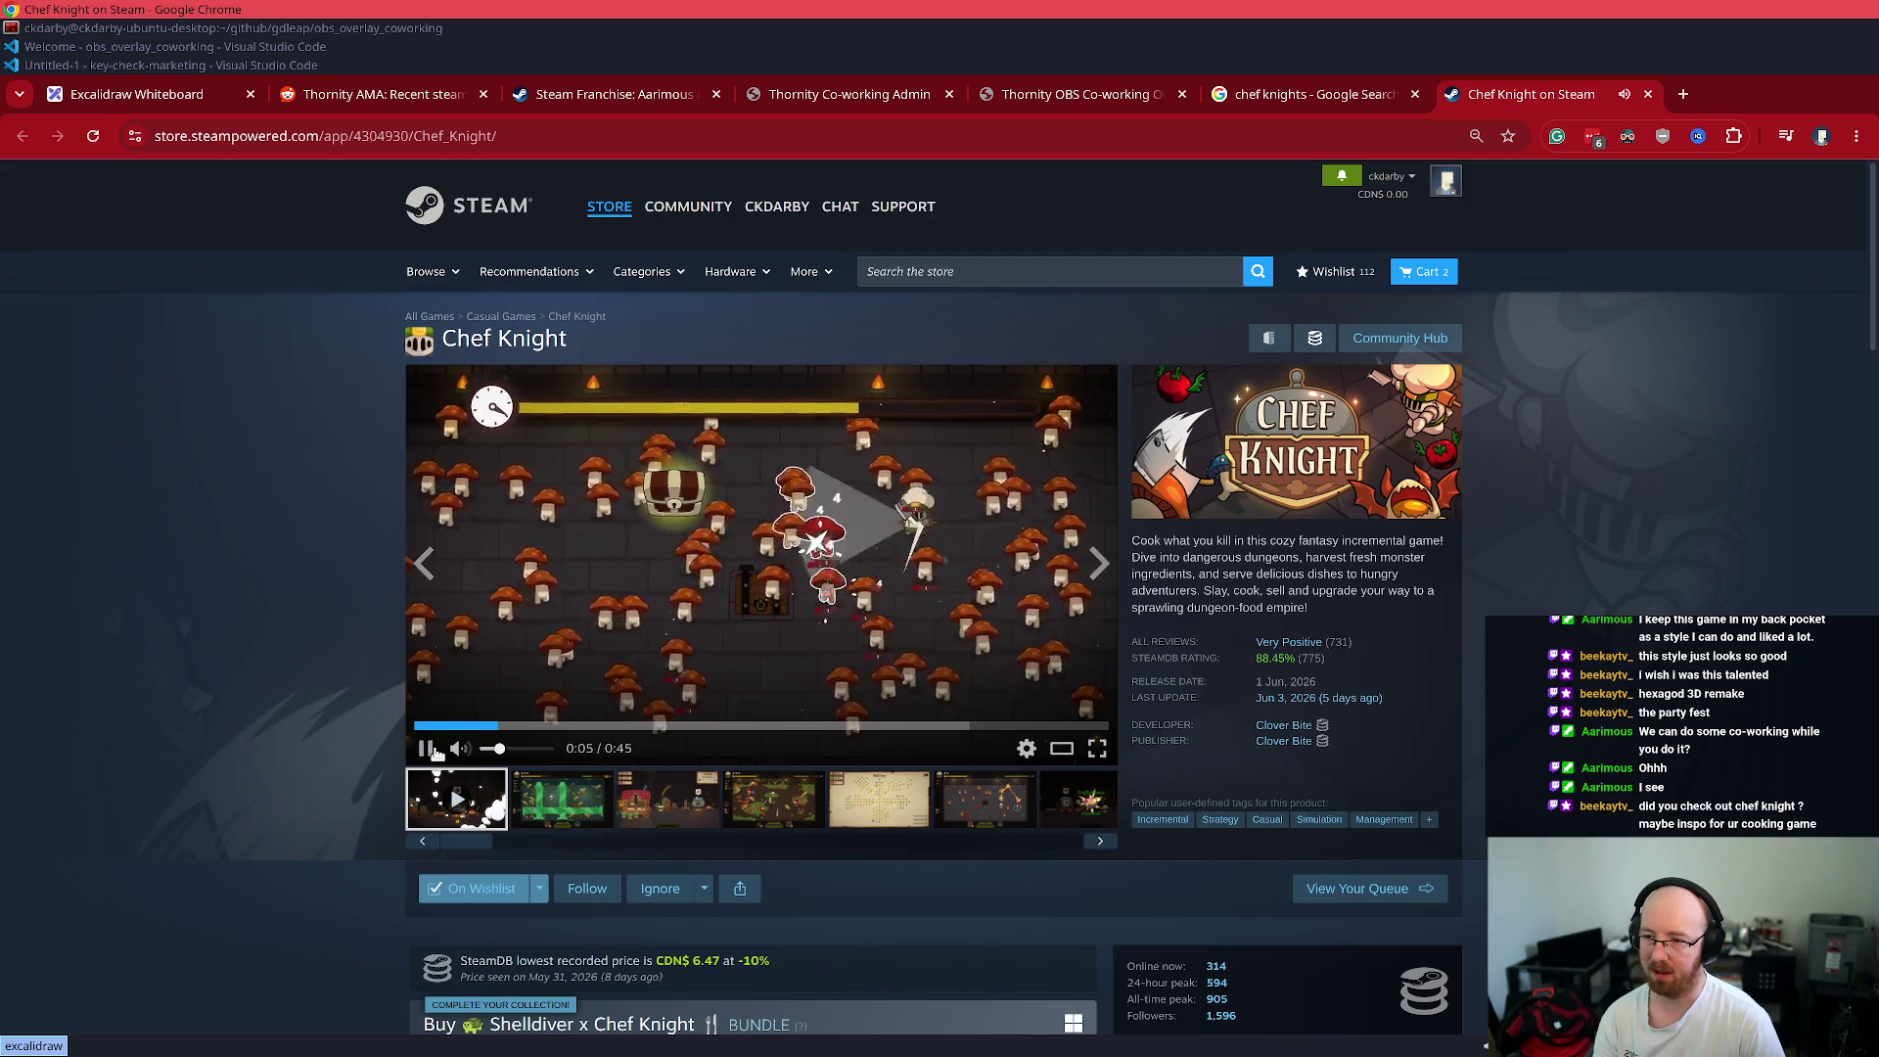
{"action": "left_click", "coordinate": [696, 812]}
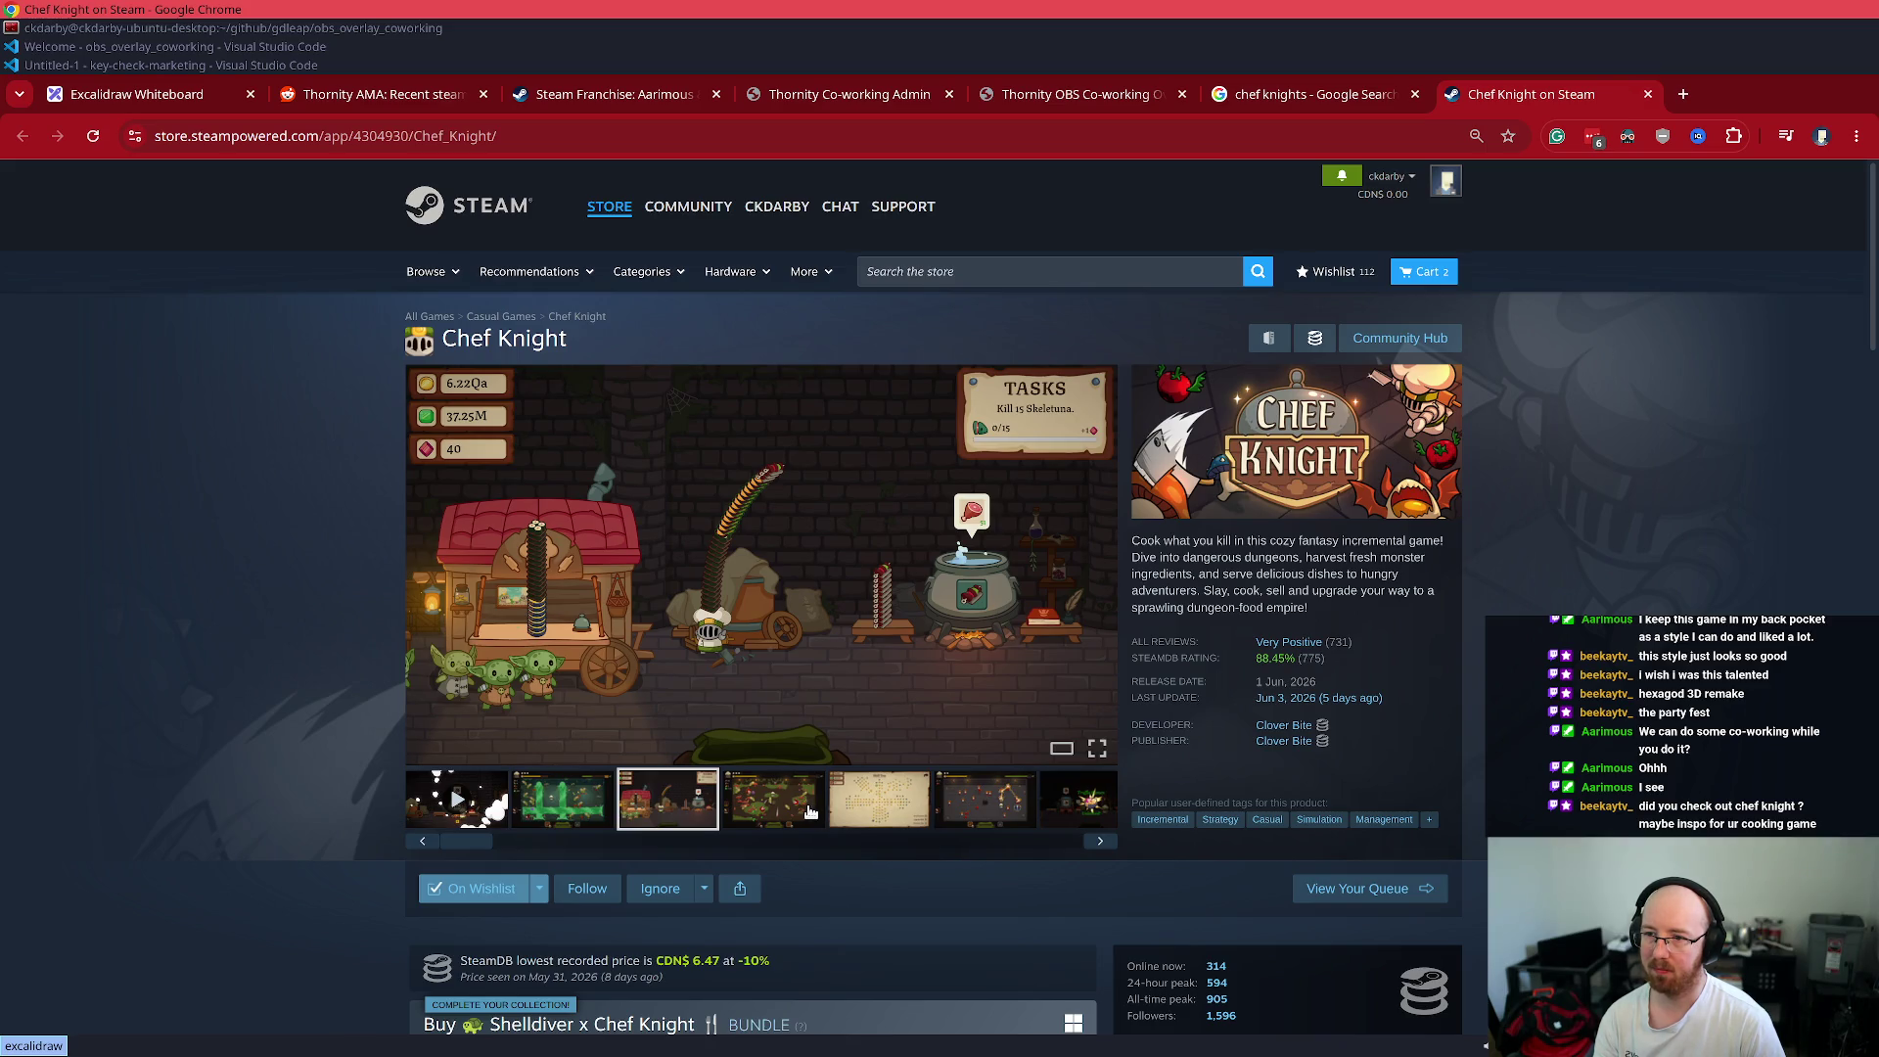
{"action": "left_click", "coordinate": [797, 813]}
{"action": "left_click", "coordinate": [878, 815]}
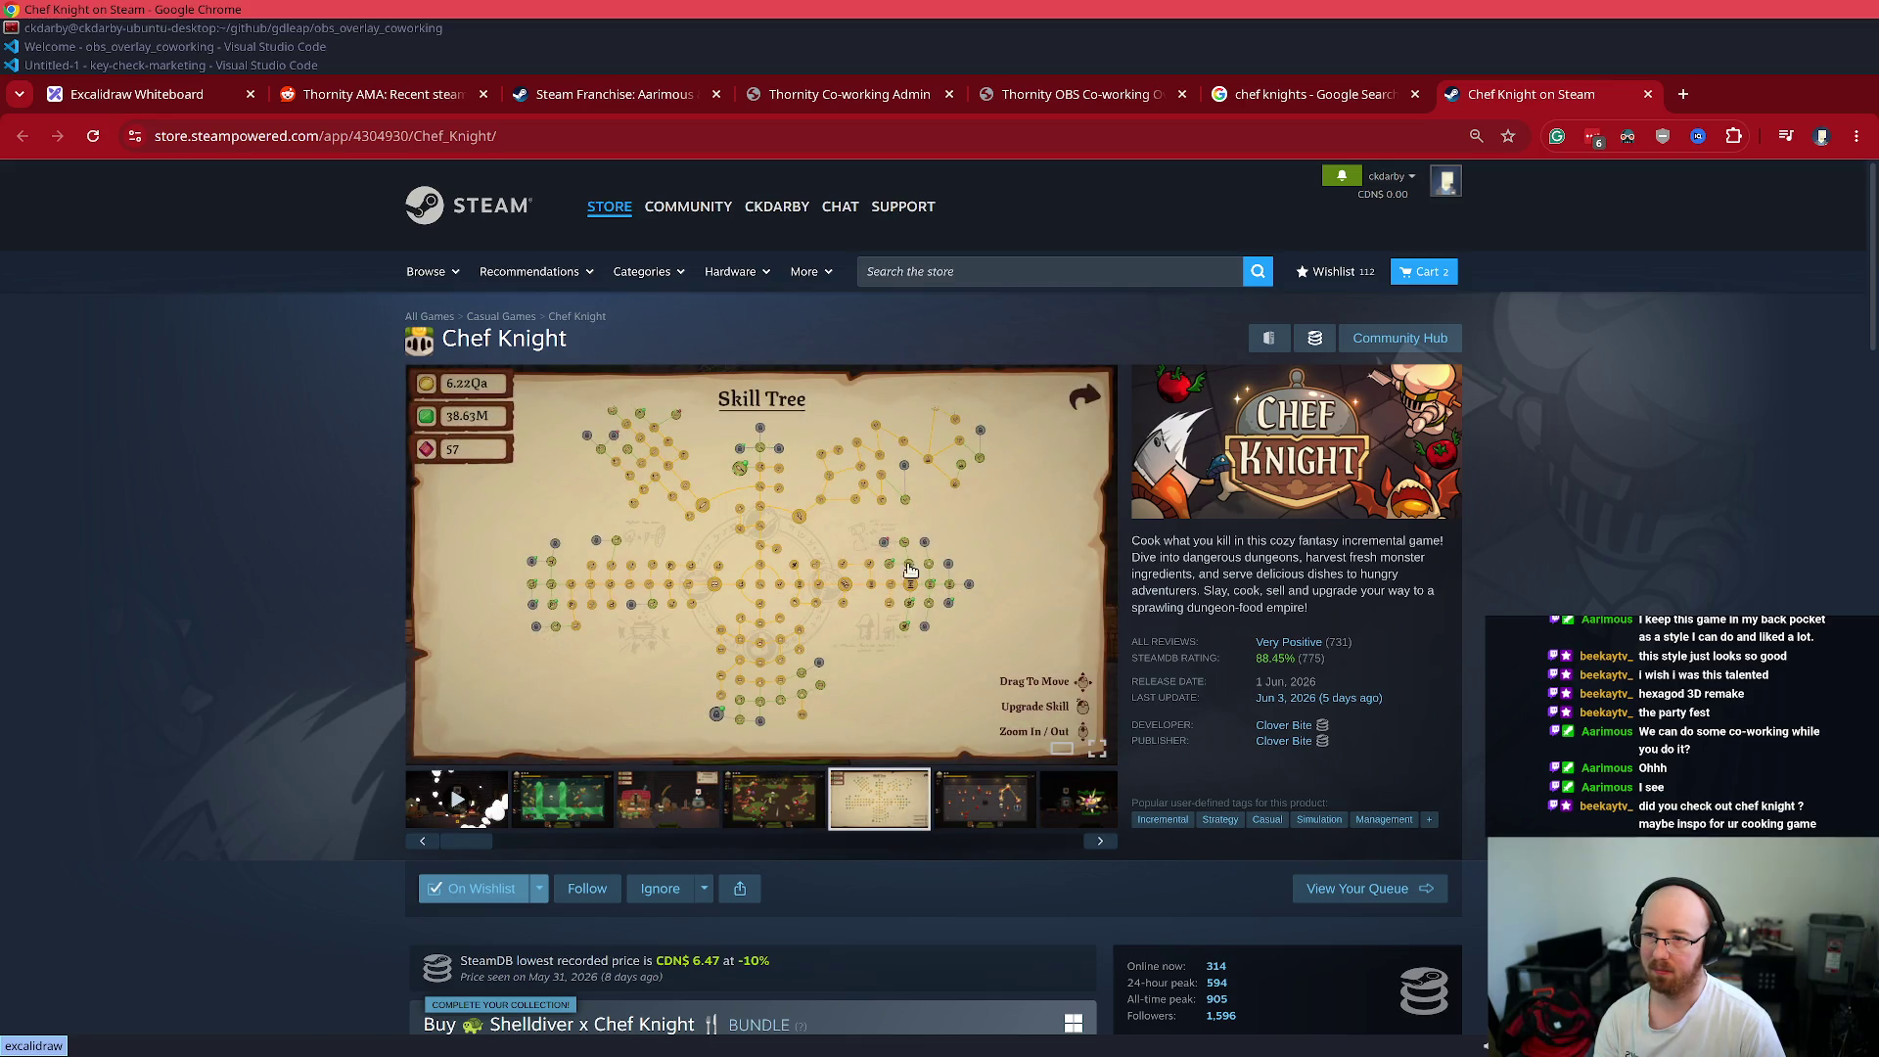
- Page through all seven items full-size from Skill Tree to the Tasks screenshot, then close the viewer
{"action": "left_click", "coordinate": [874, 569]}
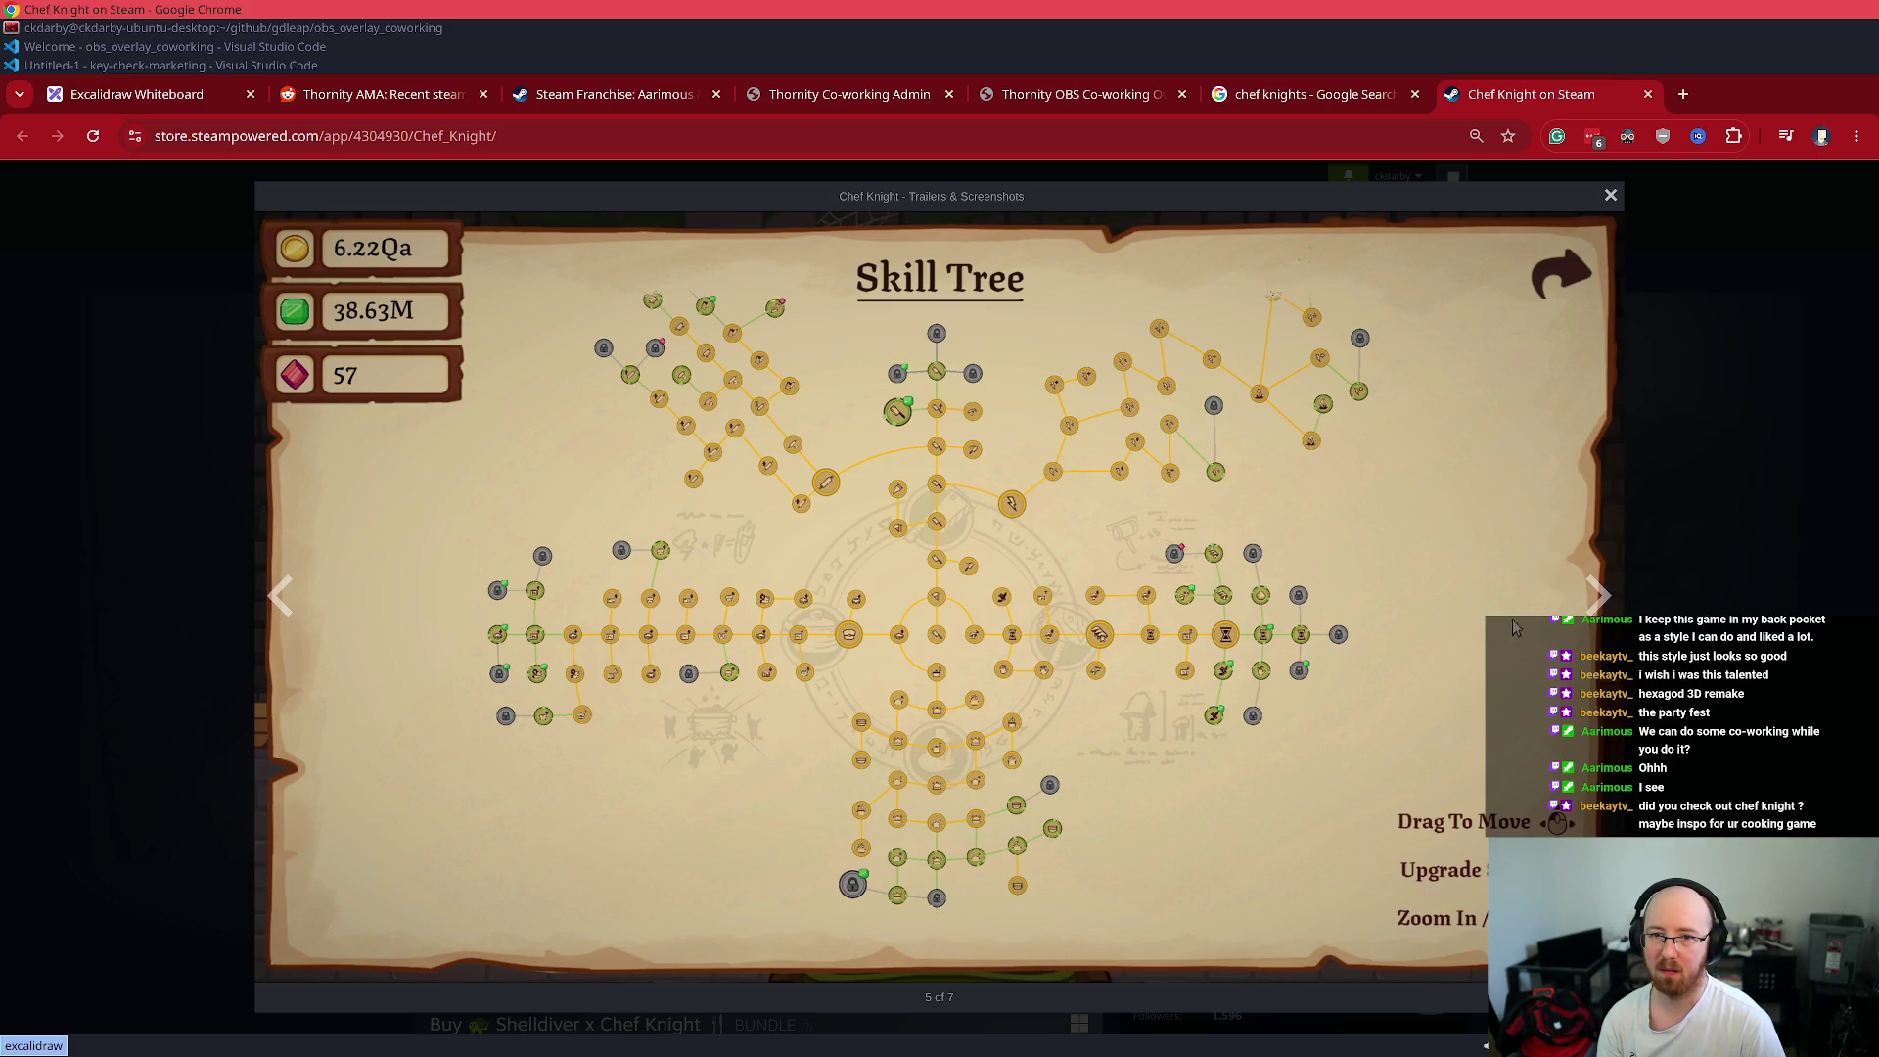
{"action": "left_click", "coordinate": [1595, 594]}
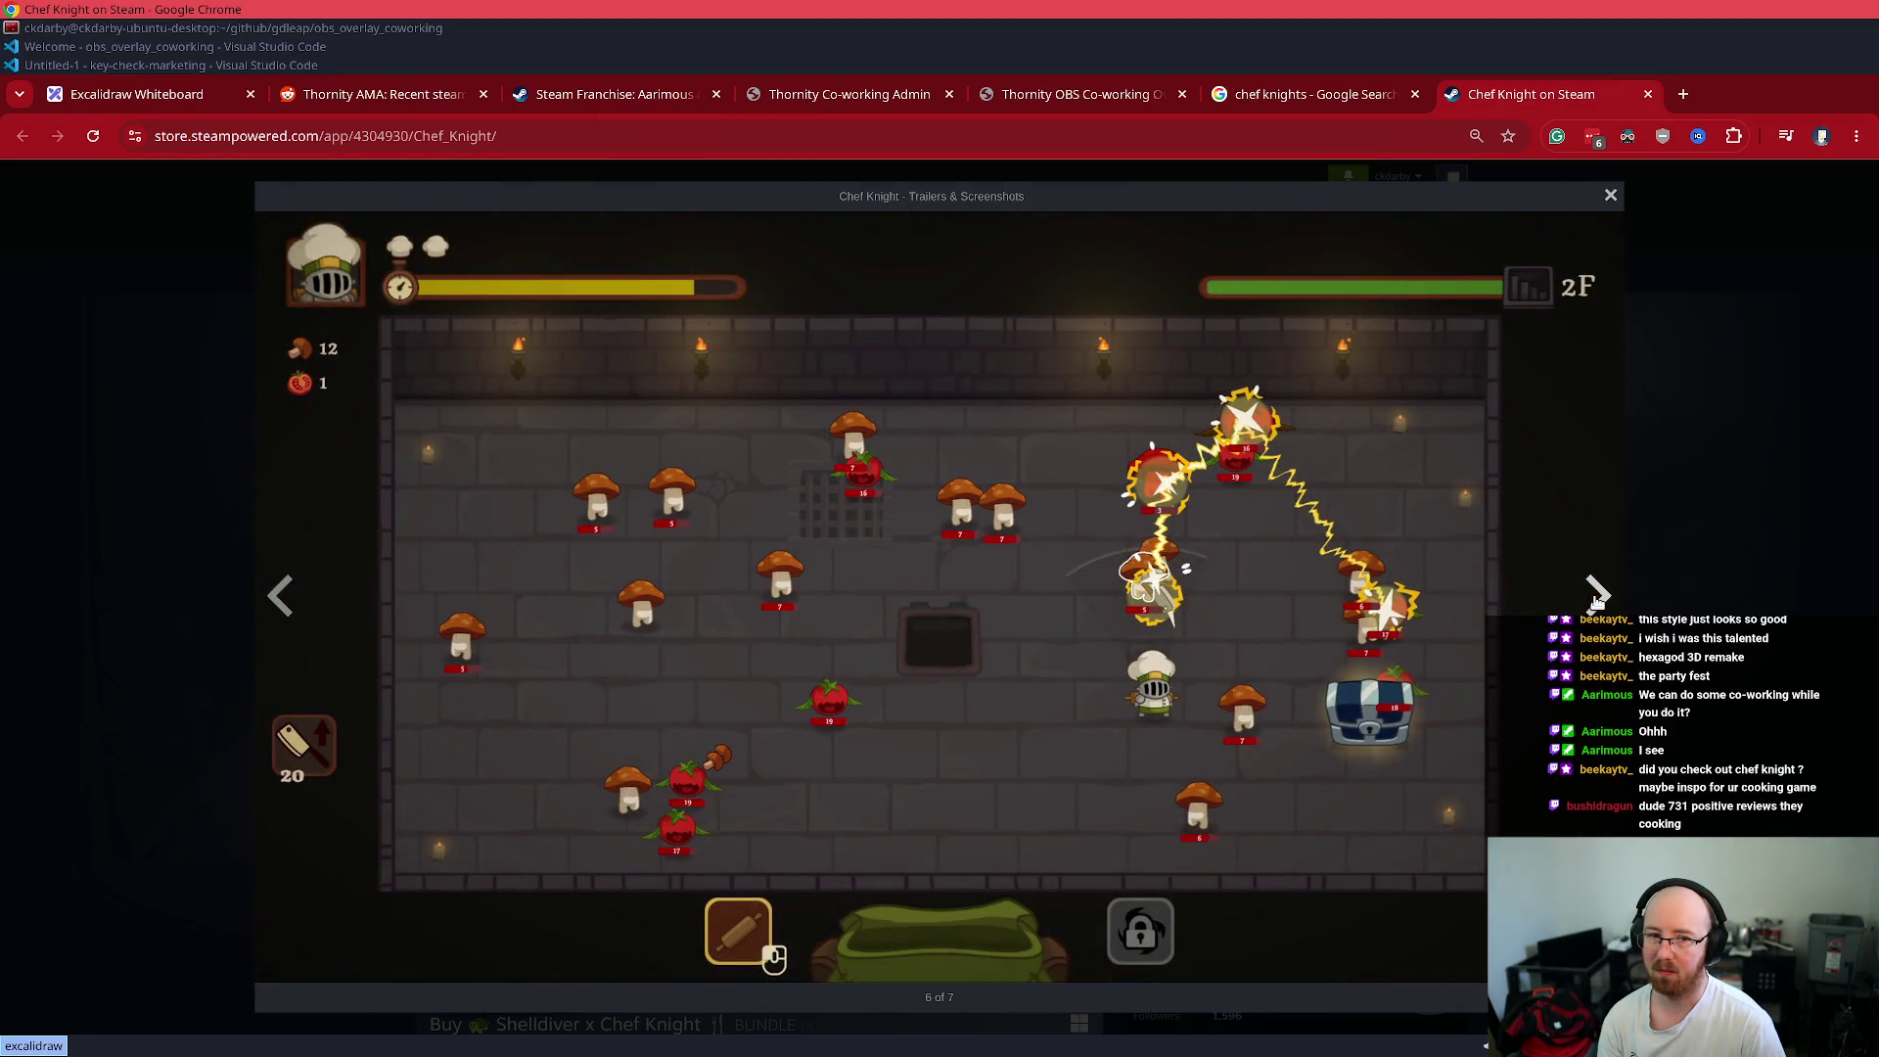
{"action": "left_click", "coordinate": [1595, 594]}
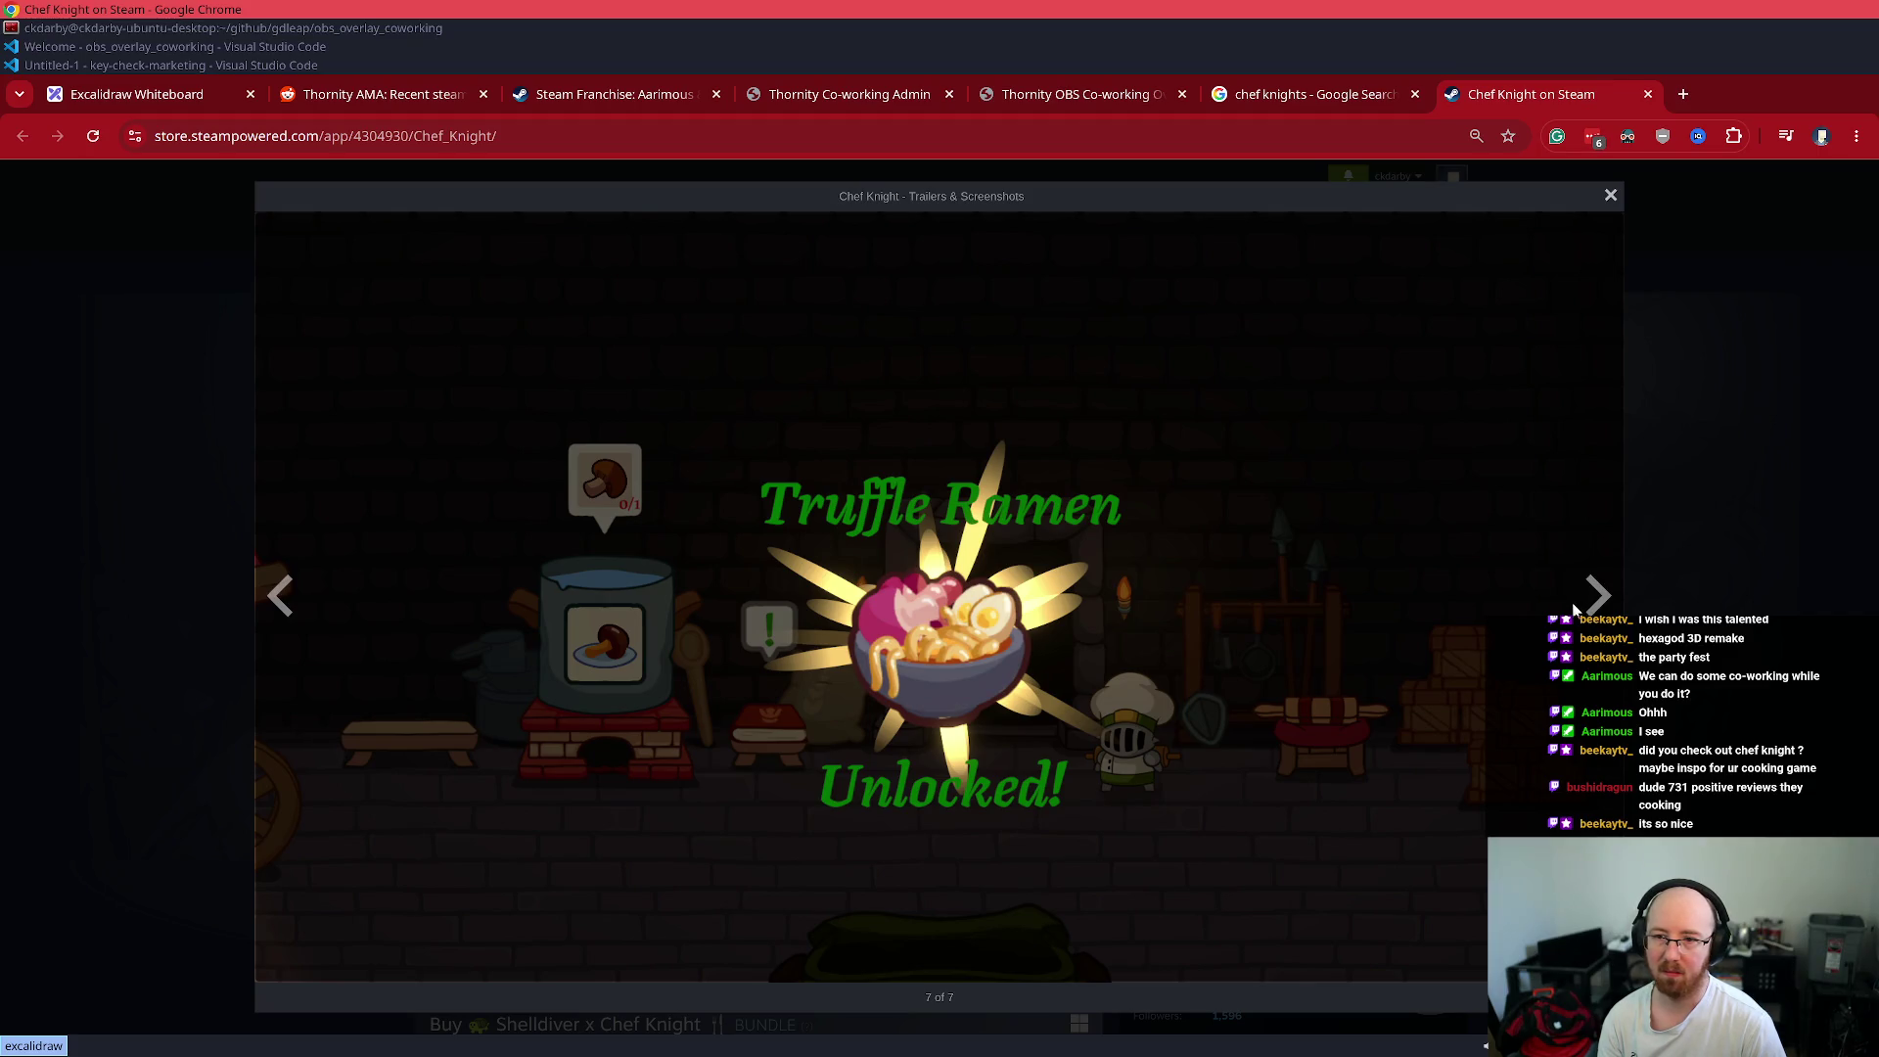
{"action": "left_click", "coordinate": [1593, 598]}
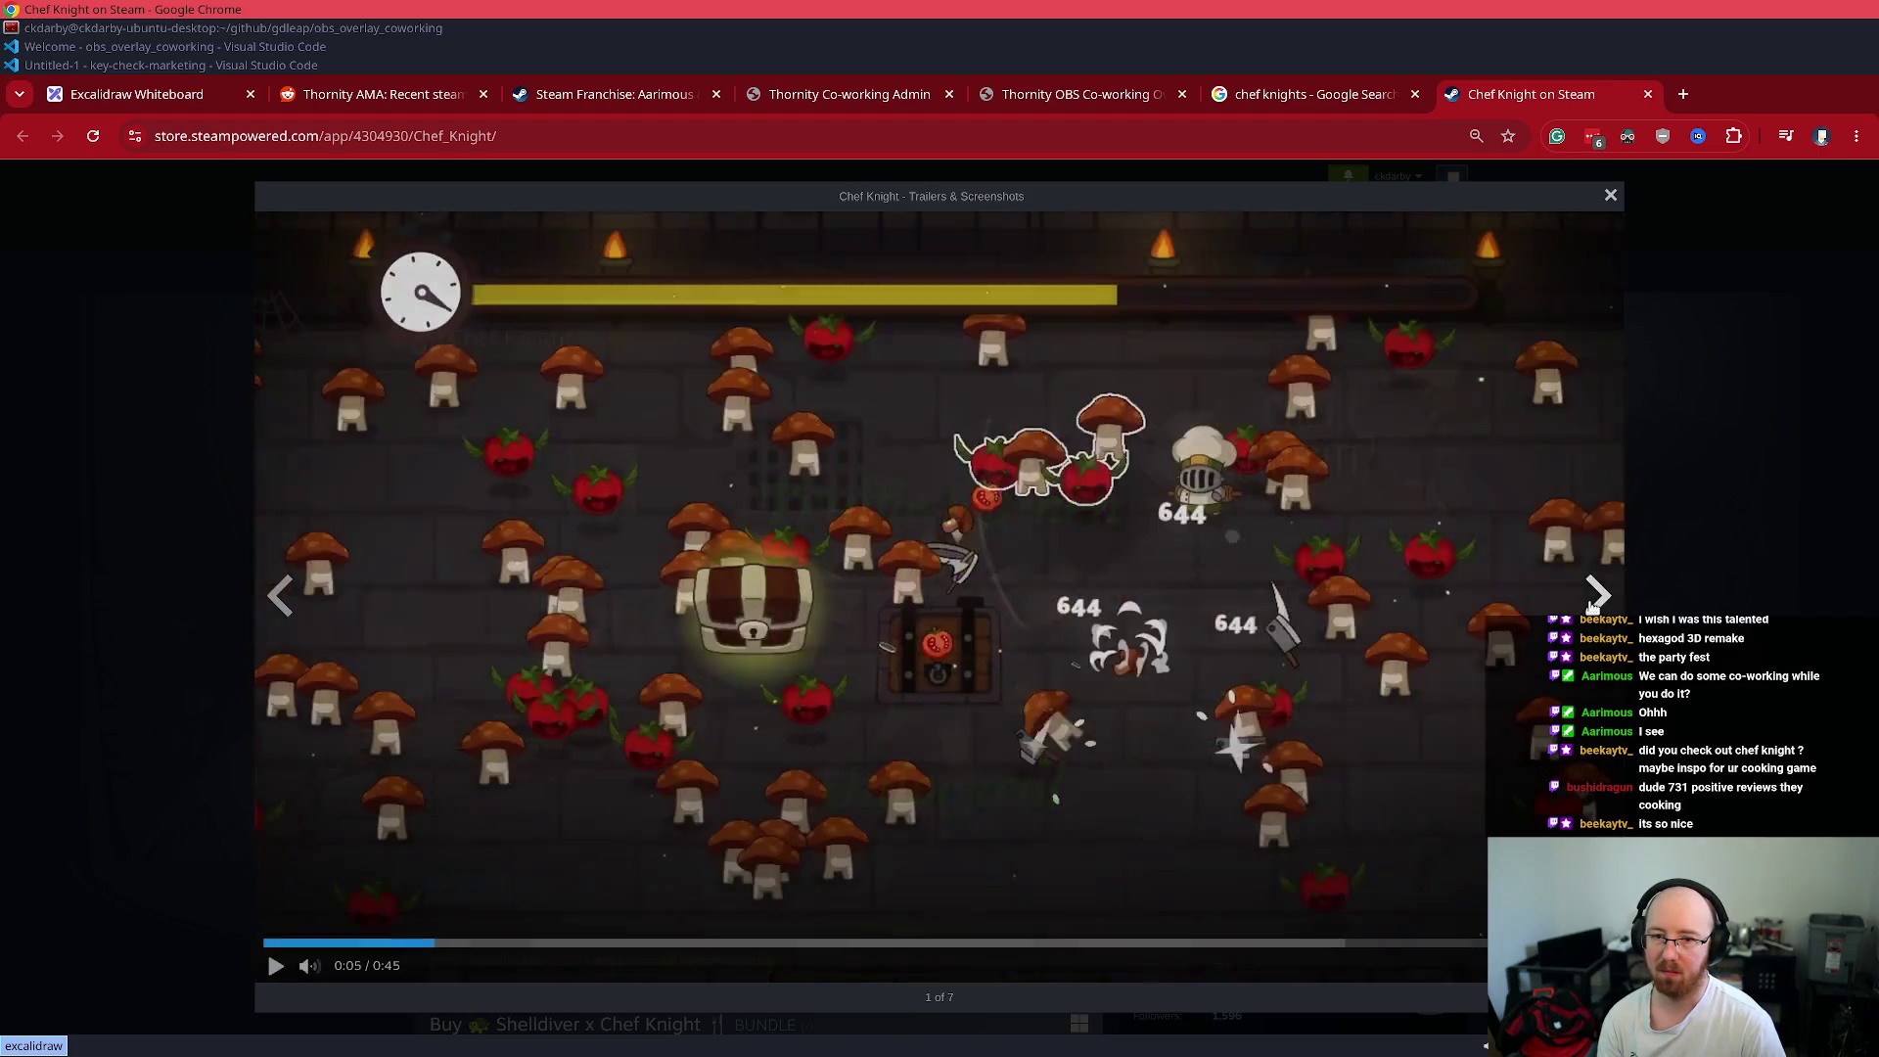
{"action": "left_click", "coordinate": [1593, 599]}
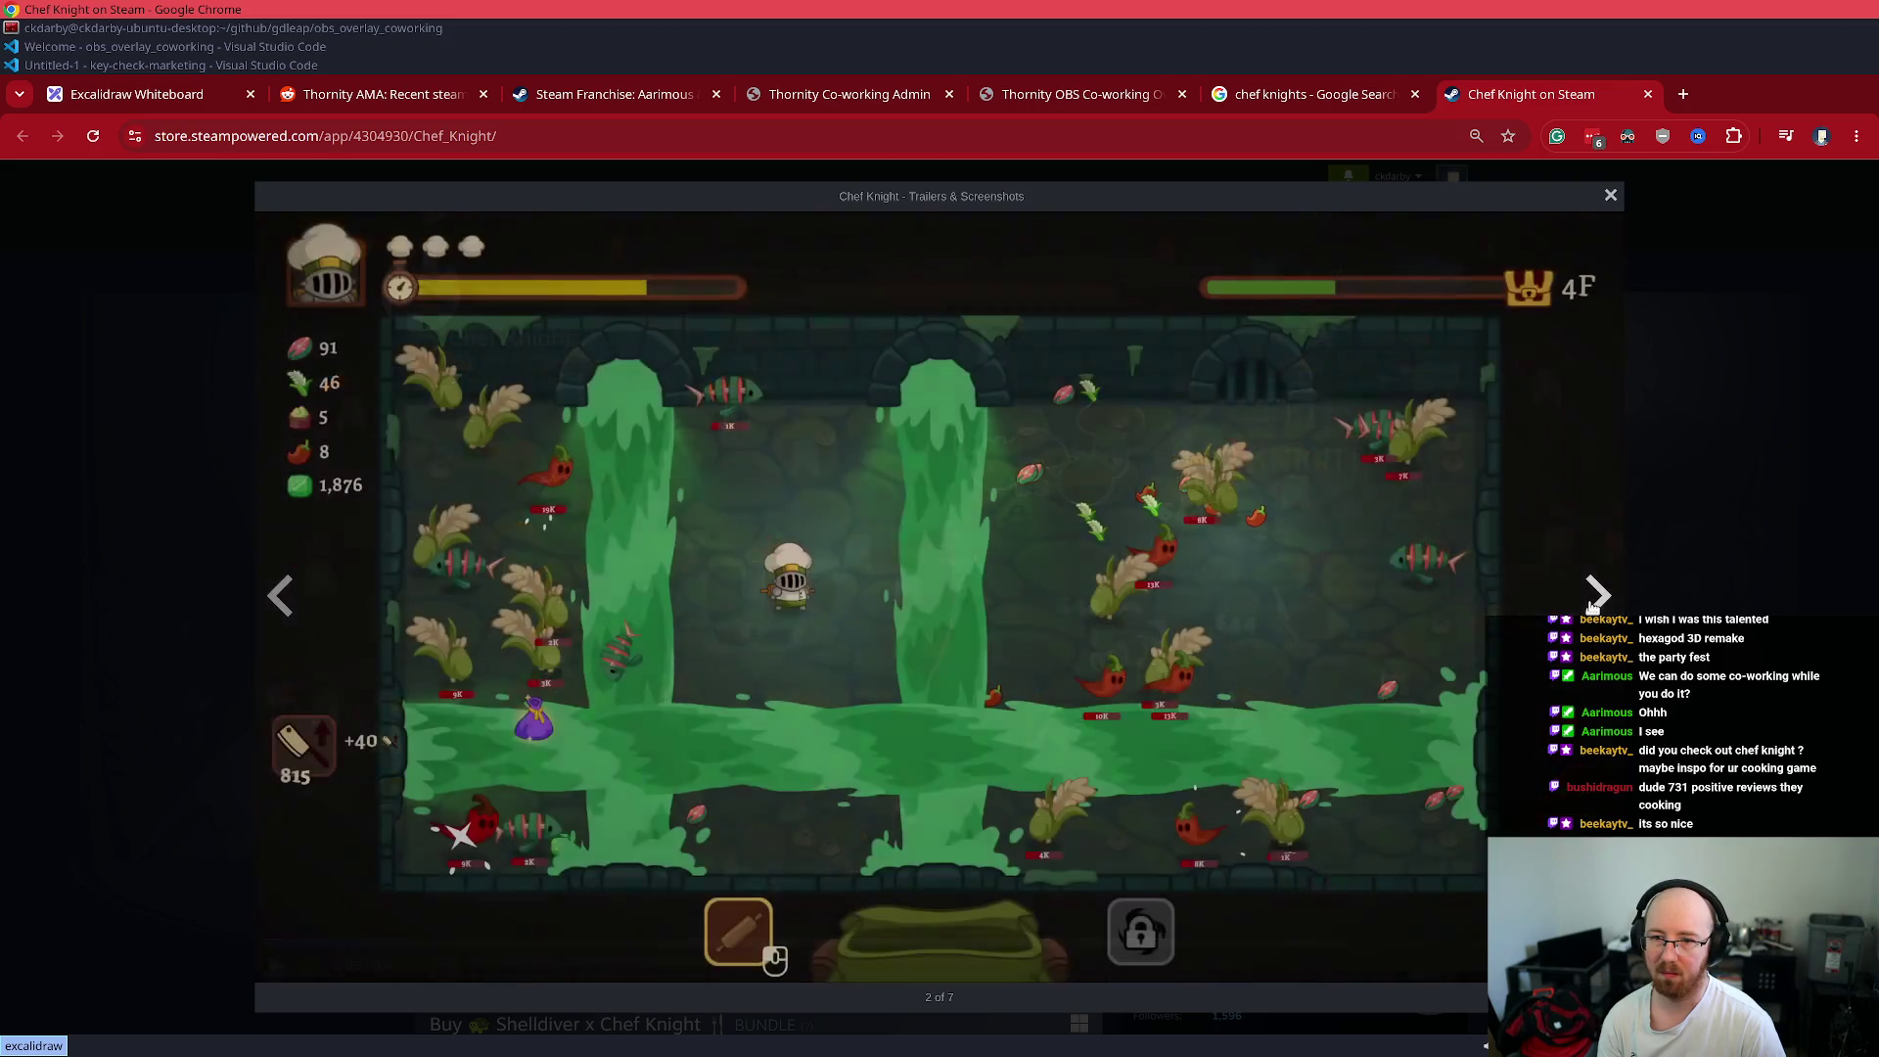
{"action": "left_click", "coordinate": [1593, 599]}
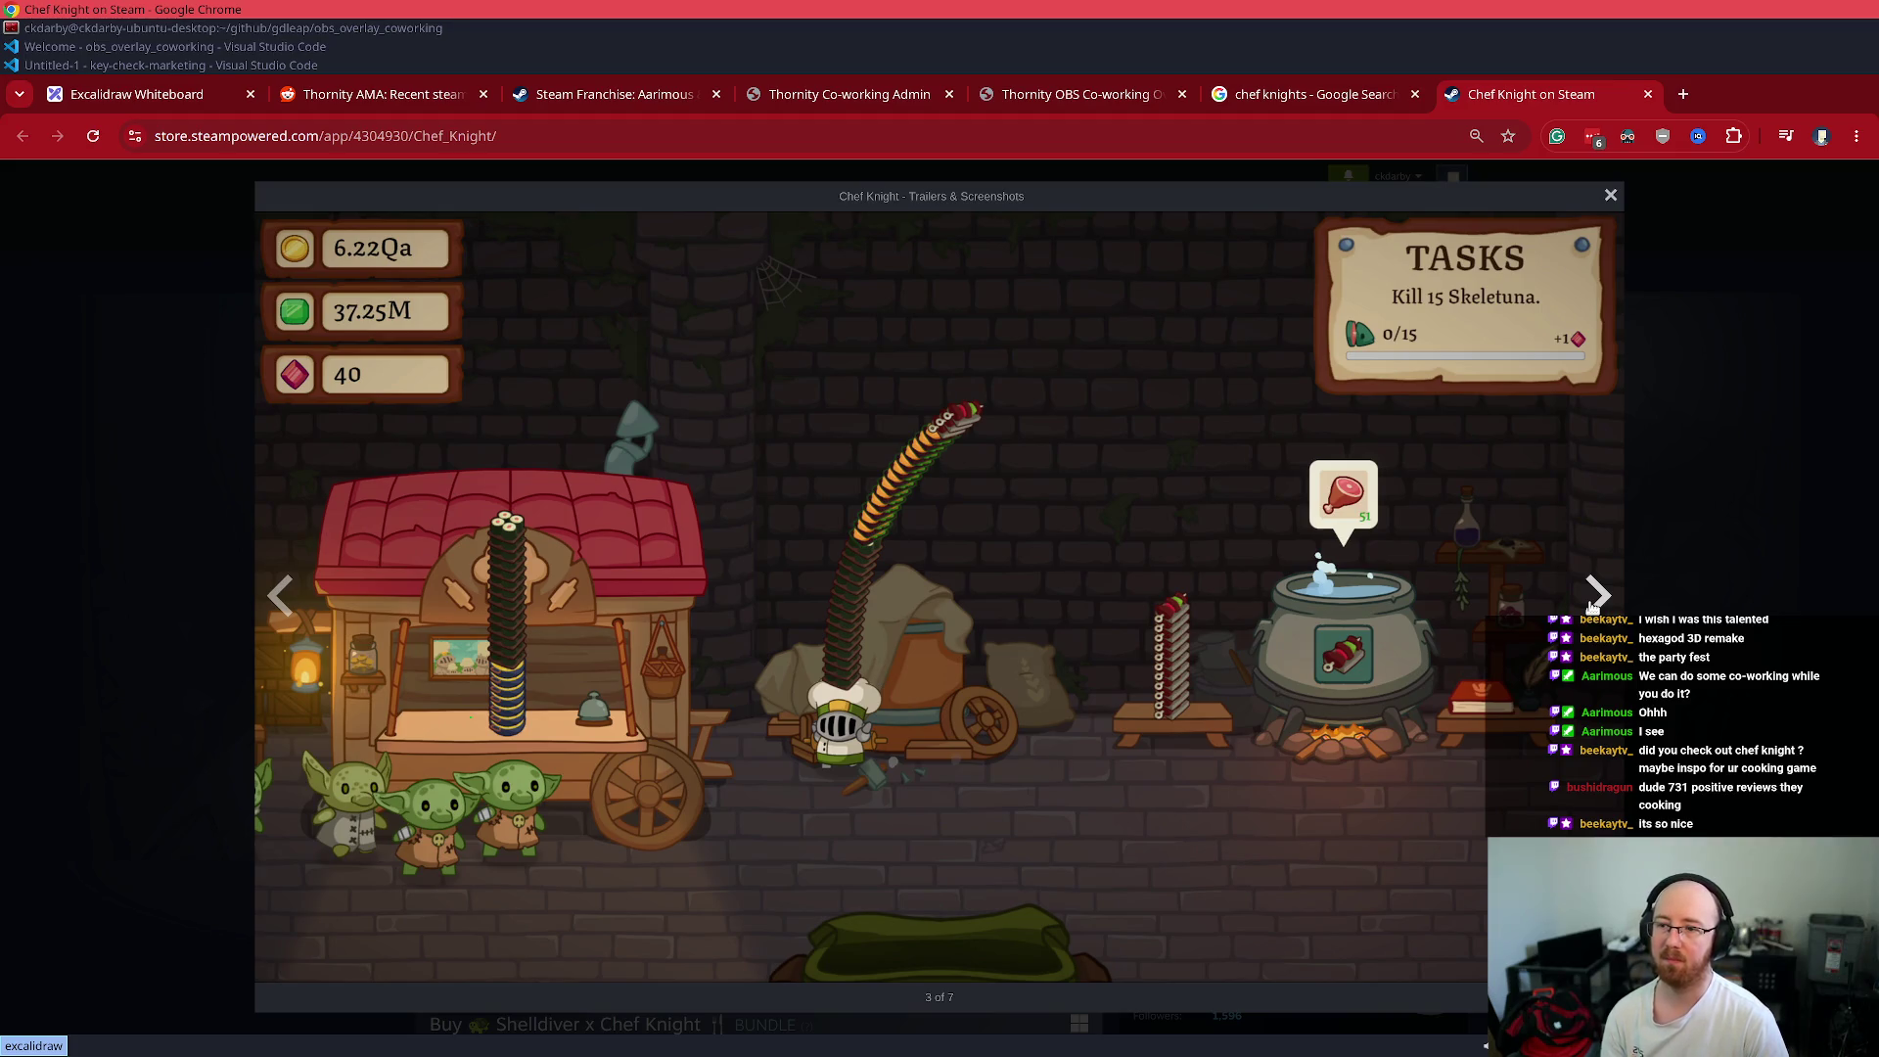
{"action": "key", "text": "Escape"}
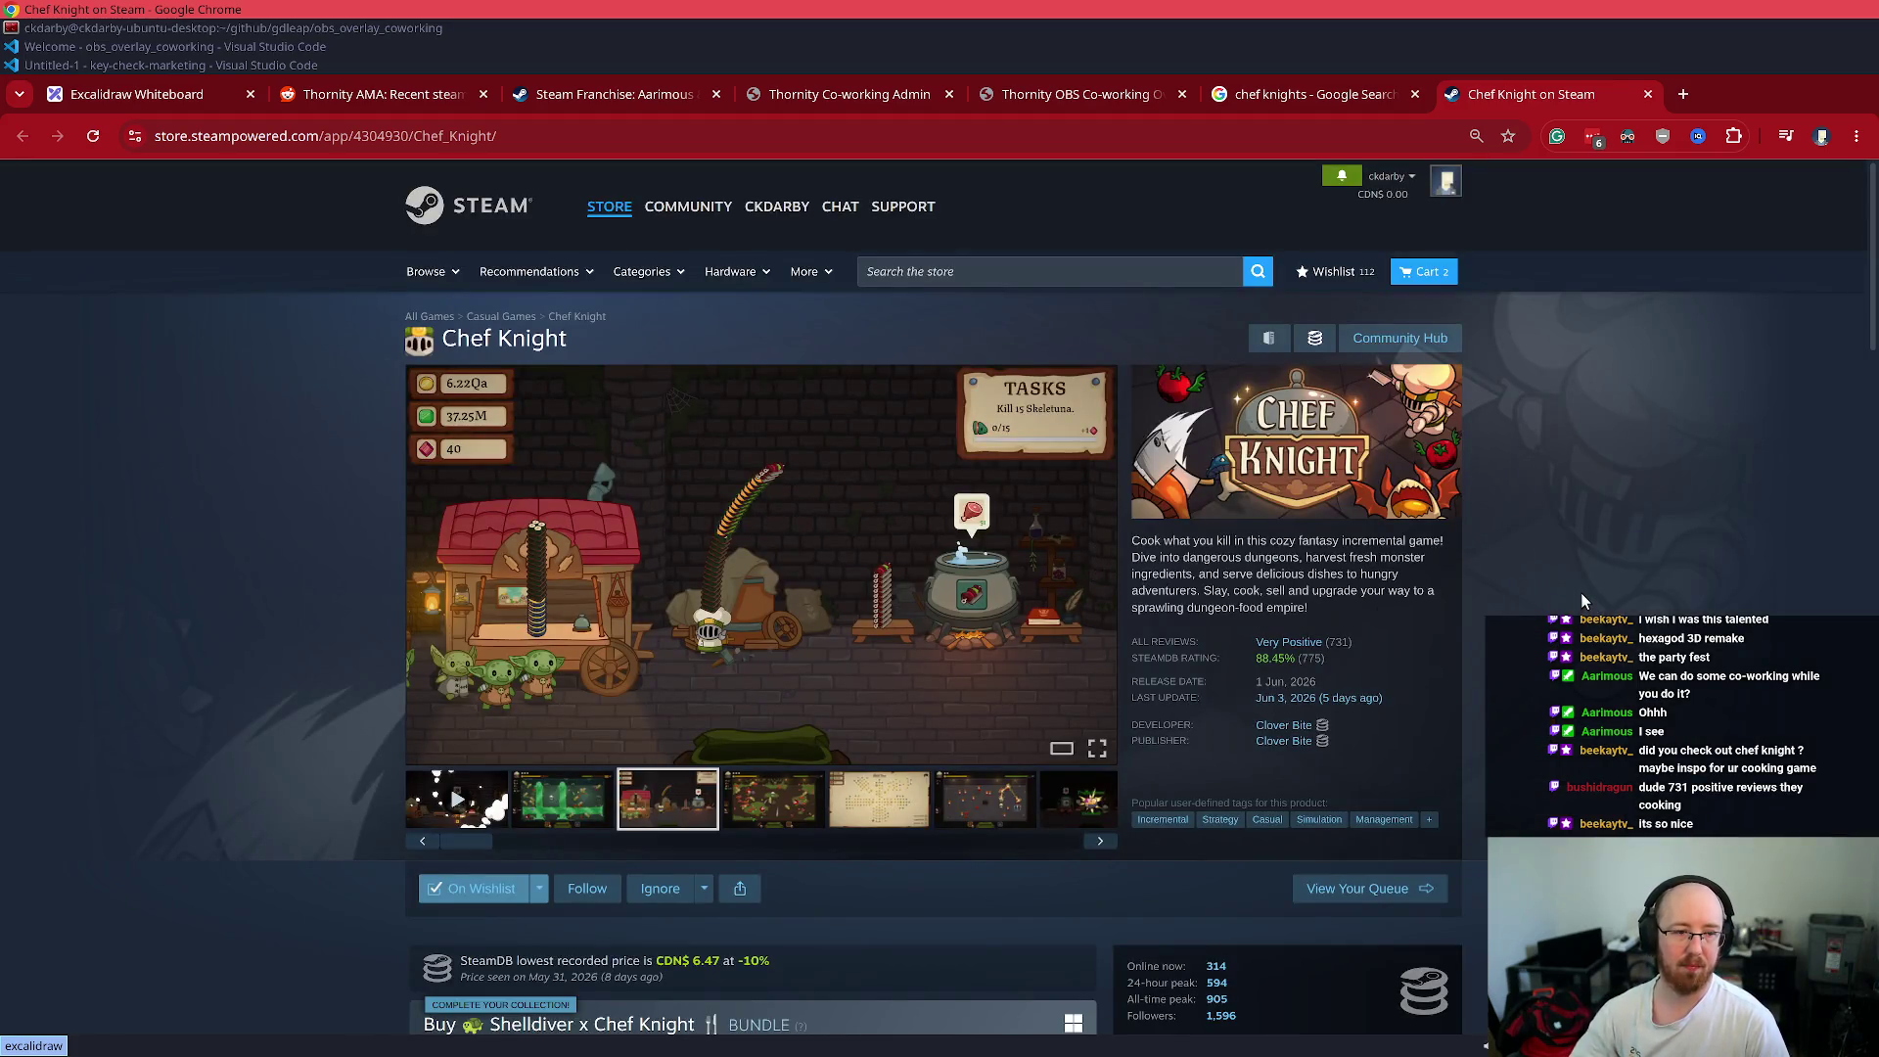
{"action": "mouse_move", "coordinate": [1316, 643]}
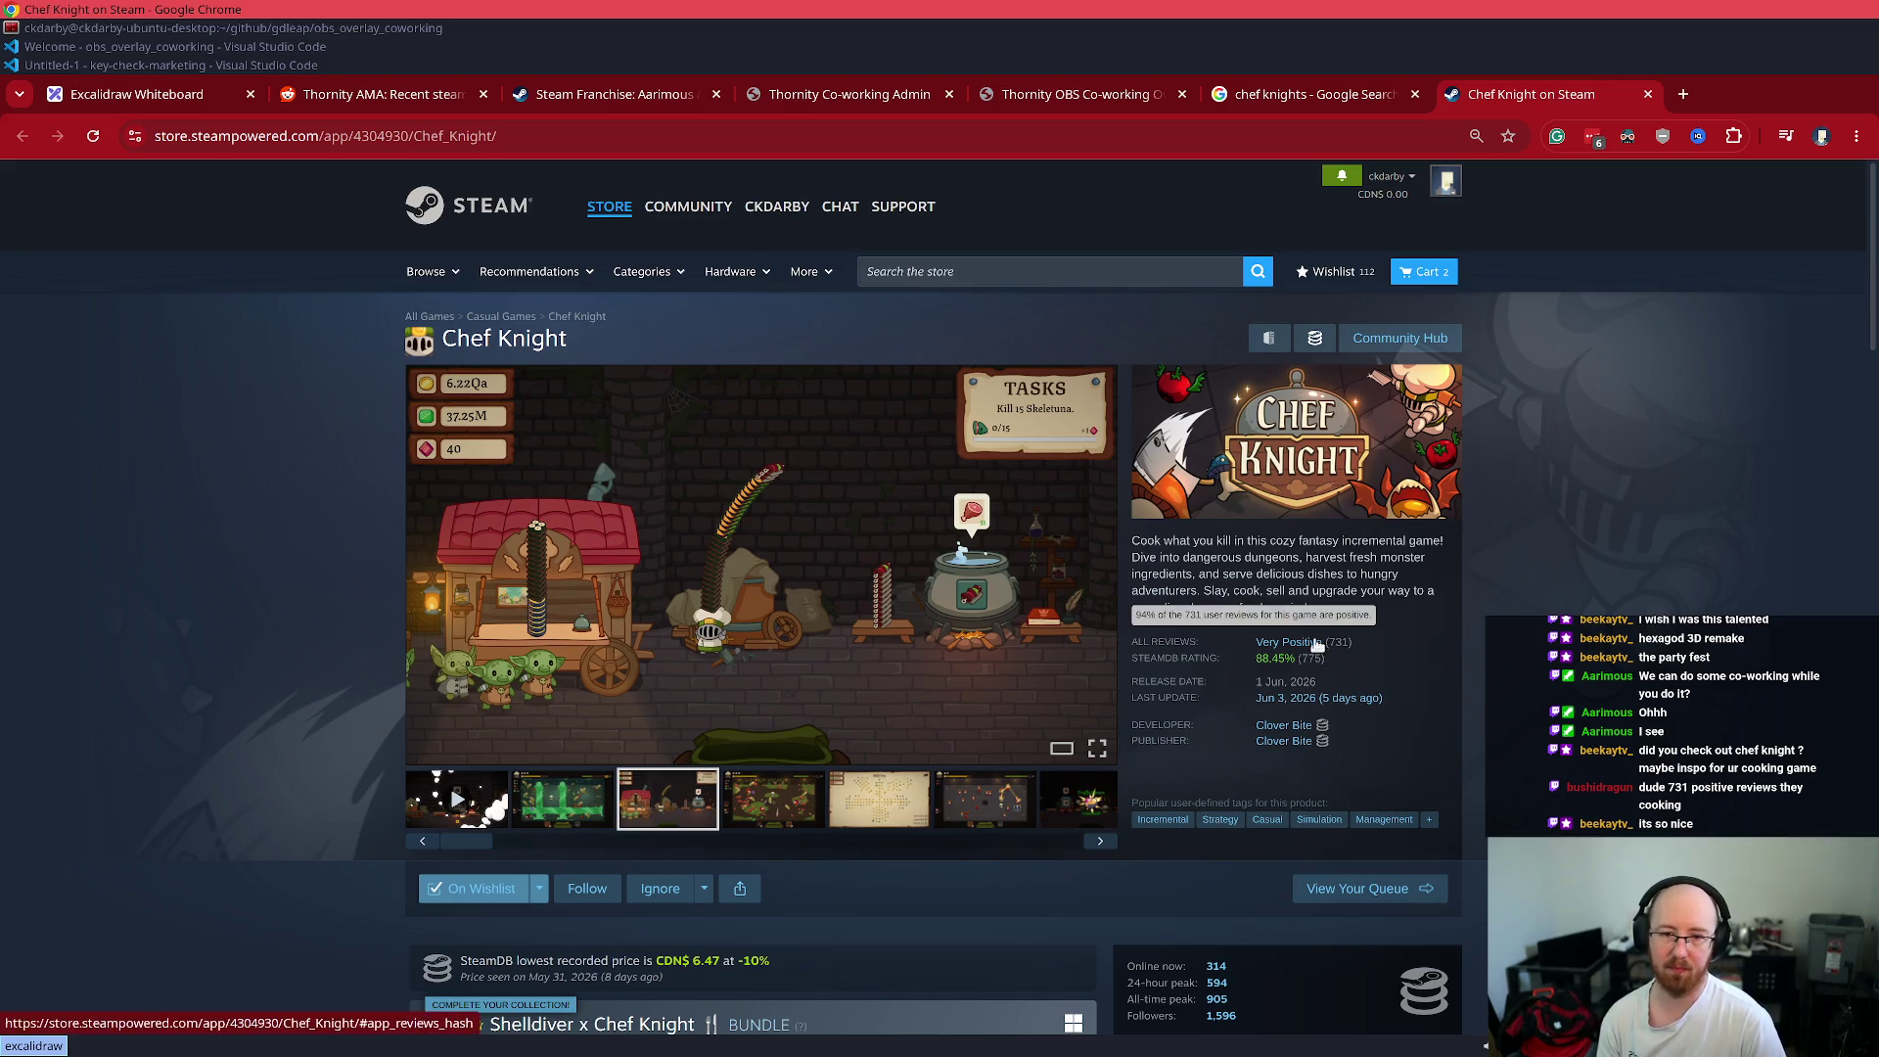
{"action": "scroll", "coordinate": [1316, 644], "scroll_direction": "down", "scroll_amount": 6}
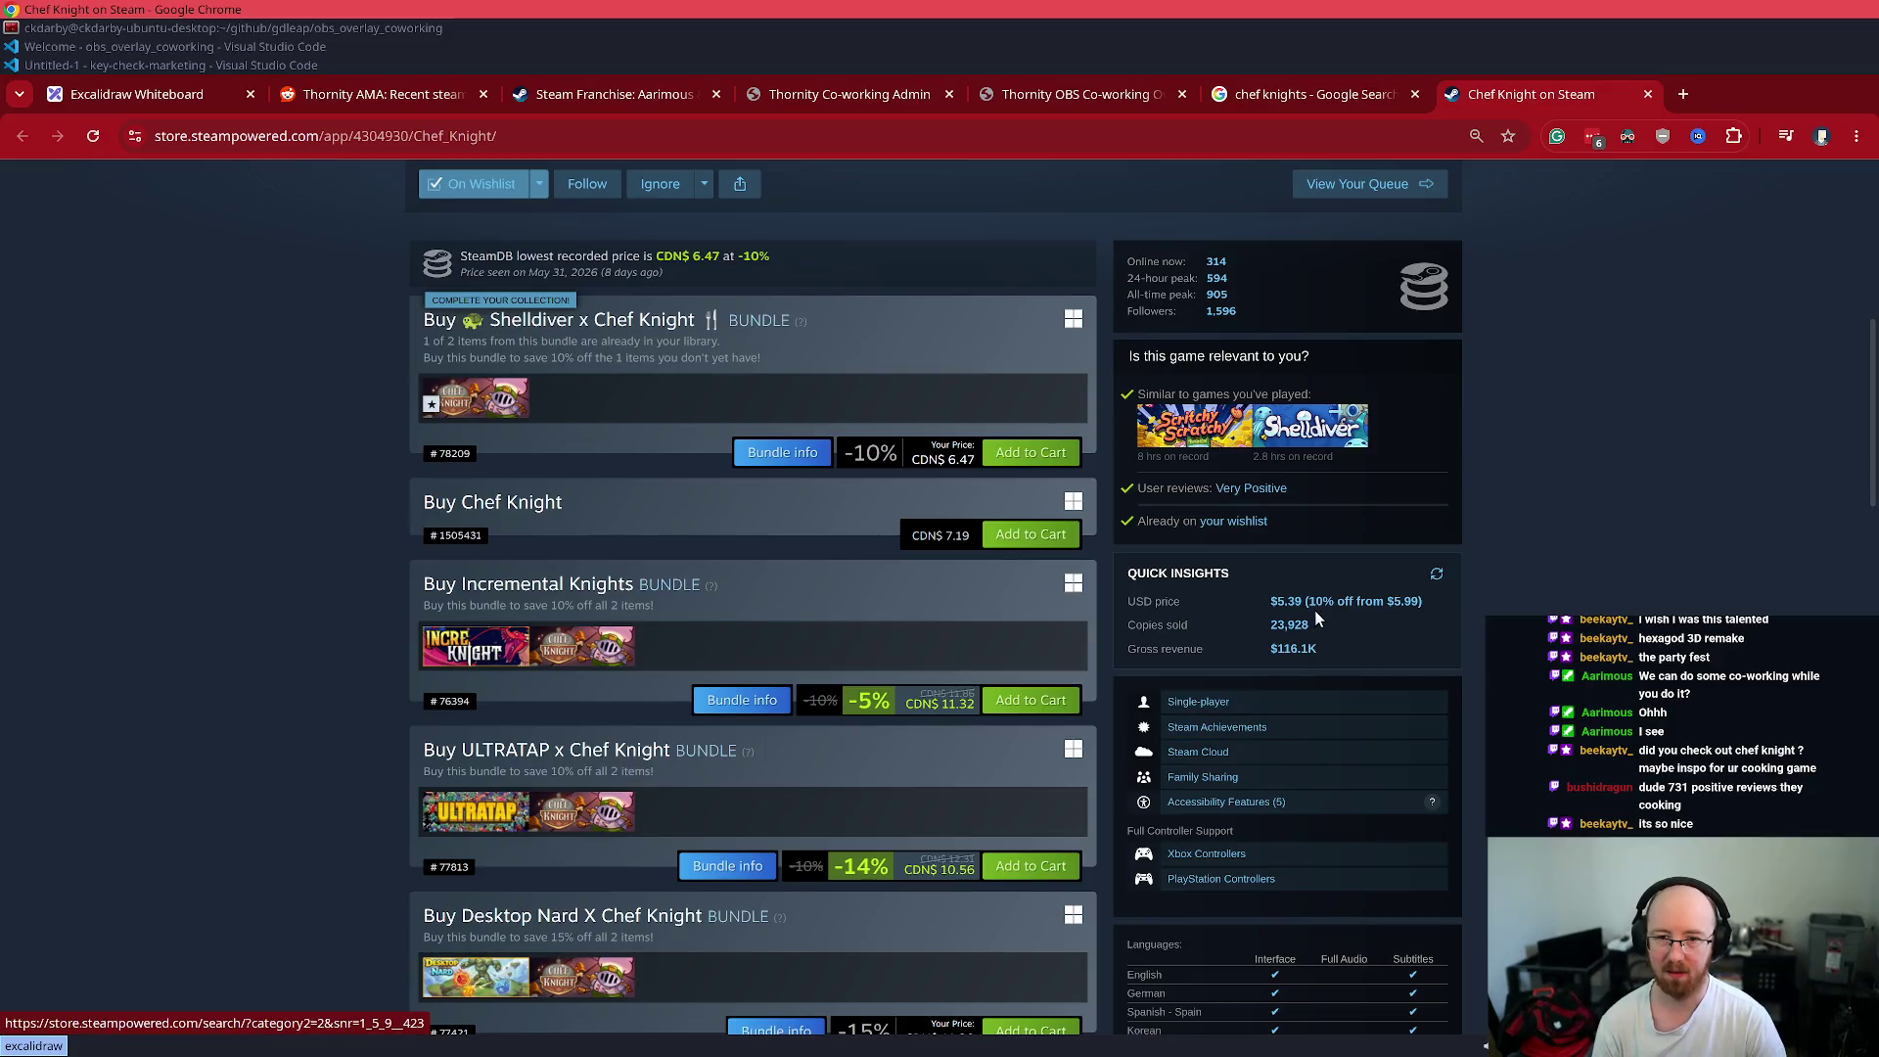
{"action": "left_click_drag", "start_coordinate": [1330, 655], "coordinate": [1130, 599]}
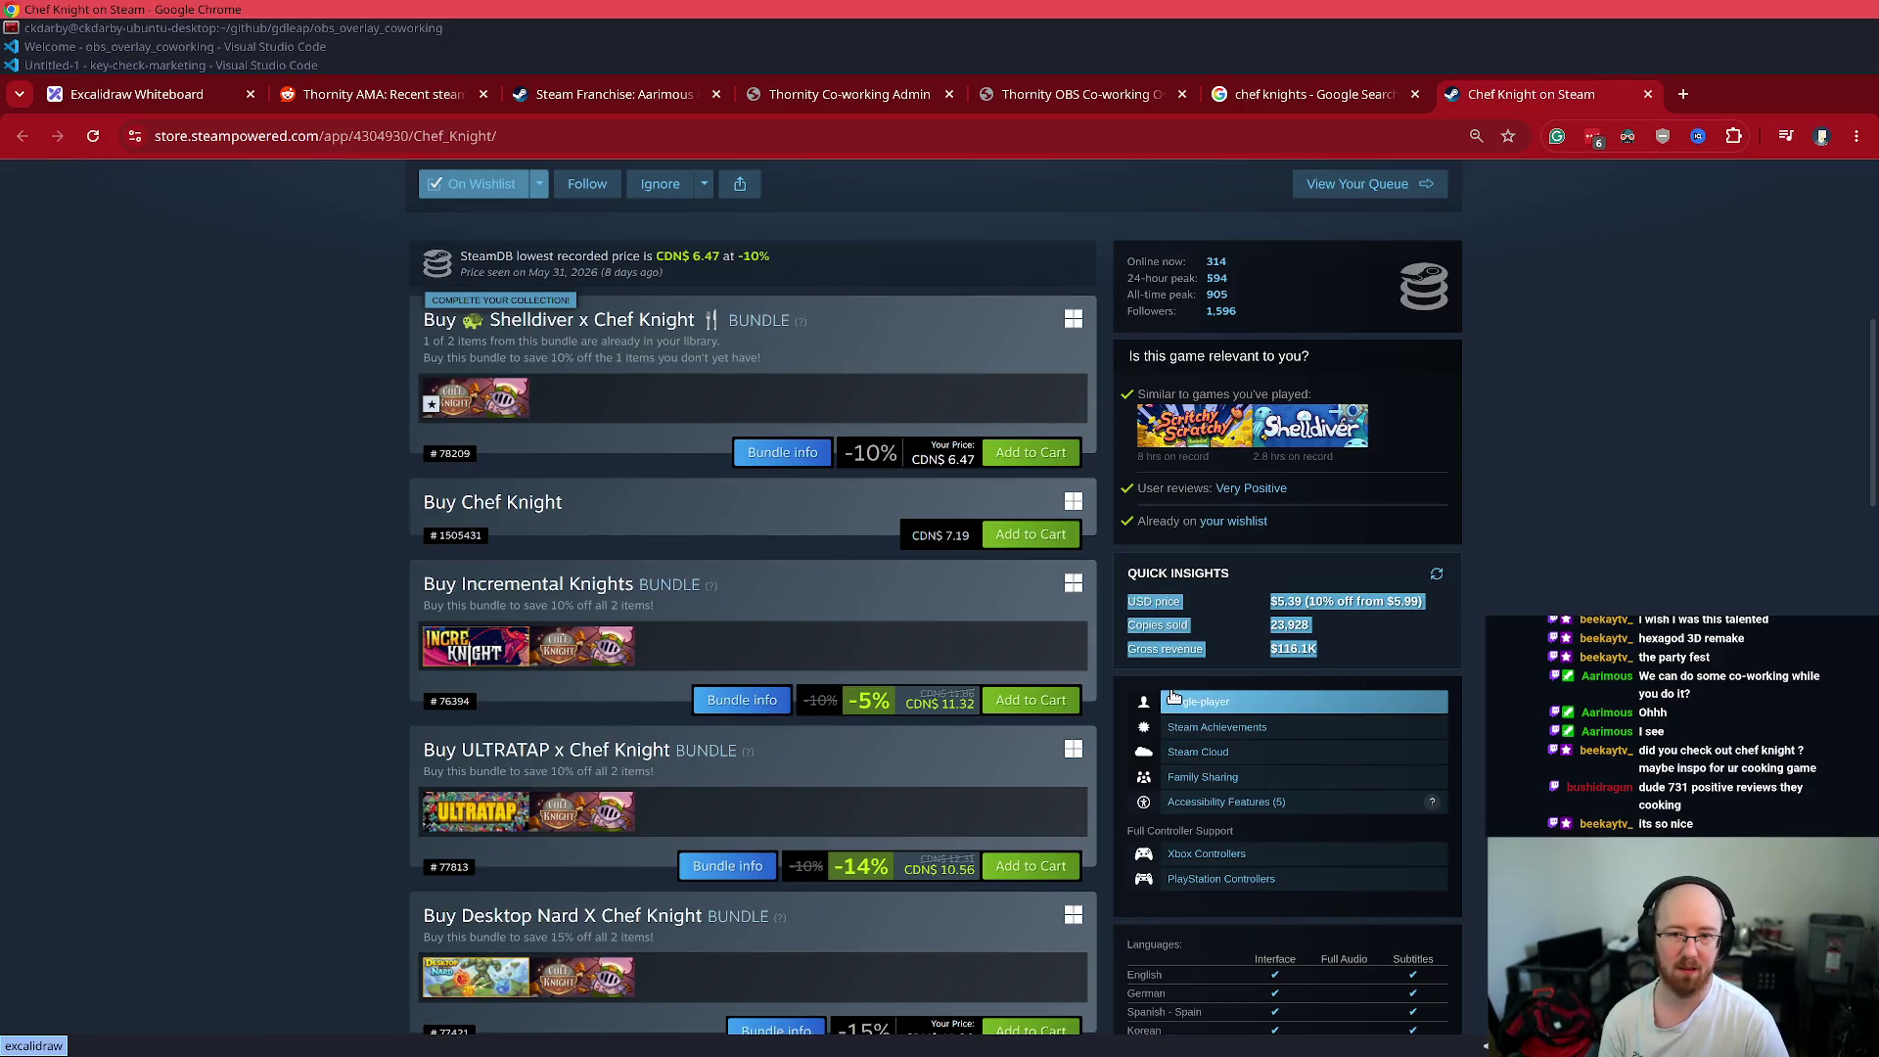
{"action": "mouse_move", "coordinate": [1330, 655]}
{"action": "left_mouse_down"}
{"action": "mouse_move", "coordinate": [1131, 574]}
{"action": "mouse_move", "coordinate": [1212, 587]}
{"action": "mouse_move", "coordinate": [1350, 660]}
{"action": "left_mouse_up"}
{"action": "left_click", "coordinate": [1351, 659]}
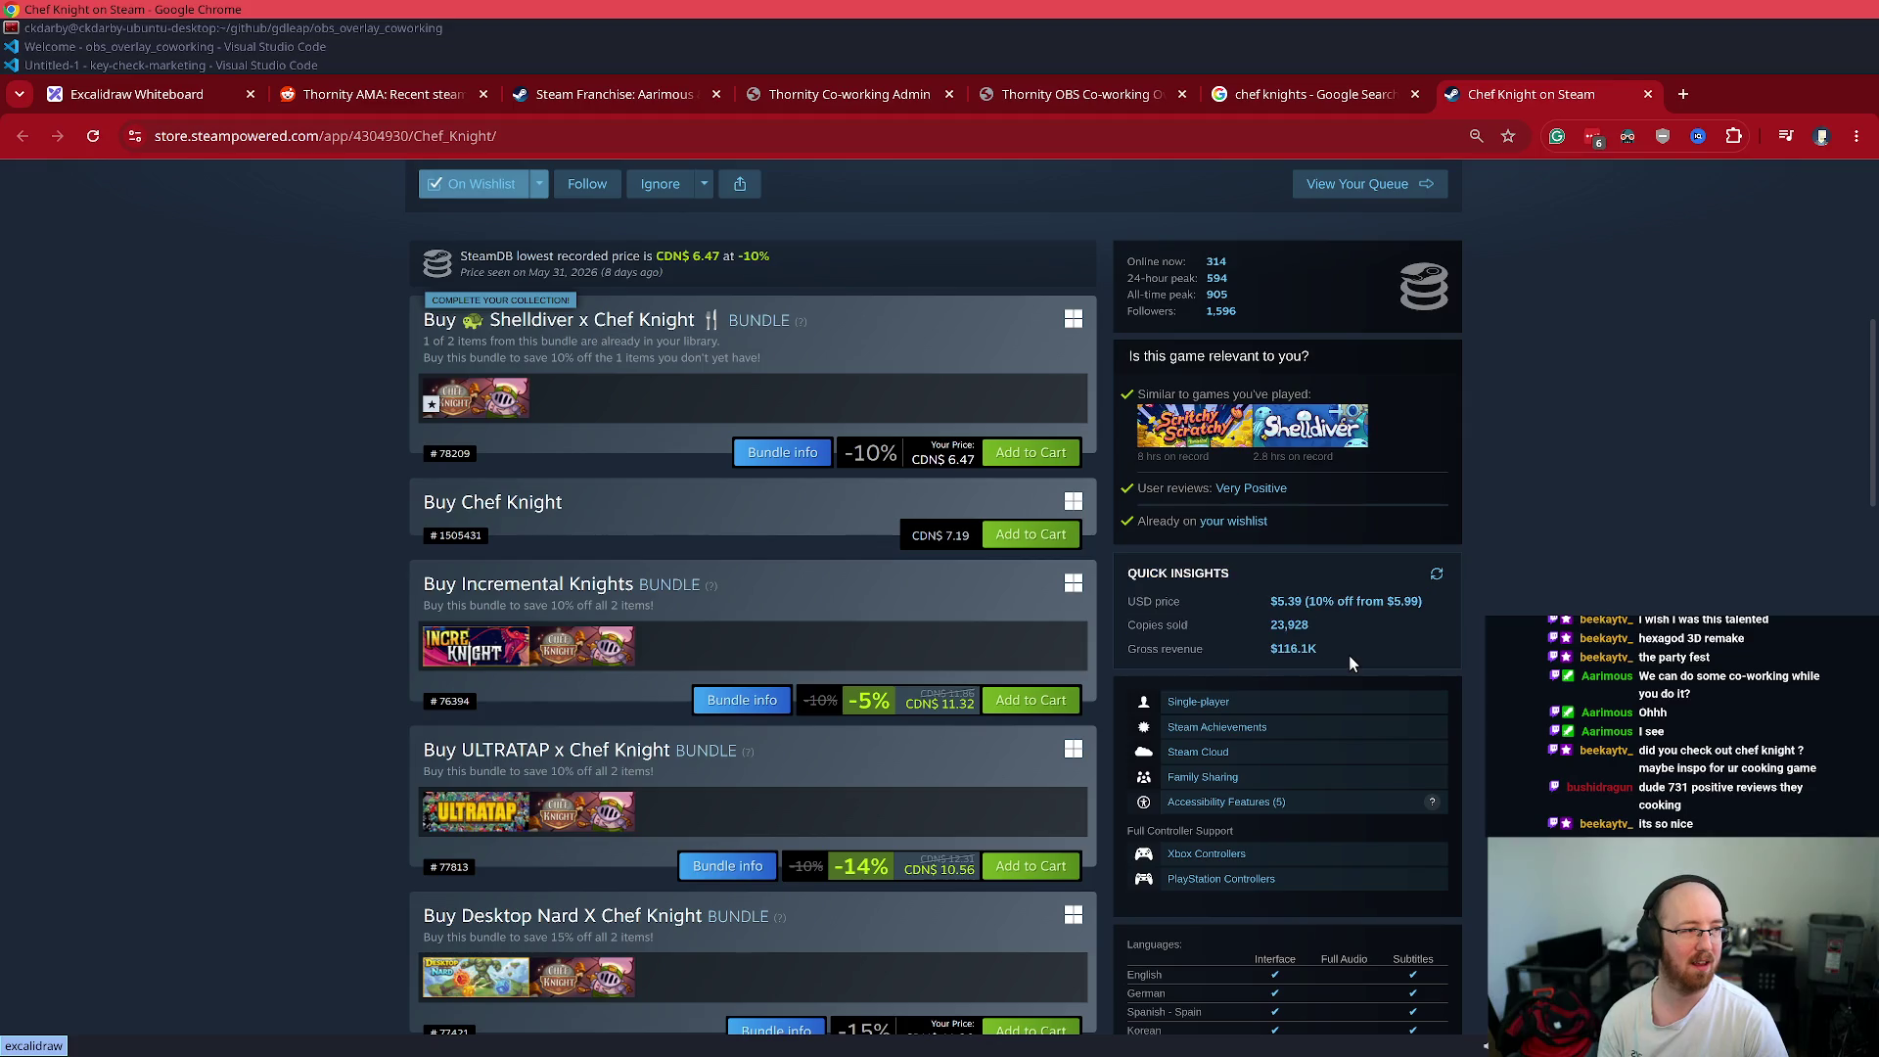
{"action": "key", "text": "ctrl+plus"}
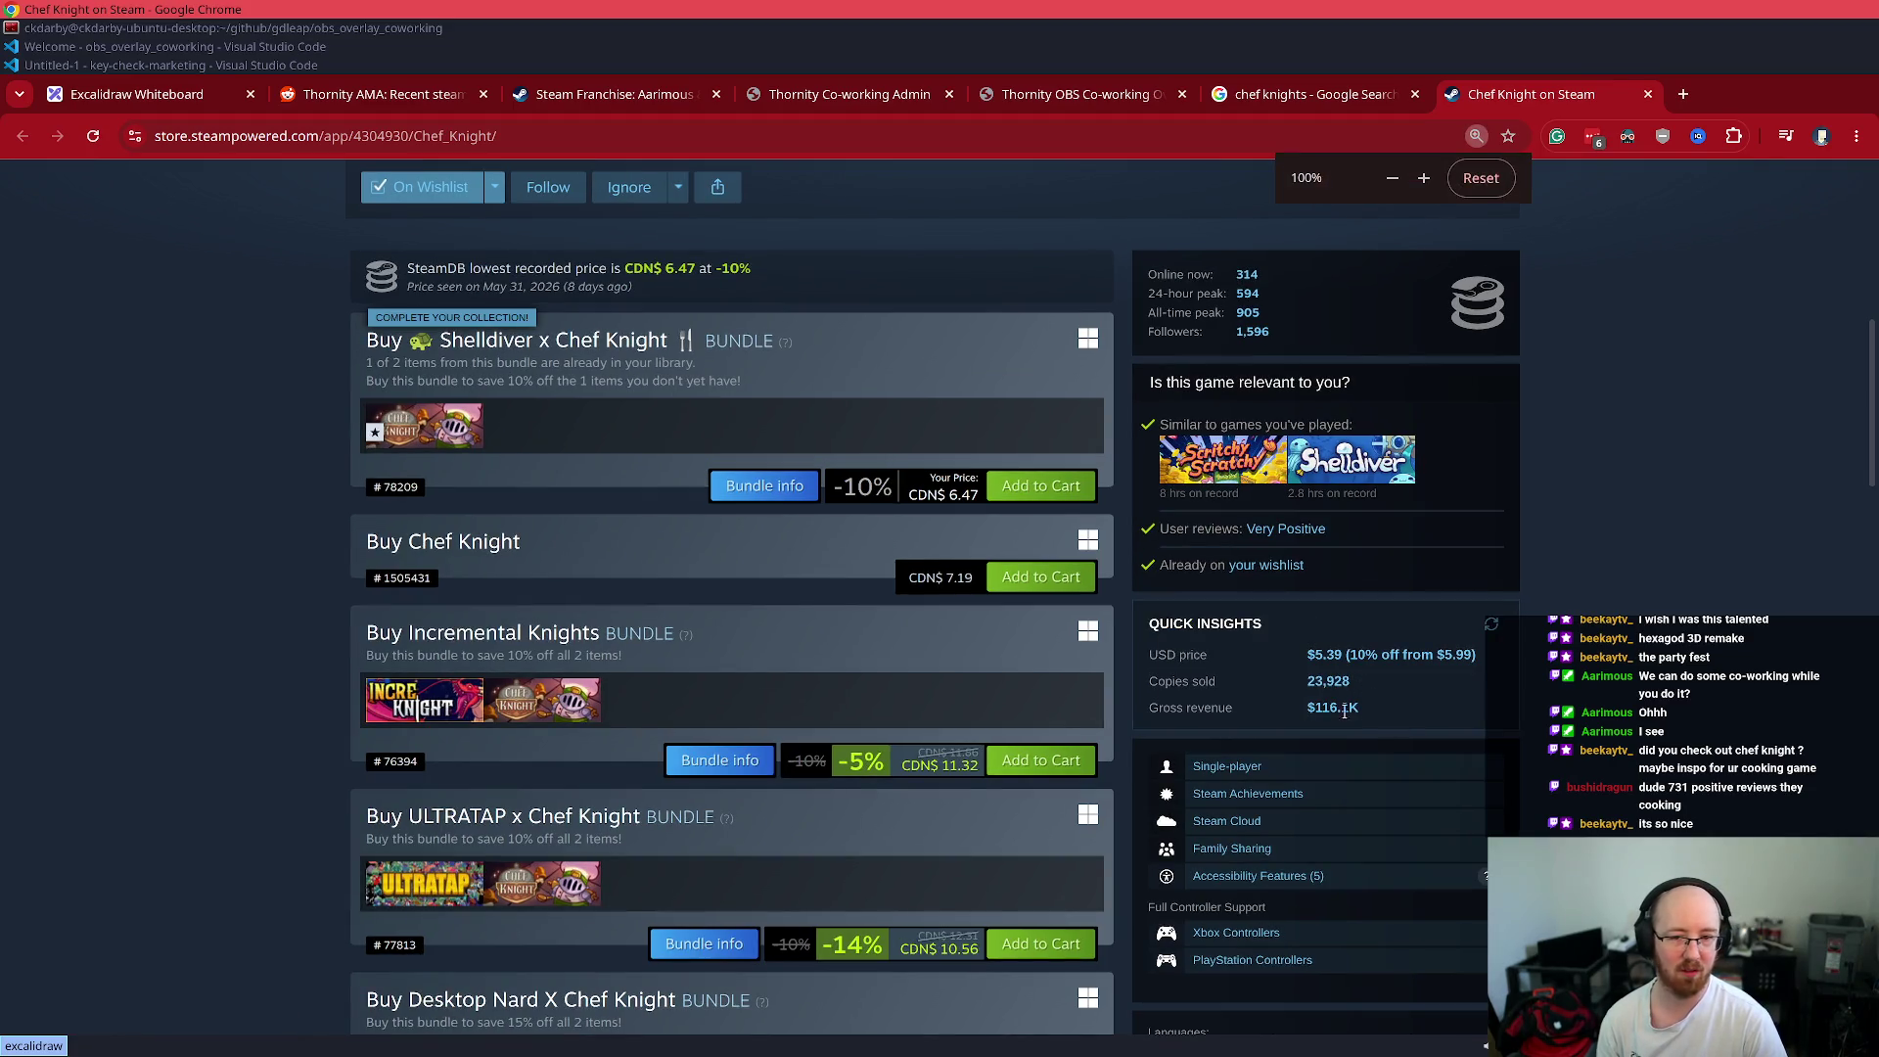
{"action": "left_click_drag", "start_coordinate": [1312, 707], "coordinate": [1142, 621]}
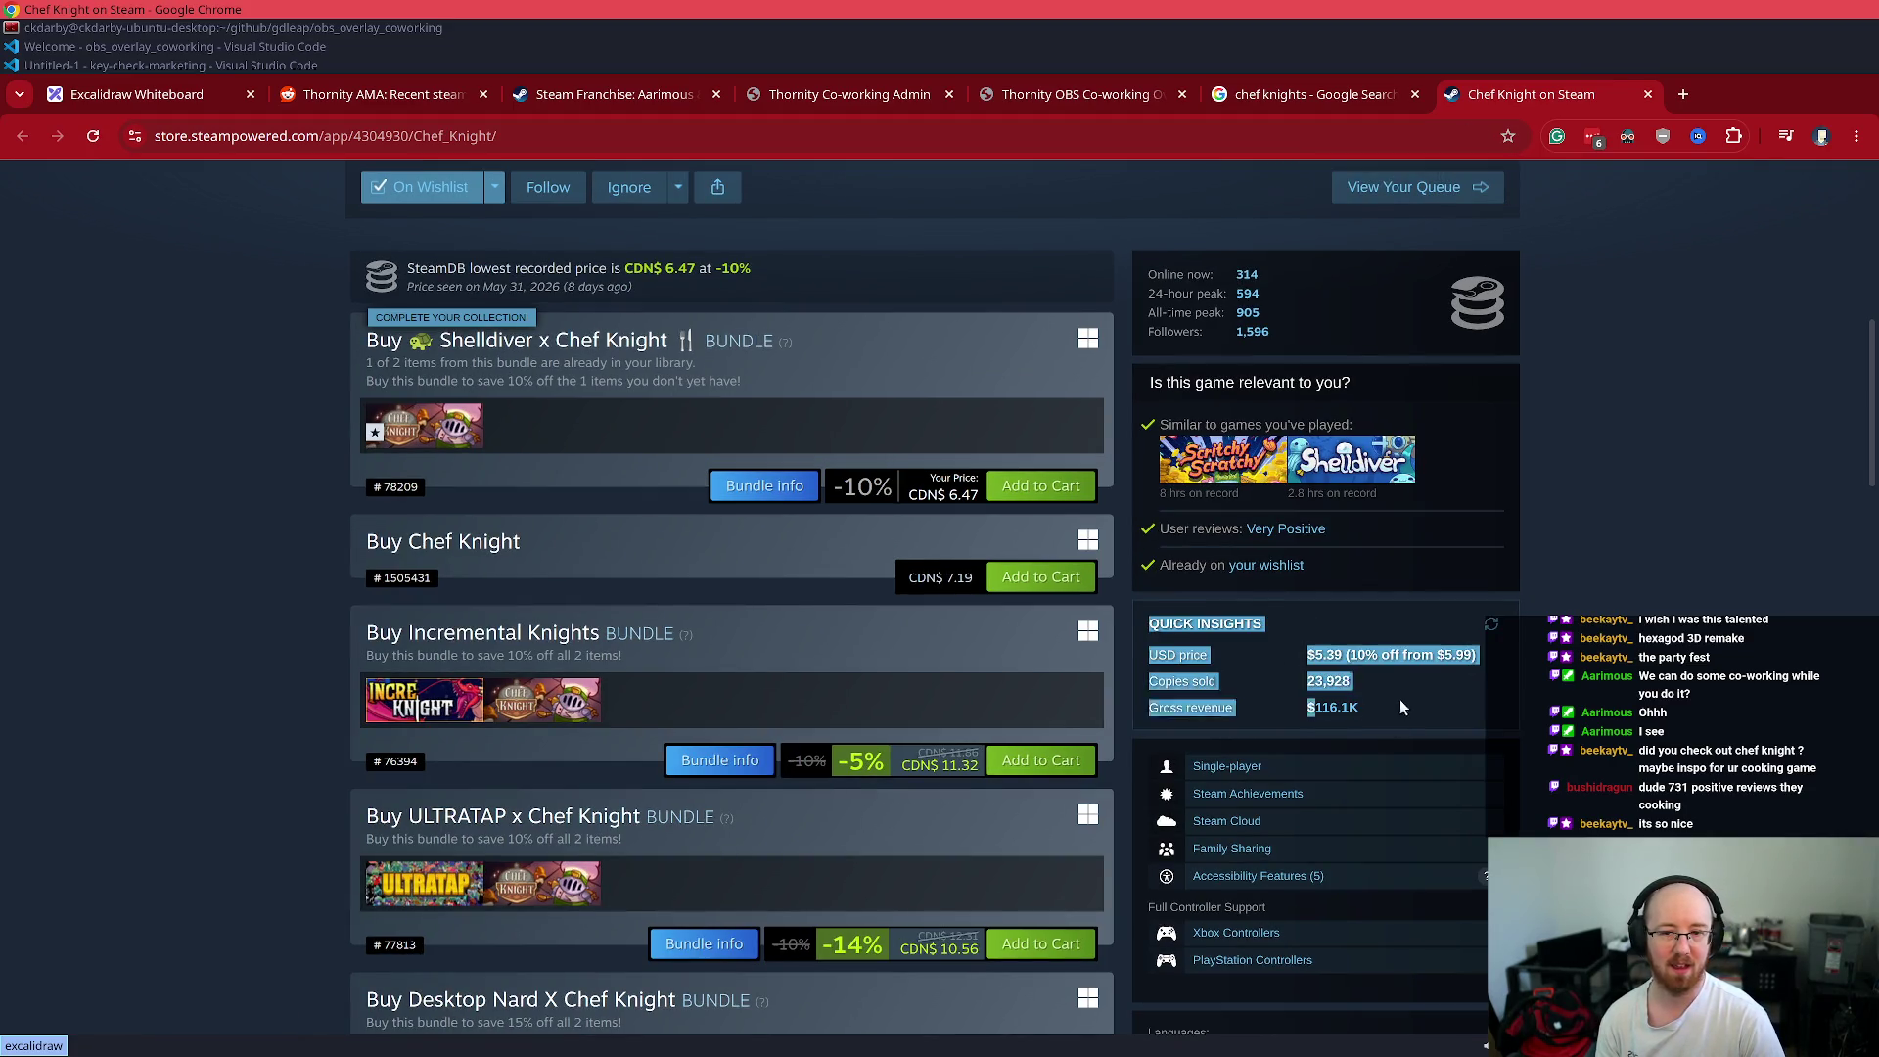
{"action": "left_click_drag", "start_coordinate": [1401, 709], "coordinate": [1169, 616]}
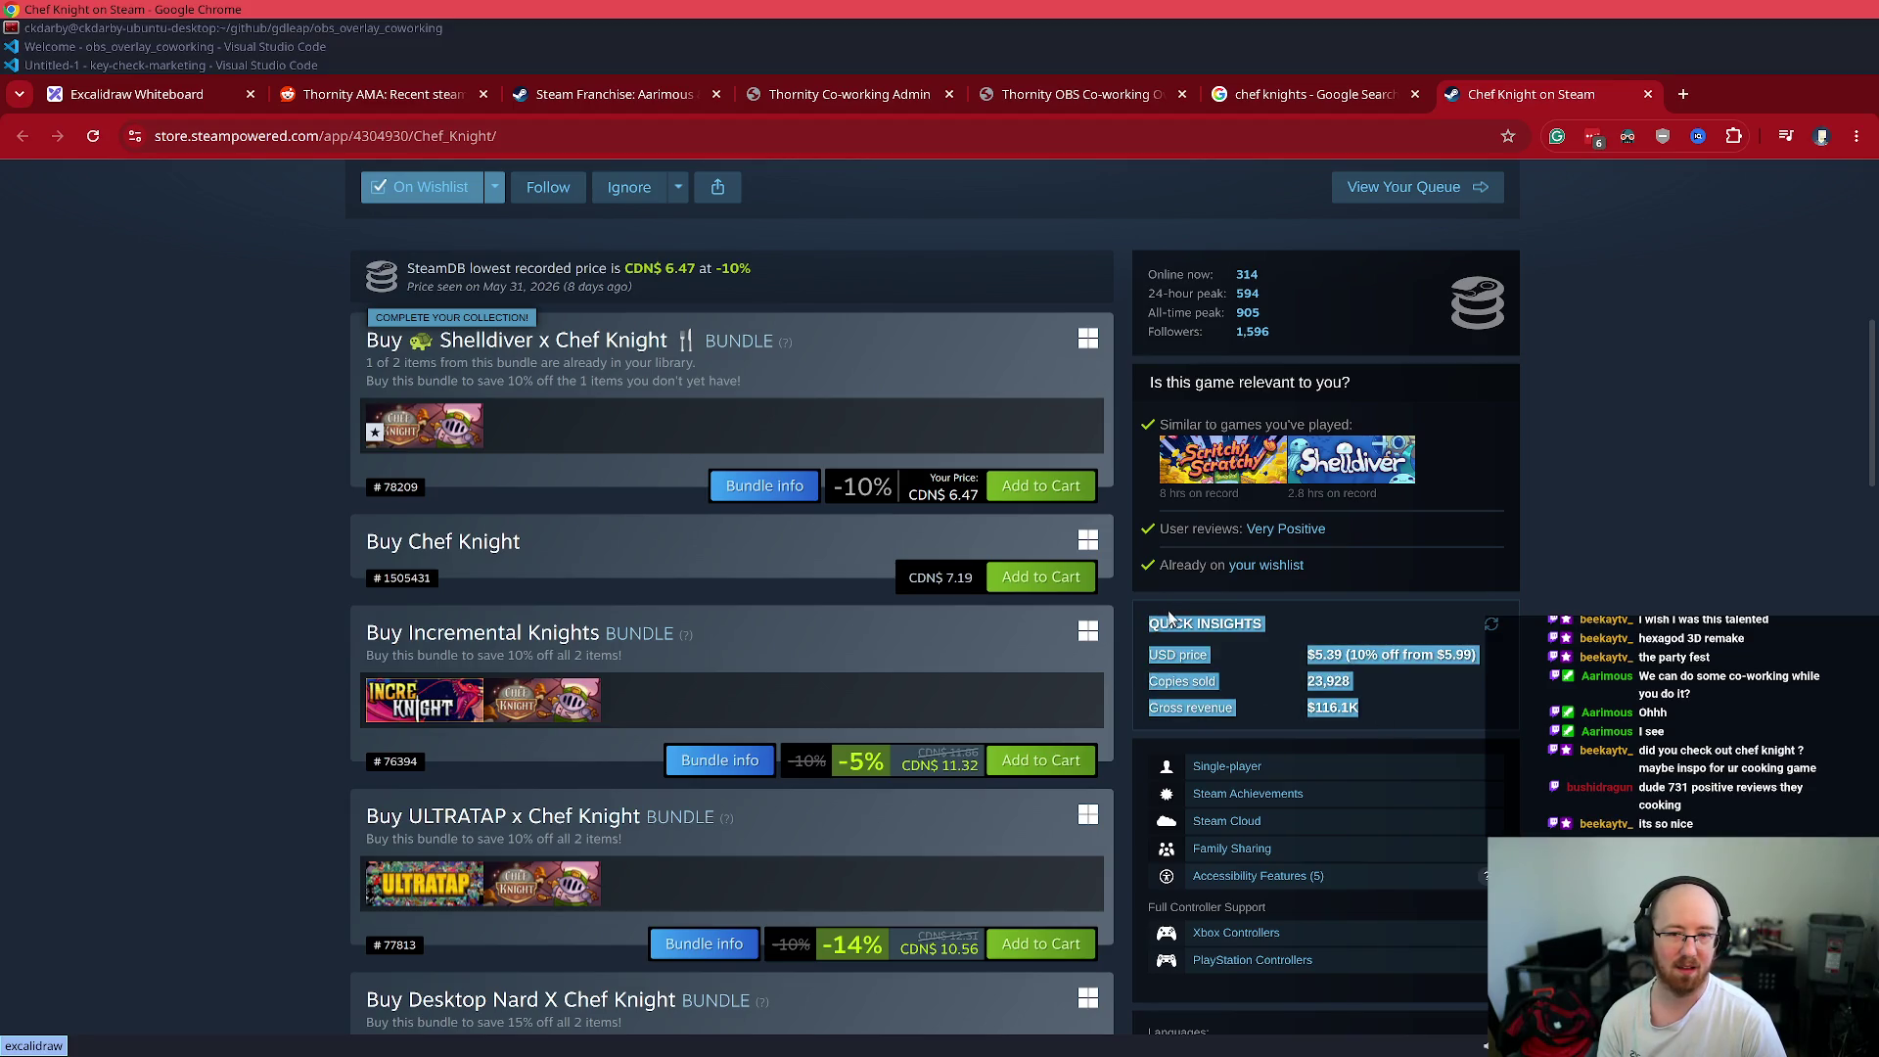
{"action": "left_click", "coordinate": [1609, 667]}
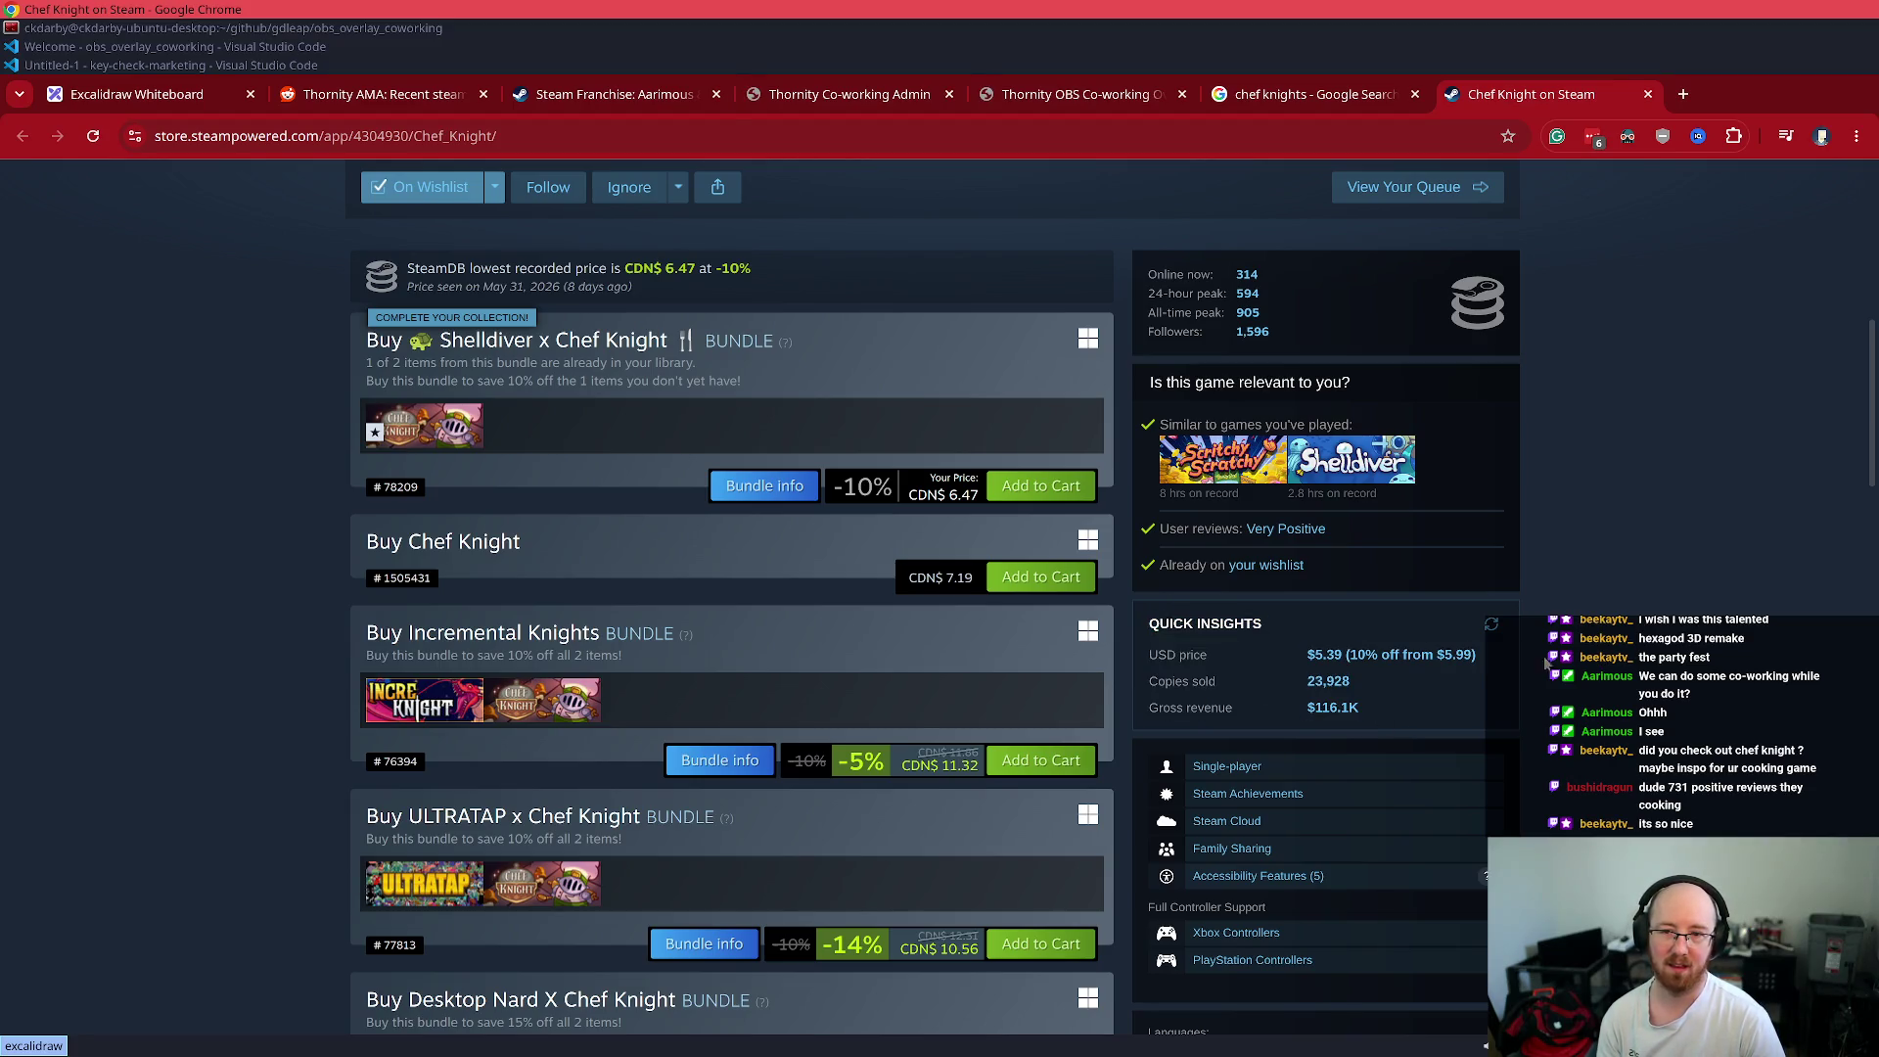
{"action": "left_click_drag", "start_coordinate": [901, 492], "coordinate": [974, 499]}
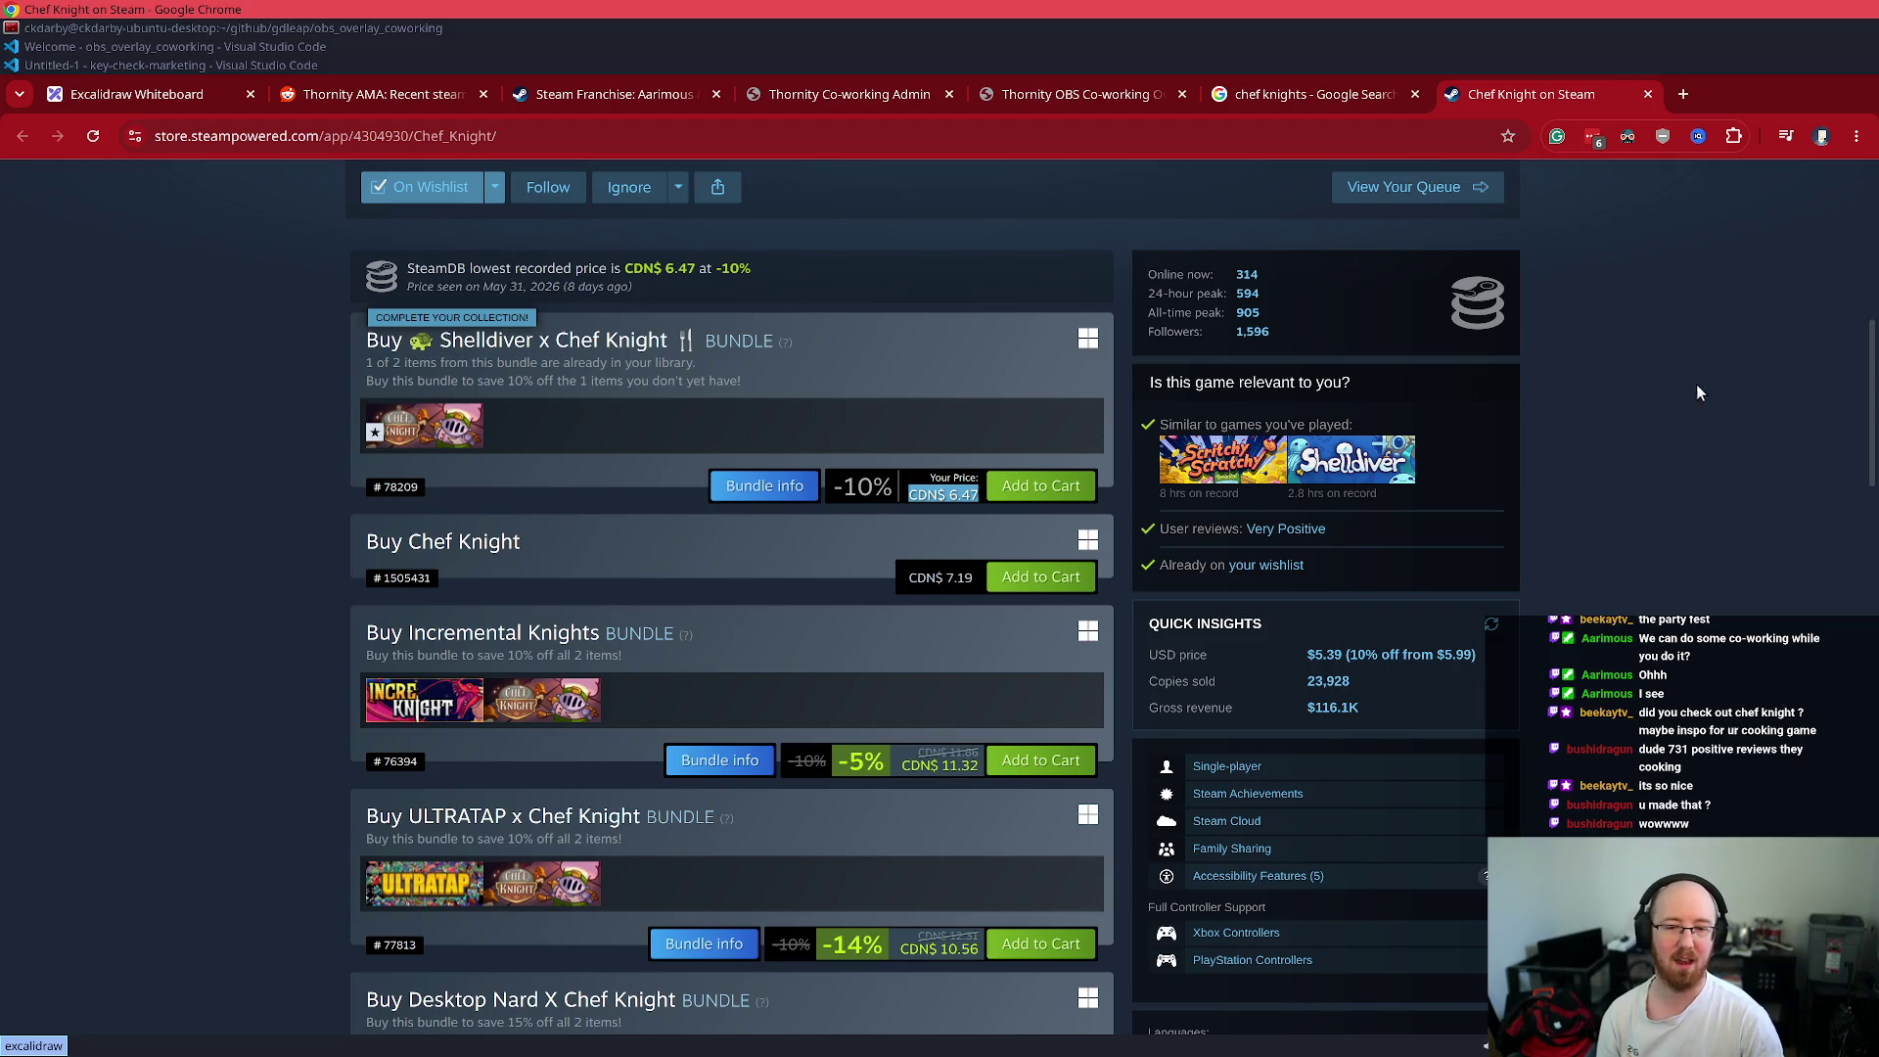
{"action": "scroll", "coordinate": [792, 421], "scroll_direction": "up", "scroll_amount": 4}
{"action": "scroll", "coordinate": [1040, 528], "scroll_direction": "down", "scroll_amount": 3}
{"action": "scroll", "coordinate": [1057, 499], "scroll_direction": "up", "scroll_amount": 6}
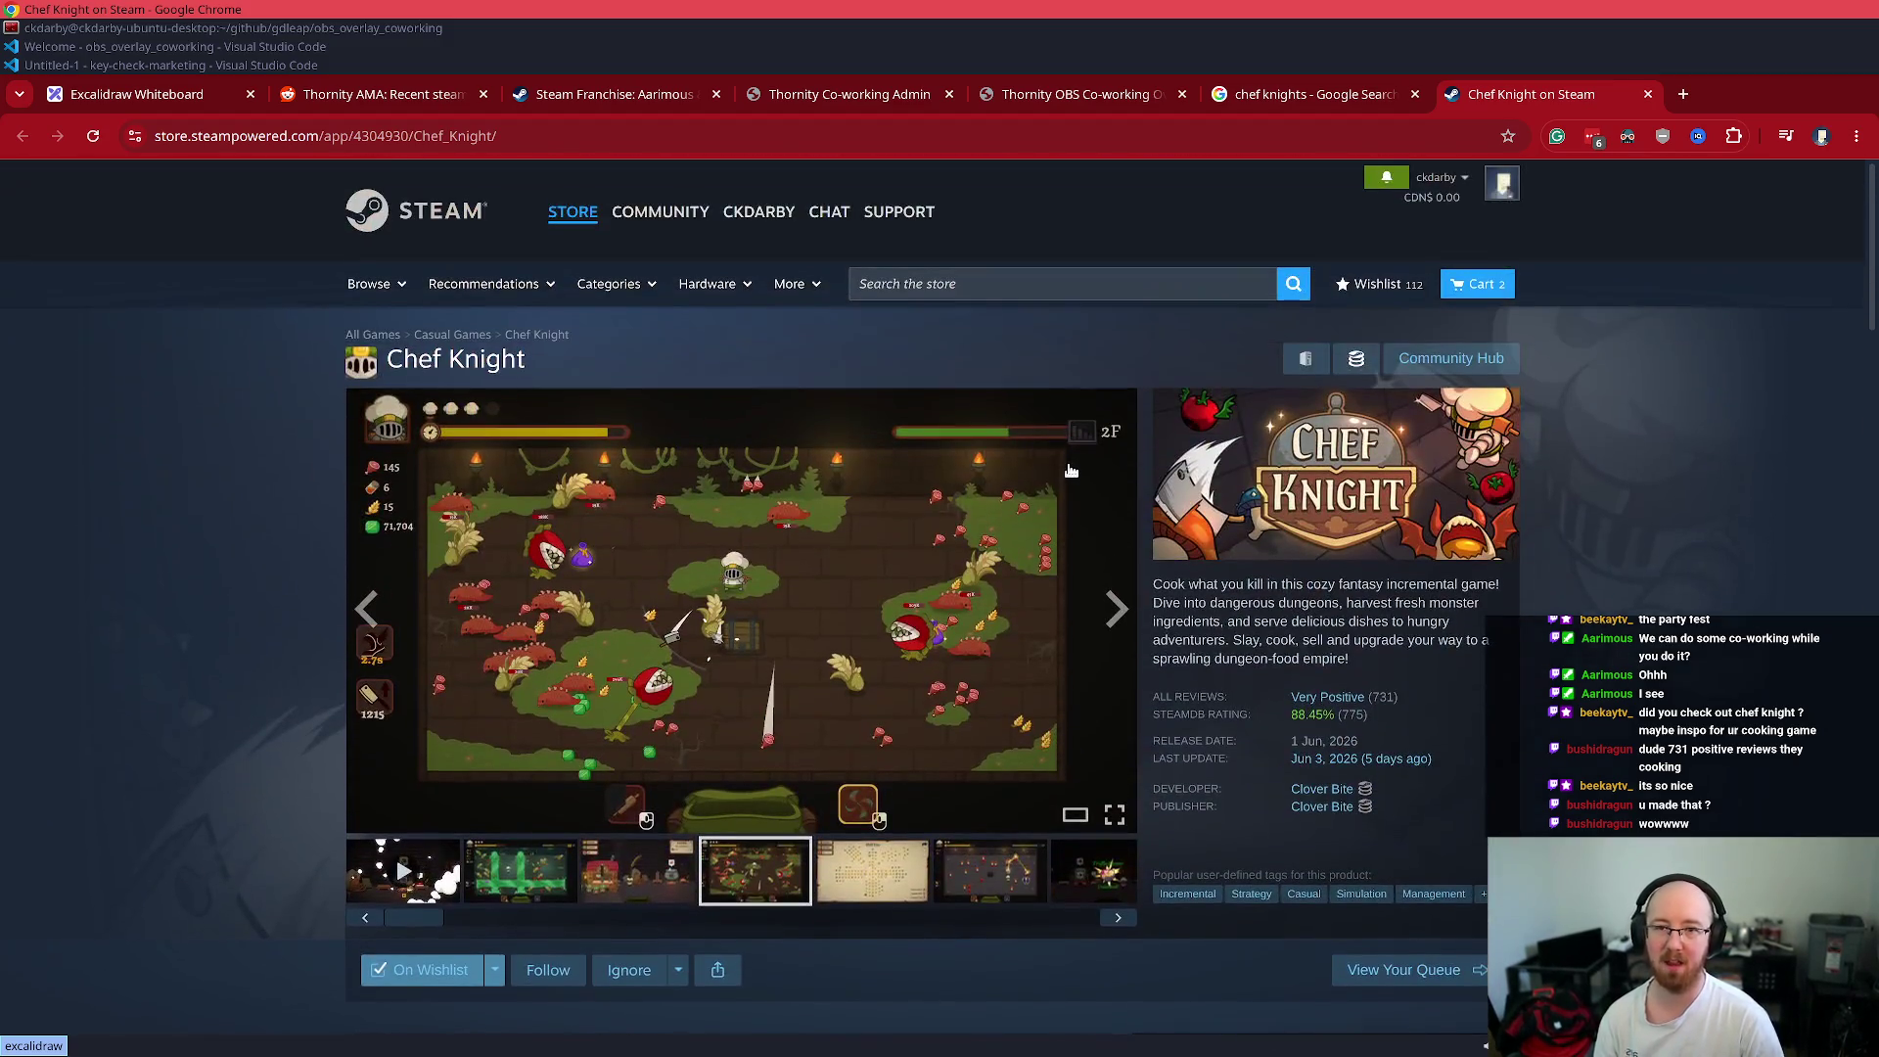
{"action": "key", "text": "ctrl+t"}
{"action": "type", "text": "gama"}
{"action": "key", "text": "Return"}
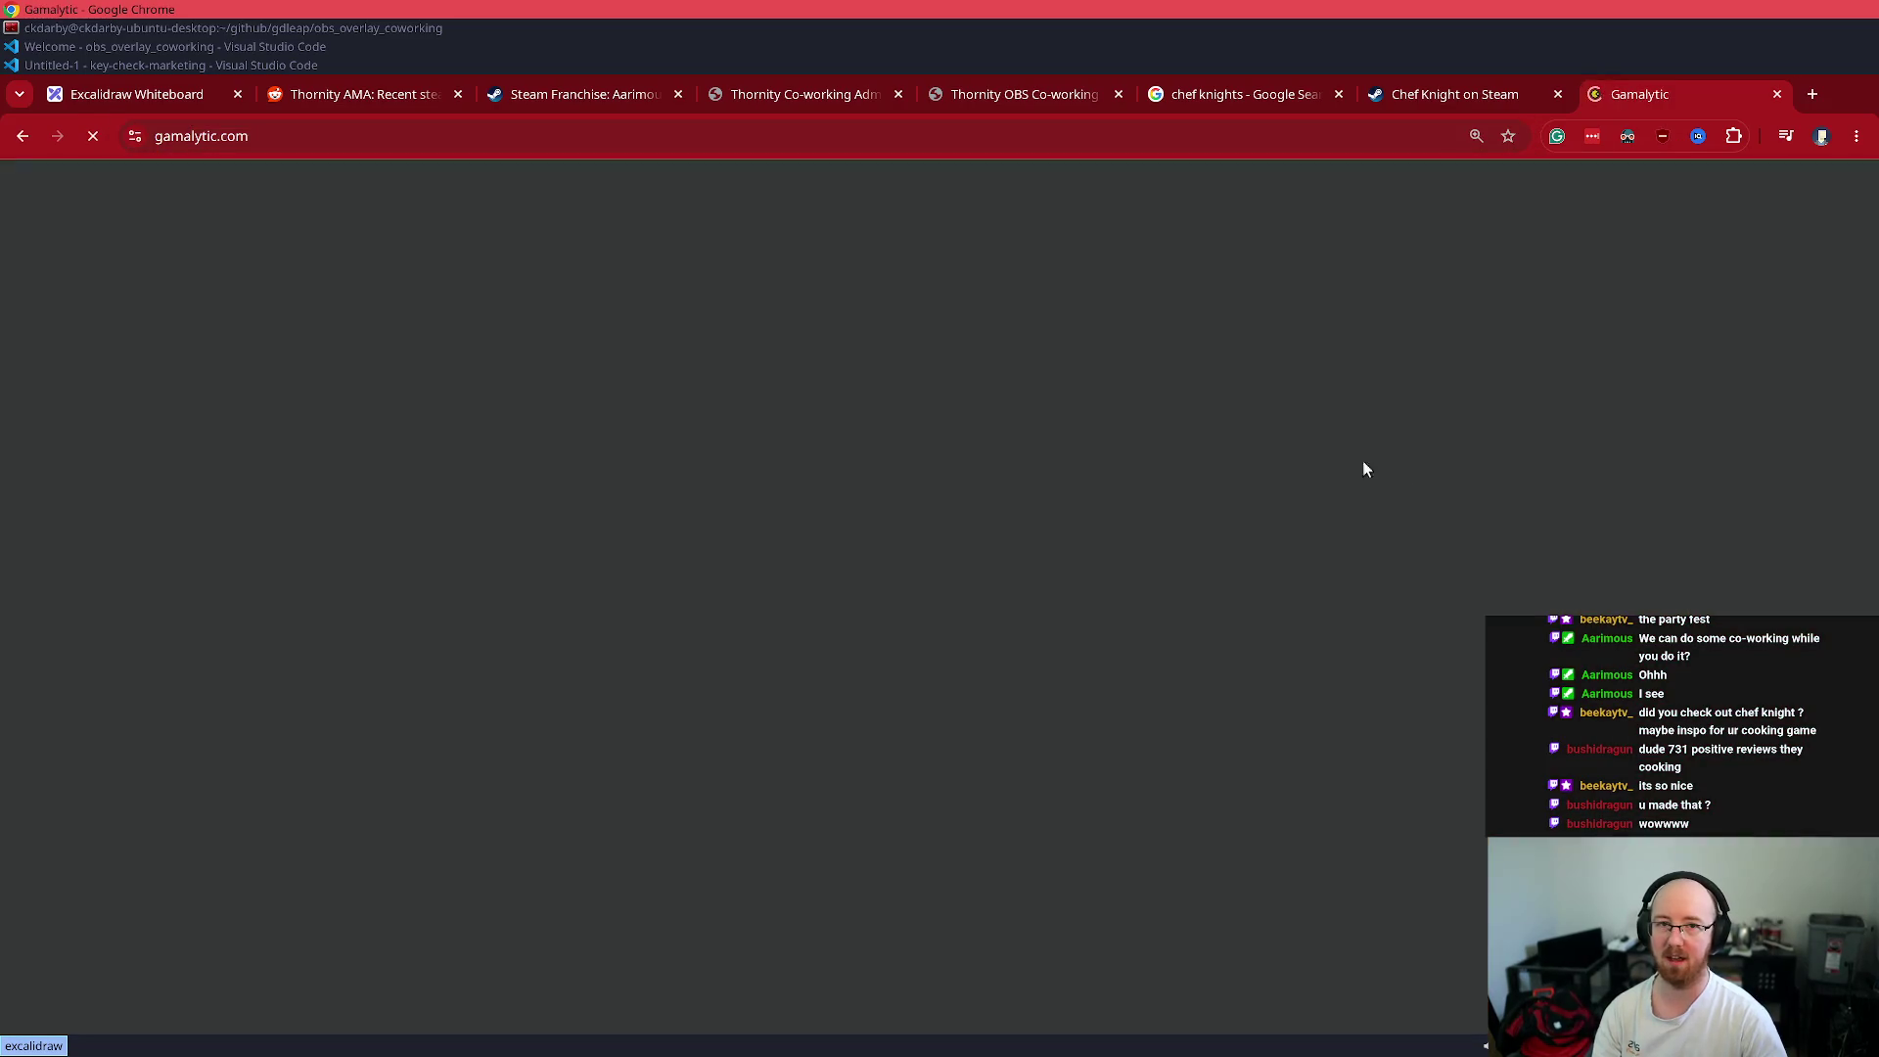
{"action": "left_click", "coordinate": [321, 176]}
{"action": "type", "text": "Ch"}
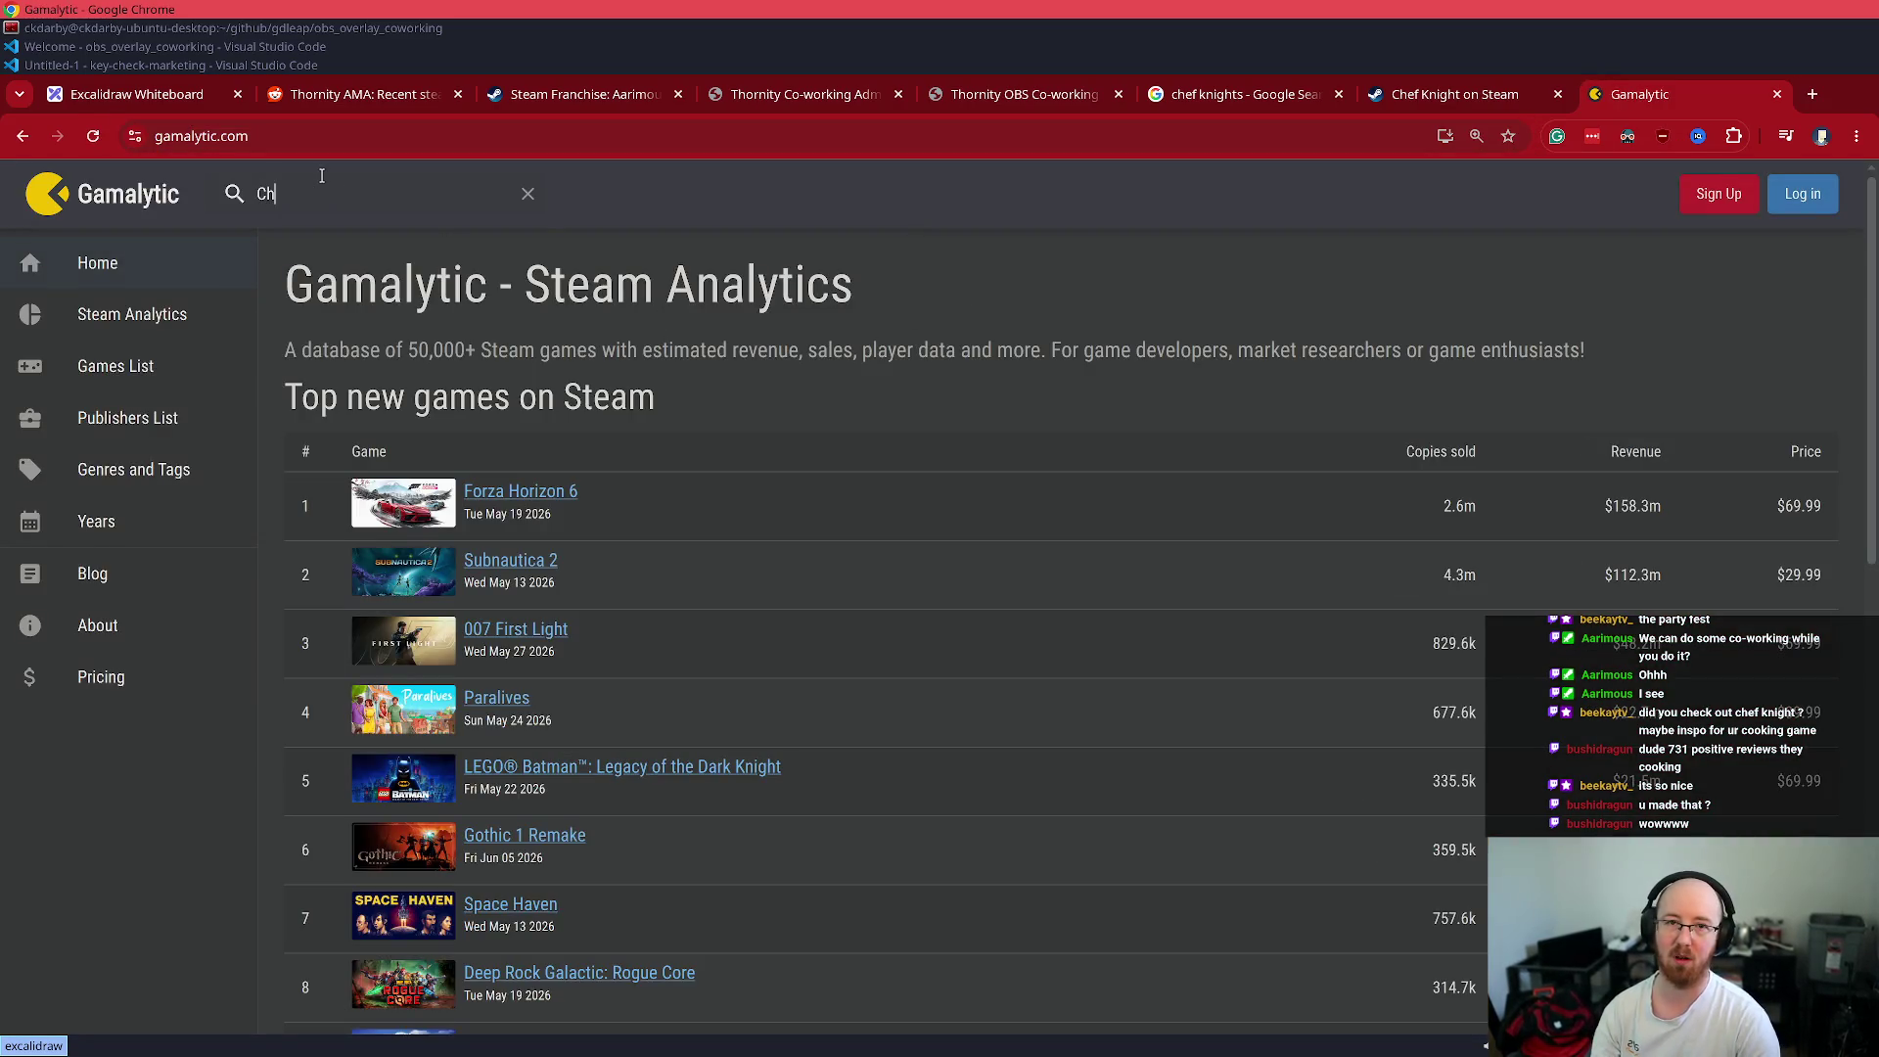
{"action": "type", "text": "ef Knight"}
{"action": "key", "text": "Return"}
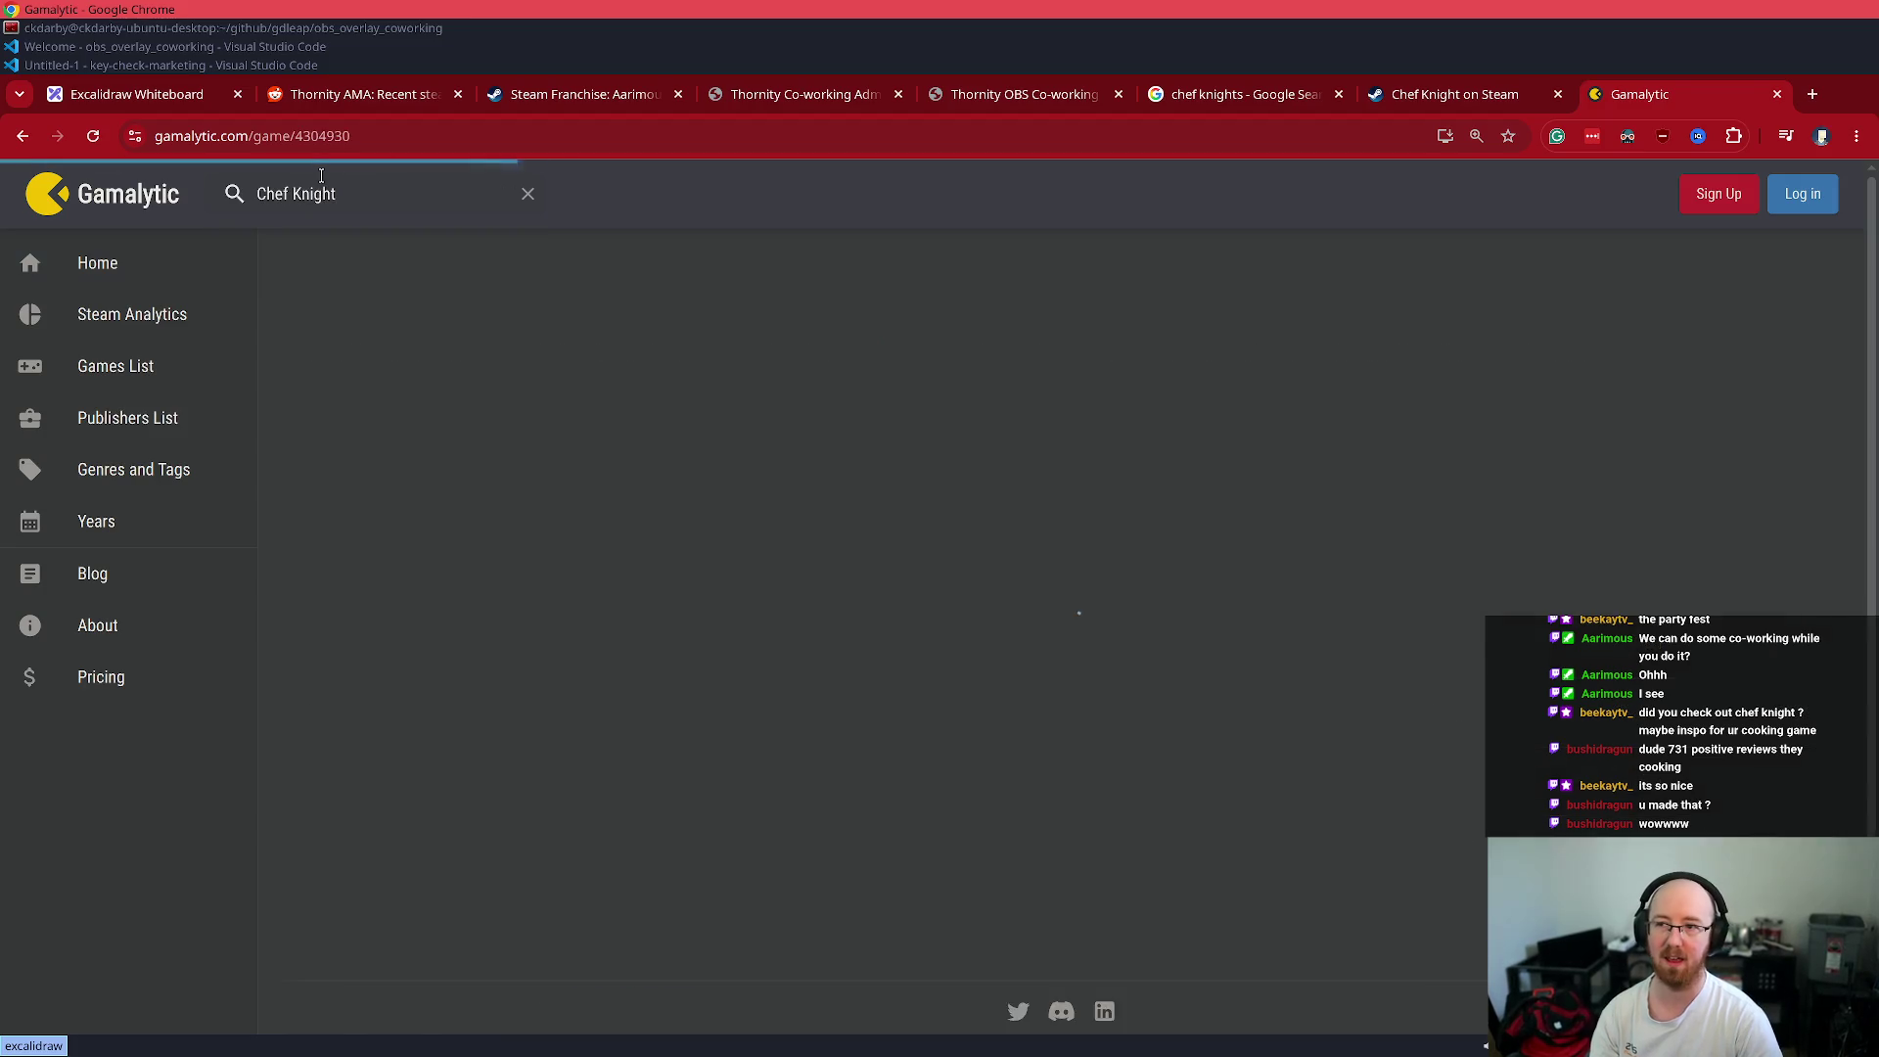
{"action": "scroll", "coordinate": [751, 452], "scroll_direction": "down", "scroll_amount": 5}
{"action": "left_click_drag", "start_coordinate": [585, 477], "coordinate": [402, 444]}
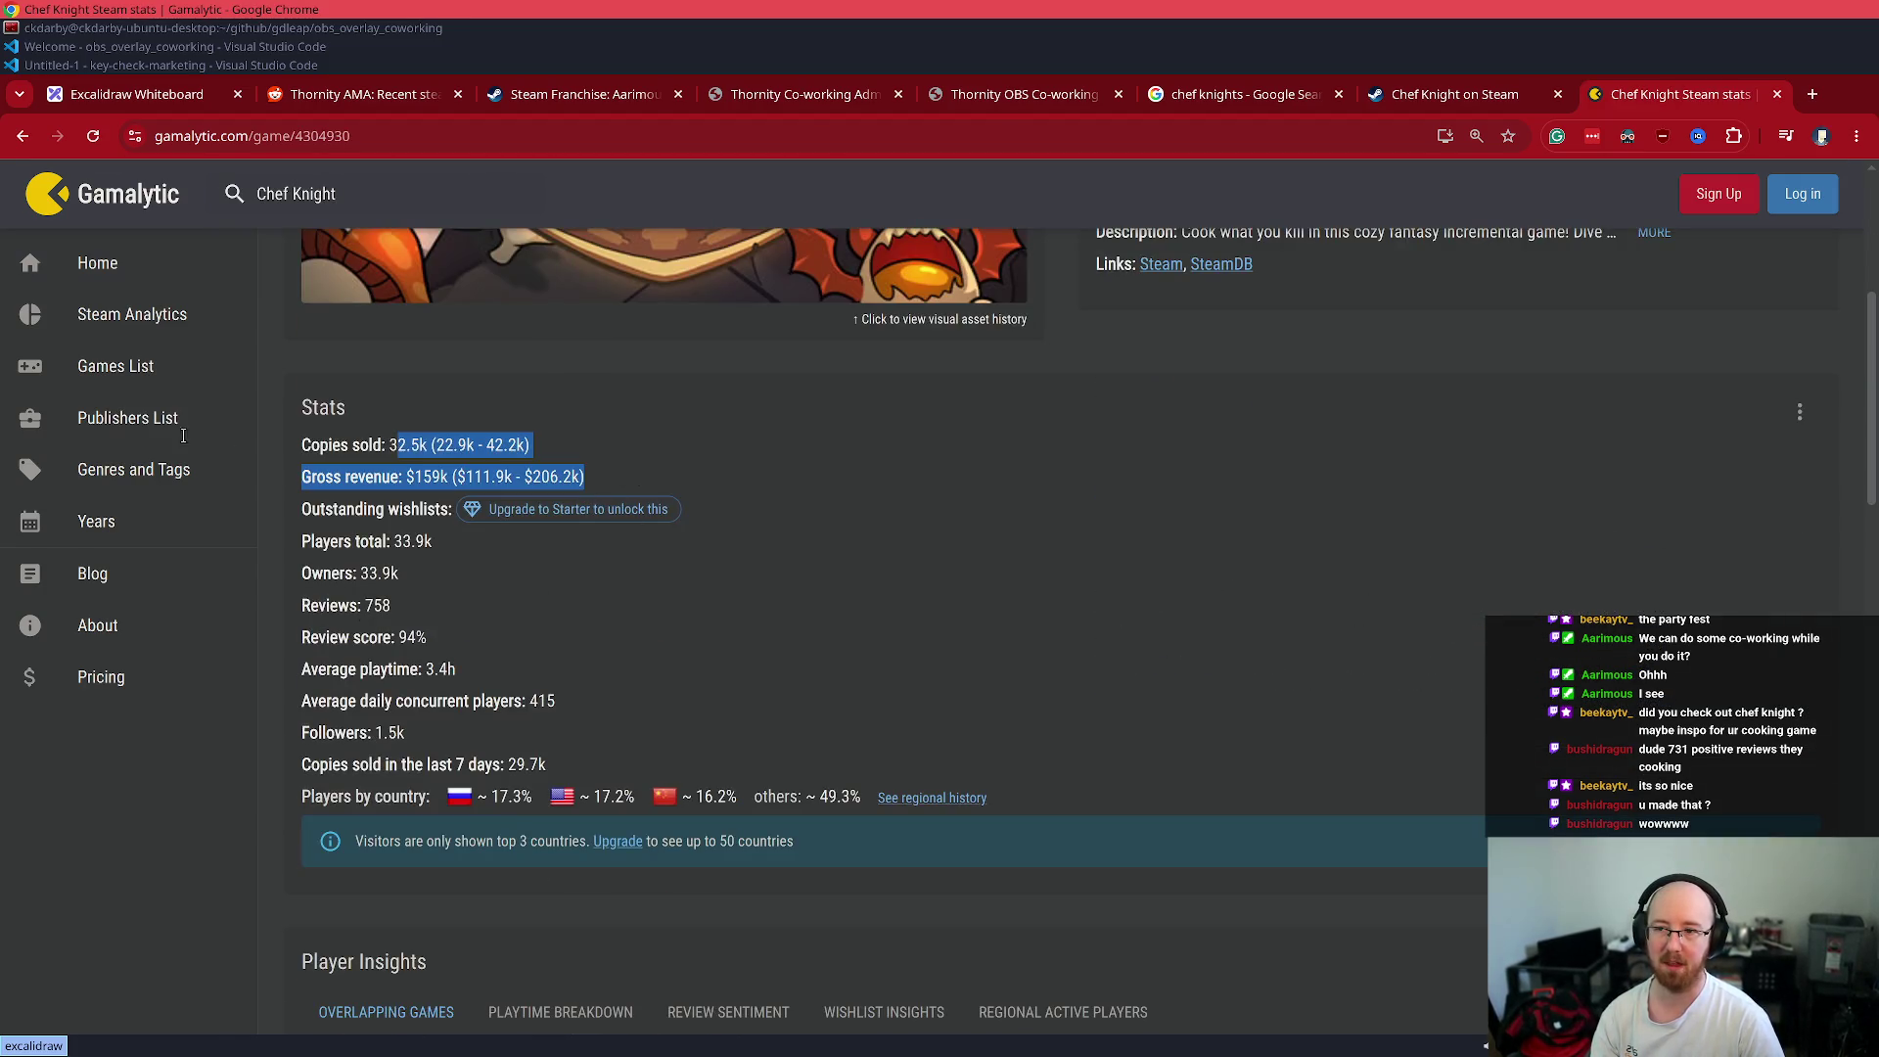
{"action": "left_click", "coordinate": [385, 460]}
{"action": "key", "text": "ctrl+w"}
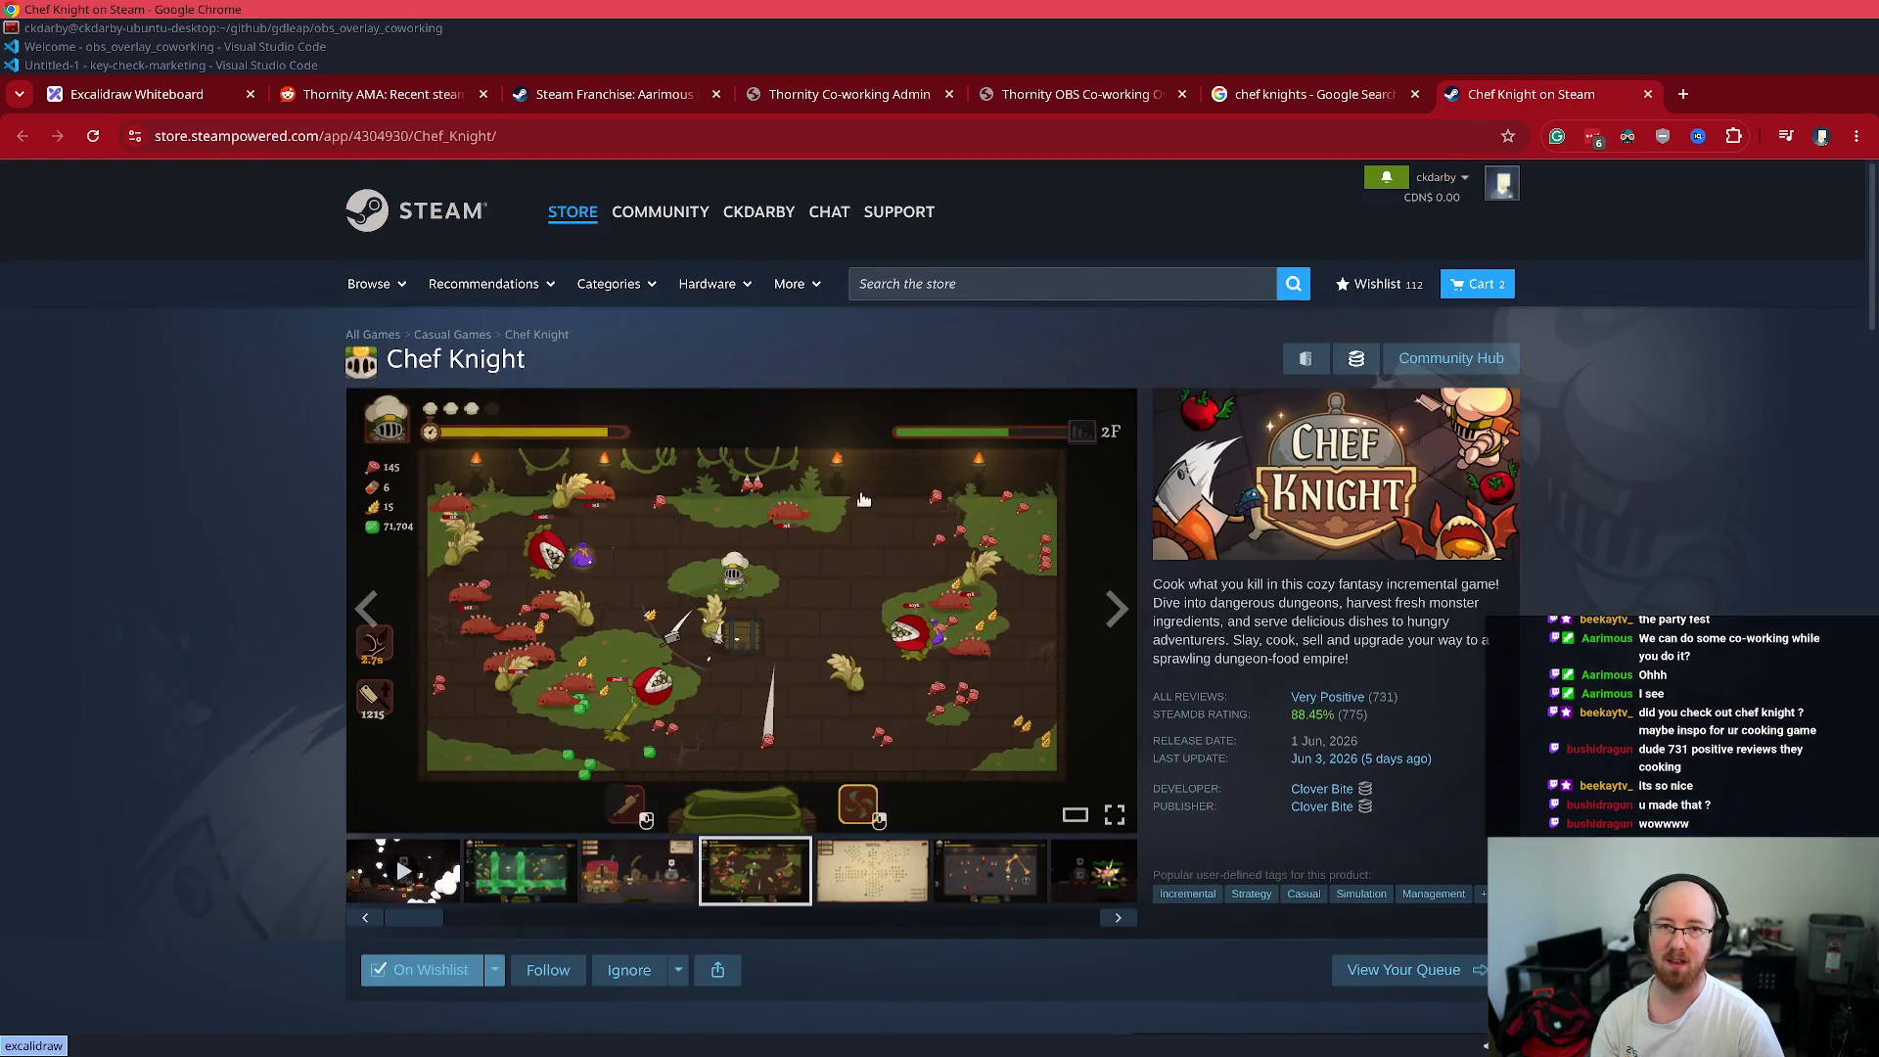
{"action": "scroll", "coordinate": [972, 599], "scroll_direction": "down", "scroll_amount": 7}
{"action": "key", "text": "ctrl+t"}
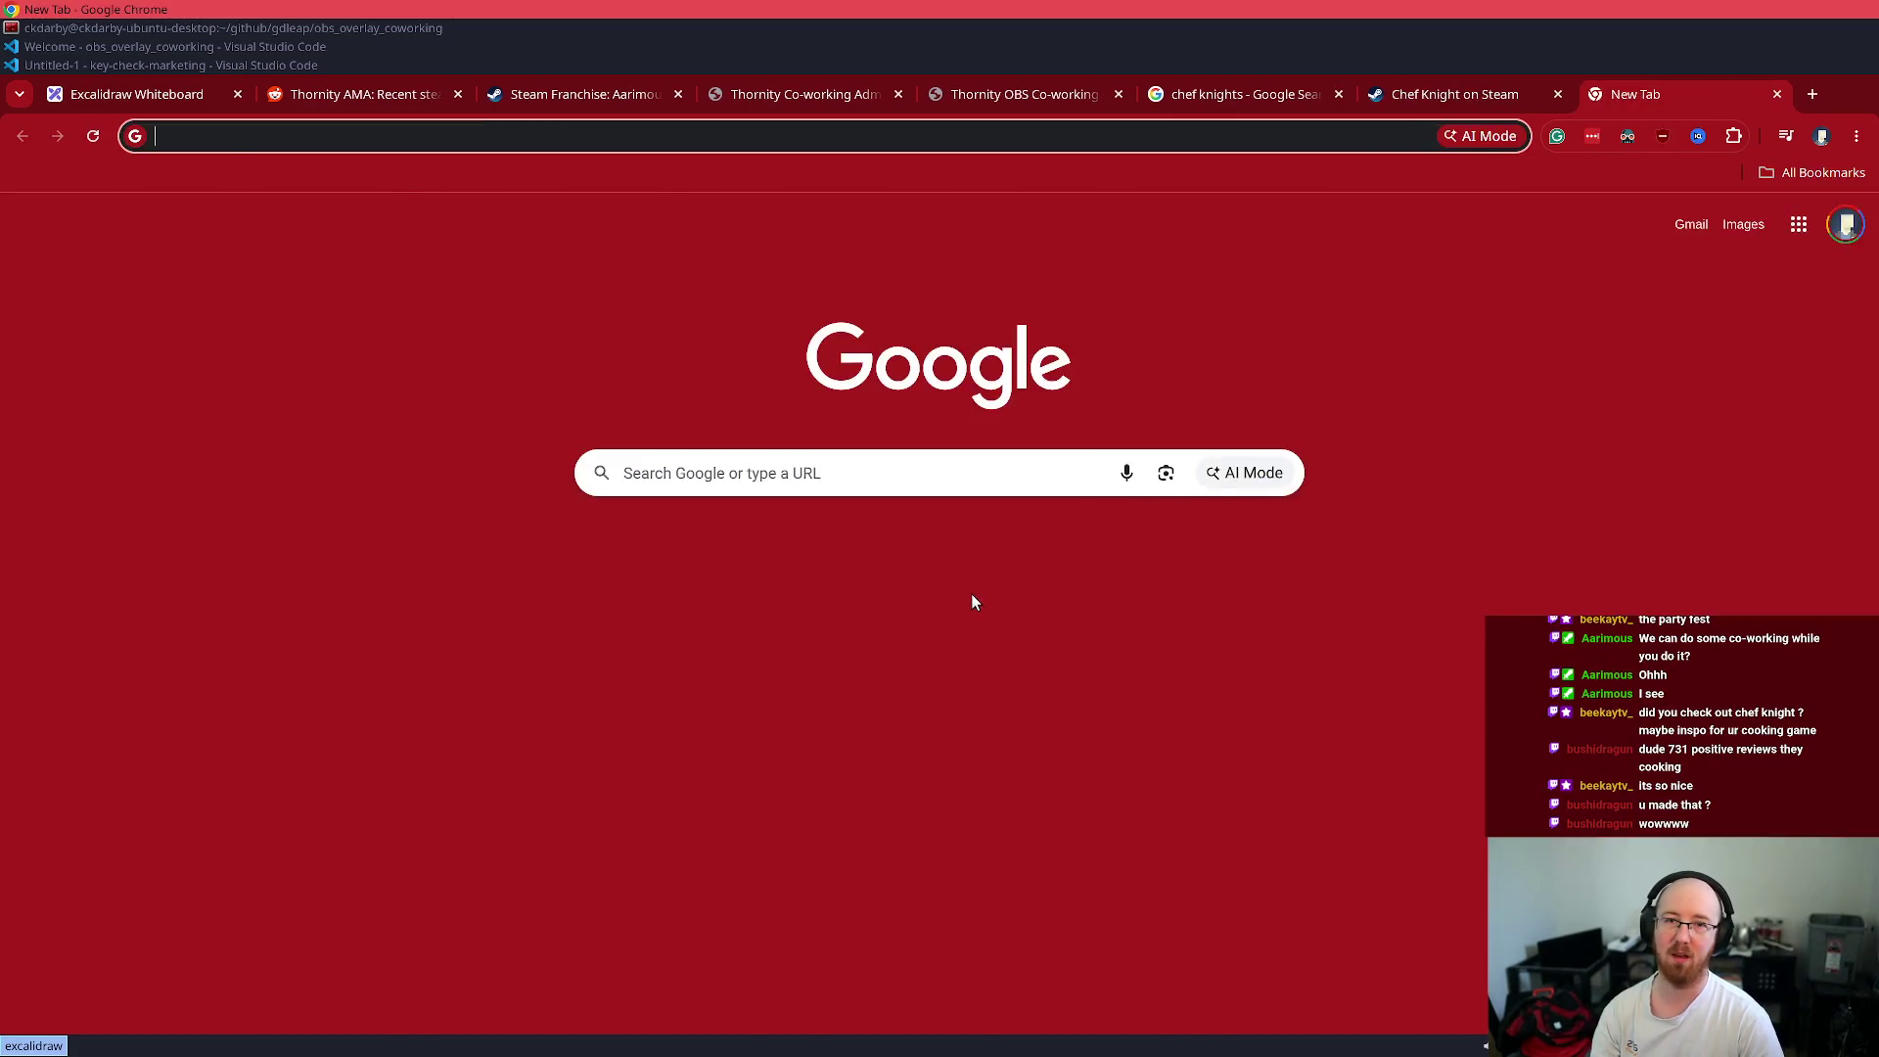
{"action": "key", "text": "ctrl+w"}
{"action": "left_click", "coordinate": [1478, 382]}
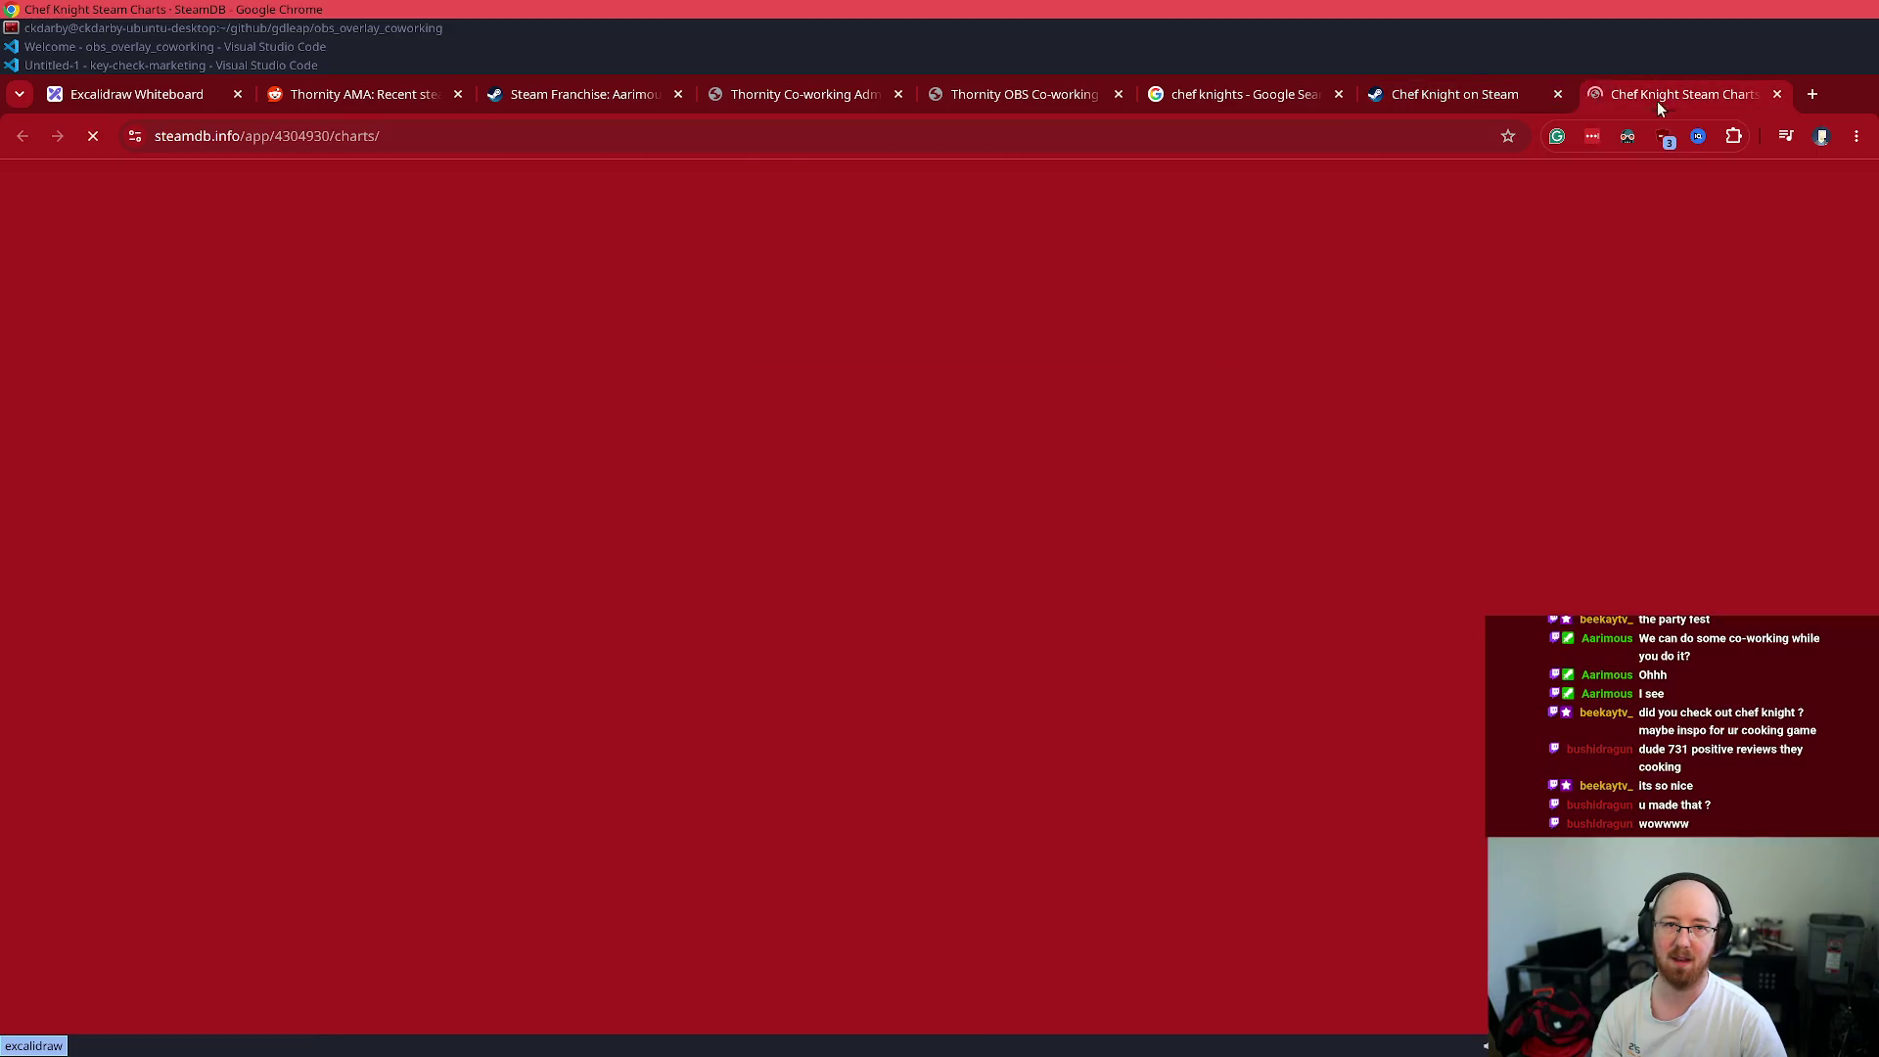
{"action": "scroll", "coordinate": [356, 704], "scroll_direction": "down", "scroll_amount": 3}
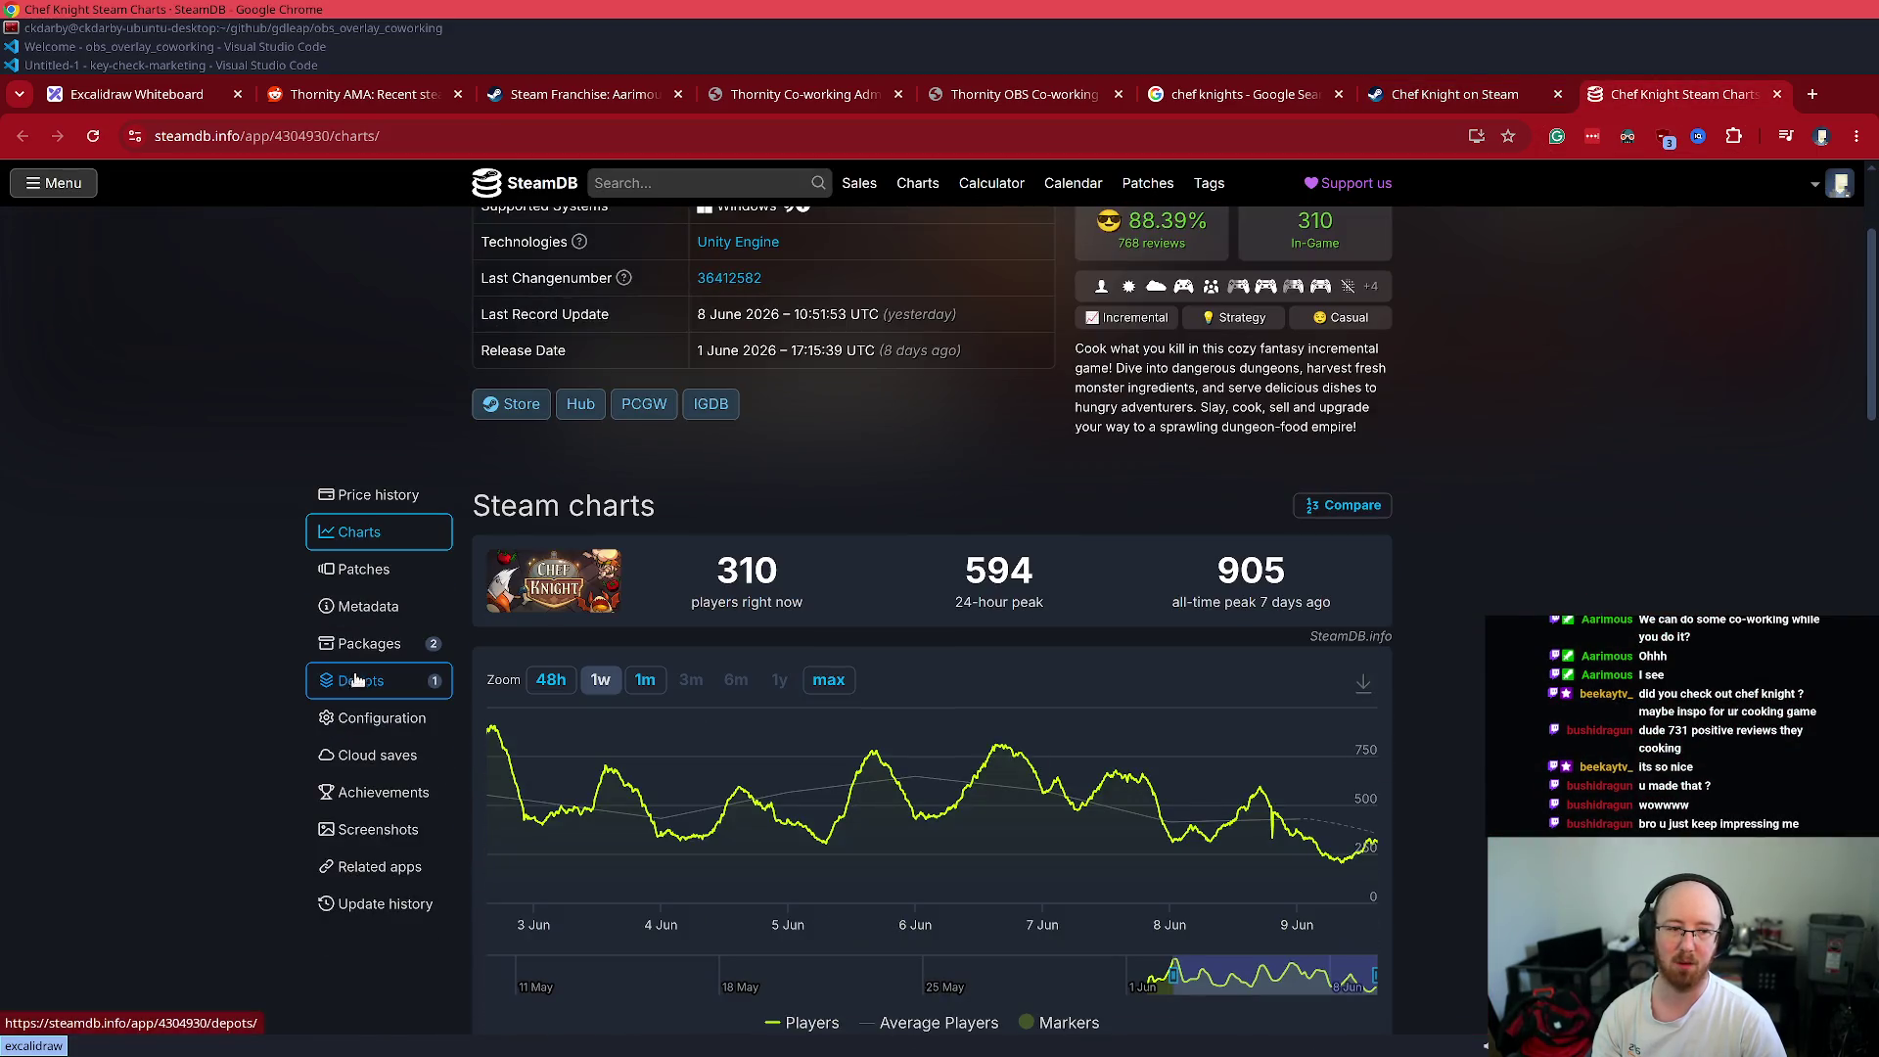
{"action": "left_click", "coordinate": [377, 495]}
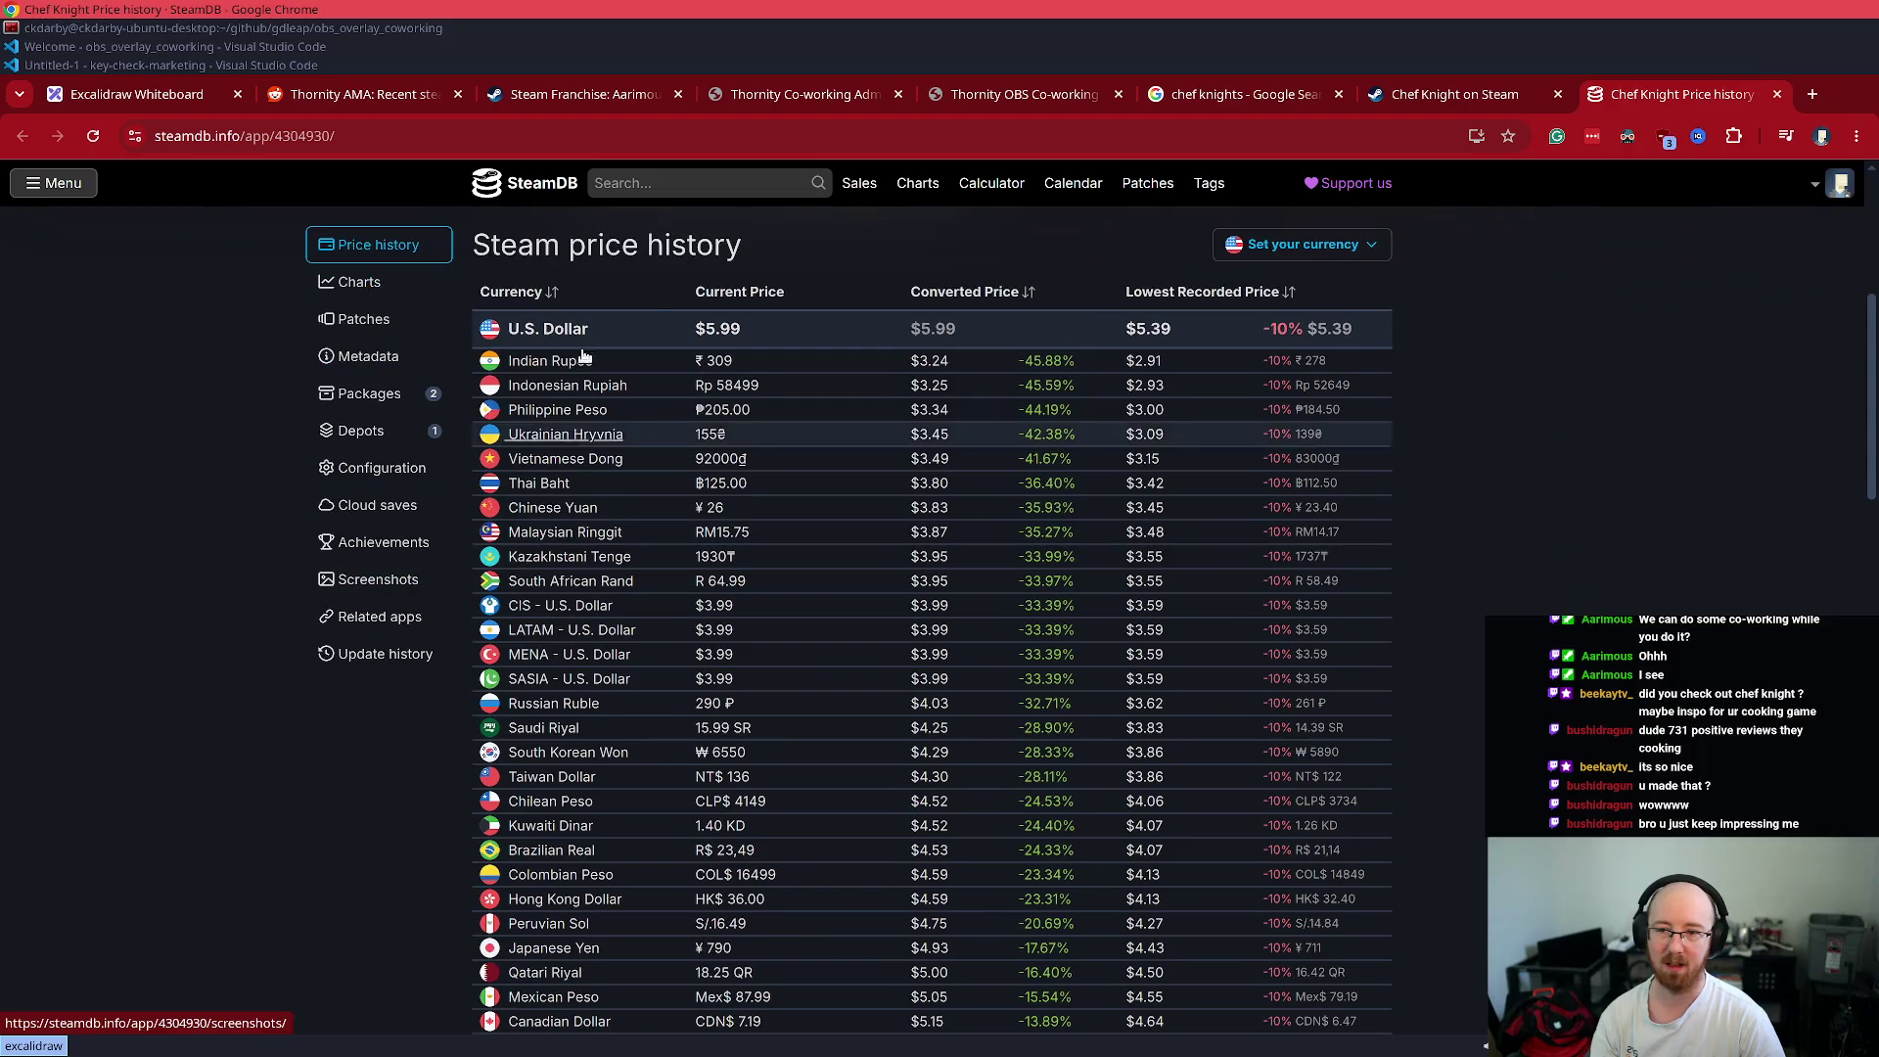
{"action": "left_click_drag", "start_coordinate": [690, 328], "coordinate": [806, 325]}
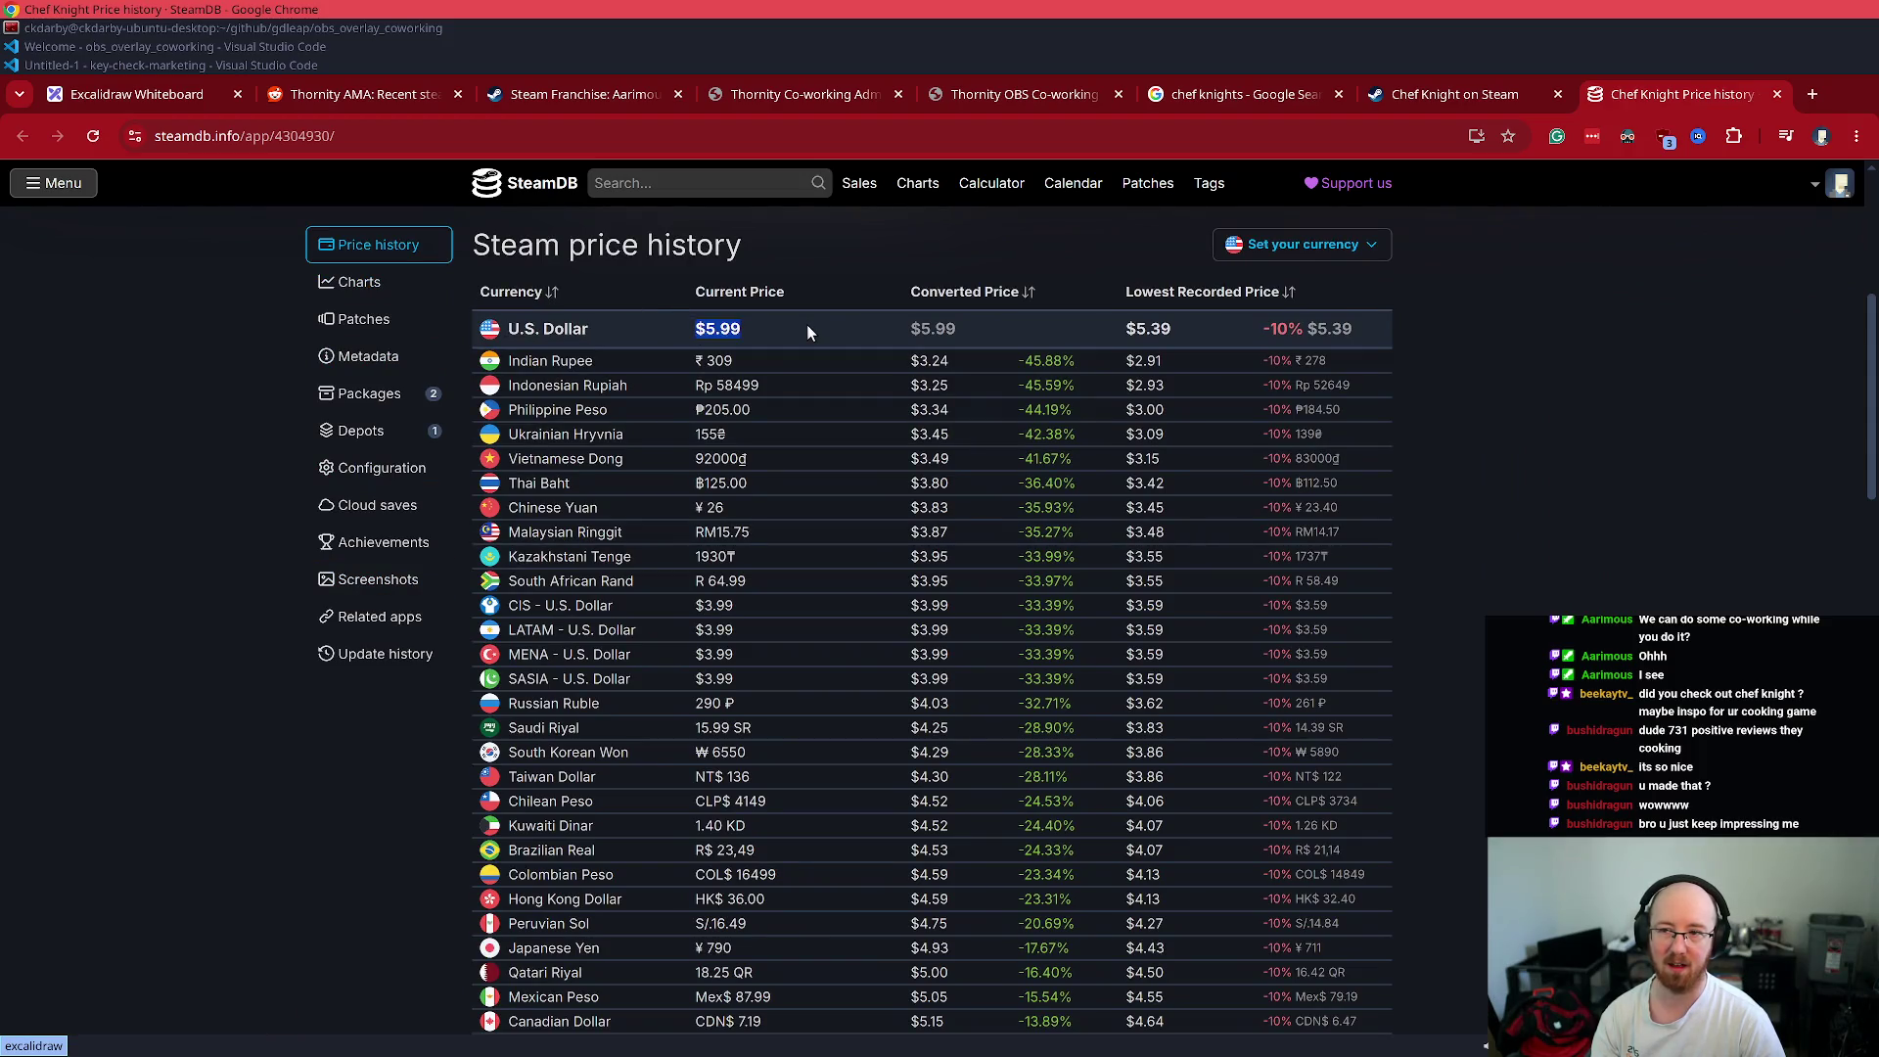
{"action": "key", "text": "ctrl+w"}
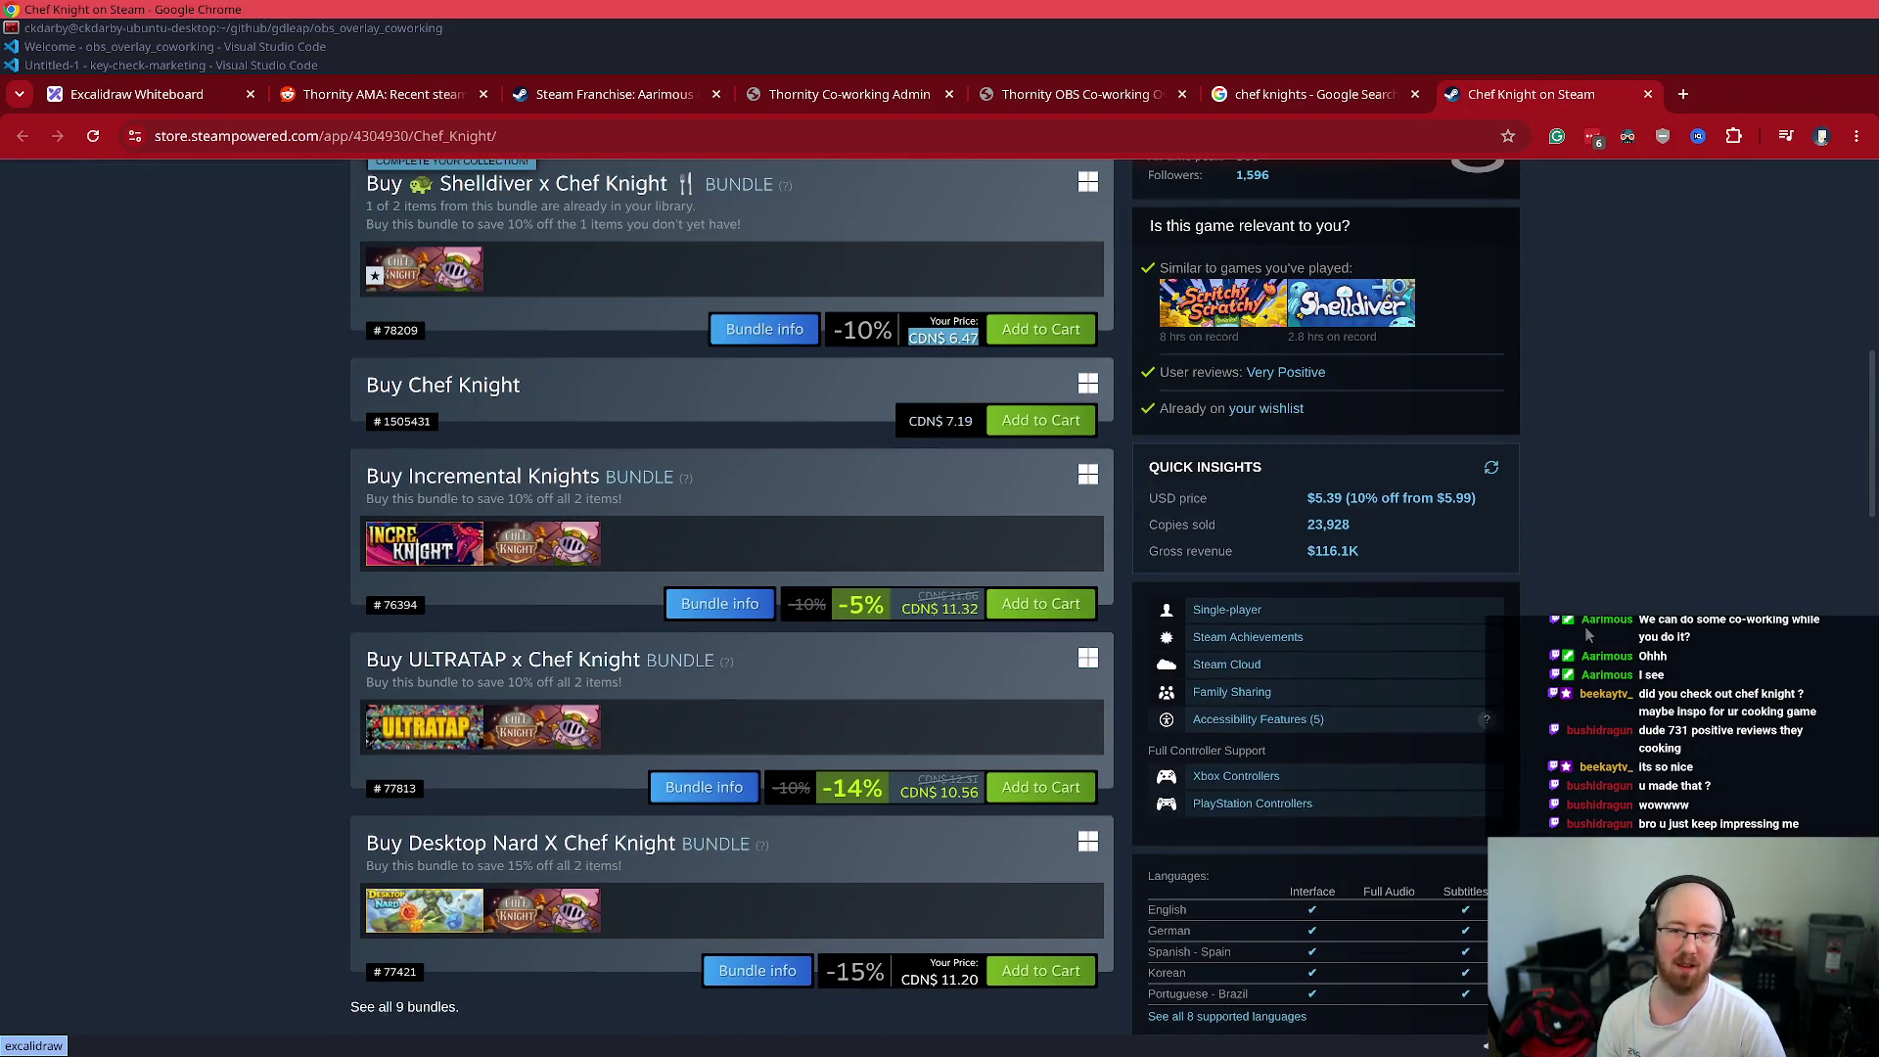
- Refresh Chef Knight's Quick Insights to get $5.99 USD, 32,569 copies sold and $159.1K gross revenue
{"action": "mouse_move", "coordinate": [1150, 494]}
{"action": "left_mouse_down"}
{"action": "mouse_move", "coordinate": [1195, 553]}
{"action": "mouse_move", "coordinate": [1325, 549]}
{"action": "left_mouse_up"}
{"action": "left_click", "coordinate": [1408, 555]}
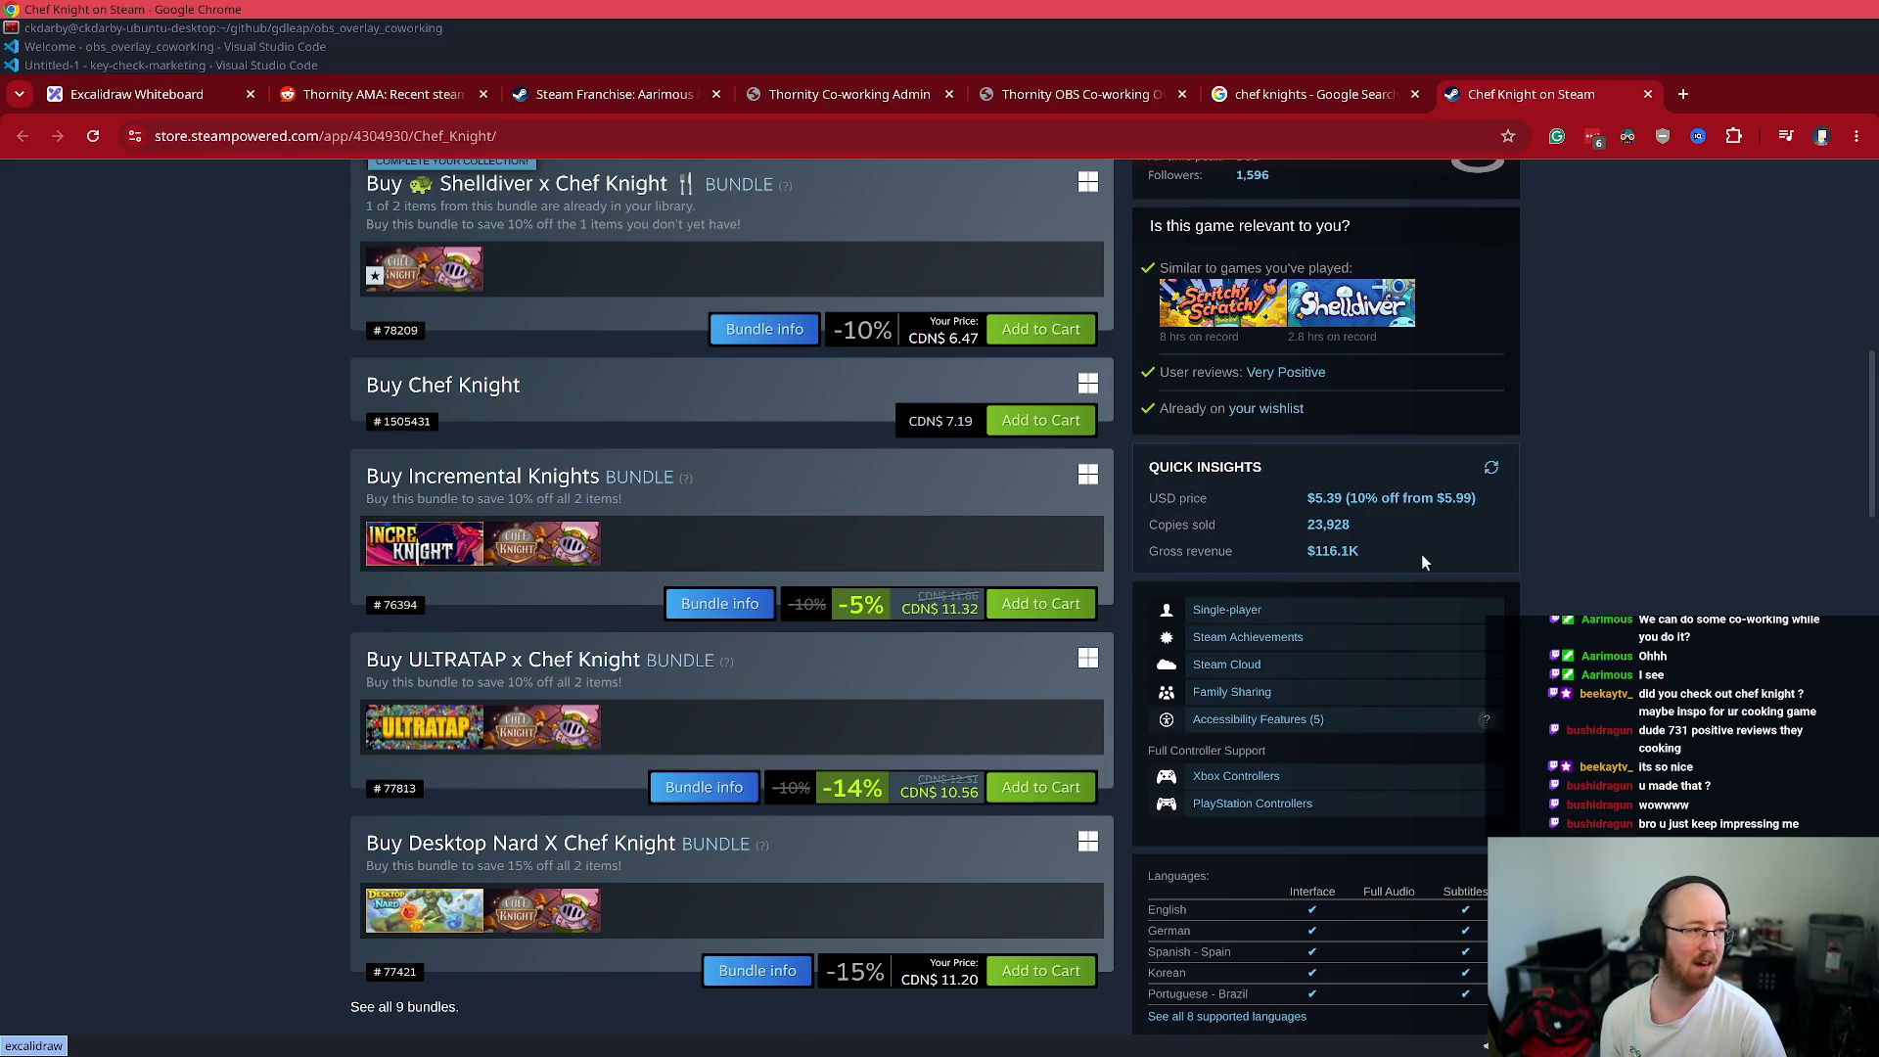
{"action": "left_click", "coordinate": [1490, 467]}
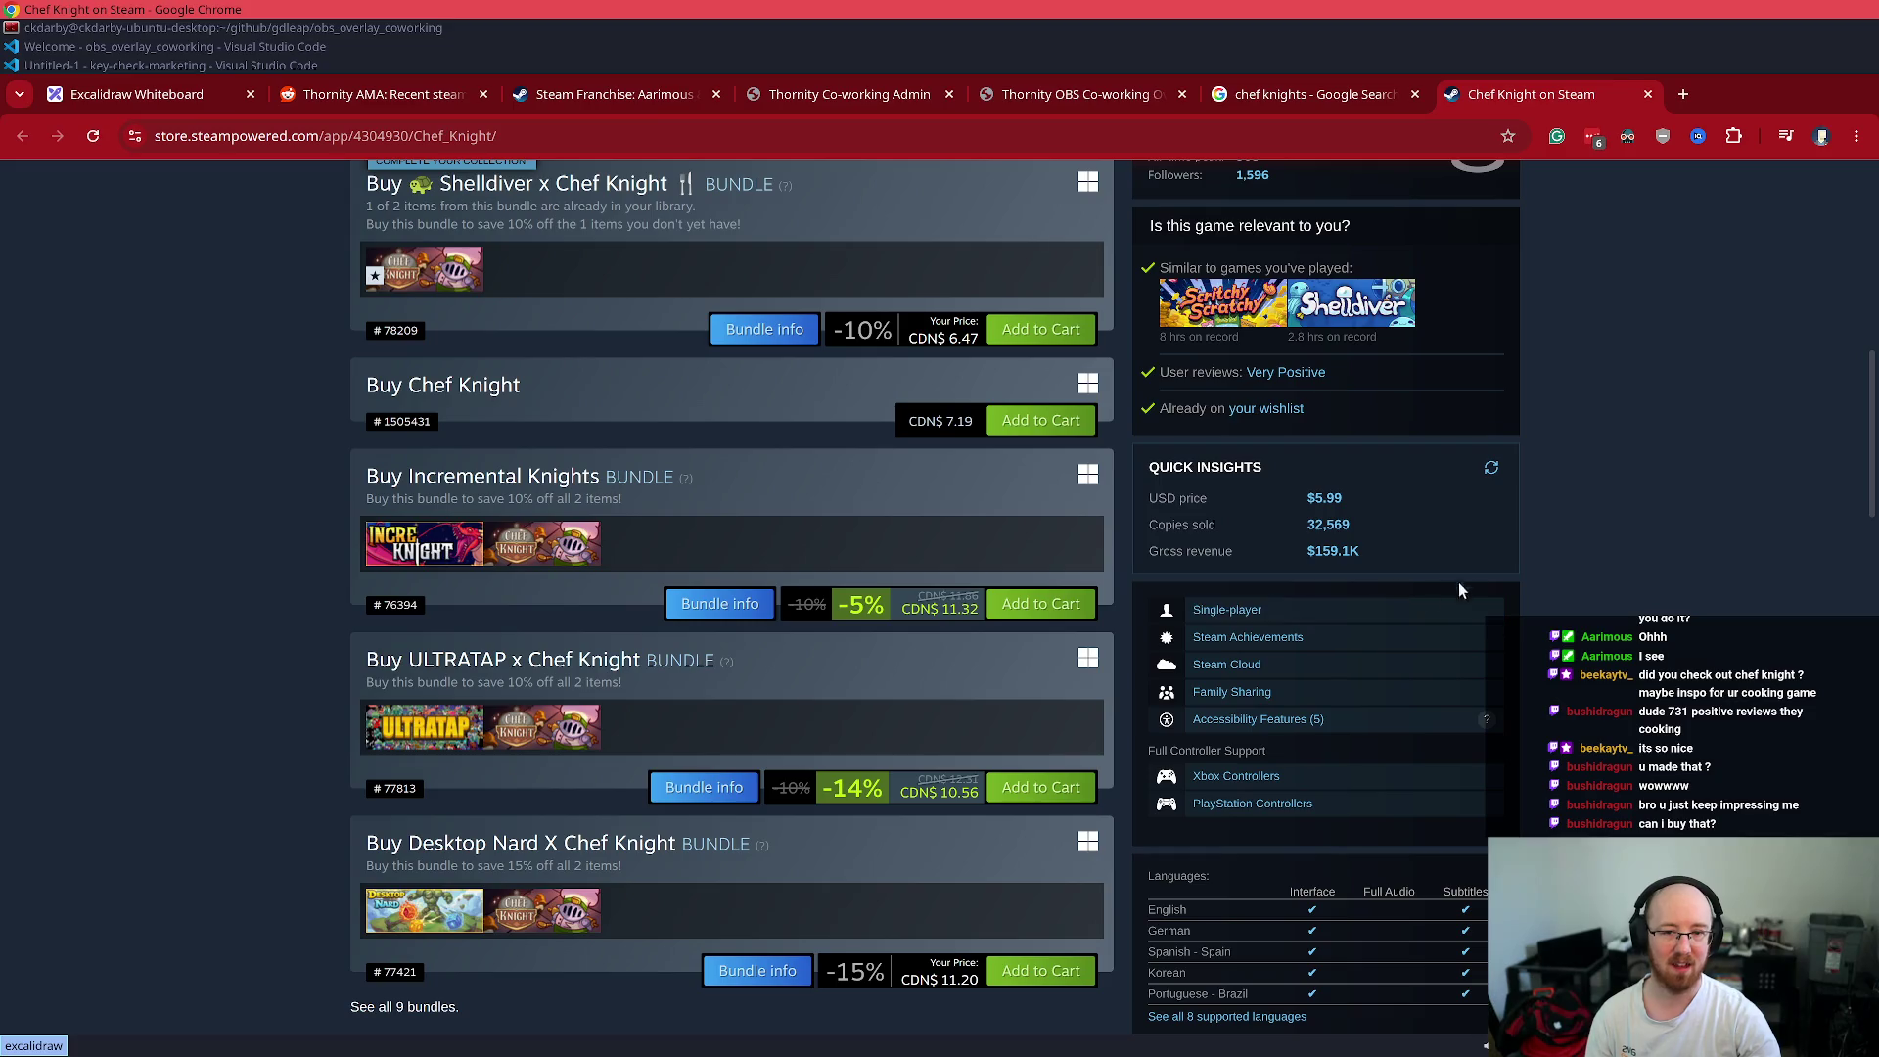
{"action": "mouse_move", "coordinate": [1487, 564]}
{"action": "left_mouse_down"}
{"action": "mouse_move", "coordinate": [1106, 490]}
{"action": "mouse_move", "coordinate": [1136, 458]}
{"action": "left_mouse_up"}
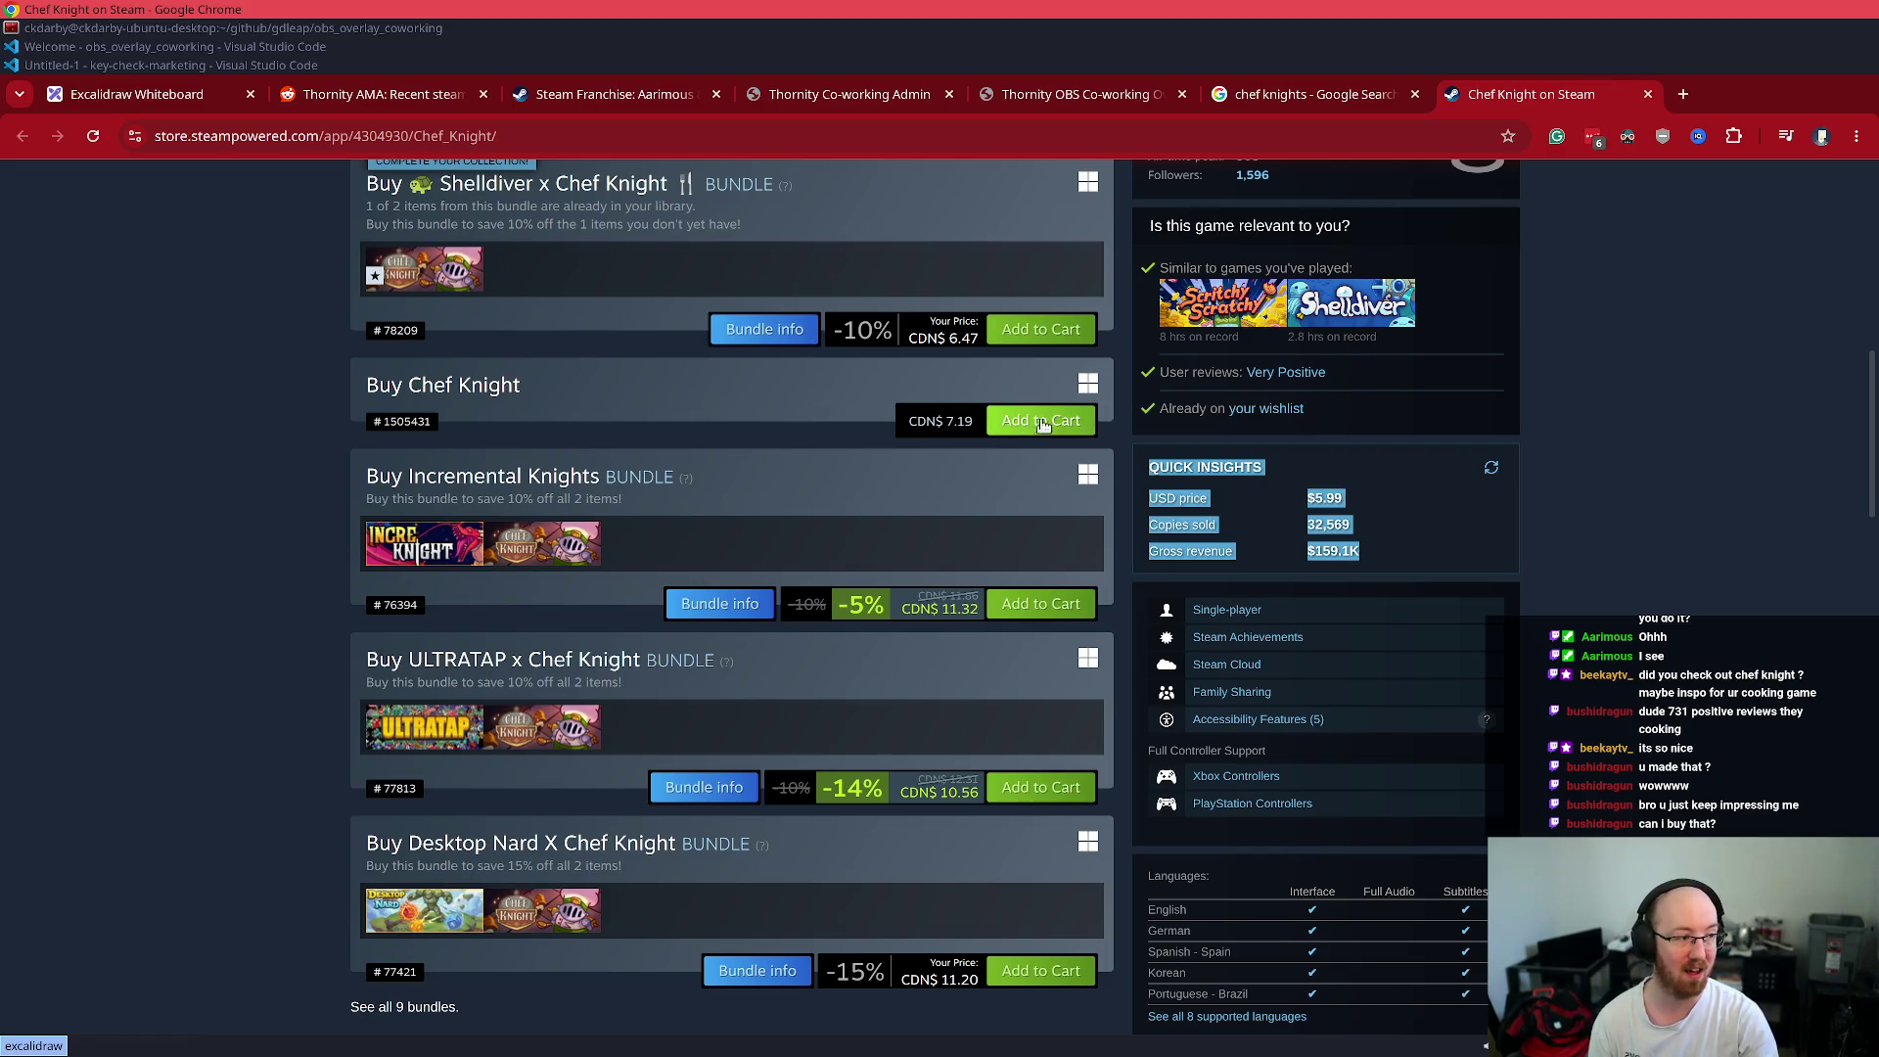
- Review the GDLeap Steam Insights card on chrome://extensions, then close the Extensions tab
{"action": "left_click", "coordinate": [1100, 144]}
{"action": "type", "text": "chrome:"}
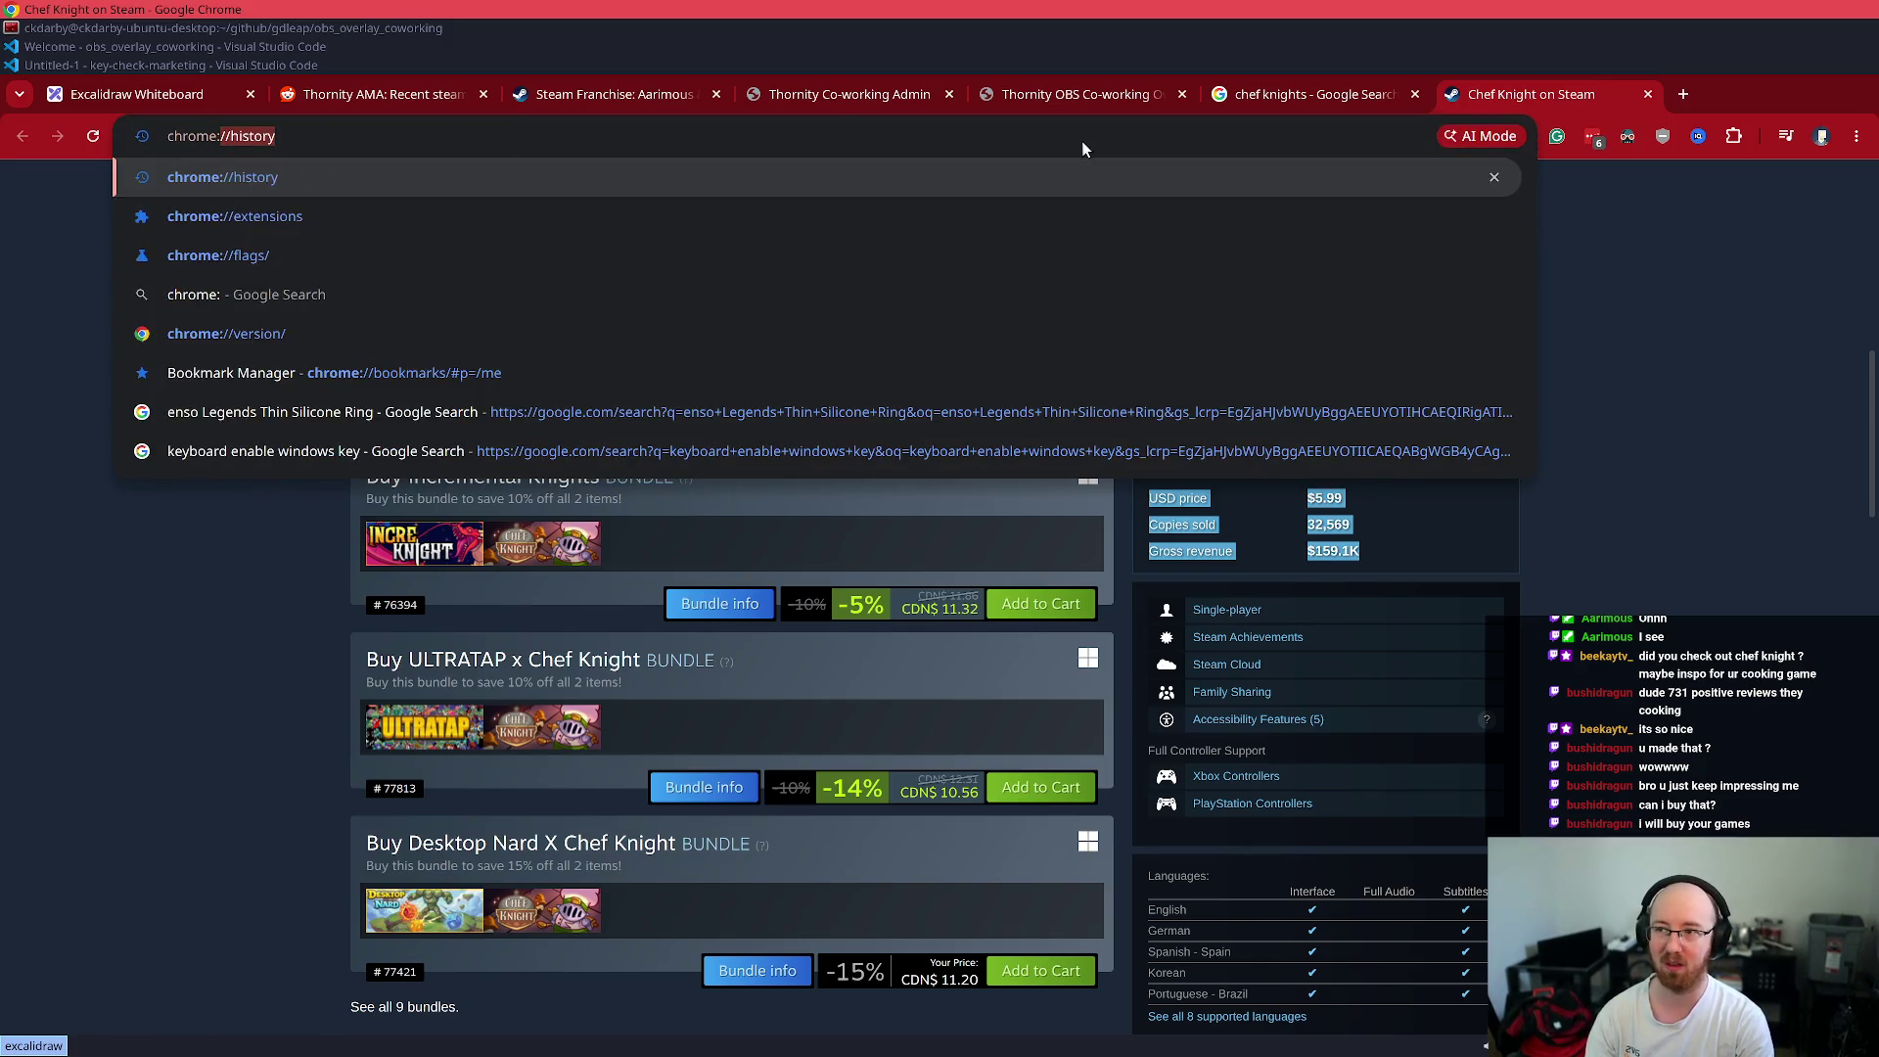
{"action": "type", "text": "//ext"}
{"action": "key", "text": "Return"}
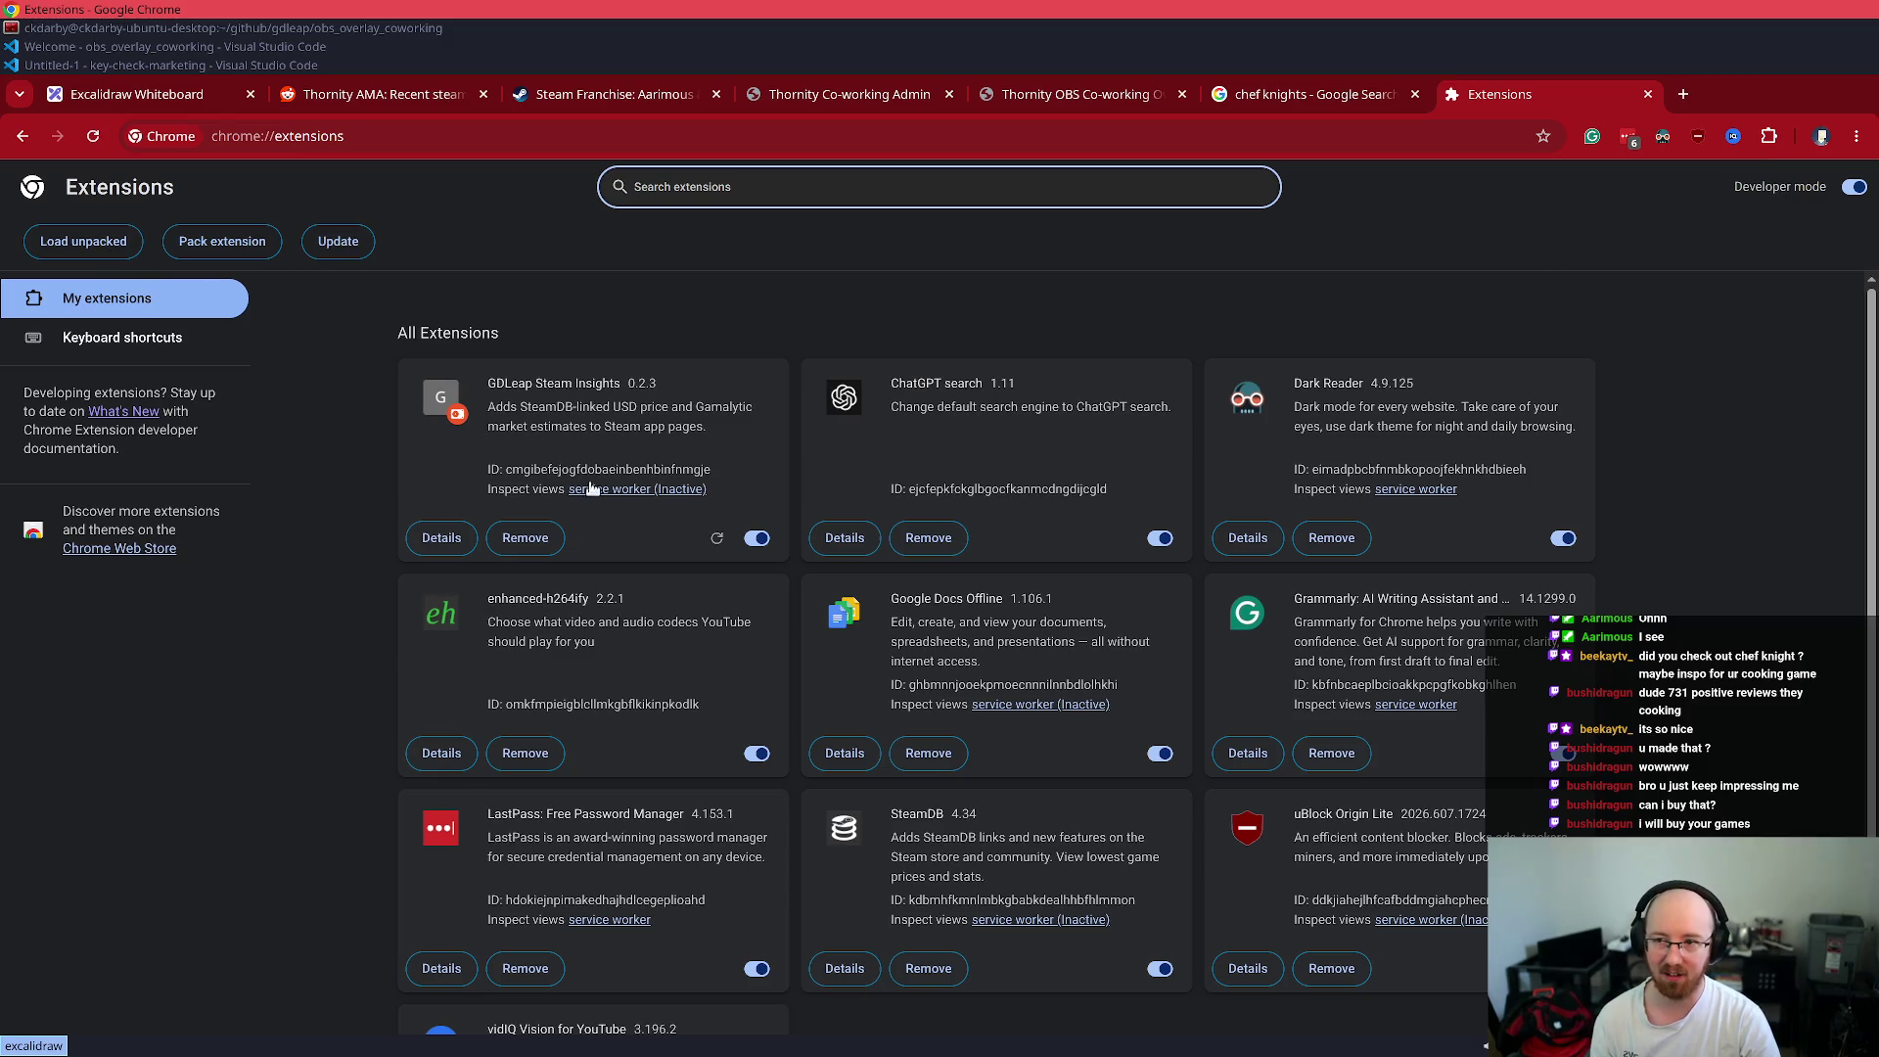
{"action": "left_click_drag", "start_coordinate": [749, 490], "coordinate": [519, 361]}
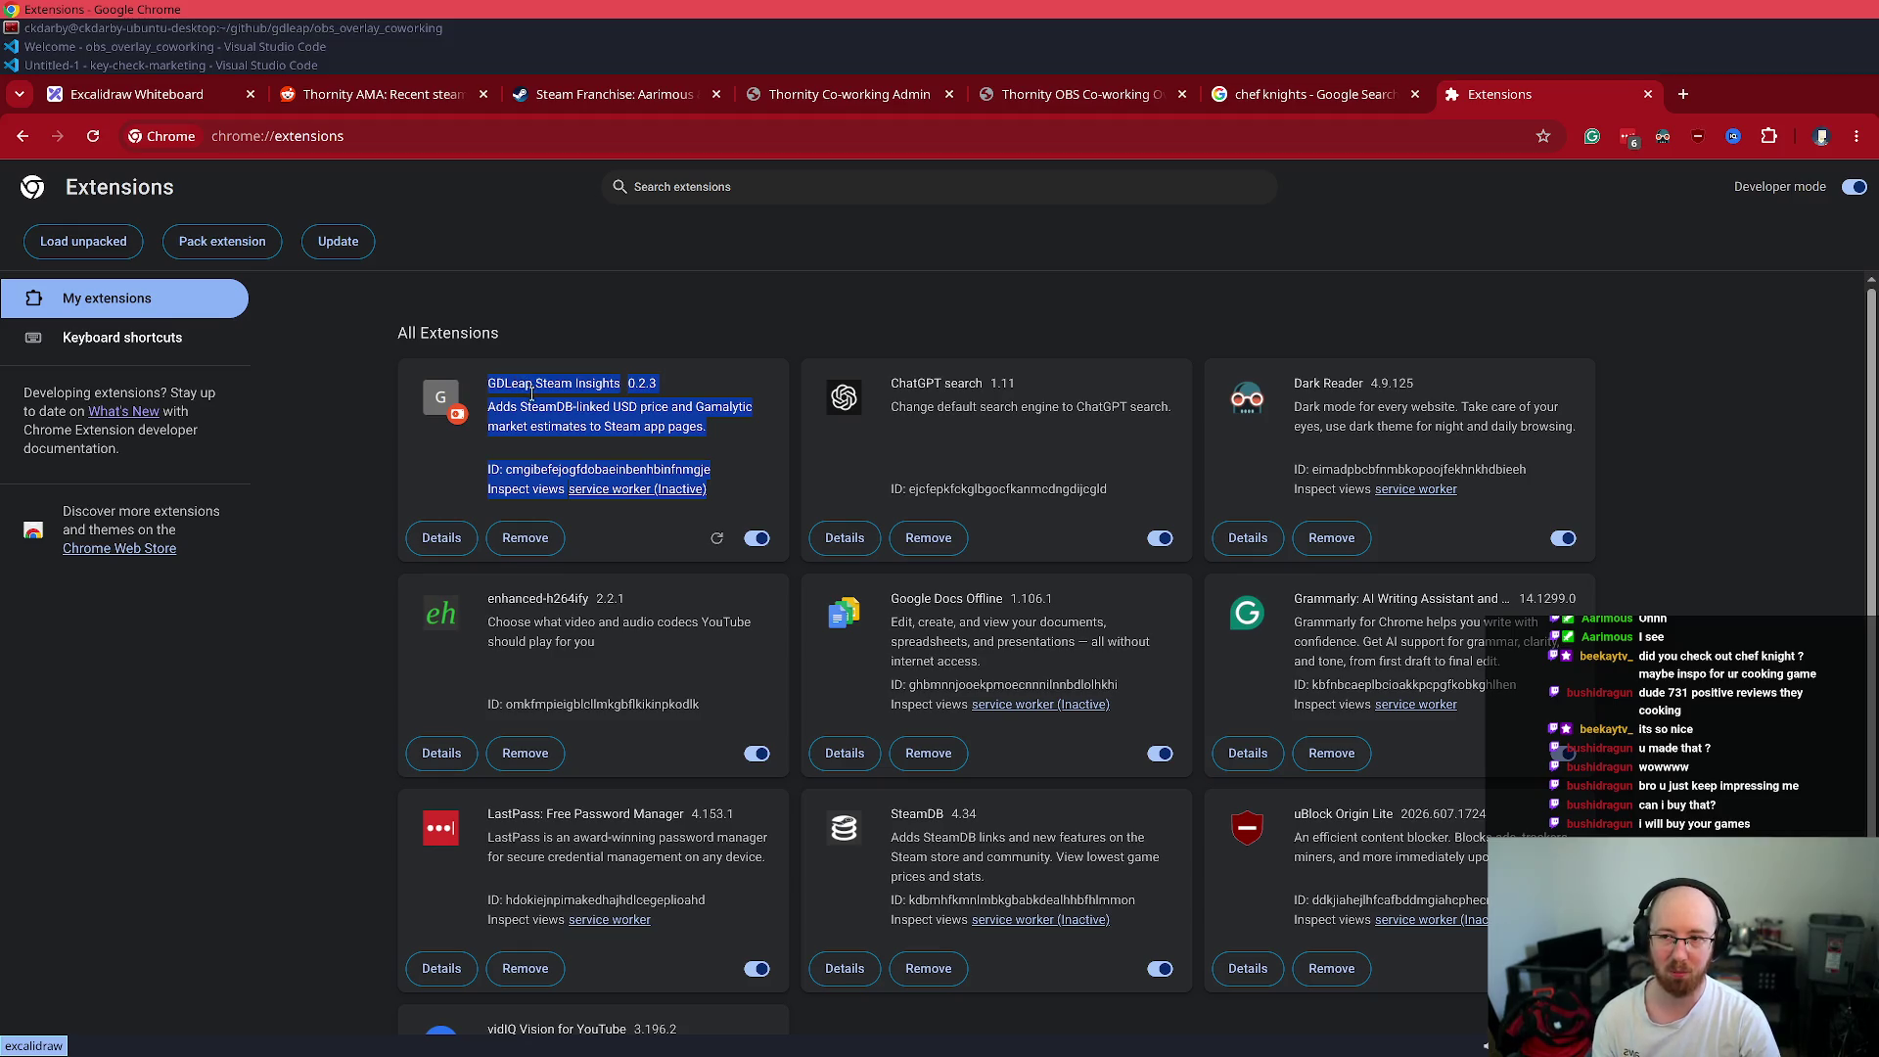
{"action": "left_click", "coordinate": [546, 436]}
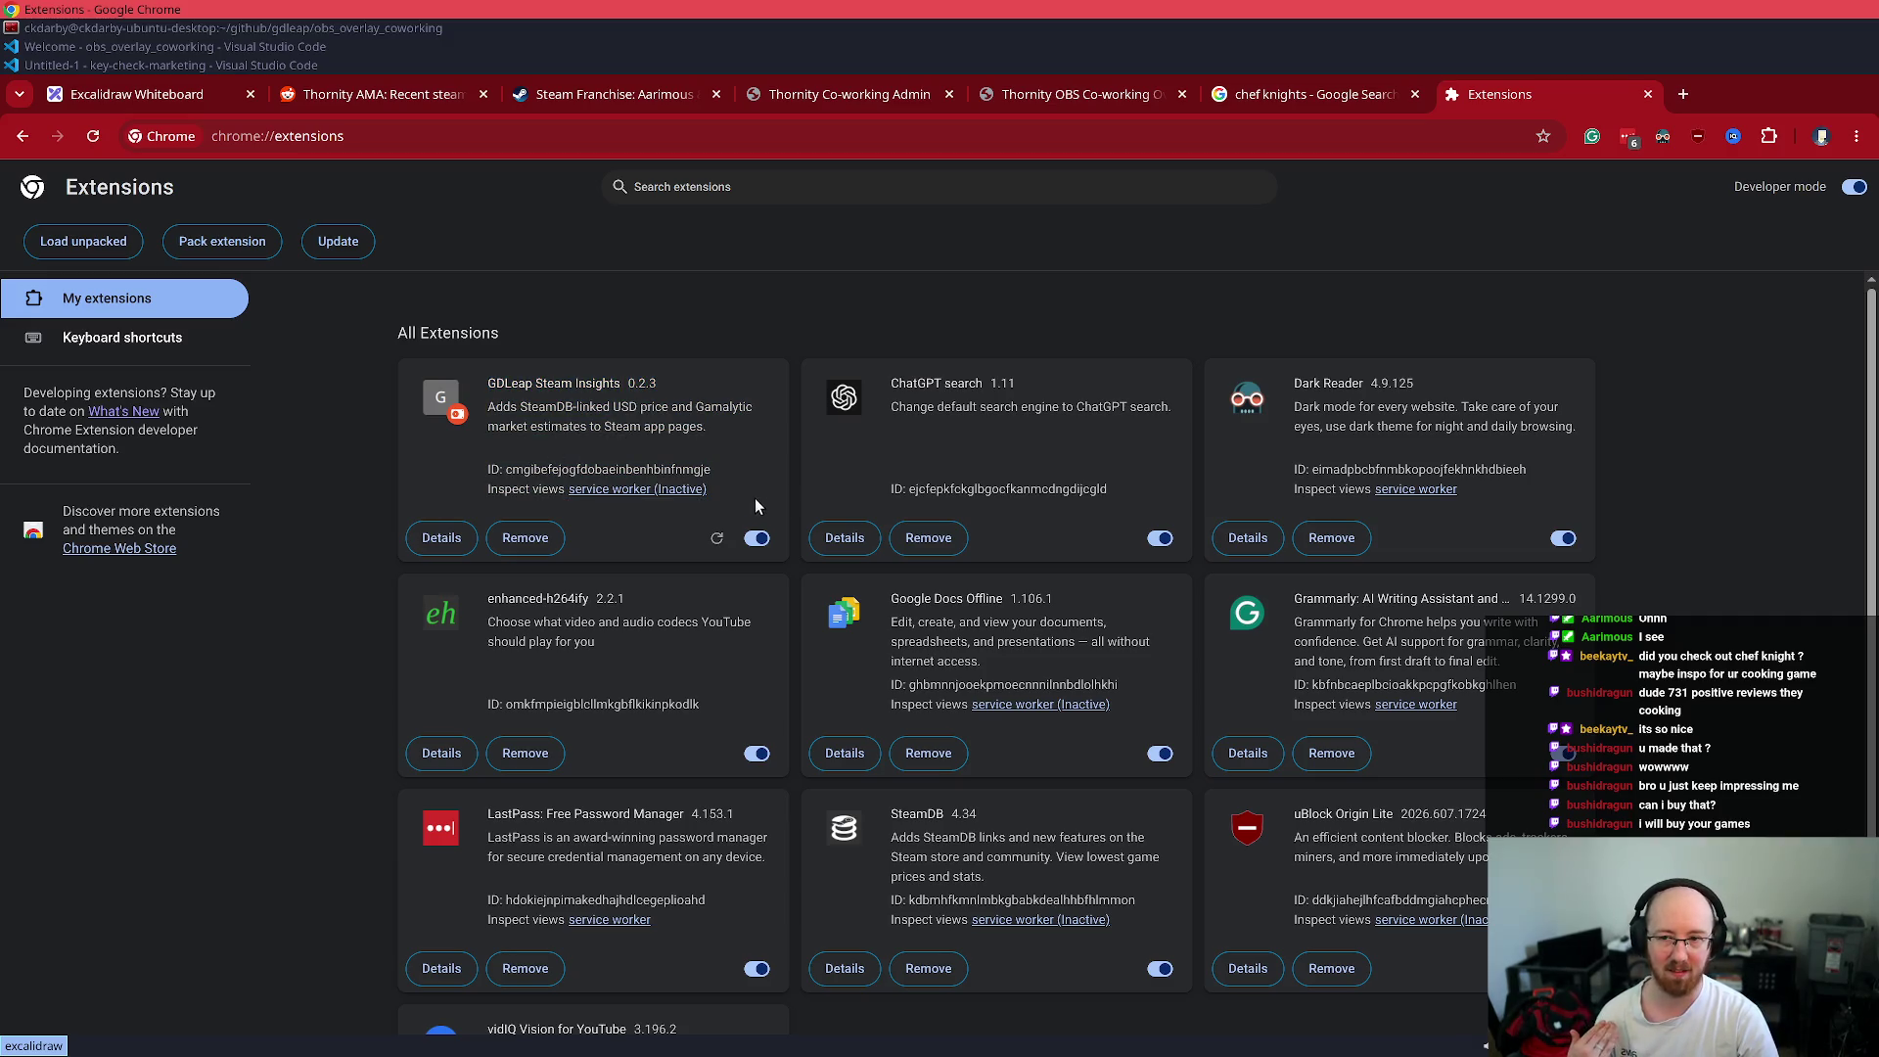
{"action": "mouse_move", "coordinate": [707, 498]}
{"action": "left_mouse_down"}
{"action": "mouse_move", "coordinate": [446, 387]}
{"action": "mouse_move", "coordinate": [494, 386]}
{"action": "left_mouse_up"}
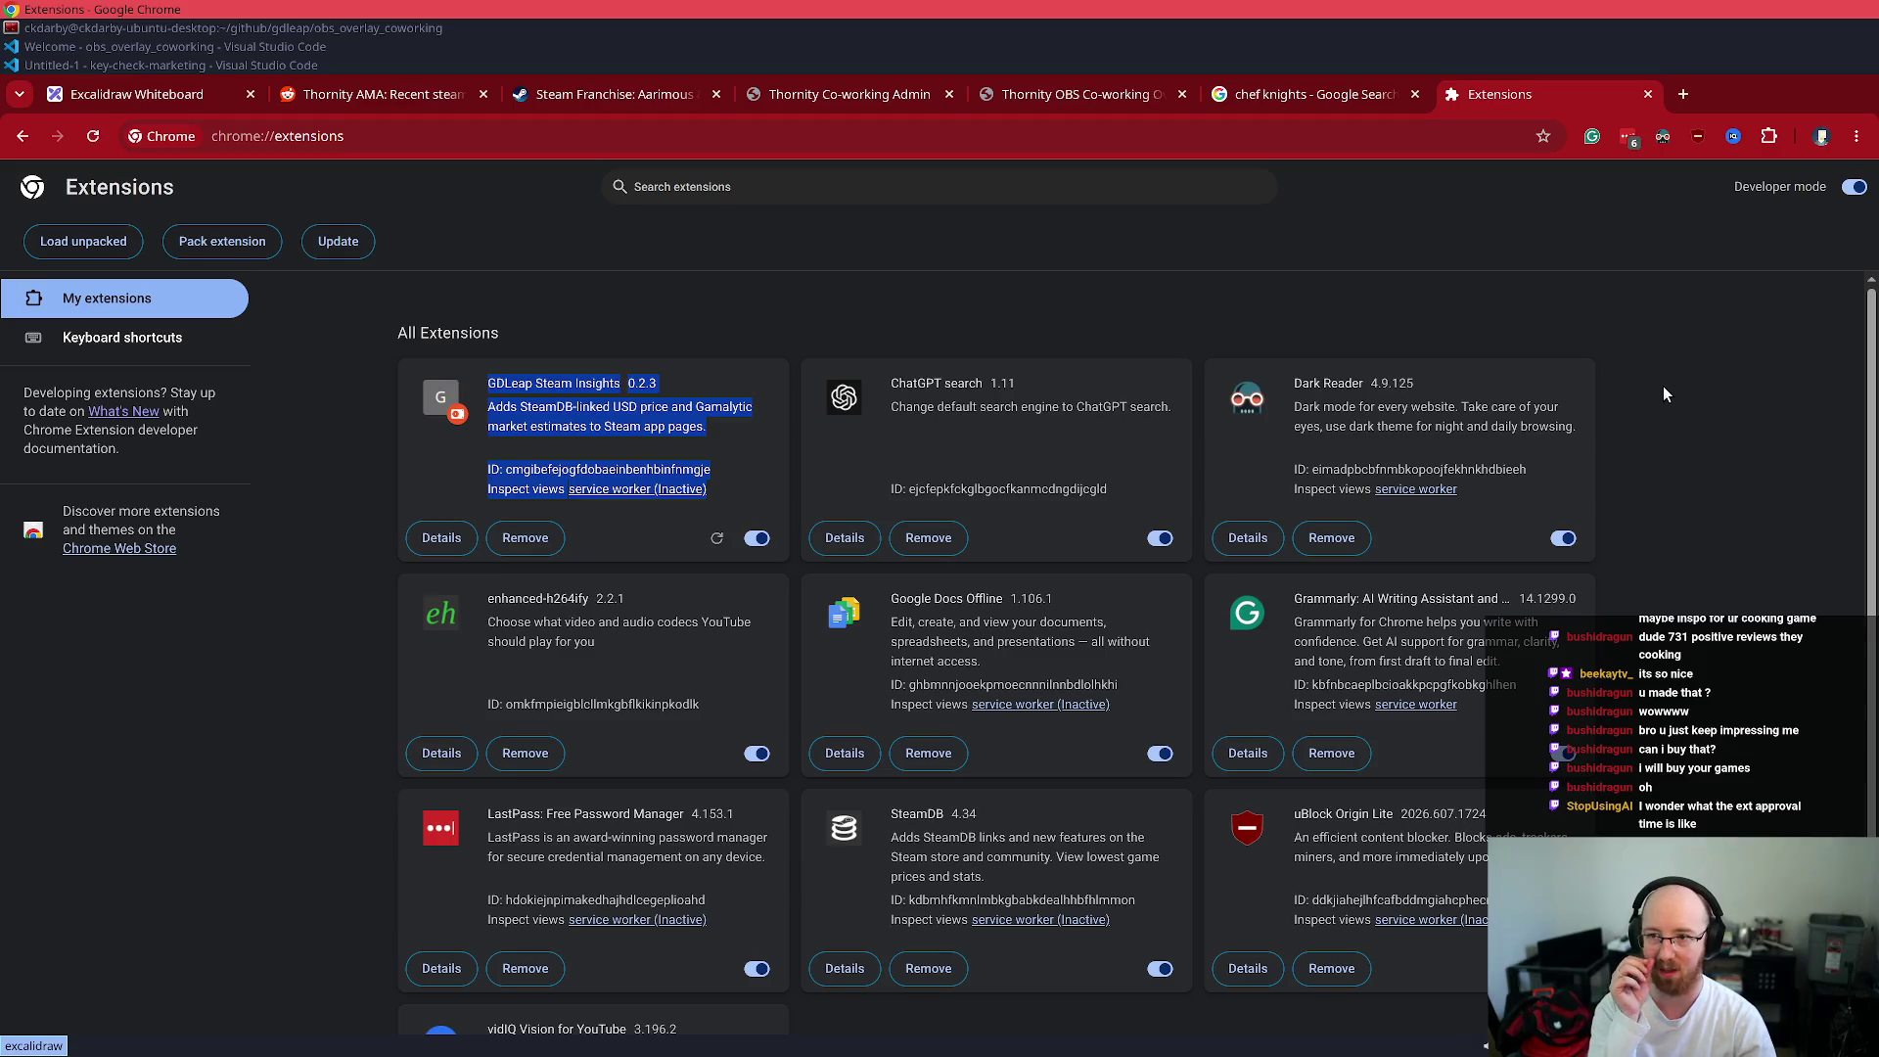
{"action": "left_click", "coordinate": [1720, 507]}
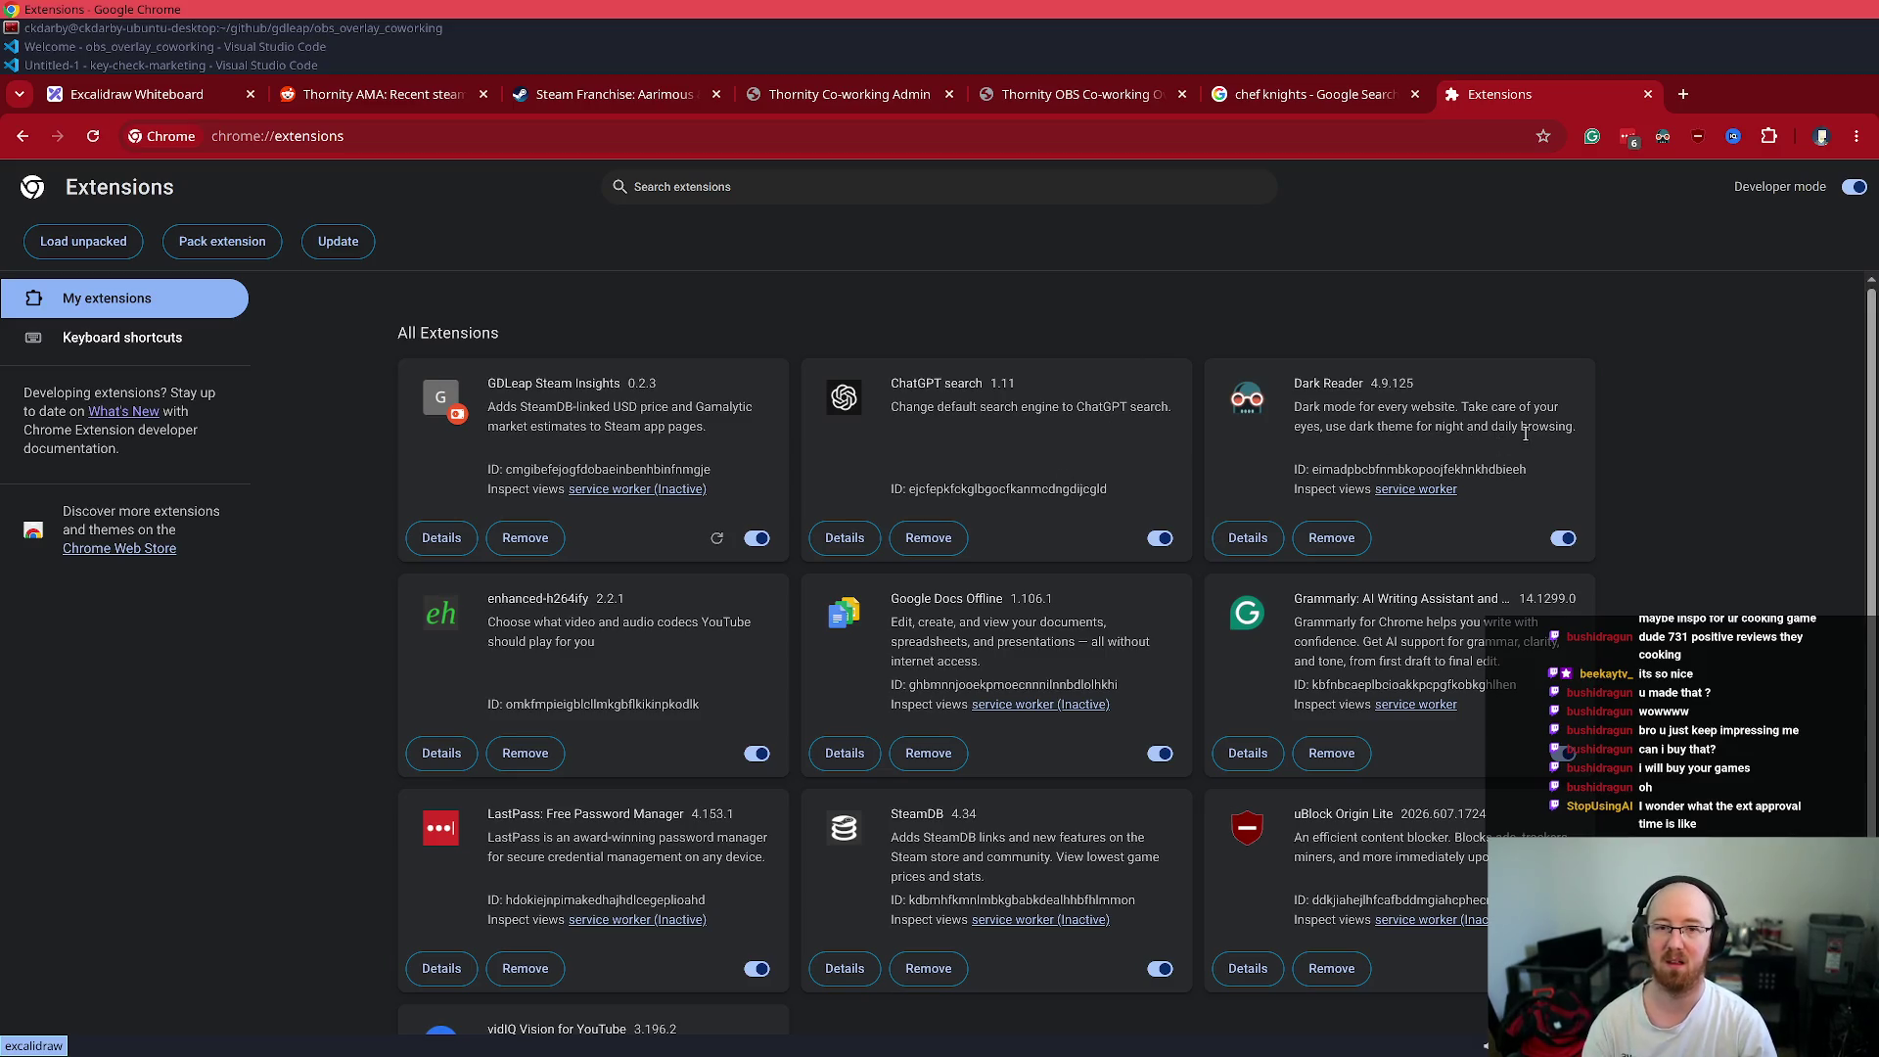
{"action": "key", "text": "ctrl+w"}
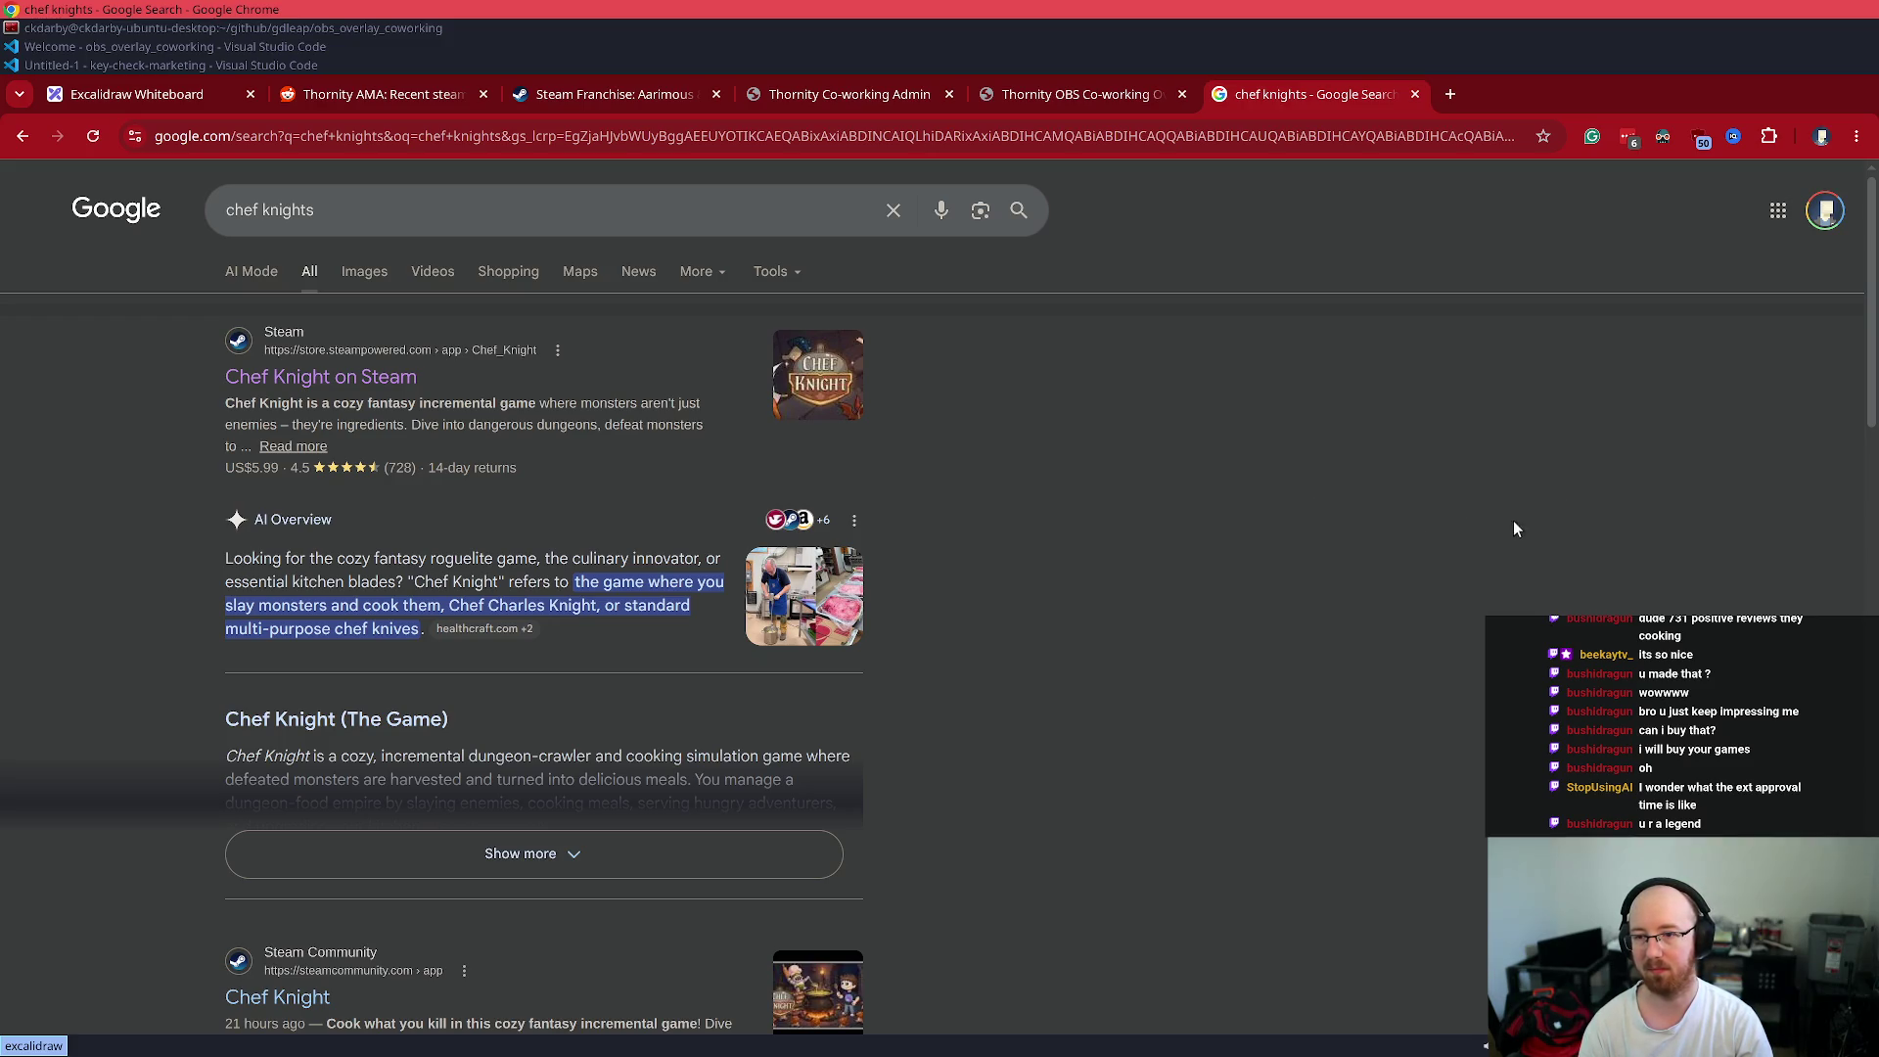
- Close the chef knights search tab, view the Steam franchise page, then switch to the terminal
{"action": "key", "text": "ctrl+w"}
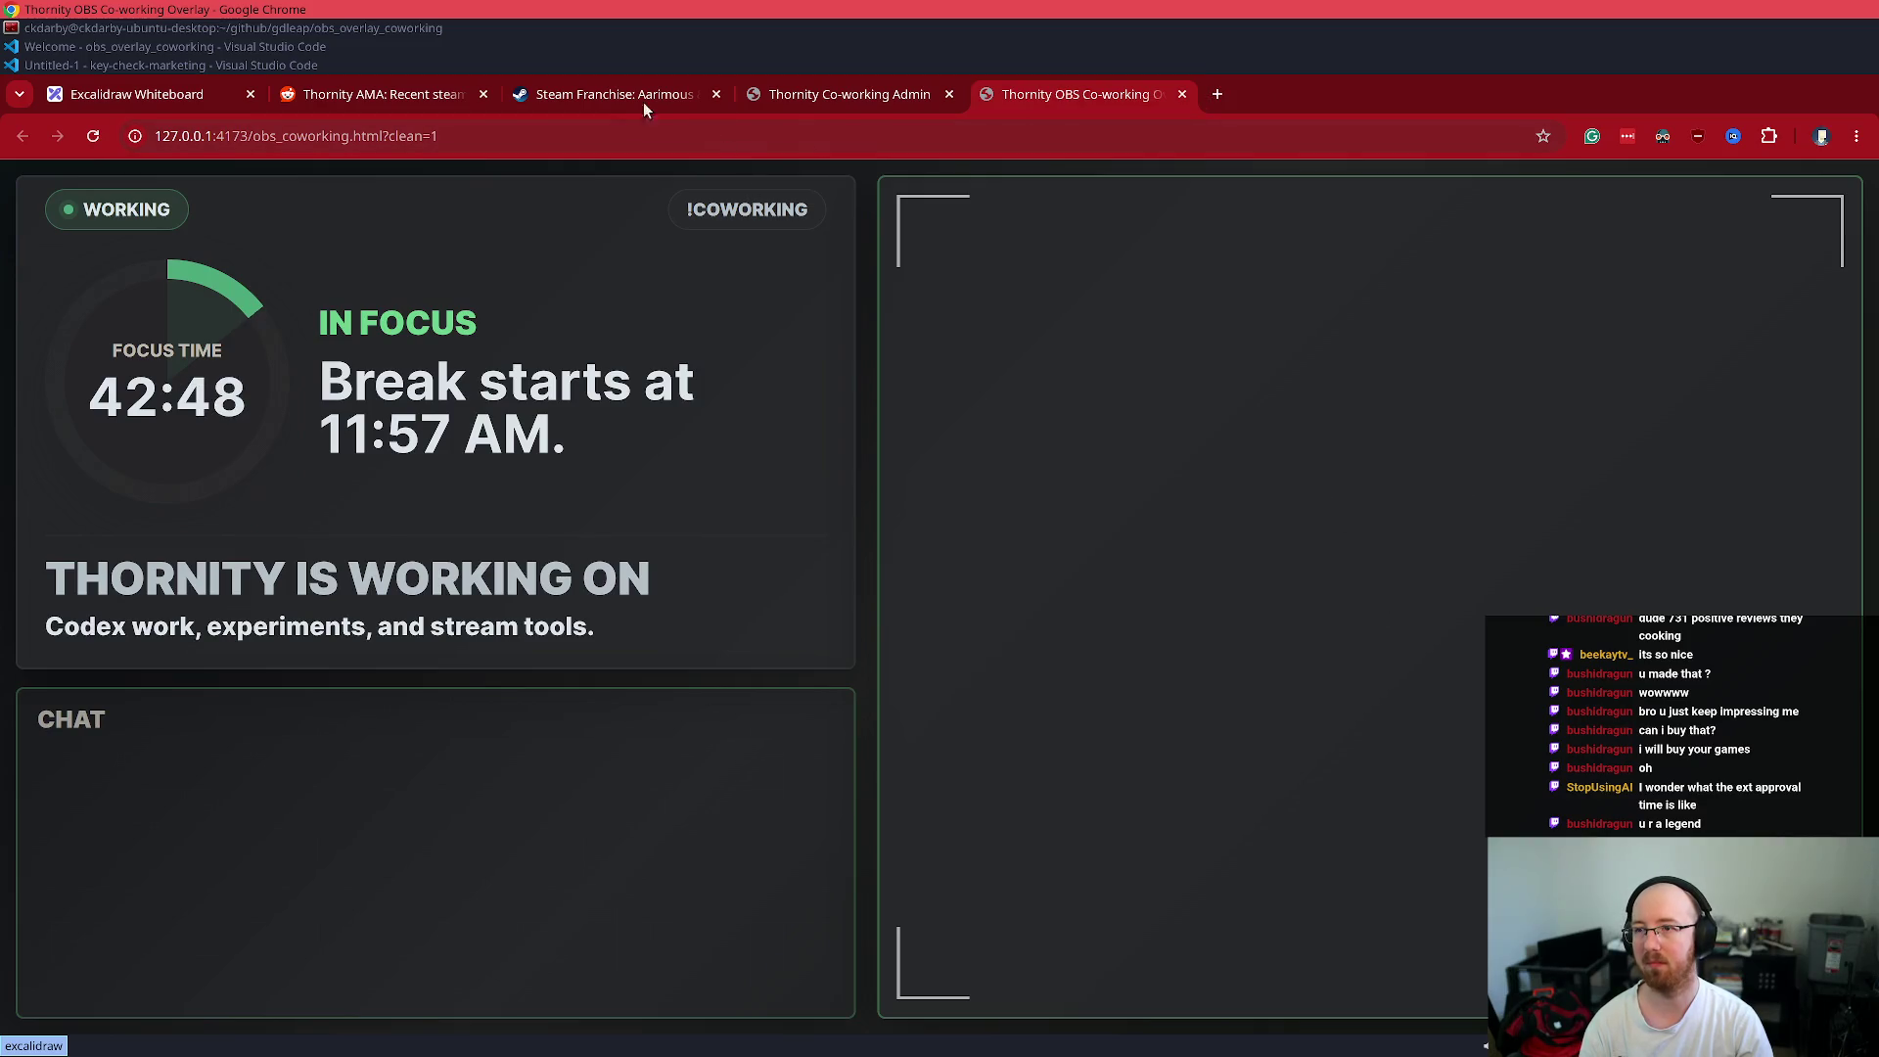
{"action": "left_click", "coordinate": [622, 98]}
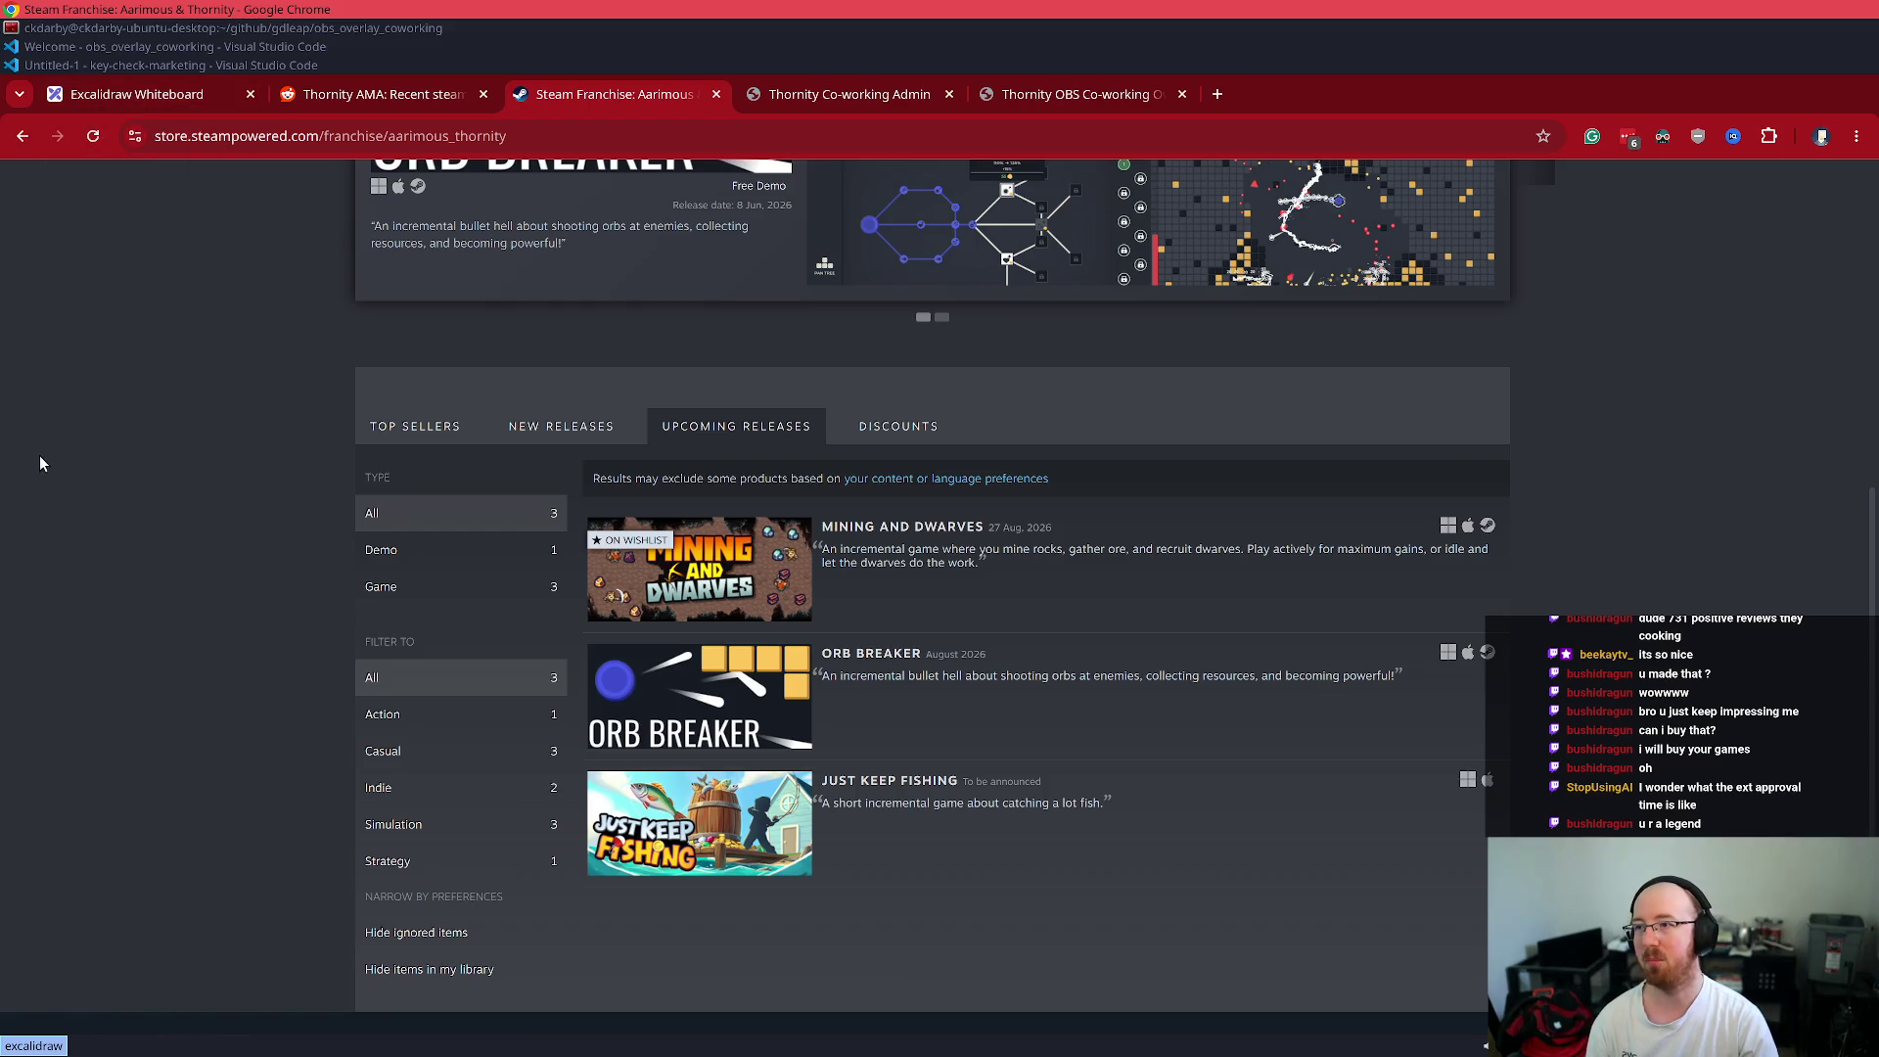
{"action": "key", "text": "alt+Tab"}
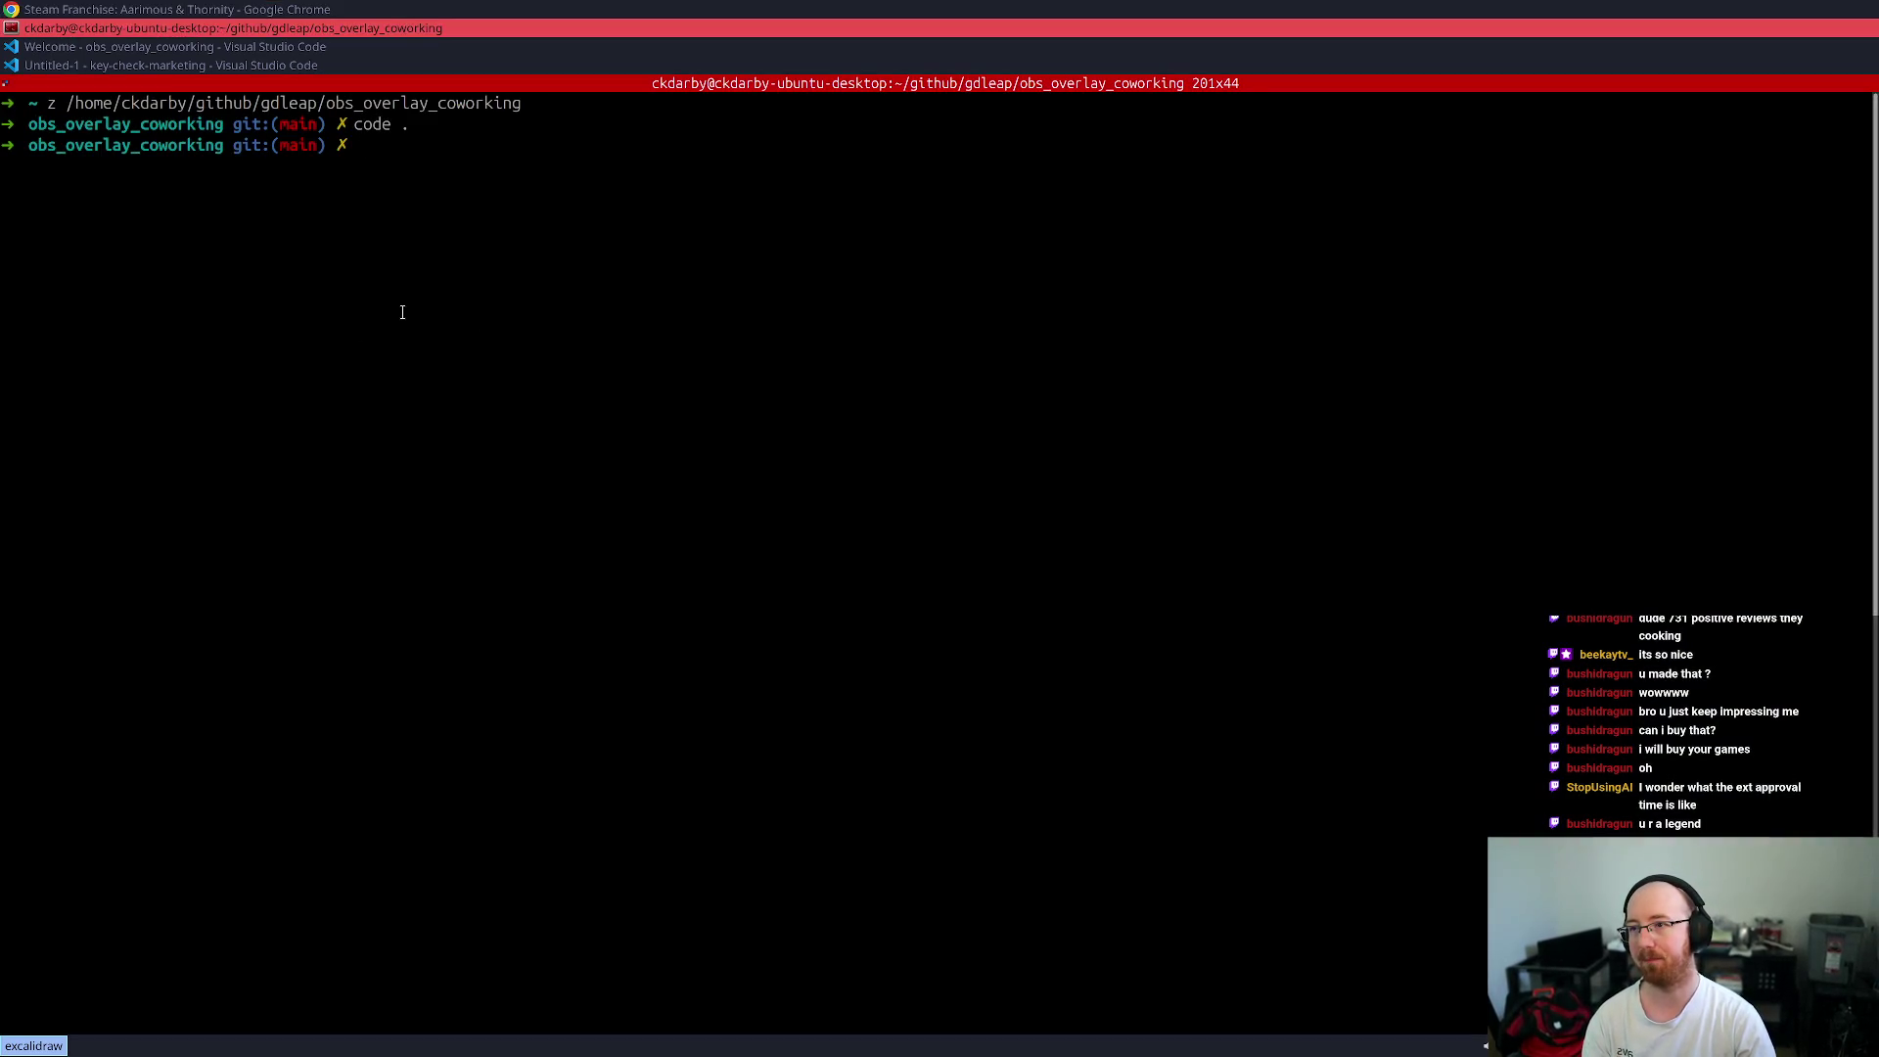
- Go up to the gdleap folder and create a monitor_our_games folder there
{"action": "type", "text": "cd .."}
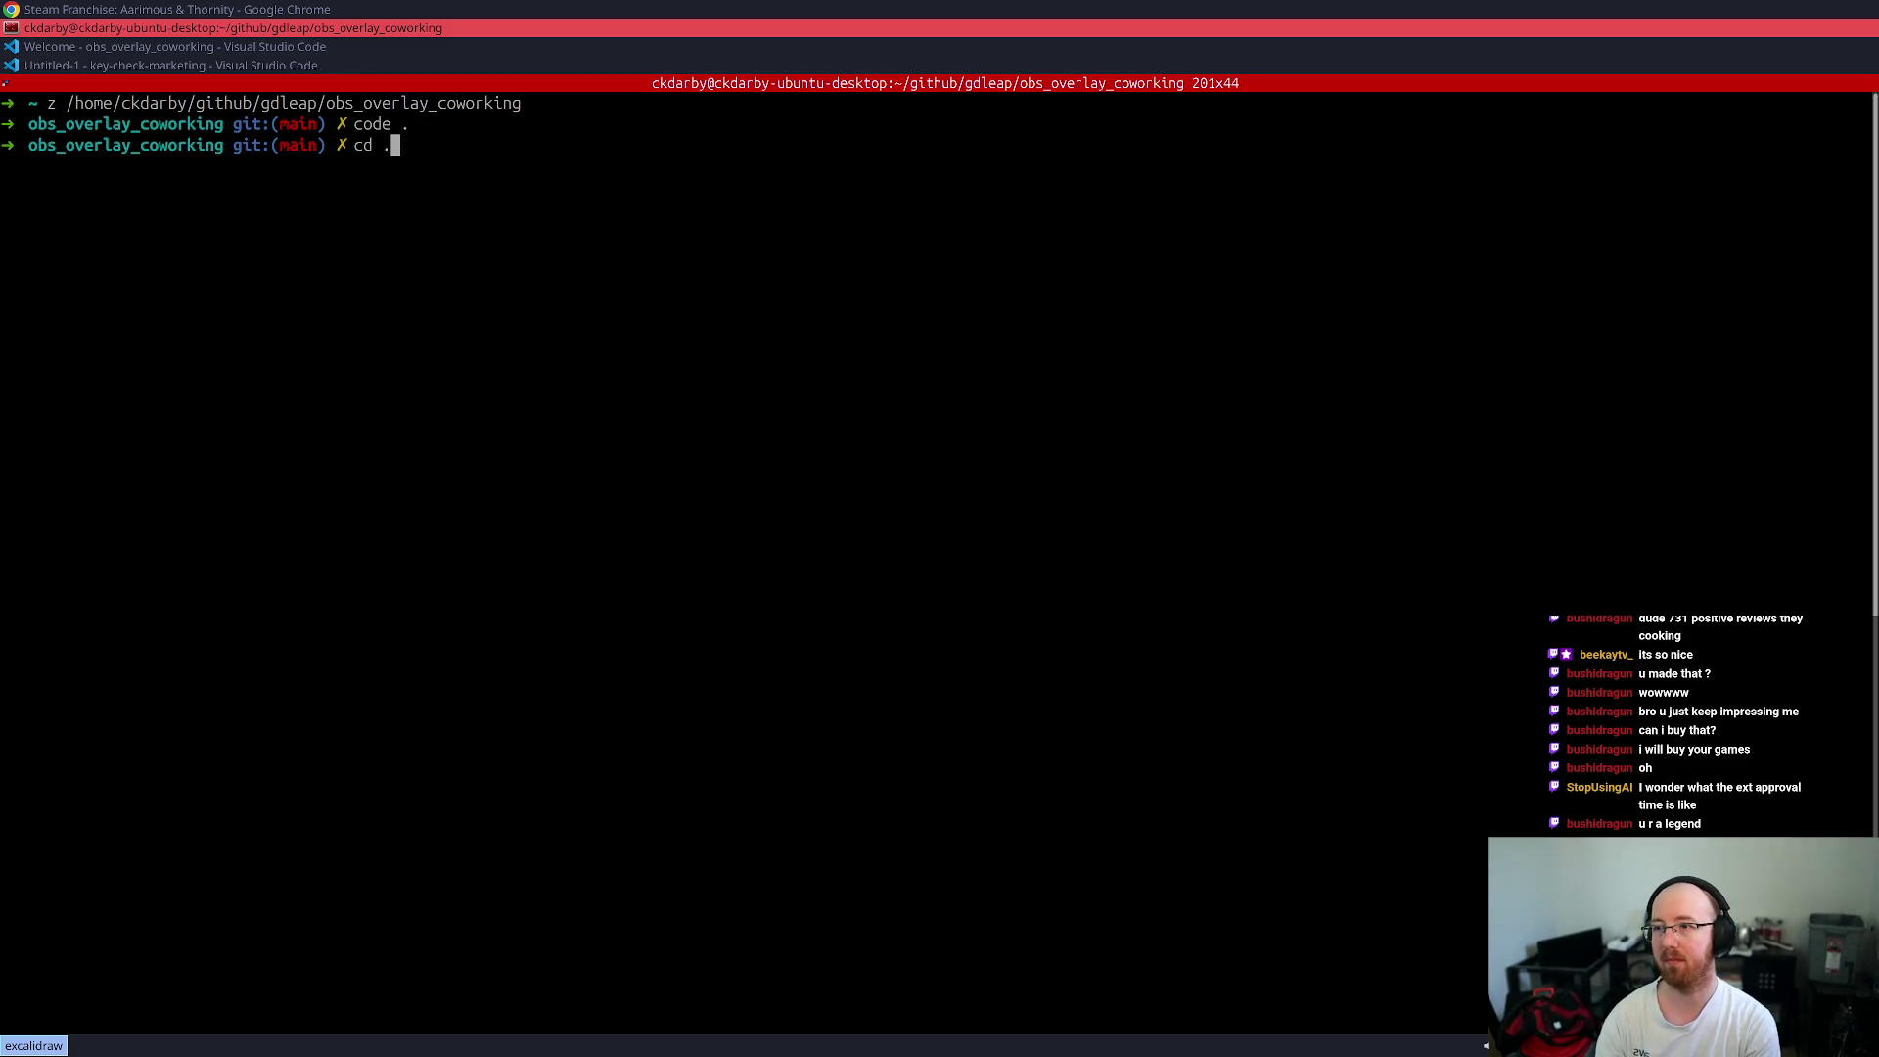
{"action": "key", "text": "Return"}
{"action": "type", "text": "ls"}
{"action": "key", "text": "Return"}
{"action": "type", "text": "mkd"}
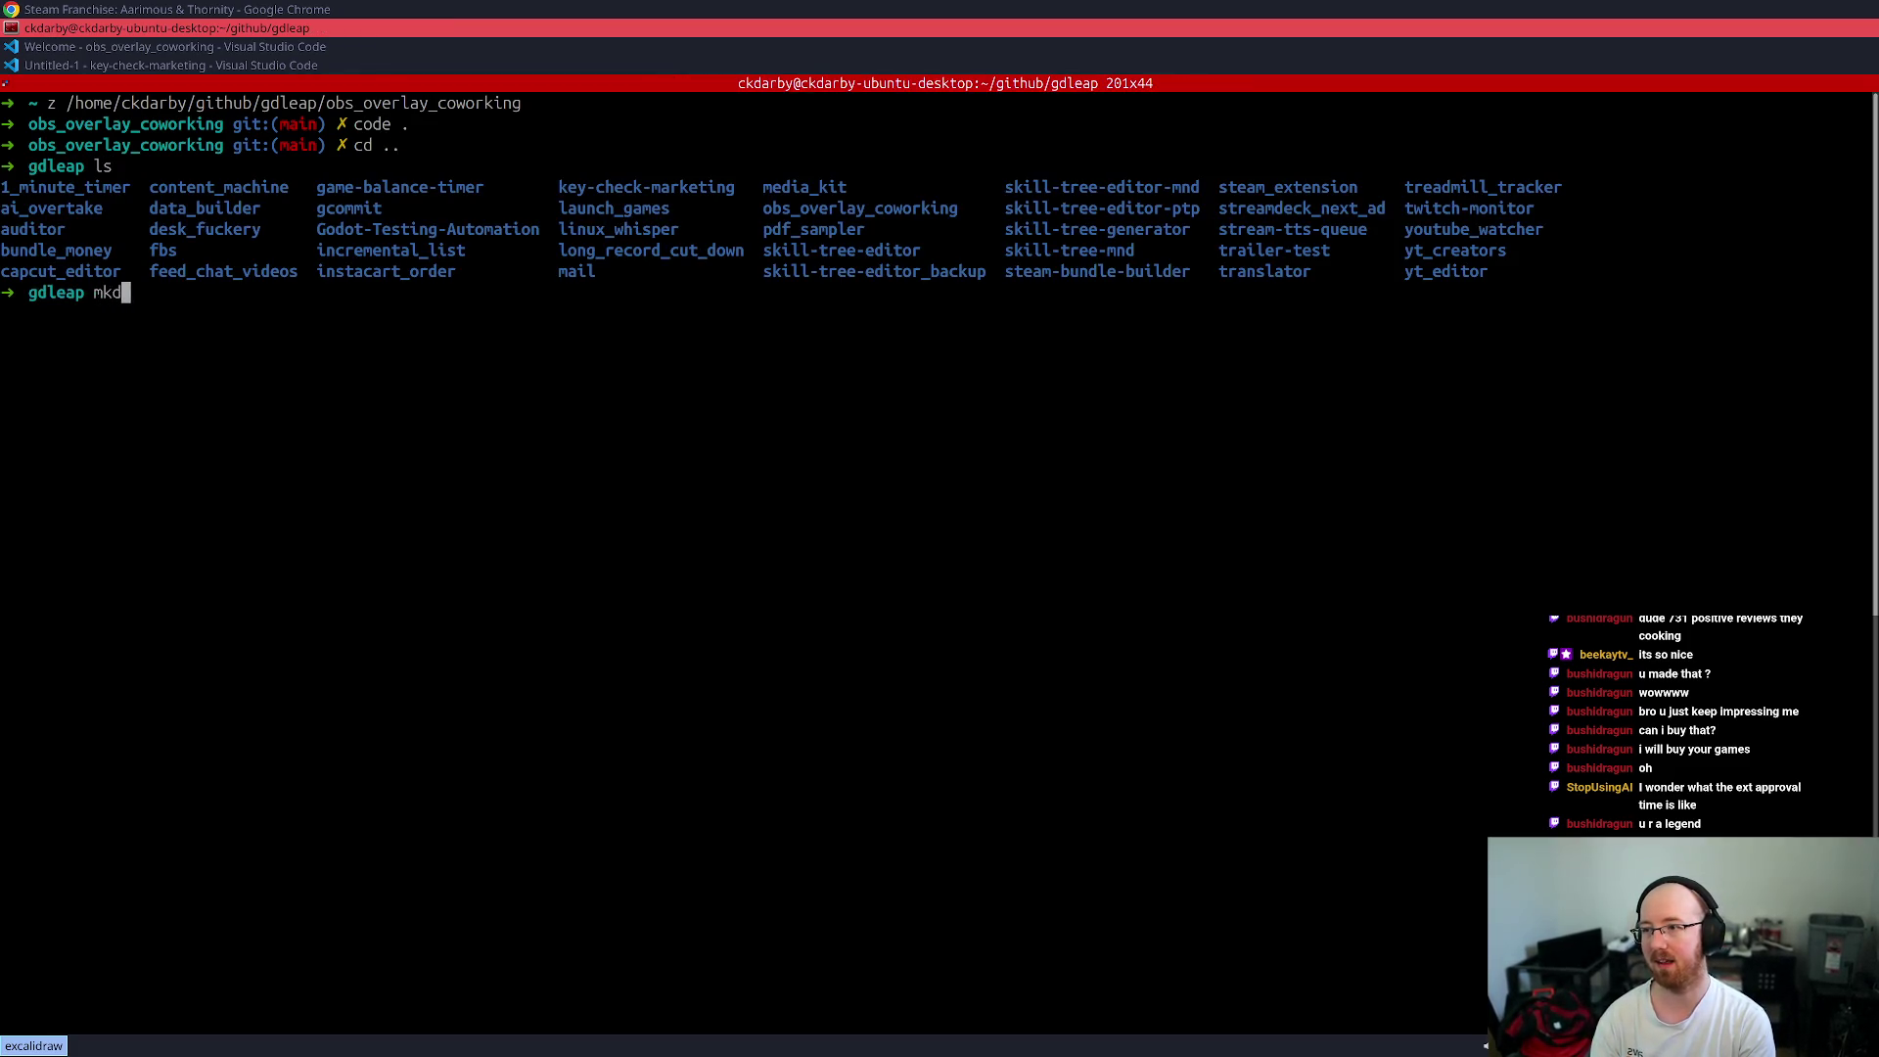
{"action": "type", "text": "ir monitor_"}
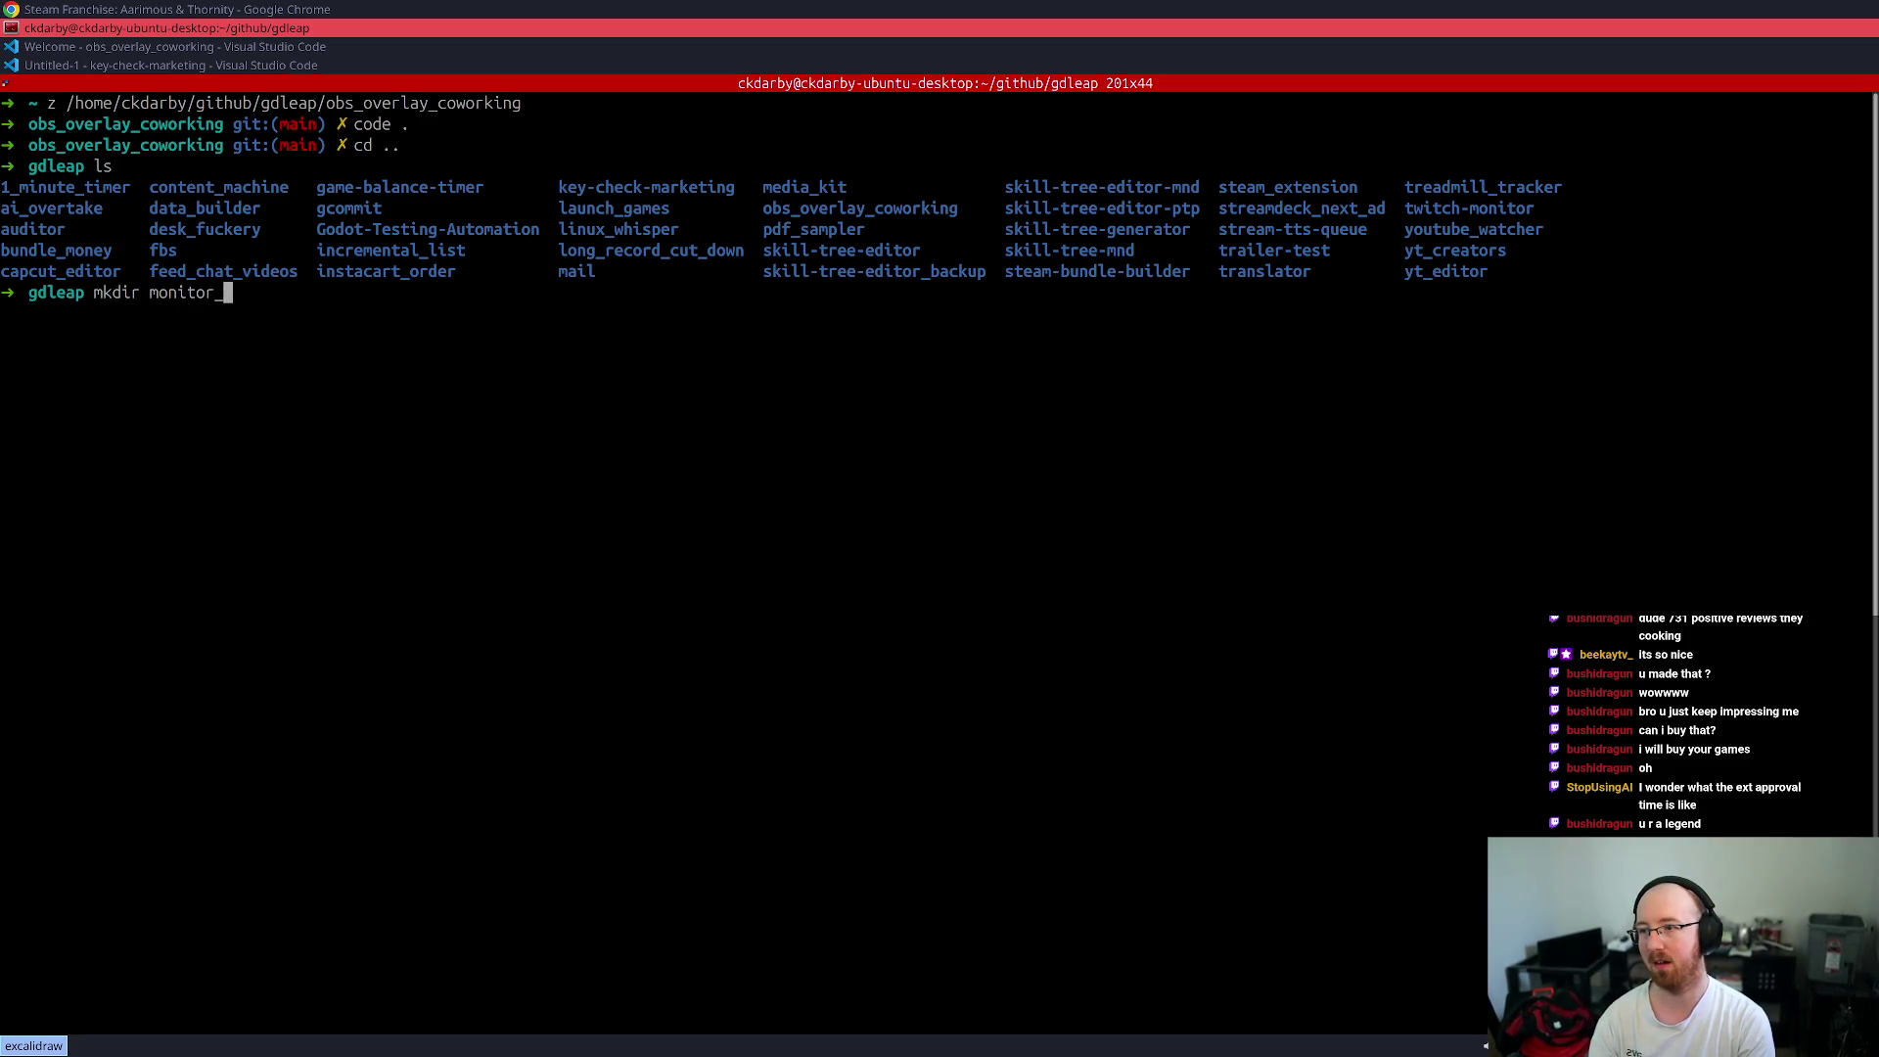
{"action": "type", "text": "our_games"}
{"action": "key", "text": "Return"}
- Move into monitor_our_games and open it in VS Code with 'code .'
{"action": "type", "text": "cd mon"}
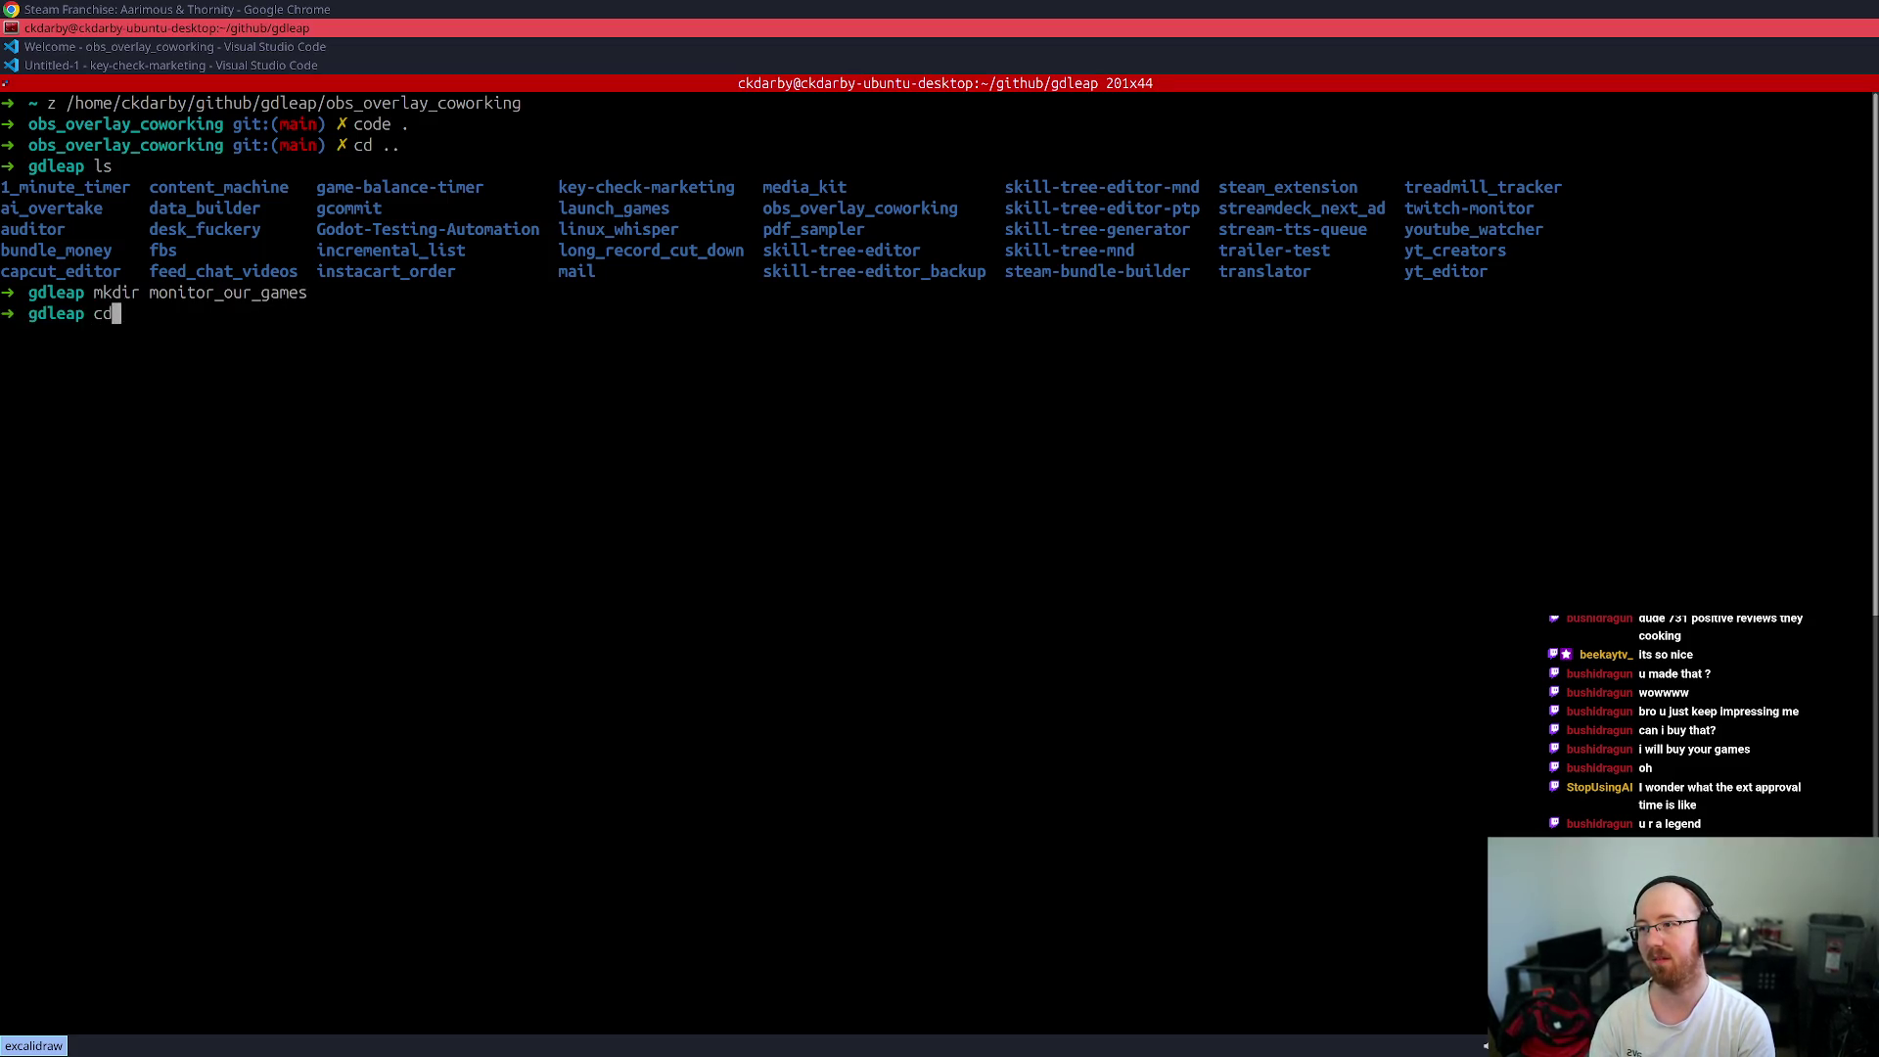
{"action": "key", "text": "Tab"}
{"action": "key", "text": "Return"}
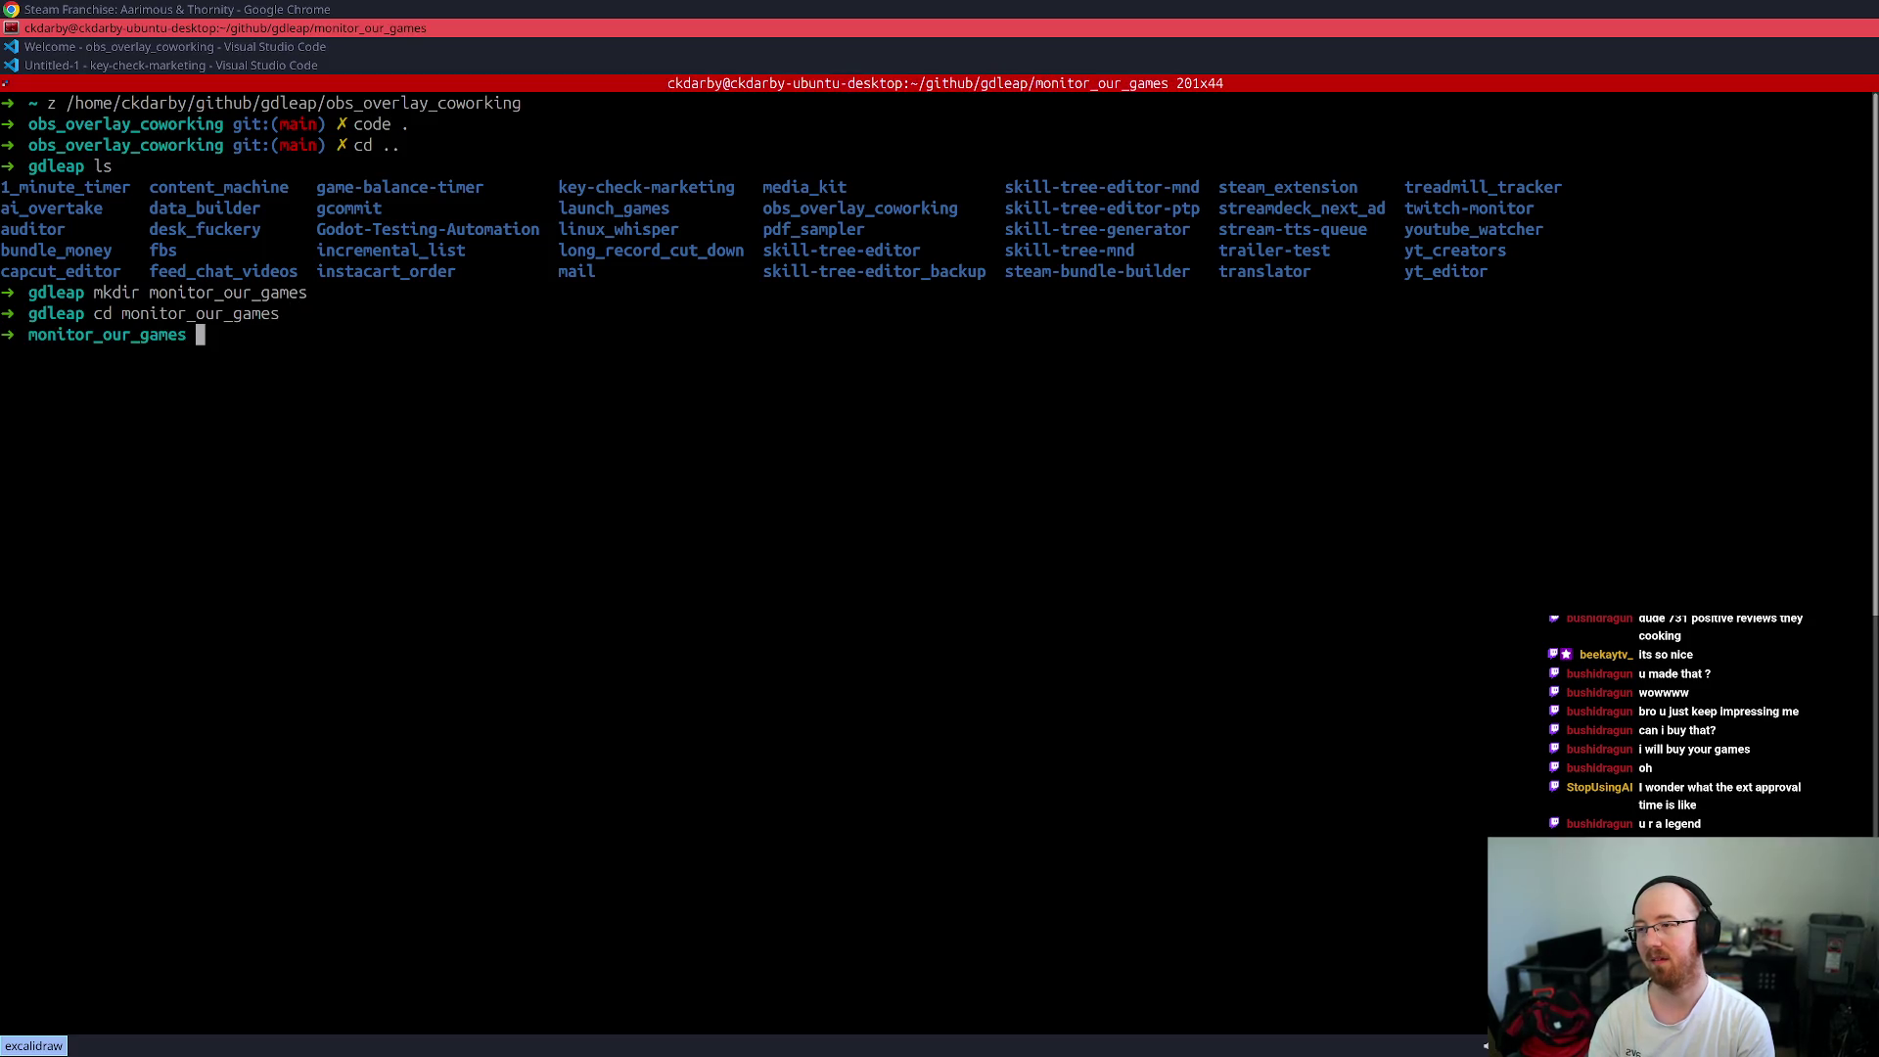
{"action": "type", "text": "code ."}
{"action": "key", "text": "Return"}
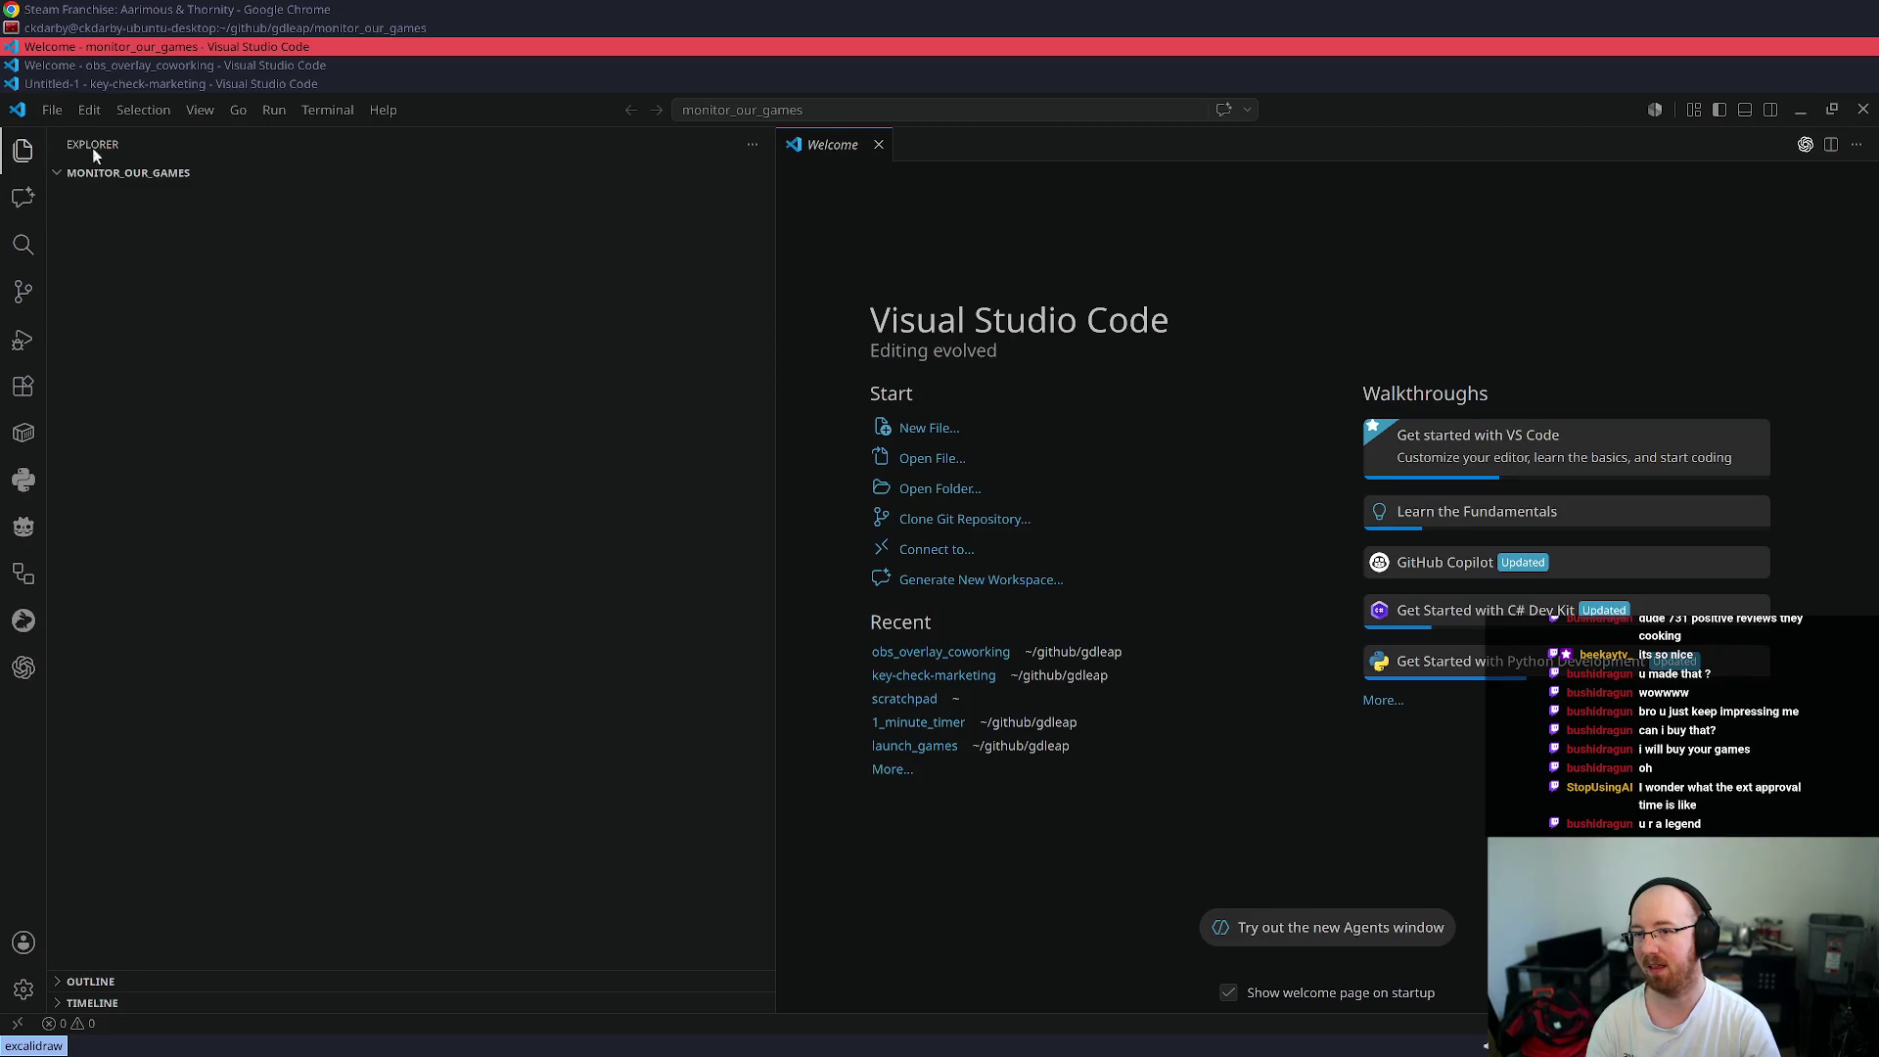
- Open the Codex panel for monitor_our_games, then bring Chrome's Steam franchise page back to front
{"action": "left_click", "coordinate": [23, 667]}
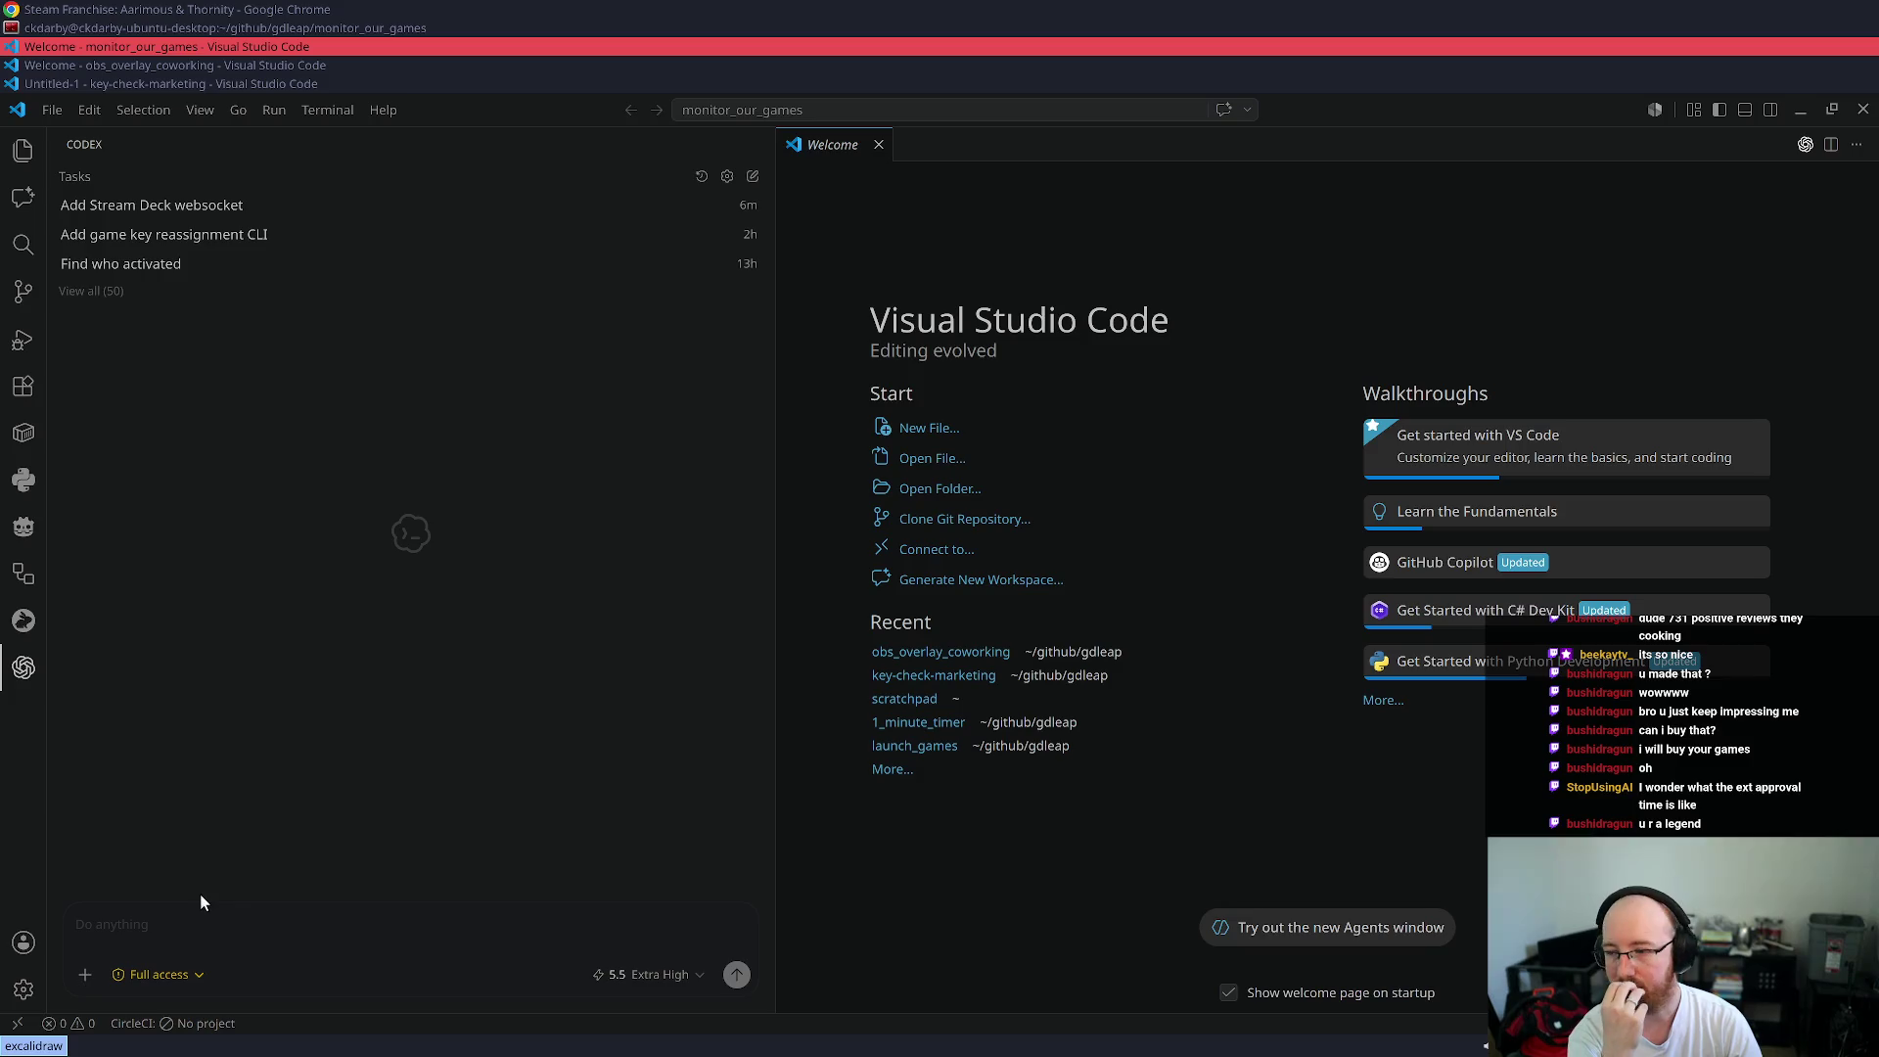
{"action": "key", "text": "super+Up"}
{"action": "key", "text": "super+Up"}
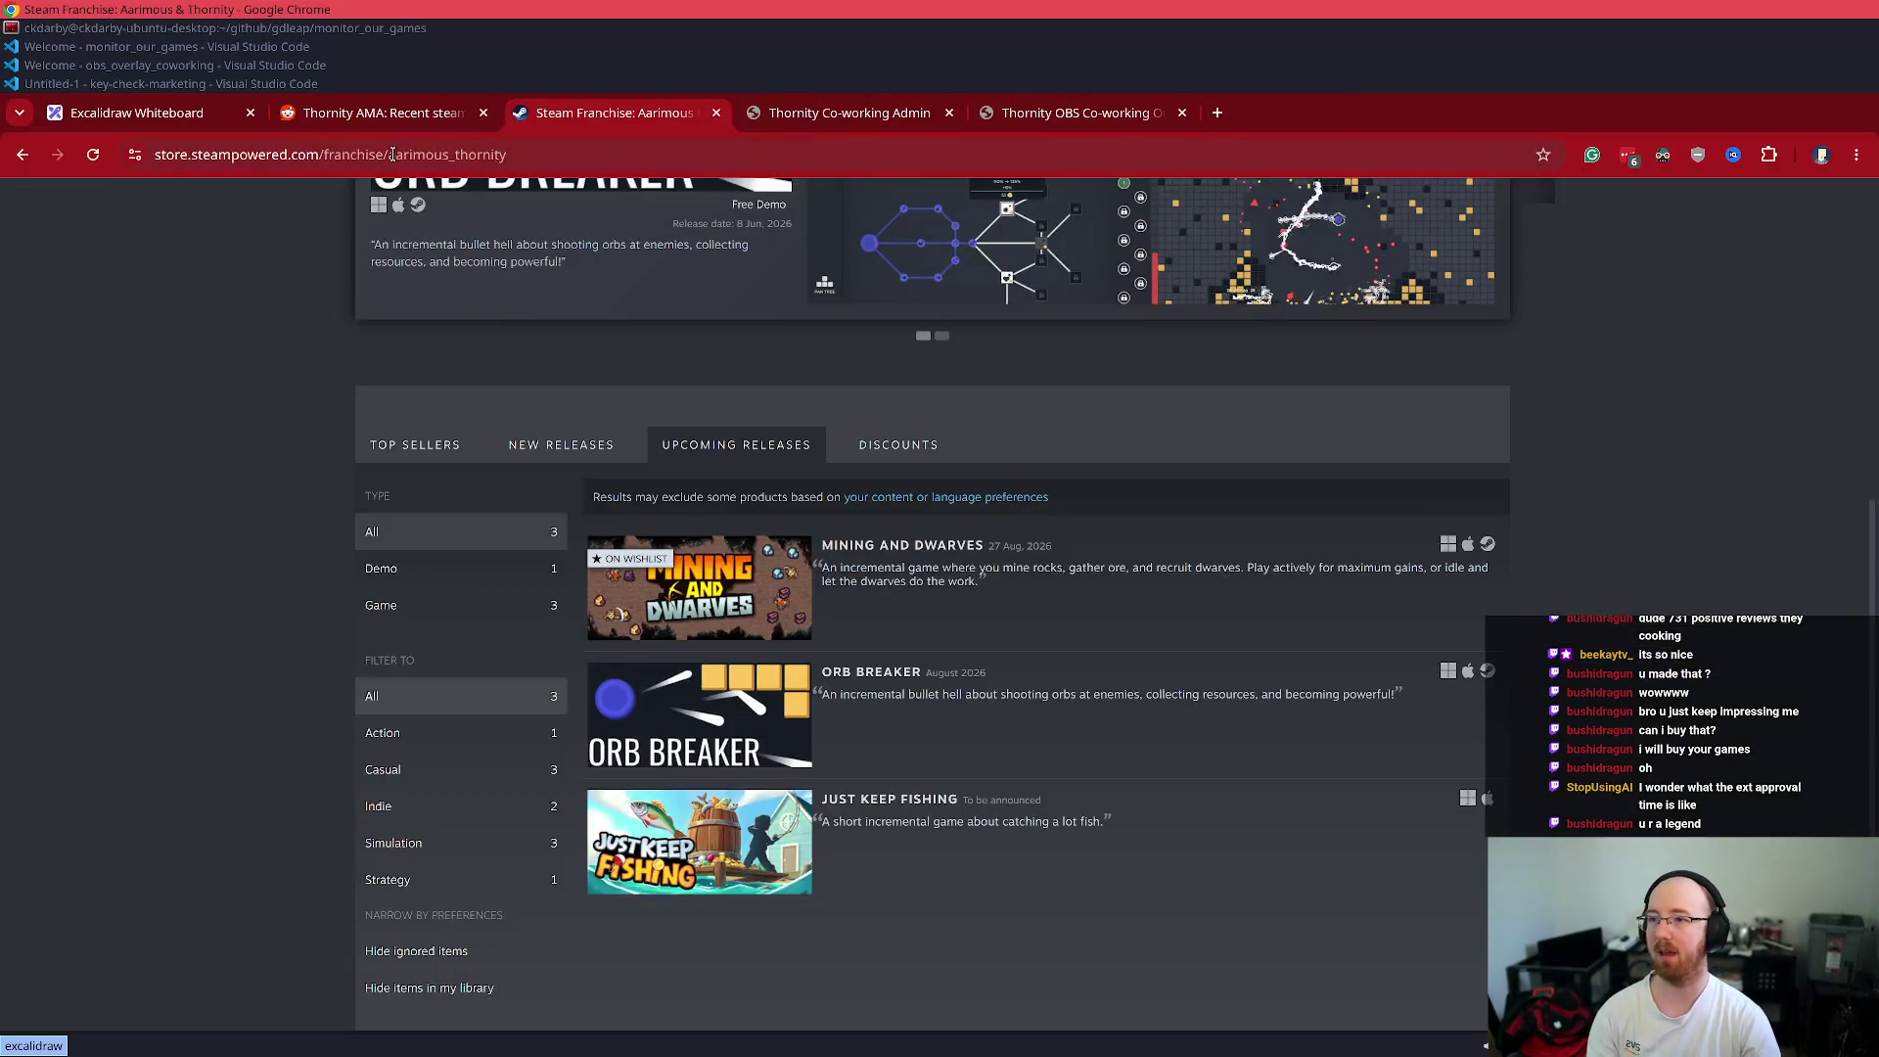
- Search 'steam api wishlist' and open the Steamworks Wishlists documentation in its own tab
{"action": "key", "text": "ctrl+t"}
{"action": "type", "text": "steam ap"}
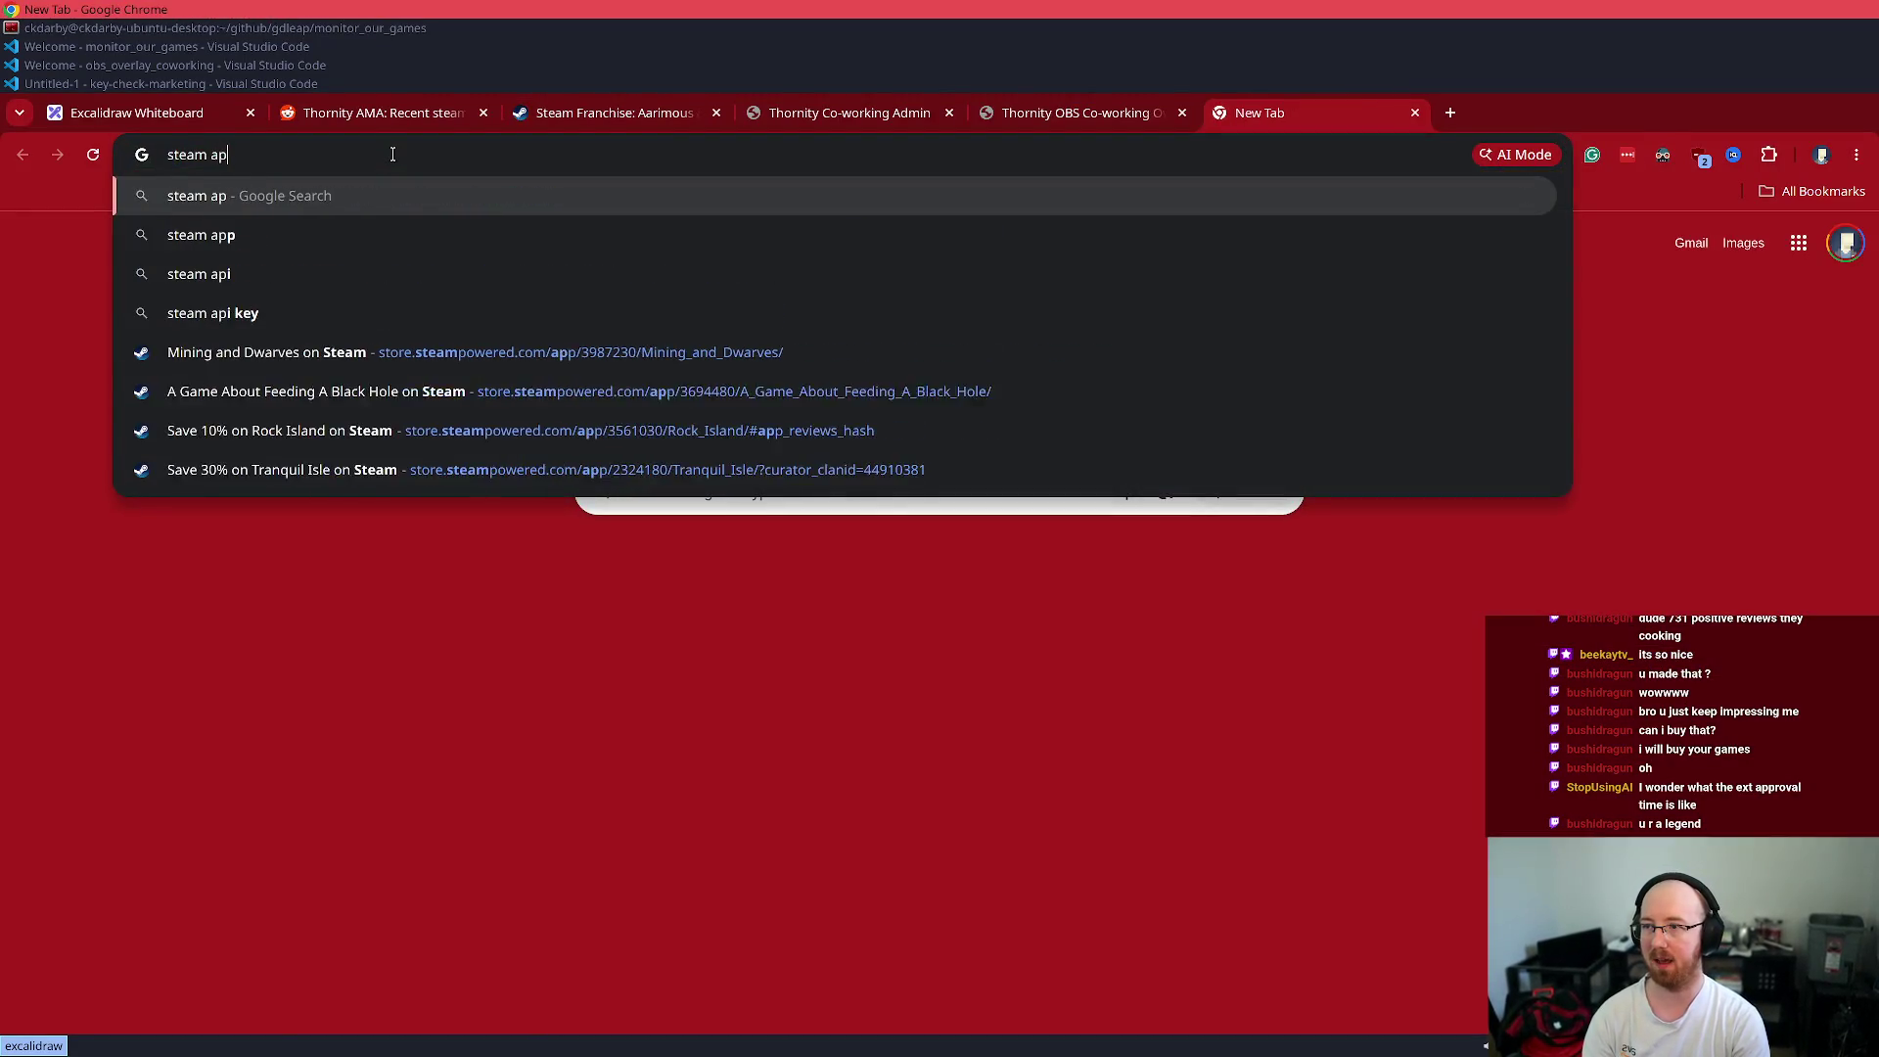
{"action": "type", "text": "i wishlist"}
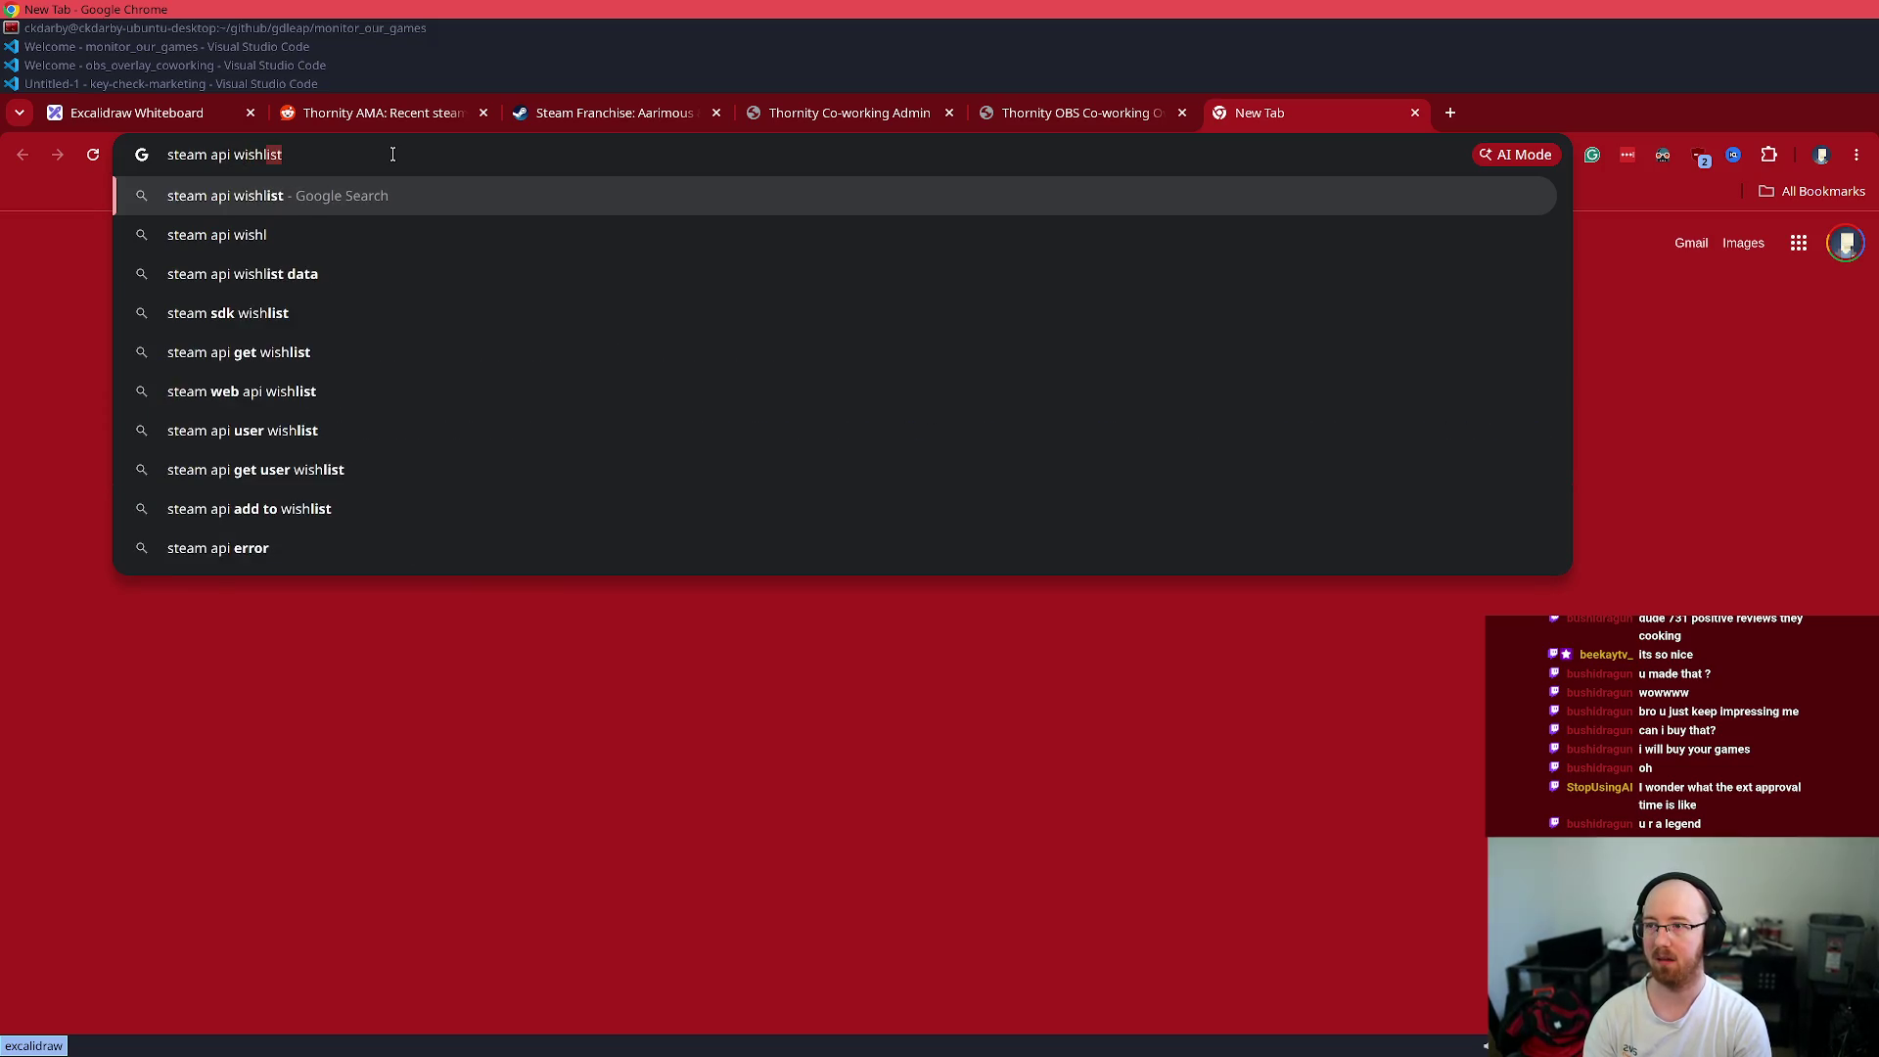
{"action": "key", "text": "Return"}
{"action": "middle_click", "coordinate": [433, 395]}
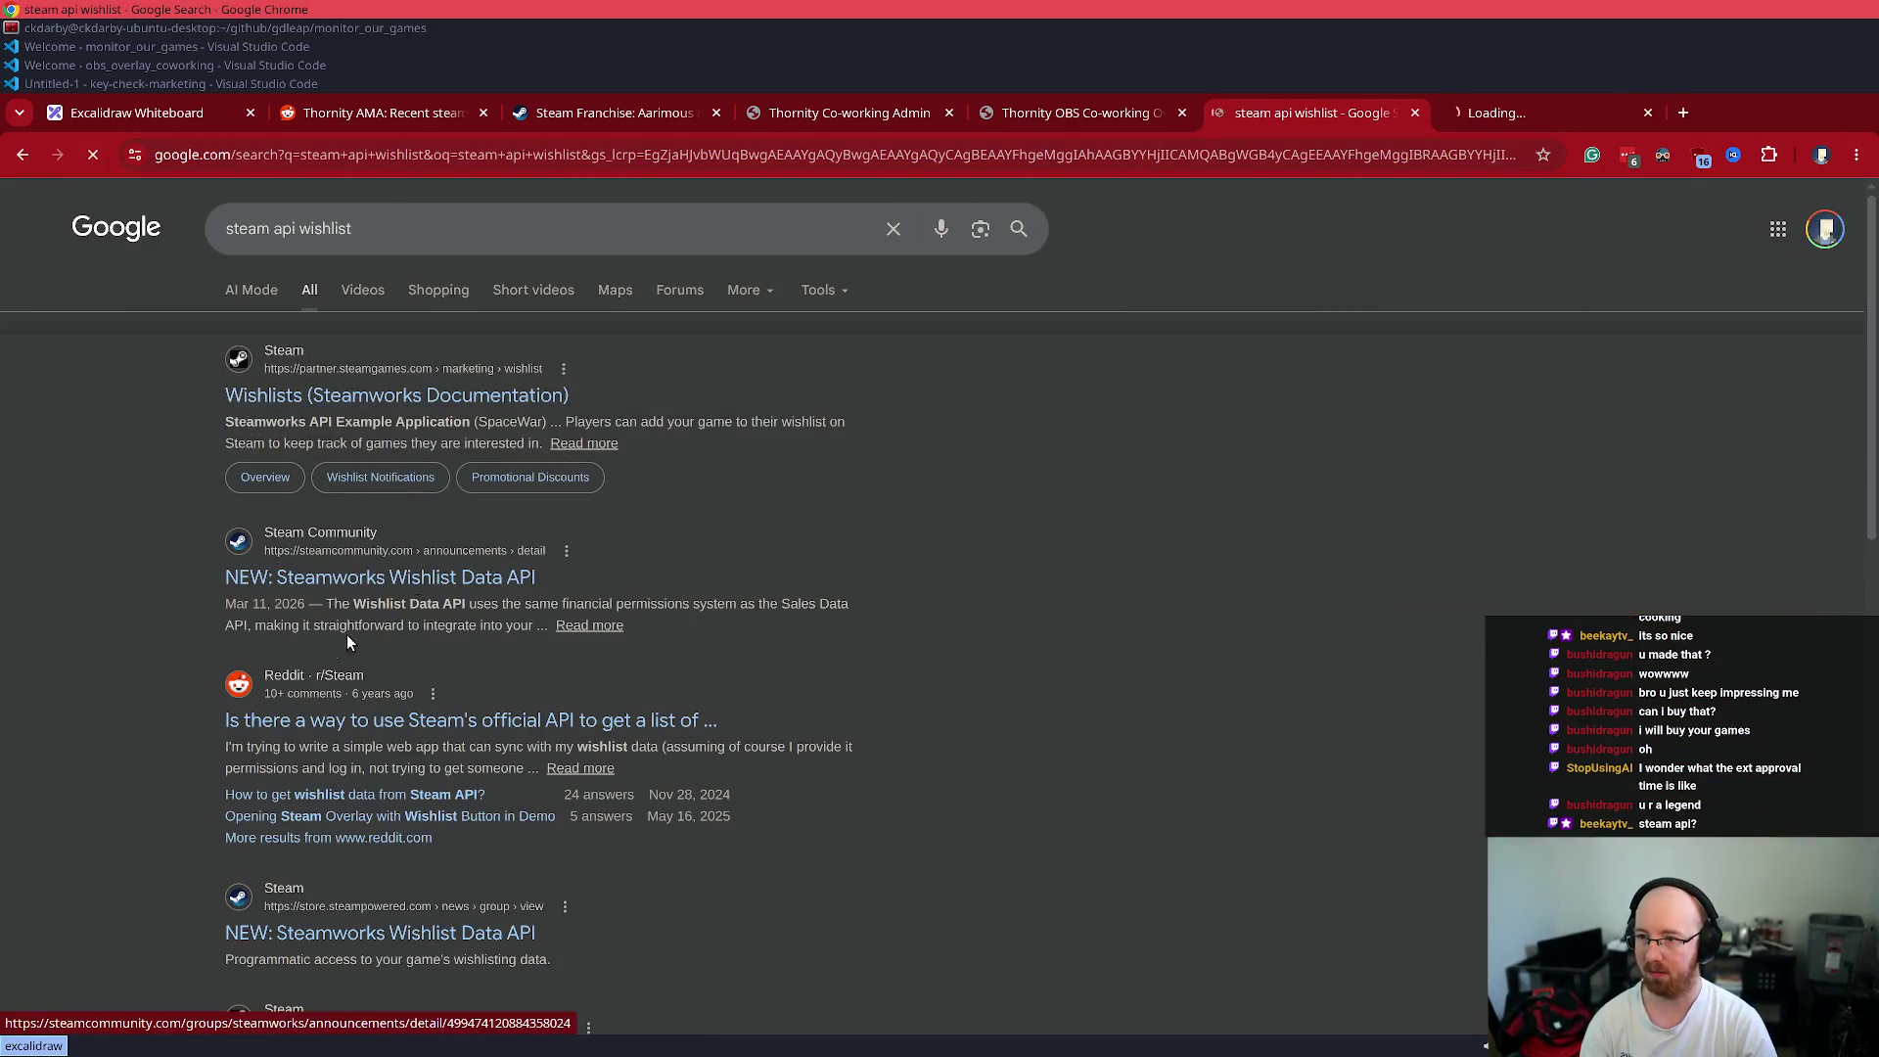
{"action": "key", "text": "ctrl+Tab"}
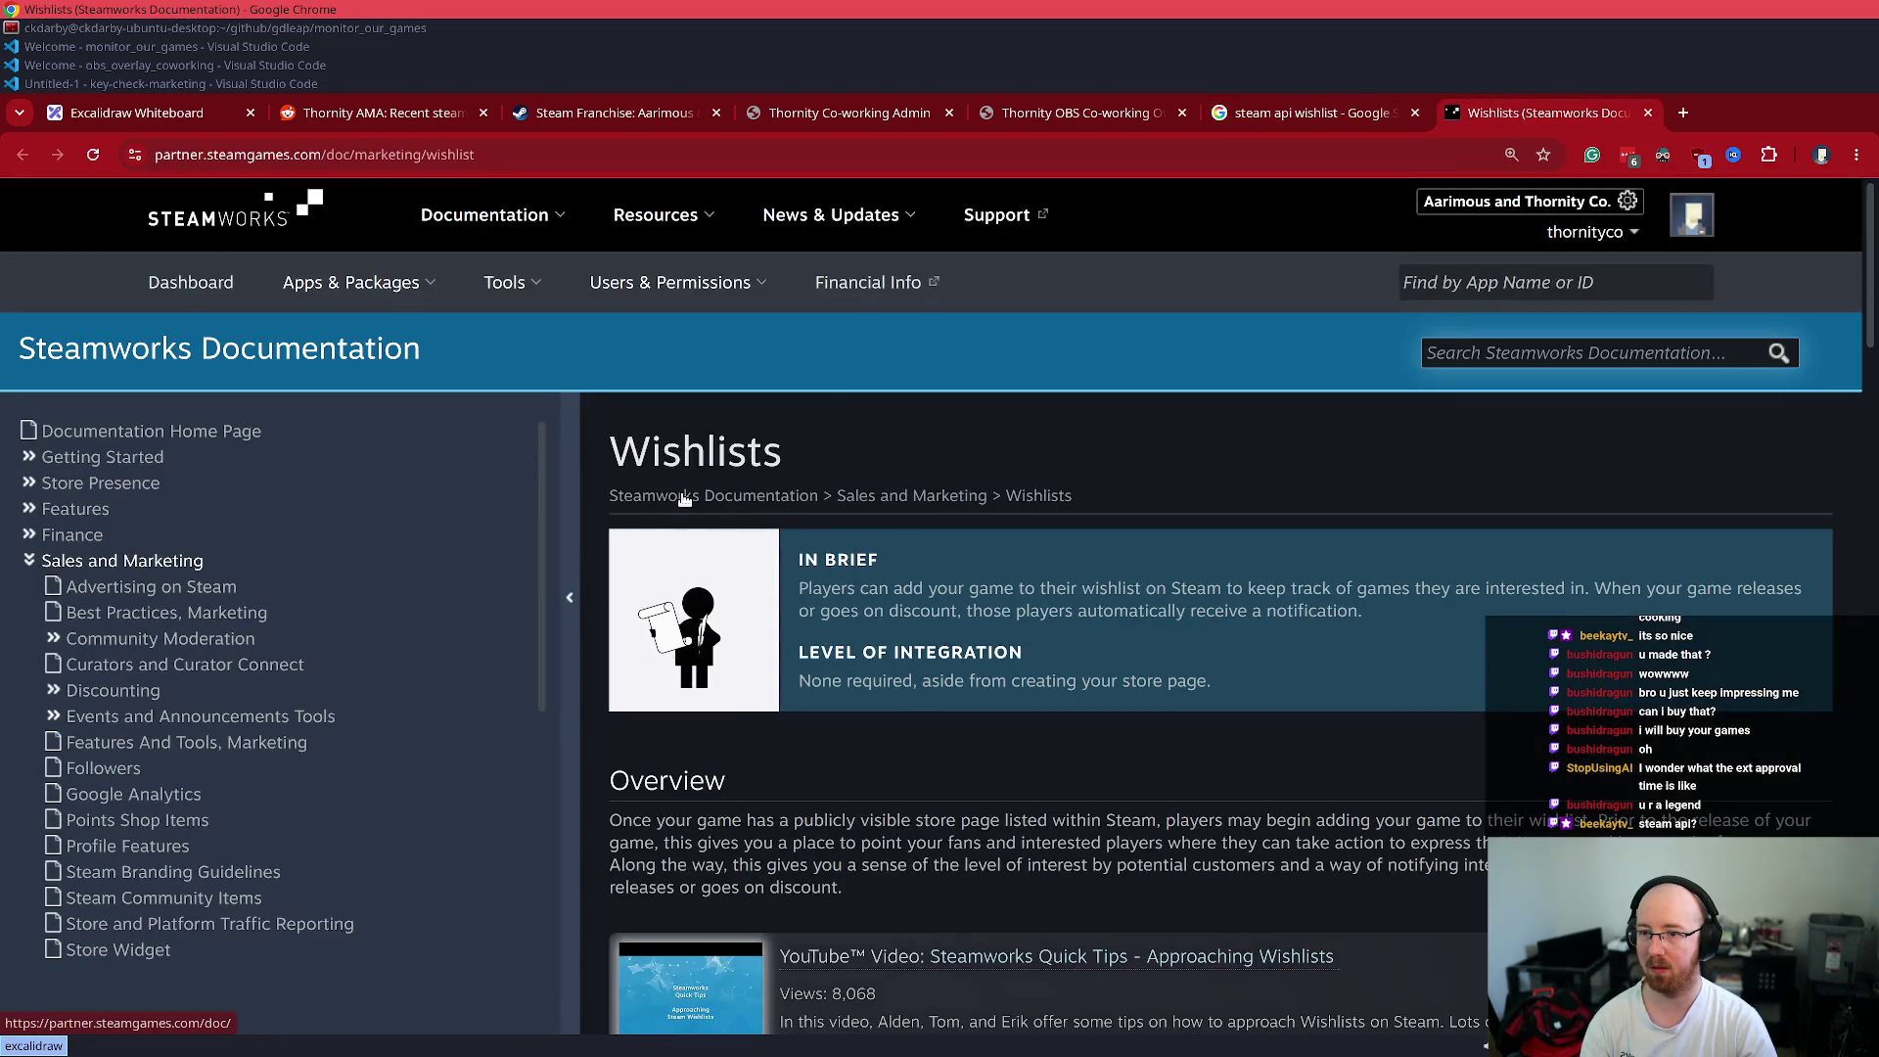
- Find 'api' on the Wishlists page and open Web API Overview and Steamworks API Reference tabs
{"action": "key", "text": "ctrl+f"}
{"action": "type", "text": "api"}
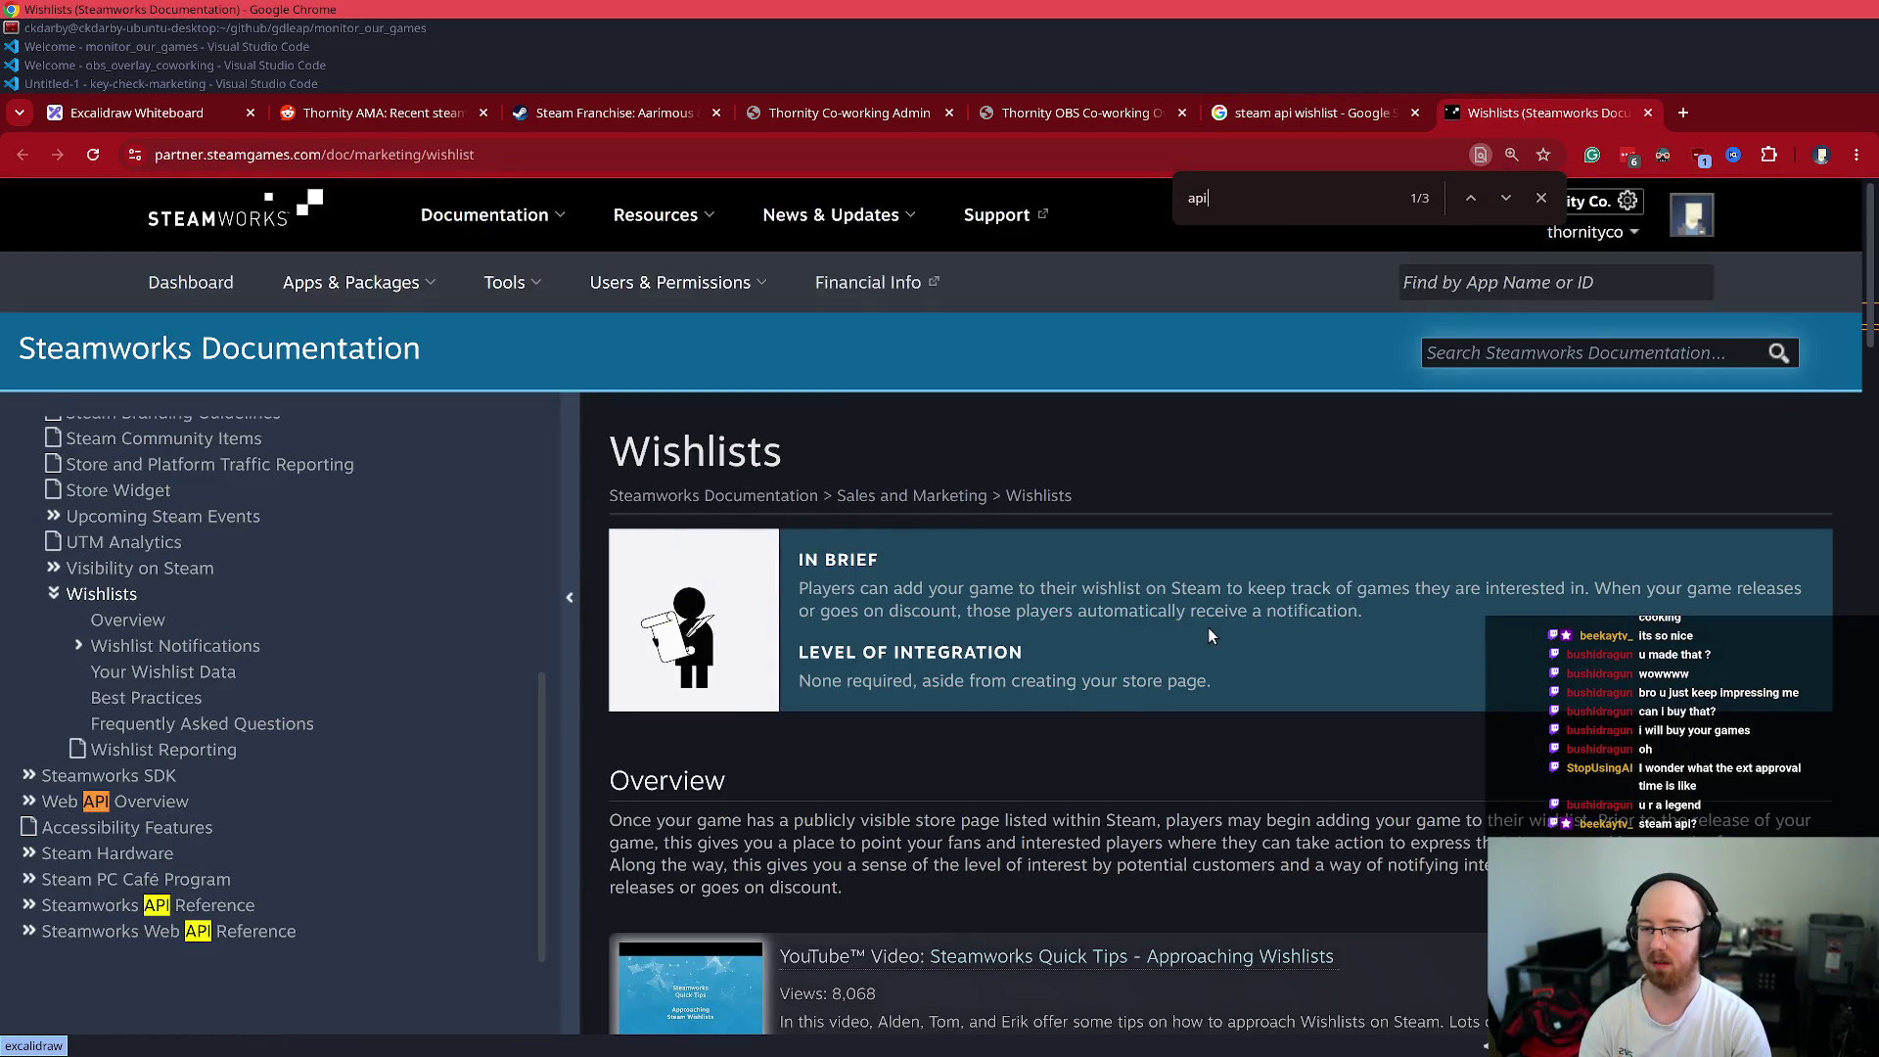
{"action": "middle_click", "coordinate": [146, 800]}
{"action": "middle_click", "coordinate": [195, 909]}
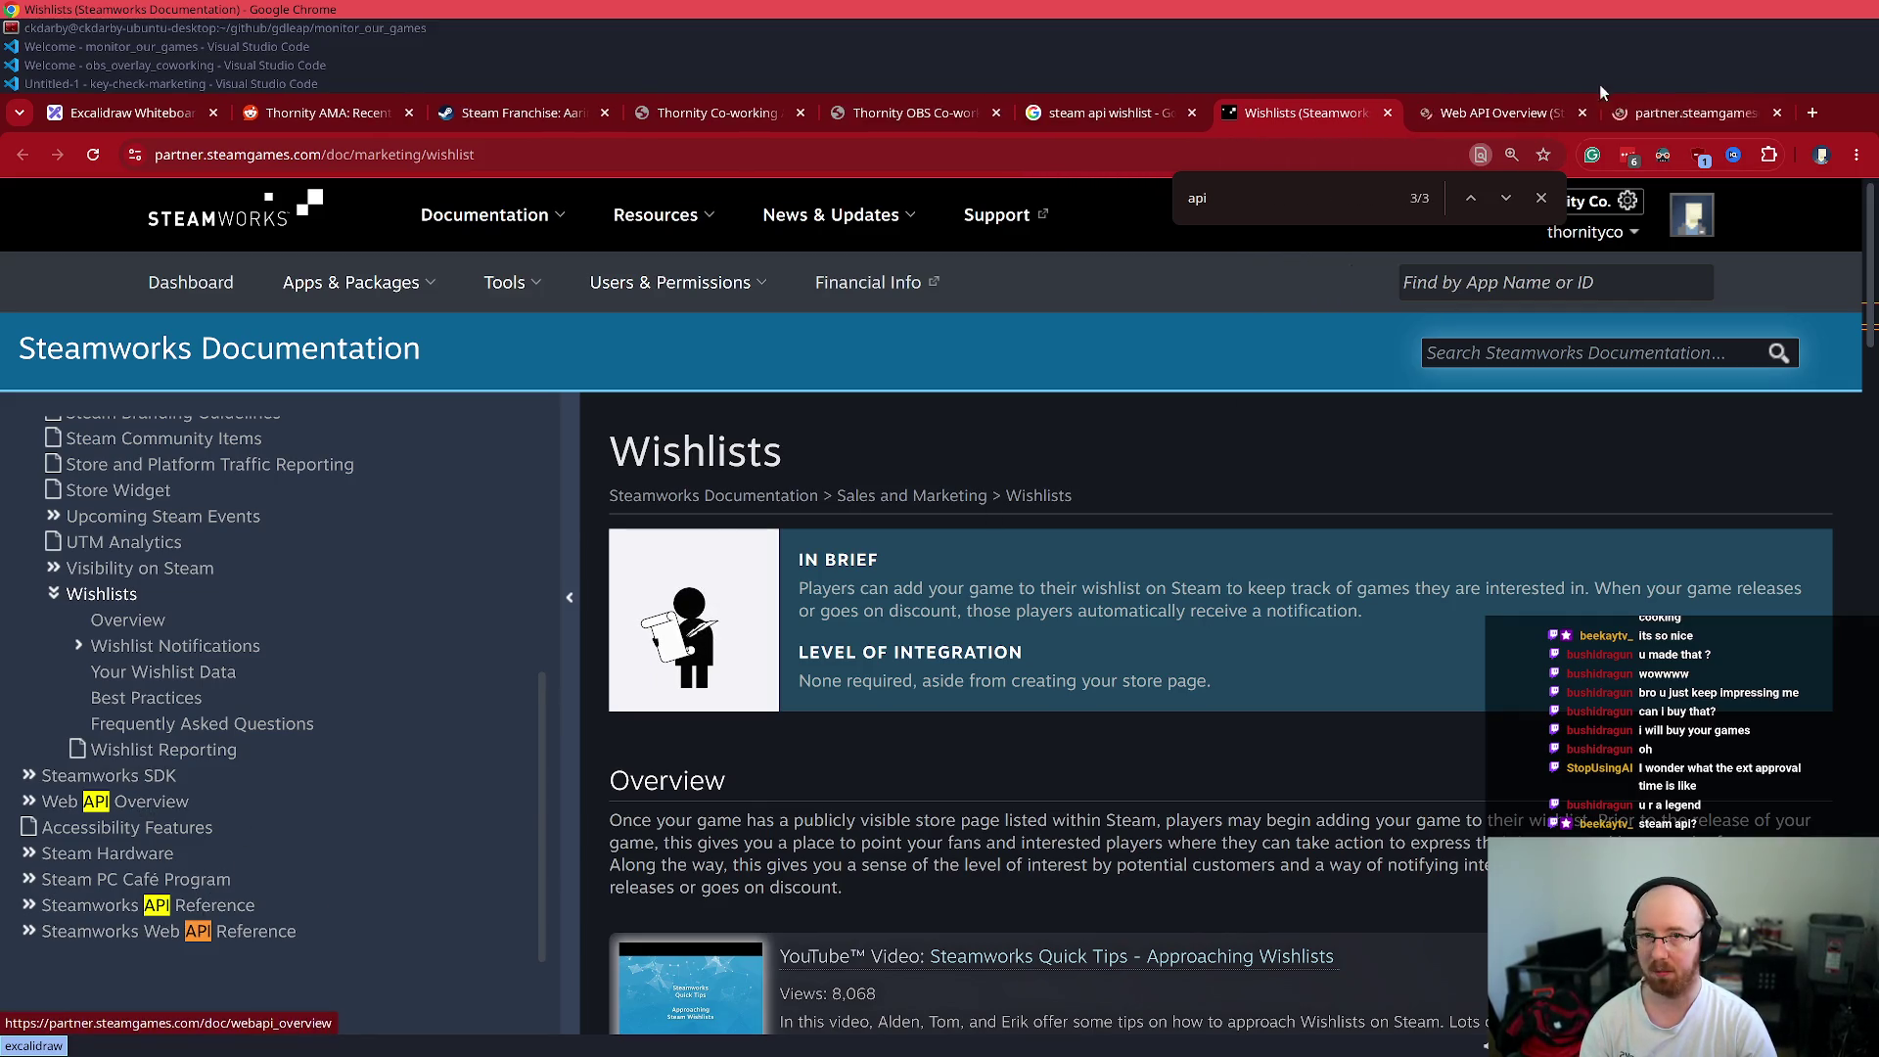
{"action": "left_click", "coordinate": [1499, 116]}
- Read through the Steamworks Web API Overview page
{"action": "left_click_drag", "start_coordinate": [609, 452], "coordinate": [773, 452]}
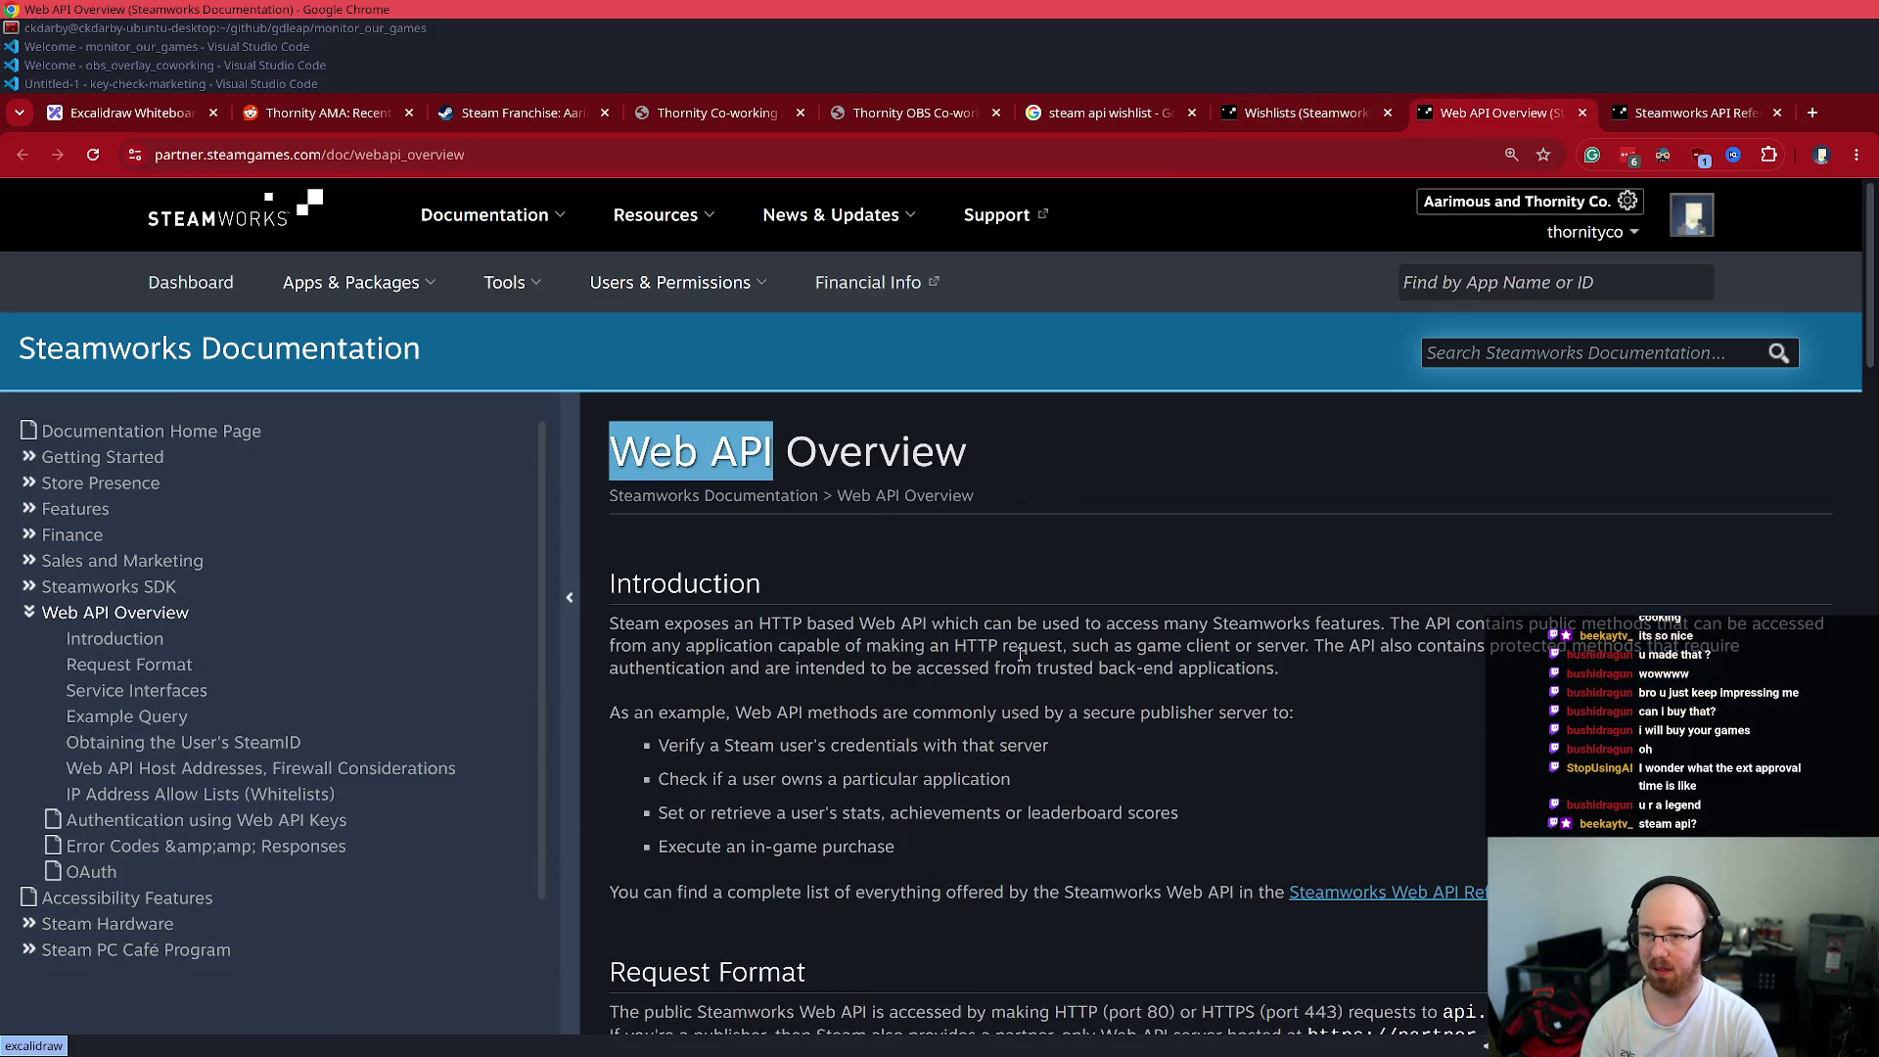
{"action": "scroll", "coordinate": [1021, 655], "scroll_direction": "down", "scroll_amount": 2}
{"action": "scroll", "coordinate": [1027, 652], "scroll_direction": "down", "scroll_amount": 2}
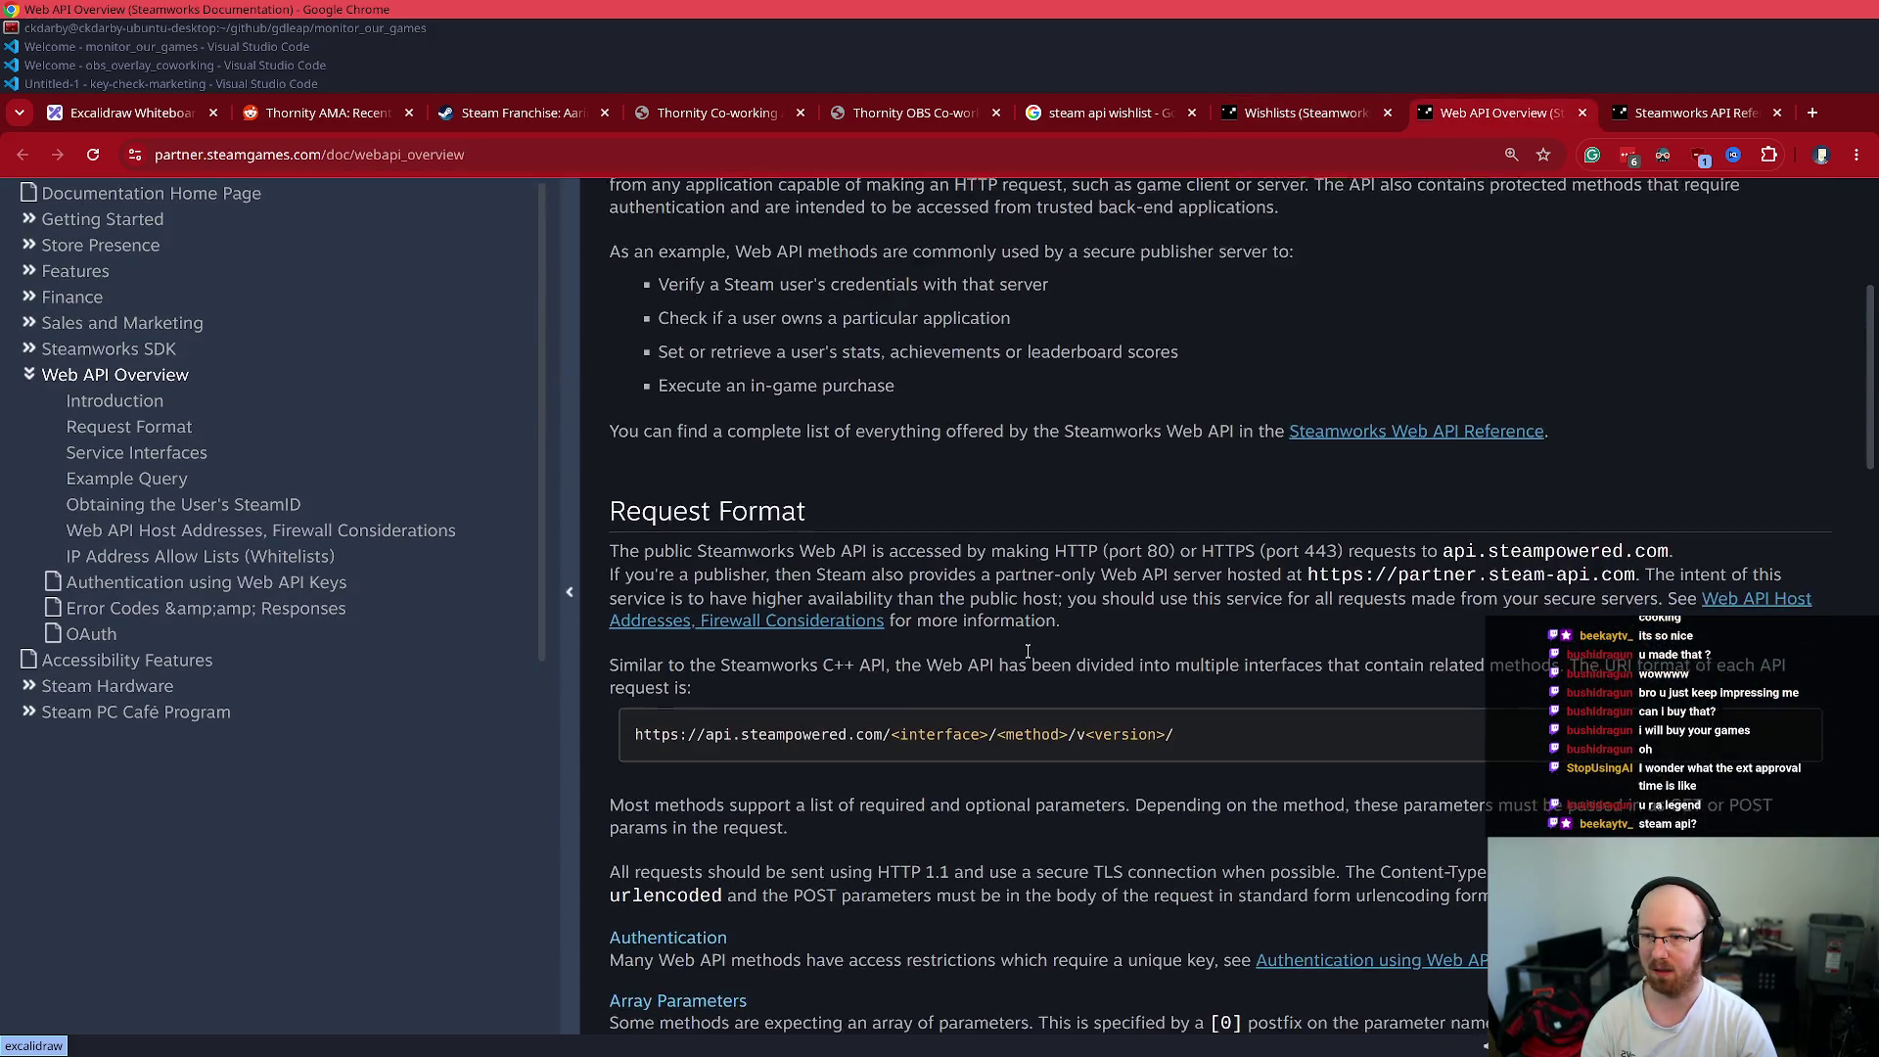
{"action": "scroll", "coordinate": [1027, 653], "scroll_direction": "down", "scroll_amount": 2}
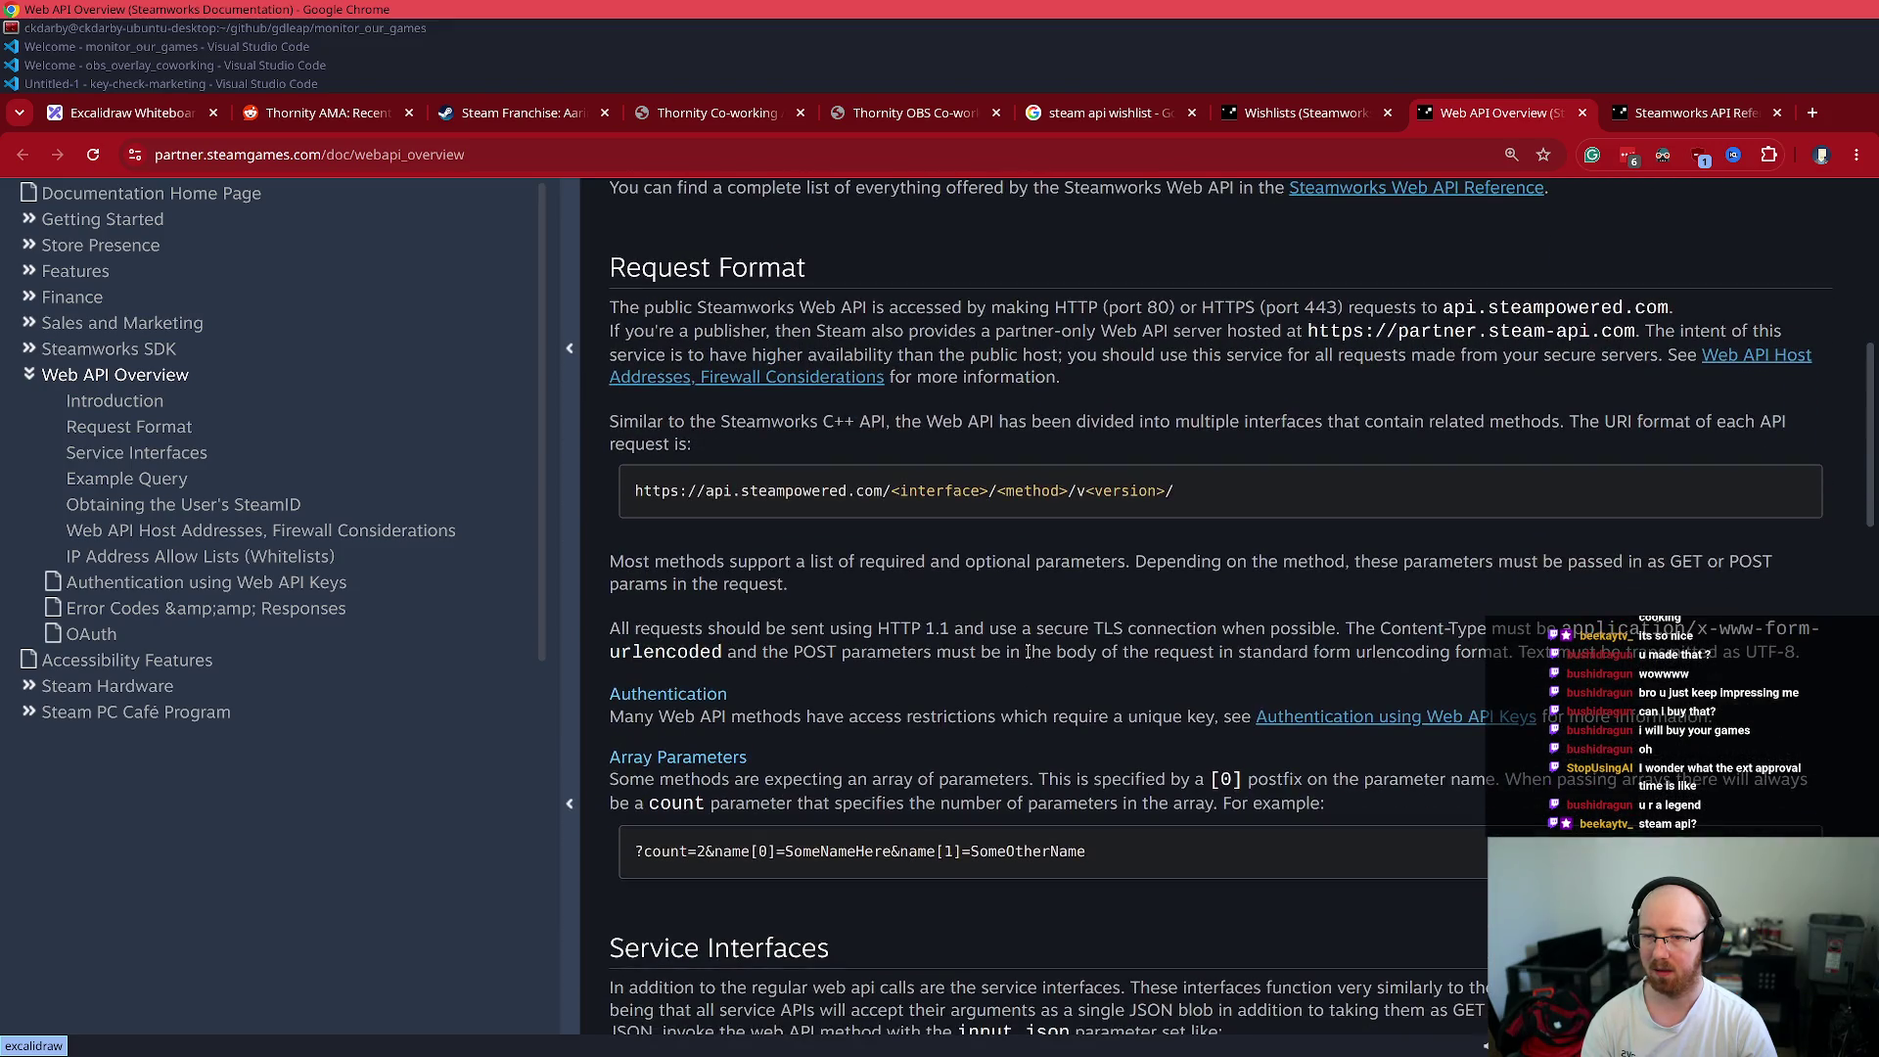
{"action": "scroll", "coordinate": [1027, 651], "scroll_direction": "down", "scroll_amount": 3}
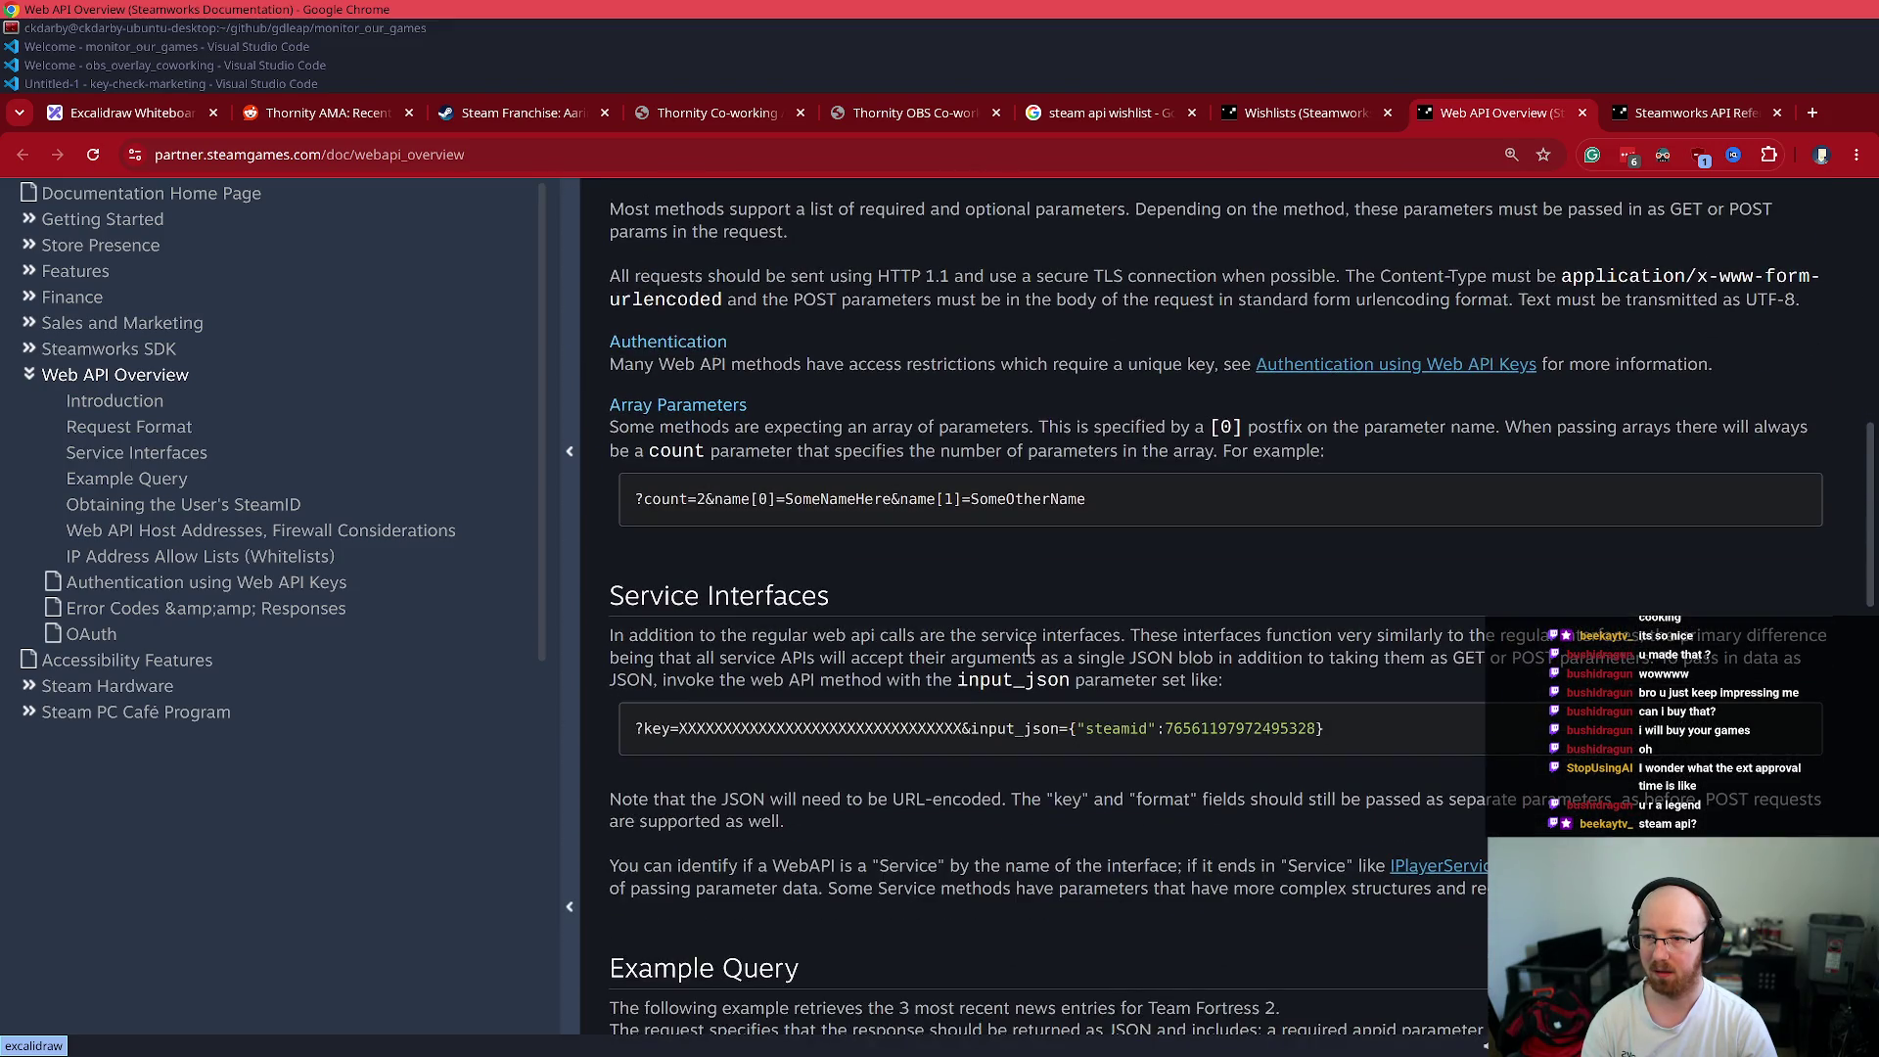
{"action": "scroll", "coordinate": [1027, 650], "scroll_direction": "down", "scroll_amount": 4}
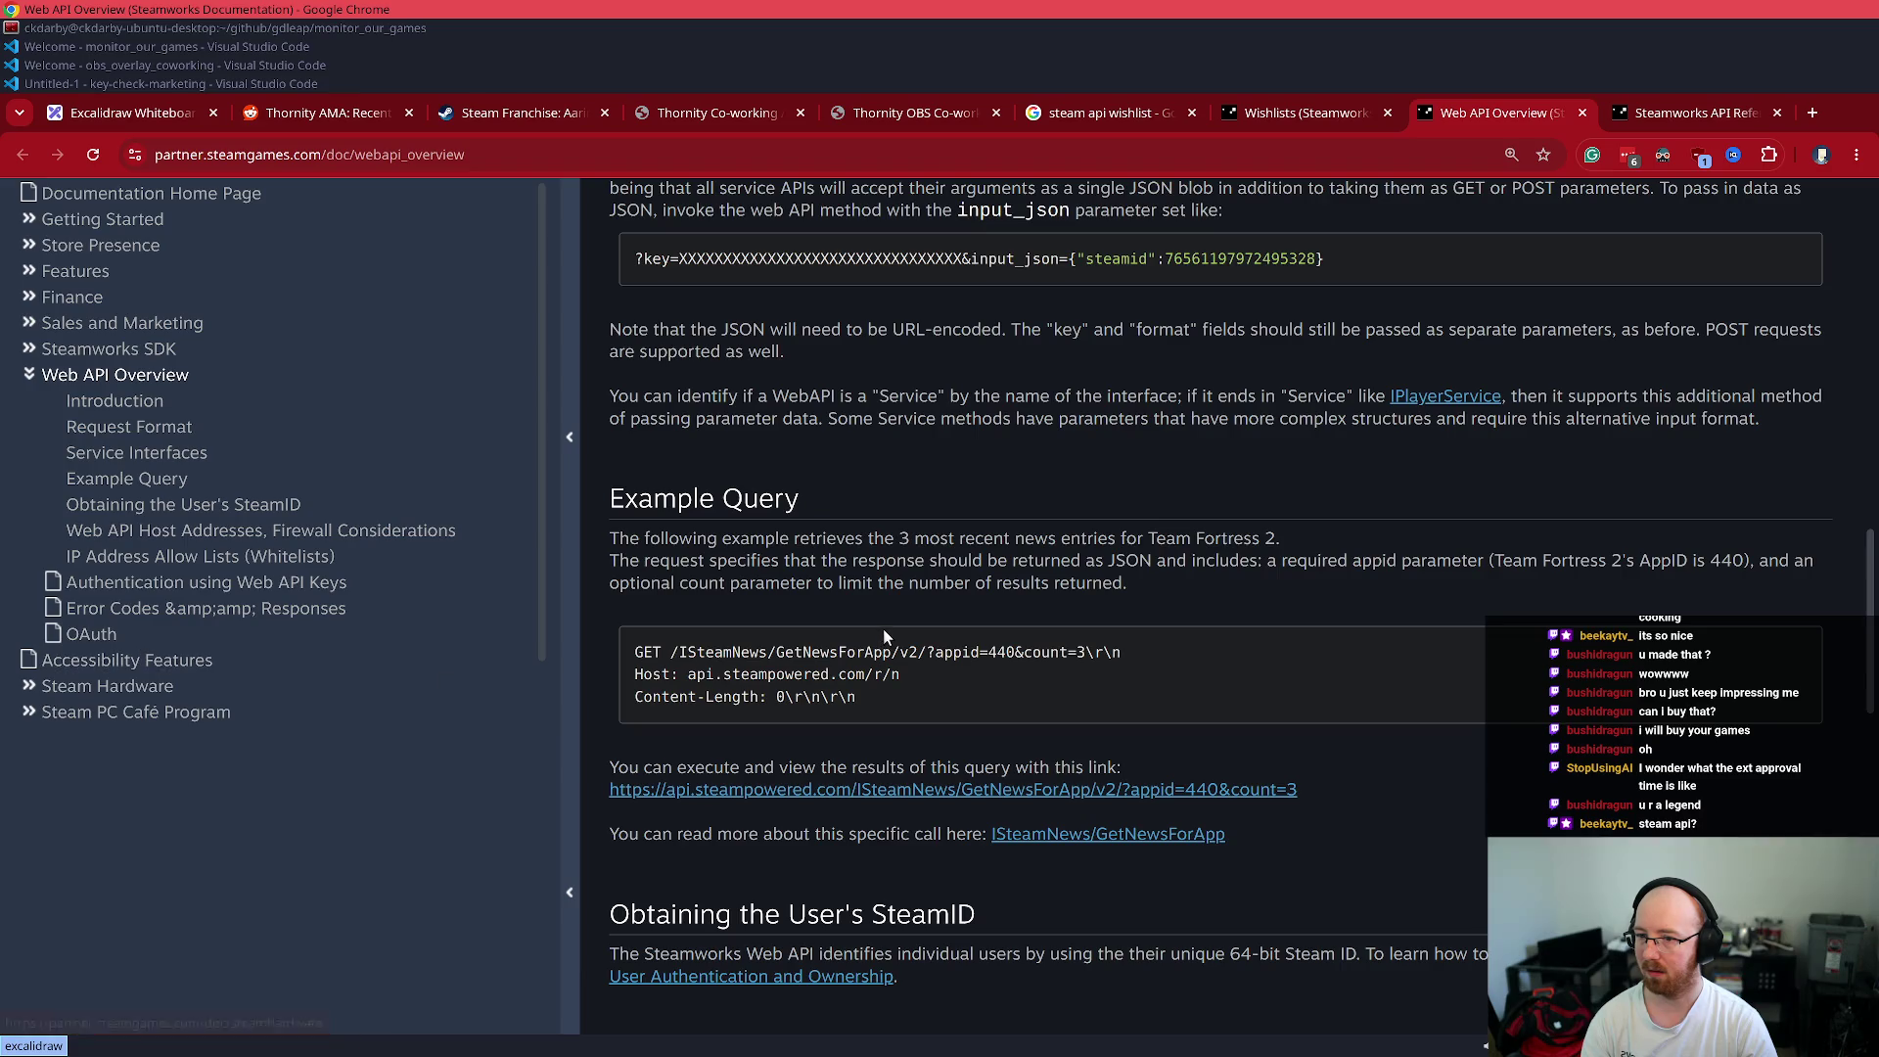
{"action": "scroll", "coordinate": [883, 628], "scroll_direction": "down", "scroll_amount": 10}
{"action": "scroll", "coordinate": [894, 614], "scroll_direction": "up", "scroll_amount": 3}
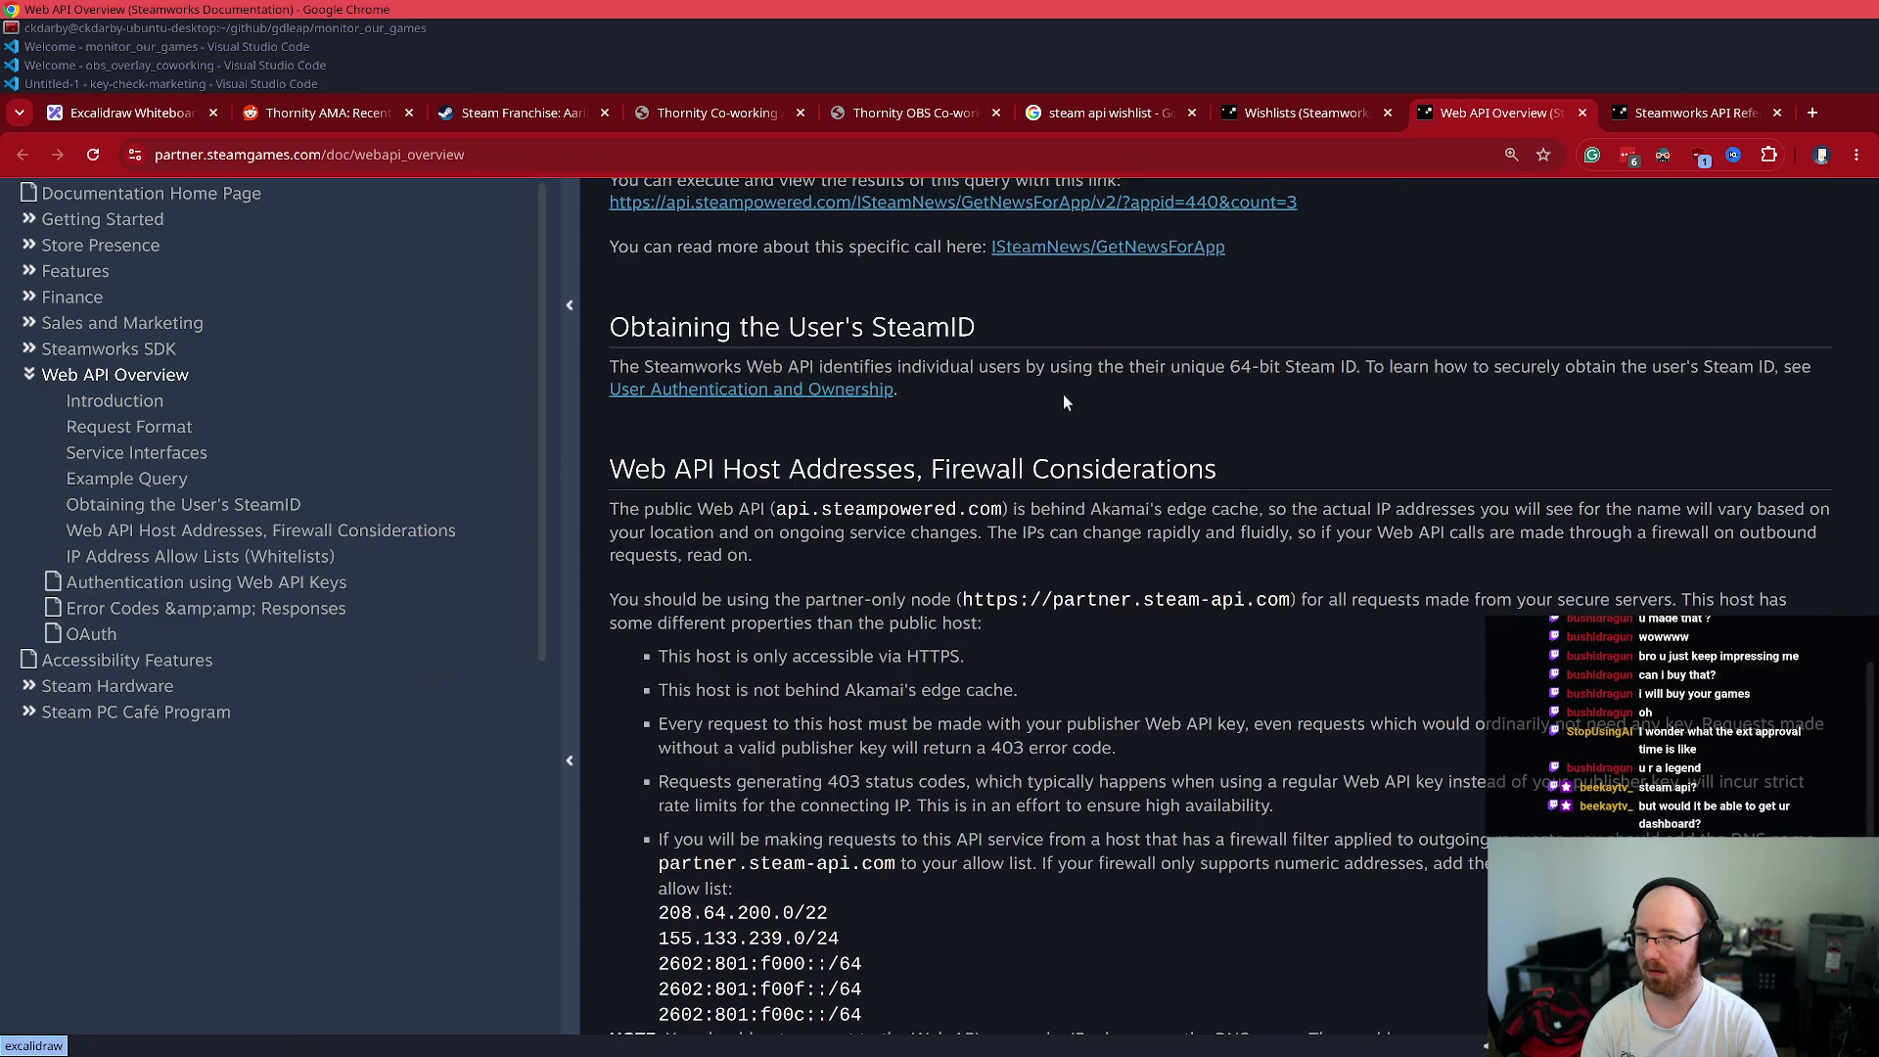
- Glance at the VS Code windows, then search the Web API Overview page for 'token'
{"action": "left_click", "coordinate": [78, 82]}
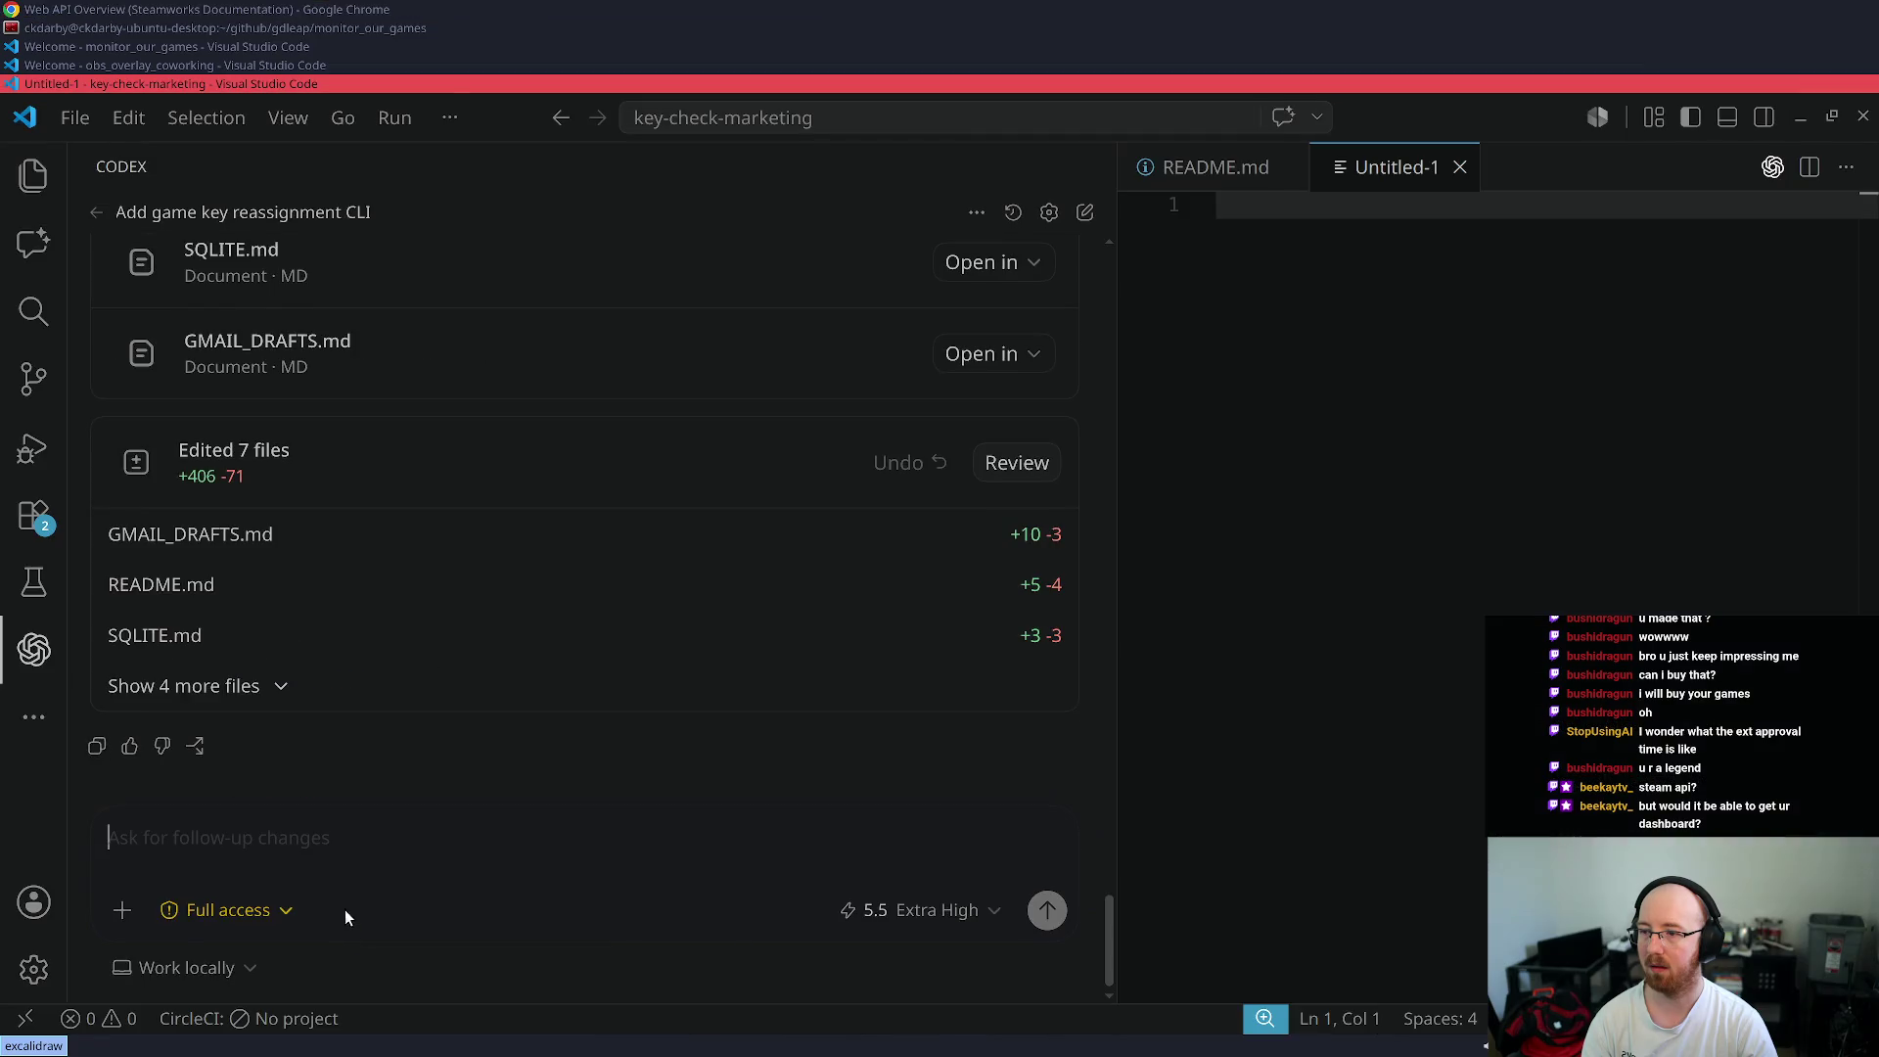
{"action": "key", "text": "alt+Tab"}
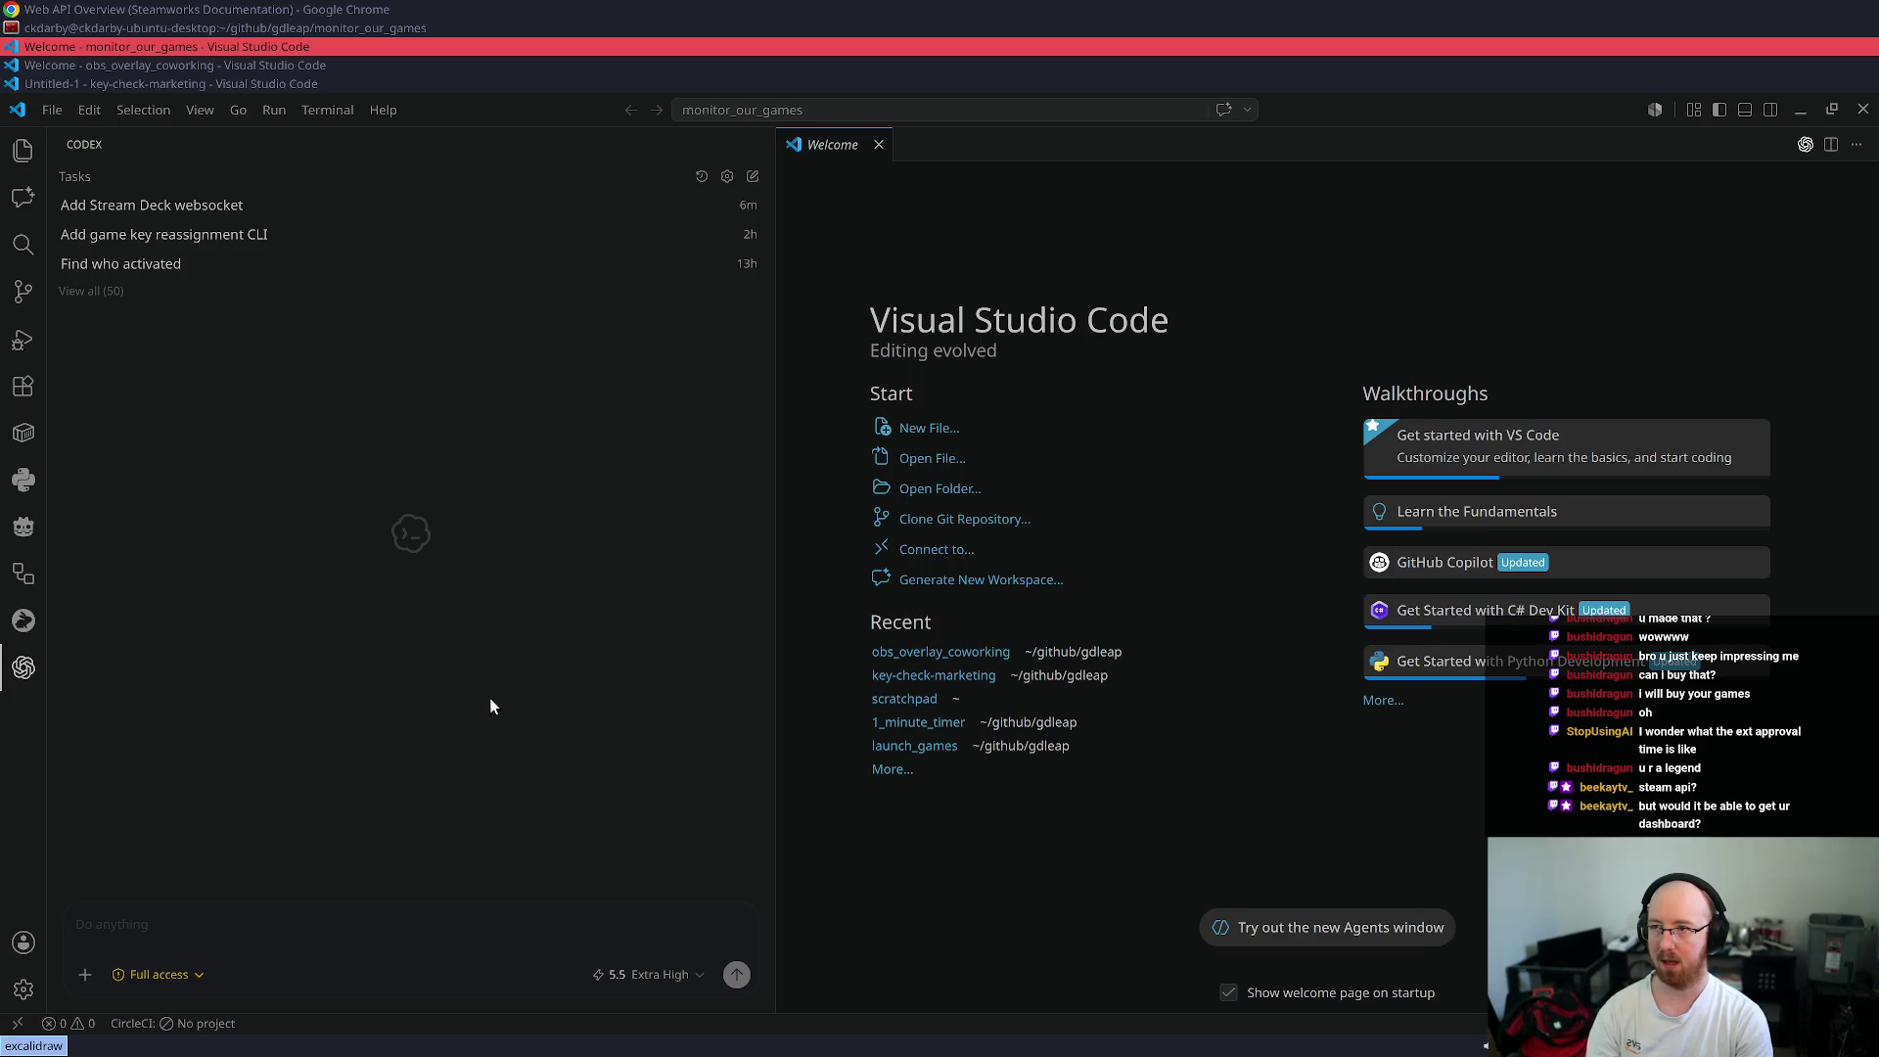
{"action": "key", "text": "alt+Tab"}
{"action": "key", "text": "alt+Tab"}
{"action": "scroll", "coordinate": [866, 746], "scroll_direction": "up", "scroll_amount": 7}
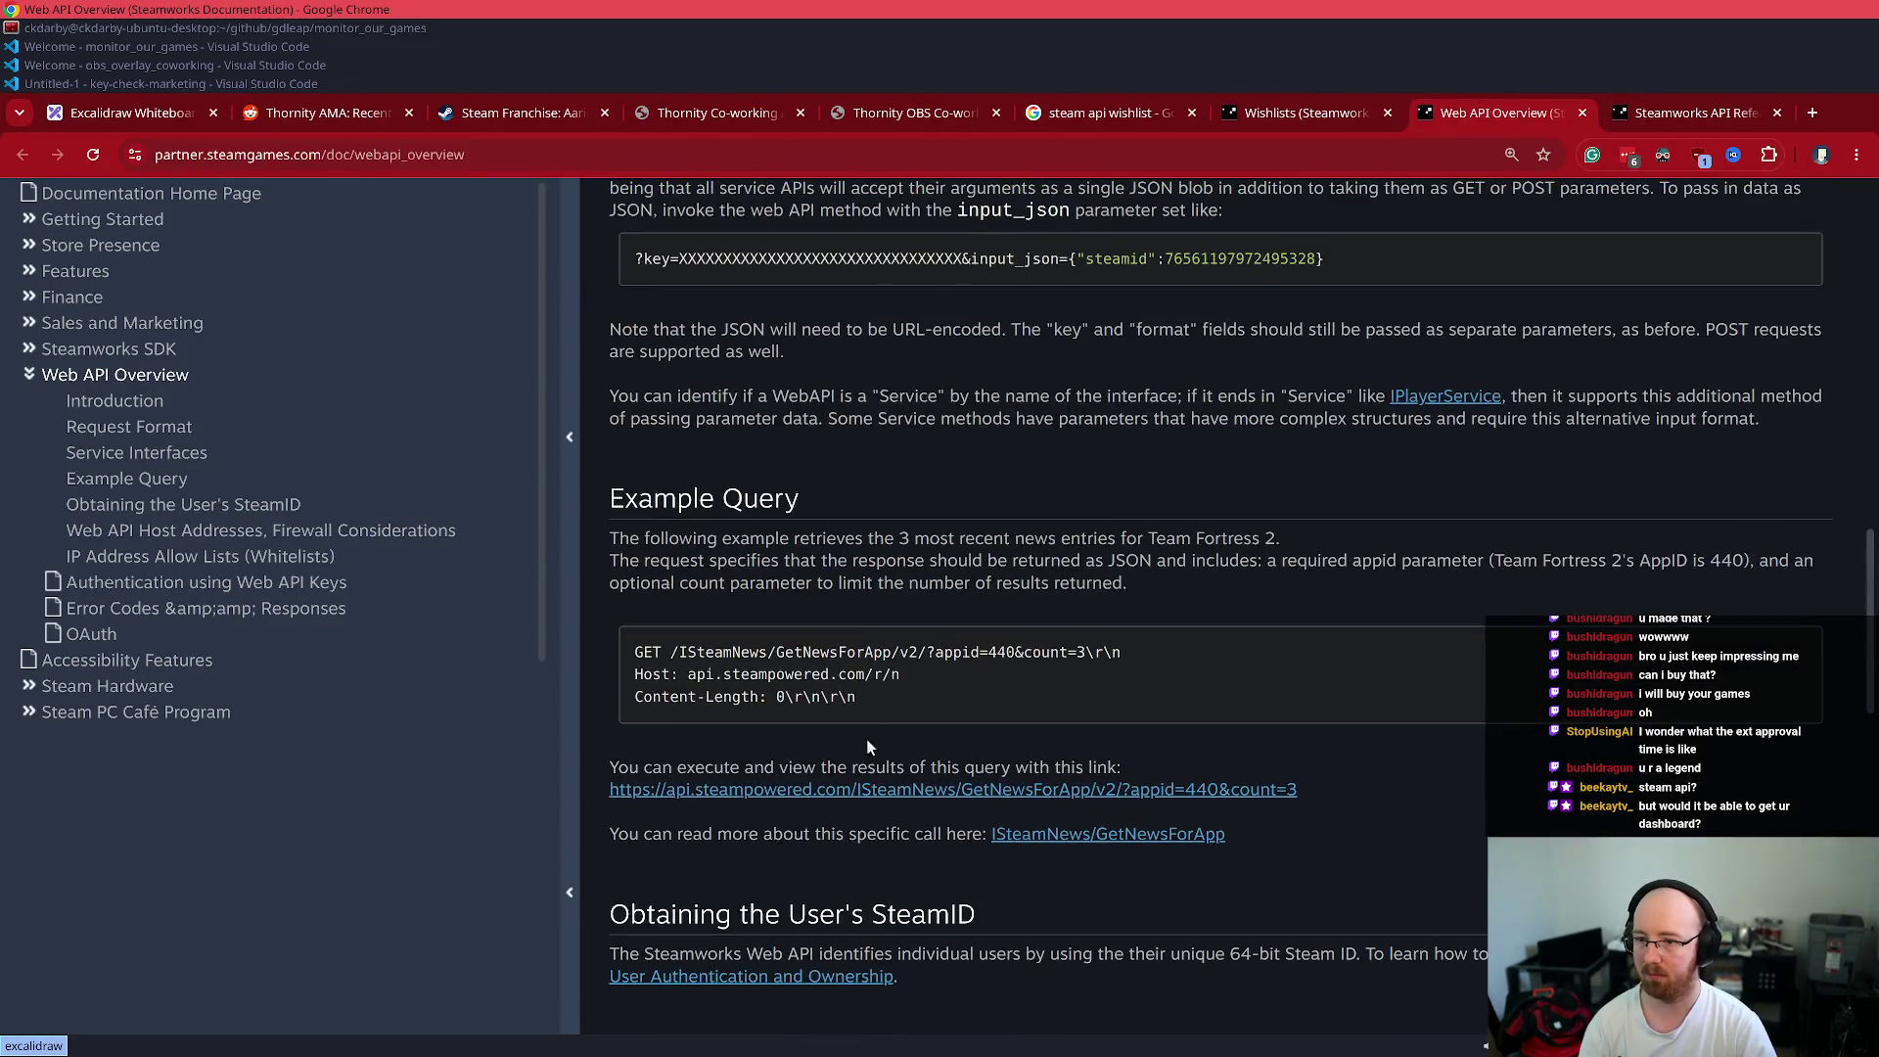
{"action": "scroll", "coordinate": [910, 861], "scroll_direction": "up", "scroll_amount": 6}
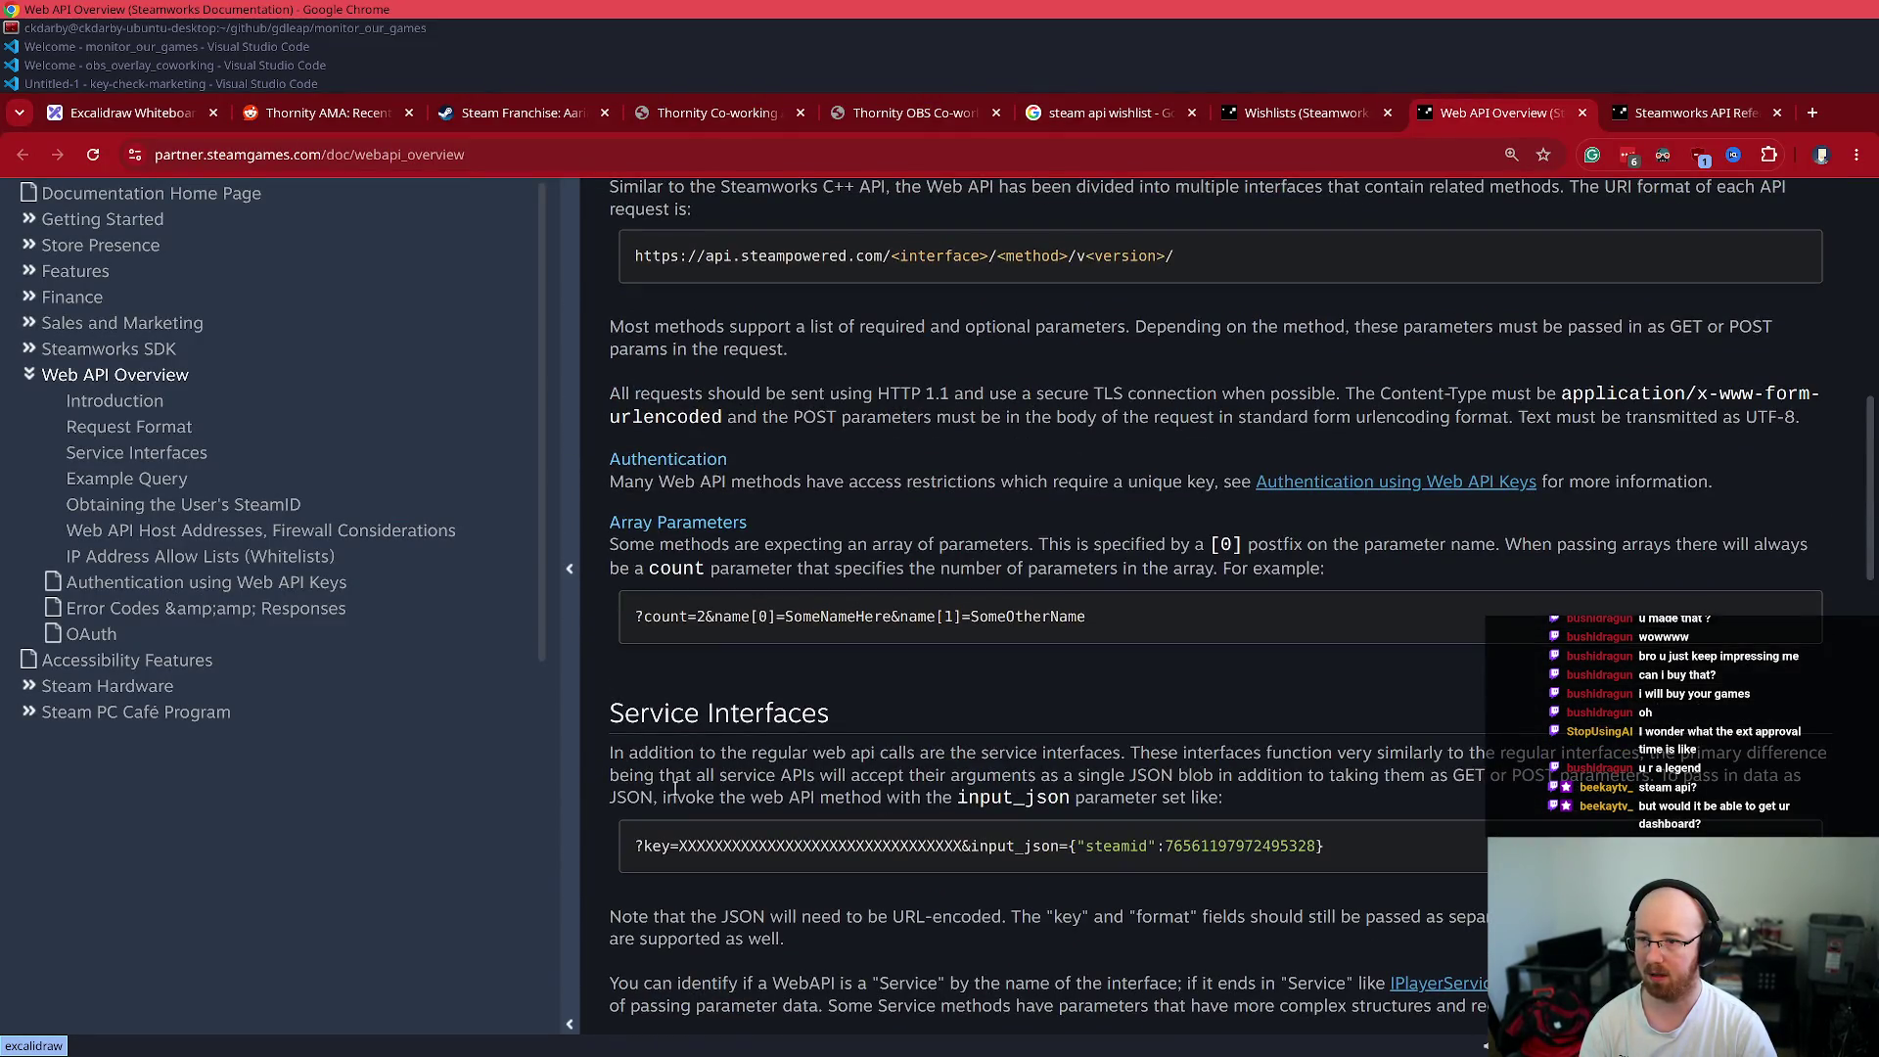
{"action": "scroll", "coordinate": [872, 738], "scroll_direction": "up", "scroll_amount": 11}
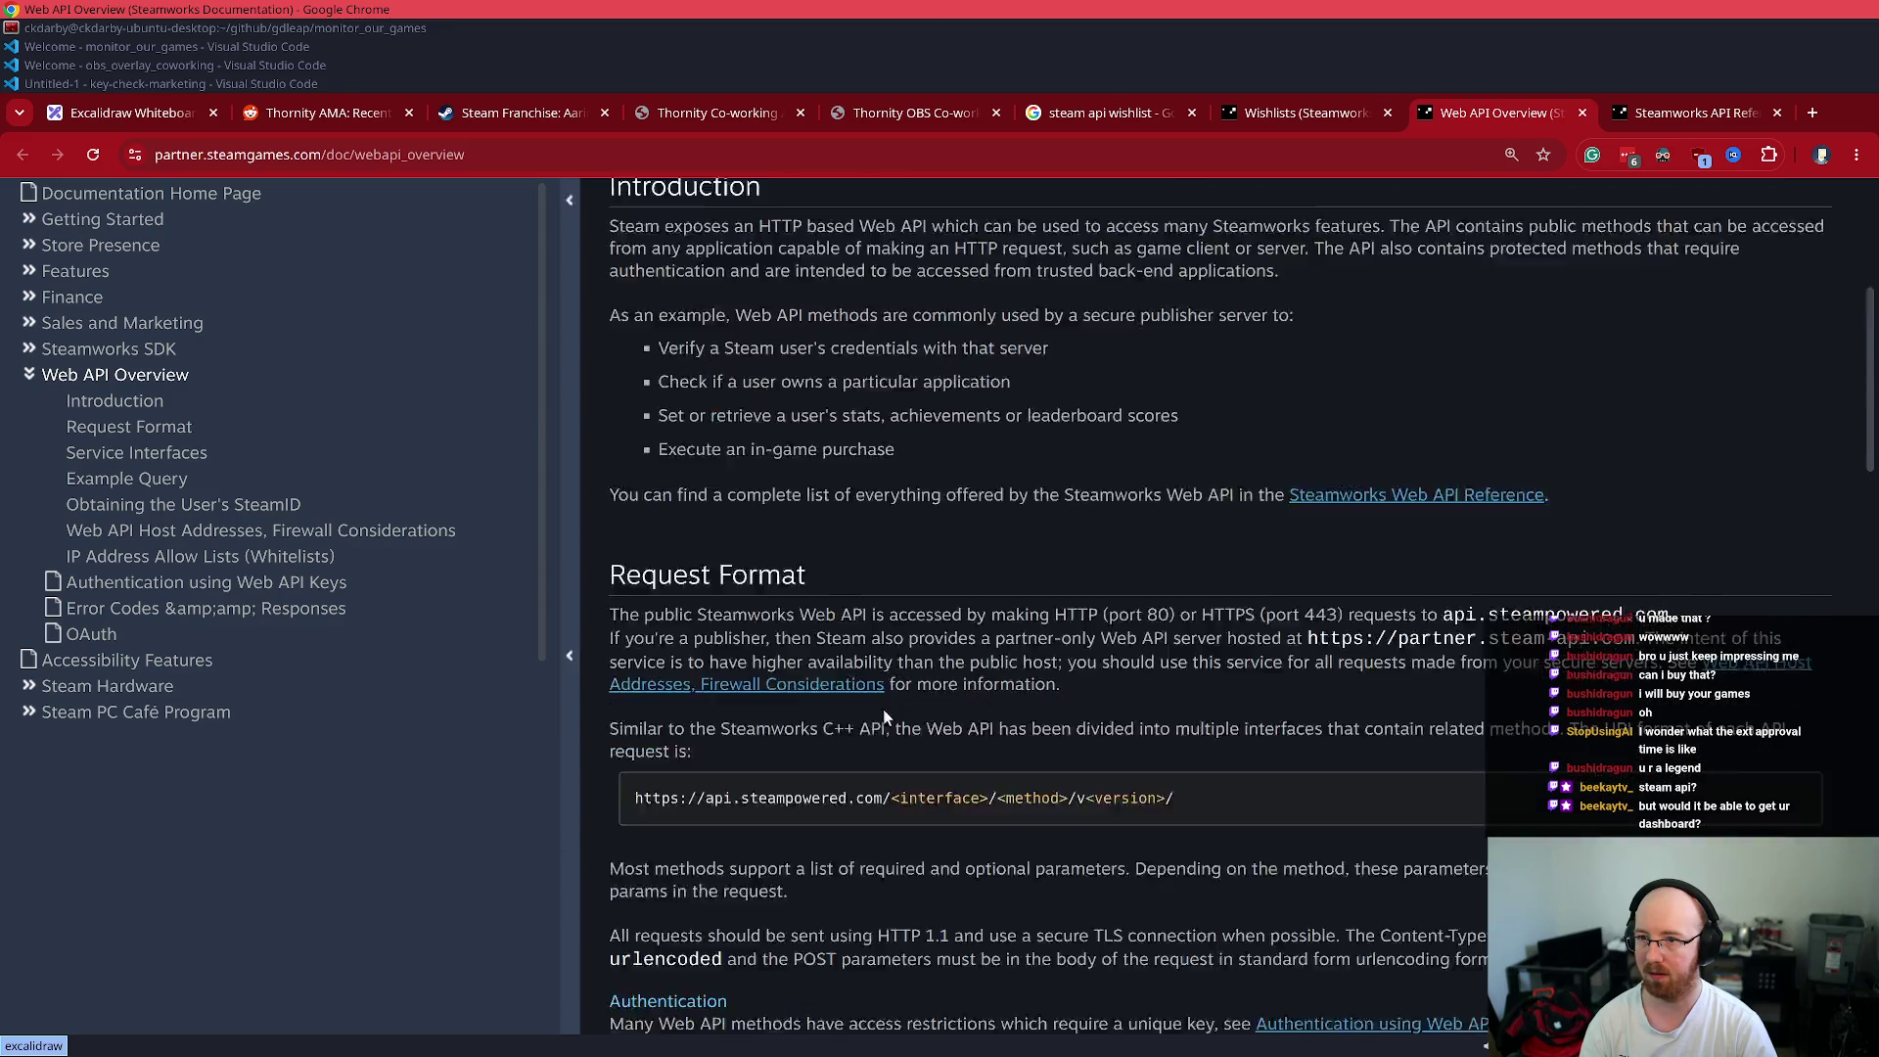
{"action": "key", "text": "ctrl+f"}
{"action": "type", "text": "token"}
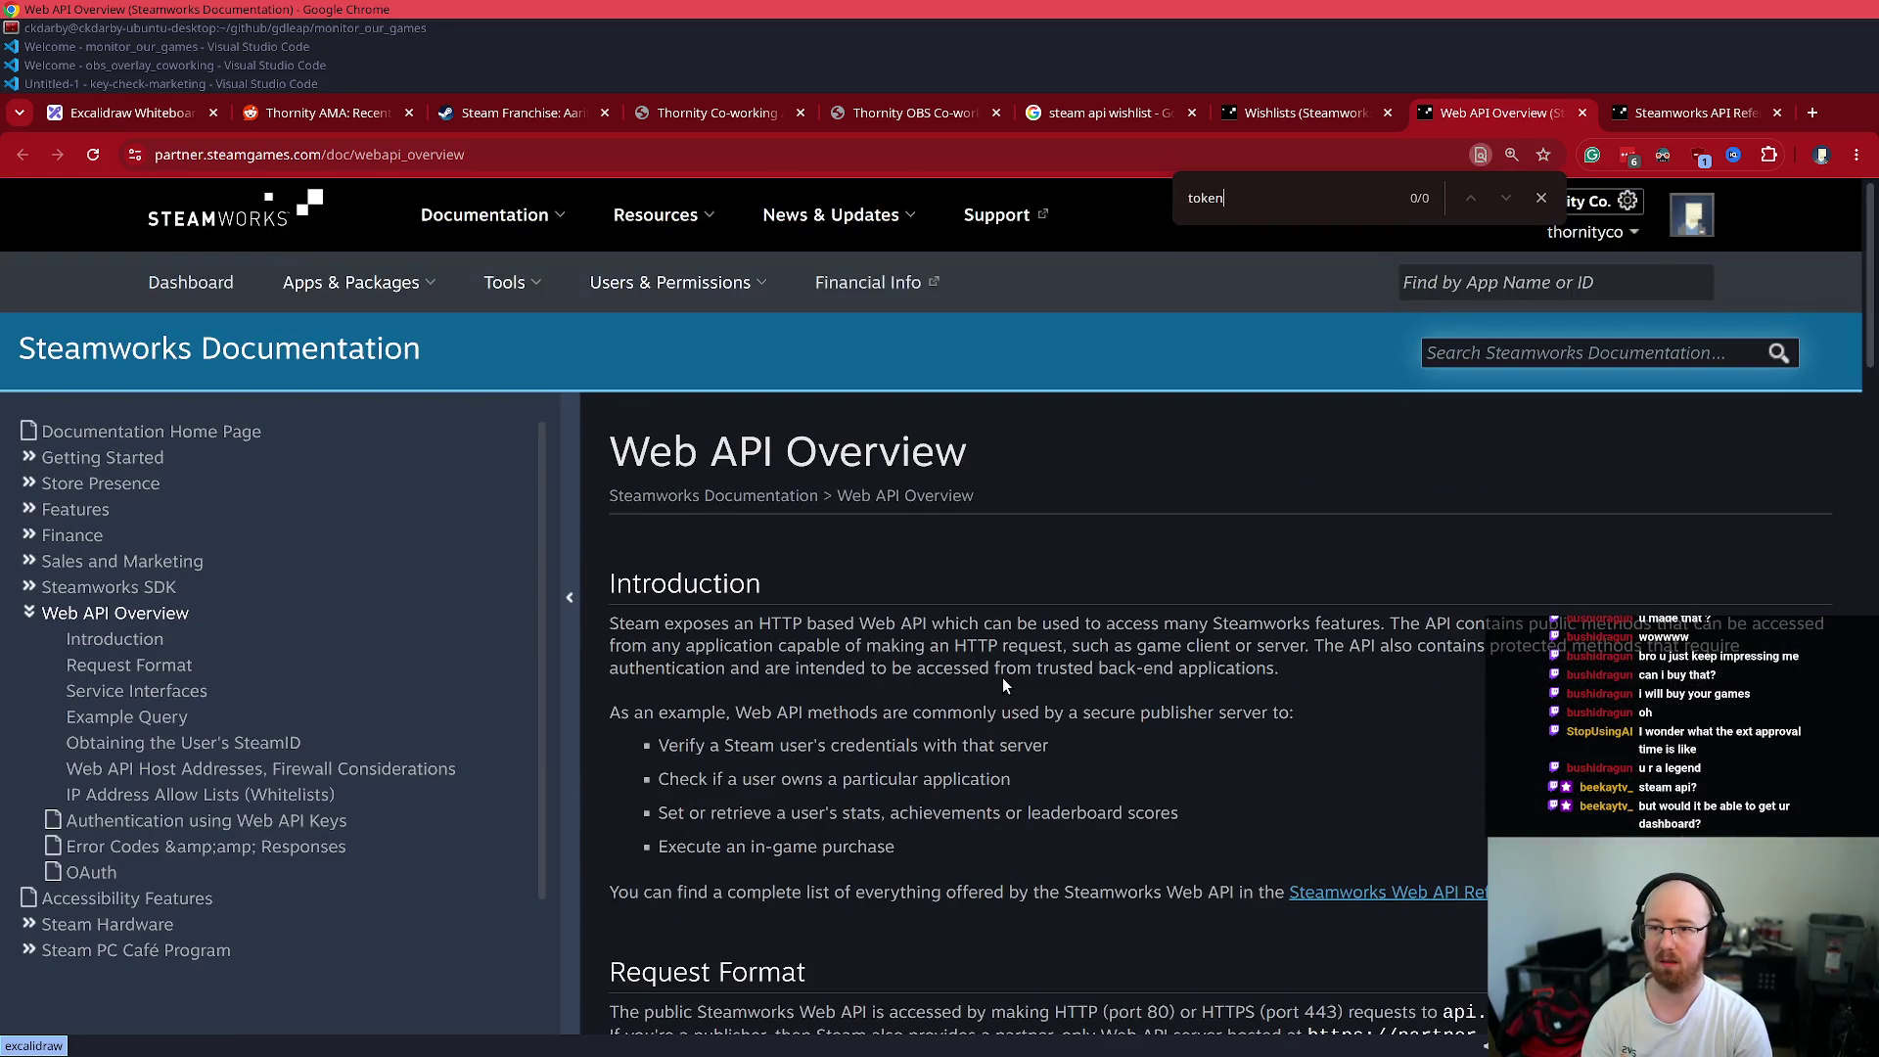
{"action": "key", "text": "ctrl+t"}
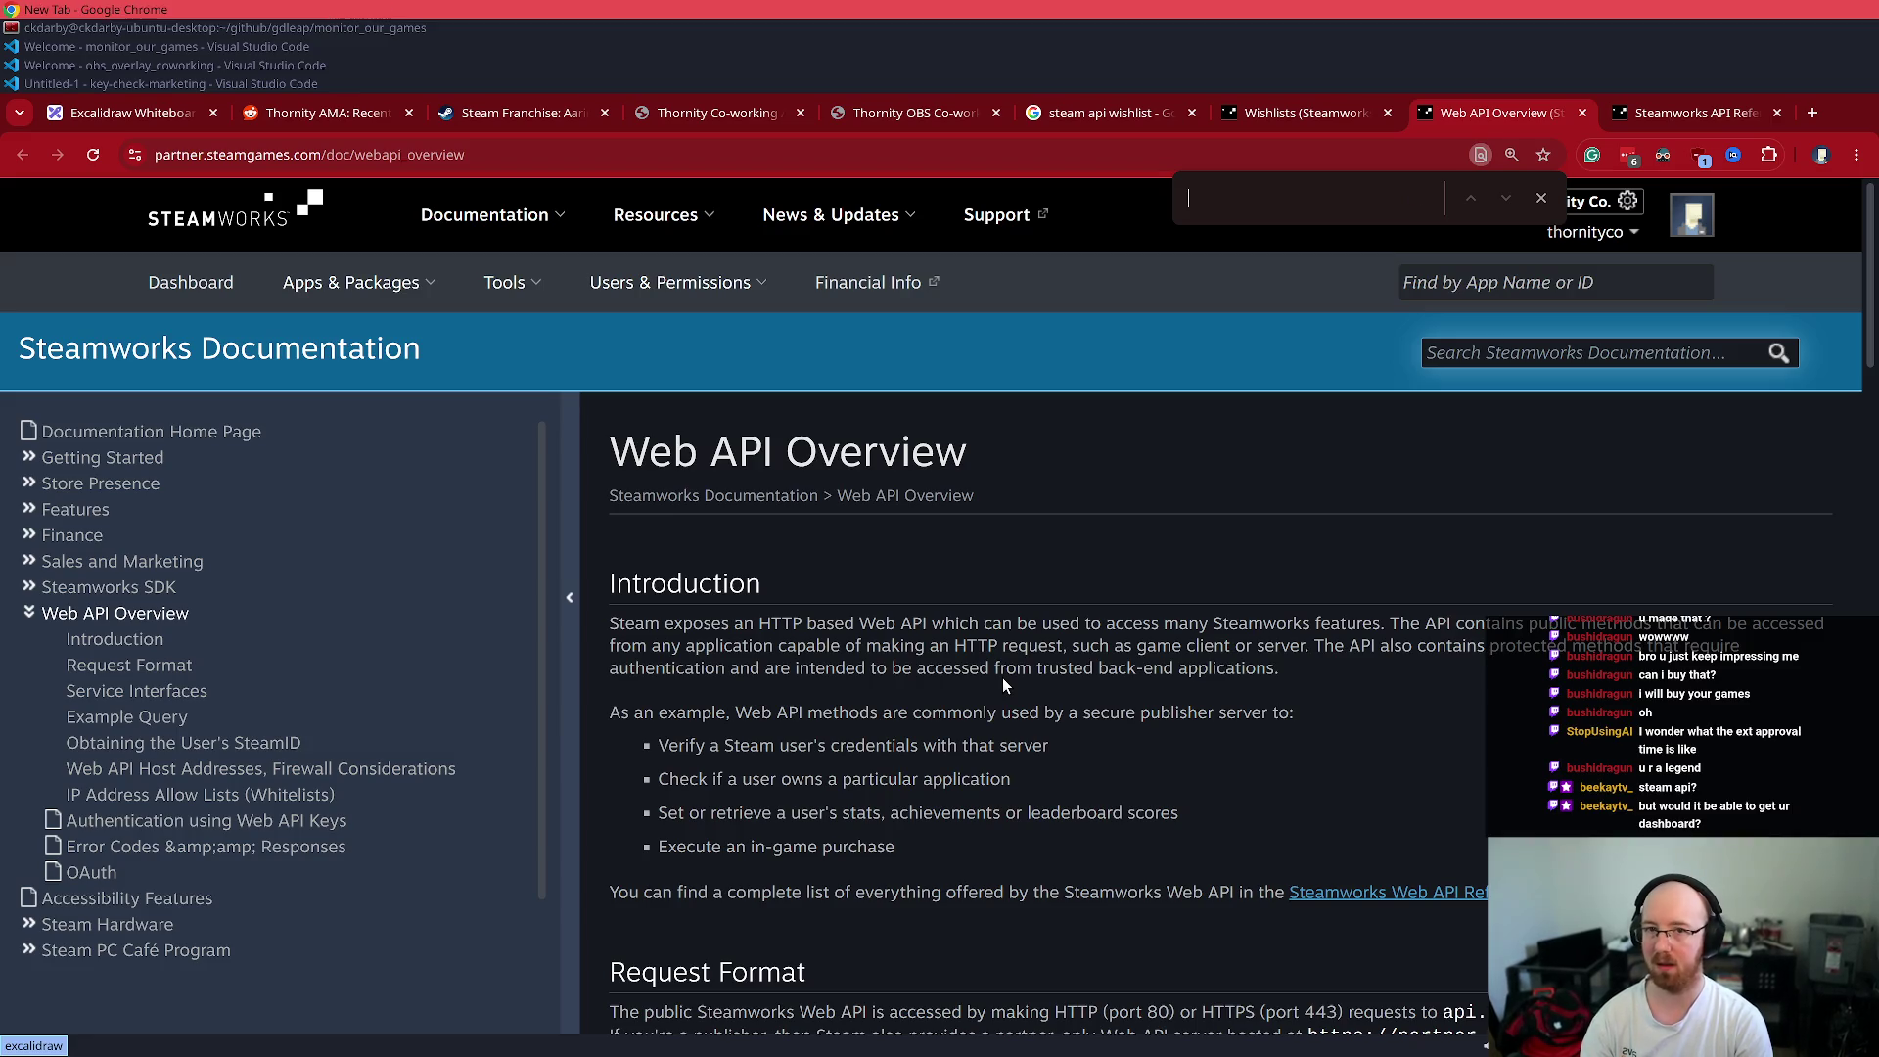
- Search 'steam token api', then refine the query to 'steam web api key'
{"action": "type", "text": "steam token a"}
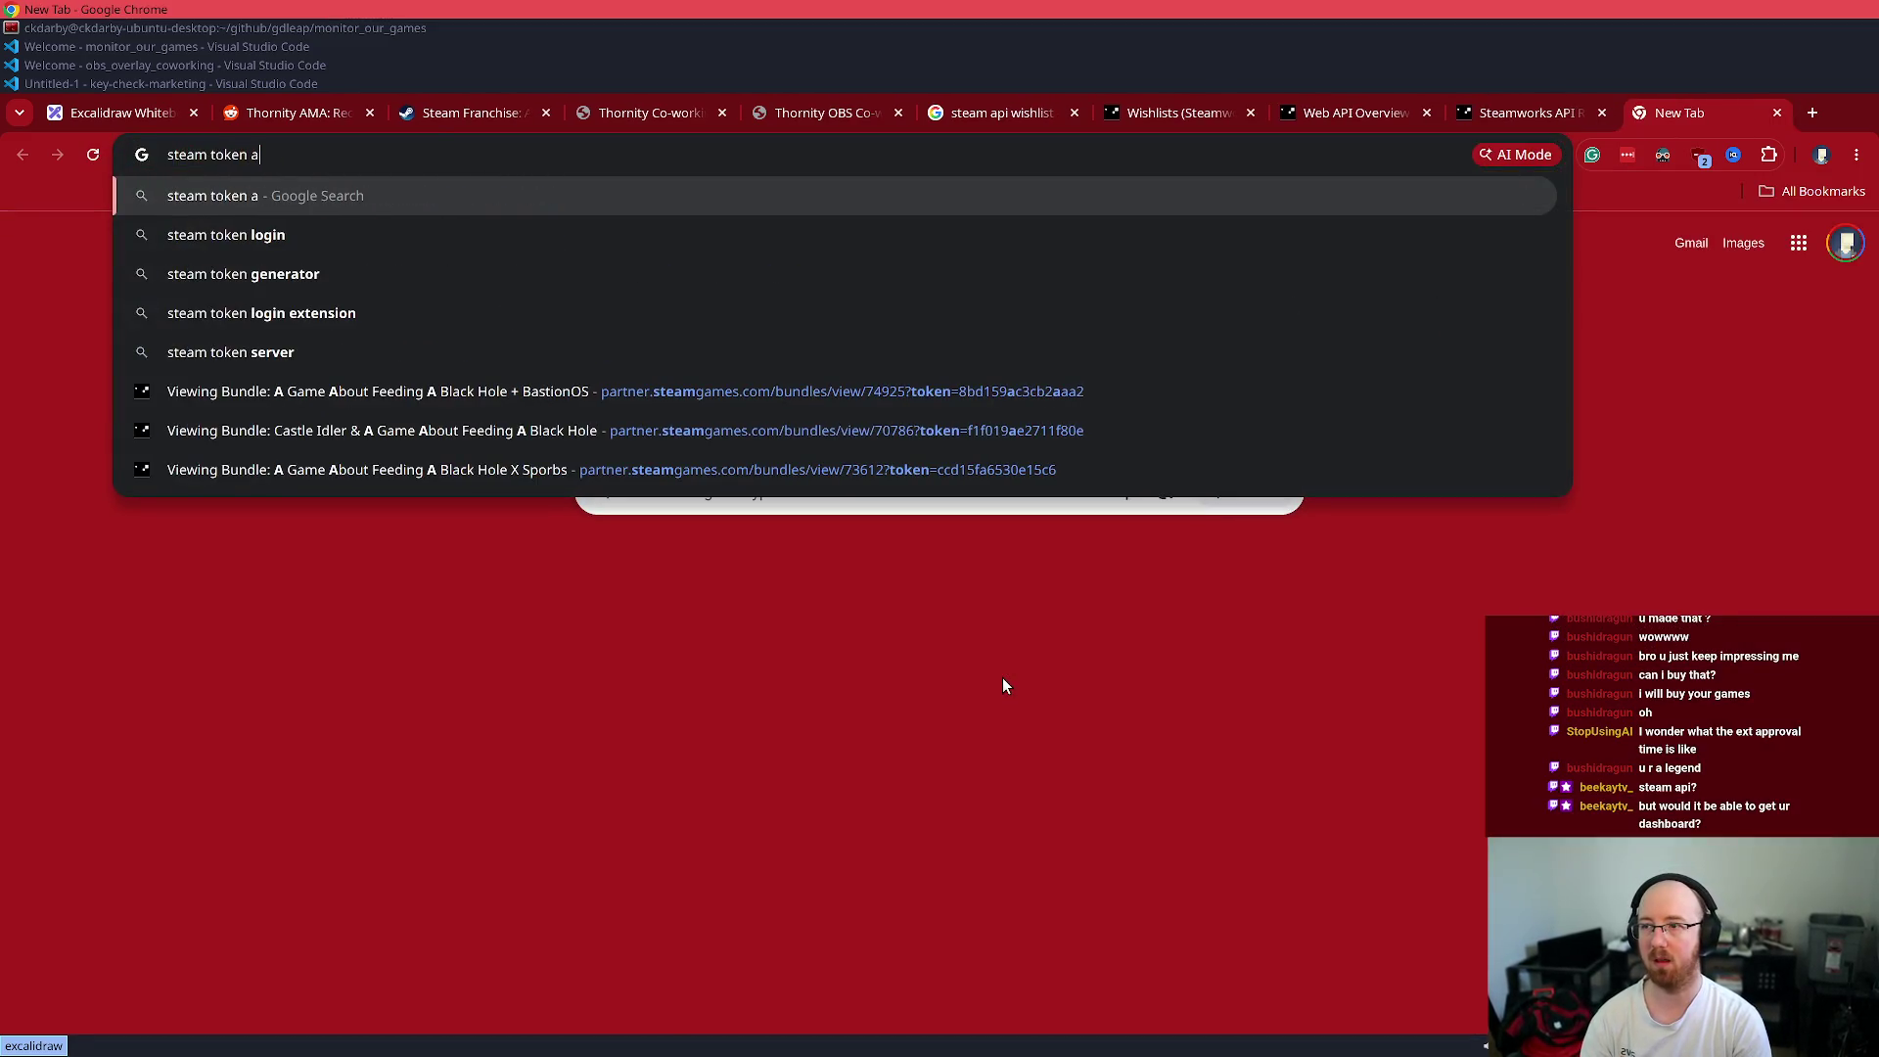
{"action": "type", "text": "pi"}
{"action": "key", "text": "Return"}
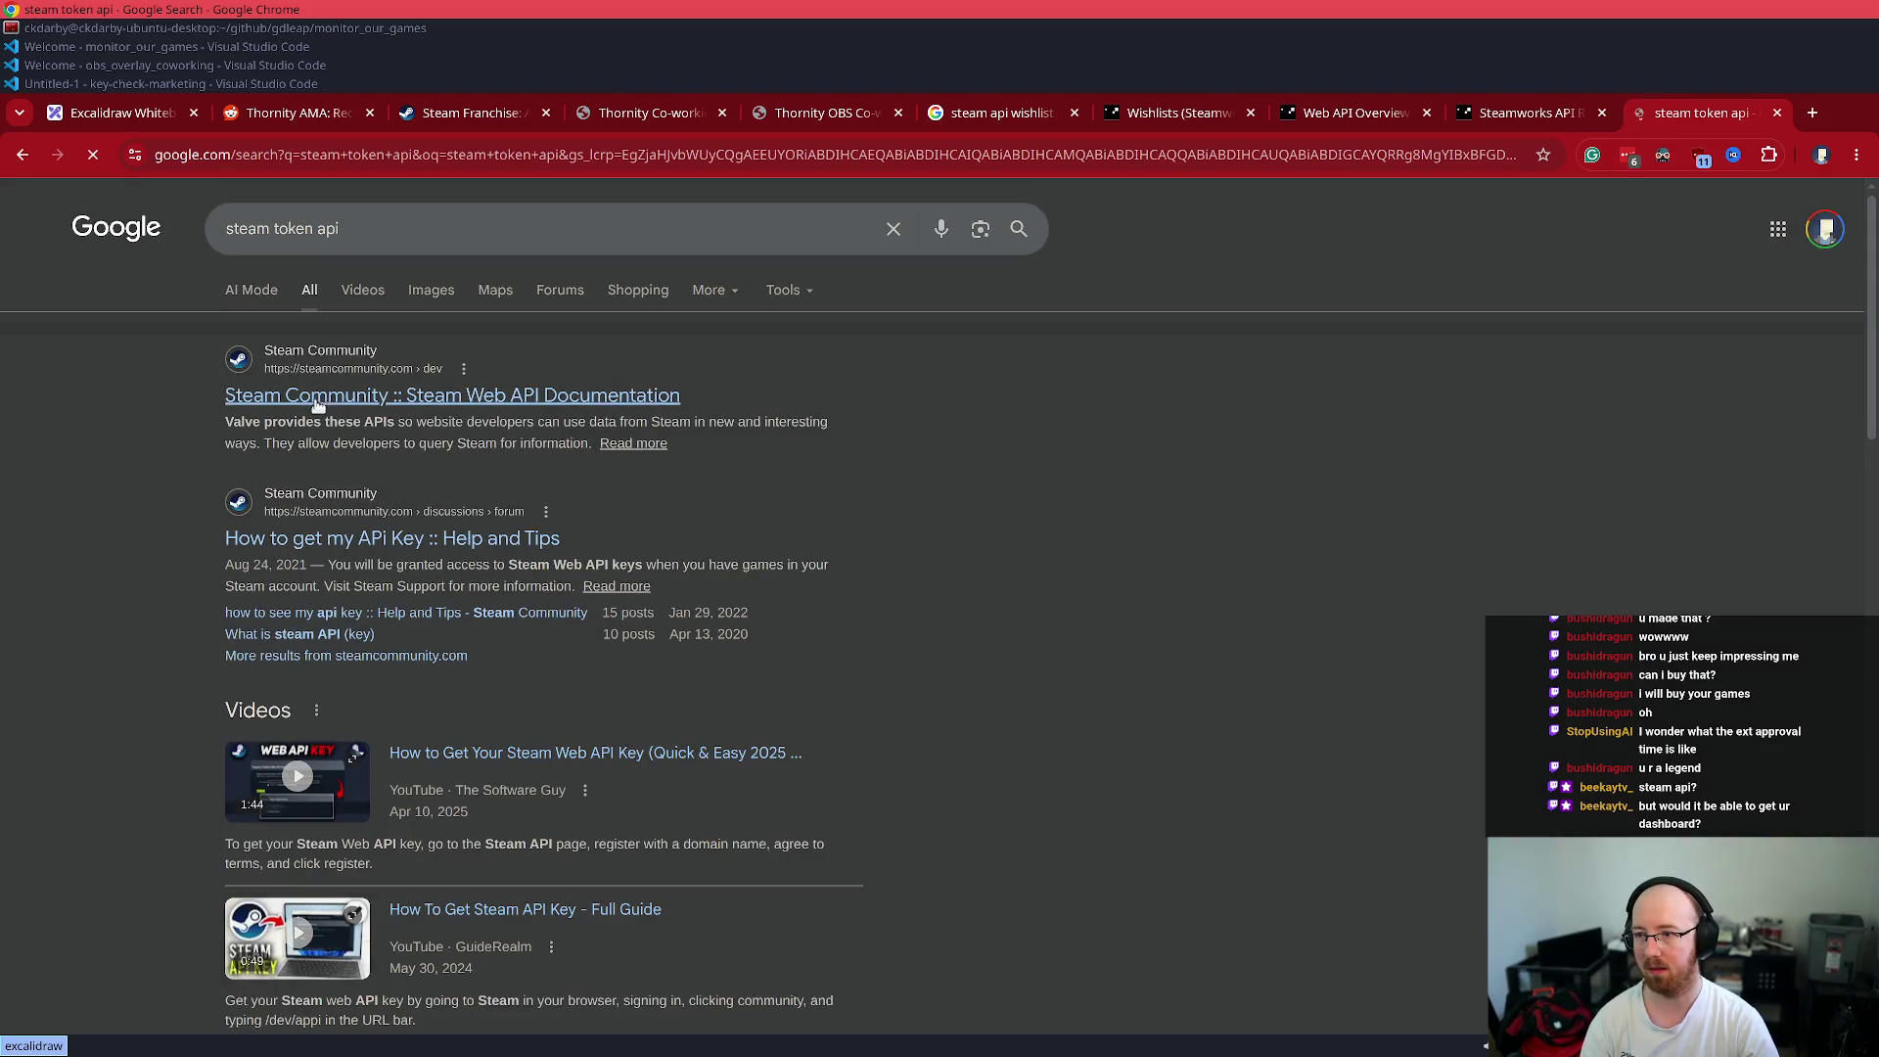
{"action": "left_click", "coordinate": [423, 244]}
{"action": "key", "text": "ctrl+a"}
{"action": "type", "text": "stea"}
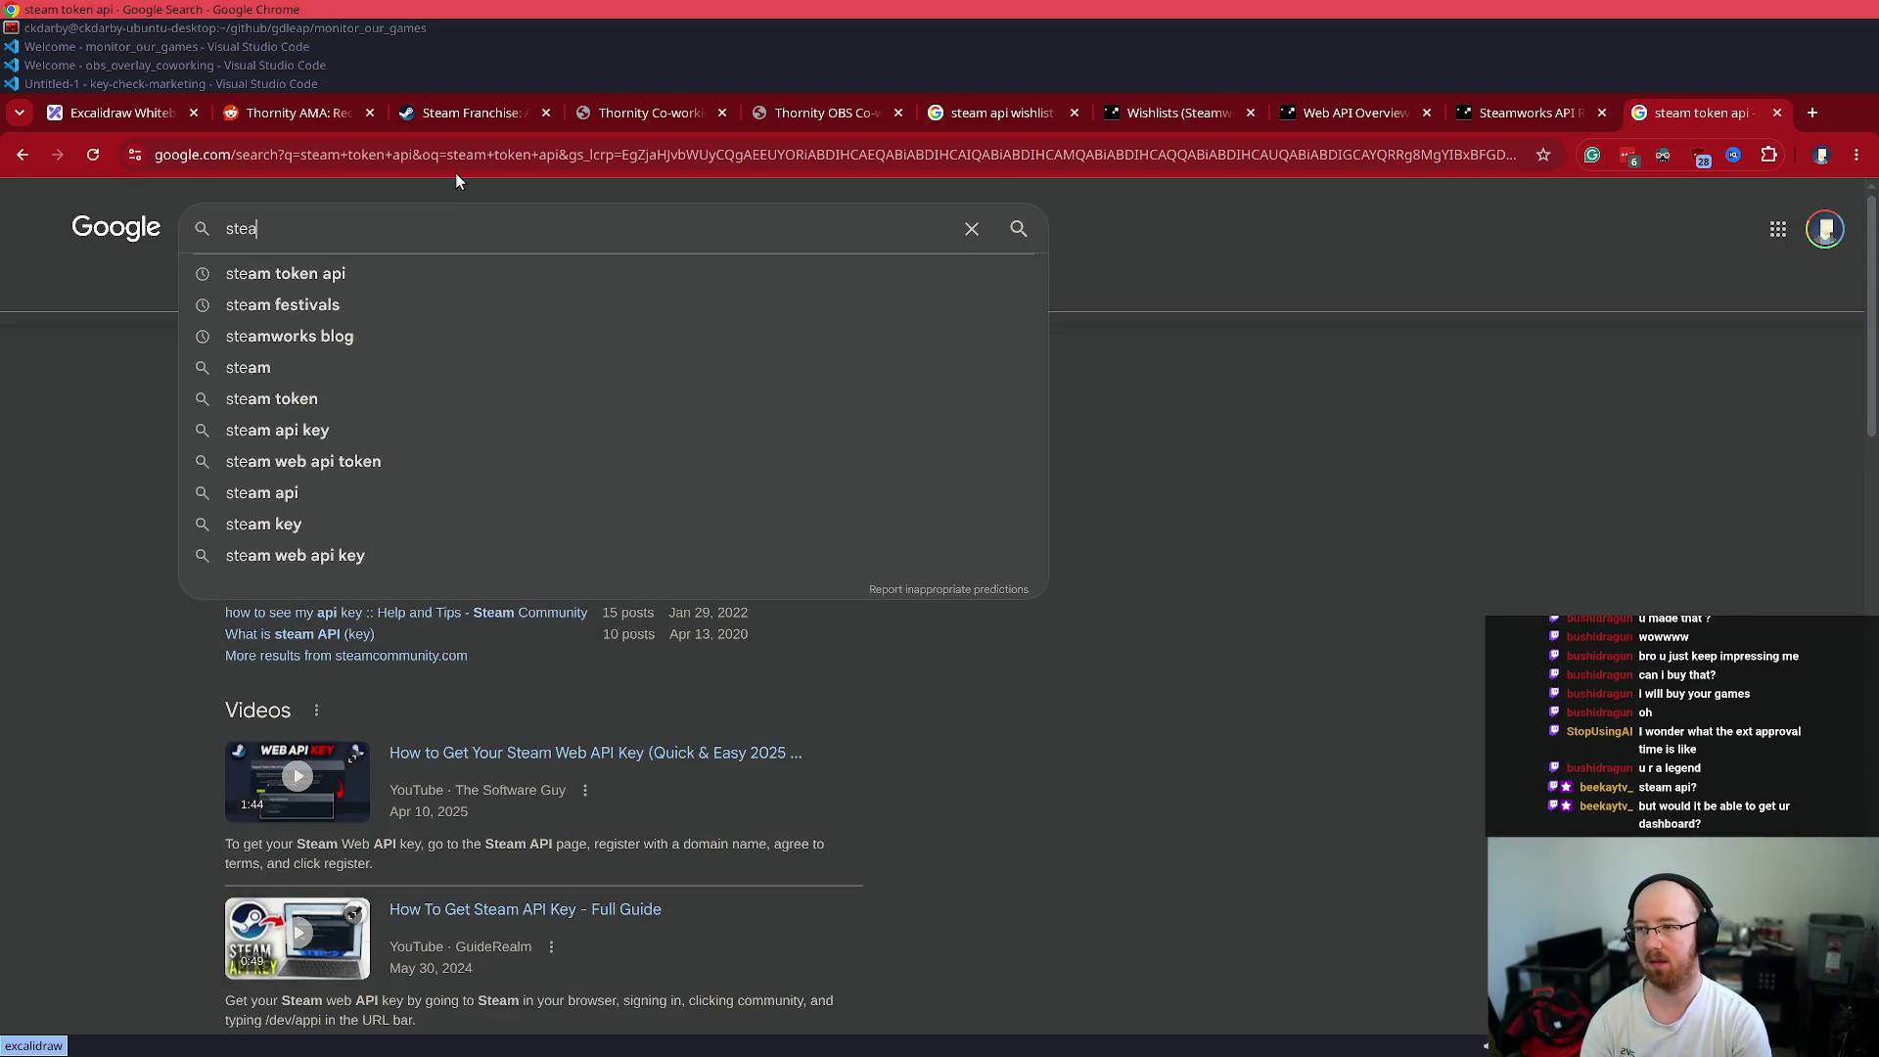
{"action": "type", "text": "m web api token"}
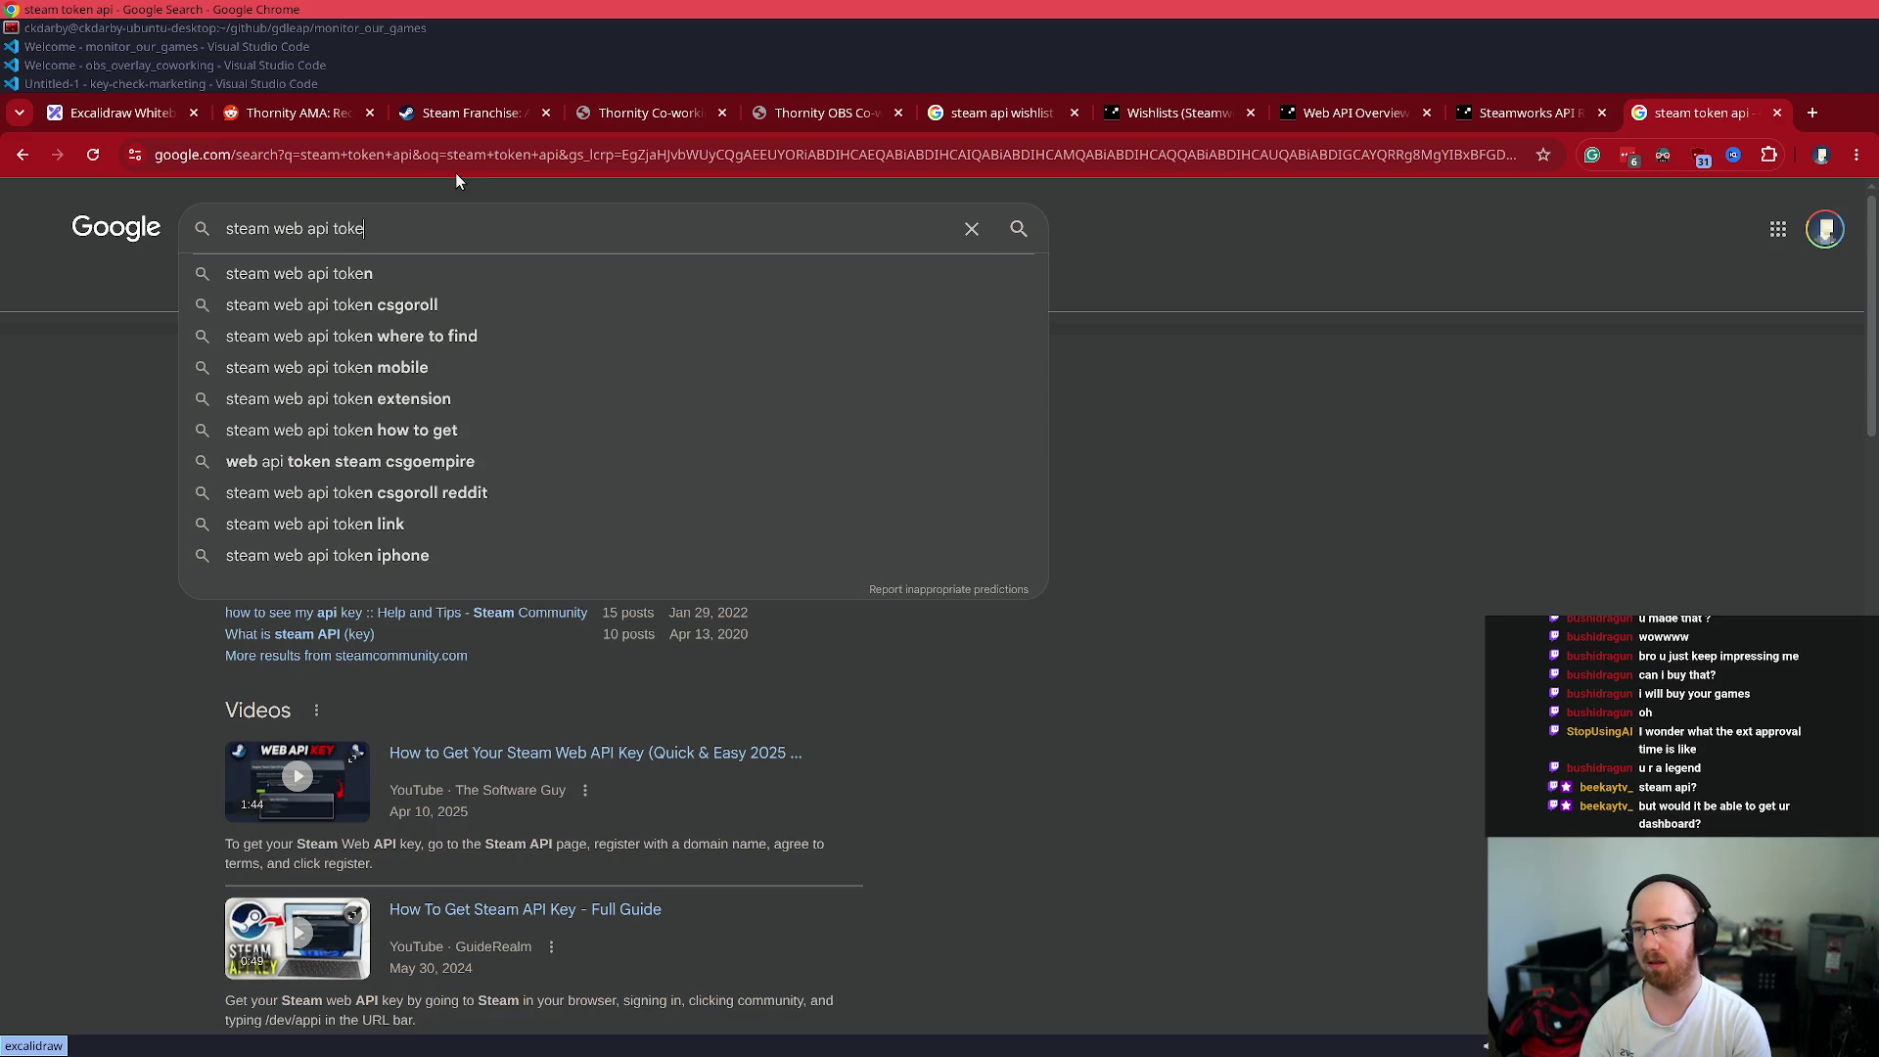
{"action": "key", "text": "BackSpace"}
{"action": "key", "text": "BackSpace"}
{"action": "key", "text": "BackSpace"}
{"action": "type", "text": "key"}
{"action": "key", "text": "Return"}
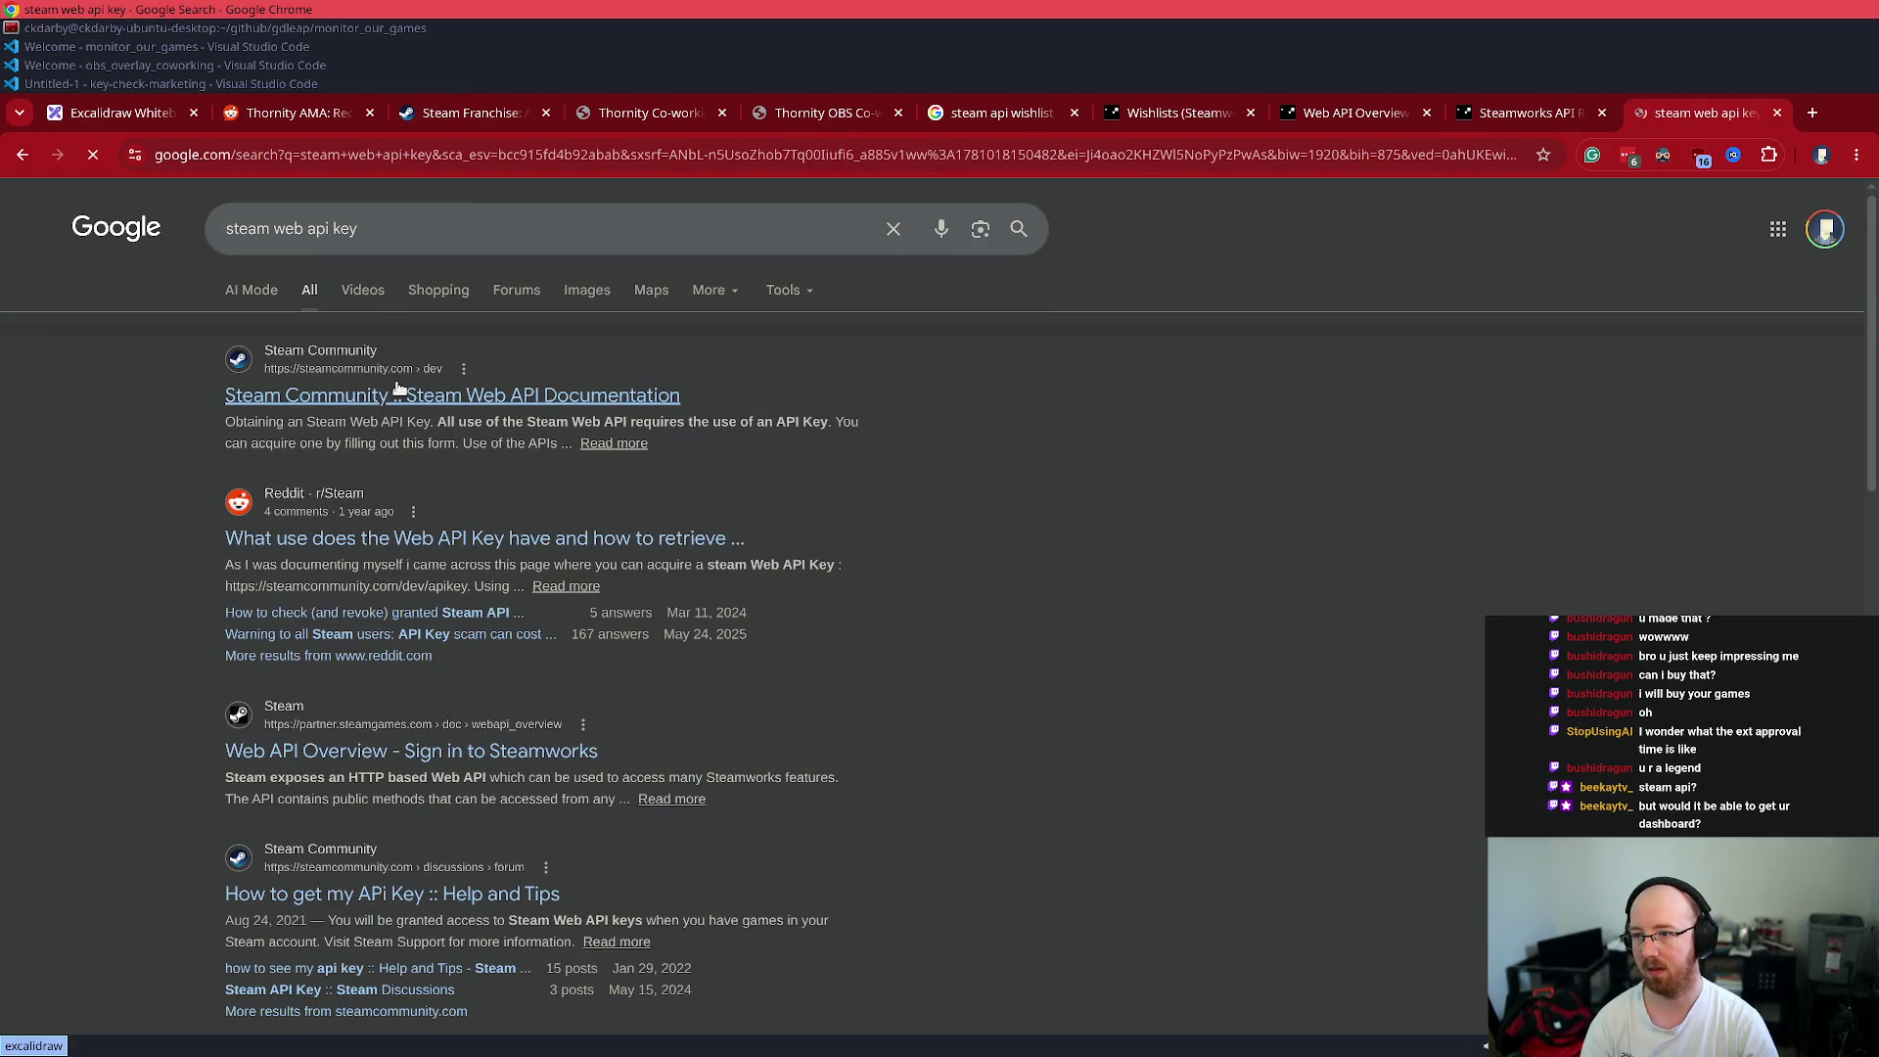
- Read the Reddit Web API key thread's comments, closing the key registration page, then type 'steamworks blog' in a new tab
{"action": "middle_click", "coordinate": [445, 537]}
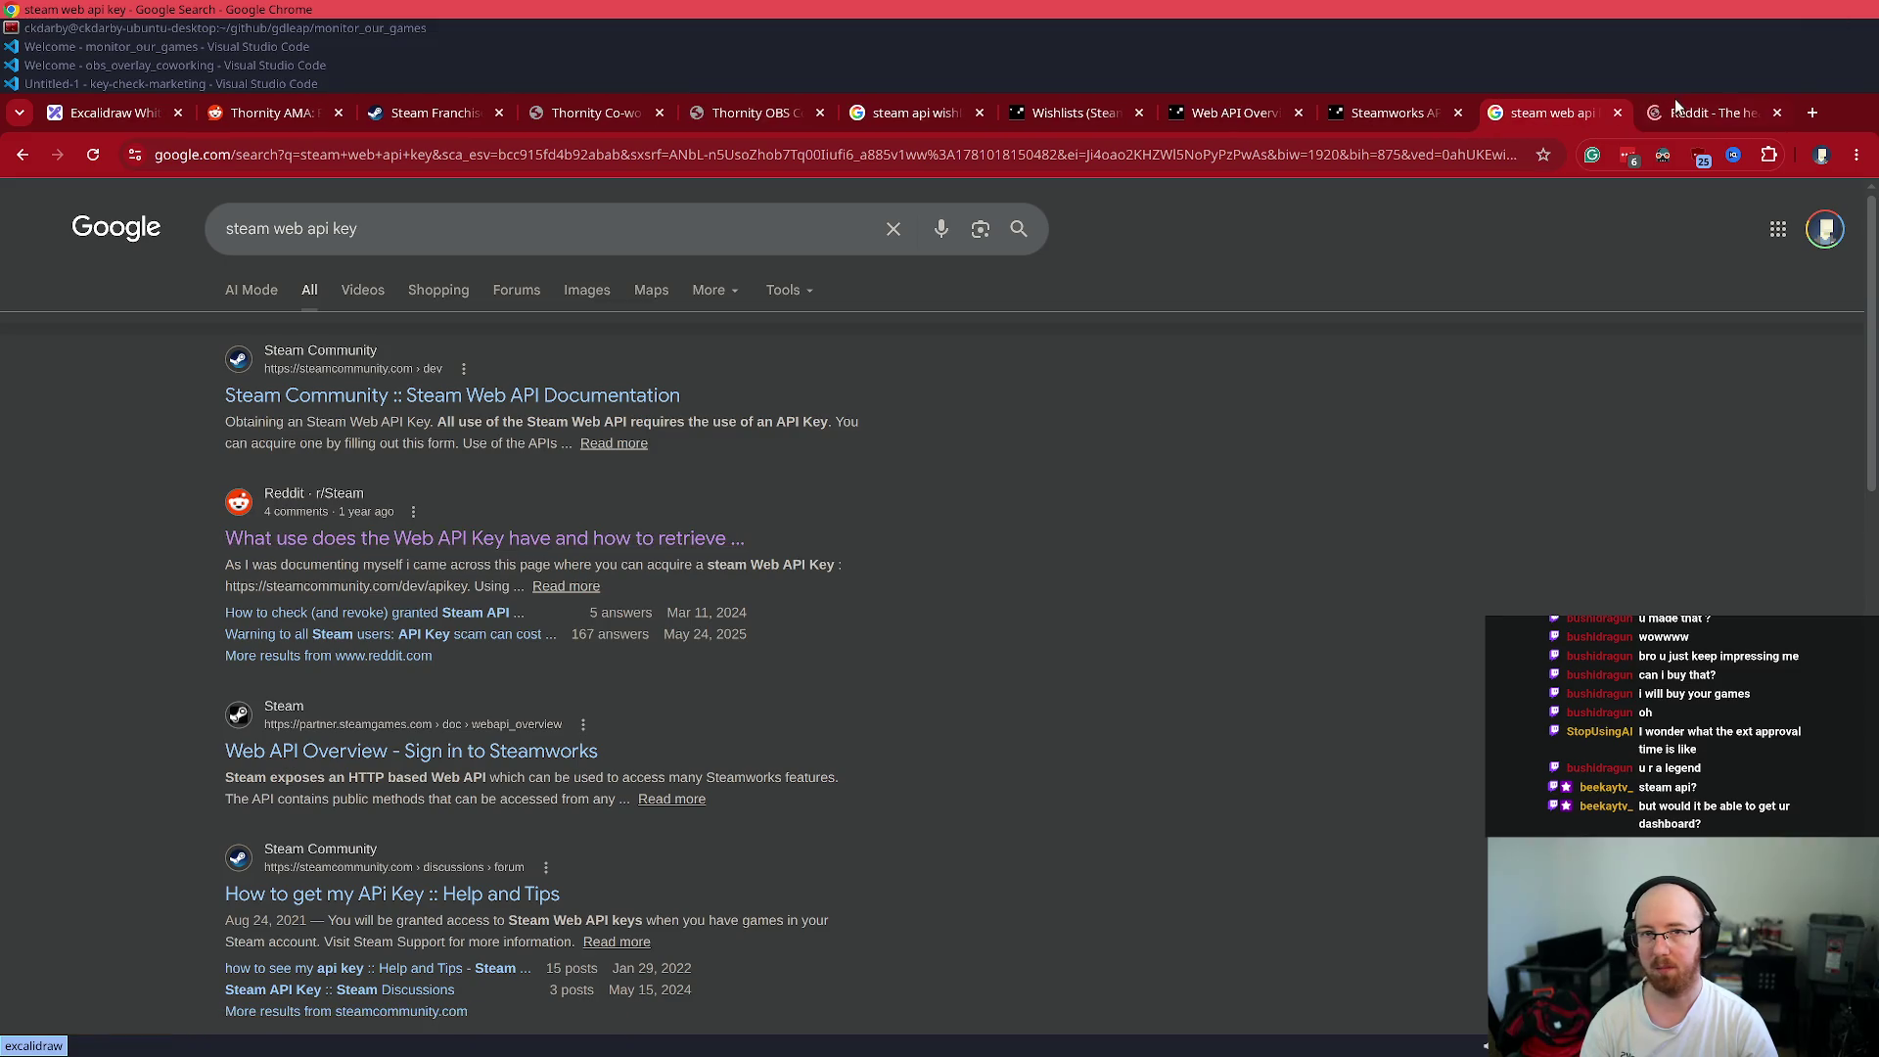
{"action": "key", "text": "ctrl+Tab"}
{"action": "scroll", "coordinate": [460, 685], "scroll_direction": "down", "scroll_amount": 1}
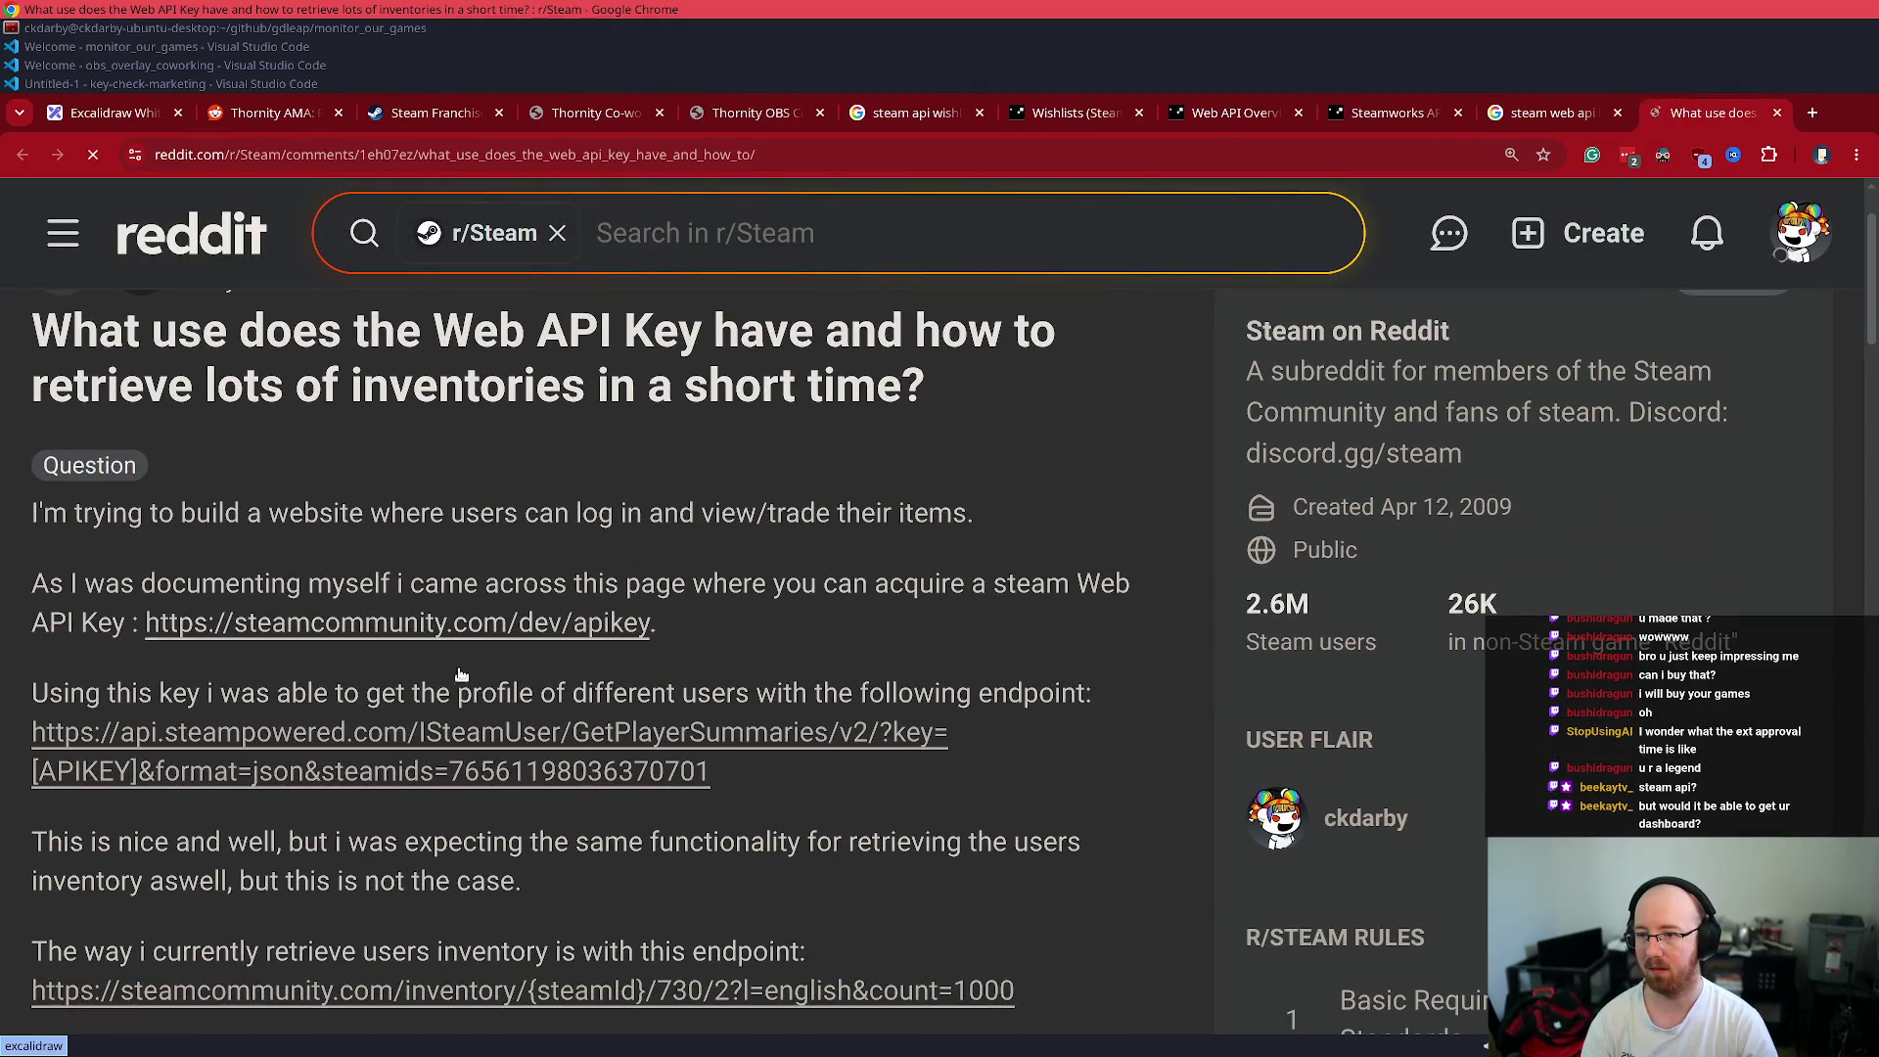
{"action": "middle_click", "coordinate": [494, 638]}
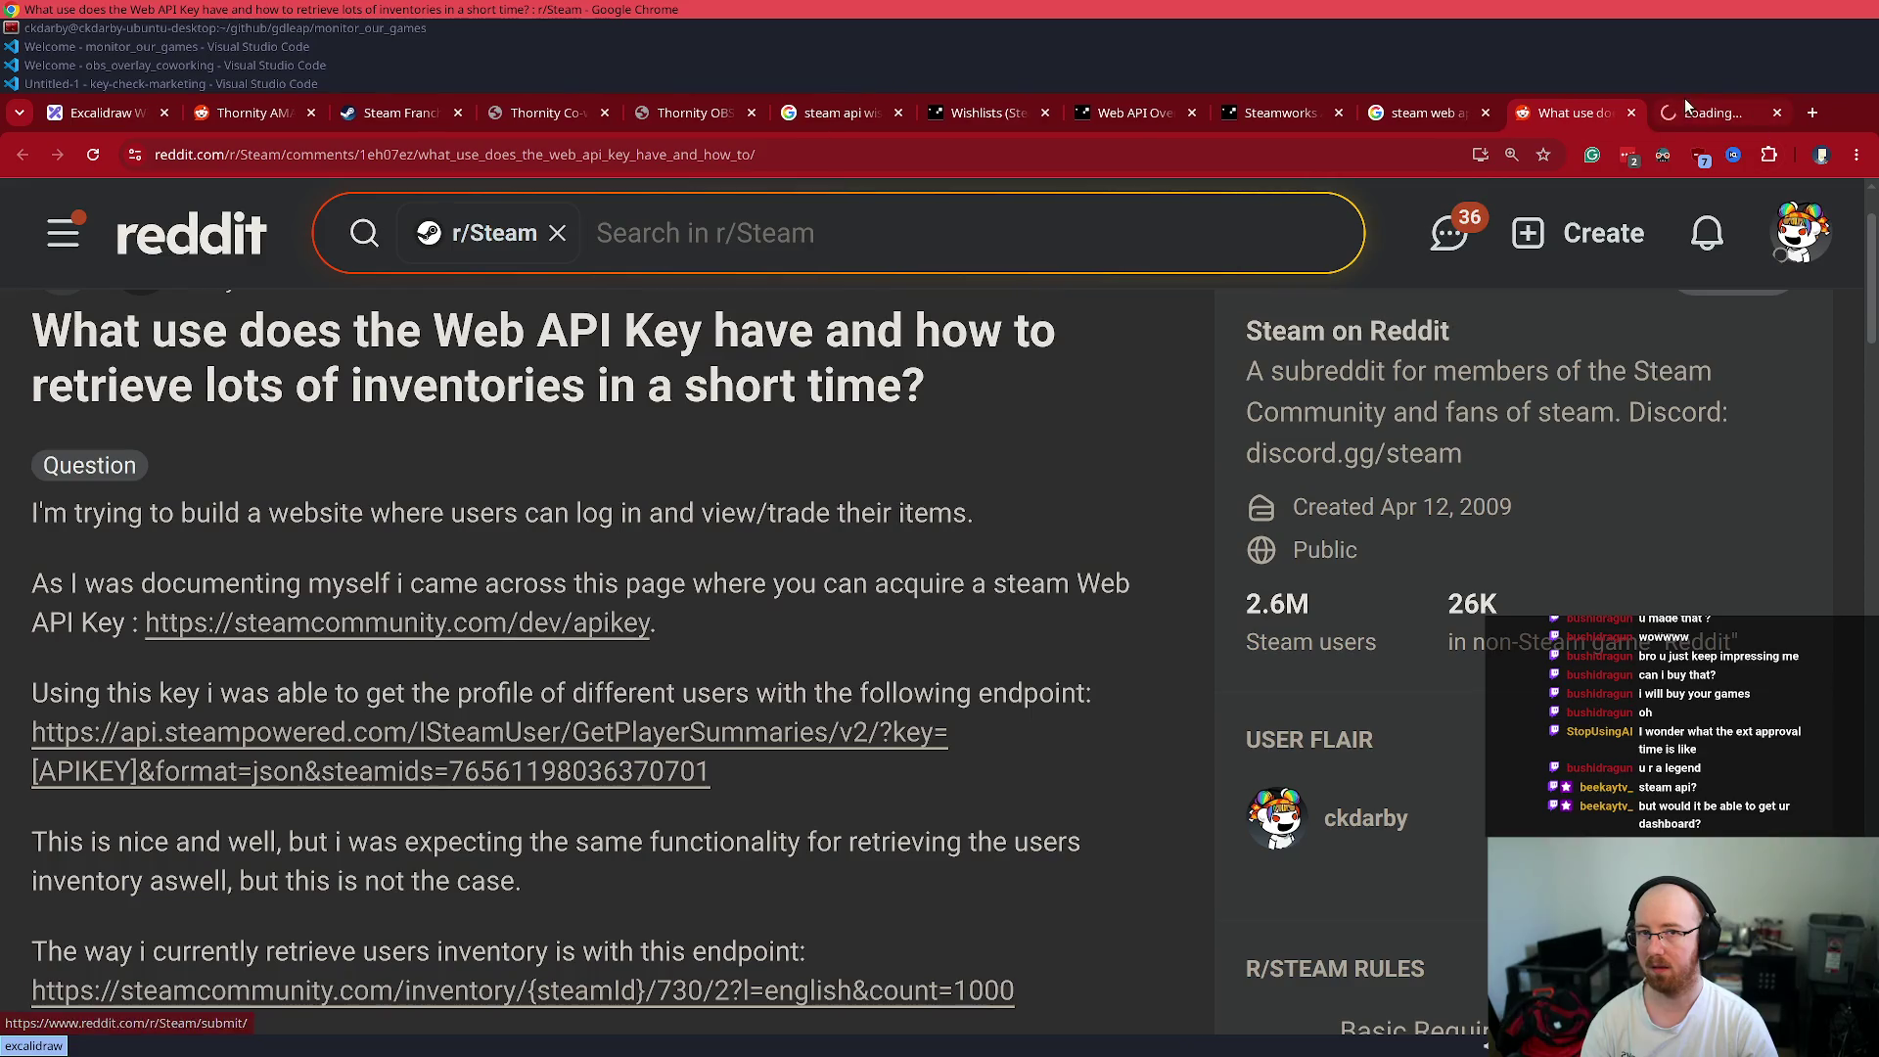
{"action": "left_click", "coordinate": [1682, 106]}
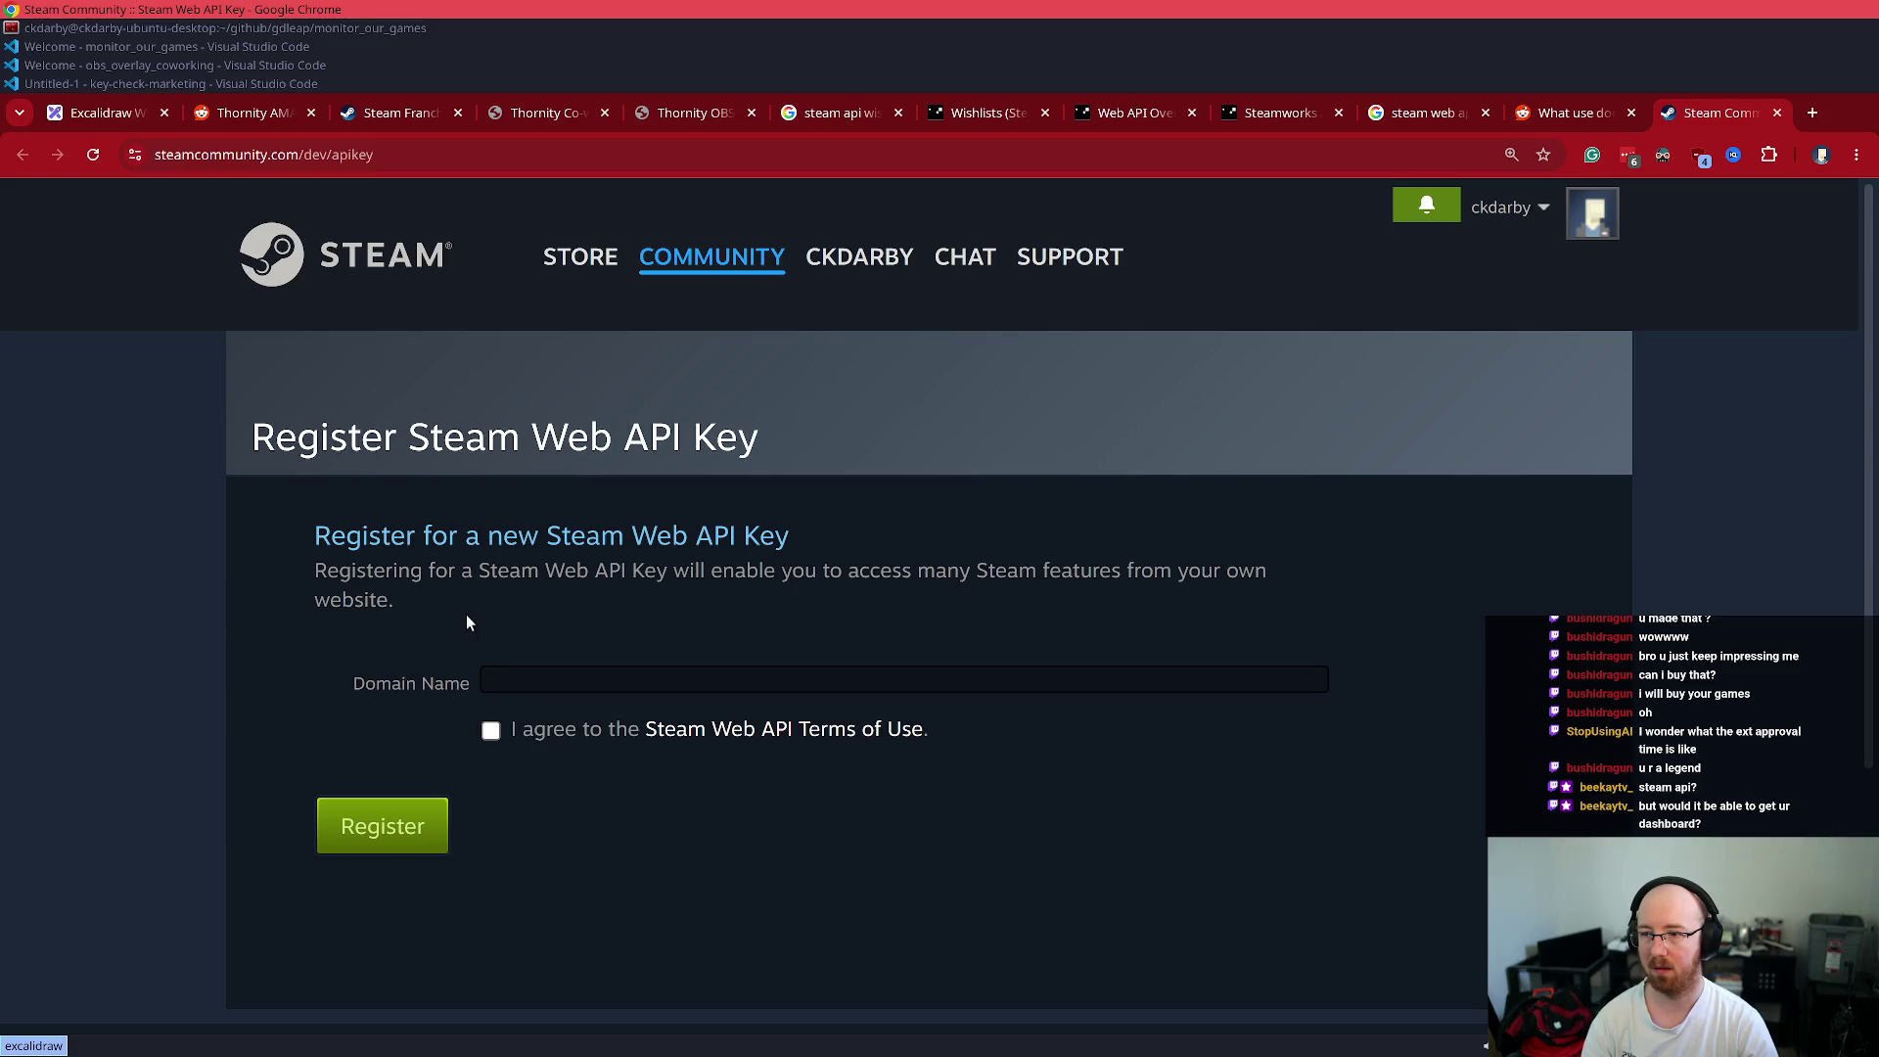
{"action": "key", "text": "ctrl+w"}
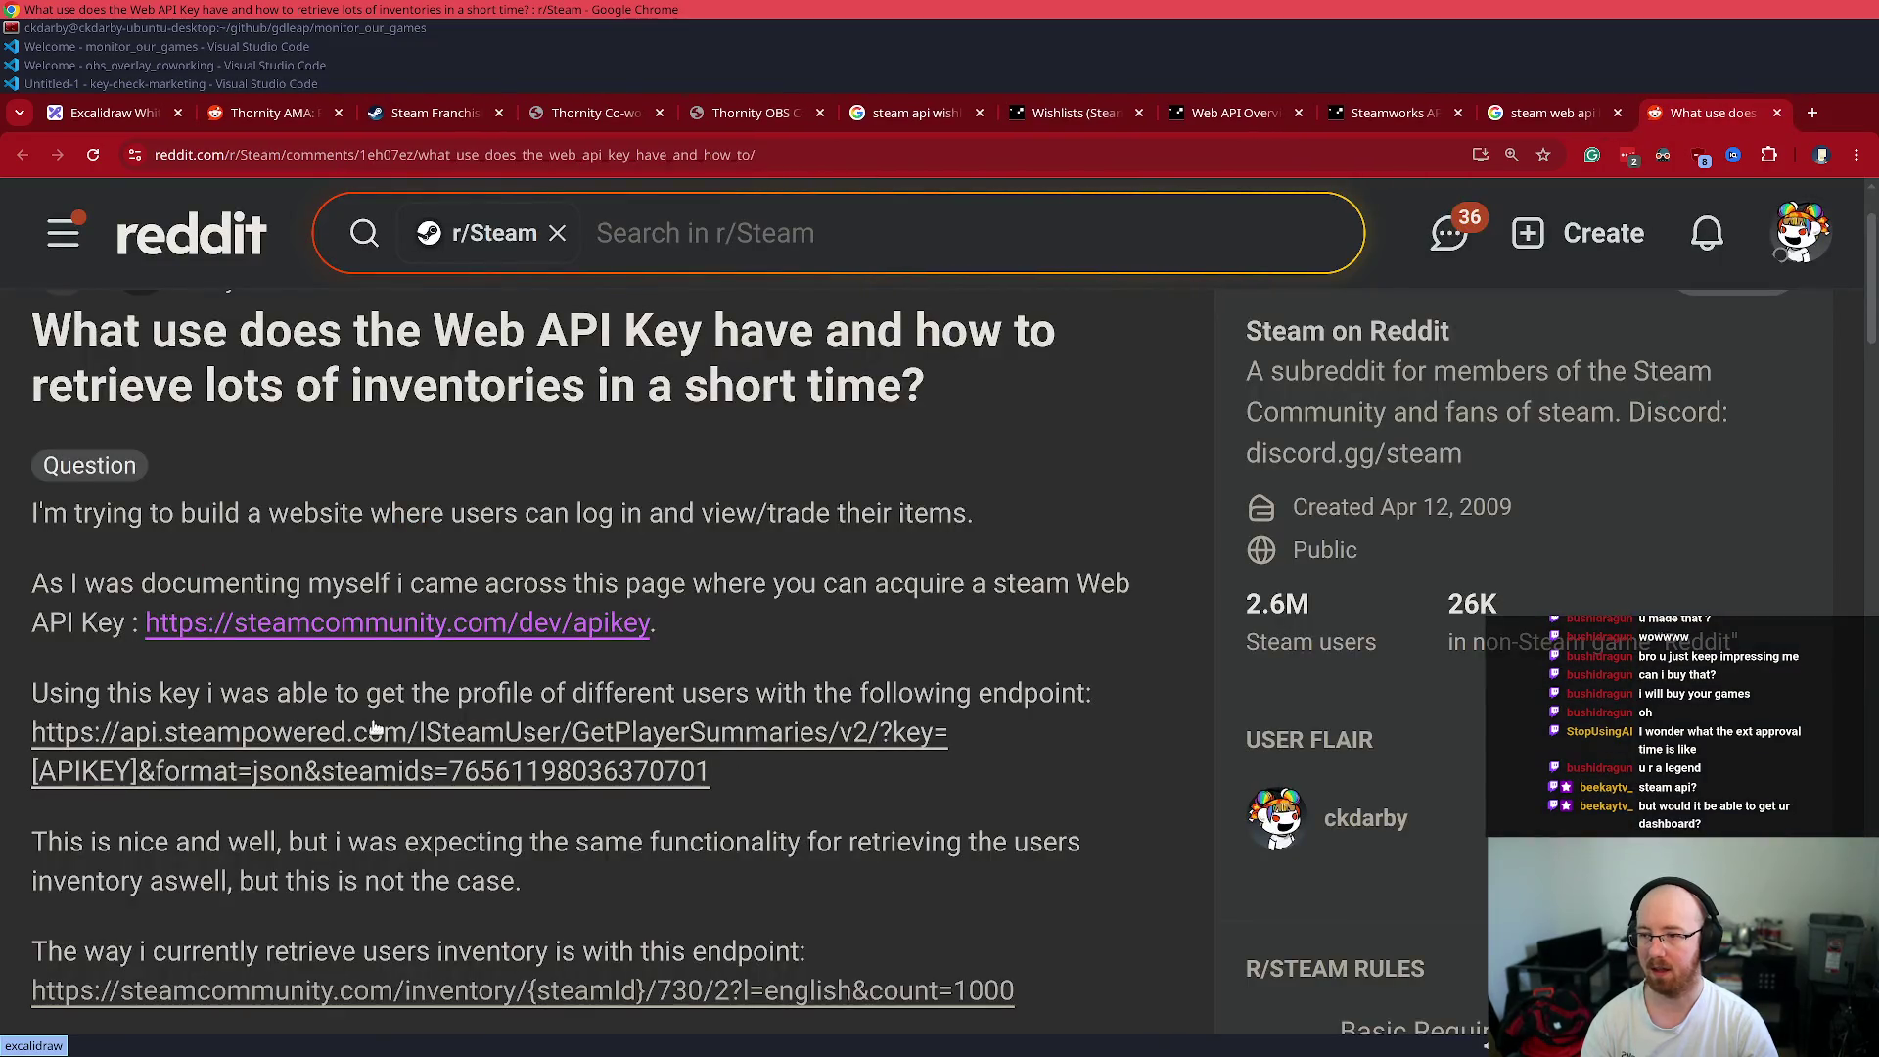
{"action": "scroll", "coordinate": [384, 734], "scroll_direction": "down", "scroll_amount": 3}
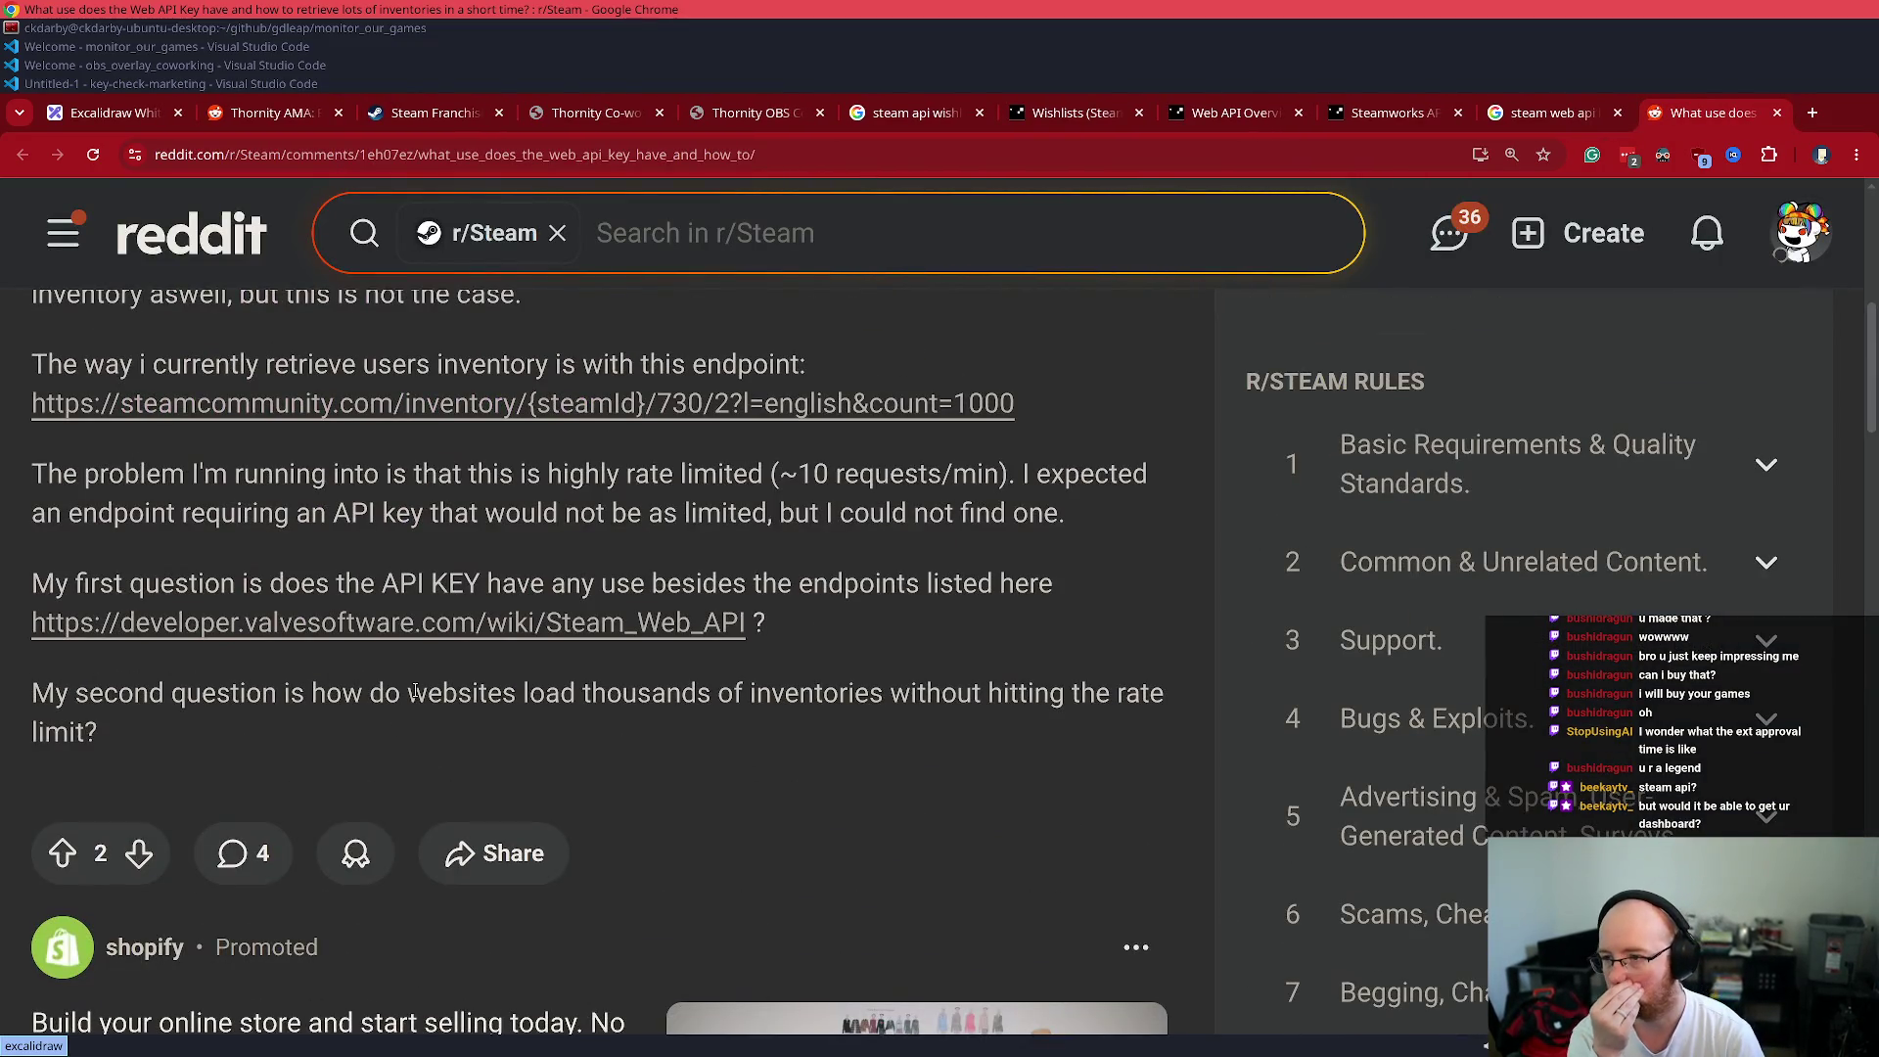
{"action": "scroll", "coordinate": [419, 682], "scroll_direction": "down", "scroll_amount": 10}
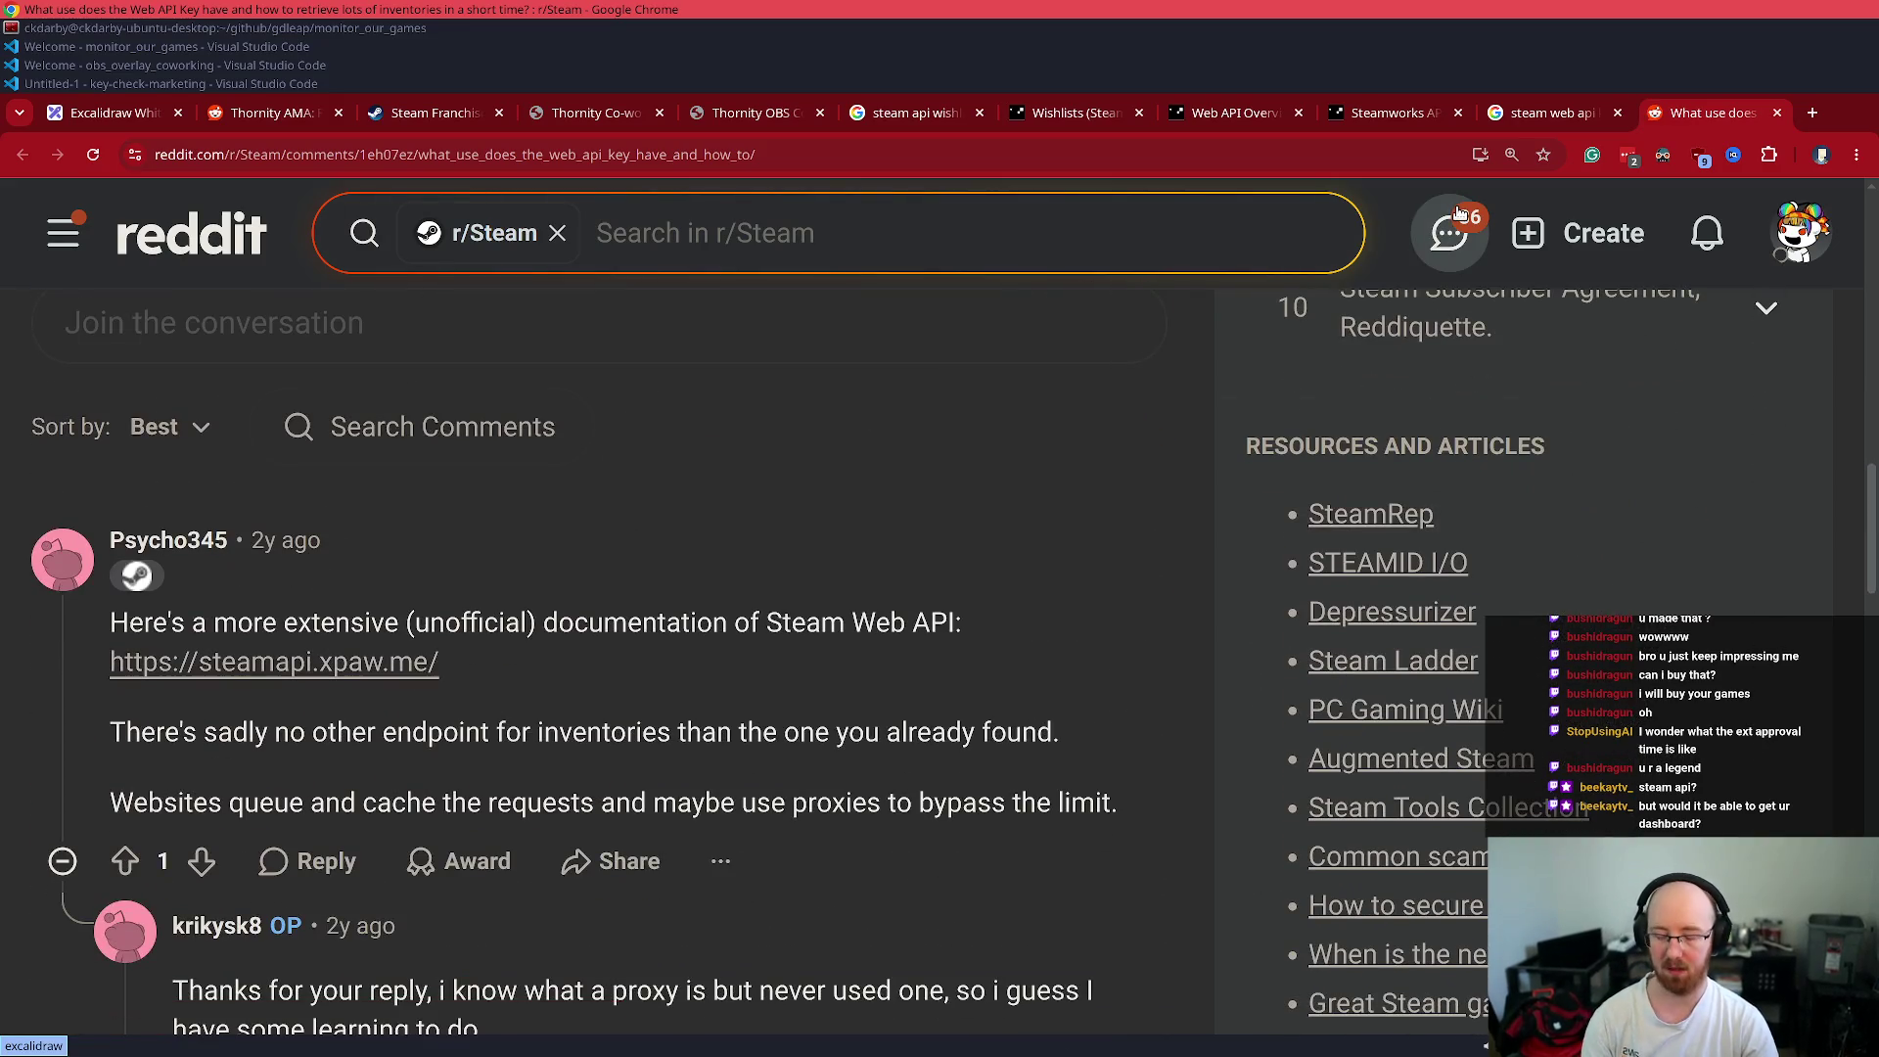
{"action": "key", "text": "ctrl+t"}
{"action": "type", "text": "steamworks blog"}
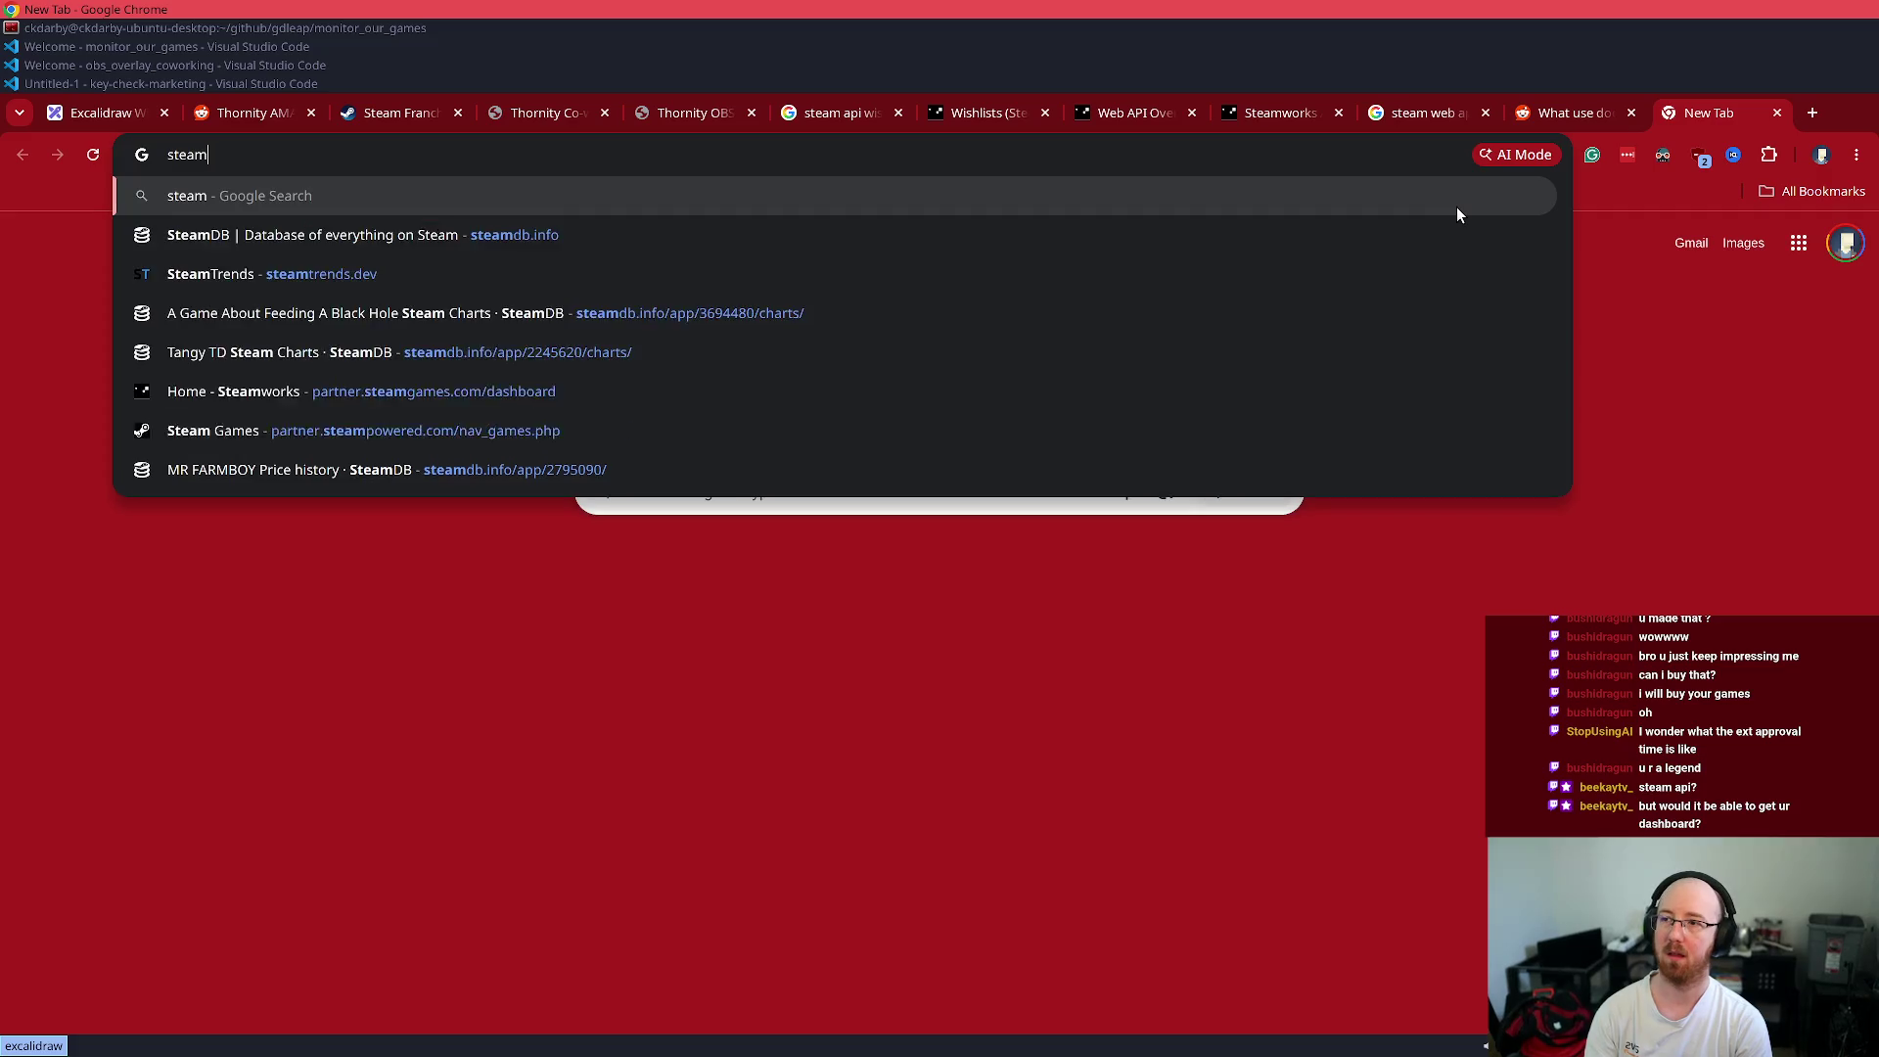
- Search 'steamworks blog', open the Steamworks News Hub and find the Wishlist Data API post
{"action": "key", "text": "Return"}
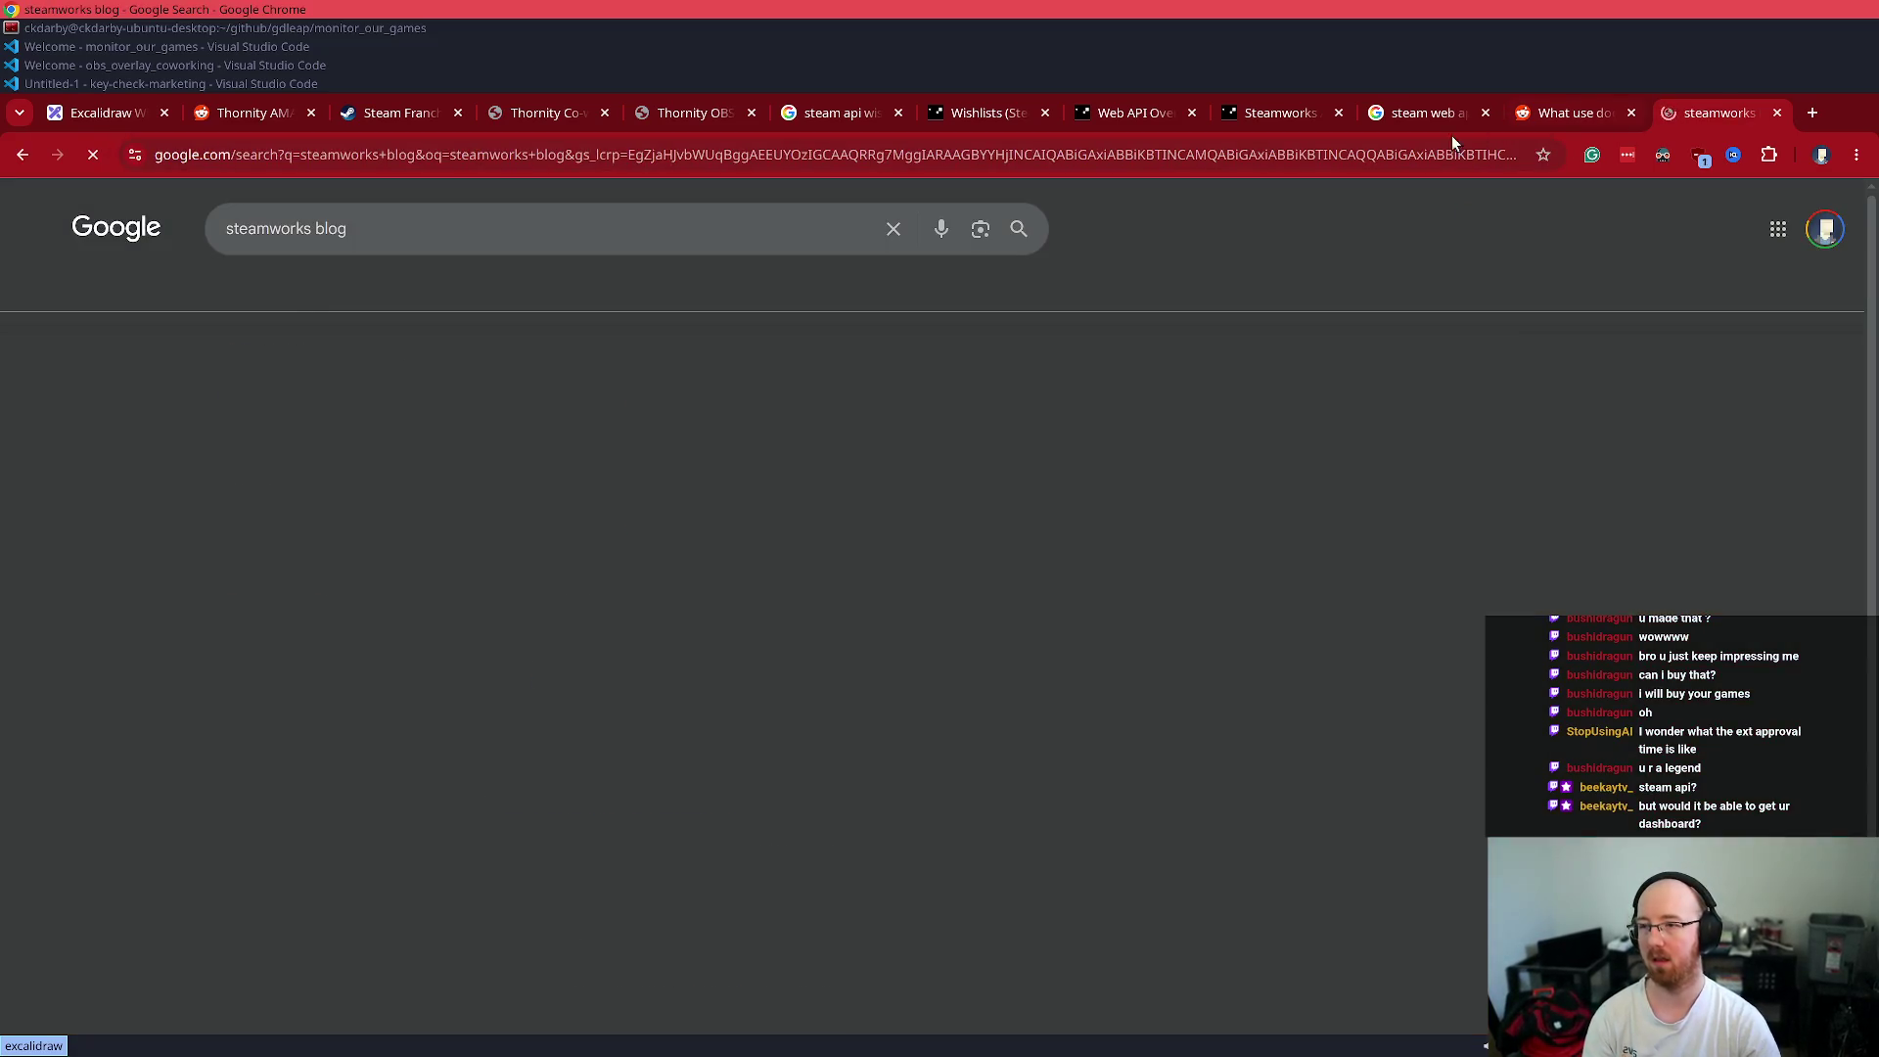
{"action": "middle_click", "coordinate": [465, 394]}
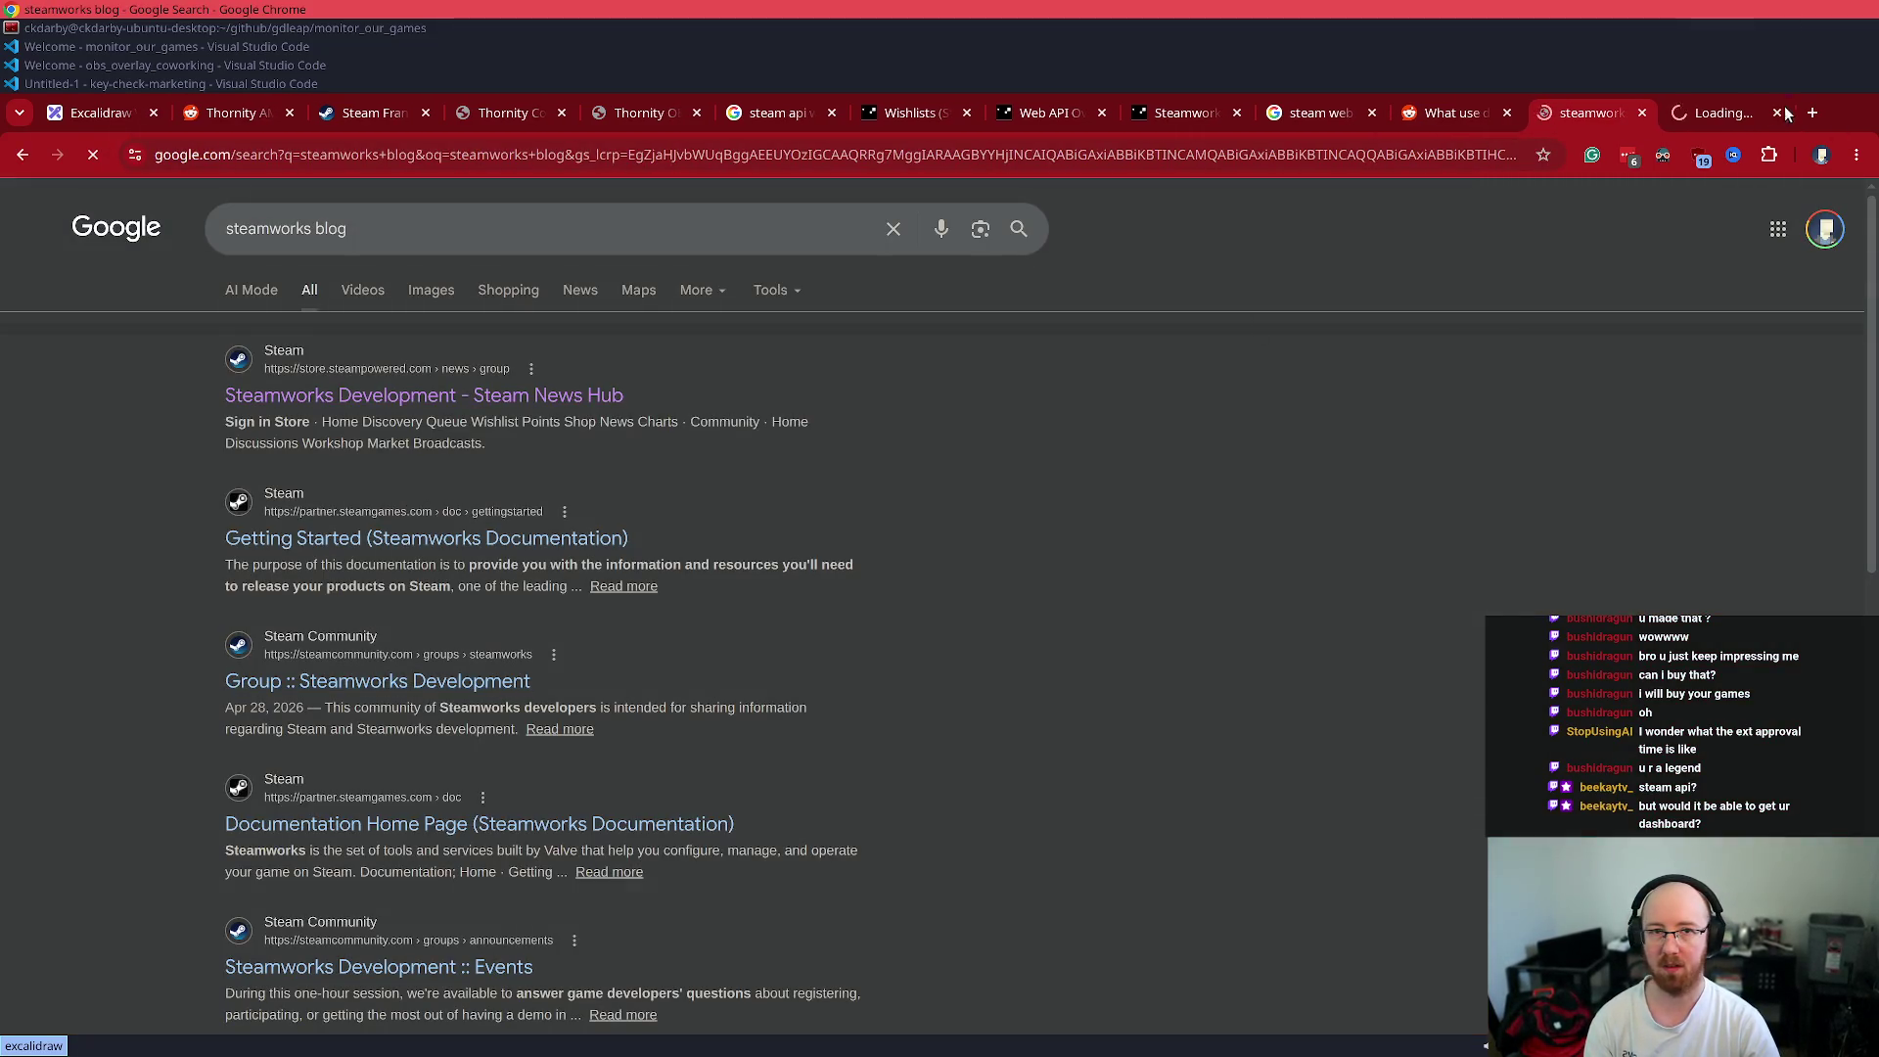
{"action": "left_click", "coordinate": [1712, 113]}
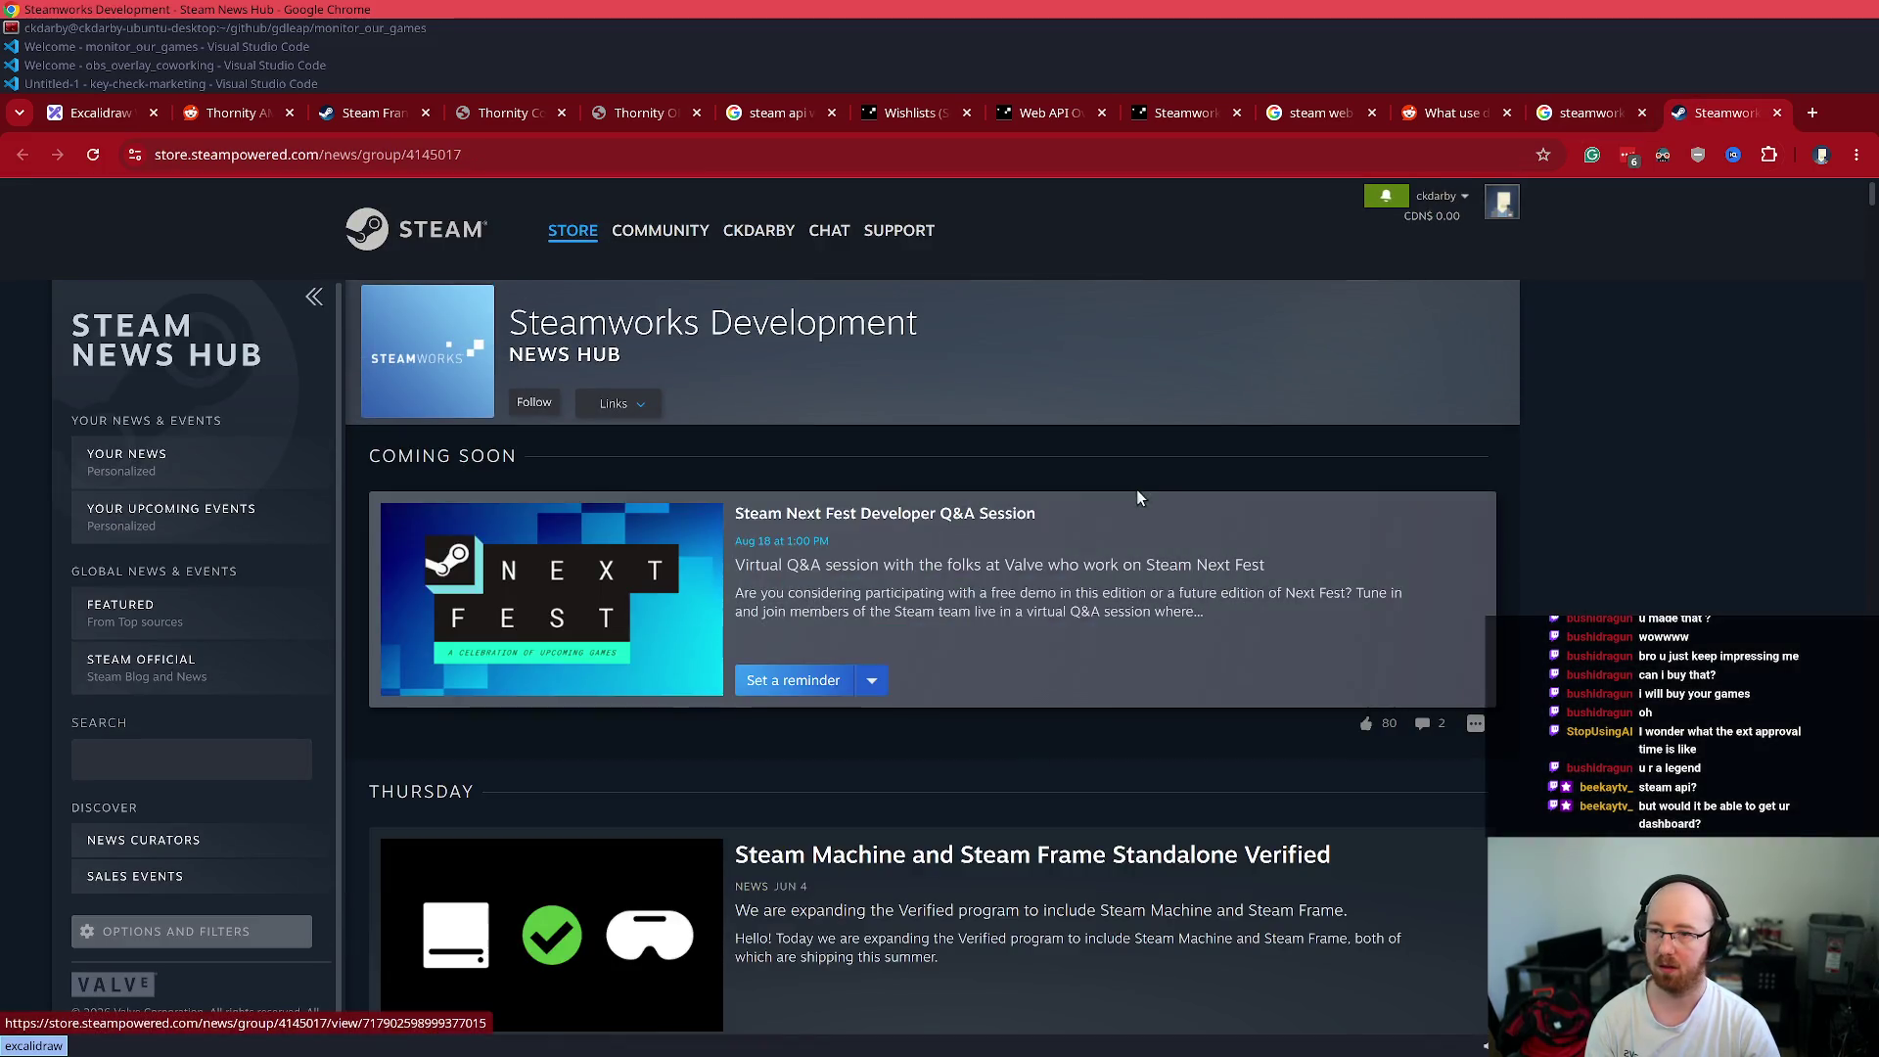
{"action": "scroll", "coordinate": [1241, 517], "scroll_direction": "down", "scroll_amount": 4}
{"action": "scroll", "coordinate": [1241, 516], "scroll_direction": "down", "scroll_amount": 5}
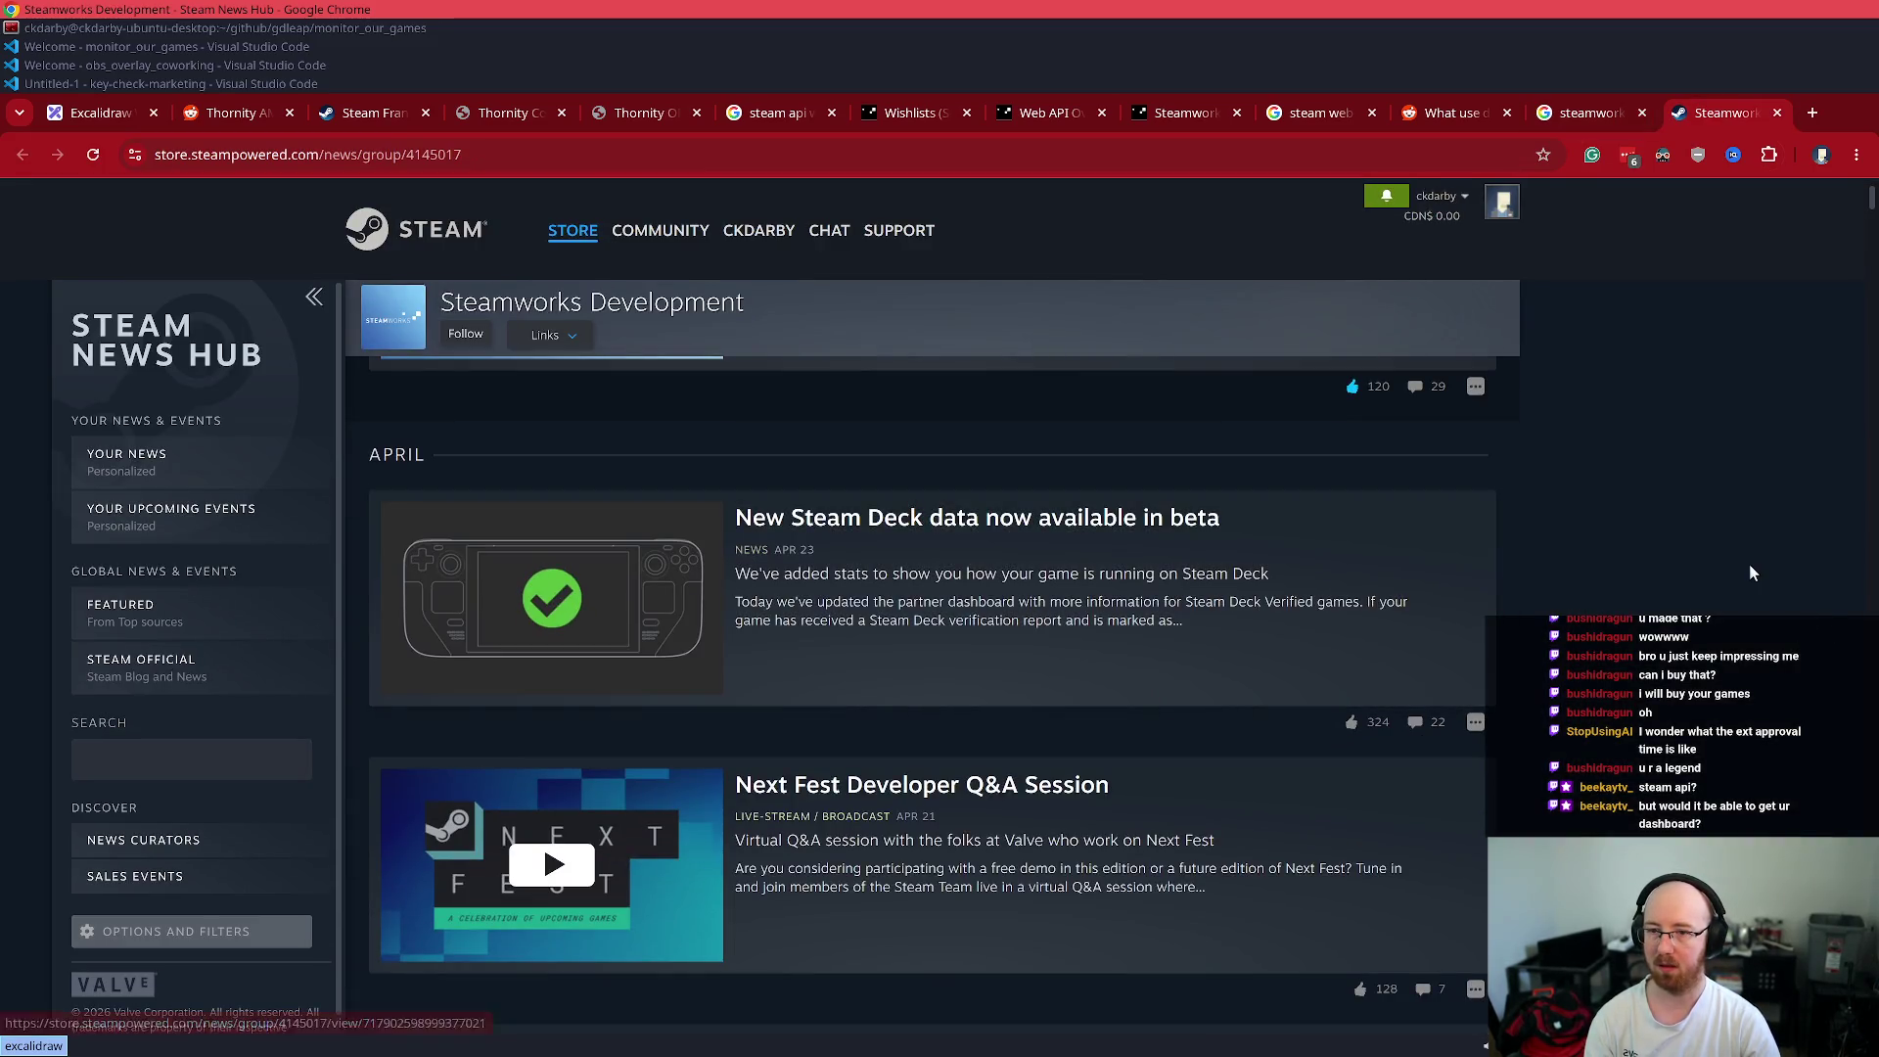
{"action": "key", "text": "ctrl+f"}
{"action": "type", "text": "wishlist"}
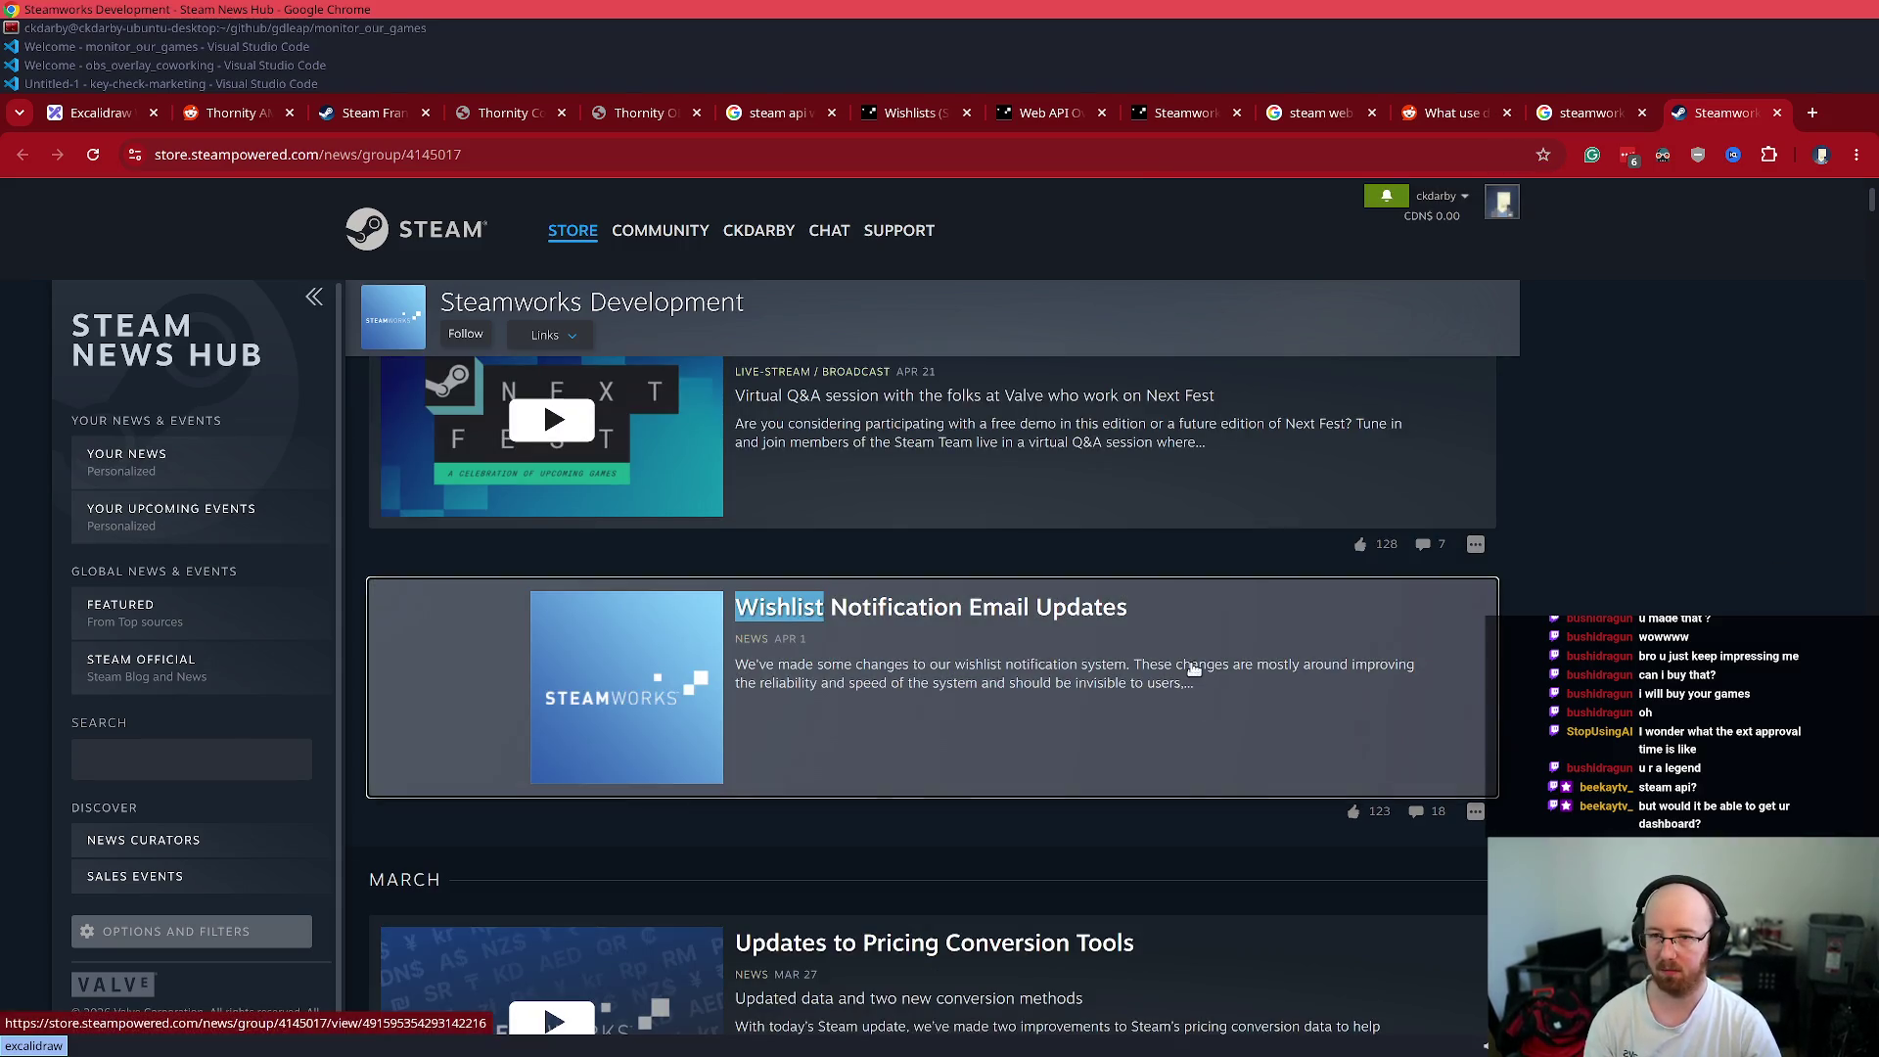
{"action": "key", "text": "Return"}
{"action": "key", "text": "Return"}
{"action": "key", "text": "Return"}
{"action": "left_click", "coordinate": [1225, 630]}
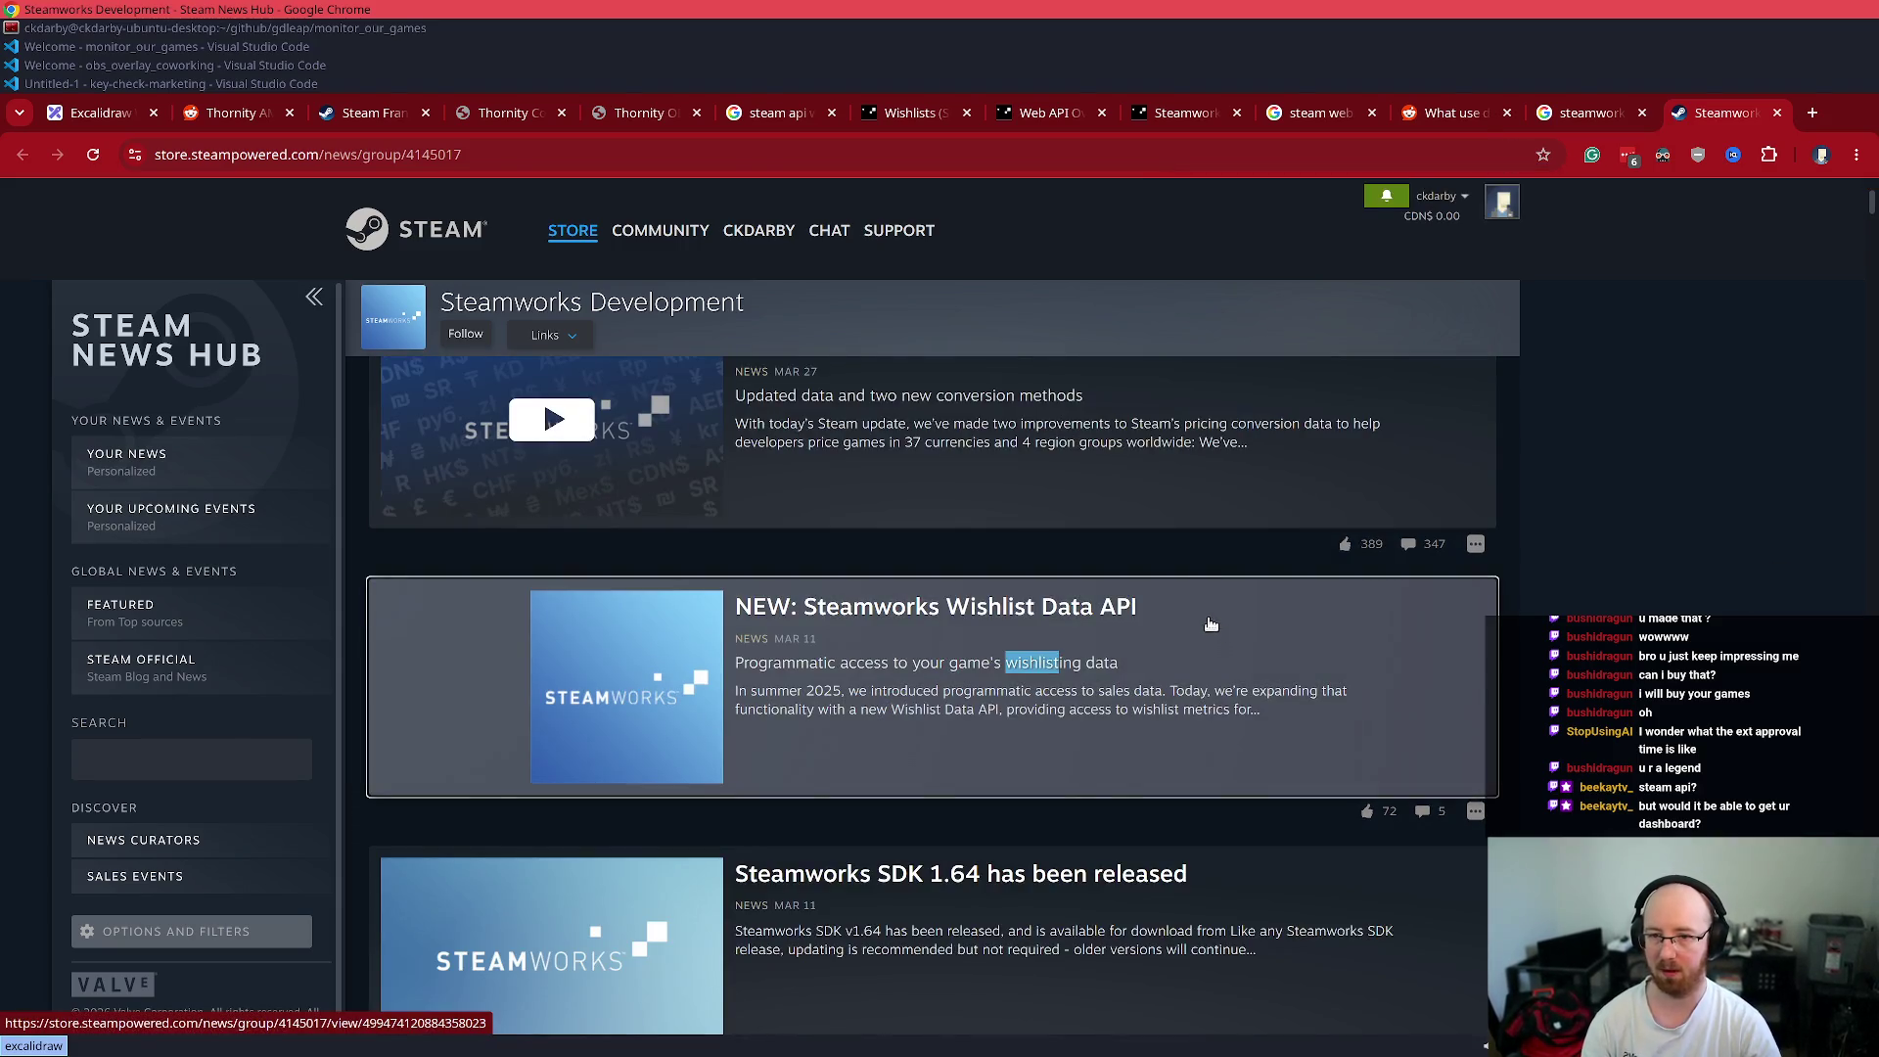
- Open the GetAppWishlistReporting documentation, copy its address and return to the monitor_our_games VS Code window
{"action": "middle_click", "coordinate": [859, 475]}
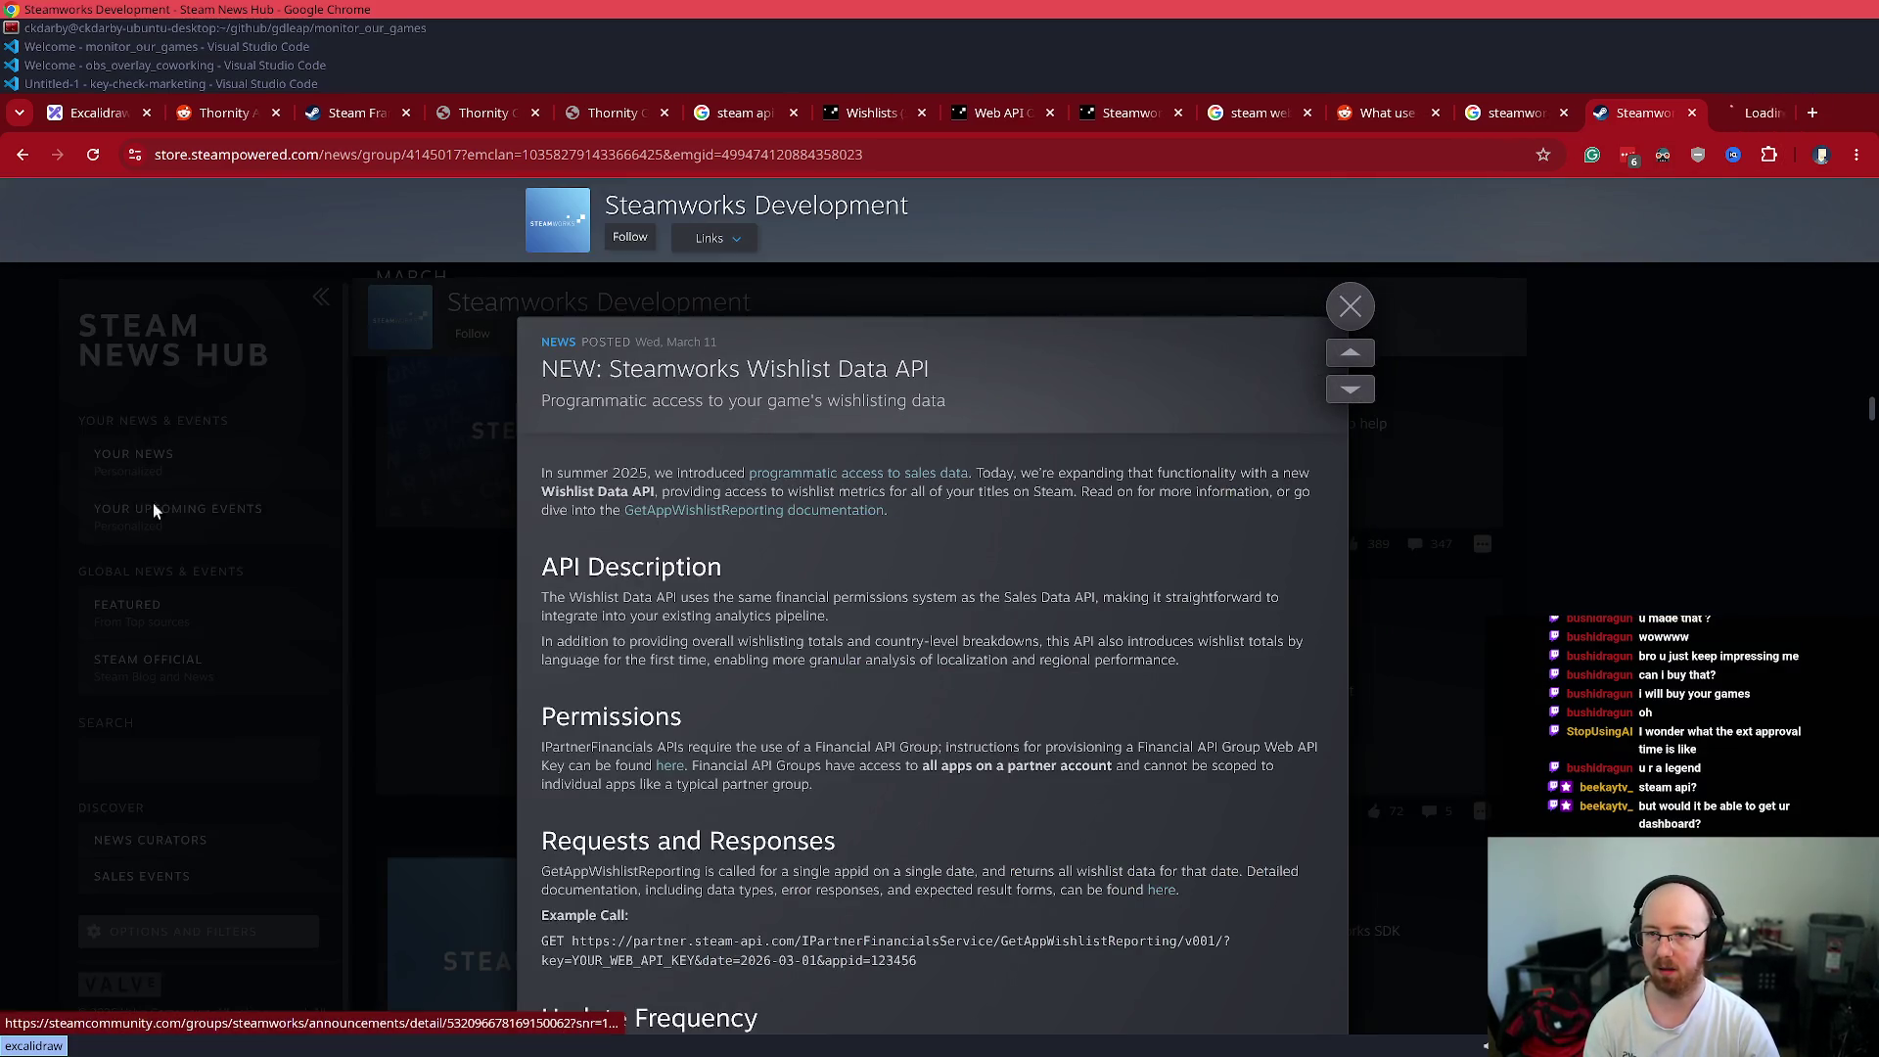
{"action": "middle_click", "coordinate": [745, 511]}
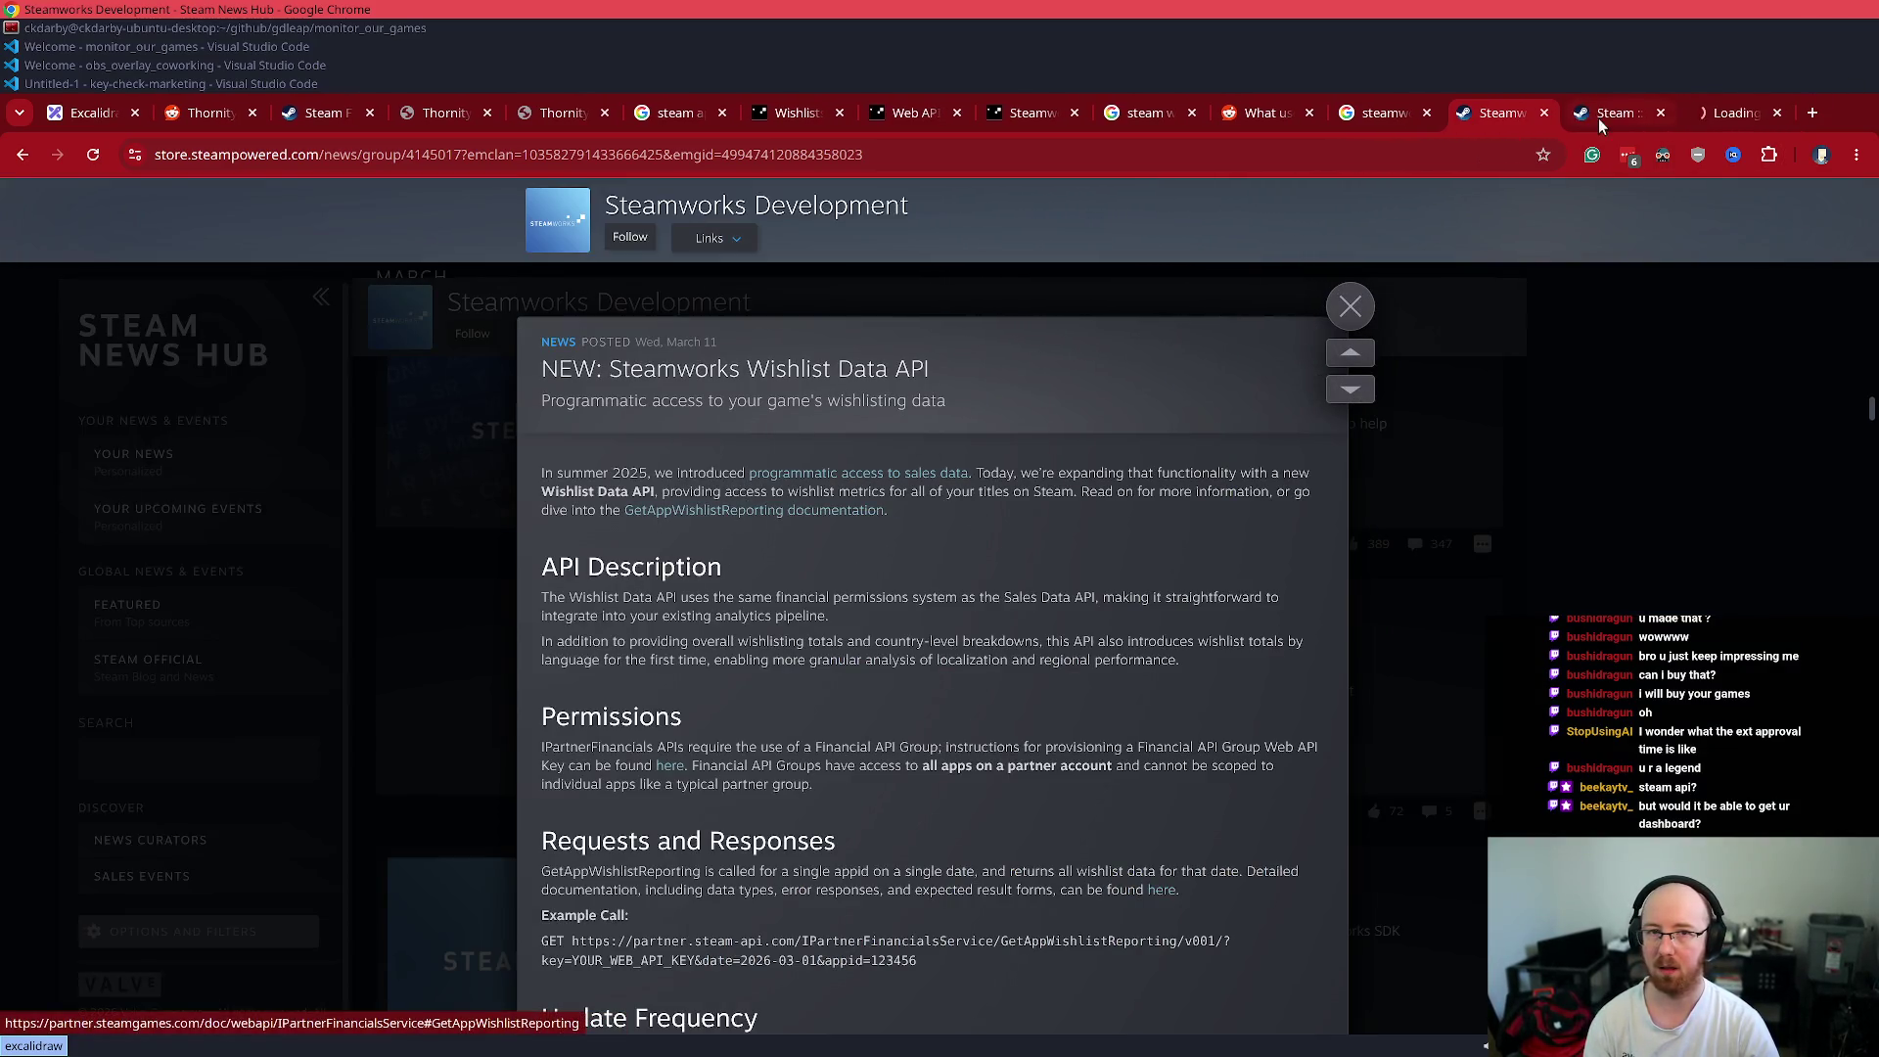
{"action": "key", "text": "ctrl+9"}
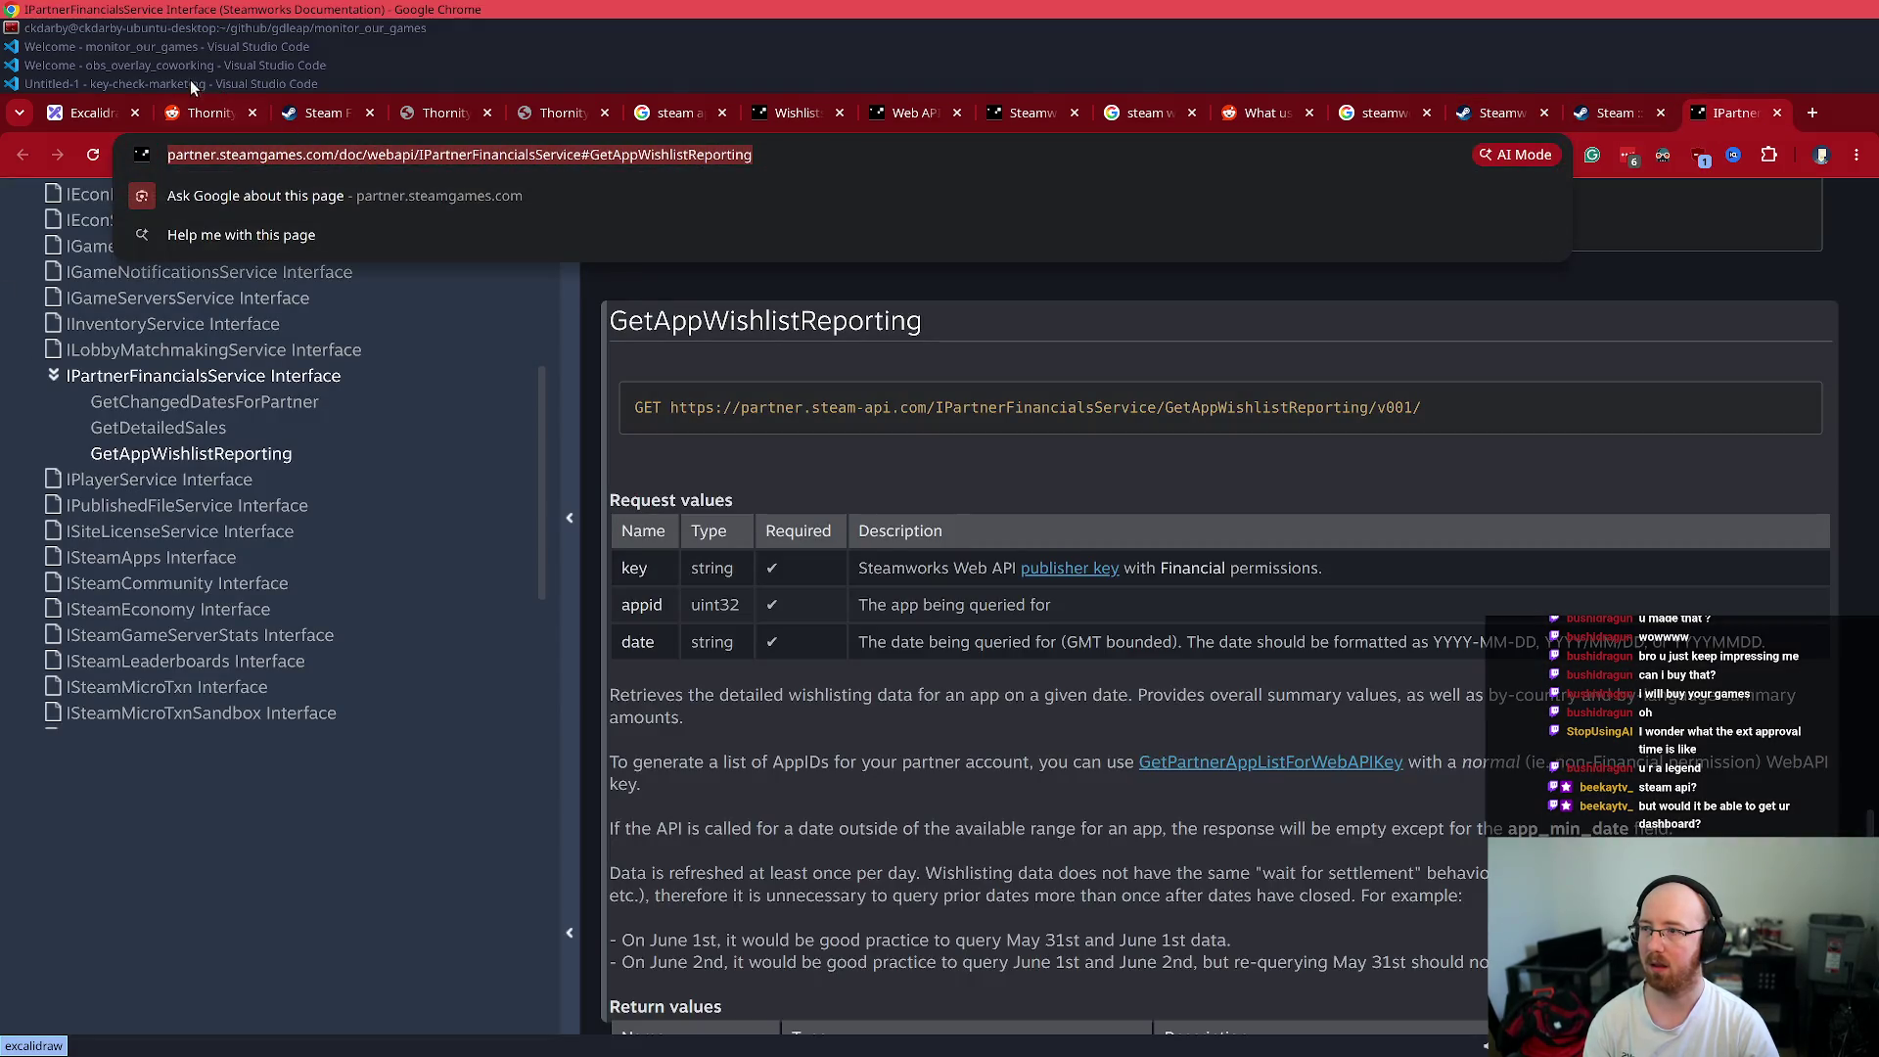
{"action": "left_click", "coordinate": [84, 80]}
{"action": "left_click", "coordinate": [90, 45]}
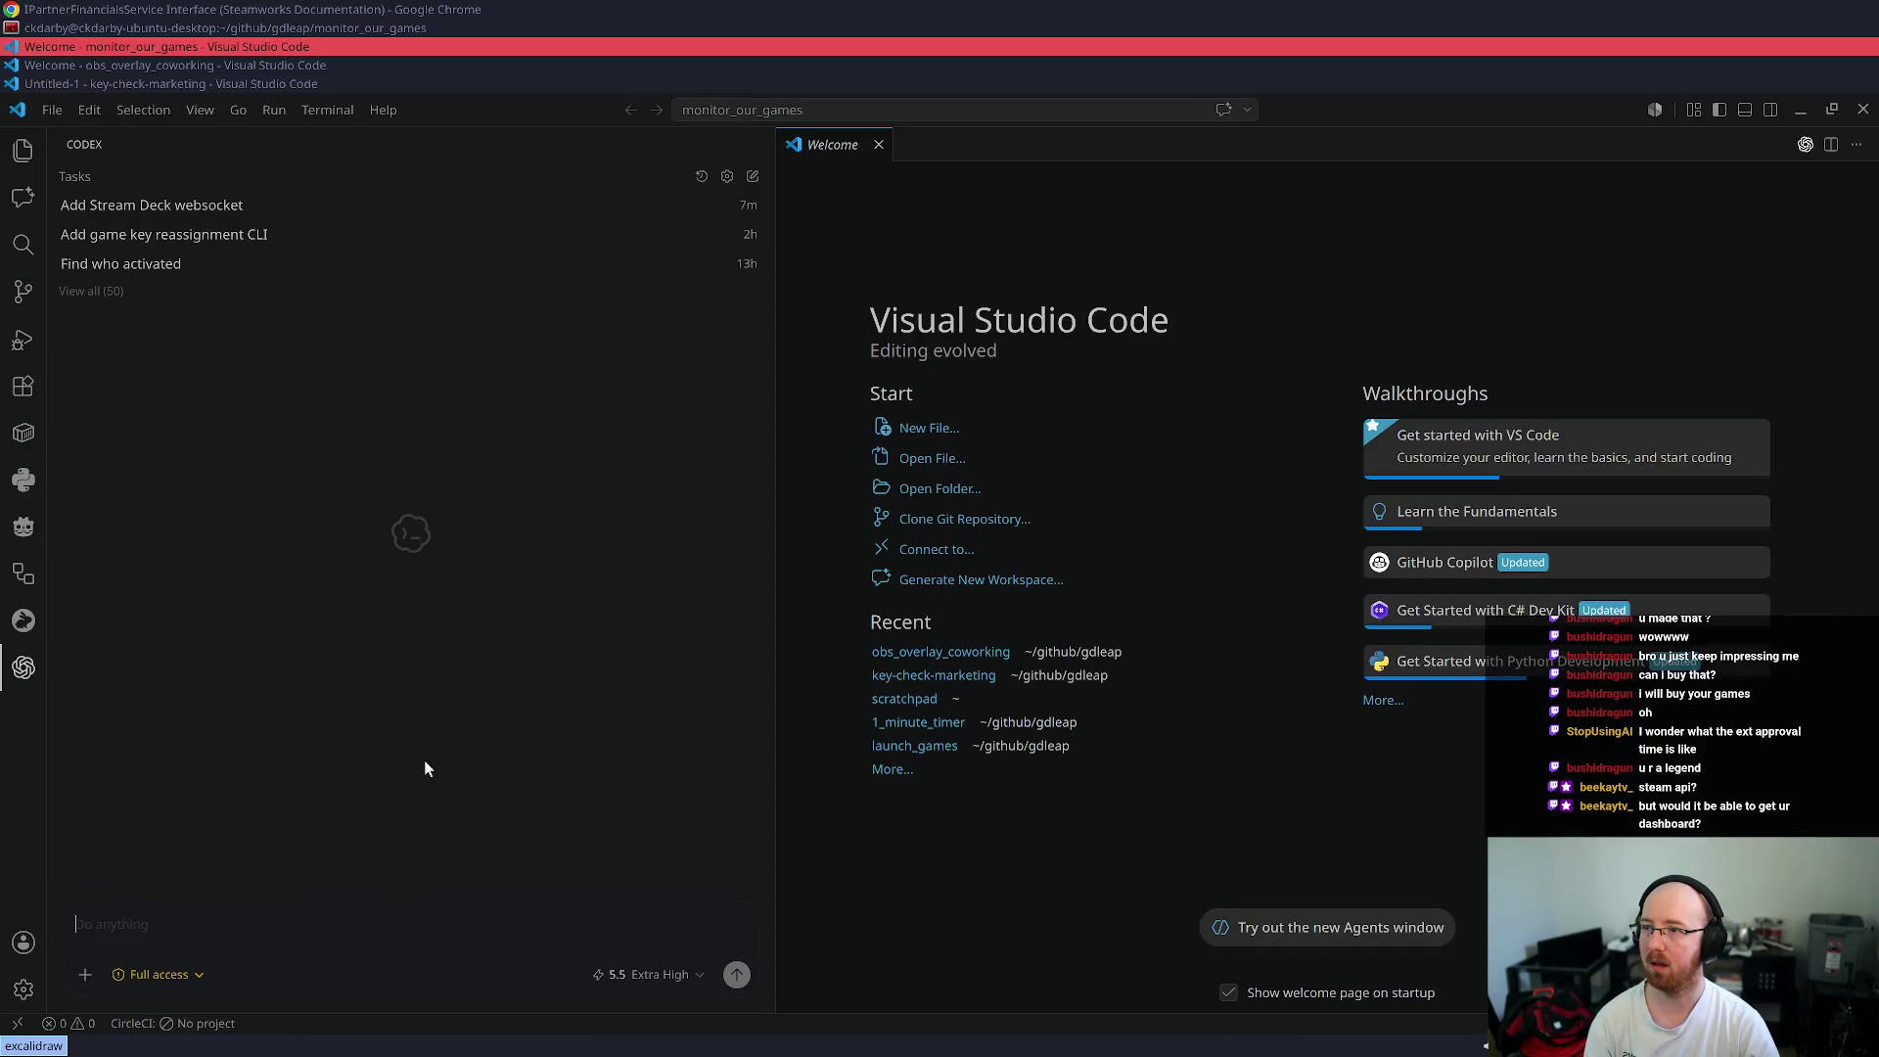
- Write the Codex request to pull game data via the pasted link, listing wishlists, sales and bundle sales
{"action": "key", "text": "ctrl+equal"}
{"action": "key", "text": "ctrl+equal"}
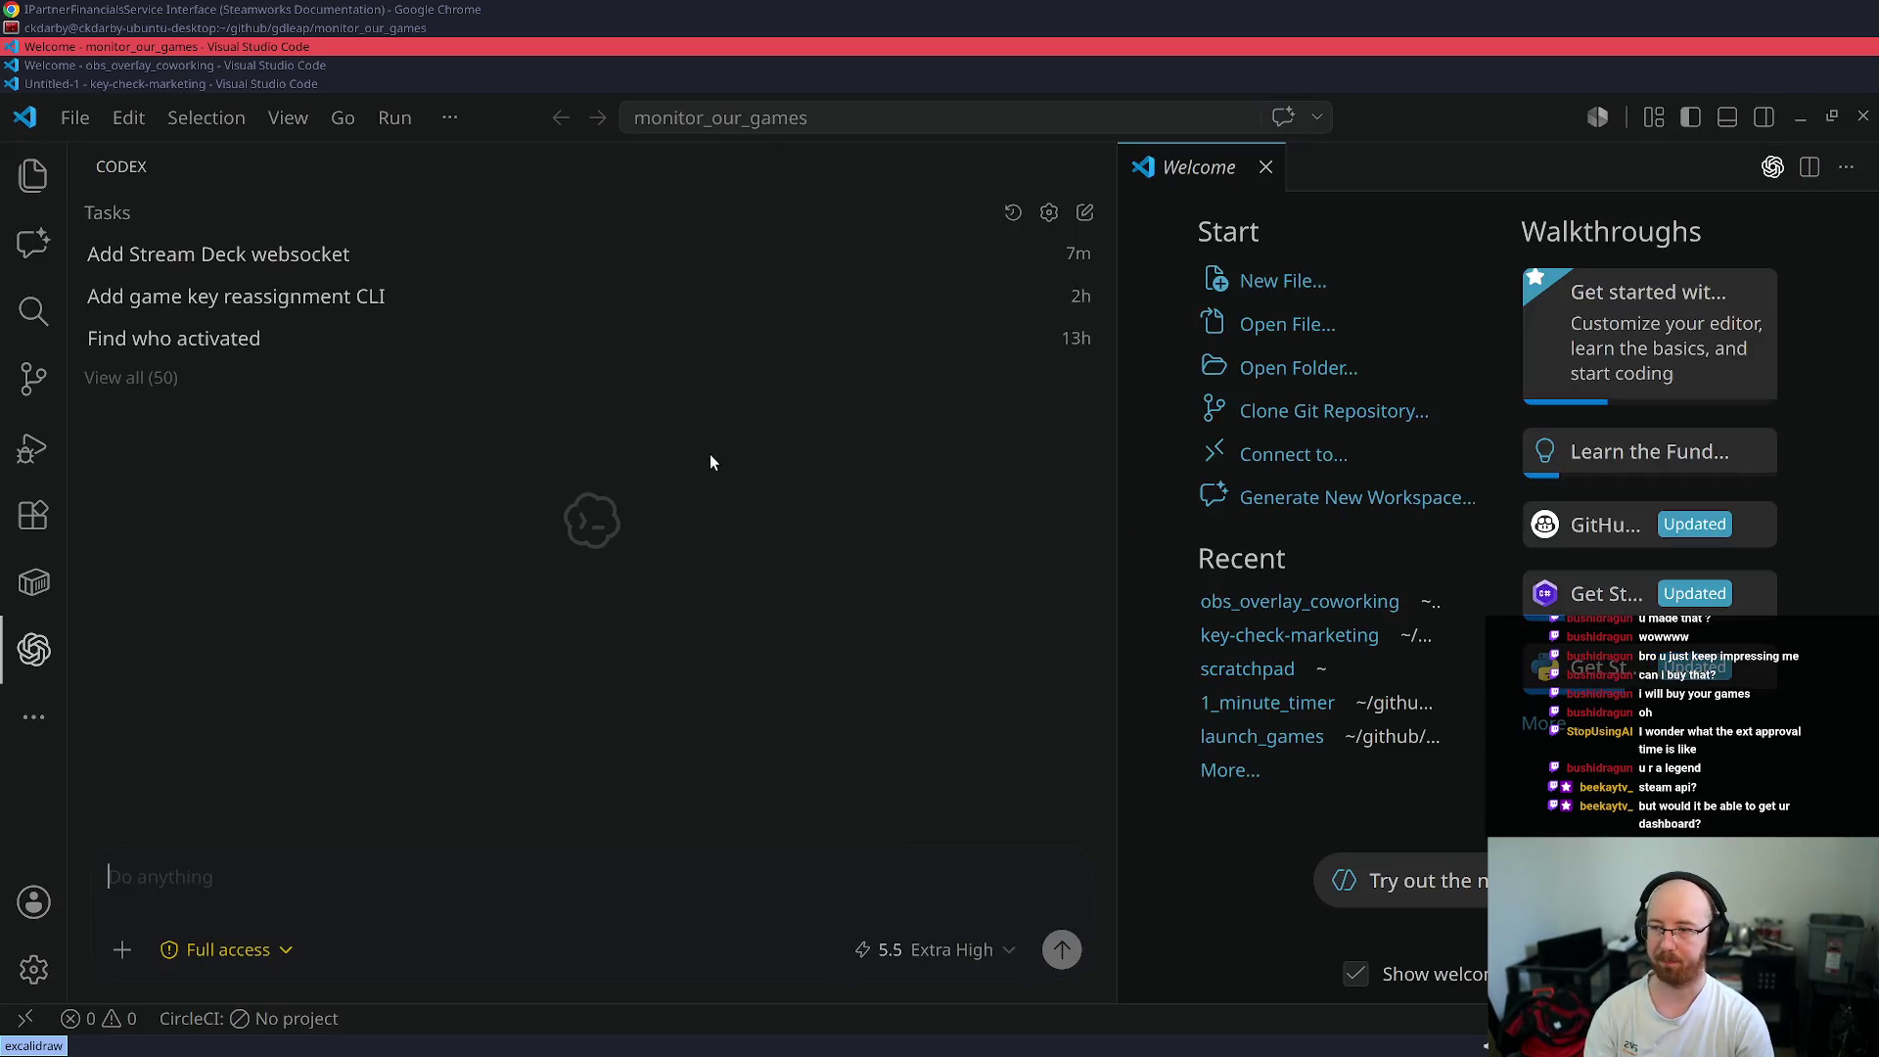
{"action": "type", "text": "Want to b"}
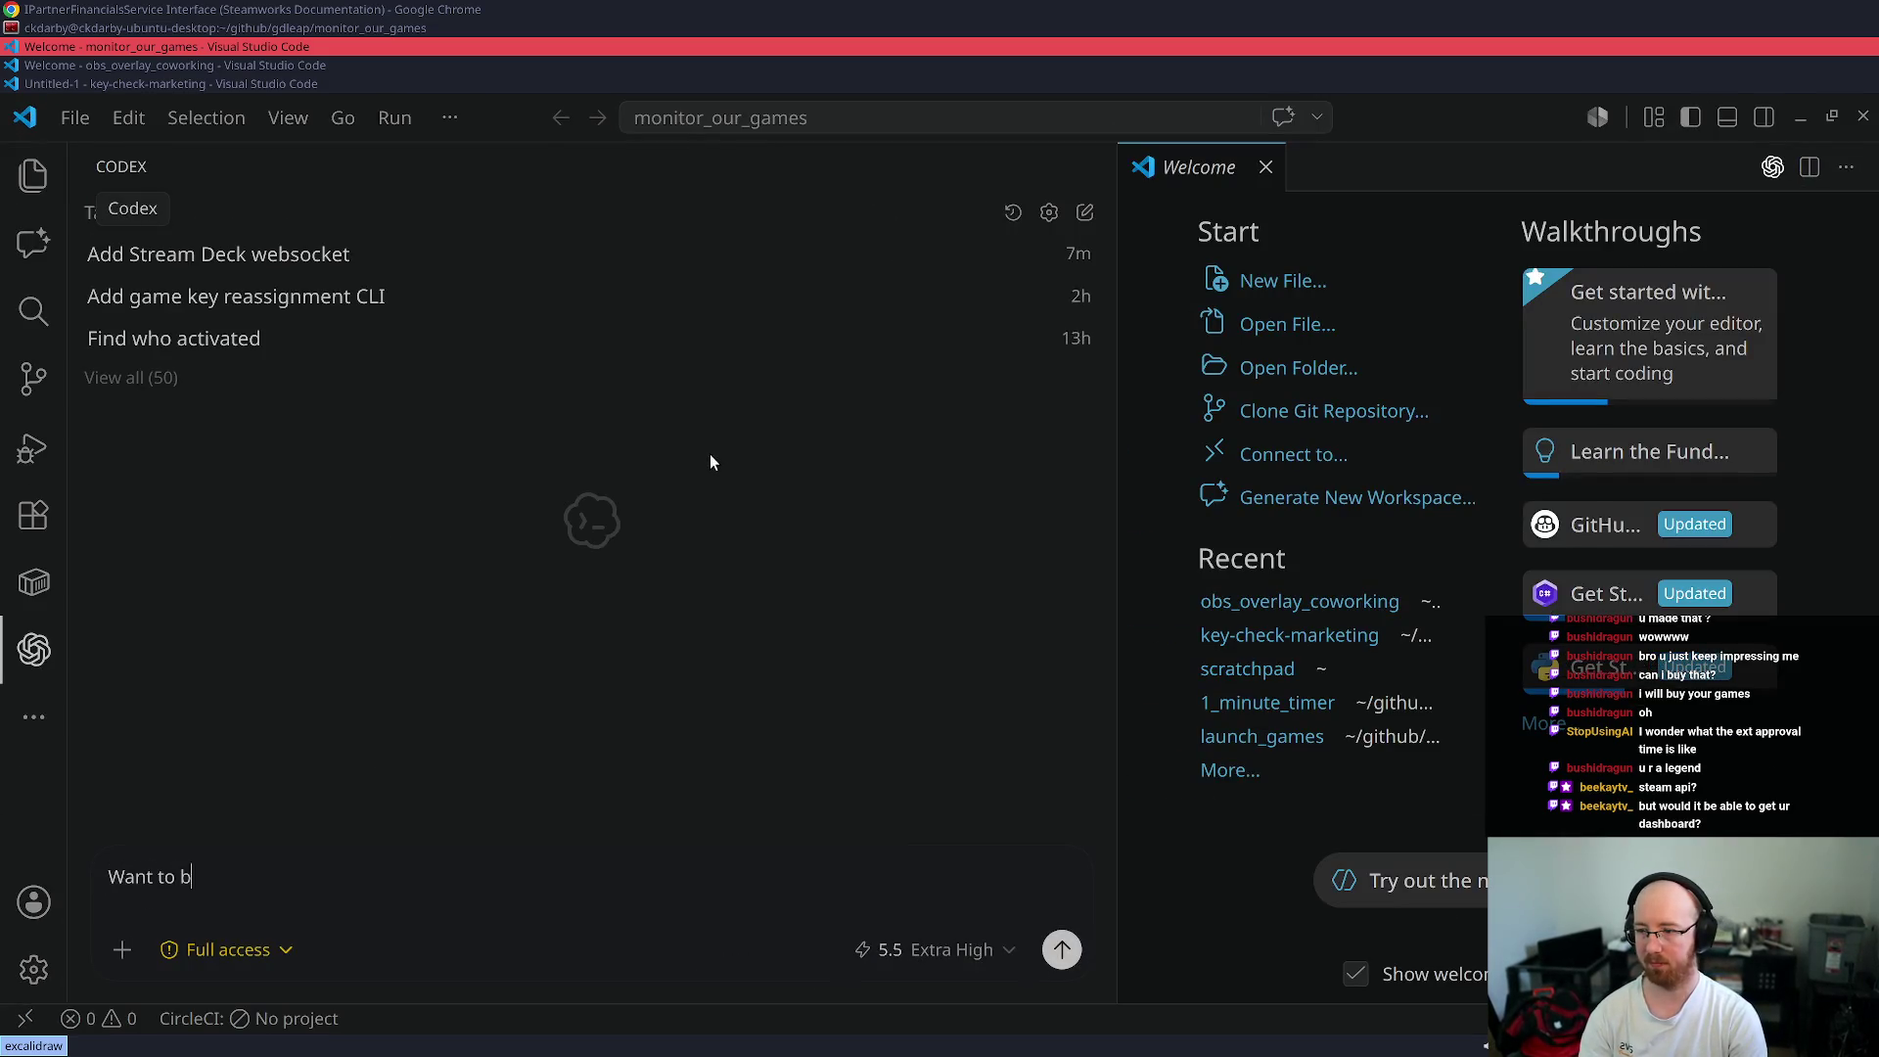
{"action": "type", "text": "e able to pull in data from "}
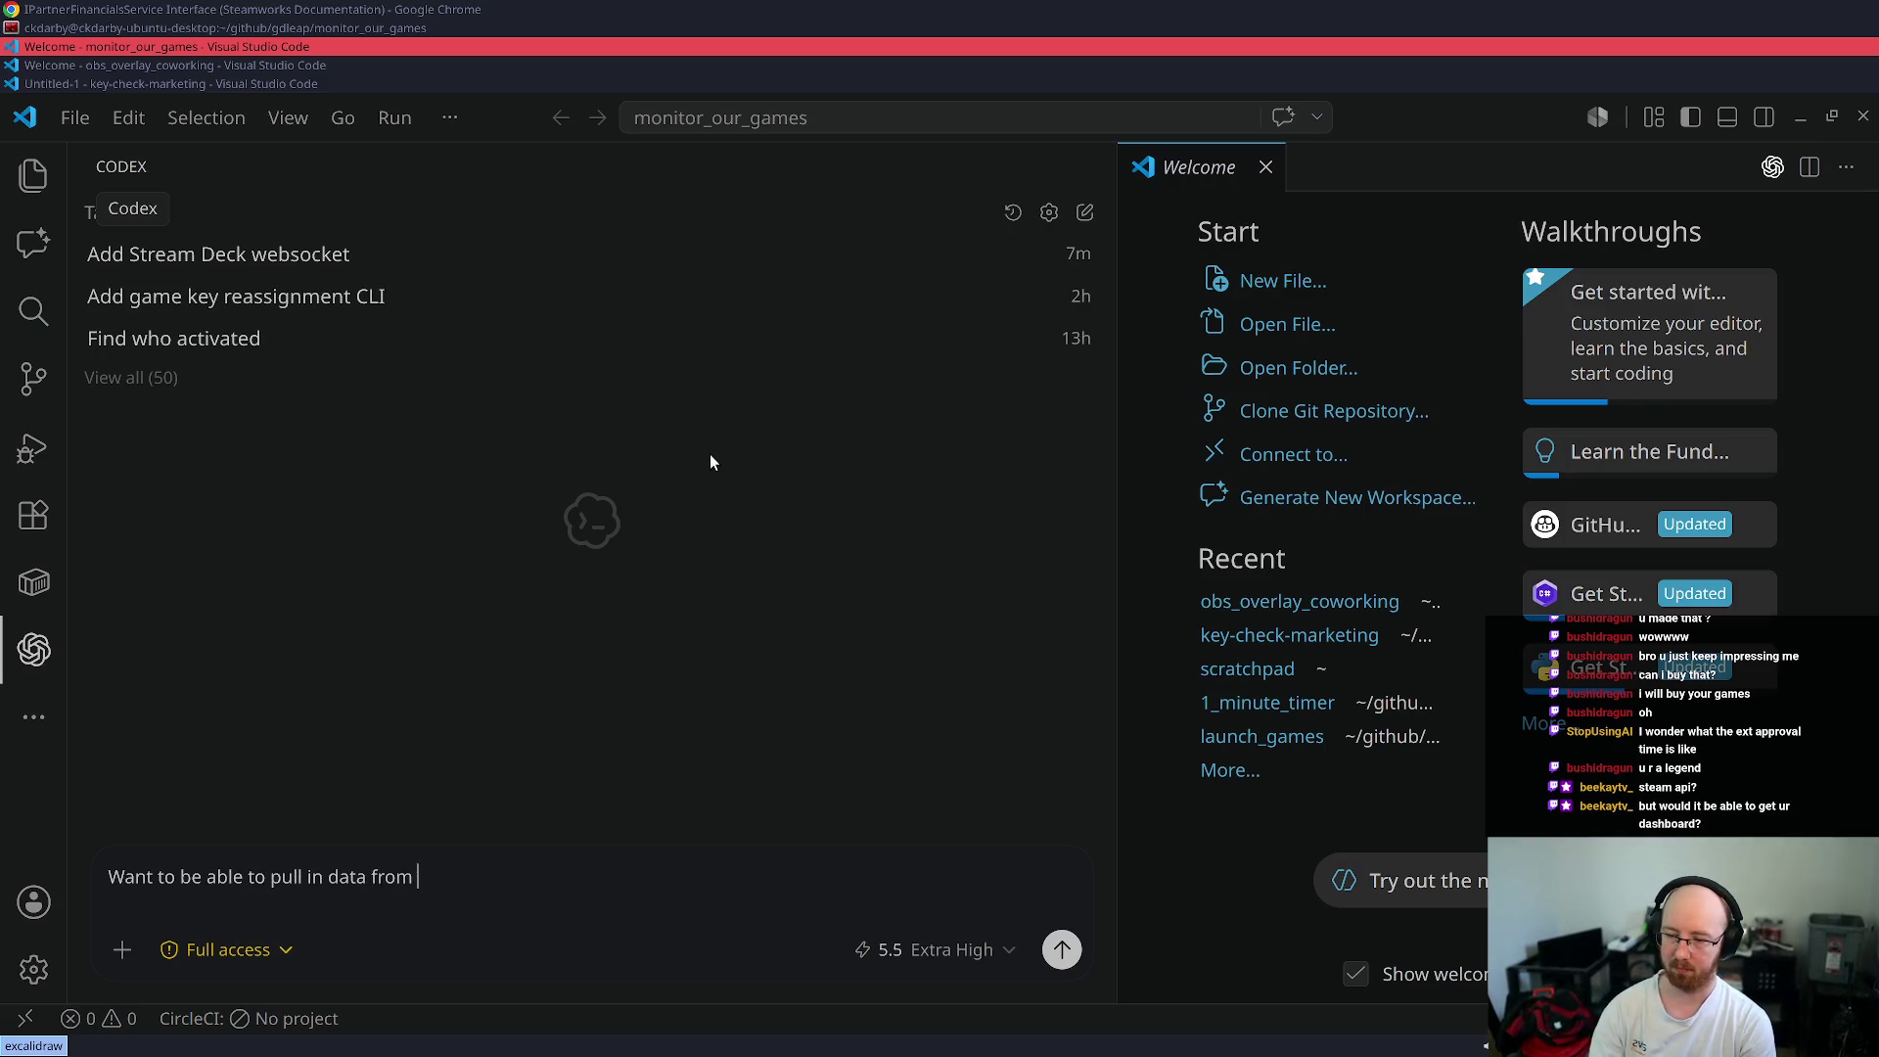
{"action": "type", "text": "games added via"}
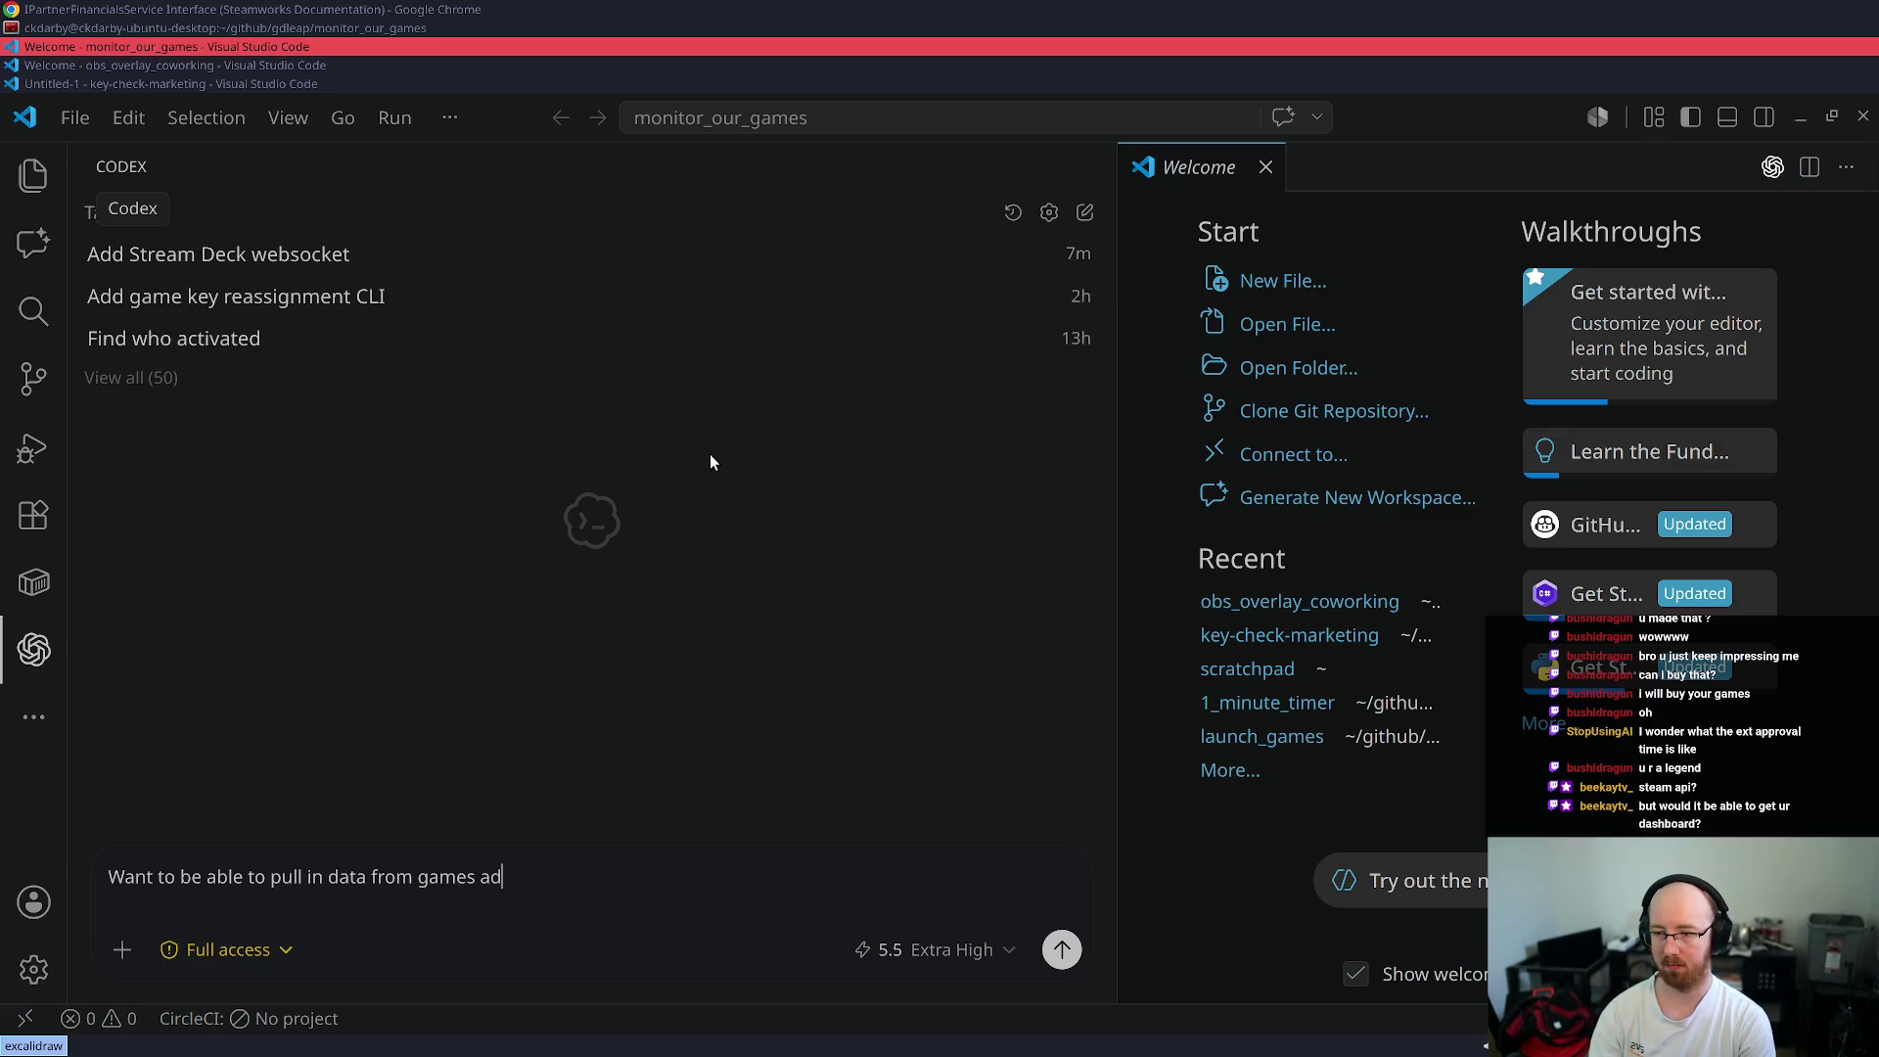
{"action": "type", "text": " things like:"}
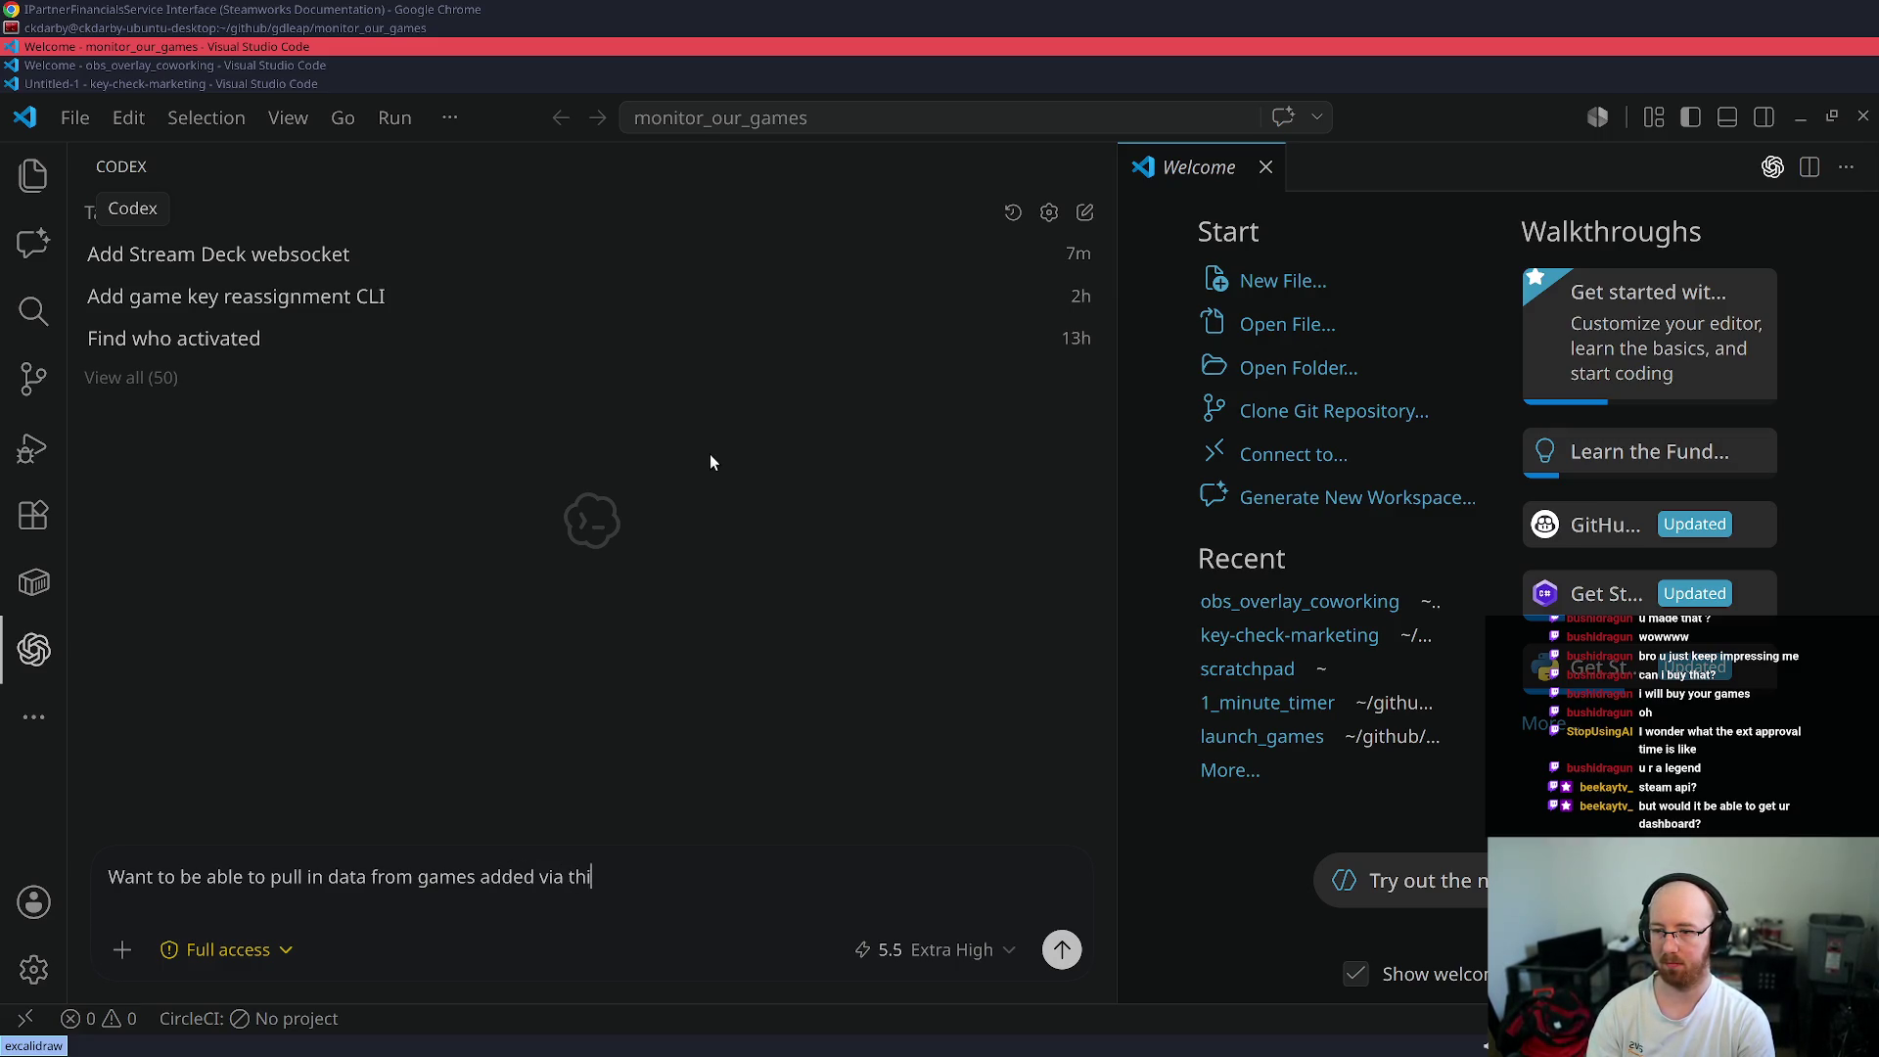
{"action": "type", "text": "https://partner.steamgames.com/doc/webapi/IPartnerFinancialsService#GetAppWishlistReporting"}
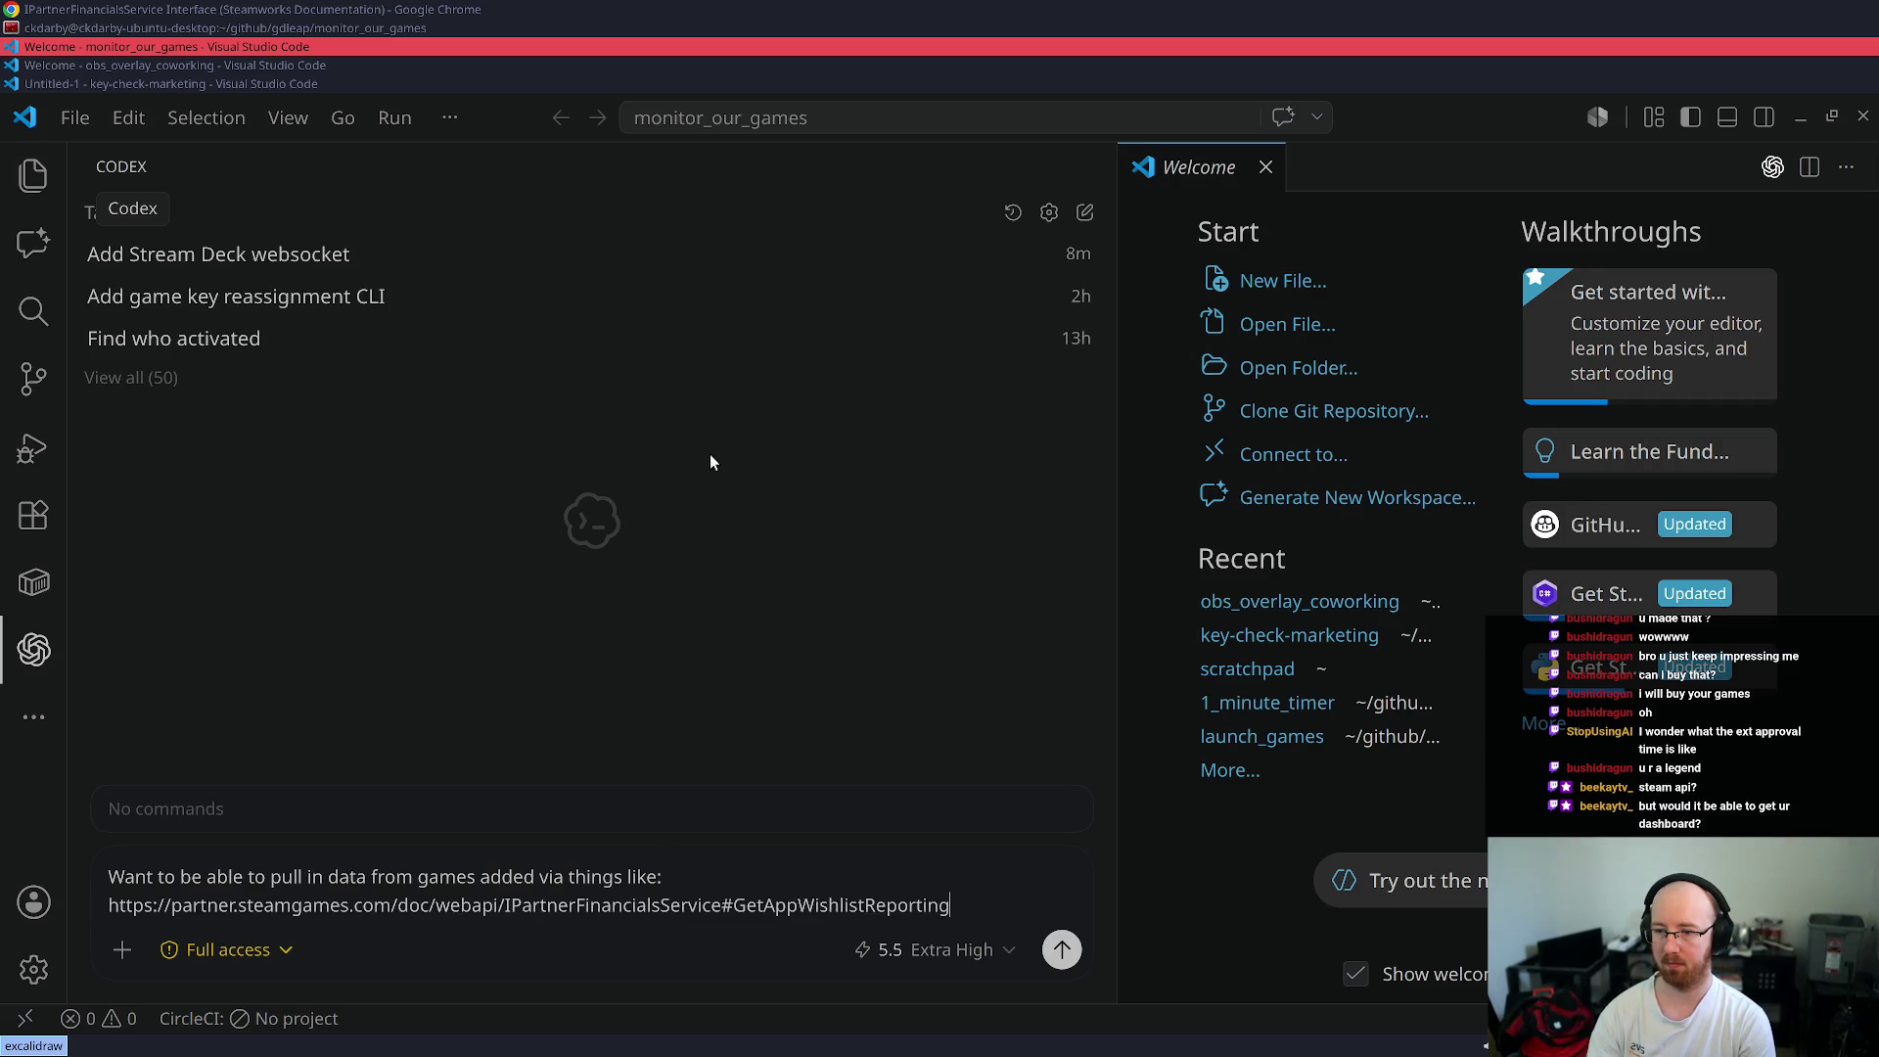
{"action": "key", "text": "shift+Return"}
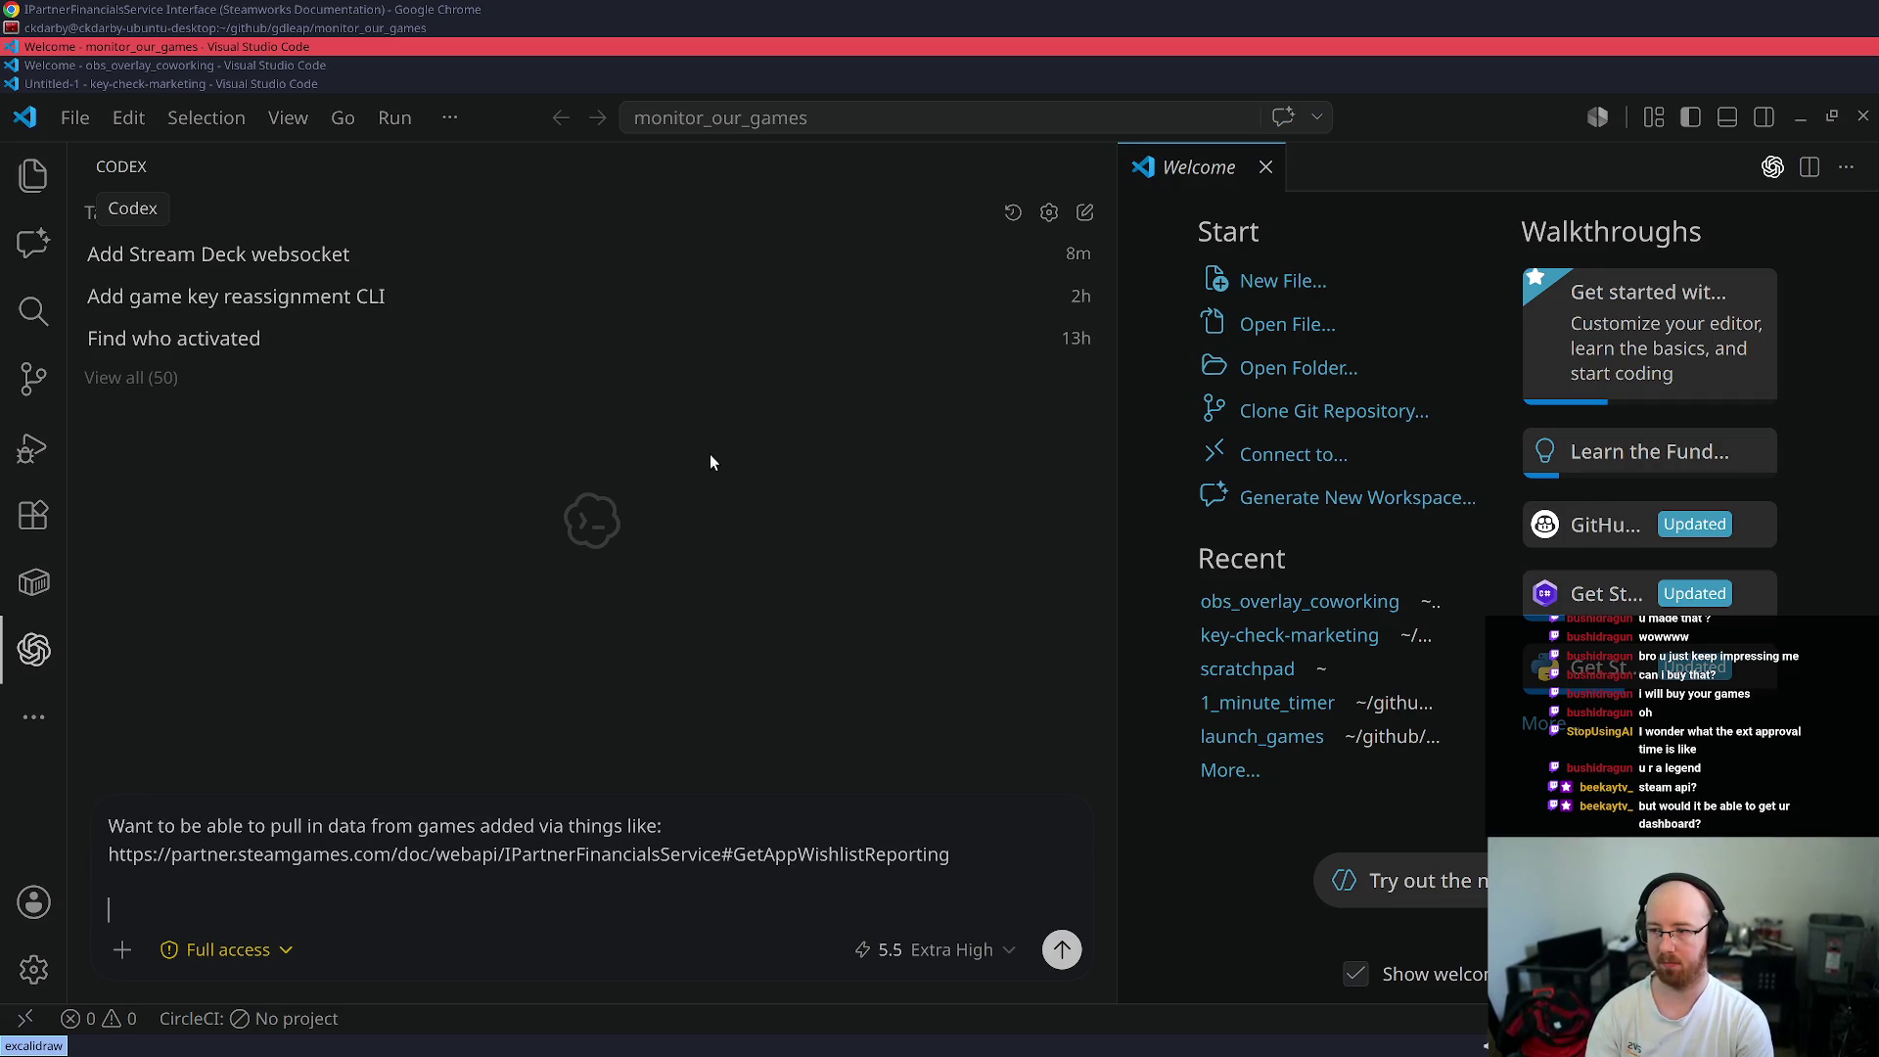
{"action": "type", "text": "Ideall"}
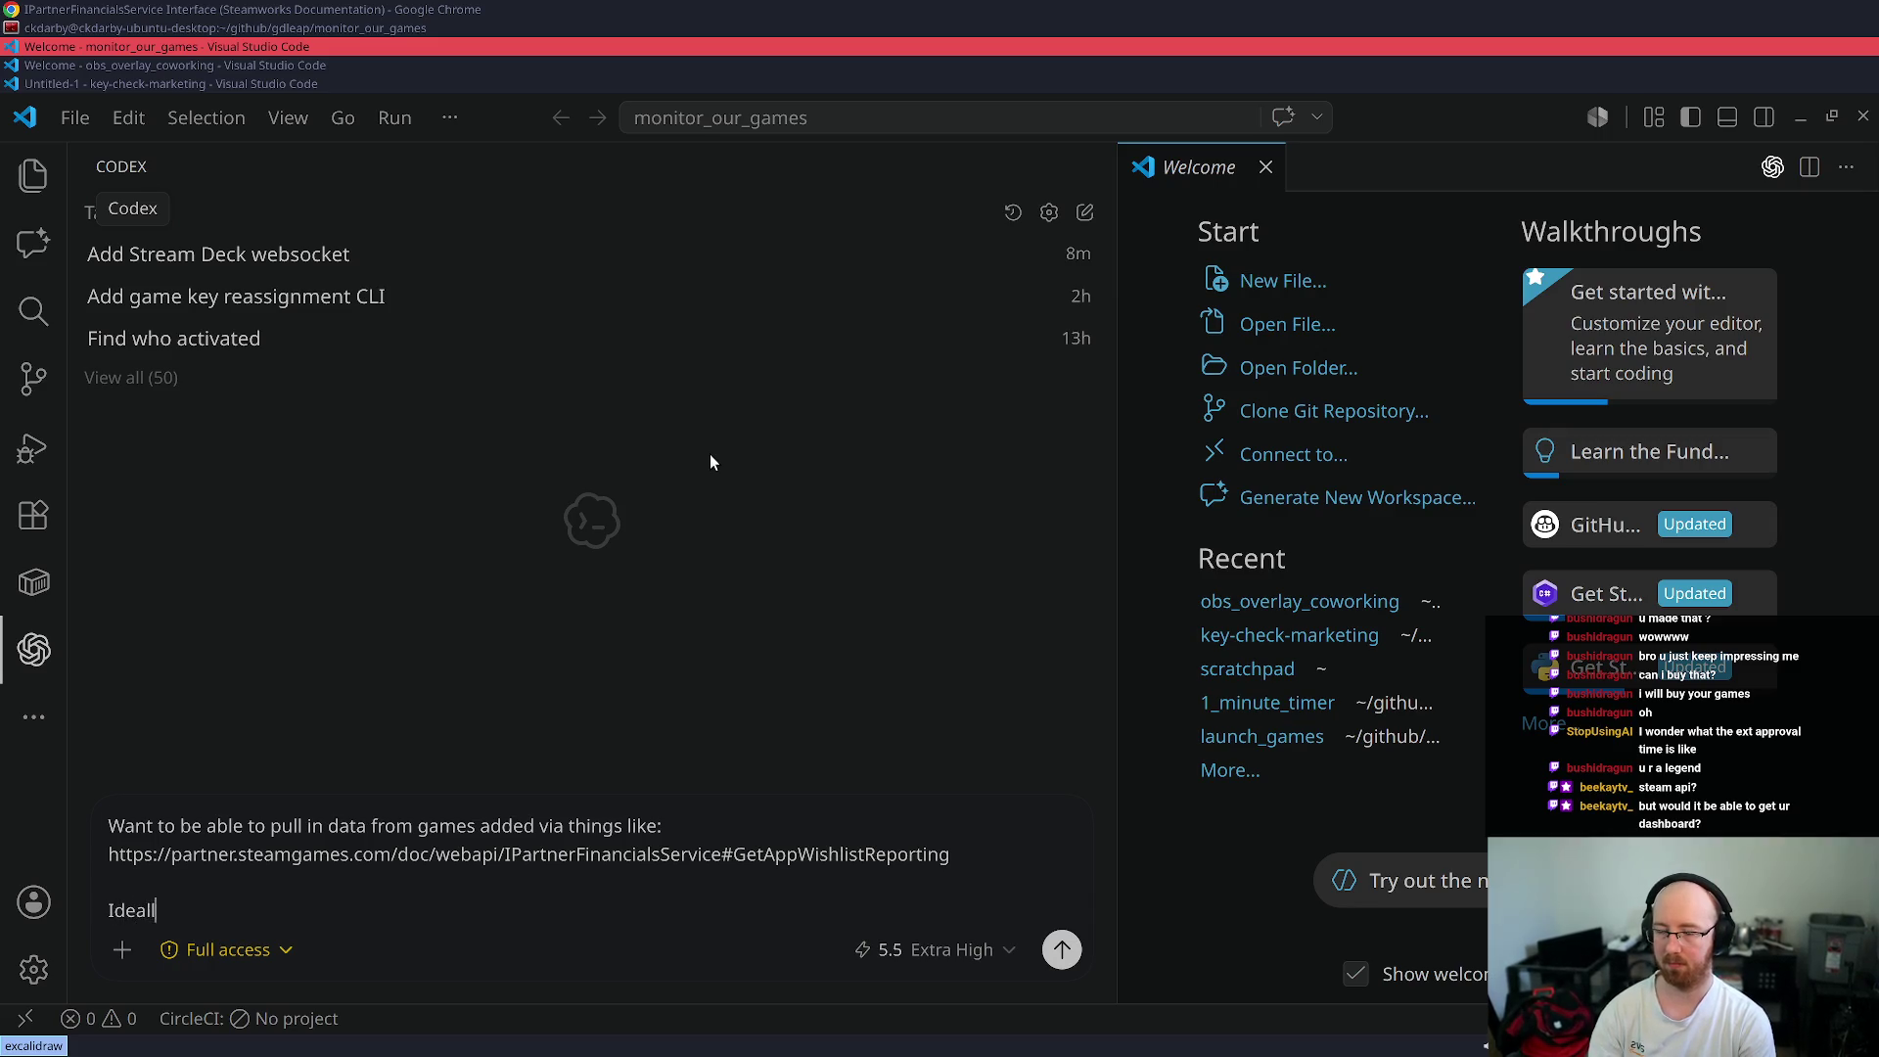
{"action": "type", "text": "y wishlista"}
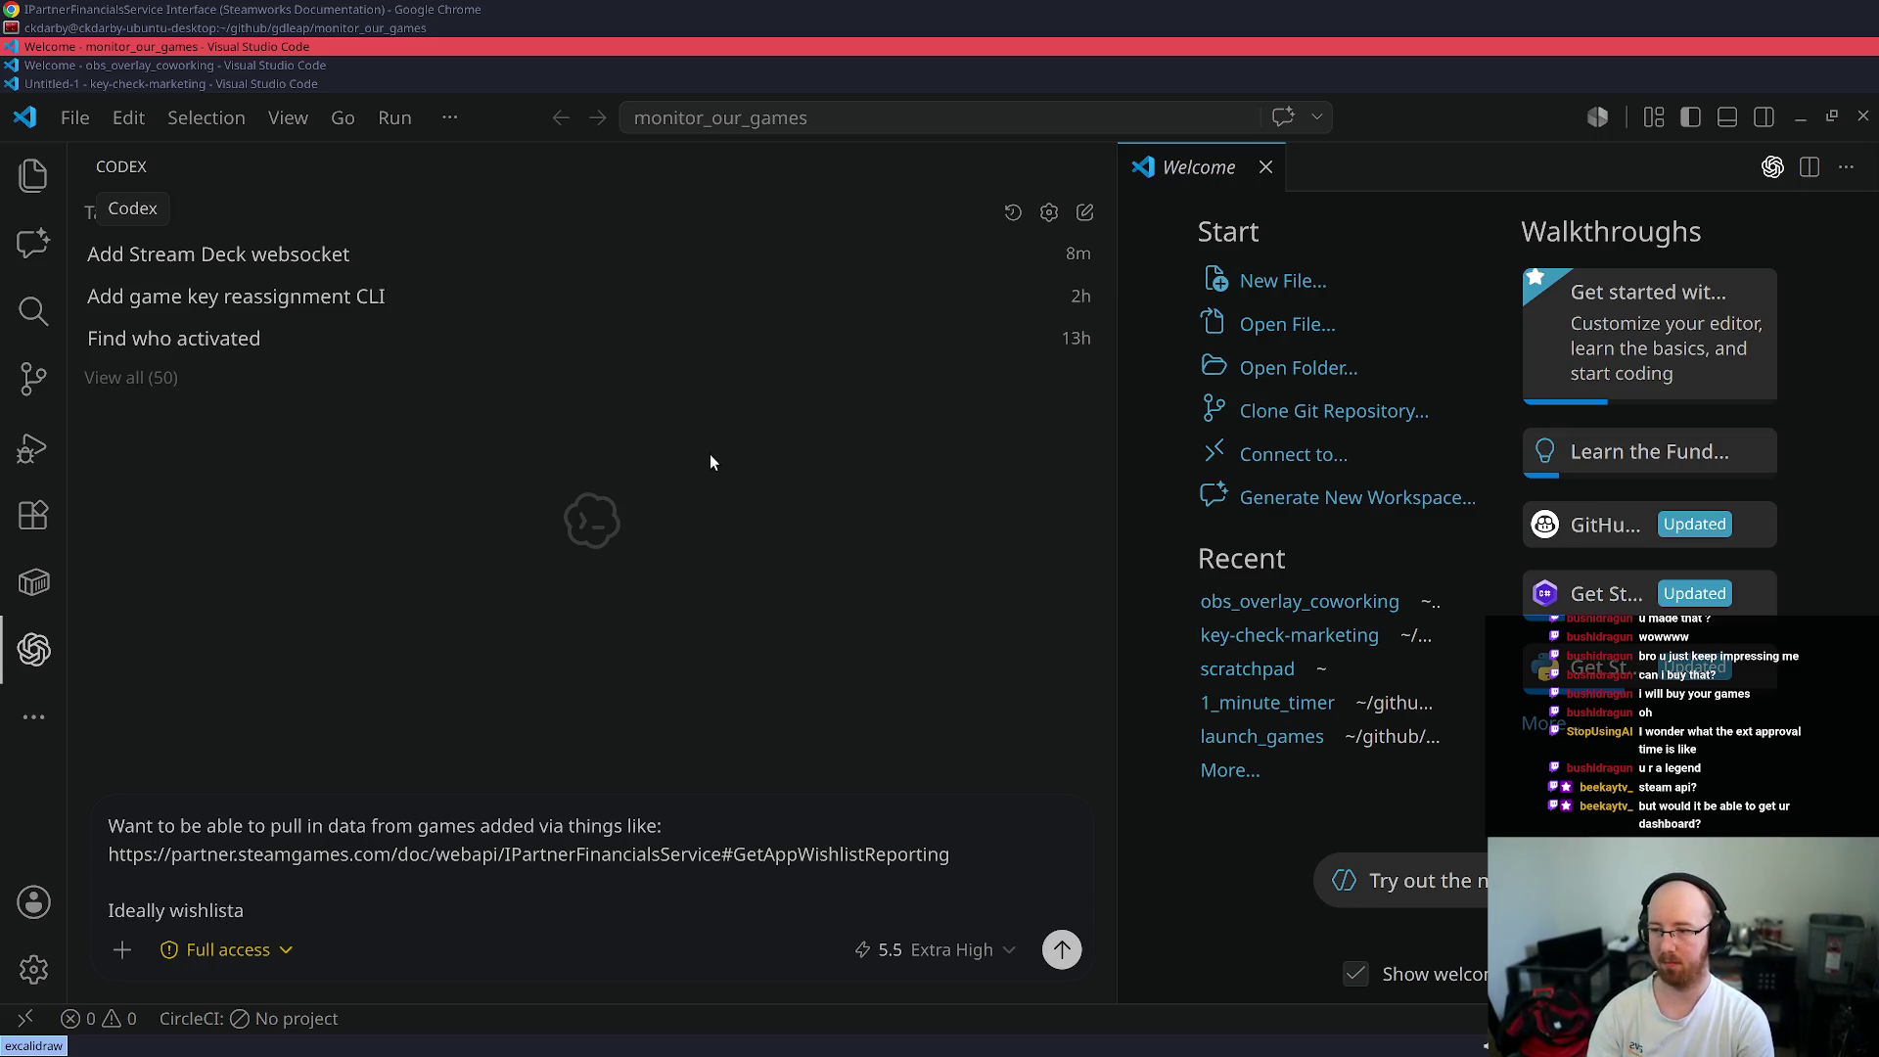
{"action": "key", "text": "BackSpace"}
{"action": "type", "text": "s, sales data, bu"}
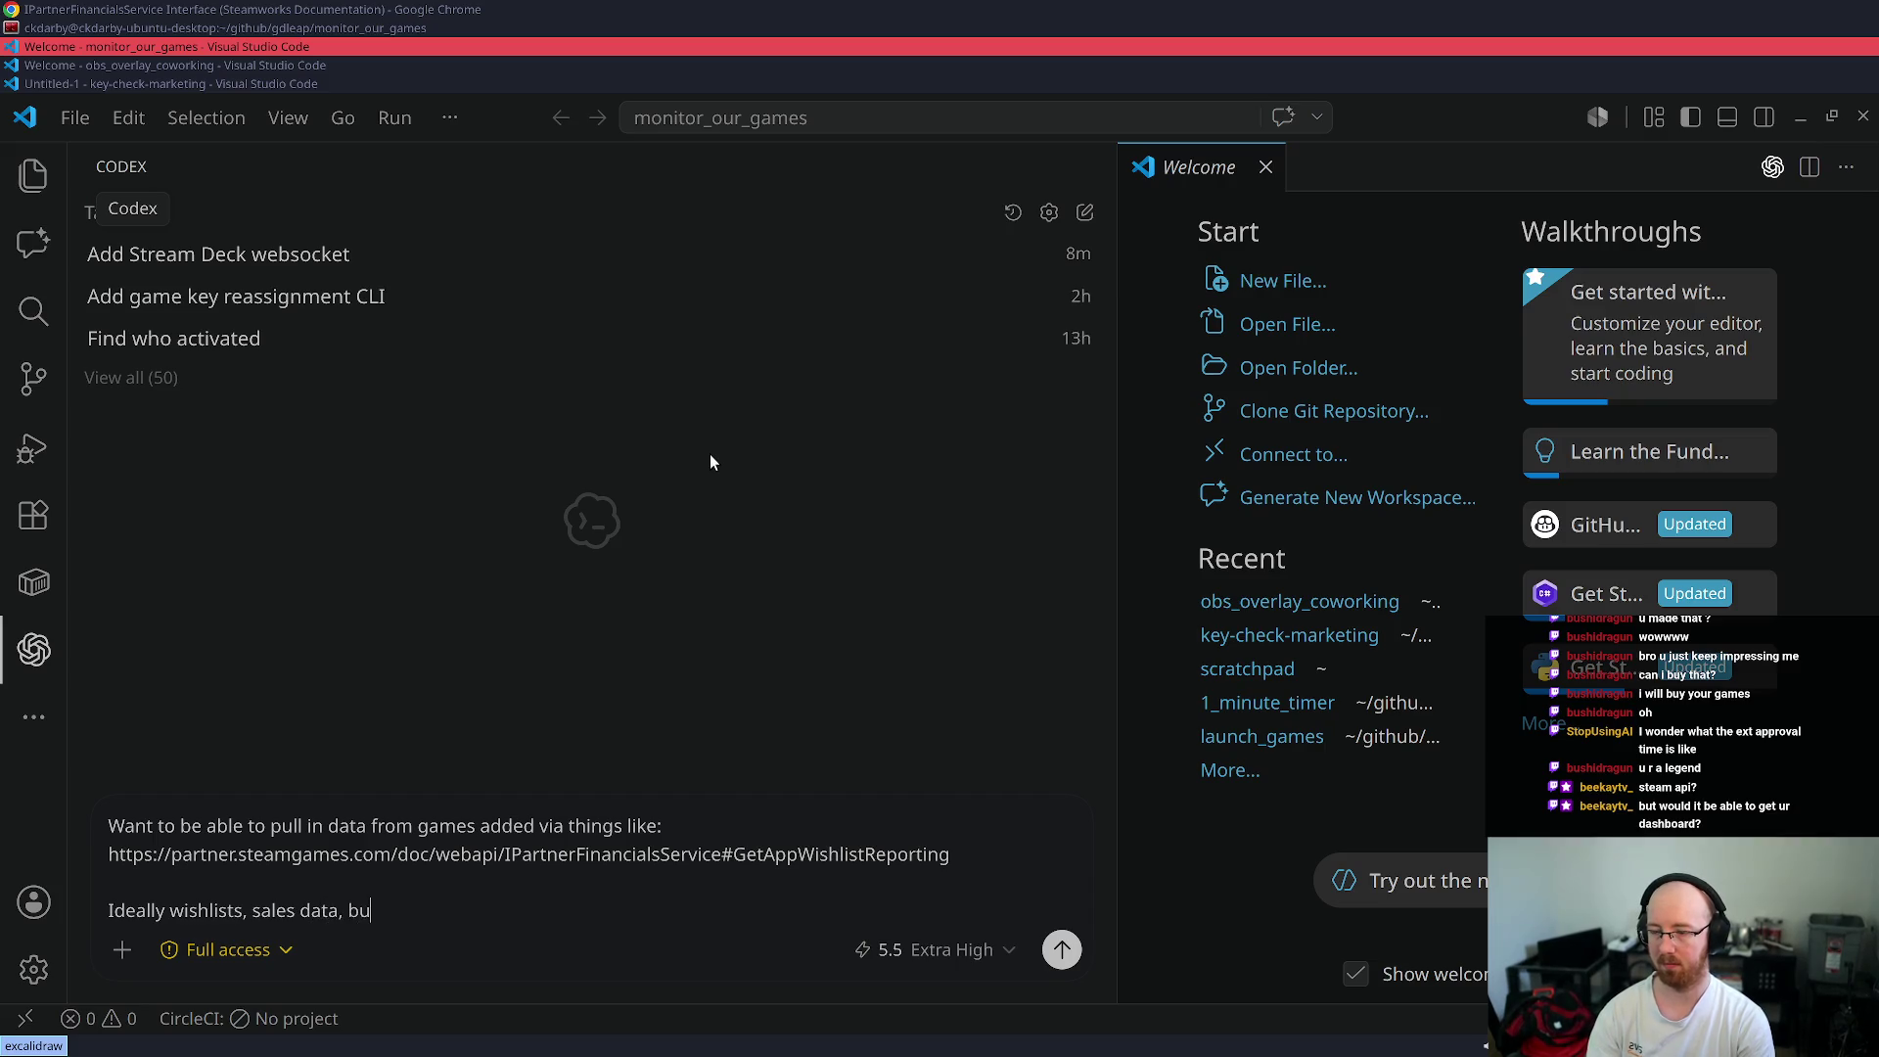
{"action": "type", "text": "ndle sales "}
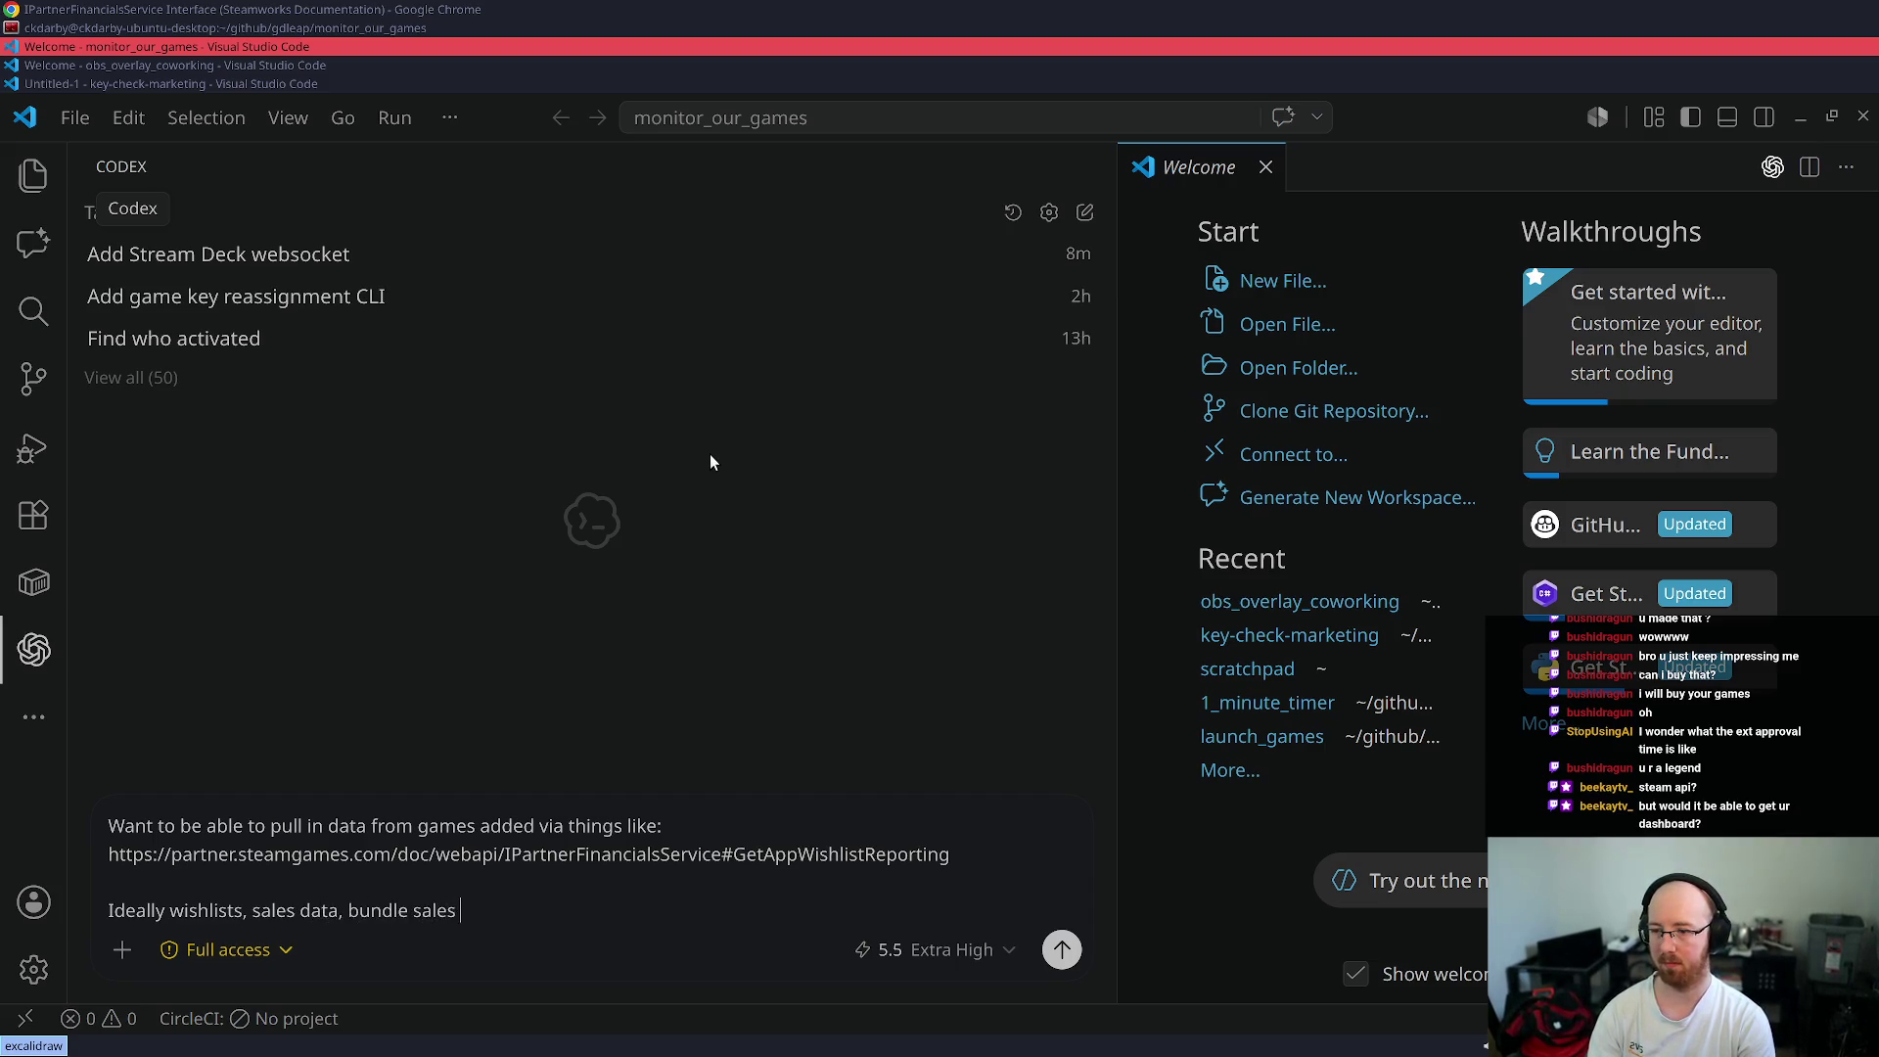
{"action": "type", "text": "data, etc."}
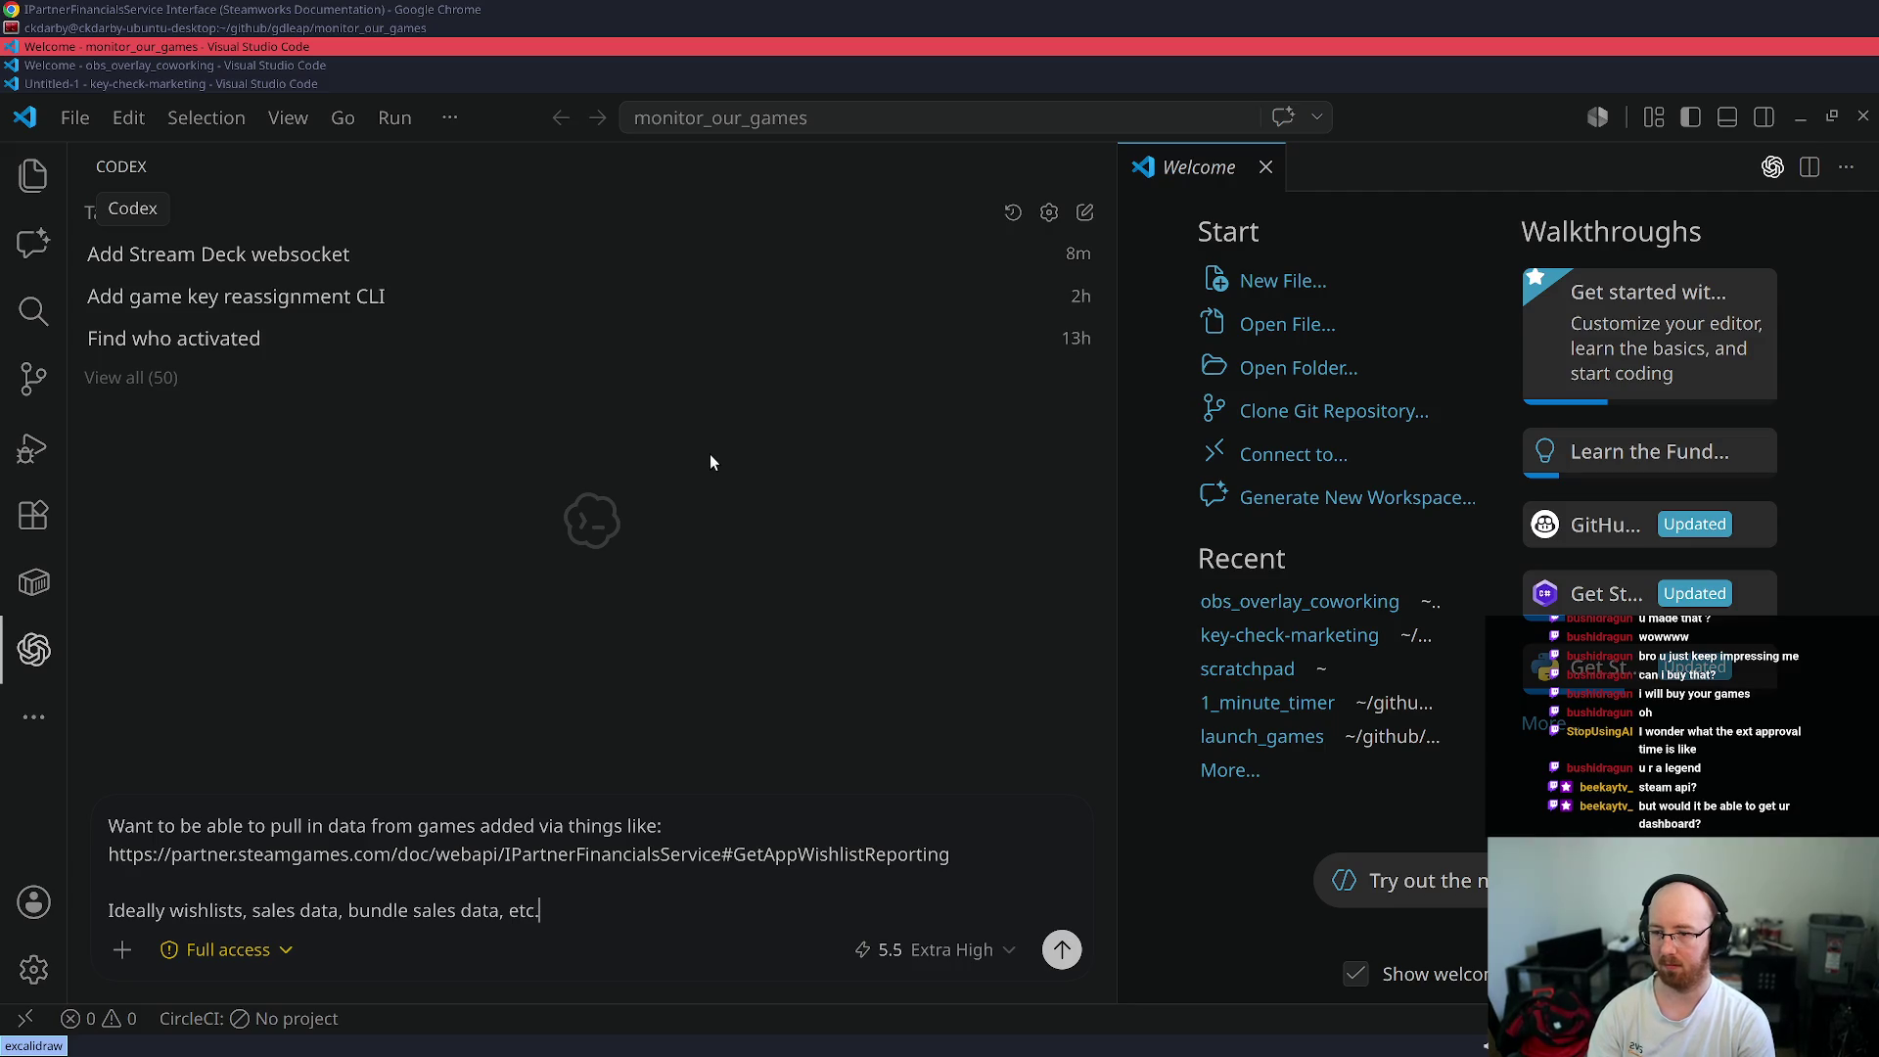
- Add the line 'I want this t go into prometheus' and select the word prometheus
{"action": "key", "text": "shift+Return"}
{"action": "key", "text": "shift+Return"}
{"action": "type", "text": "The"}
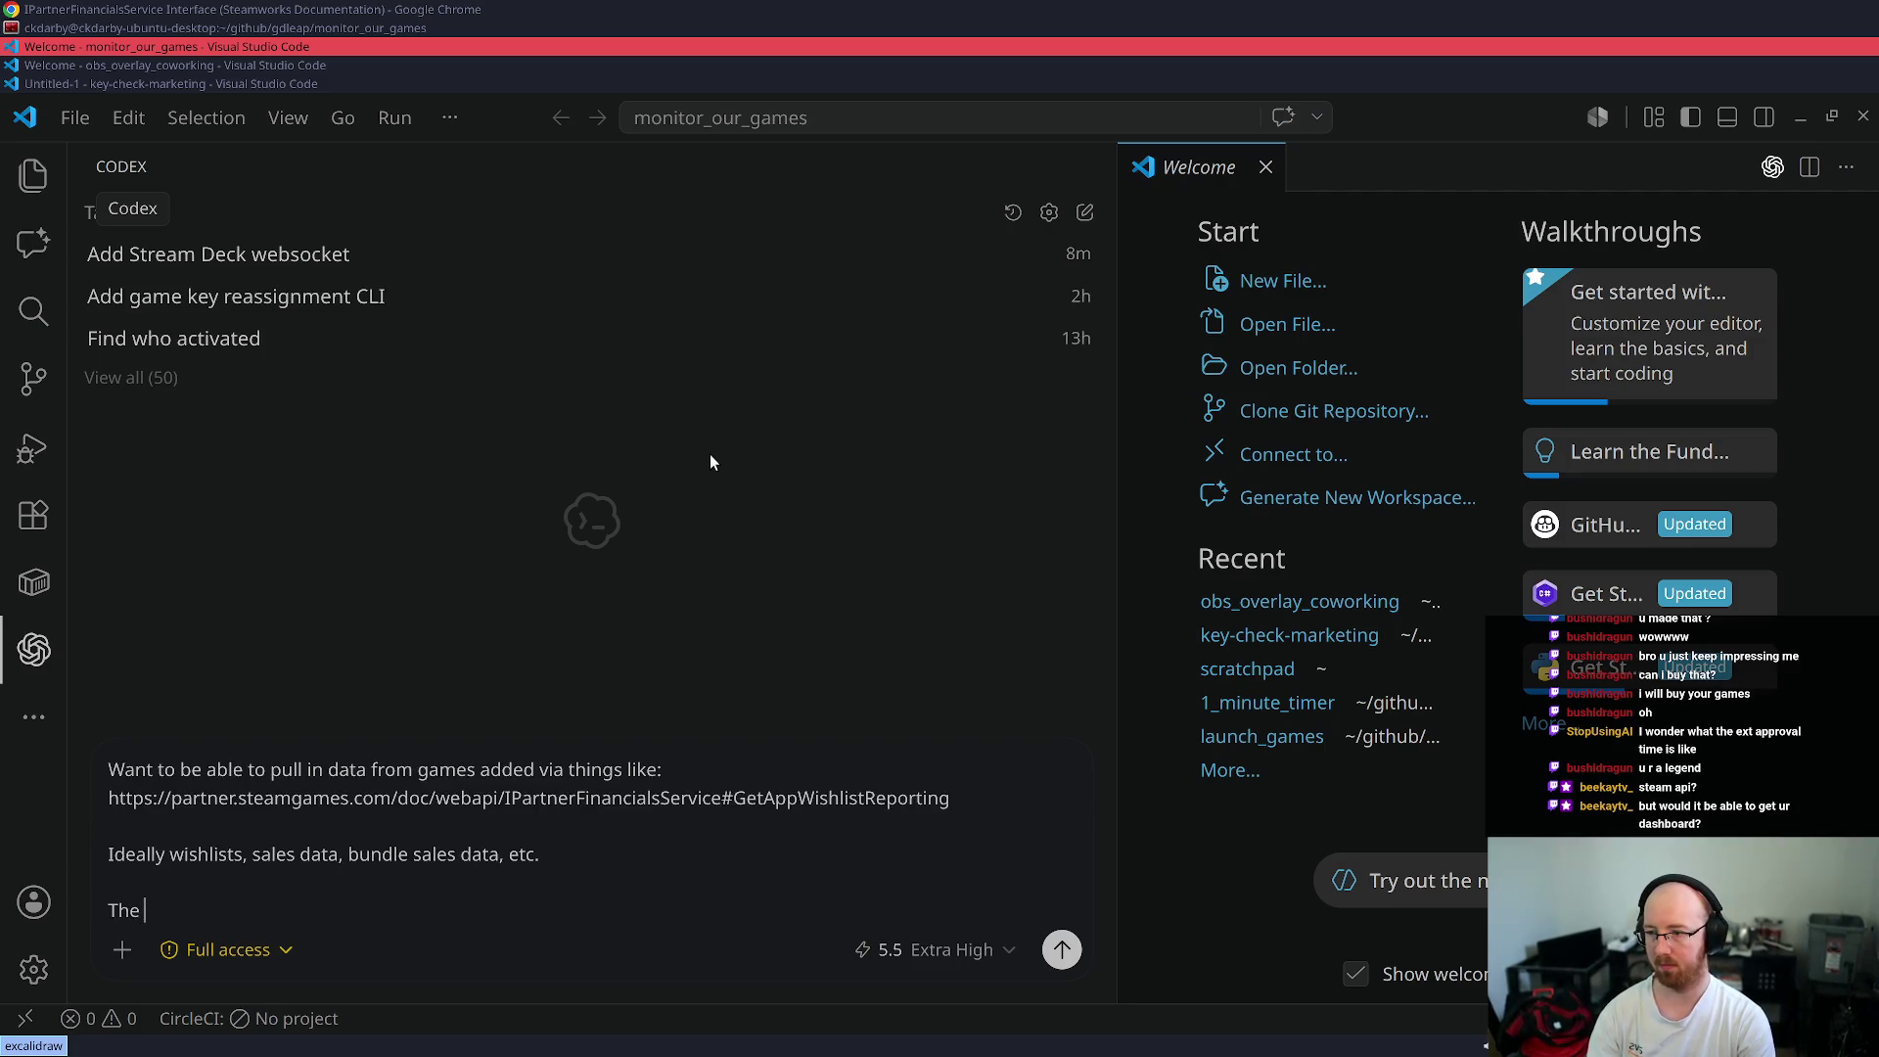
{"action": "key", "text": "BackSpace"}
{"action": "key", "text": "BackSpace"}
{"action": "type", "text": "We want"}
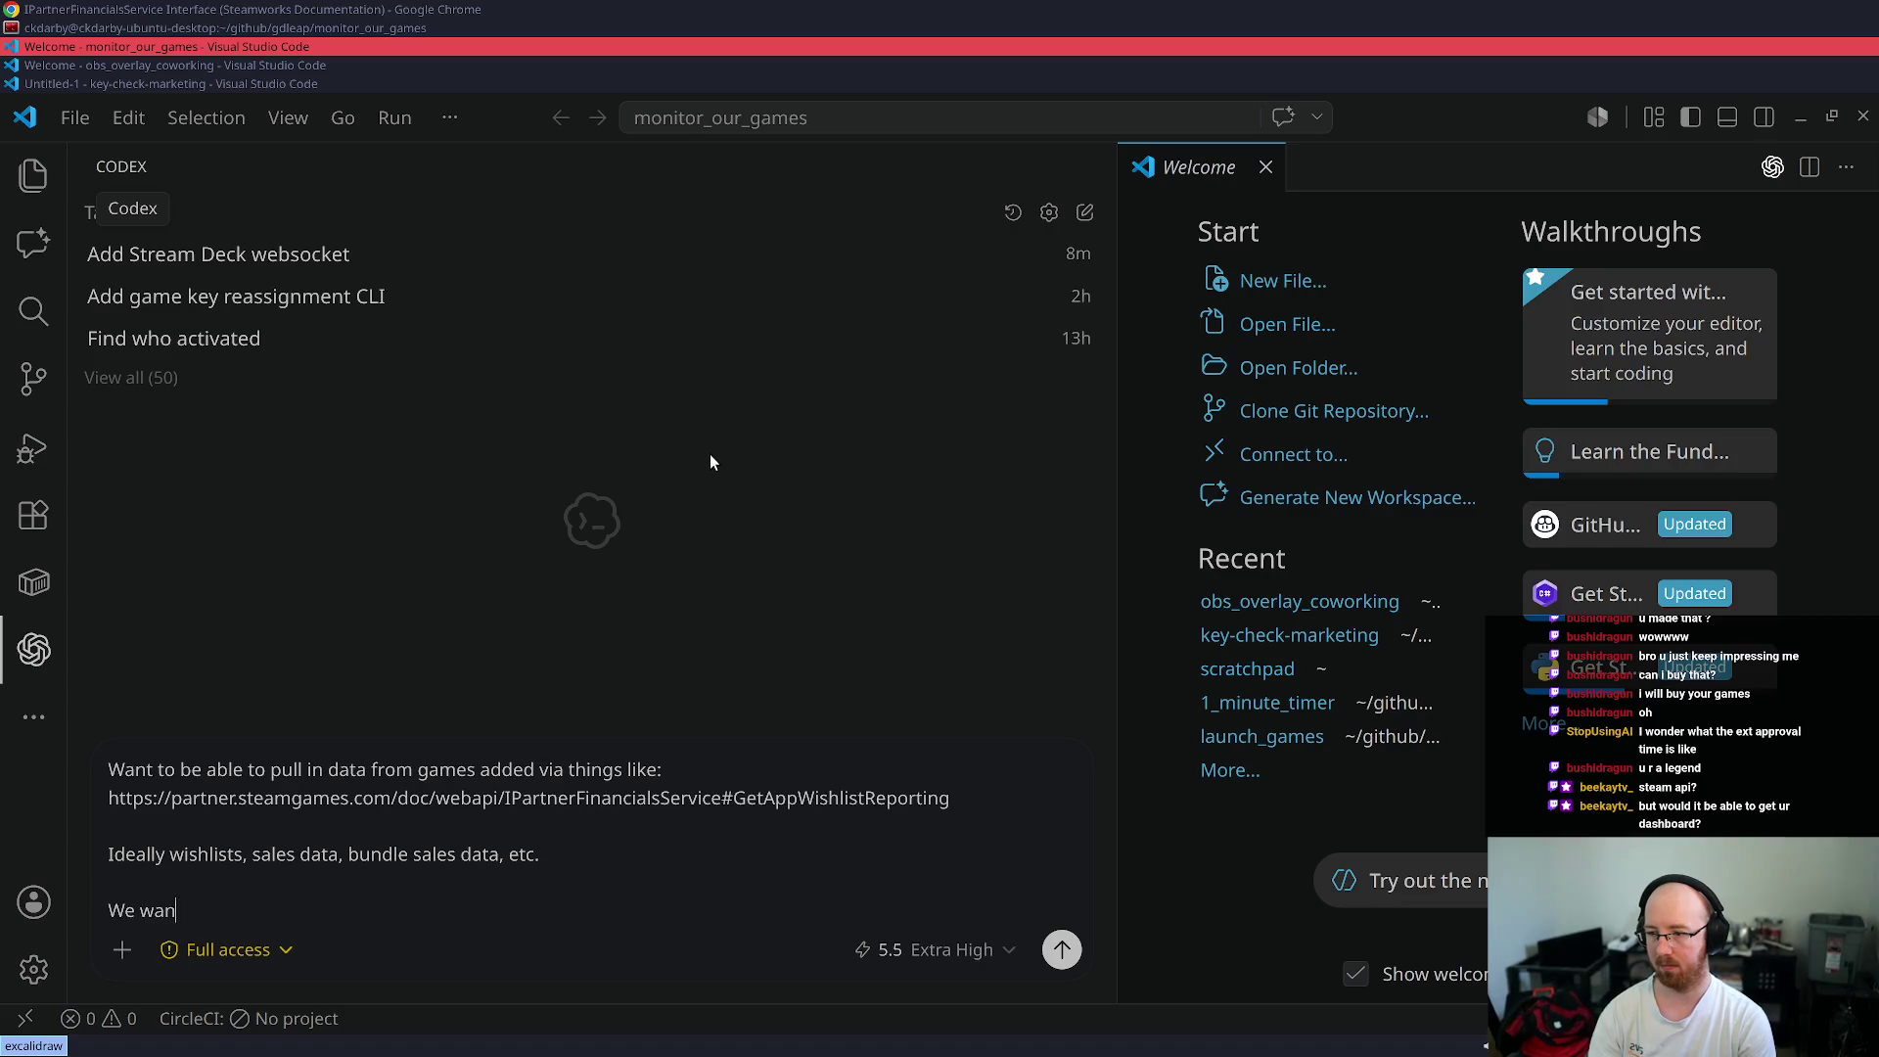
{"action": "key", "text": "shift+Home"}
{"action": "key", "text": "BackSpace"}
{"action": "type", "text": "I want t"}
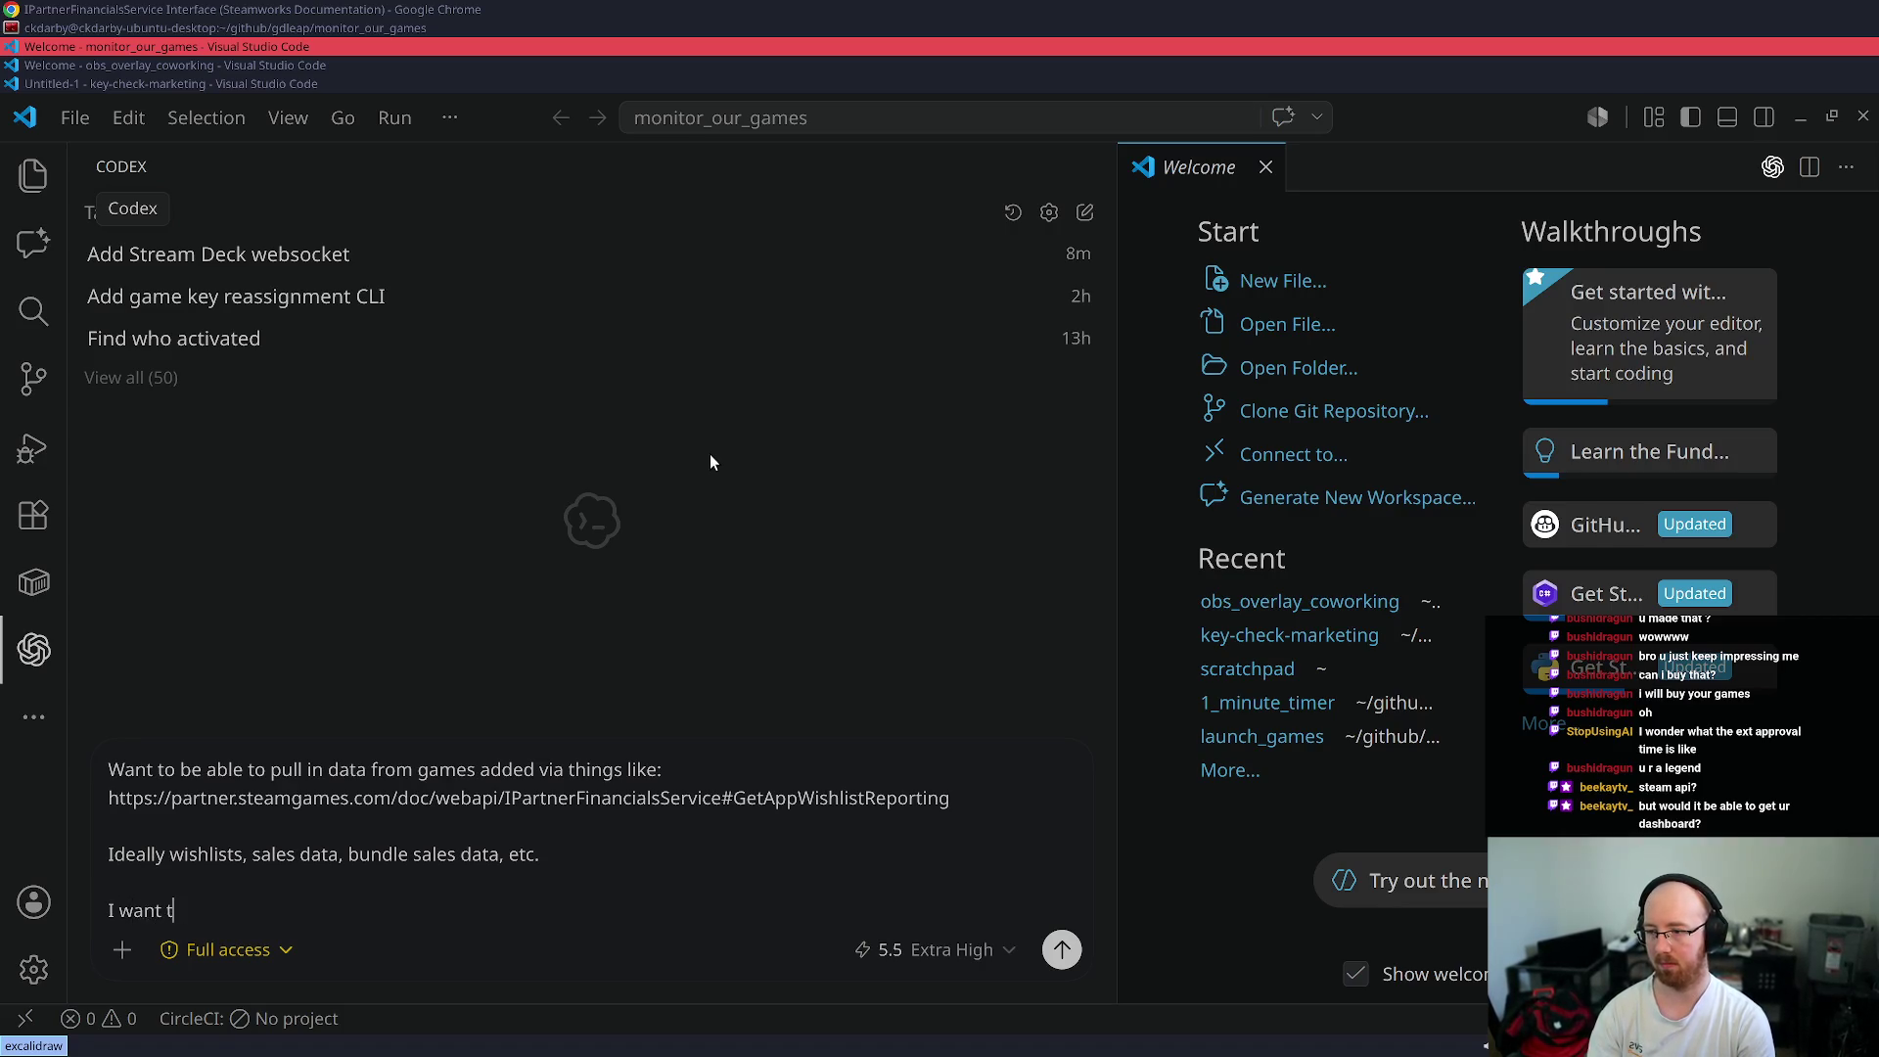
{"action": "type", "text": "his t go into promethe"}
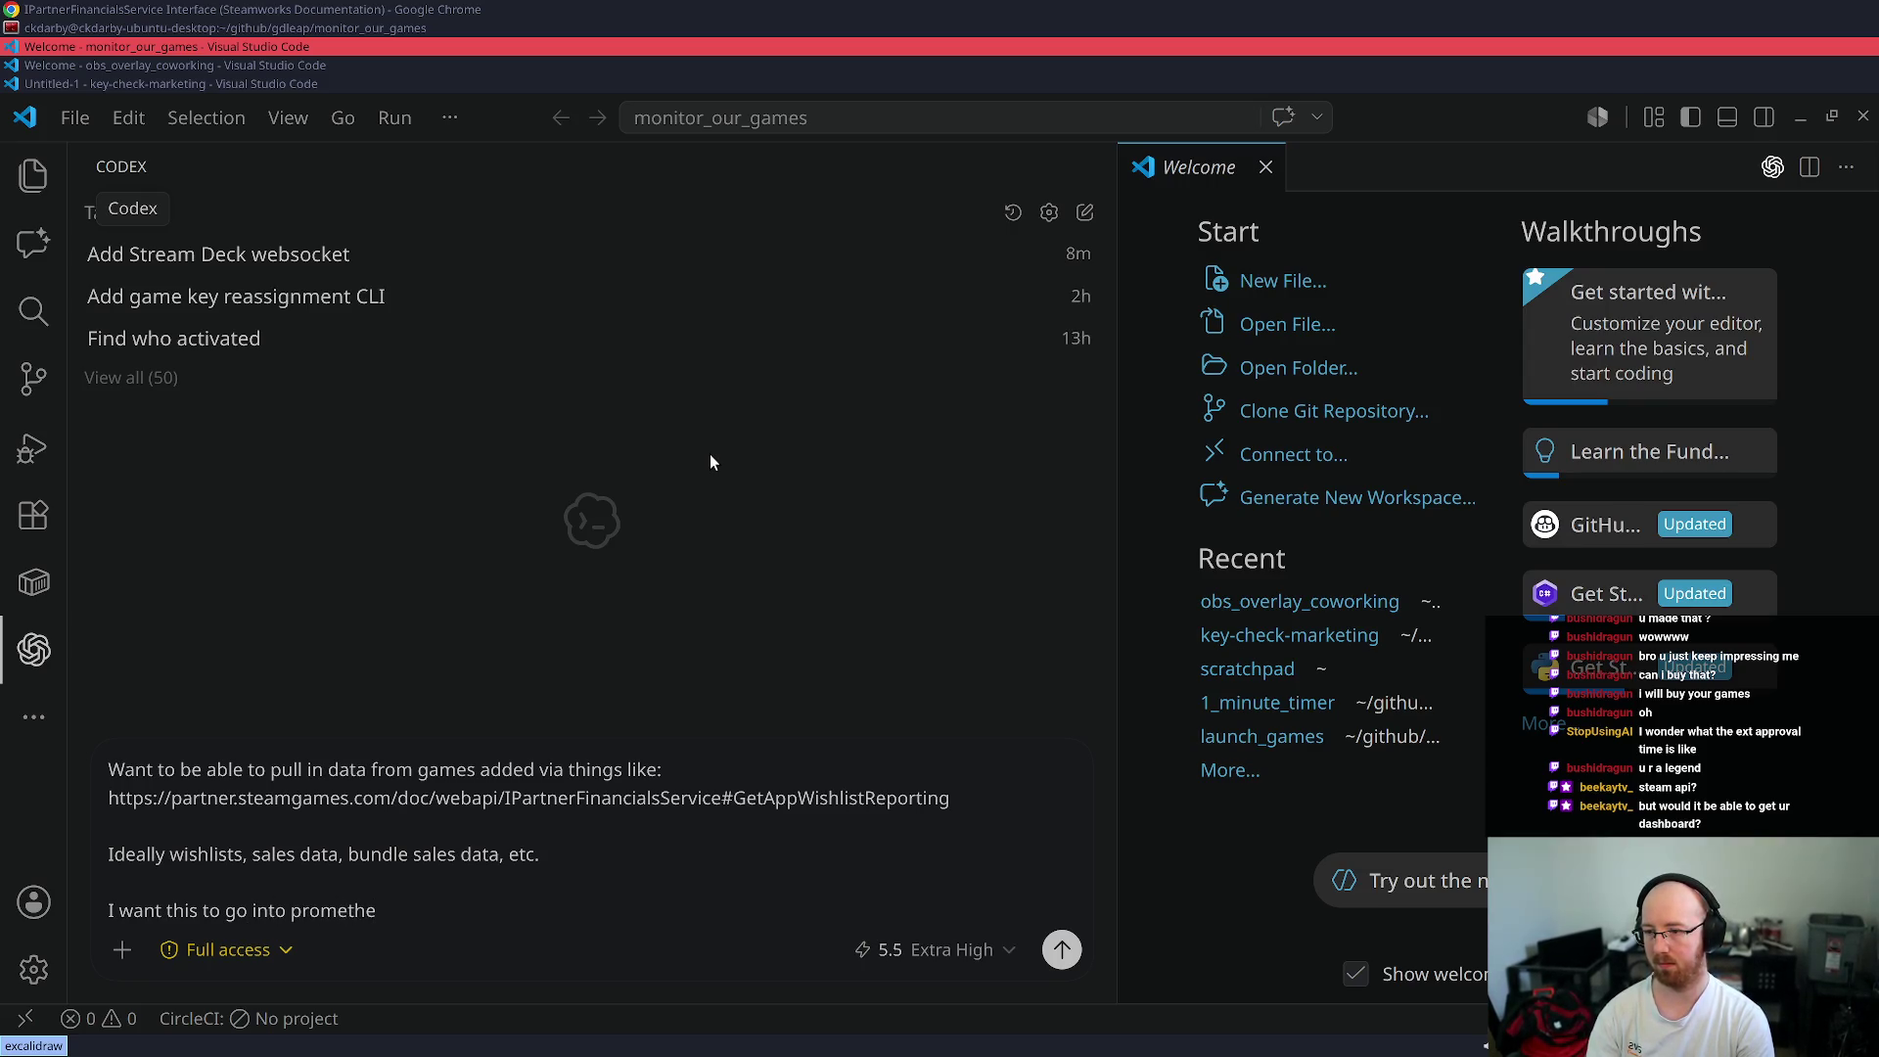
{"action": "type", "text": "us"}
{"action": "key", "text": "ctrl+shift+Left"}
- Copy 'prometheus' and search Google for it in a new Chrome tab
{"action": "key", "text": "ctrl+c"}
{"action": "key", "text": "alt+Tab"}
{"action": "key", "text": "ctrl+t"}
{"action": "key", "text": "ctrl+v"}
{"action": "key", "text": "Return"}
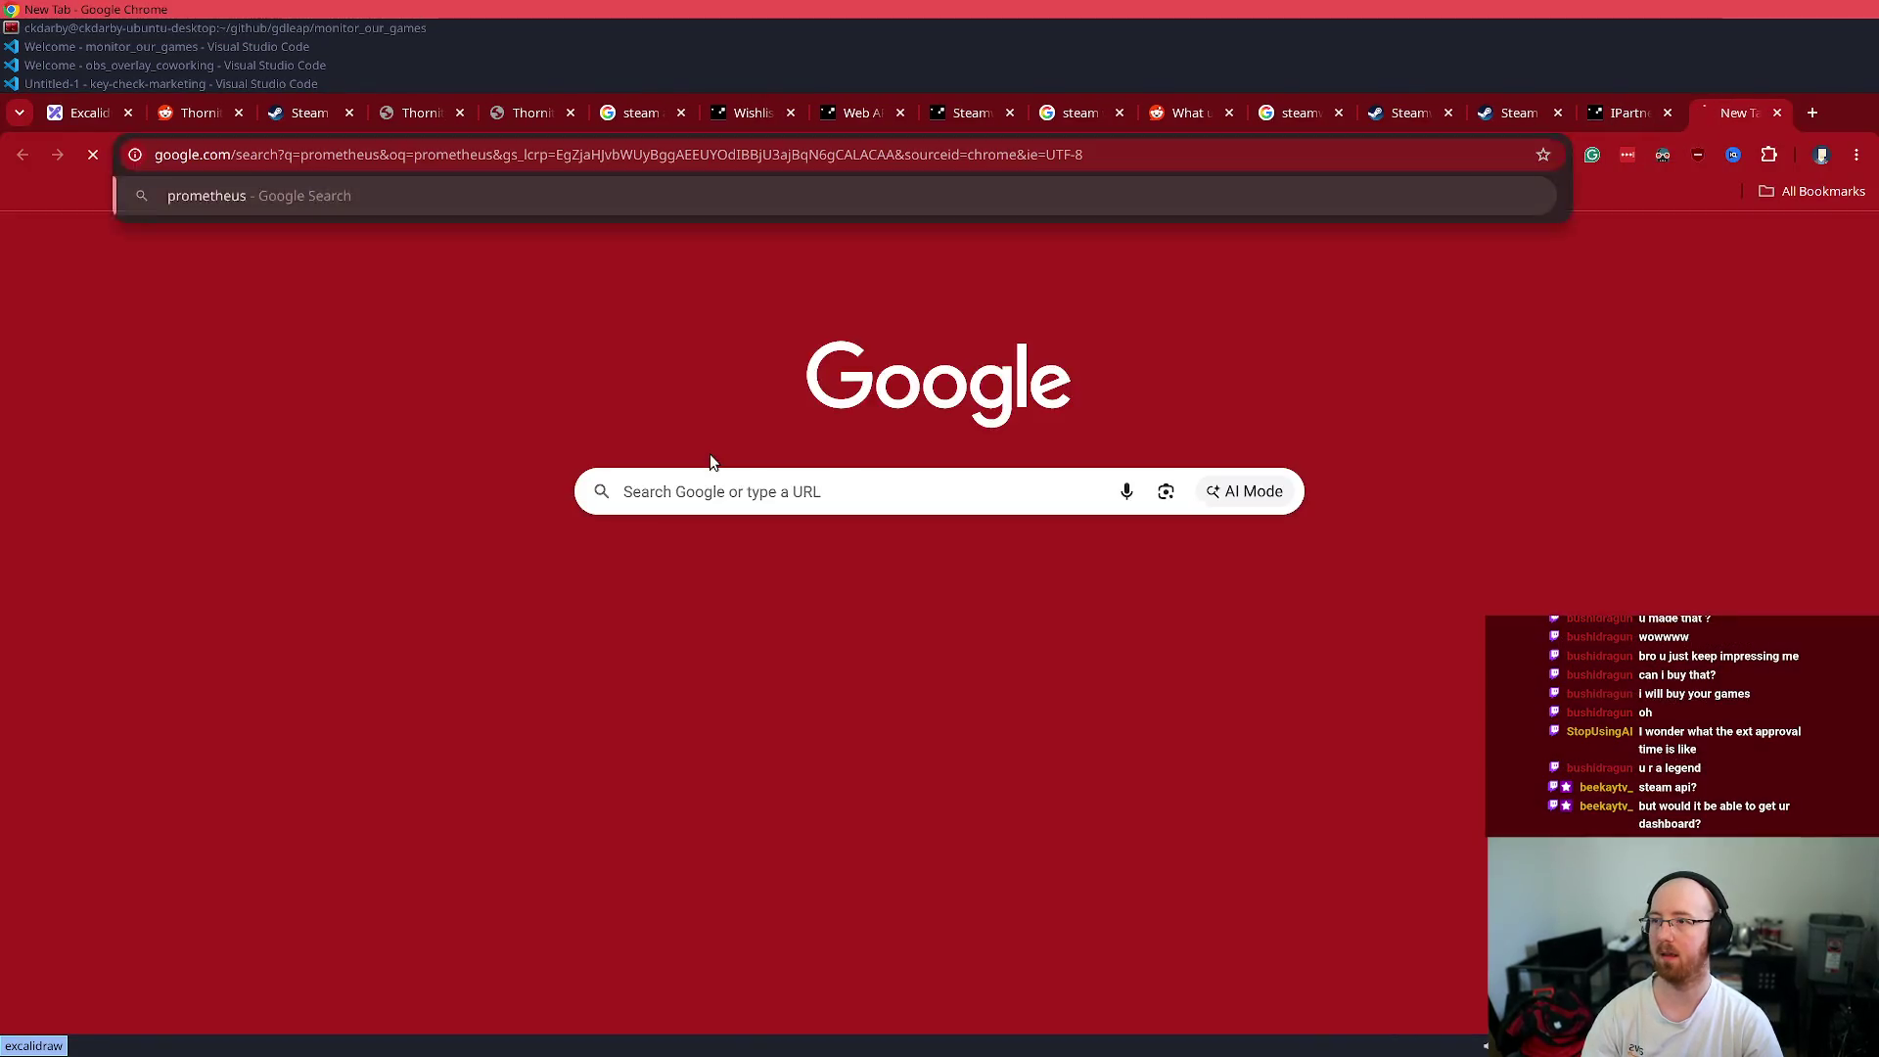
{"action": "scroll", "coordinate": [319, 367], "scroll_direction": "down", "scroll_amount": 8}
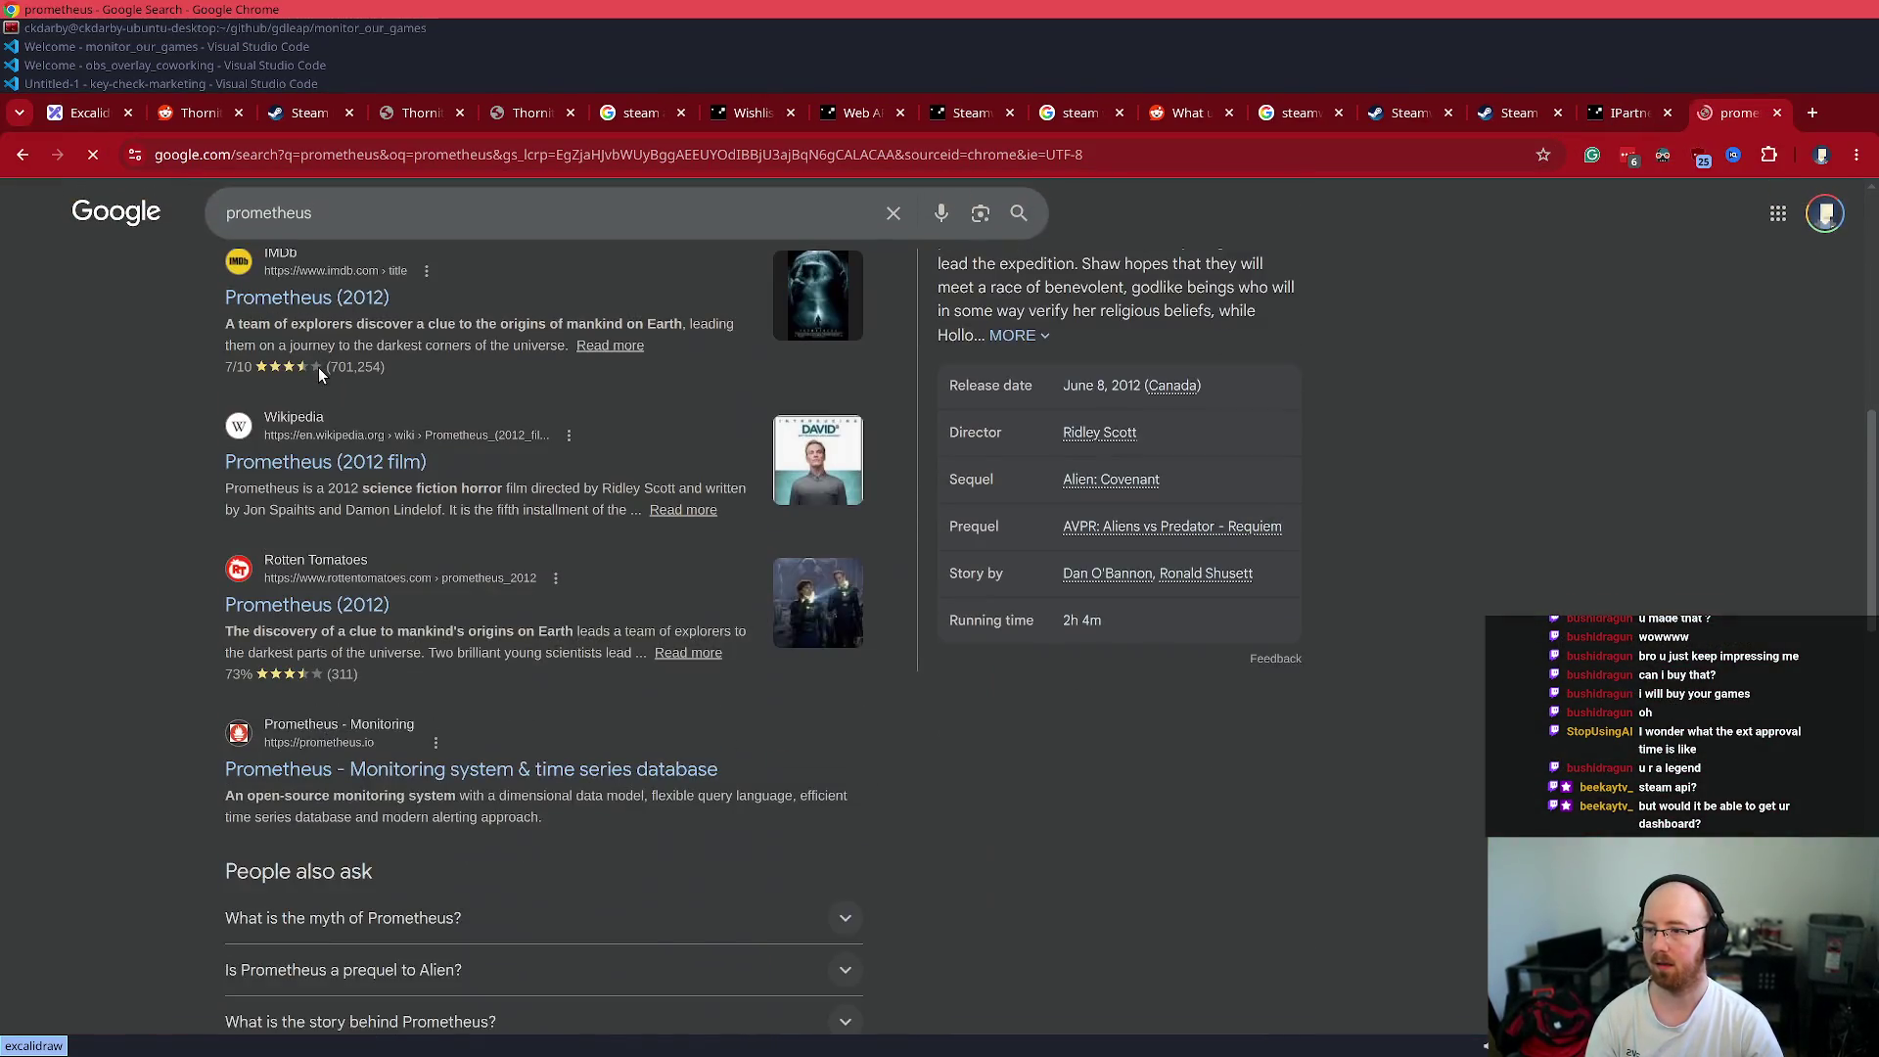
- Read the expanded AI Overview for 'prometheus vs loki', close the tab and return to the editor
{"action": "left_click", "coordinate": [336, 208]}
{"action": "type", "text": "vs "}
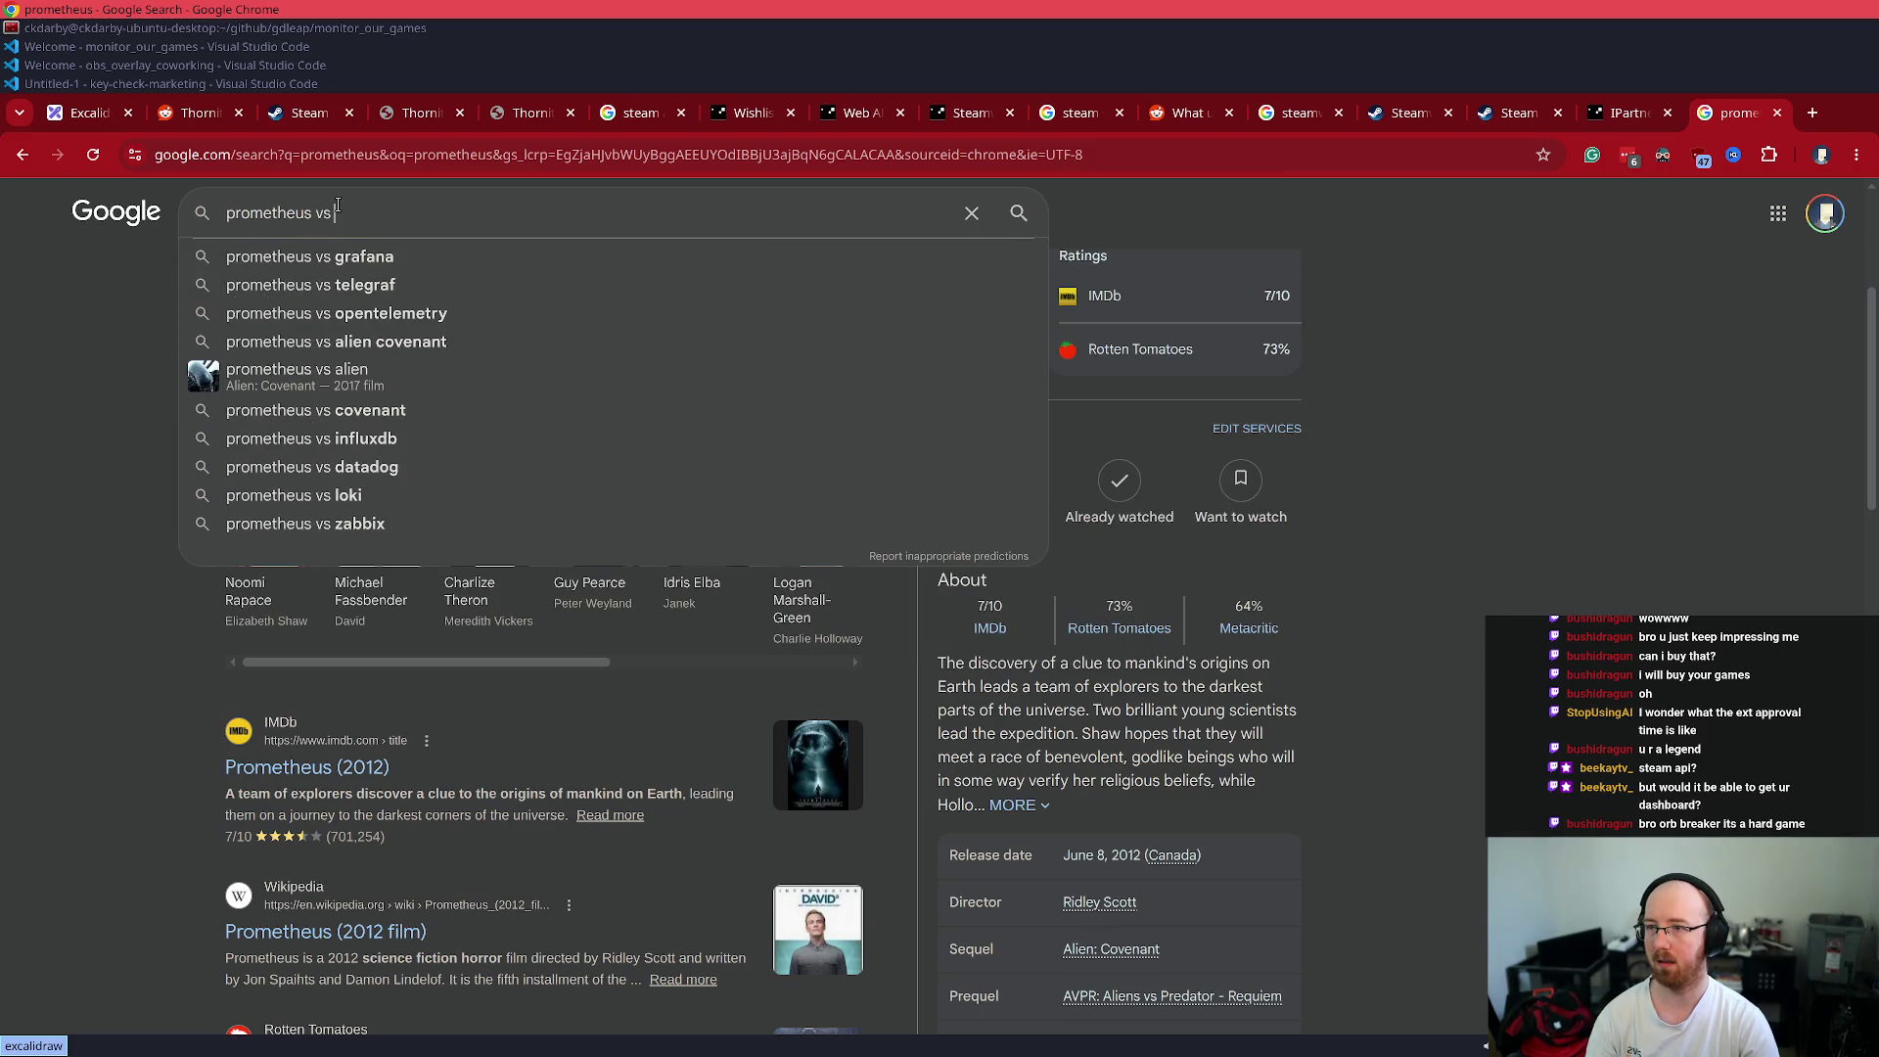
{"action": "type", "text": "loki"}
{"action": "key", "text": "Return"}
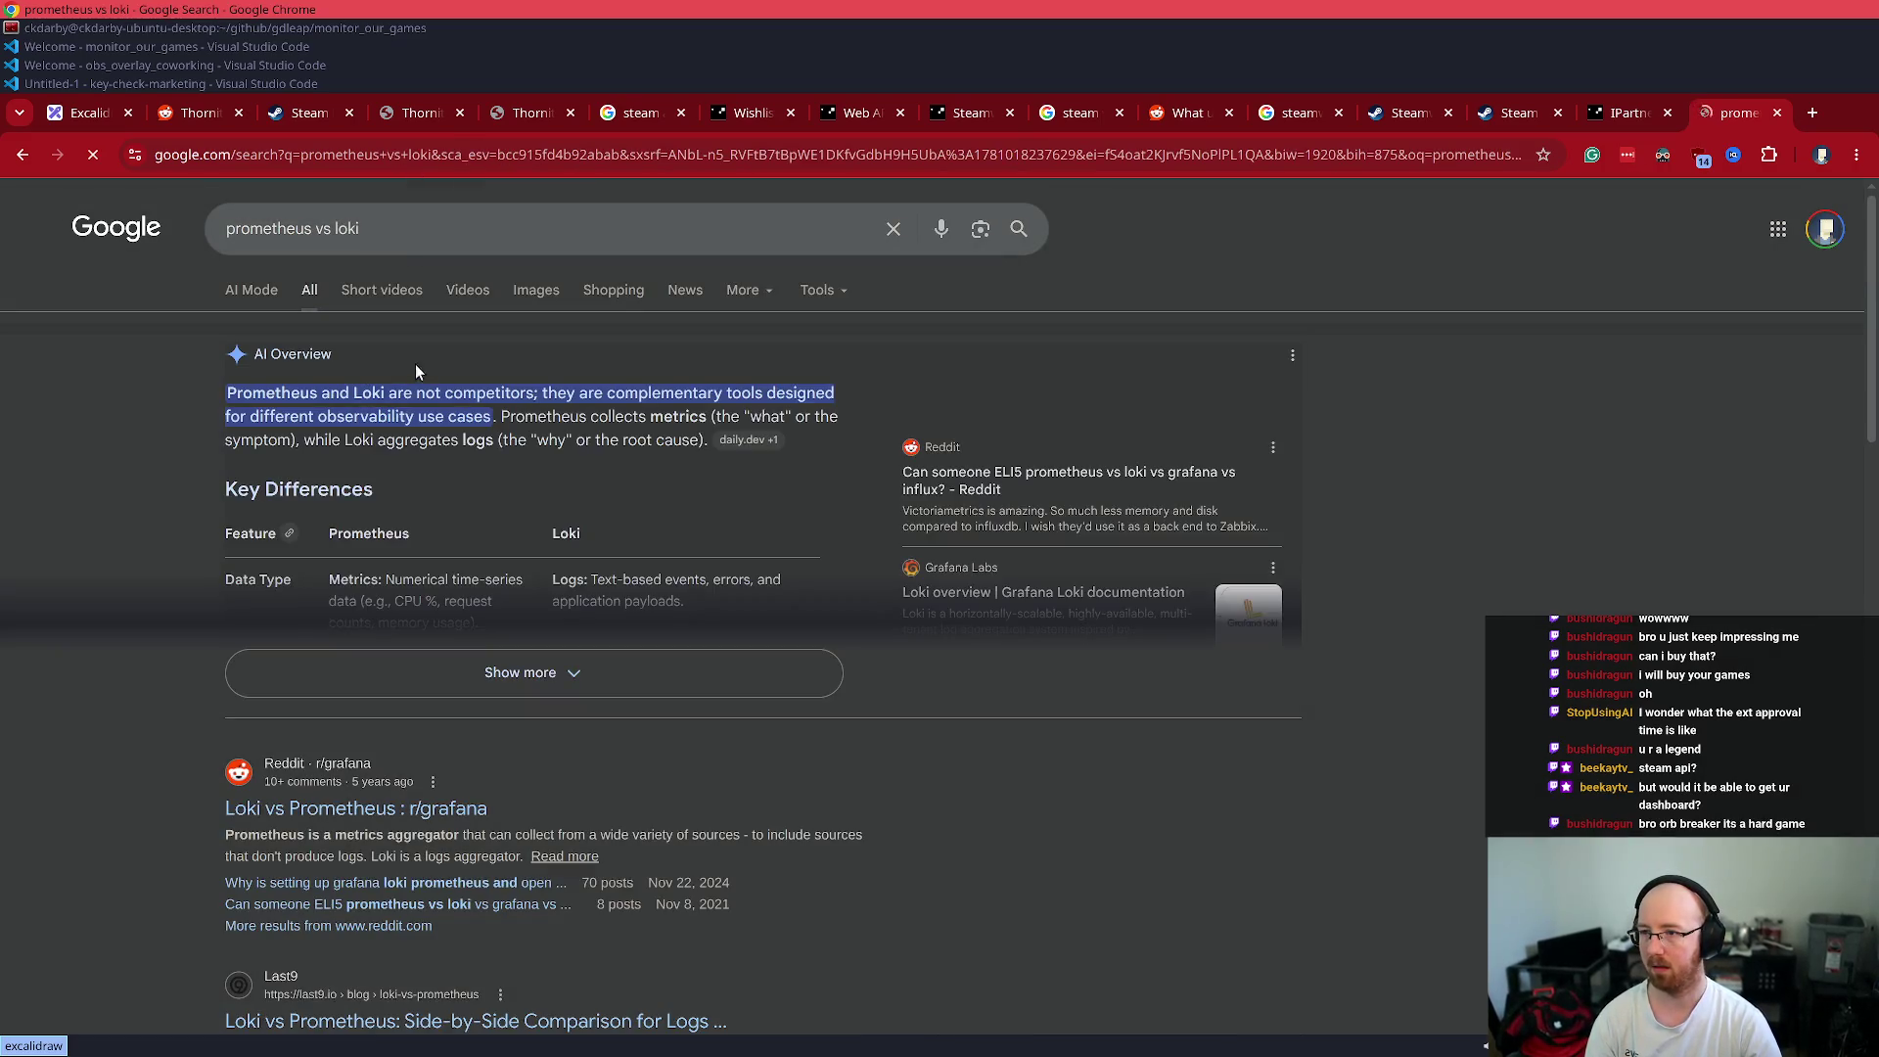
{"action": "left_click", "coordinate": [421, 682]}
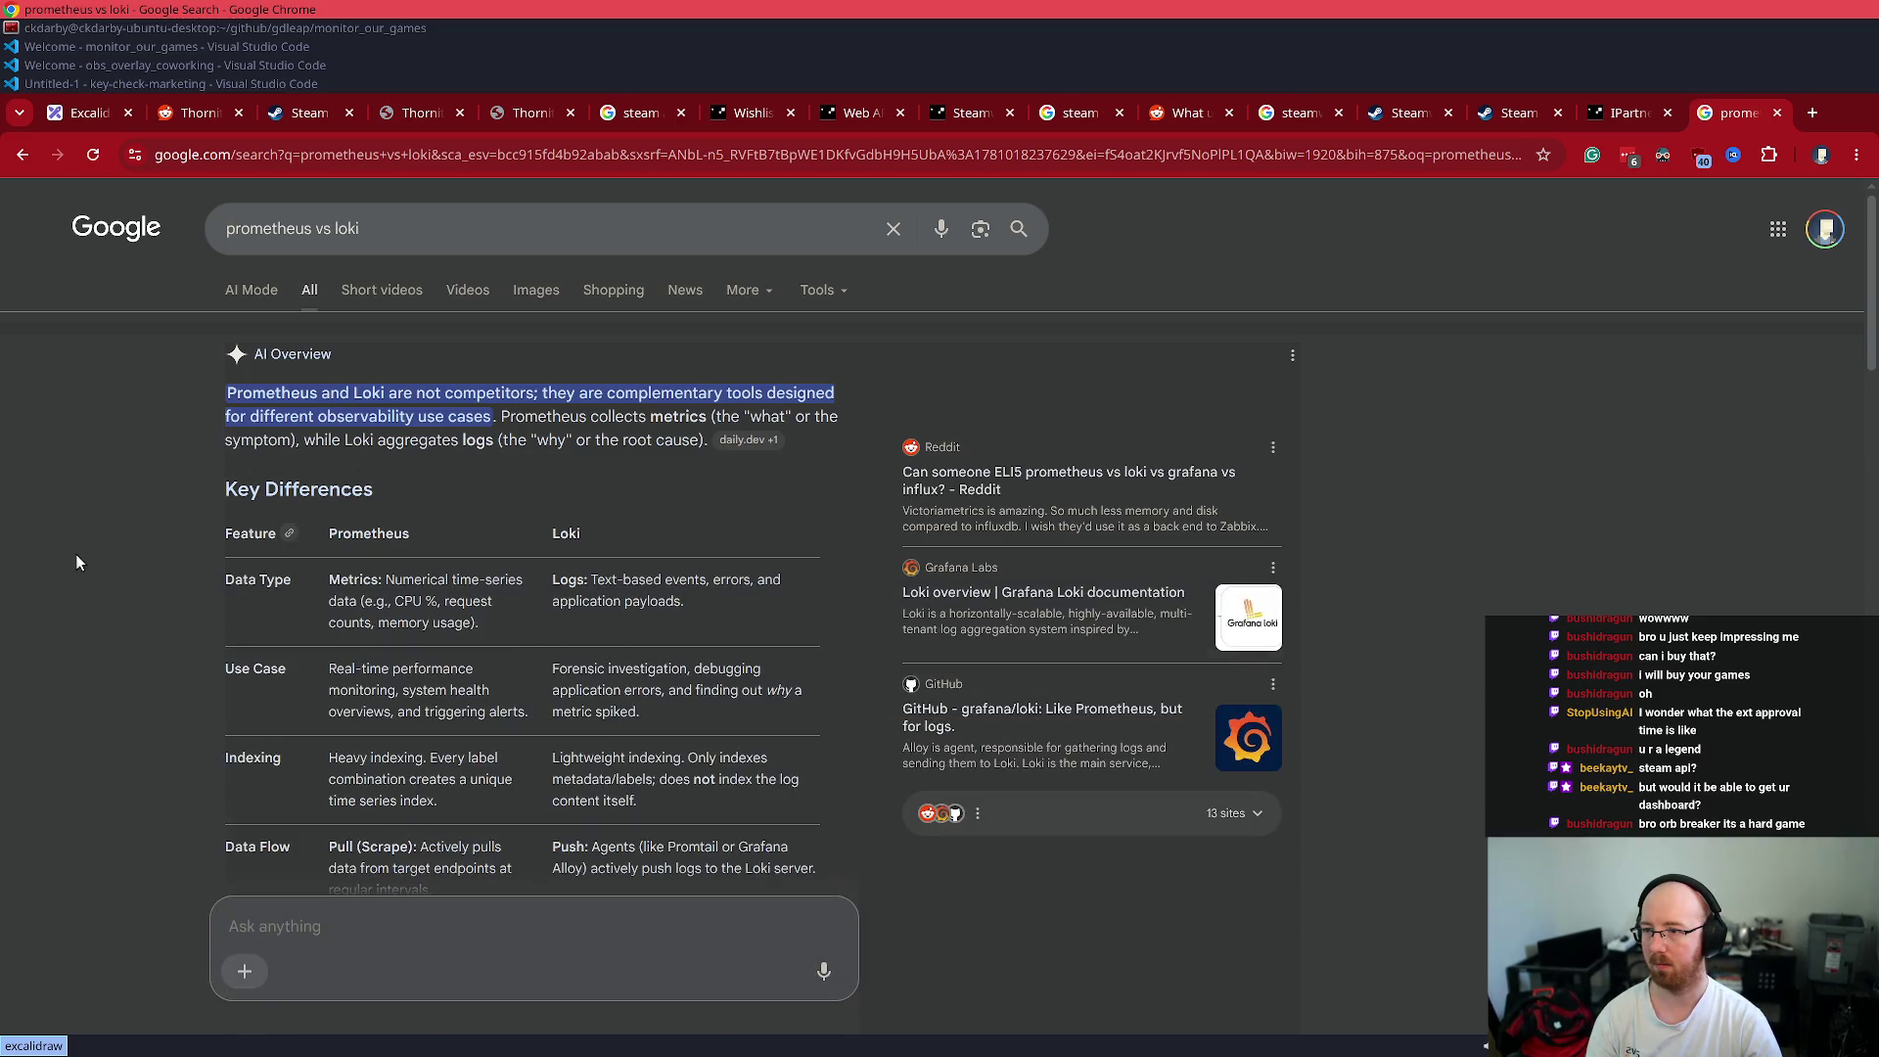
{"action": "key", "text": "ctrl+w"}
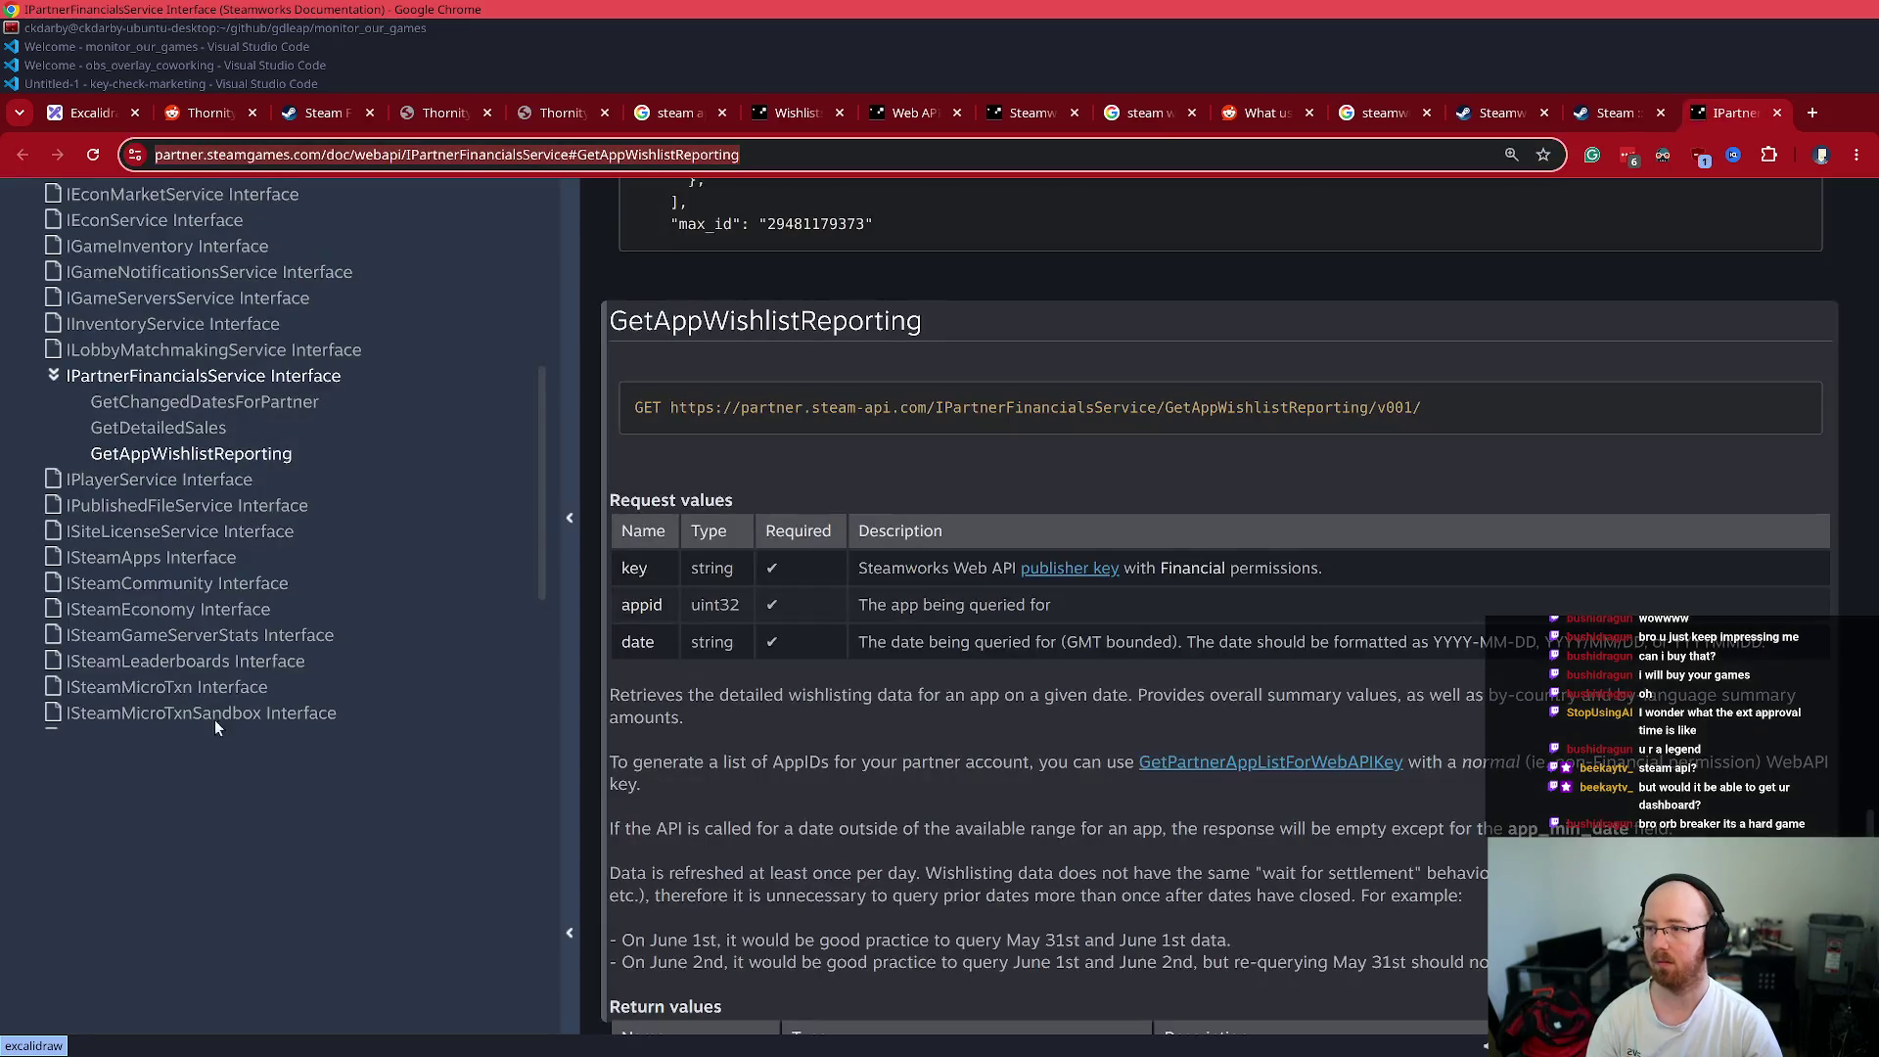
{"action": "left_click", "coordinate": [64, 28]}
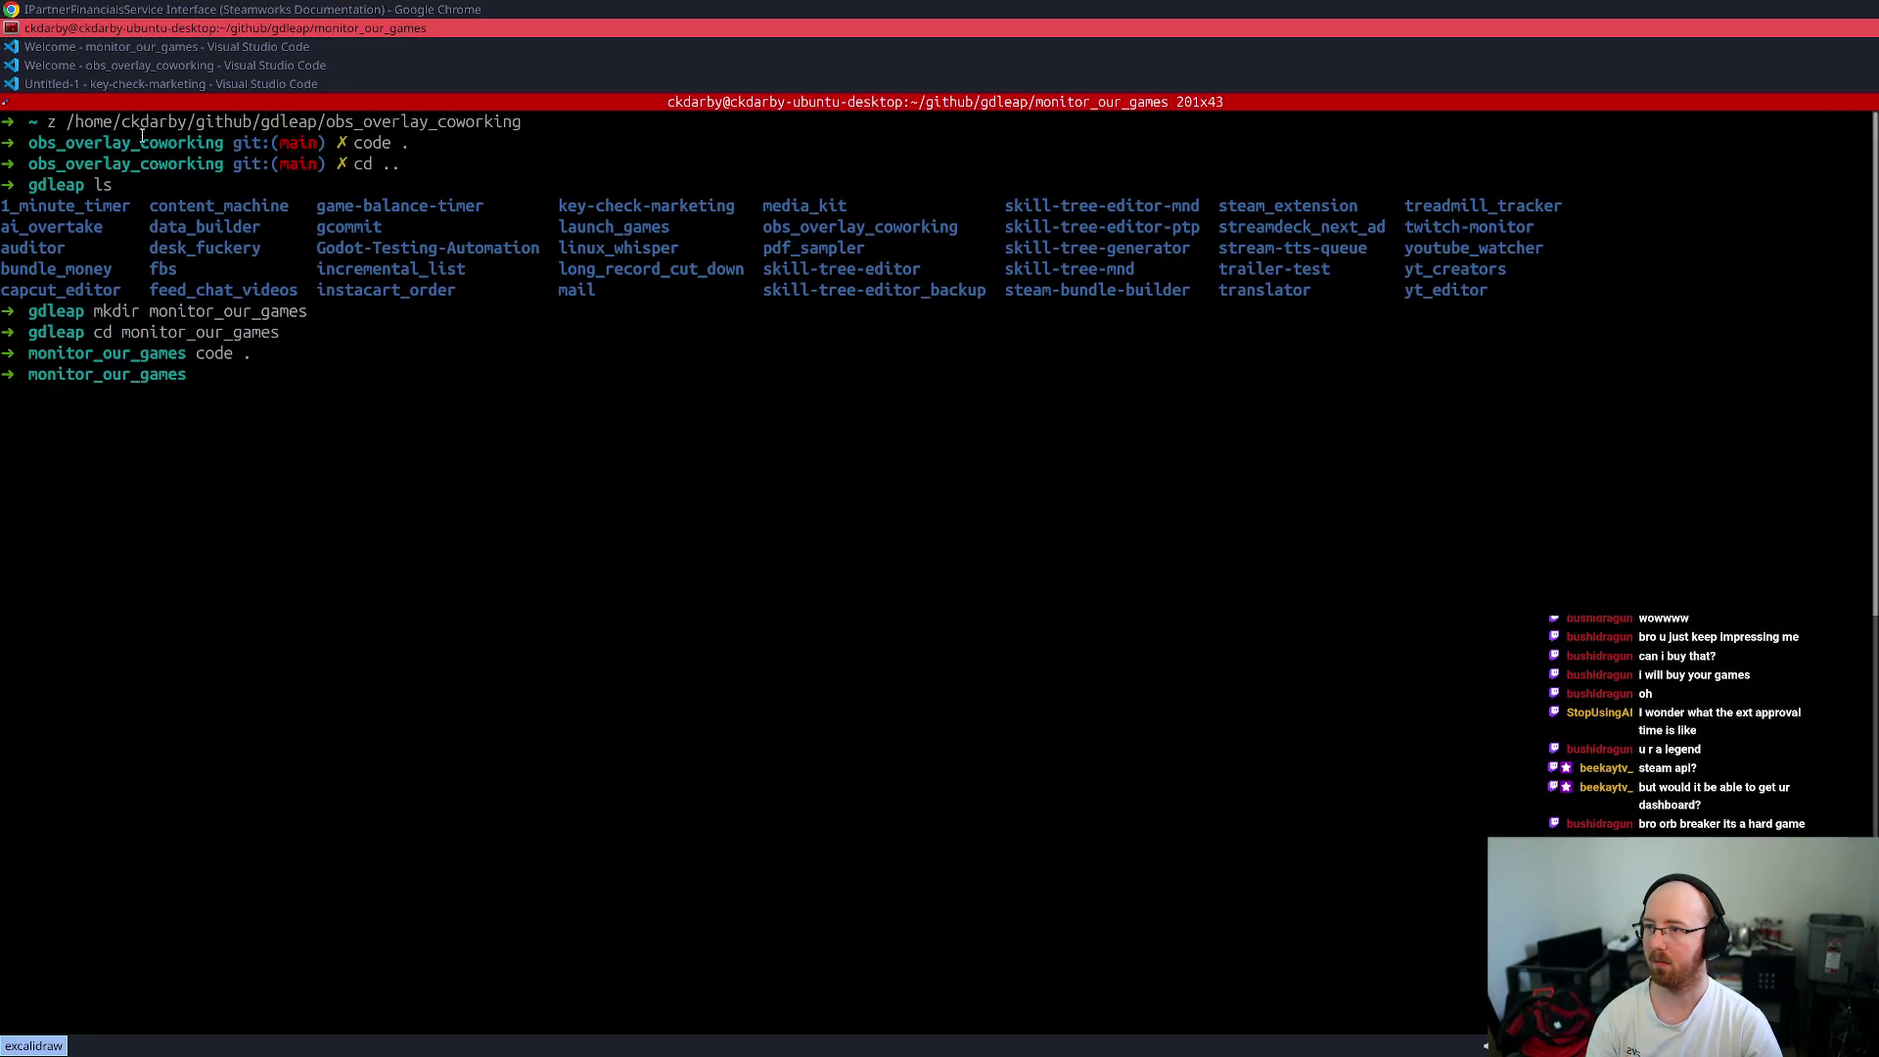
{"action": "key", "text": "alt+Tab"}
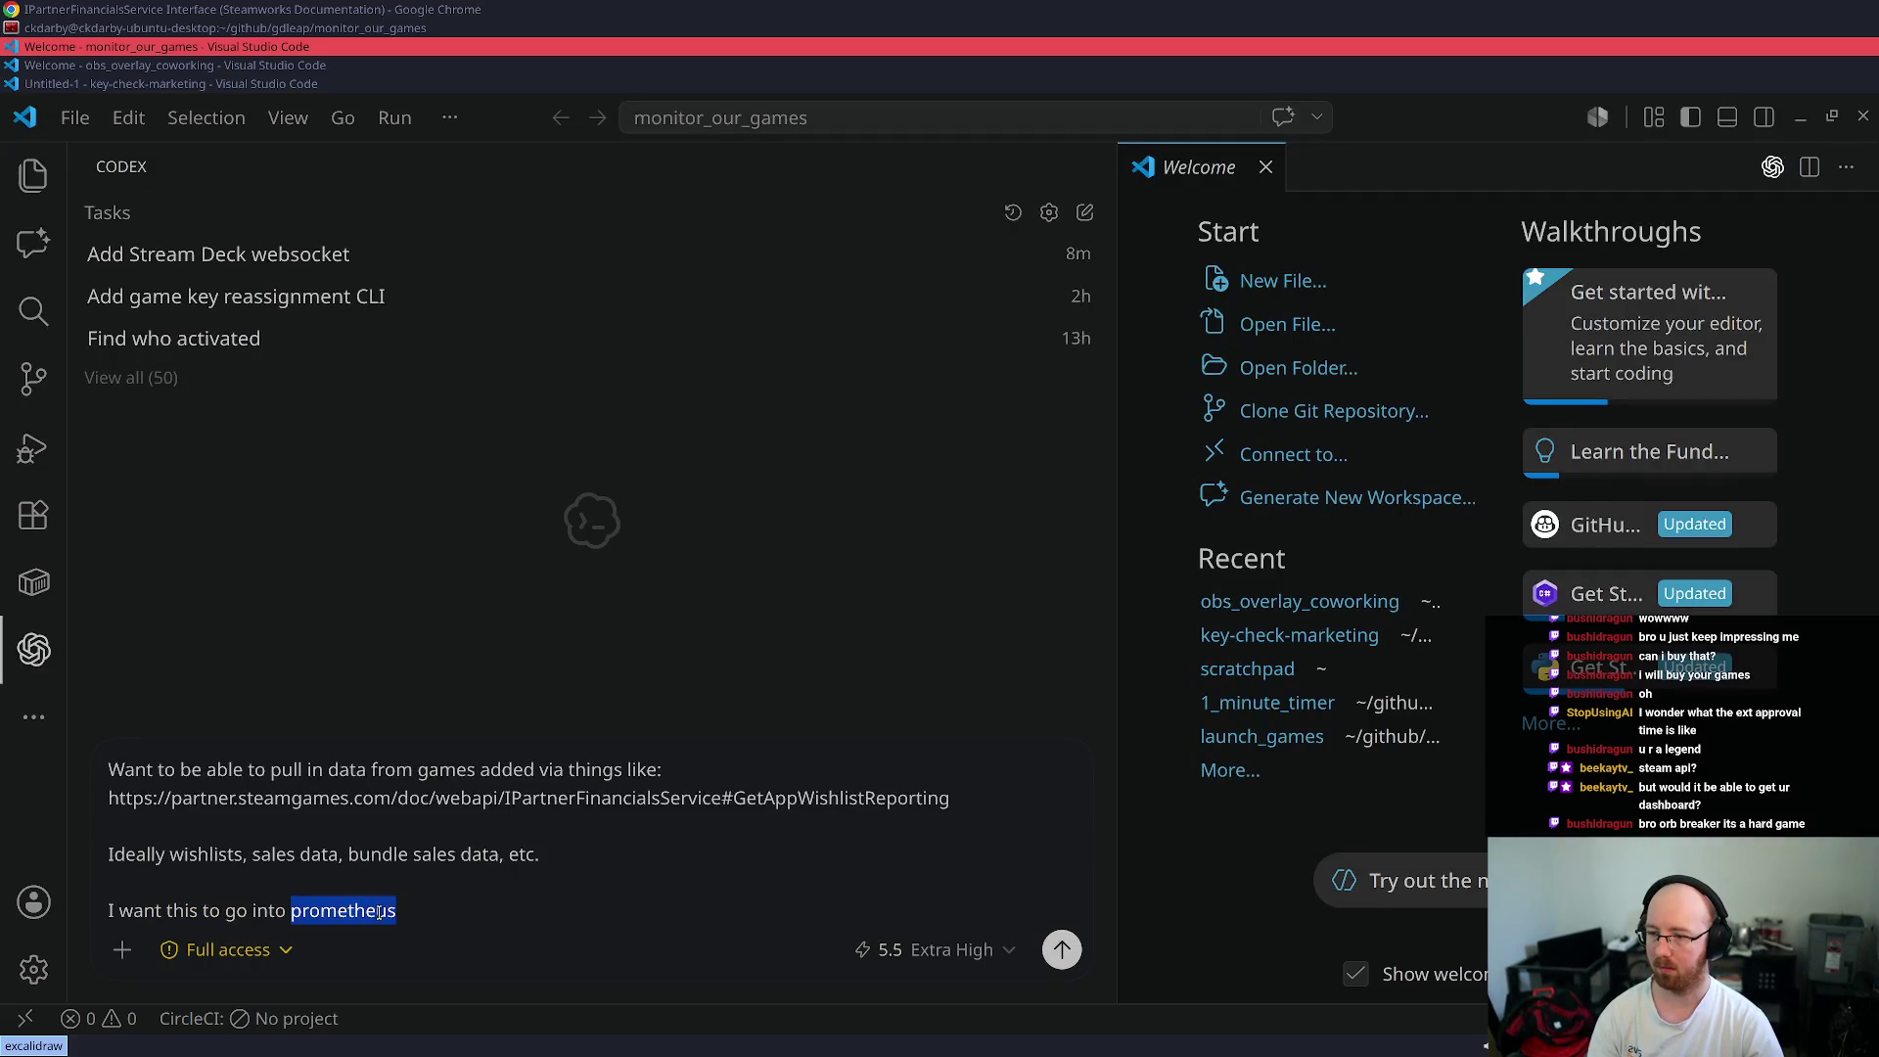
- Replace the prometheus line with wanting a Prometheus Grafana-like stack to store metrics and have dashboards
{"action": "left_click_drag", "start_coordinate": [396, 910], "coordinate": [108, 910]}
{"action": "left_click", "coordinate": [109, 910]}
{"action": "left_click_drag", "start_coordinate": [396, 910], "coordinate": [108, 910]}
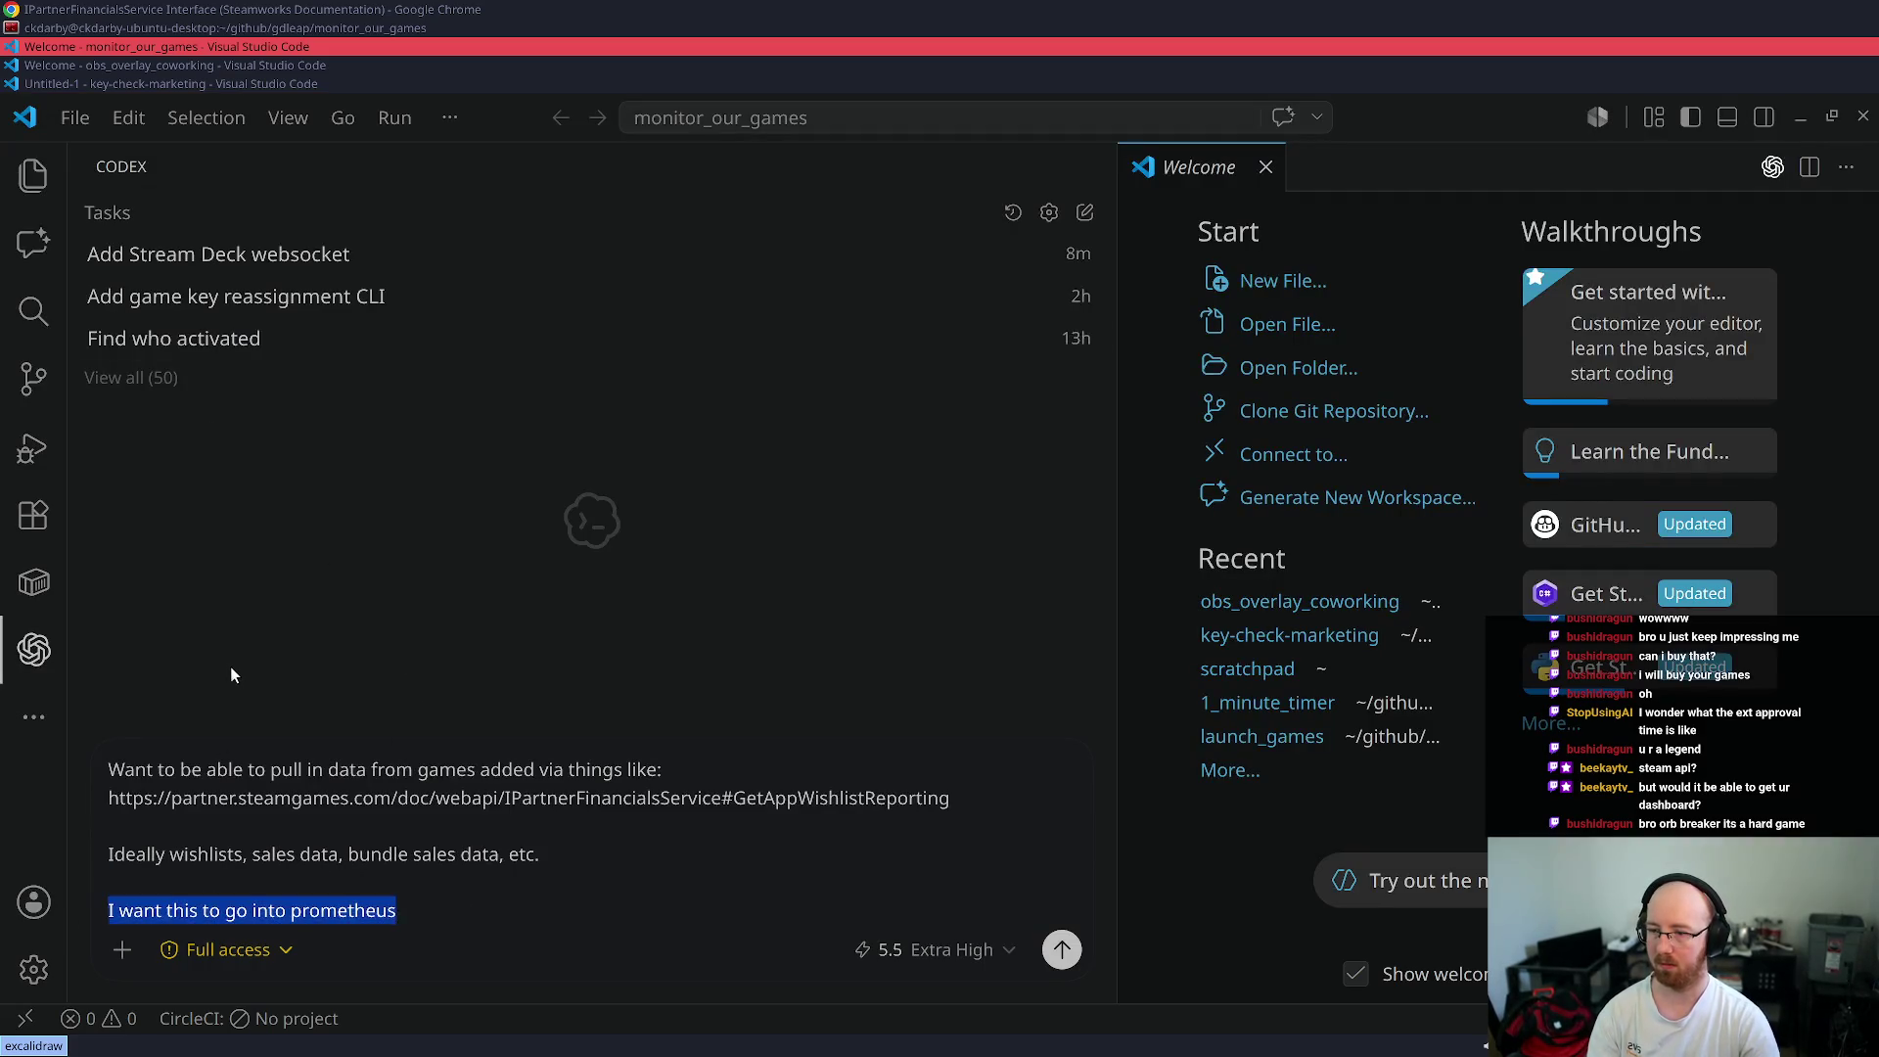
{"action": "type", "text": "Looking at some"}
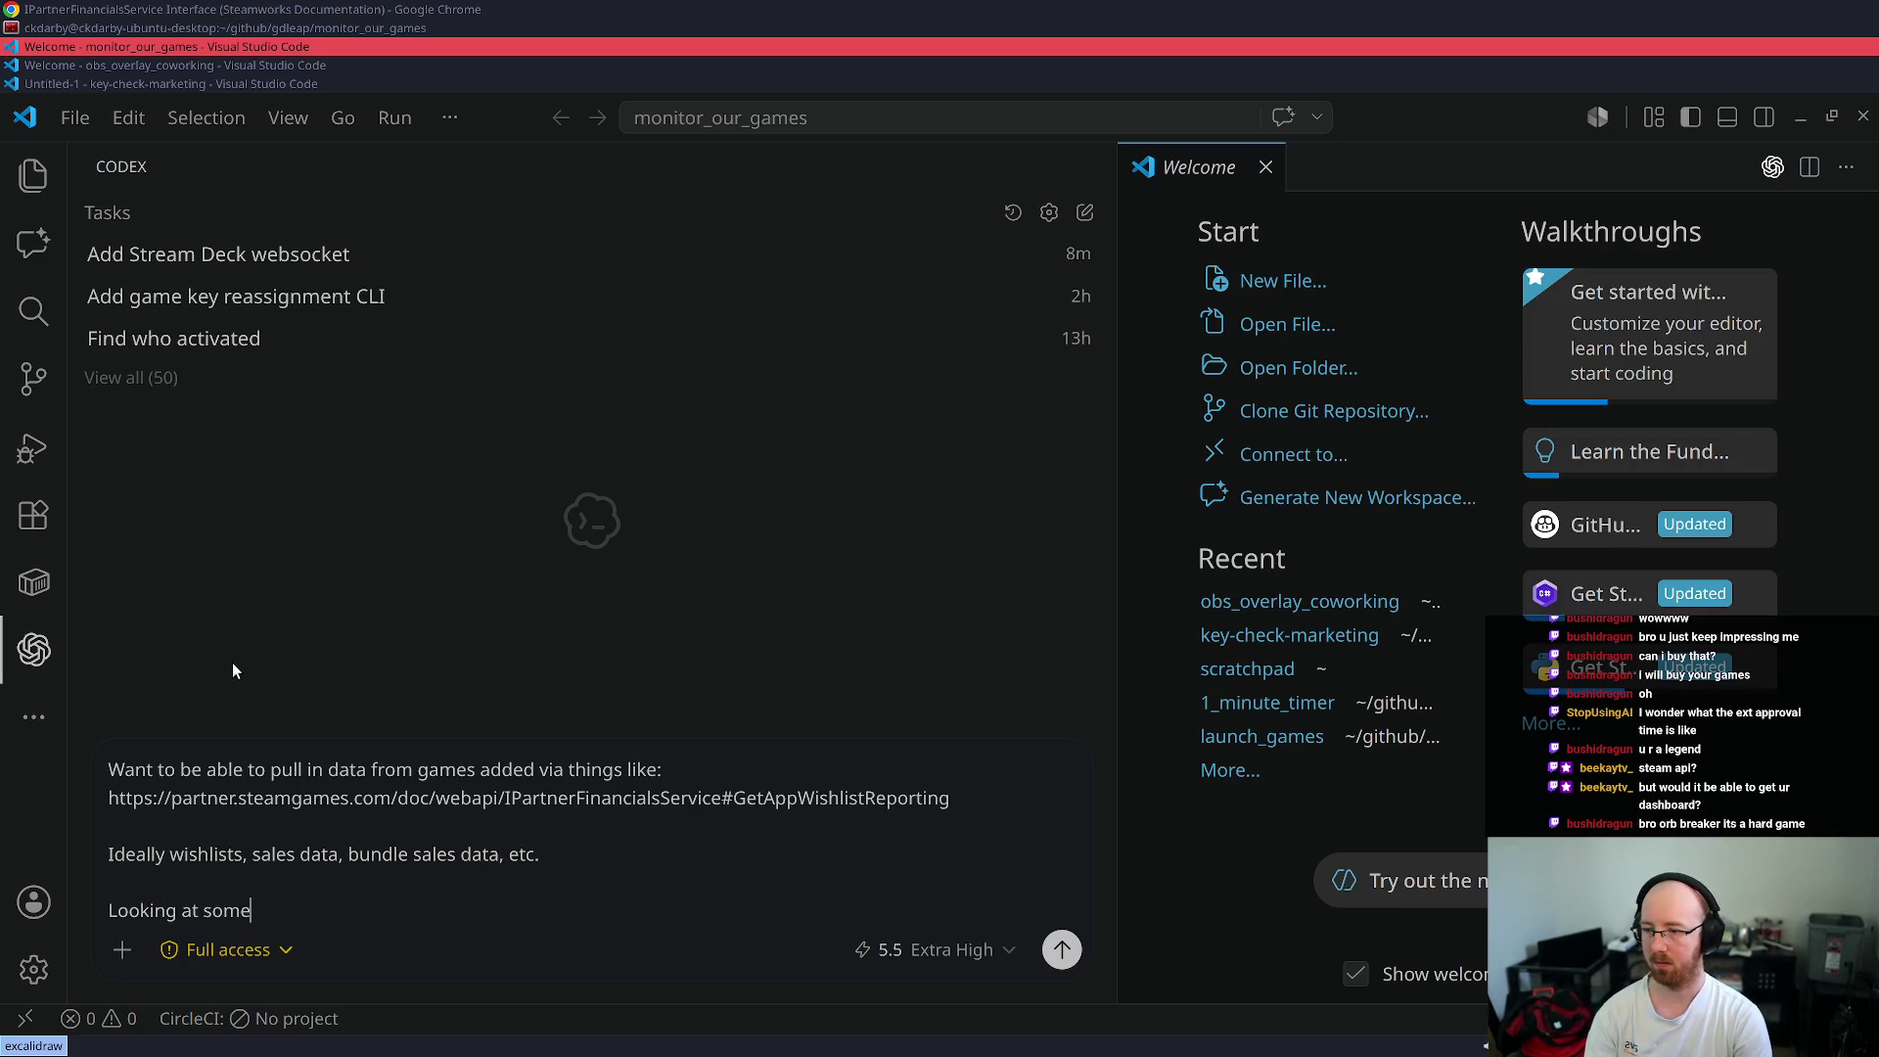
{"action": "type", "text": "thing similar "}
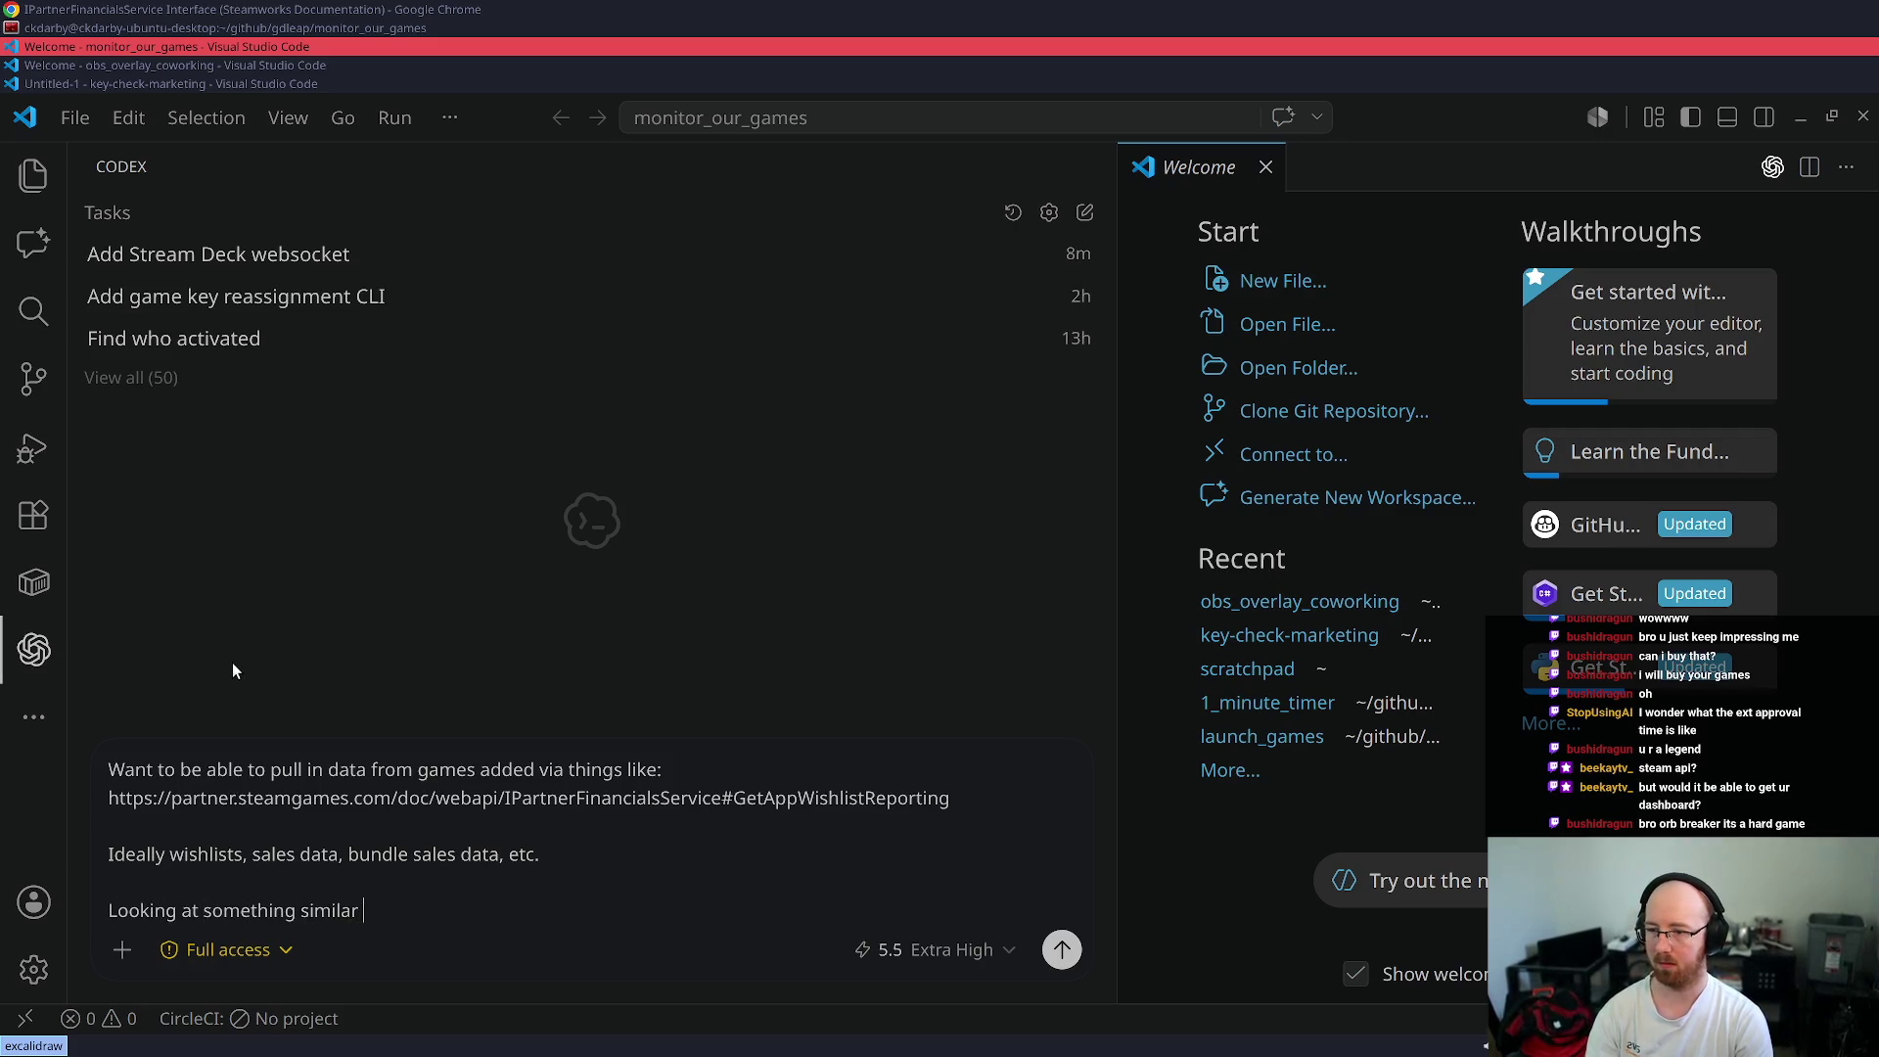
{"action": "type", "text": "to Prometheus"}
{"action": "type", "text": " + Grafana sta"}
{"action": "type", "text": "ck with"}
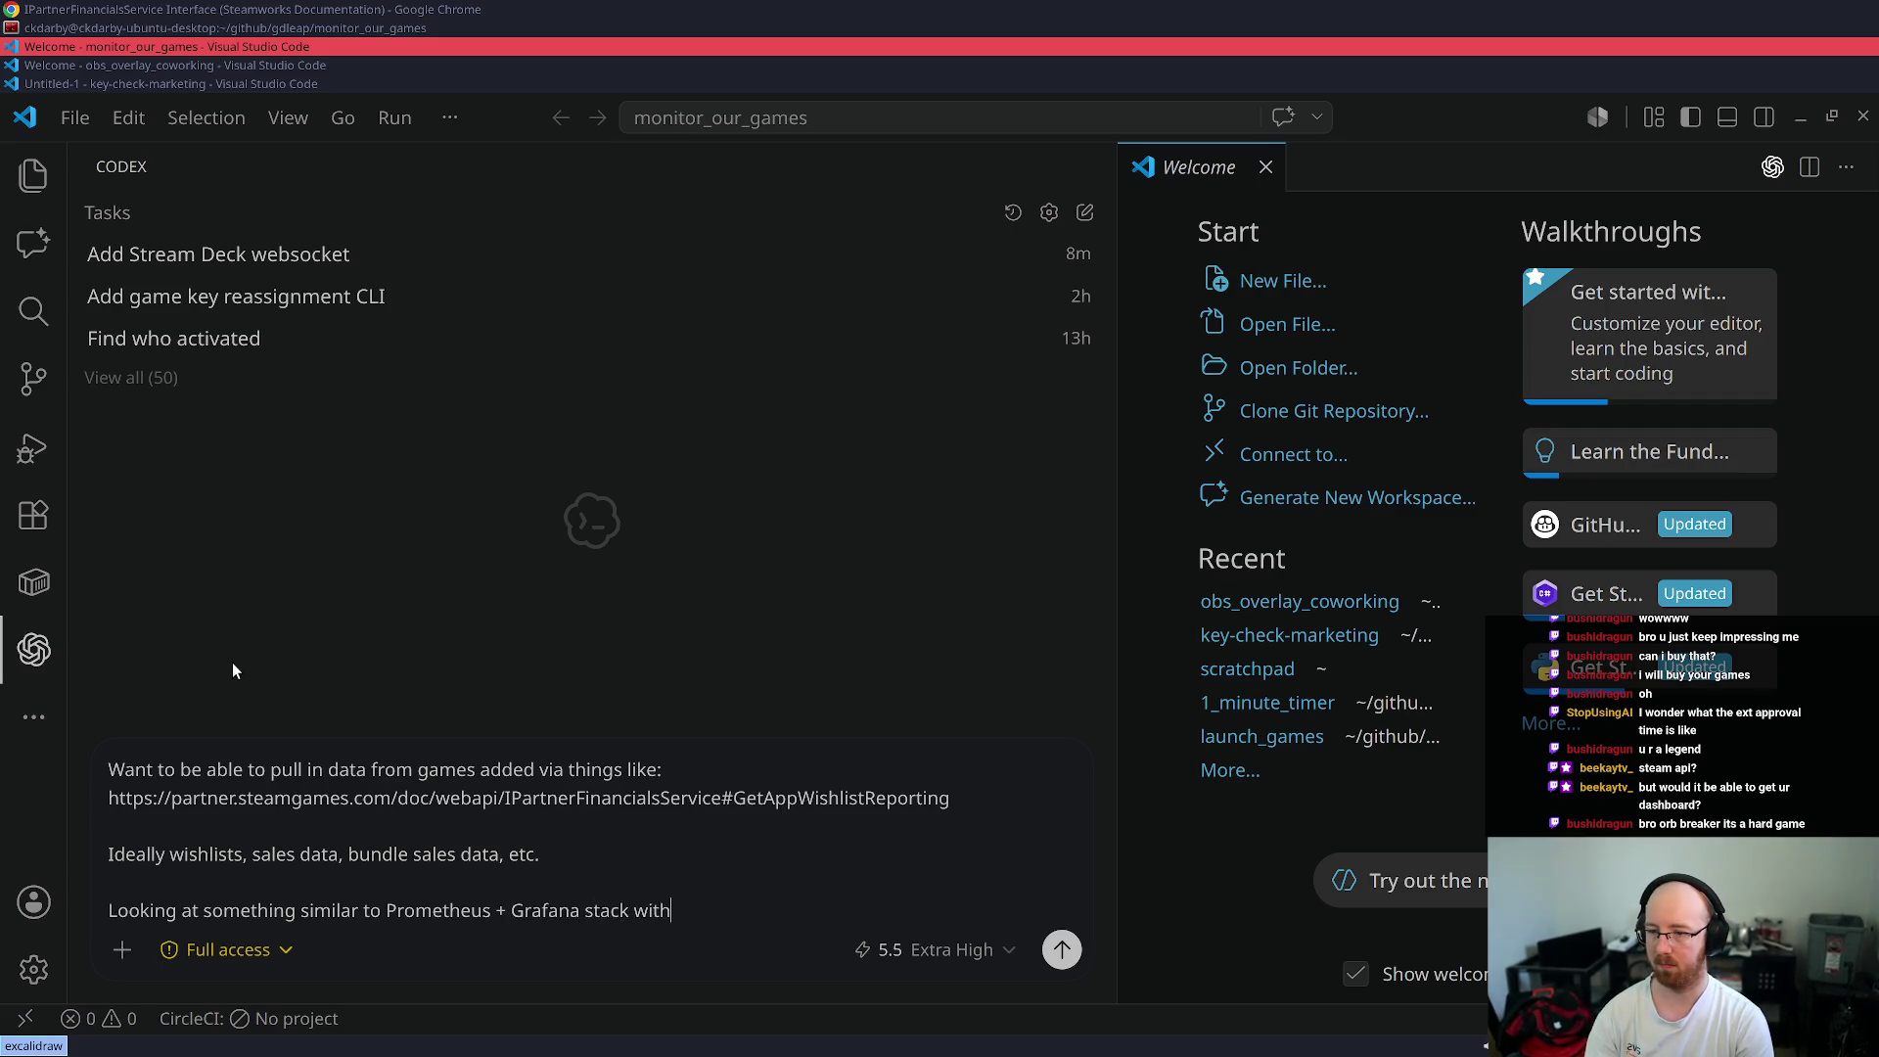
{"action": "key", "text": "BackSpace"}
{"action": "key", "text": "BackSpace"}
{"action": "key", "text": "BackSpace"}
{"action": "type", "text": "Store metrics &"}
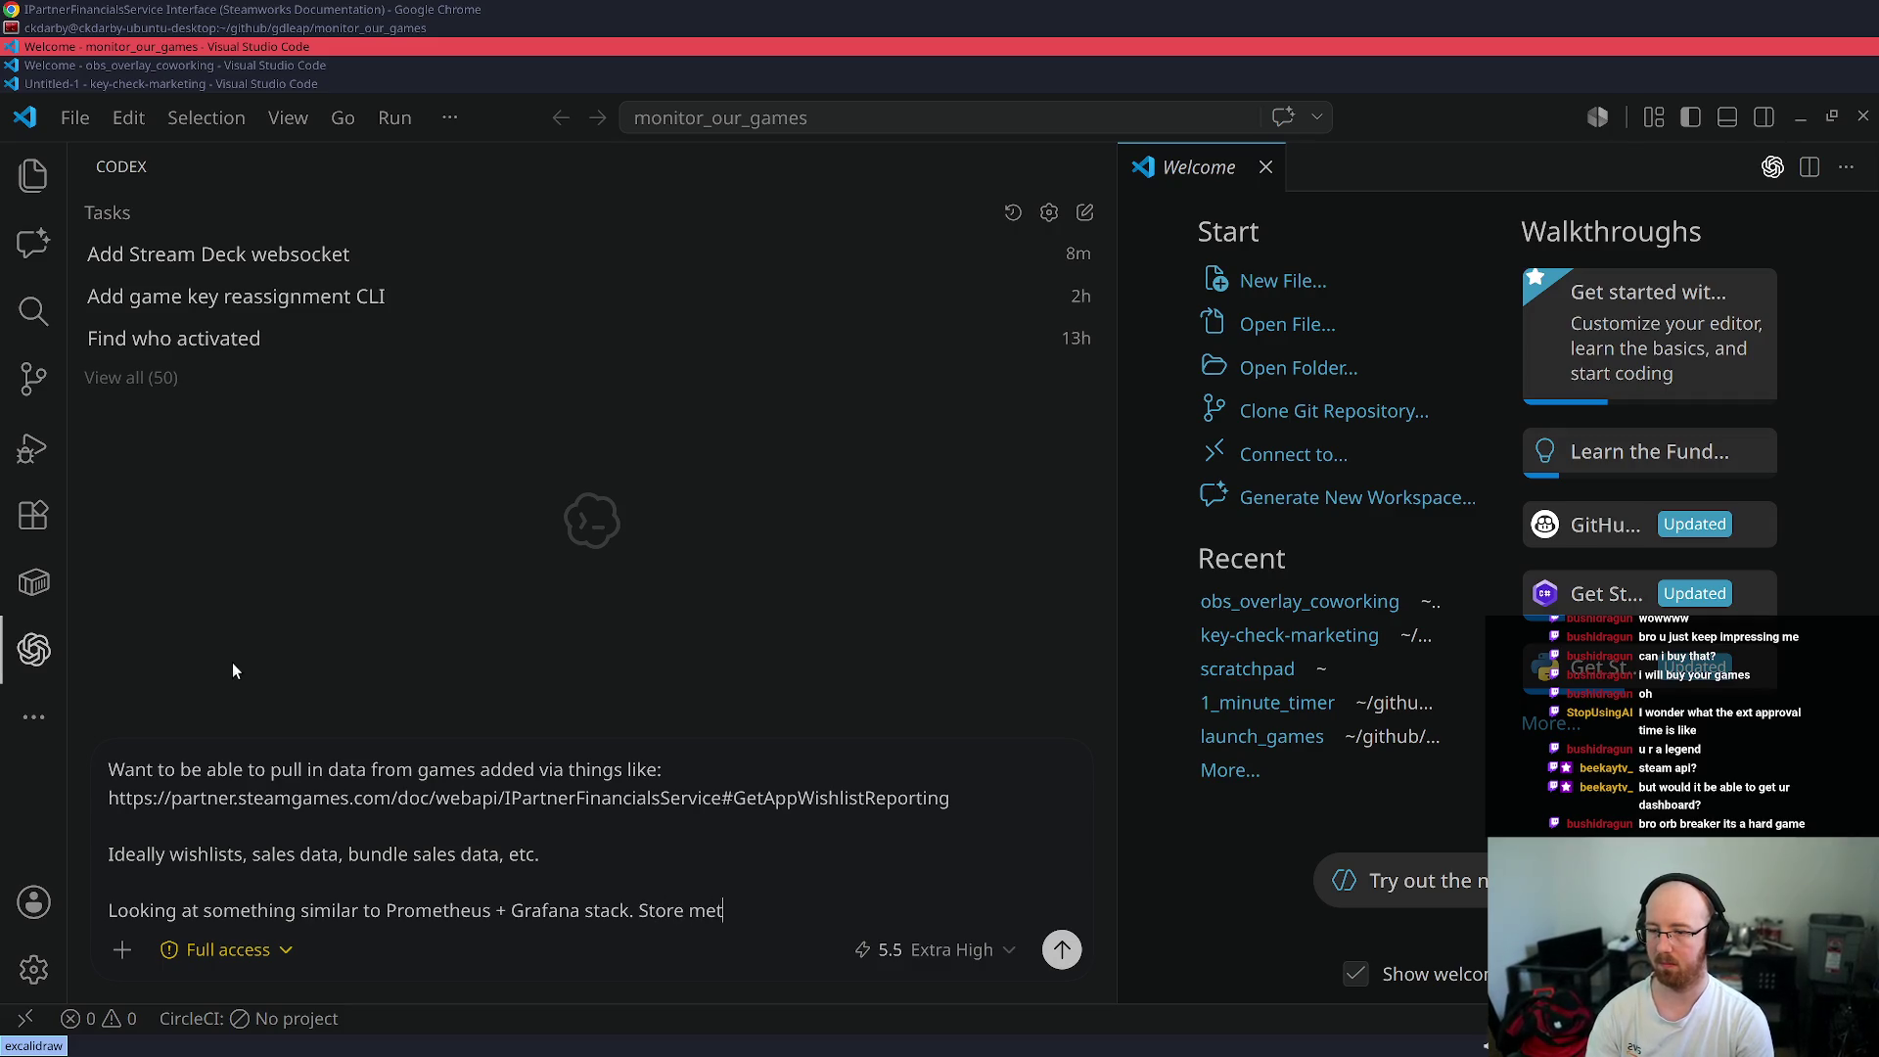
{"action": "key", "text": "BackSpace"}
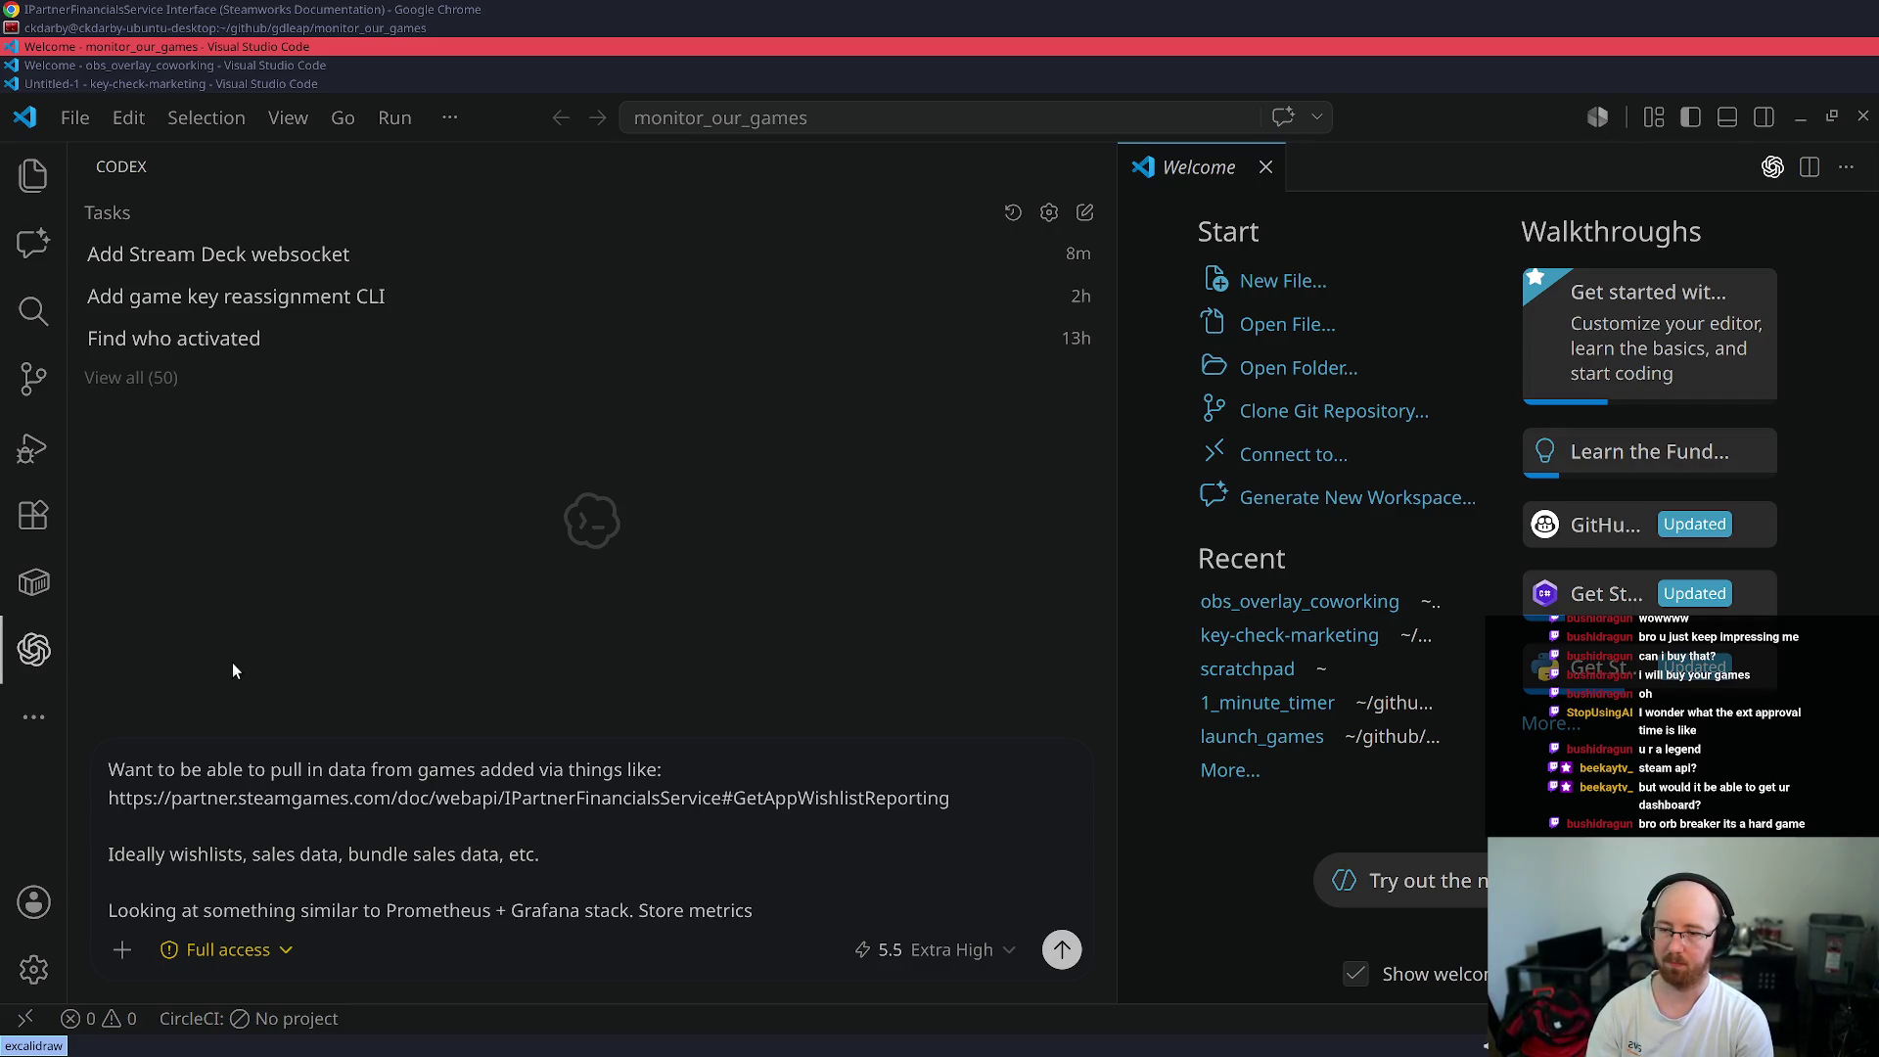
{"action": "type", "text": " & have"}
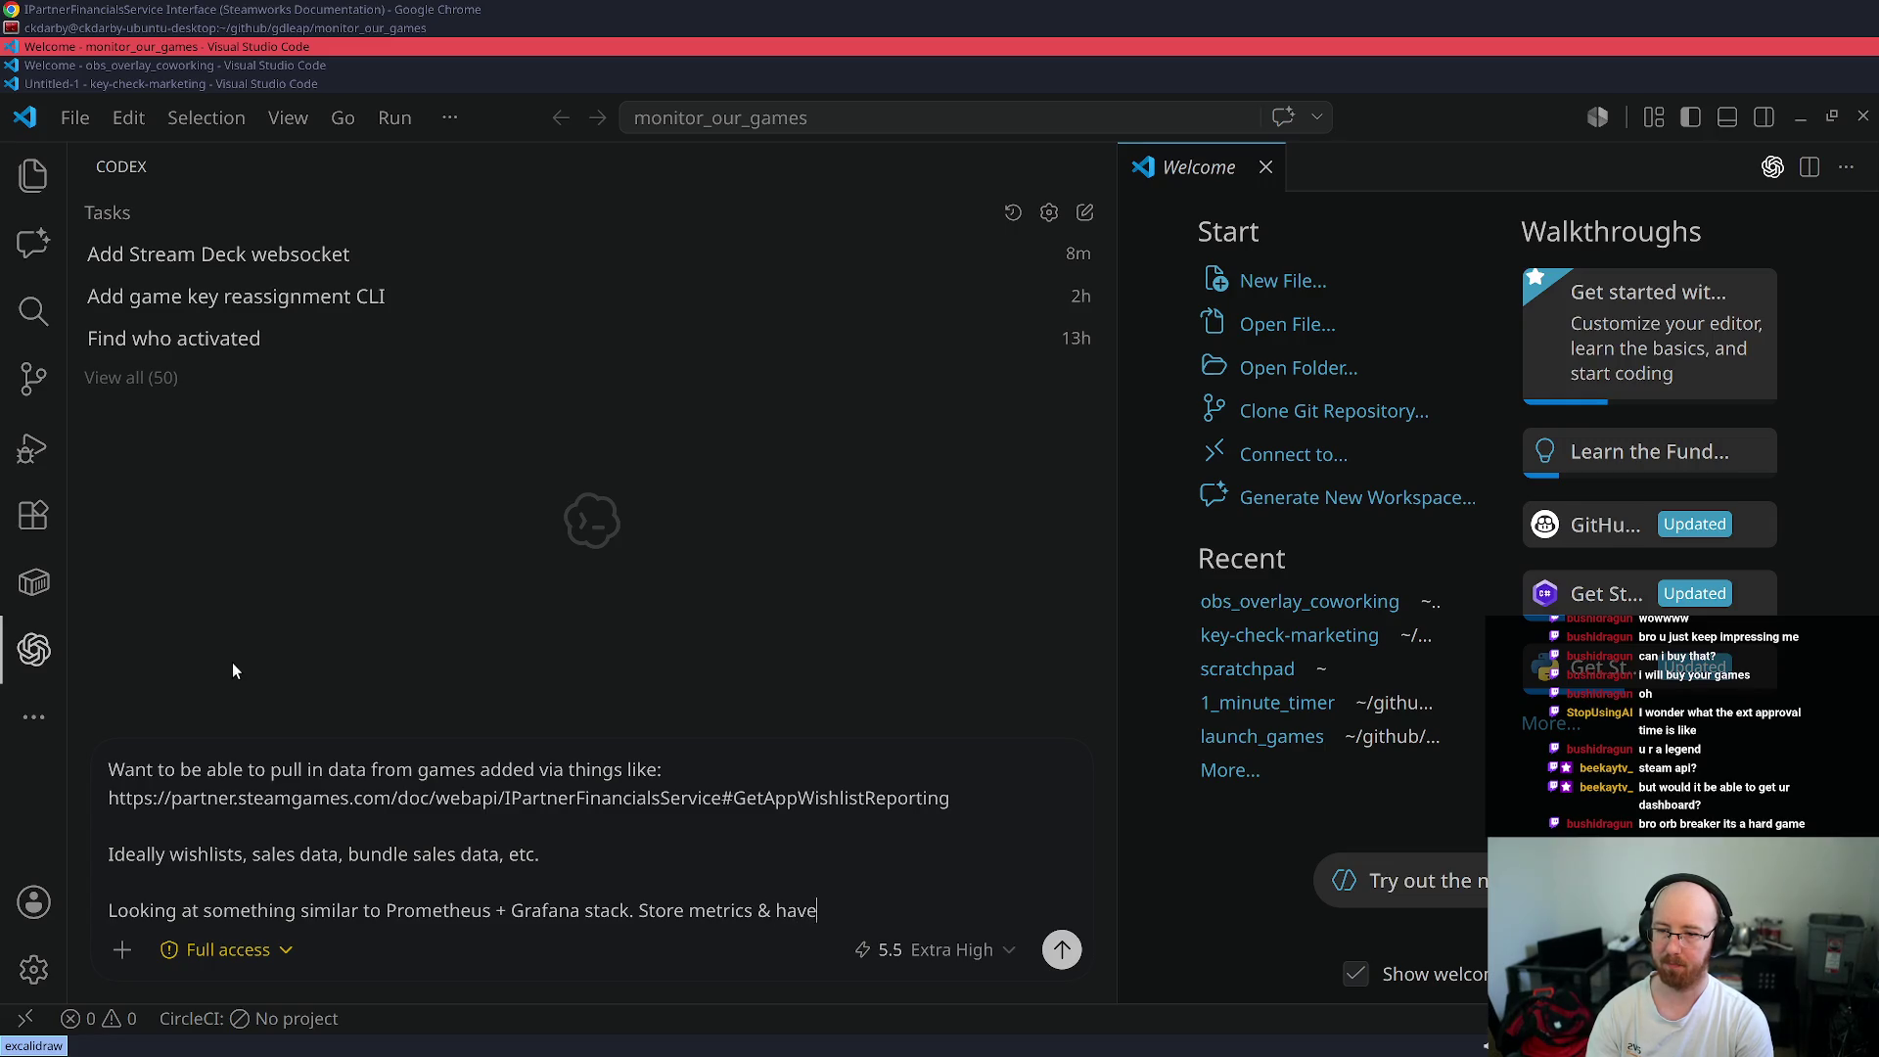
{"action": "type", "text": " dashboards to "}
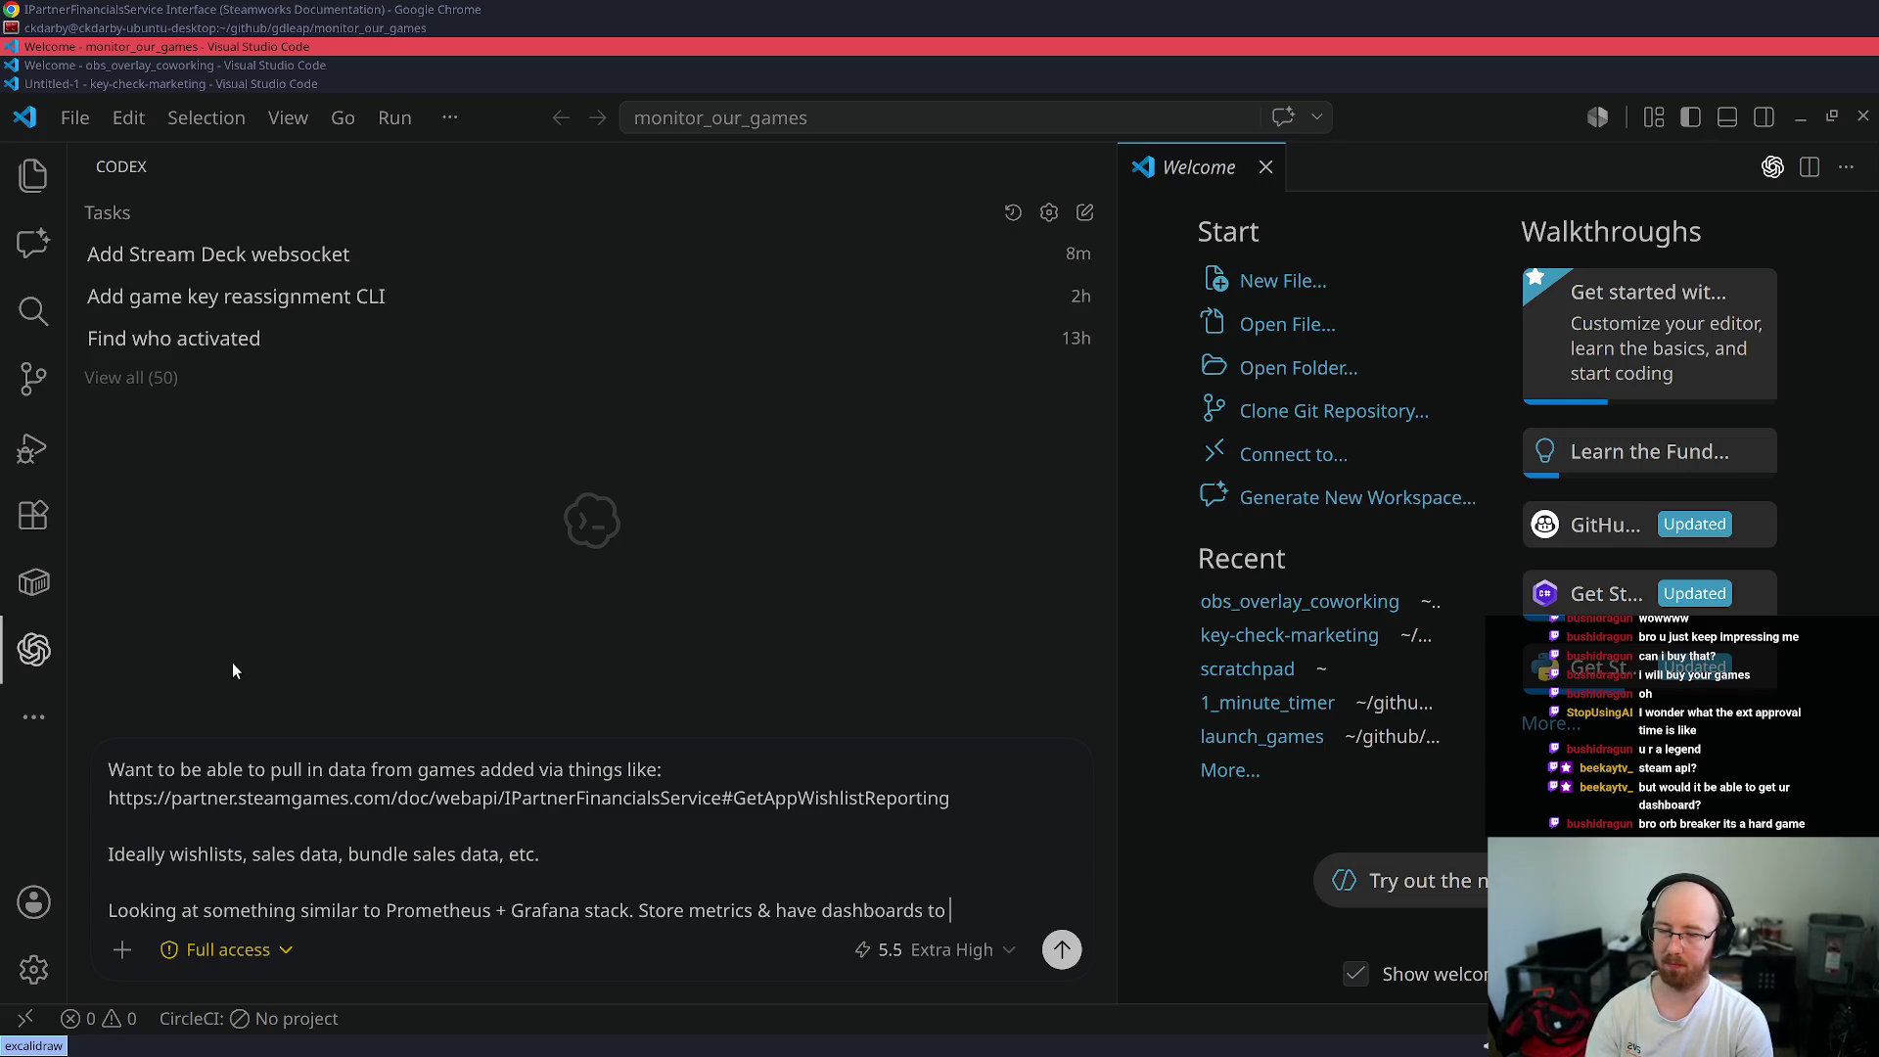
{"action": "type", "text": "see it."}
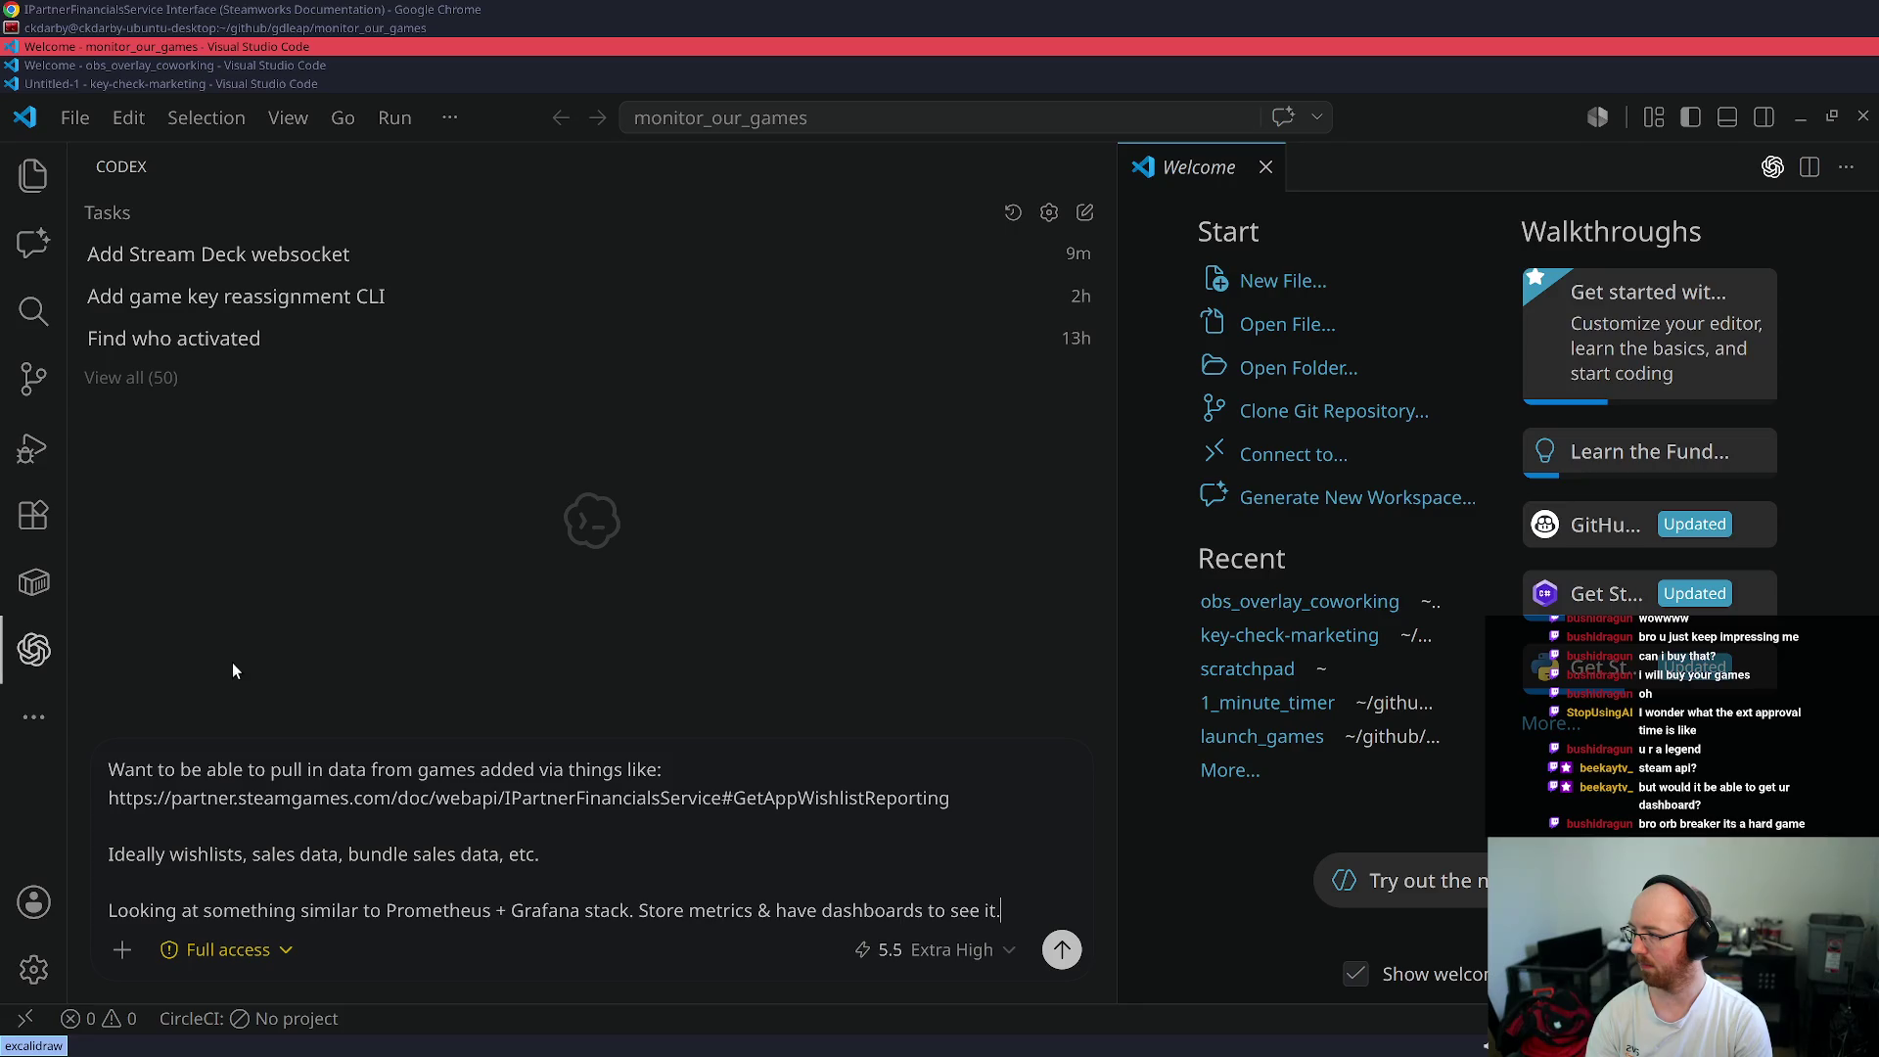
- Add a paragraph about injecting non-Steam data through background jobs, then send the prompt to Codex
{"action": "key", "text": "shift+Return"}
{"action": "key", "text": "shift+Return"}
{"action": "type", "text": "We'll"}
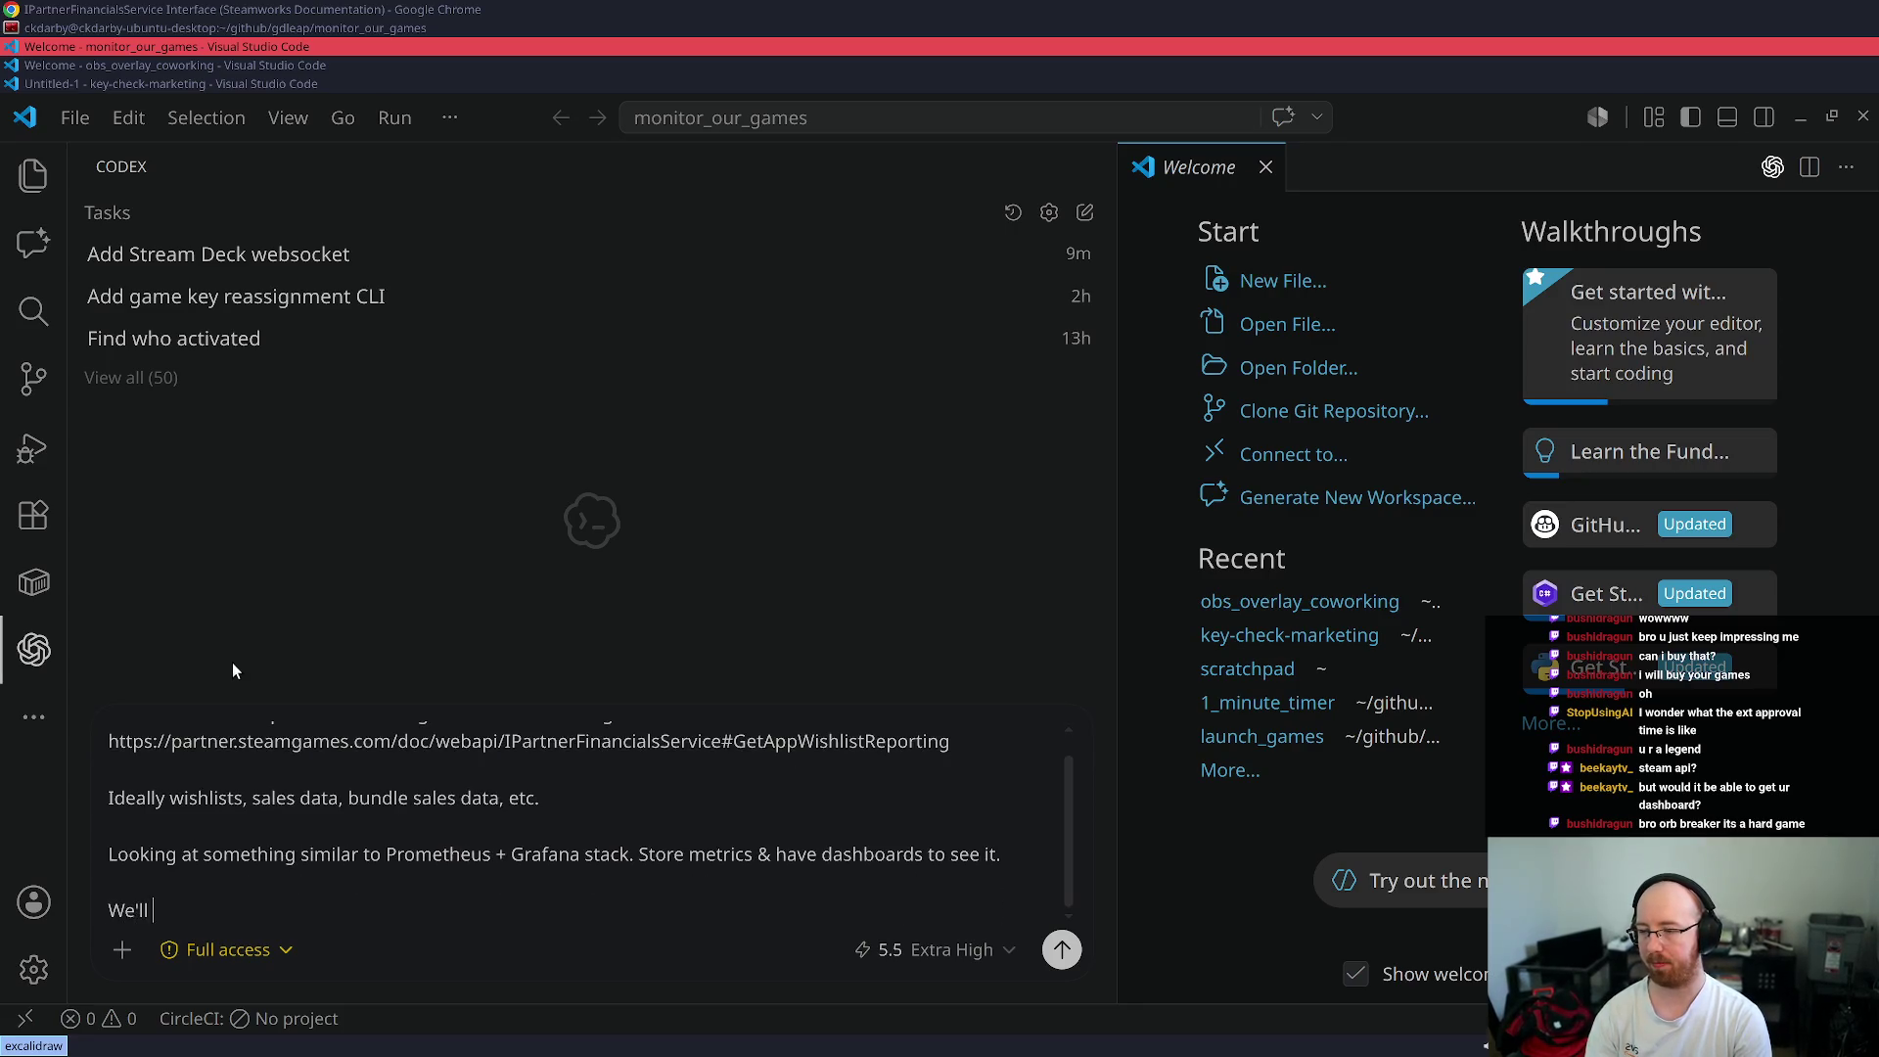
{"action": "key", "text": "shift+Home"}
{"action": "type", "text": "I will also be "}
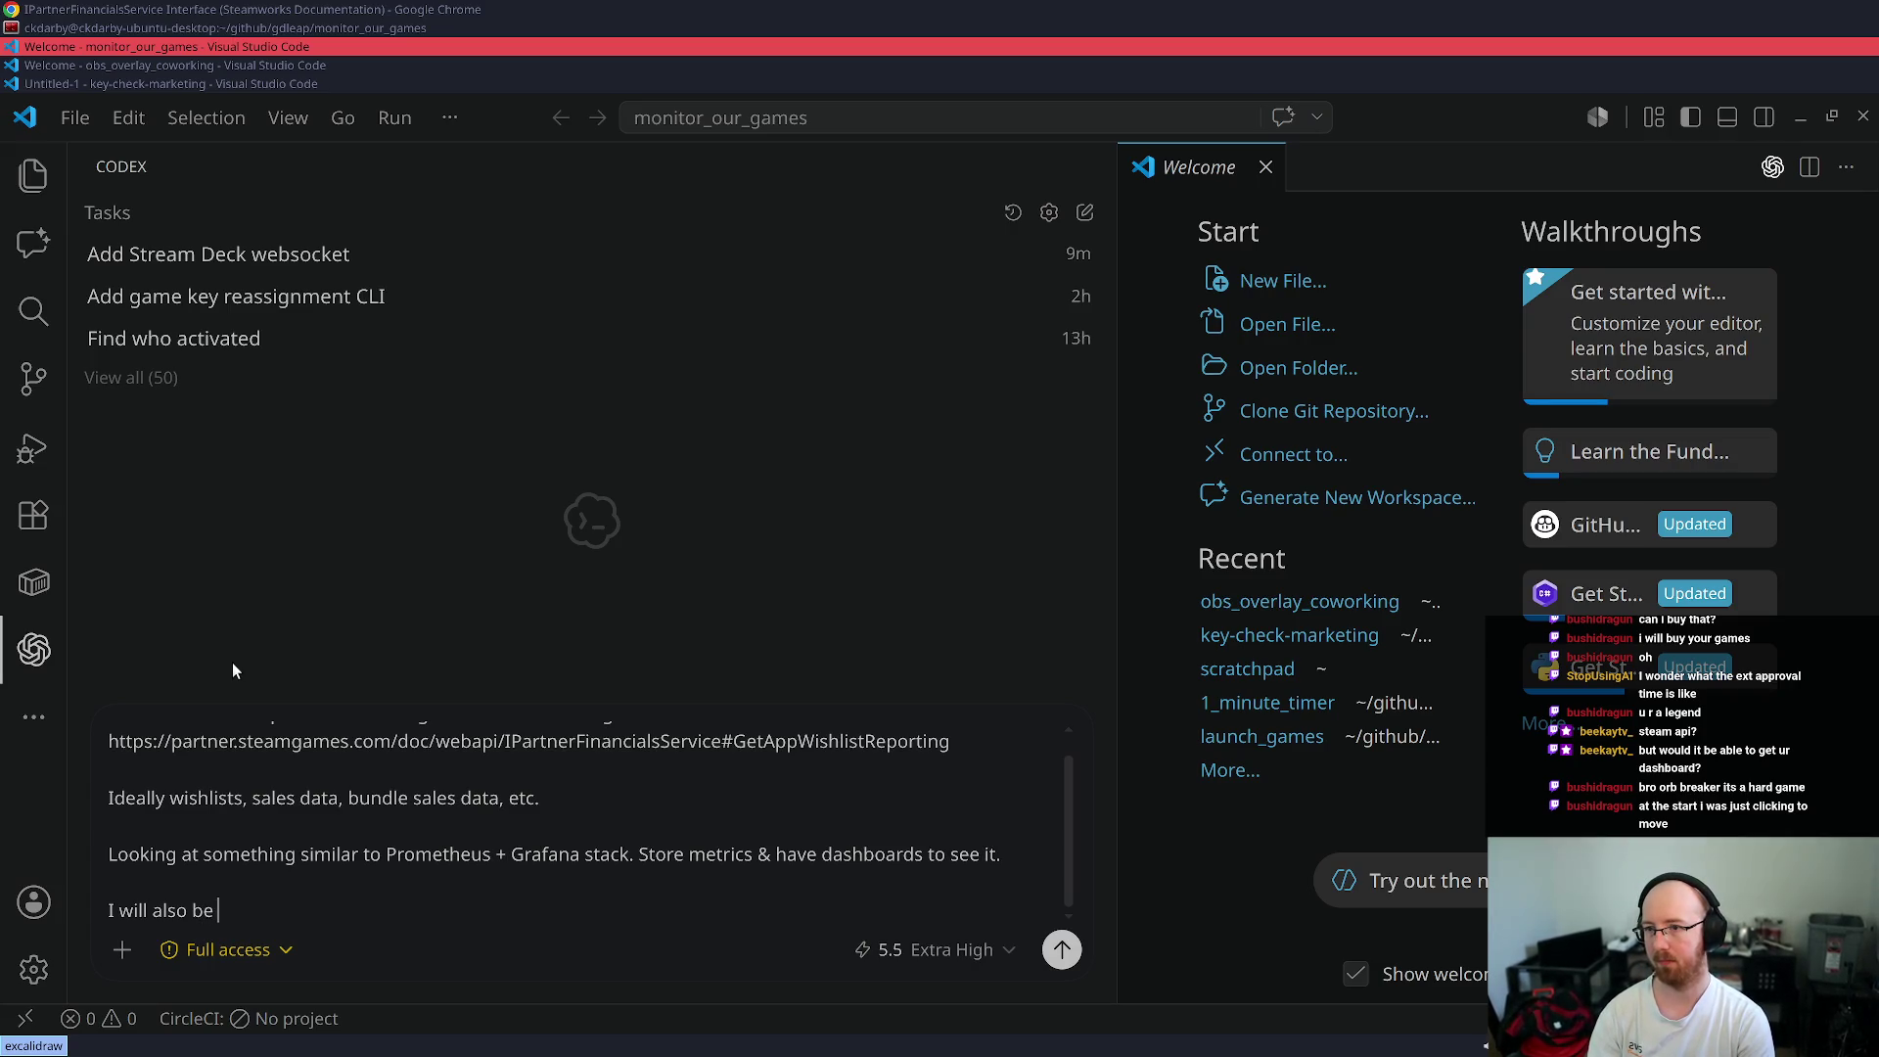
{"action": "type", "text": "injecting other d"}
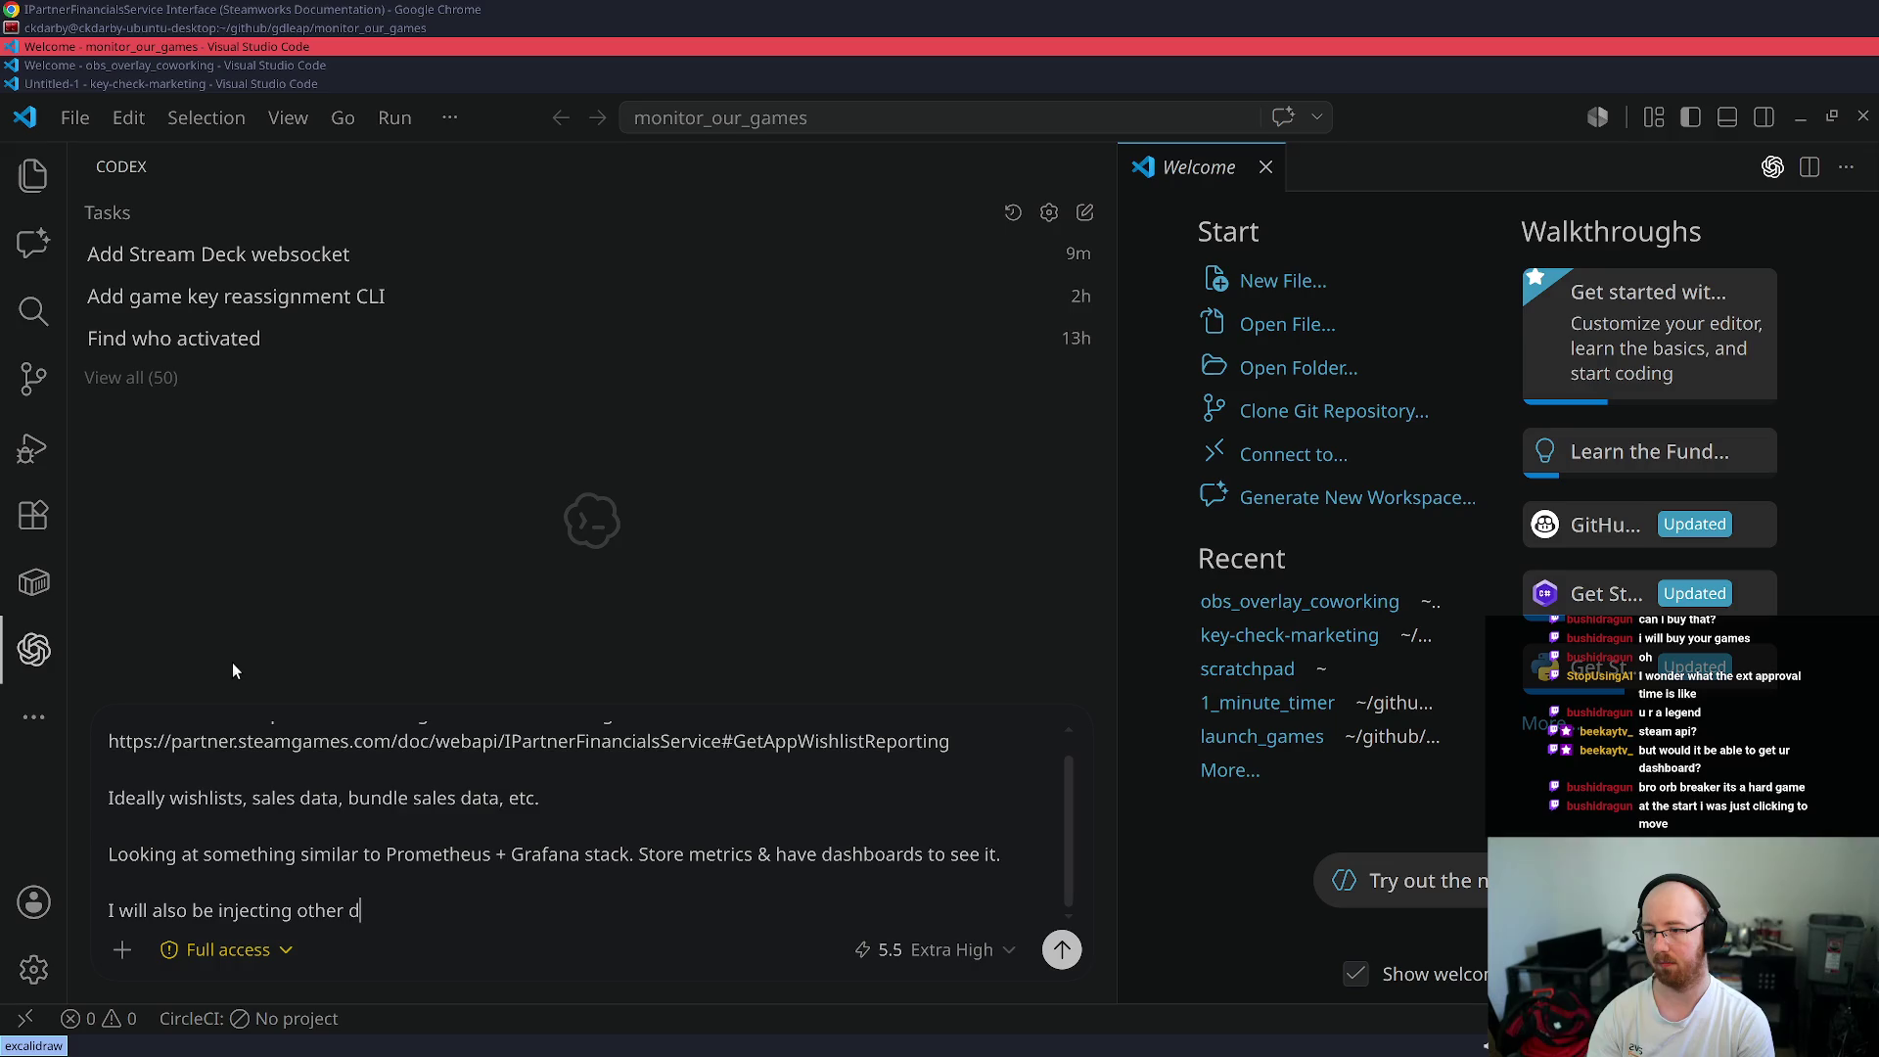
{"action": "type", "text": "ata that isn't dir"}
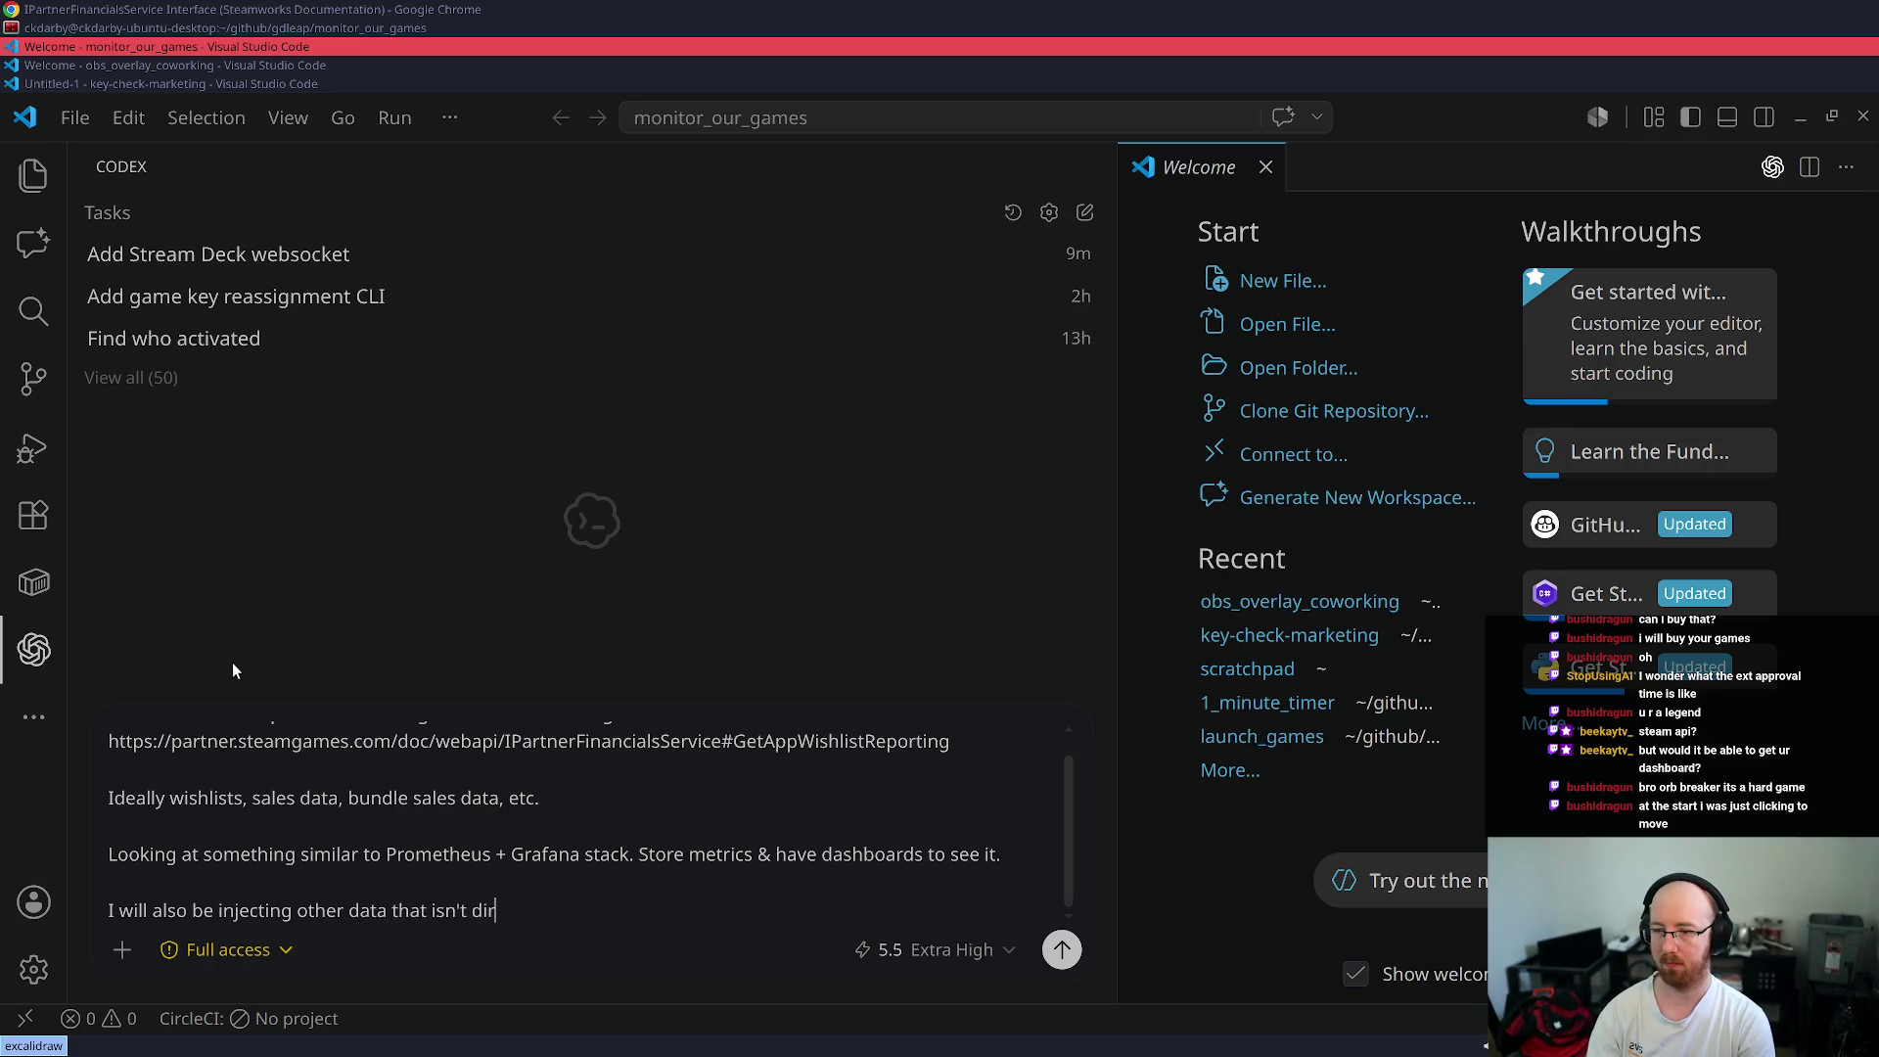
{"action": "type", "text": "ectly from "}
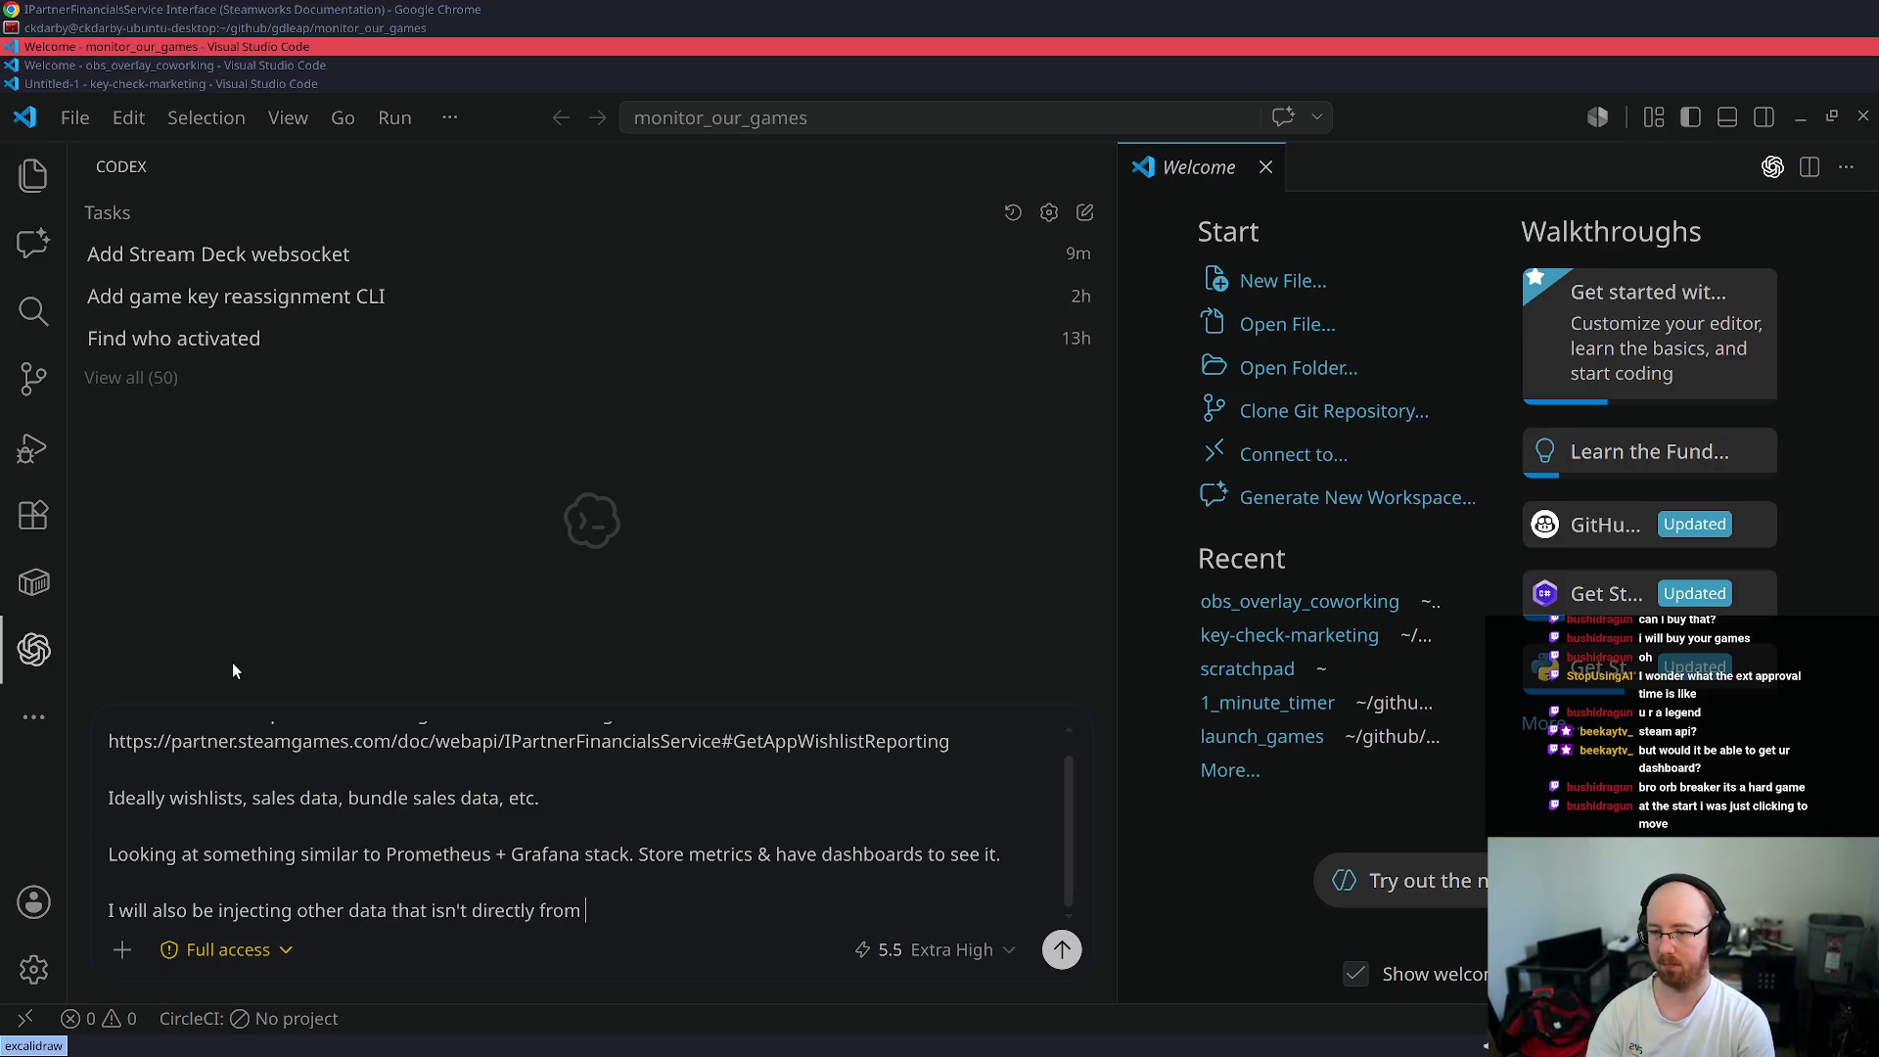
{"action": "type", "text": "Steam."}
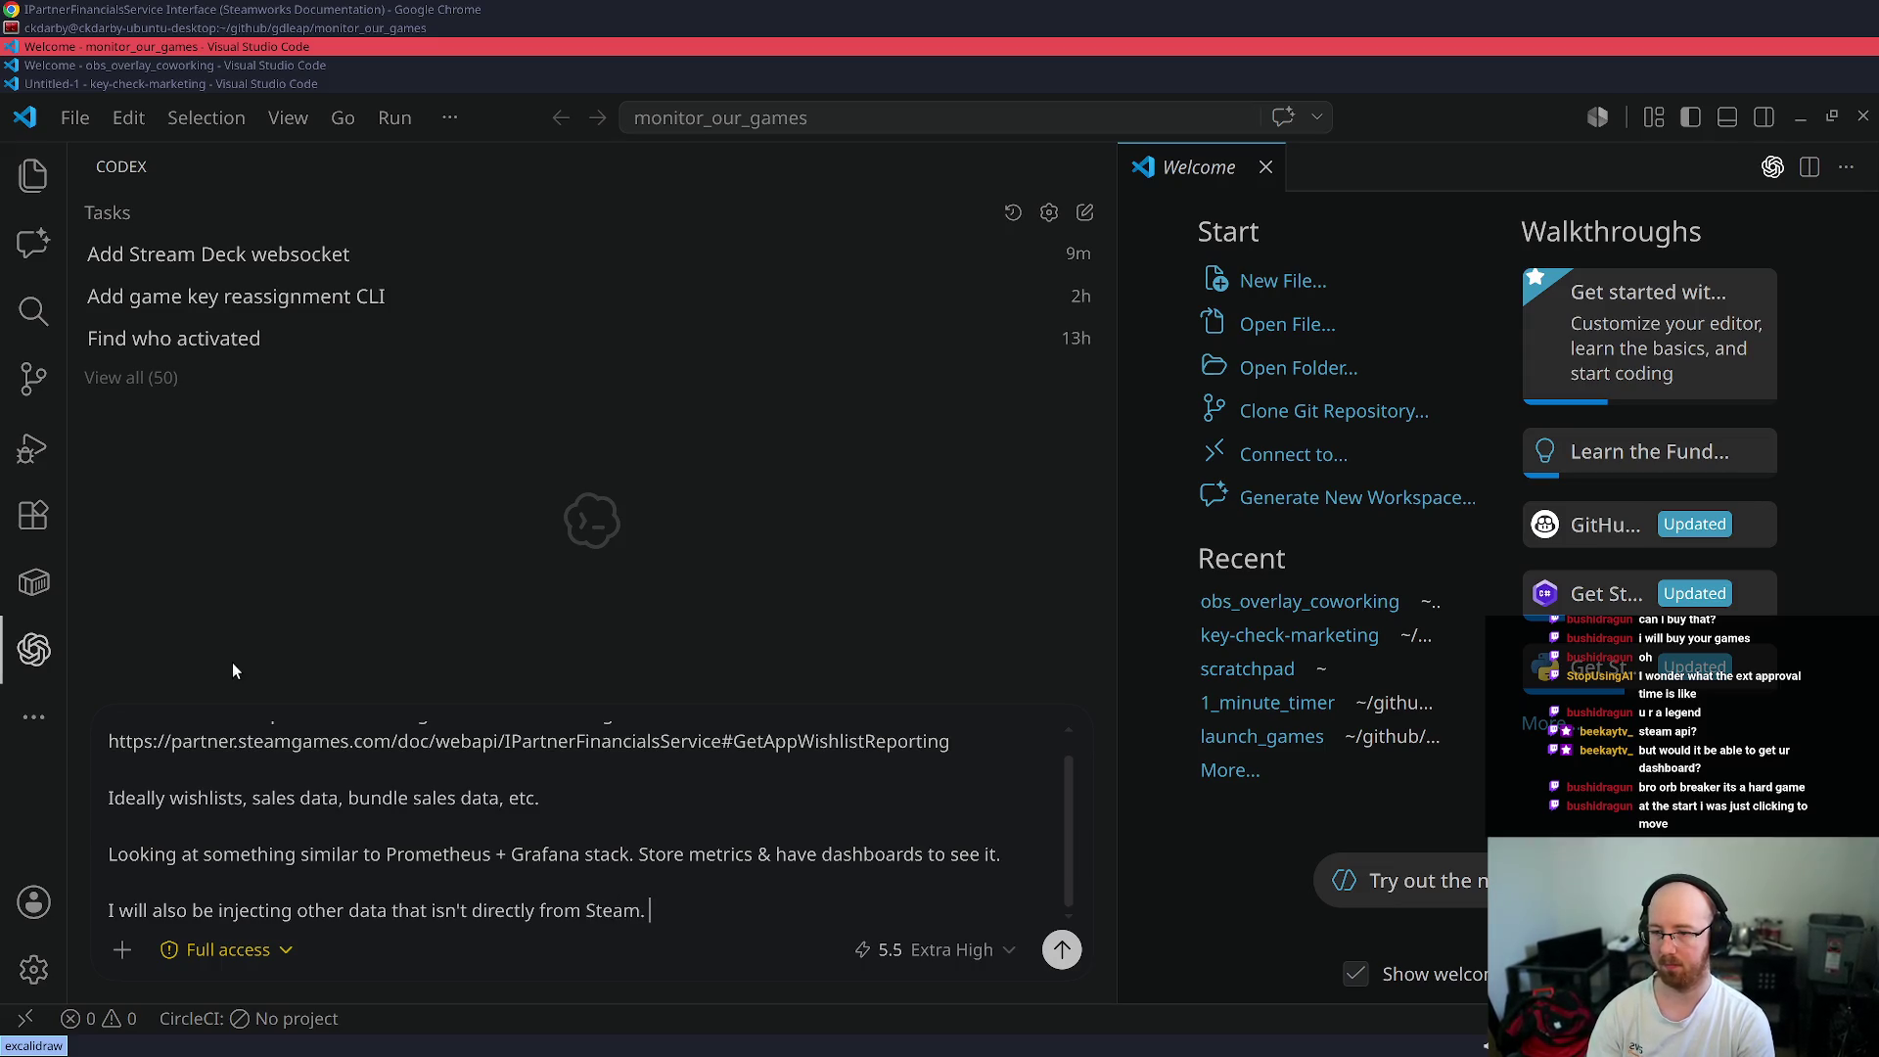
{"action": "type", "text": " Those jobs w"}
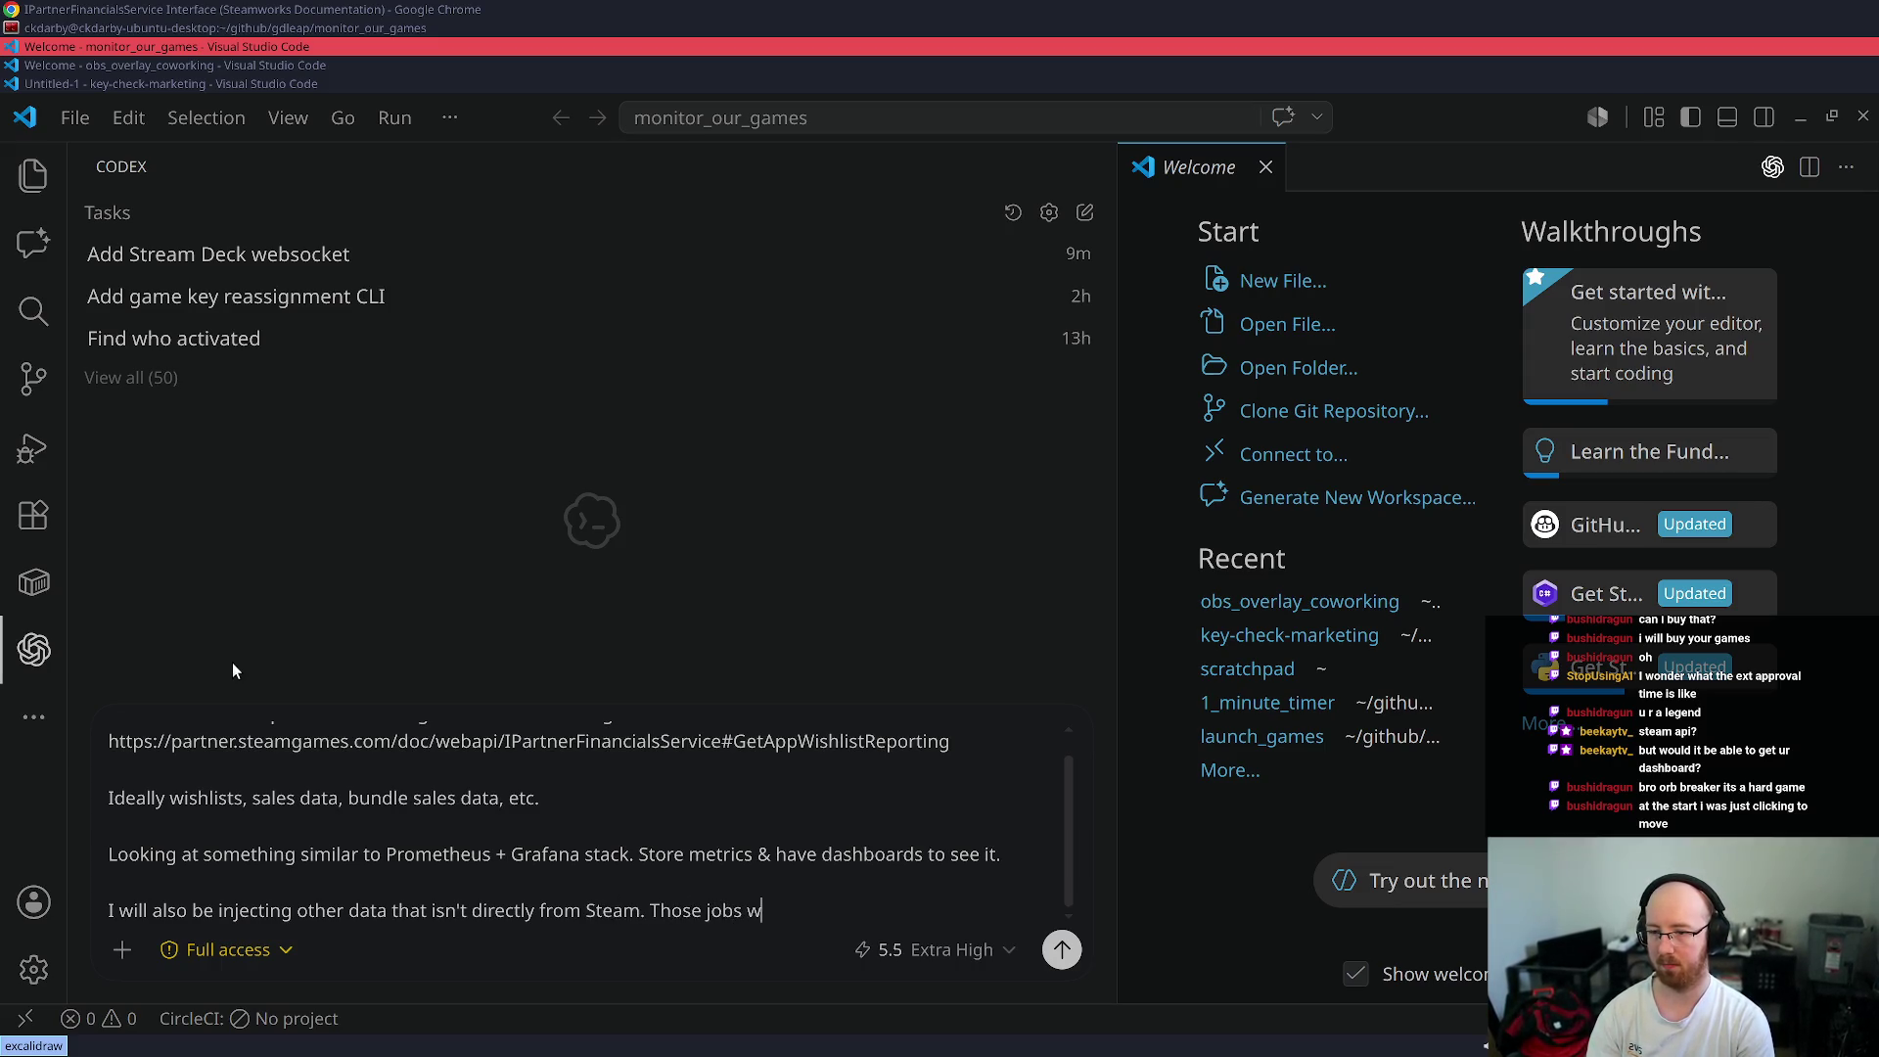
{"action": "type", "text": "ill be background job"}
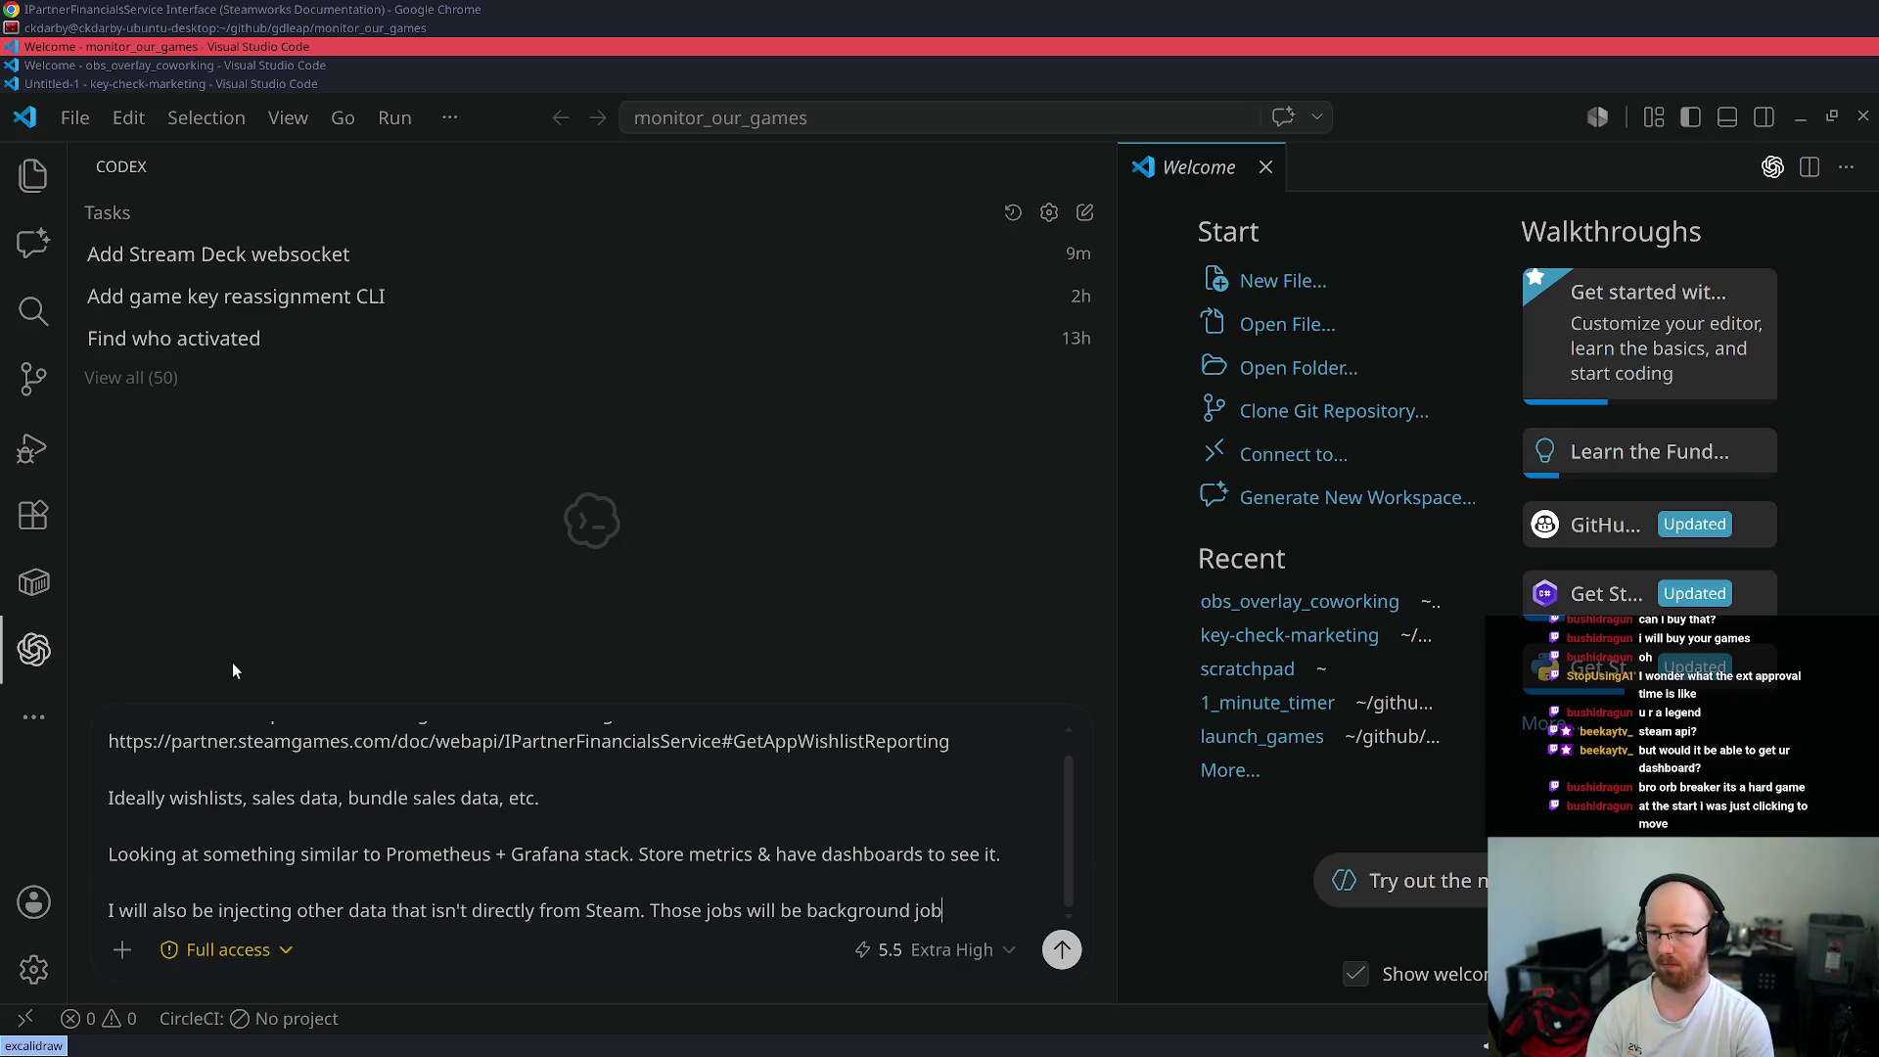
{"action": "type", "text": "s that get t"}
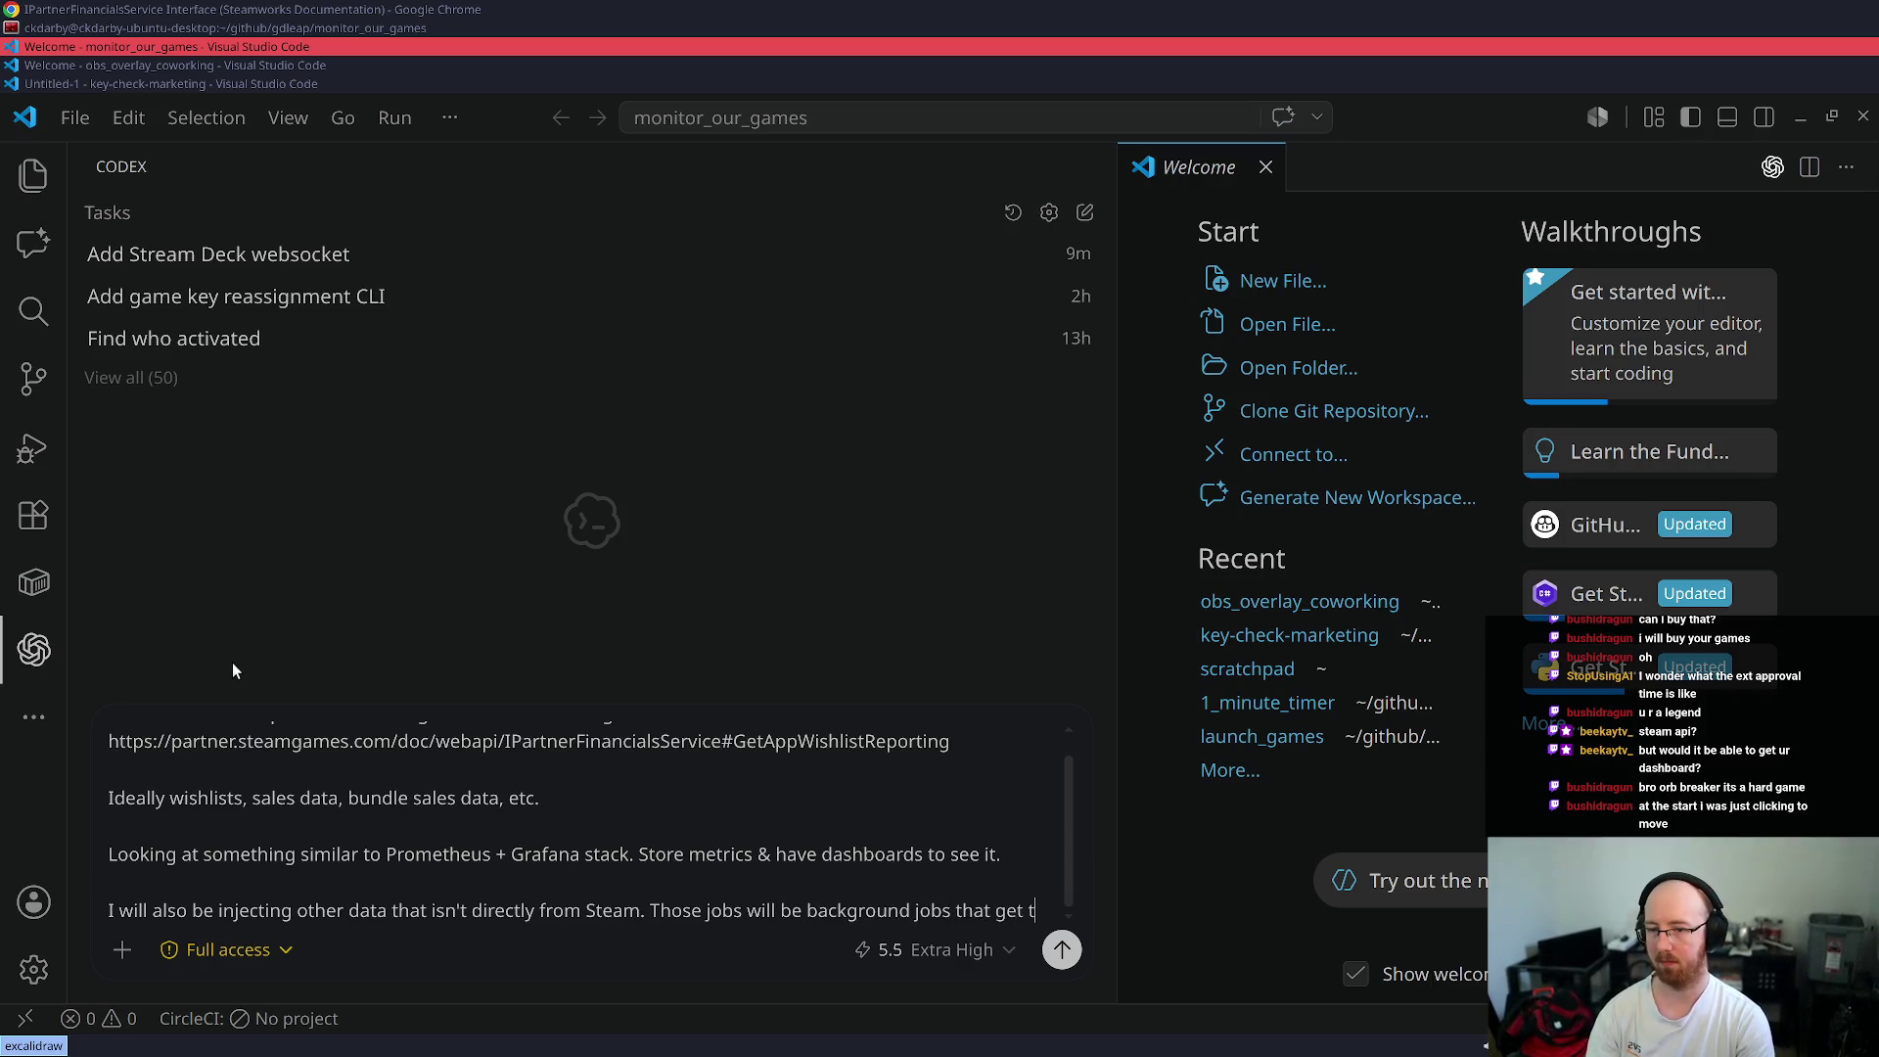
{"action": "type", "text": "he data from sqlit"}
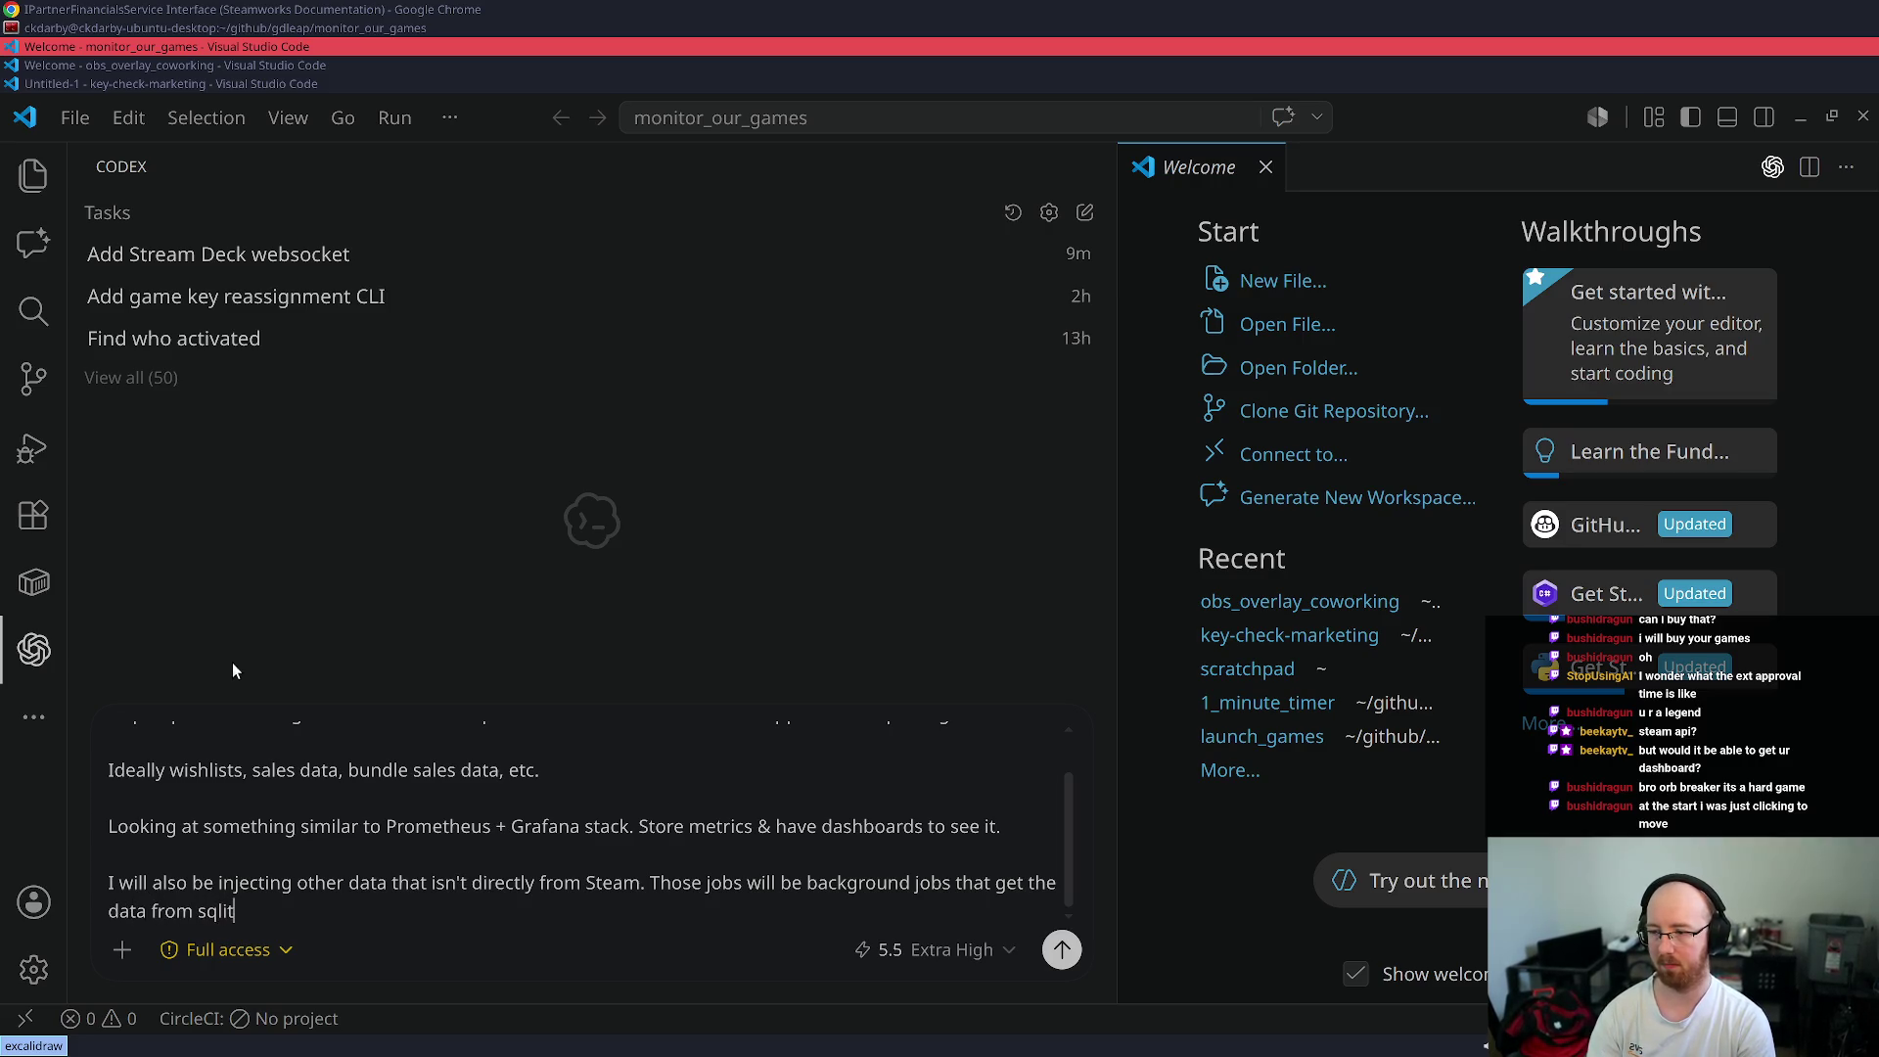
{"action": "type", "text": "e and pass i"}
{"action": "type", "text": "nto "}
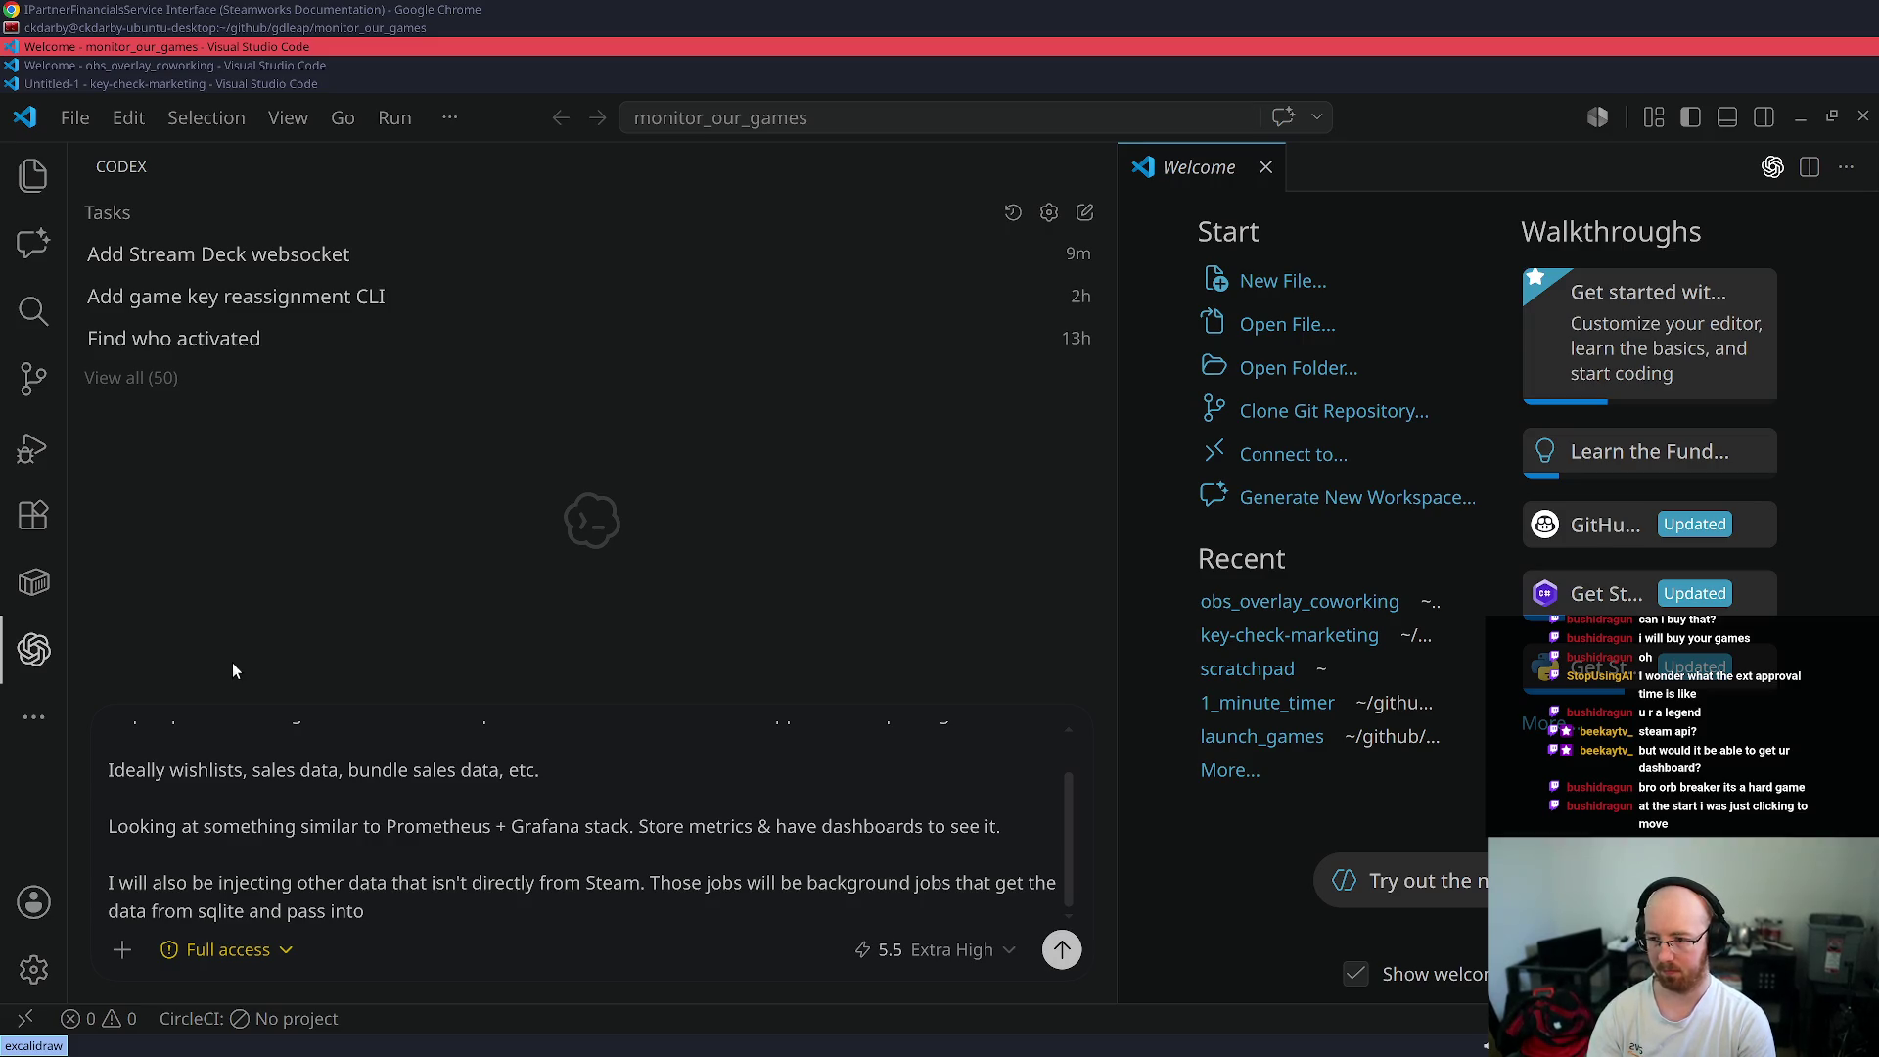
{"action": "type", "text": "this "}
{"action": "type", "text": "metric s"}
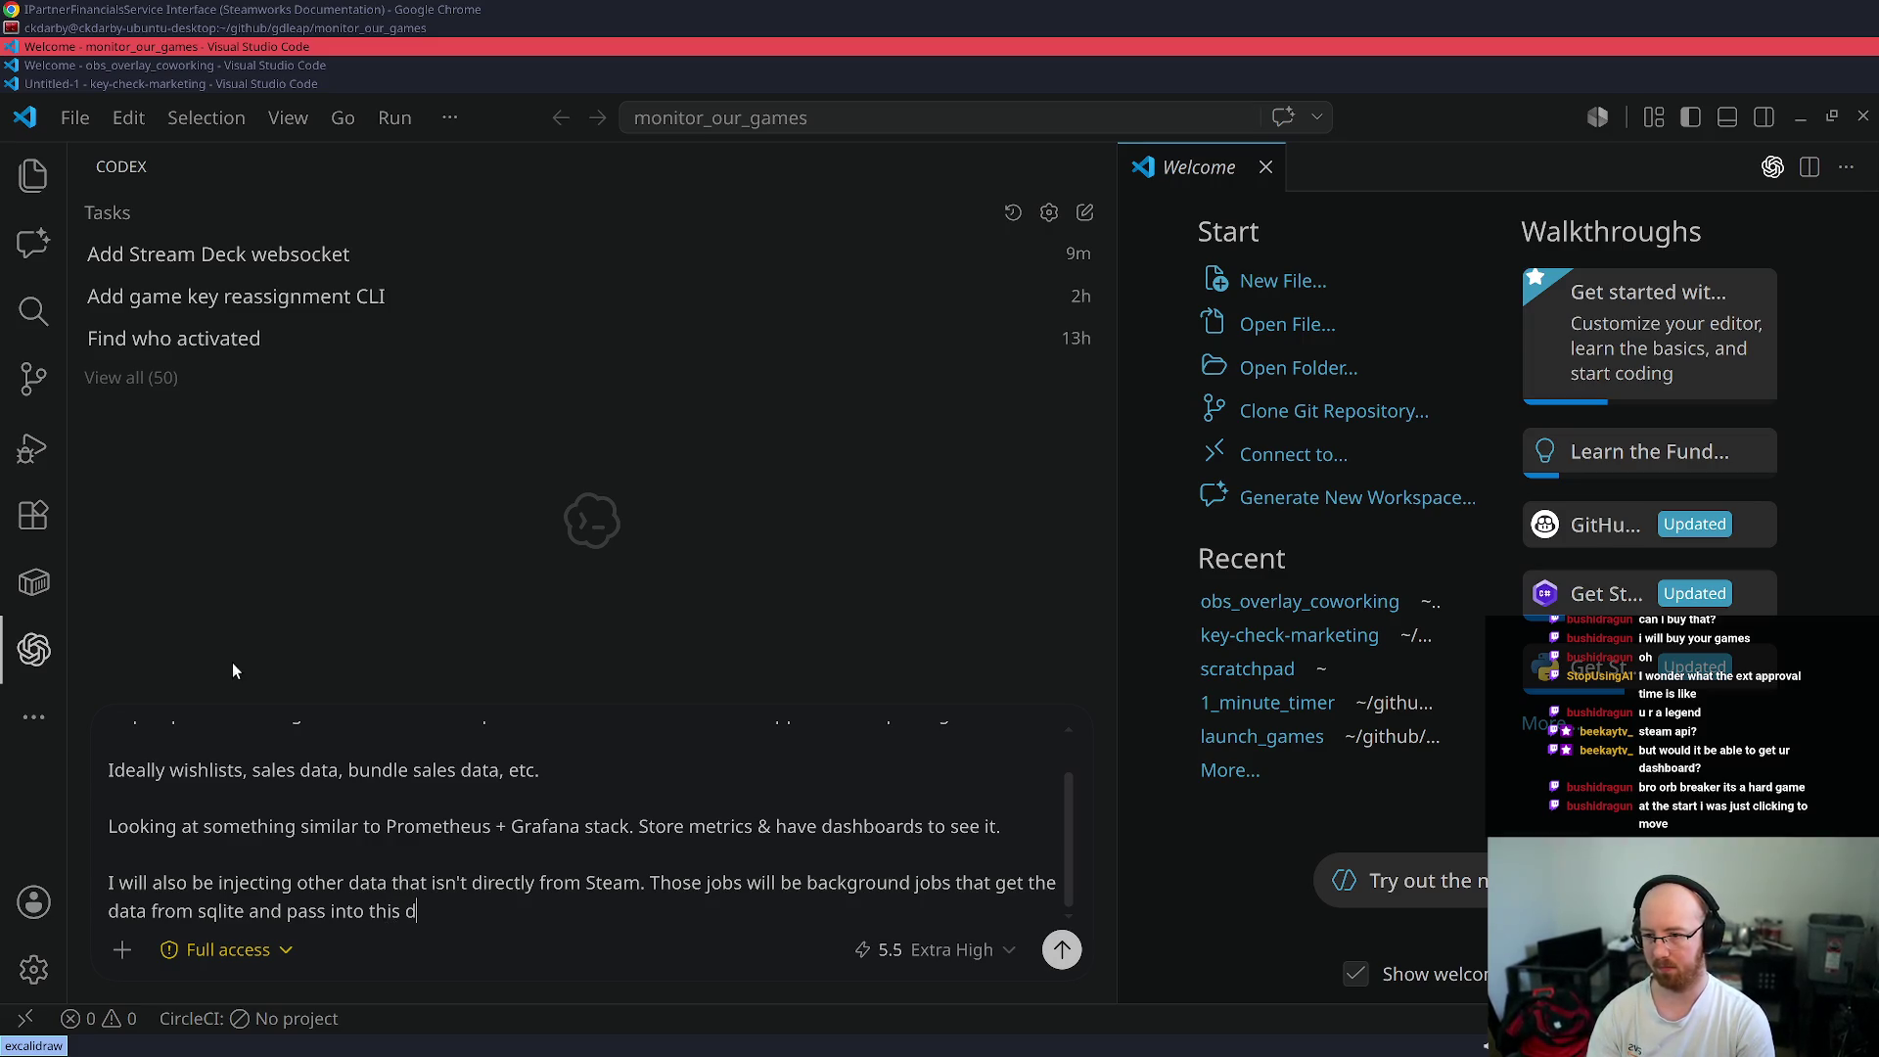
{"action": "type", "text": "olution."}
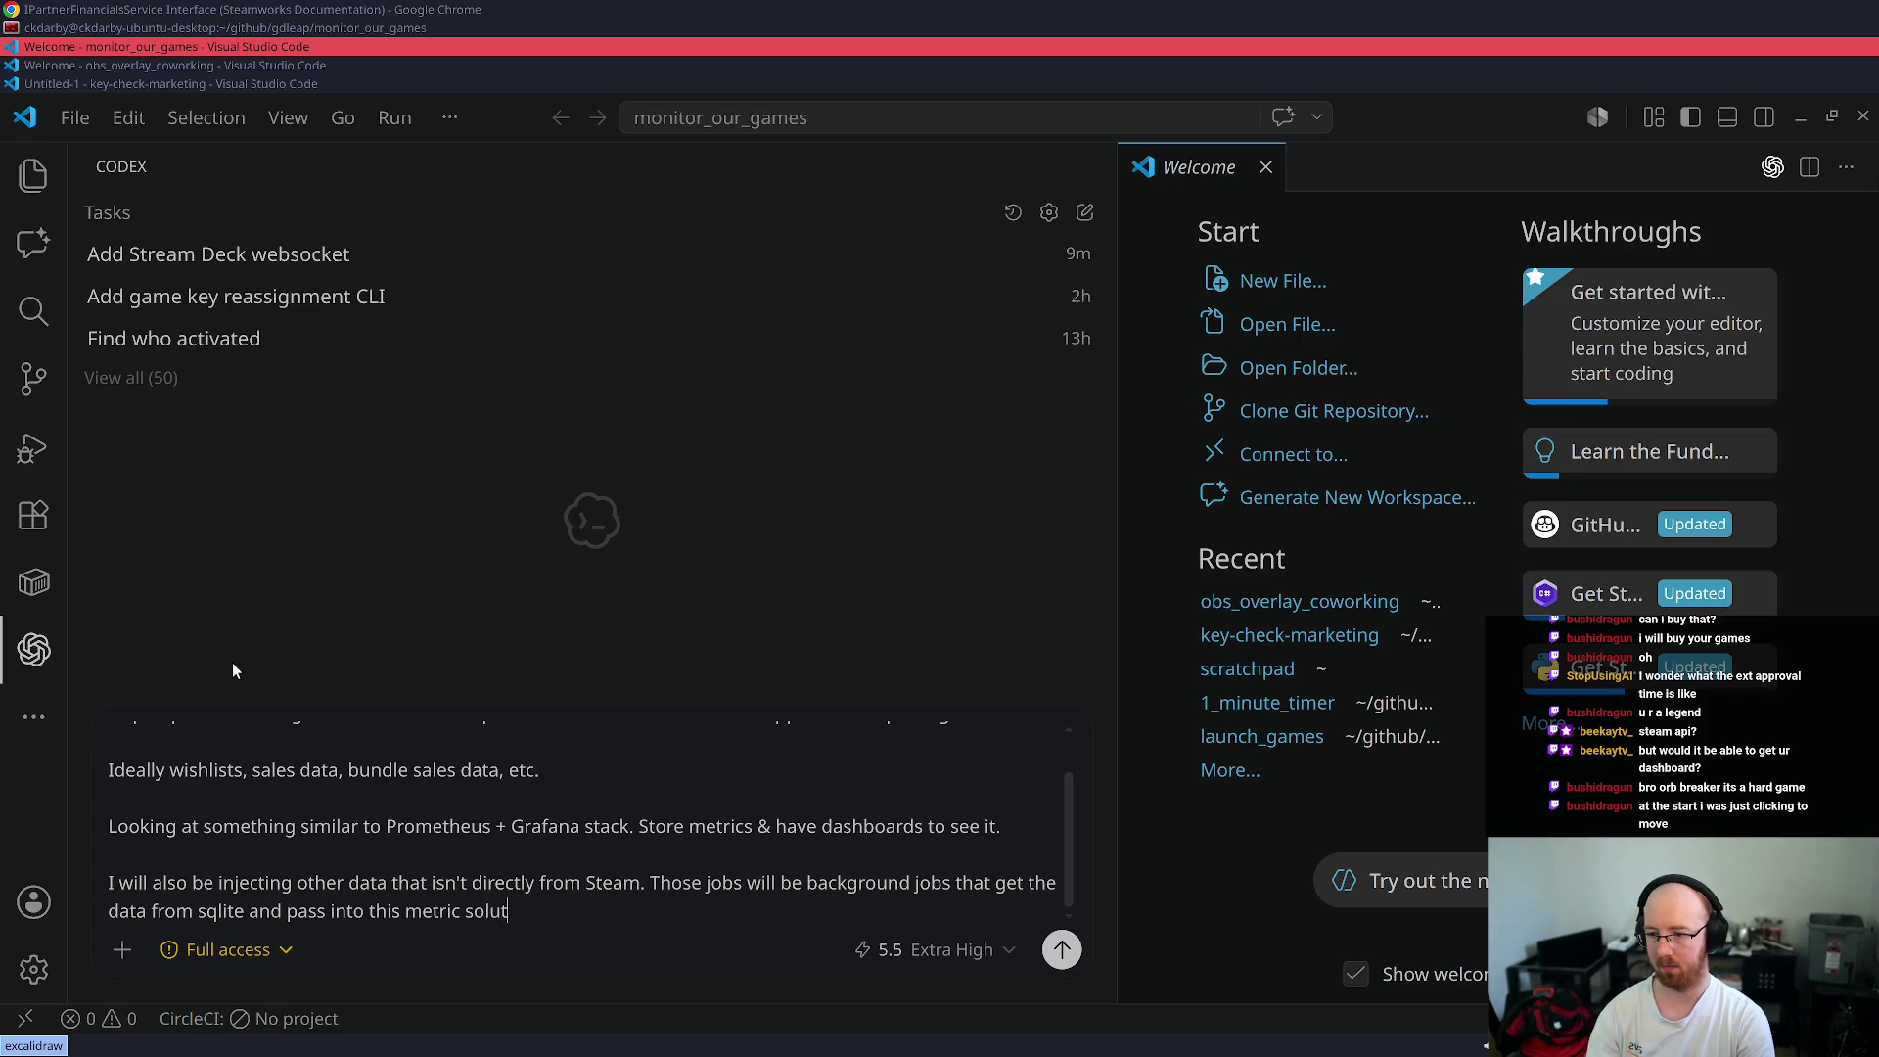
{"action": "key", "text": "Return"}
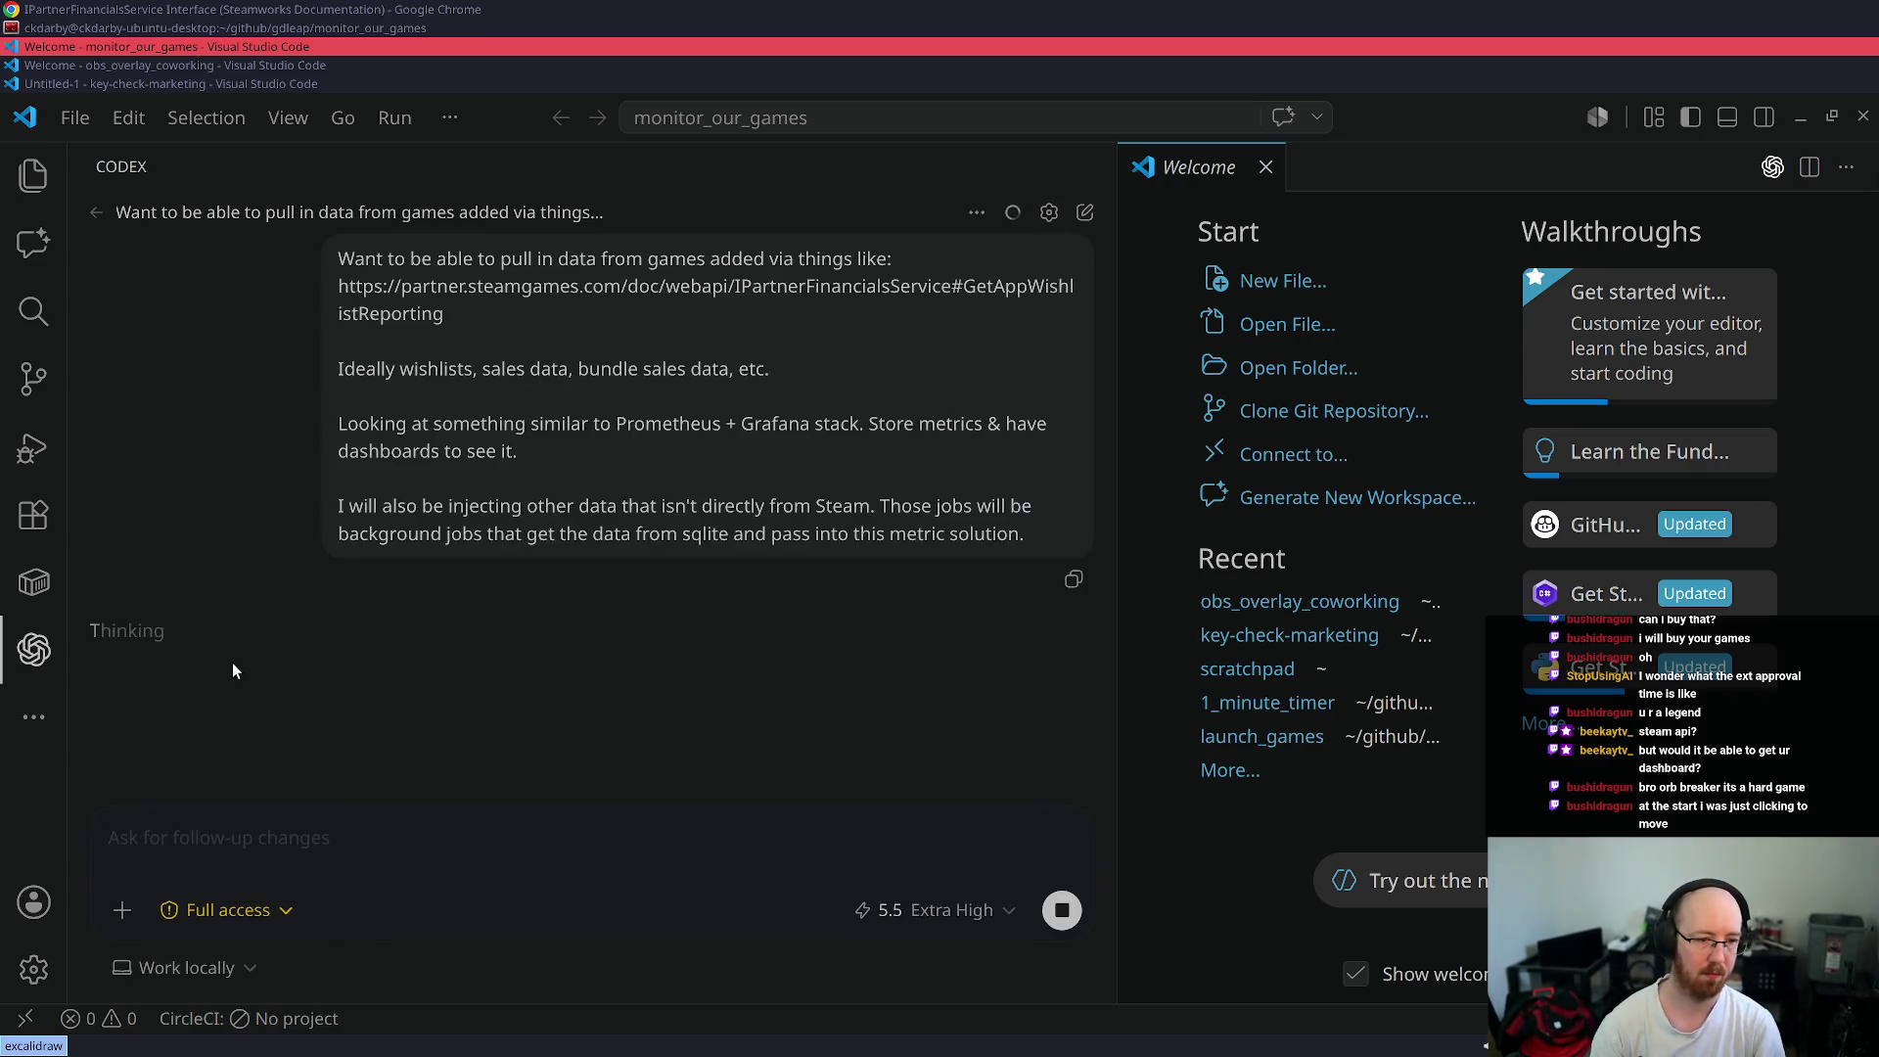
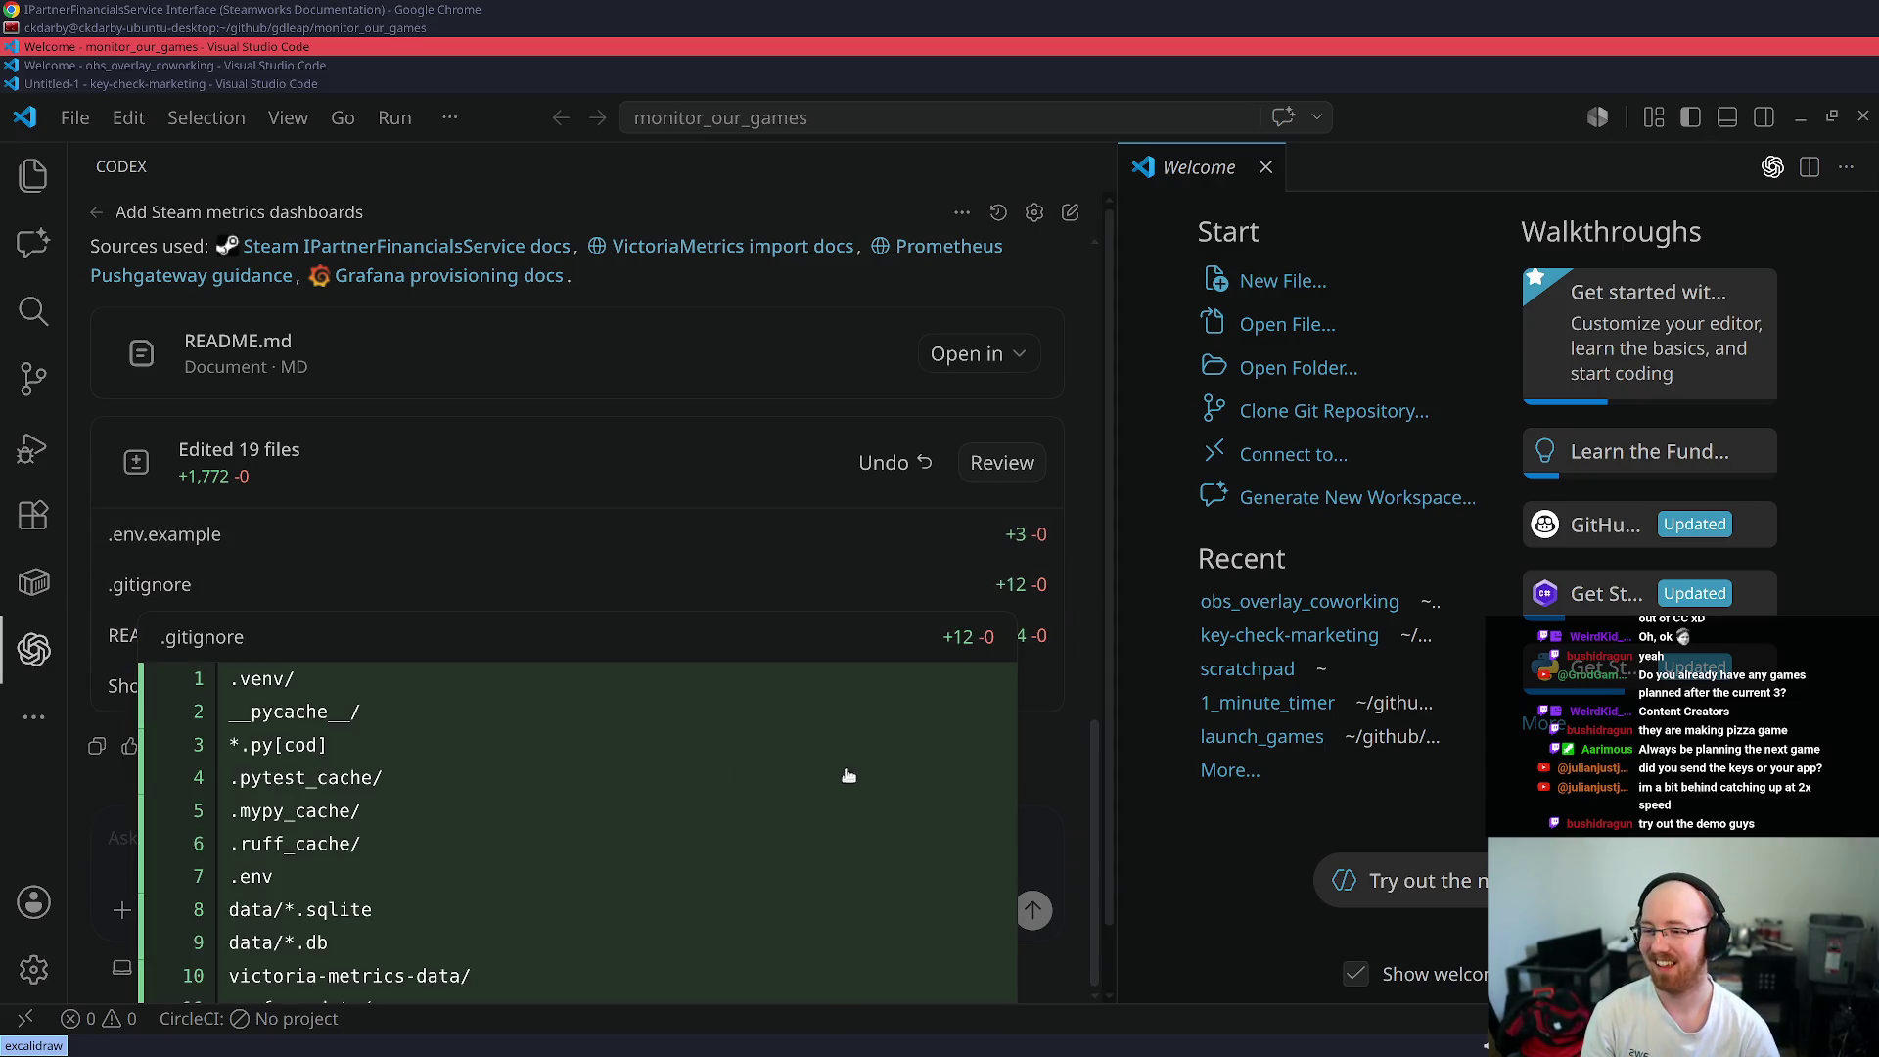
- Check Codex's remaining usage (5-hour 65%, weekly 55%), then open a new Chrome tab
{"action": "left_click", "coordinate": [177, 965]}
{"action": "left_click", "coordinate": [218, 926]}
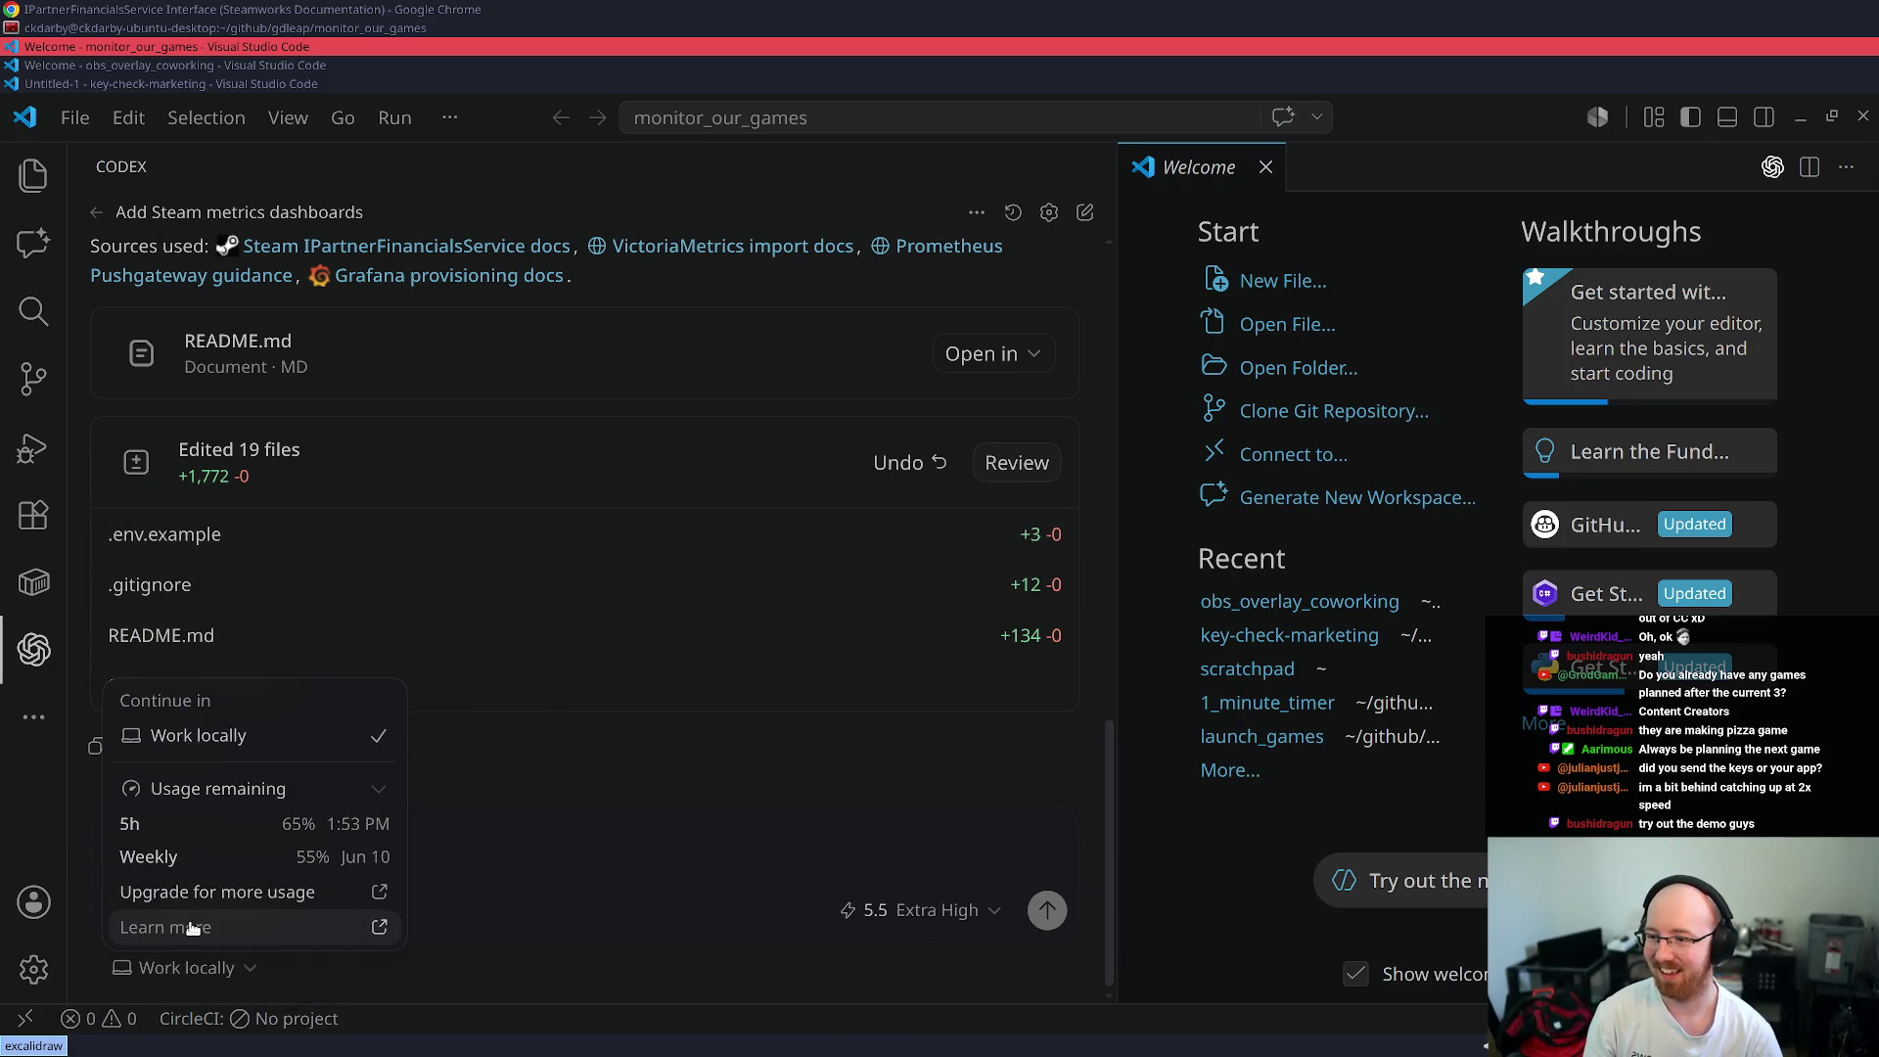
{"action": "left_click", "coordinate": [582, 794]}
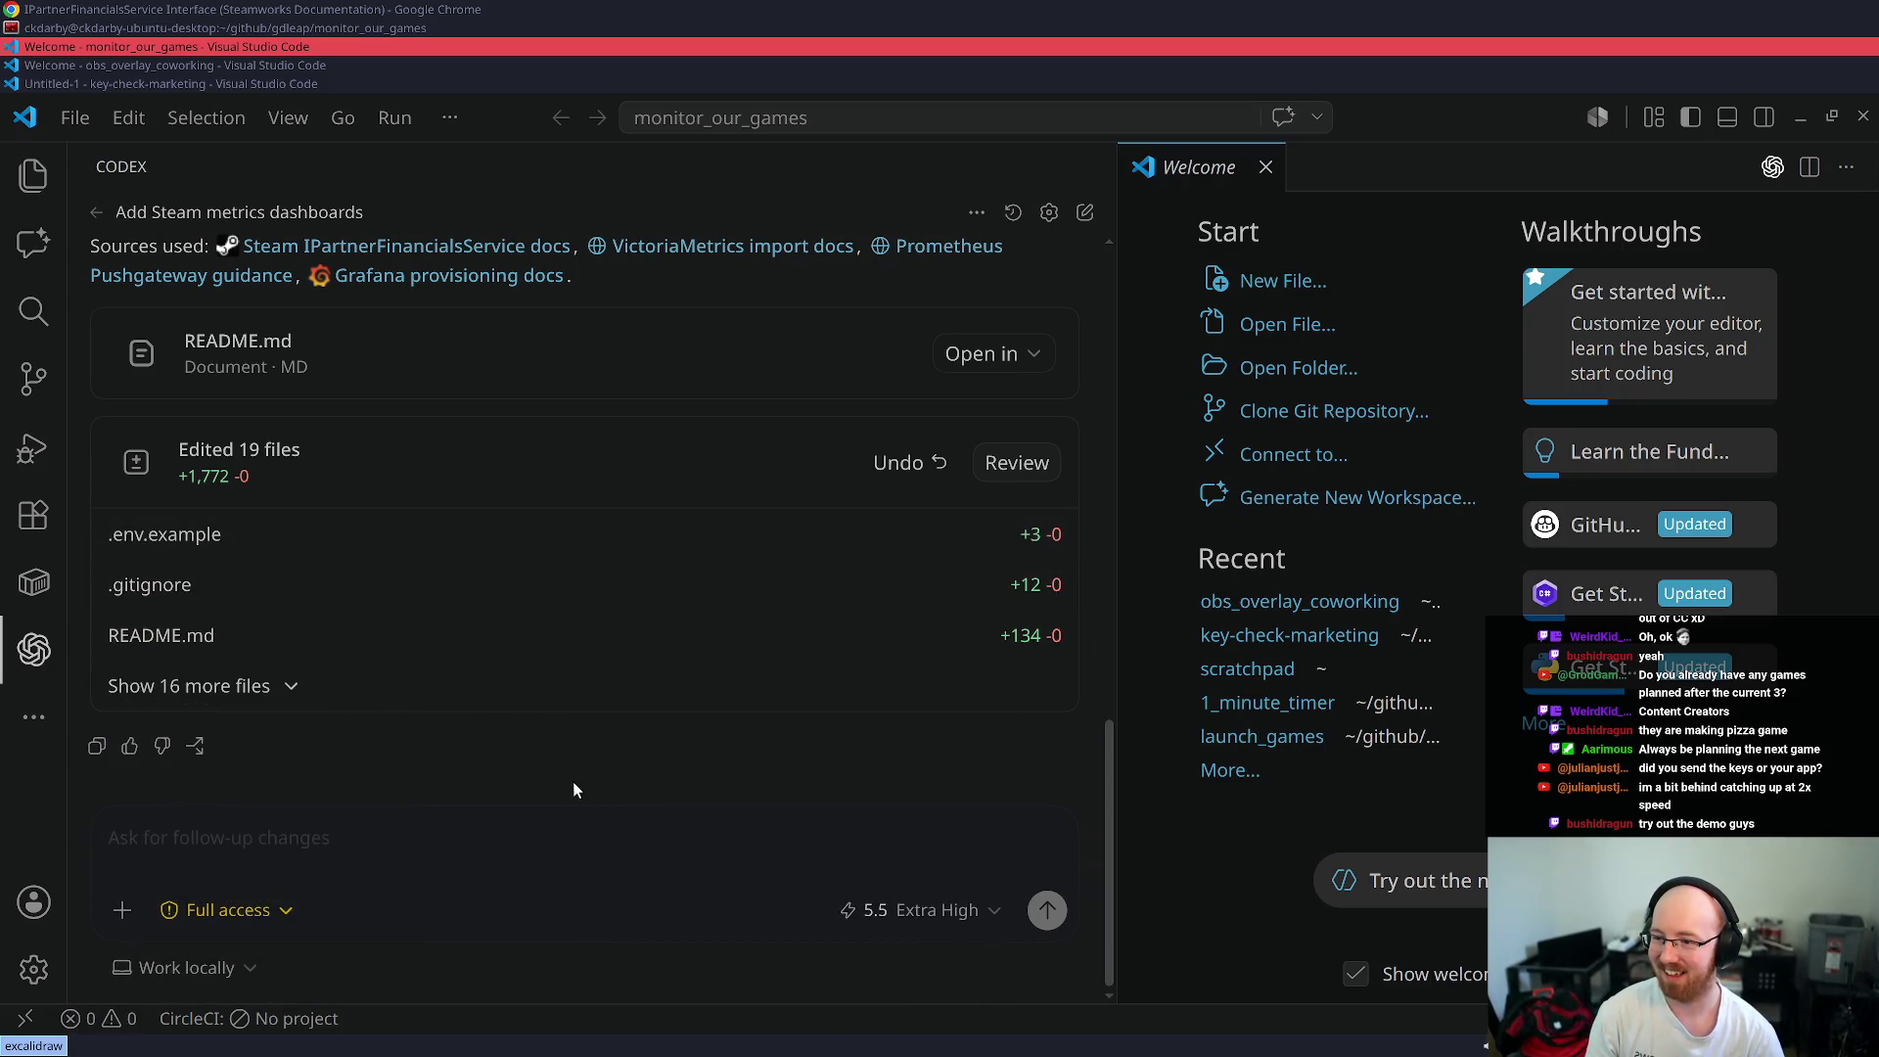
{"action": "left_click", "coordinate": [229, 954]}
{"action": "left_click", "coordinate": [223, 919]}
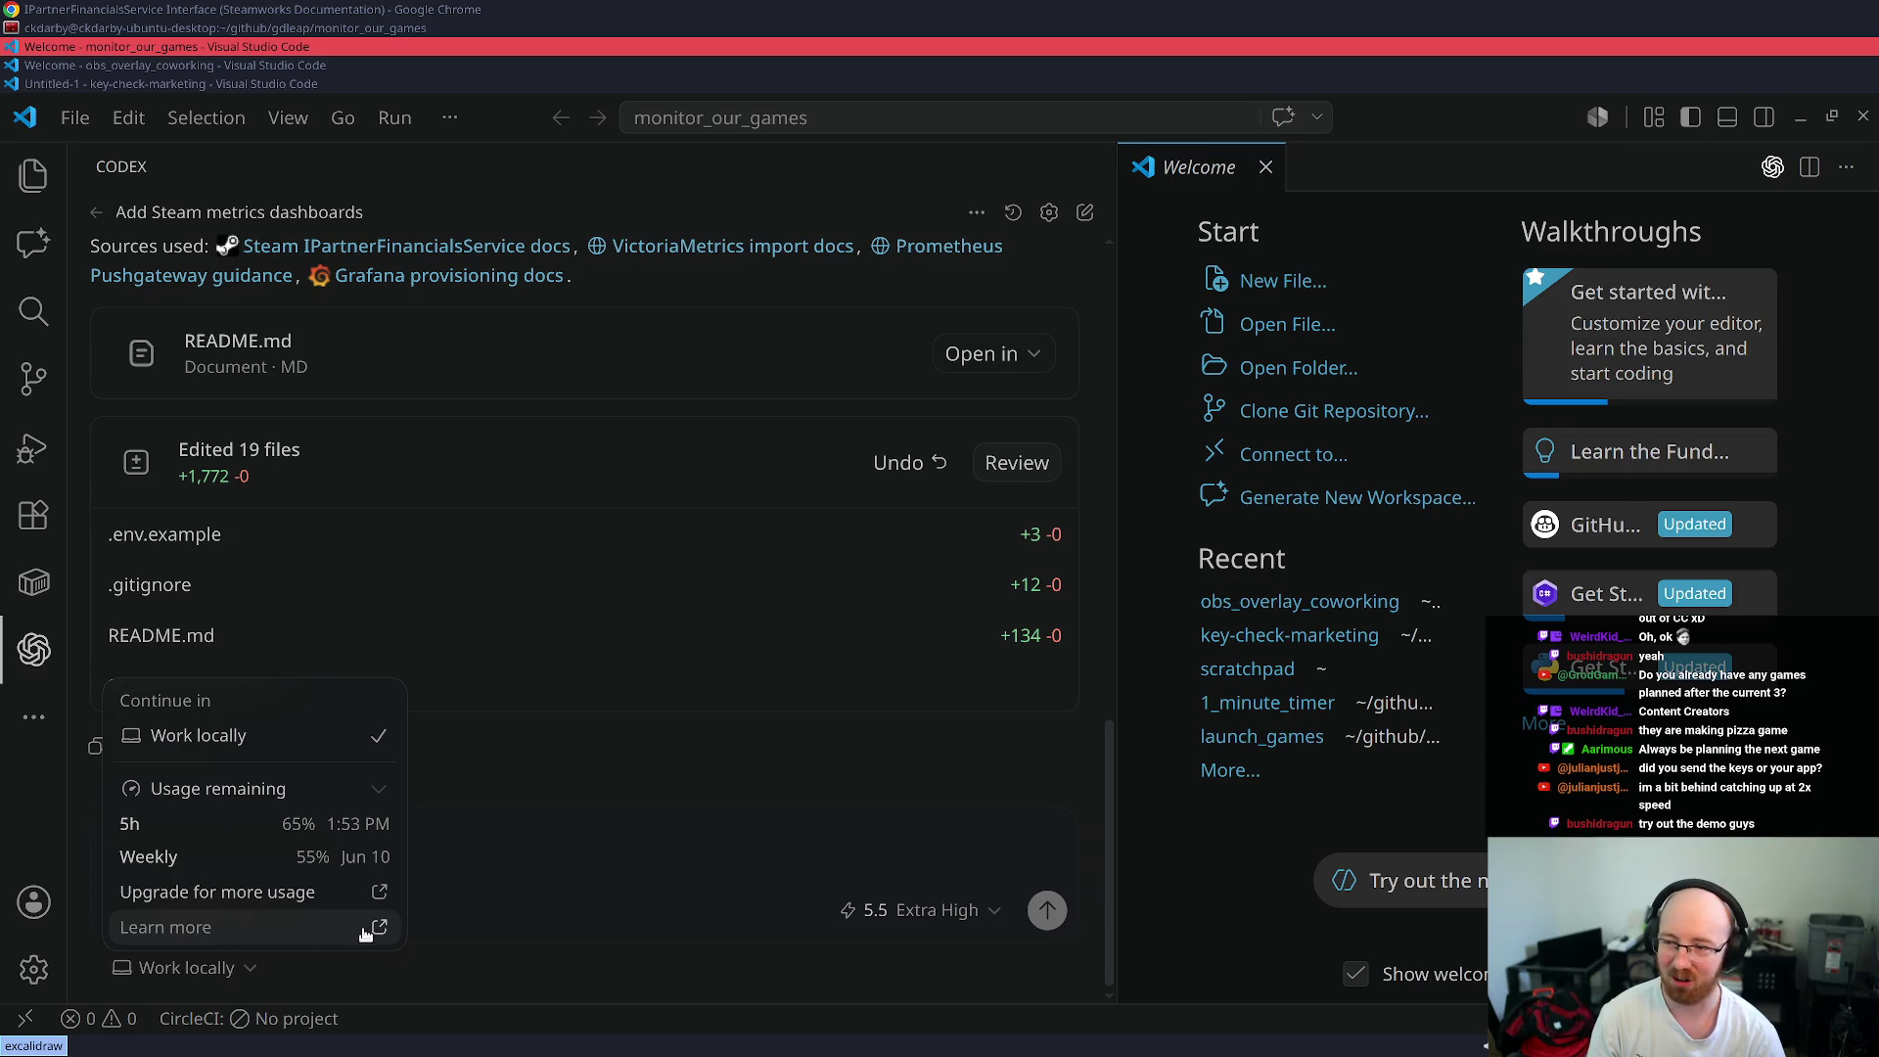
{"action": "left_click", "coordinate": [315, 748]}
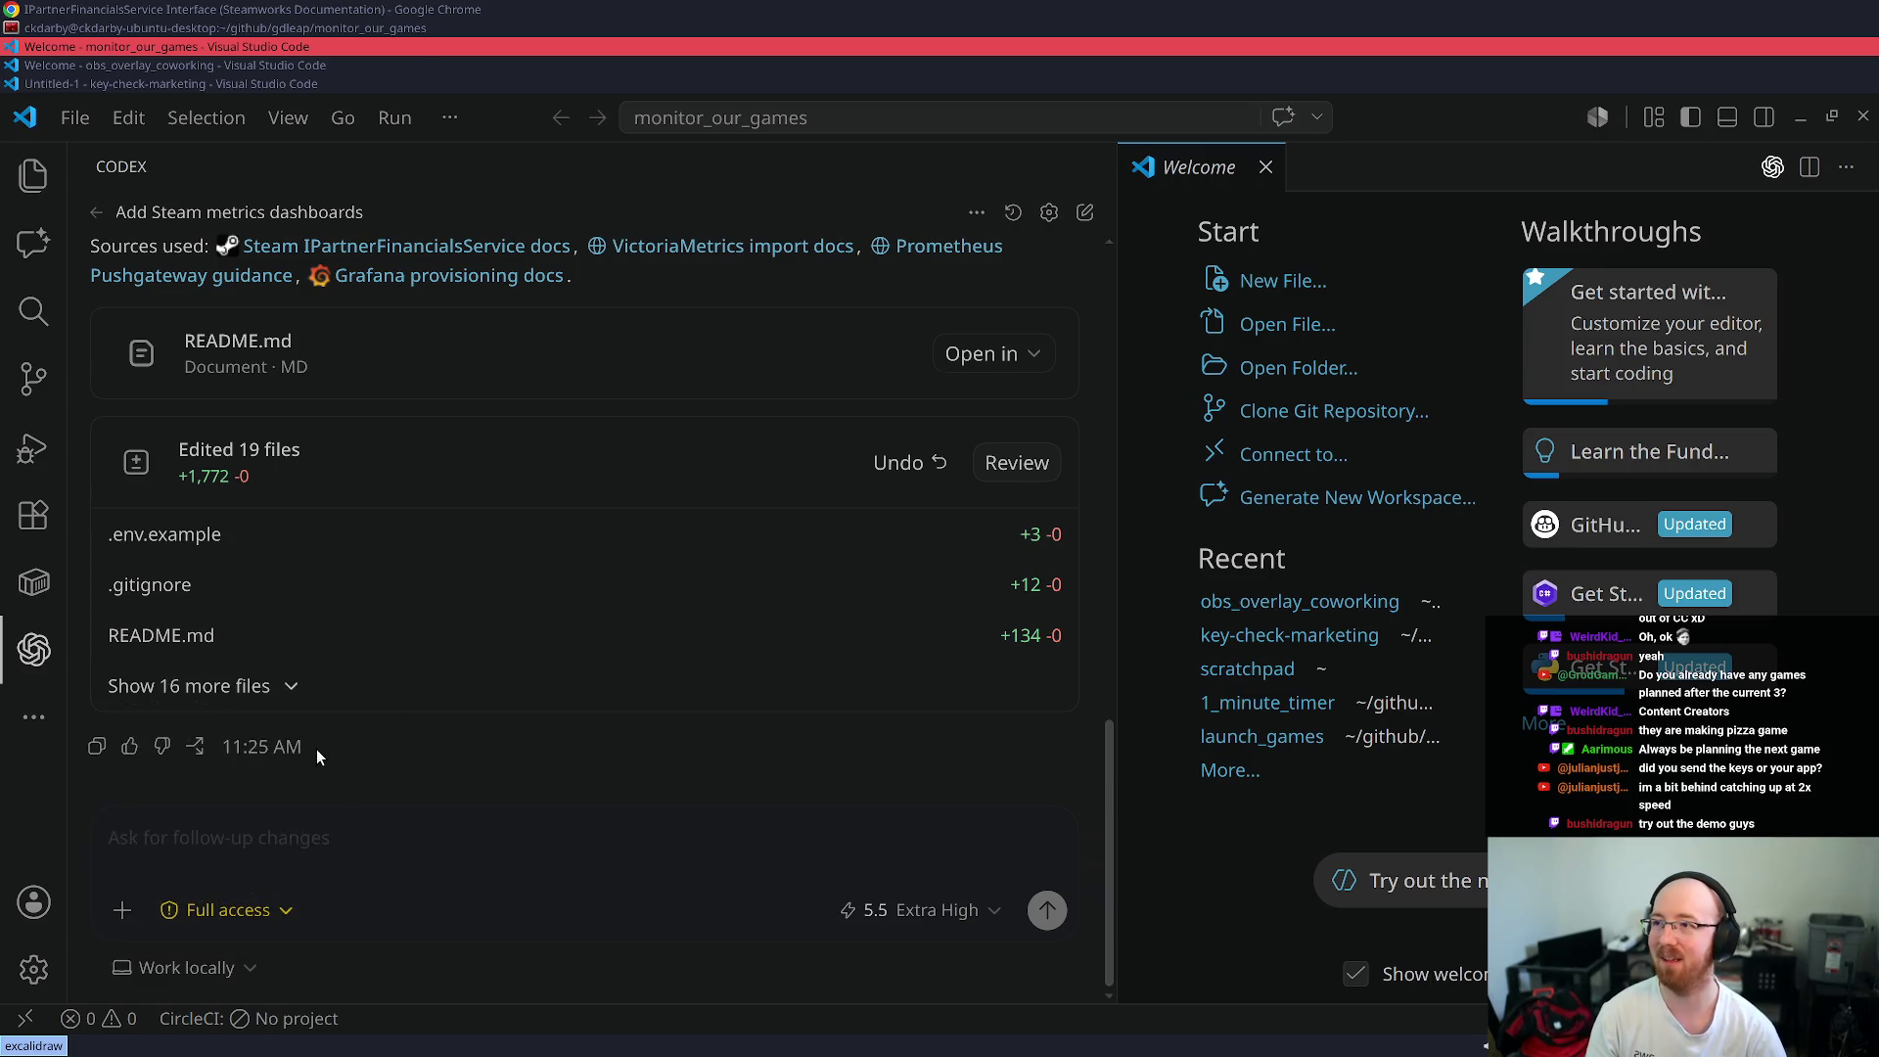
{"action": "key", "text": "alt+Tab"}
{"action": "key", "text": "ctrl+t"}
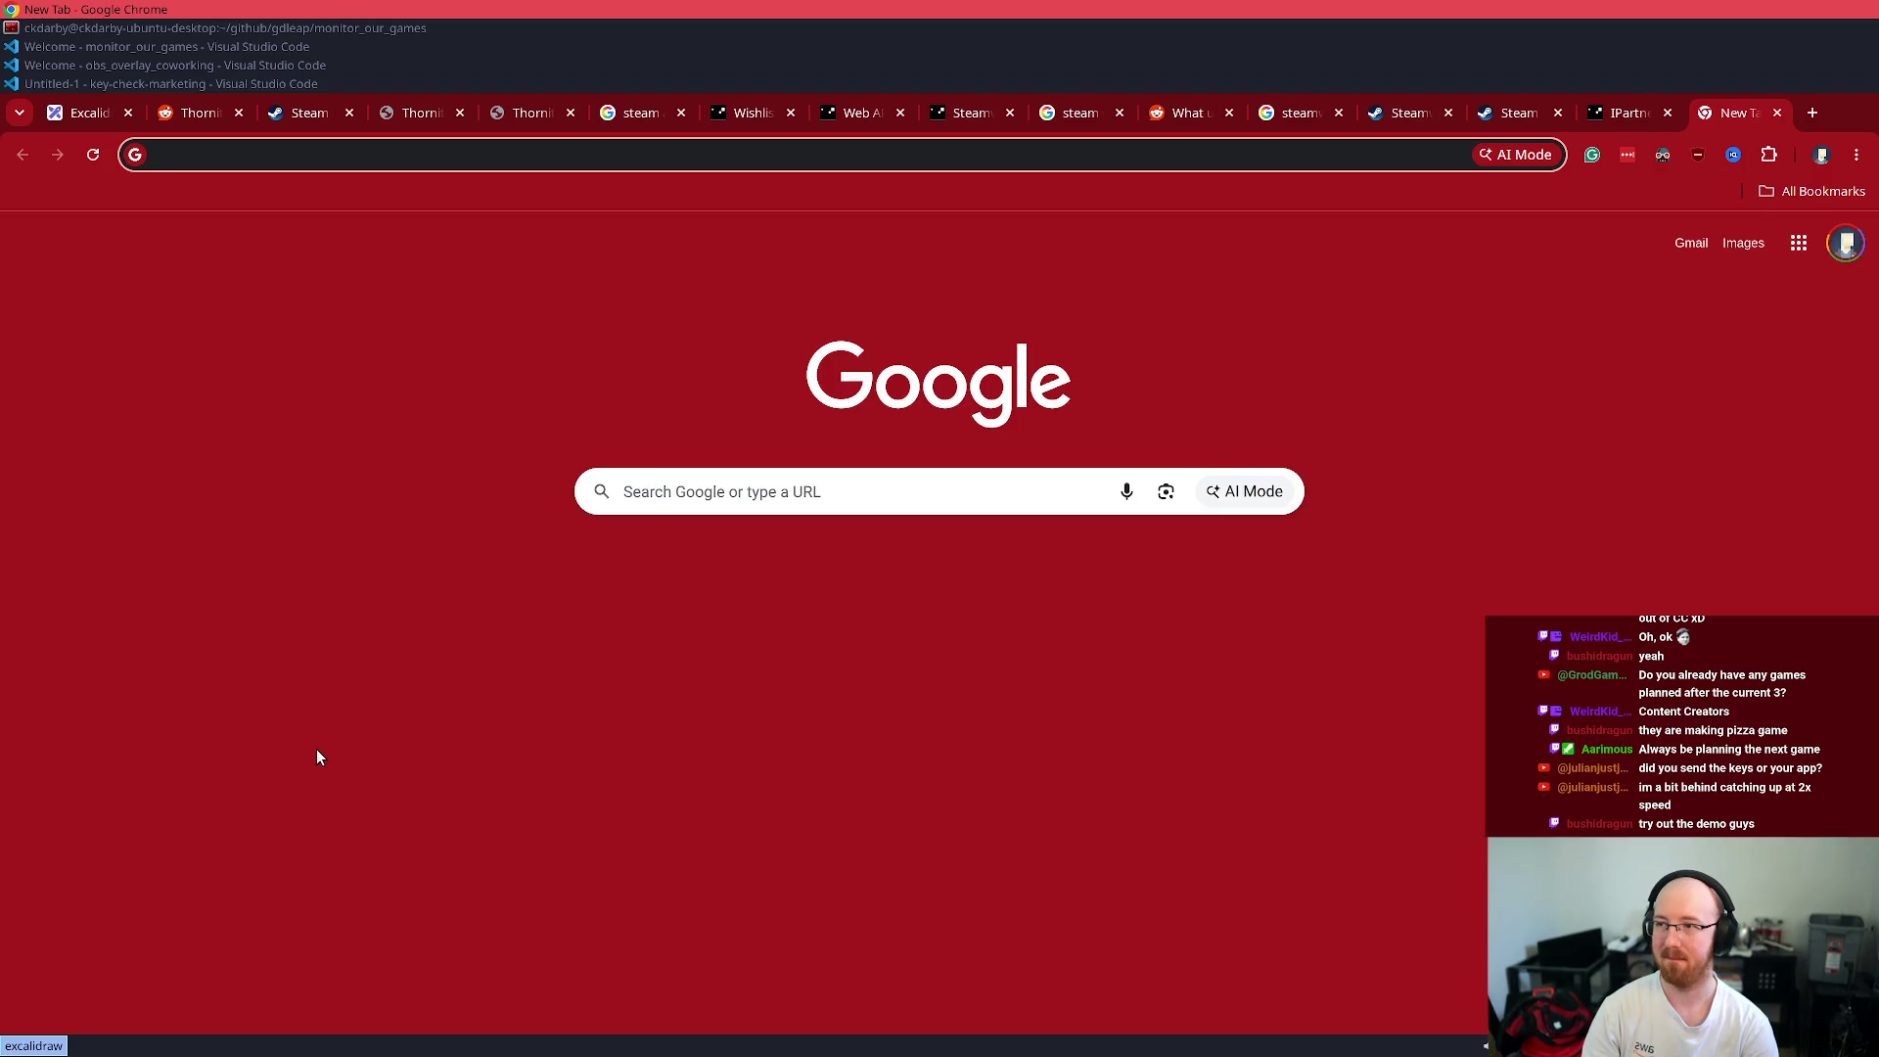
- Google 'So time does OpenAI rate limit rollover.' and read the fully expanded AI Overview
{"action": "left_click", "coordinate": [737, 492]}
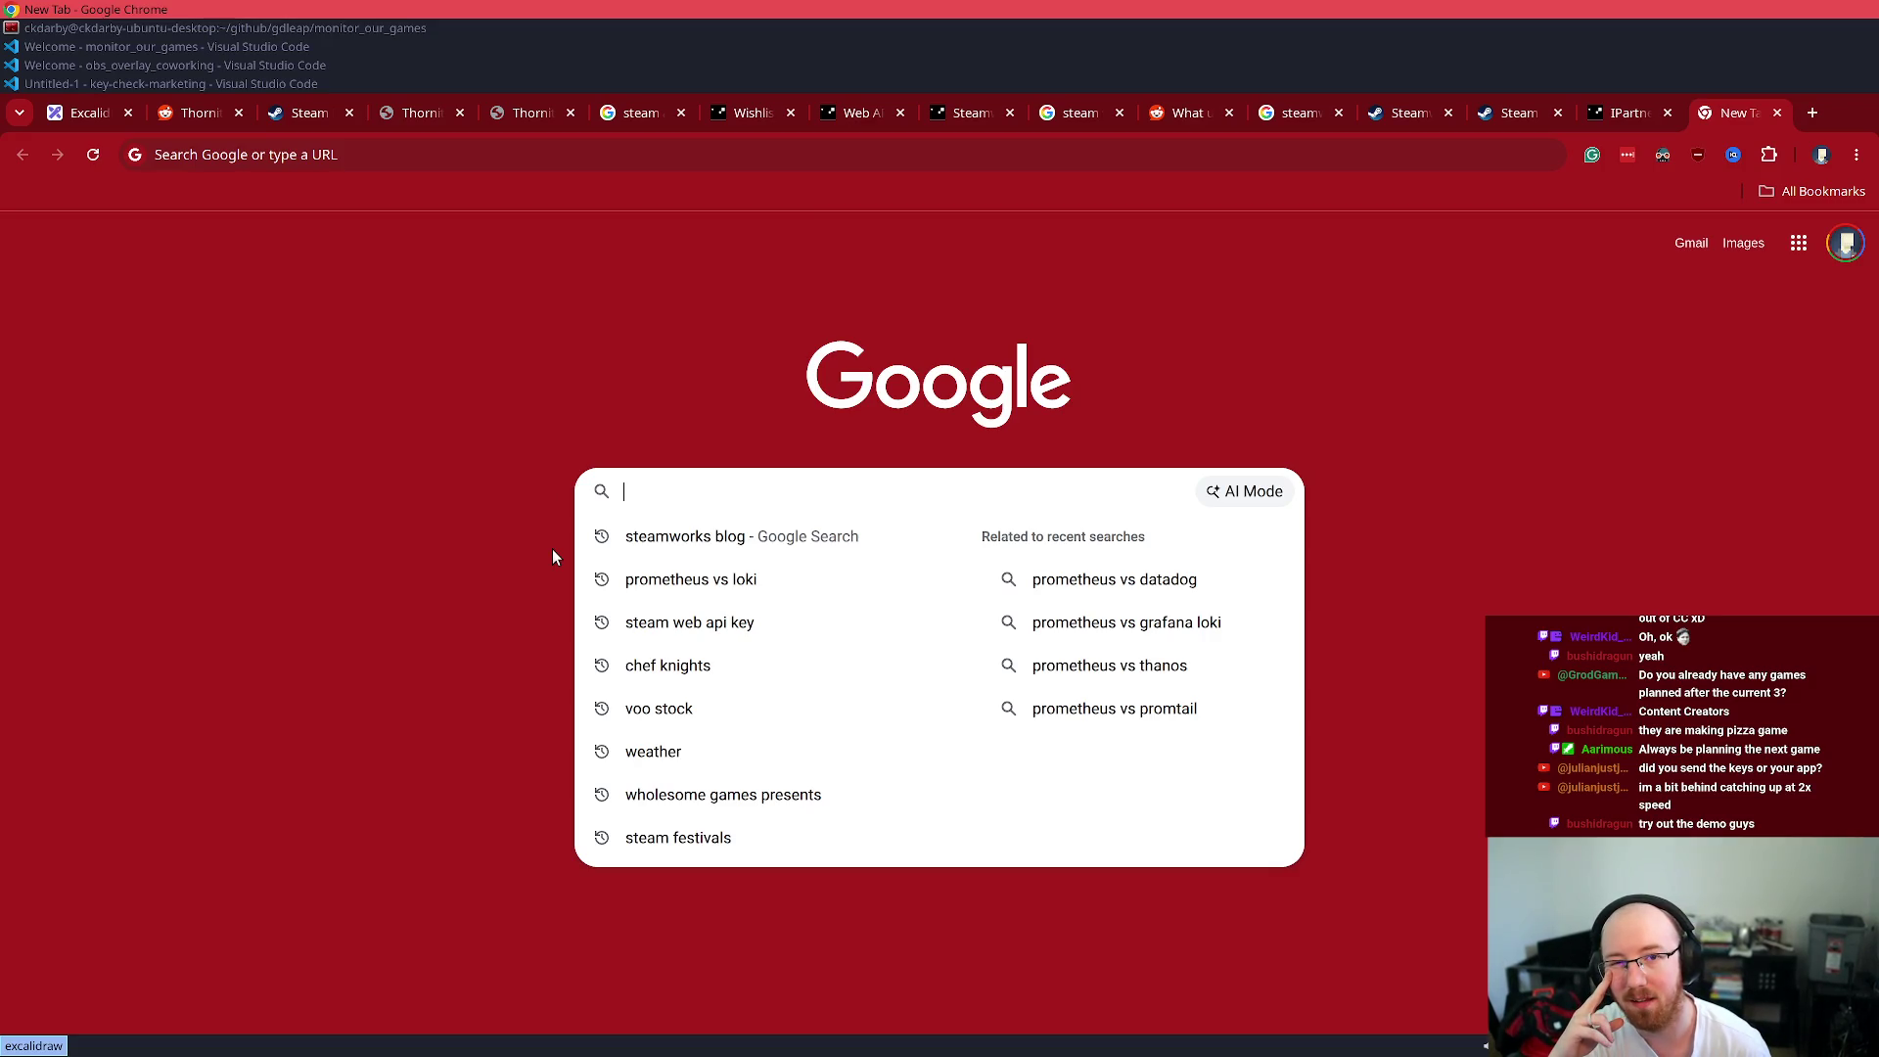
{"action": "type", "text": "So time does OpenAI rate limit rollover."}
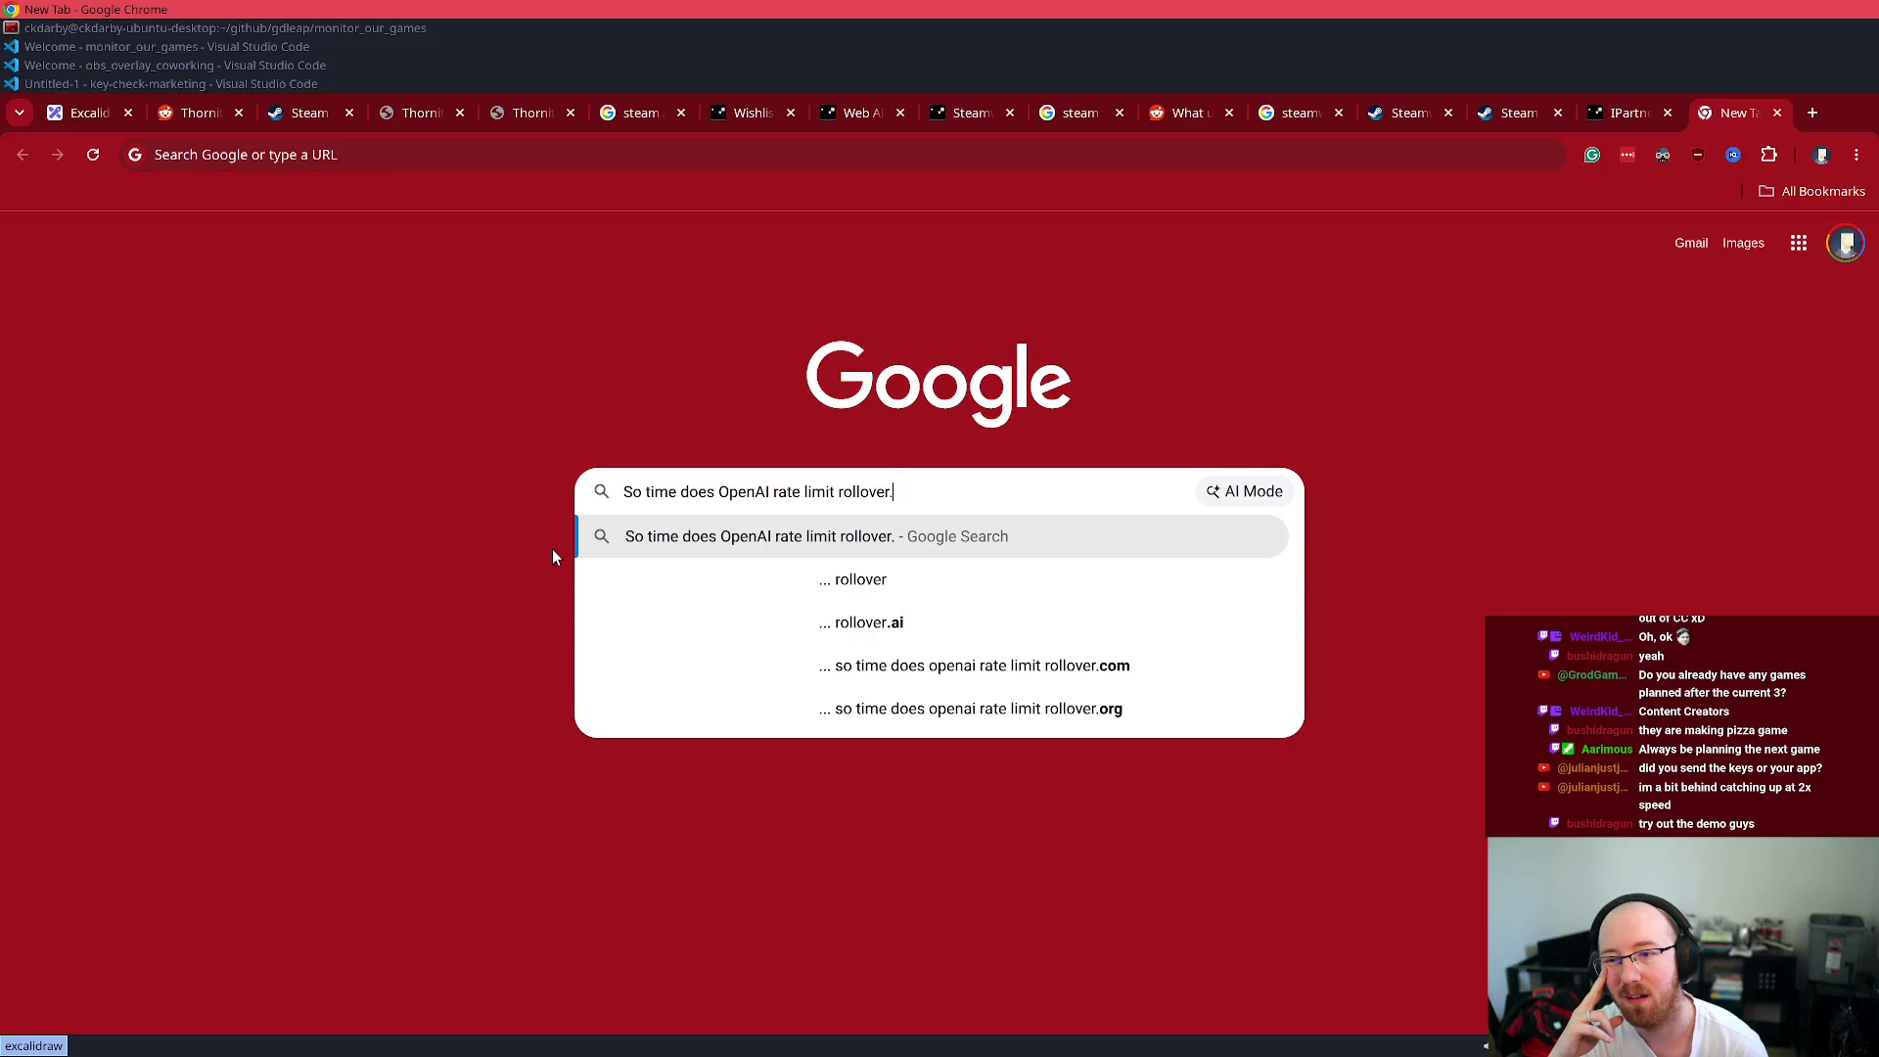
{"action": "key", "text": "Return"}
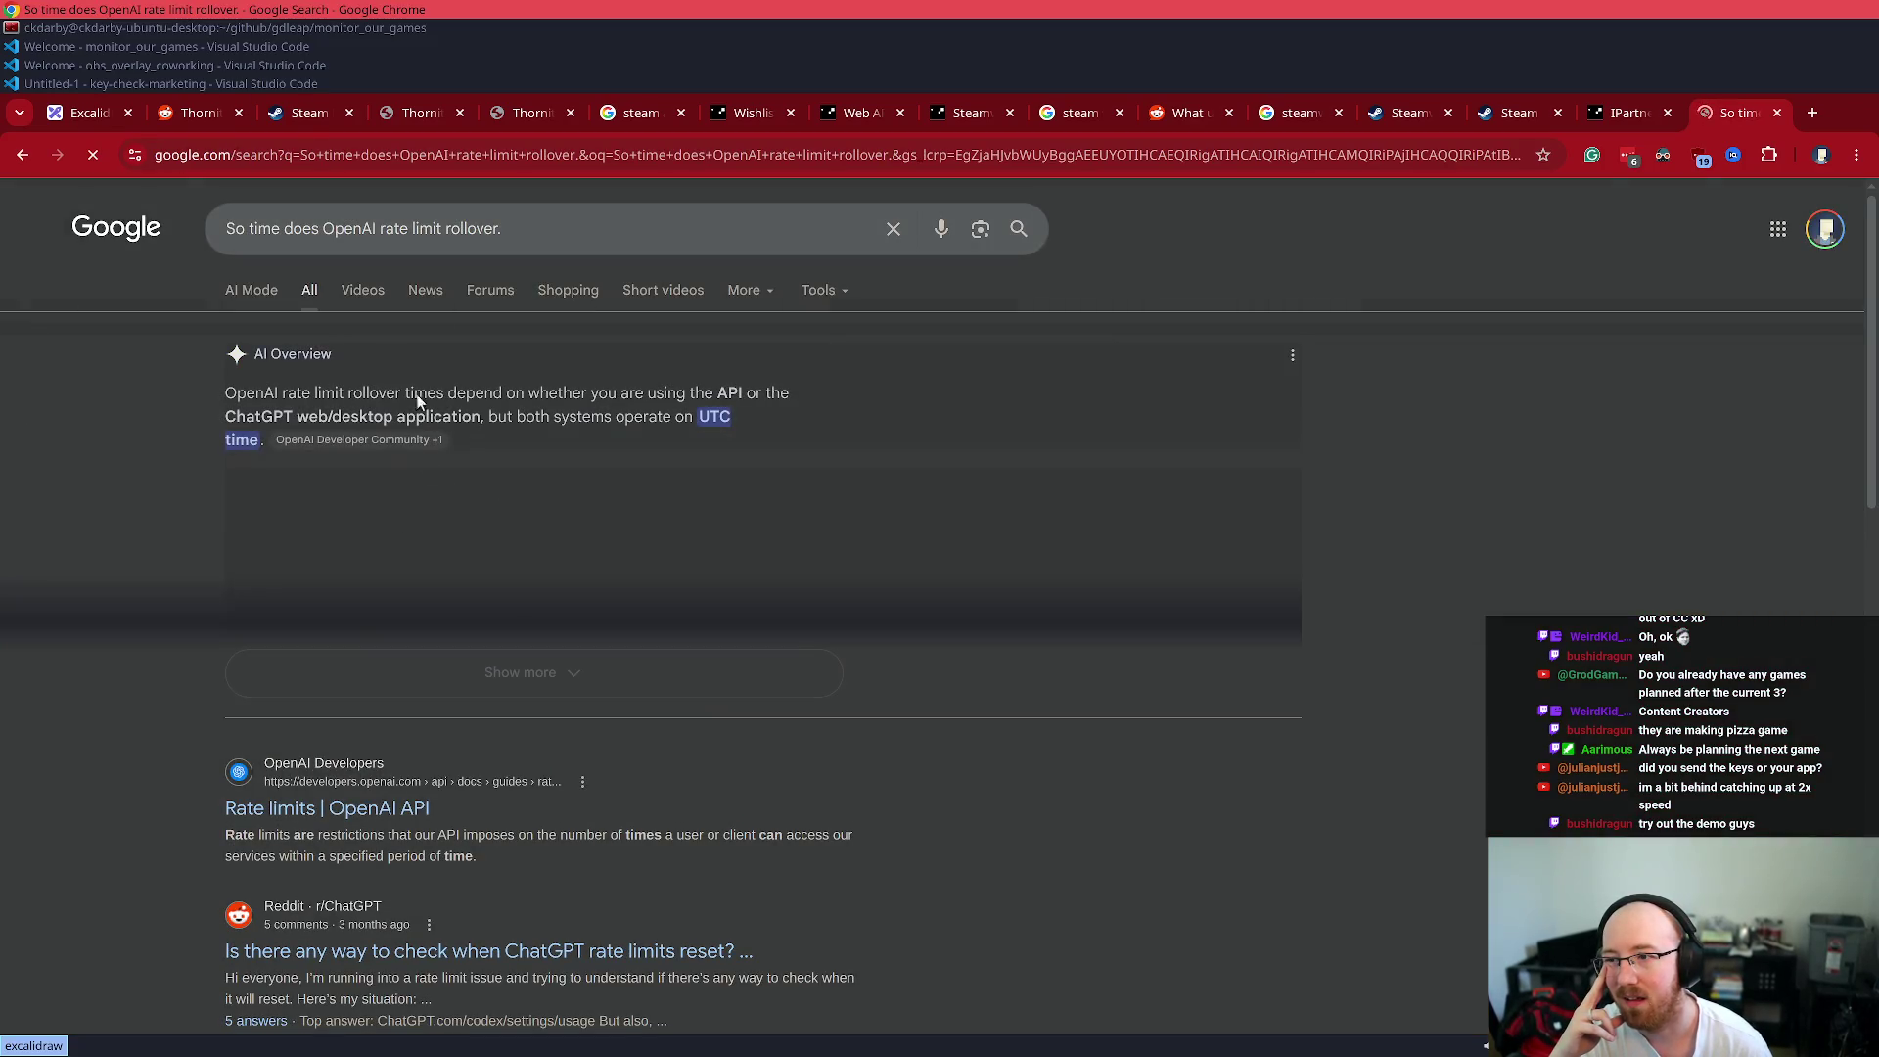
{"action": "left_click", "coordinate": [564, 691]}
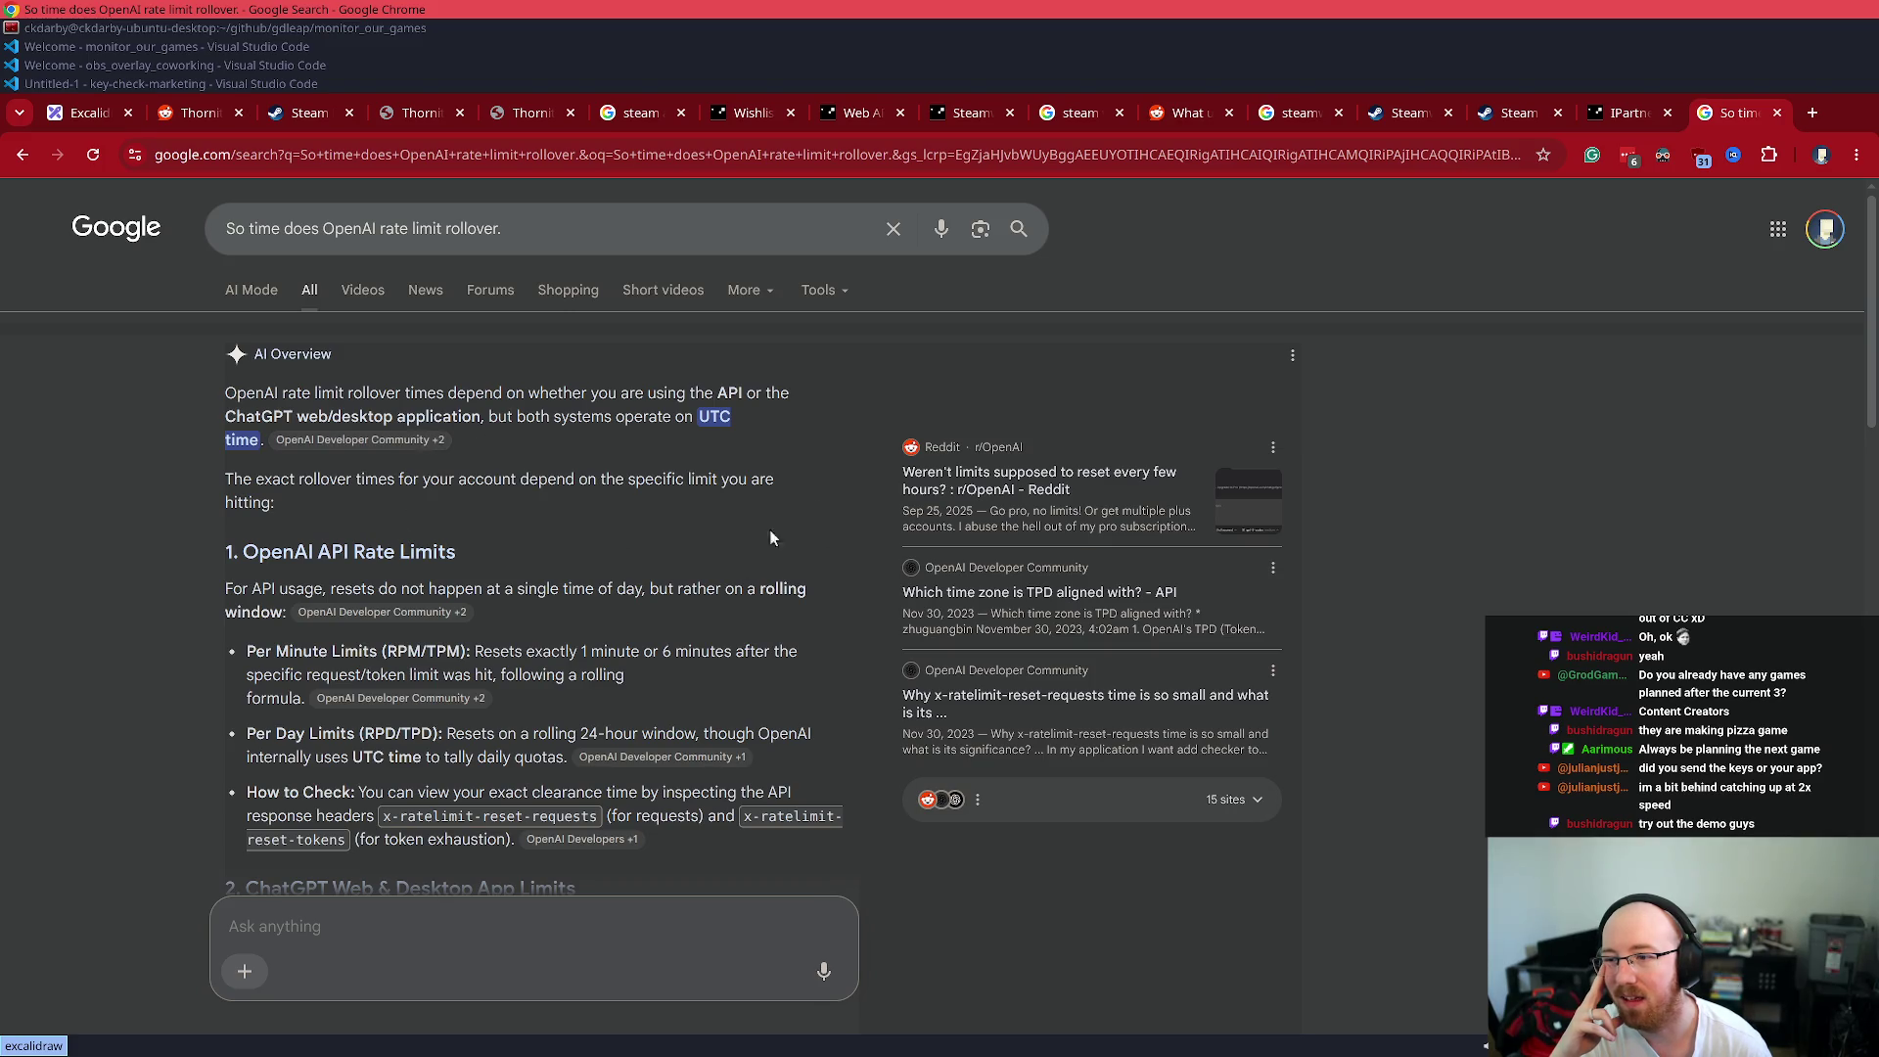
{"action": "scroll", "coordinate": [704, 587], "scroll_direction": "down", "scroll_amount": 2}
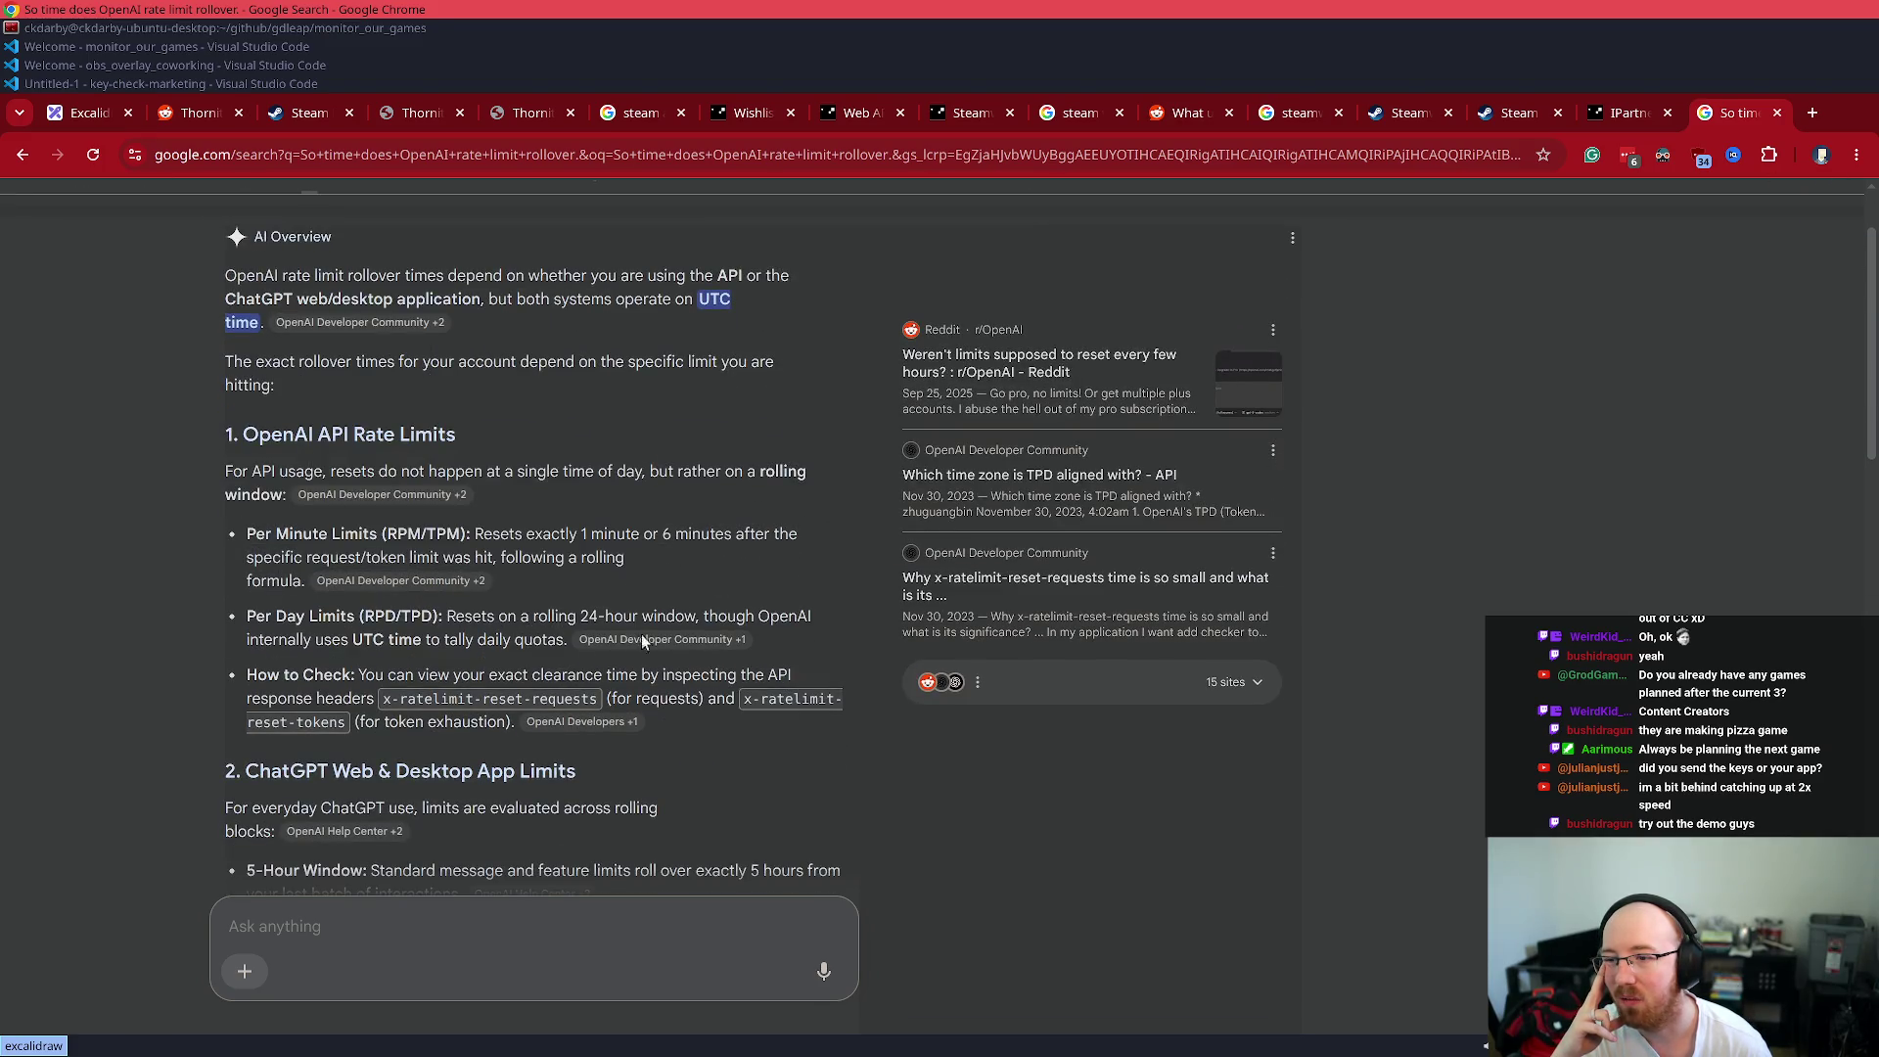
{"action": "scroll", "coordinate": [785, 674], "scroll_direction": "down", "scroll_amount": 4}
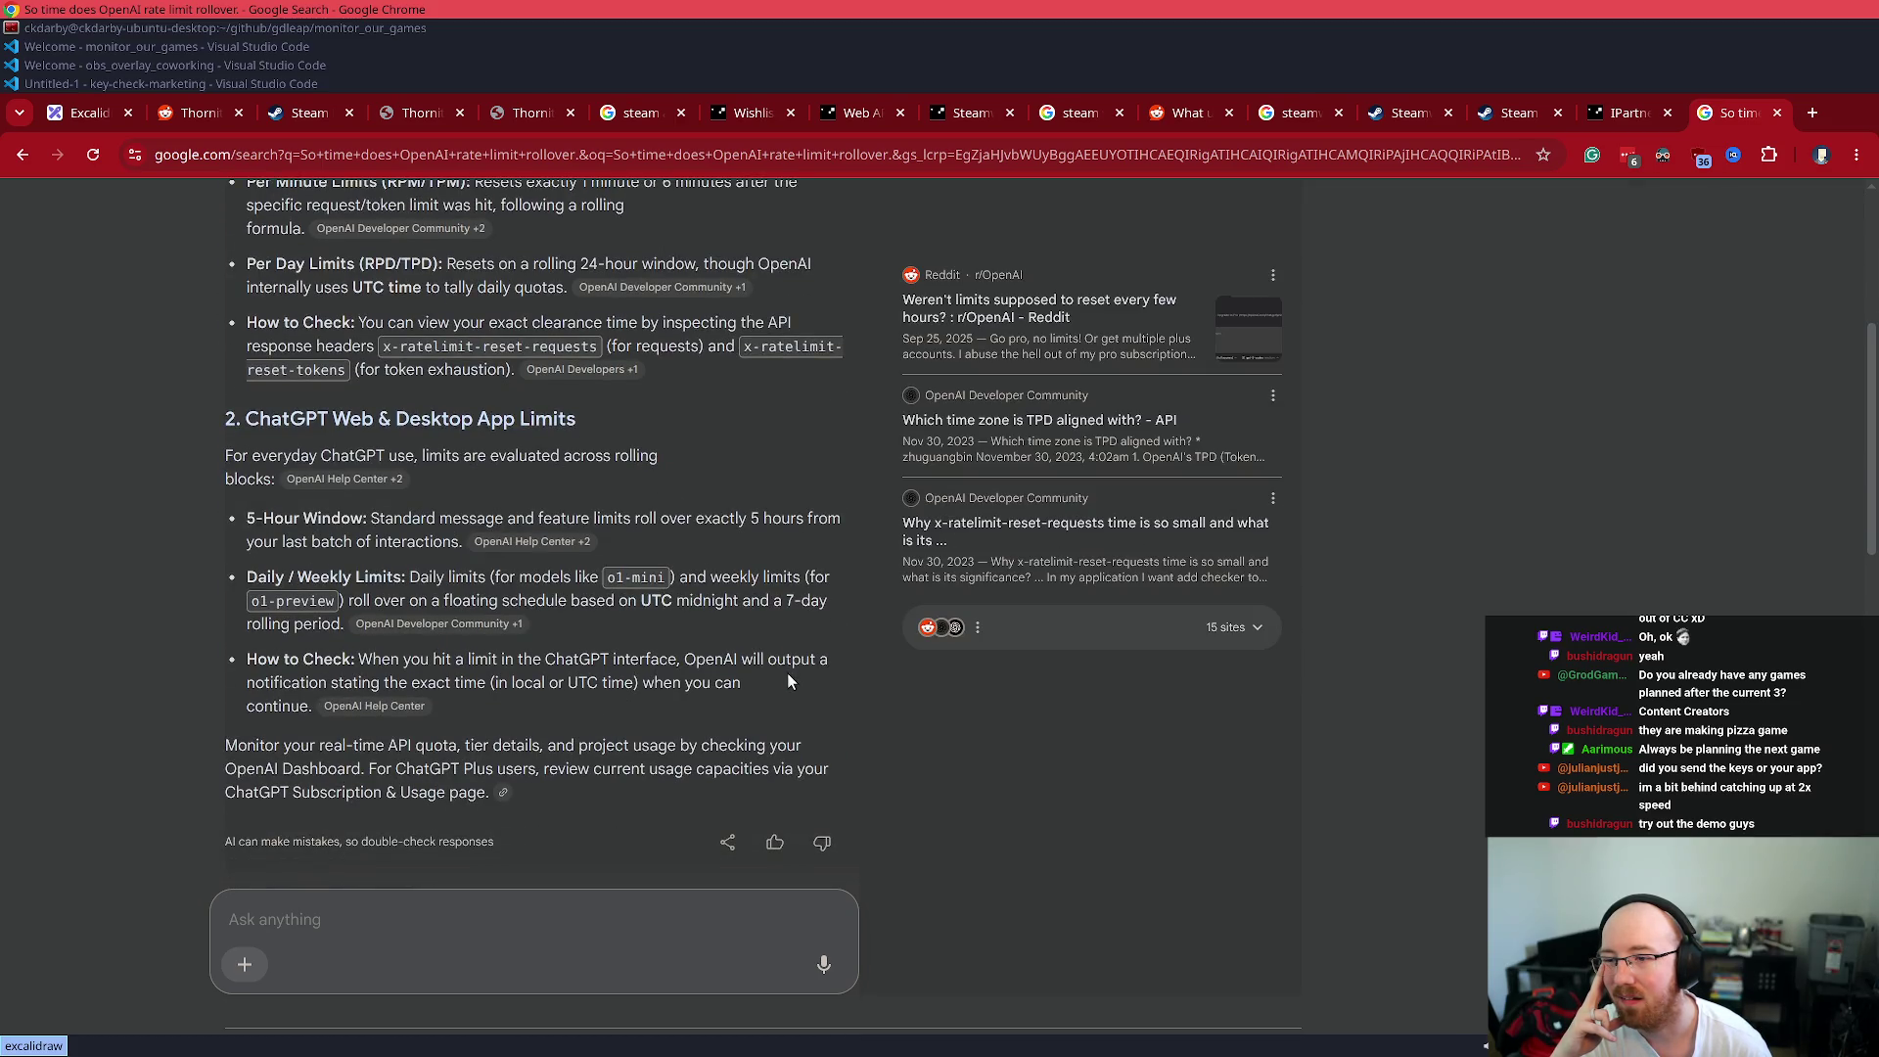
{"action": "scroll", "coordinate": [781, 673], "scroll_direction": "down", "scroll_amount": 3}
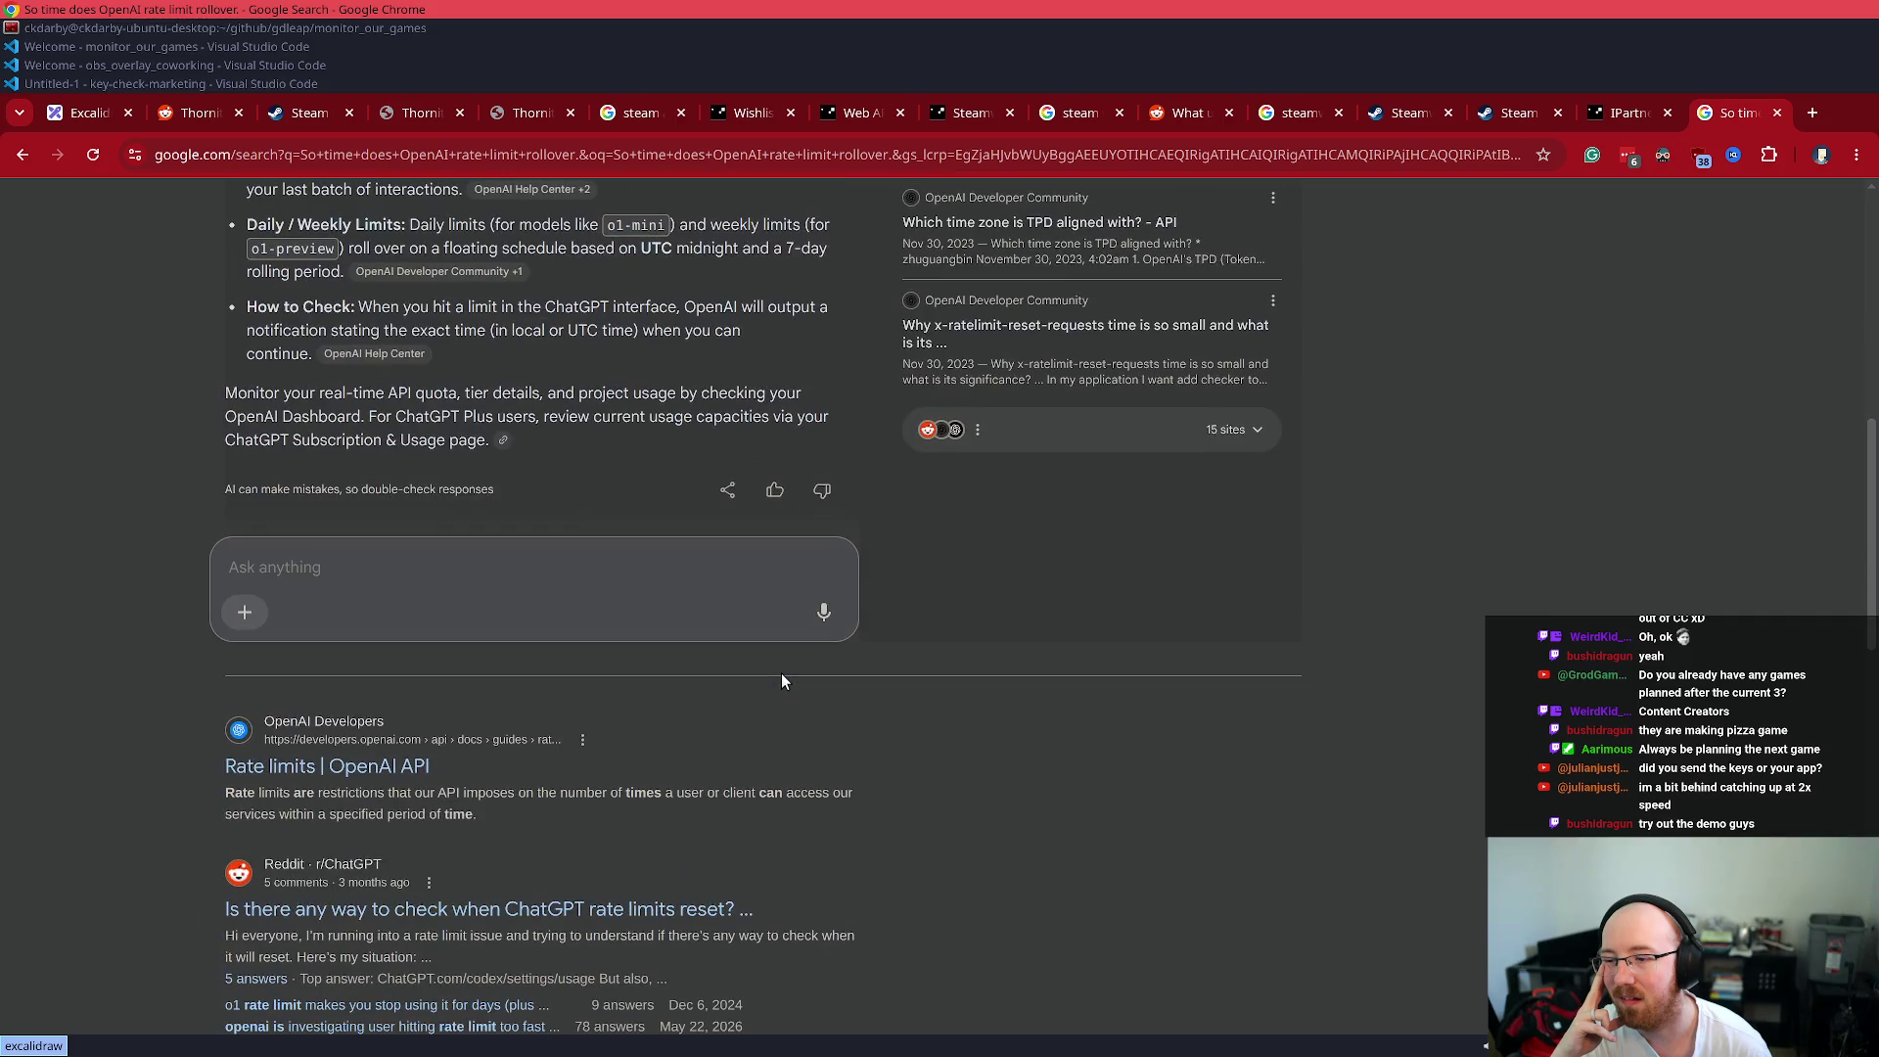
- Open the OpenAI Rate limits guide and search it for 'weekly' and 'UTC'
{"action": "left_click", "coordinate": [392, 767]}
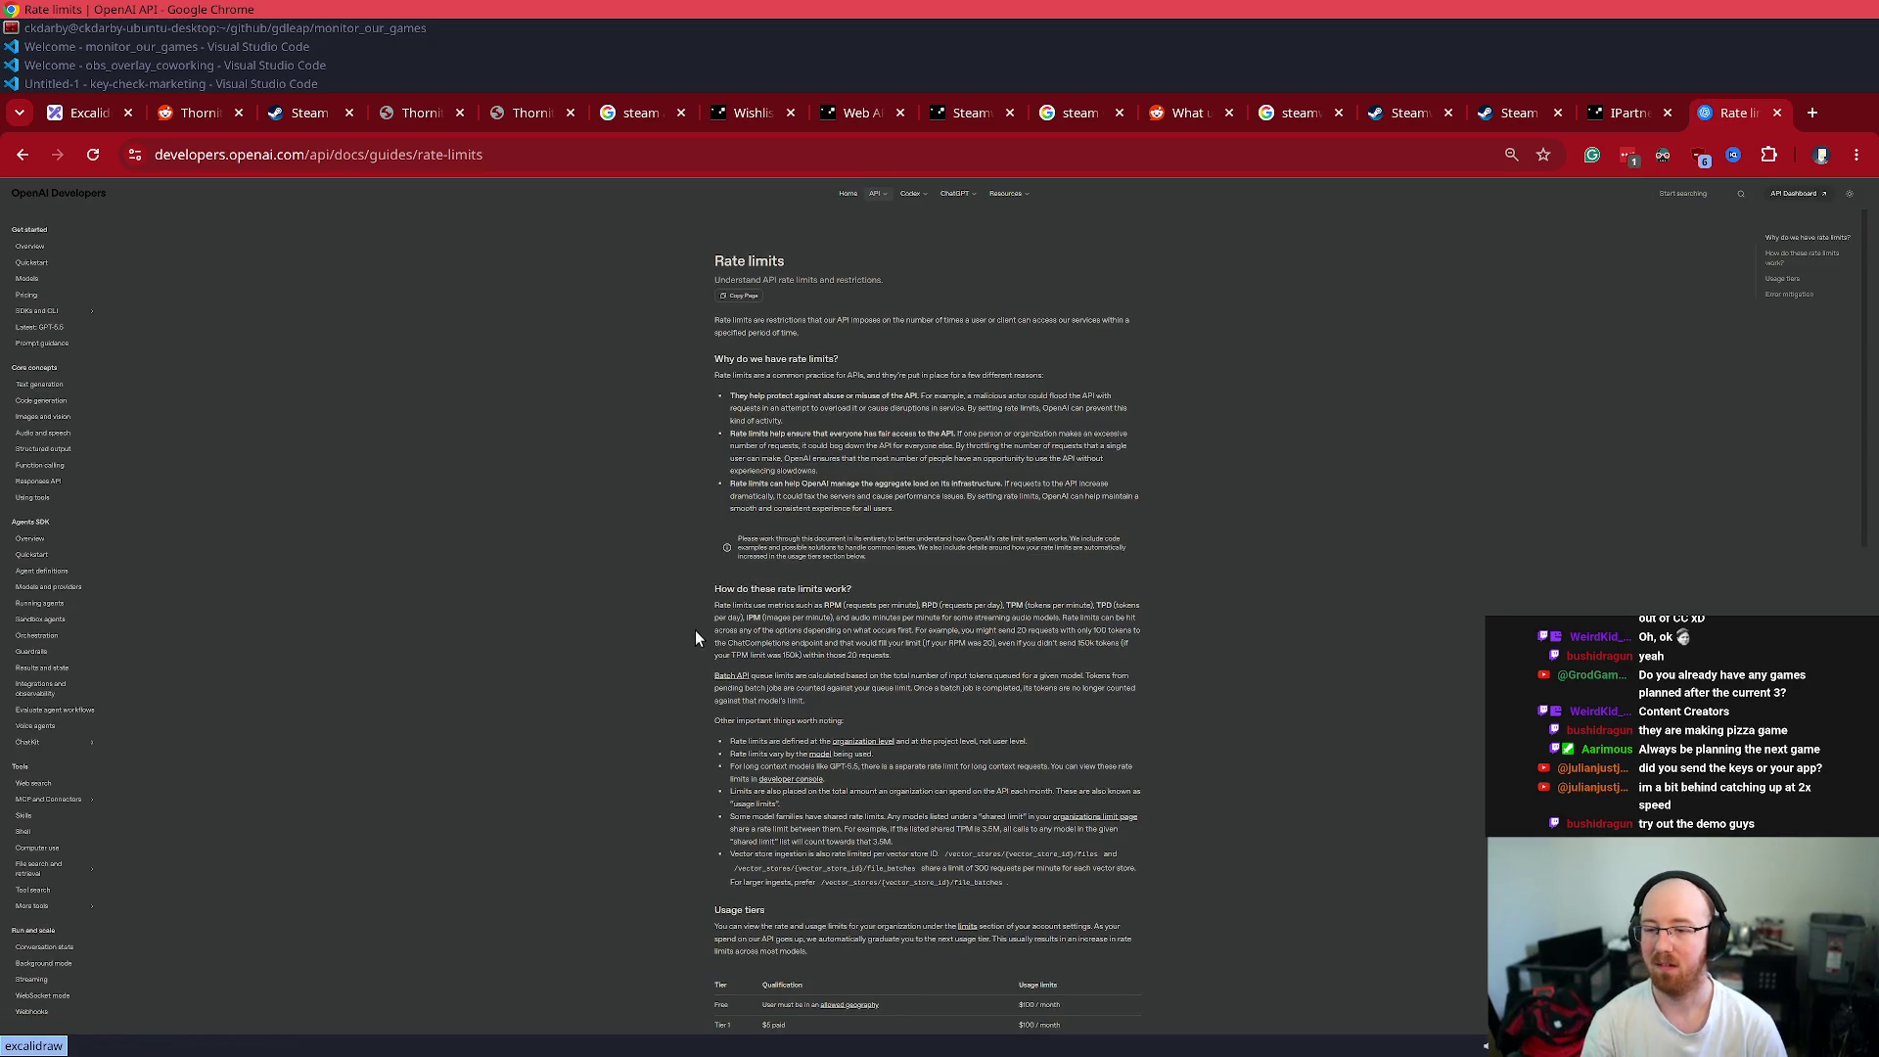
{"action": "key", "text": "ctrl+minus"}
{"action": "key", "text": "ctrl+f"}
{"action": "type", "text": "weekly"}
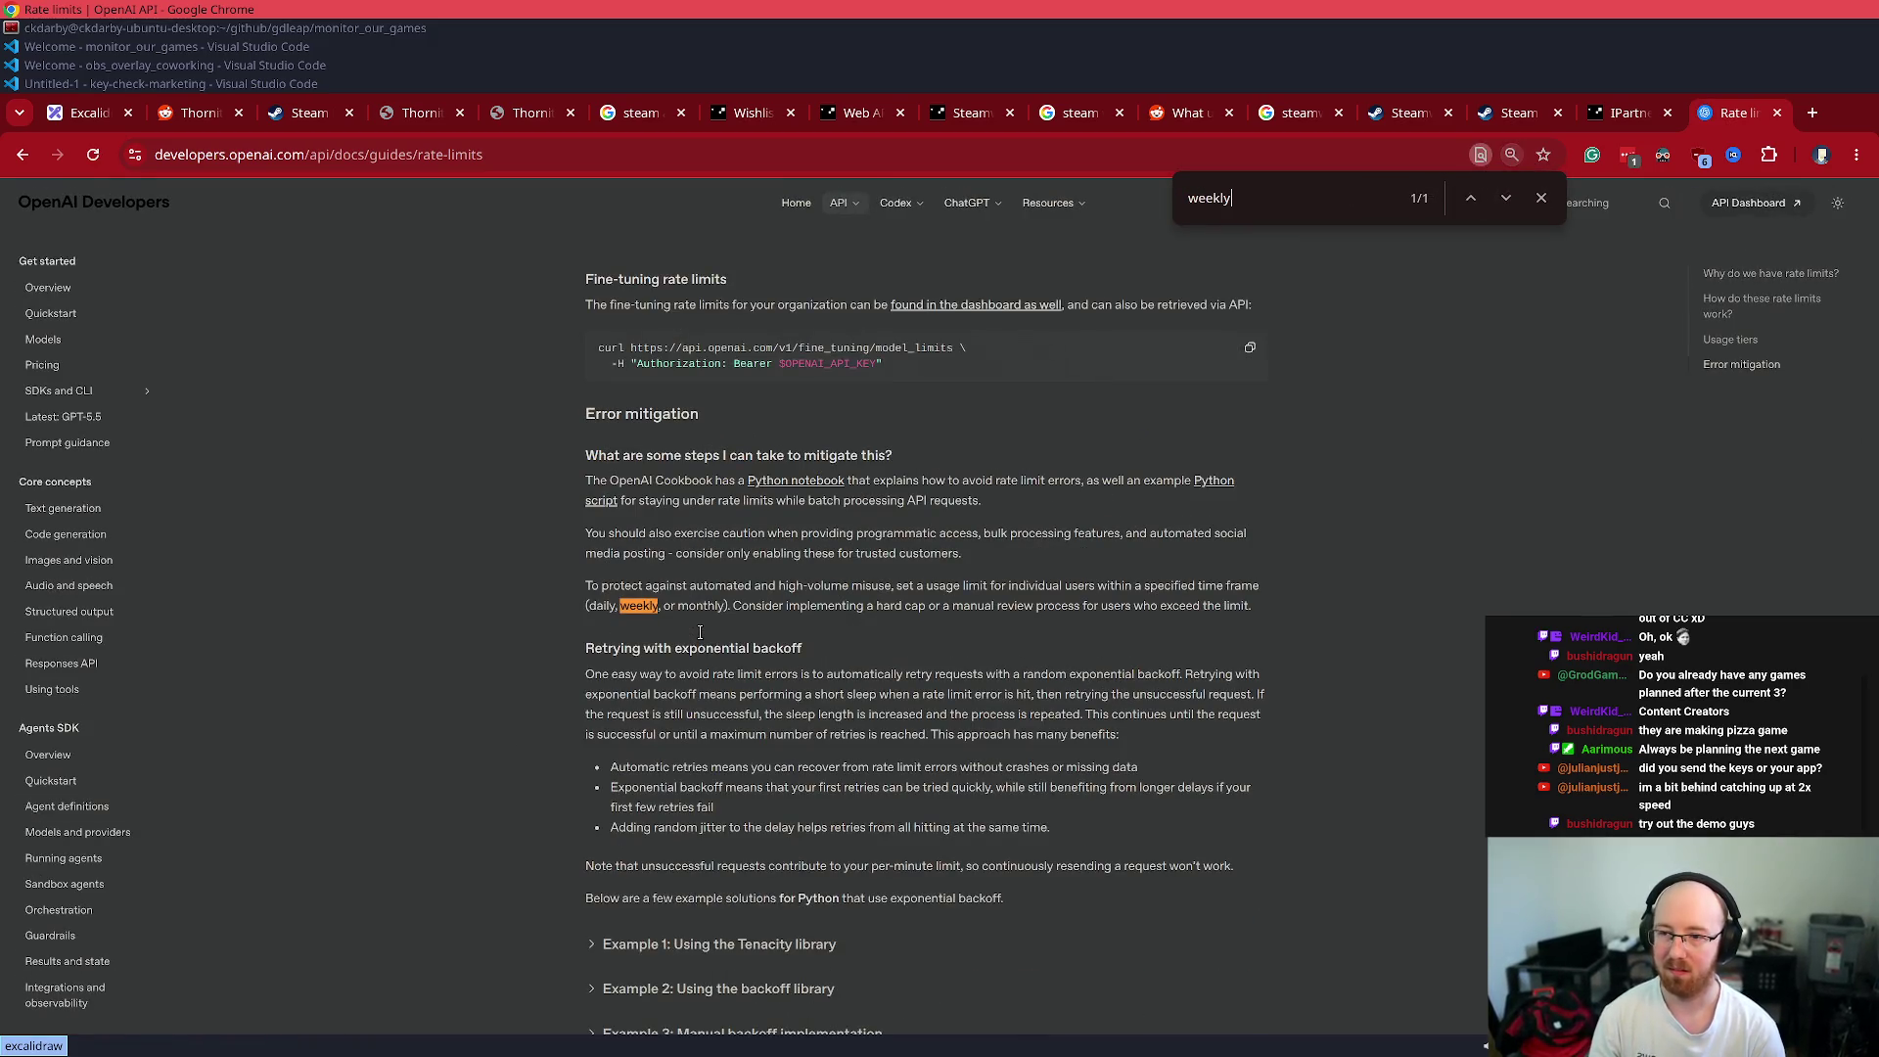
{"action": "key", "text": "ctrl+a"}
{"action": "key", "text": "BackSpace"}
{"action": "type", "text": "UTC"}
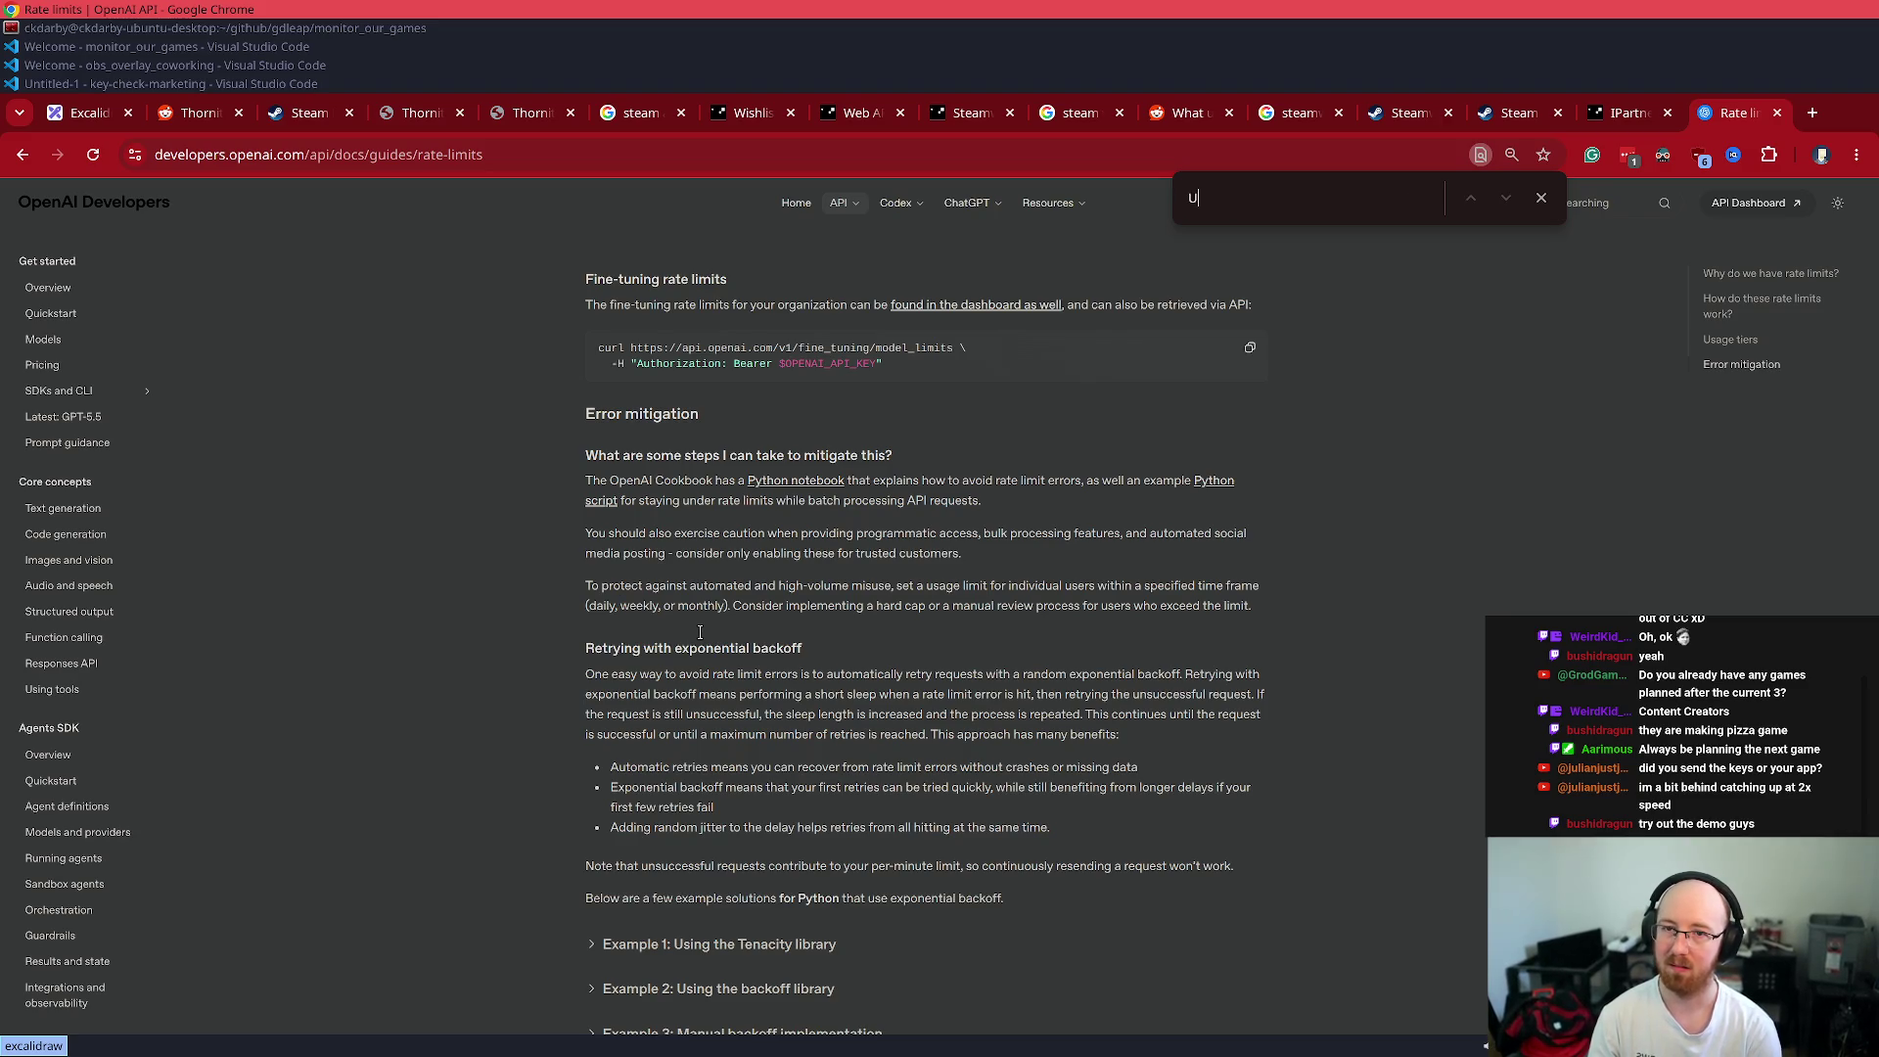
- Search the Rate limits guide for 'time' and step through its matches
{"action": "key", "text": "BackSpace"}
{"action": "key", "text": "BackSpace"}
{"action": "key", "text": "BackSpace"}
{"action": "type", "text": "time"}
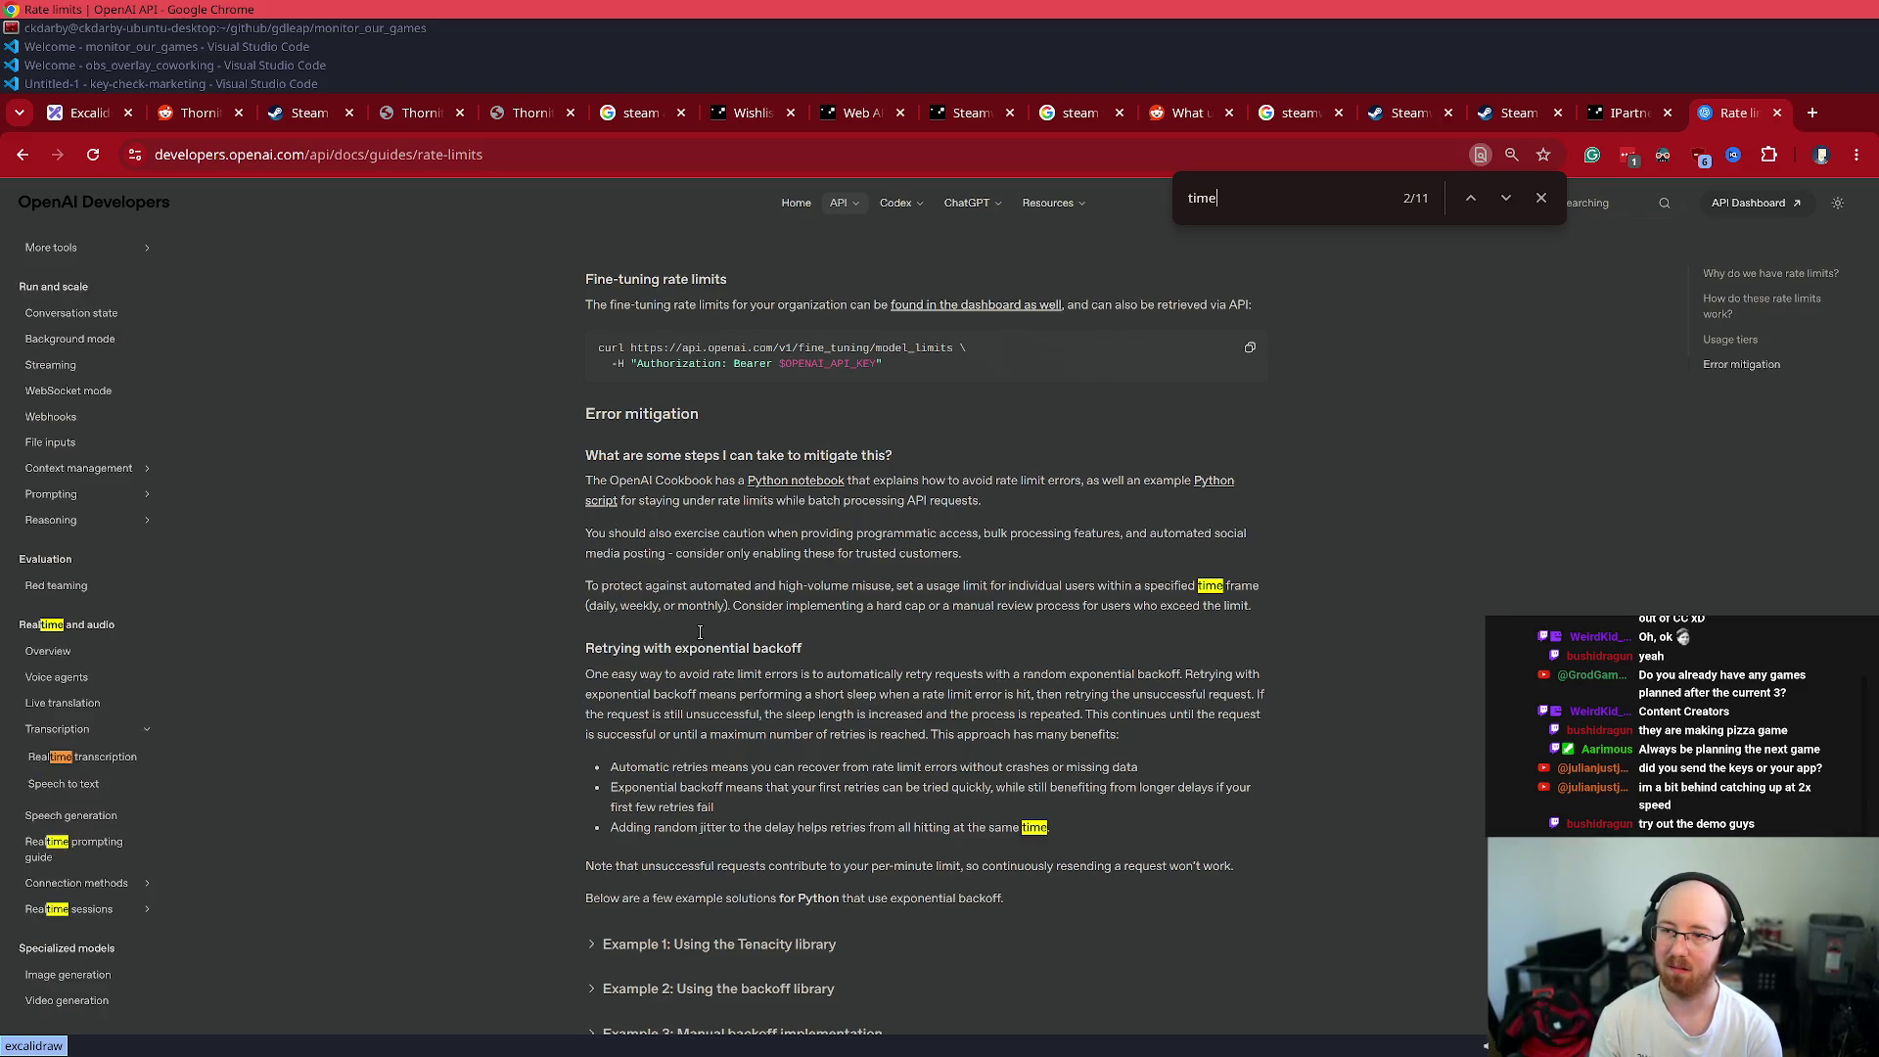
{"action": "key", "text": "Return"}
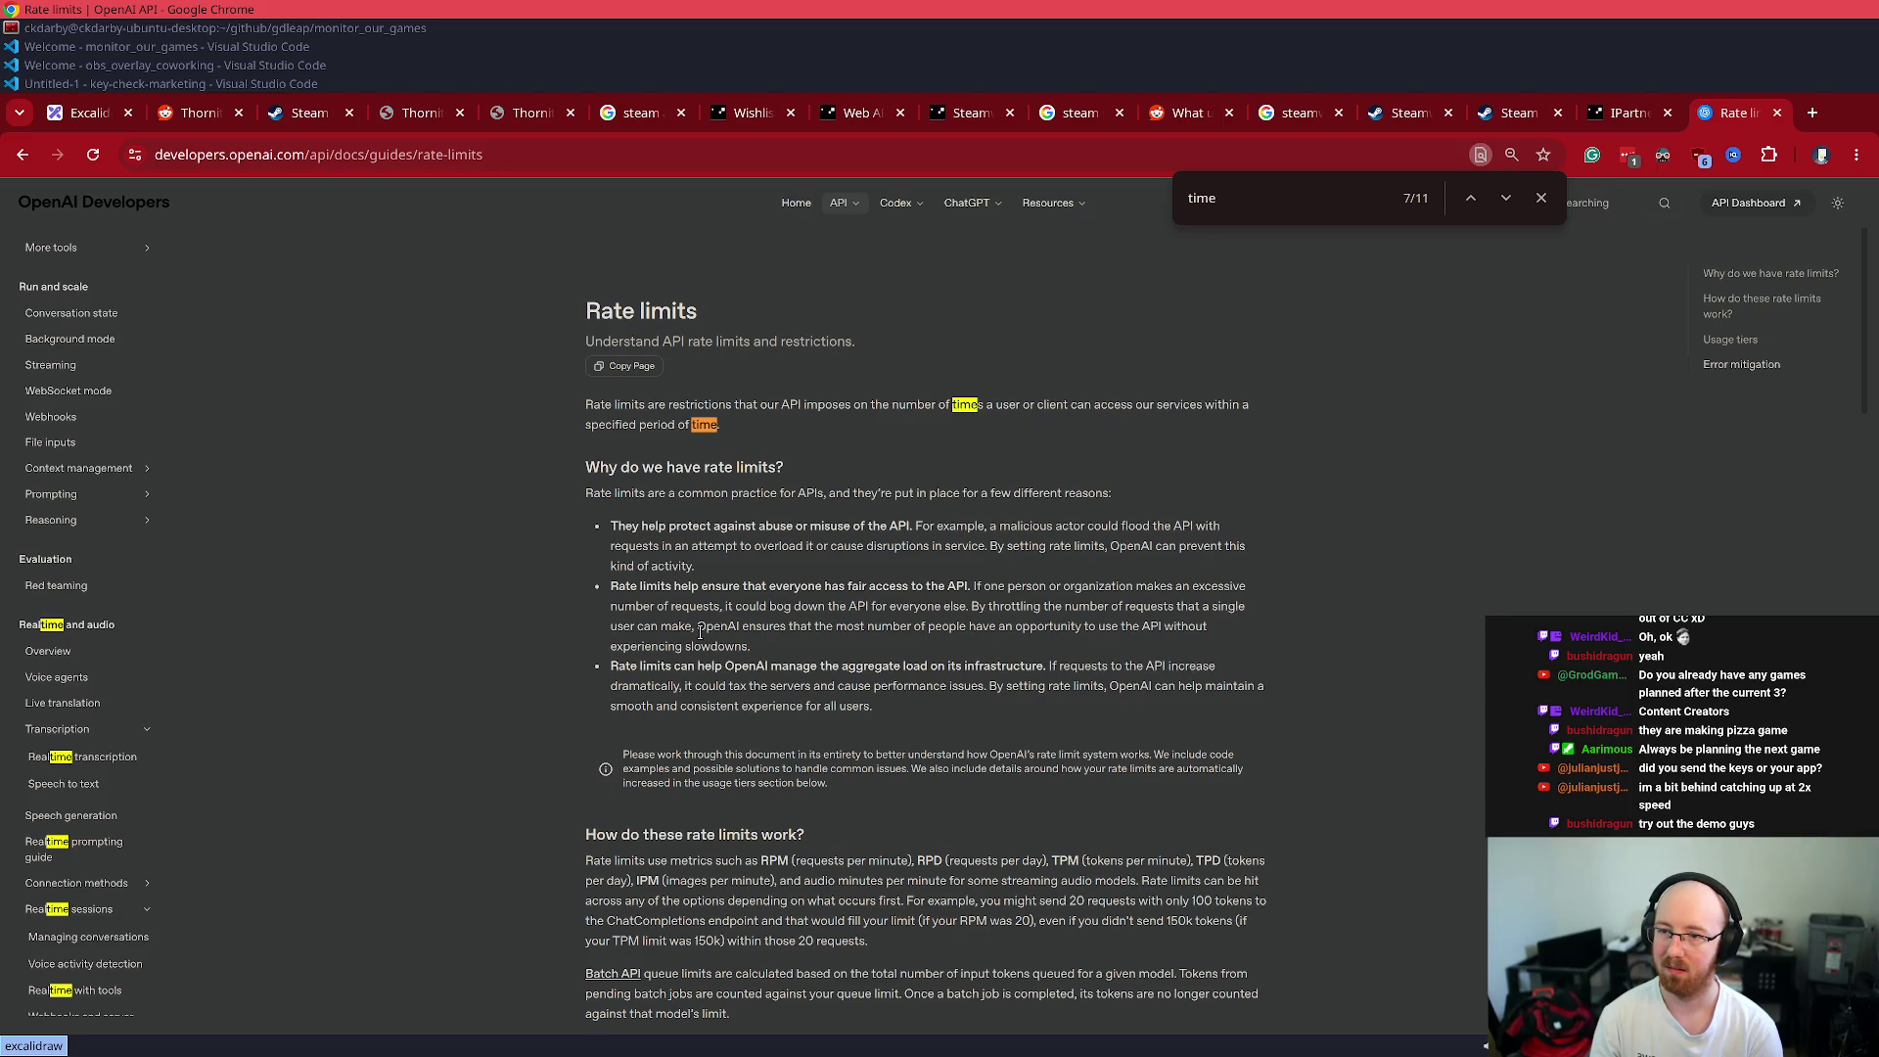
{"action": "key", "text": "Return"}
{"action": "key", "text": "Return"}
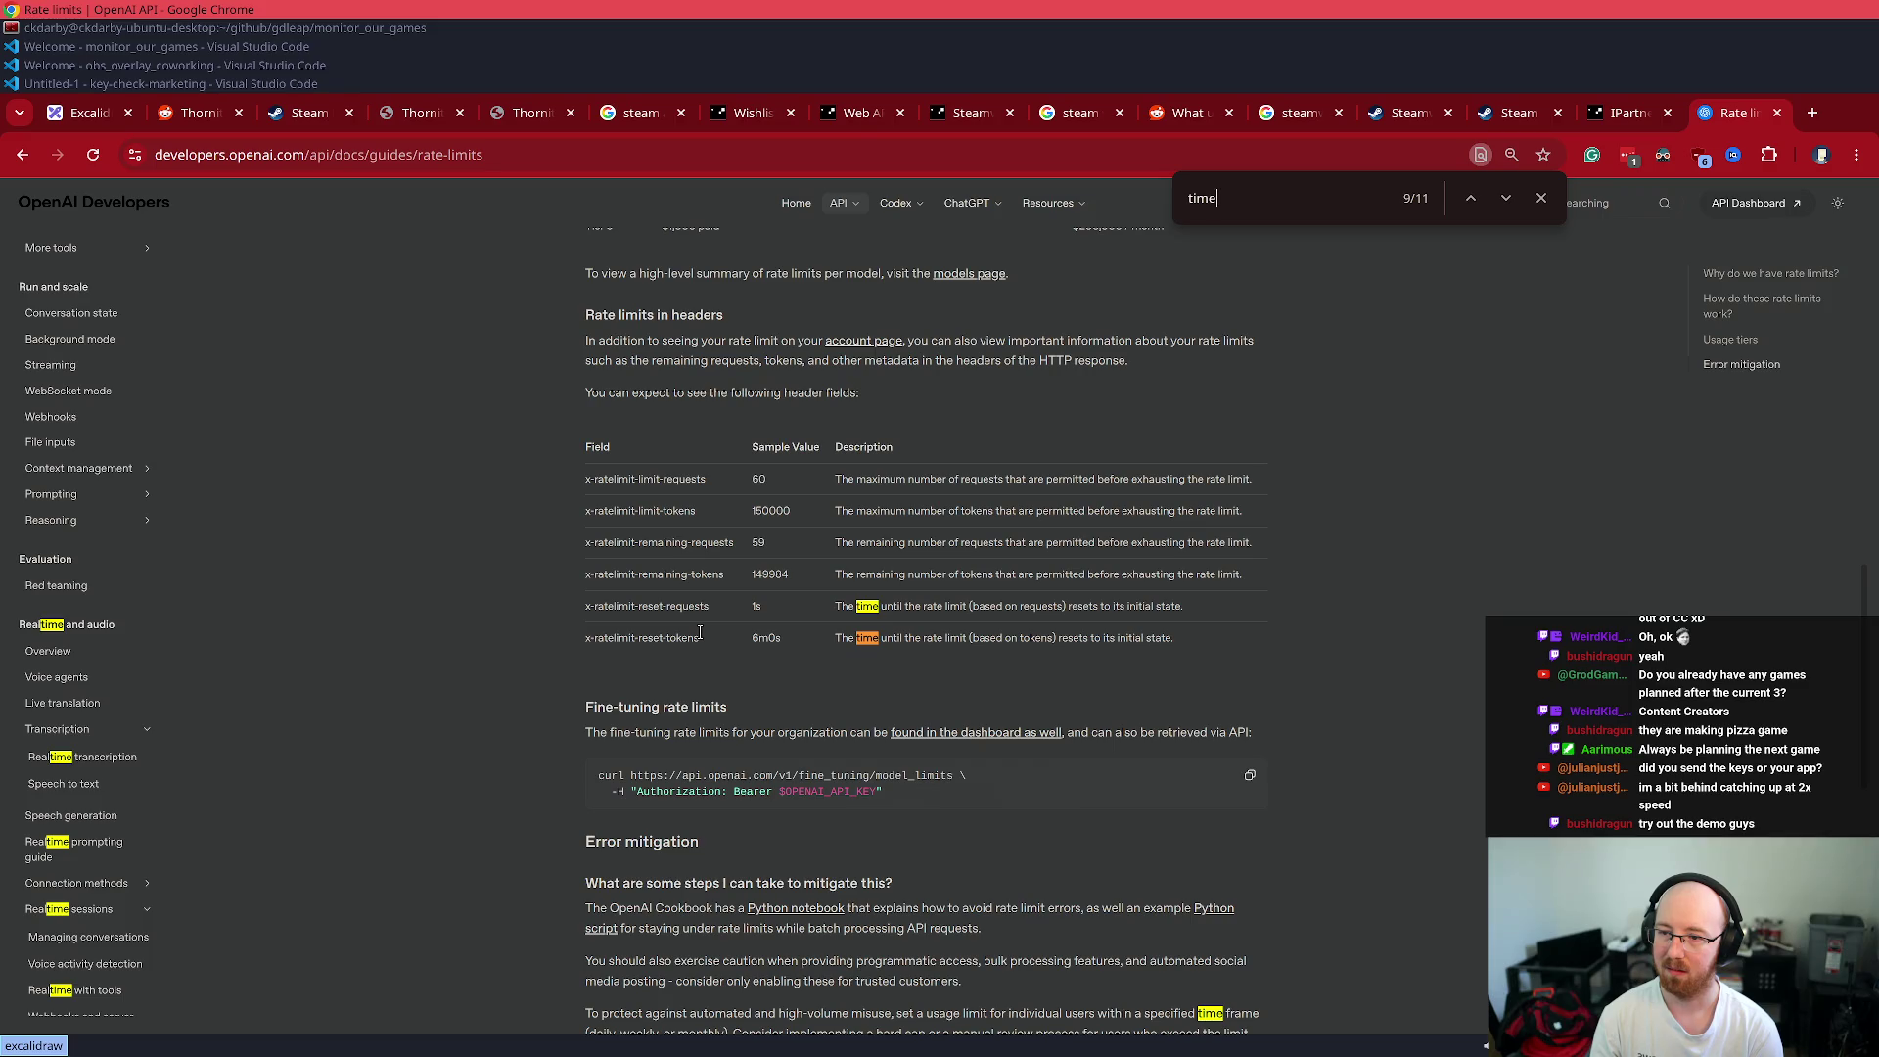
{"action": "key", "text": "Return"}
{"action": "key", "text": "Return"}
{"action": "key", "text": "Return"}
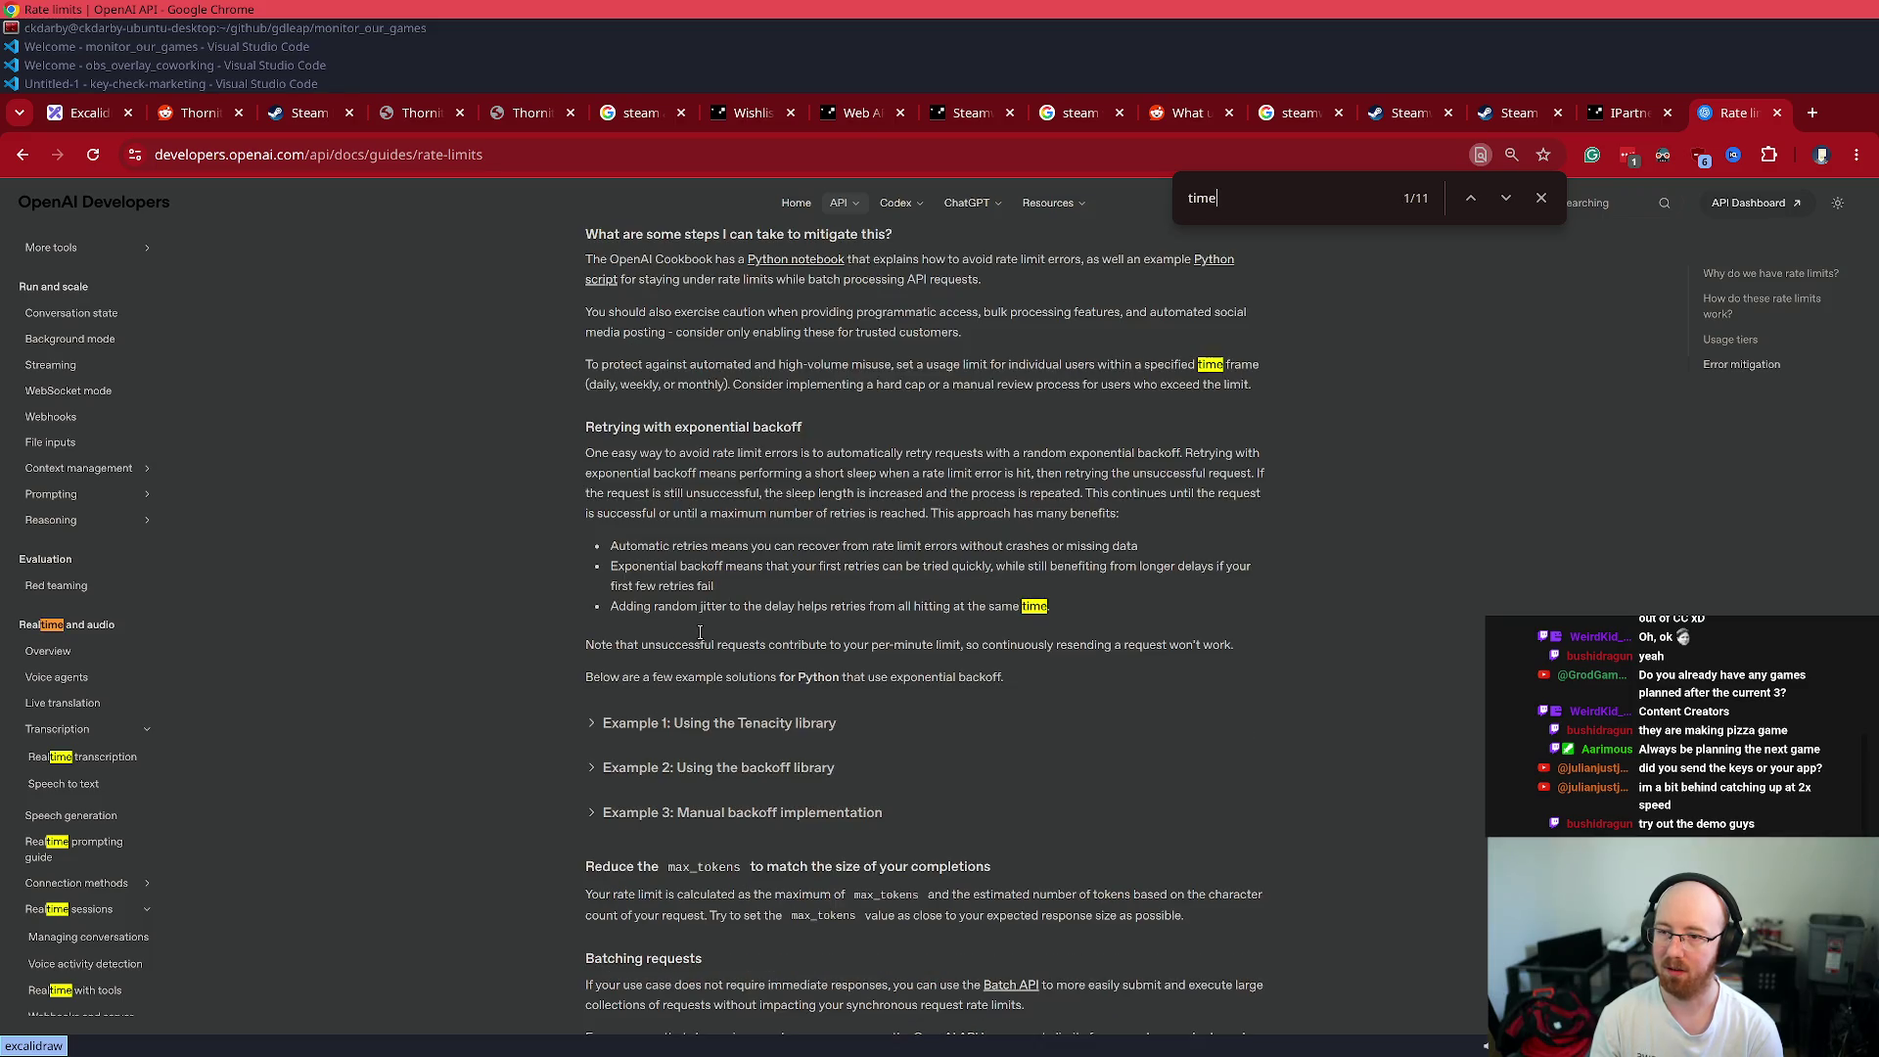
{"action": "key", "text": "Escape"}
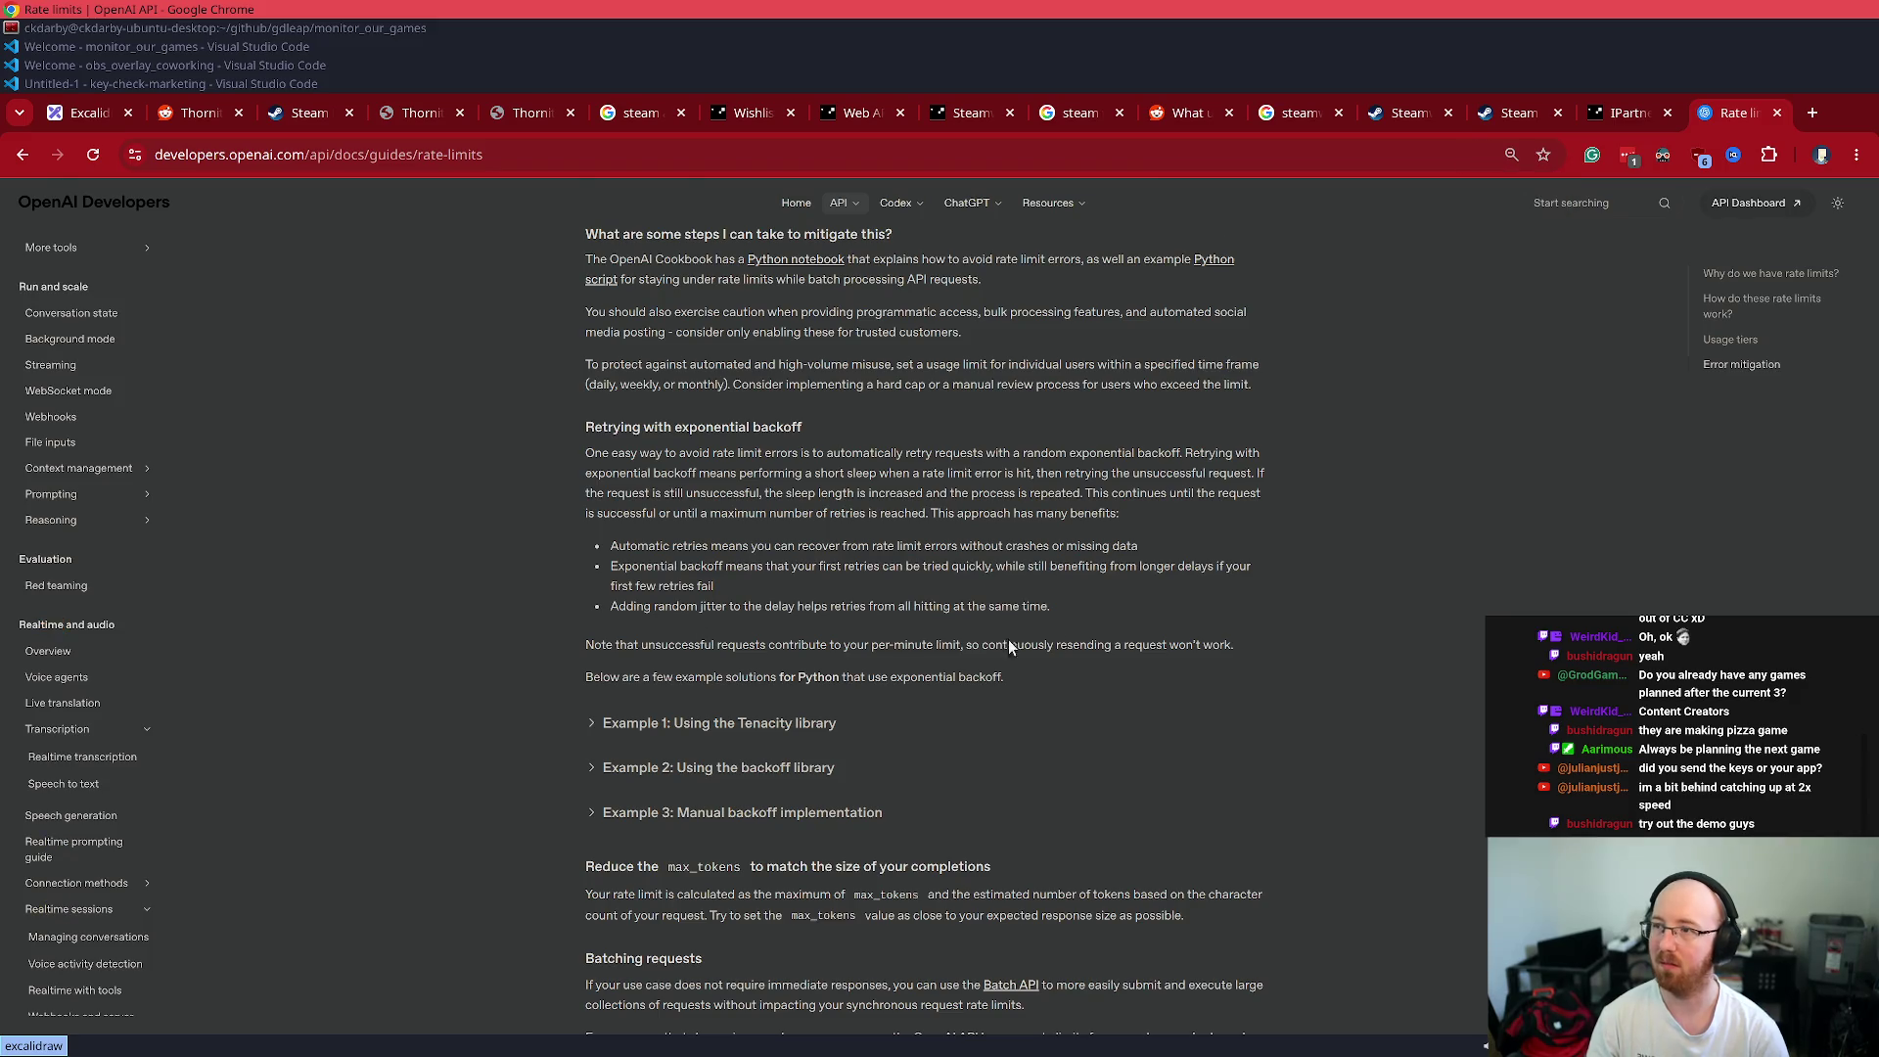
- Return to the Codex panel in VS Code and open its Work locally menu
{"action": "key", "text": "ctrl+Page_Up"}
{"action": "left_click", "coordinate": [104, 43]}
{"action": "left_click", "coordinate": [167, 969]}
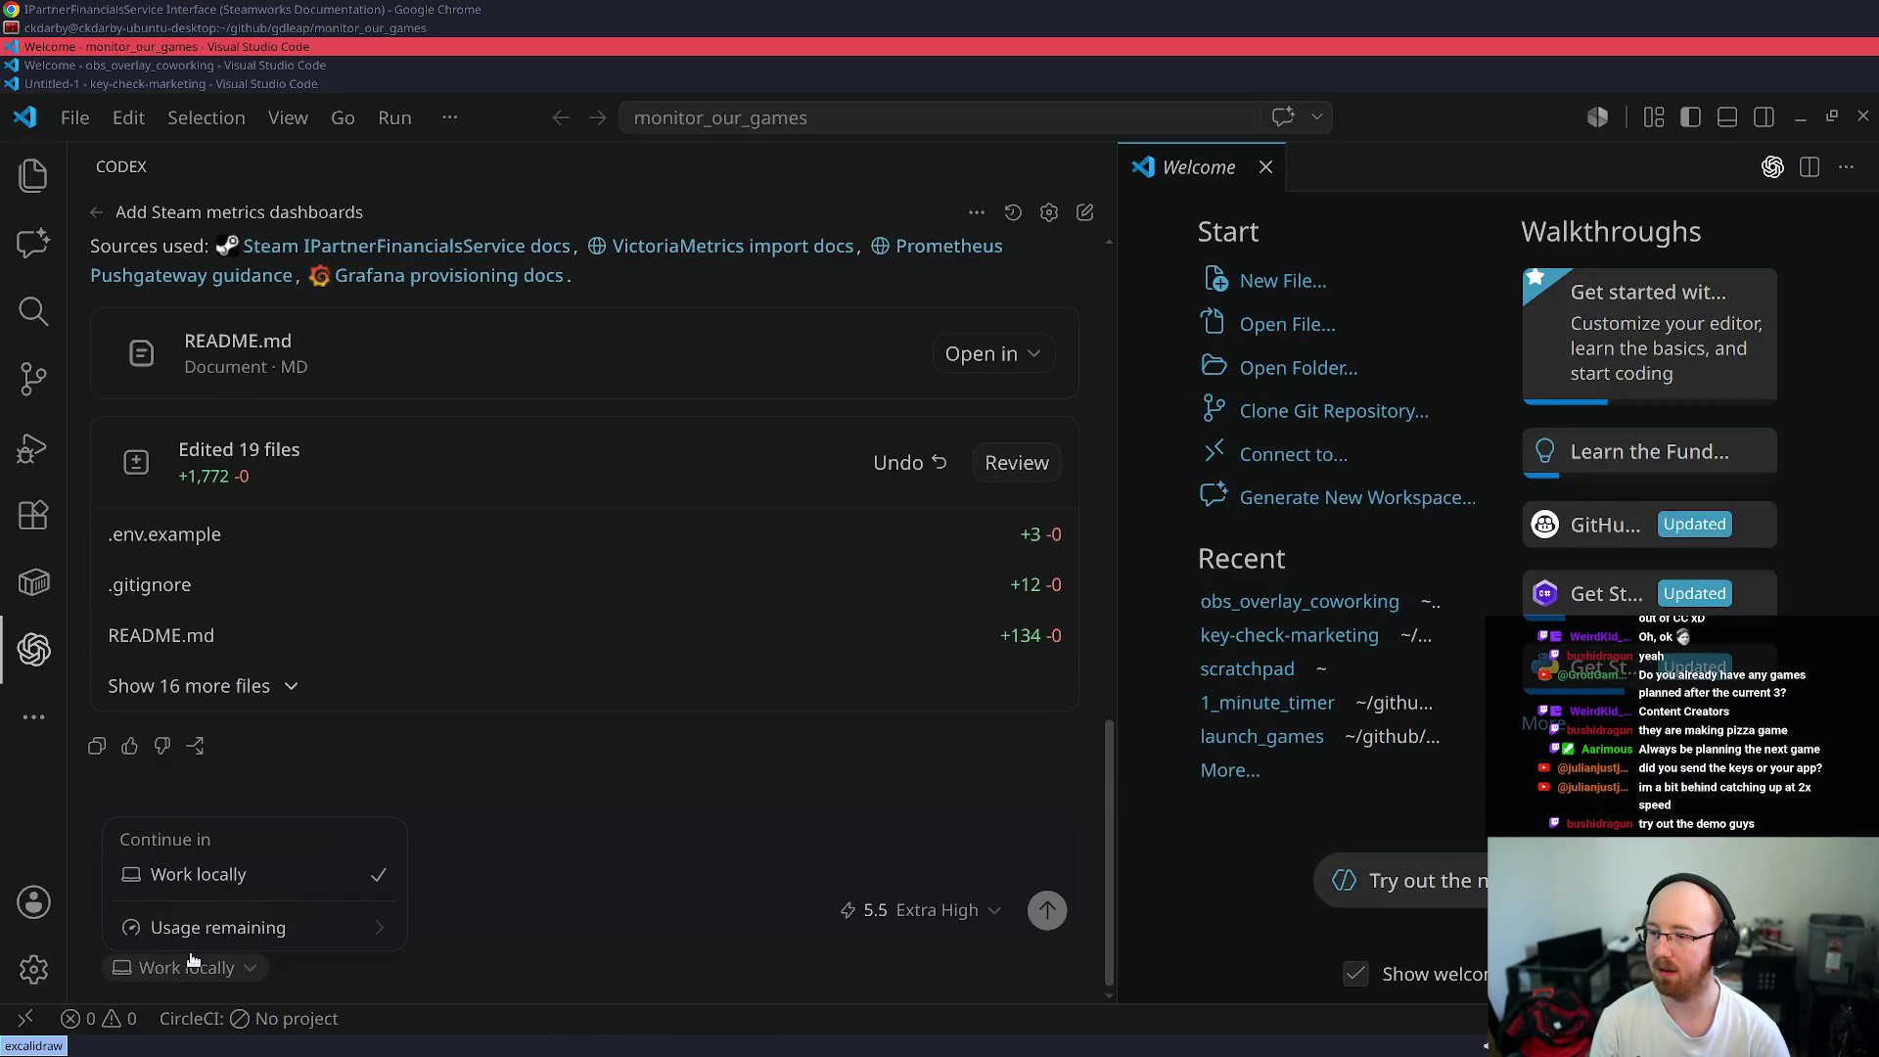
- Expand Usage remaining and follow Learn more to the 'Using Codex with your ChatGPT plan' article
{"action": "left_click", "coordinate": [195, 924]}
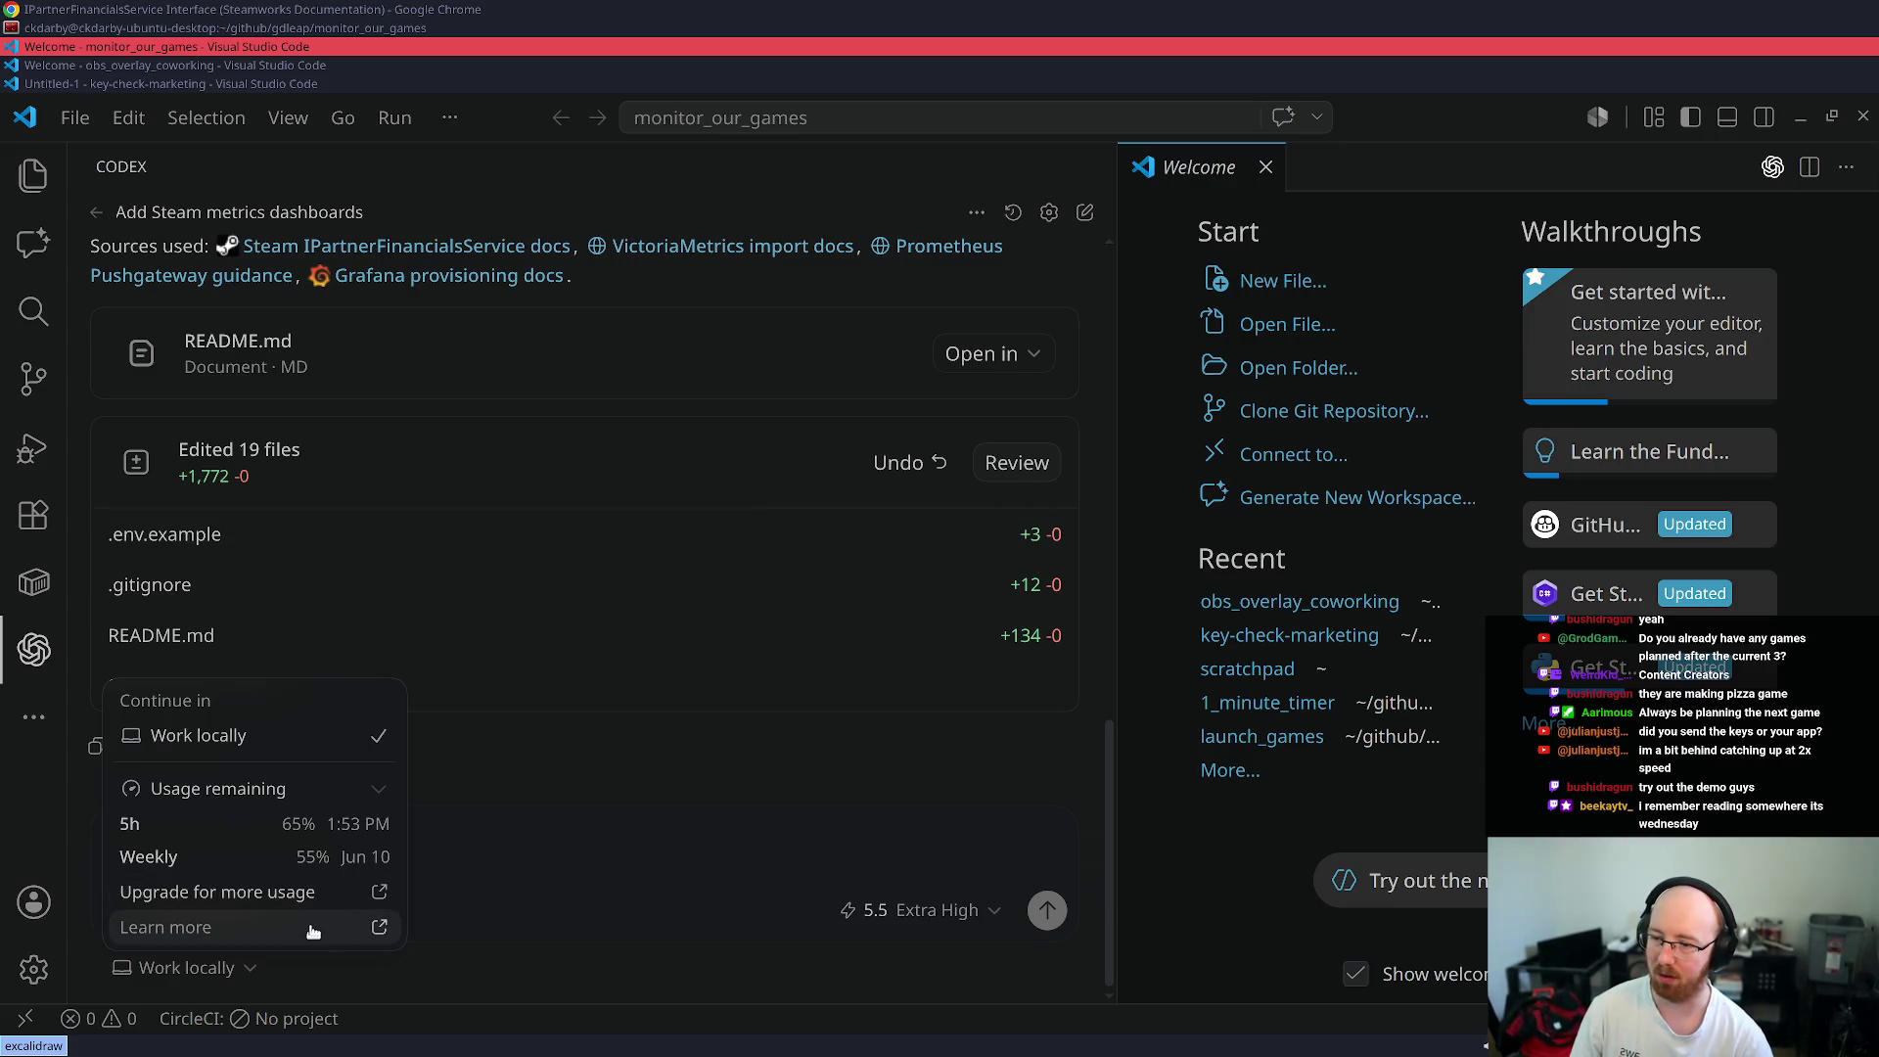
{"action": "left_click", "coordinate": [313, 928]}
{"action": "left_click", "coordinate": [119, 8]}
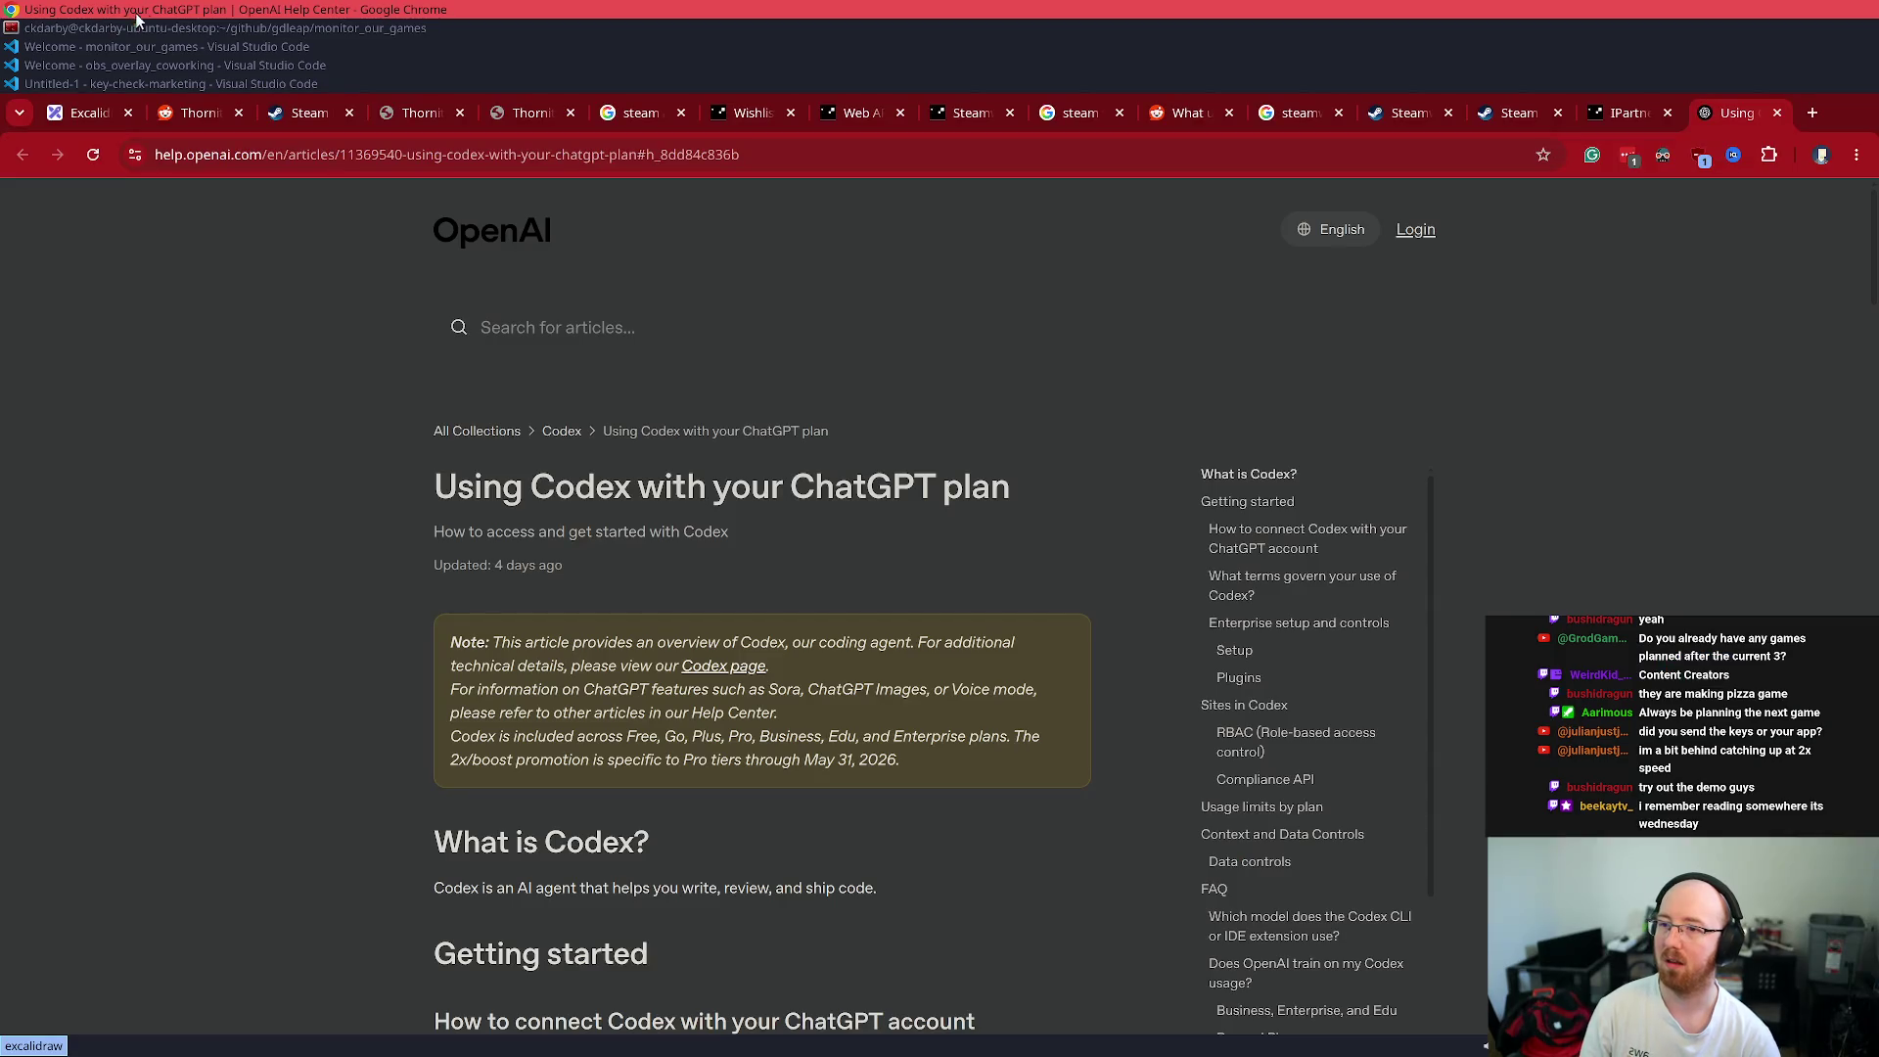
- Read the article's Usage limits by plan and FAQ, close it, and return to monitor_our_games
{"action": "scroll", "coordinate": [816, 867], "scroll_direction": "down", "scroll_amount": 1}
{"action": "scroll", "coordinate": [827, 872], "scroll_direction": "down", "scroll_amount": 6}
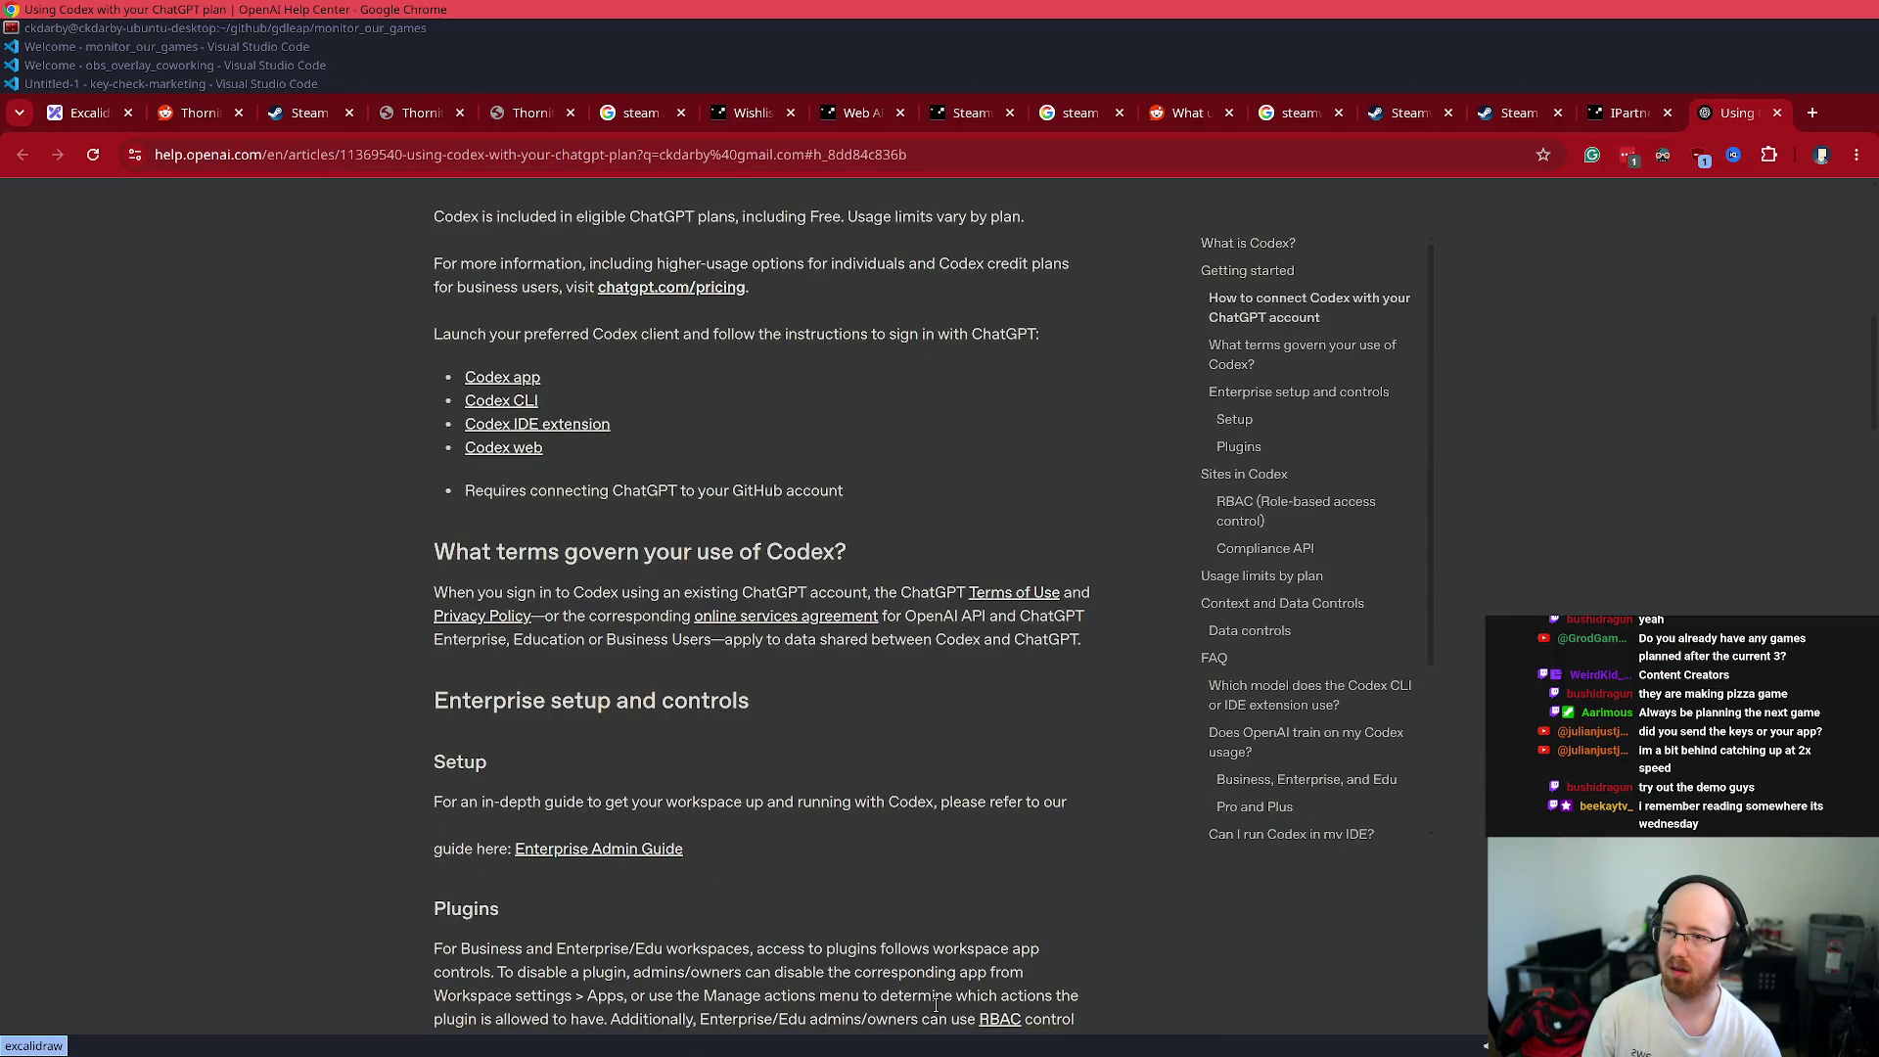
{"action": "scroll", "coordinate": [937, 739], "scroll_direction": "down", "scroll_amount": 10}
{"action": "scroll", "coordinate": [945, 699], "scroll_direction": "up", "scroll_amount": 8}
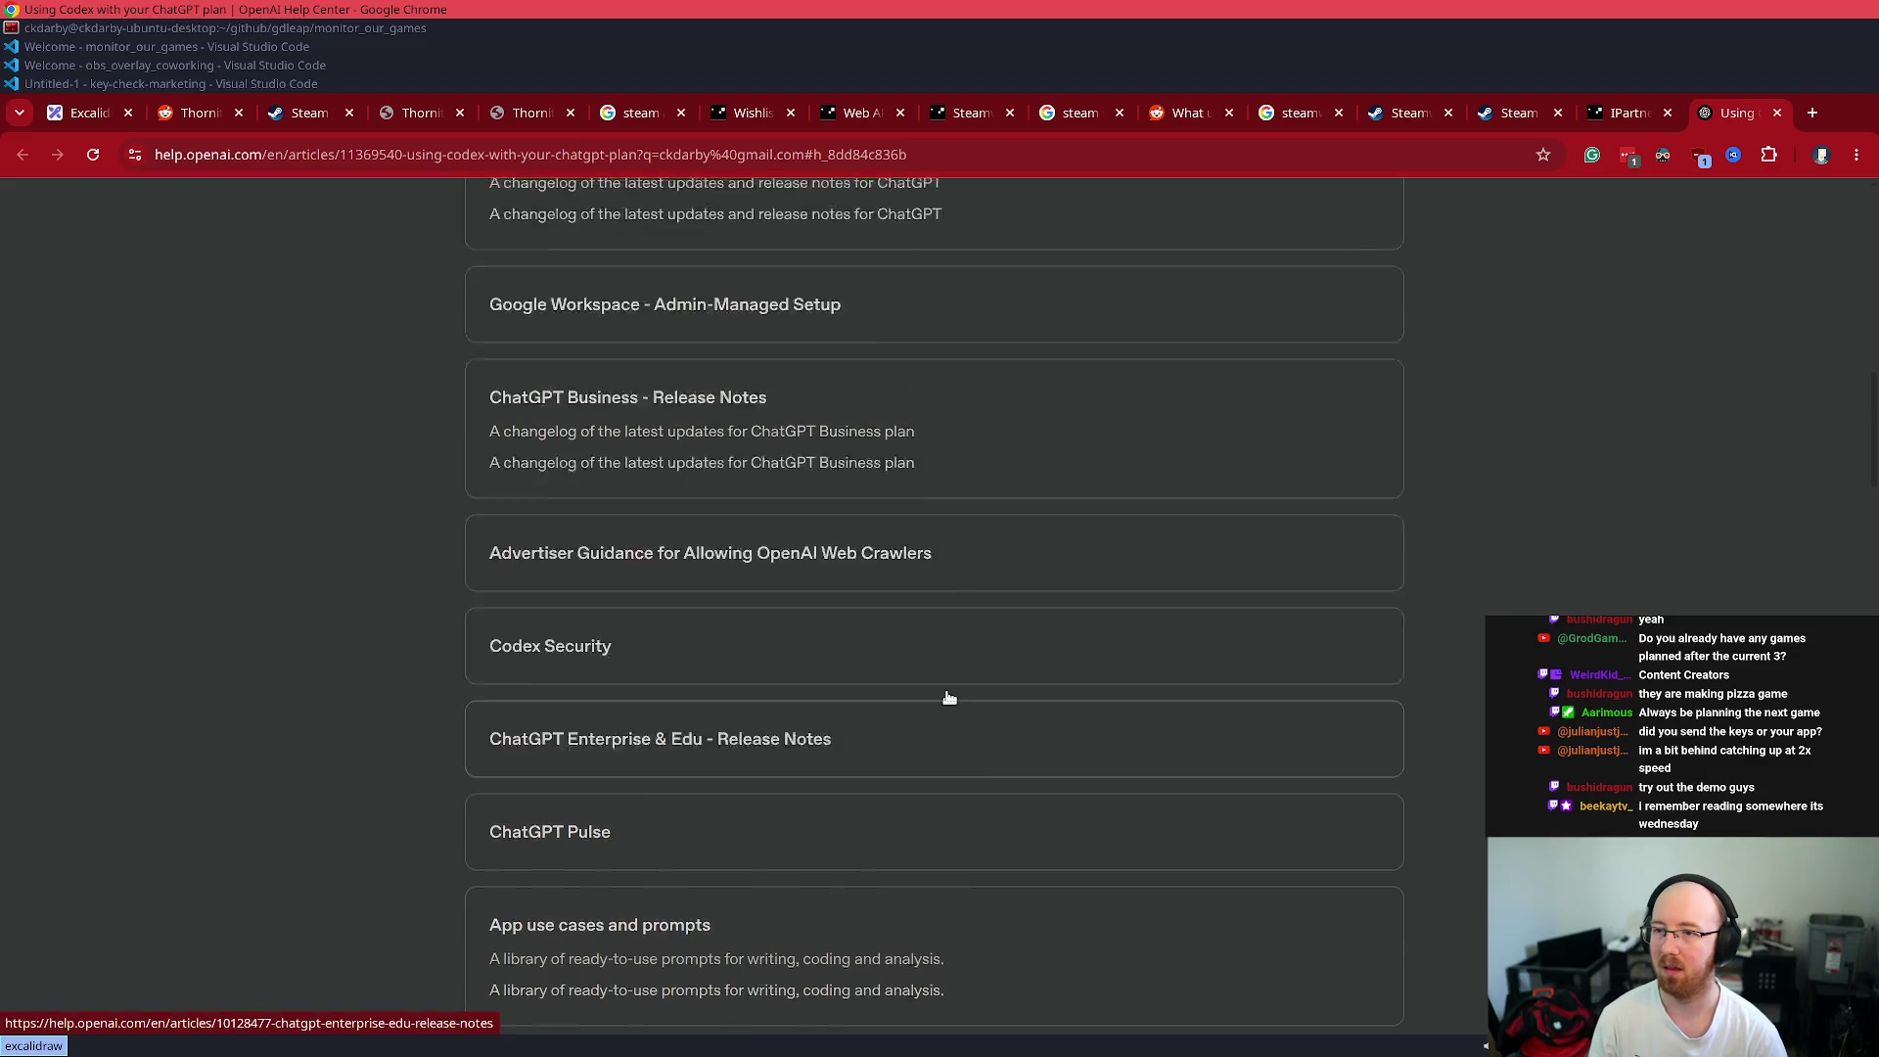
{"action": "scroll", "coordinate": [949, 691], "scroll_direction": "down", "scroll_amount": 10}
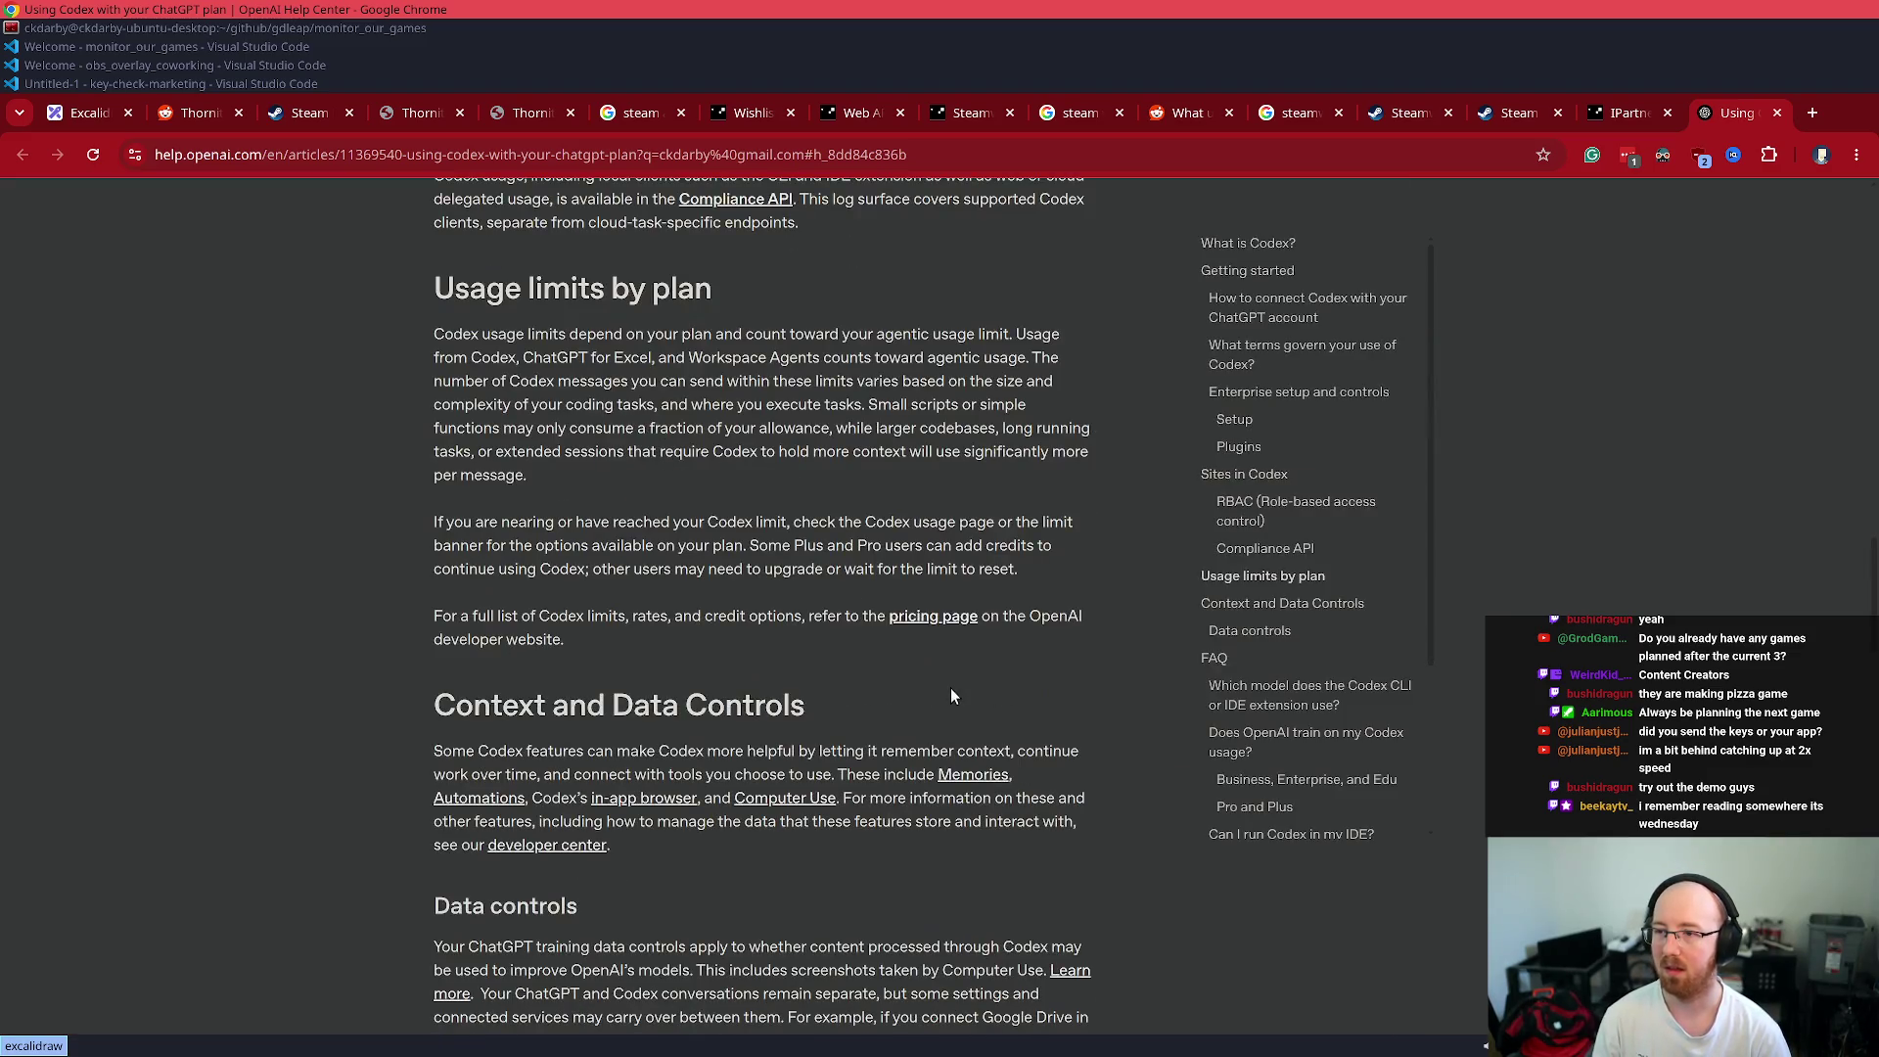
{"action": "scroll", "coordinate": [950, 691], "scroll_direction": "up", "scroll_amount": 2}
{"action": "scroll", "coordinate": [949, 691], "scroll_direction": "down", "scroll_amount": 3}
{"action": "scroll", "coordinate": [951, 693], "scroll_direction": "down", "scroll_amount": 4}
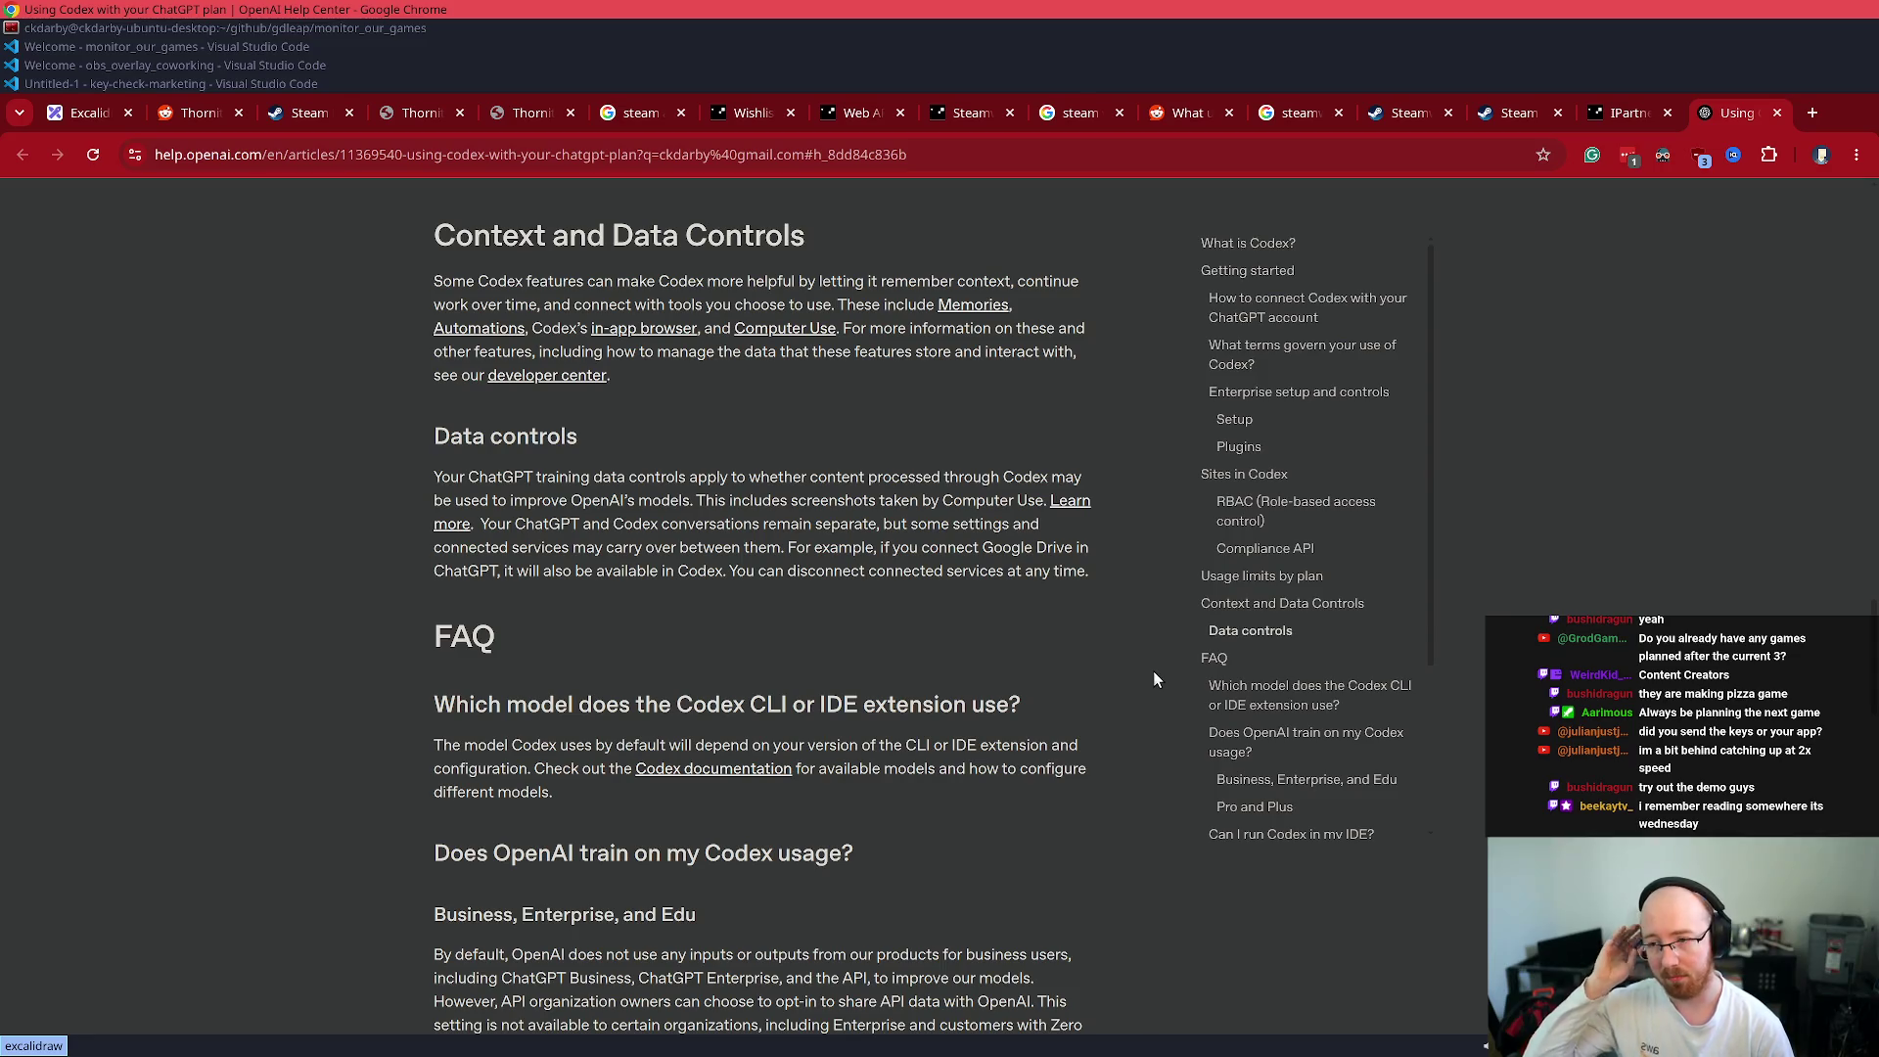
{"action": "scroll", "coordinate": [1152, 671], "scroll_direction": "down", "scroll_amount": 10}
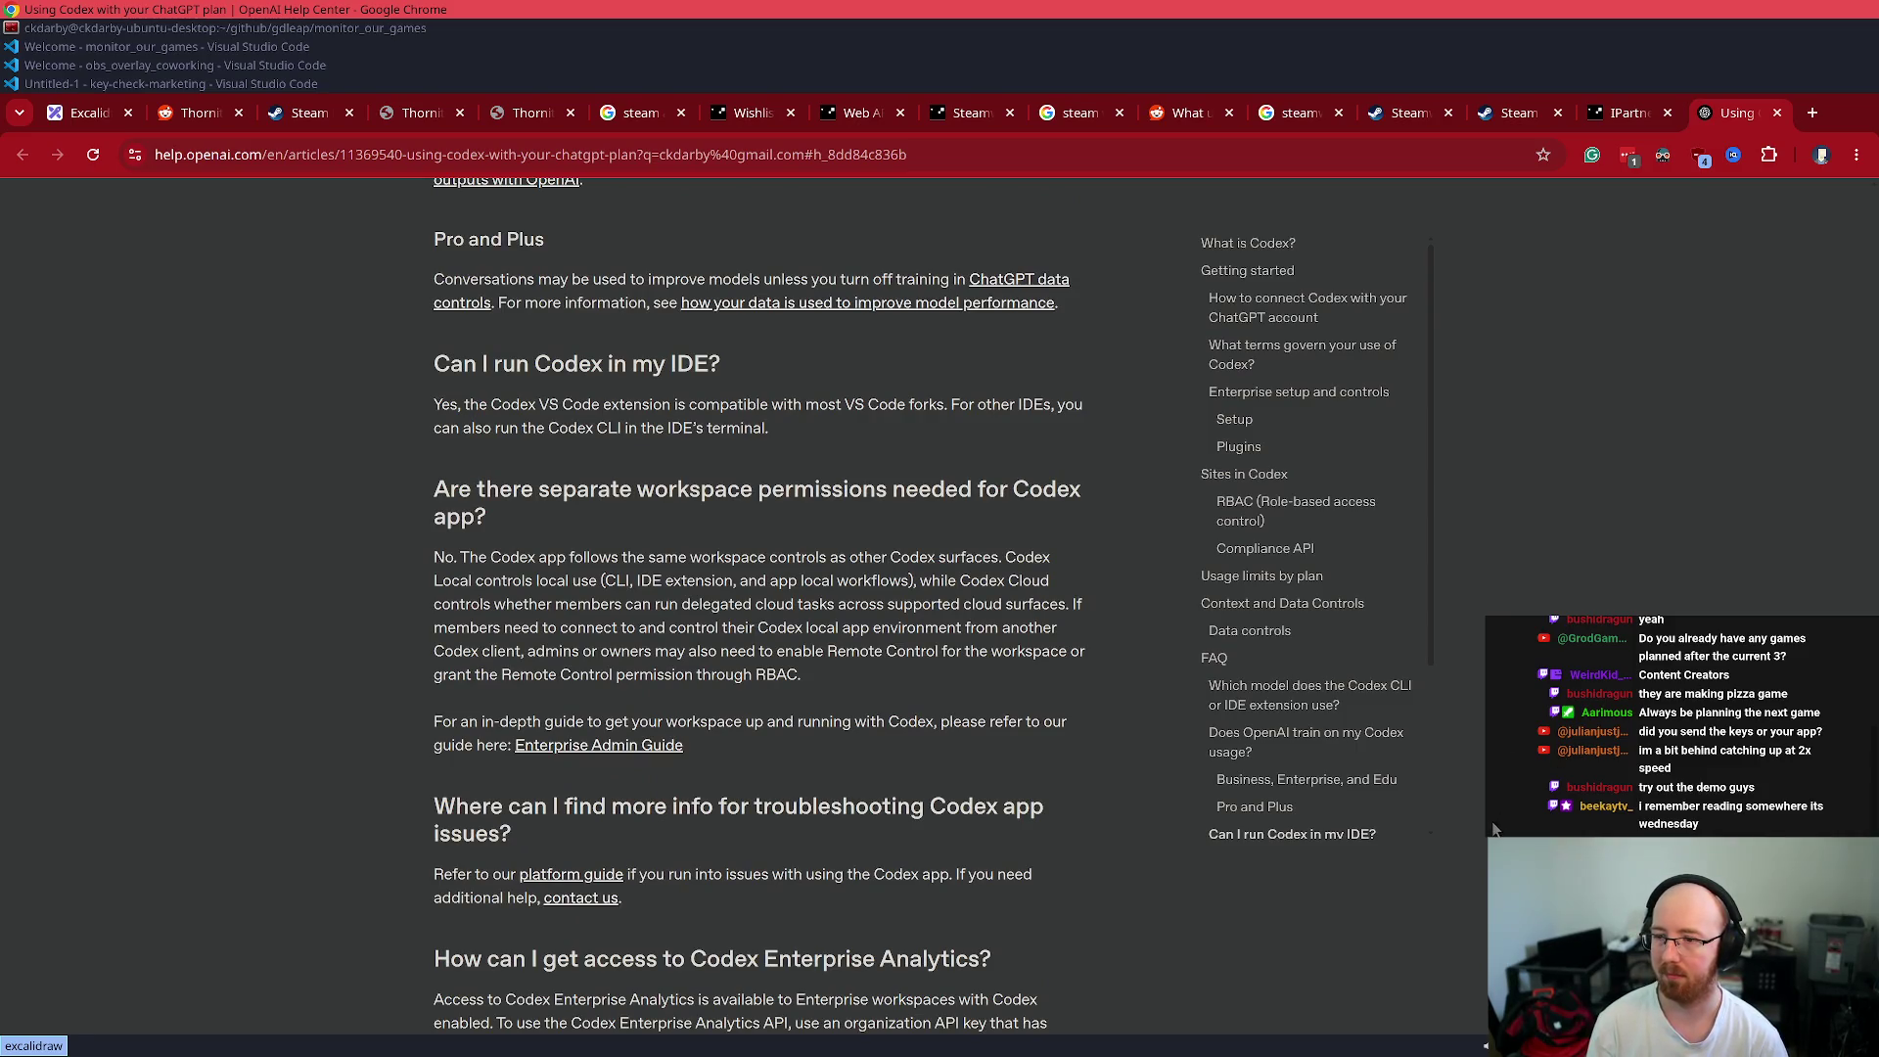
{"action": "scroll", "coordinate": [1565, 749], "scroll_direction": "down", "scroll_amount": 6}
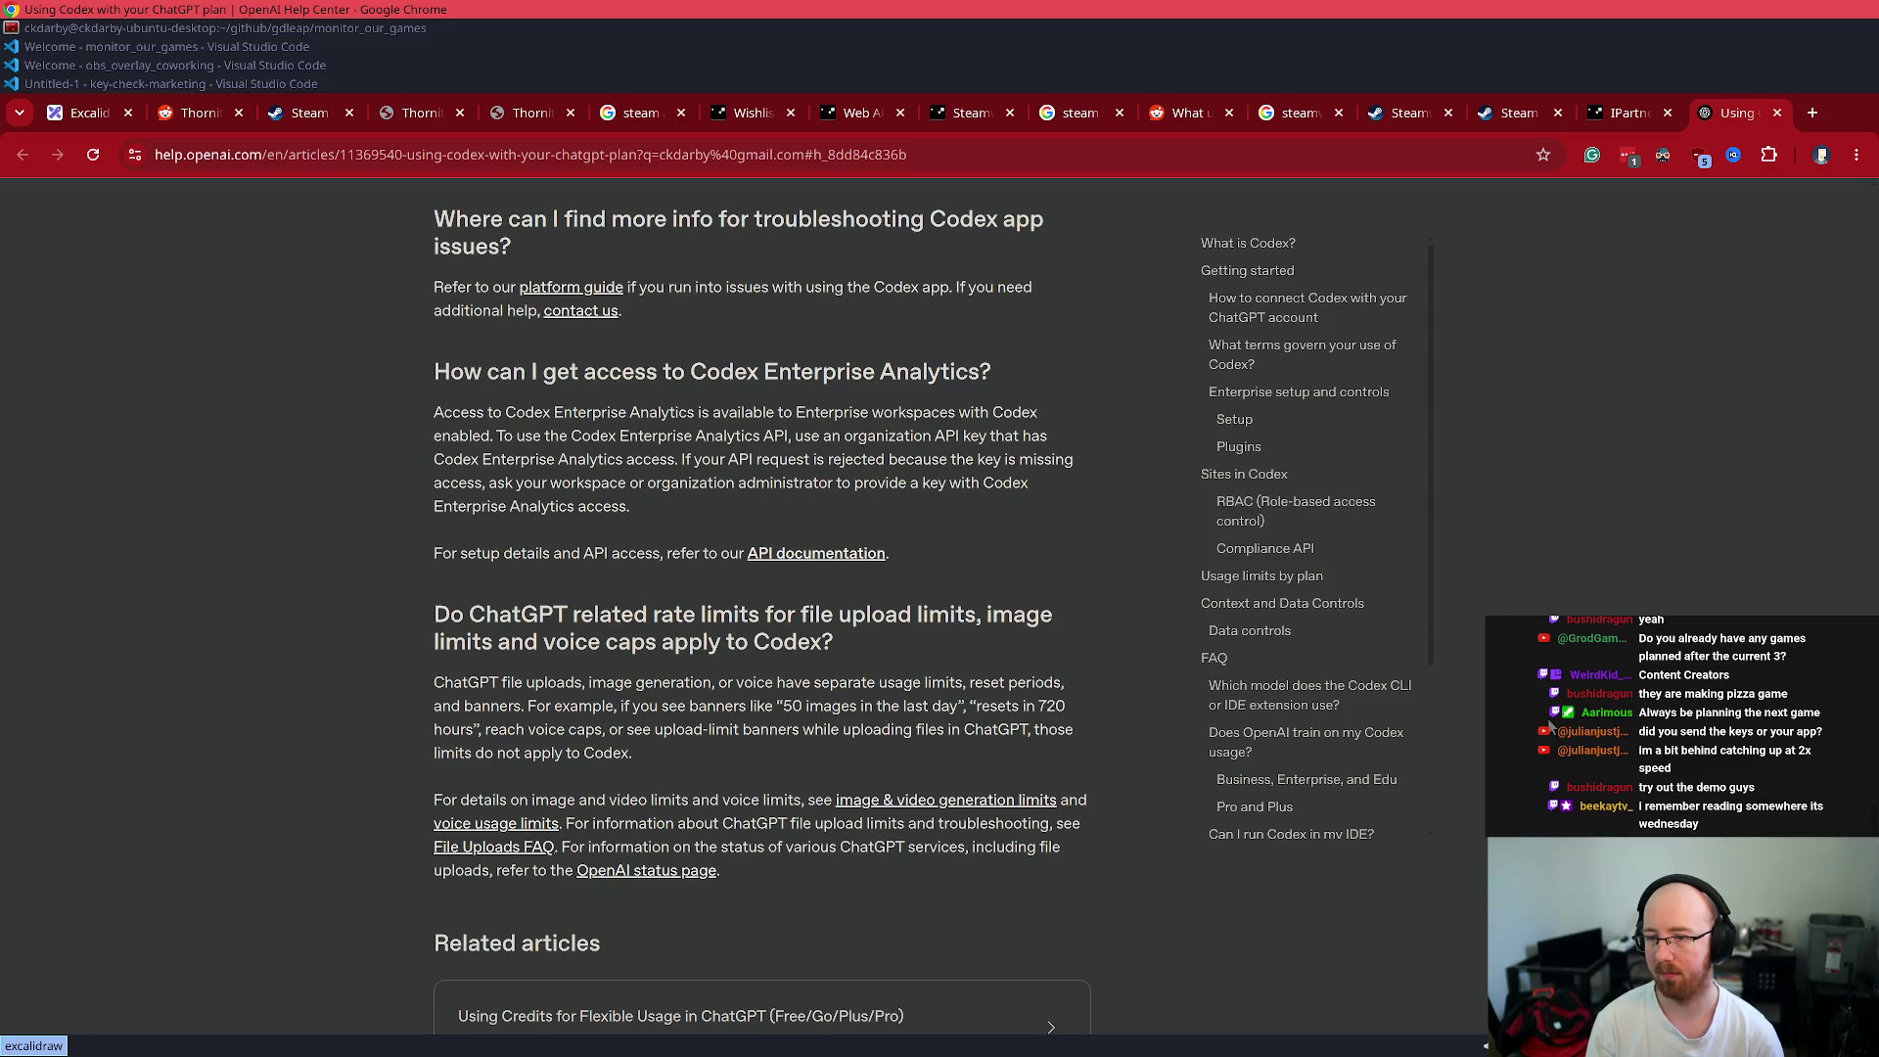
{"action": "key", "text": "ctrl+w"}
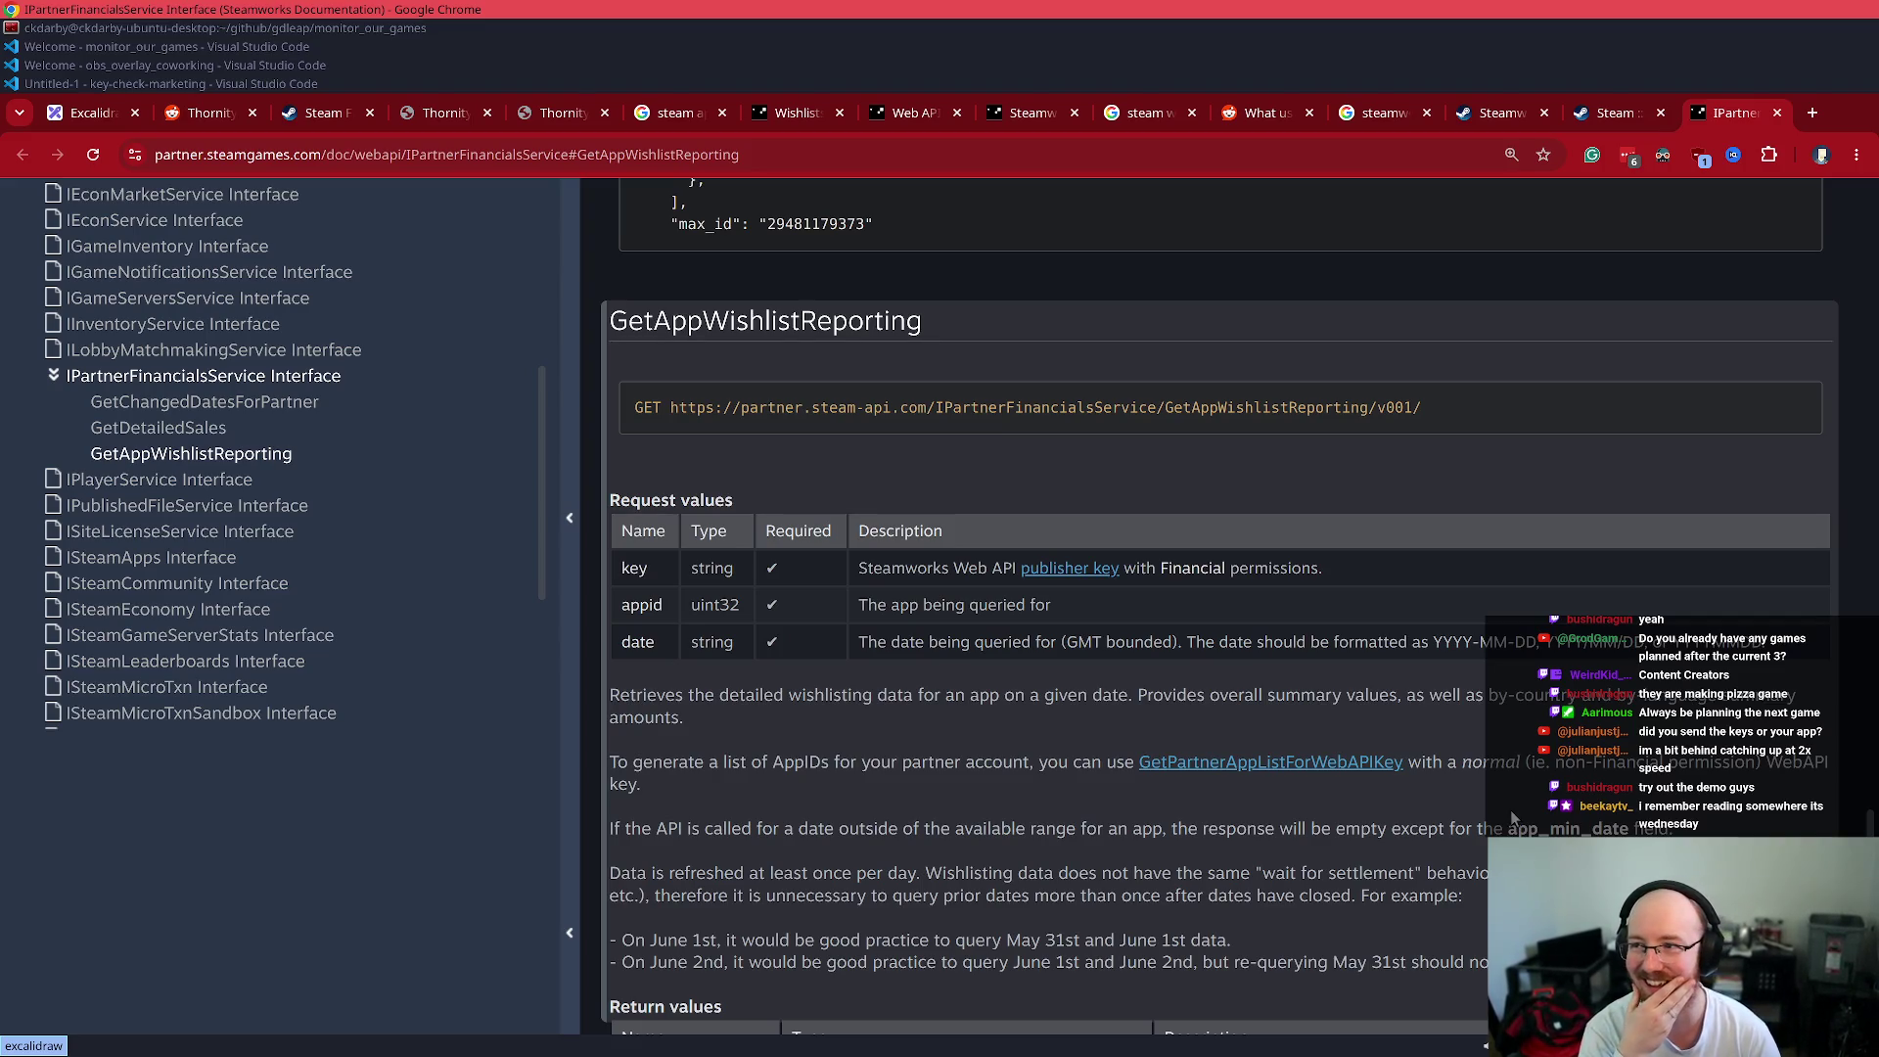
{"action": "left_click", "coordinate": [197, 44]}
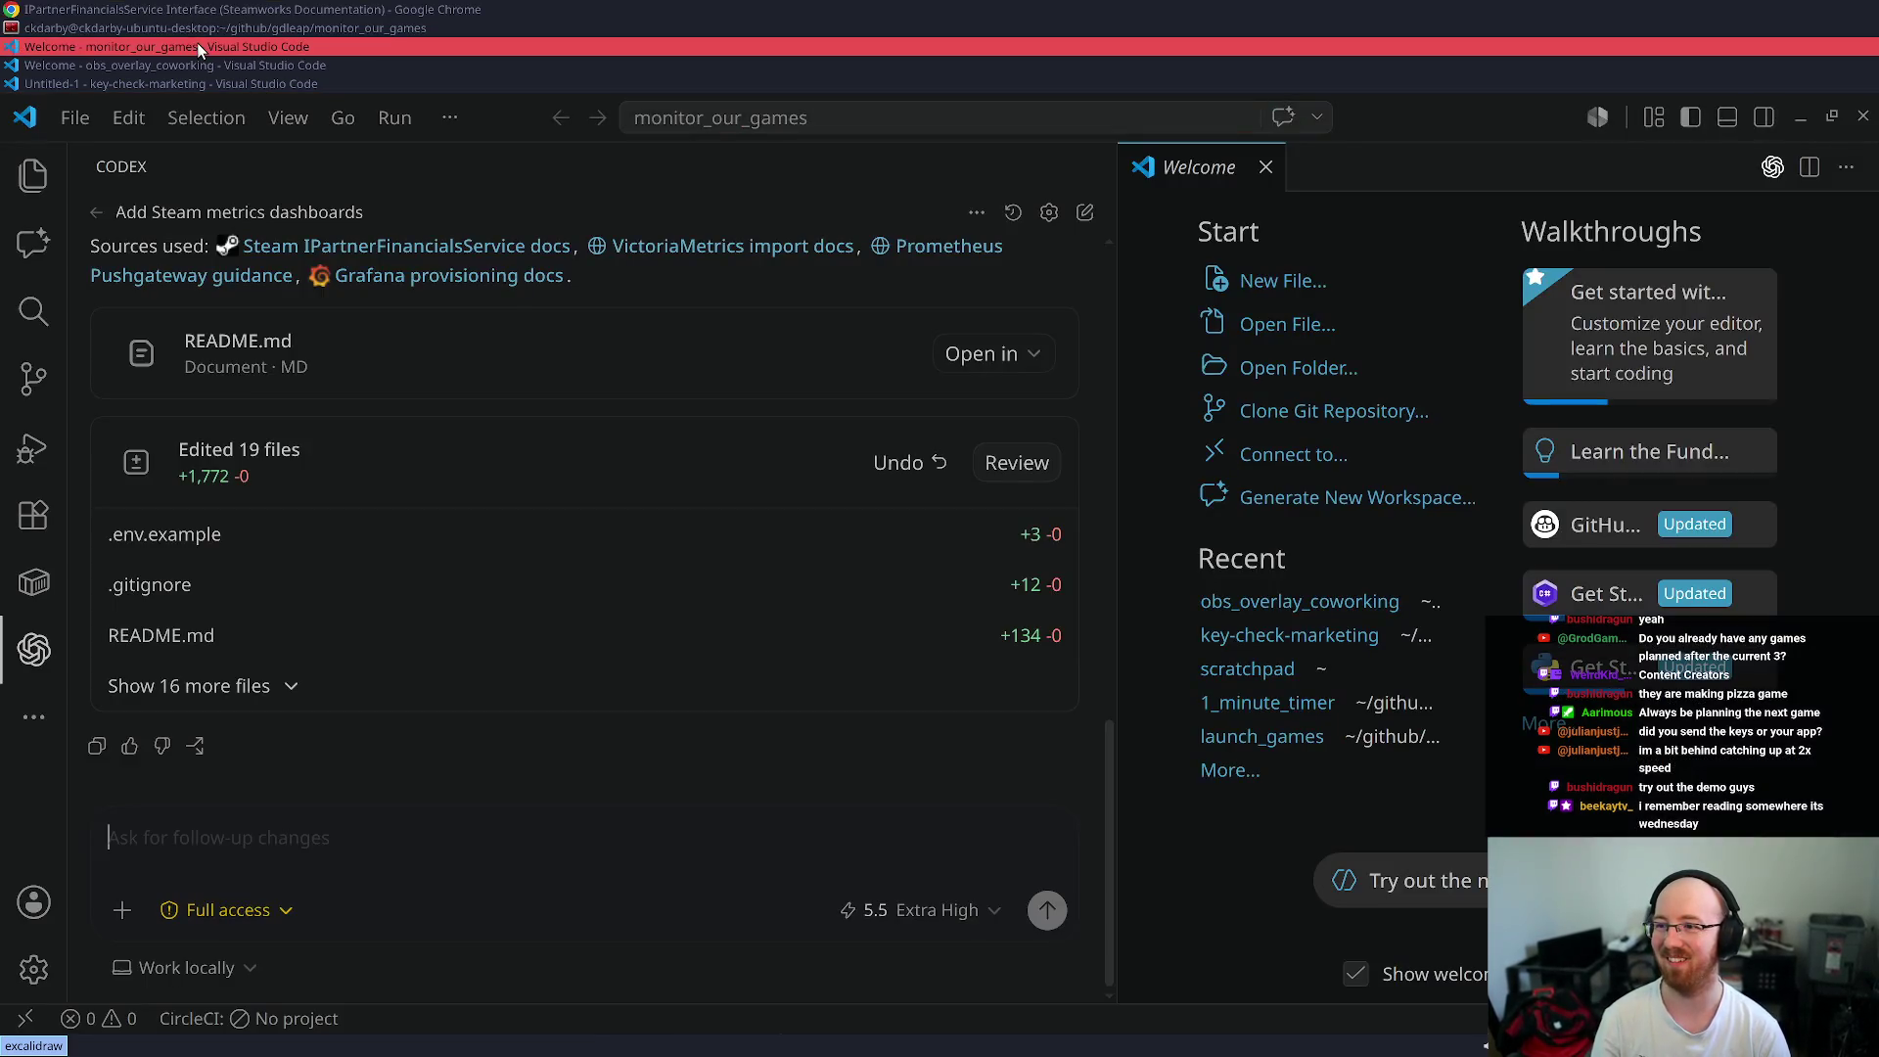
- Review Codex's summary and select the docker compose up -d start command
{"action": "scroll", "coordinate": [779, 450], "scroll_direction": "up", "scroll_amount": 8}
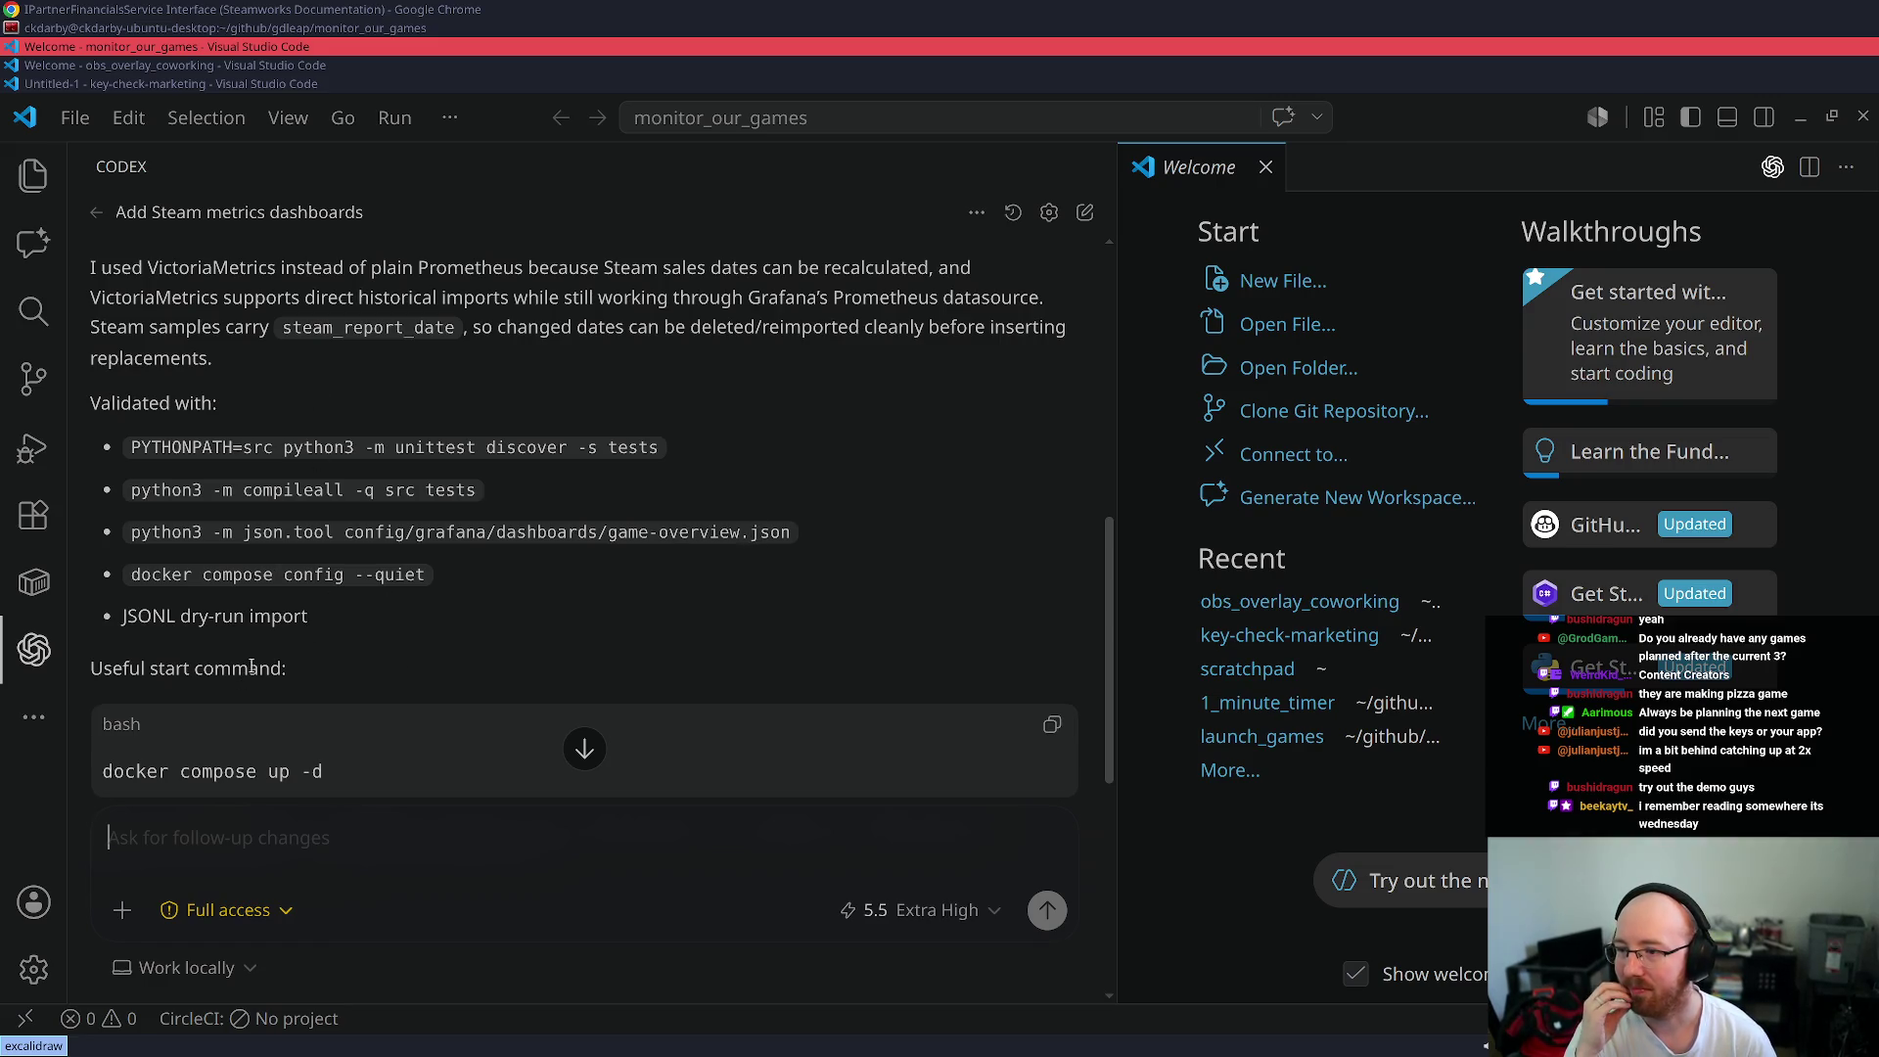
{"action": "left_click_drag", "start_coordinate": [356, 772], "coordinate": [78, 744]}
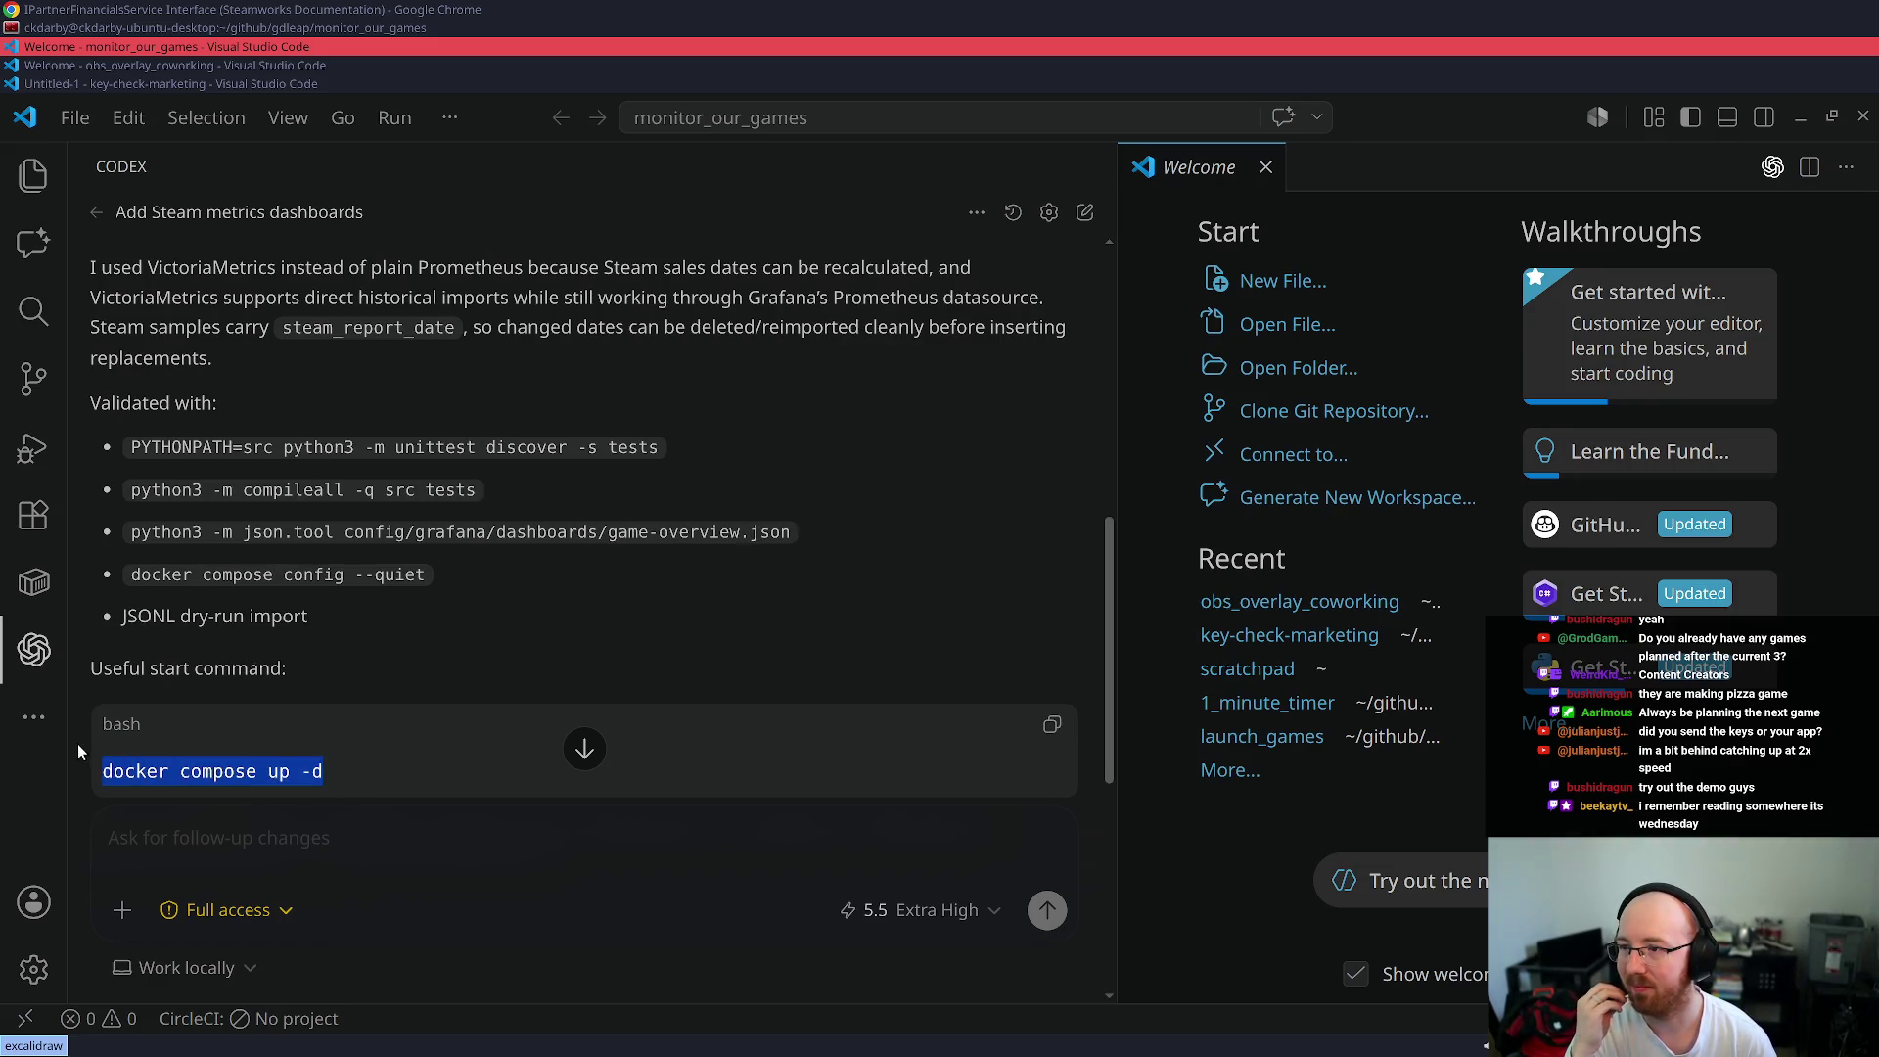
{"action": "scroll", "coordinate": [370, 577], "scroll_direction": "up", "scroll_amount": 3}
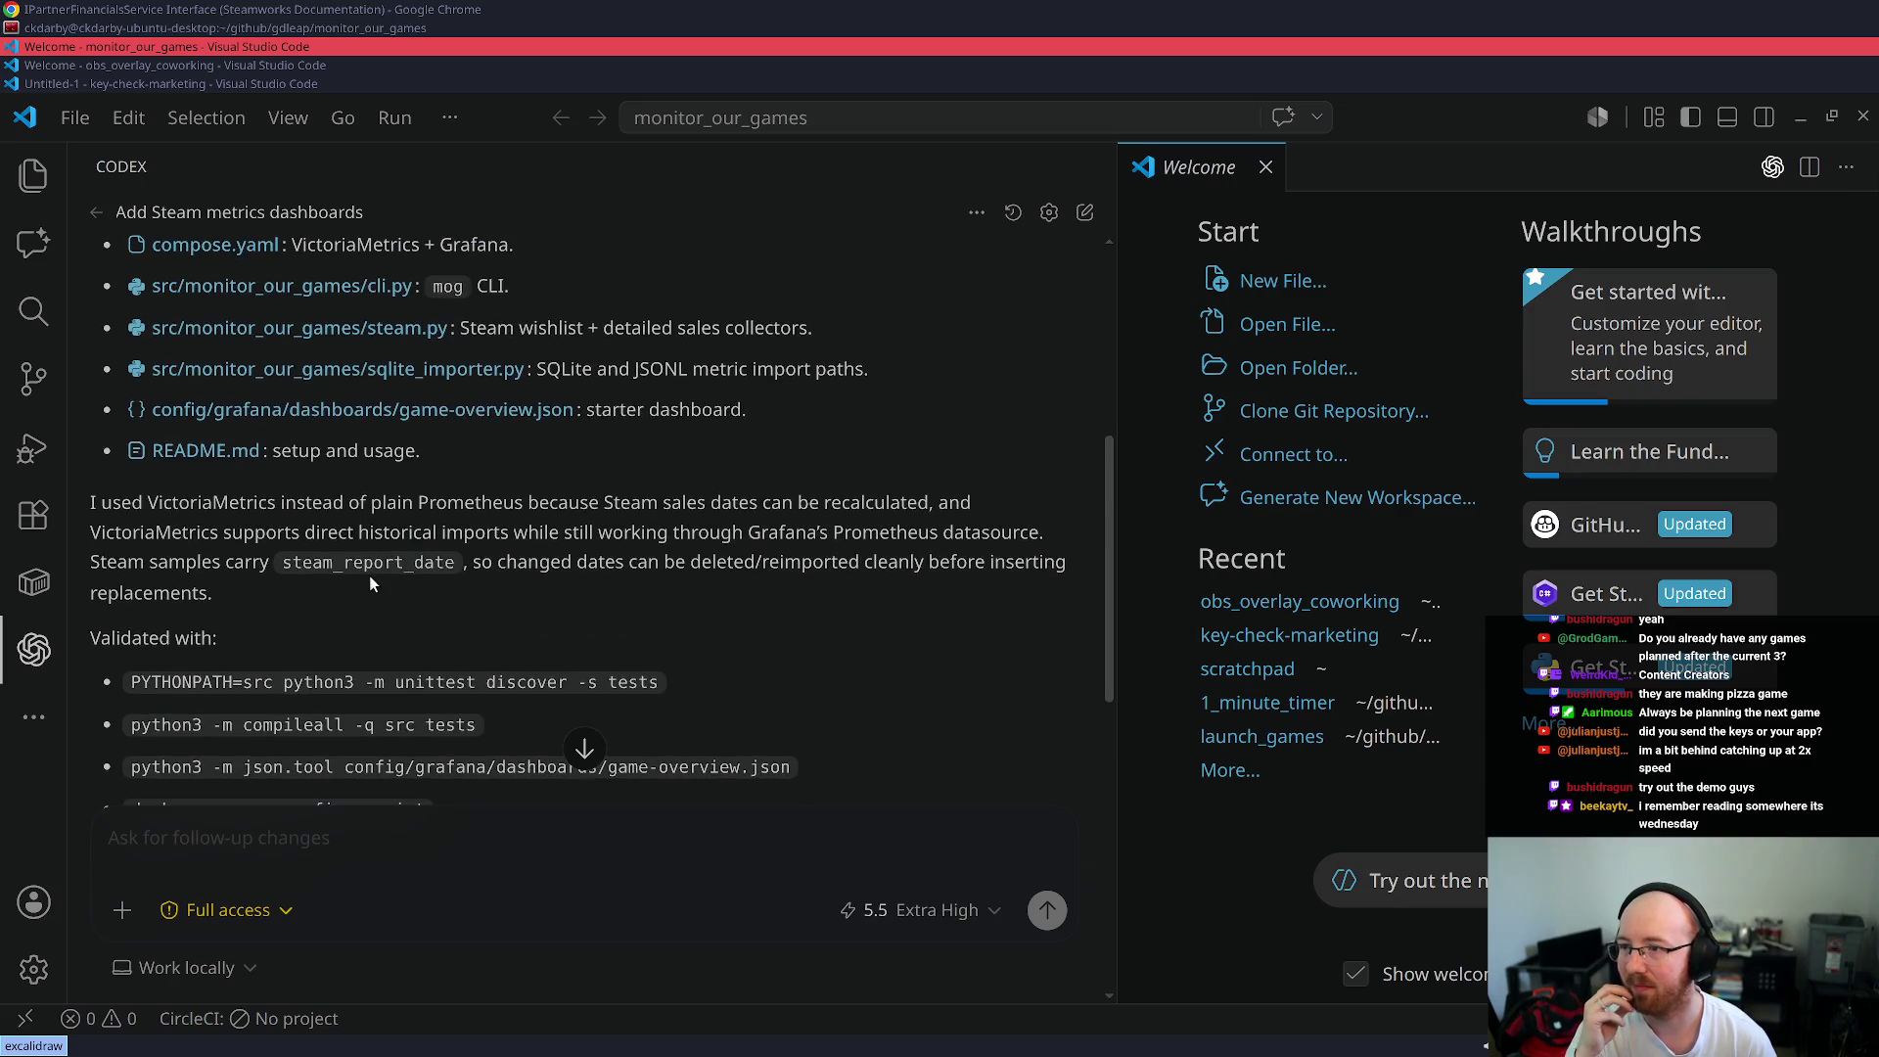
{"action": "scroll", "coordinate": [368, 575], "scroll_direction": "up", "scroll_amount": 2}
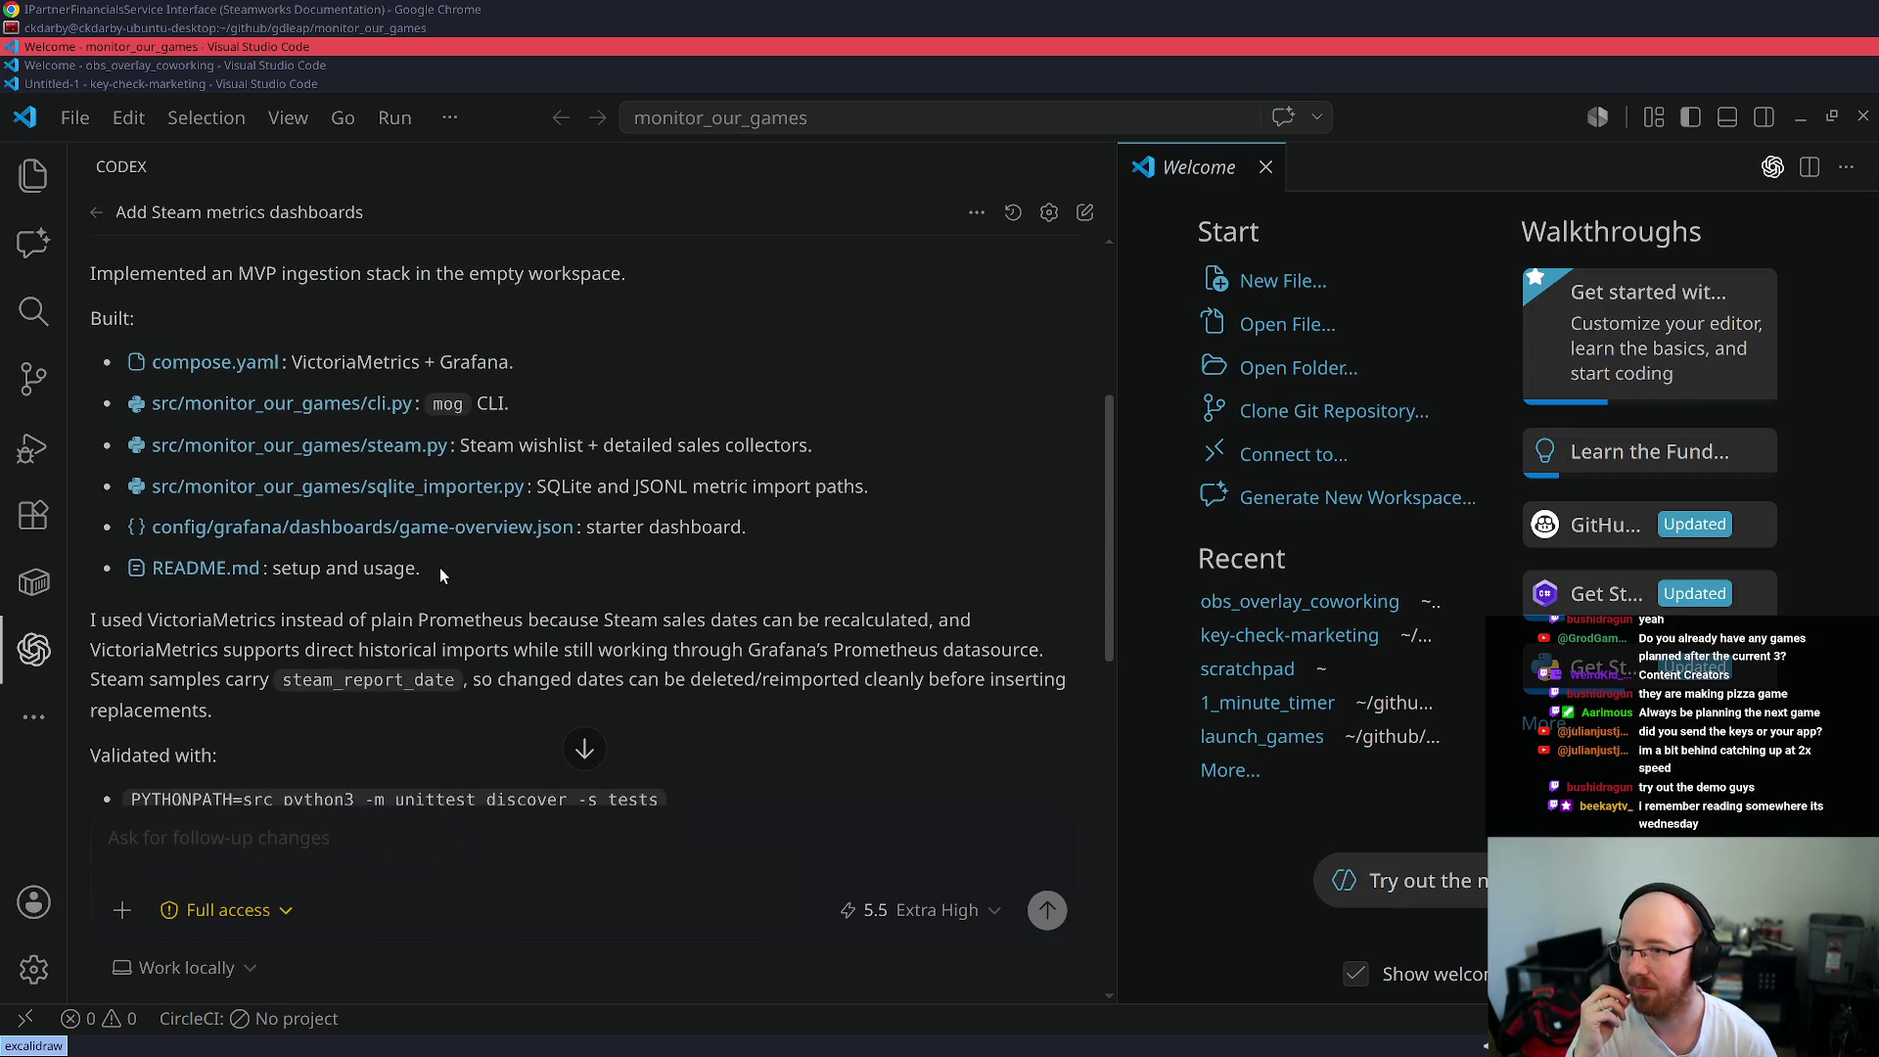
{"action": "scroll", "coordinate": [438, 568], "scroll_direction": "down", "scroll_amount": 5}
- Send Codex the follow-up 'Simplify. Focus architecture at hands off simplistic design.'
{"action": "type", "text": "Simplify"}
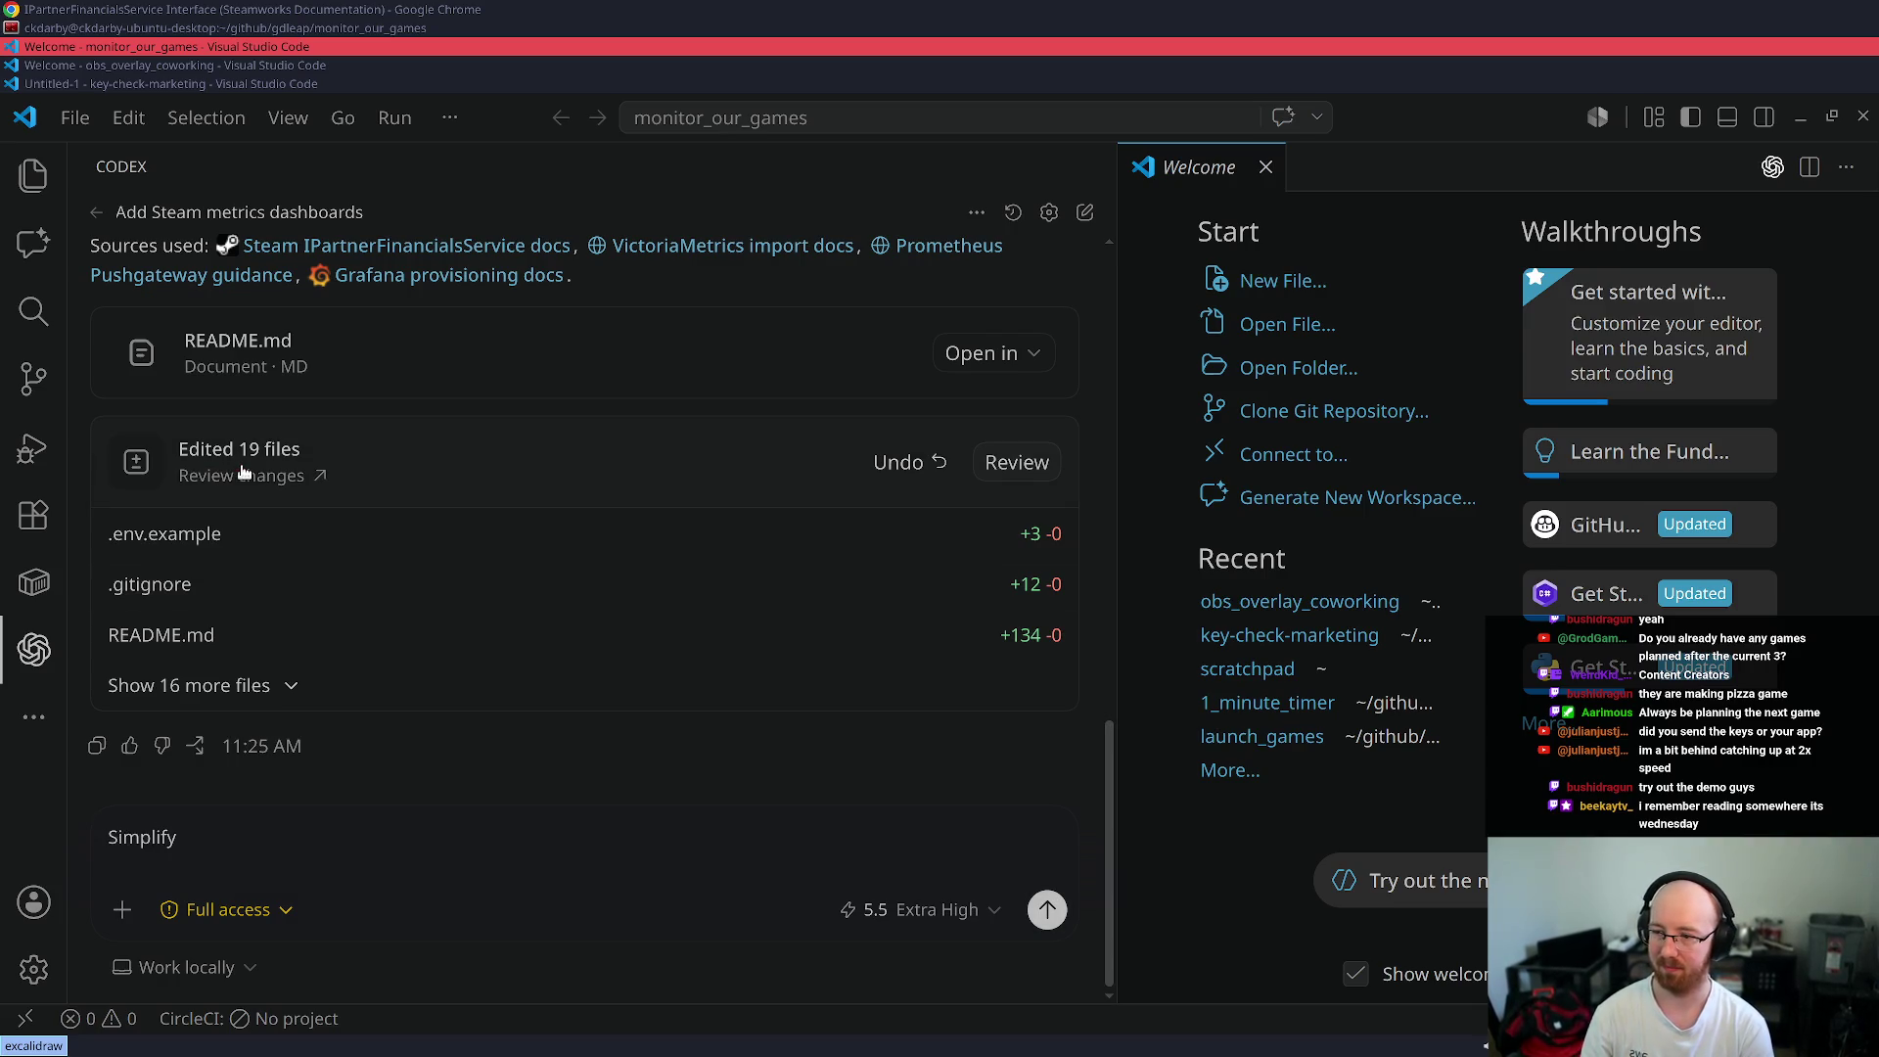
{"action": "type", "text": ". U"}
{"action": "key", "text": "BackSpace"}
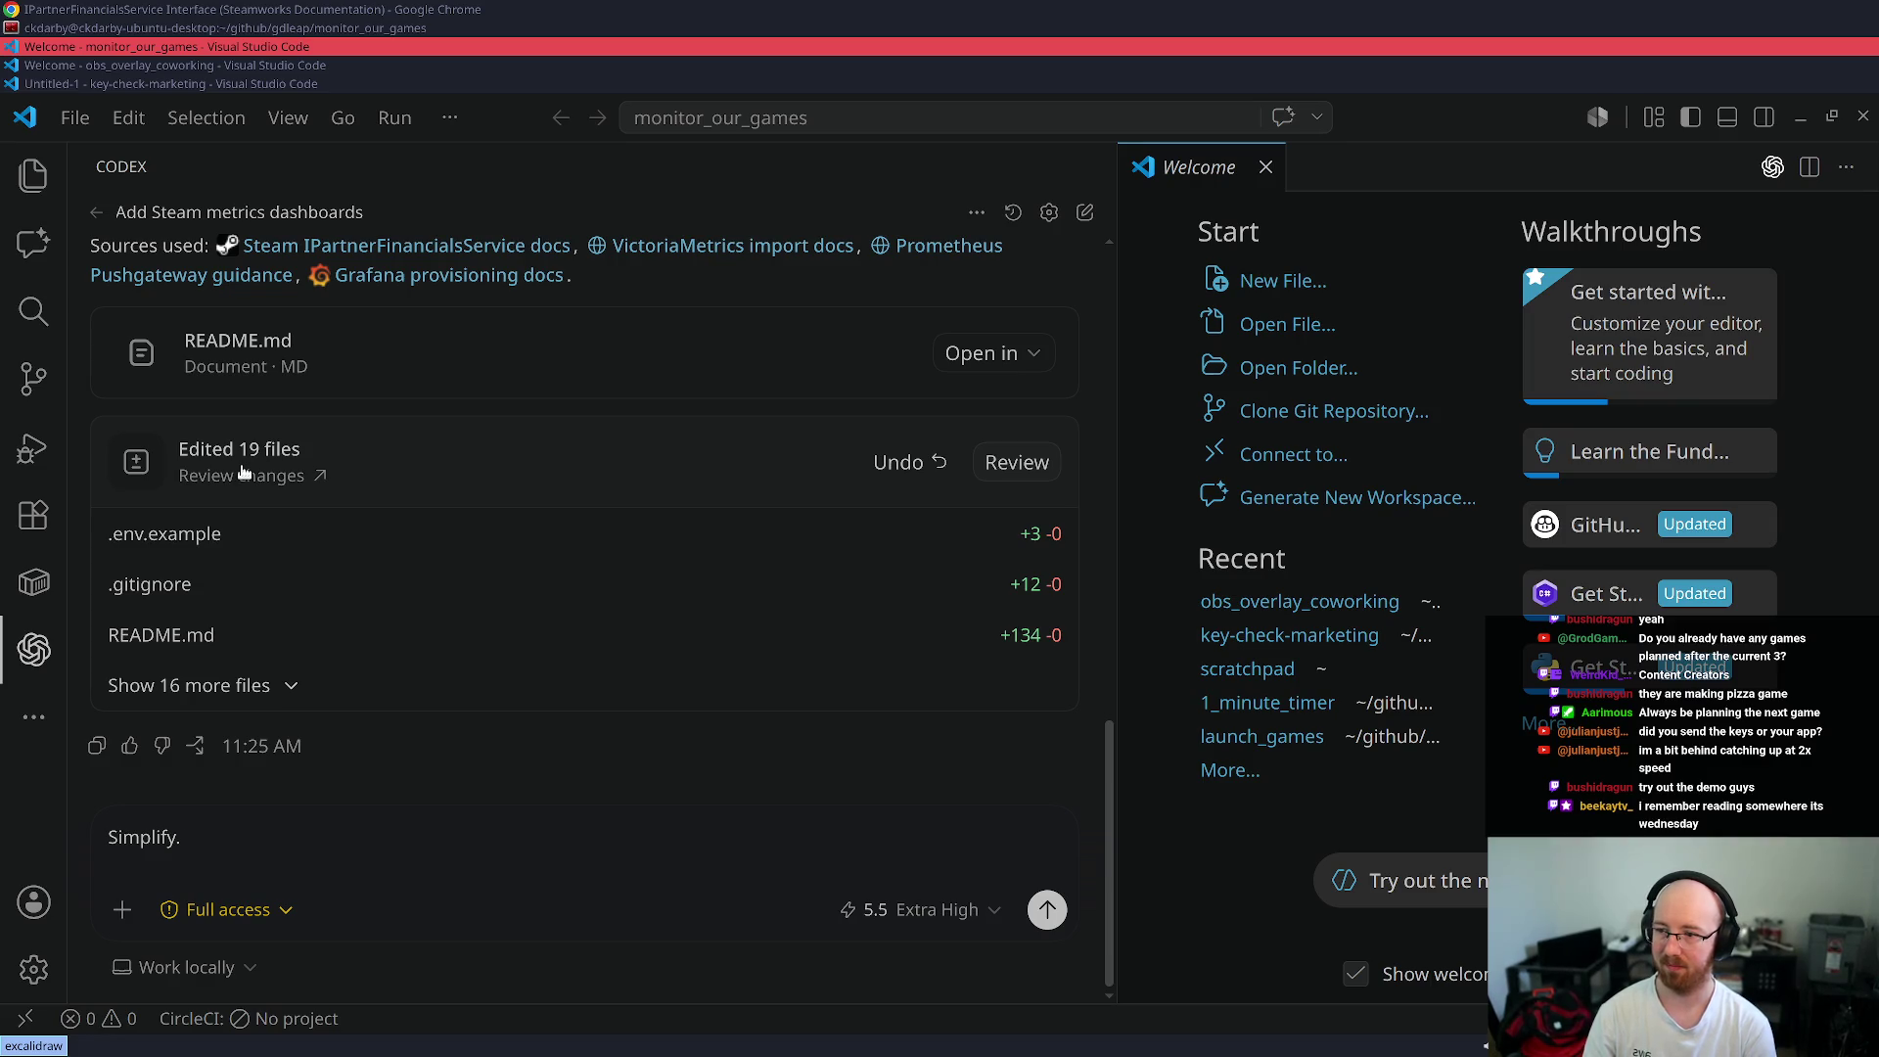
{"action": "type", "text": "Make"}
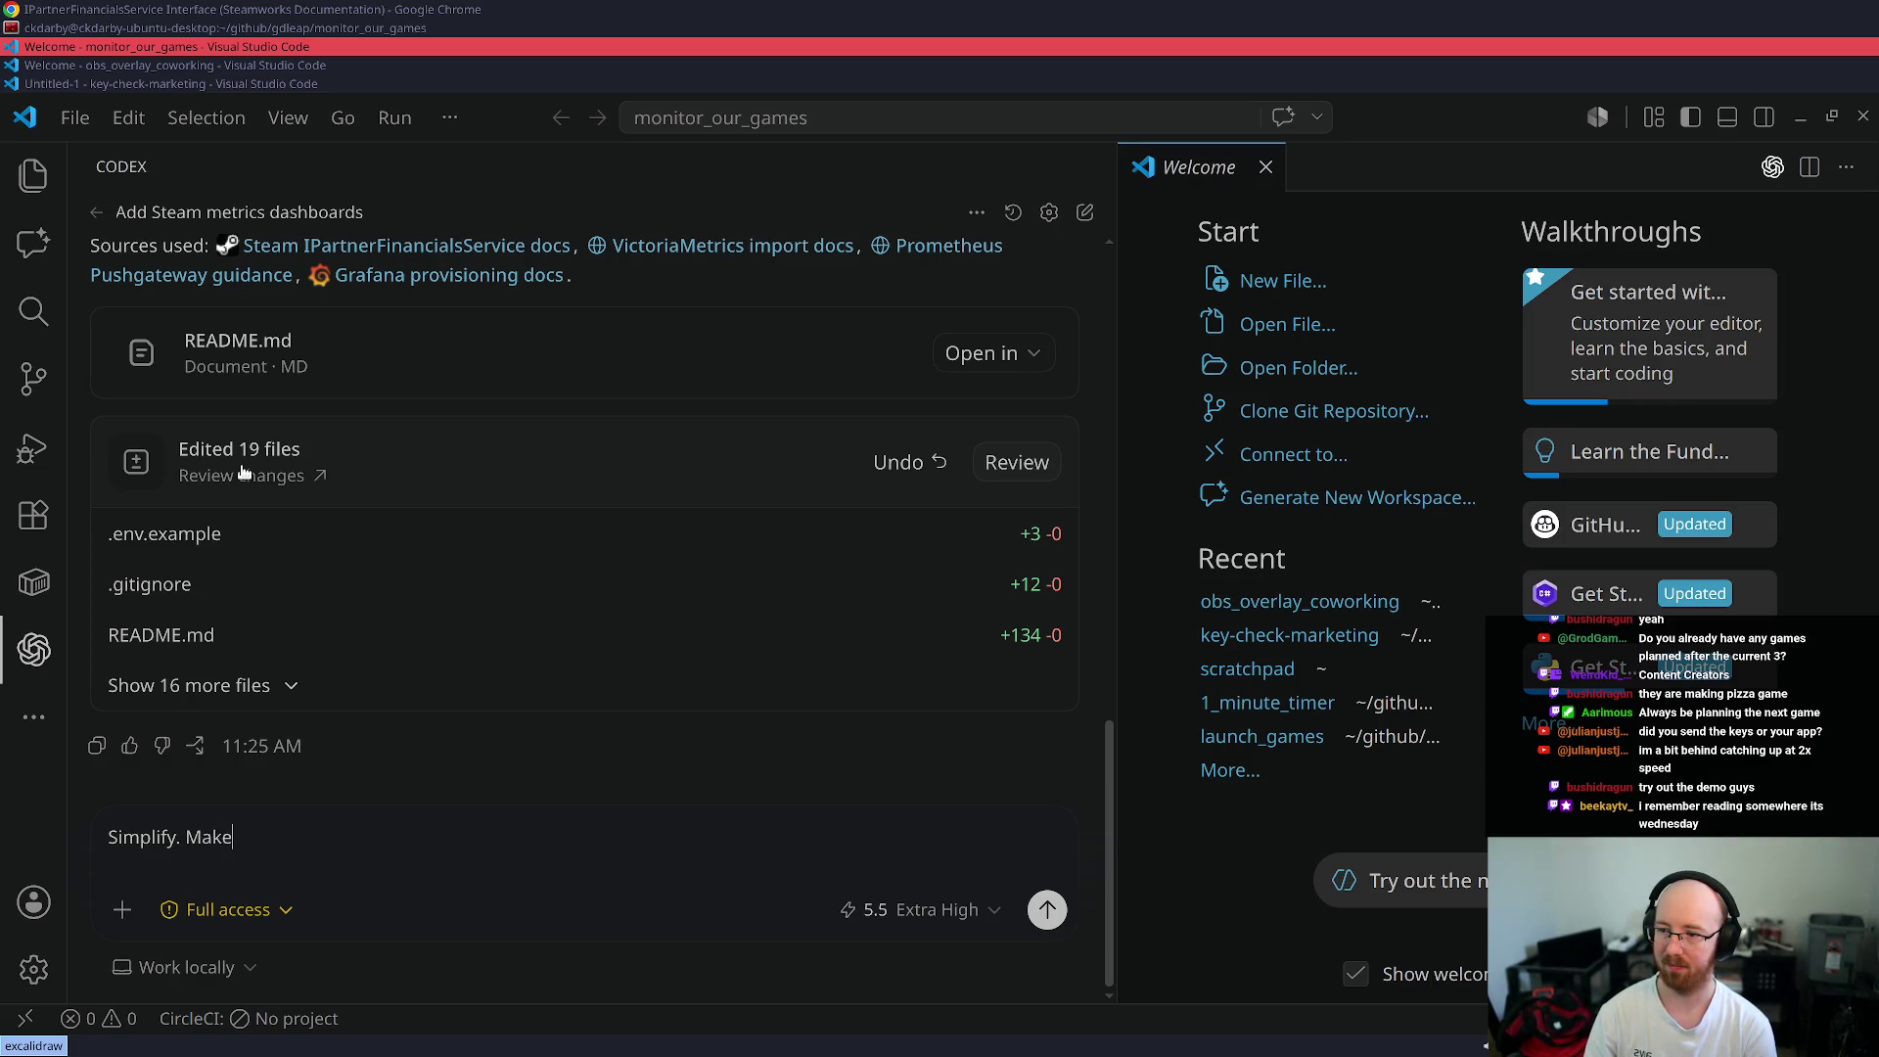
{"action": "key", "text": "BackSpace"}
{"action": "key", "text": "BackSpace"}
{"action": "key", "text": "BackSpace"}
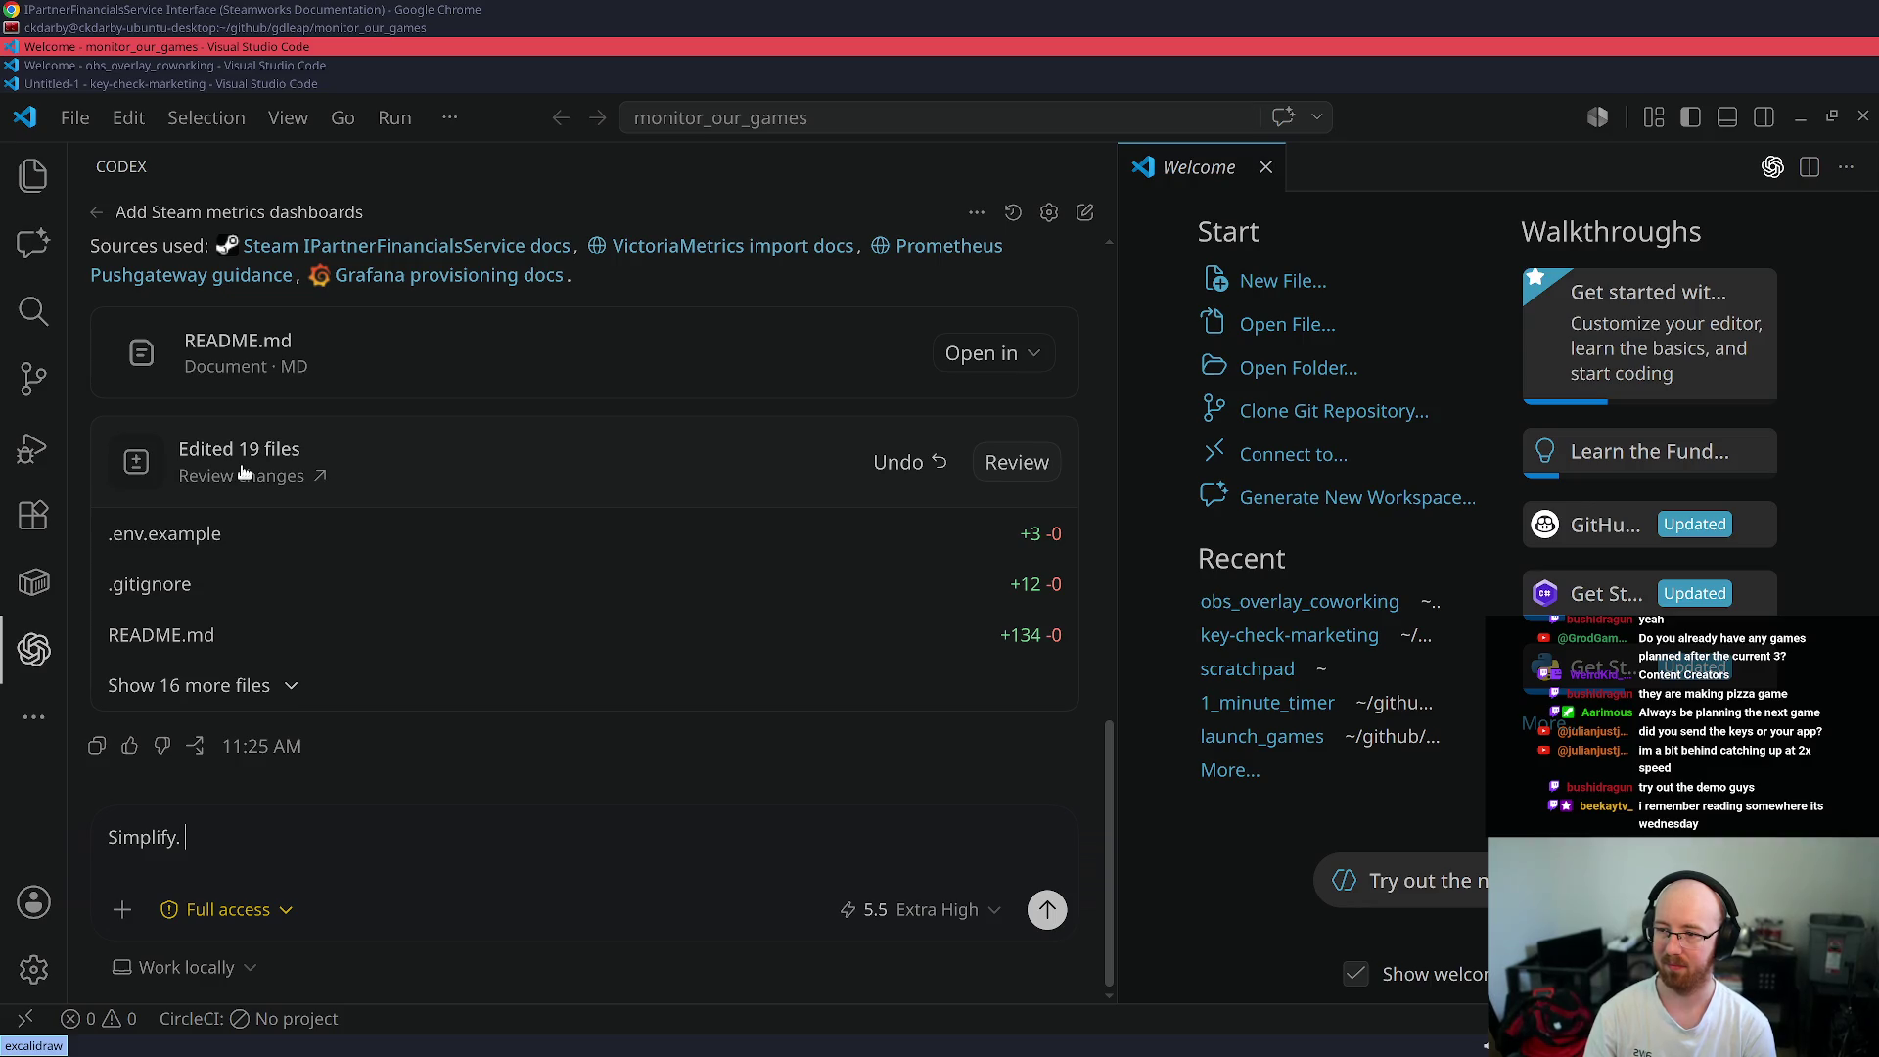
{"action": "type", "text": "Reachitec"}
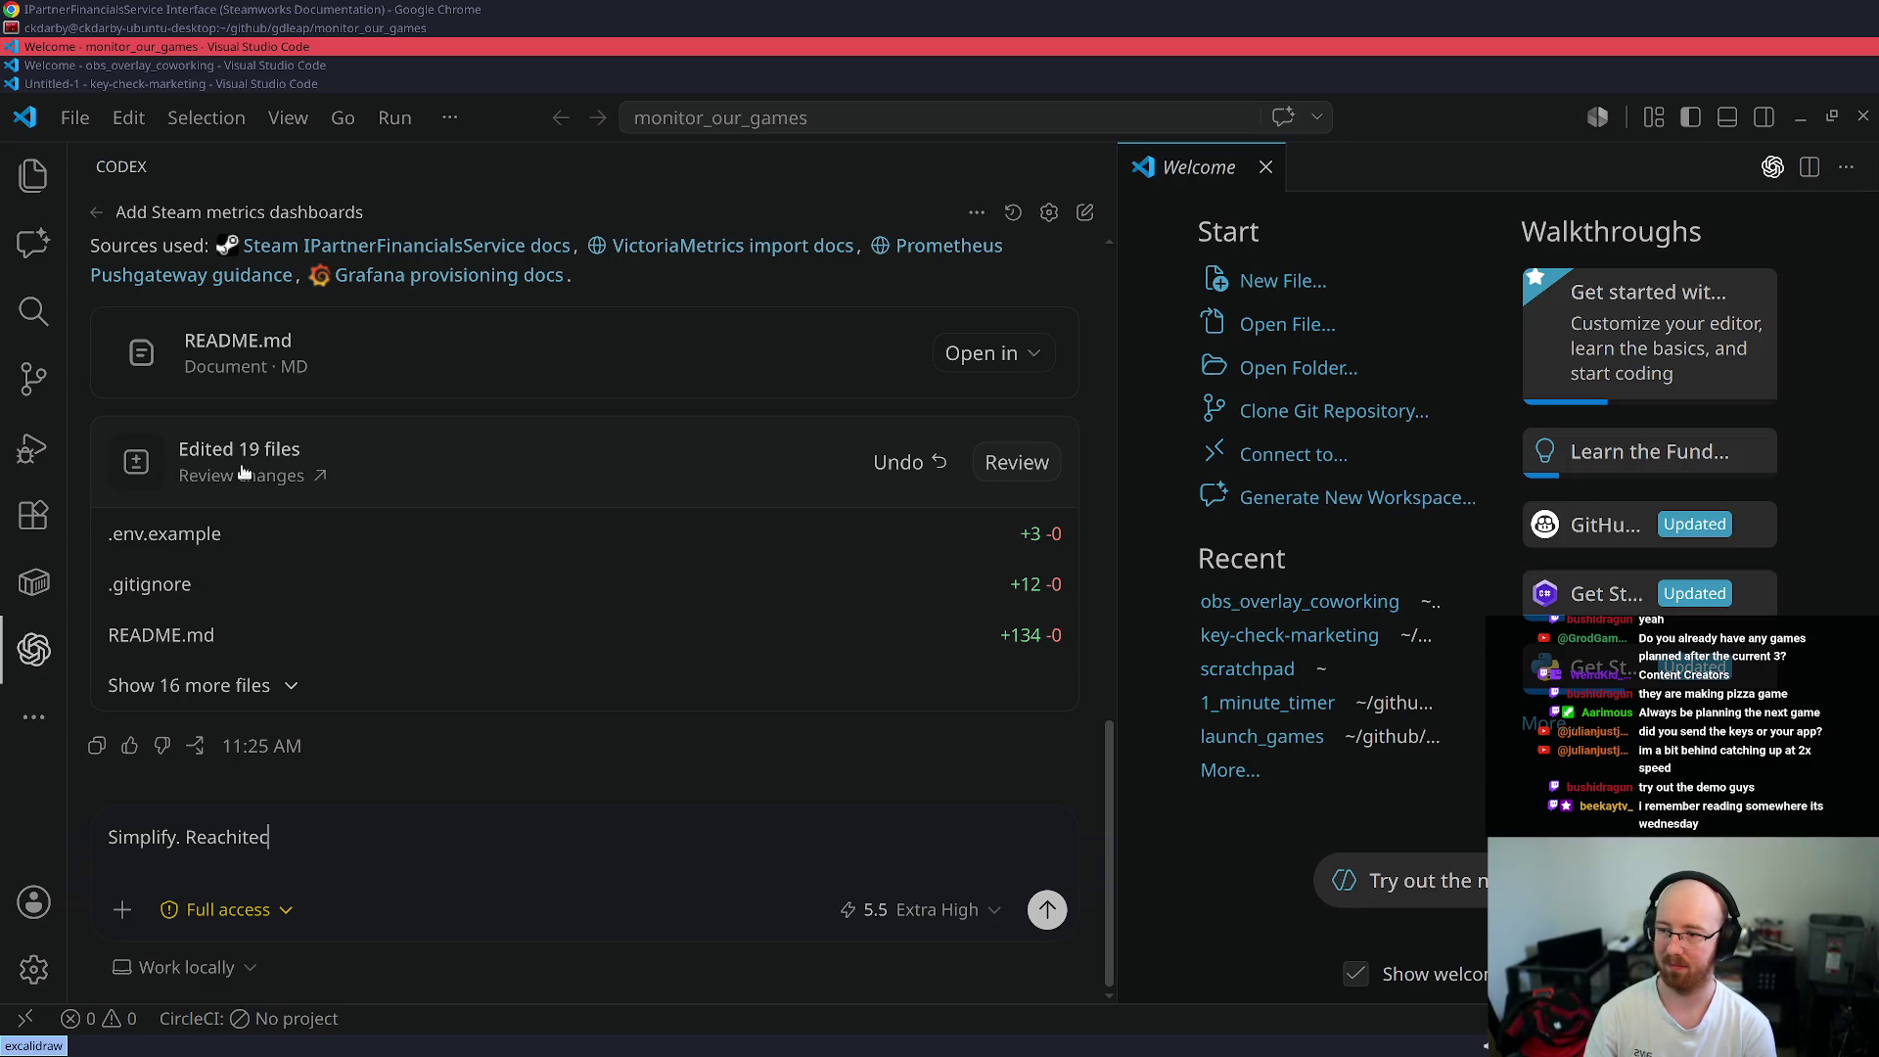
{"action": "key", "text": "ctrl+shift+Left"}
{"action": "key", "text": "BackSpace"}
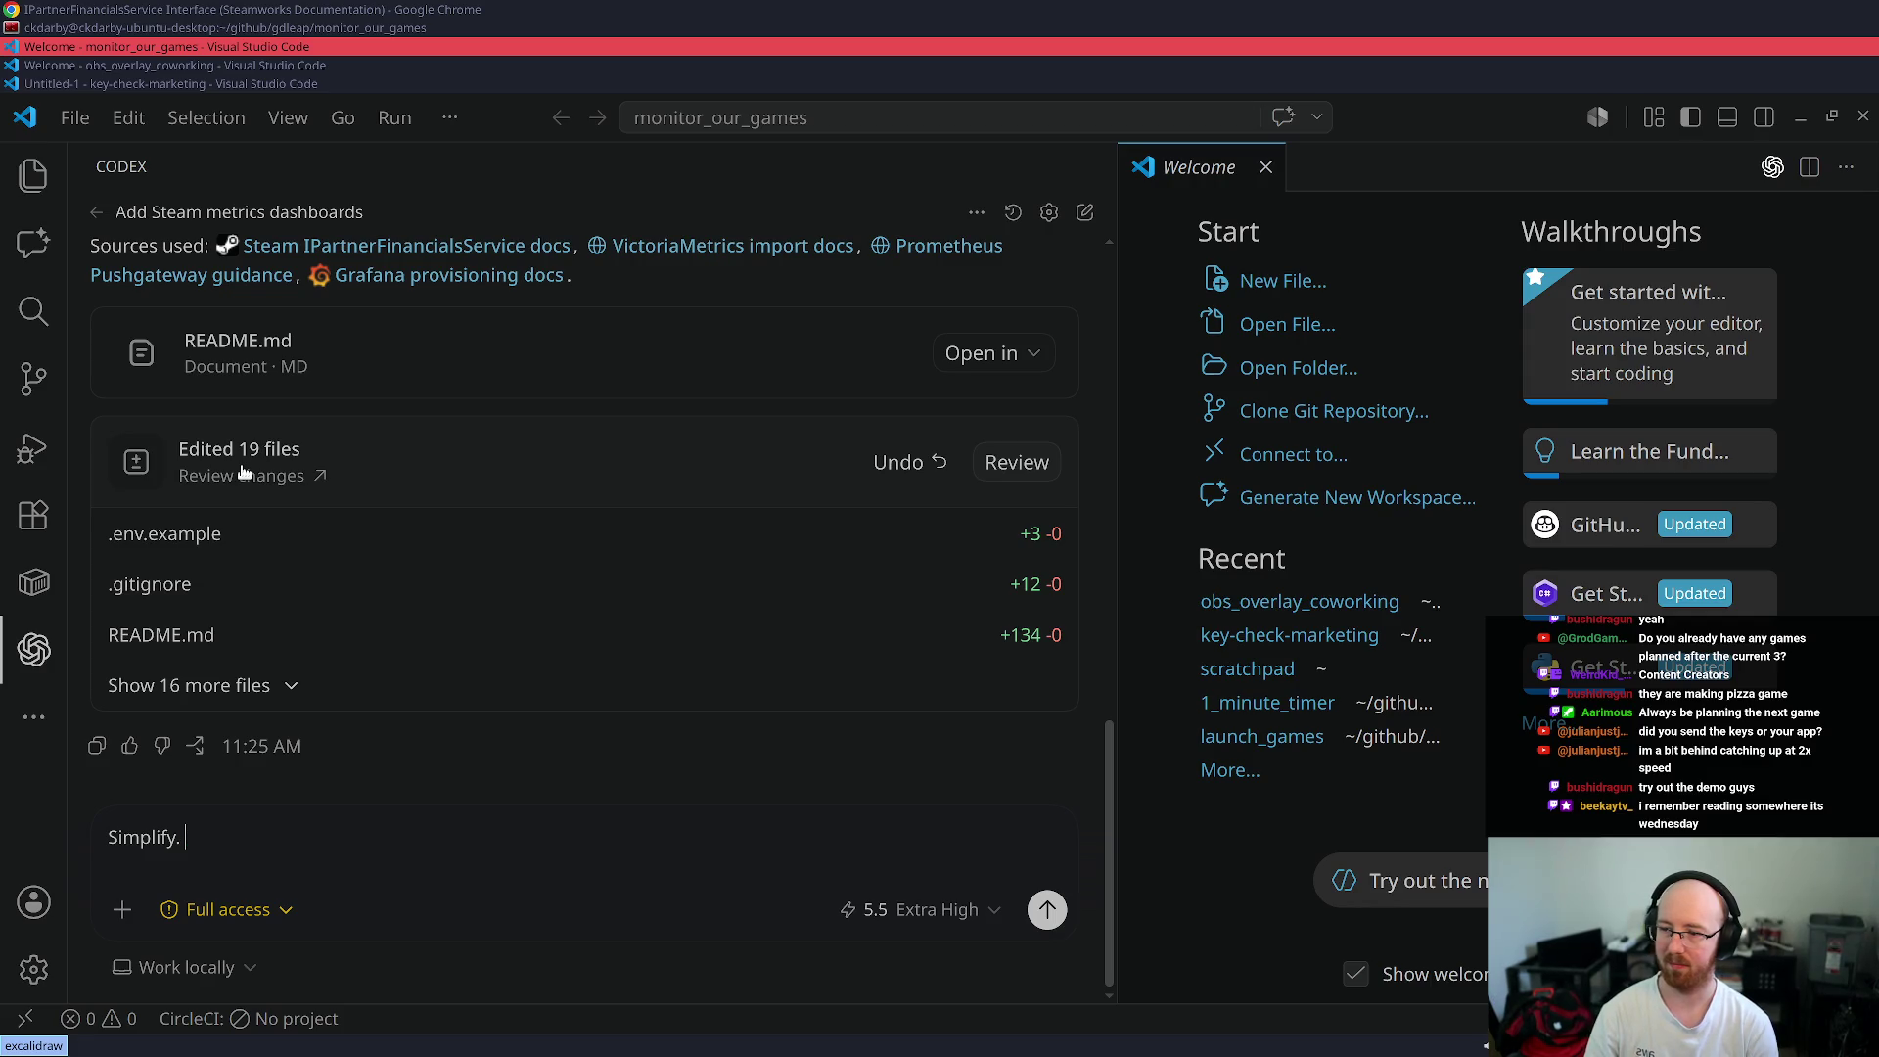
{"action": "type", "text": "Focus architecture at h"}
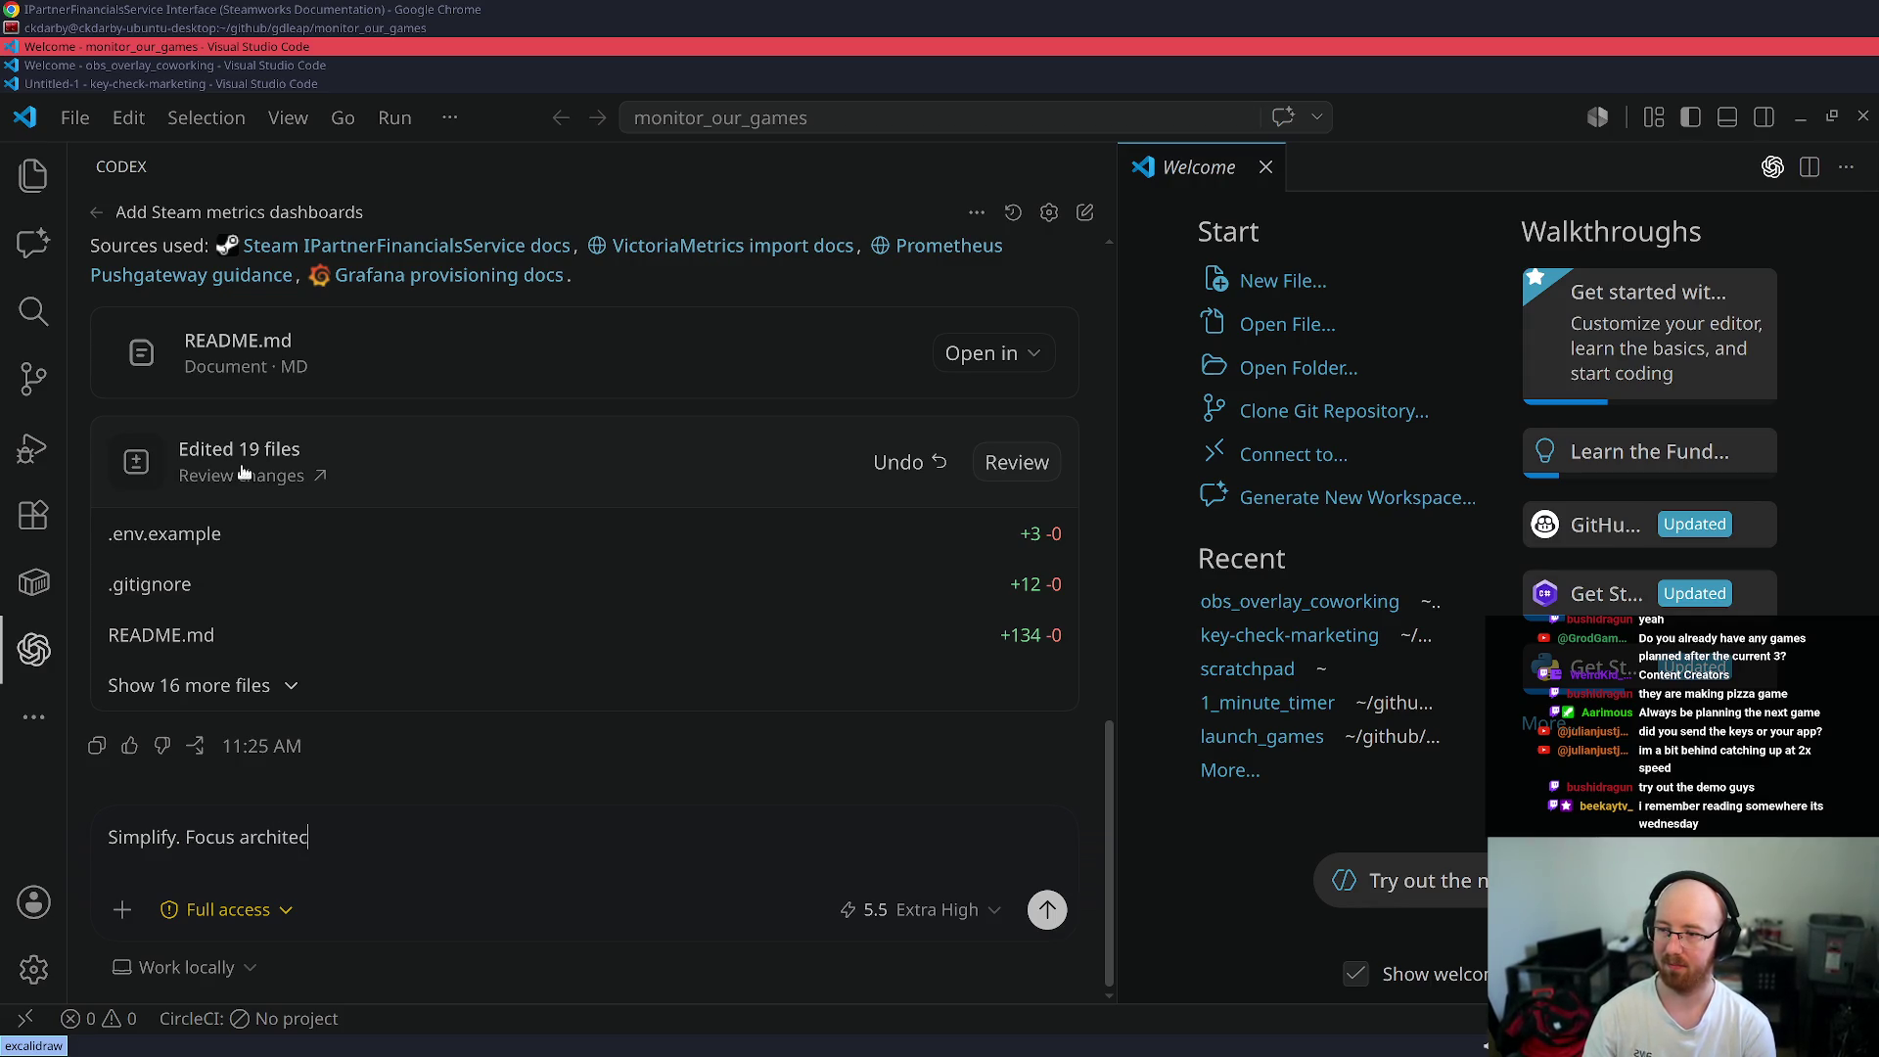
{"action": "type", "text": "ands off simplif"}
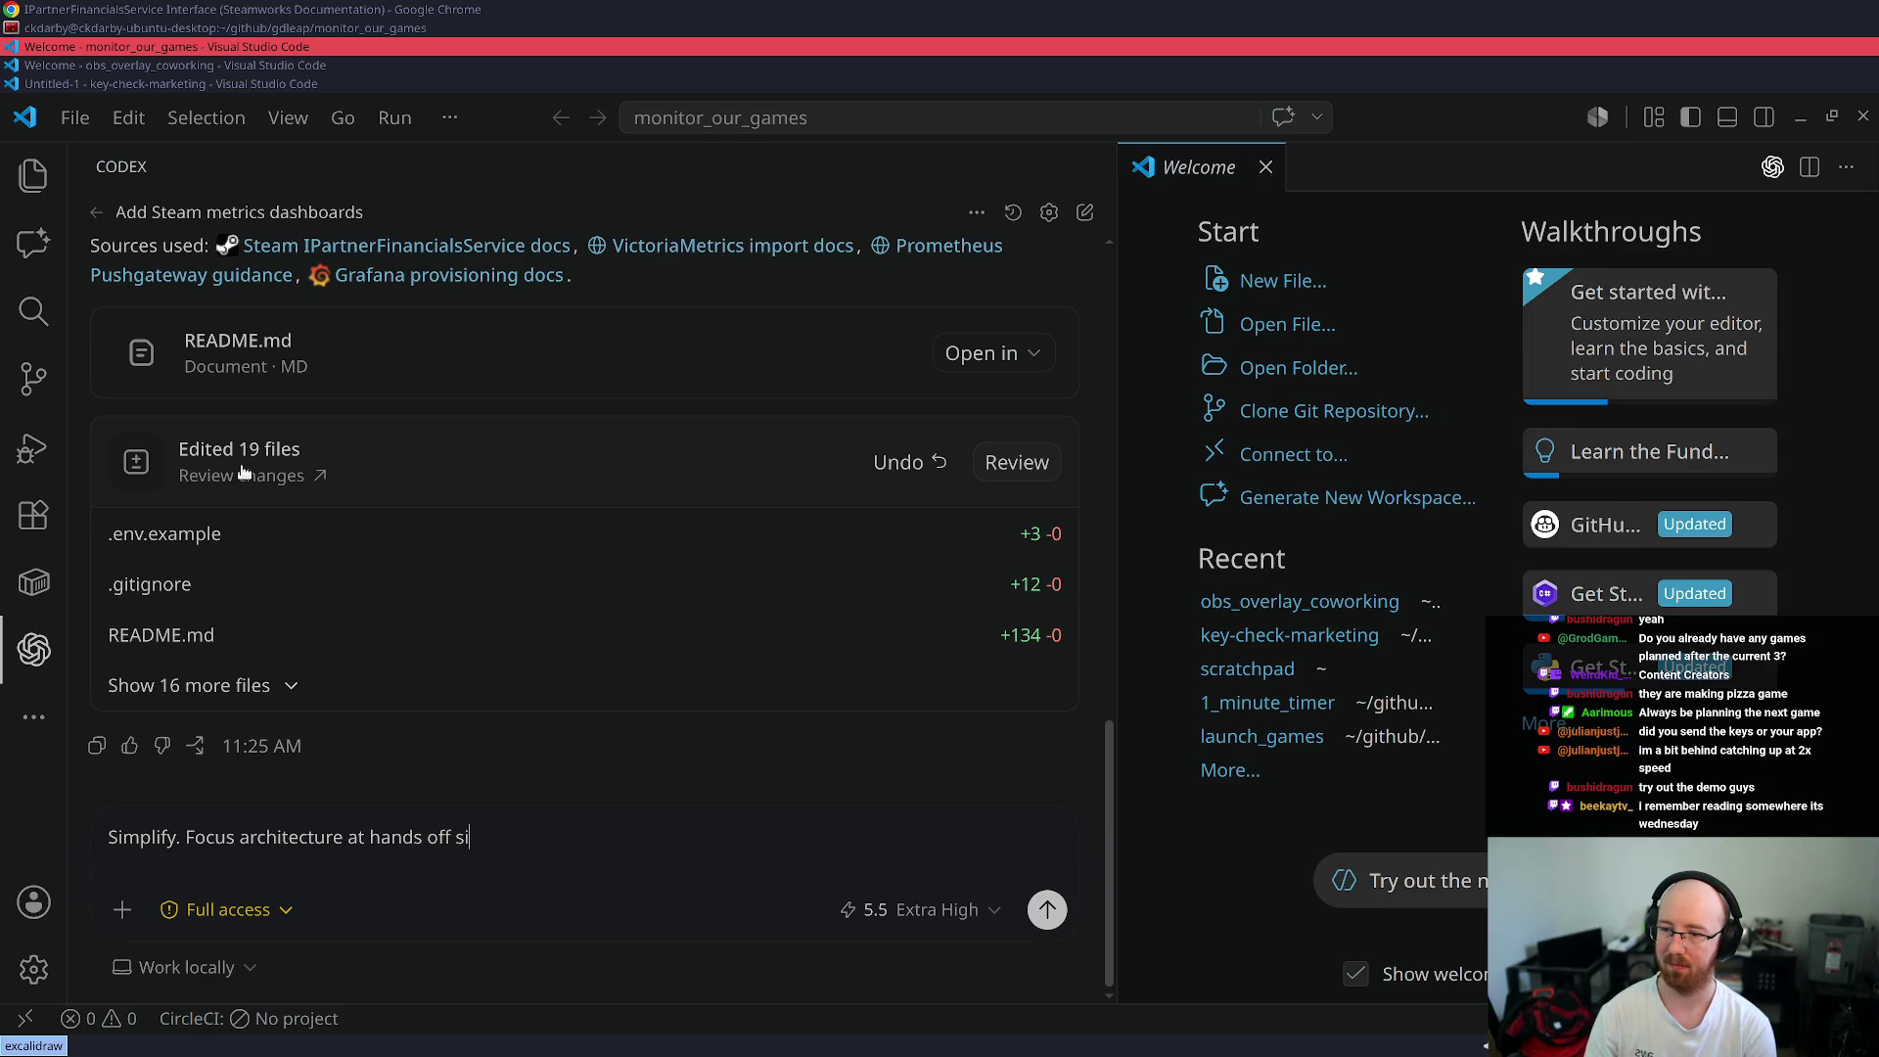
{"action": "key", "text": "BackSpace"}
{"action": "key", "text": "BackSpace"}
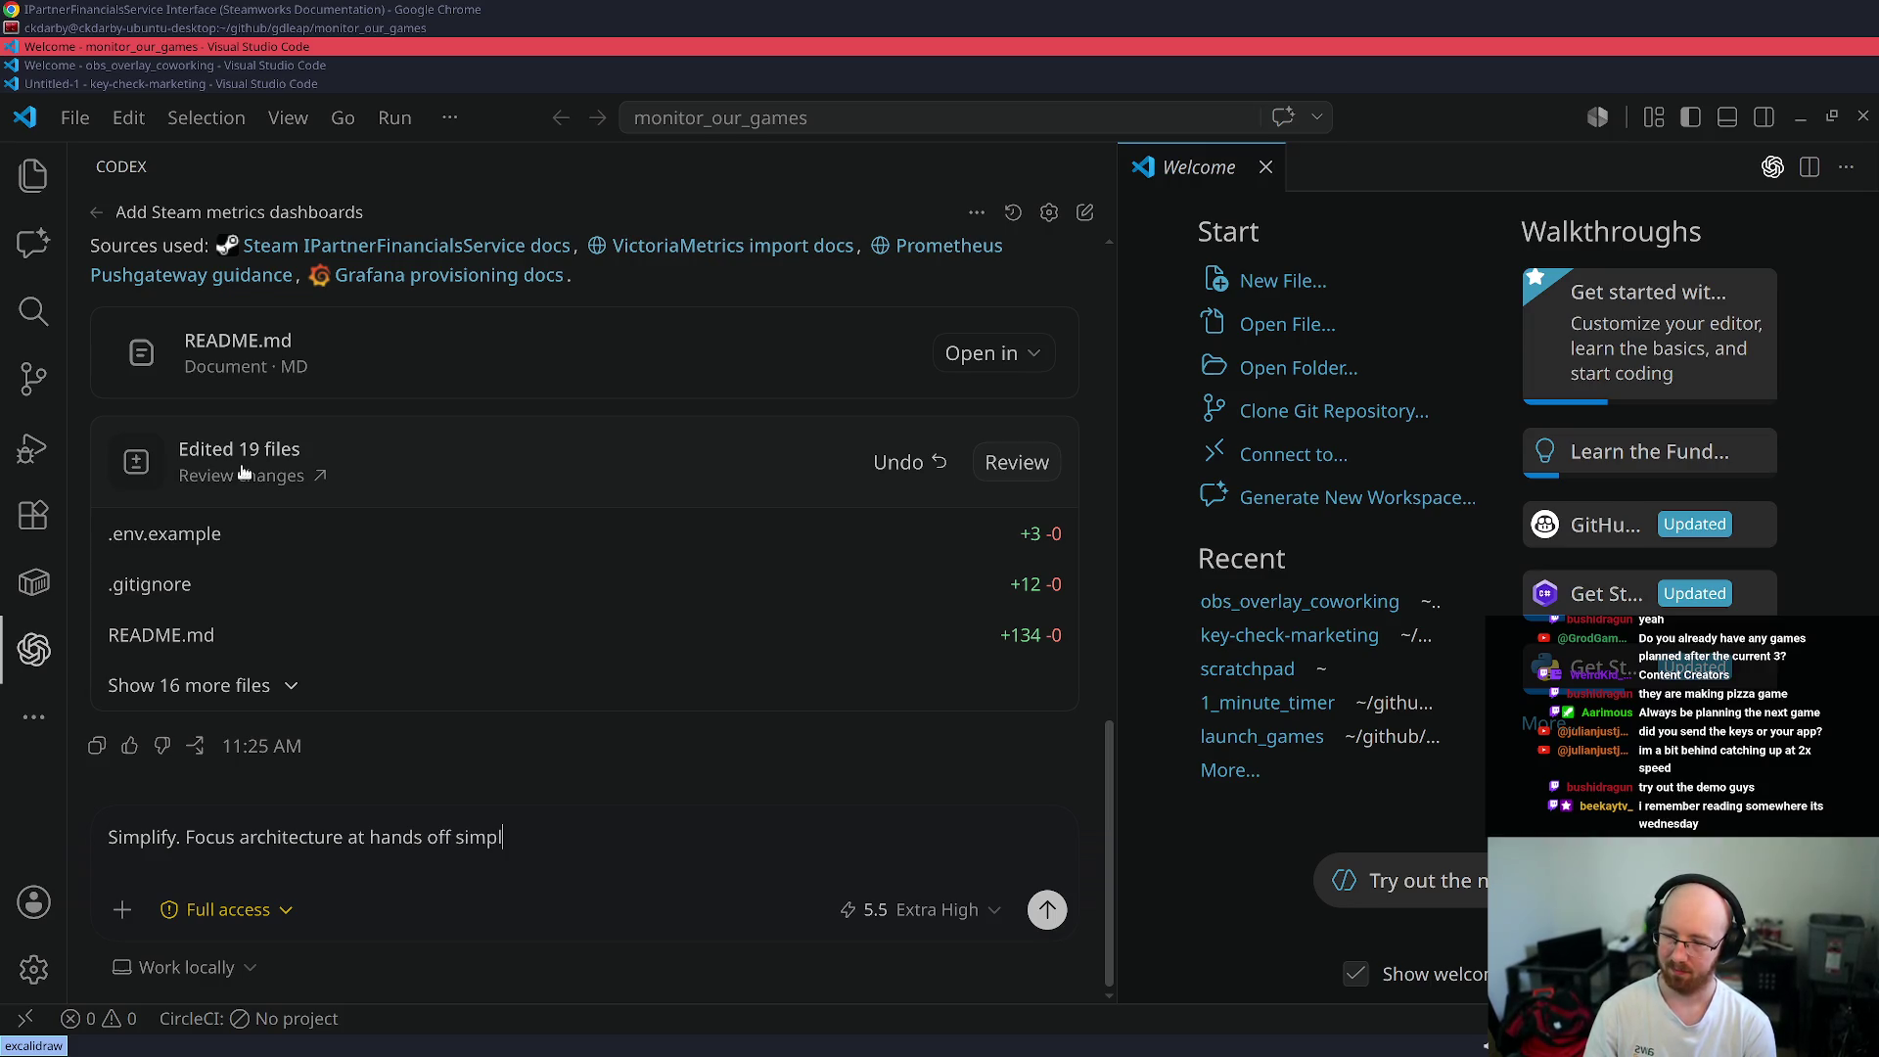
{"action": "type", "text": "istic"}
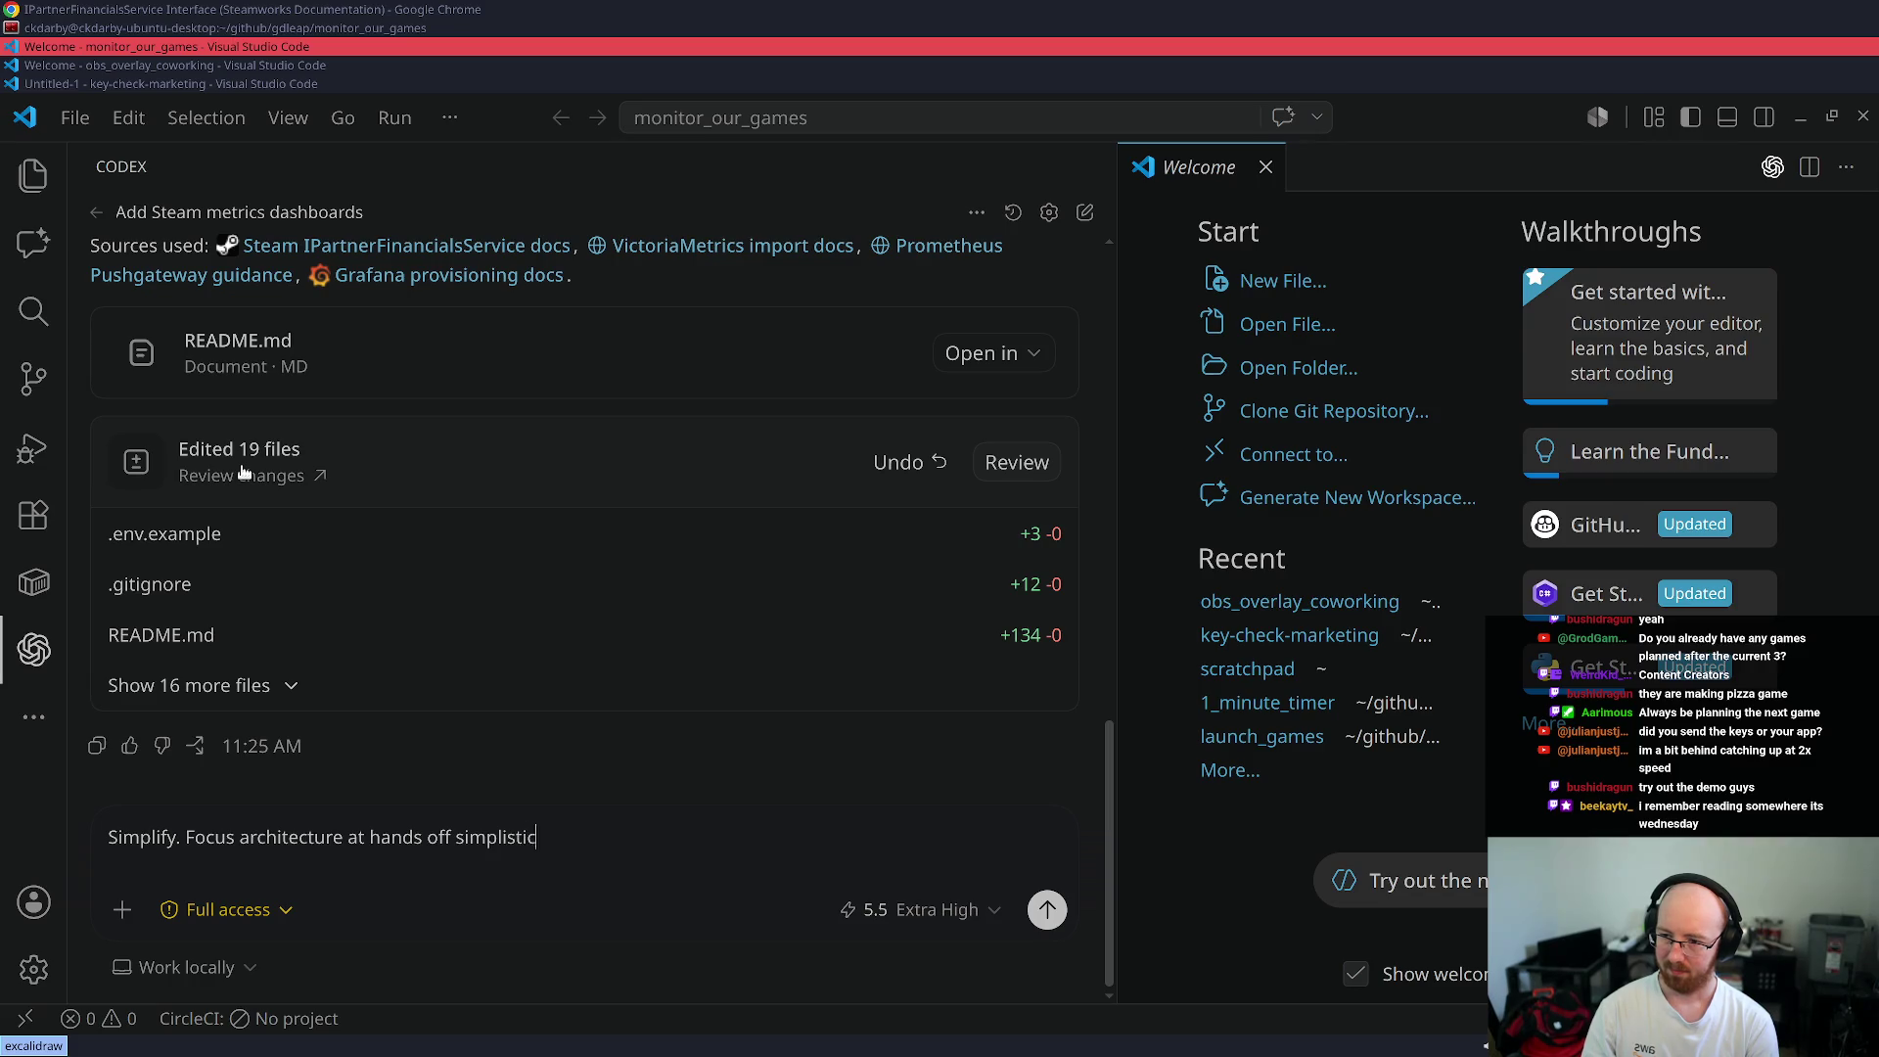
{"action": "type", "text": " design."}
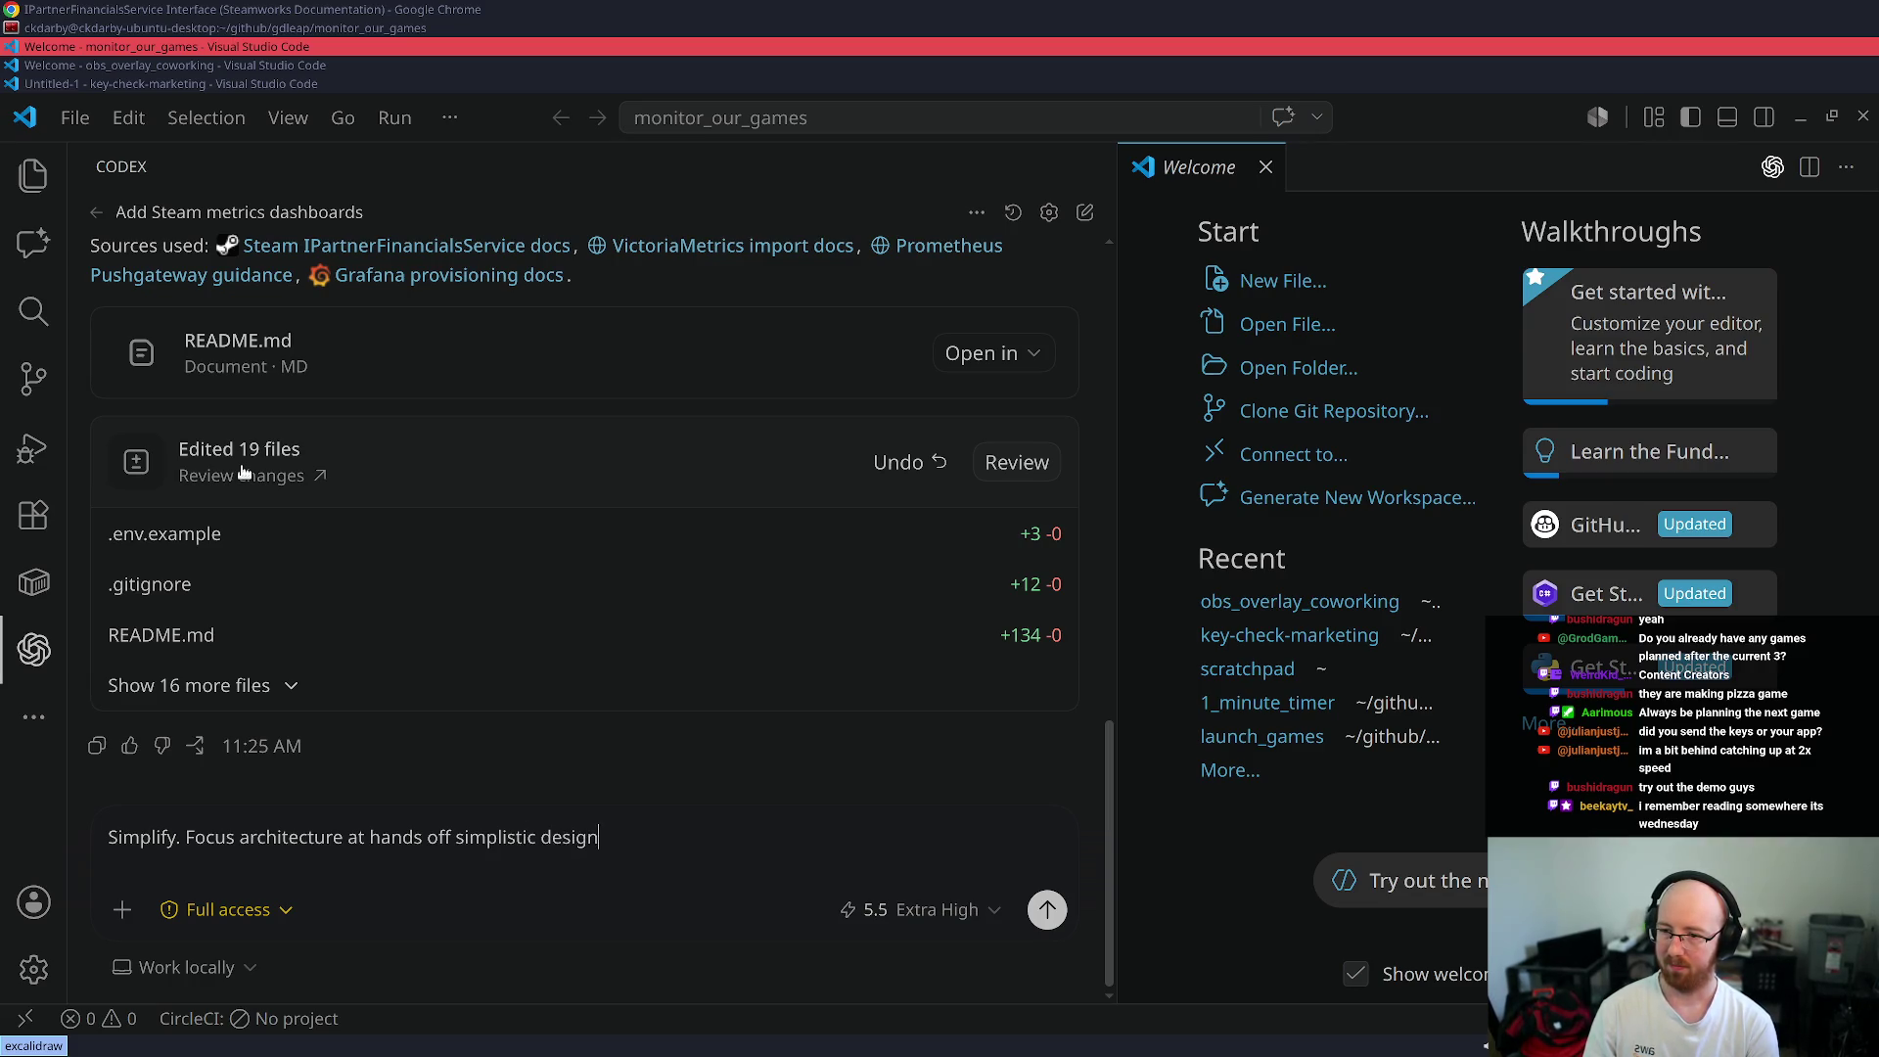
{"action": "key", "text": "Return"}
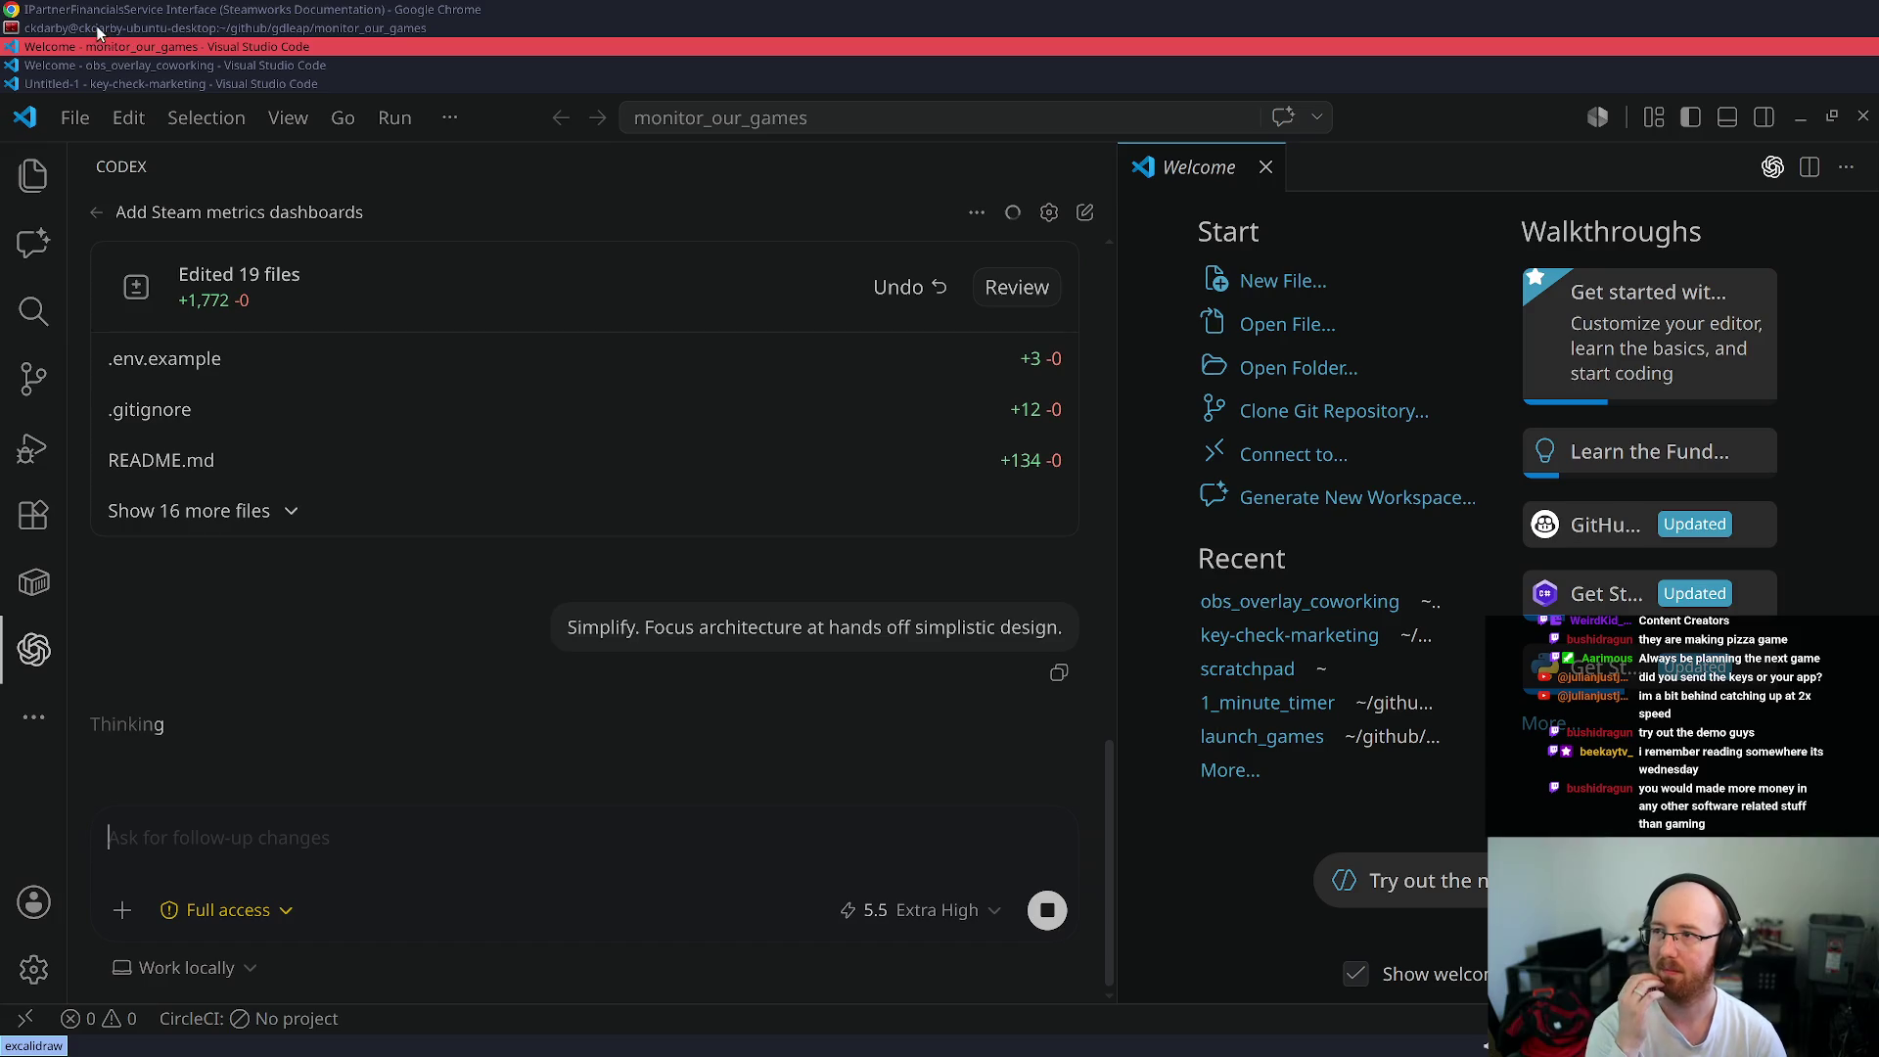
{"action": "left_click", "coordinate": [103, 12]}
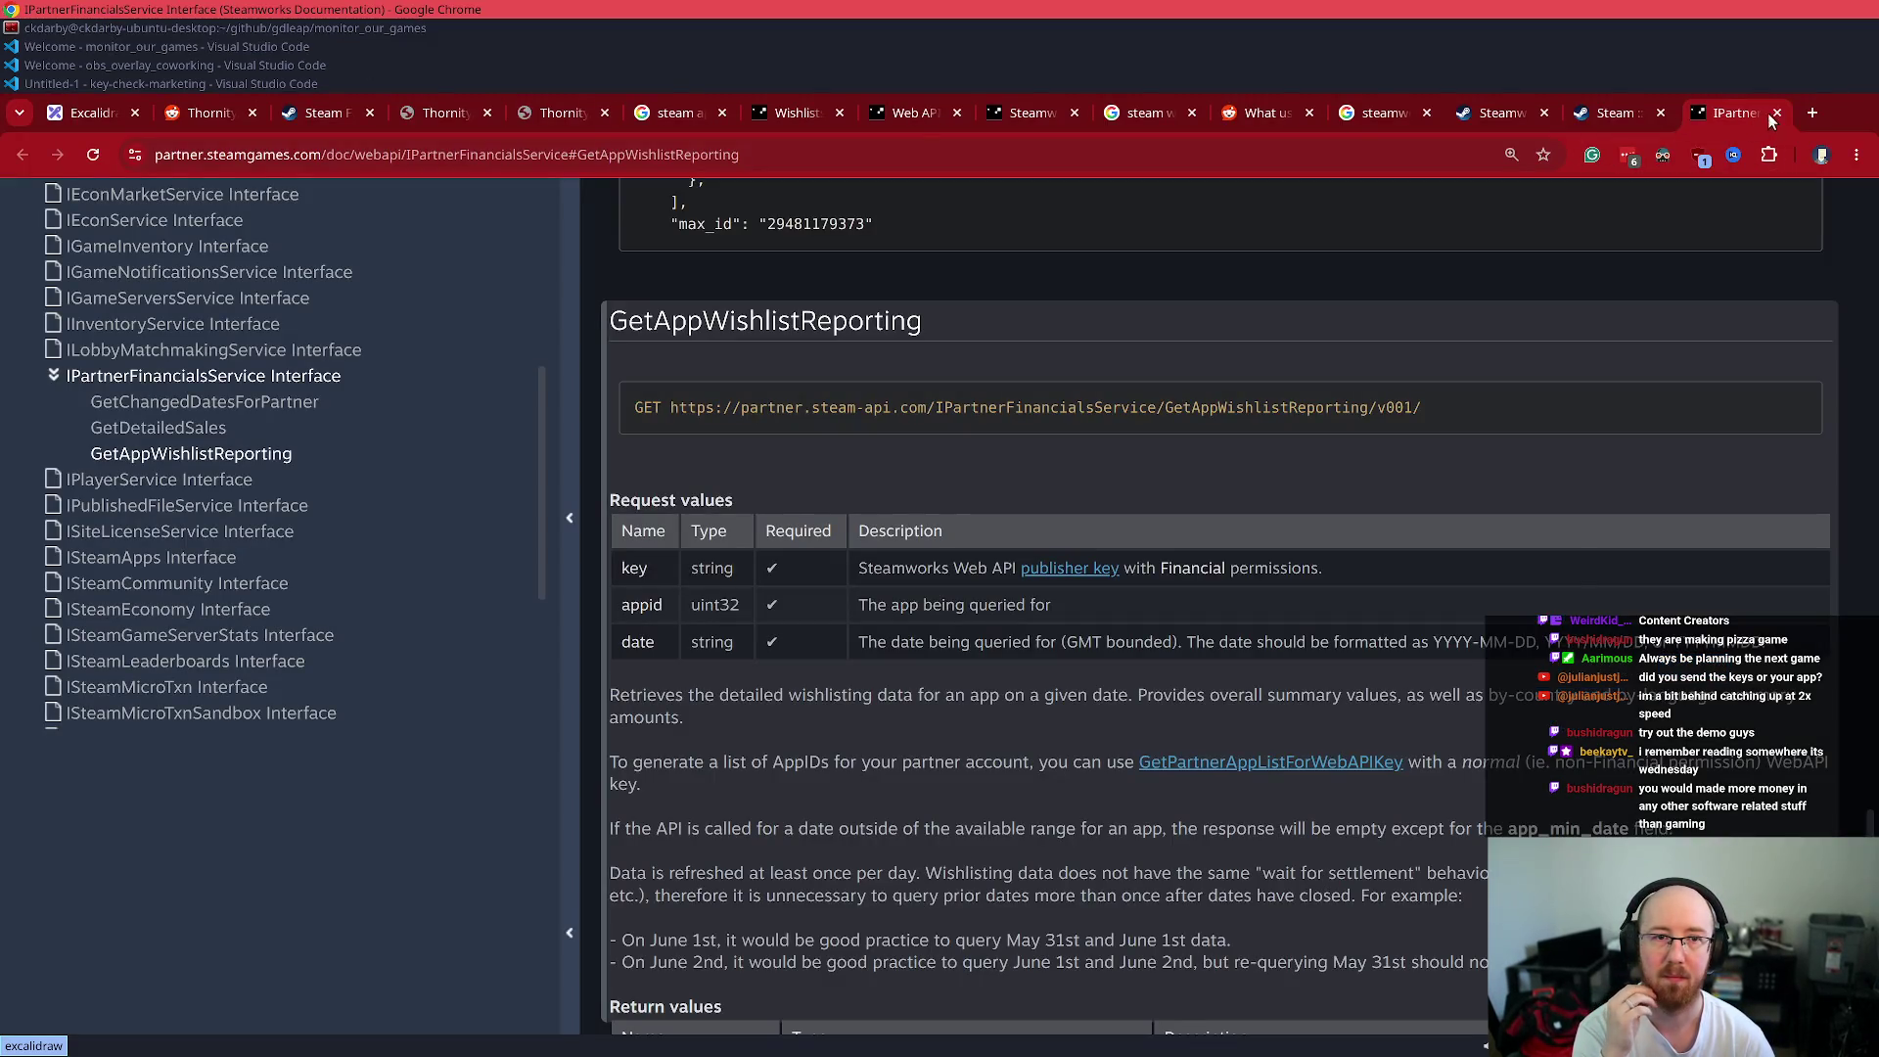
- Close the IPartnerFinancialsService docs tab and read the Steamworks Sales Data API announcement
{"action": "left_click", "coordinate": [1776, 113]}
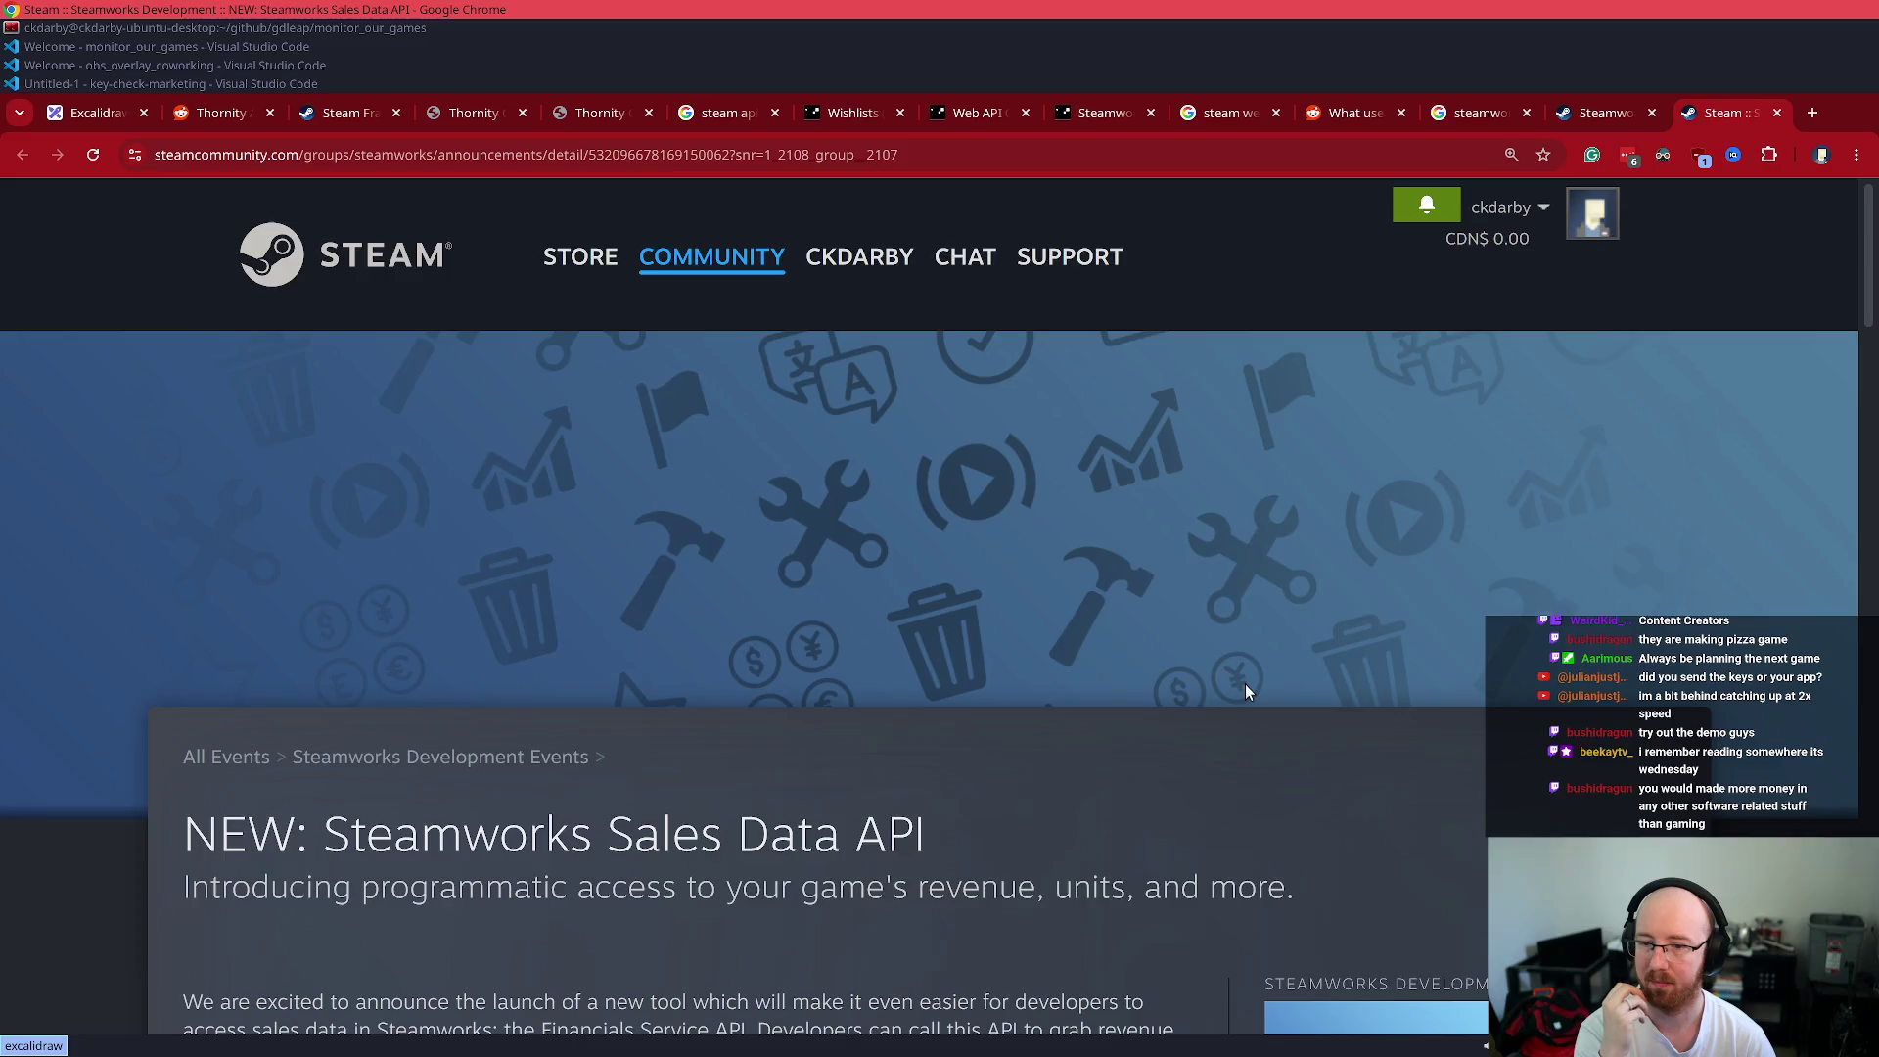
{"action": "scroll", "coordinate": [1247, 681], "scroll_direction": "down", "scroll_amount": 5}
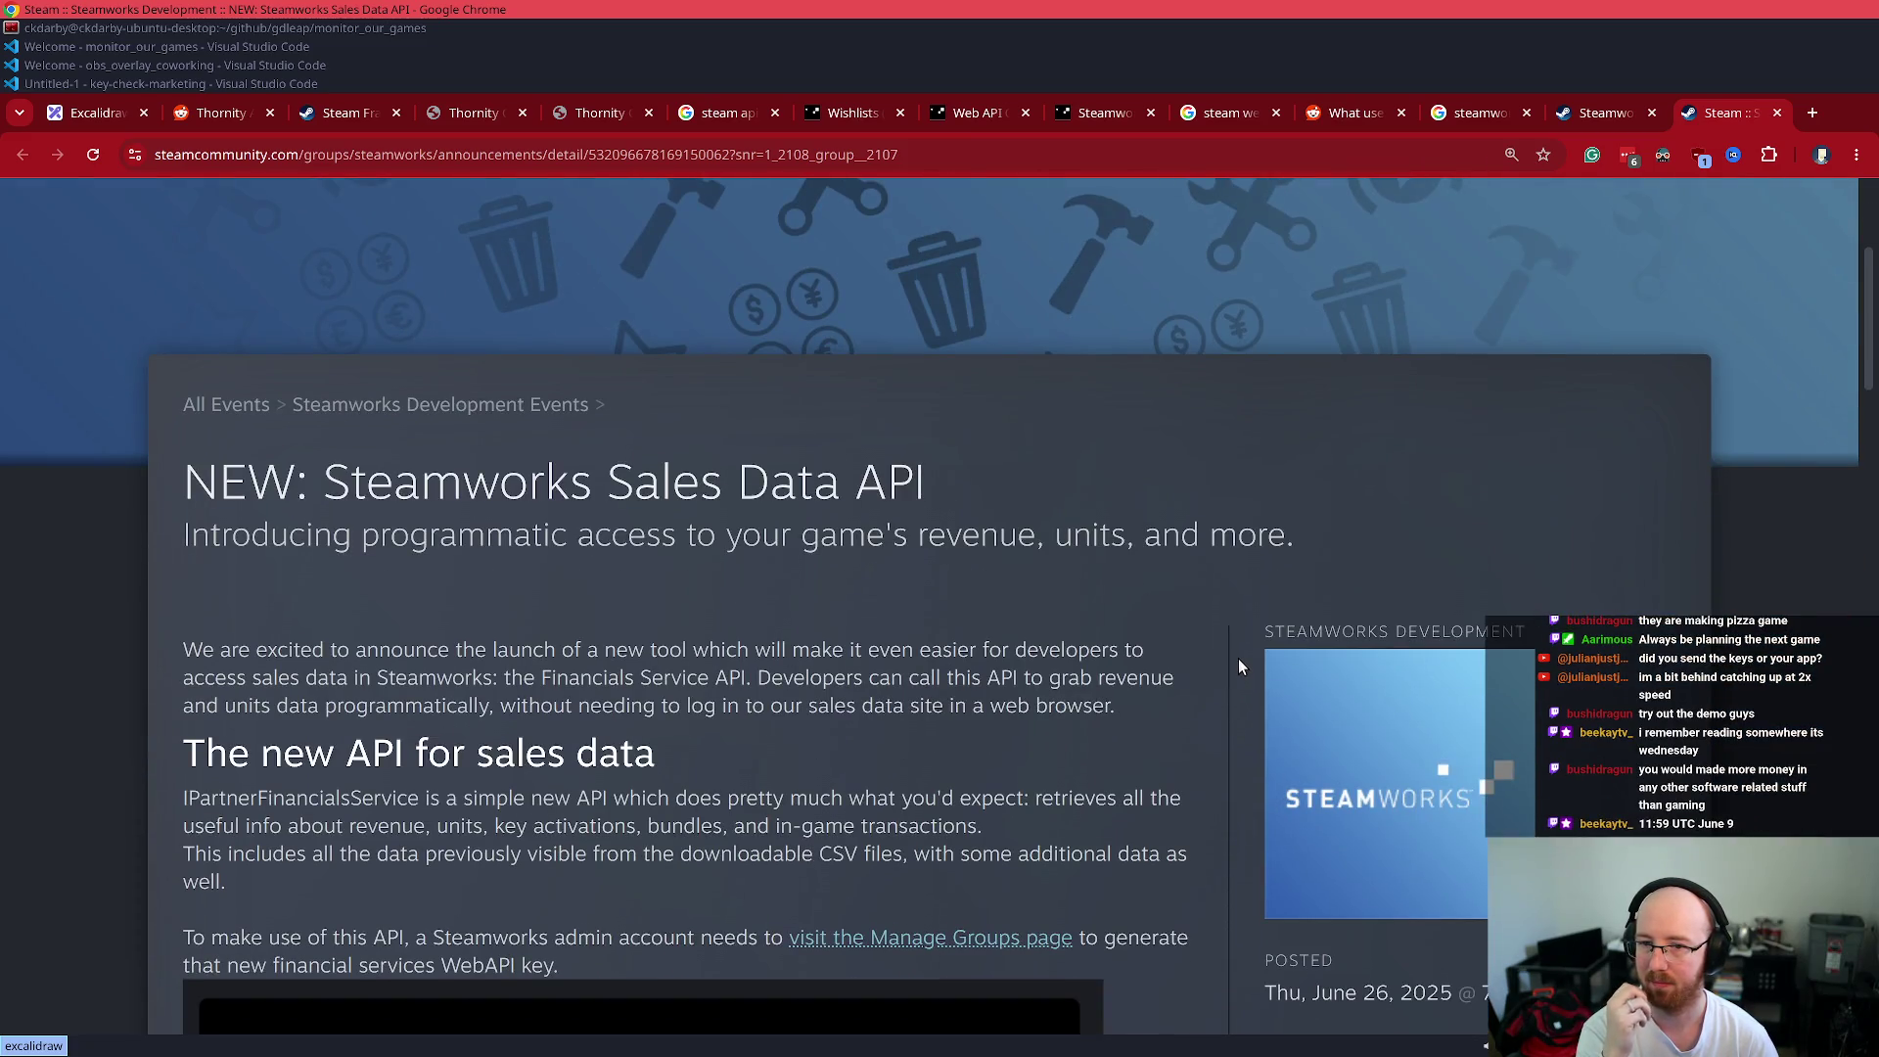
{"action": "scroll", "coordinate": [1237, 659], "scroll_direction": "down", "scroll_amount": 5}
{"action": "scroll", "coordinate": [1162, 664], "scroll_direction": "down", "scroll_amount": 5}
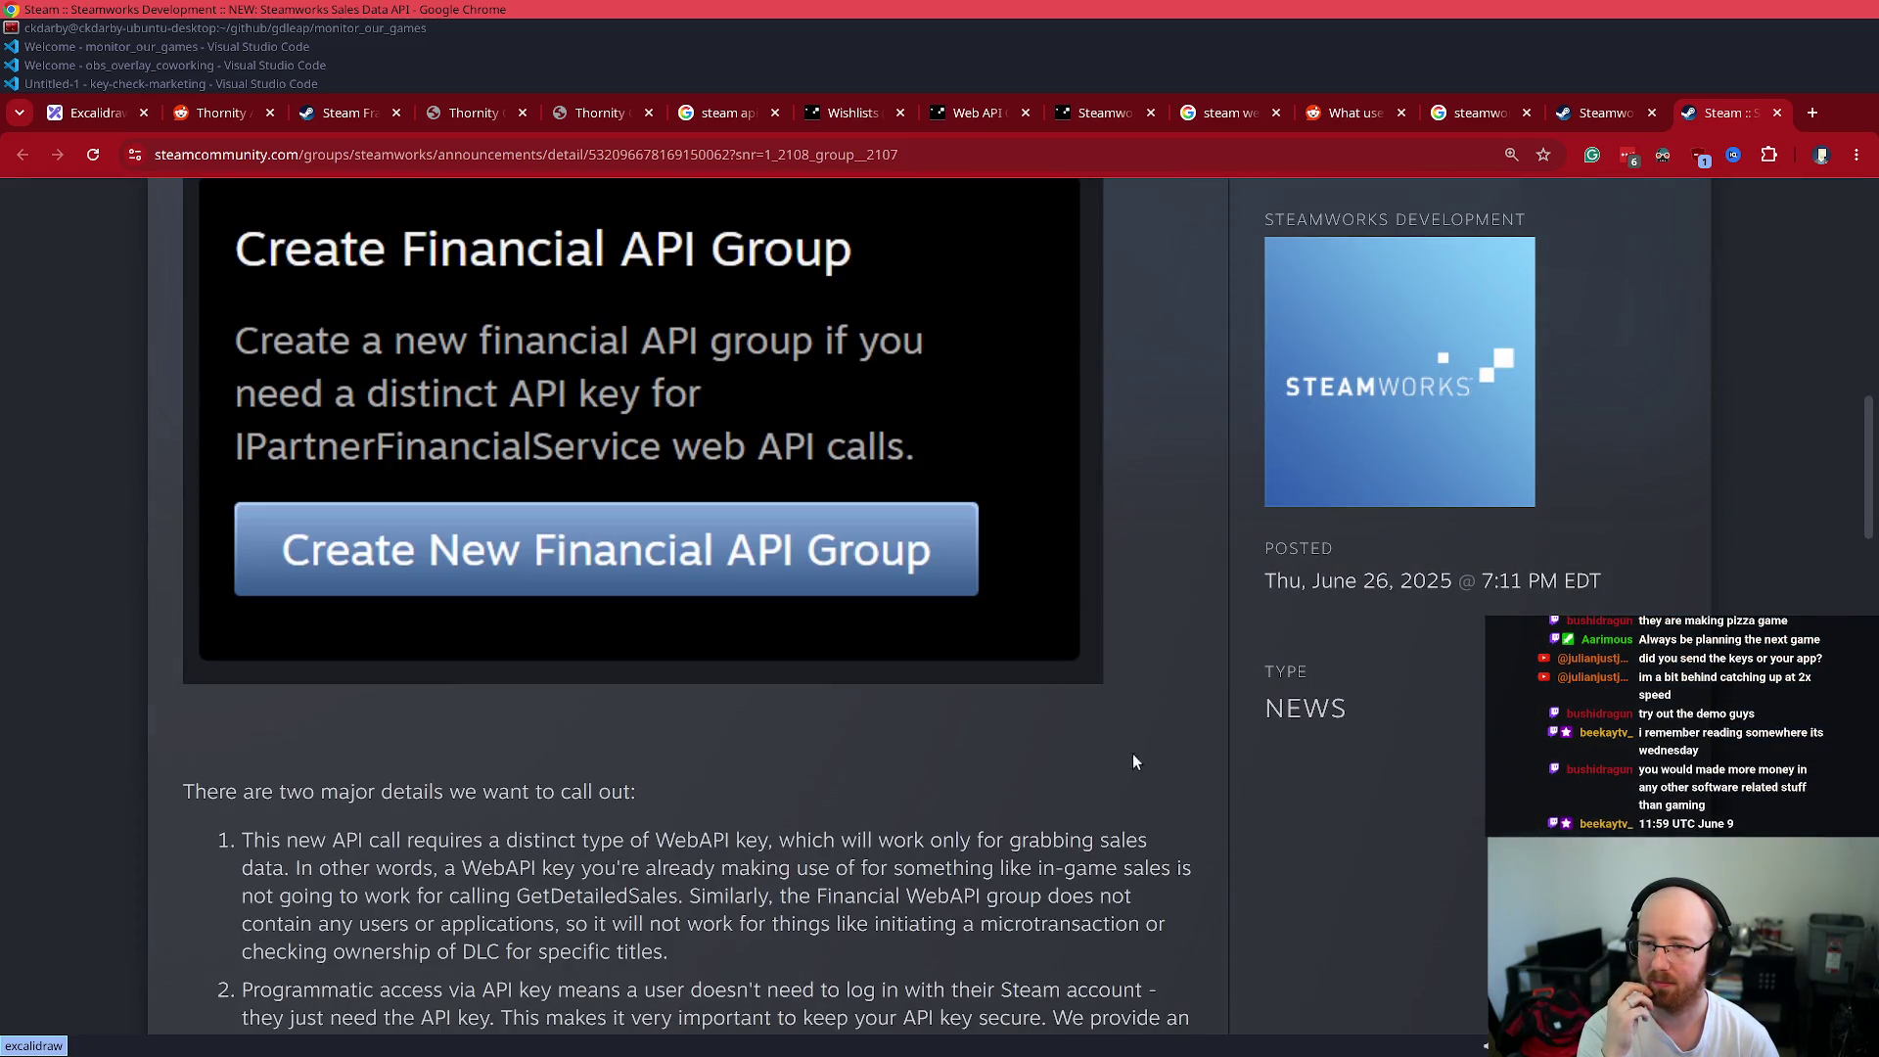
{"action": "scroll", "coordinate": [1153, 739], "scroll_direction": "down", "scroll_amount": 5}
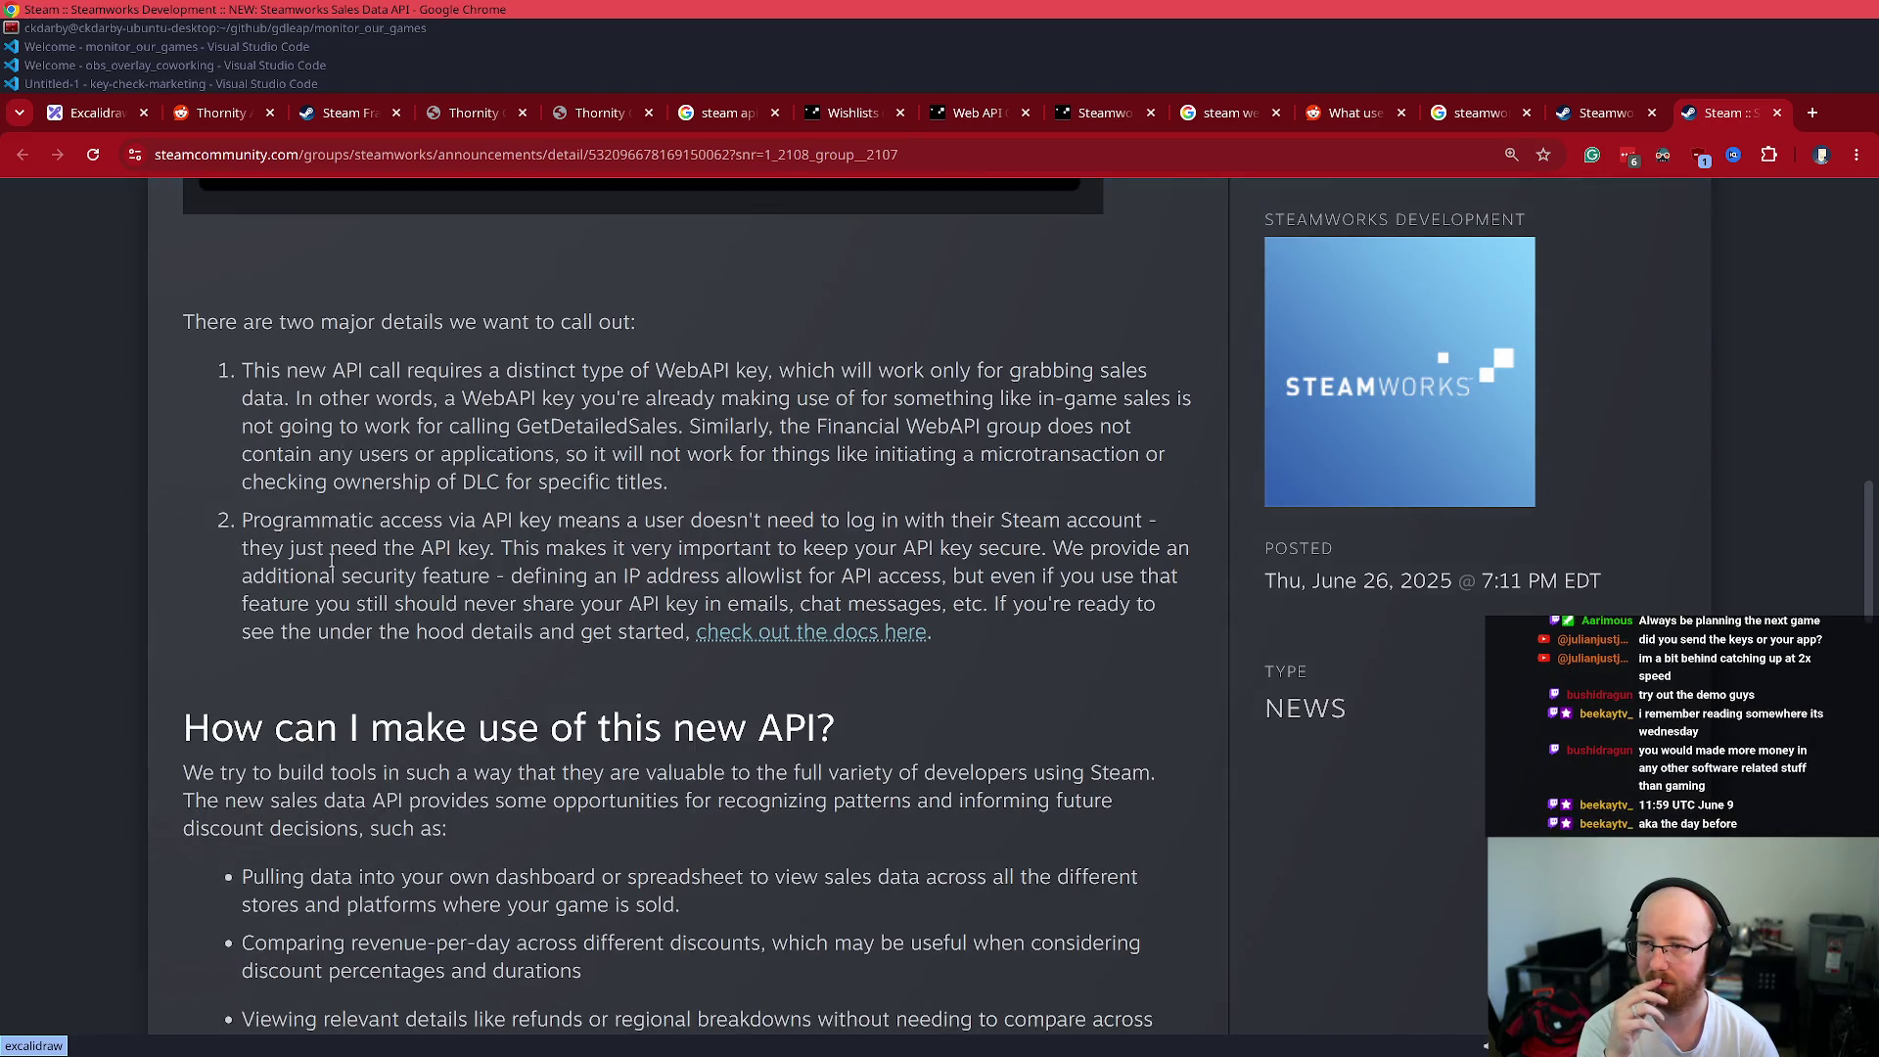
{"action": "scroll", "coordinate": [332, 573], "scroll_direction": "down", "scroll_amount": 4}
{"action": "scroll", "coordinate": [332, 585], "scroll_direction": "down", "scroll_amount": 5}
{"action": "key", "text": "alt+Tab"}
- Queue 'Check to make sure we're leveraging this:' with the pasted Sales Data API announcement link
{"action": "type", "text": "Are y"}
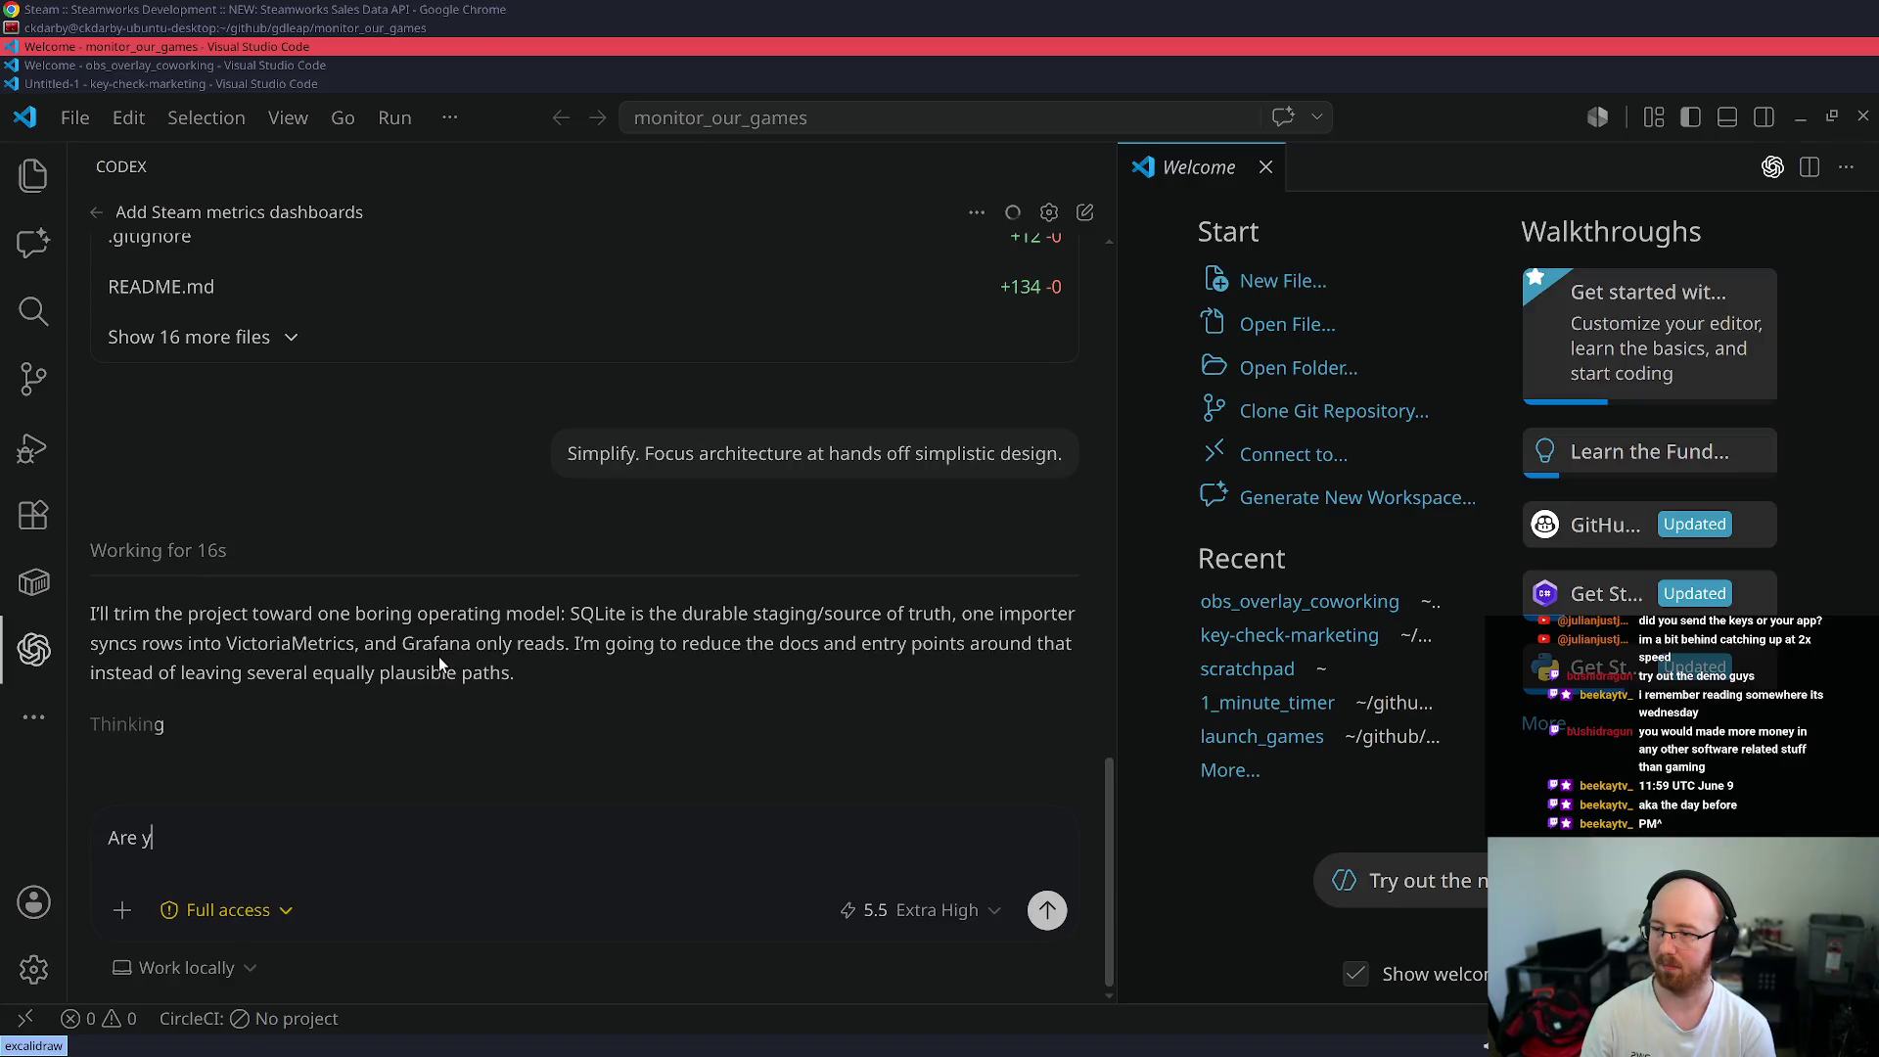
{"action": "key", "text": "ctrl+a"}
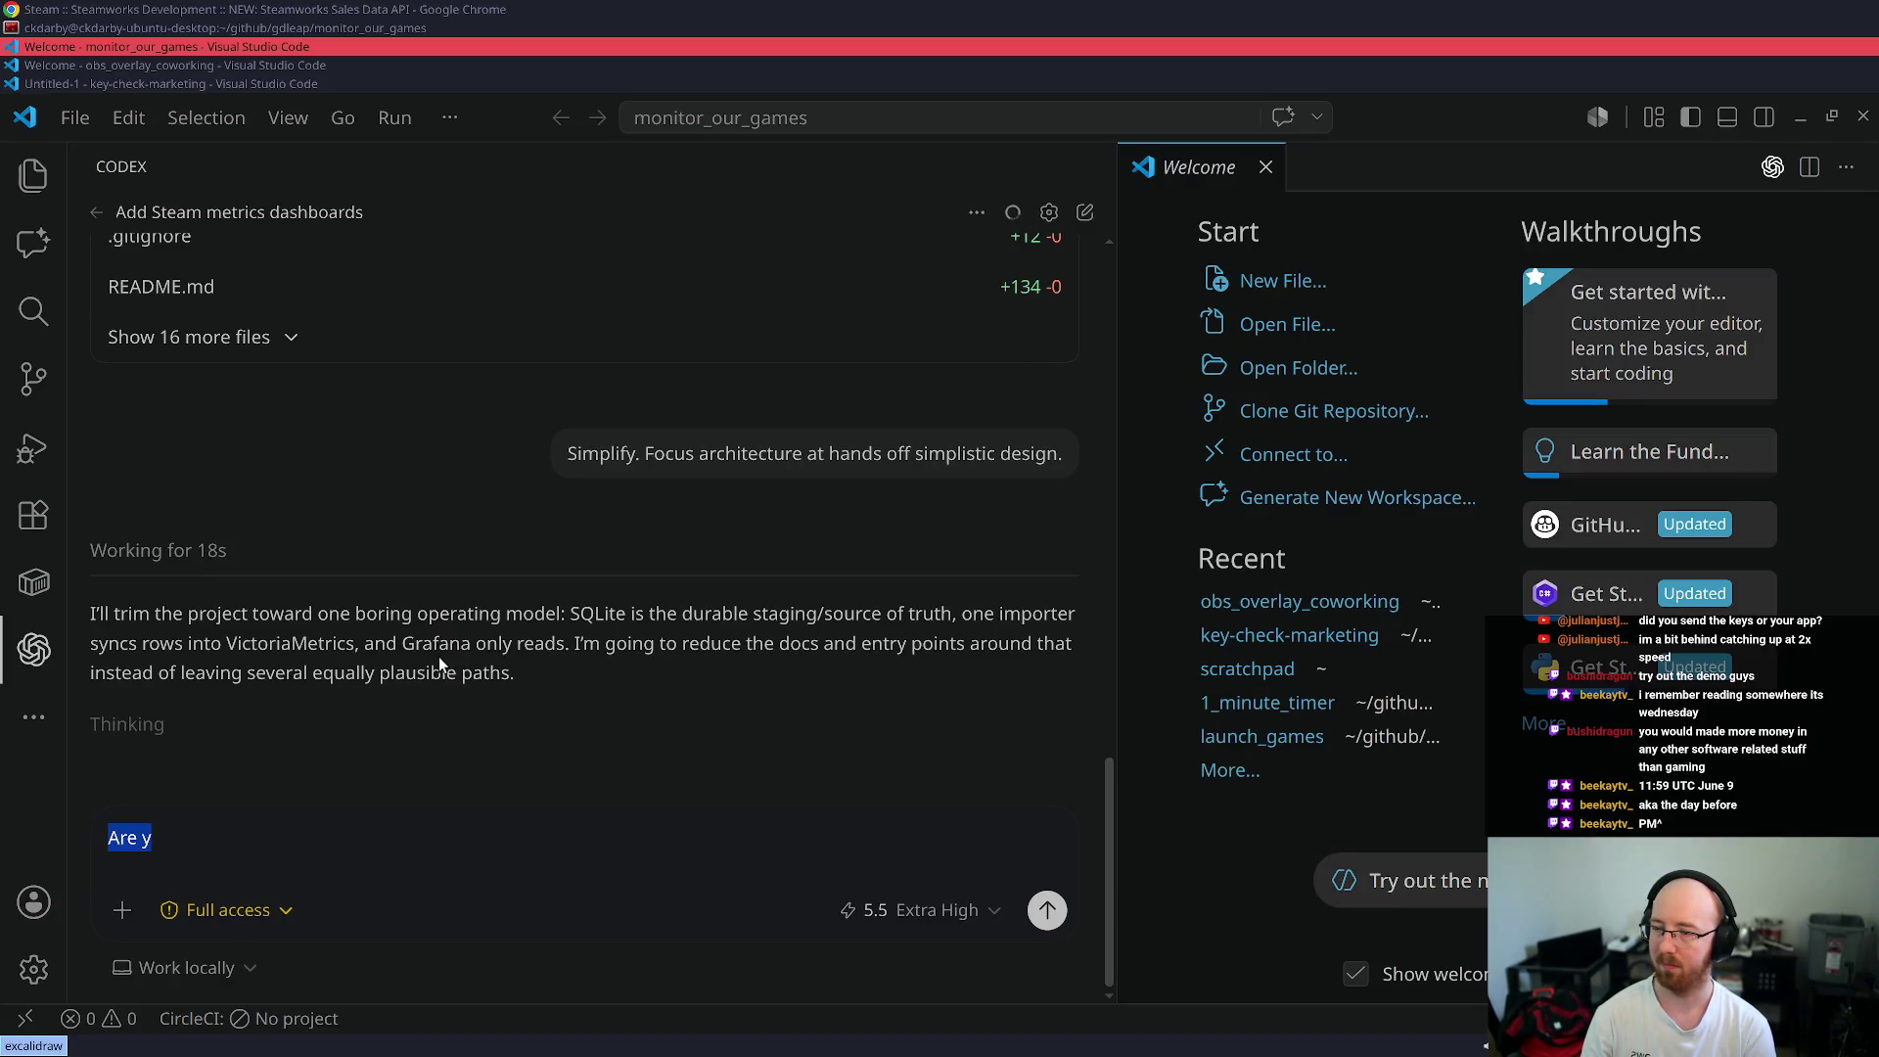
{"action": "key", "text": "BackSpace"}
{"action": "type", "text": "Check to"}
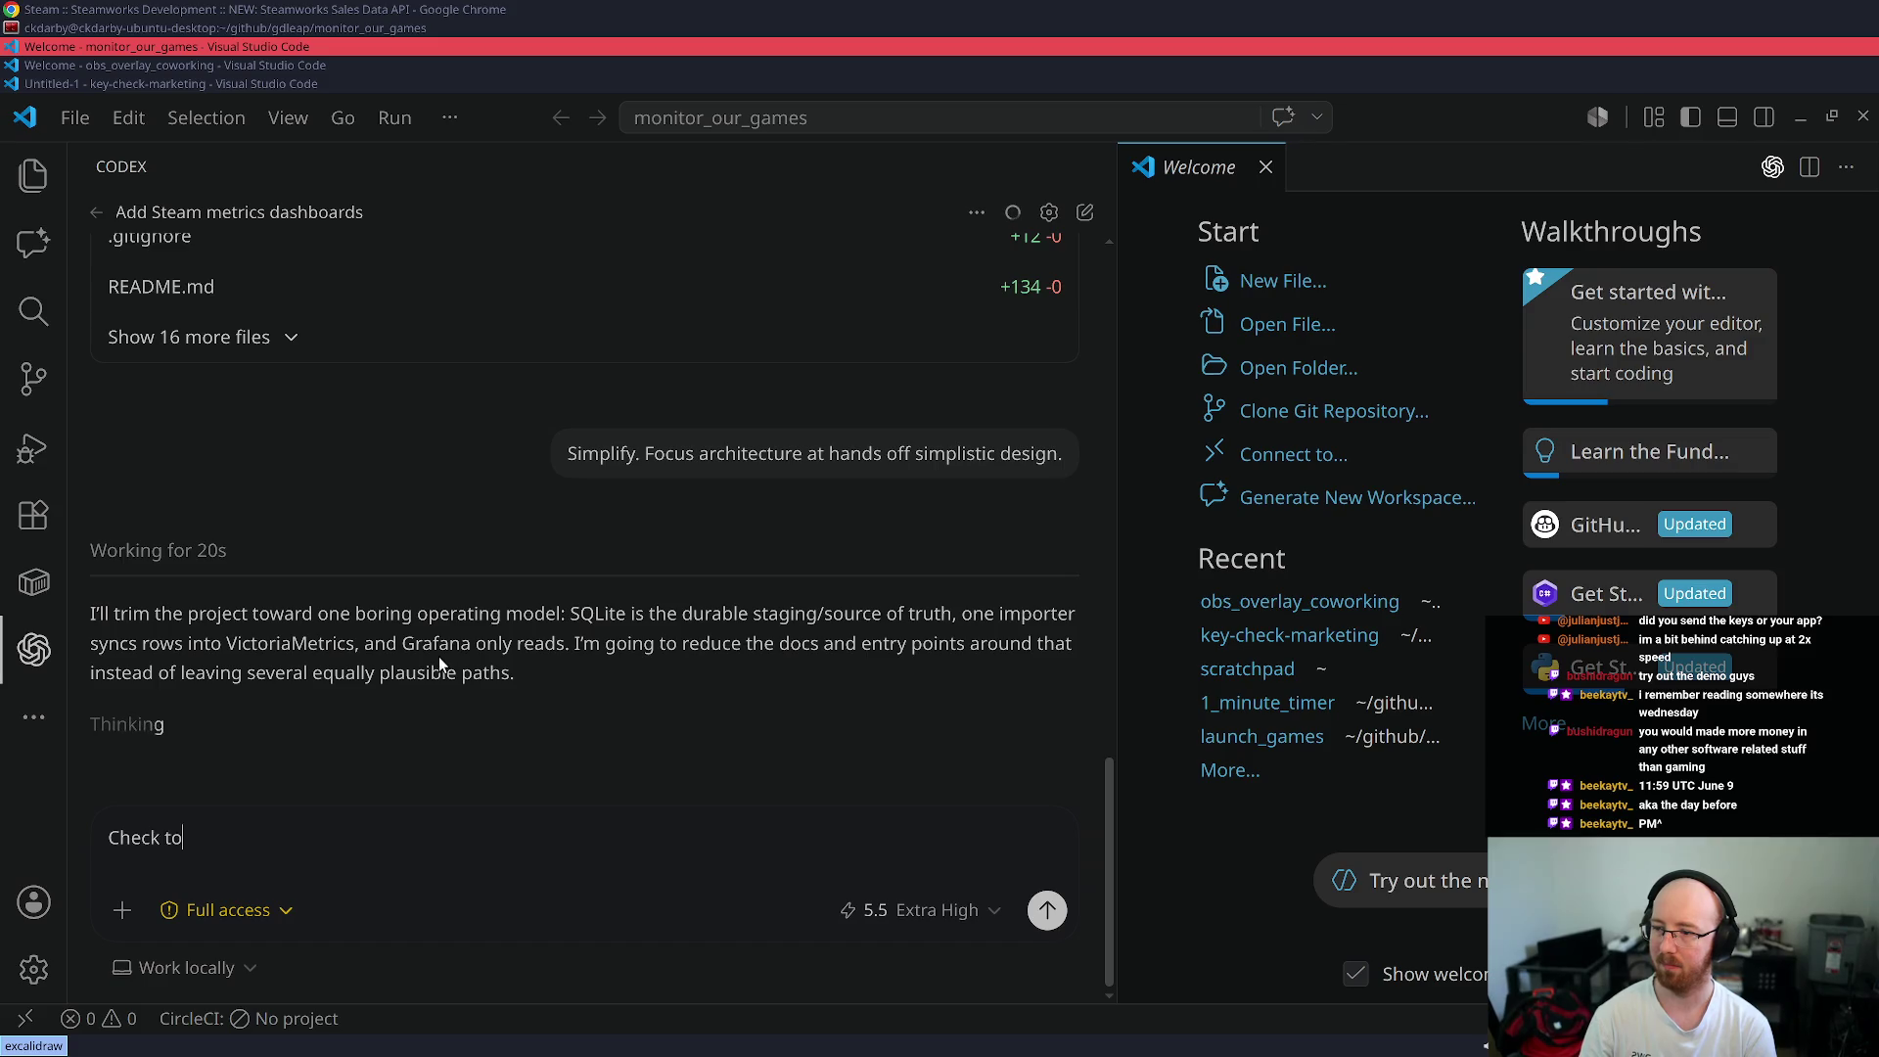
{"action": "type", "text": " make sure we're le"}
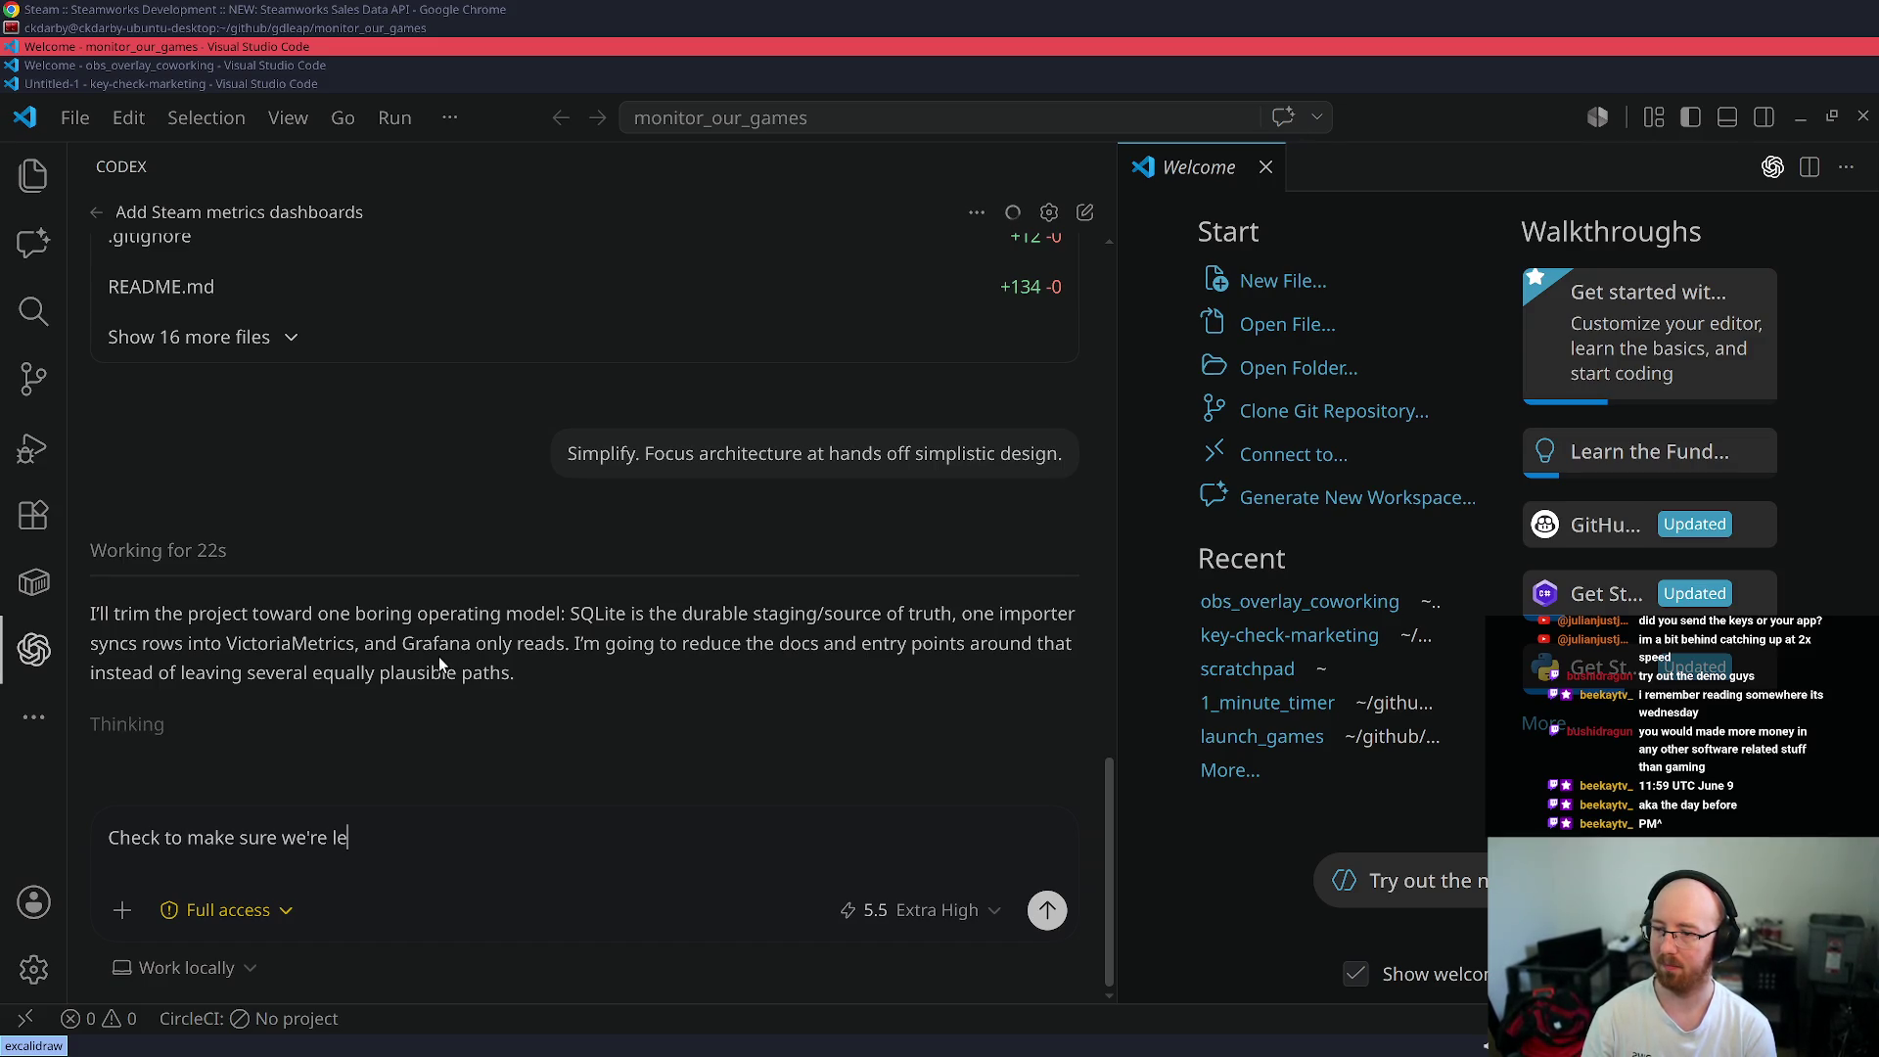
{"action": "type", "text": "veraging this:"}
{"action": "key", "text": "shift+Return"}
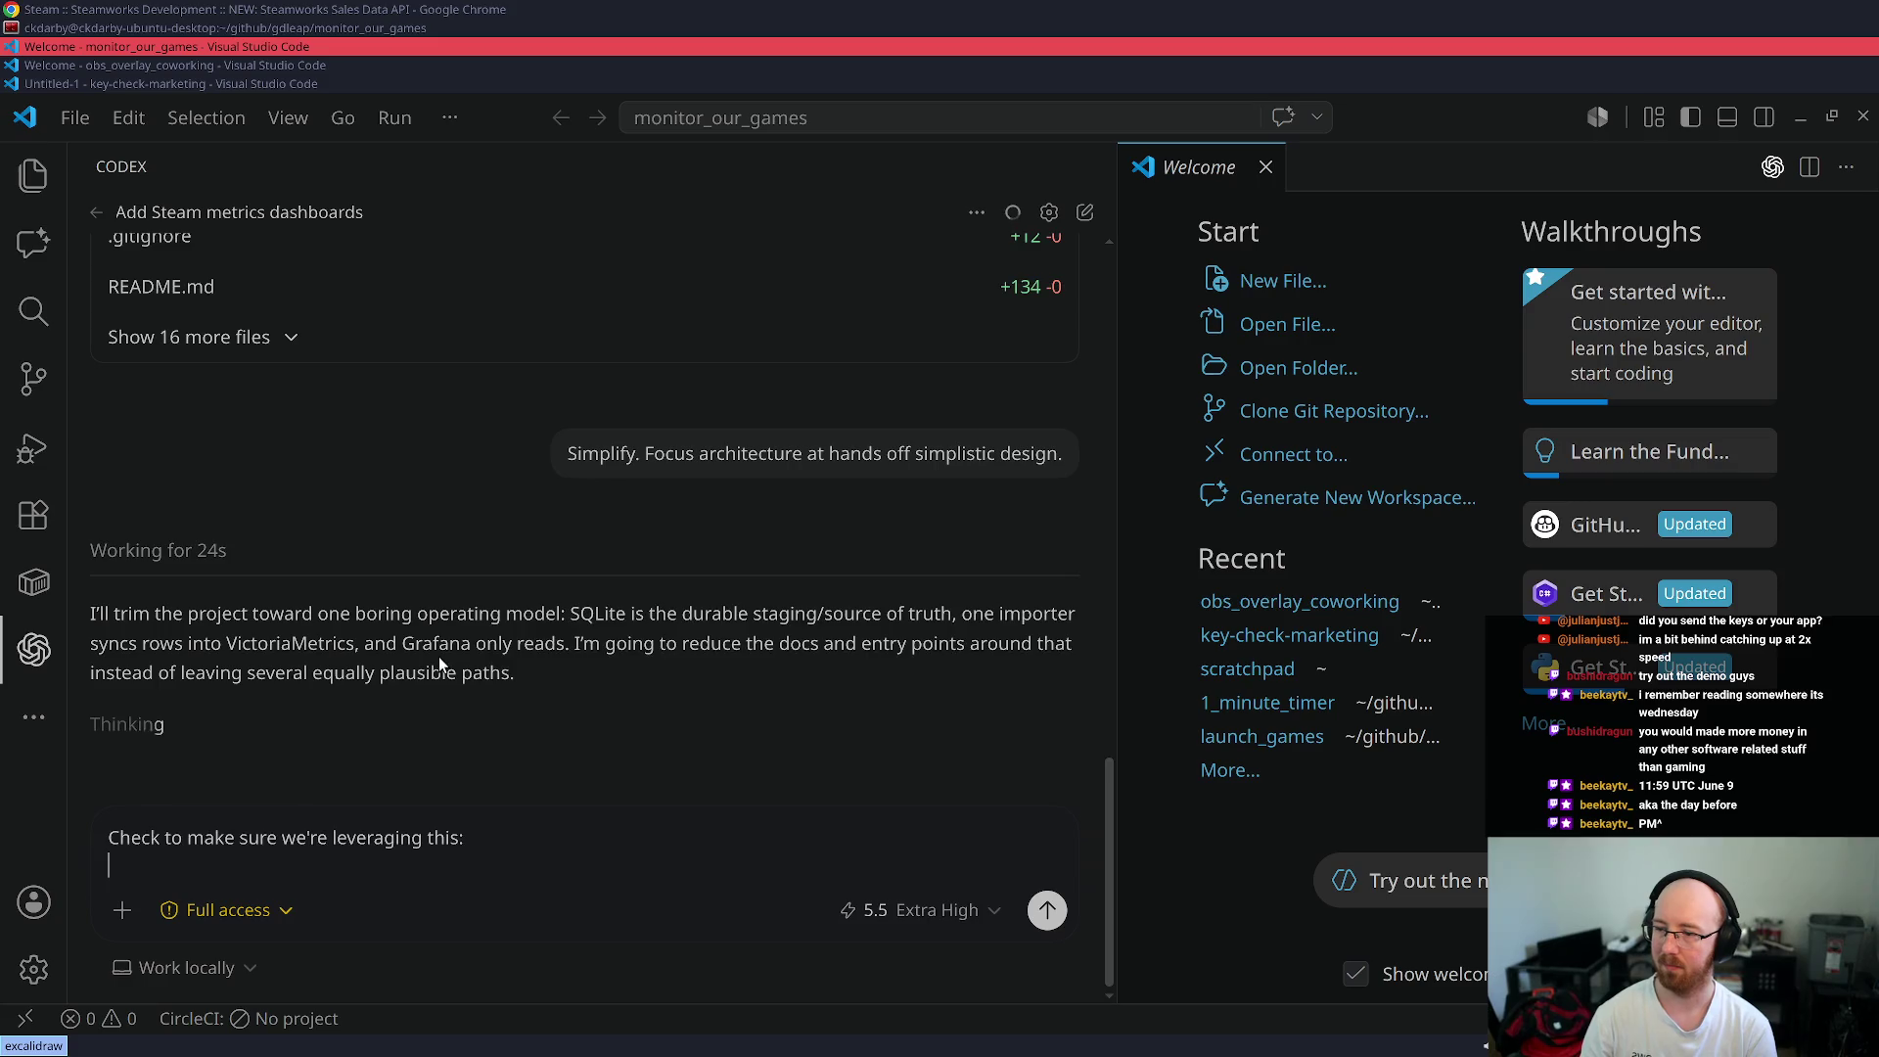
{"action": "key", "text": "ctrl+v"}
{"action": "key", "text": "Return"}
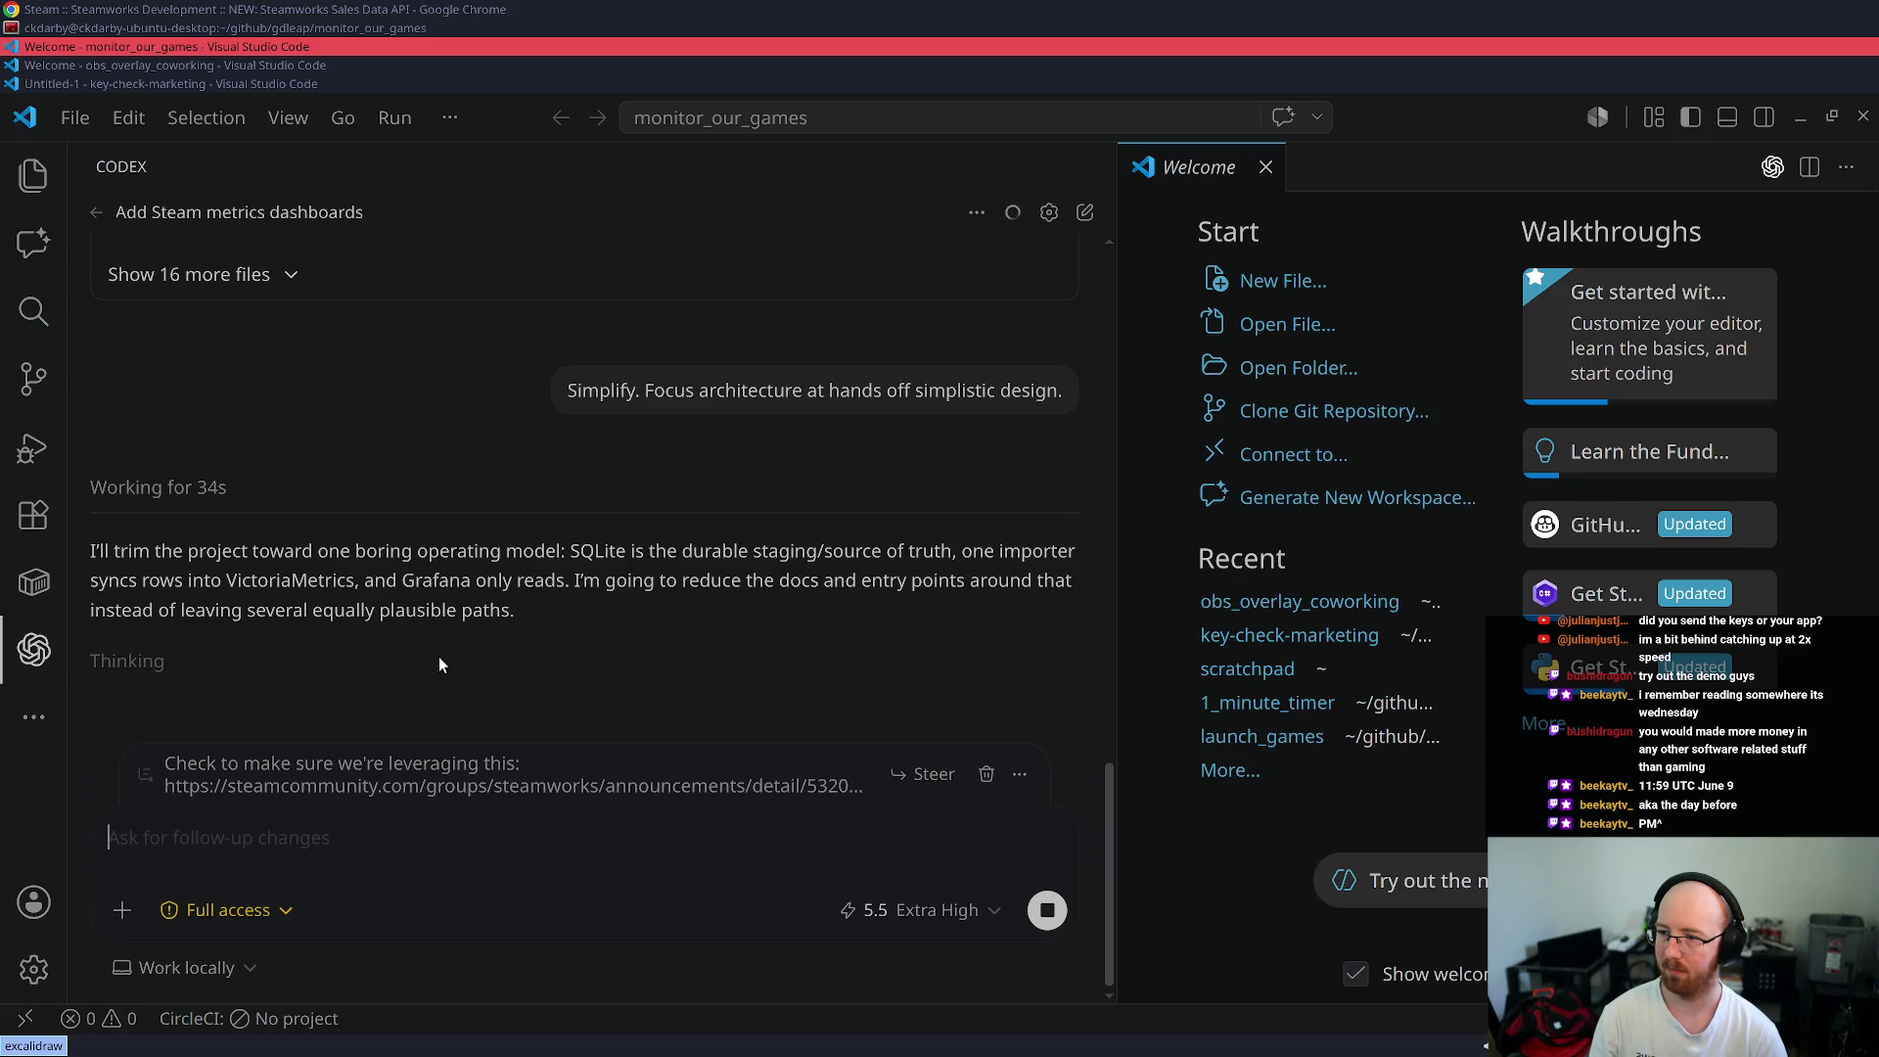
- Queue a request to split the README into individual readmes for background jobs and starting up
{"action": "type", "text": "Split out REA"}
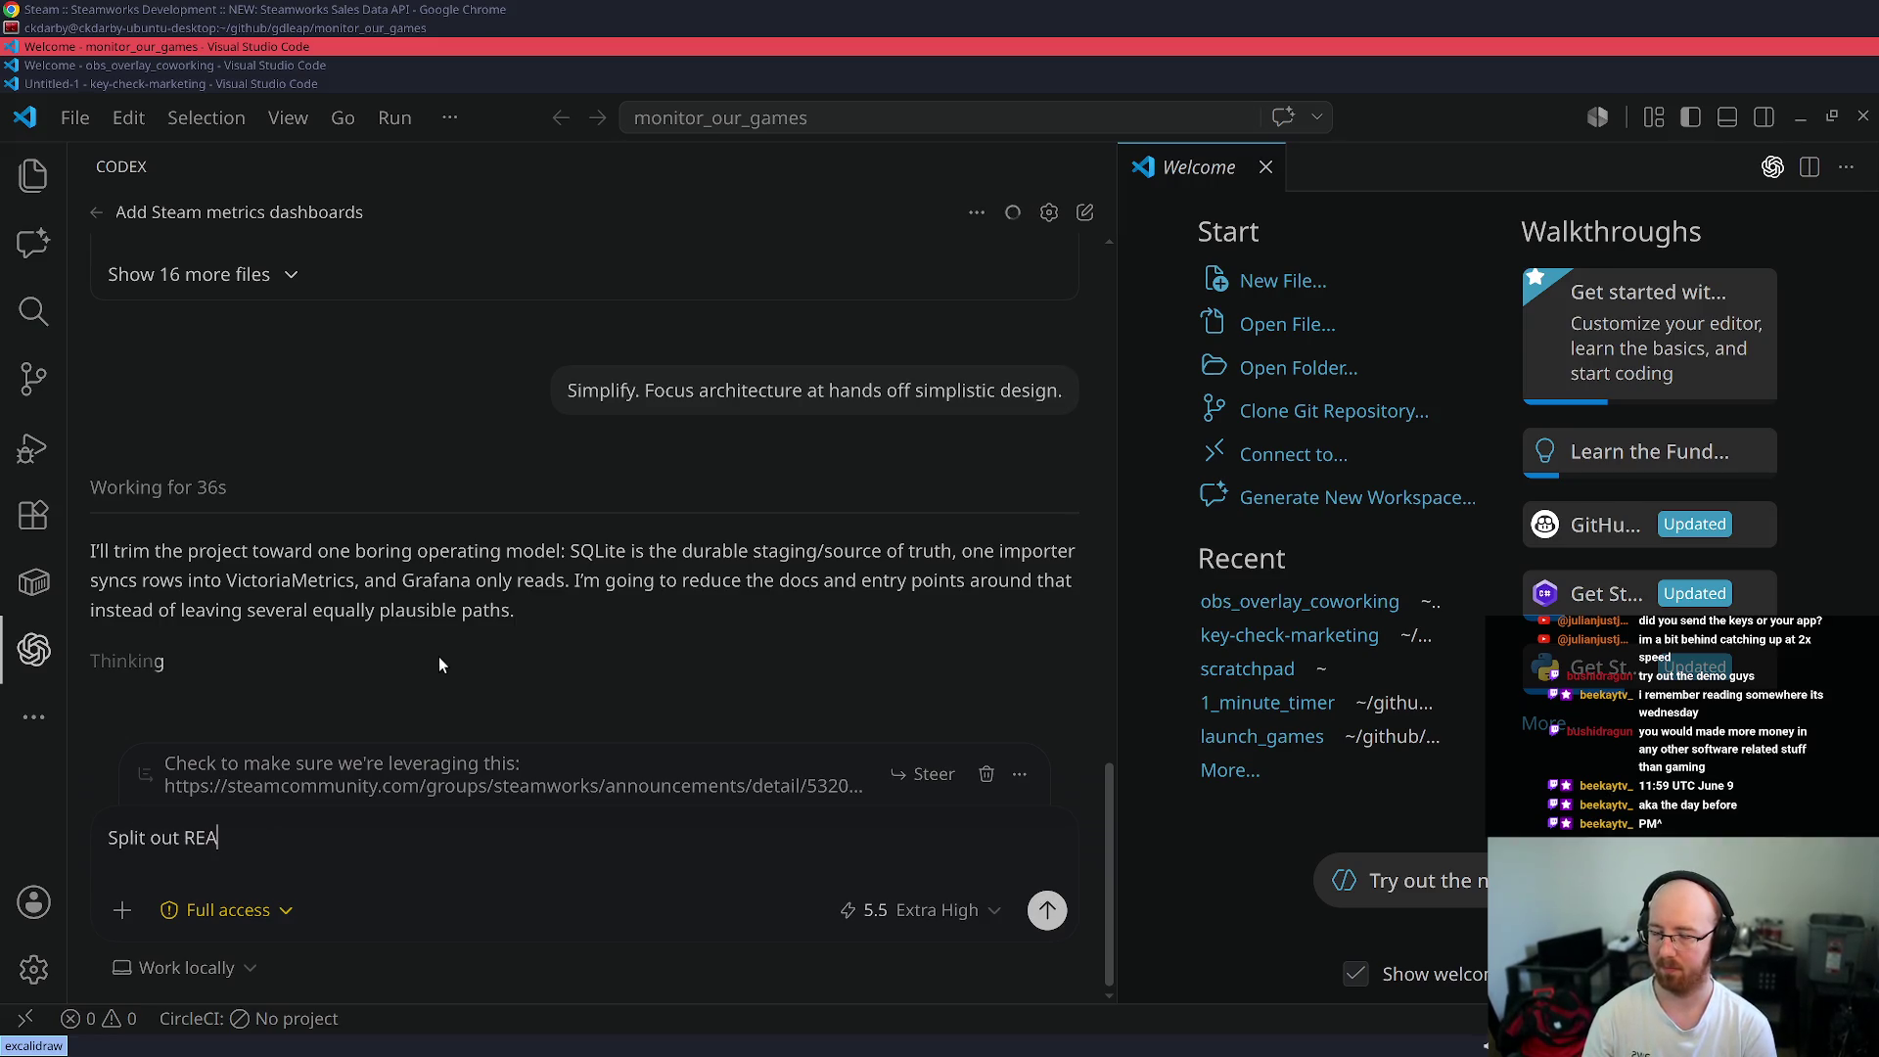
{"action": "type", "text": "DME for ba"}
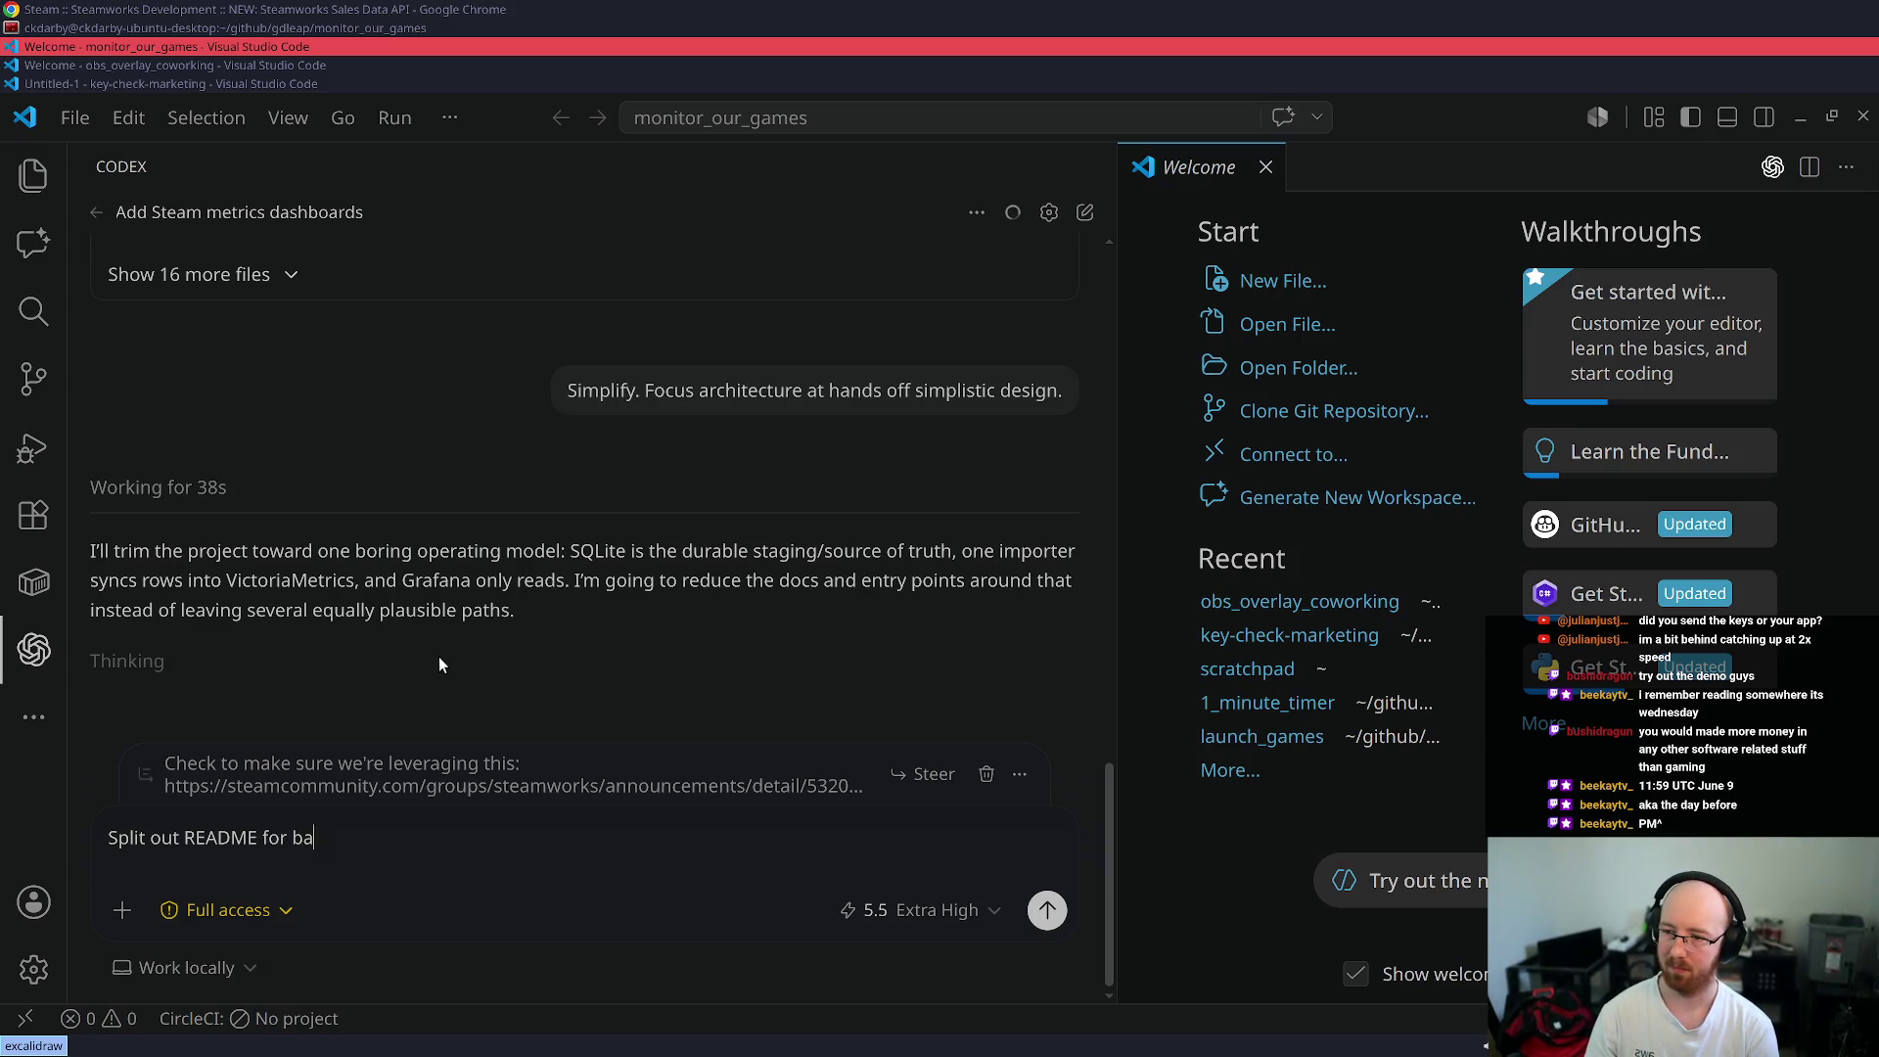
{"action": "type", "text": "ckground "}
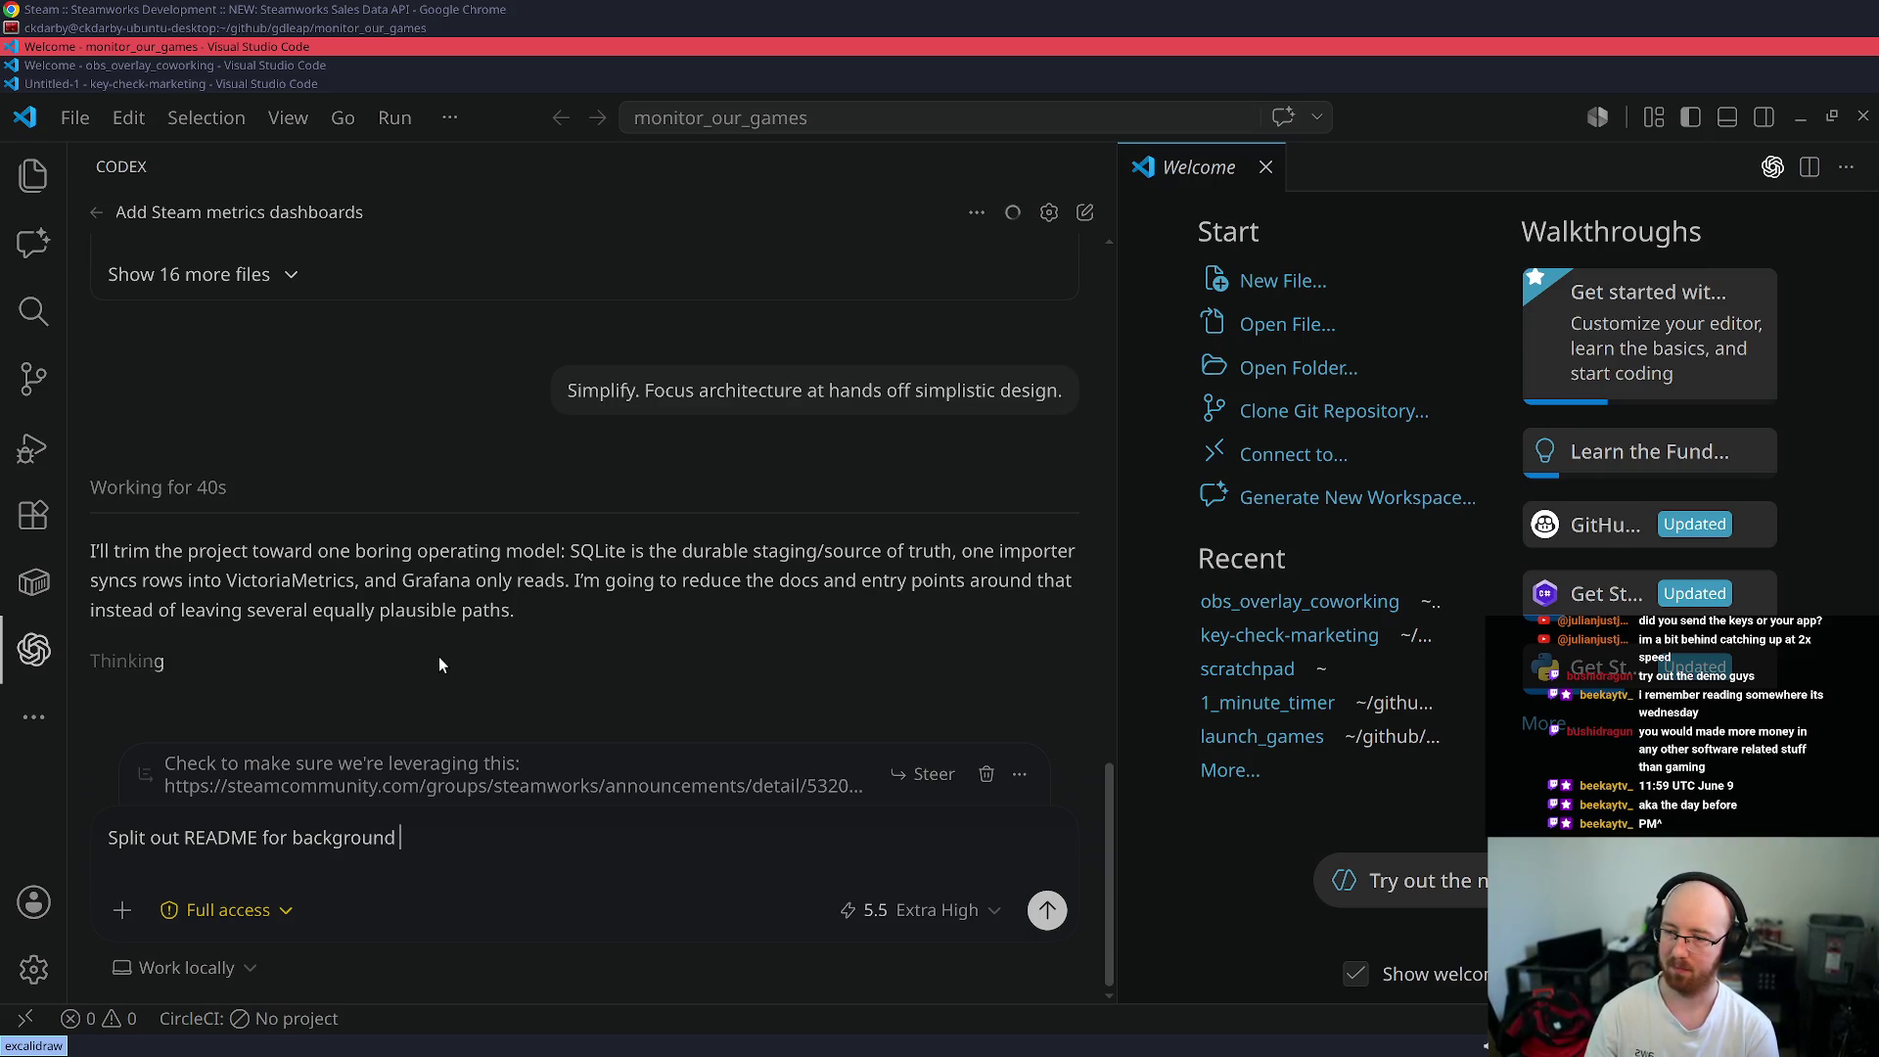
{"action": "type", "text": "jobs"}
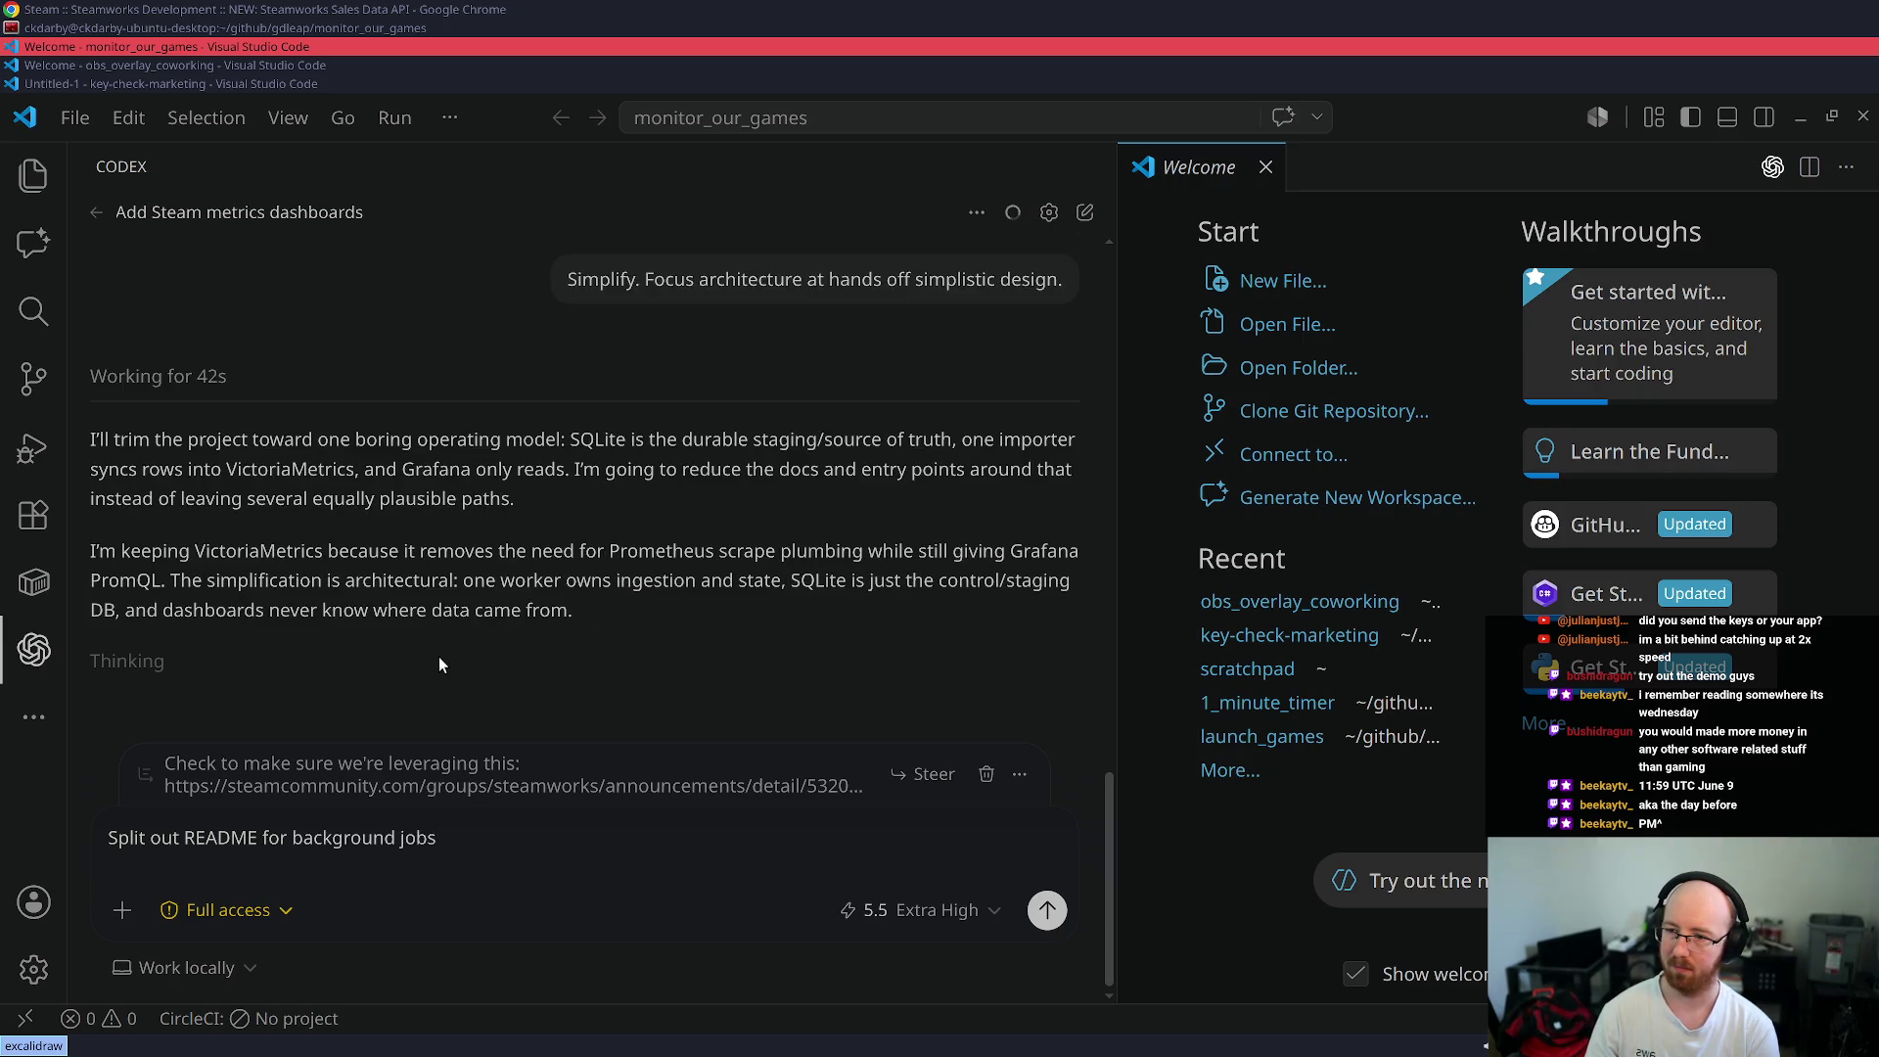
{"action": "type", "text": ", starting up, etc"}
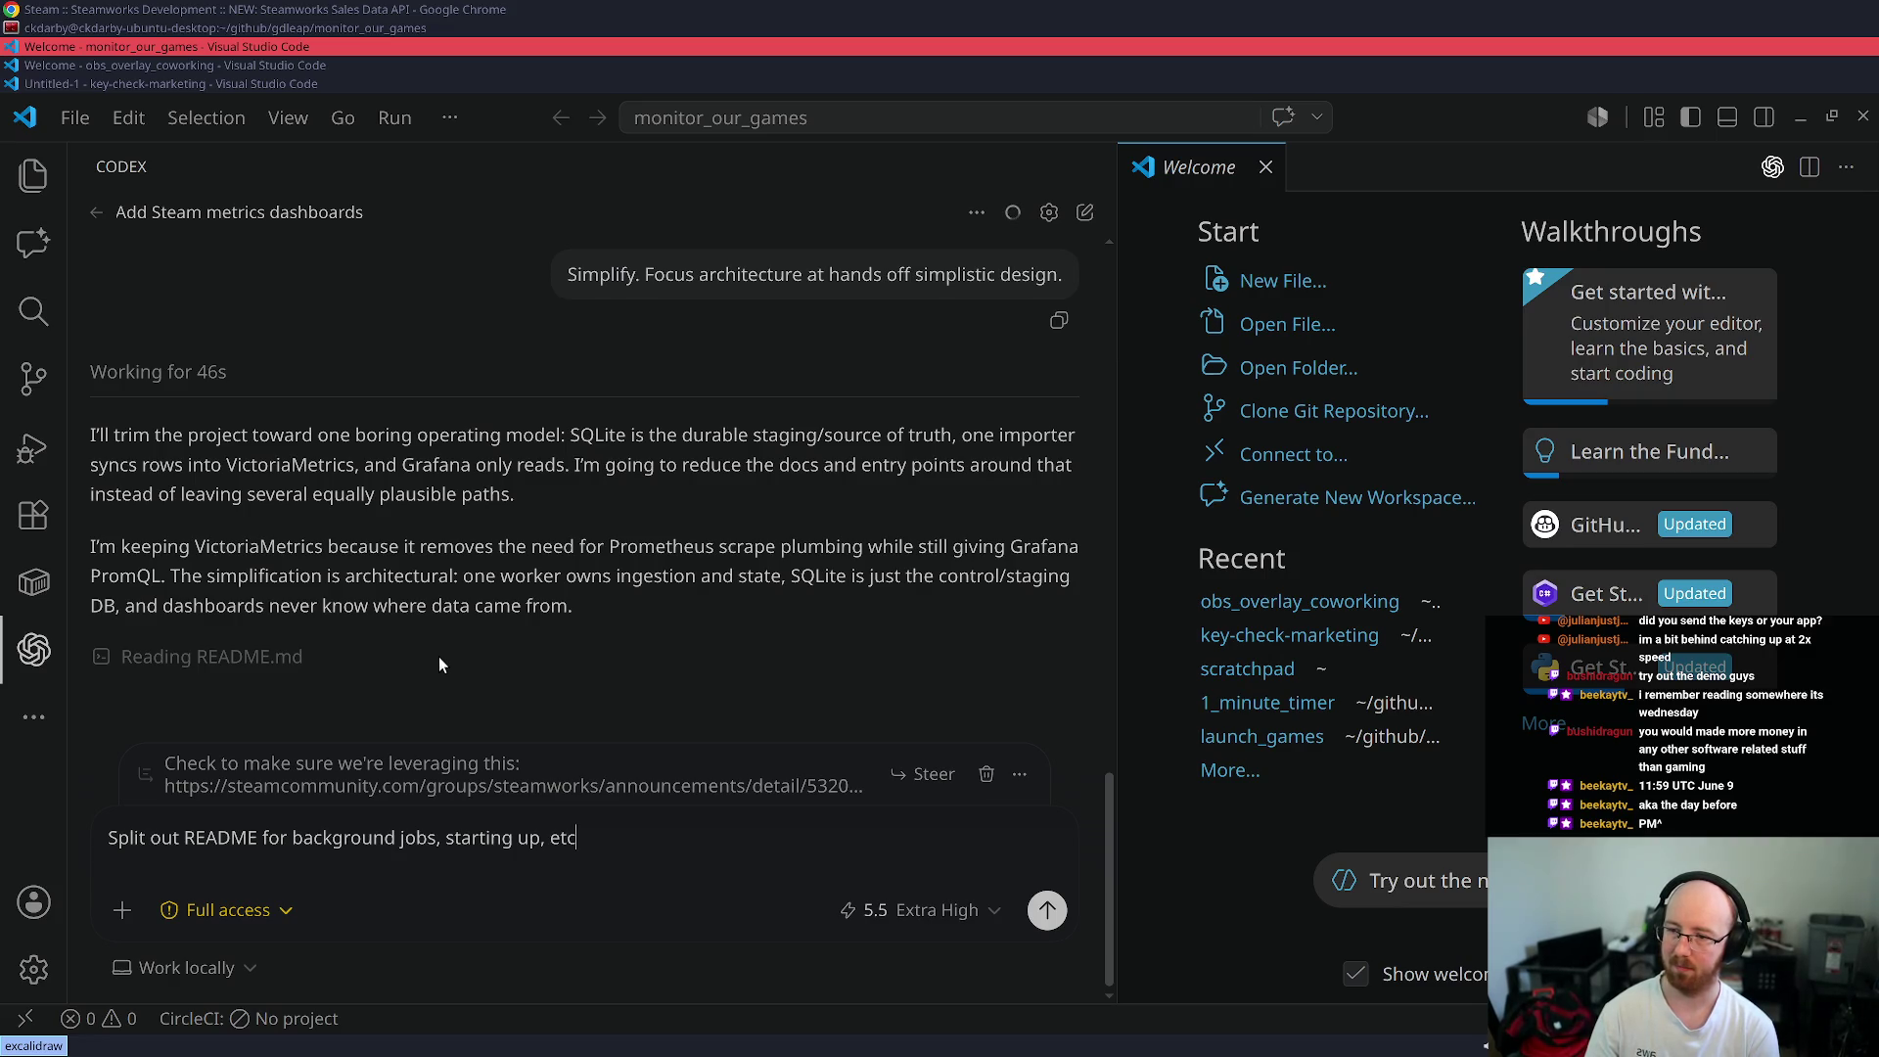
{"action": "key", "text": "ctrl+shift+Left"}
{"action": "key", "text": "ctrl+Left"}
{"action": "key", "text": "ctrl+Left"}
{"action": "key", "text": "ctrl+Left"}
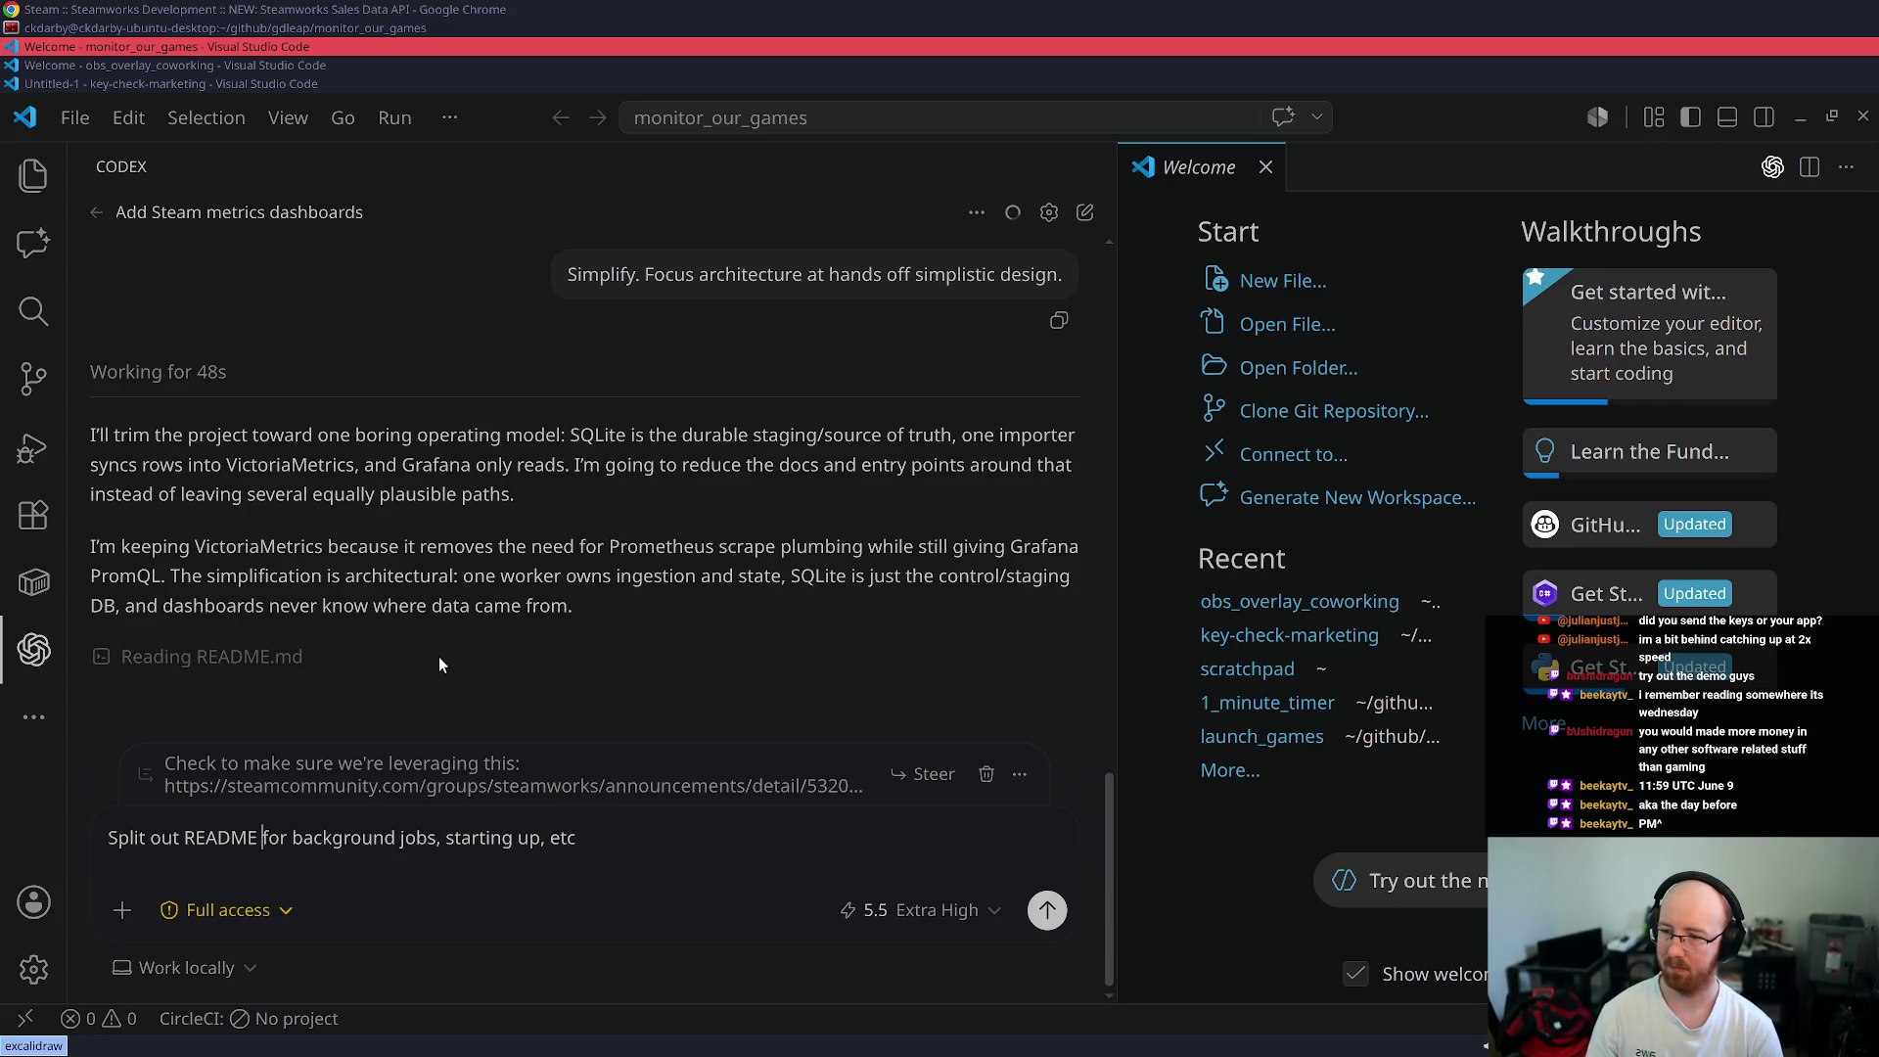
{"action": "key", "text": "ctrl+shift+Right"}
{"action": "type", "text": "to individu"}
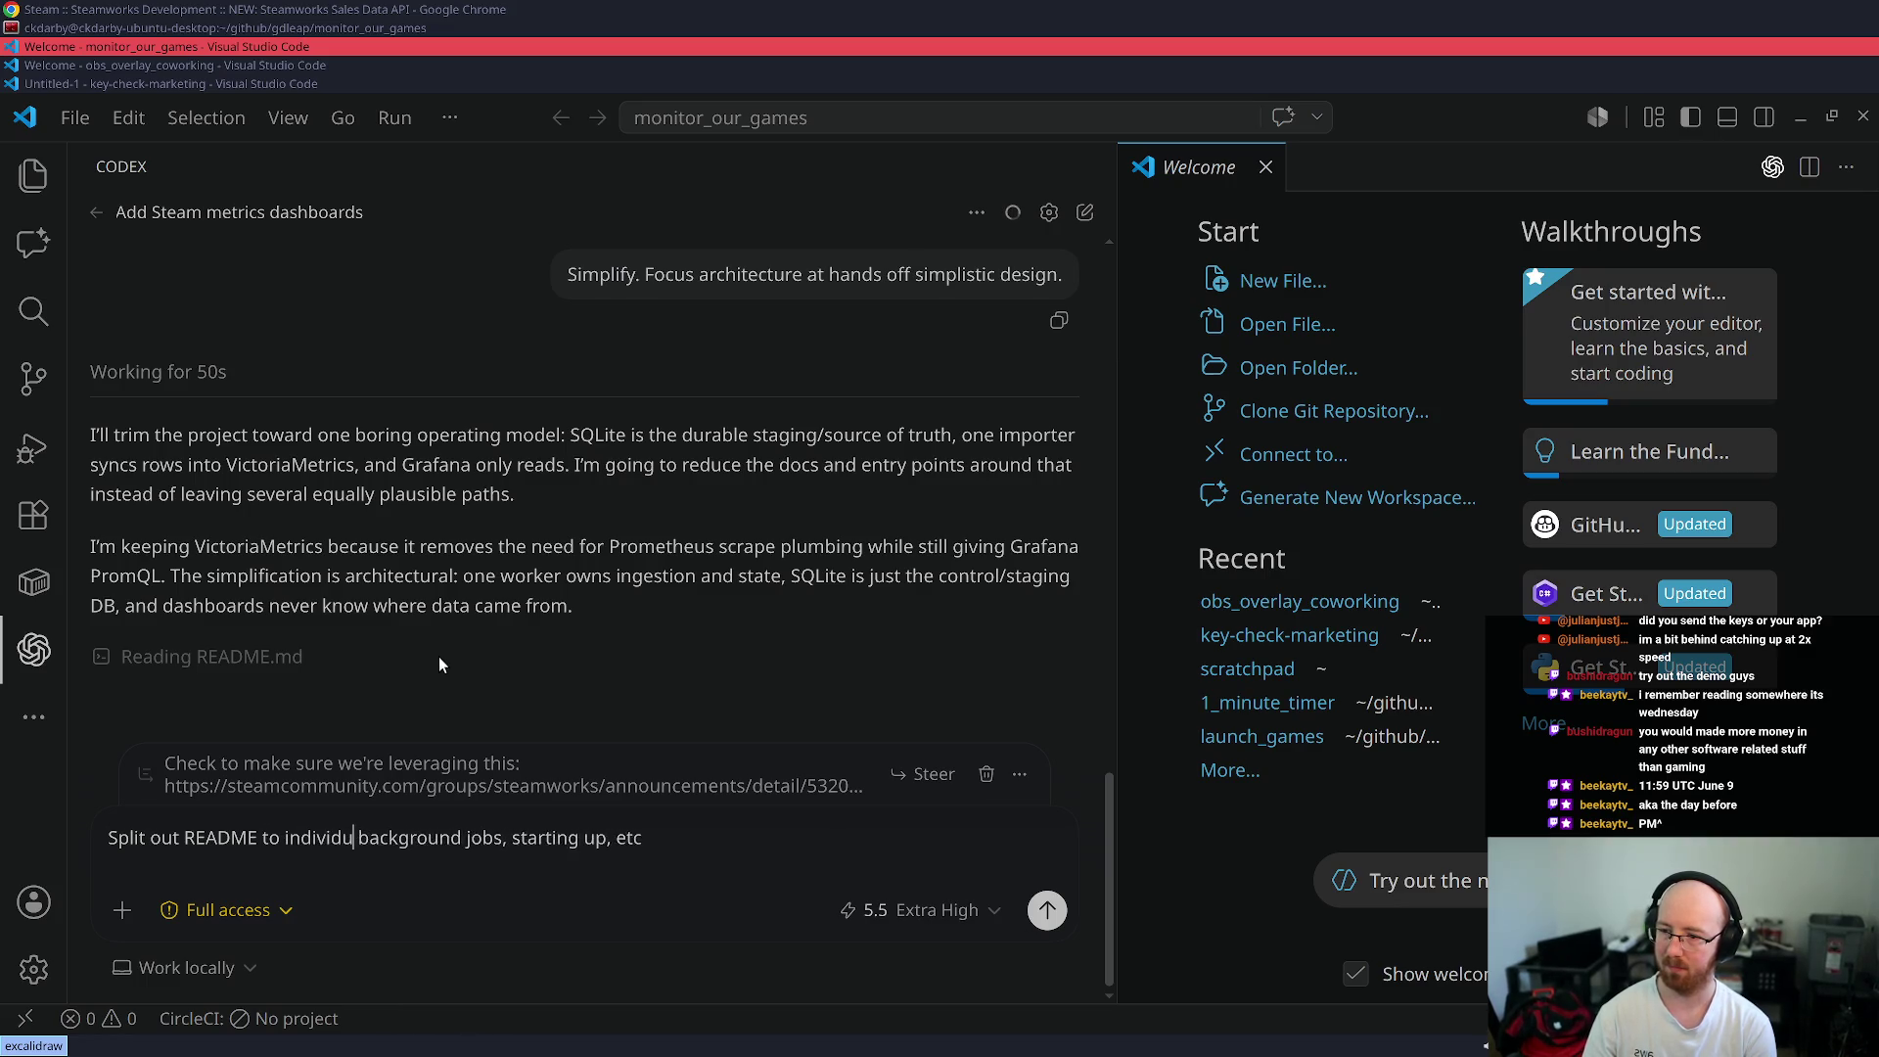
{"action": "type", "text": "al readmes f"}
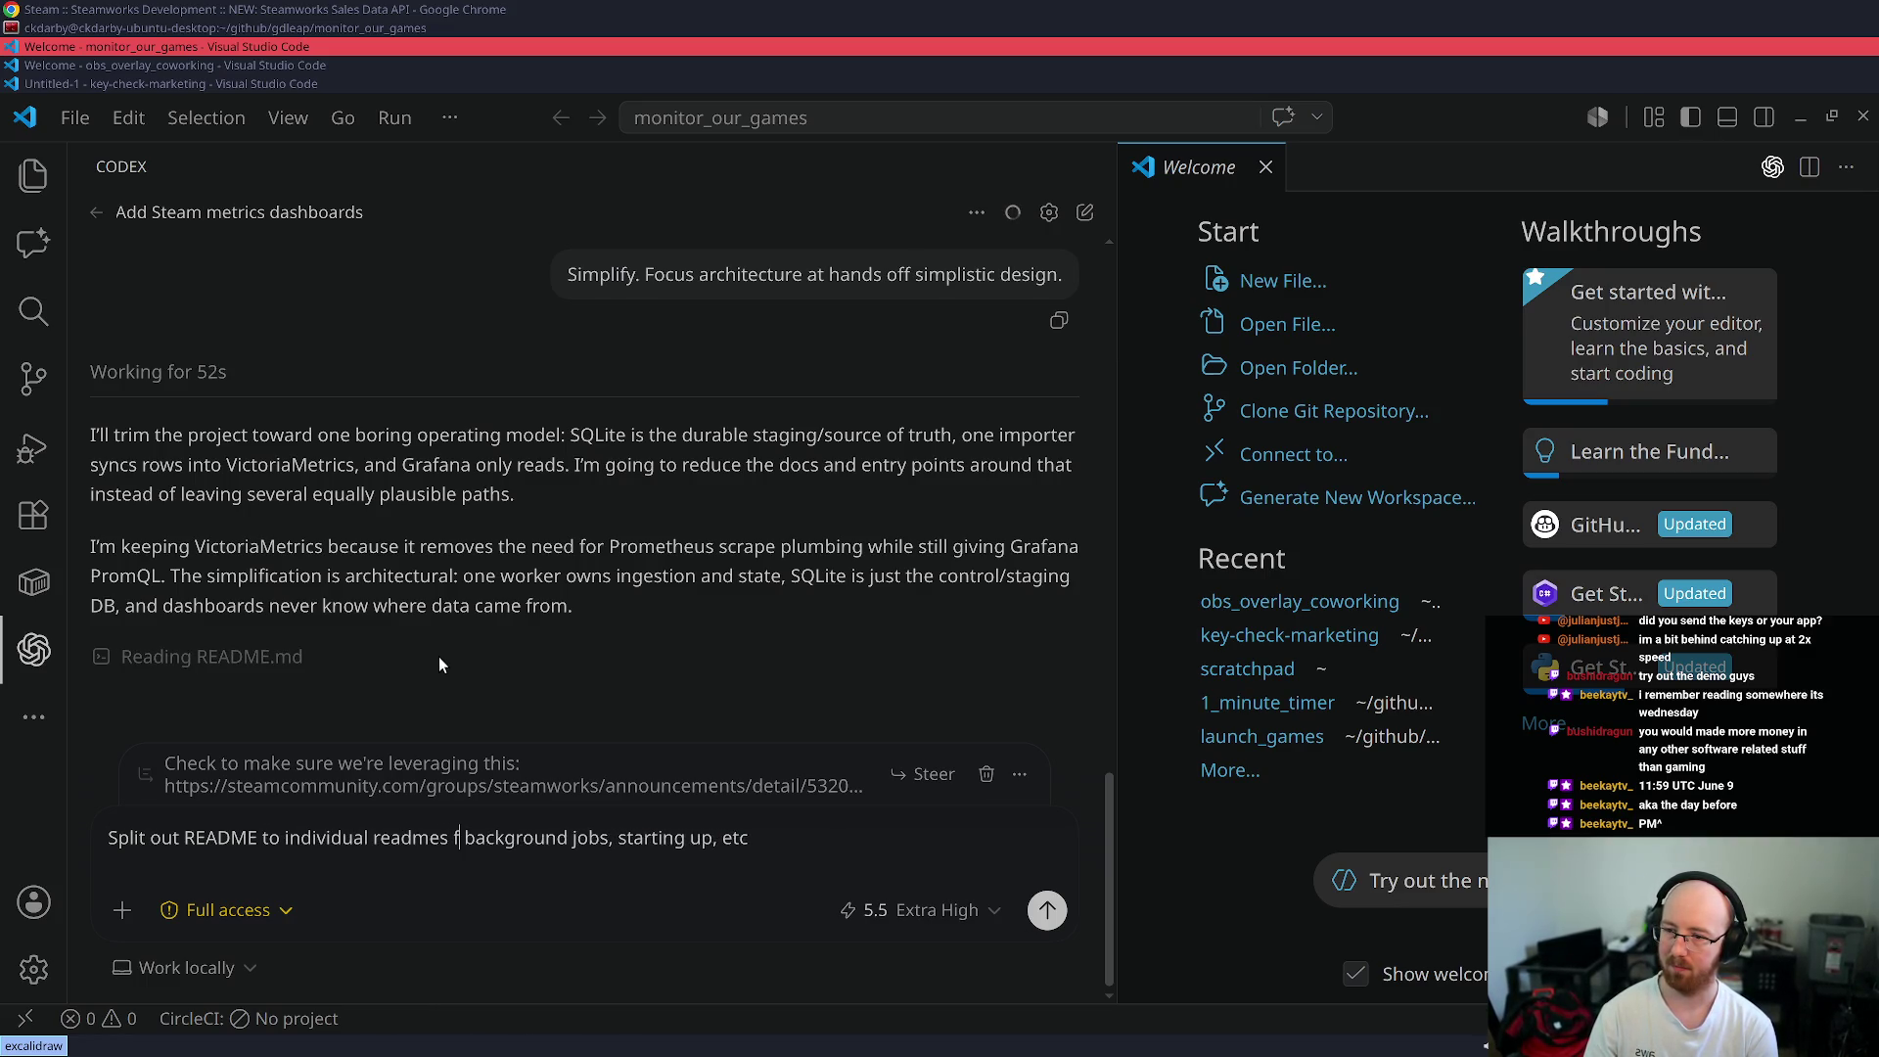
{"action": "type", "text": "or"}
{"action": "key", "text": "End"}
{"action": "key", "text": "ctrl+shift+Left"}
{"action": "key", "text": "shift+Left"}
{"action": "key", "text": "shift+Left"}
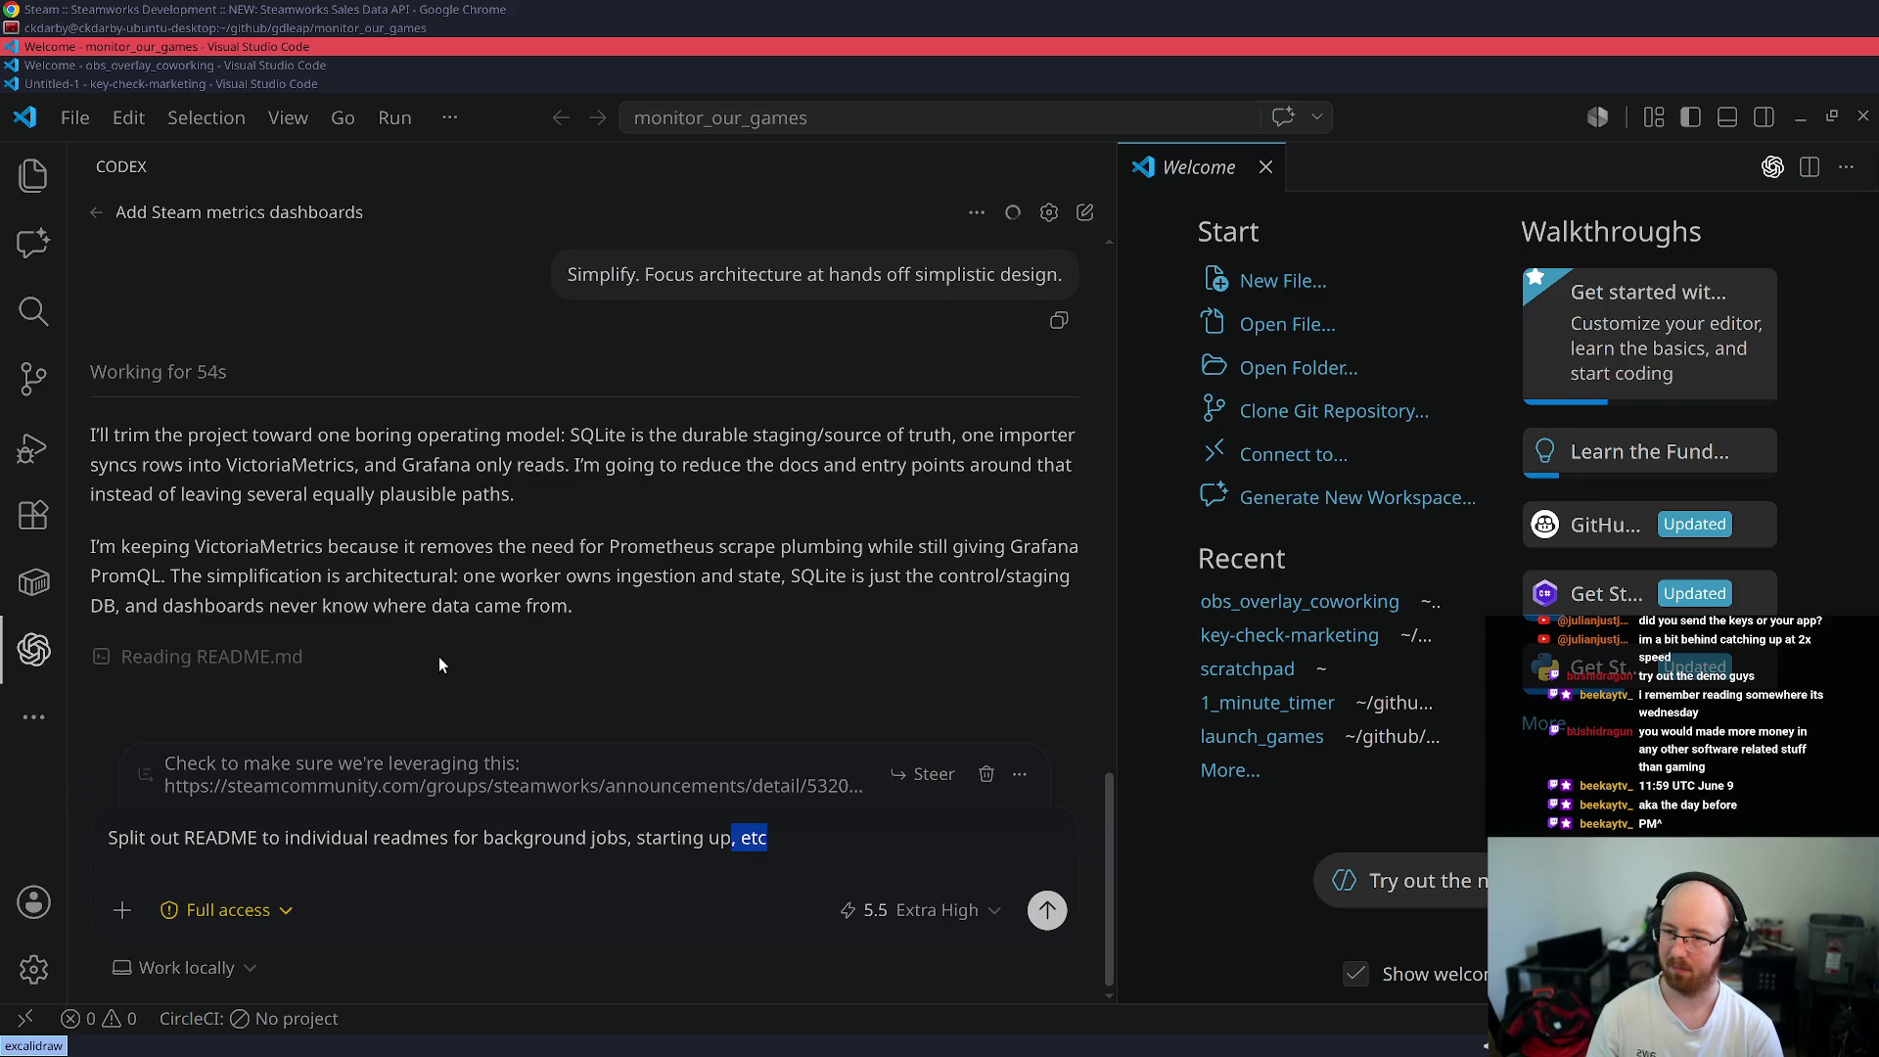
{"action": "key", "text": "End"}
{"action": "key", "text": "Return"}
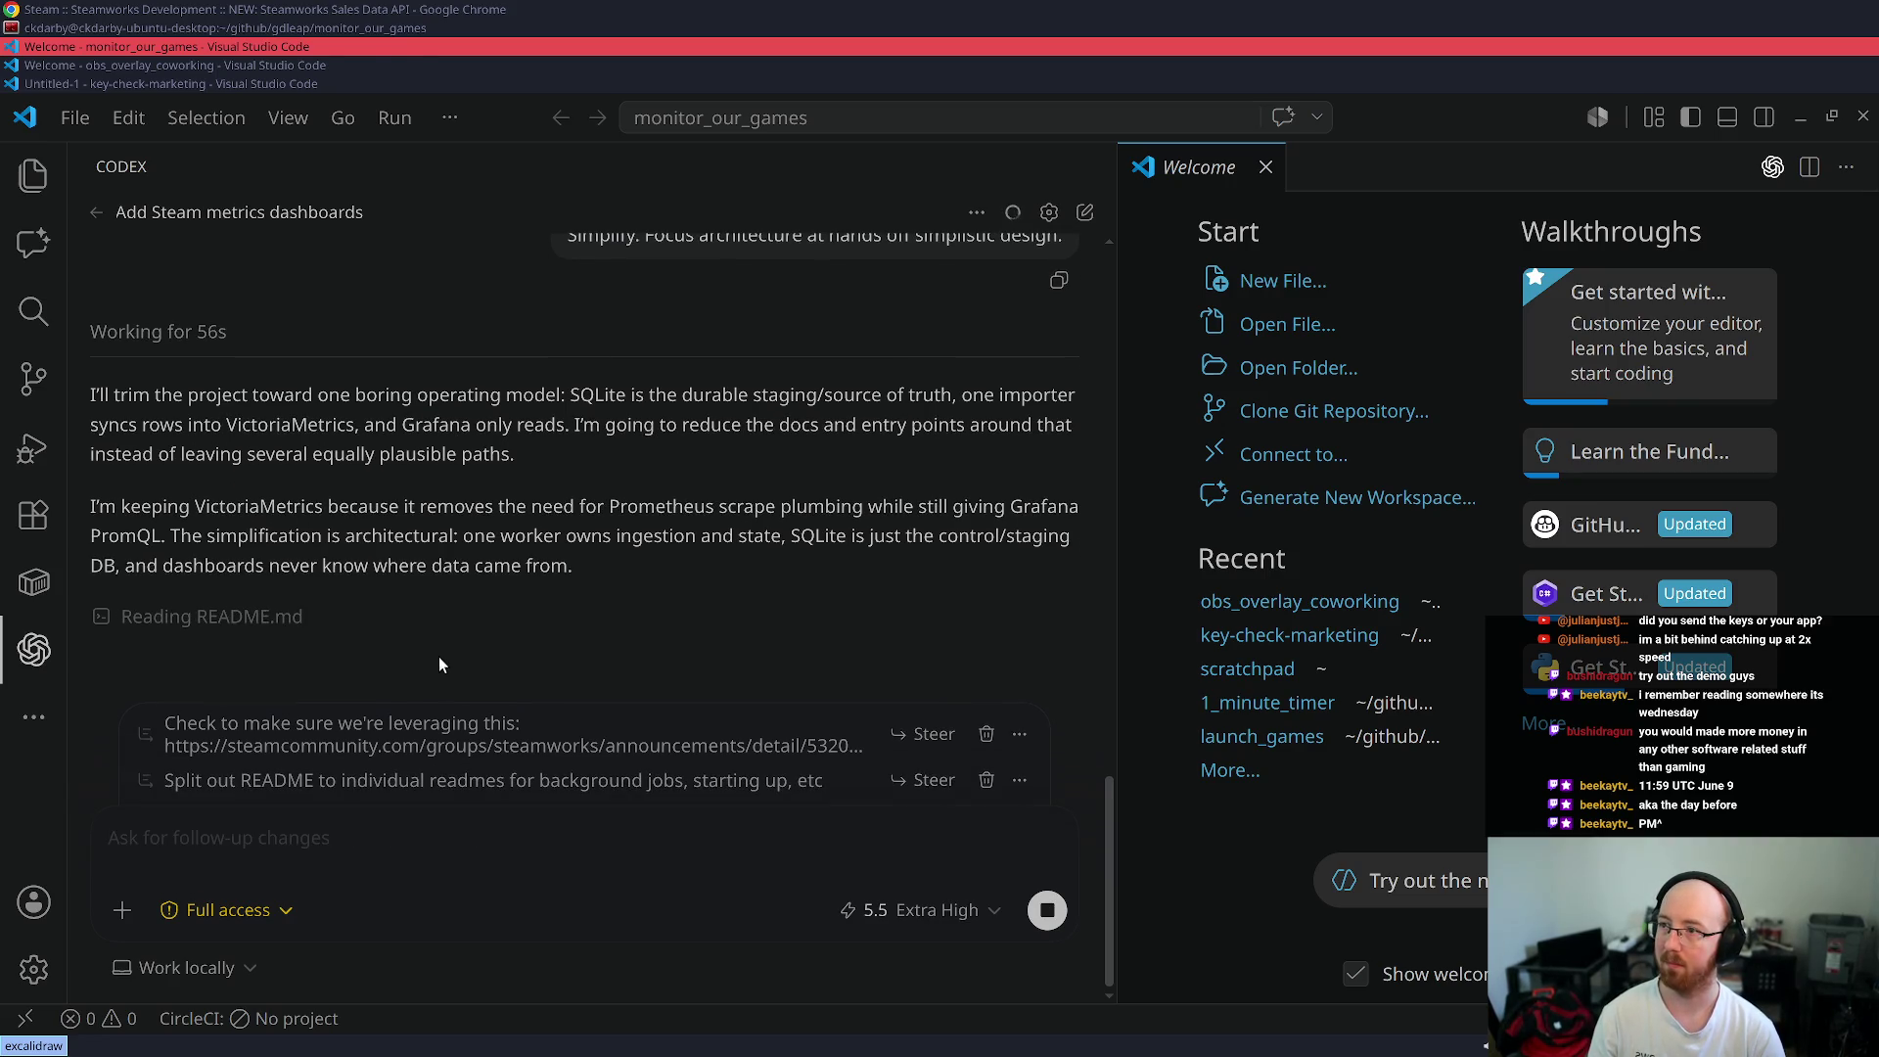
{"action": "key", "text": "alt+Tab"}
{"action": "key", "text": "alt+Tab"}
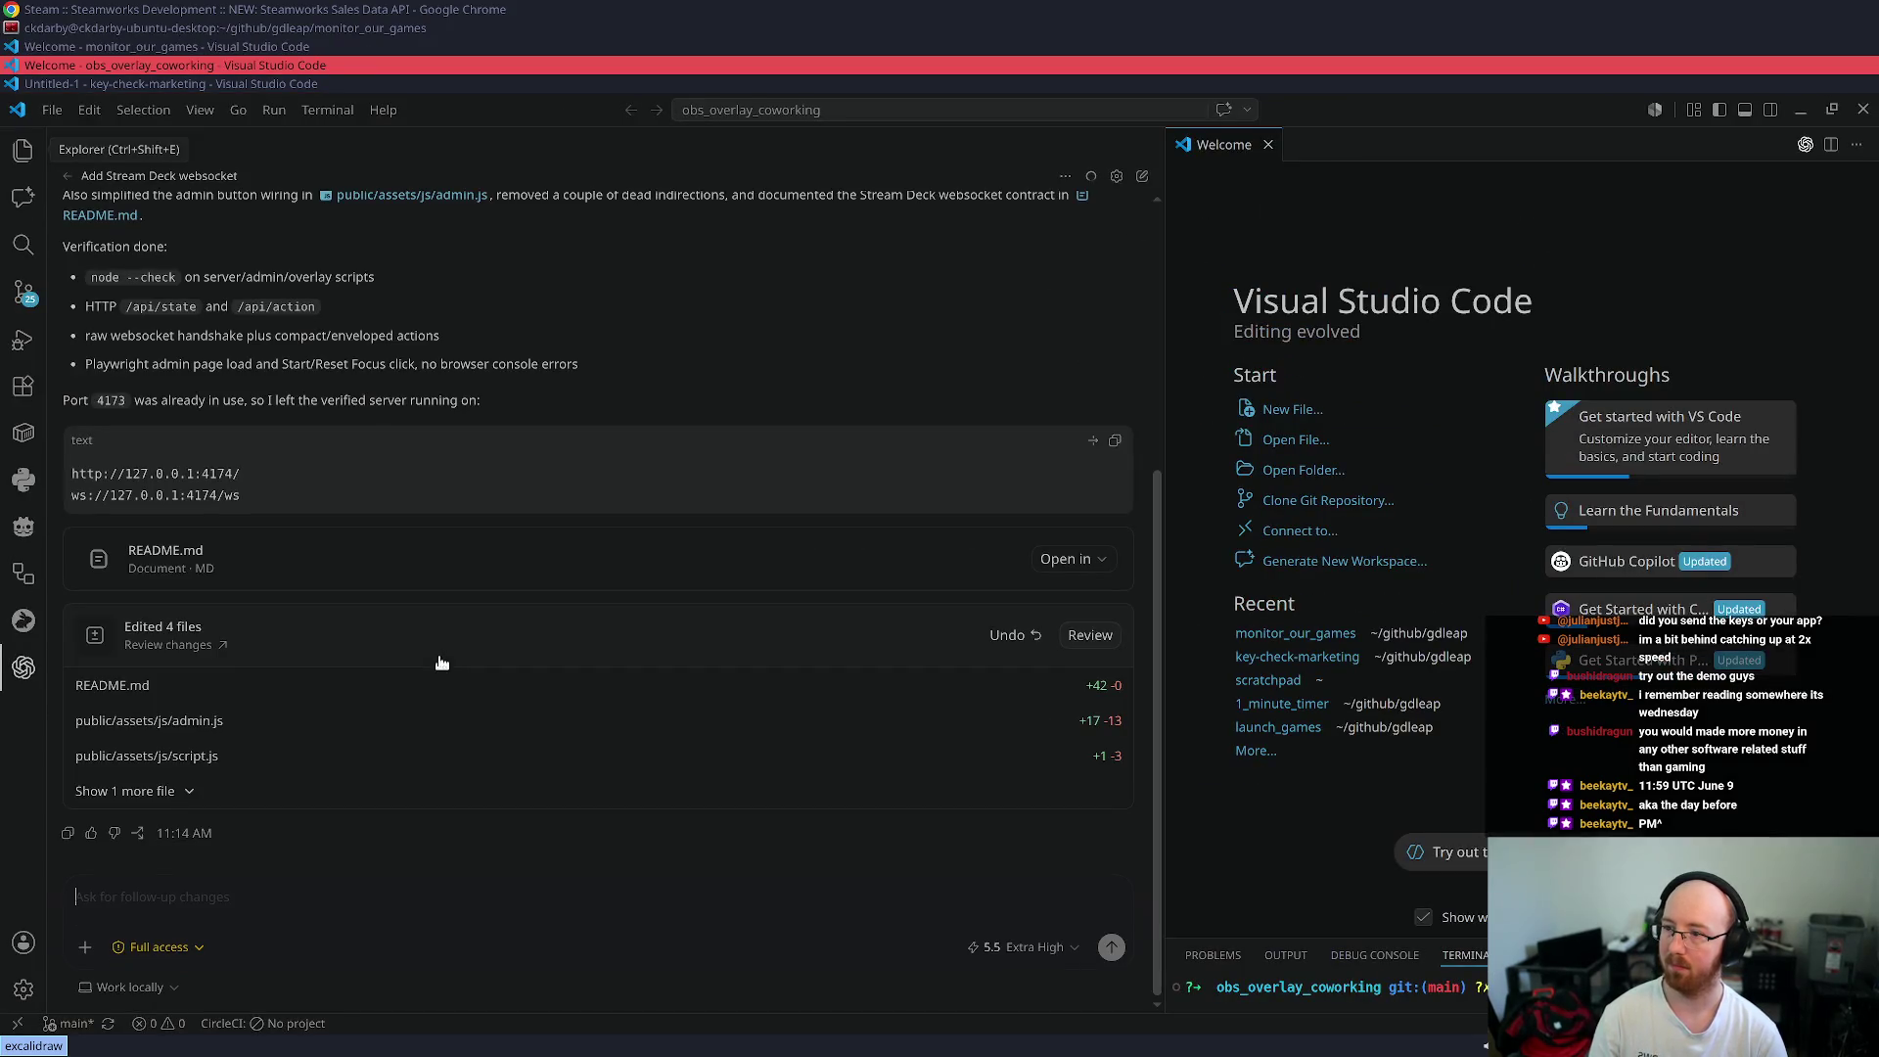
- Ask Codex in obs_overlay_coworking: 'Give me an example command to run to test ws'
{"action": "scroll", "coordinate": [767, 449], "scroll_direction": "up", "scroll_amount": 2}
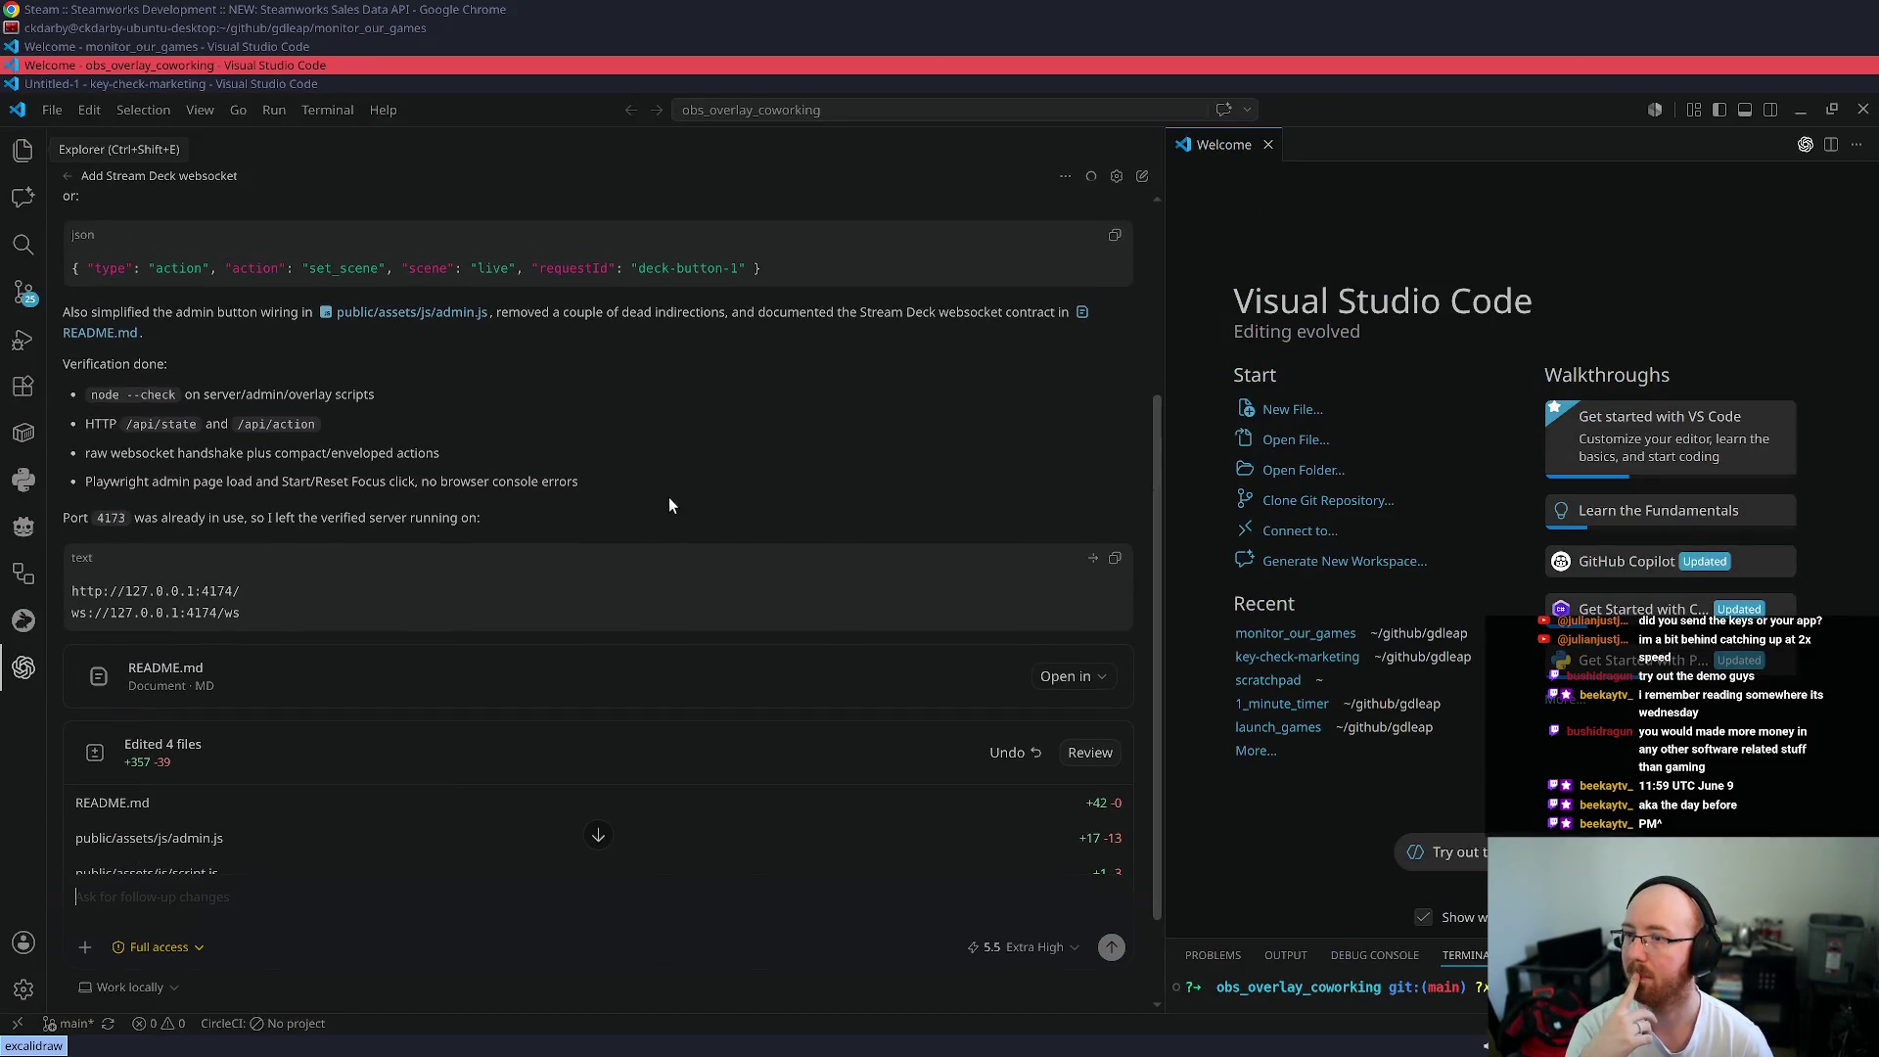
{"action": "scroll", "coordinate": [669, 505], "scroll_direction": "up", "scroll_amount": 4}
{"action": "scroll", "coordinate": [669, 499], "scroll_direction": "up", "scroll_amount": 1}
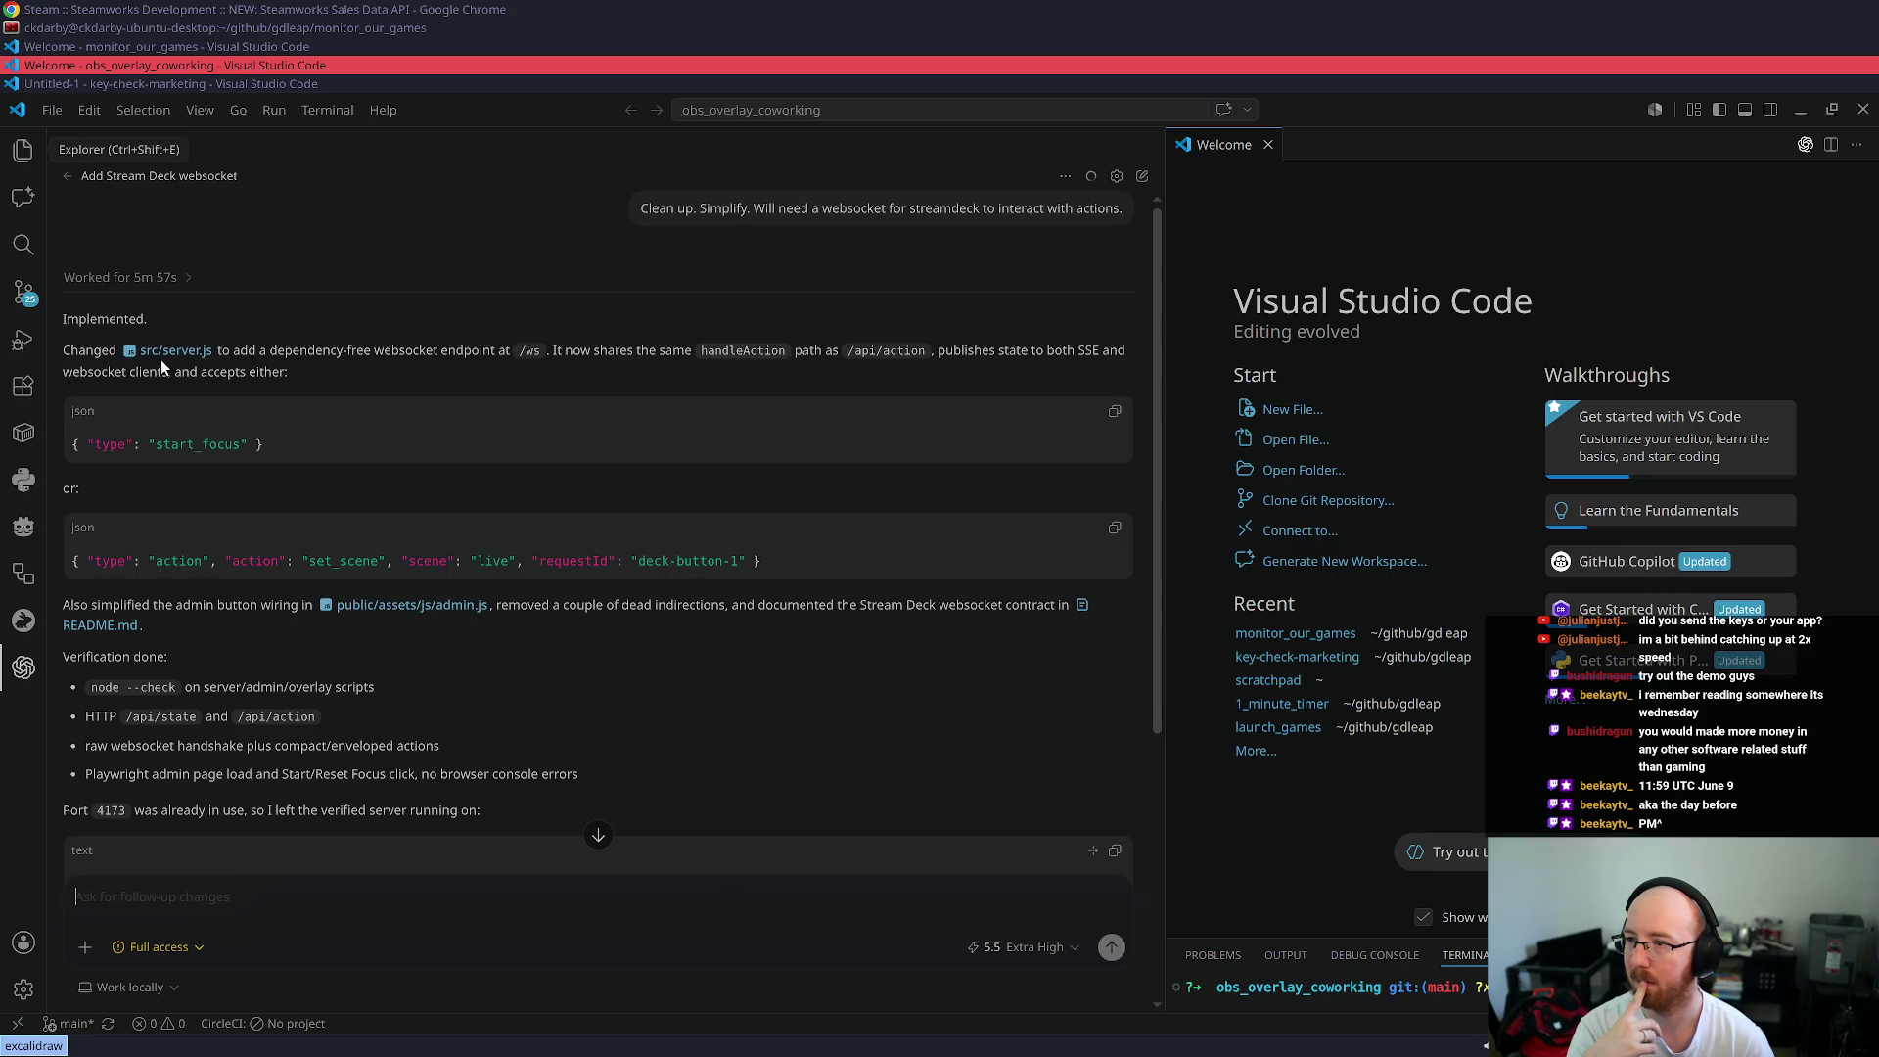
{"action": "scroll", "coordinate": [700, 536], "scroll_direction": "down", "scroll_amount": 5}
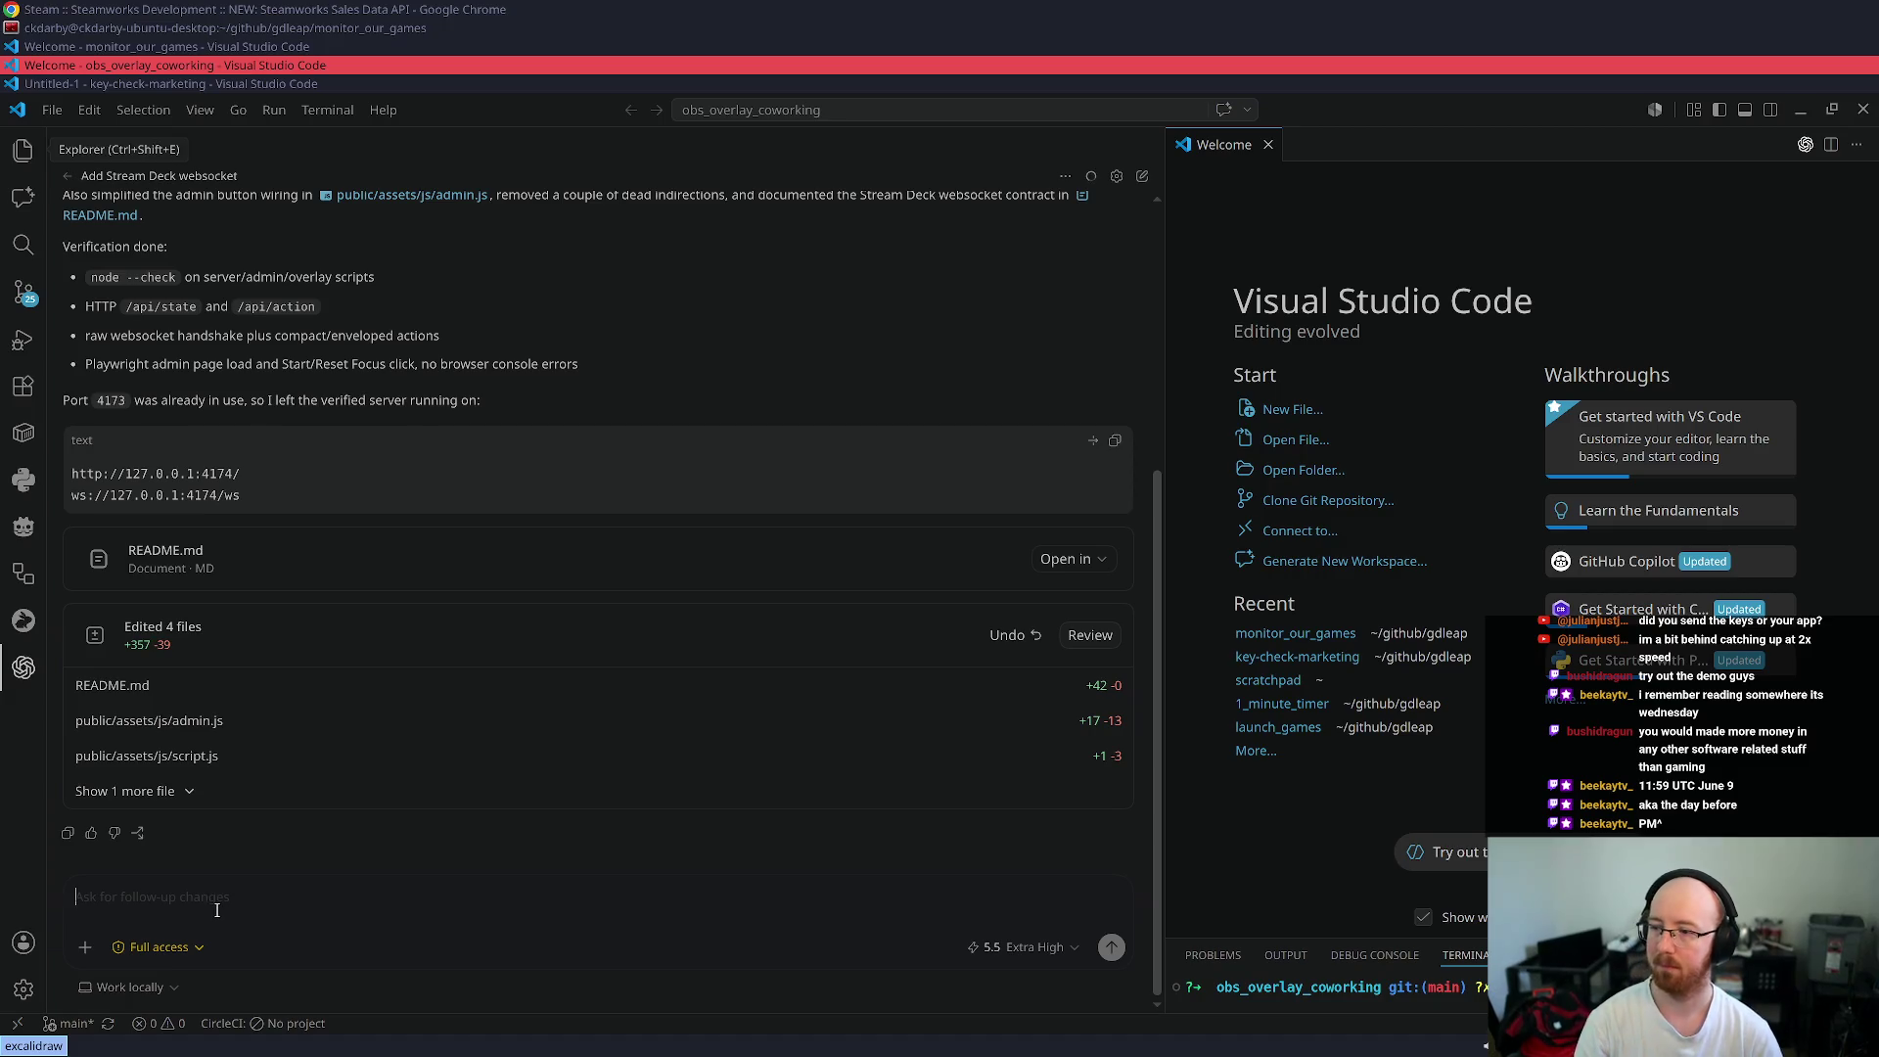
{"action": "type", "text": "Give me an example comman"}
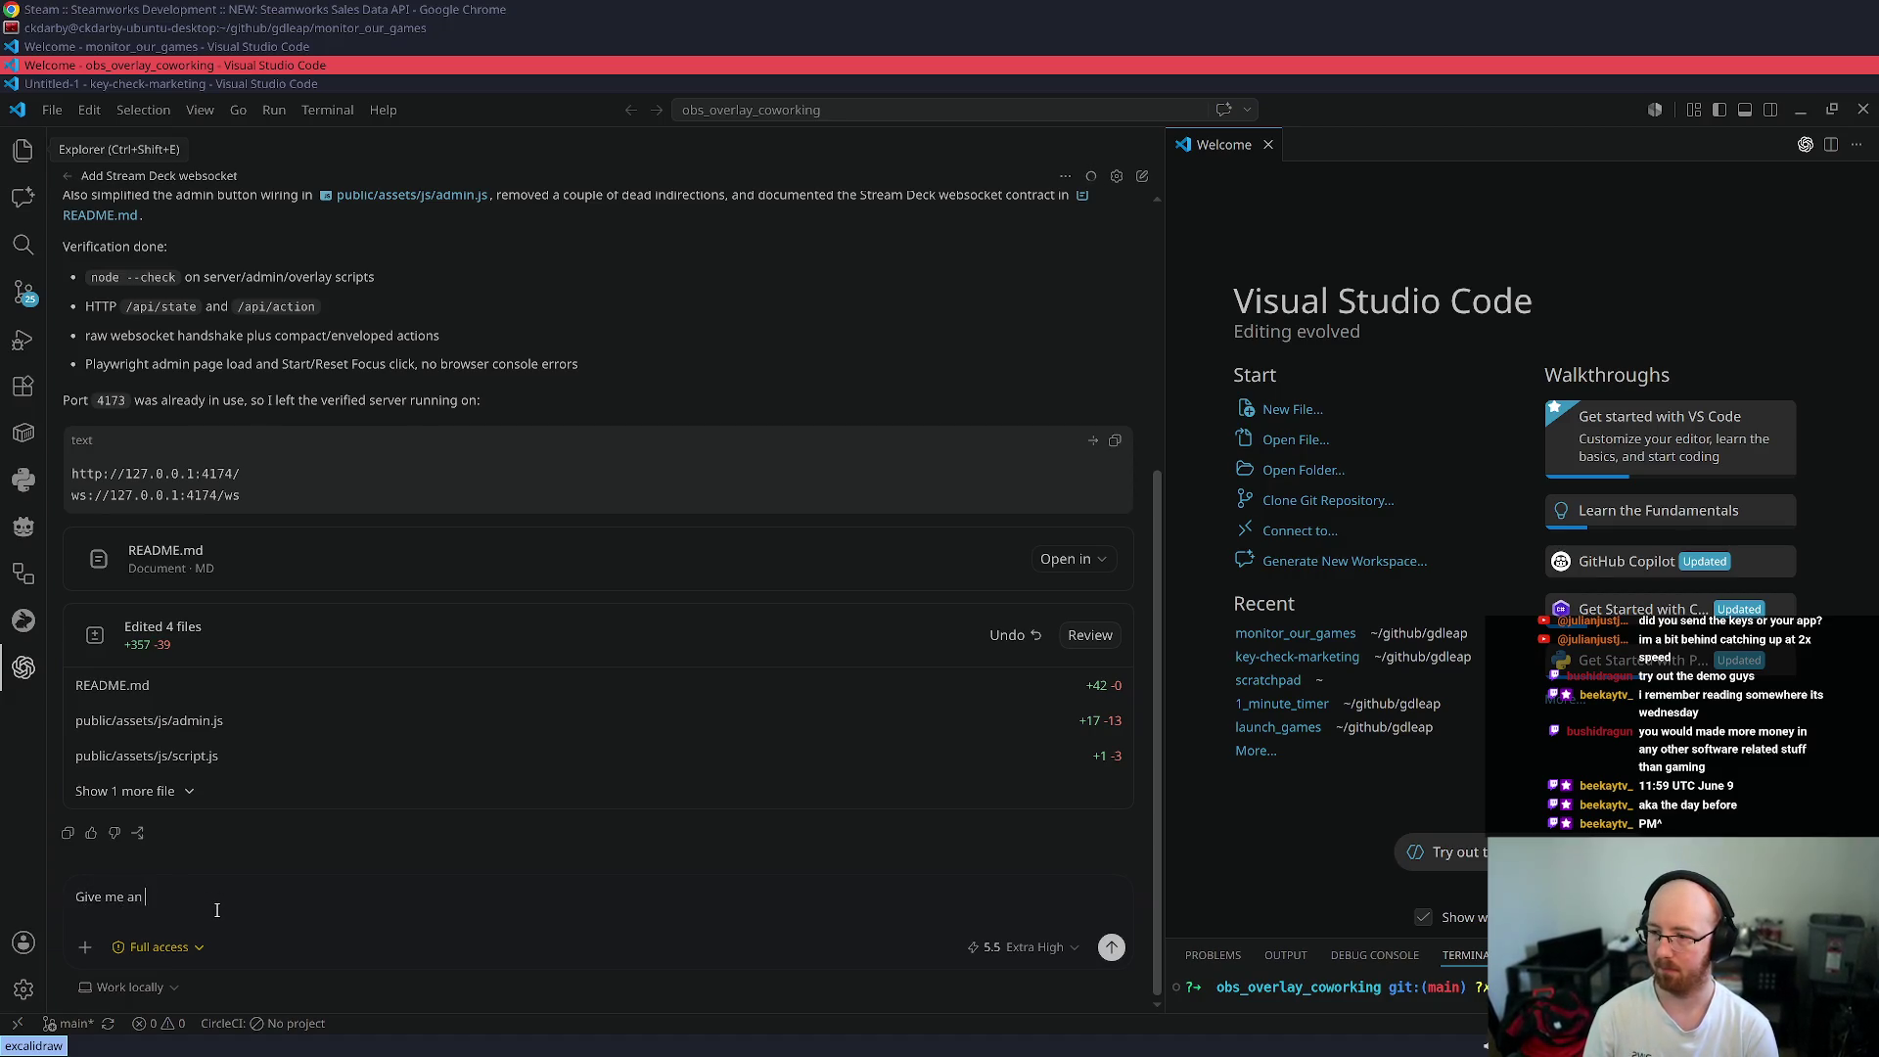
{"action": "type", "text": "d to r"}
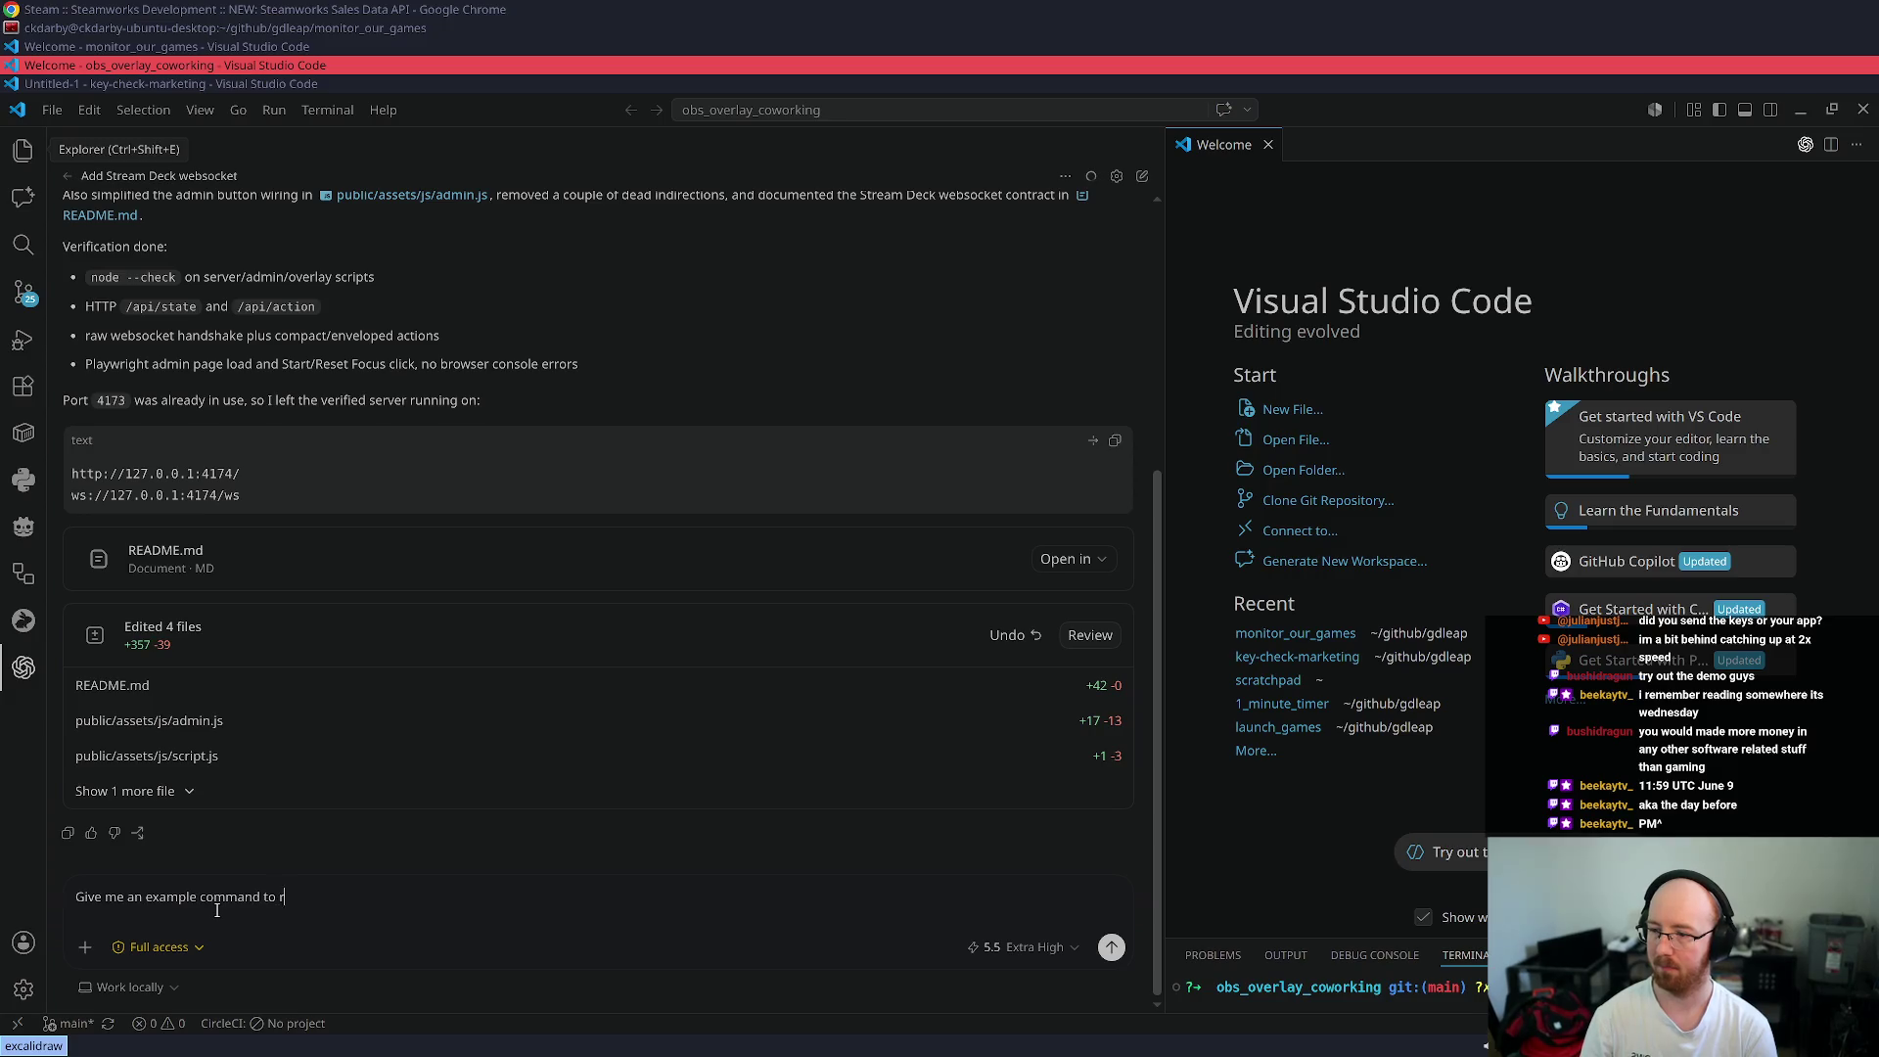
{"action": "type", "text": "un to test ws"}
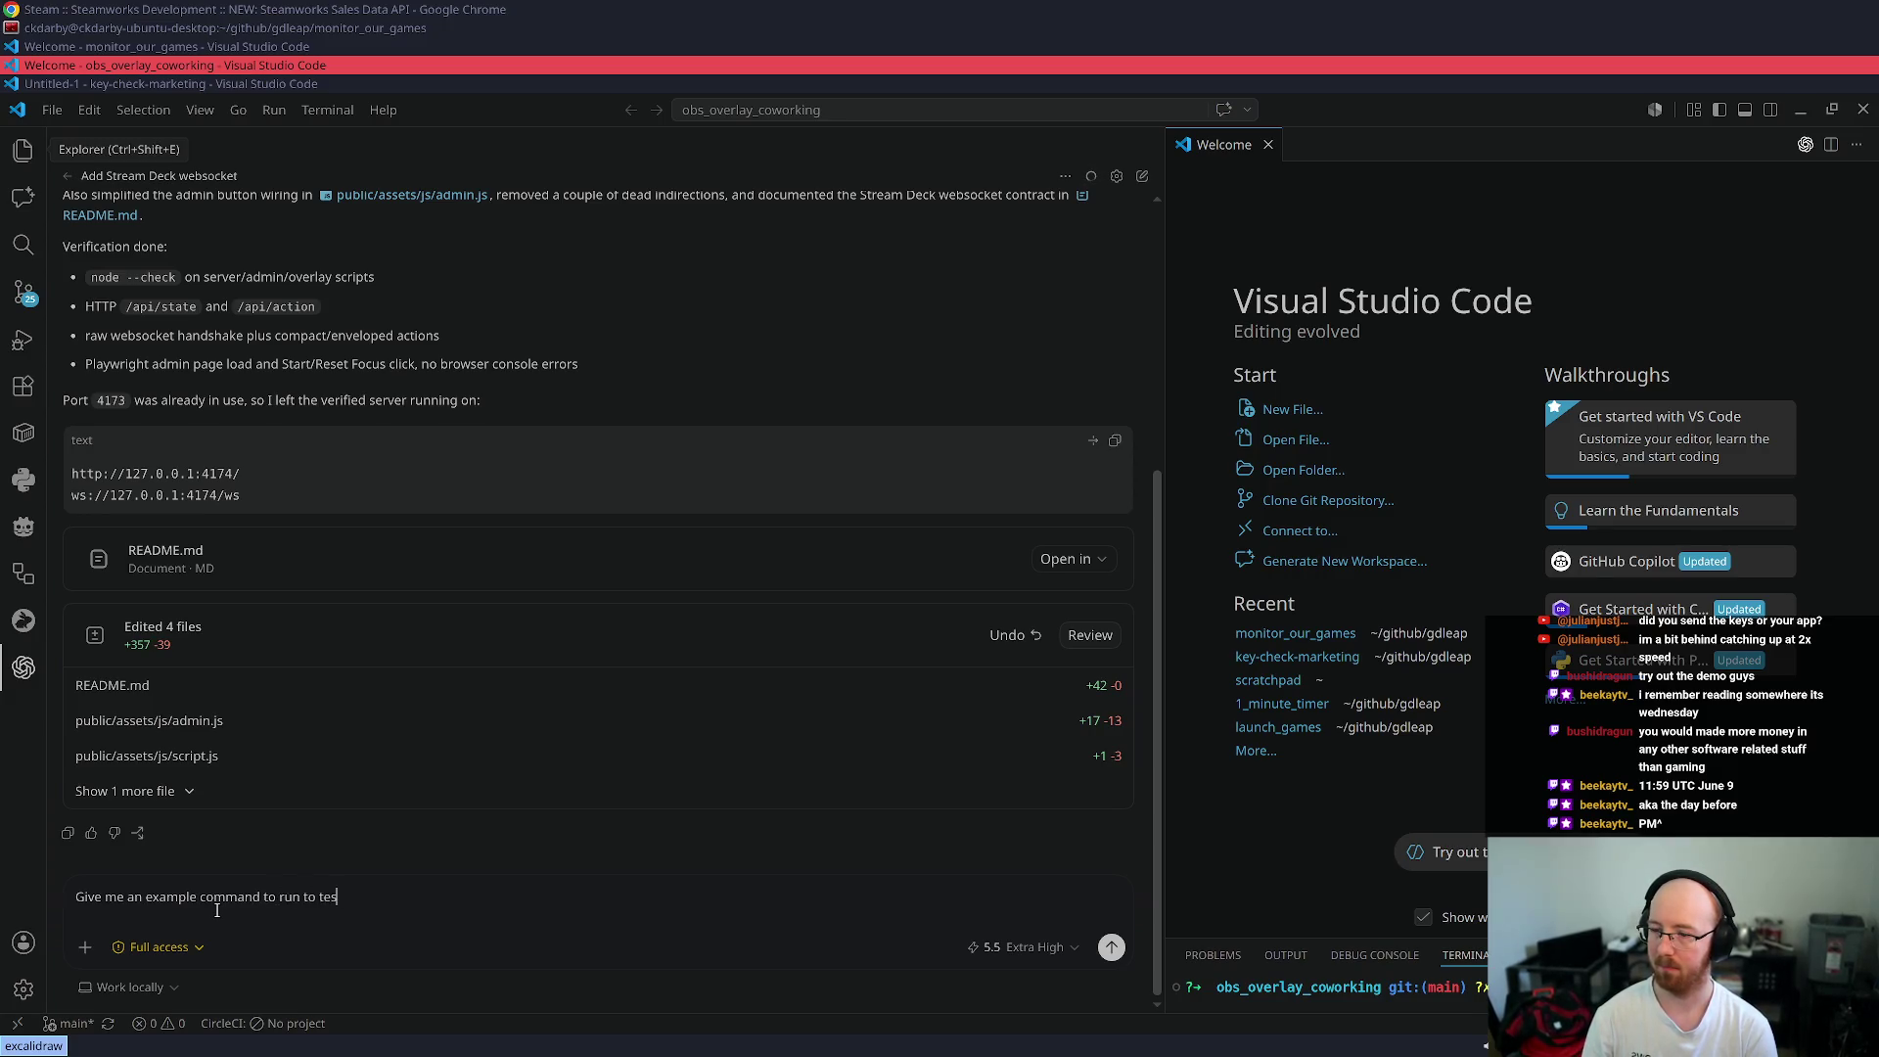
{"action": "key", "text": "Return"}
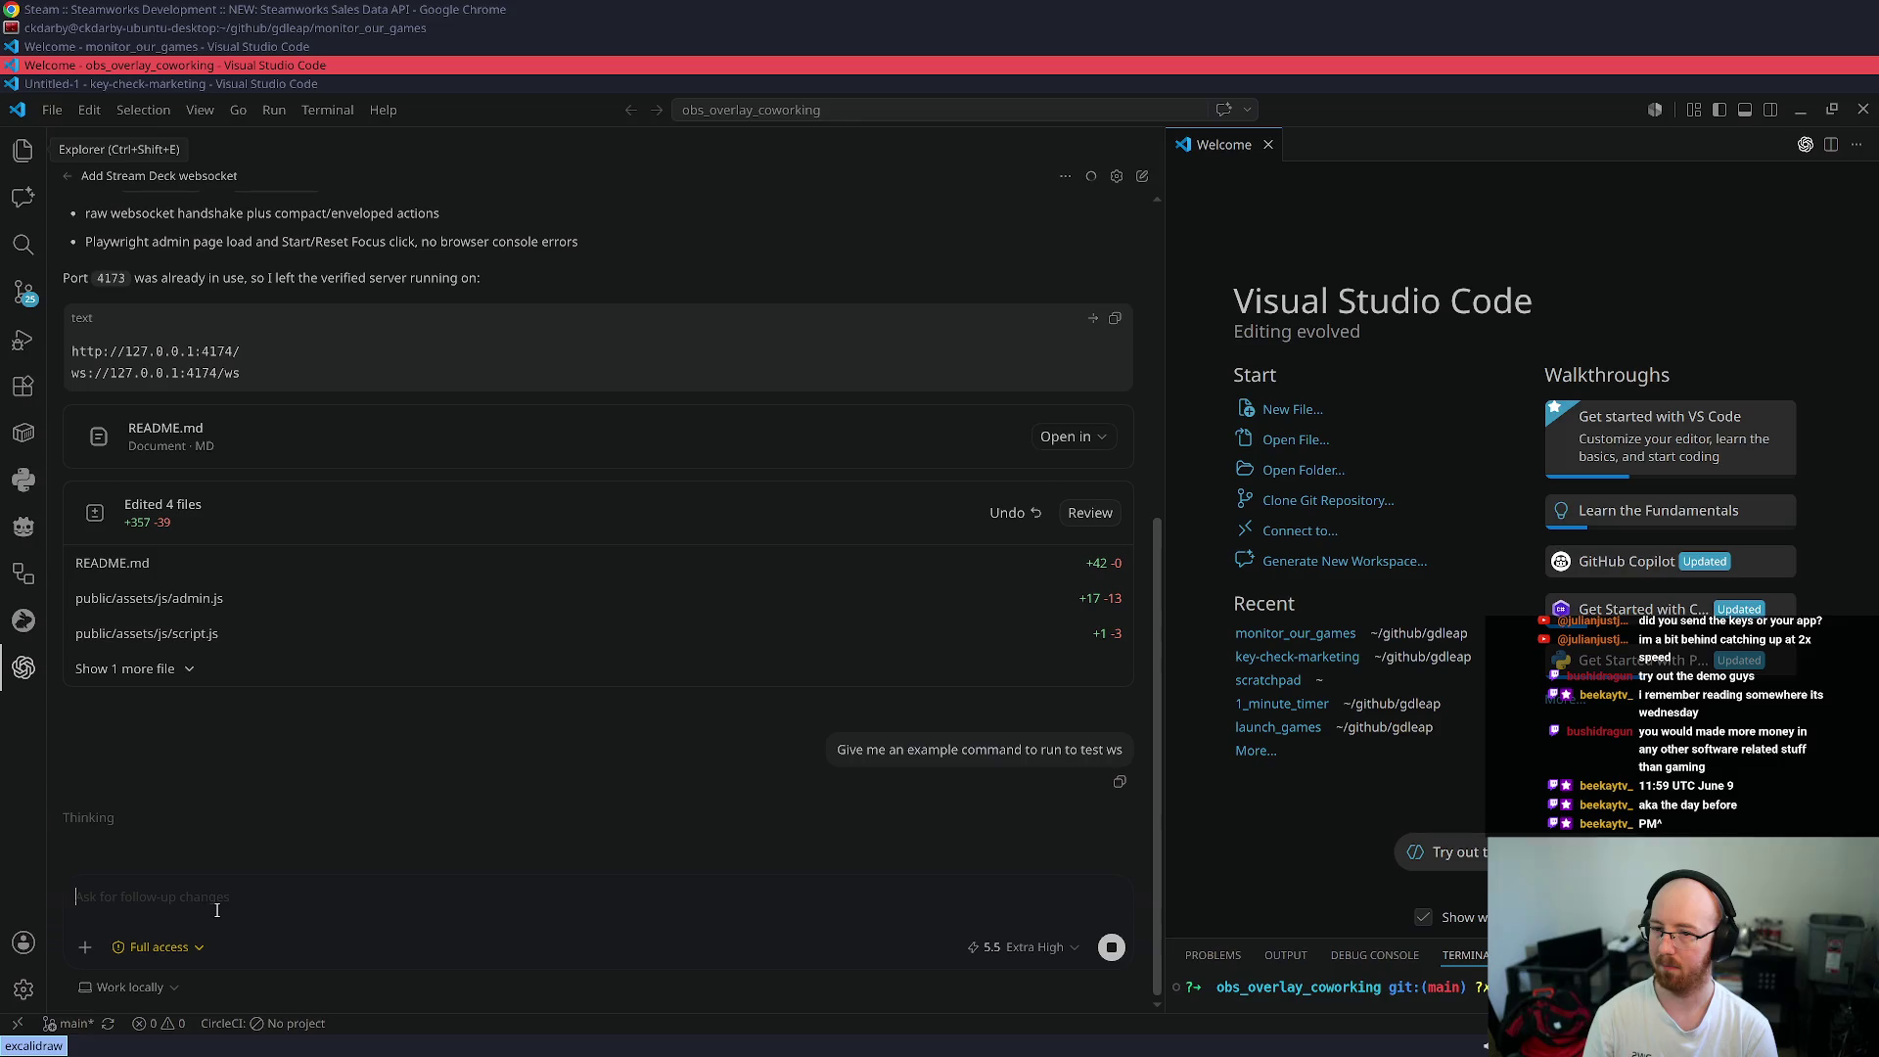
{"action": "key", "text": "super+Down"}
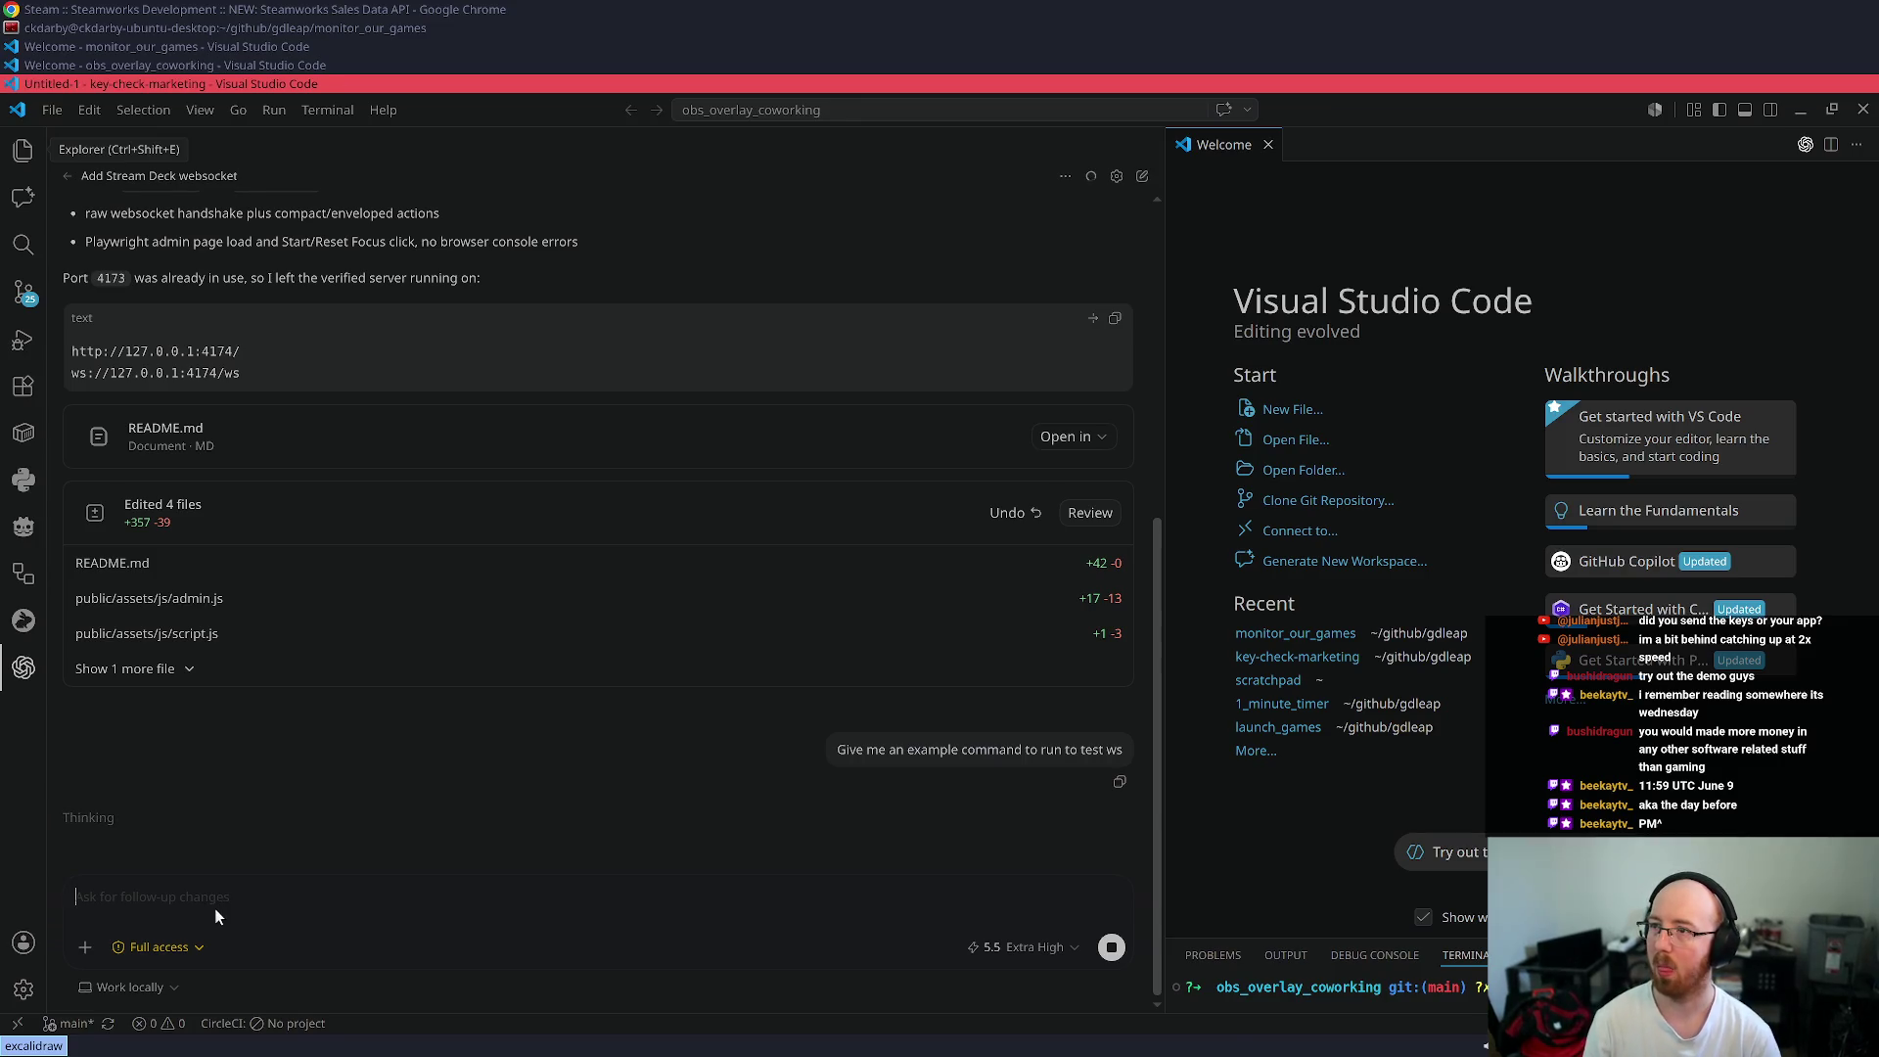
- Review the key reassignment CLI summary and open GMAIL_DRAFTS.md from its file card
{"action": "scroll", "coordinate": [516, 608], "scroll_direction": "up", "scroll_amount": 4}
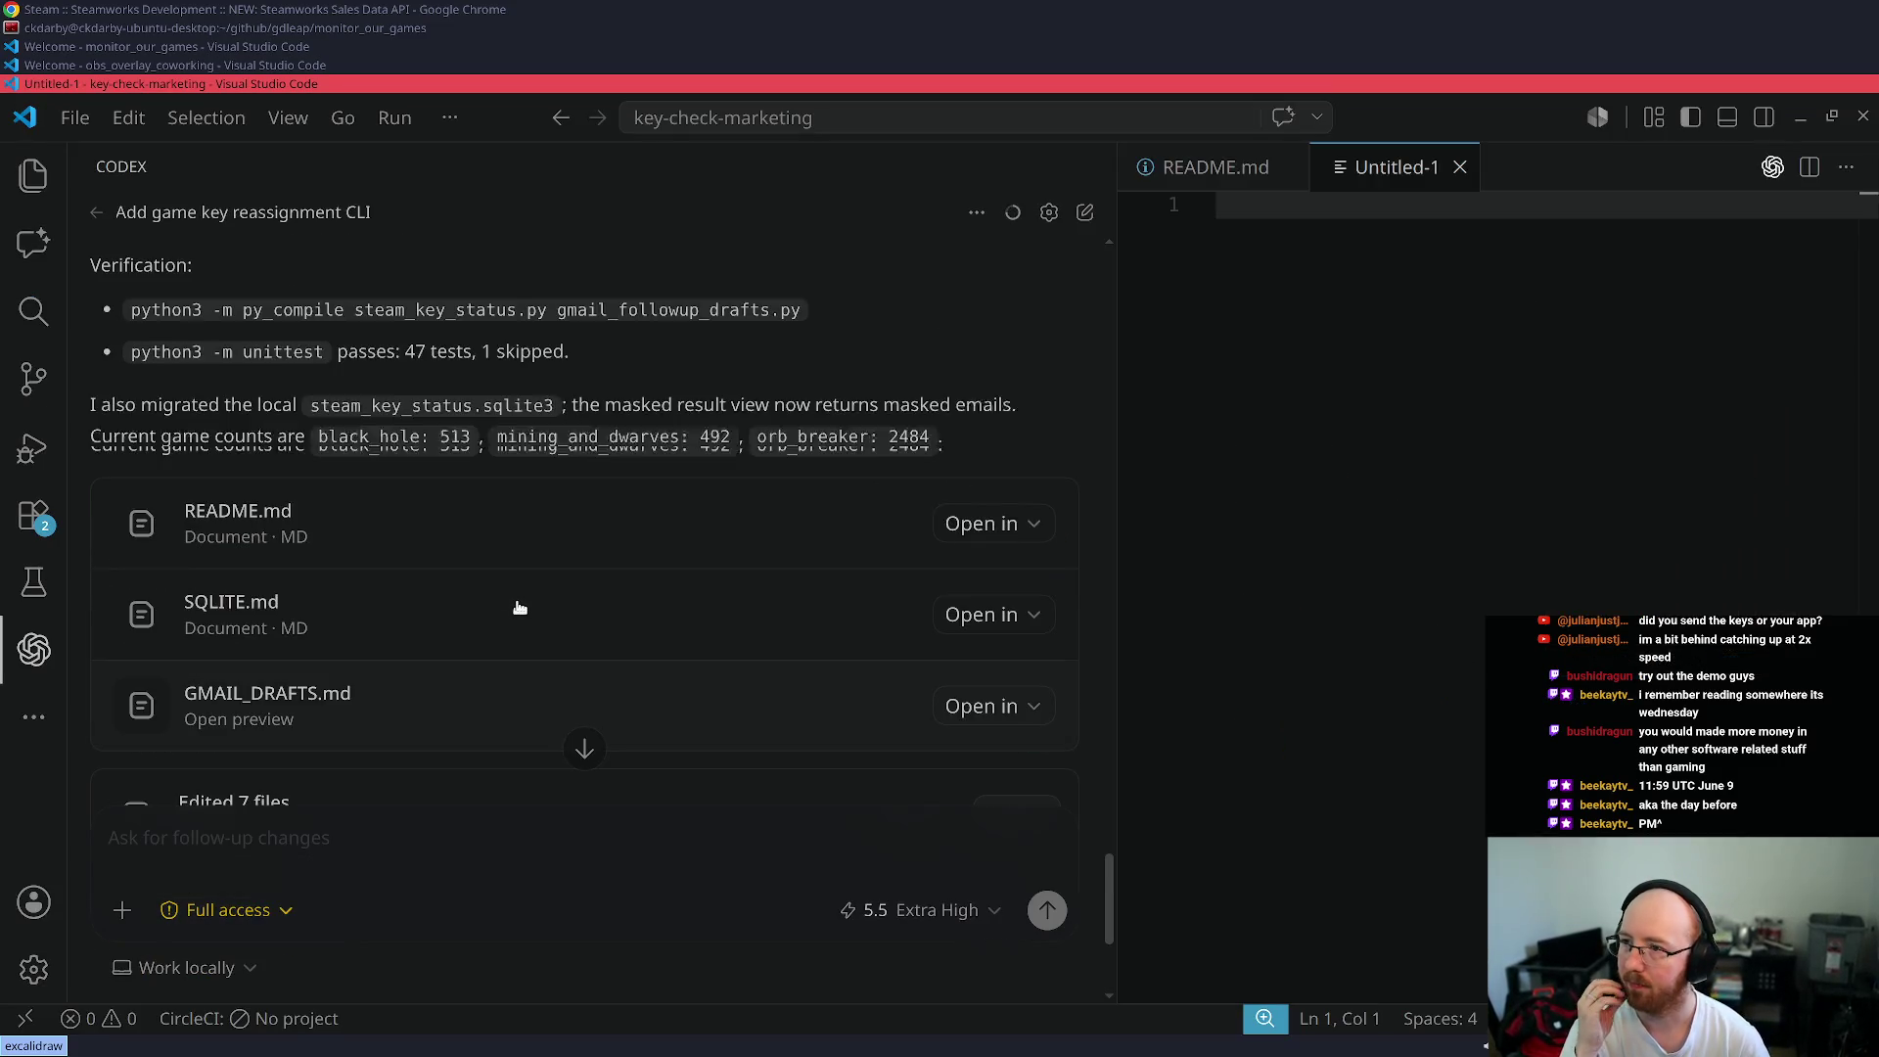
{"action": "scroll", "coordinate": [657, 525], "scroll_direction": "up", "scroll_amount": 8}
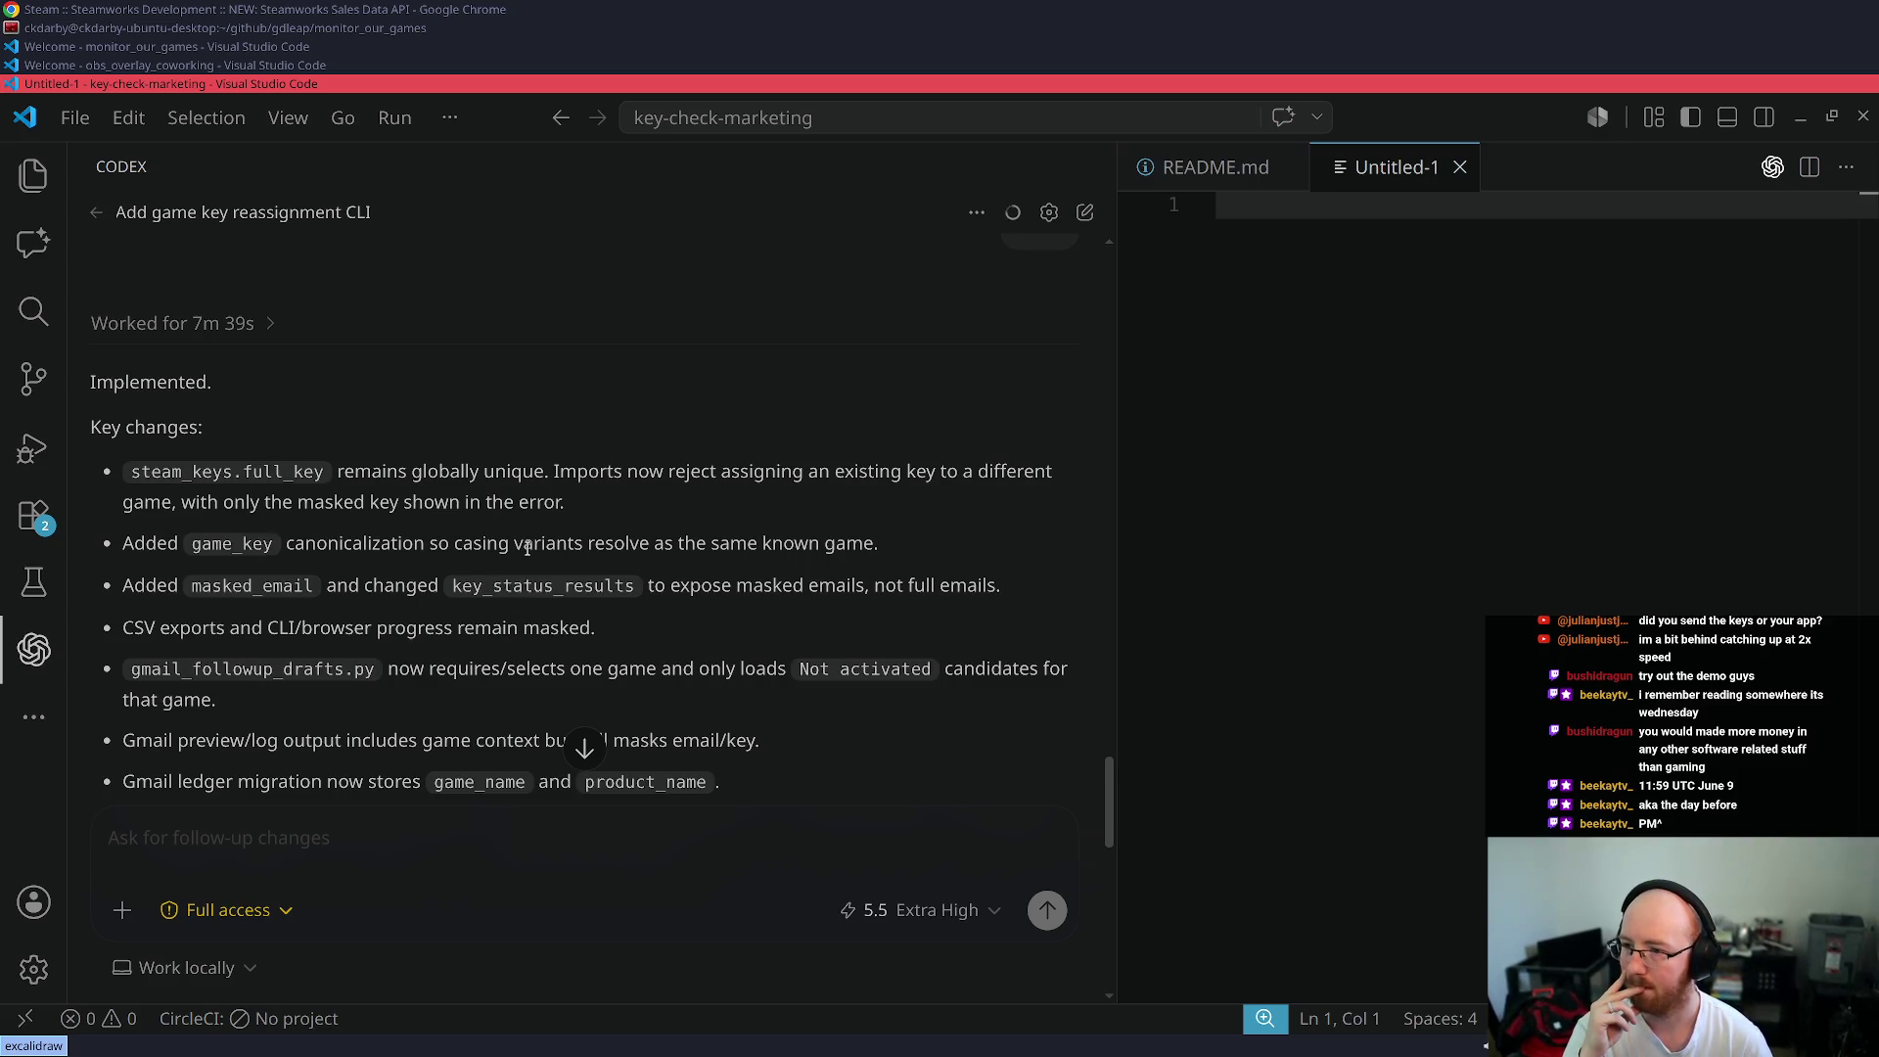
{"action": "scroll", "coordinate": [527, 548], "scroll_direction": "down", "scroll_amount": 3}
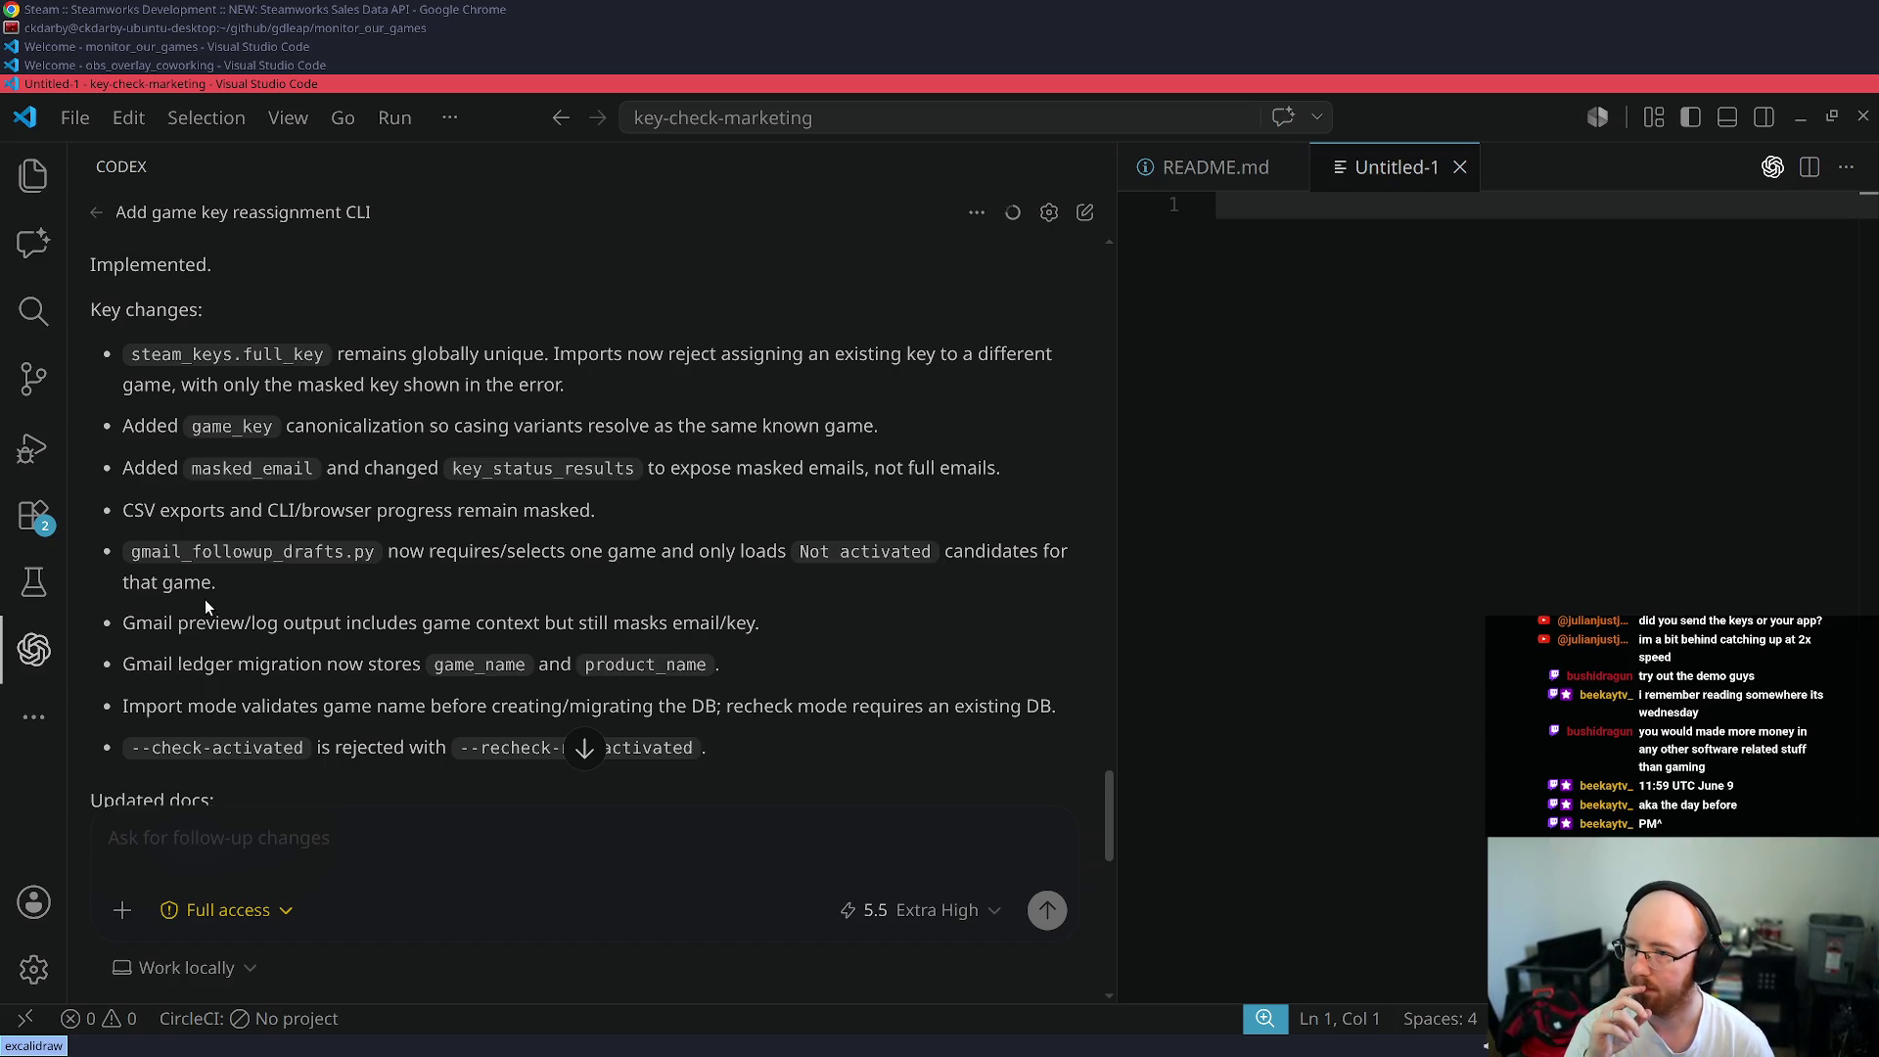
{"action": "double_click", "coordinate": [236, 552]}
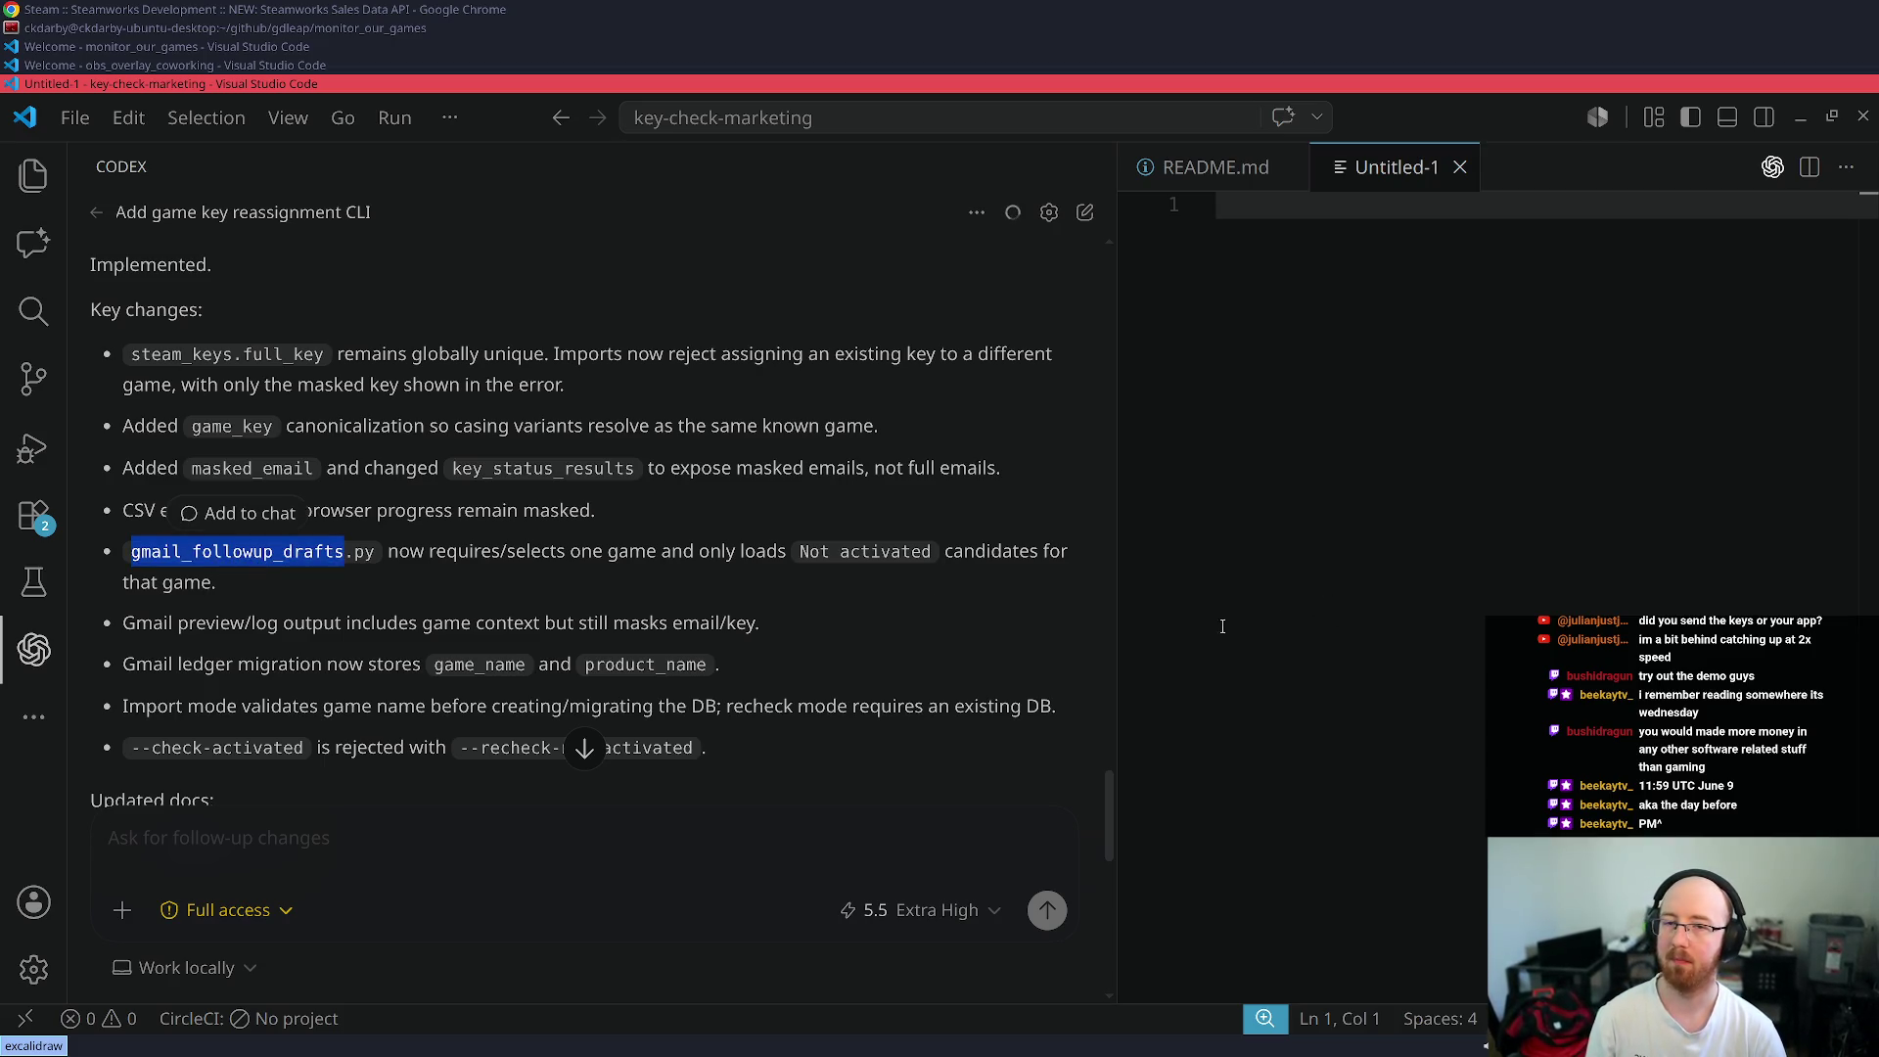
{"action": "scroll", "coordinate": [495, 714], "scroll_direction": "down", "scroll_amount": 10}
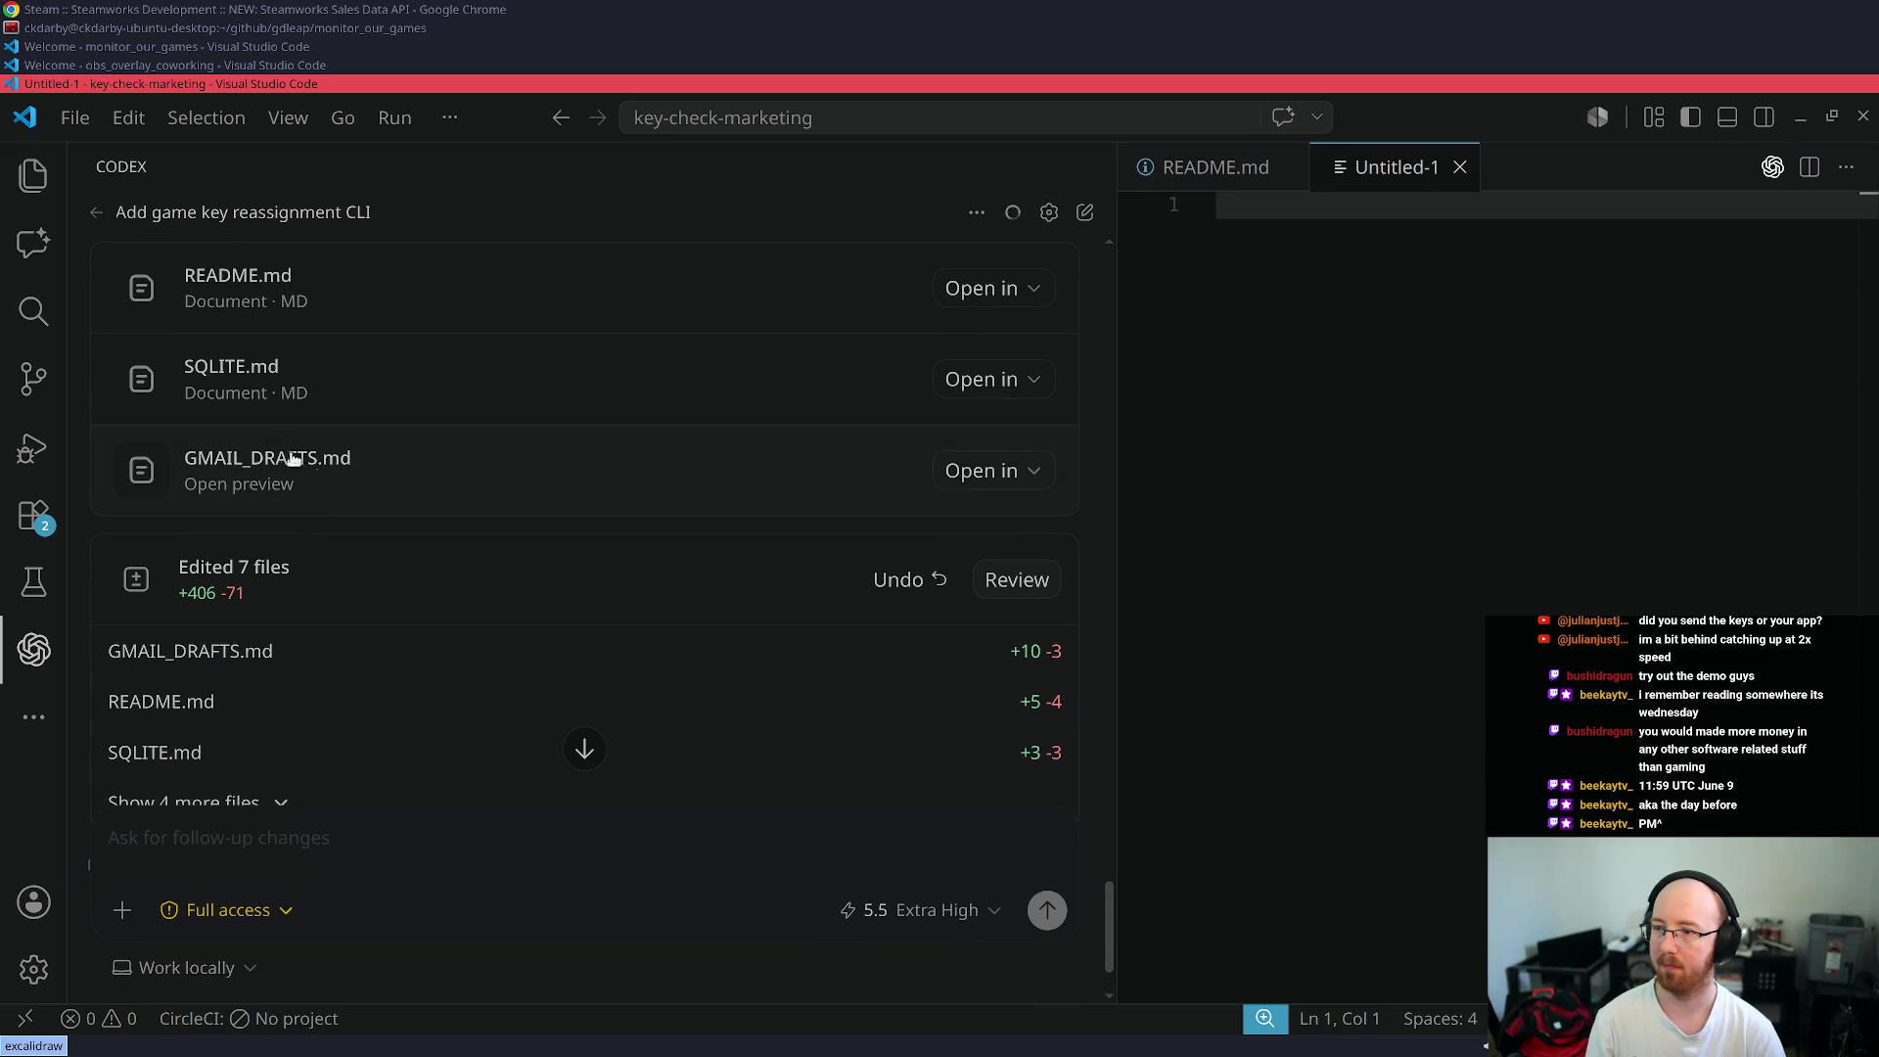
{"action": "left_click", "coordinate": [293, 459]}
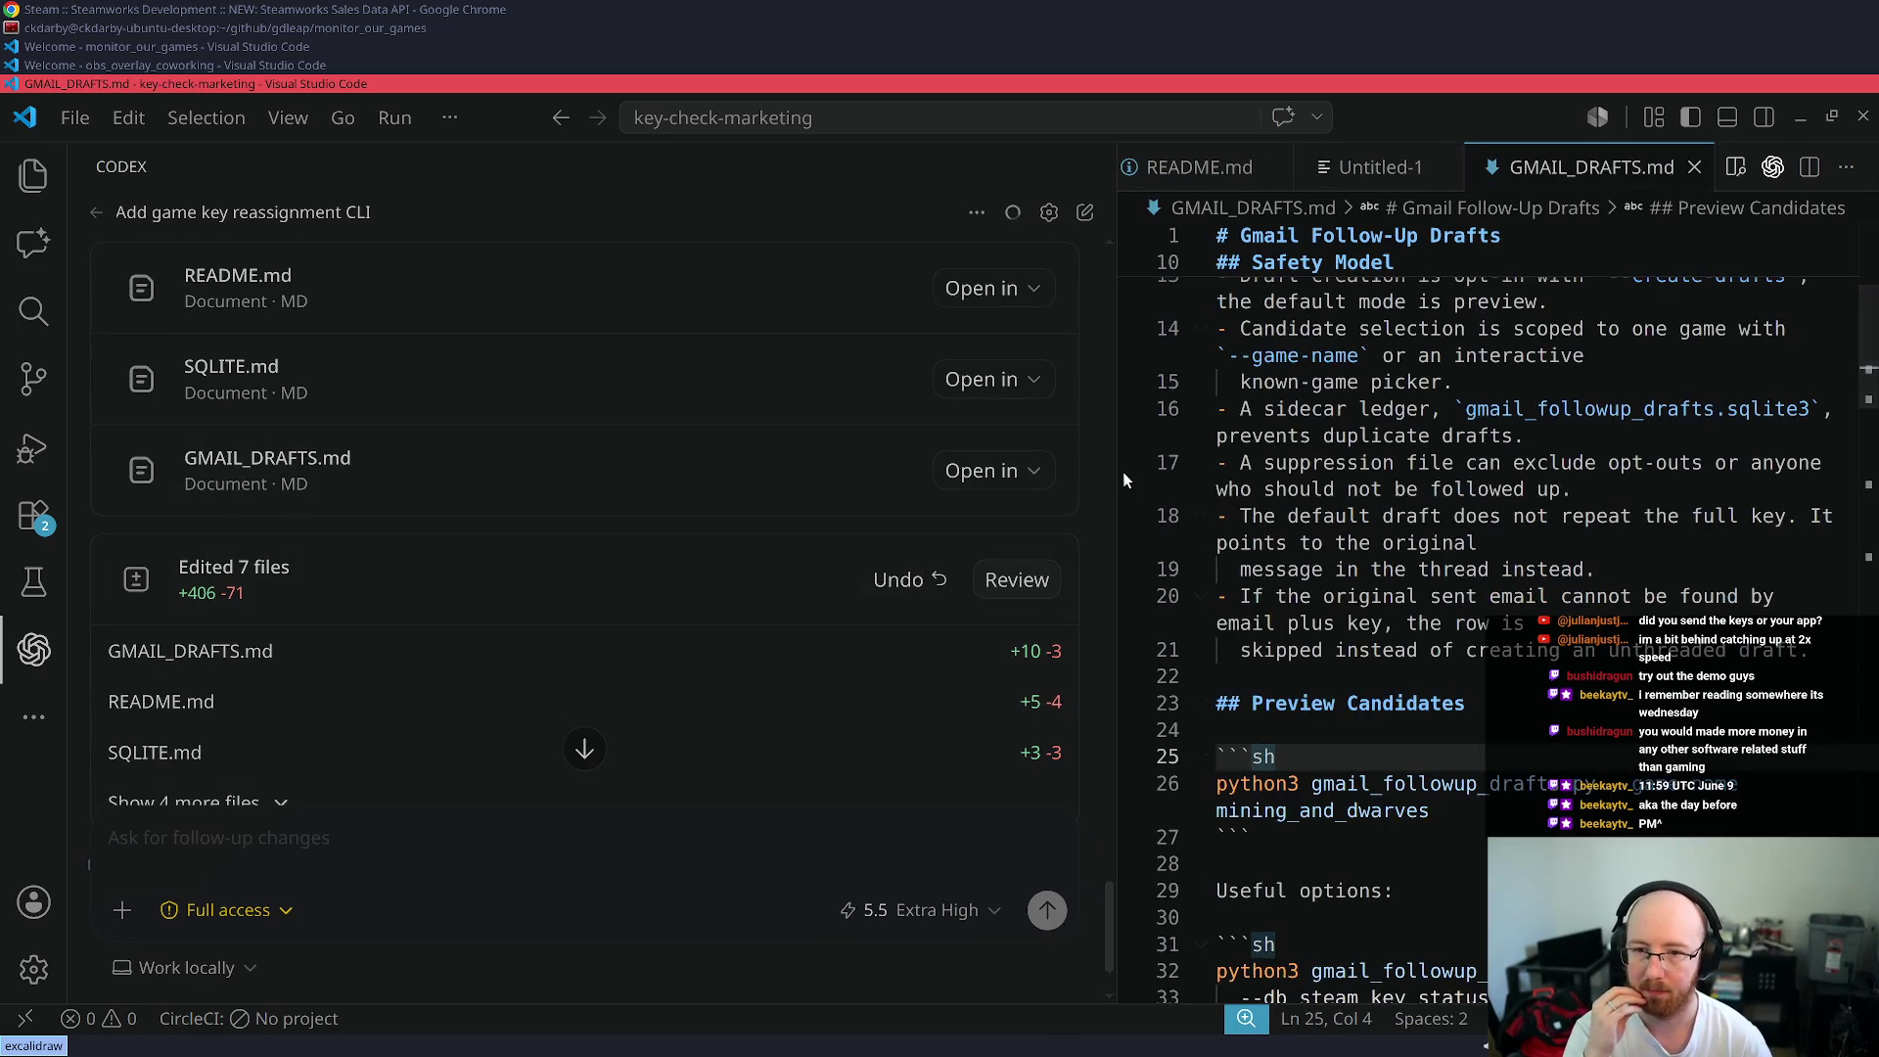
- Narrow the Codex chat to widen GMAIL_DRAFTS.md, then read down from Preview Candidates through the draft-creation docs
{"action": "left_click_drag", "start_coordinate": [1123, 479], "coordinate": [890, 479]}
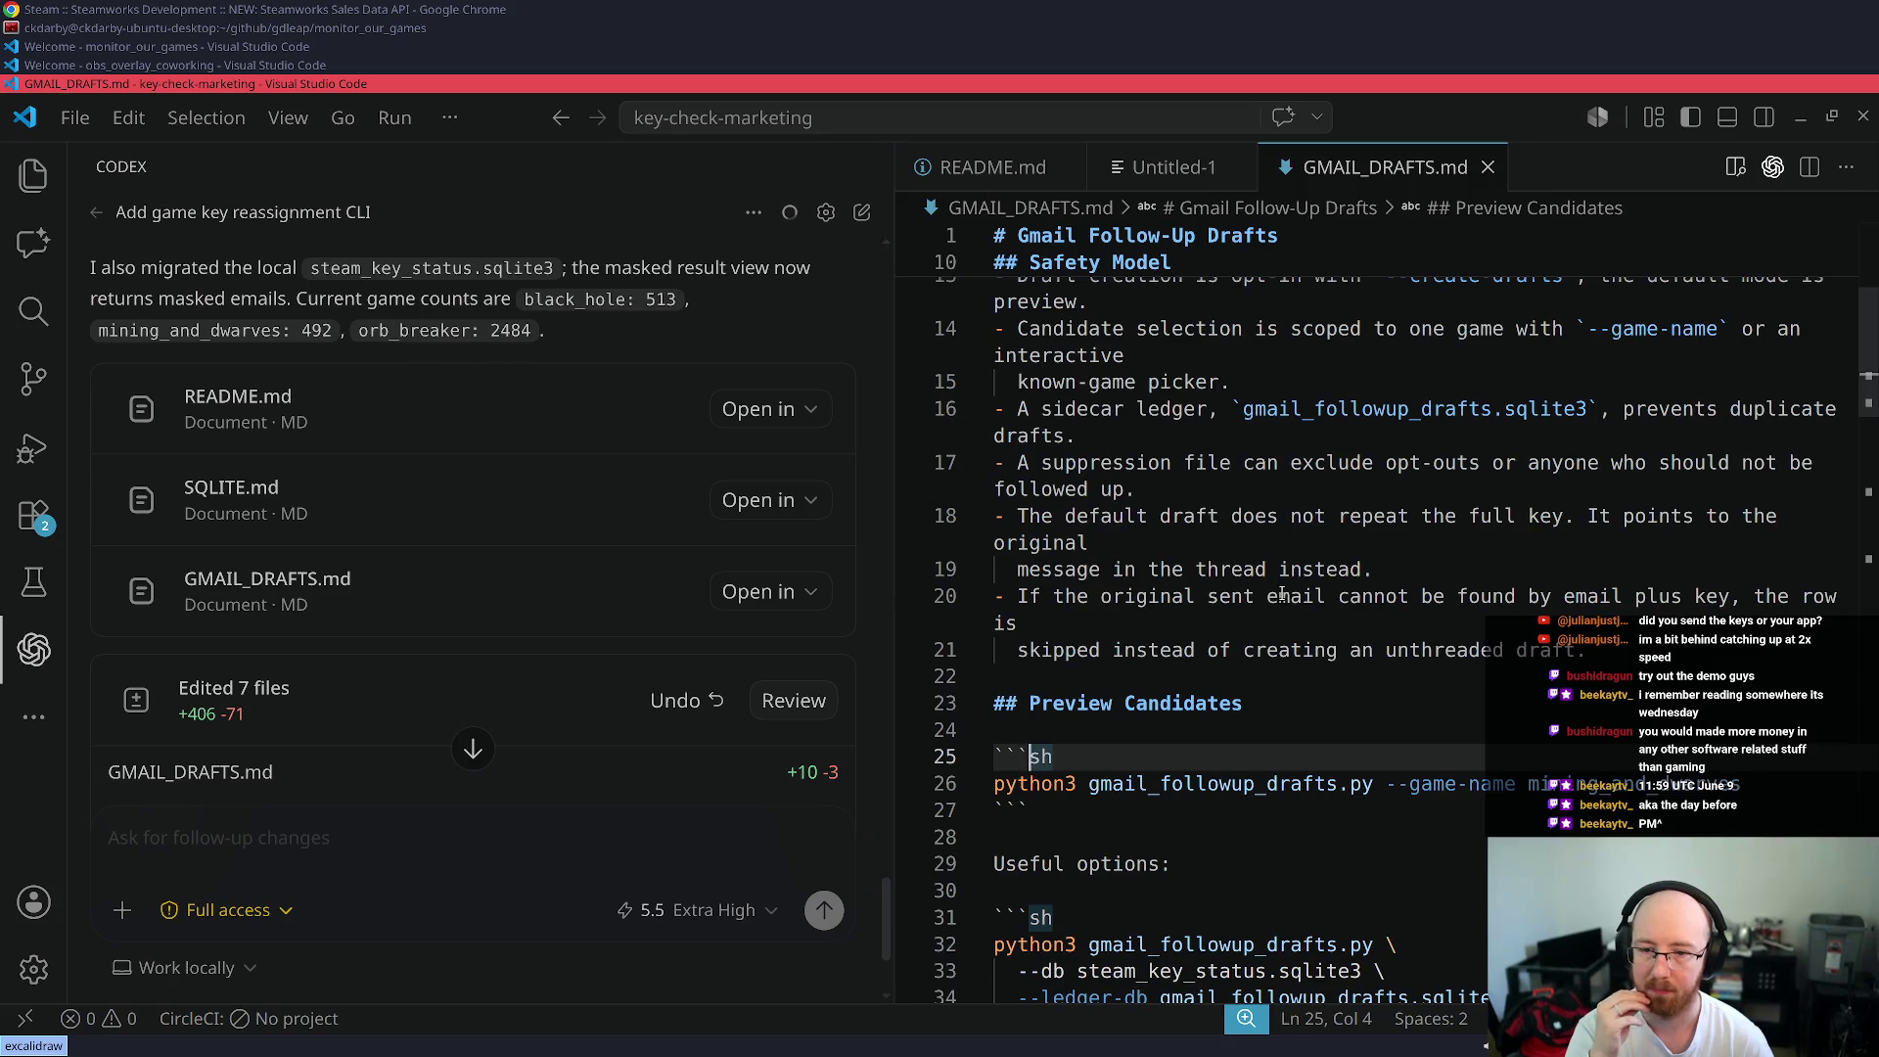
{"action": "left_click", "coordinate": [1266, 702]}
{"action": "scroll", "coordinate": [1266, 693], "scroll_direction": "down", "scroll_amount": 2}
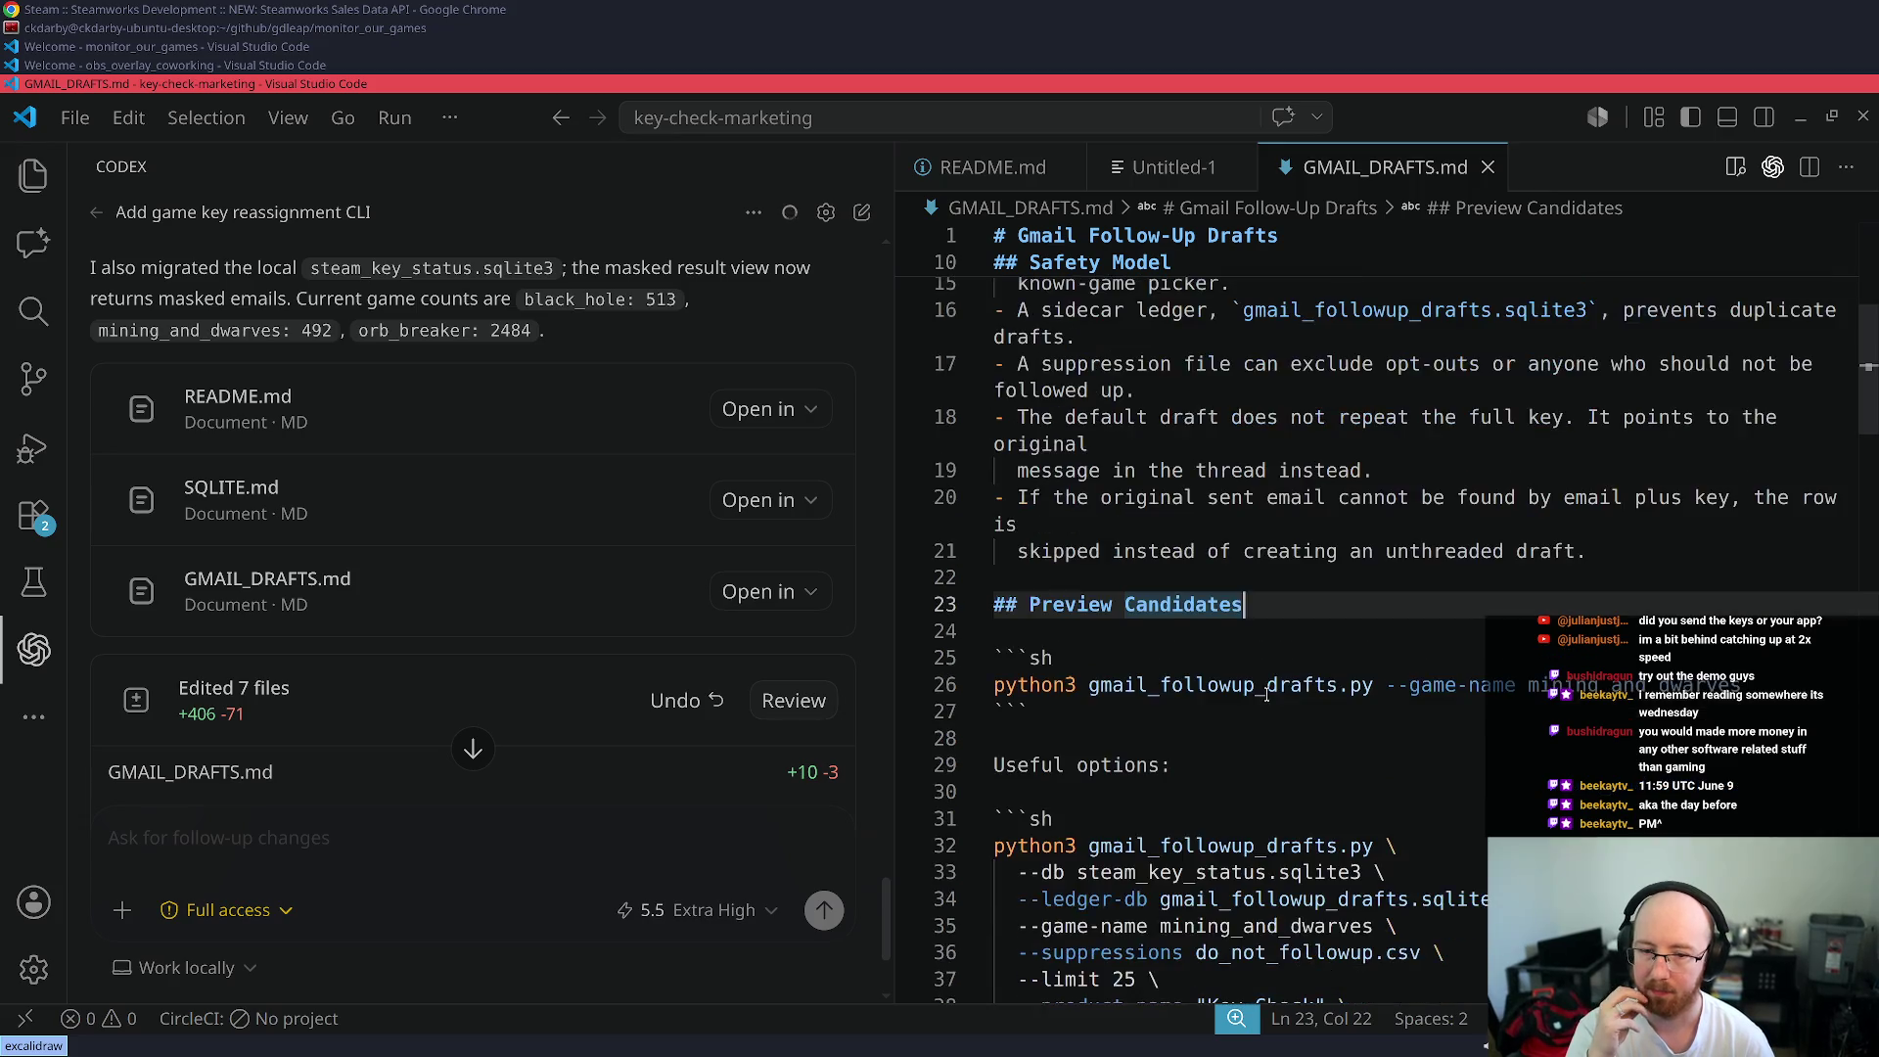
{"action": "scroll", "coordinate": [1266, 694], "scroll_direction": "down", "scroll_amount": 3}
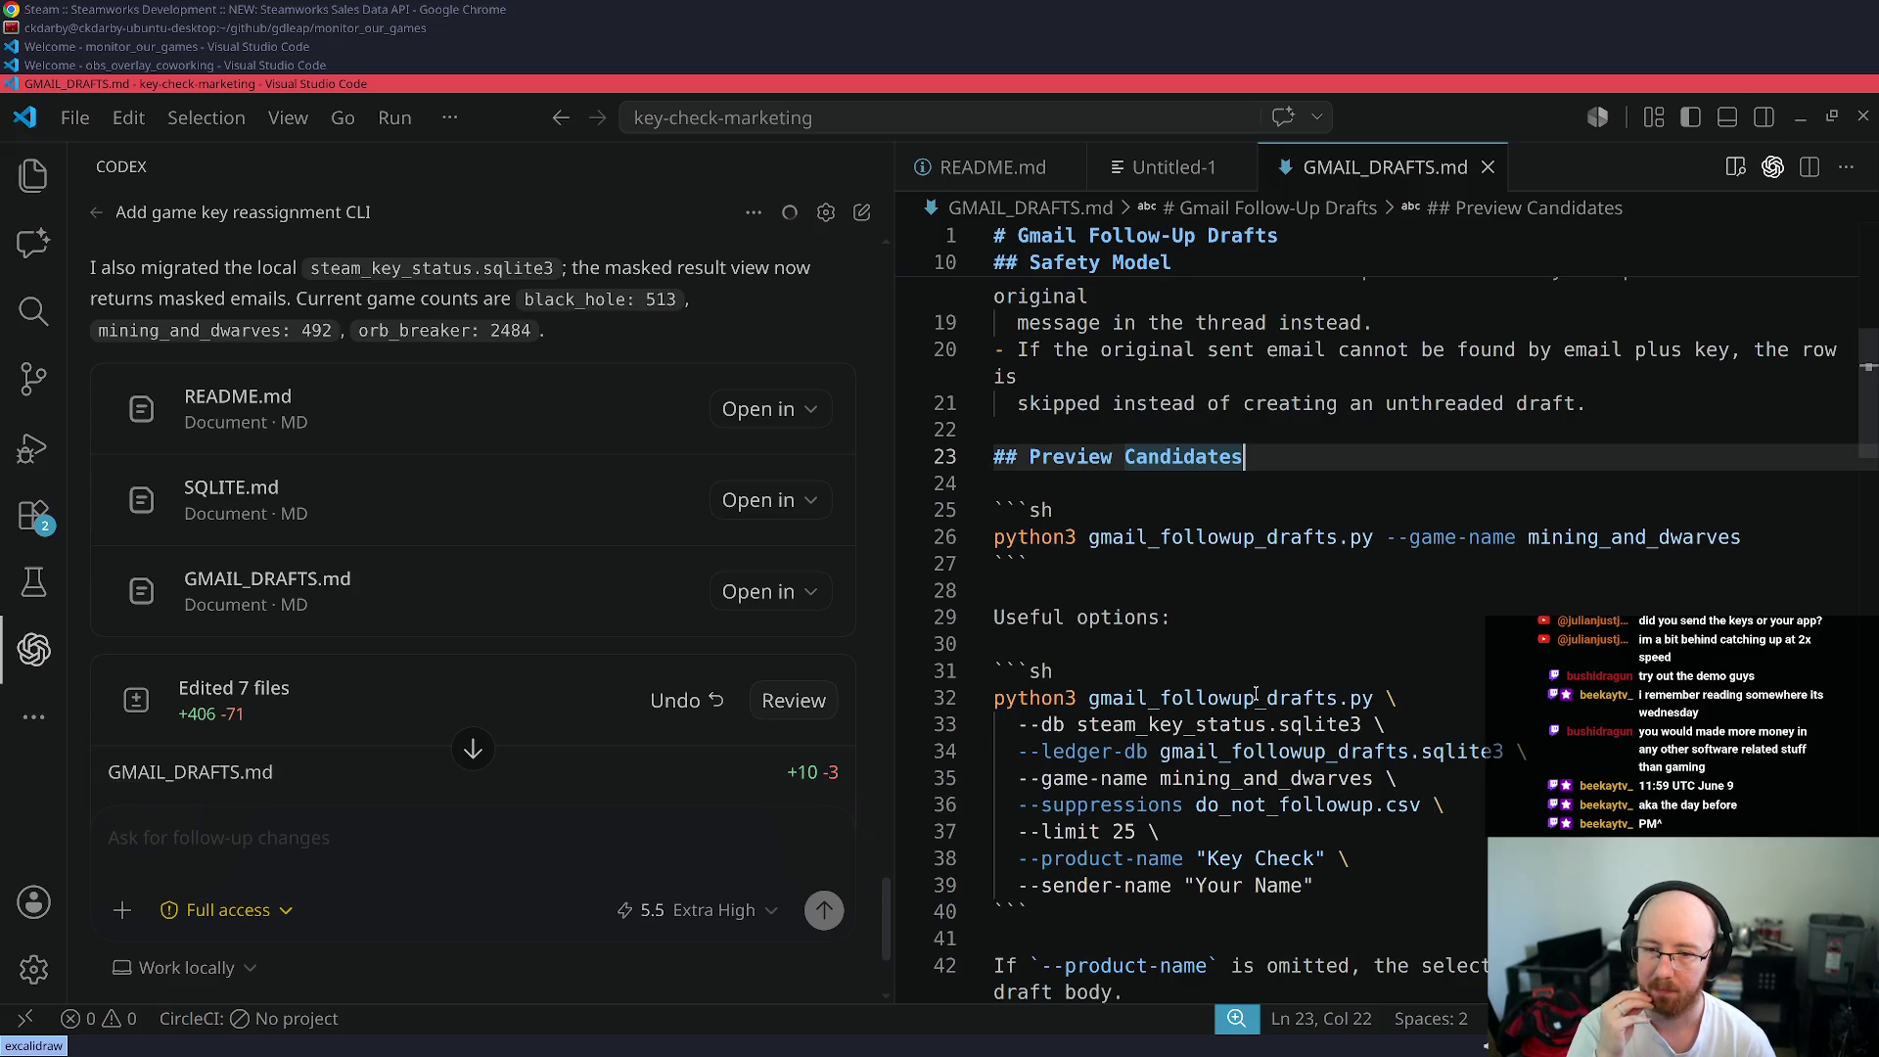
{"action": "scroll", "coordinate": [1257, 694], "scroll_direction": "down", "scroll_amount": 4}
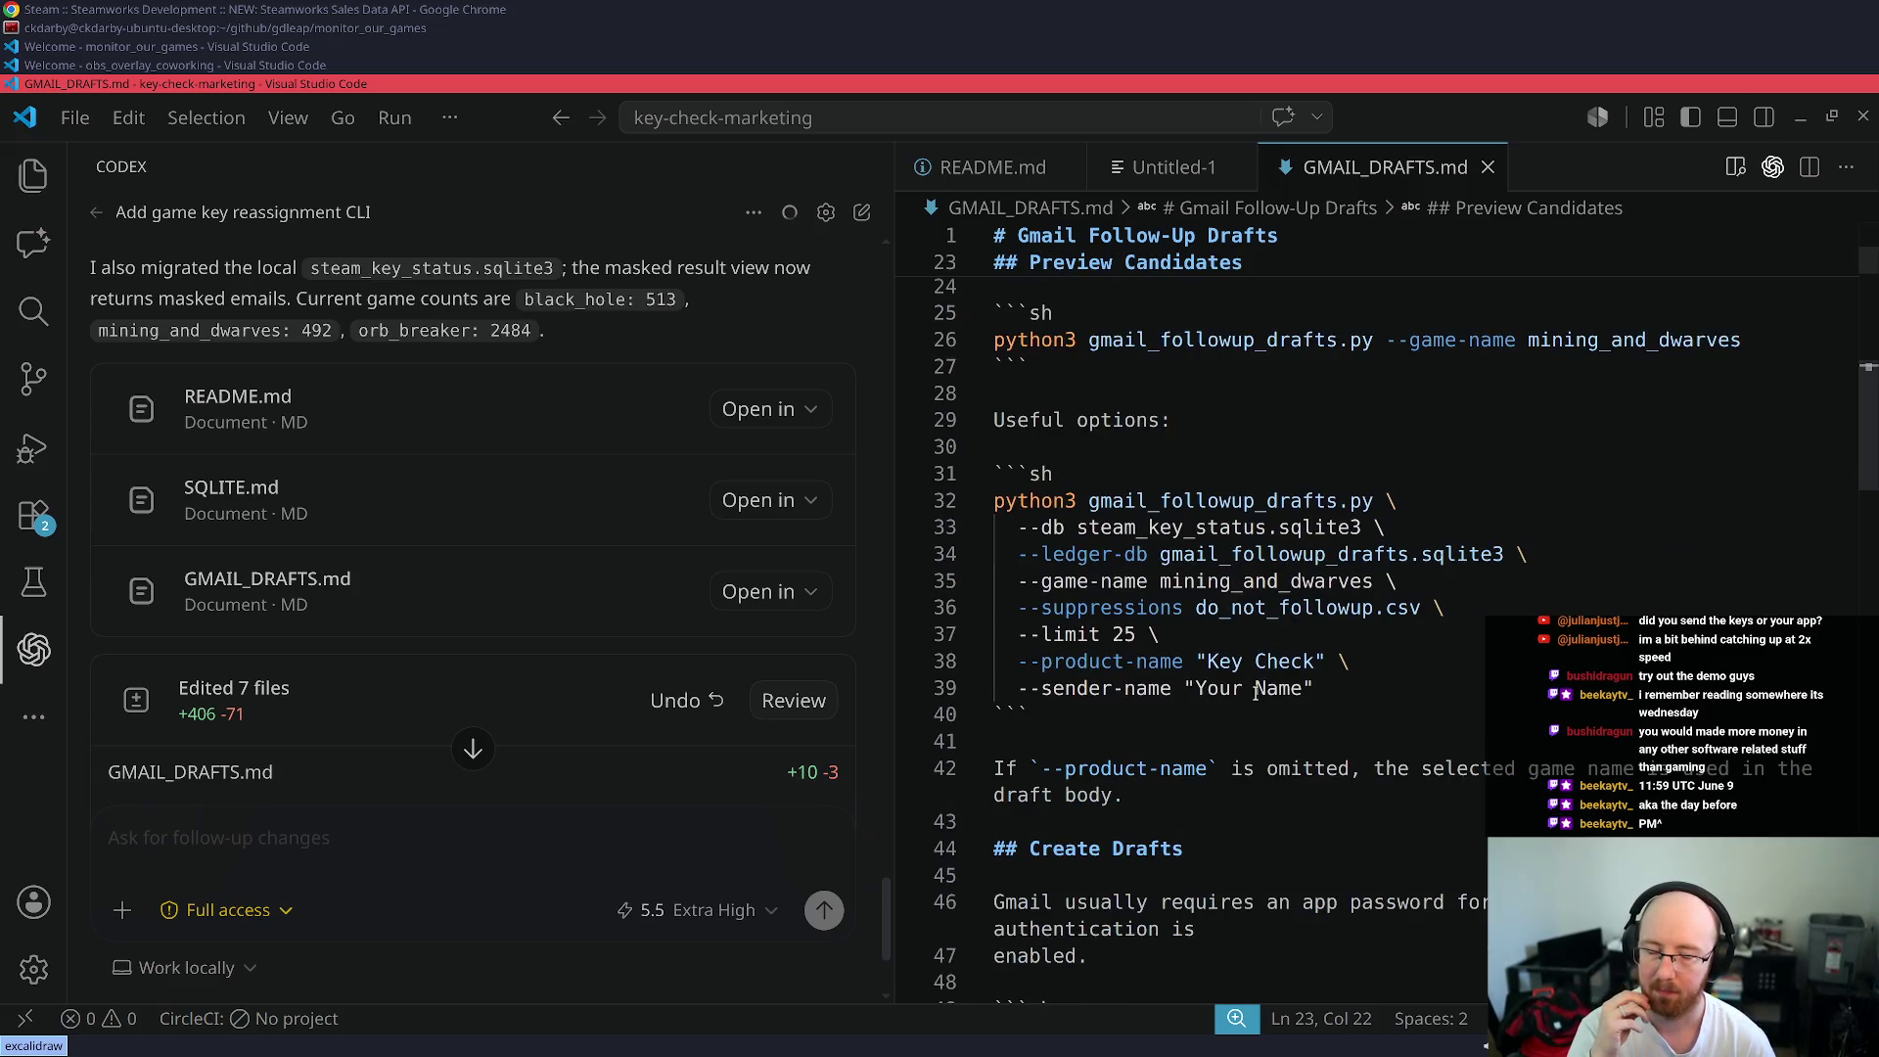
{"action": "scroll", "coordinate": [1256, 693], "scroll_direction": "down", "scroll_amount": 5}
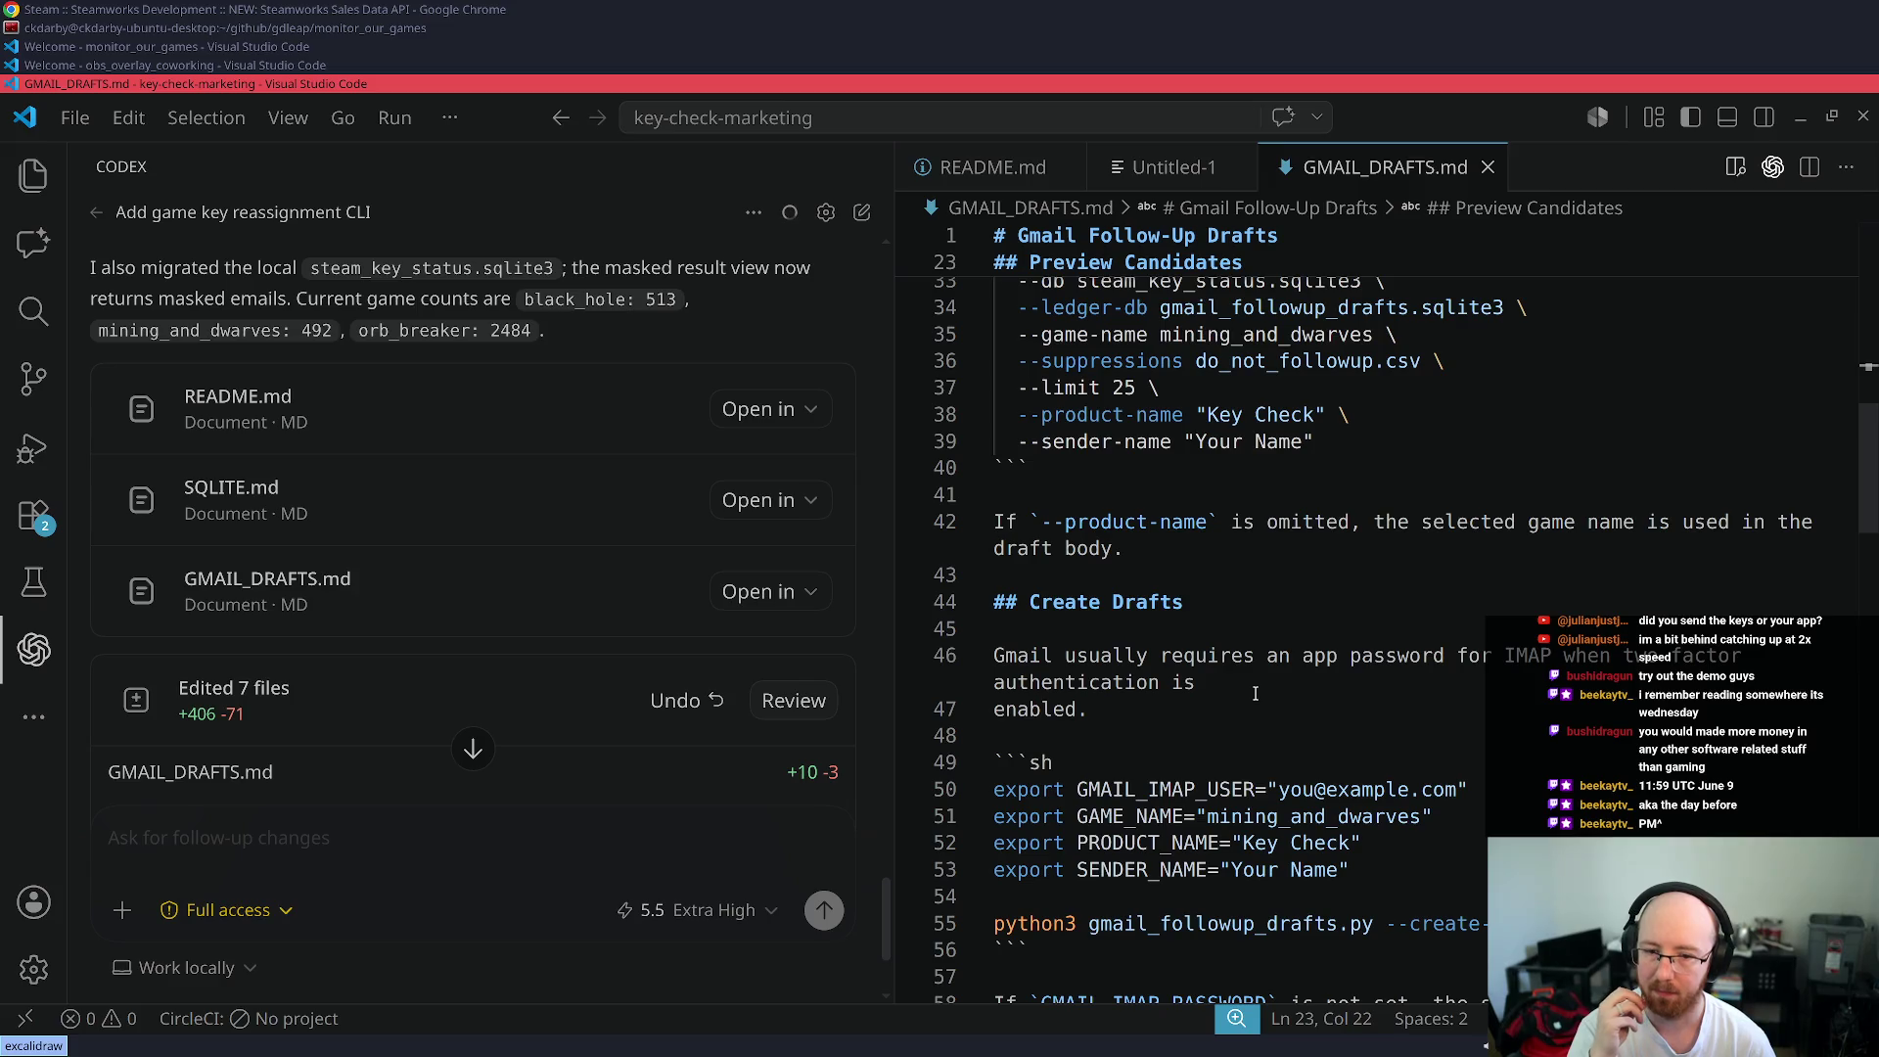
{"action": "scroll", "coordinate": [1256, 693], "scroll_direction": "down", "scroll_amount": 3}
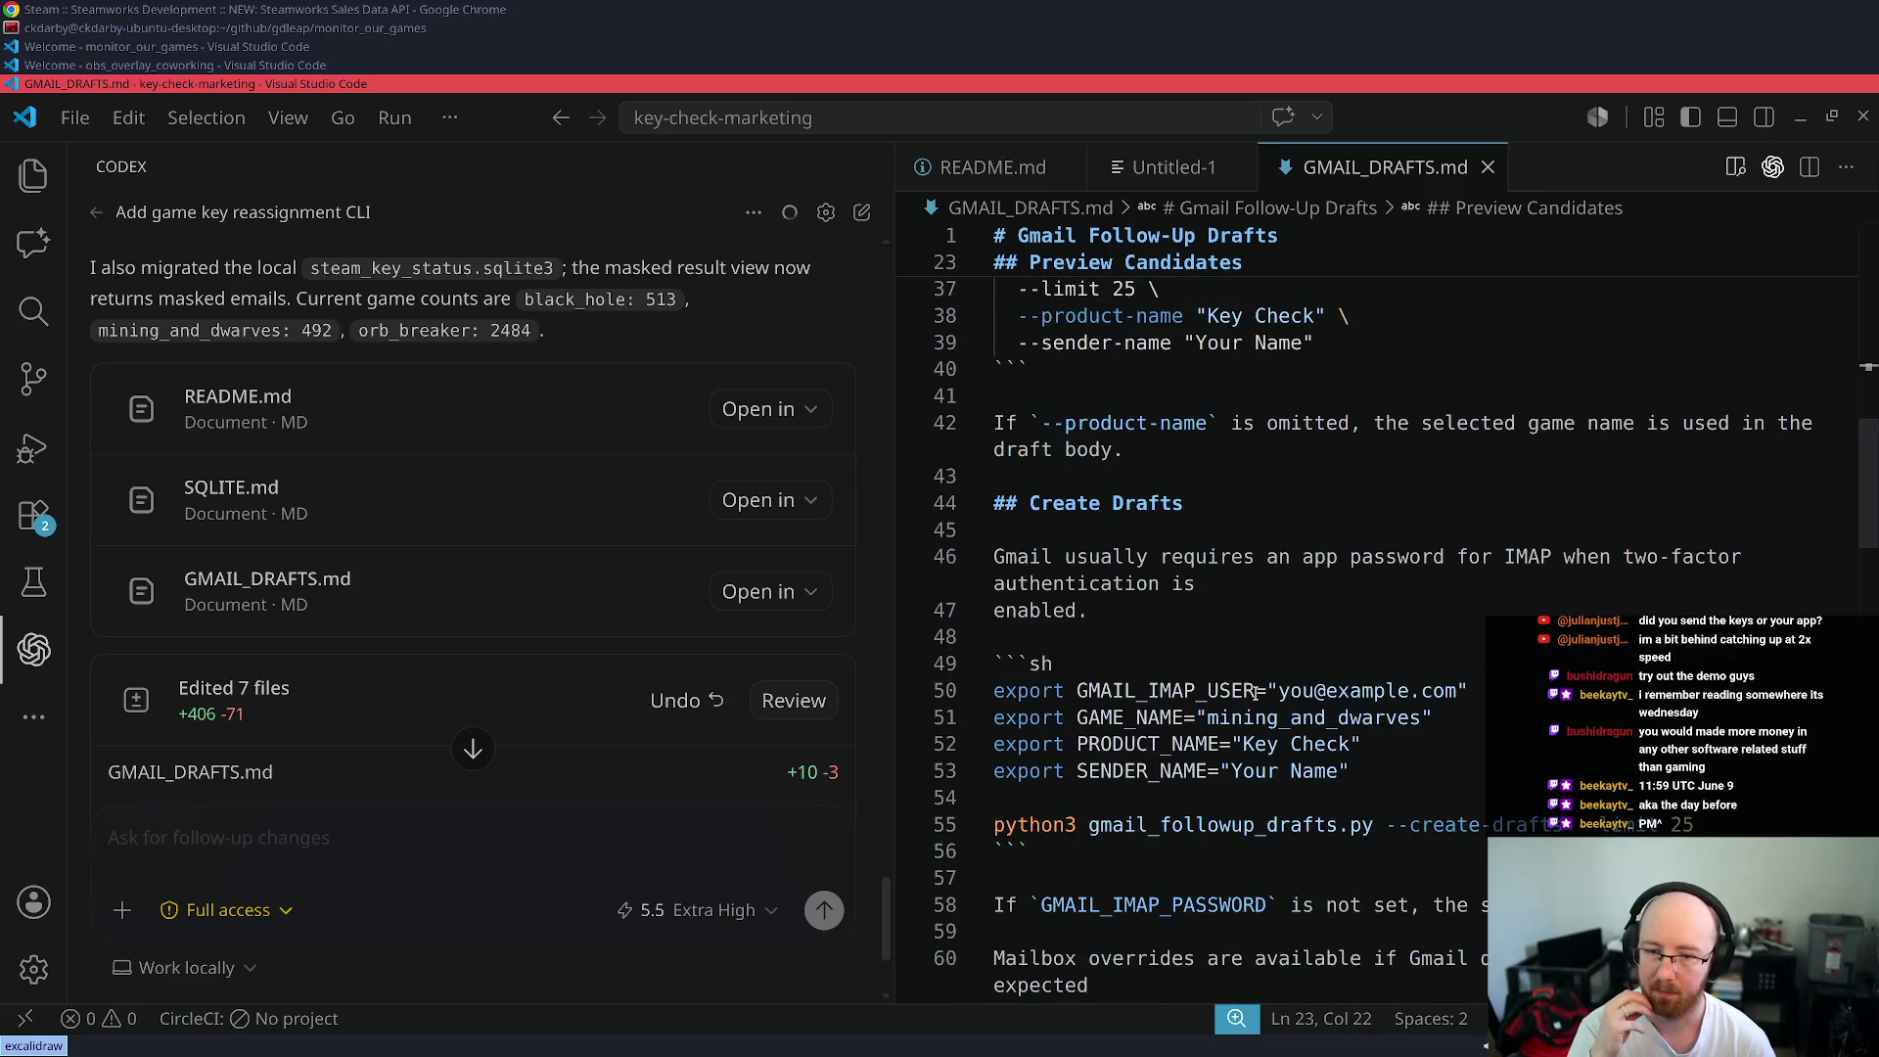
{"action": "scroll", "coordinate": [1256, 693], "scroll_direction": "down", "scroll_amount": 2}
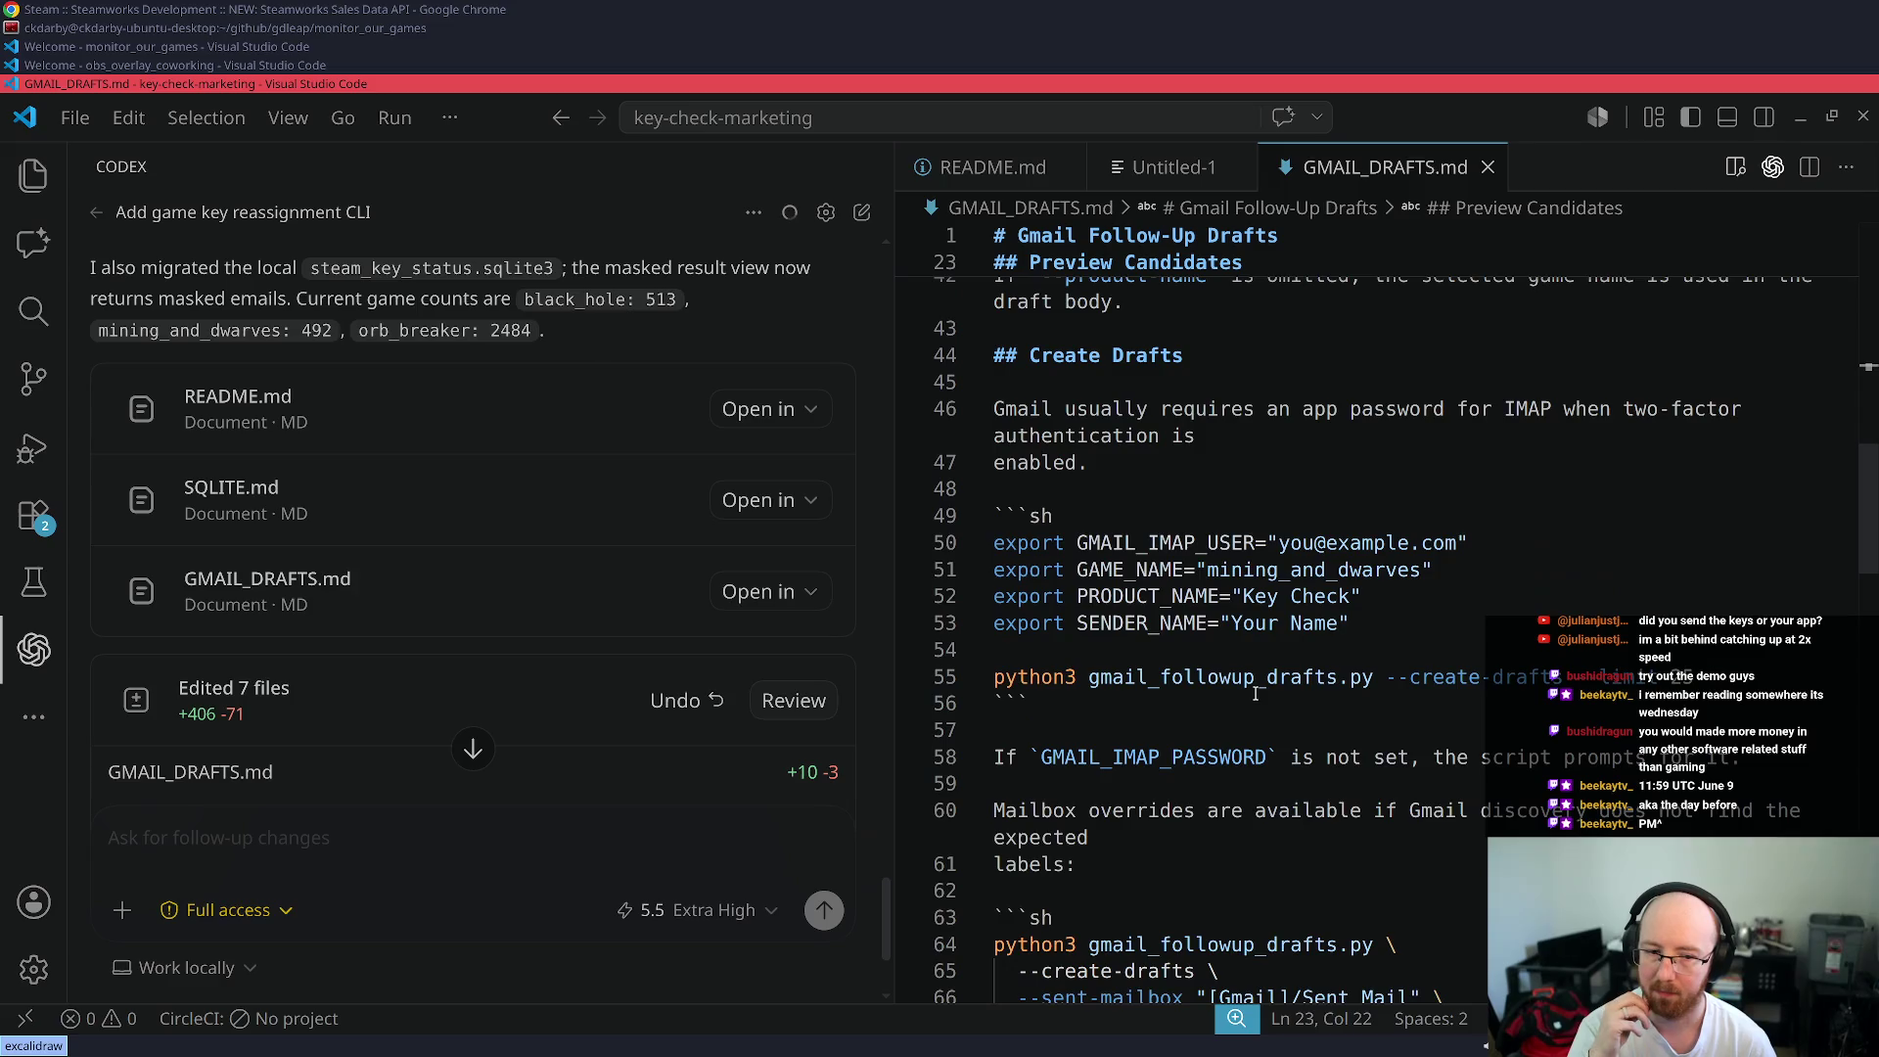
{"action": "scroll", "coordinate": [1256, 693], "scroll_direction": "down", "scroll_amount": 1}
{"action": "scroll", "coordinate": [1255, 692], "scroll_direction": "down", "scroll_amount": 2}
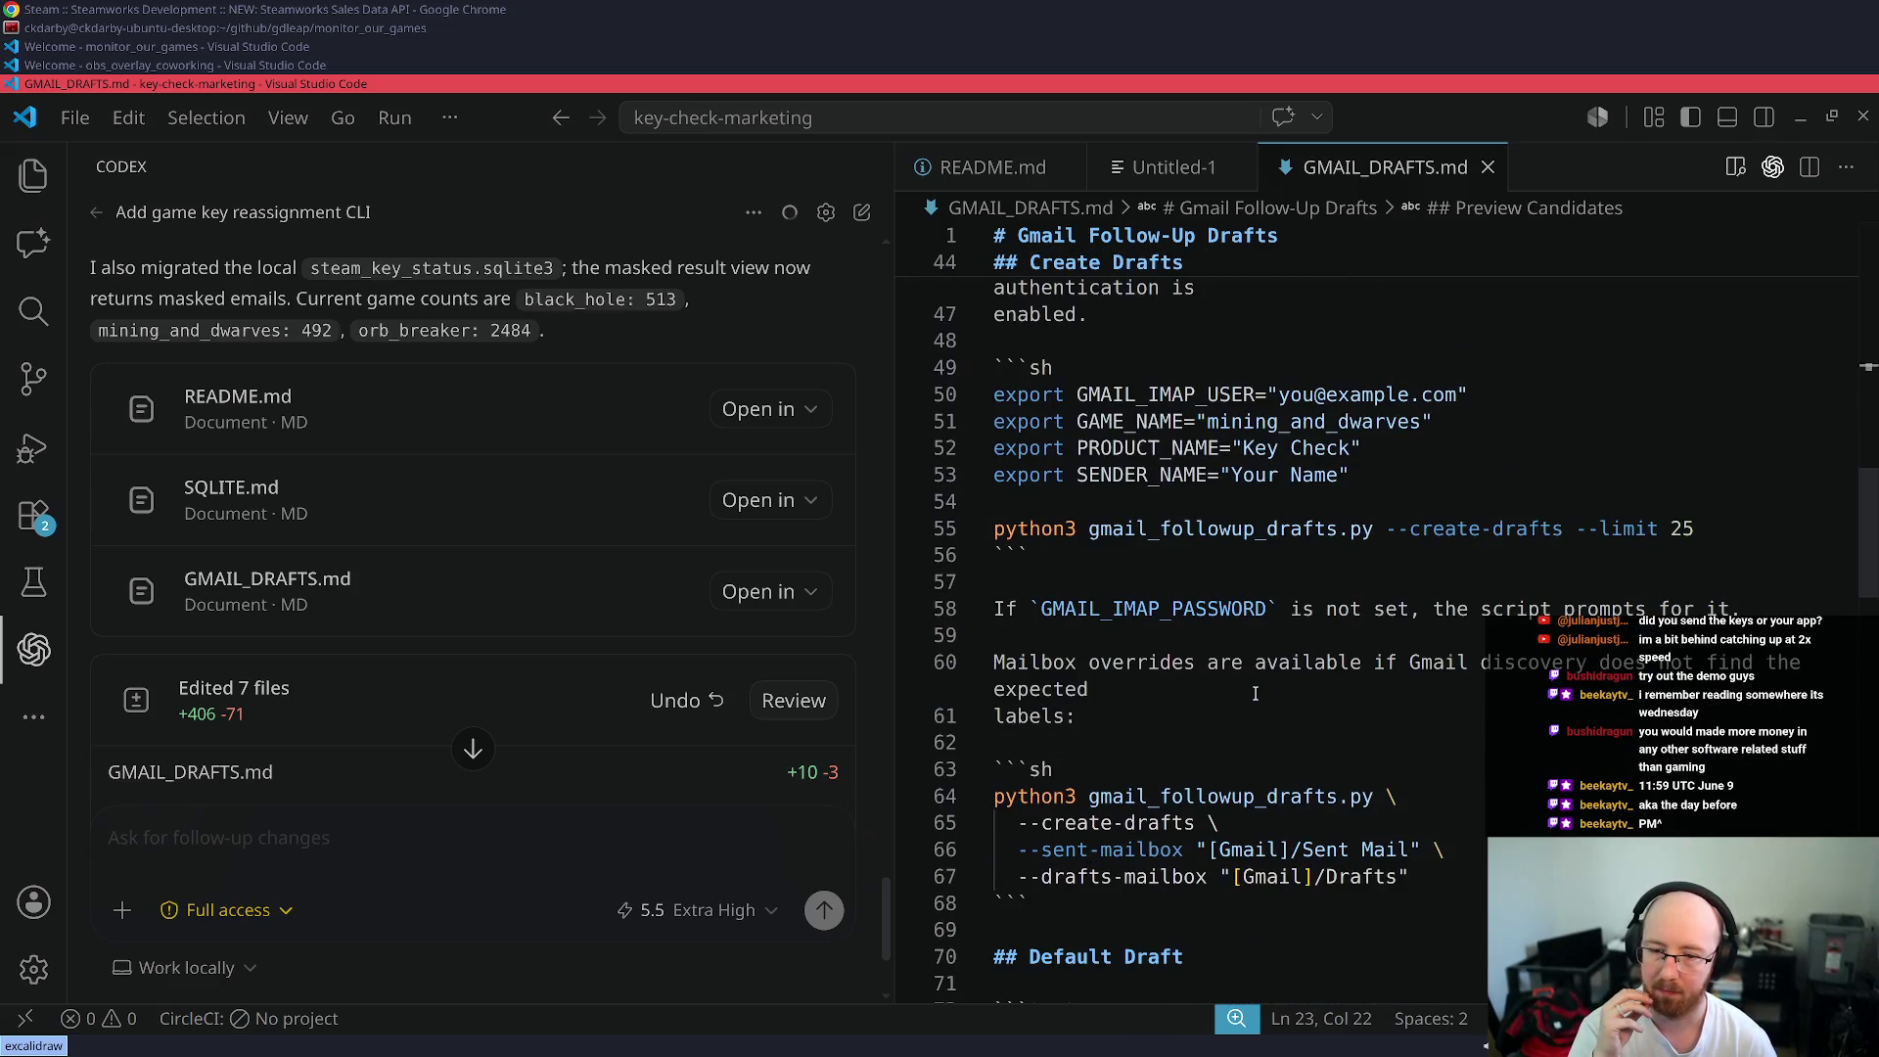
{"action": "scroll", "coordinate": [1256, 693], "scroll_direction": "down", "scroll_amount": 3}
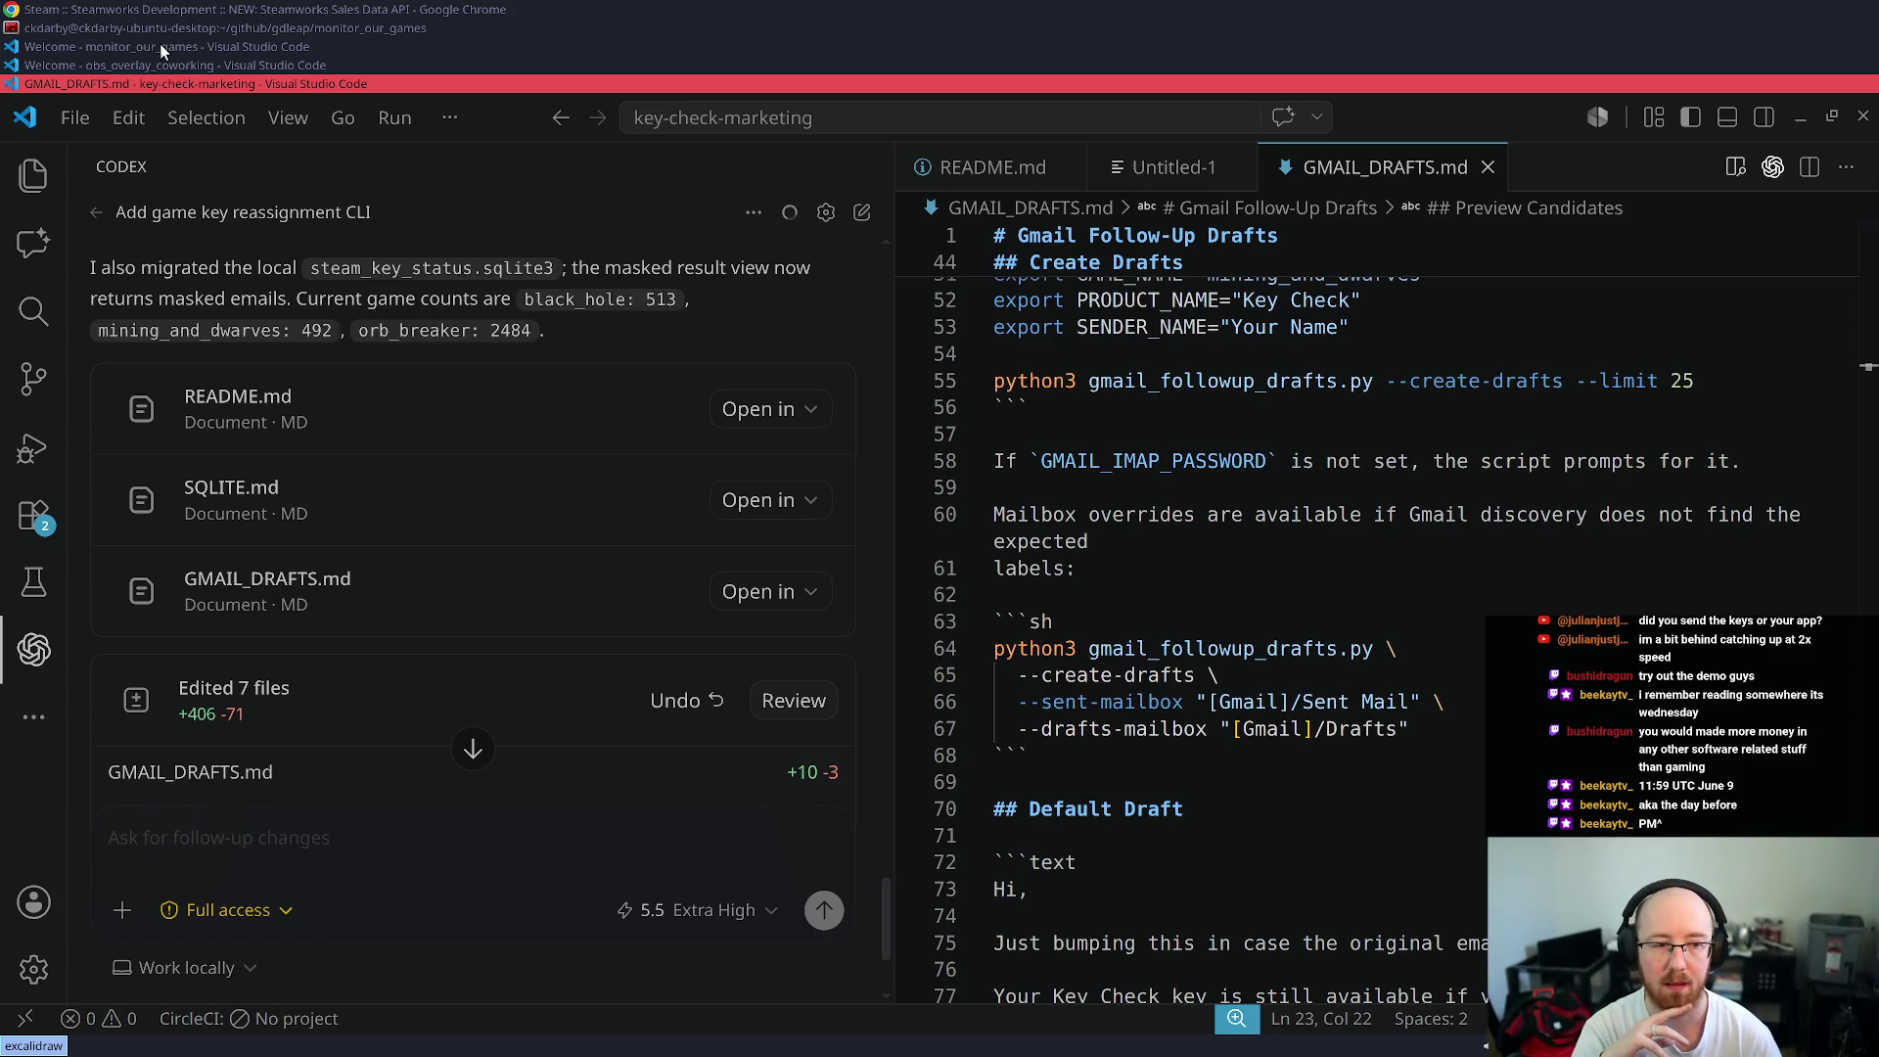
- Check the remaining Codex usage limits, then return to the obs_overlay_coworking project window
{"action": "left_click", "coordinate": [240, 967]}
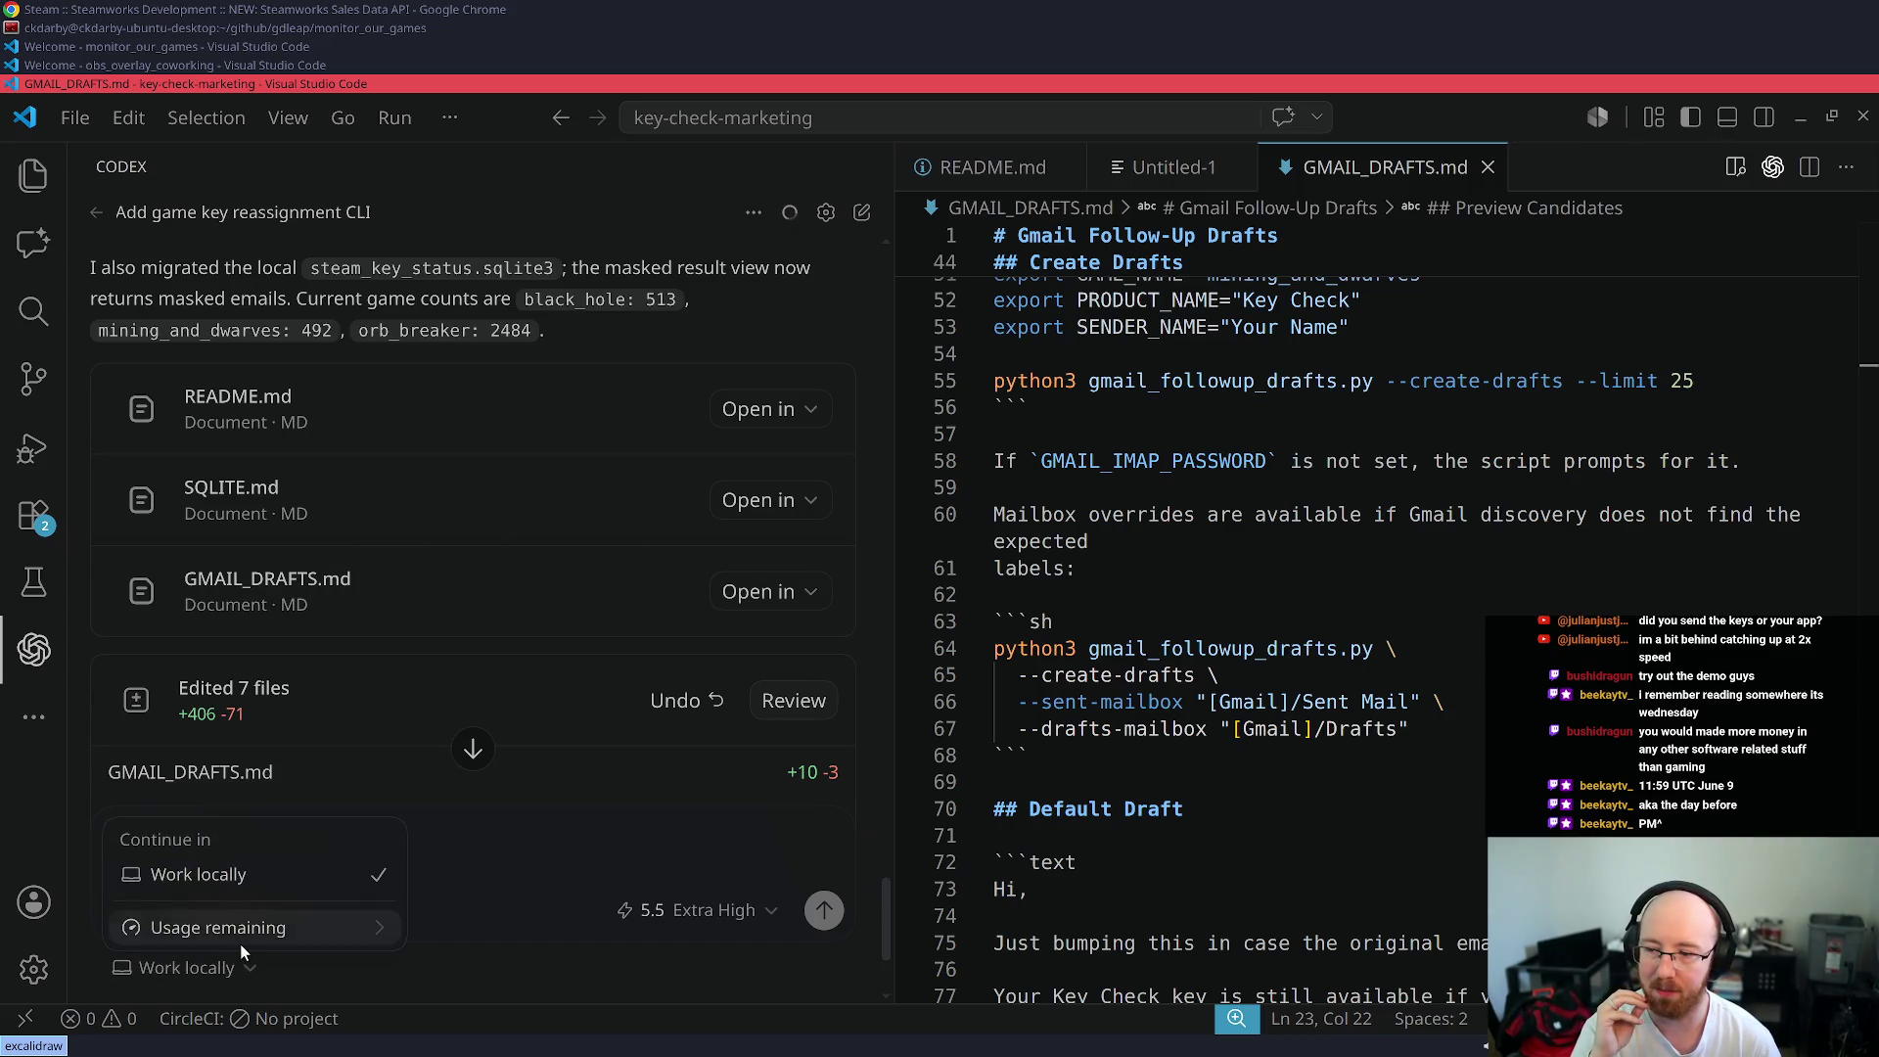
{"action": "left_click", "coordinate": [238, 943]}
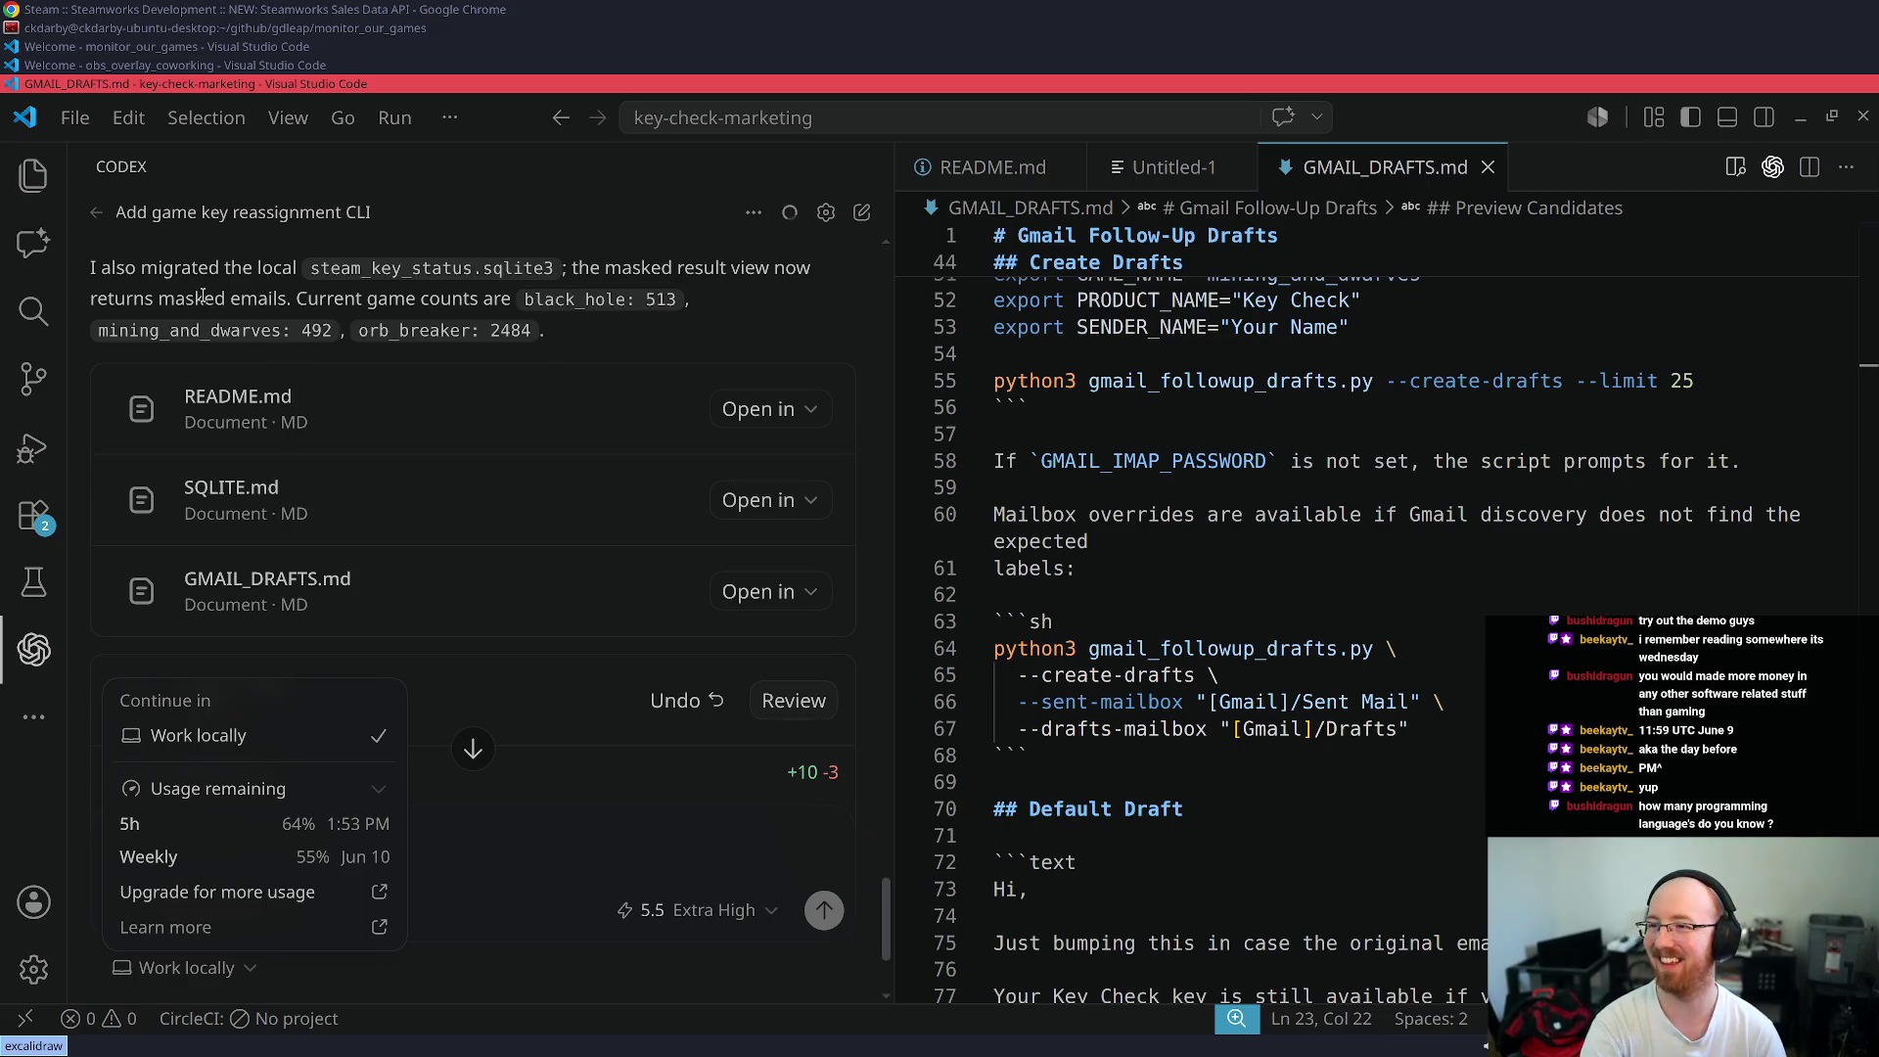
{"action": "key", "text": "Escape"}
{"action": "key", "text": "super+Up"}
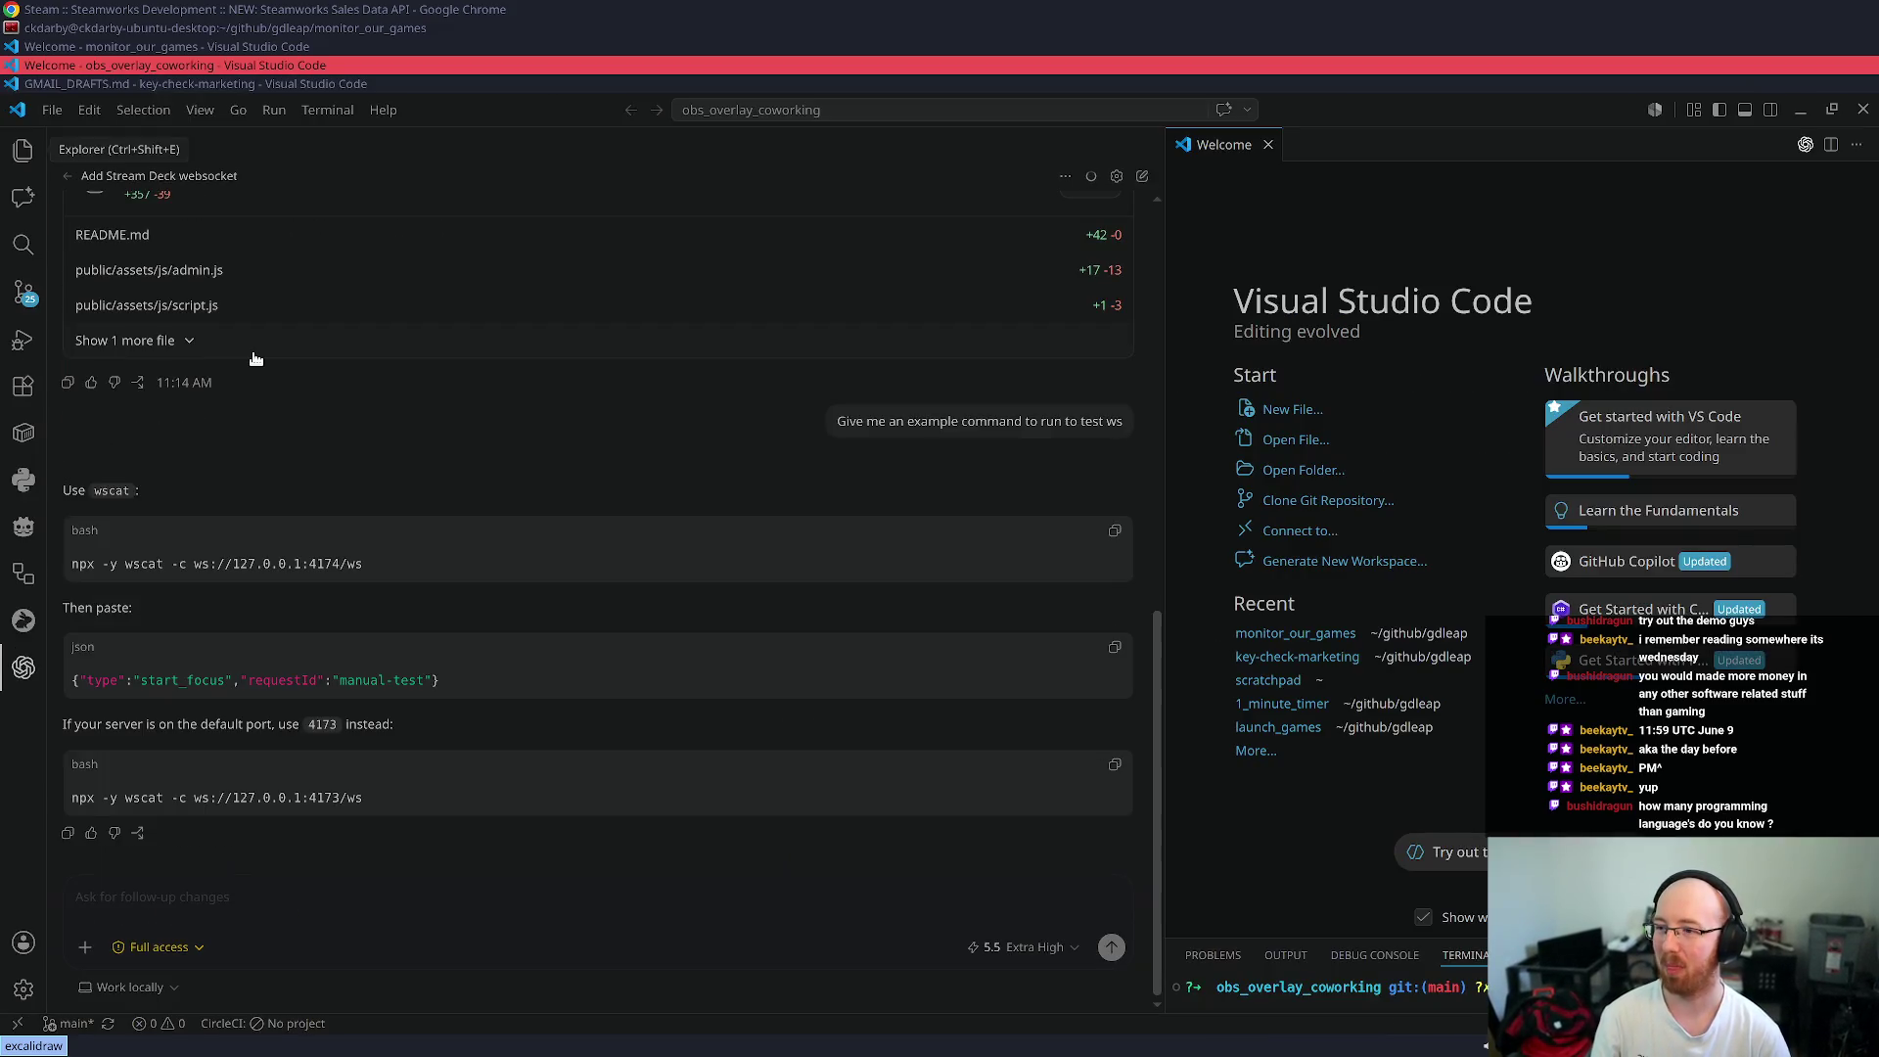
- Select the `npx -y wscat -c ws://127.0.0.1:4173/ws` test command, then bring Chrome forward
{"action": "left_click_drag", "start_coordinate": [364, 798], "coordinate": [55, 794]}
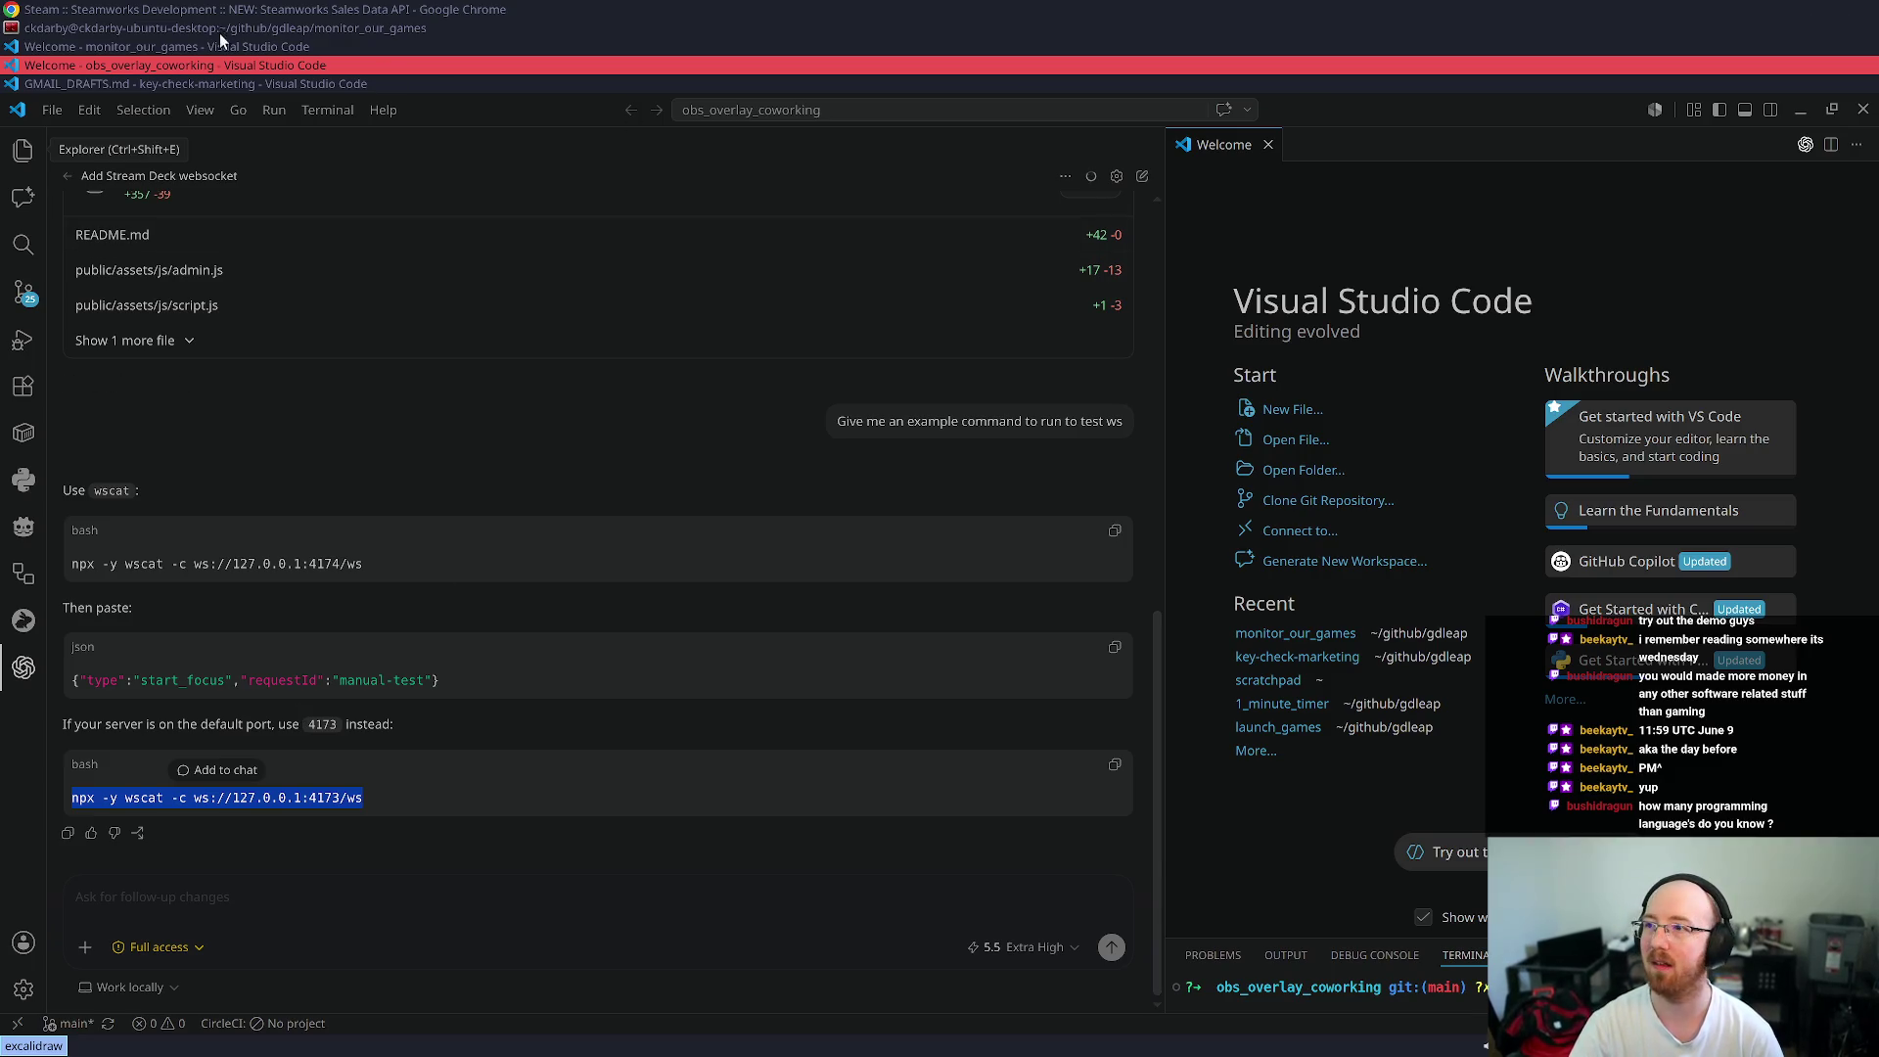
{"action": "left_click", "coordinate": [163, 7]}
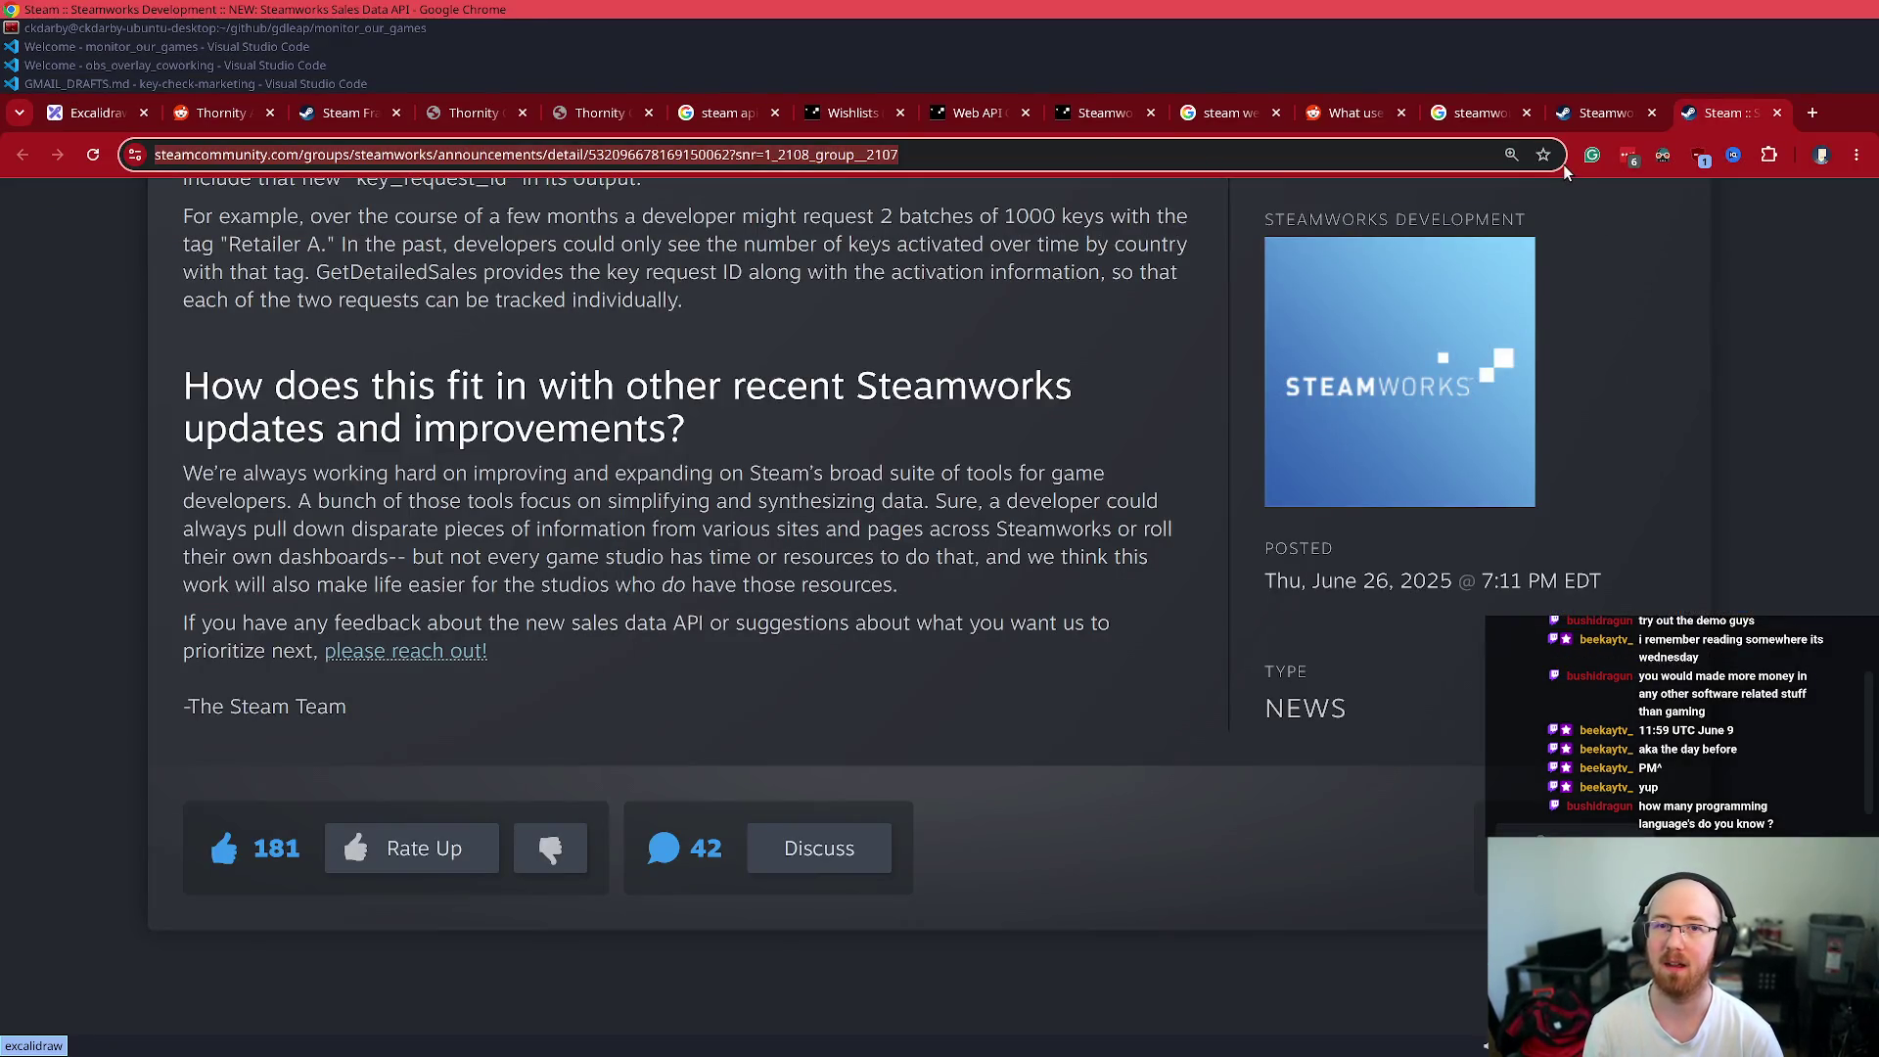
- Load the local OBS co-working overlay page in a new Chrome tab
{"action": "key", "text": "ctrl+t"}
{"action": "type", "text": "co-working"}
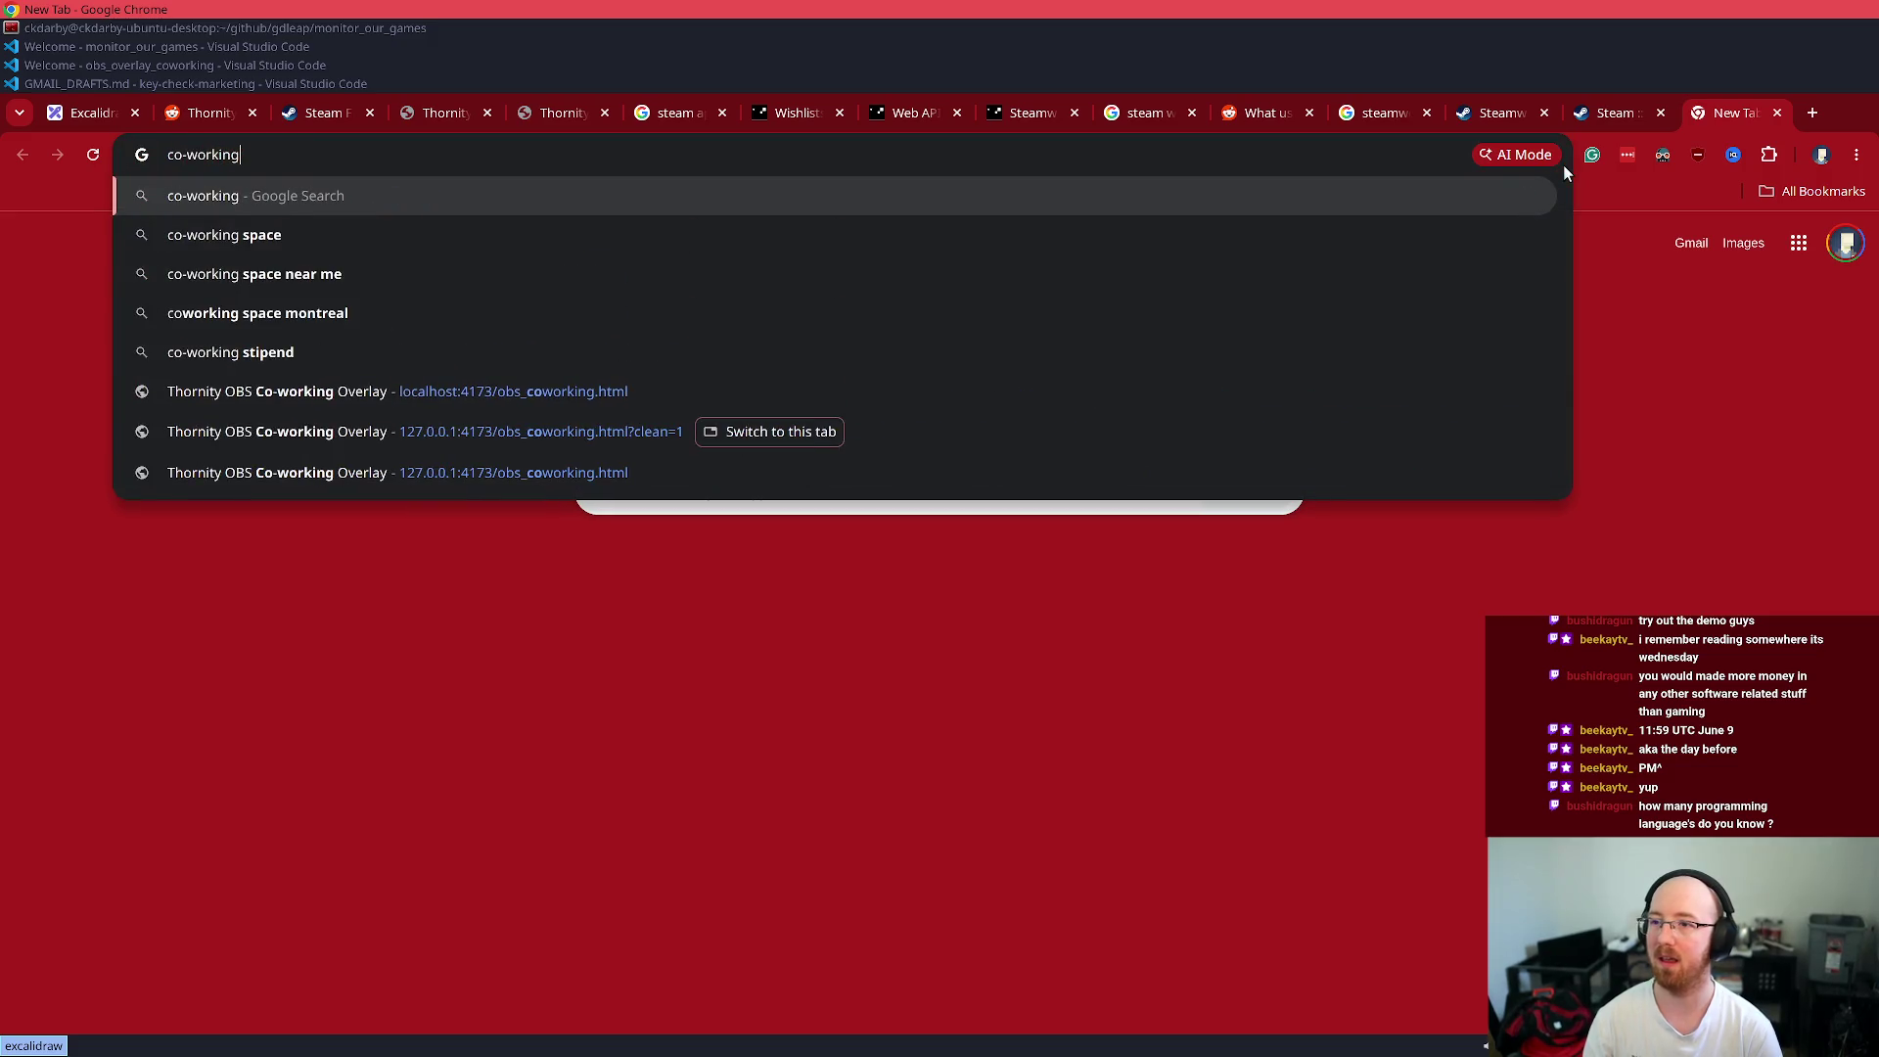
{"action": "key", "text": "Down"}
{"action": "key", "text": "Down"}
{"action": "key", "text": "Down"}
{"action": "key", "text": "Return"}
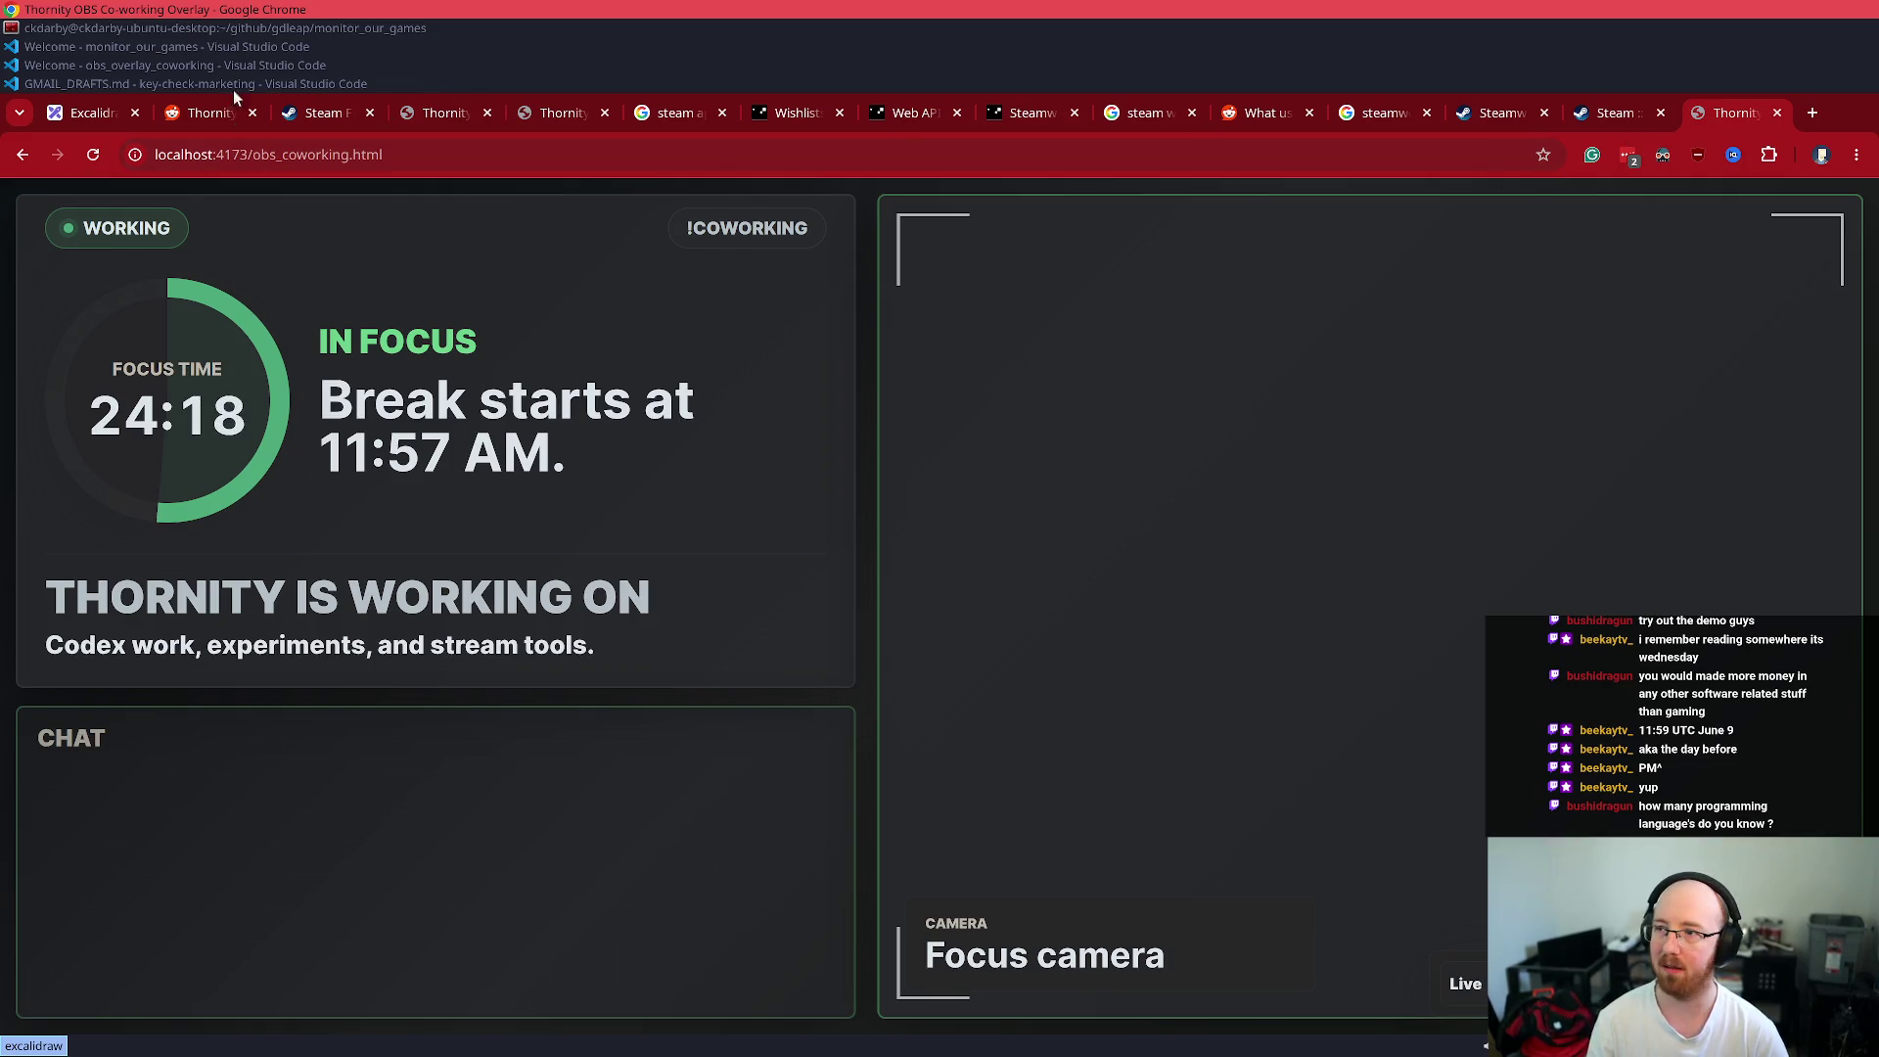
- On the co-working /admin page, mark the current session Not Focused
{"action": "left_click_drag", "start_coordinate": [252, 157], "coordinate": [865, 264]}
{"action": "type", "text": "alhost:4173/a"}
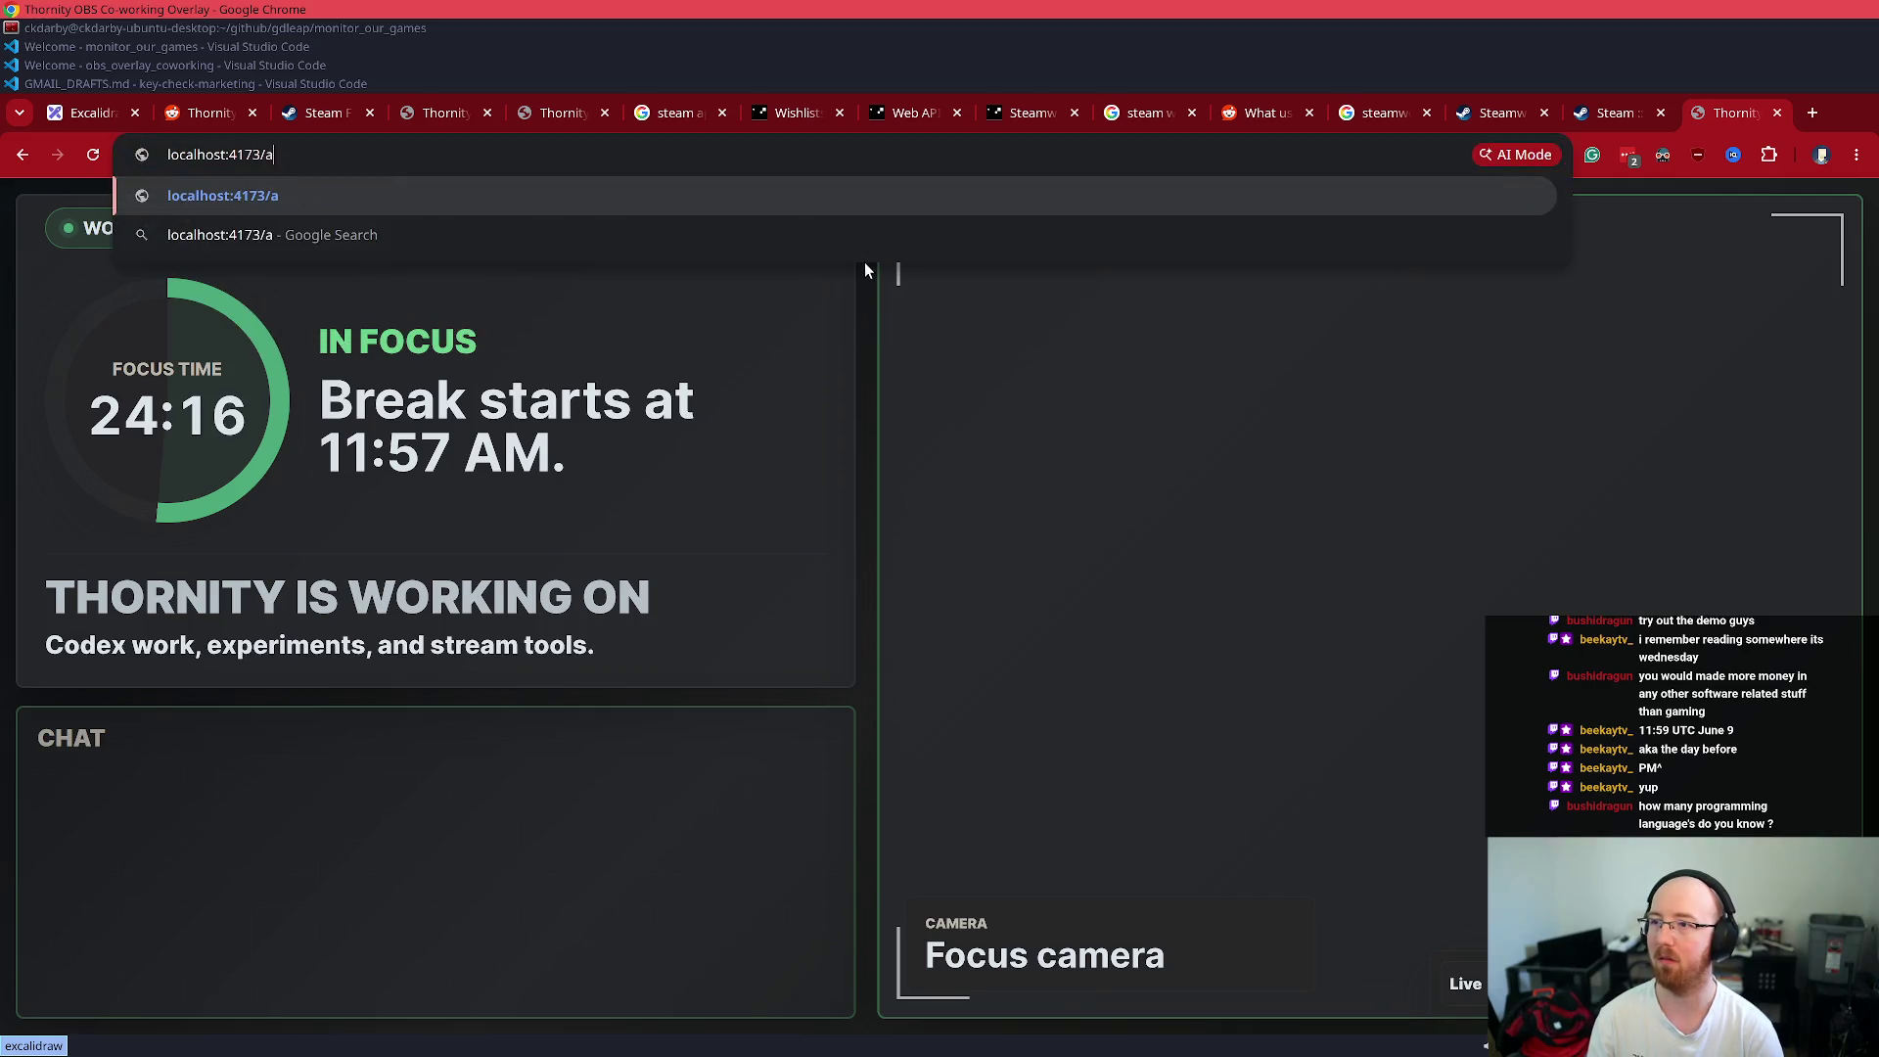
{"action": "type", "text": "dmin"}
{"action": "key", "text": "BackSpace"}
{"action": "key", "text": "BackSpace"}
{"action": "key", "text": "BackSpace"}
{"action": "key", "text": "Return"}
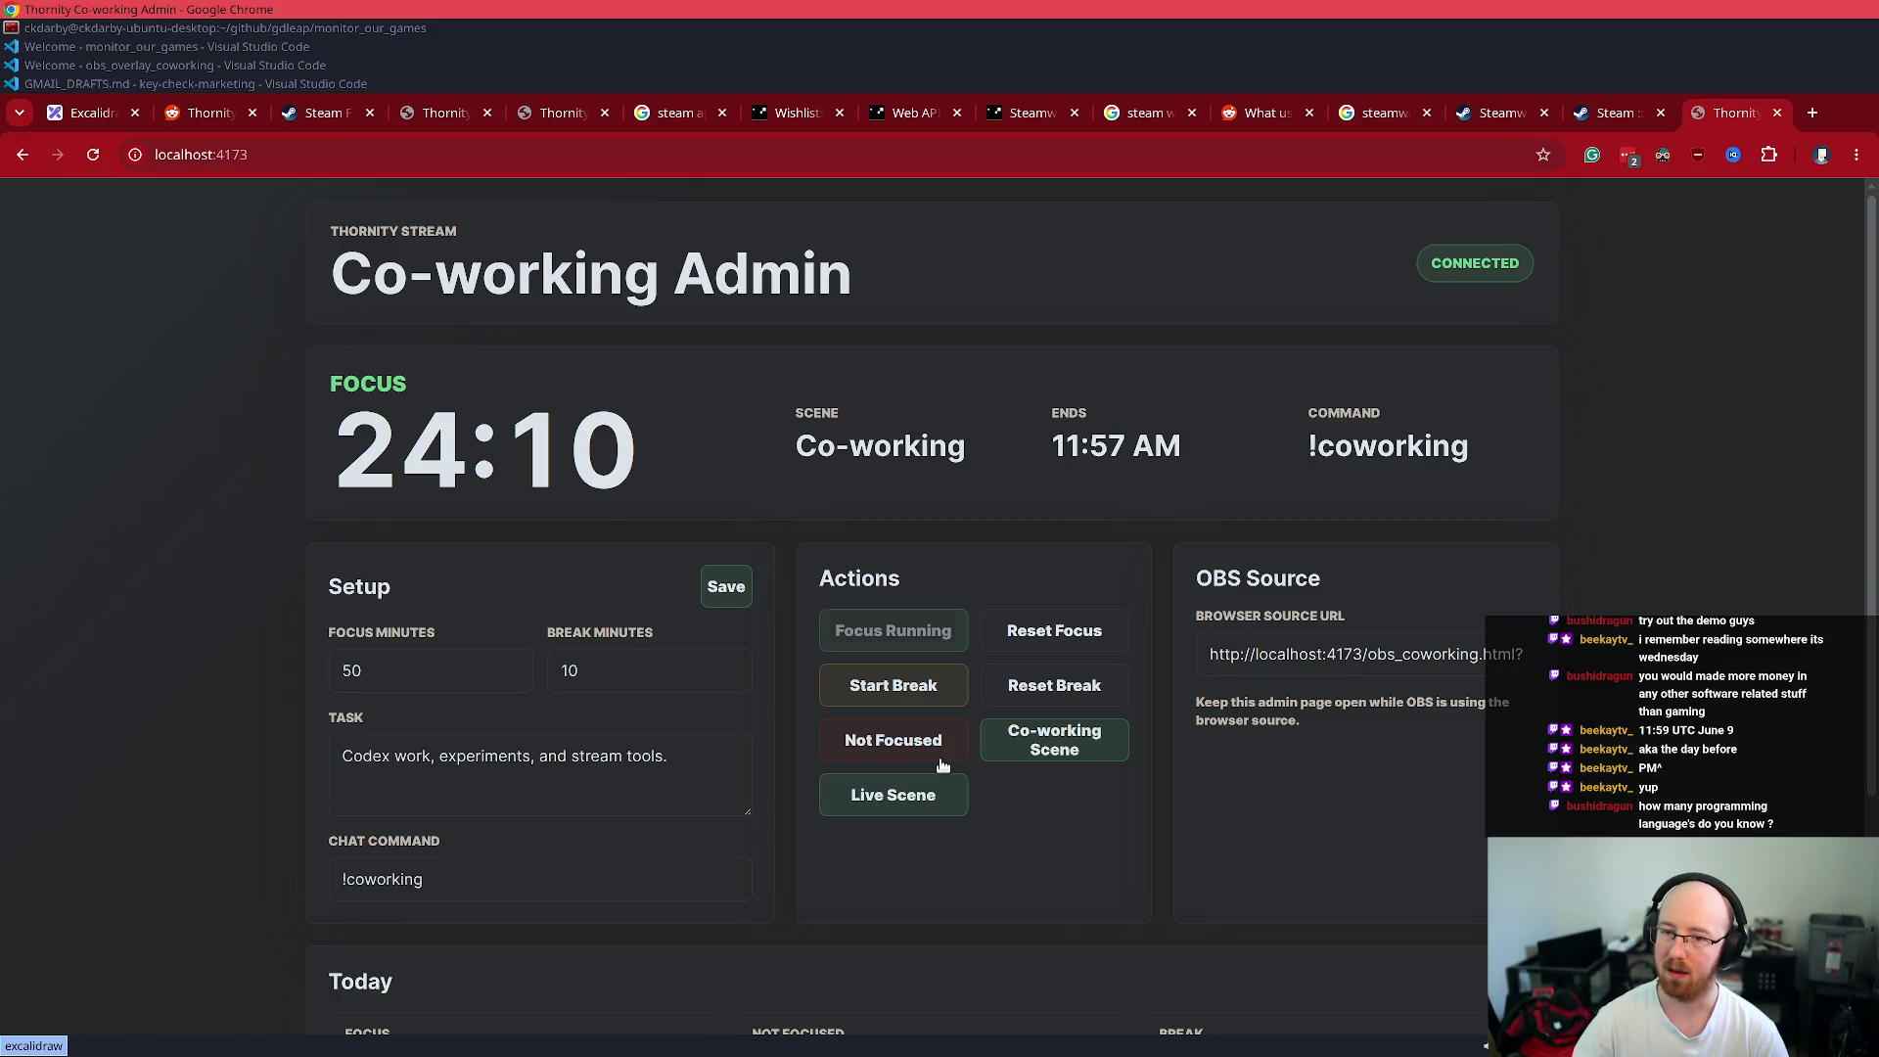
{"action": "left_click", "coordinate": [939, 761]}
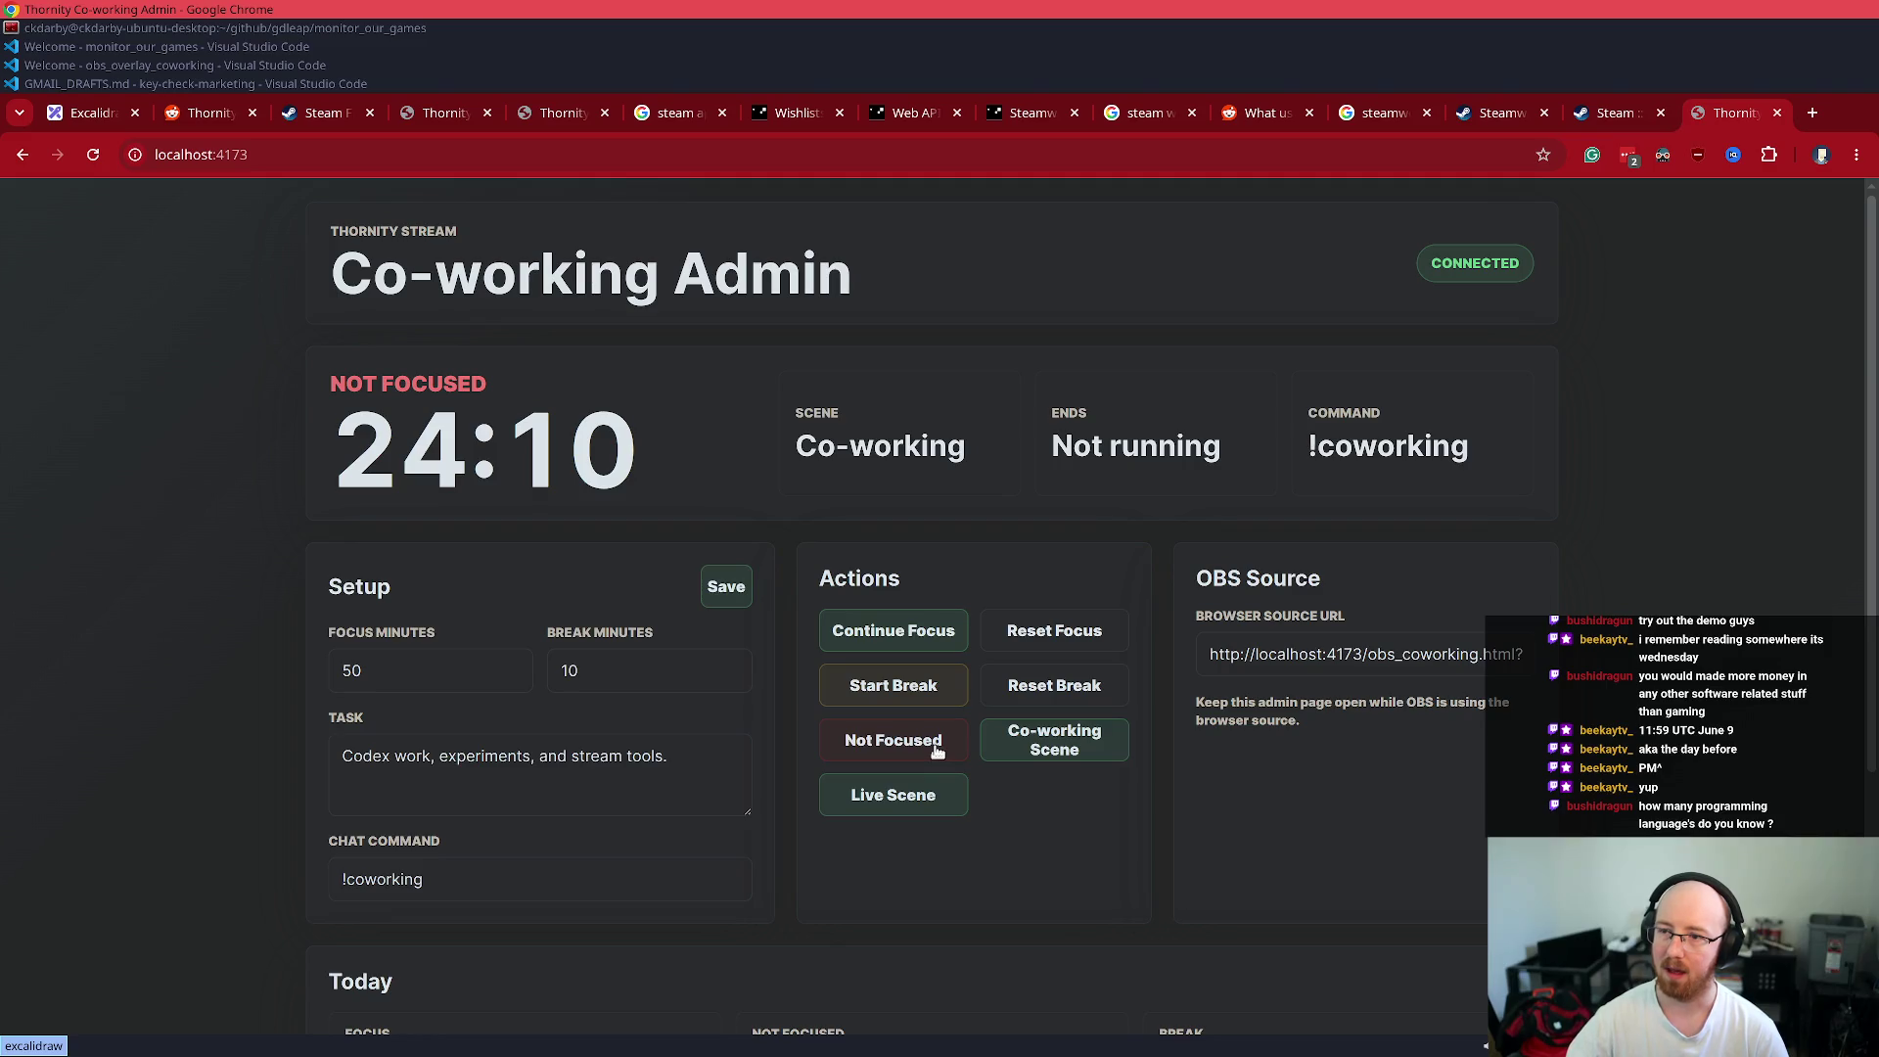
- Reload the overlay to confirm it still reads NOT FOCUSED at 24:10
{"action": "key", "text": "alt+Right"}
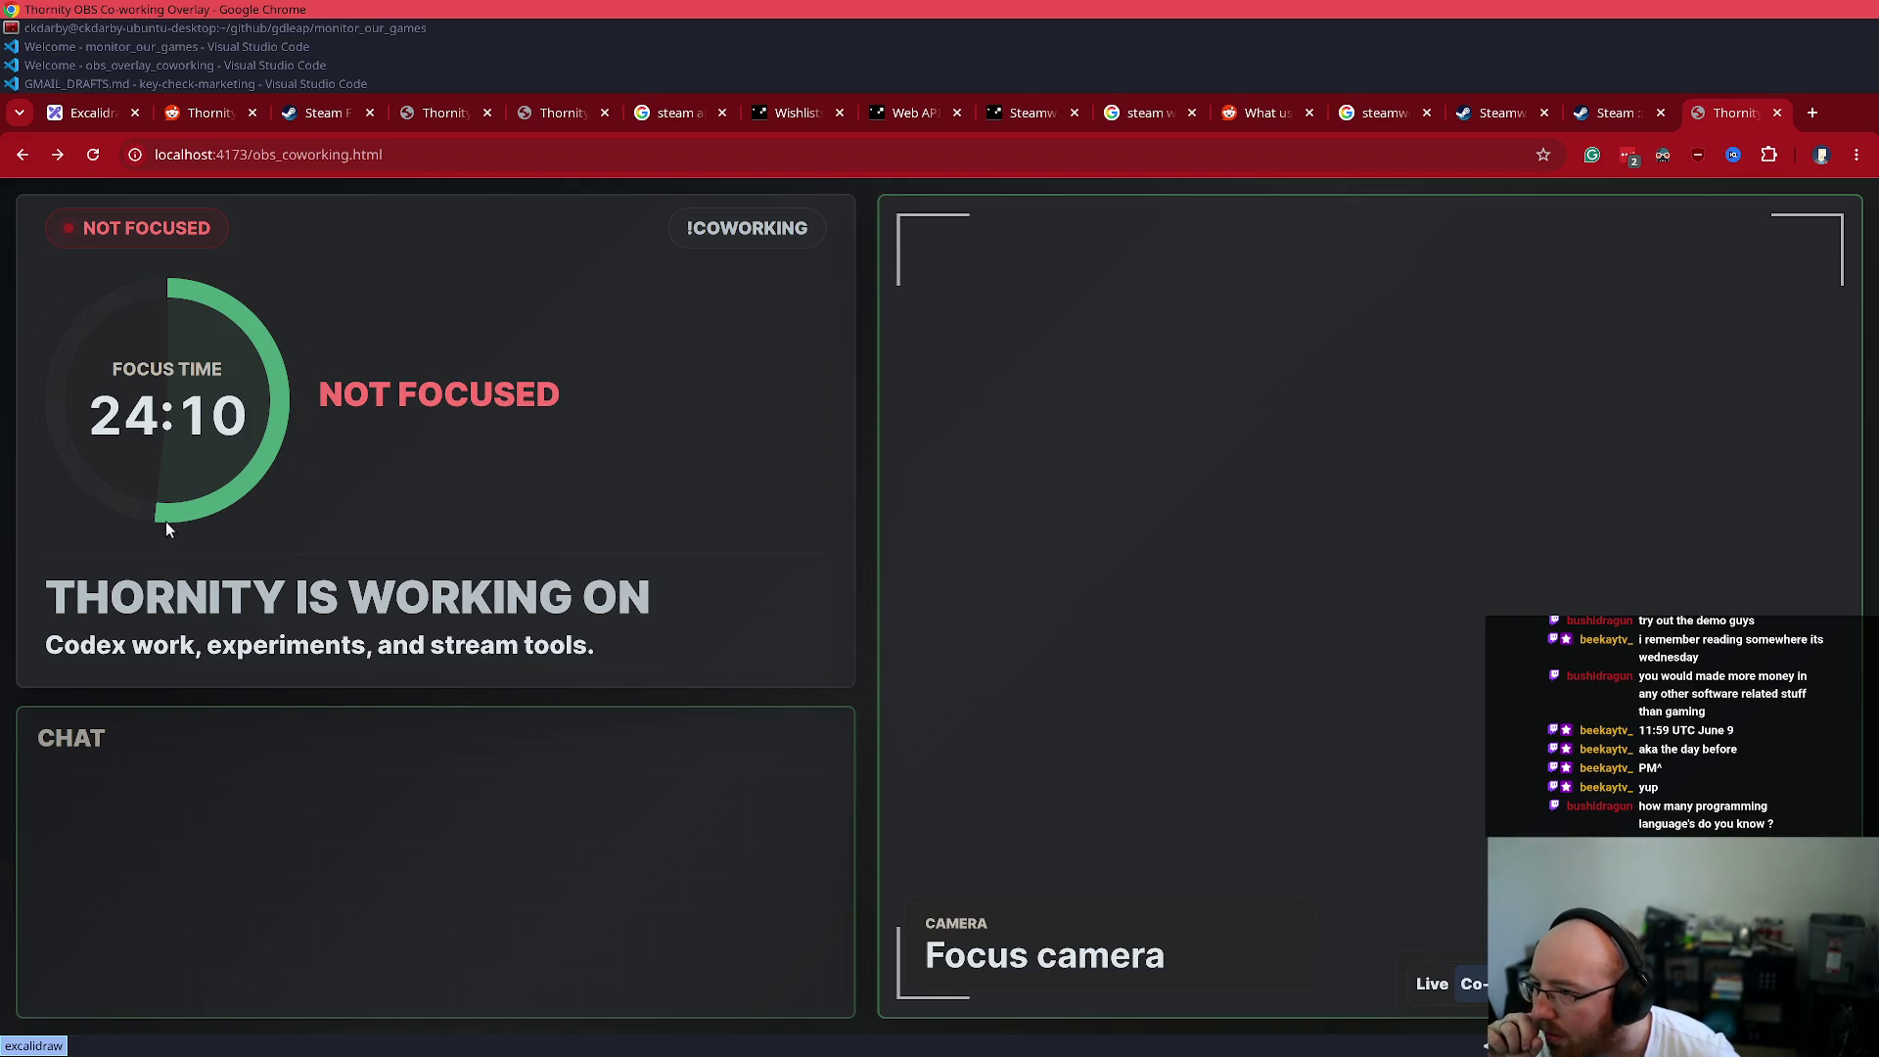
{"action": "left_click", "coordinate": [95, 156]}
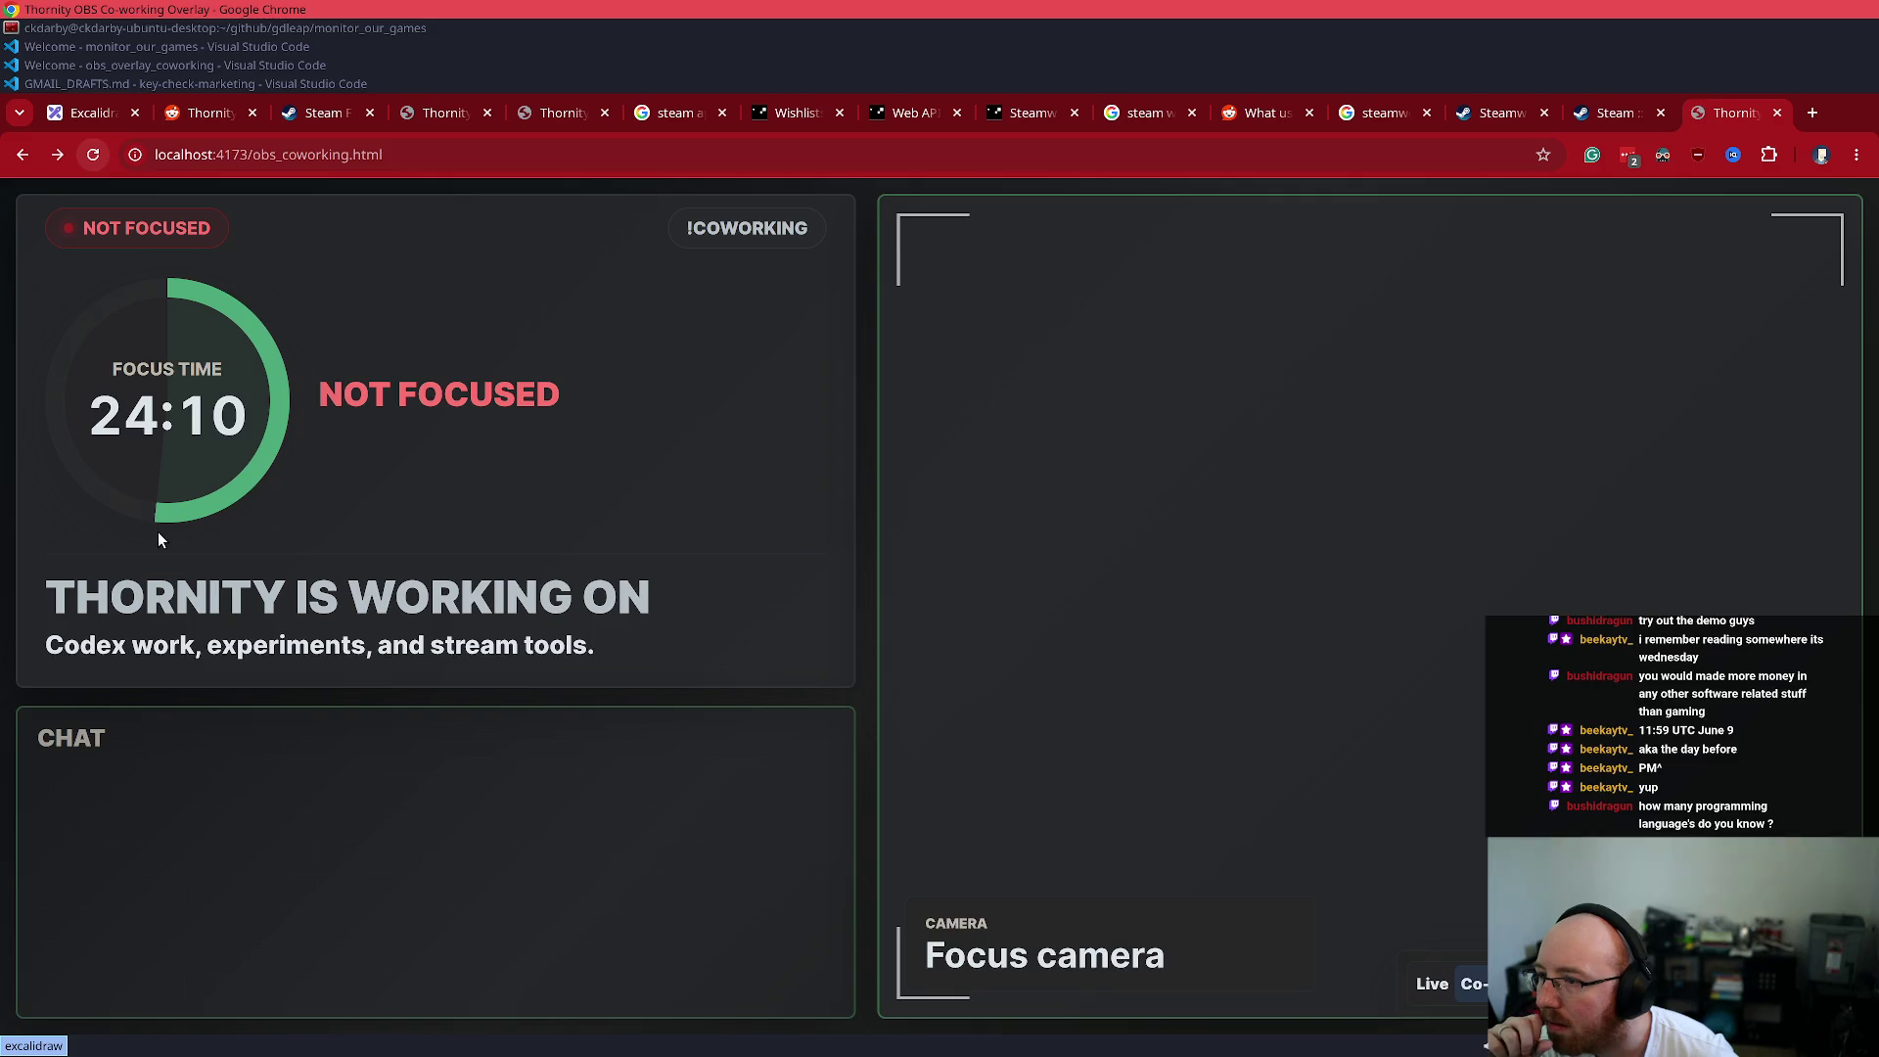
{"action": "left_click", "coordinate": [93, 154]}
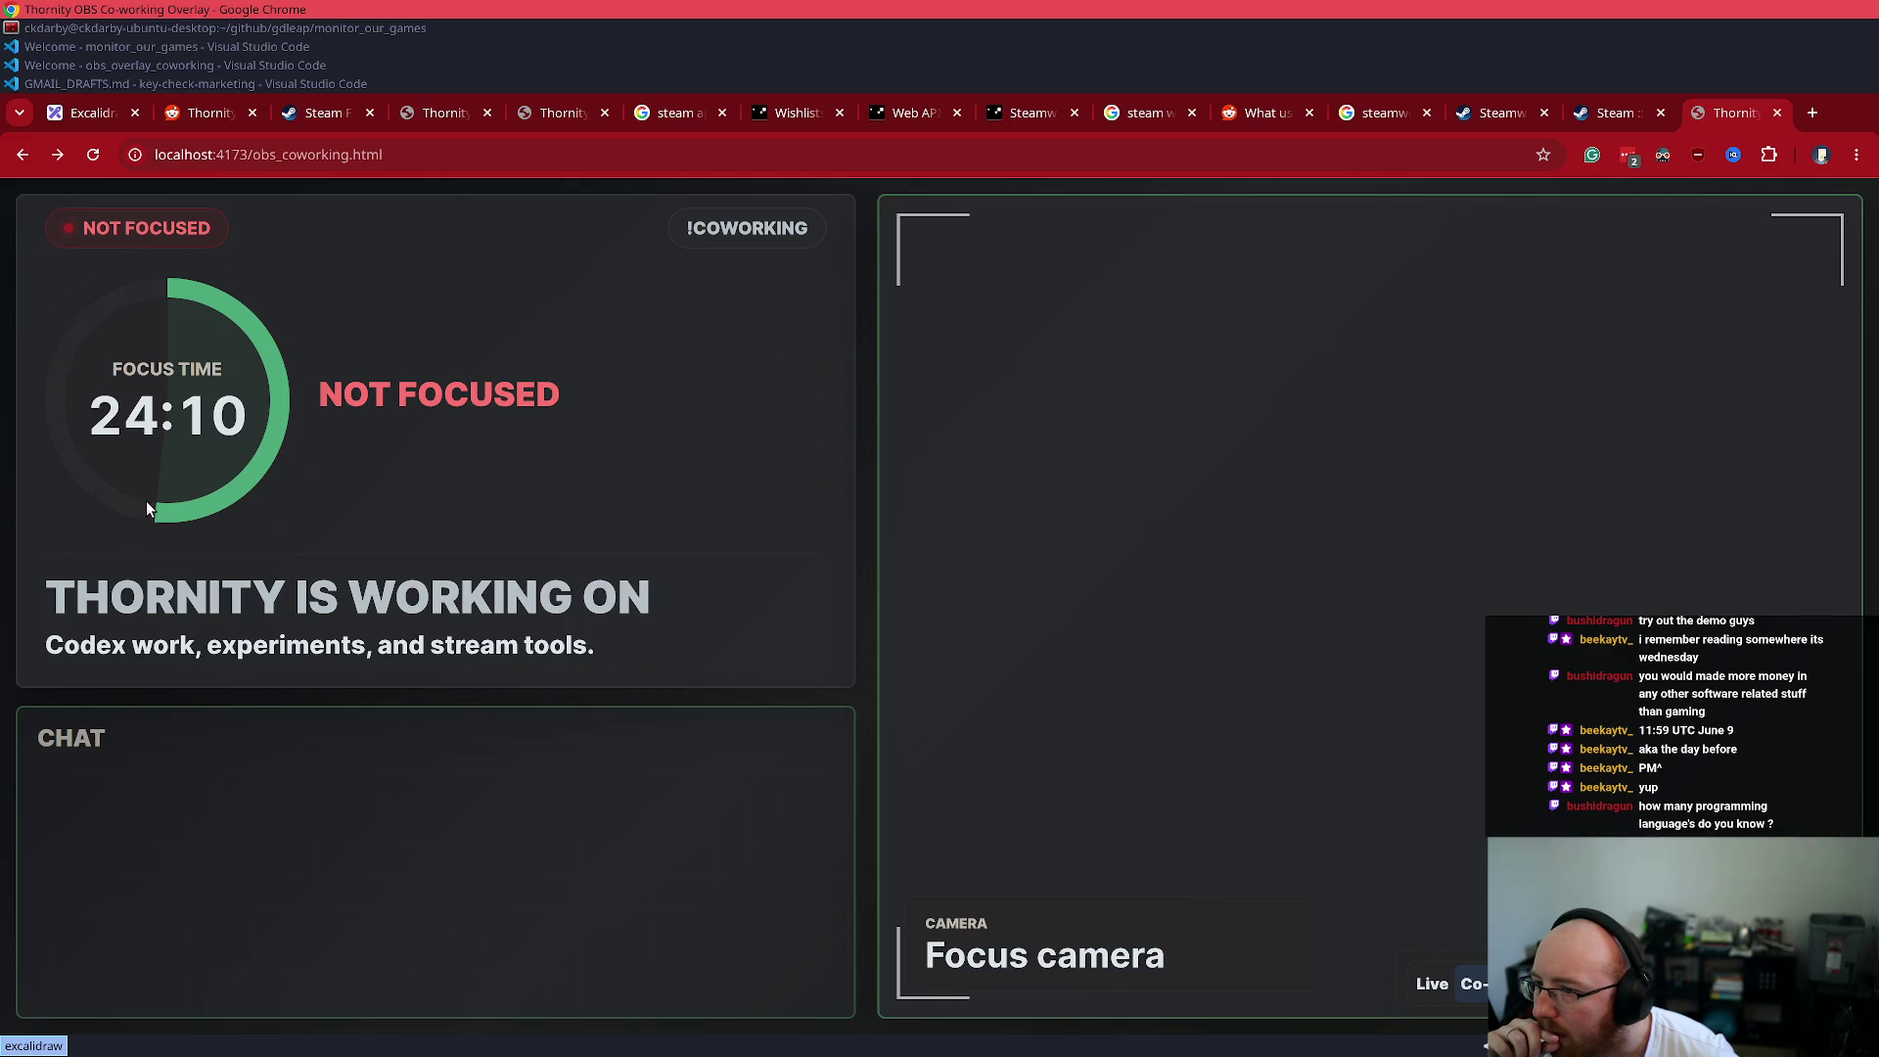
{"action": "key", "text": "super+Up"}
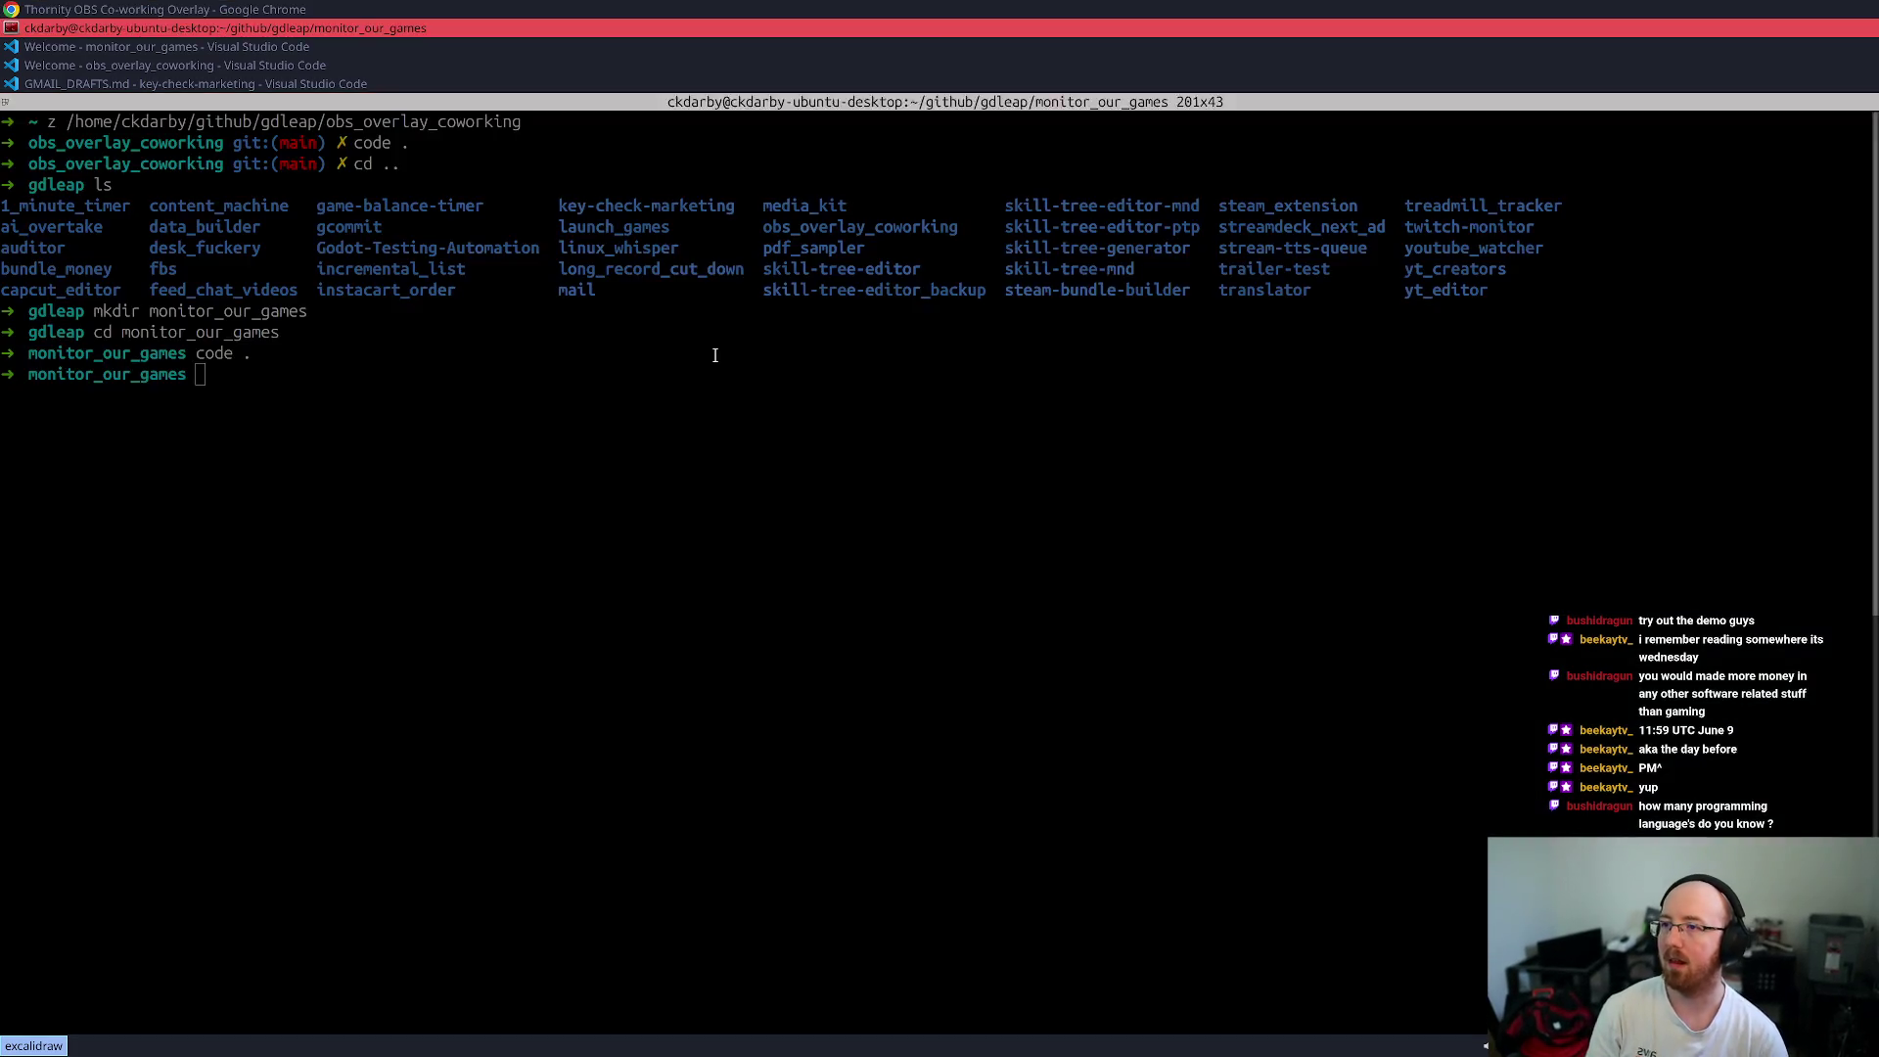
- Tile the terminal beside Chrome and run the port 4173 wscat test, which returns 404
{"action": "key", "text": "super+shift+Right"}
{"action": "type", "text": "npx -y wscat -c ws://127.0.0.1:4173/ws"}
{"action": "key", "text": "Return"}
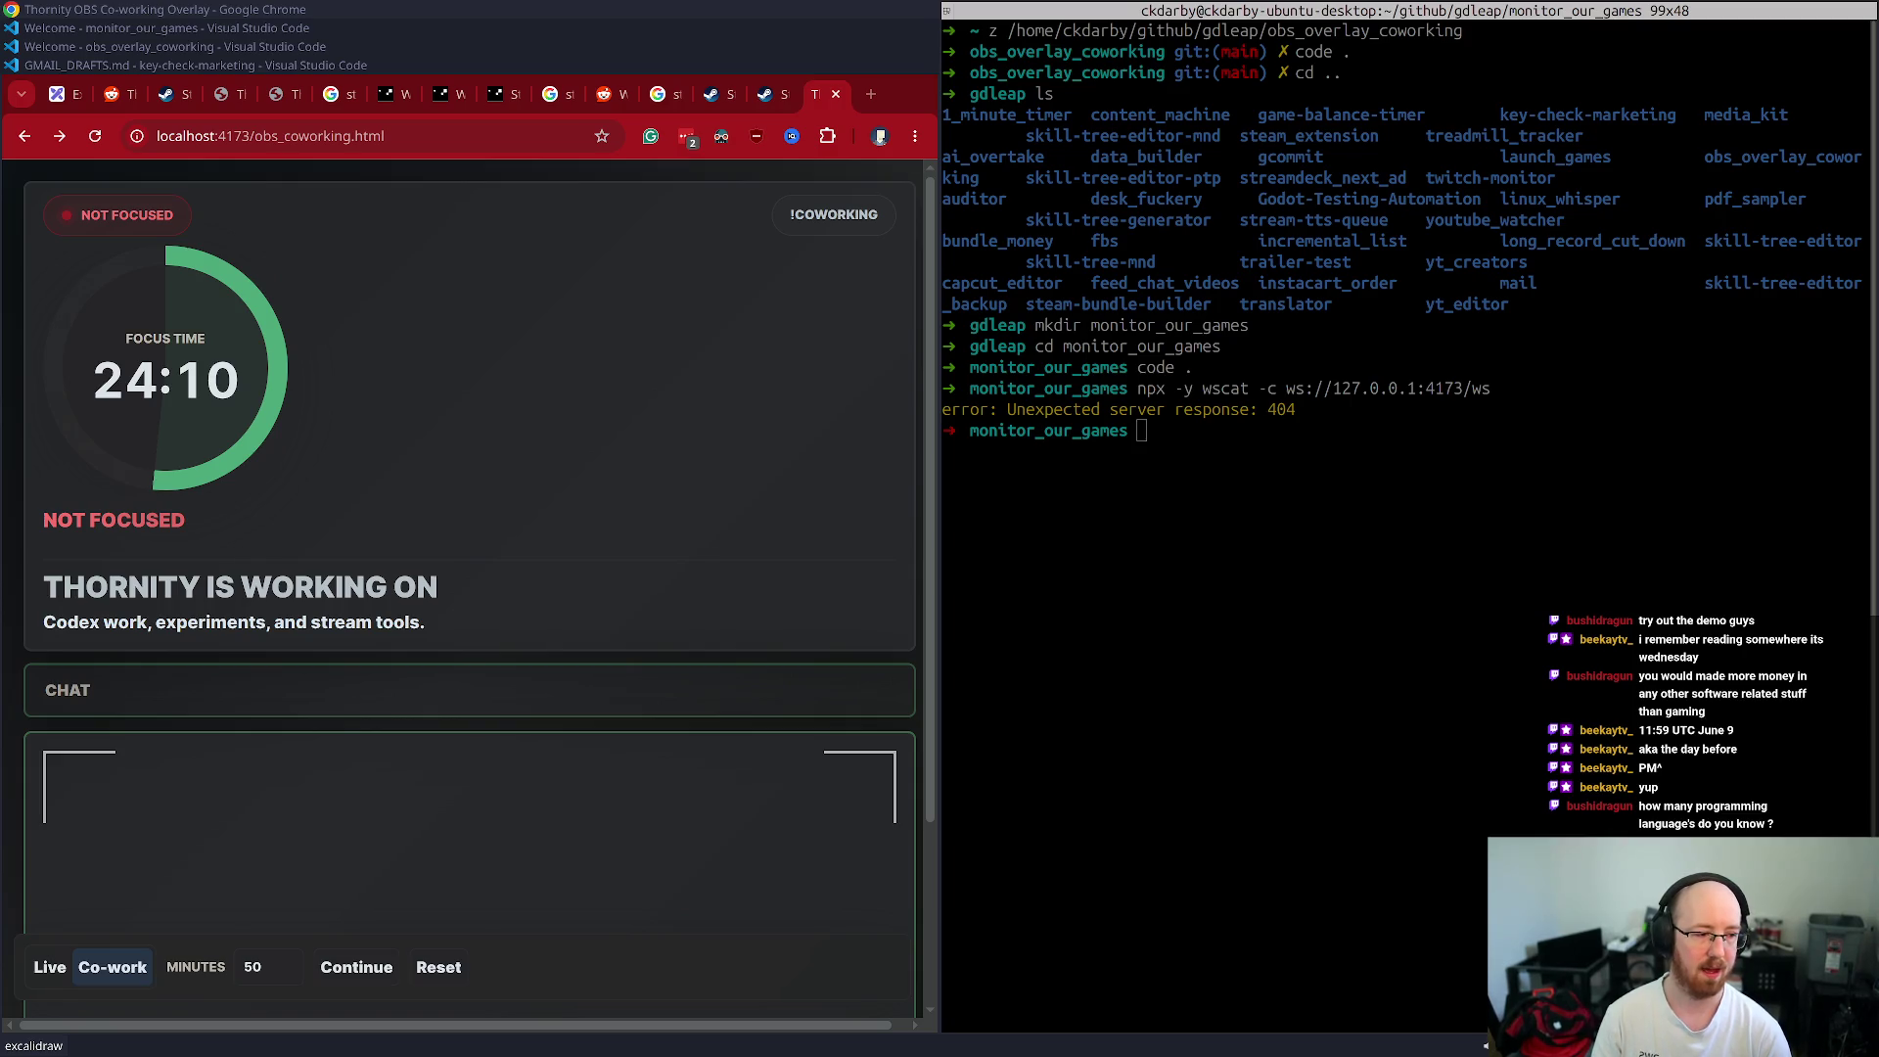
- Make the Chrome overlay fullscreen, then switch to TODO.md in the scratchpad editor
{"action": "left_click", "coordinate": [587, 454]}
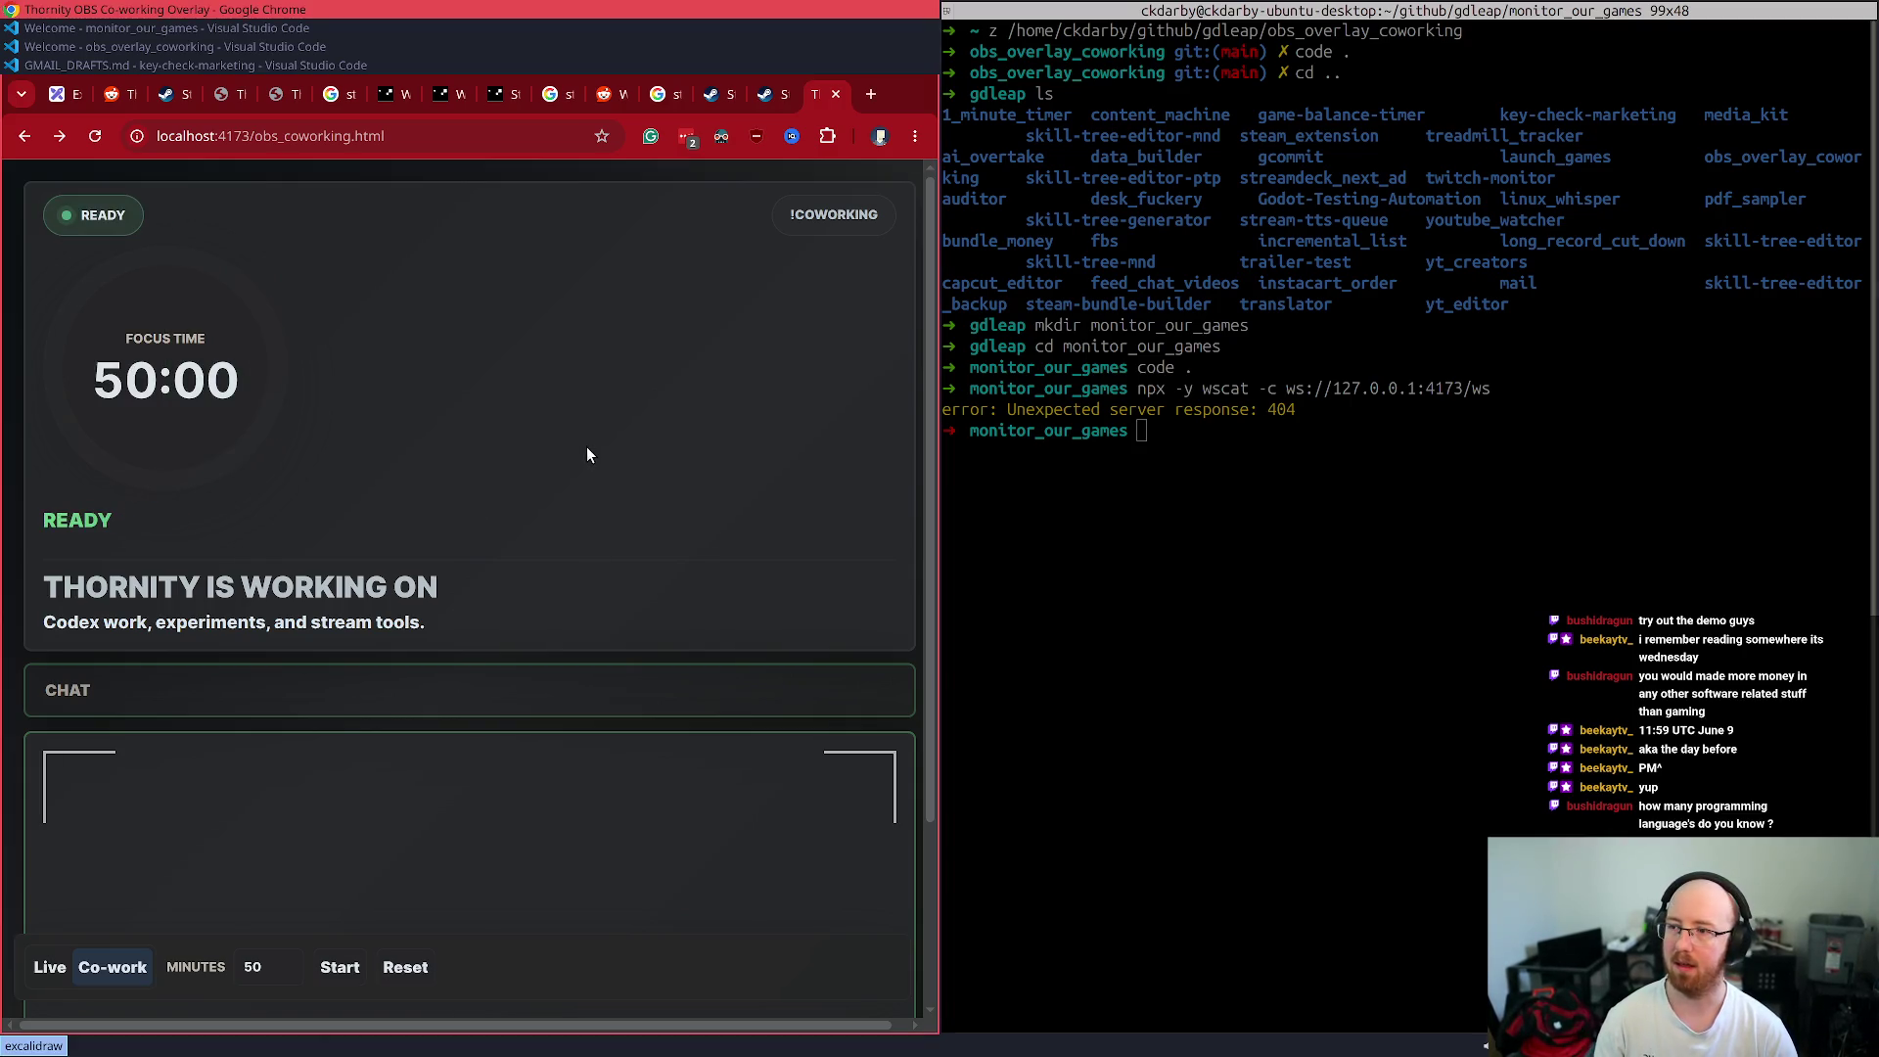
{"action": "key", "text": "super+f"}
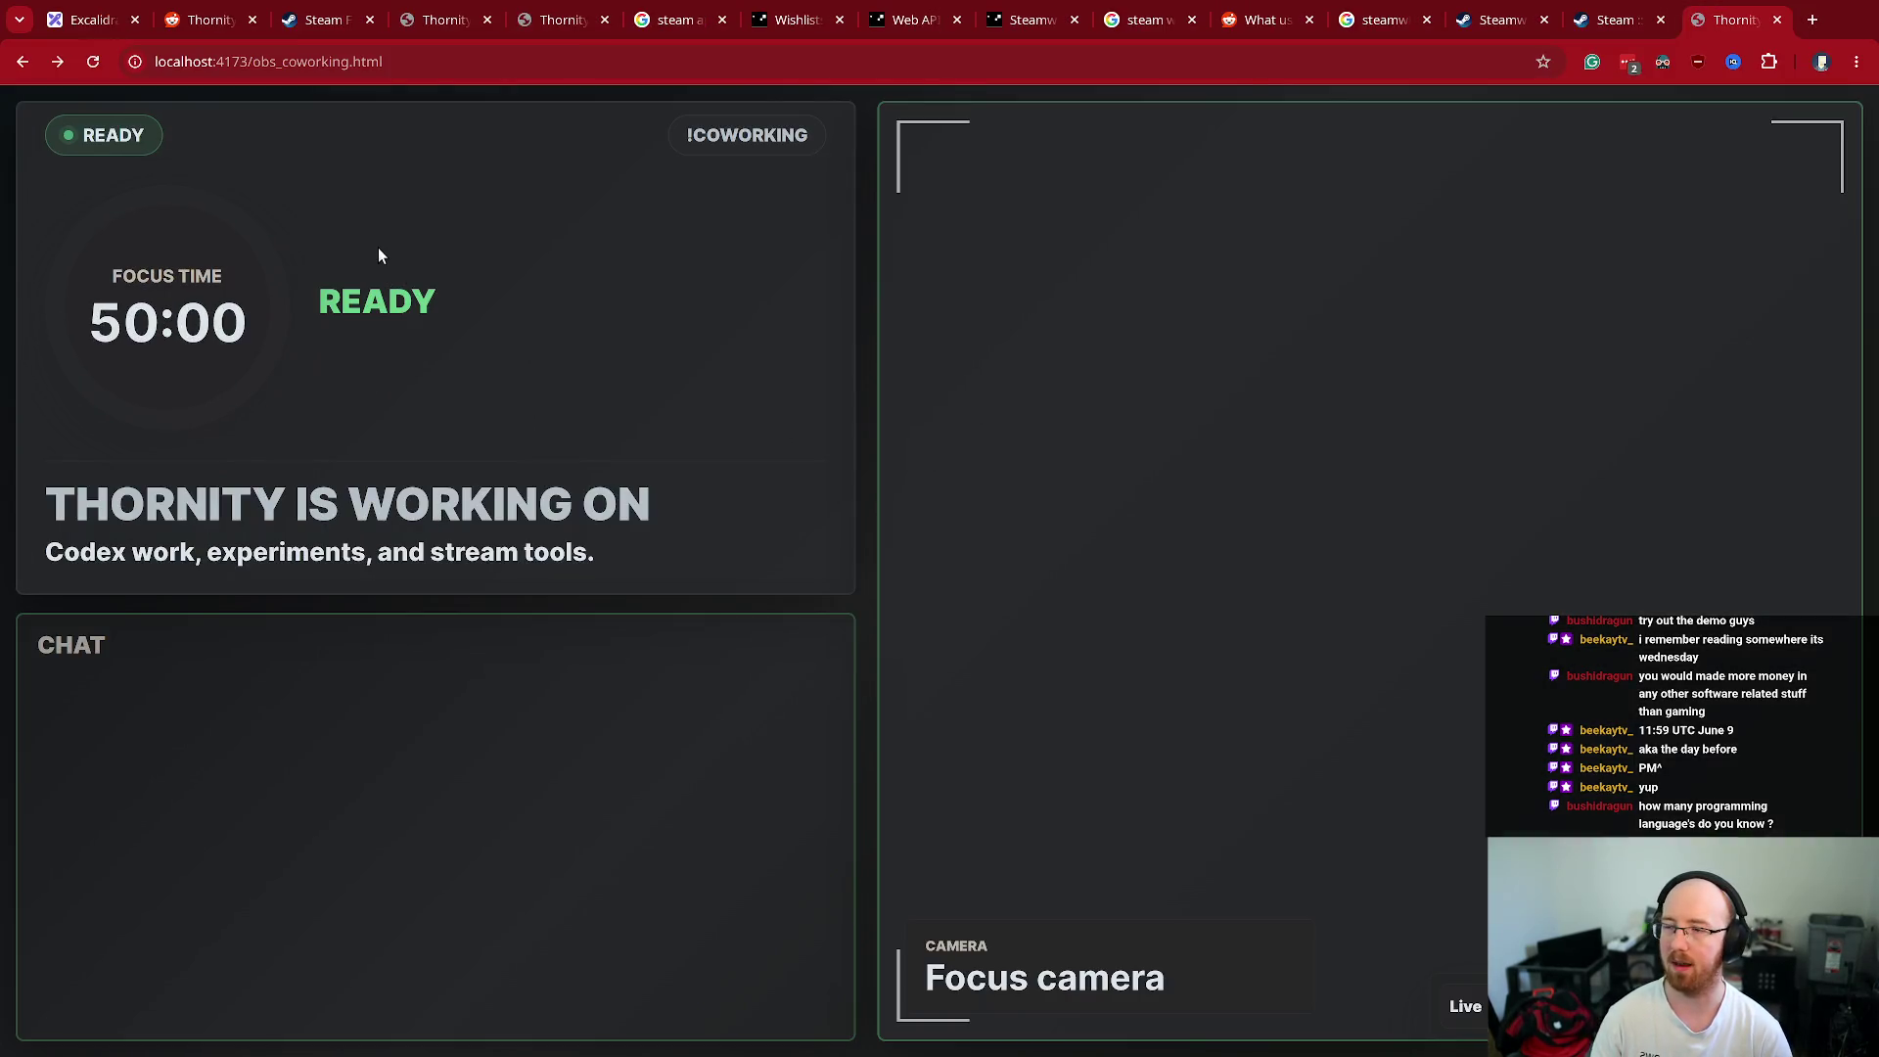
{"action": "key", "text": "alt+Tab"}
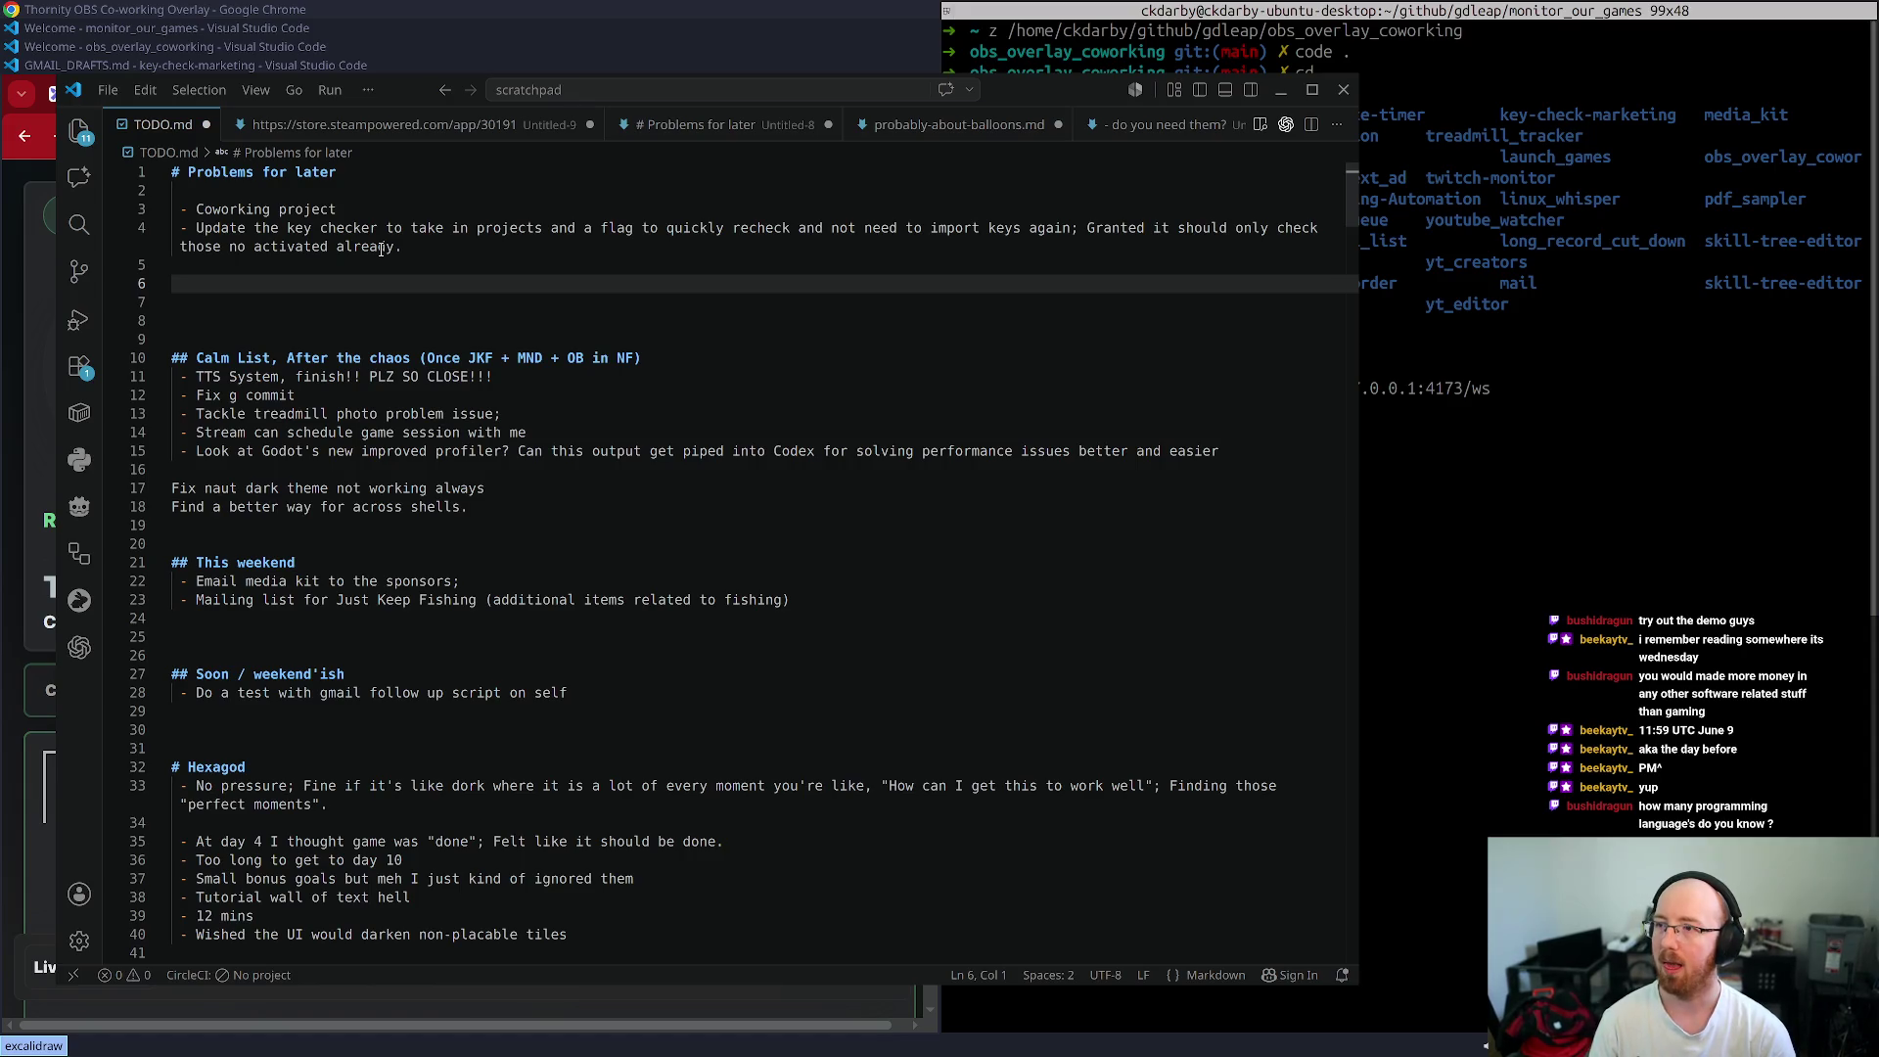
- Turn the Coworking project bullet into a '## Coworking project' heading with space below
{"action": "left_click", "coordinate": [375, 209]}
{"action": "key", "text": "Home"}
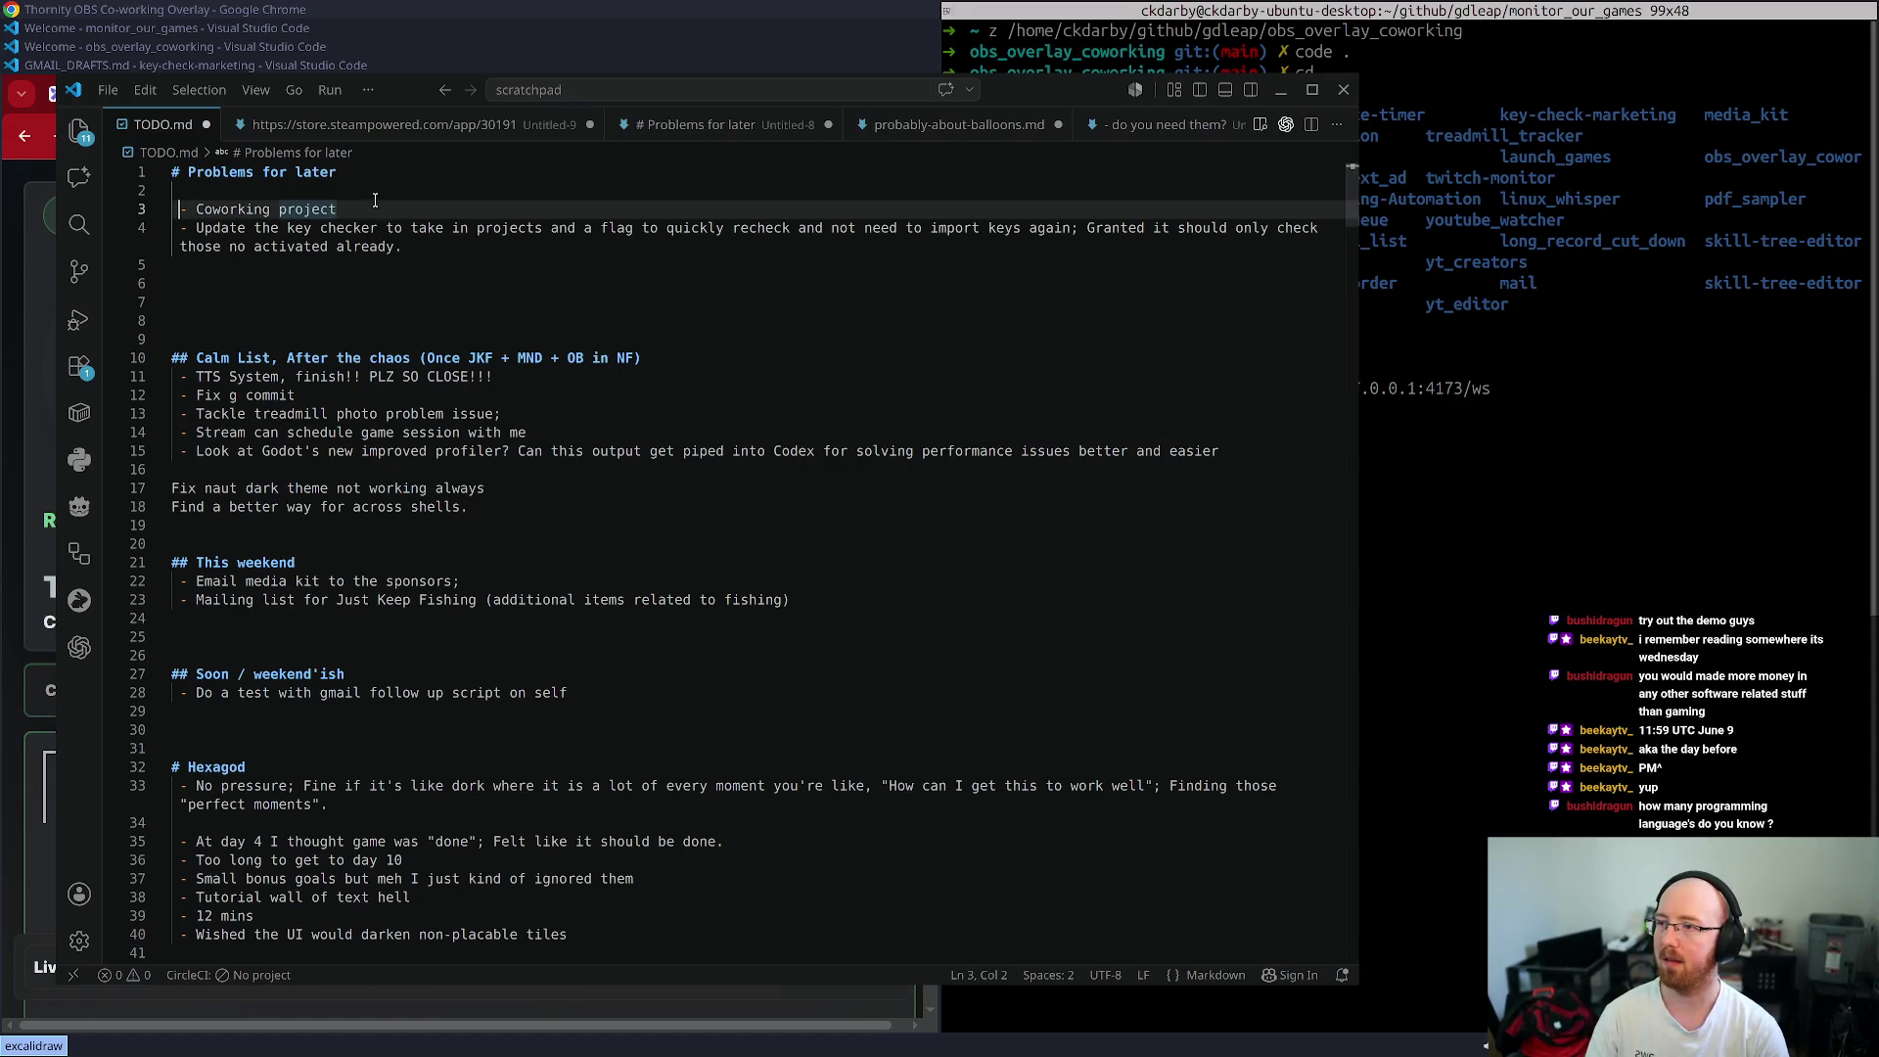
{"action": "key", "text": "BackSpace"}
{"action": "key", "text": "Delete"}
{"action": "key", "text": "Delete"}
{"action": "key", "text": "Delete"}
{"action": "key", "text": "shift+End"}
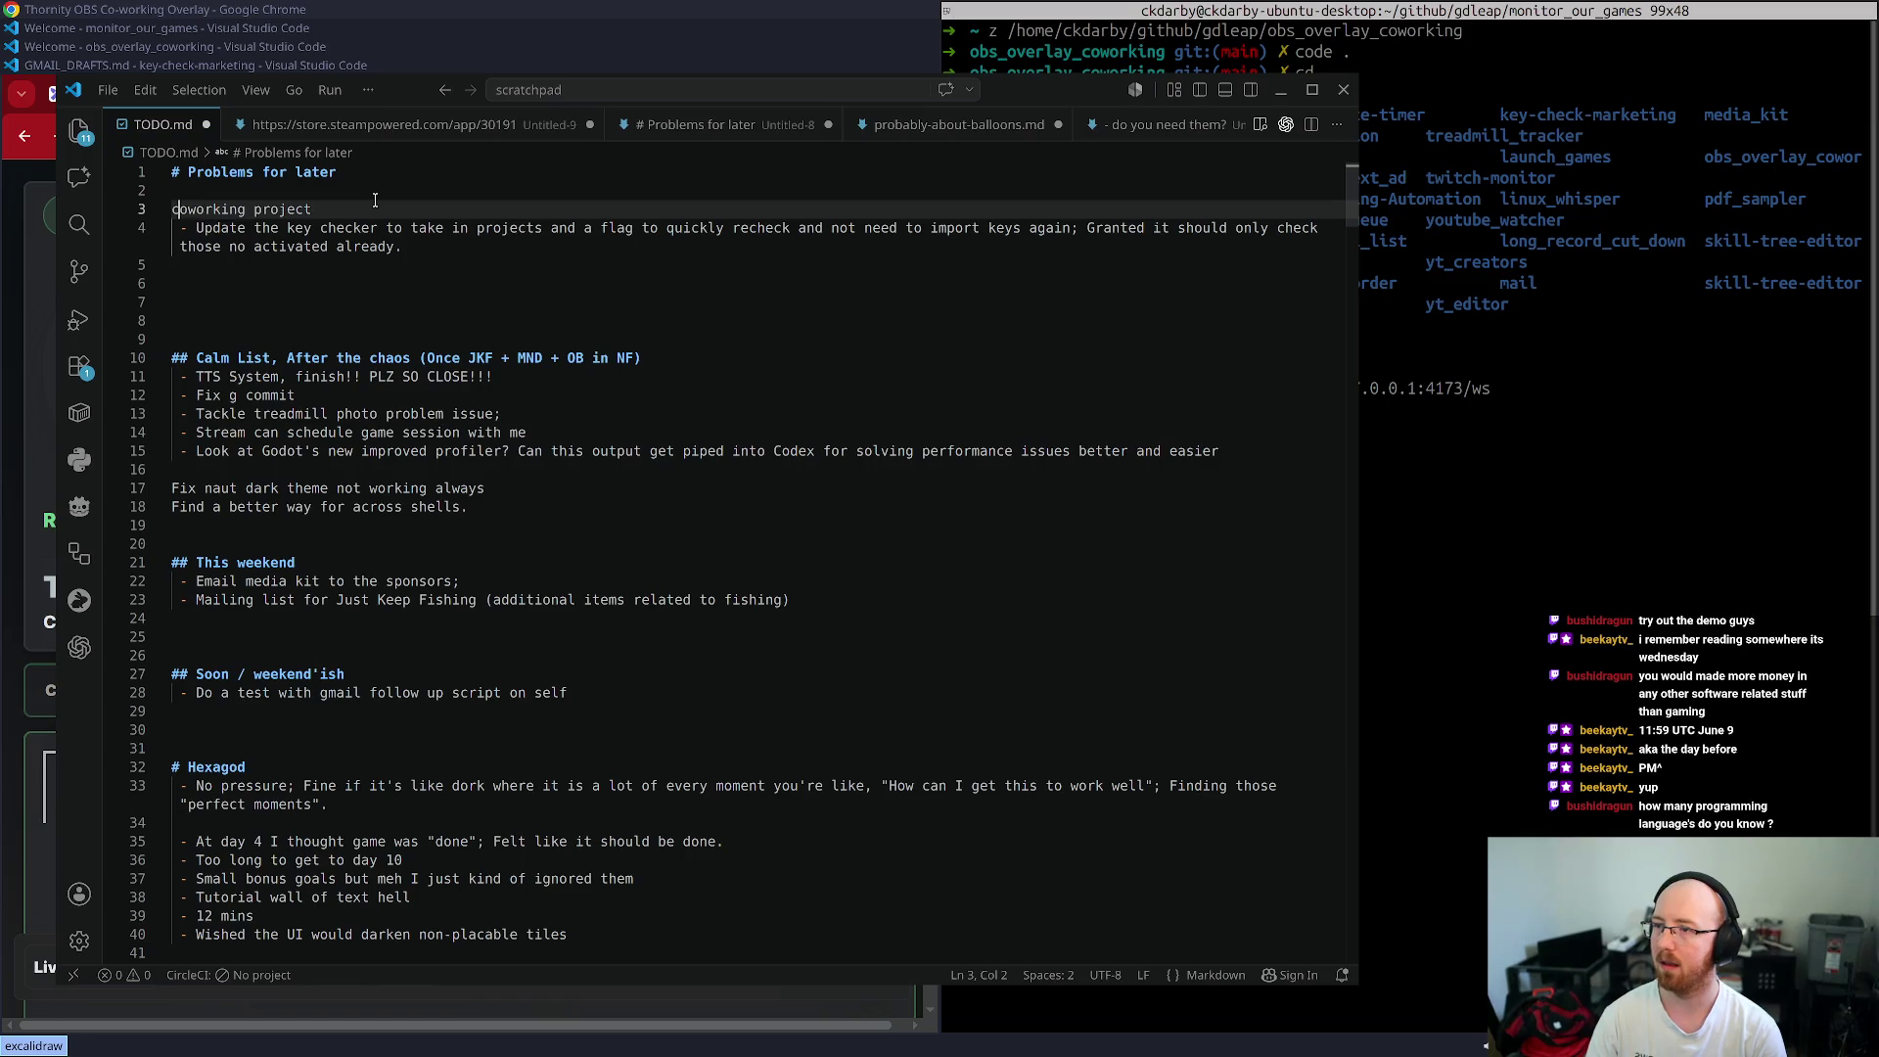
{"action": "type", "text": "## Coworking project"}
{"action": "key", "text": "Return"}
{"action": "key", "text": "Return"}
{"action": "key", "text": "Return"}
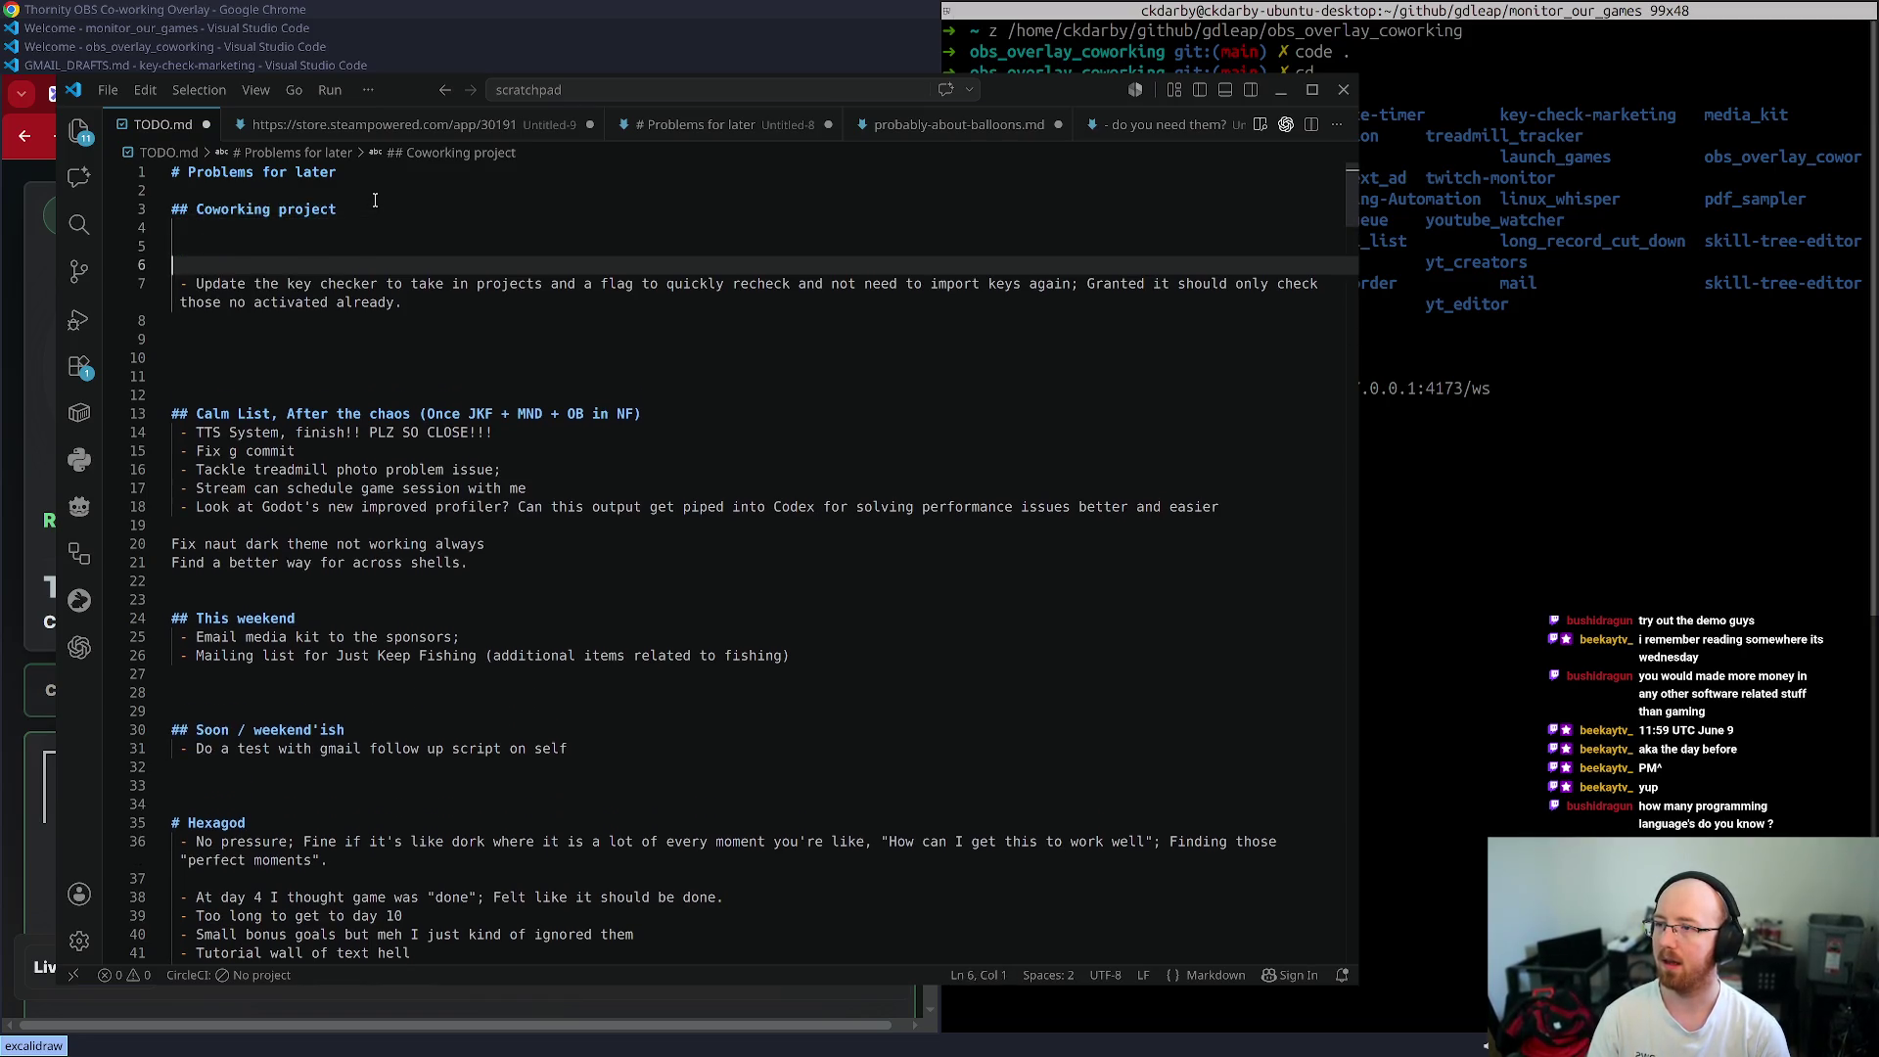
{"action": "key", "text": "Up"}
{"action": "key", "text": "Up"}
- Note that resetting the server loses state and should push state to sqlite to restore
{"action": "type", "text": "Reset"}
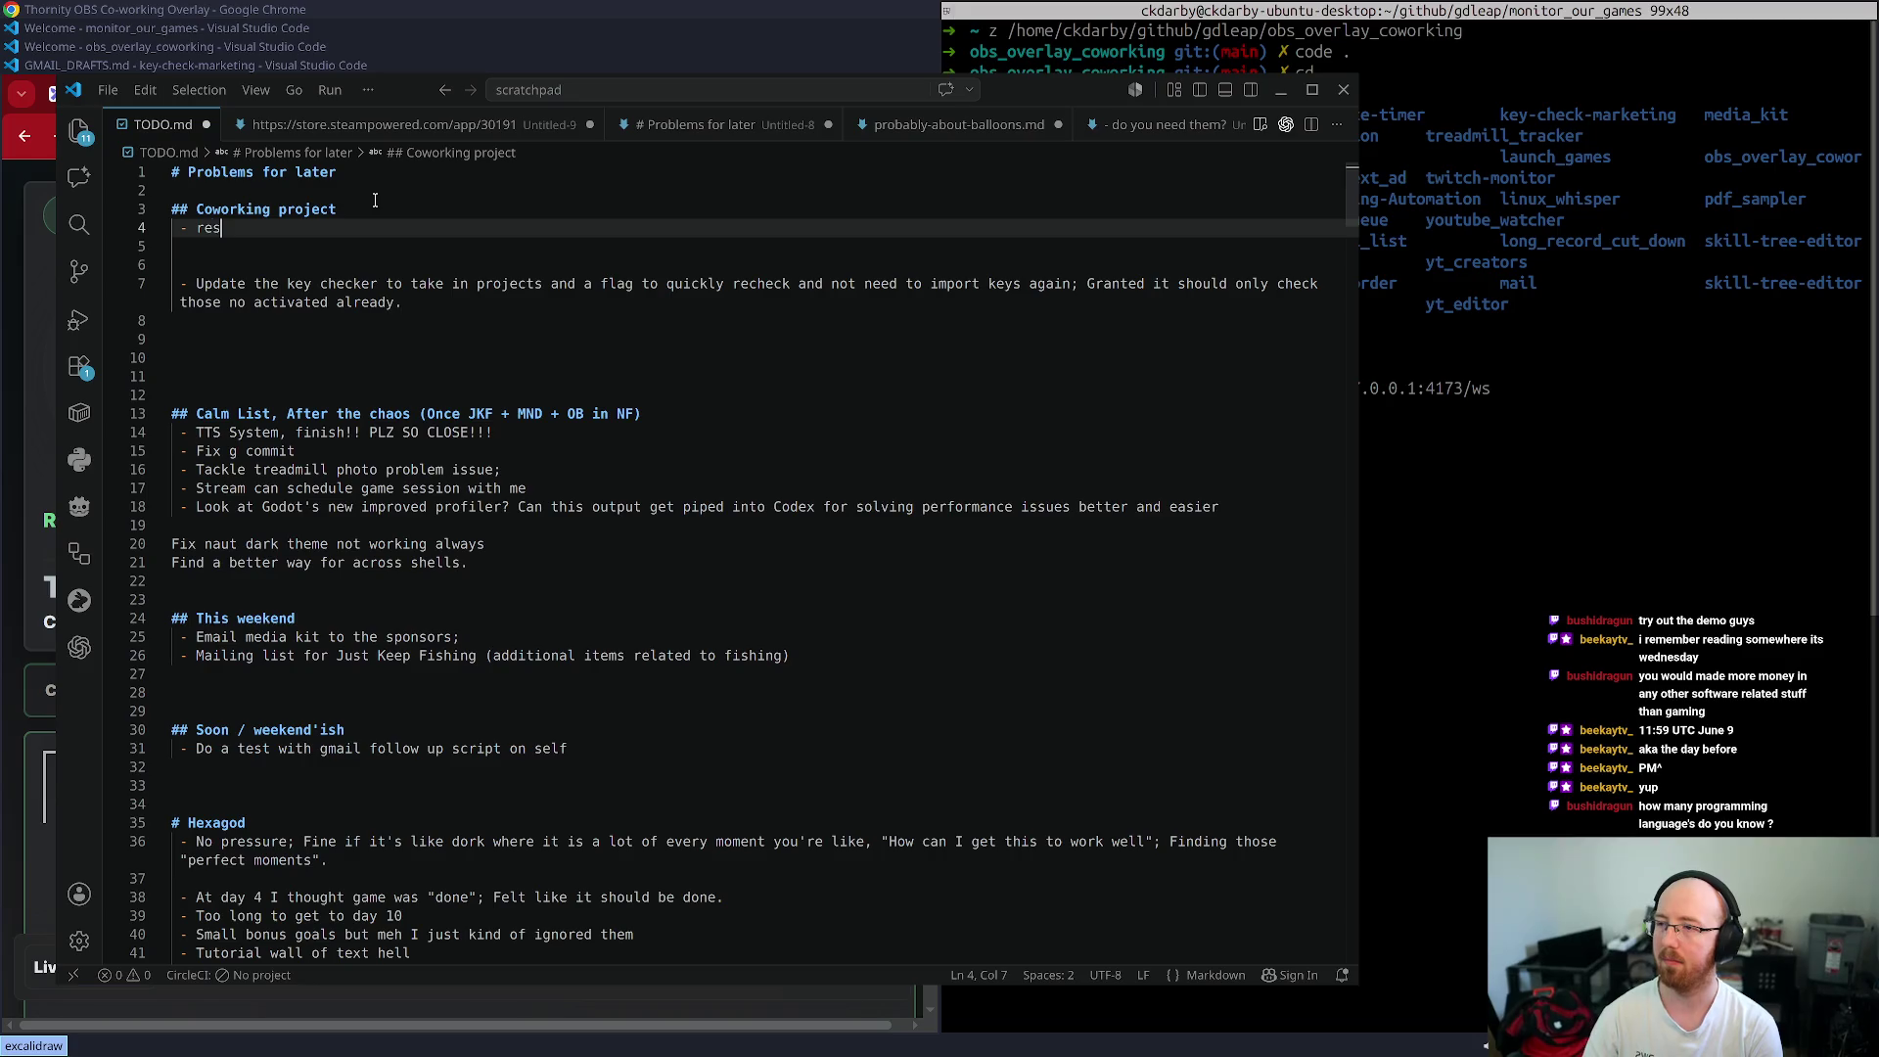
{"action": "type", "text": "ting serv"}
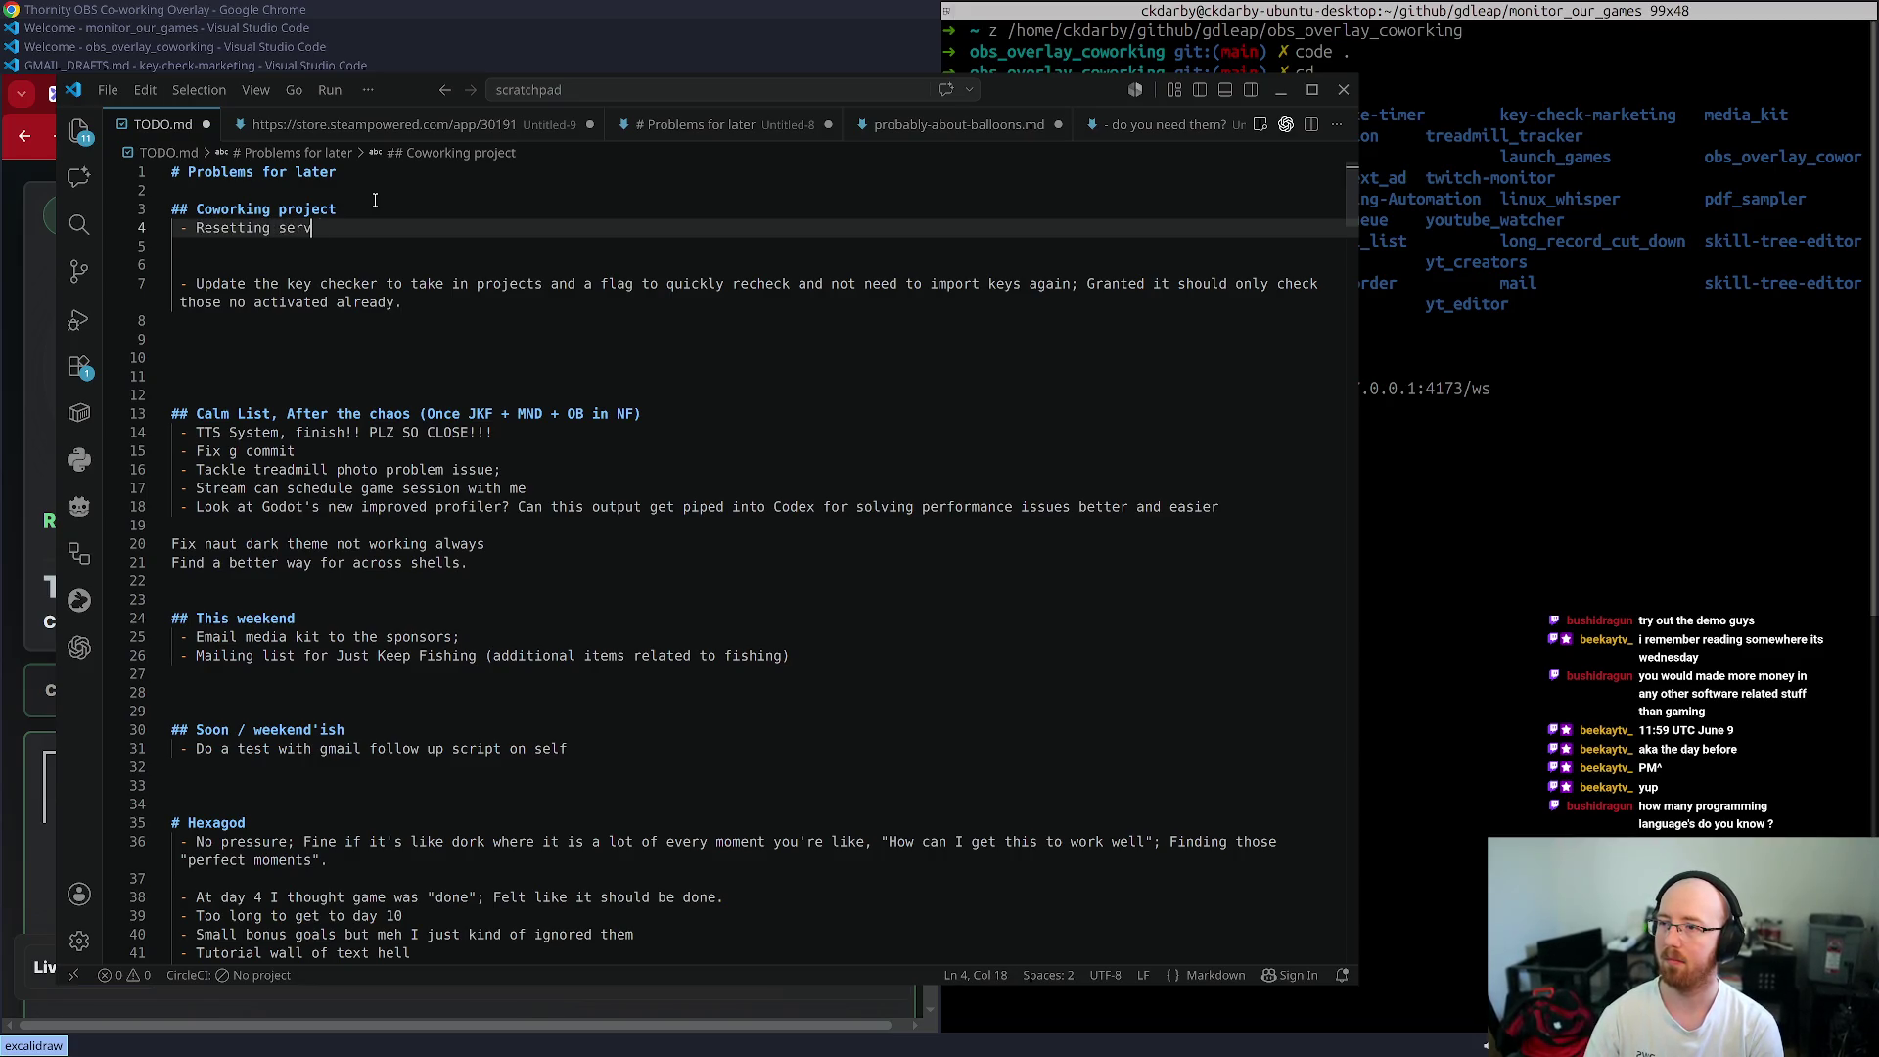
{"action": "type", "text": "er doesn't maintain s"}
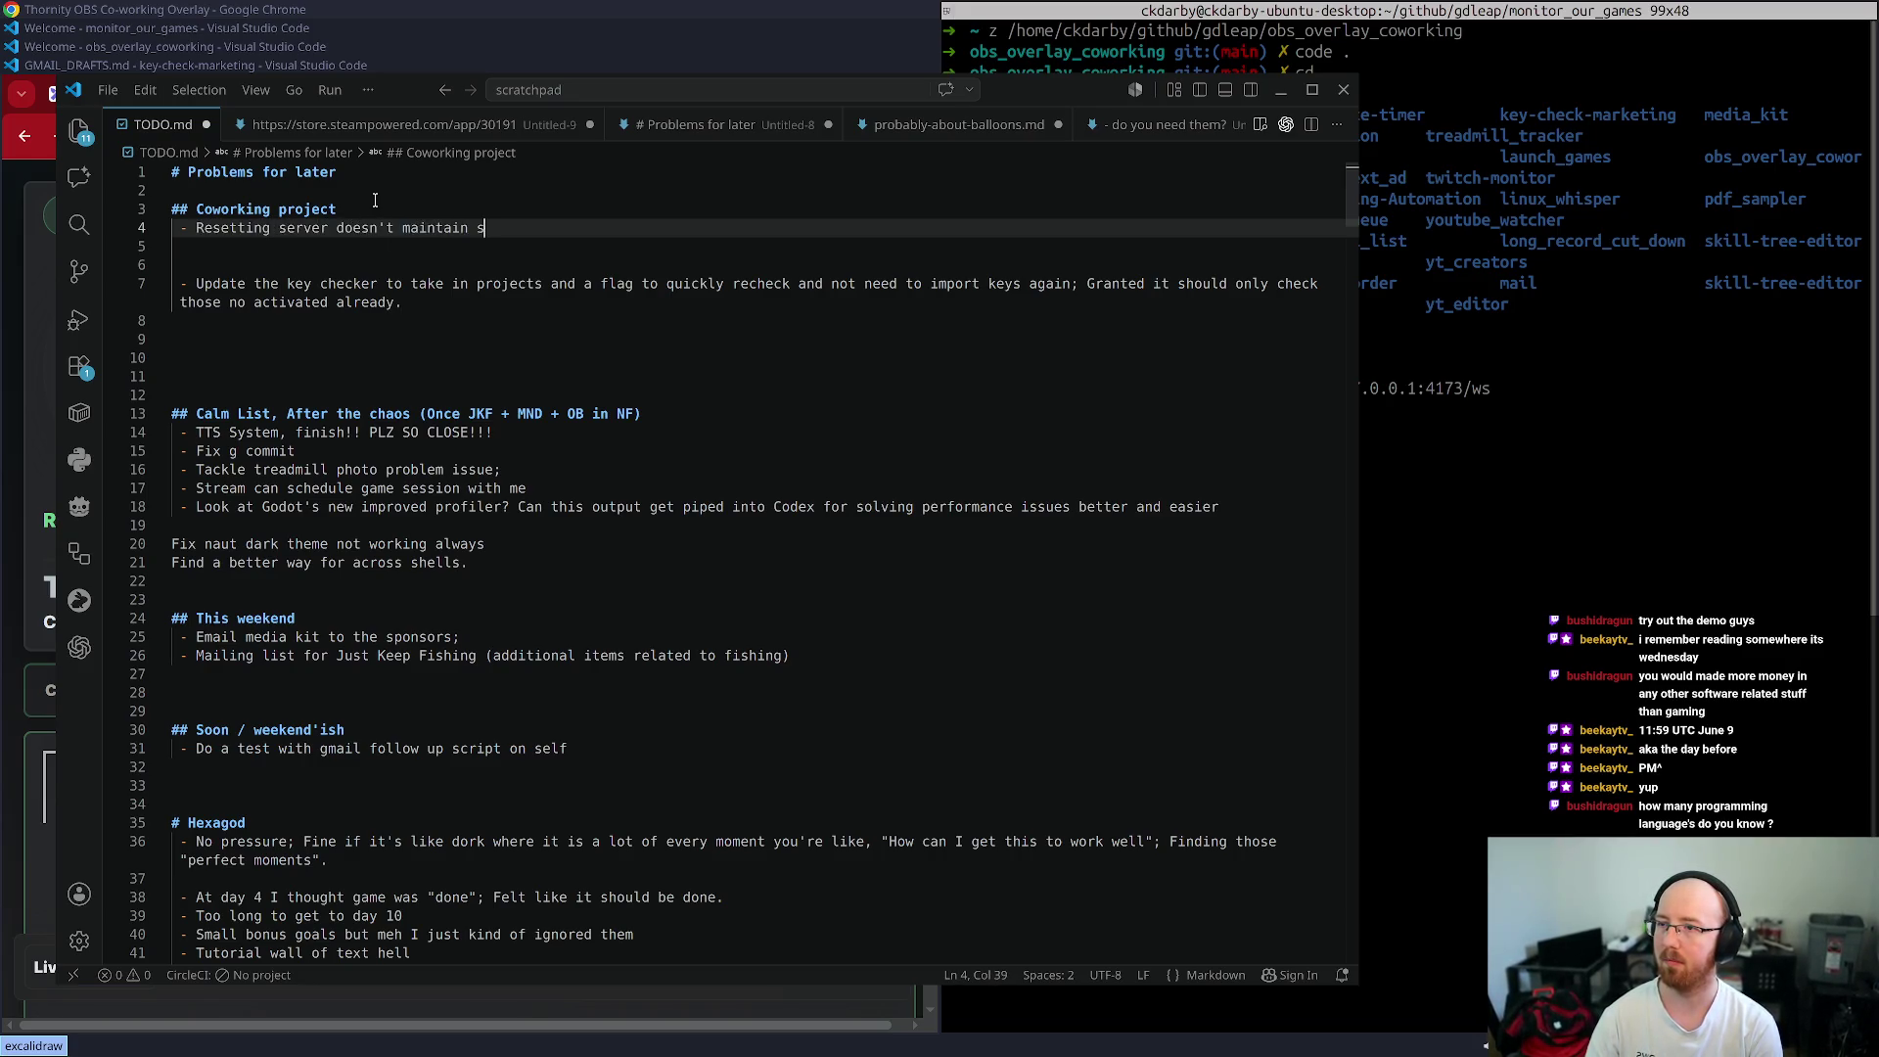
{"action": "type", "text": "tate. Push"}
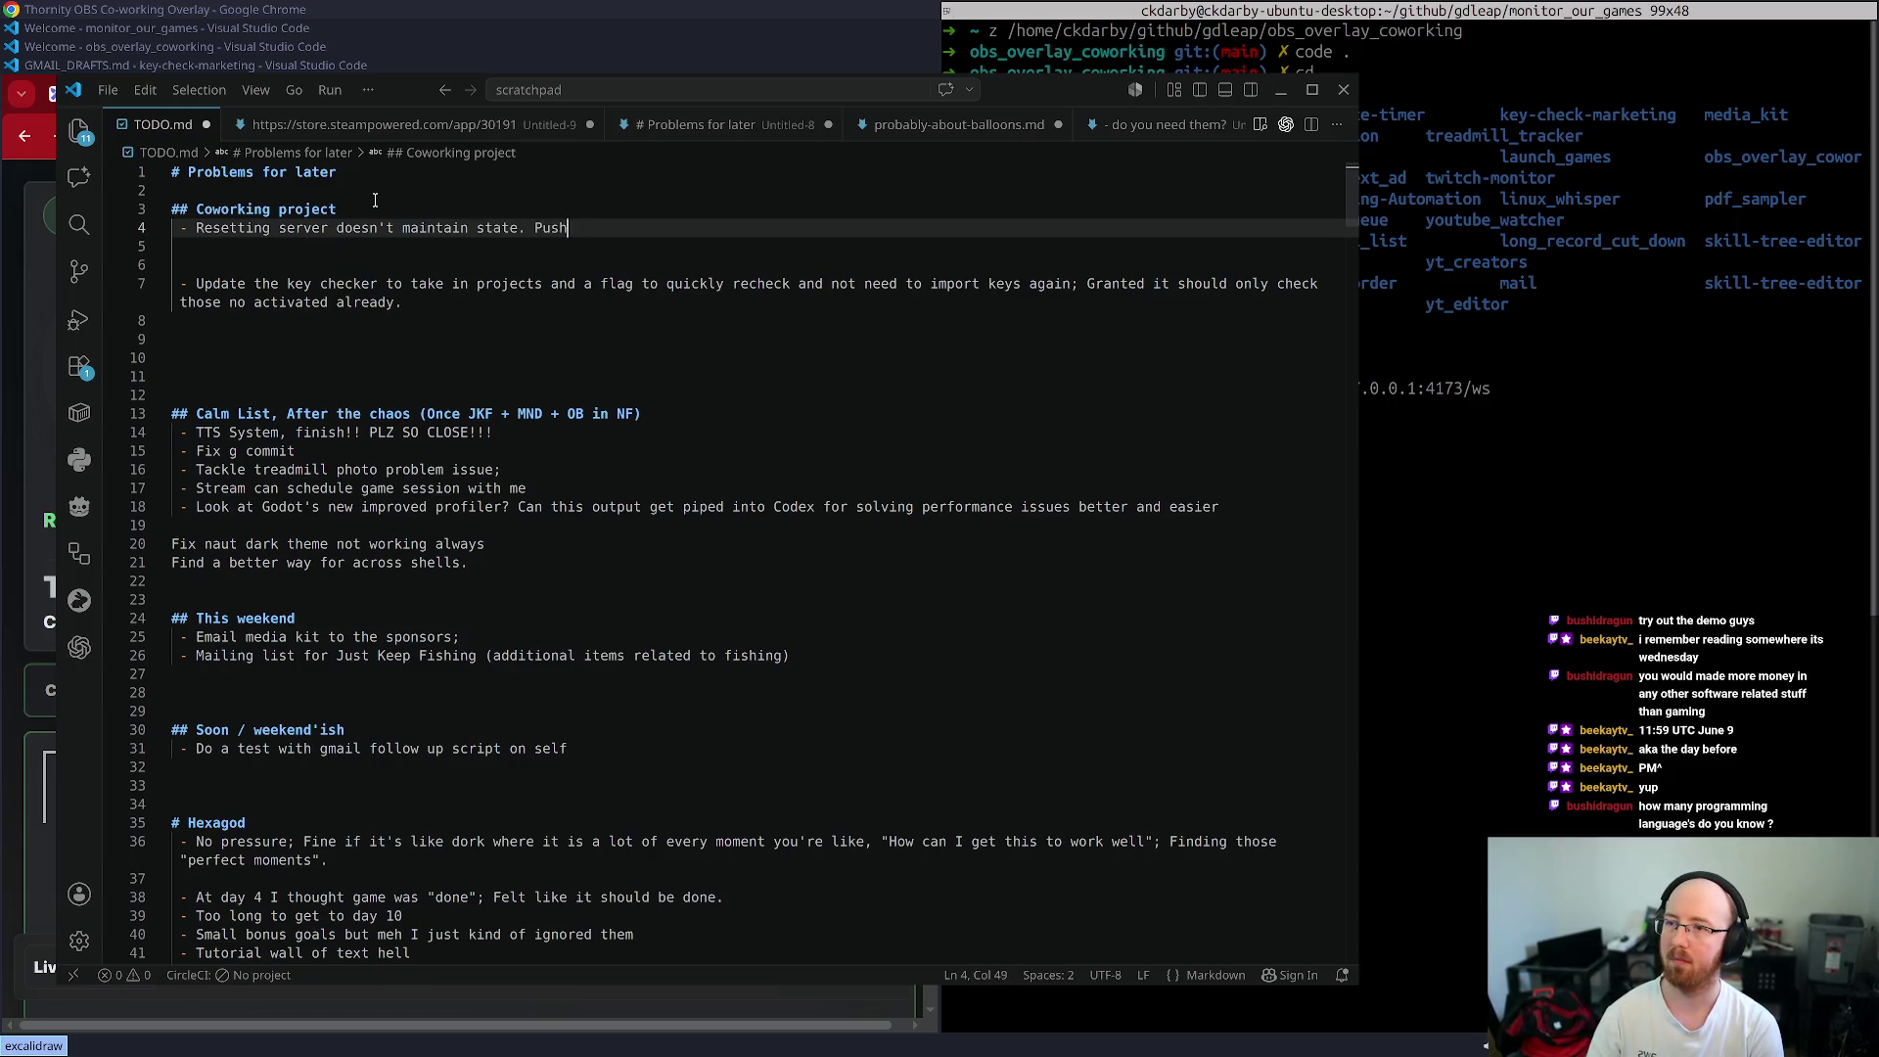
{"action": "type", "text": " state t"}
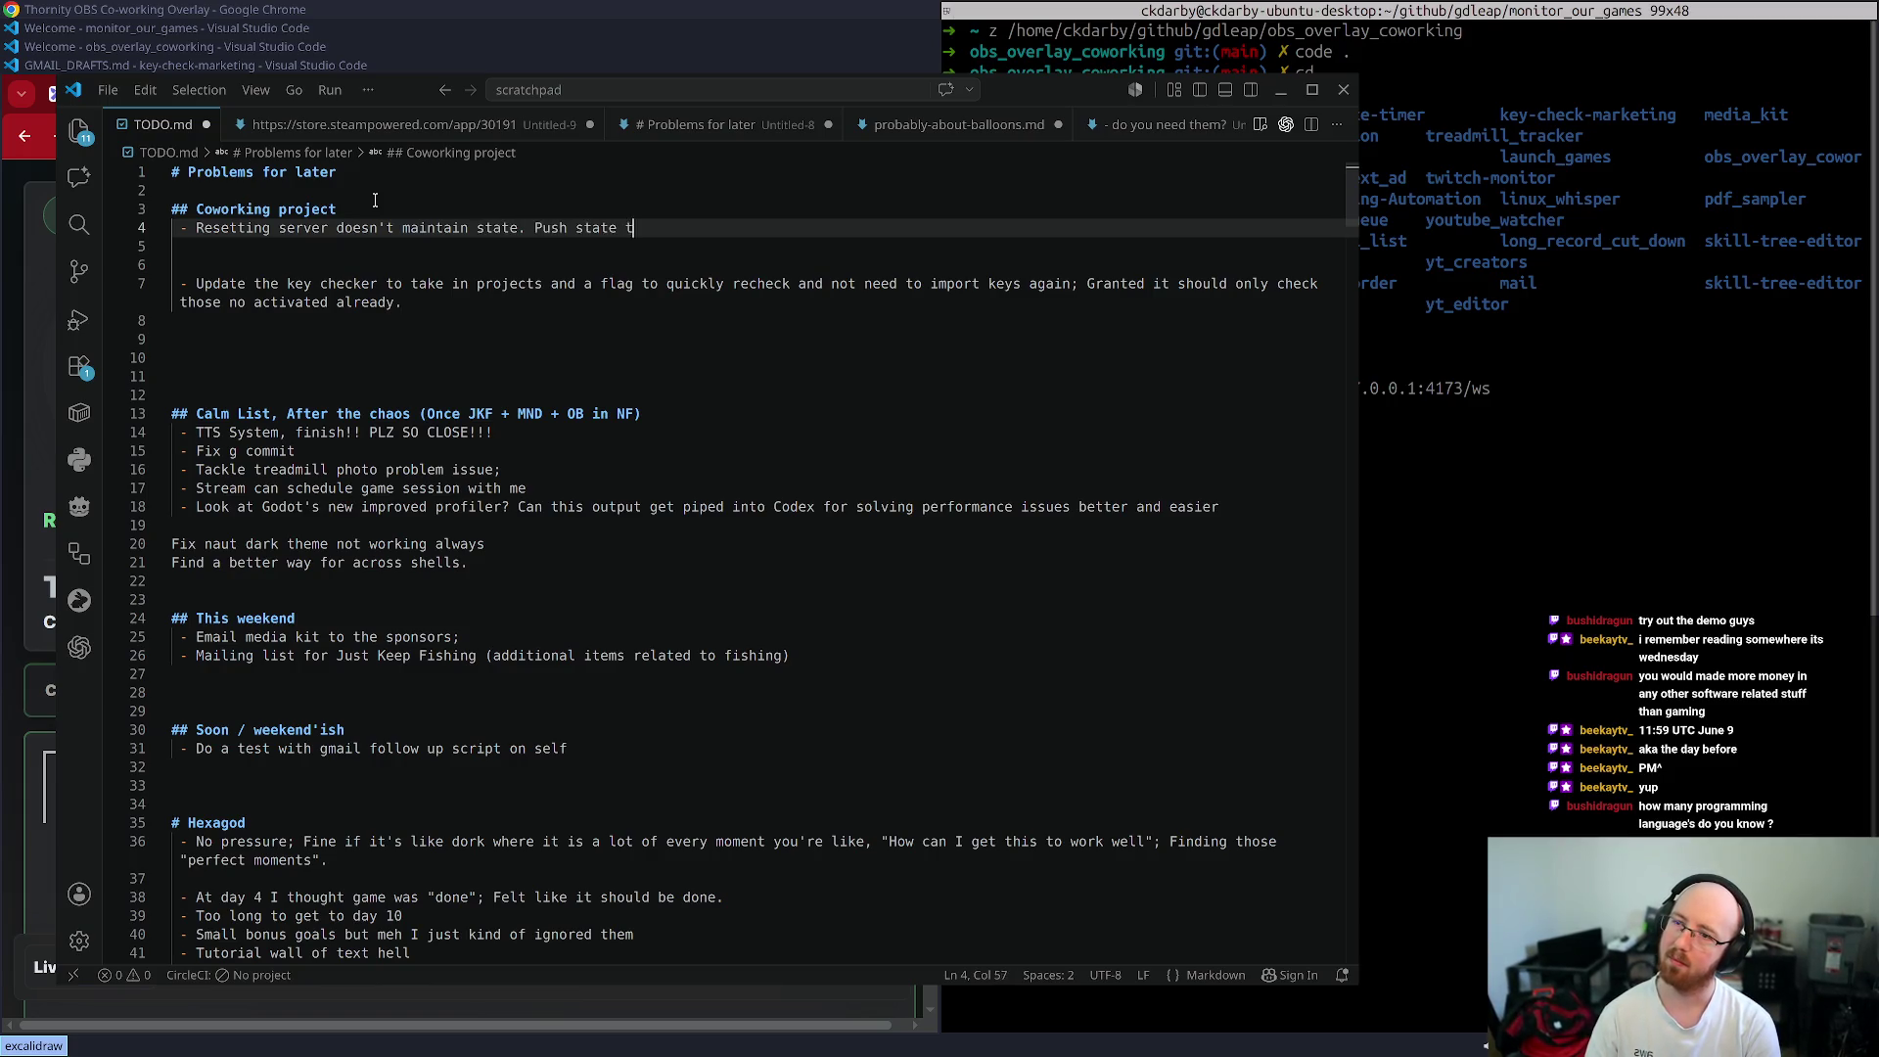
{"action": "type", "text": "o sqlite to b"}
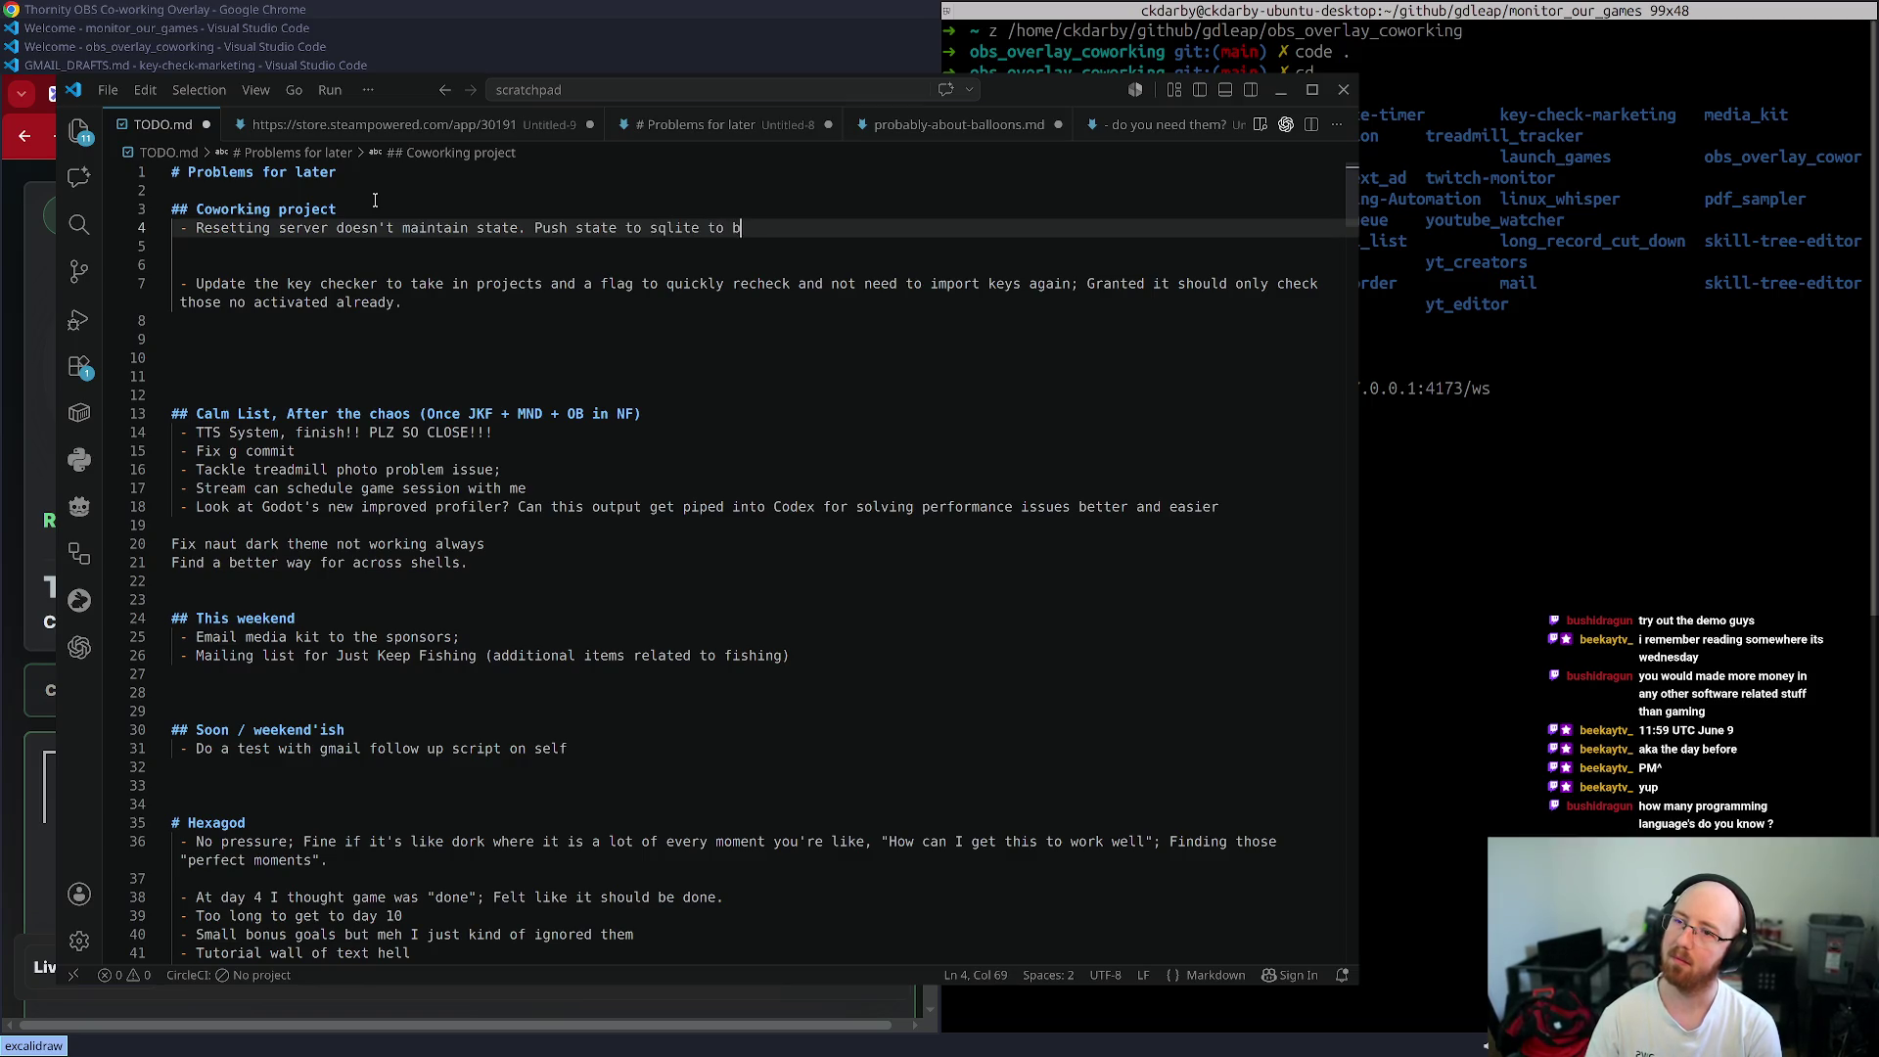
{"action": "type", "text": "e able to resume/s"}
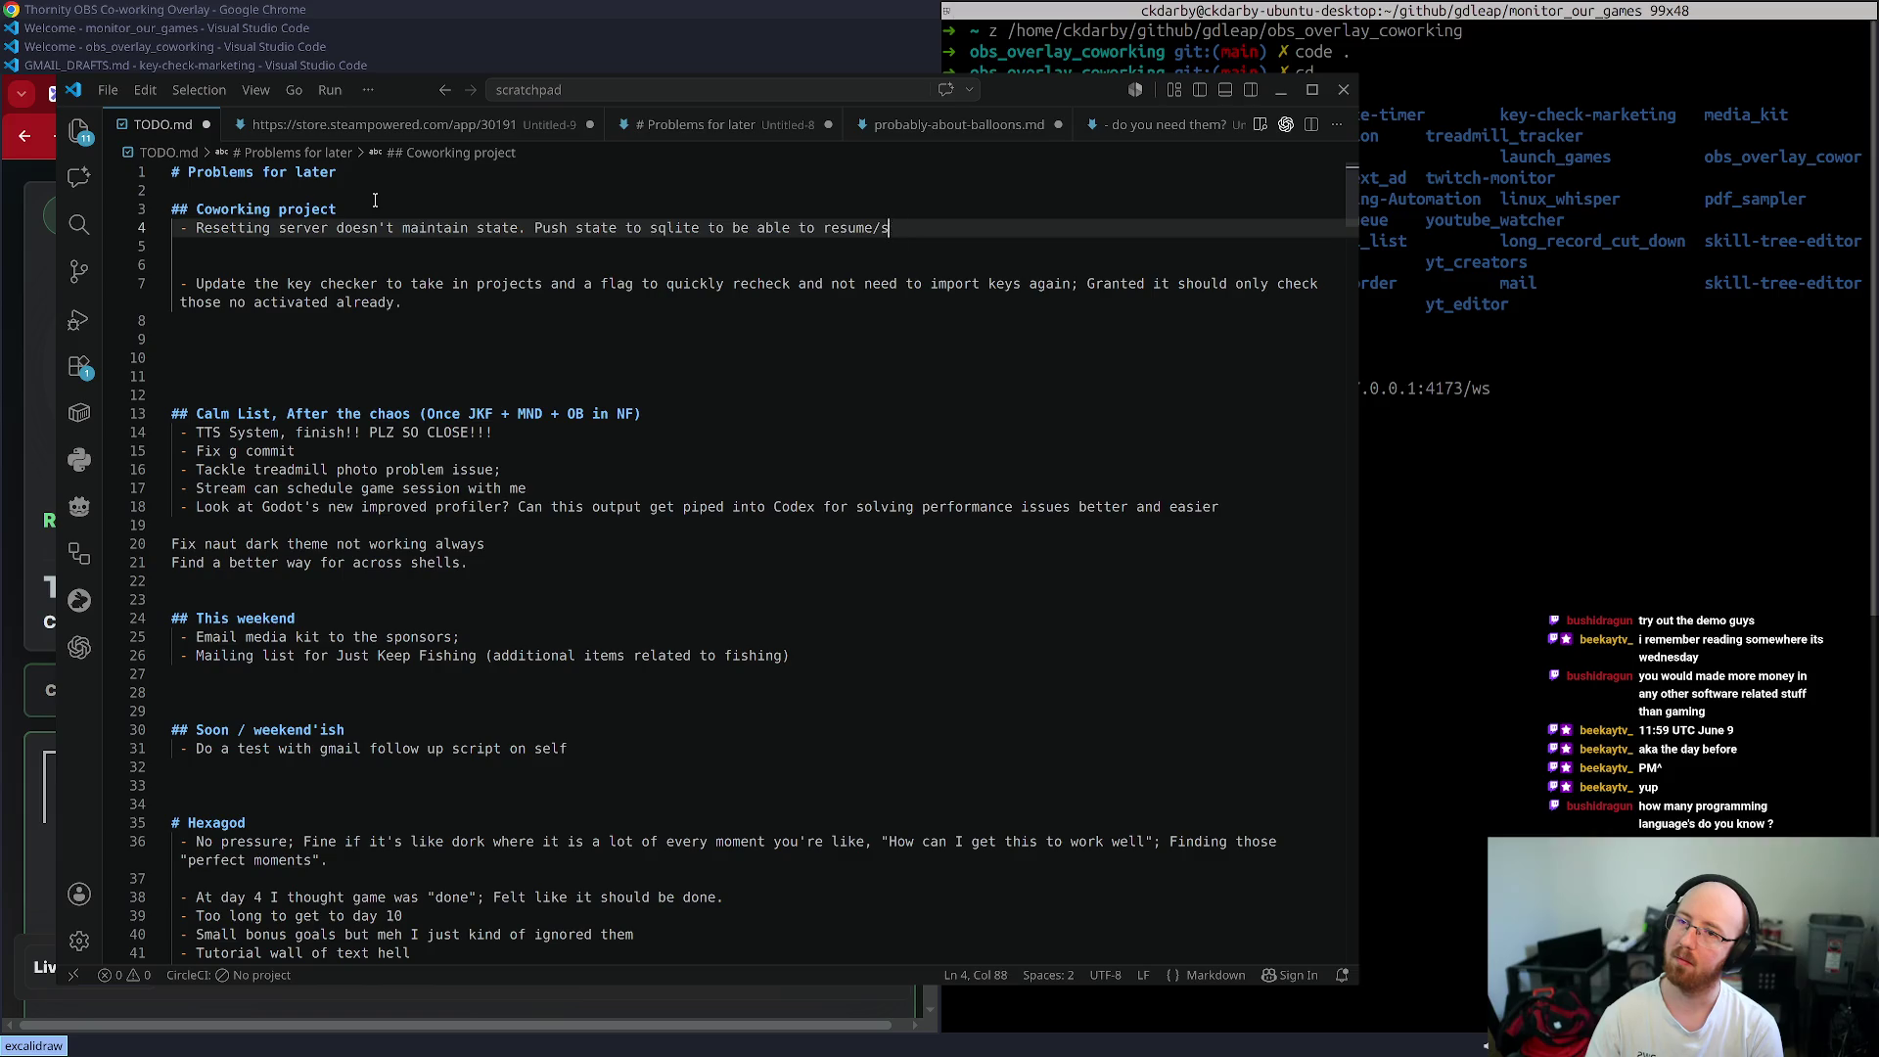
{"action": "key", "text": "BackSpace"}
{"action": "type", "text": "restore."}
{"action": "key", "text": "Return"}
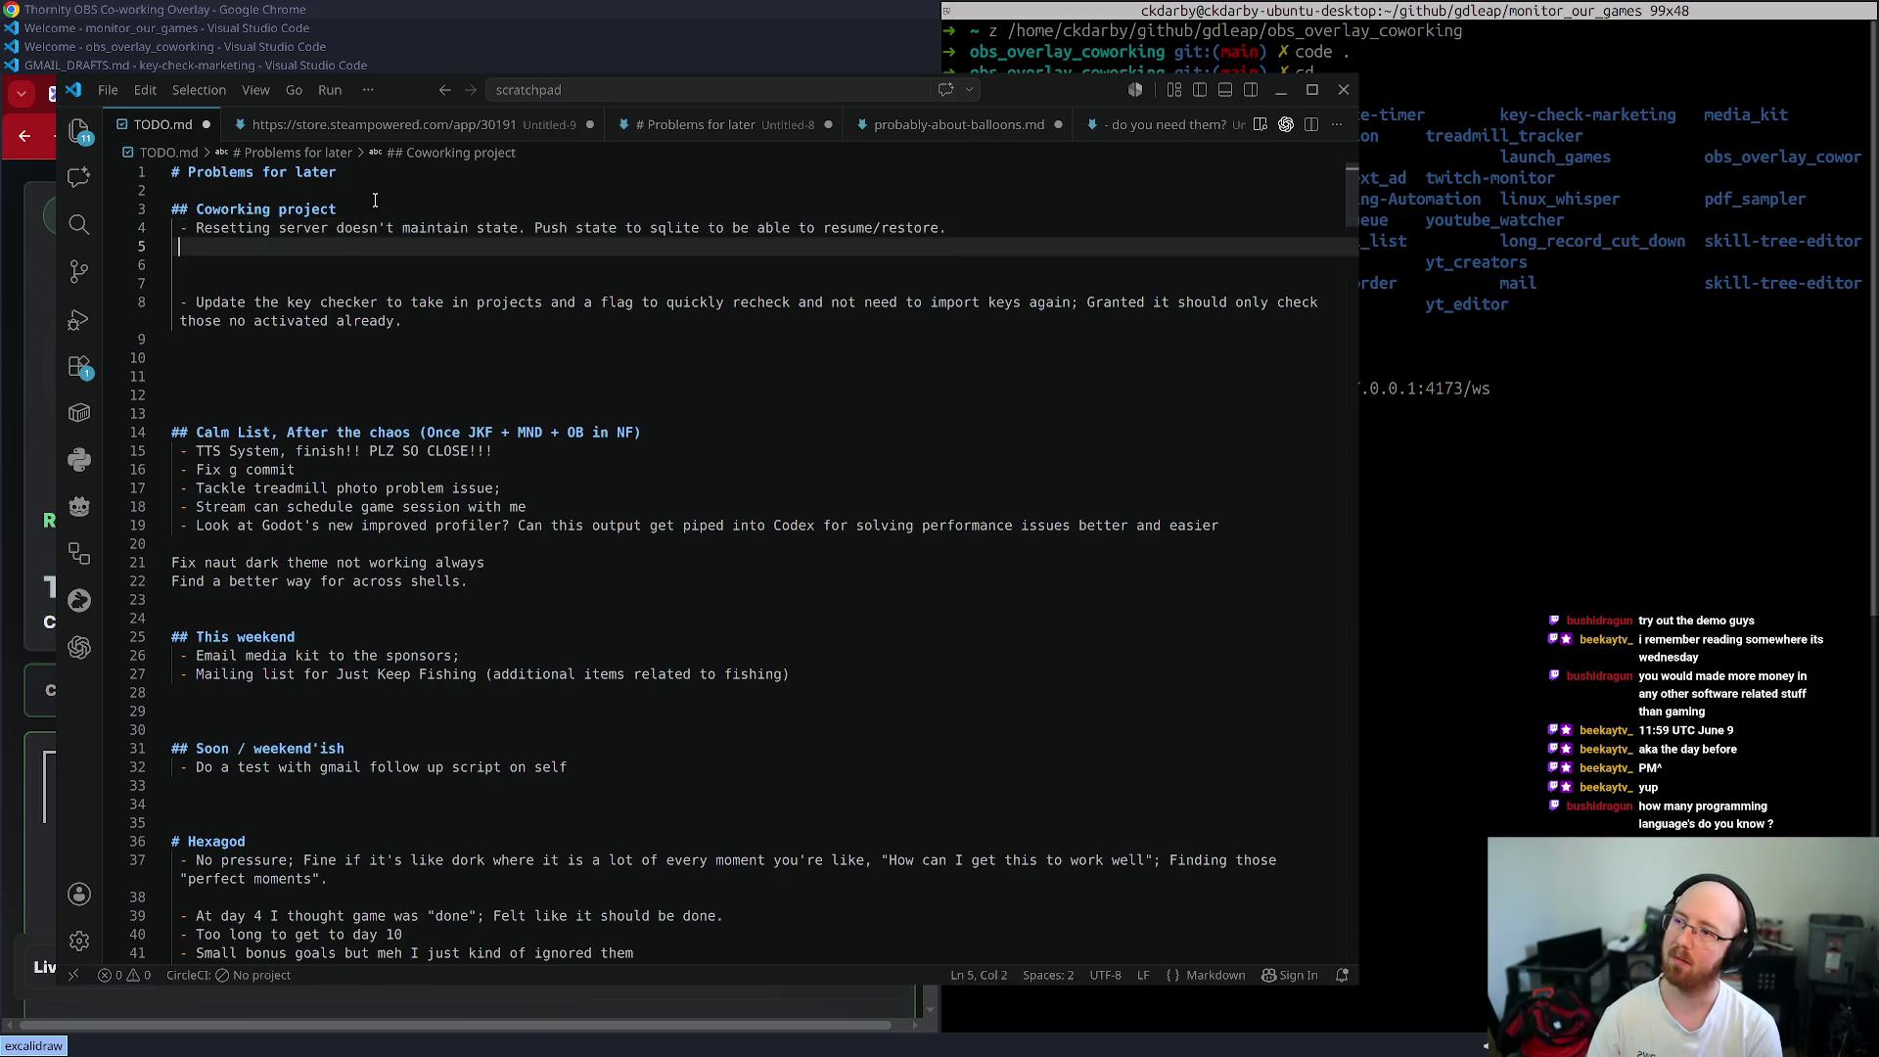
{"action": "type", "text": "- I"}
- Add the edge case that "Not Focused" isn't putting "Not Focused" time on the donut
{"action": "key", "text": "BackSpace"}
{"action": "type", "text": "Thi"}
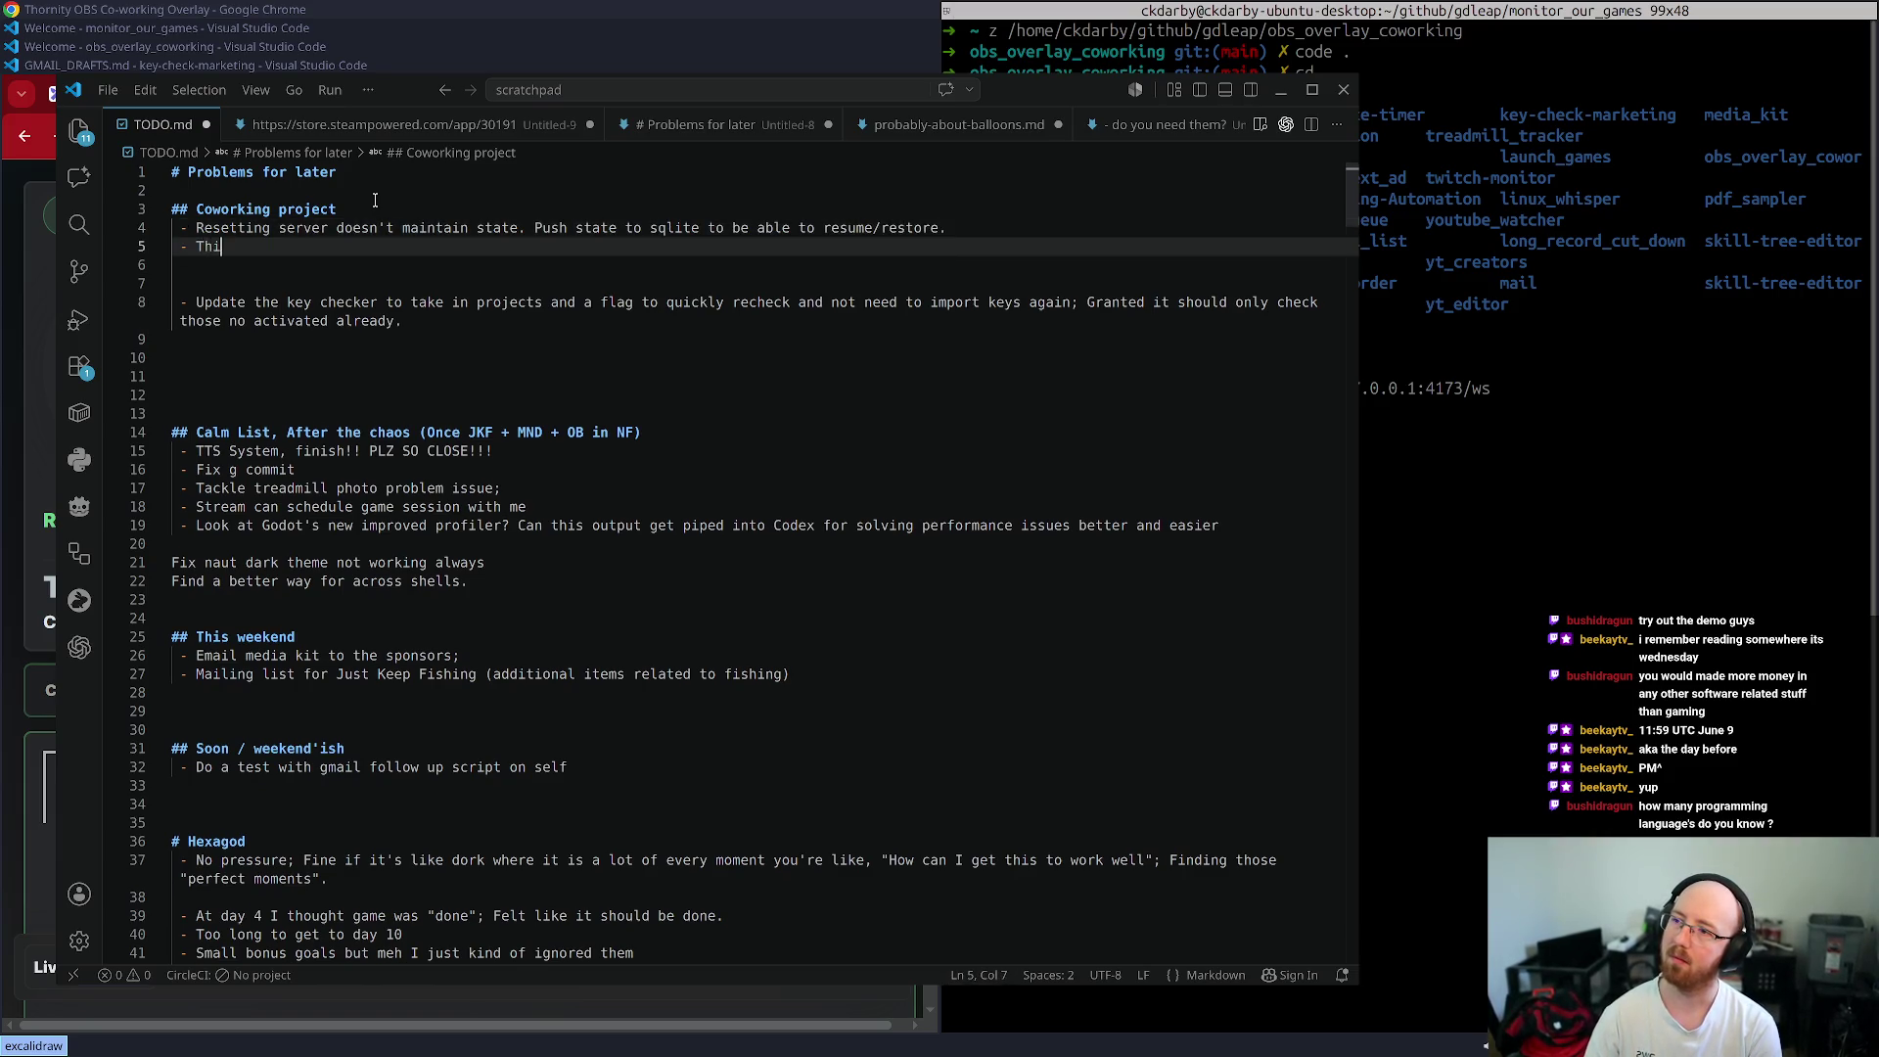
{"action": "type", "text": "nk there is an edge "}
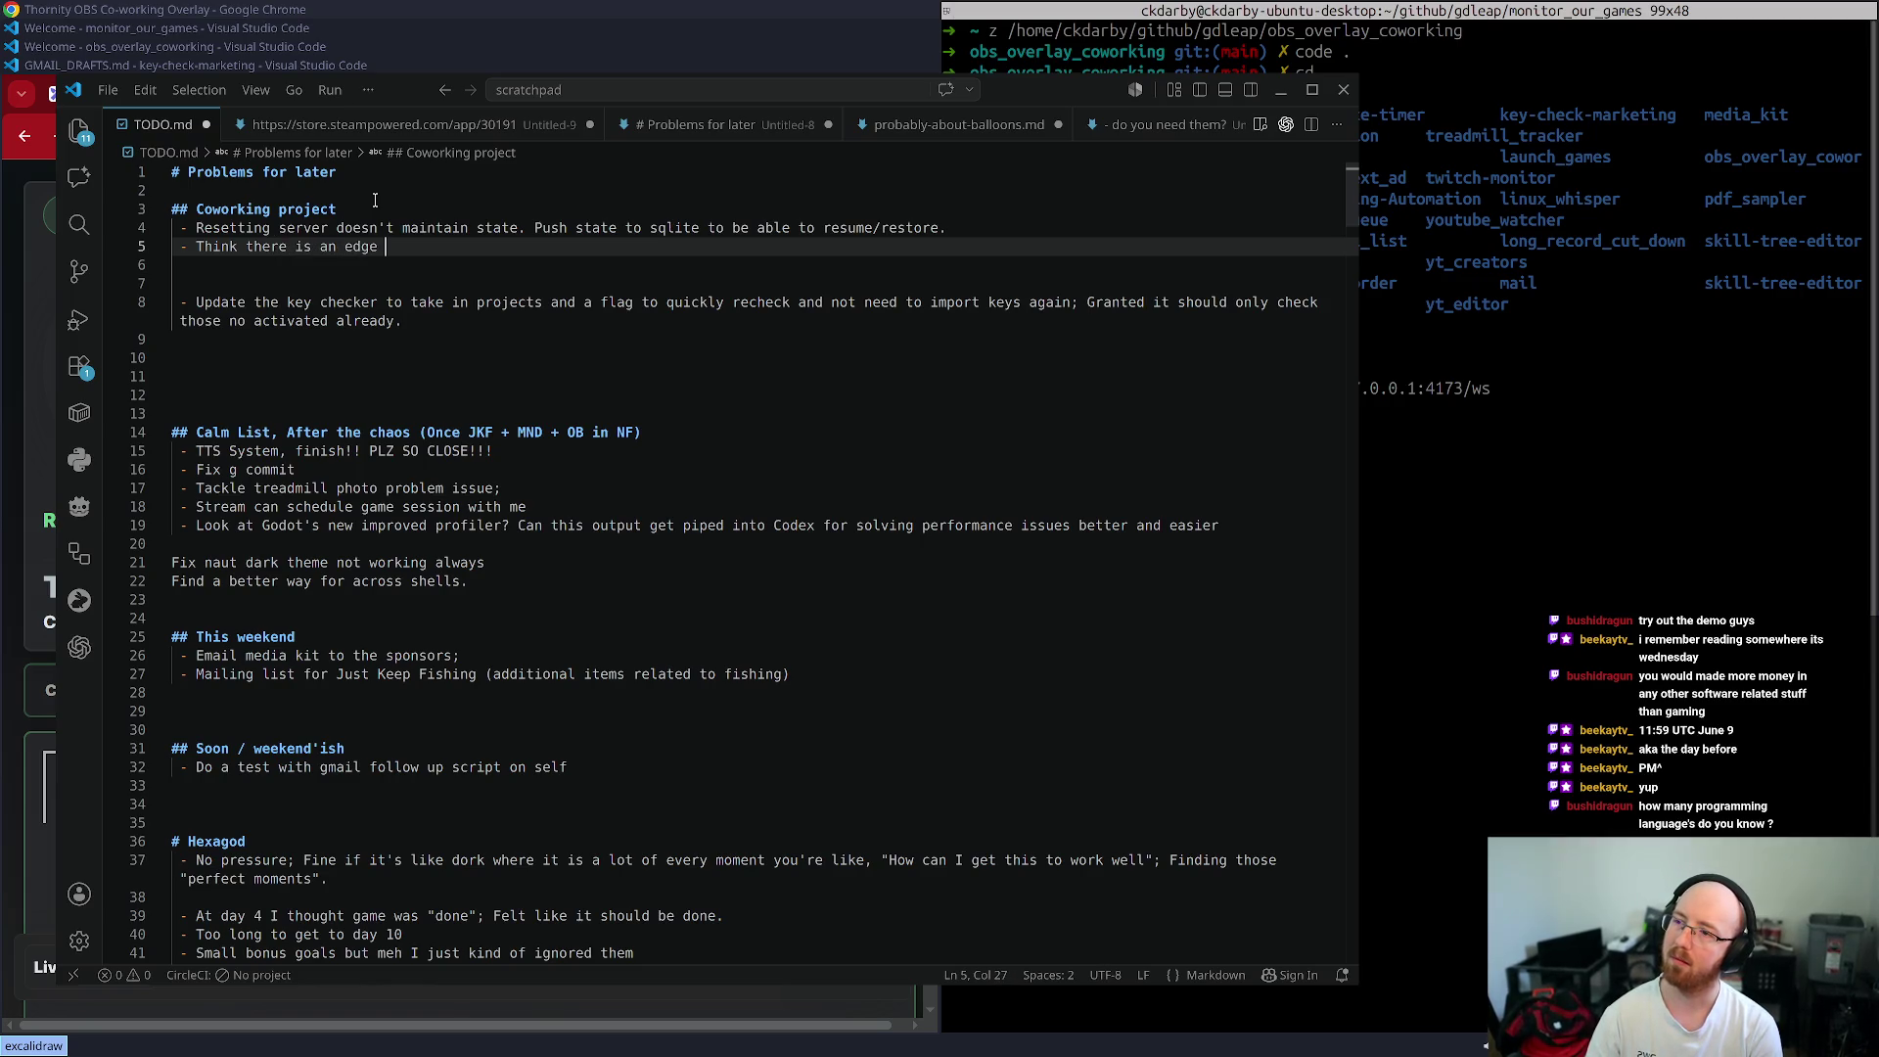
{"action": "type", "text": "case where \"No"}
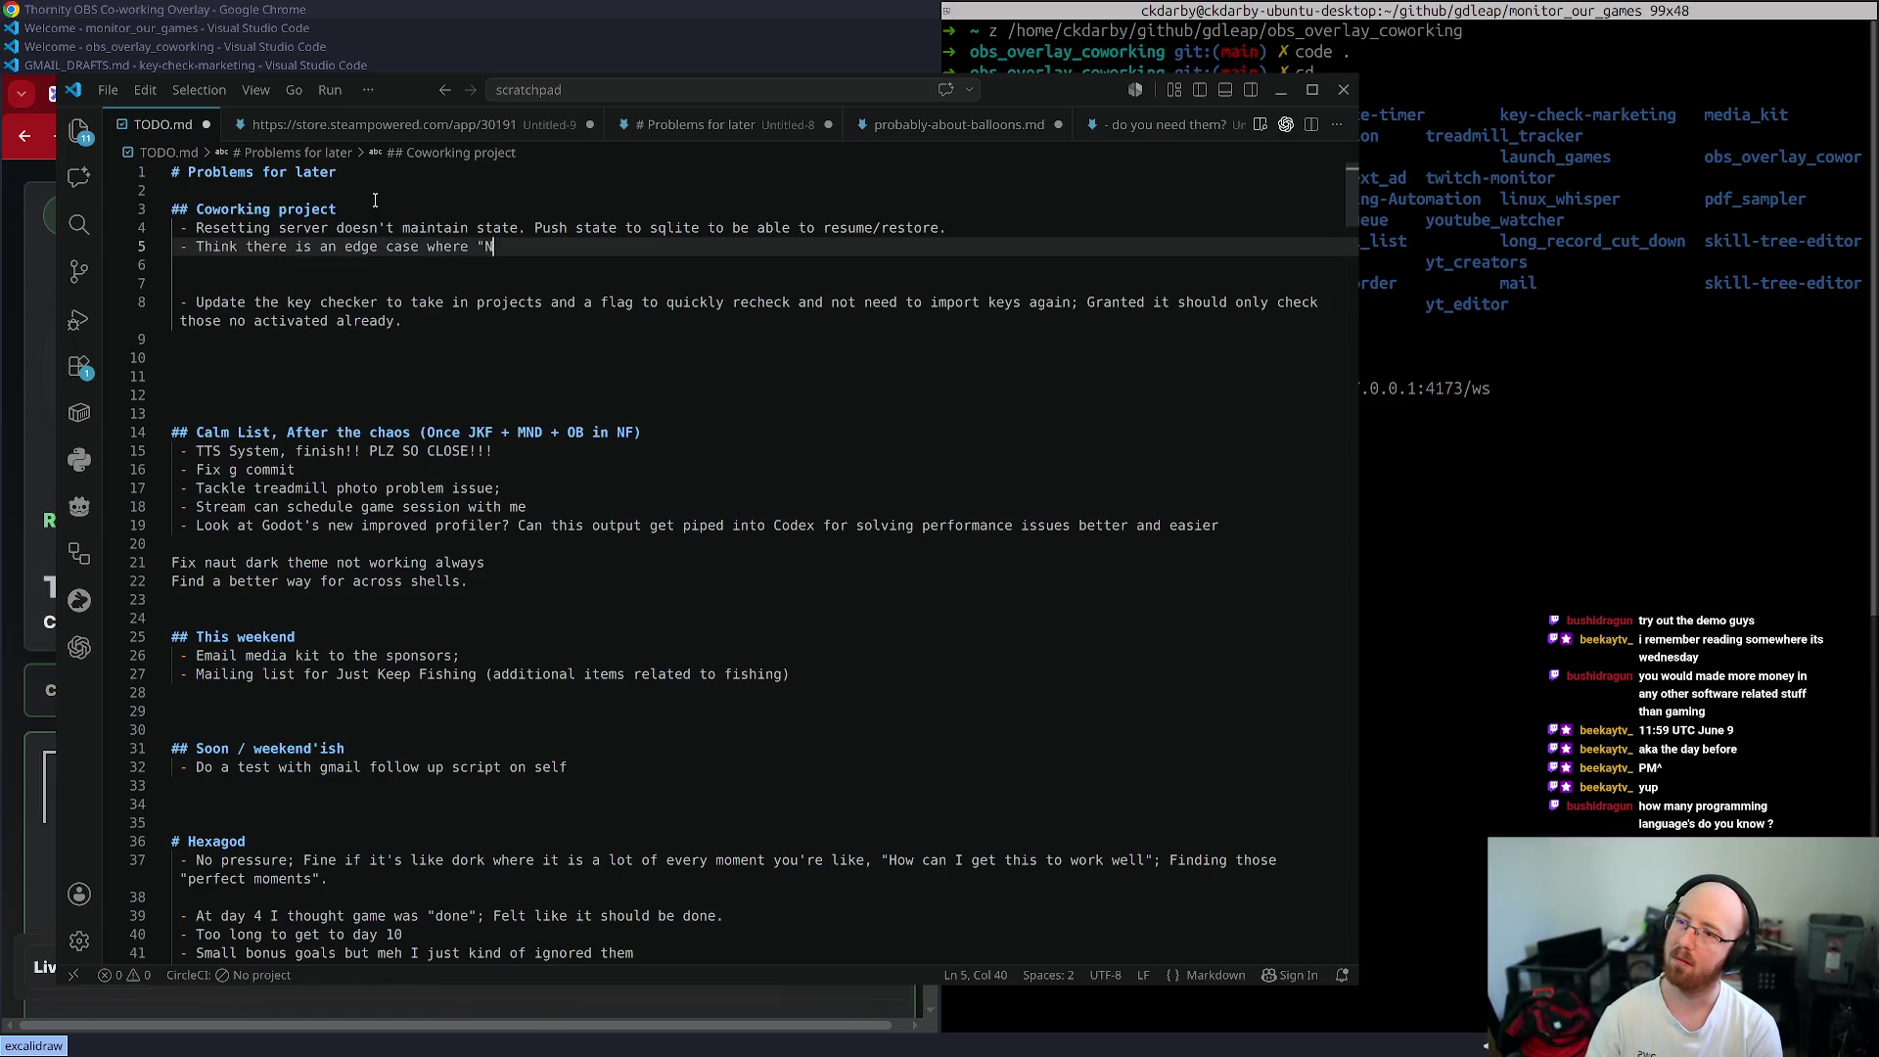
{"action": "key", "text": "BackSpace"}
{"action": "type", "text": "t Focused\" is not"}
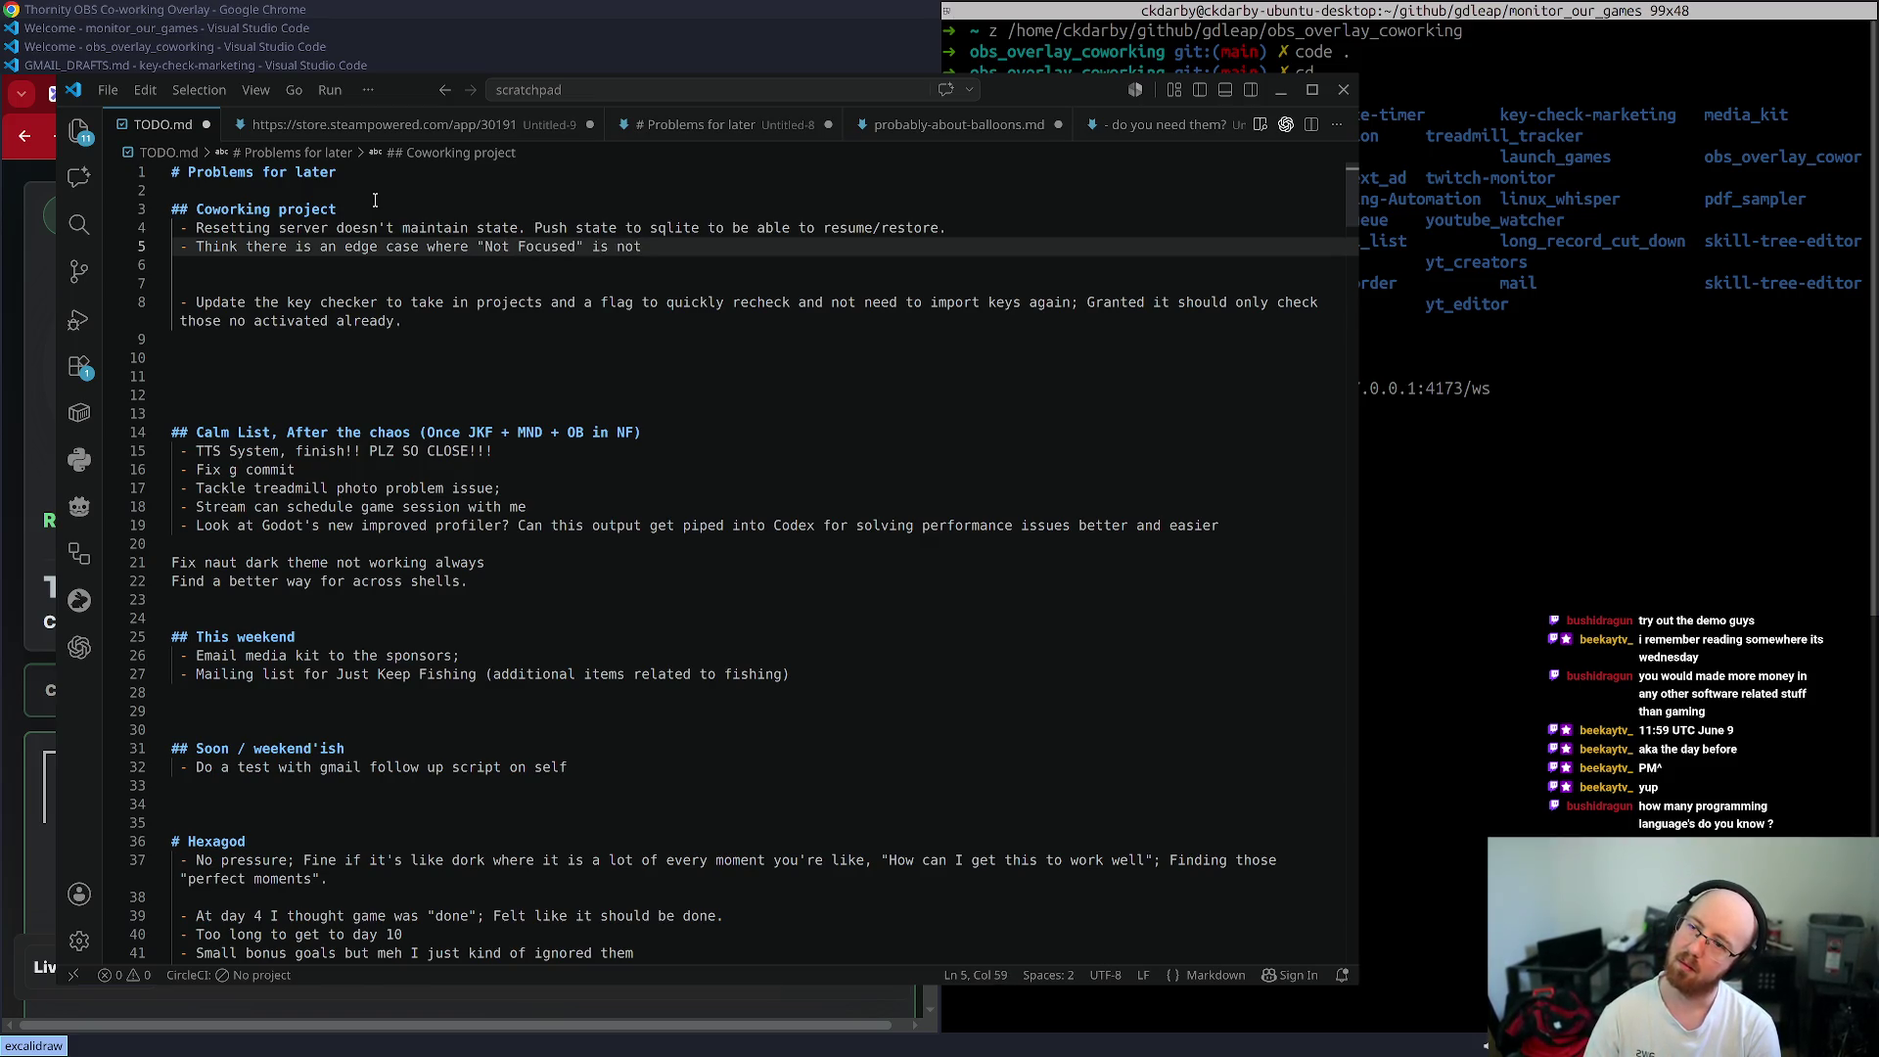
{"action": "key", "text": "BackSpace"}
{"action": "key", "text": "BackSpace"}
{"action": "key", "text": "BackSpace"}
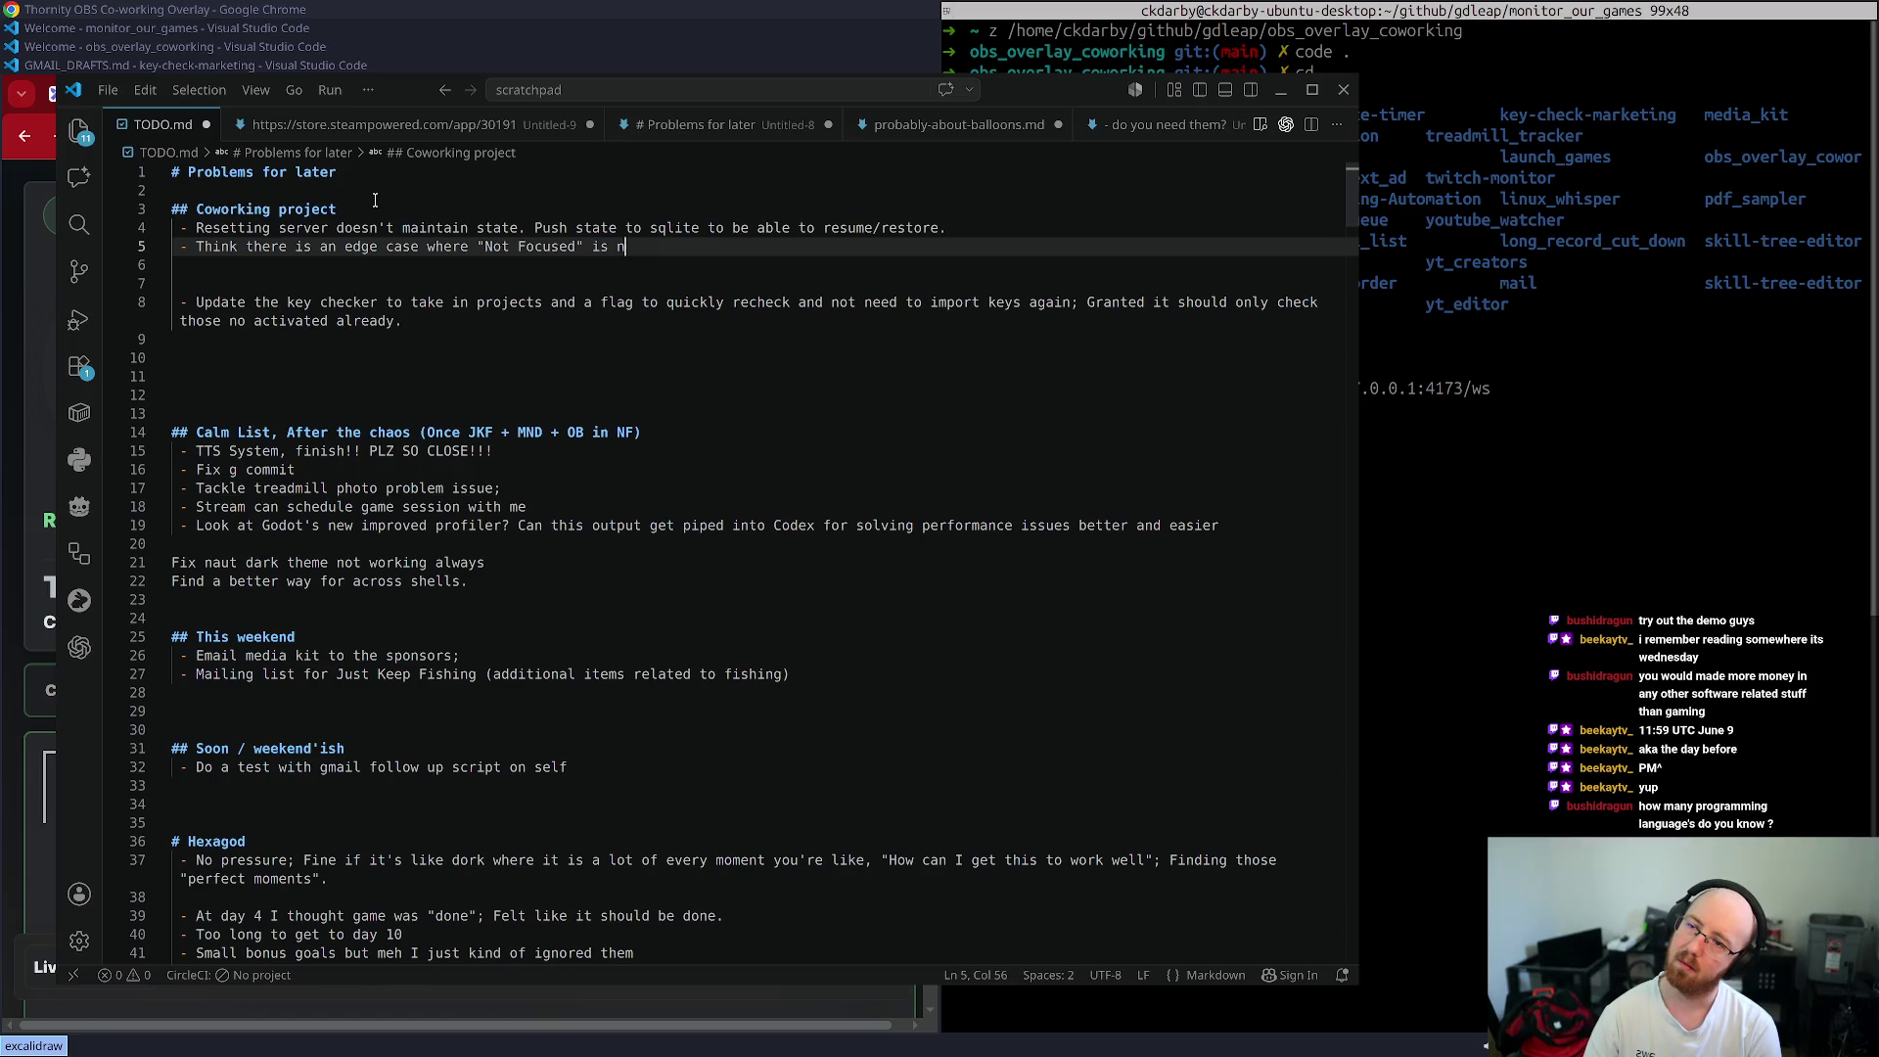
{"action": "type", "text": "n't putting \""}
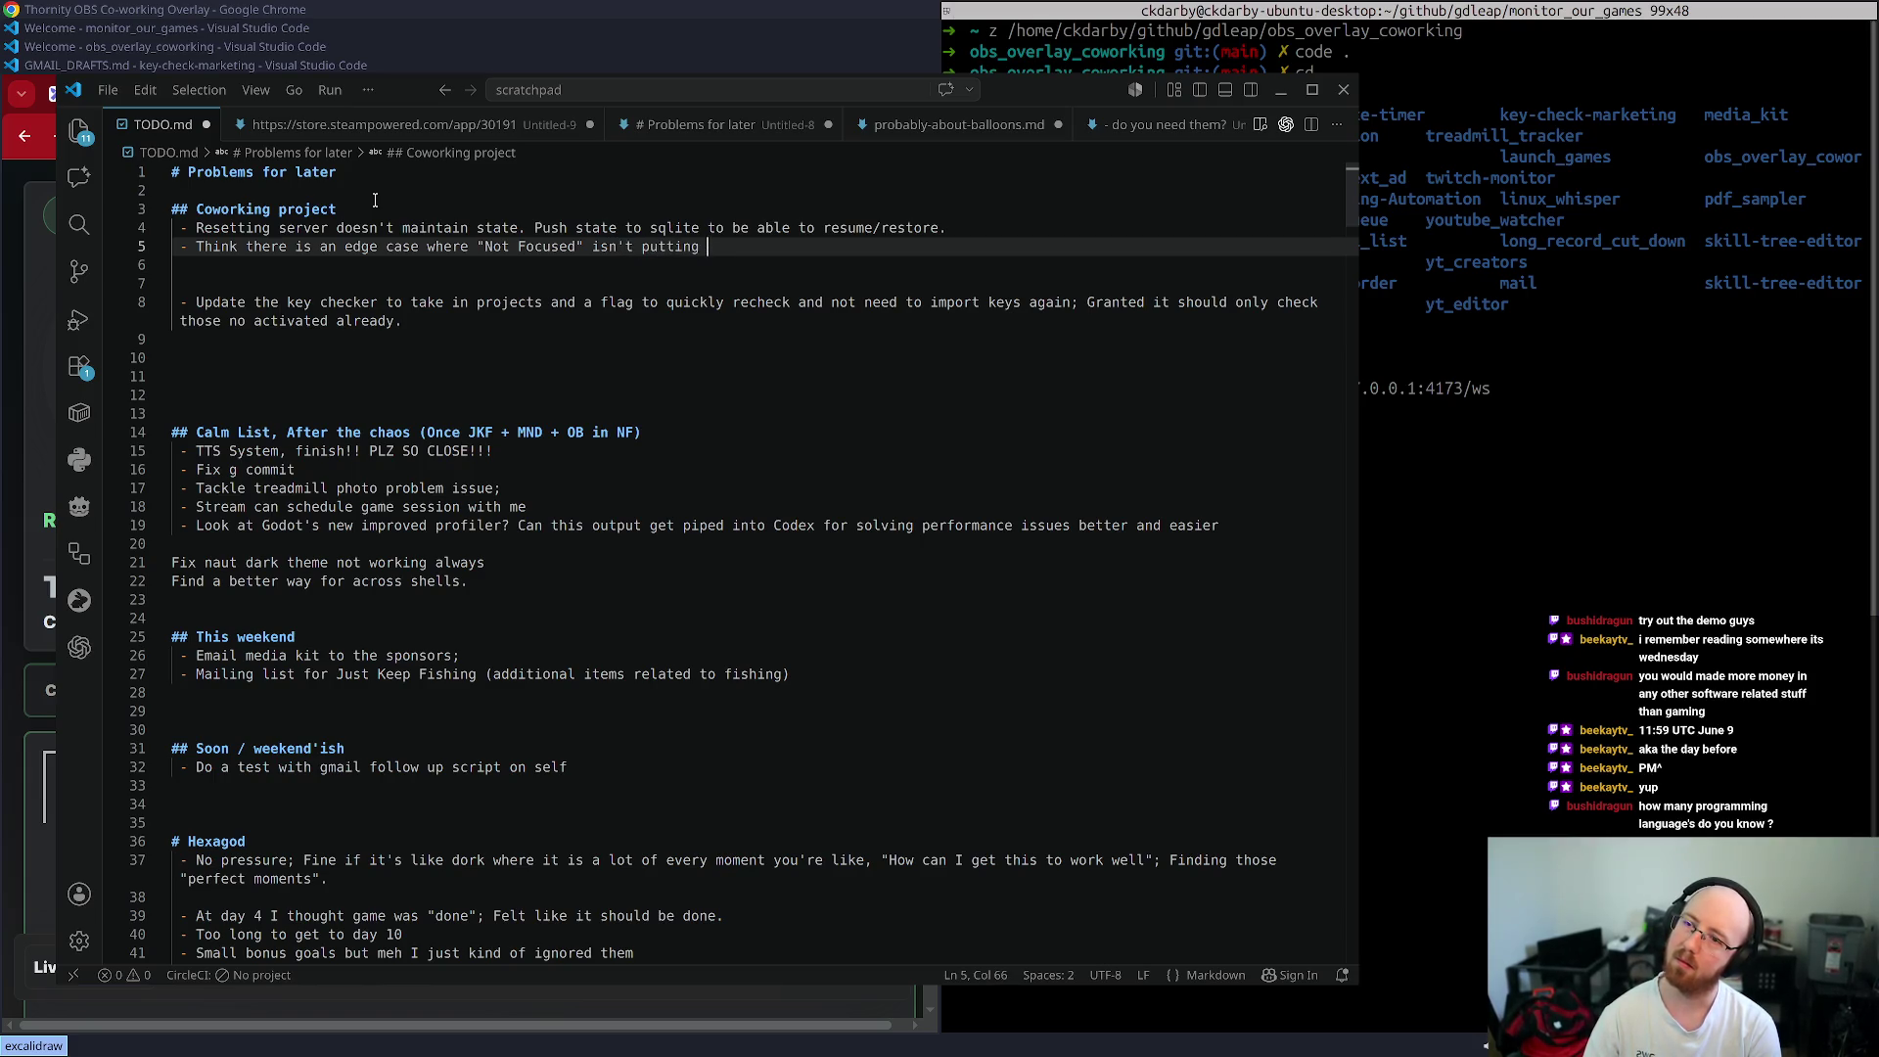
{"action": "type", "text": "Not Focused"}
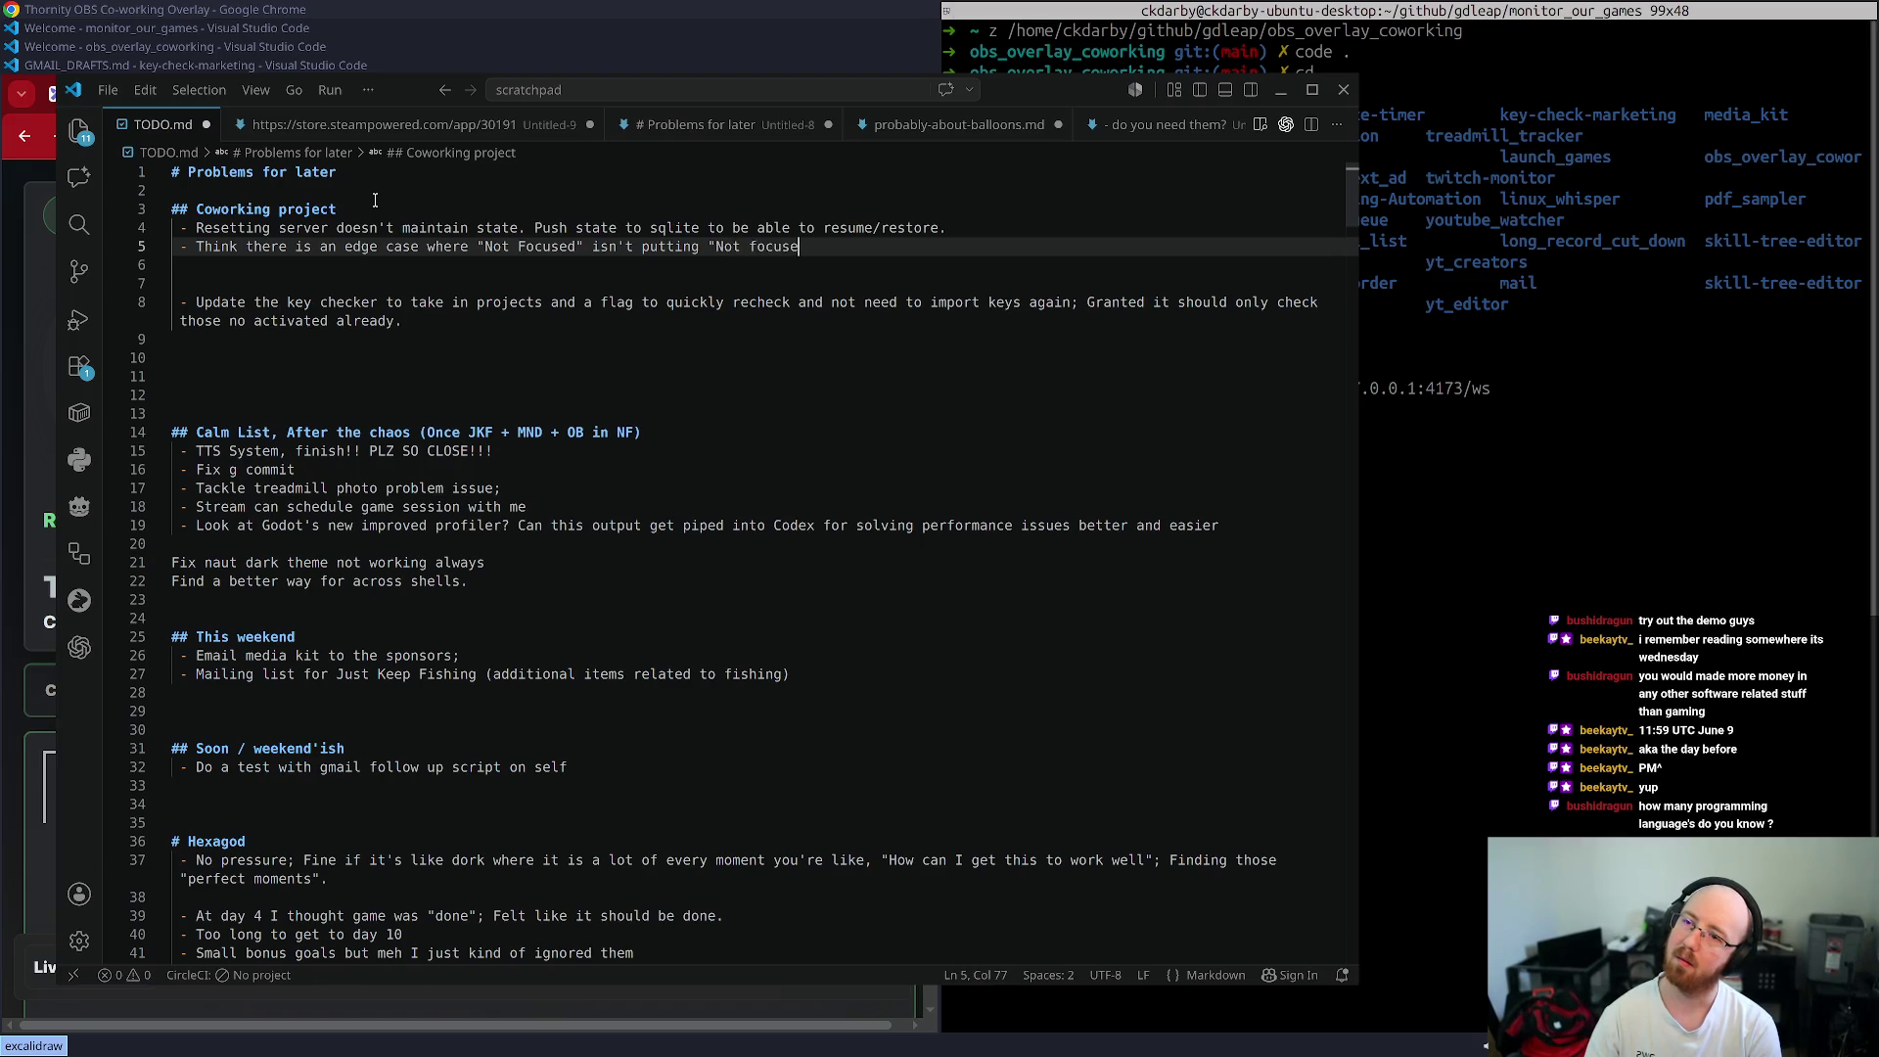
{"action": "key", "text": "ctrl+Left"}
{"action": "key", "text": "End"}
{"action": "type", "text": "\" "}
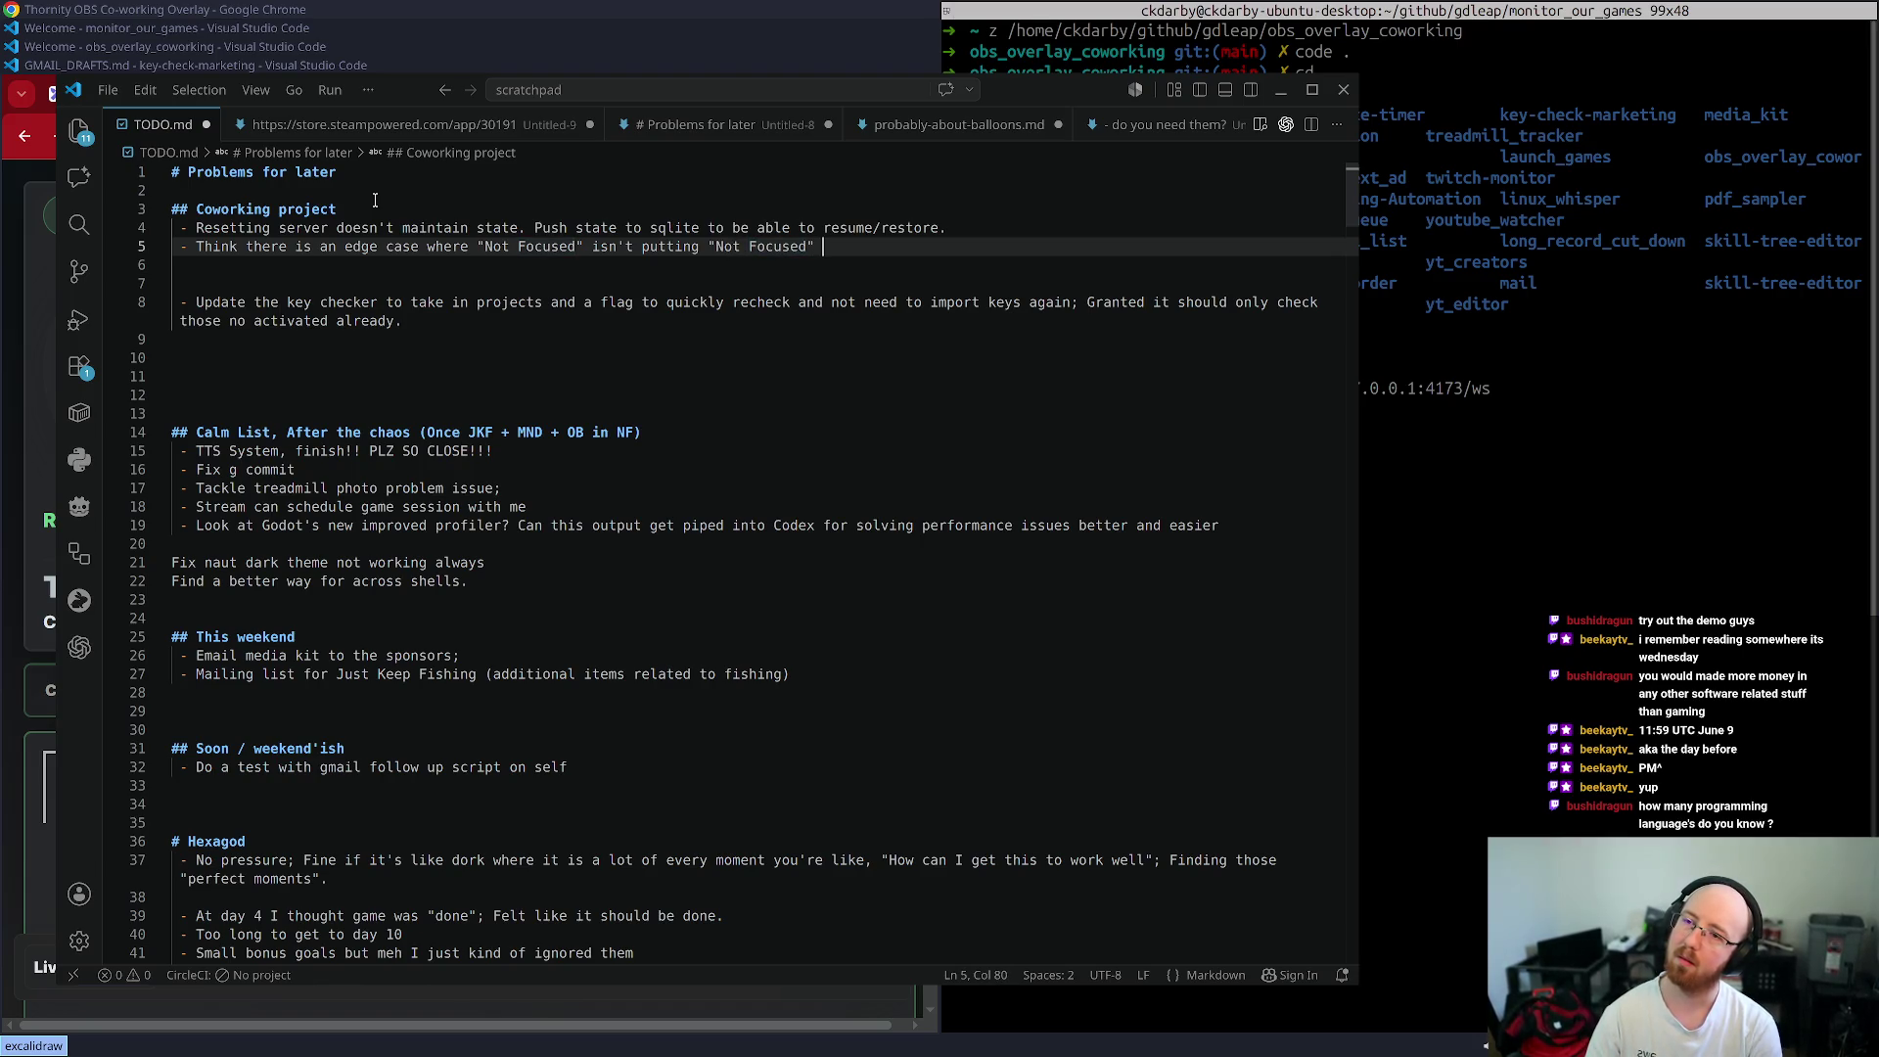
{"action": "type", "text": "time on the donut"}
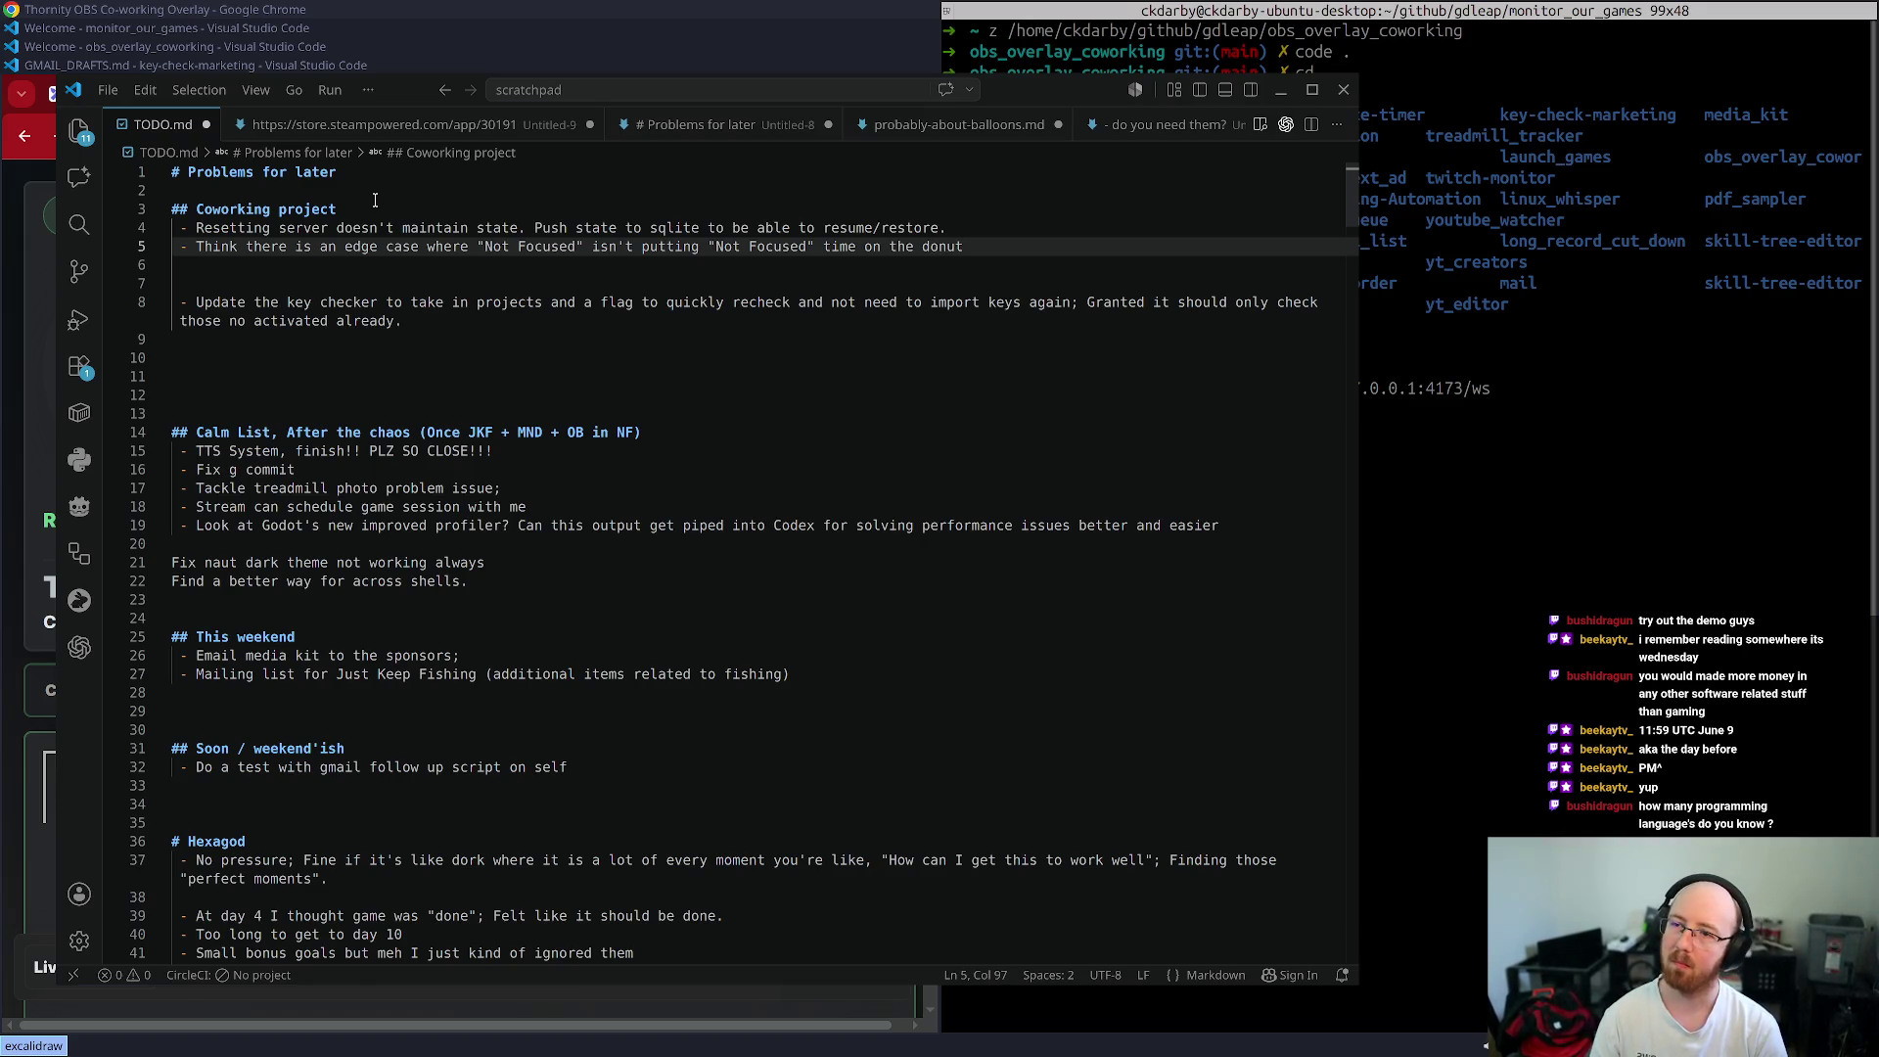
{"action": "key", "text": "alt+Tab"}
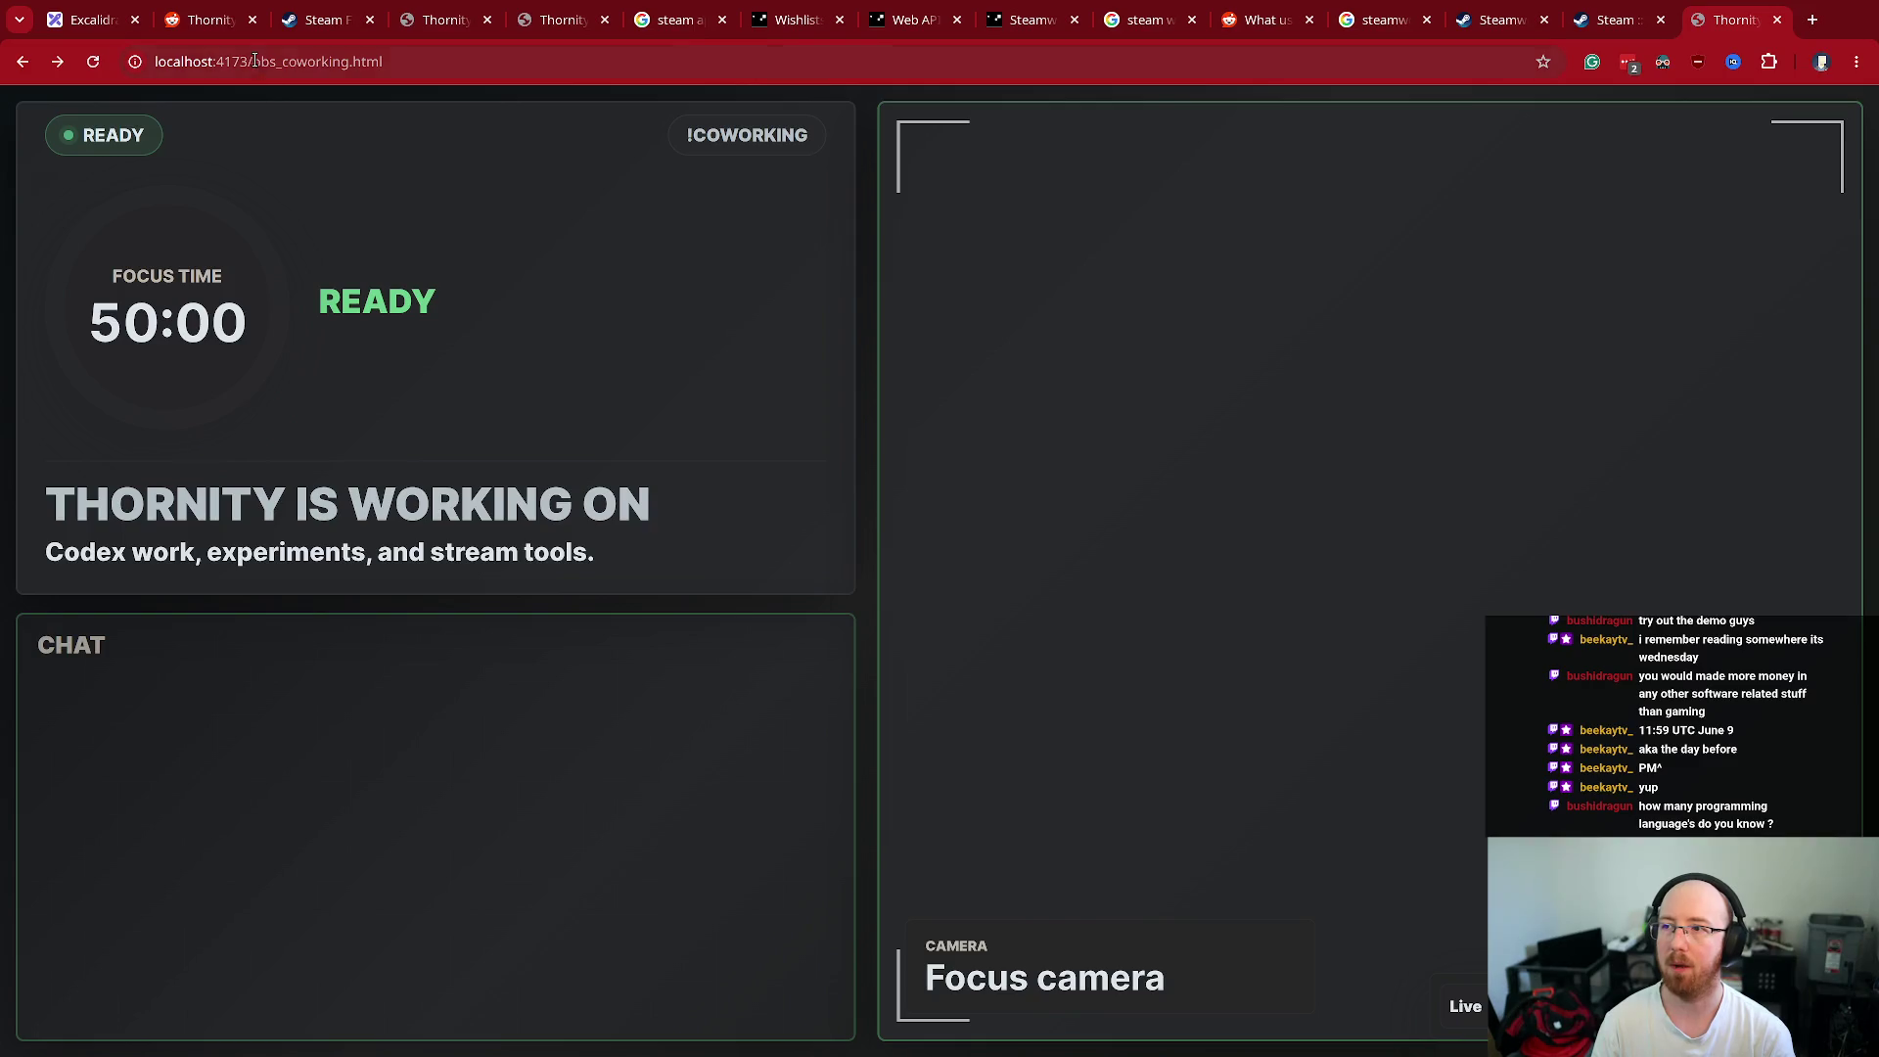
- On the Co-working Admin page, start a focus session, mark it Not Focused, and return to the overlay
{"action": "left_click_drag", "start_coordinate": [254, 60], "coordinate": [816, 94]}
{"action": "key", "text": "BackSpace"}
{"action": "key", "text": "Return"}
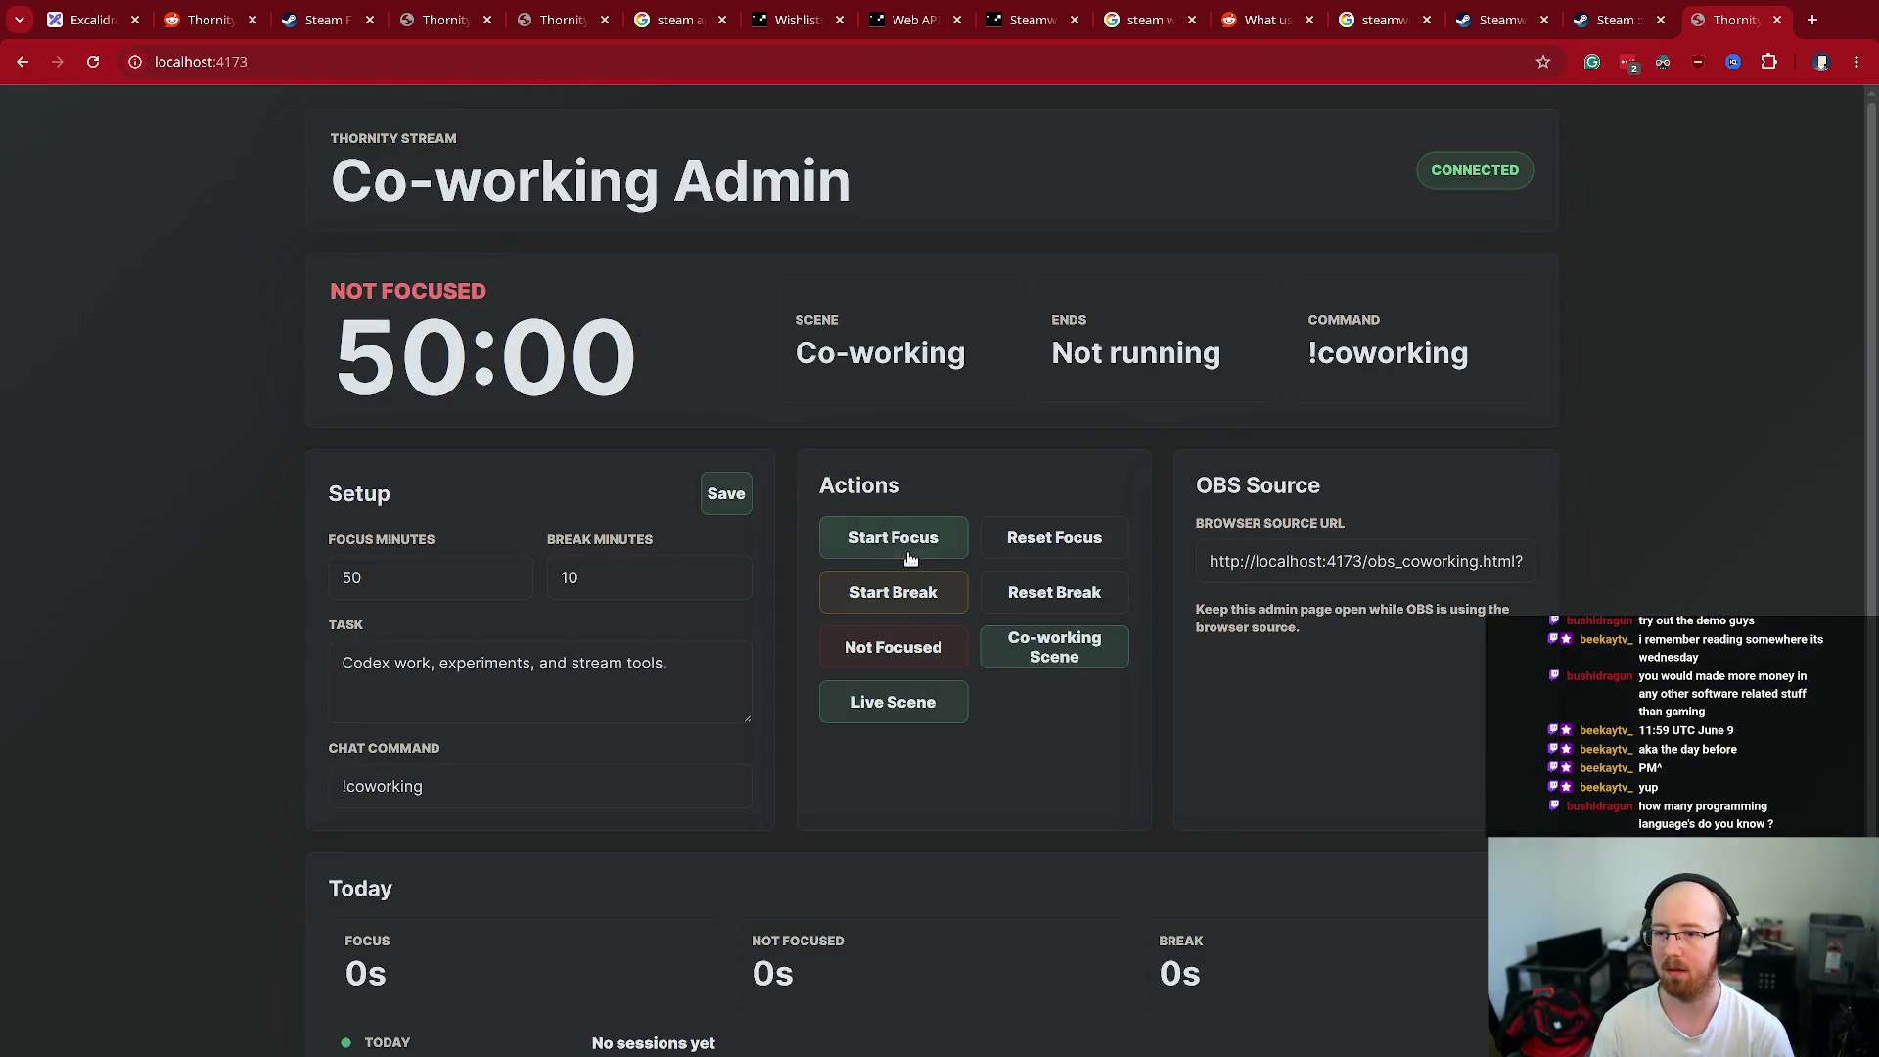
{"action": "left_click", "coordinate": [908, 559]}
{"action": "left_click", "coordinate": [905, 650]}
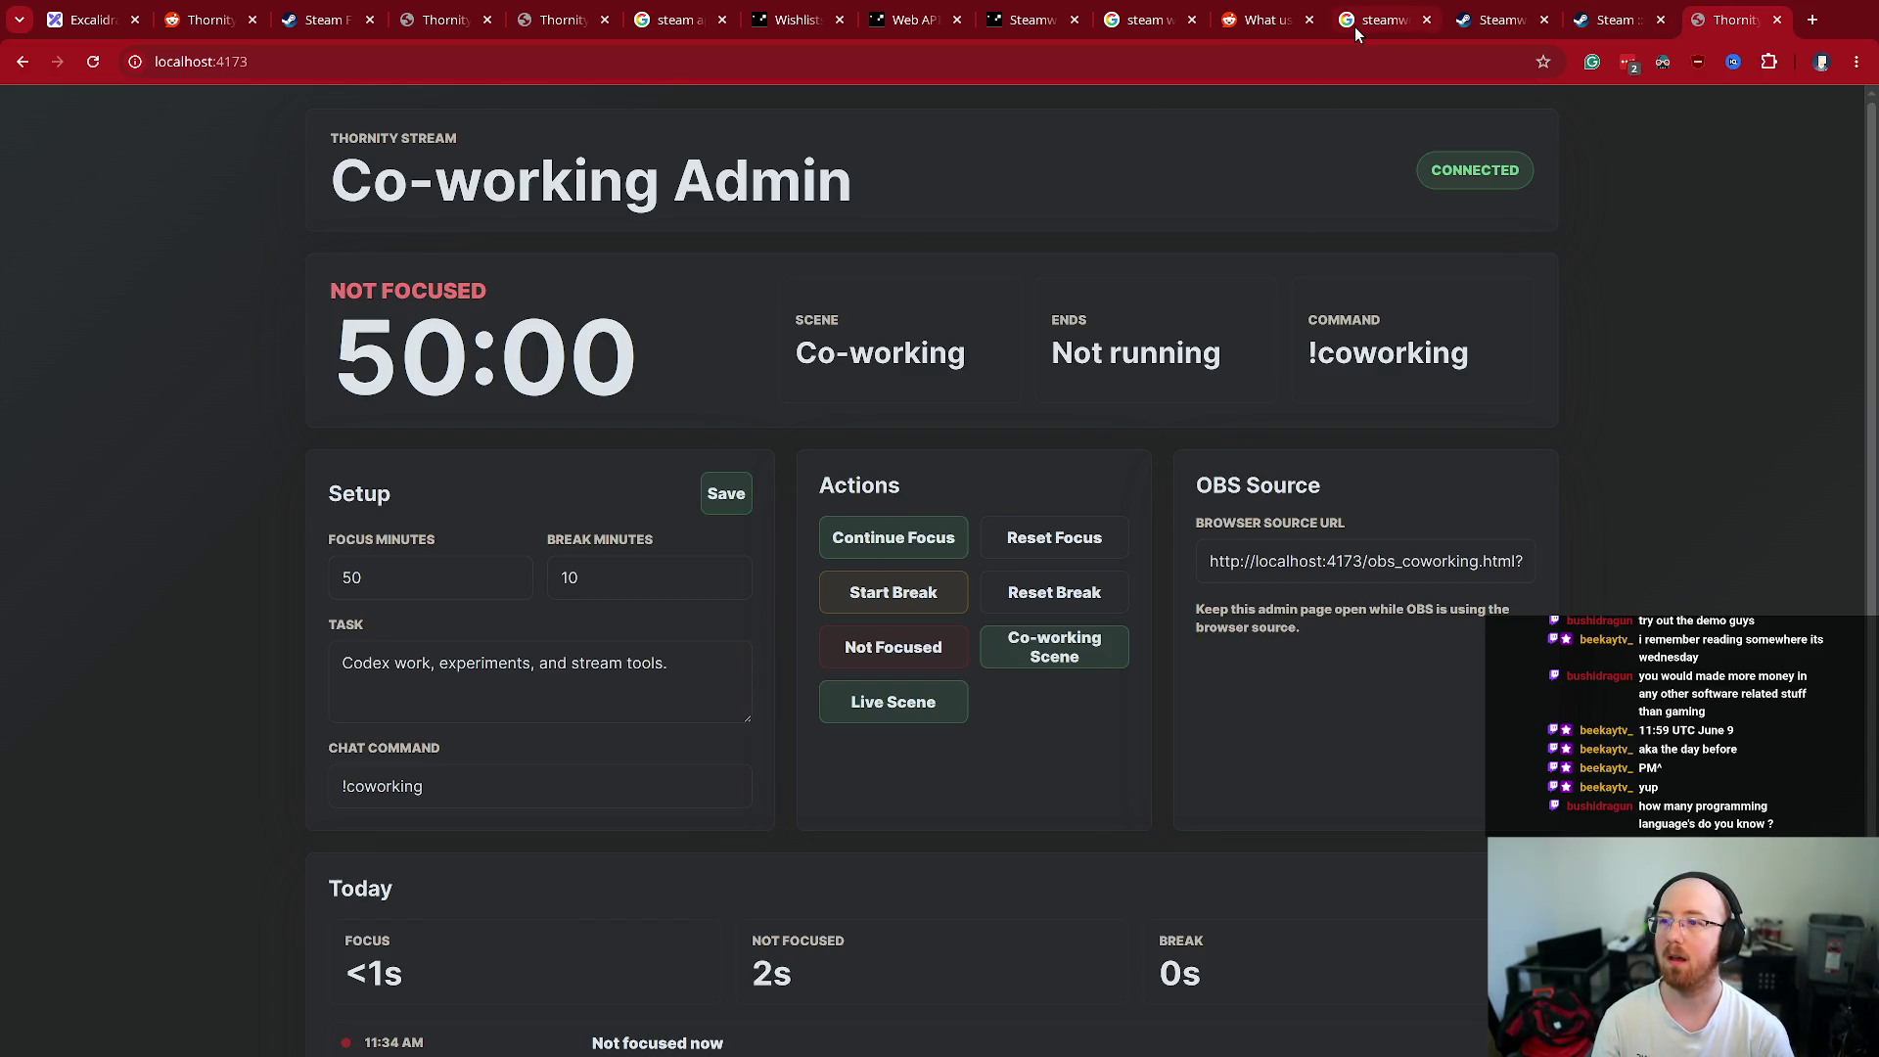
{"action": "key", "text": "alt+Left"}
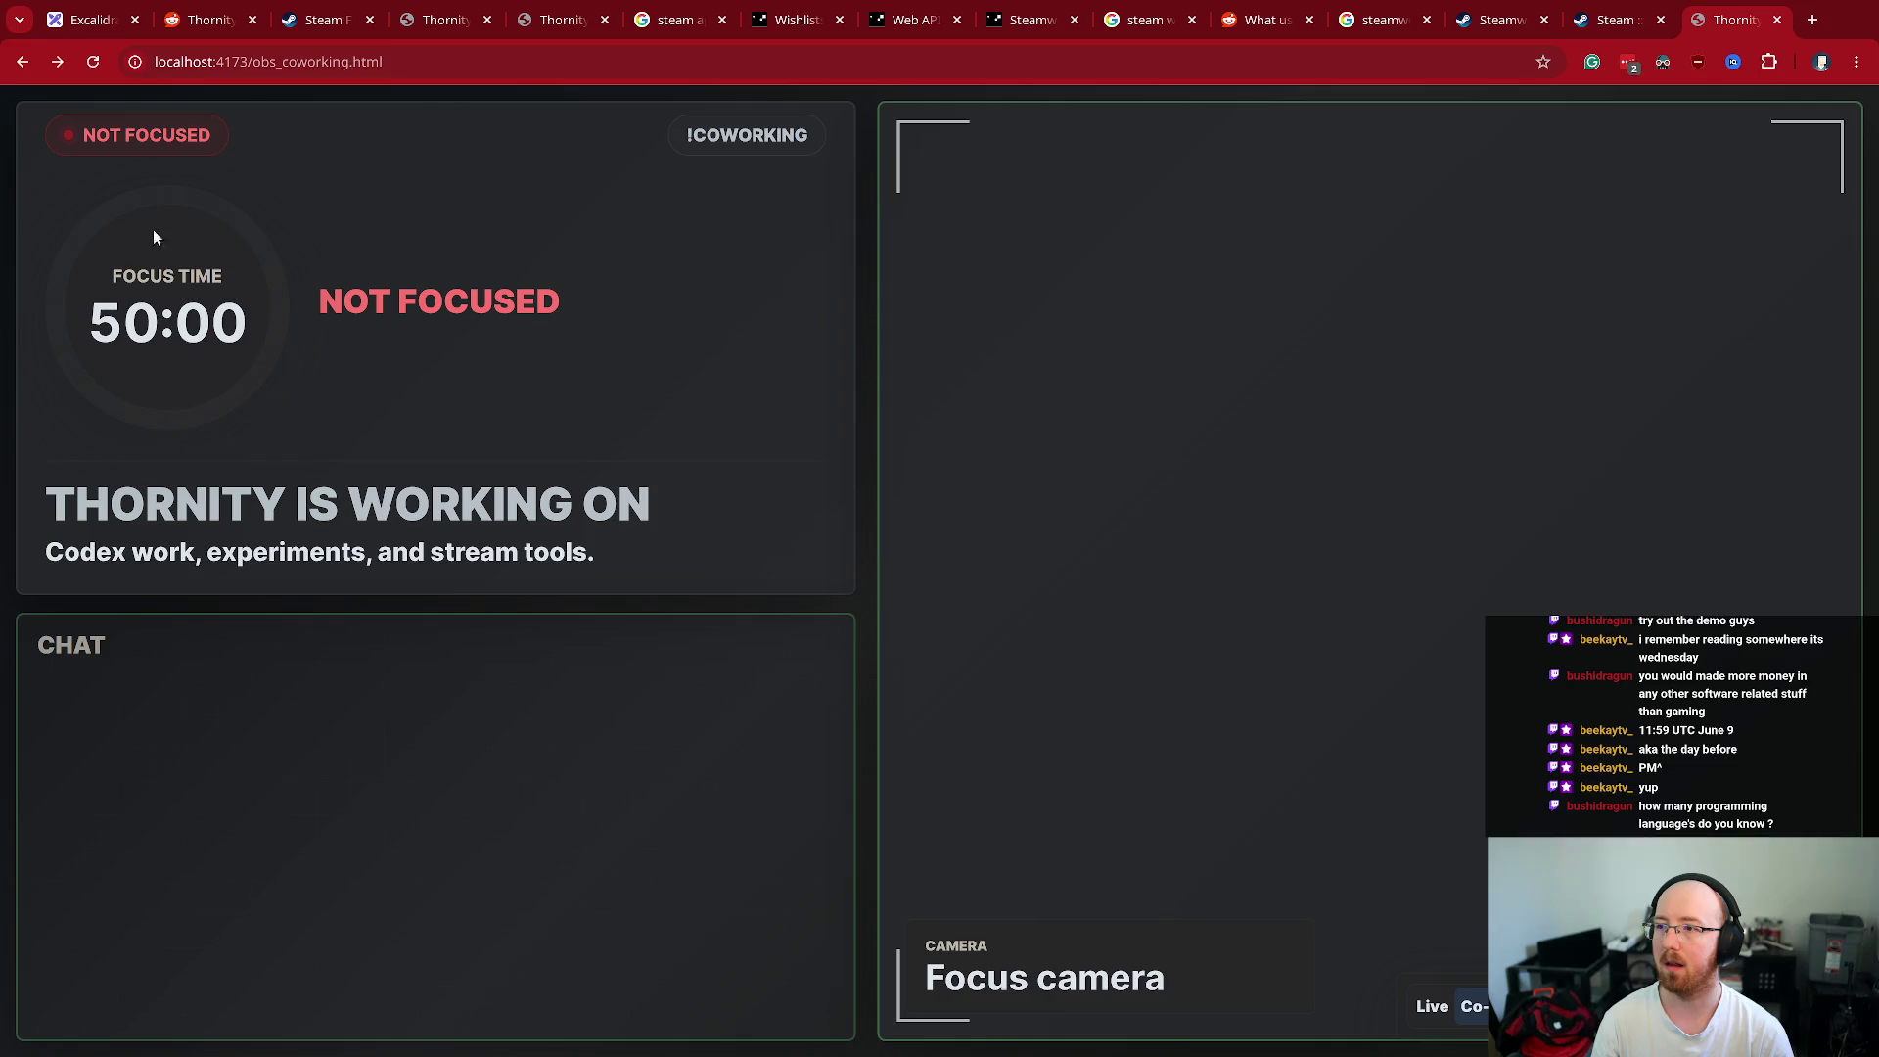
- Rerun wscat on port 4173 beside the overlay to watch not_focused state messages, then stop it
{"action": "left_click_drag", "start_coordinate": [135, 250], "coordinate": [282, 337]}
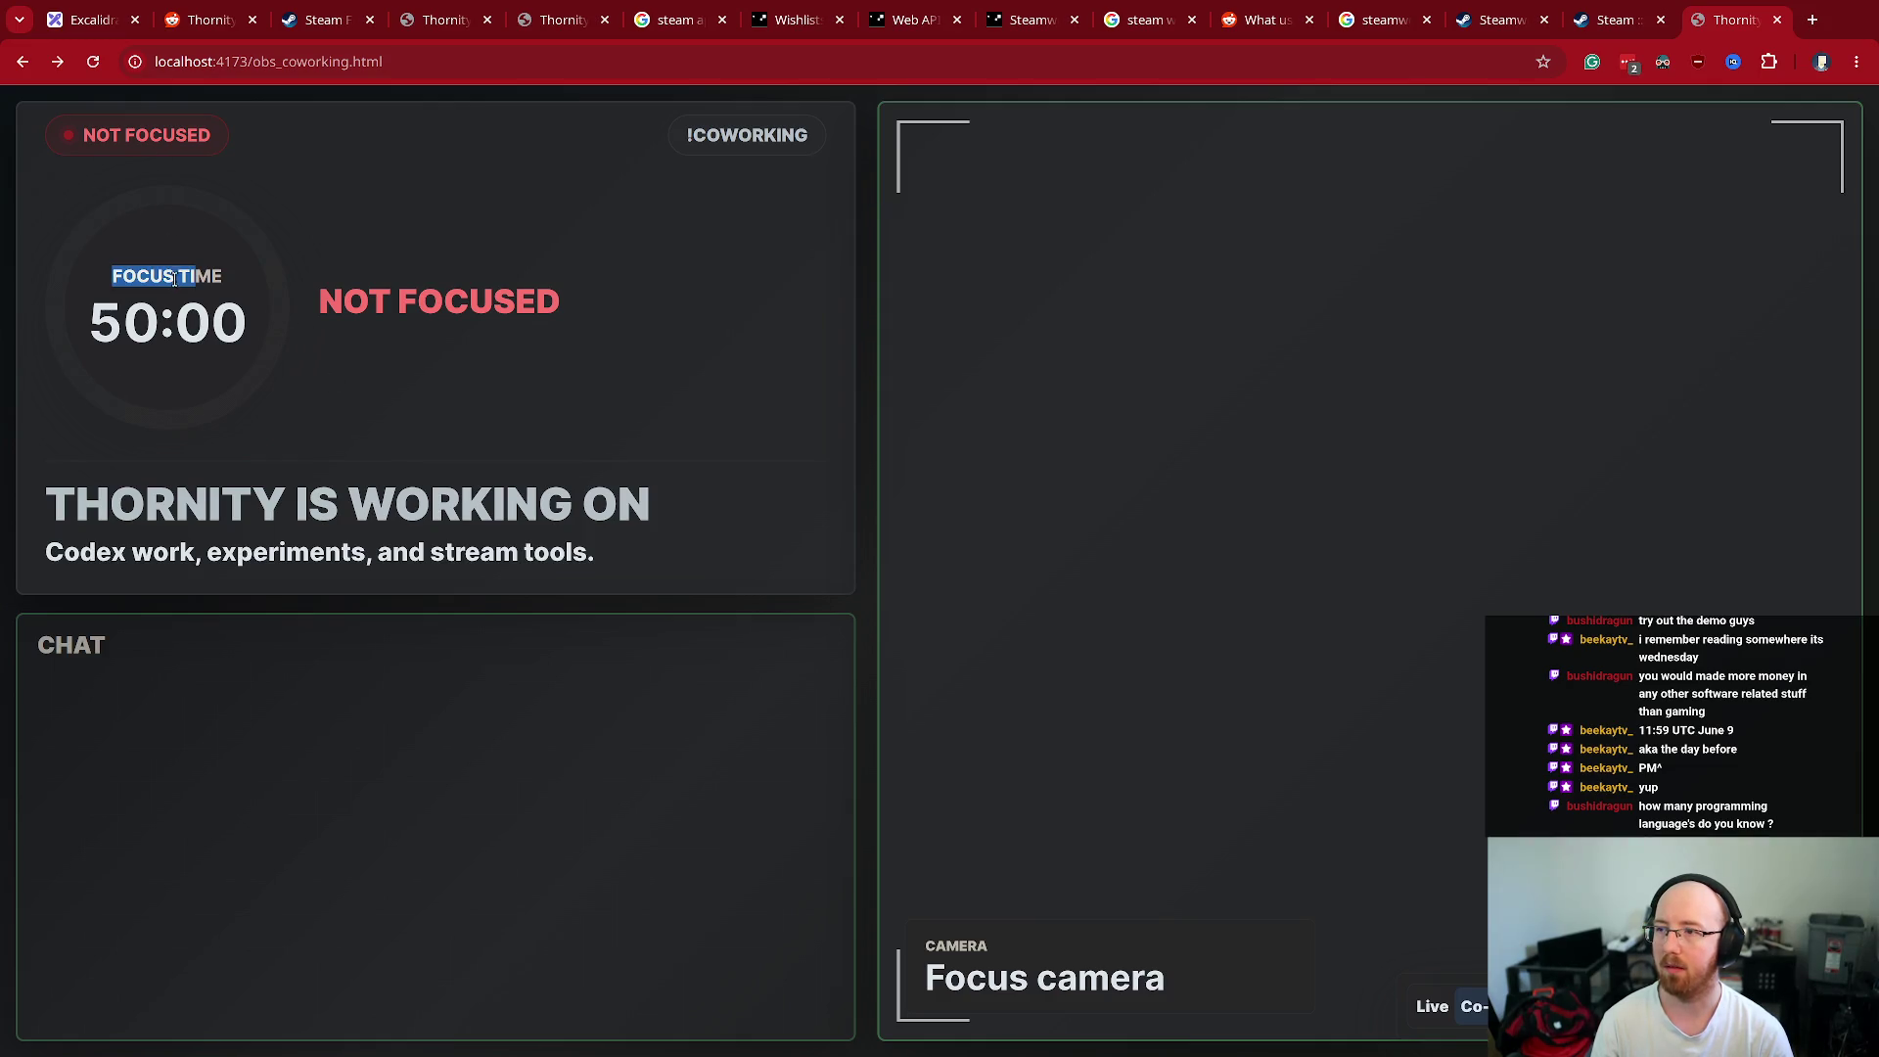
{"action": "left_click", "coordinate": [182, 201]}
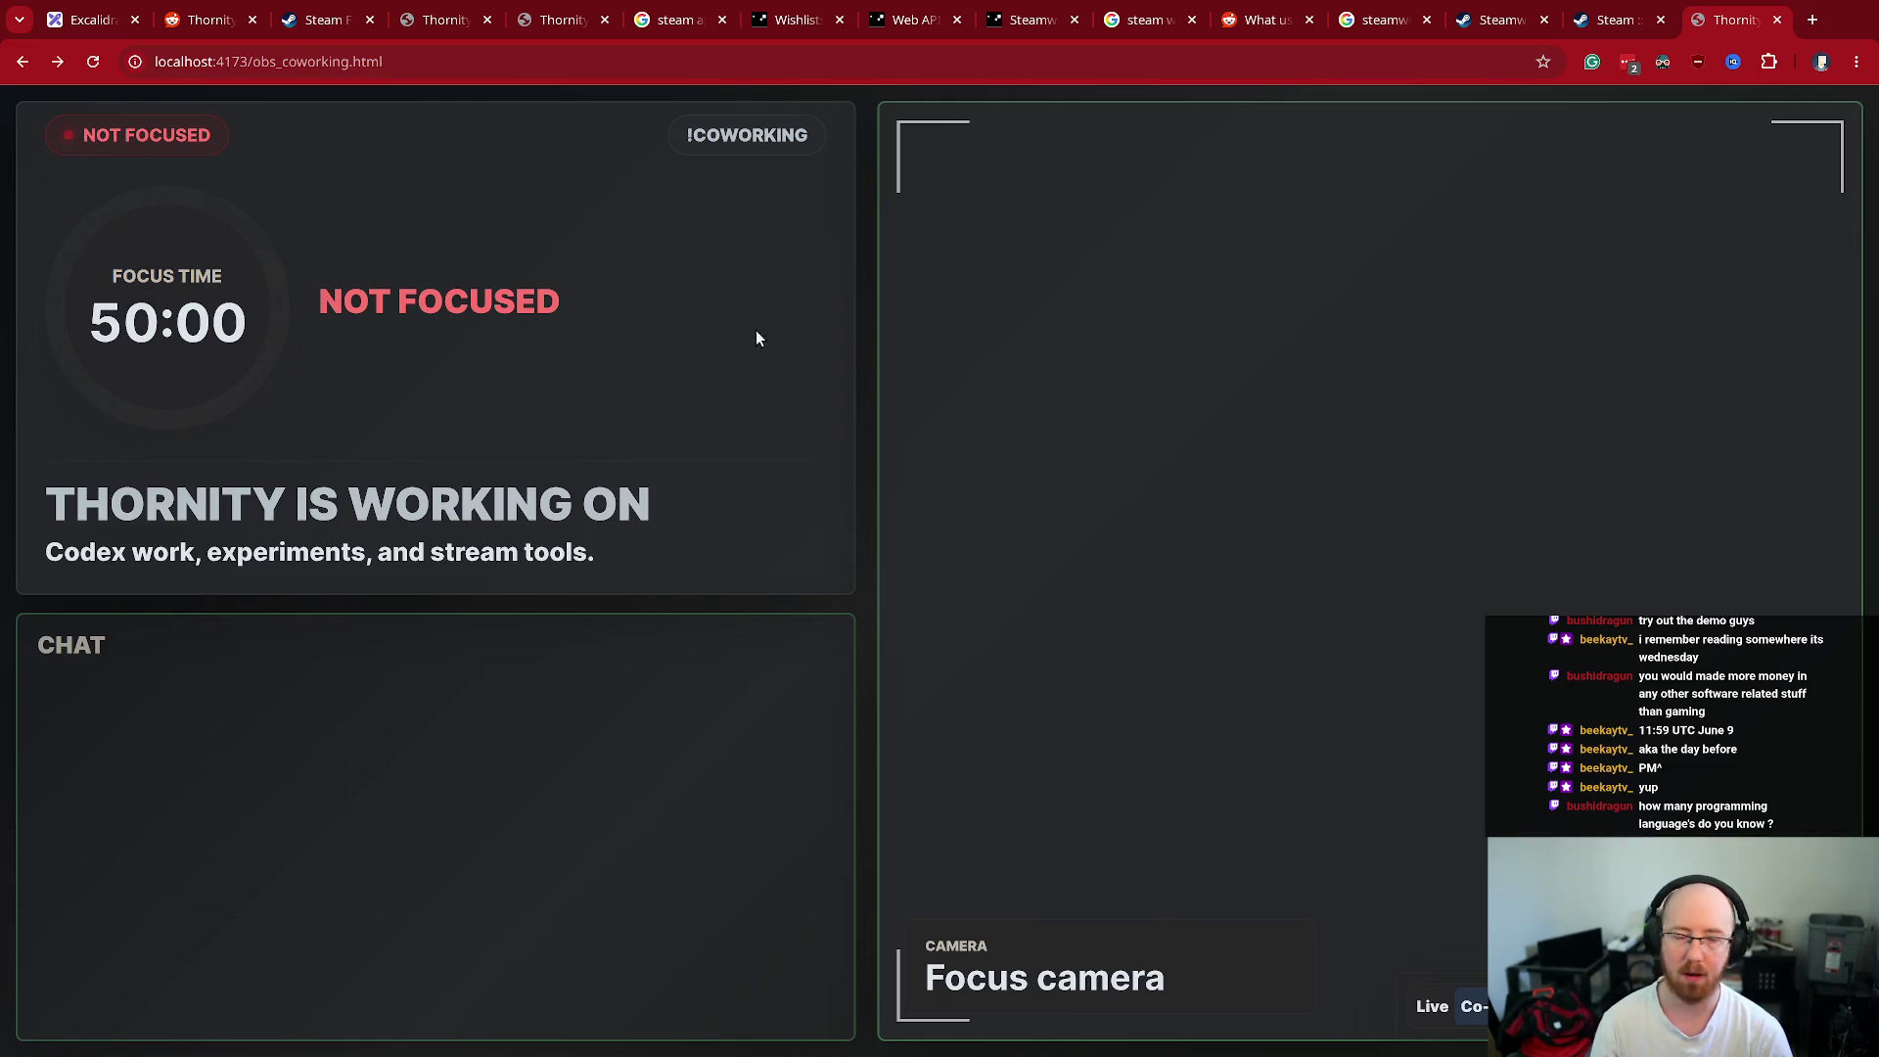
{"action": "key", "text": "F11"}
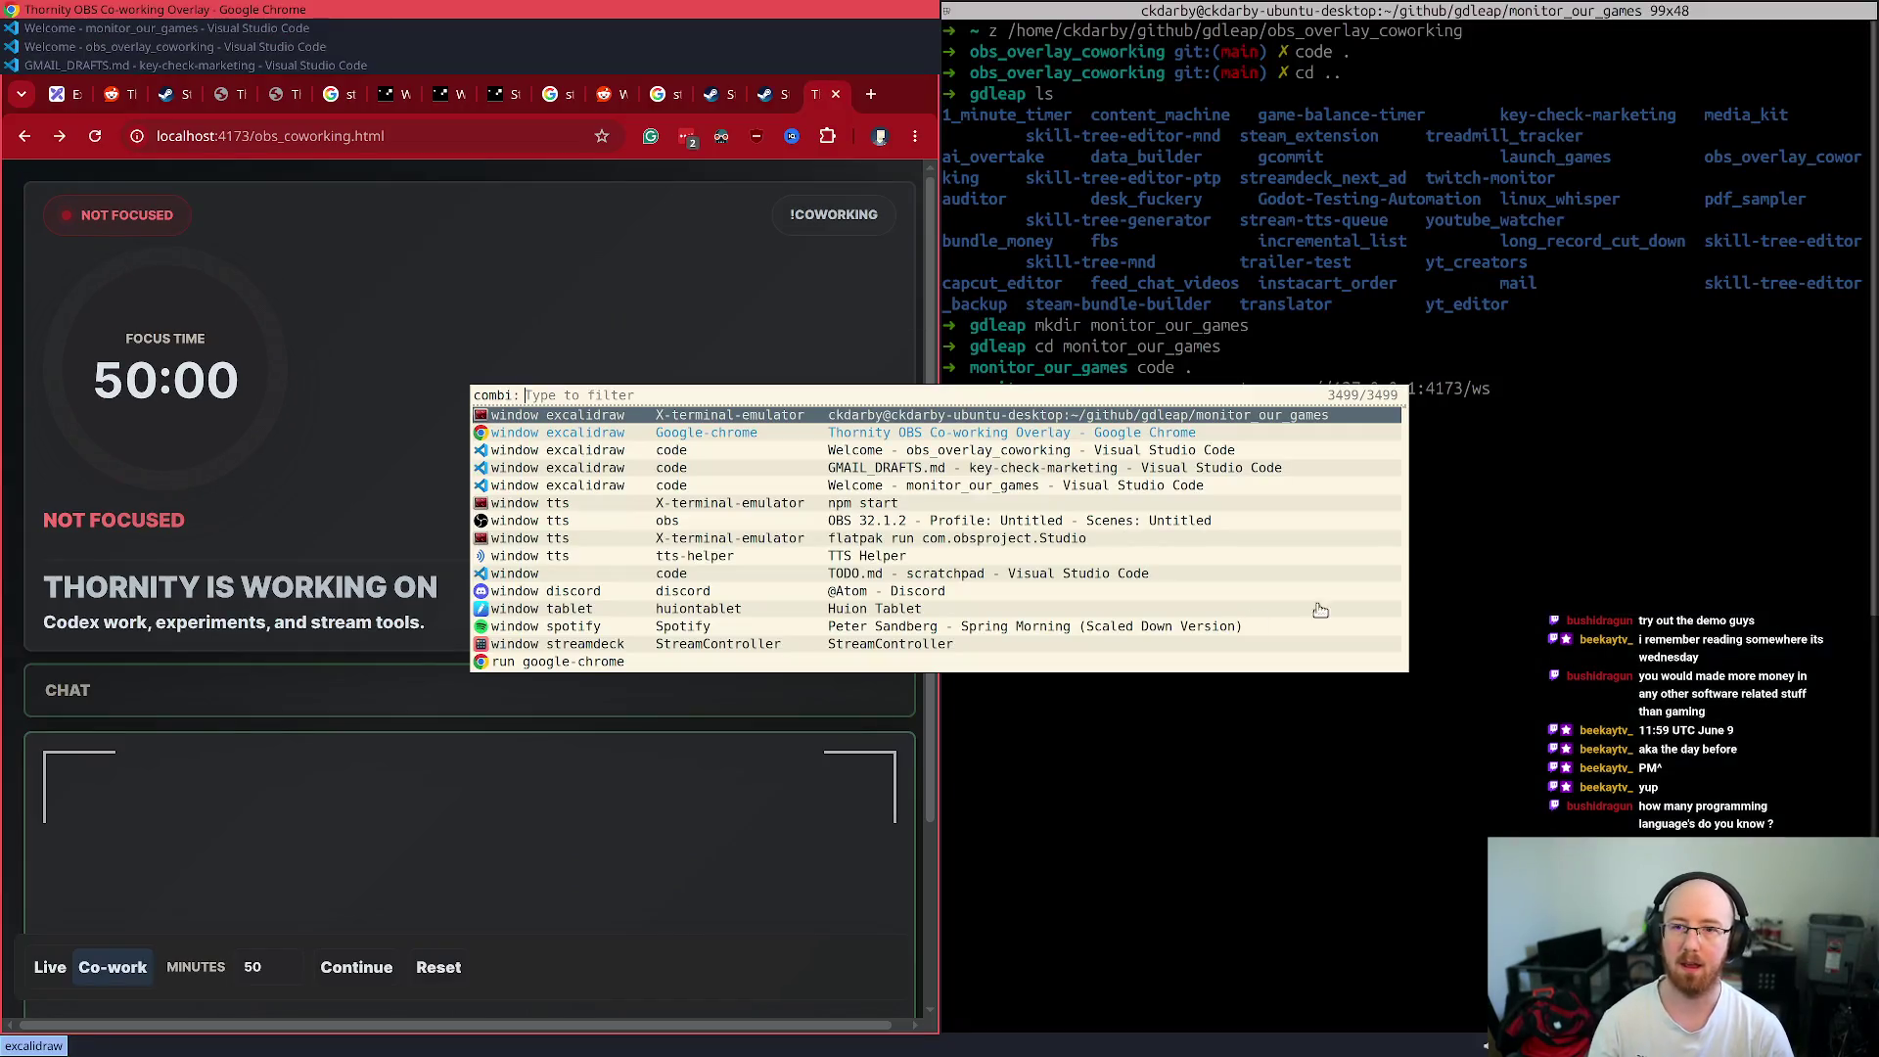
{"action": "left_click", "coordinate": [1458, 584]}
{"action": "key", "text": "Up"}
{"action": "key", "text": "Return"}
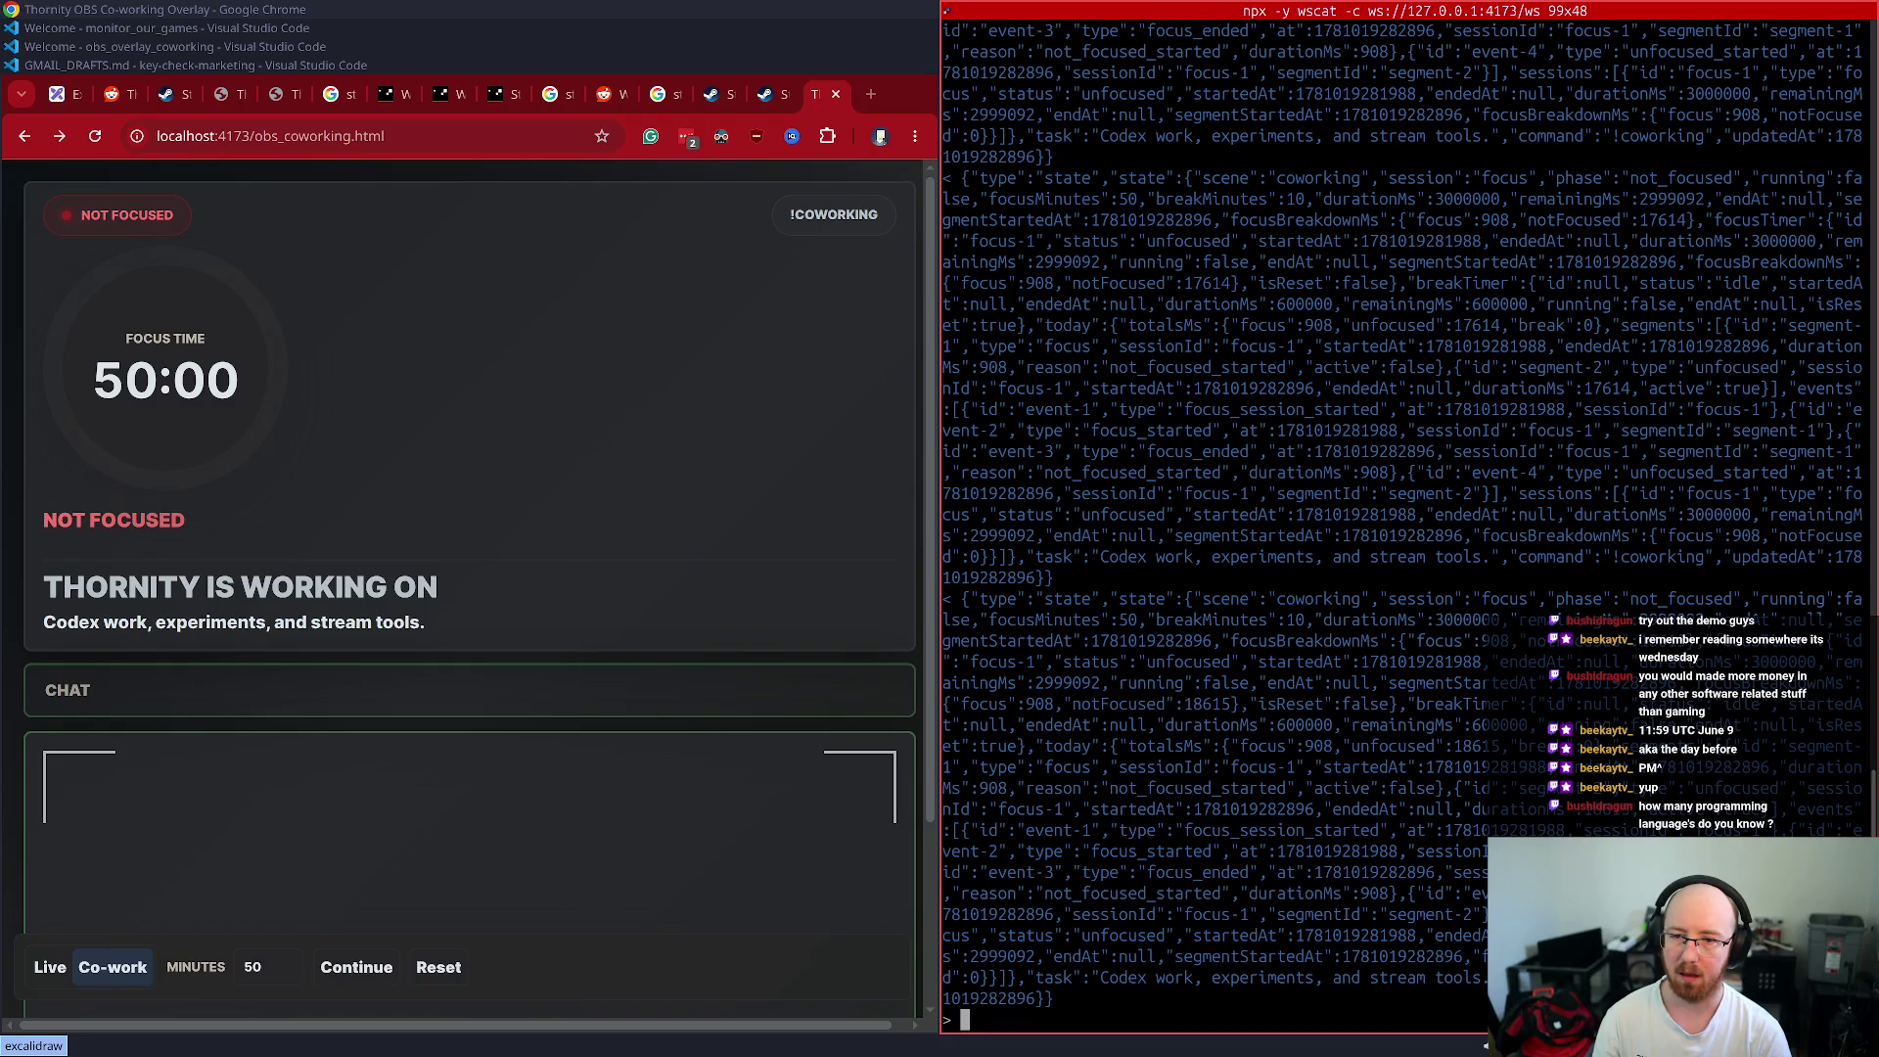
{"action": "key", "text": "ctrl+c"}
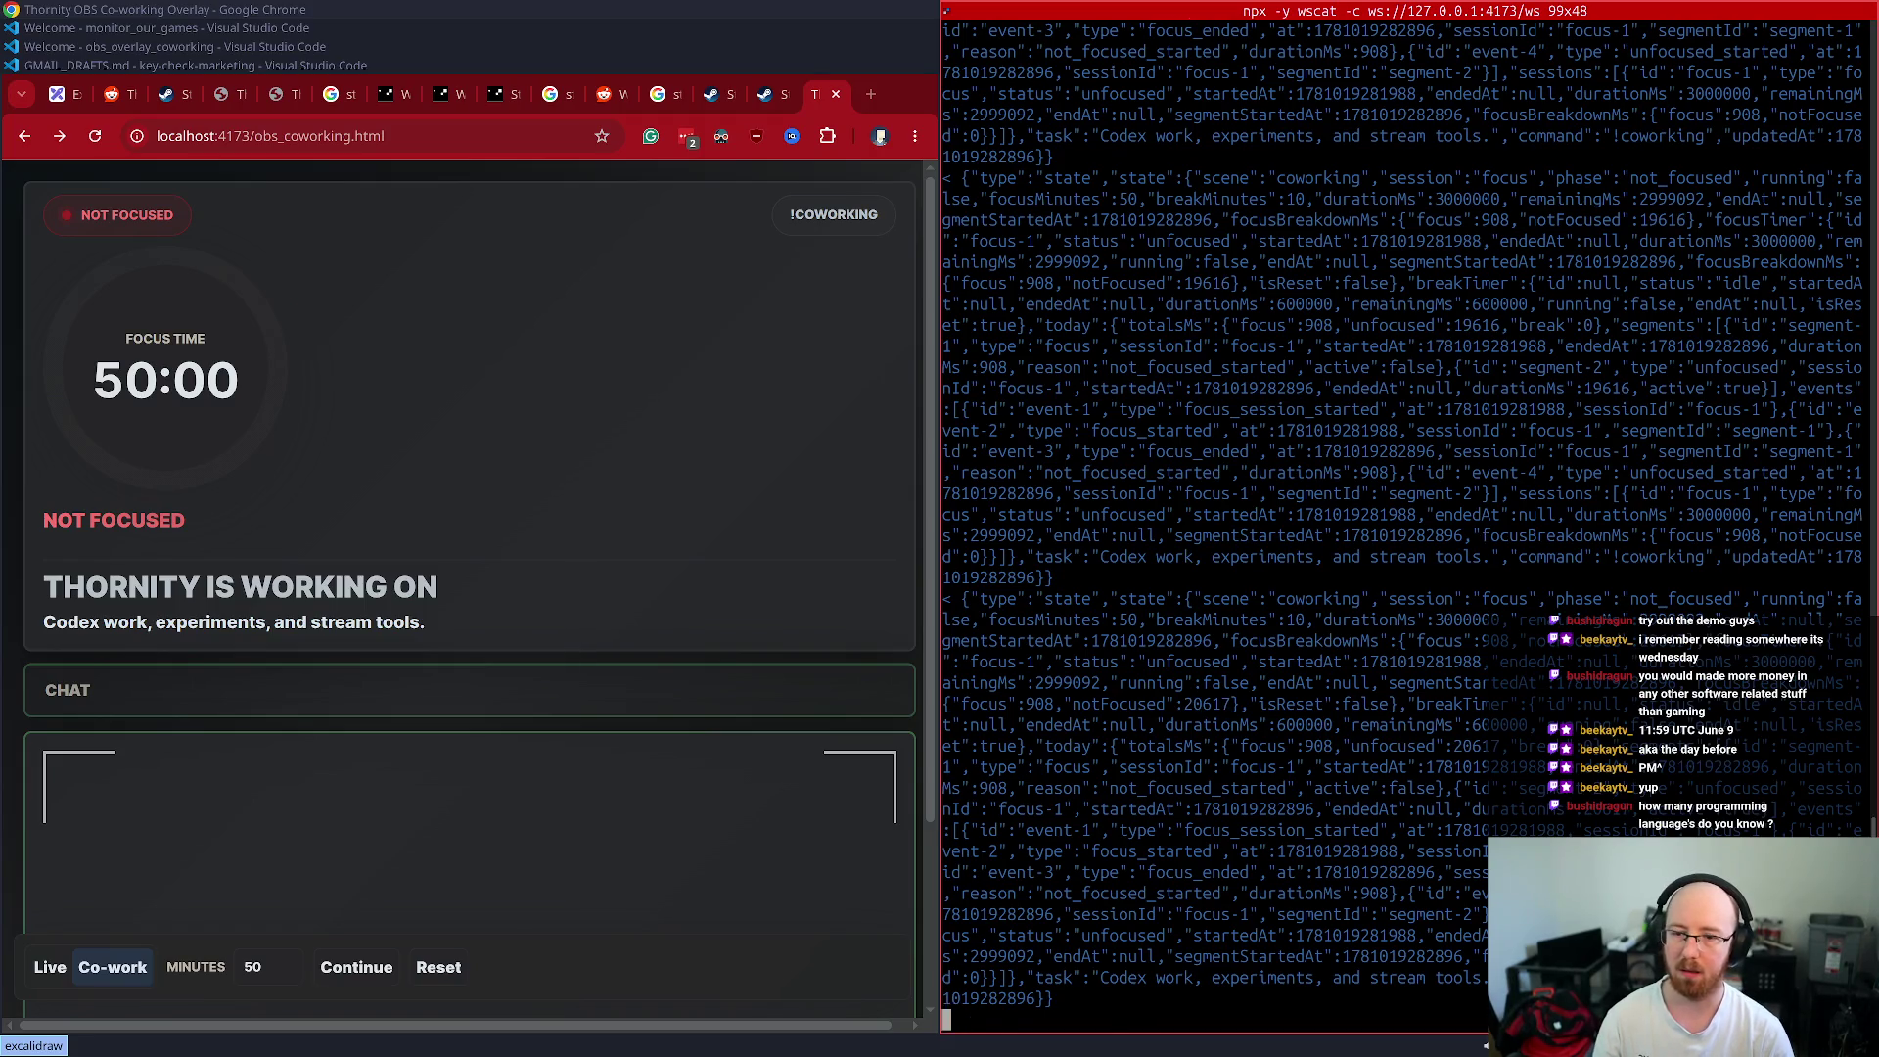
- Clear the recalled wscat command and bring the obs_overlay_coworking editor forward
{"action": "key", "text": "Up"}
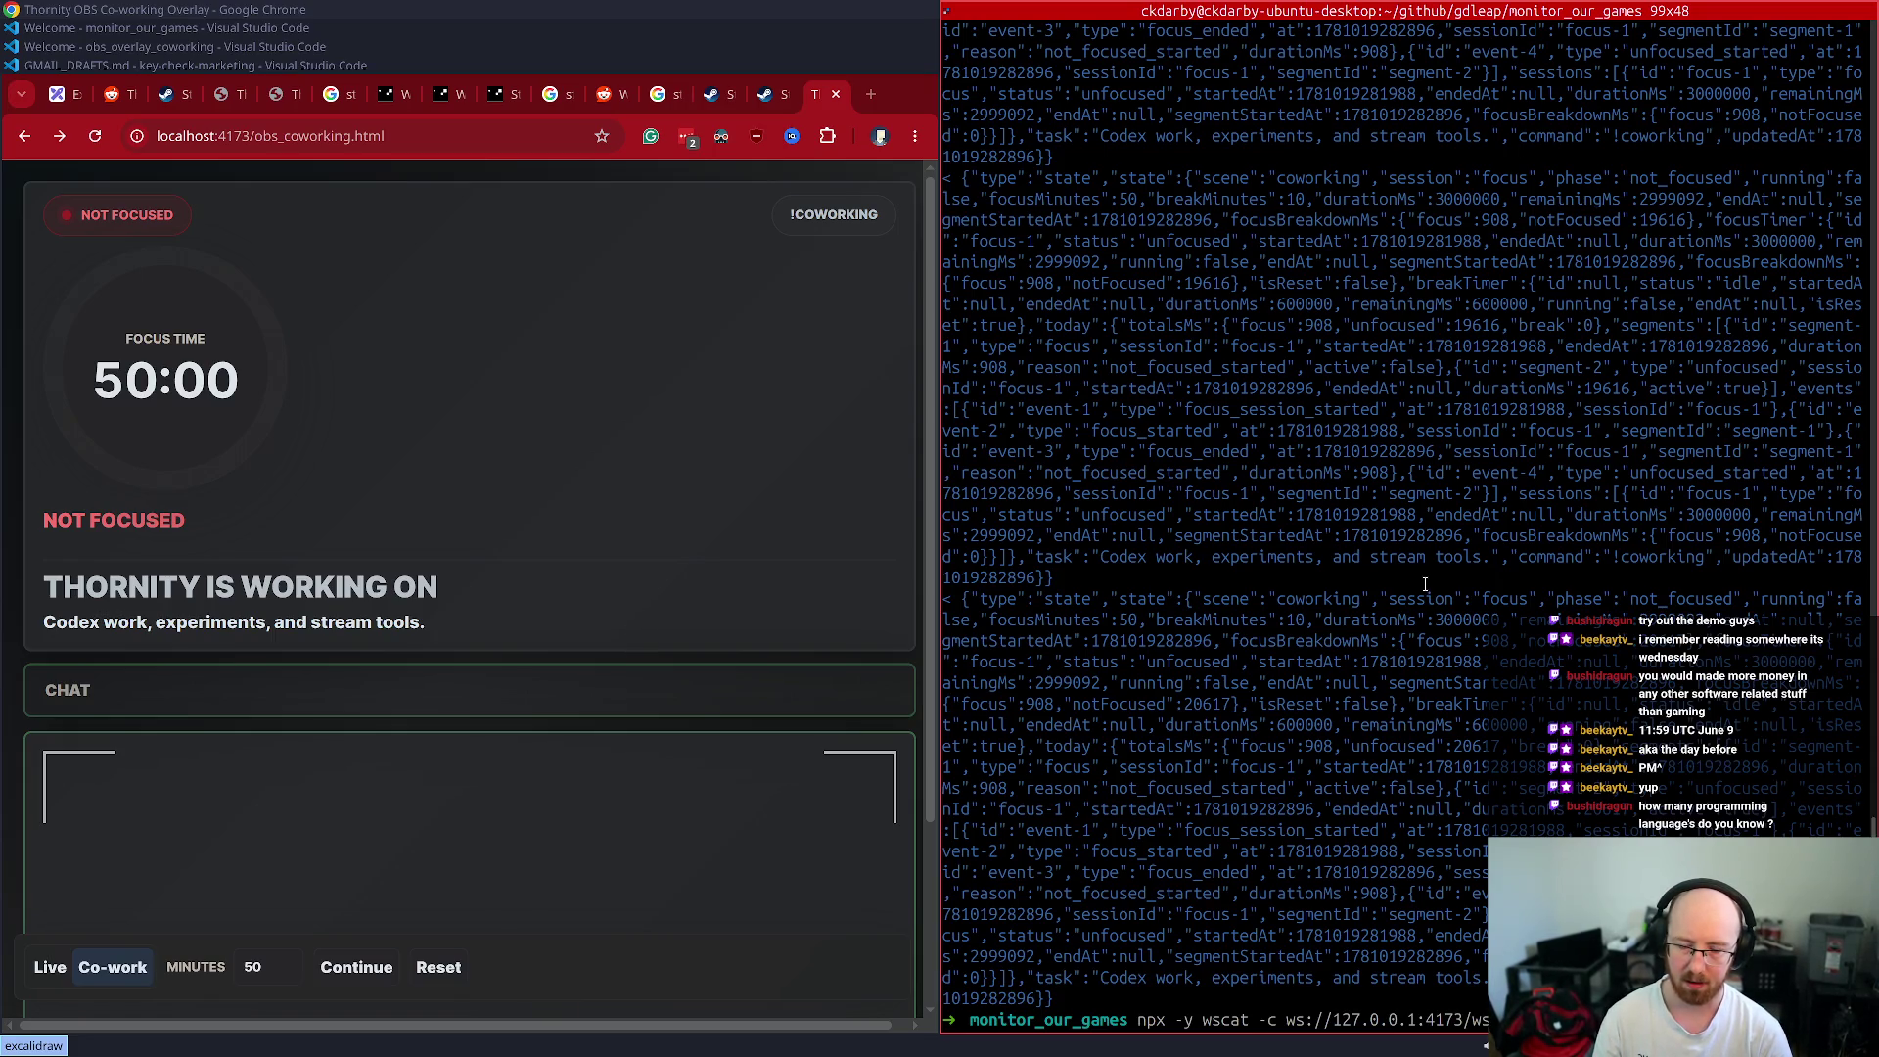
{"action": "key", "text": "ctrl+u"}
{"action": "left_click", "coordinate": [176, 45]}
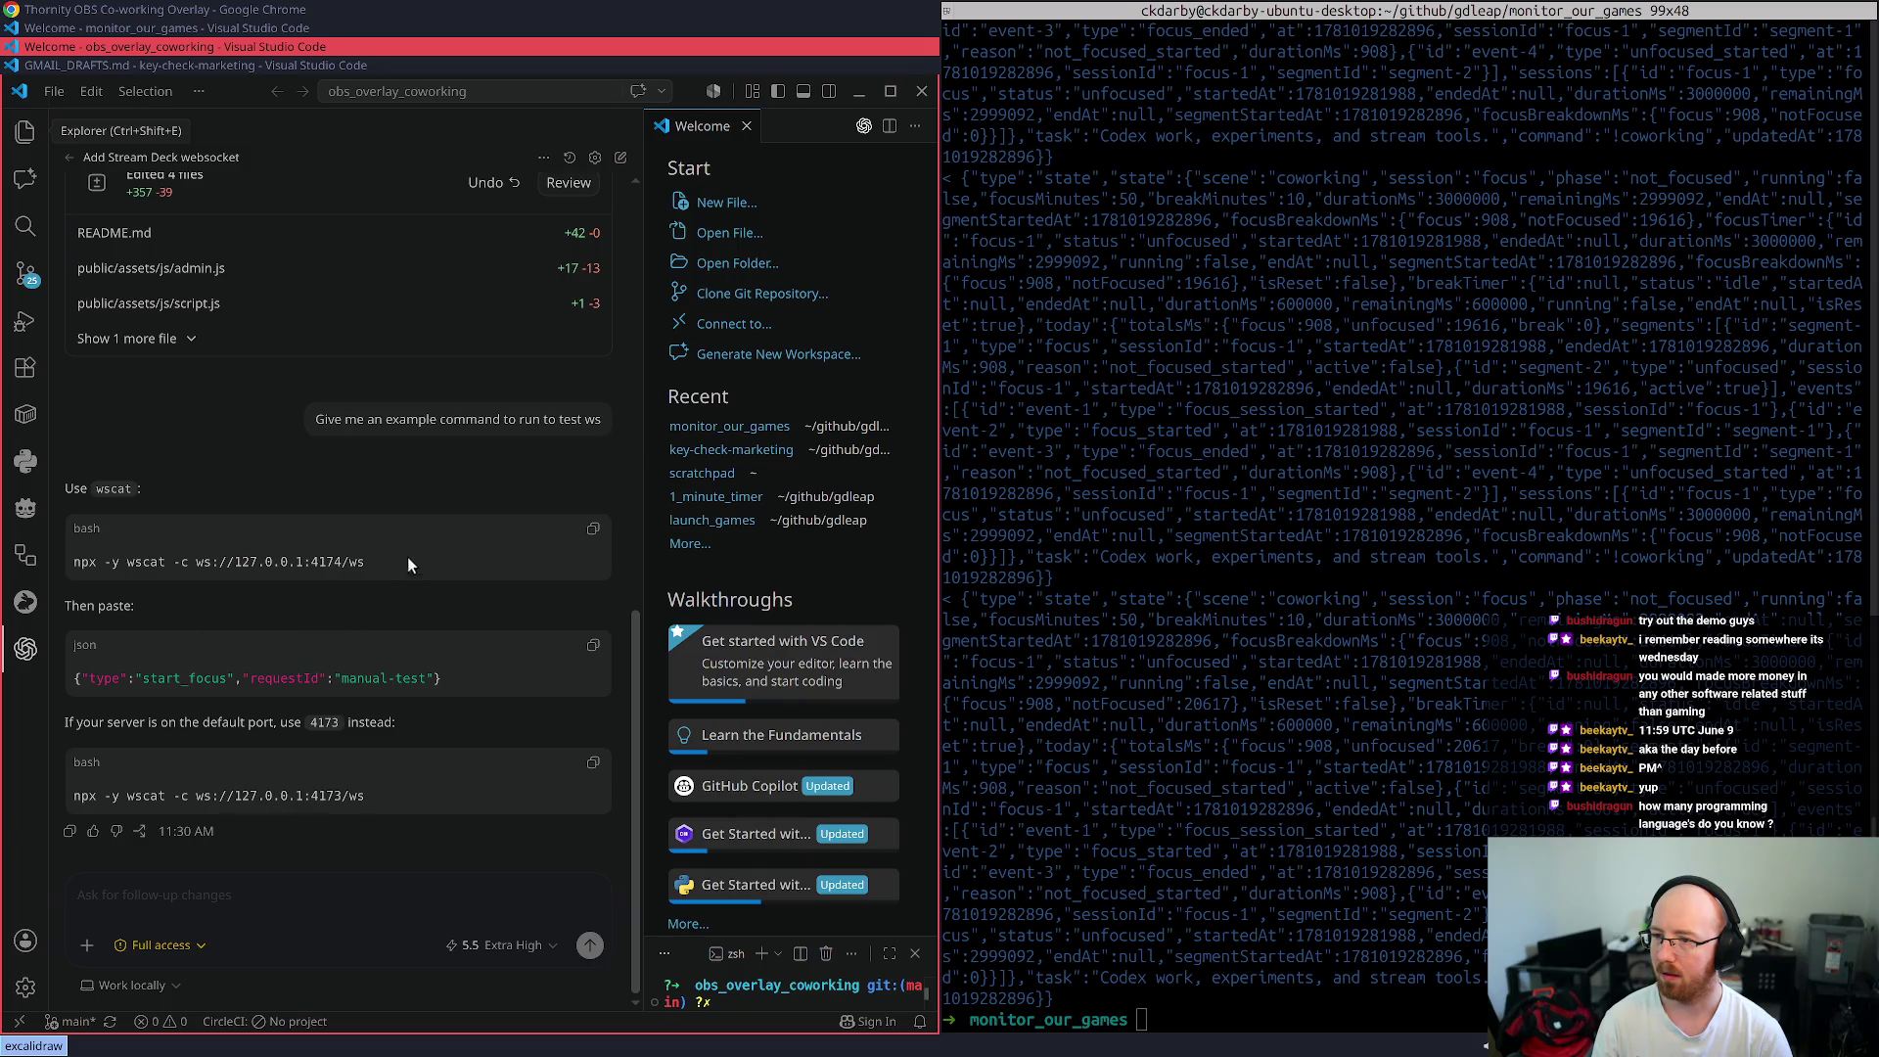
- Paste Codex's example wscat command into the Codex chat input
{"action": "triple_click", "coordinate": [60, 566]}
{"action": "key", "text": "ctrl+c"}
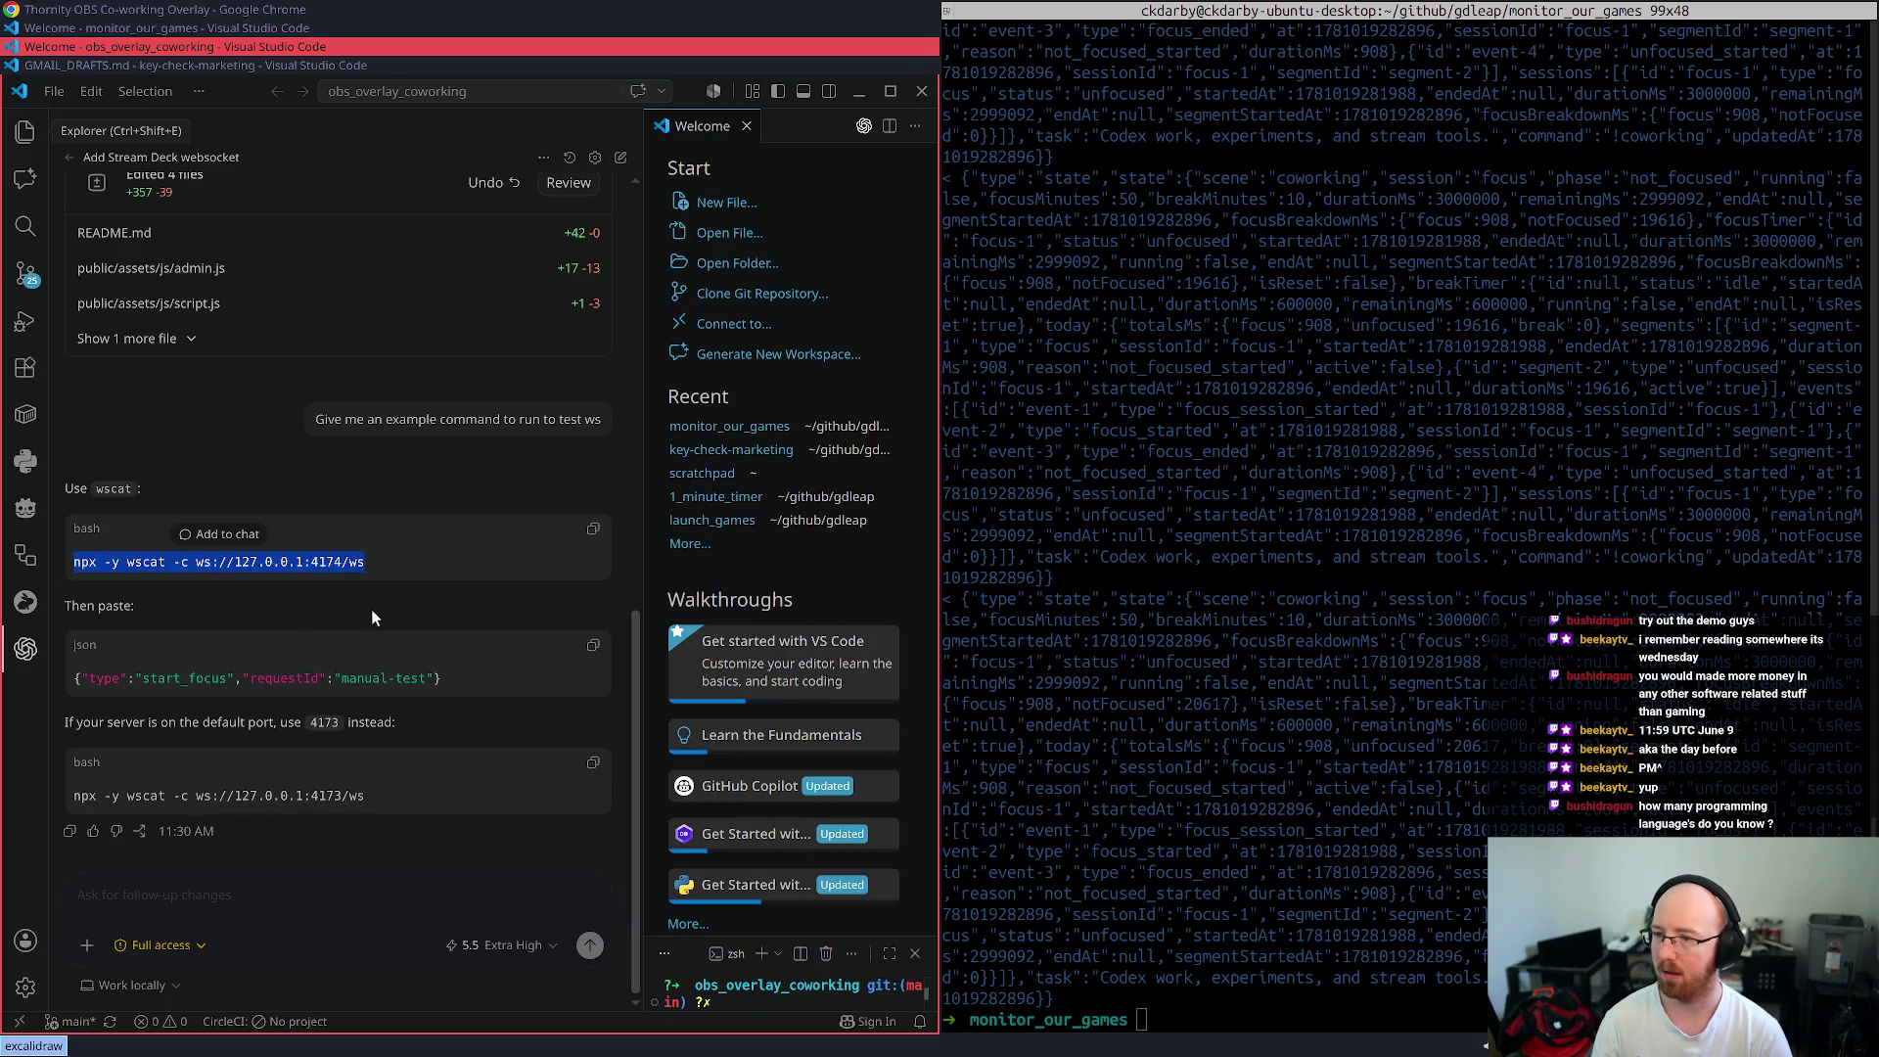
{"action": "key", "text": "alt+Tab"}
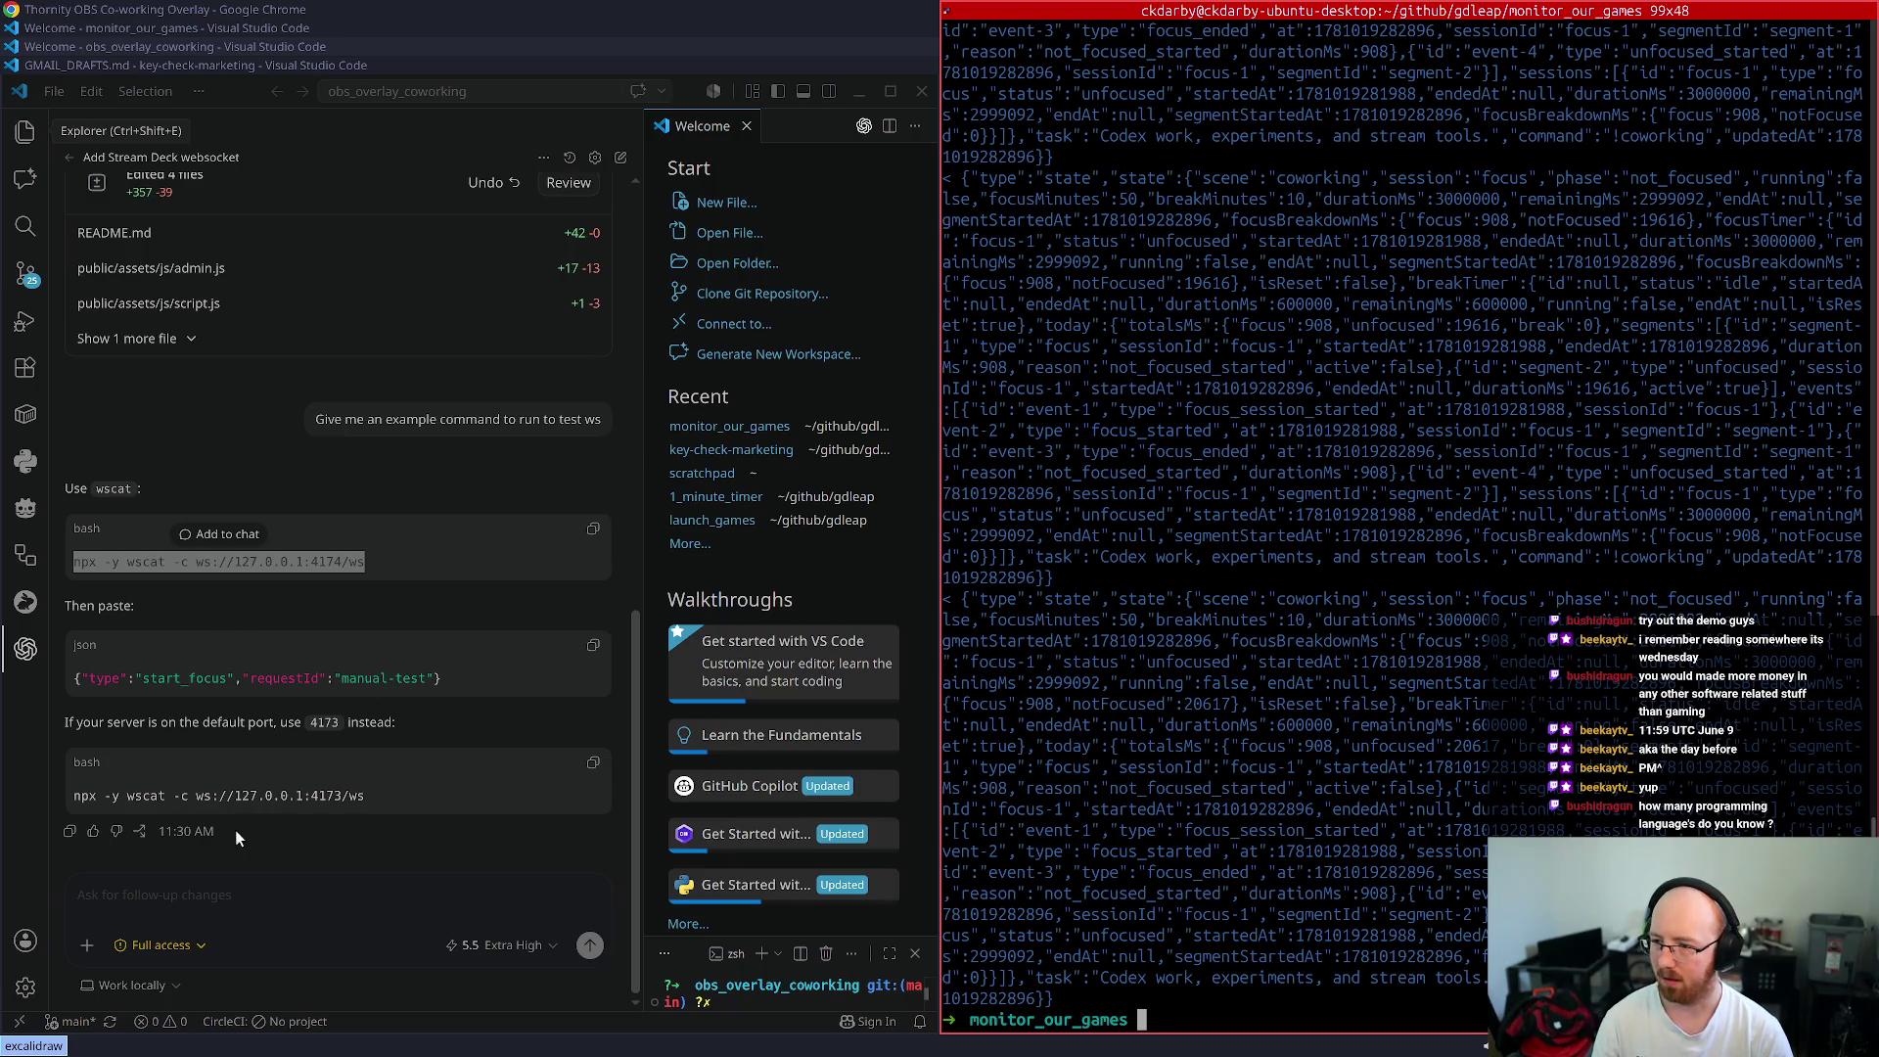
{"action": "left_click", "coordinate": [235, 892]}
{"action": "key", "text": "ctrl+v"}
- Add the start_focus JSON and 'One command together', send, and paste Codex's printf one-liner into the terminal
{"action": "triple_click", "coordinate": [51, 675]}
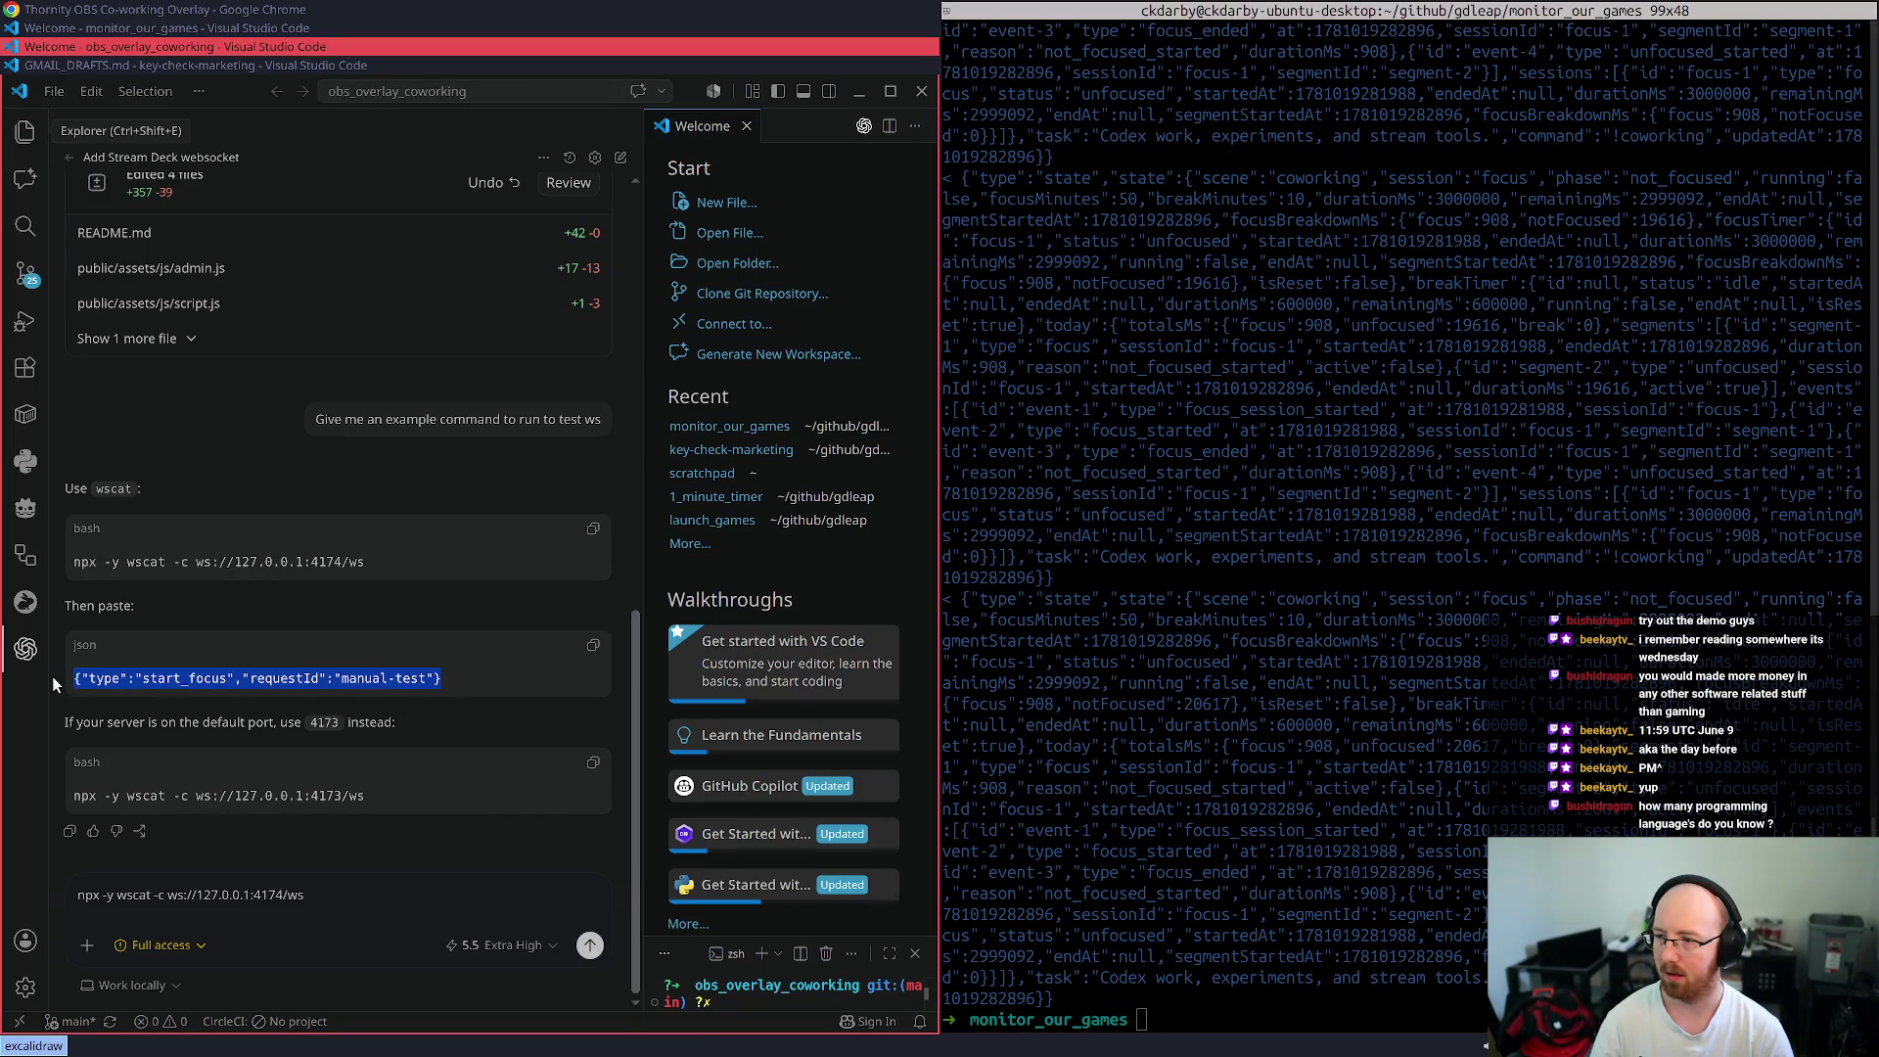
{"action": "key", "text": "ctrl+c"}
{"action": "key", "text": "shift+Return"}
{"action": "key", "text": "shift+Return"}
{"action": "key", "text": "ctrl+v"}
{"action": "key", "text": "shift+Return"}
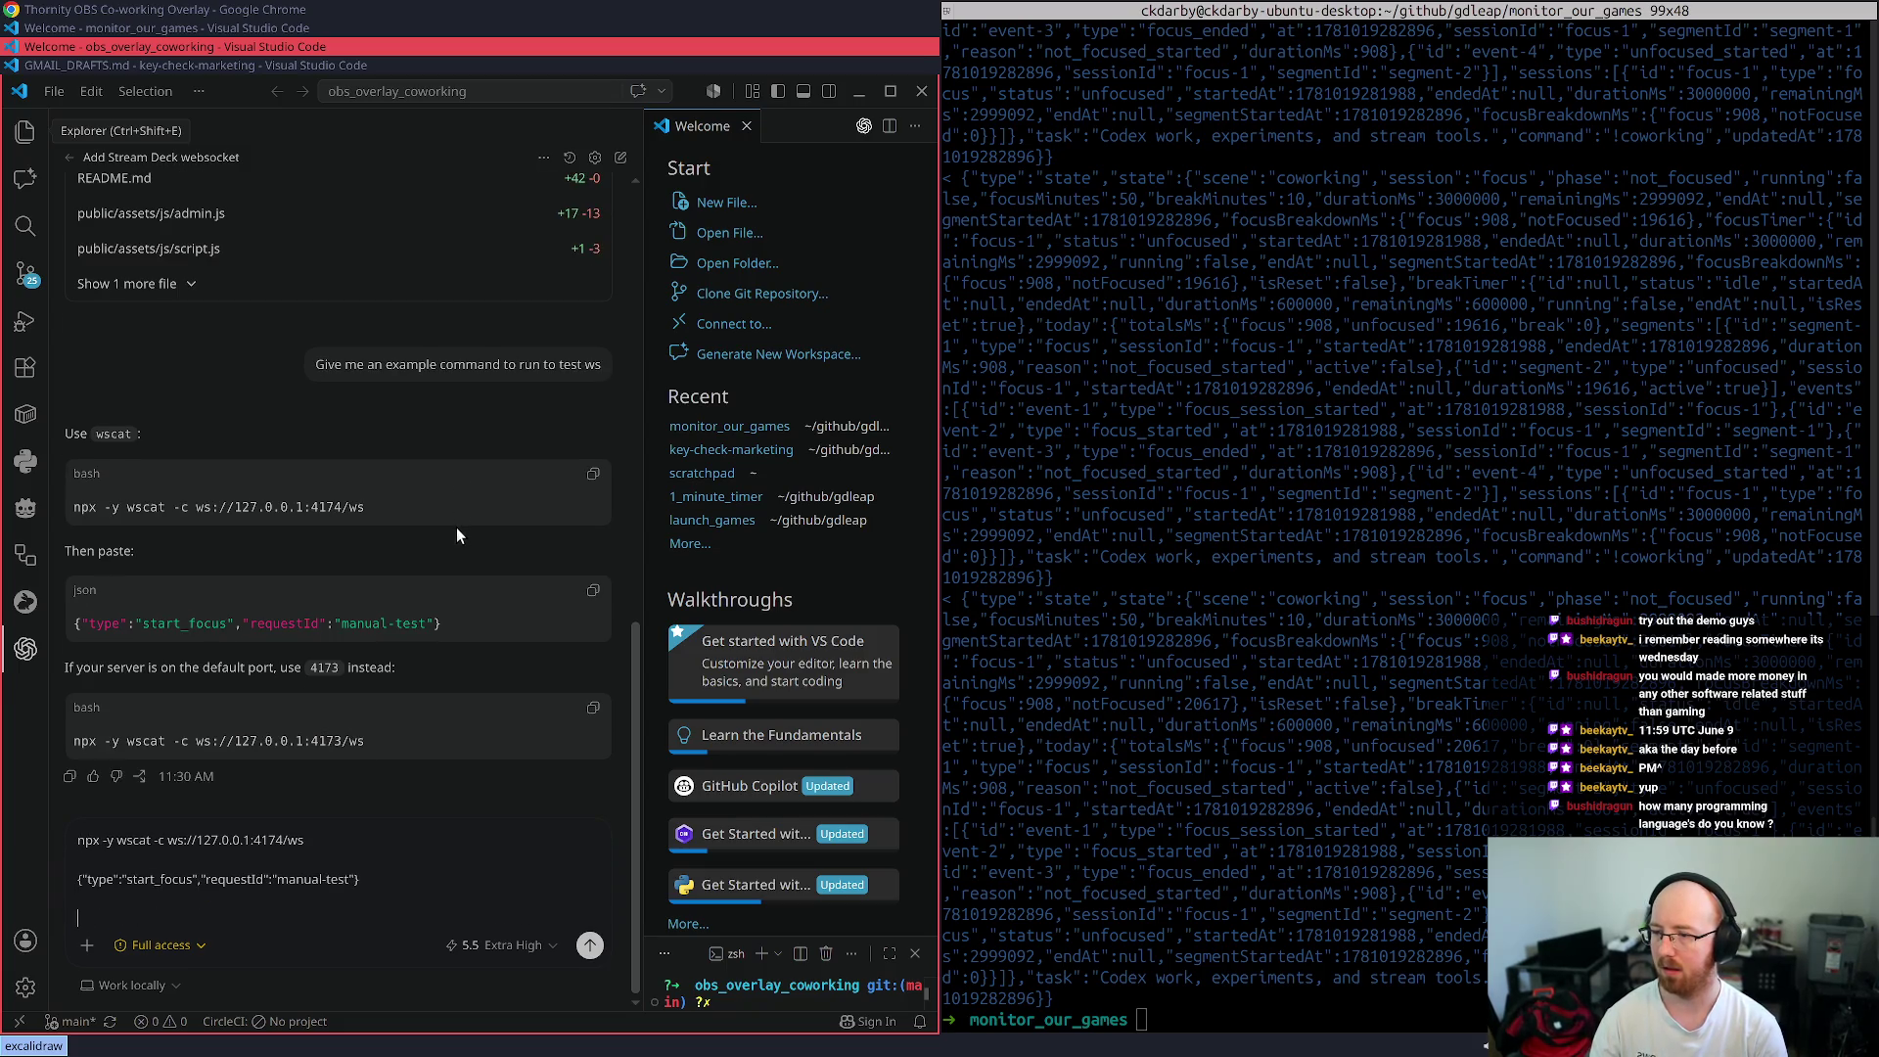
{"action": "type", "text": "ommand toge"}
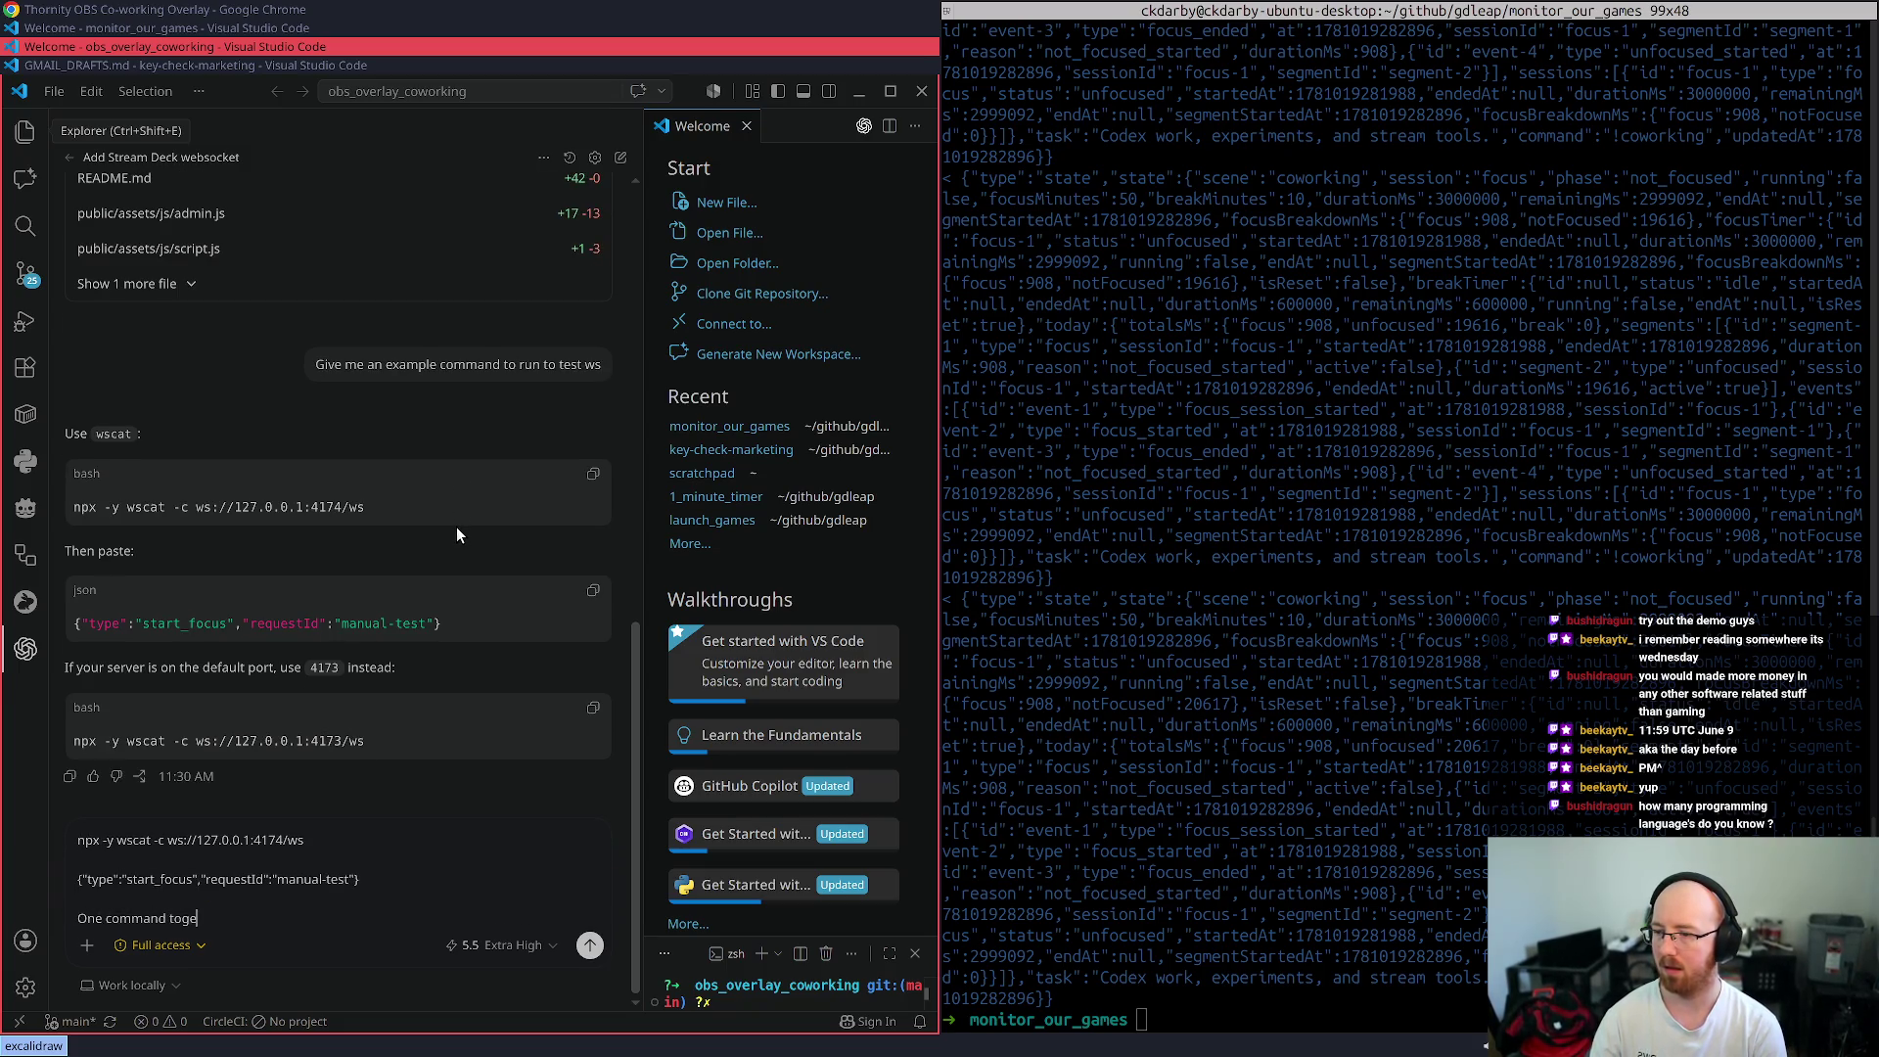
{"action": "type", "text": "ther"}
{"action": "key", "text": "Return"}
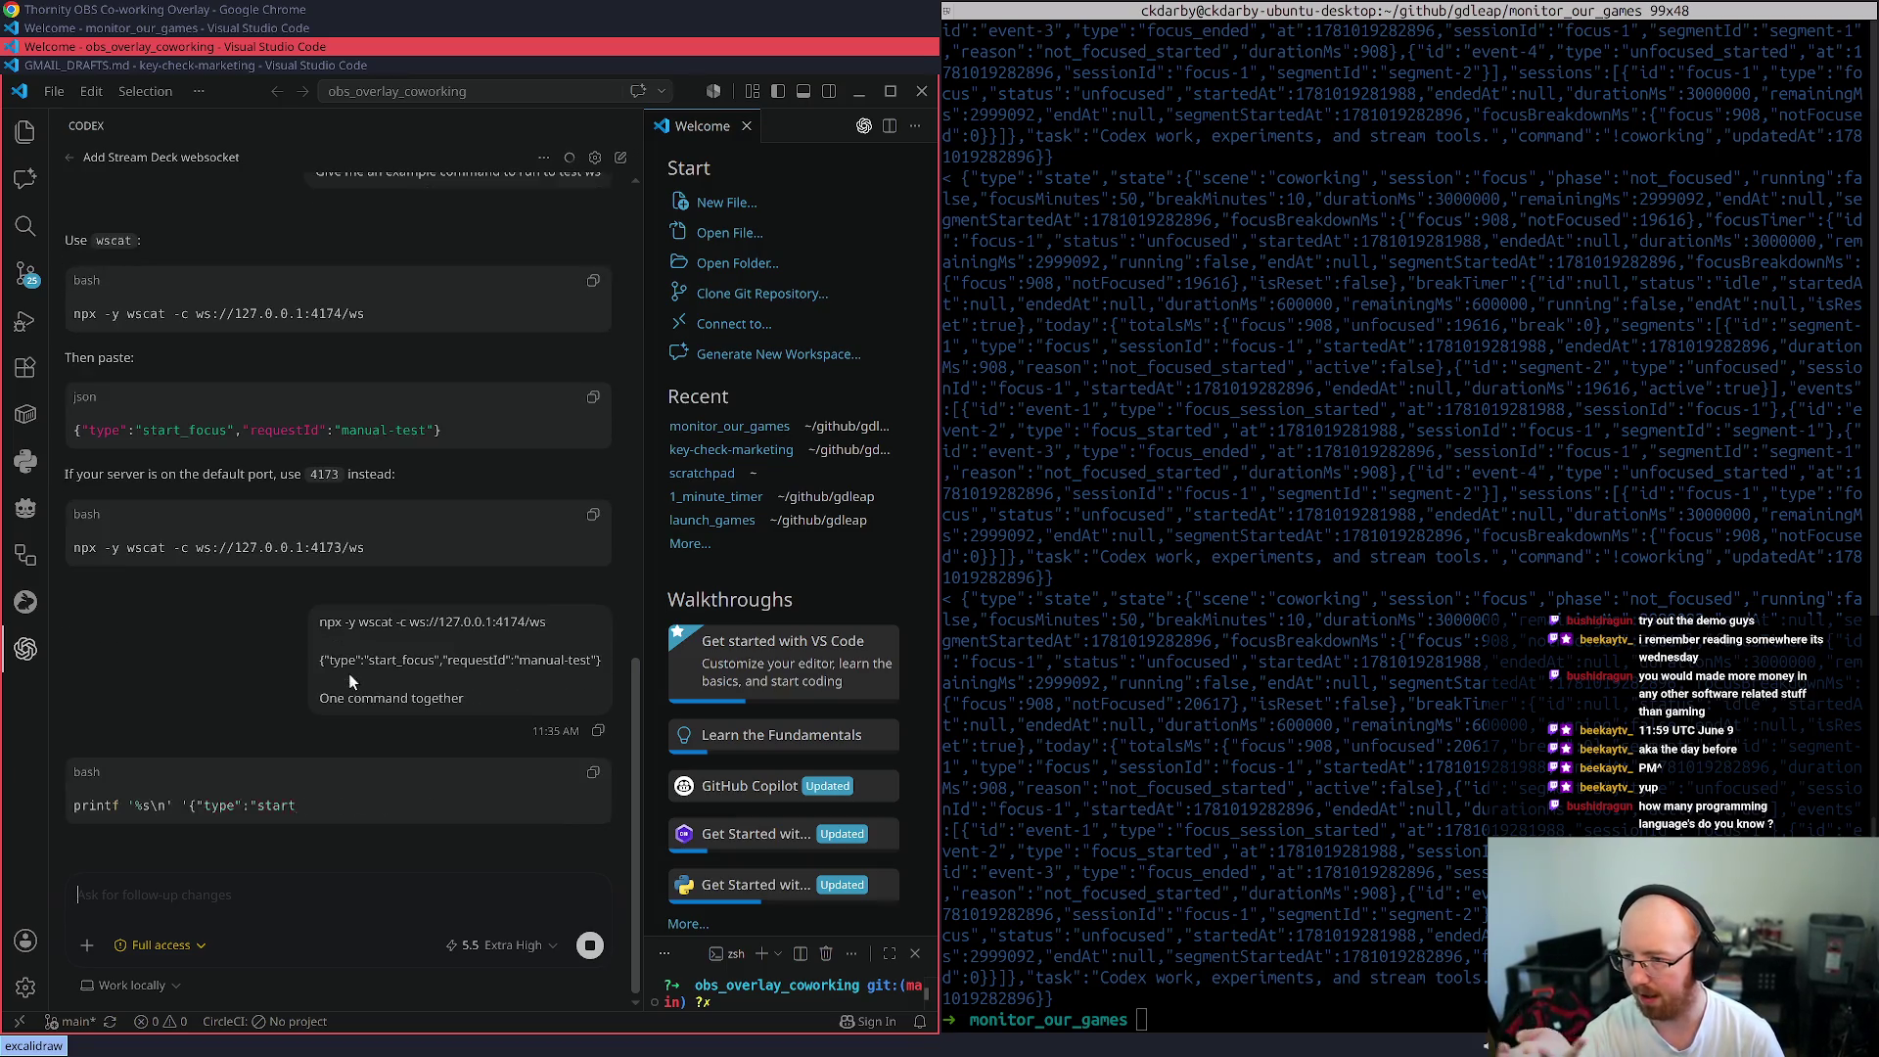
{"action": "left_click", "coordinate": [592, 758]}
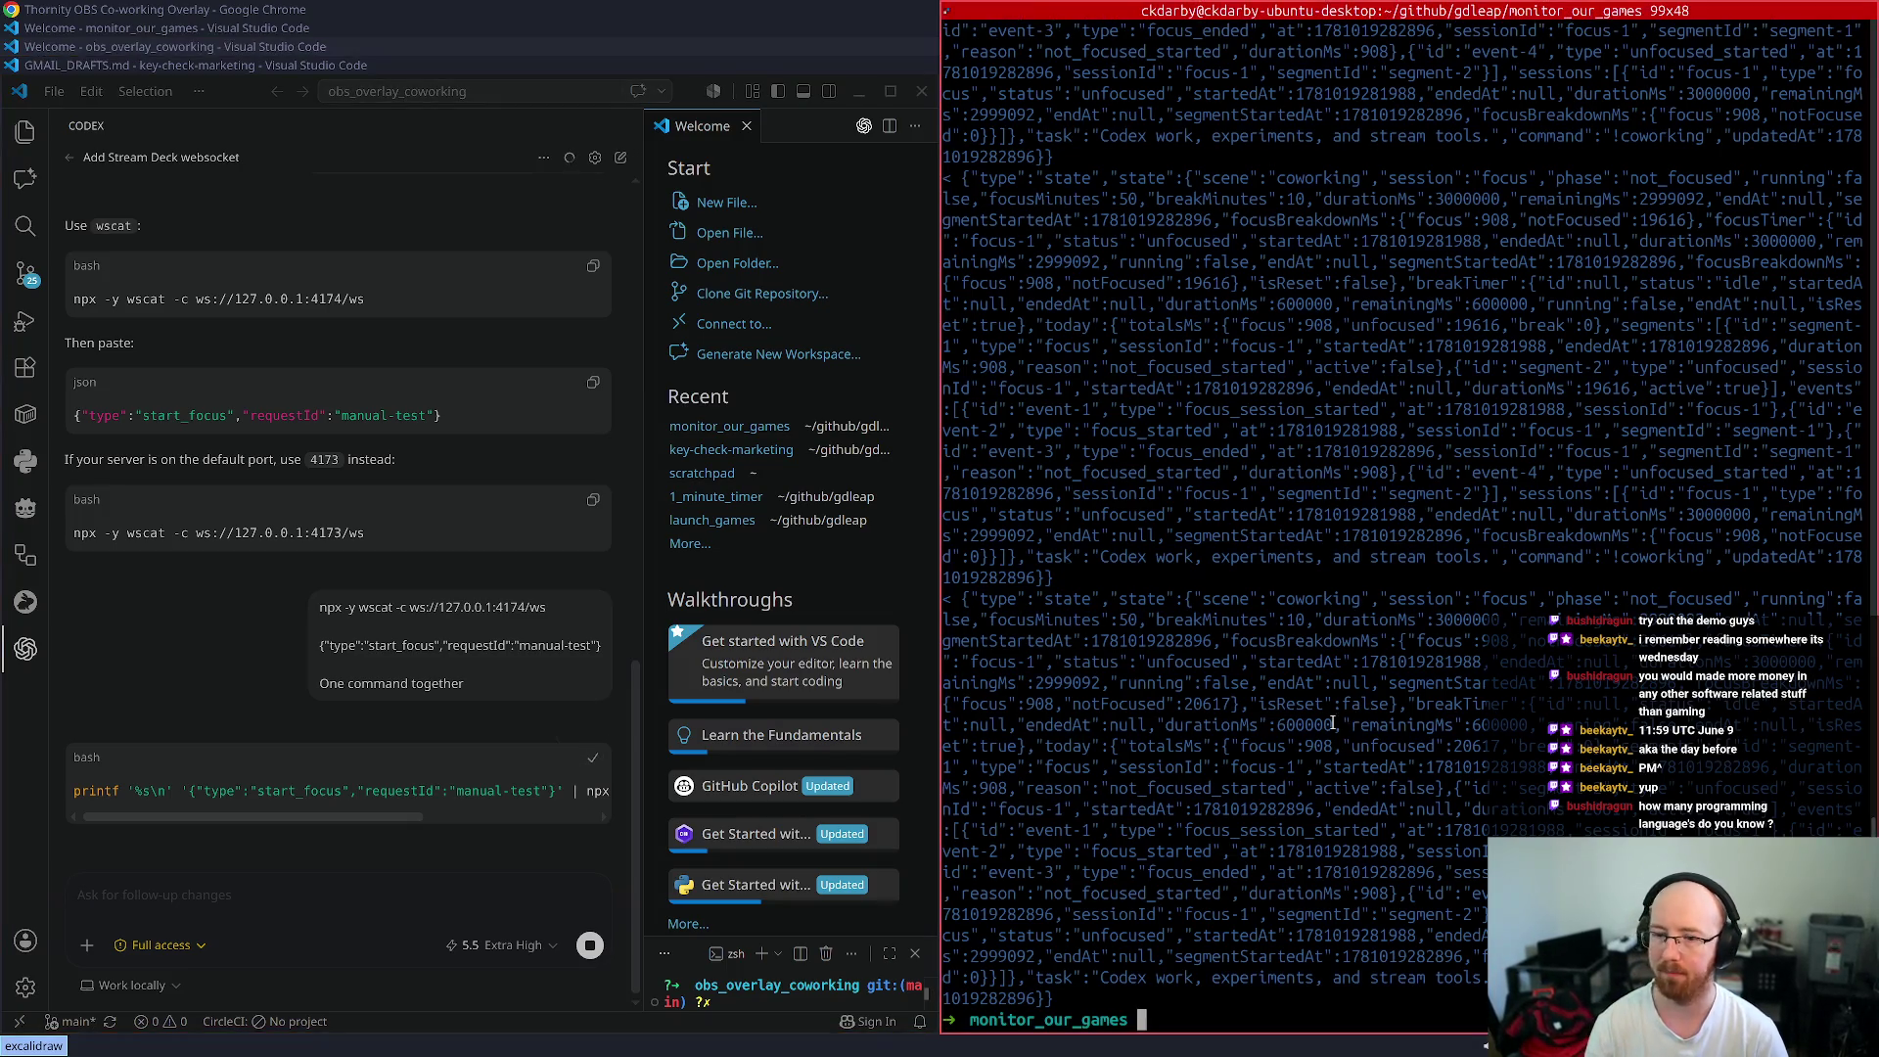
{"action": "key", "text": "ctrl+shift+v"}
- Run the printf start_focus wscat one-liner and reload the overlay, which still reads NOT FOCUSED
{"action": "key", "text": "alt+Tab"}
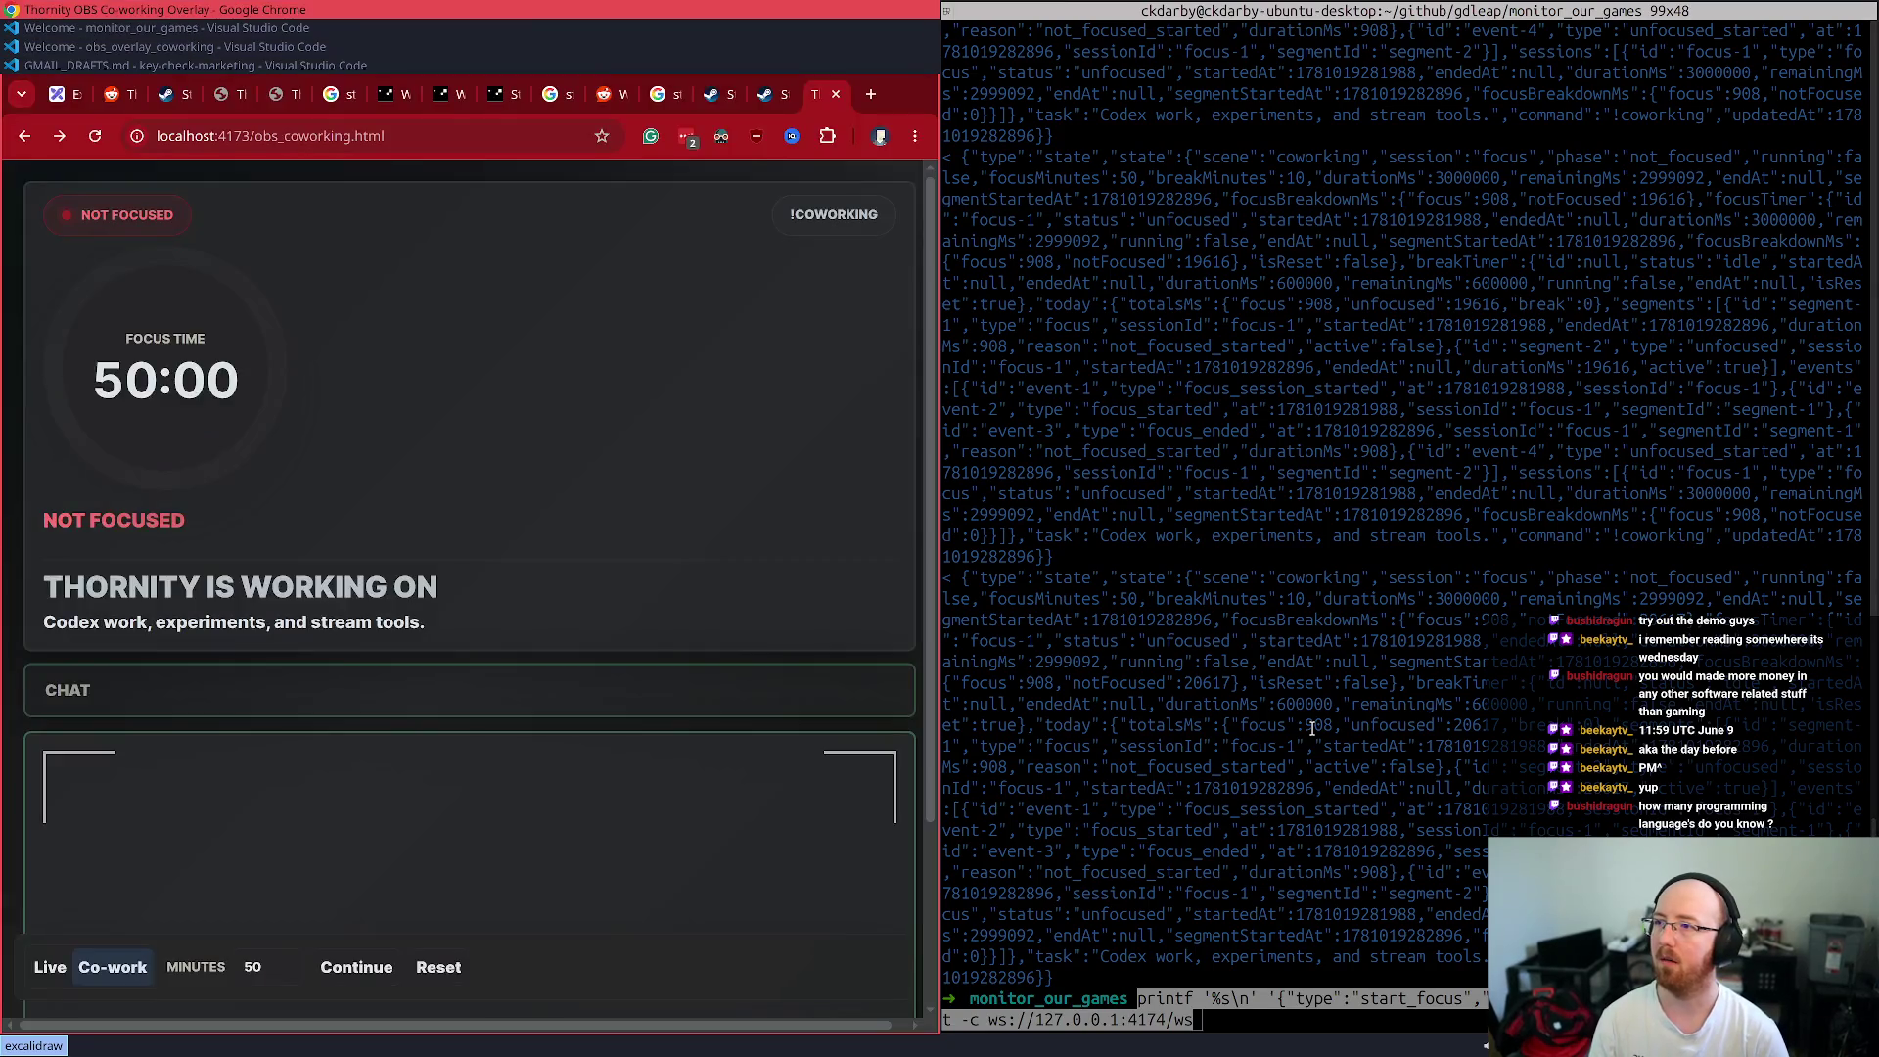
{"action": "key", "text": "Return"}
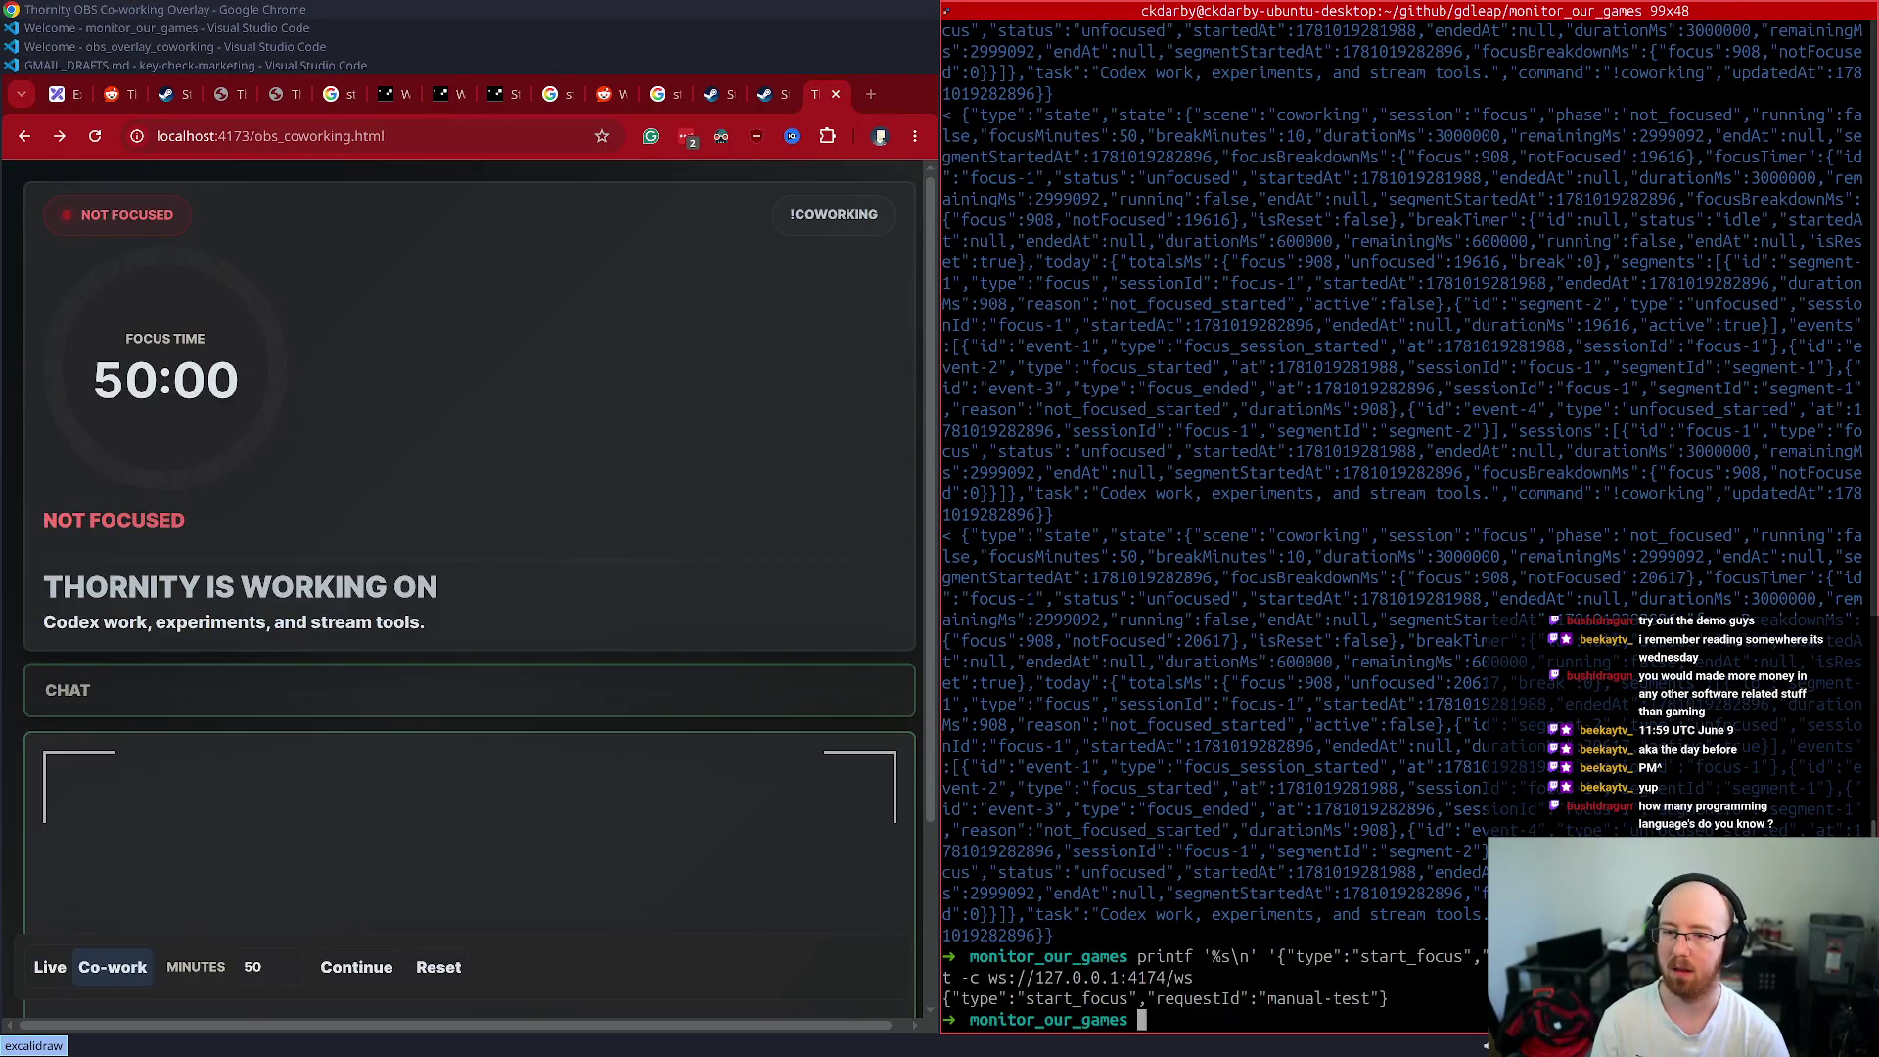
{"action": "left_click", "coordinate": [253, 438]}
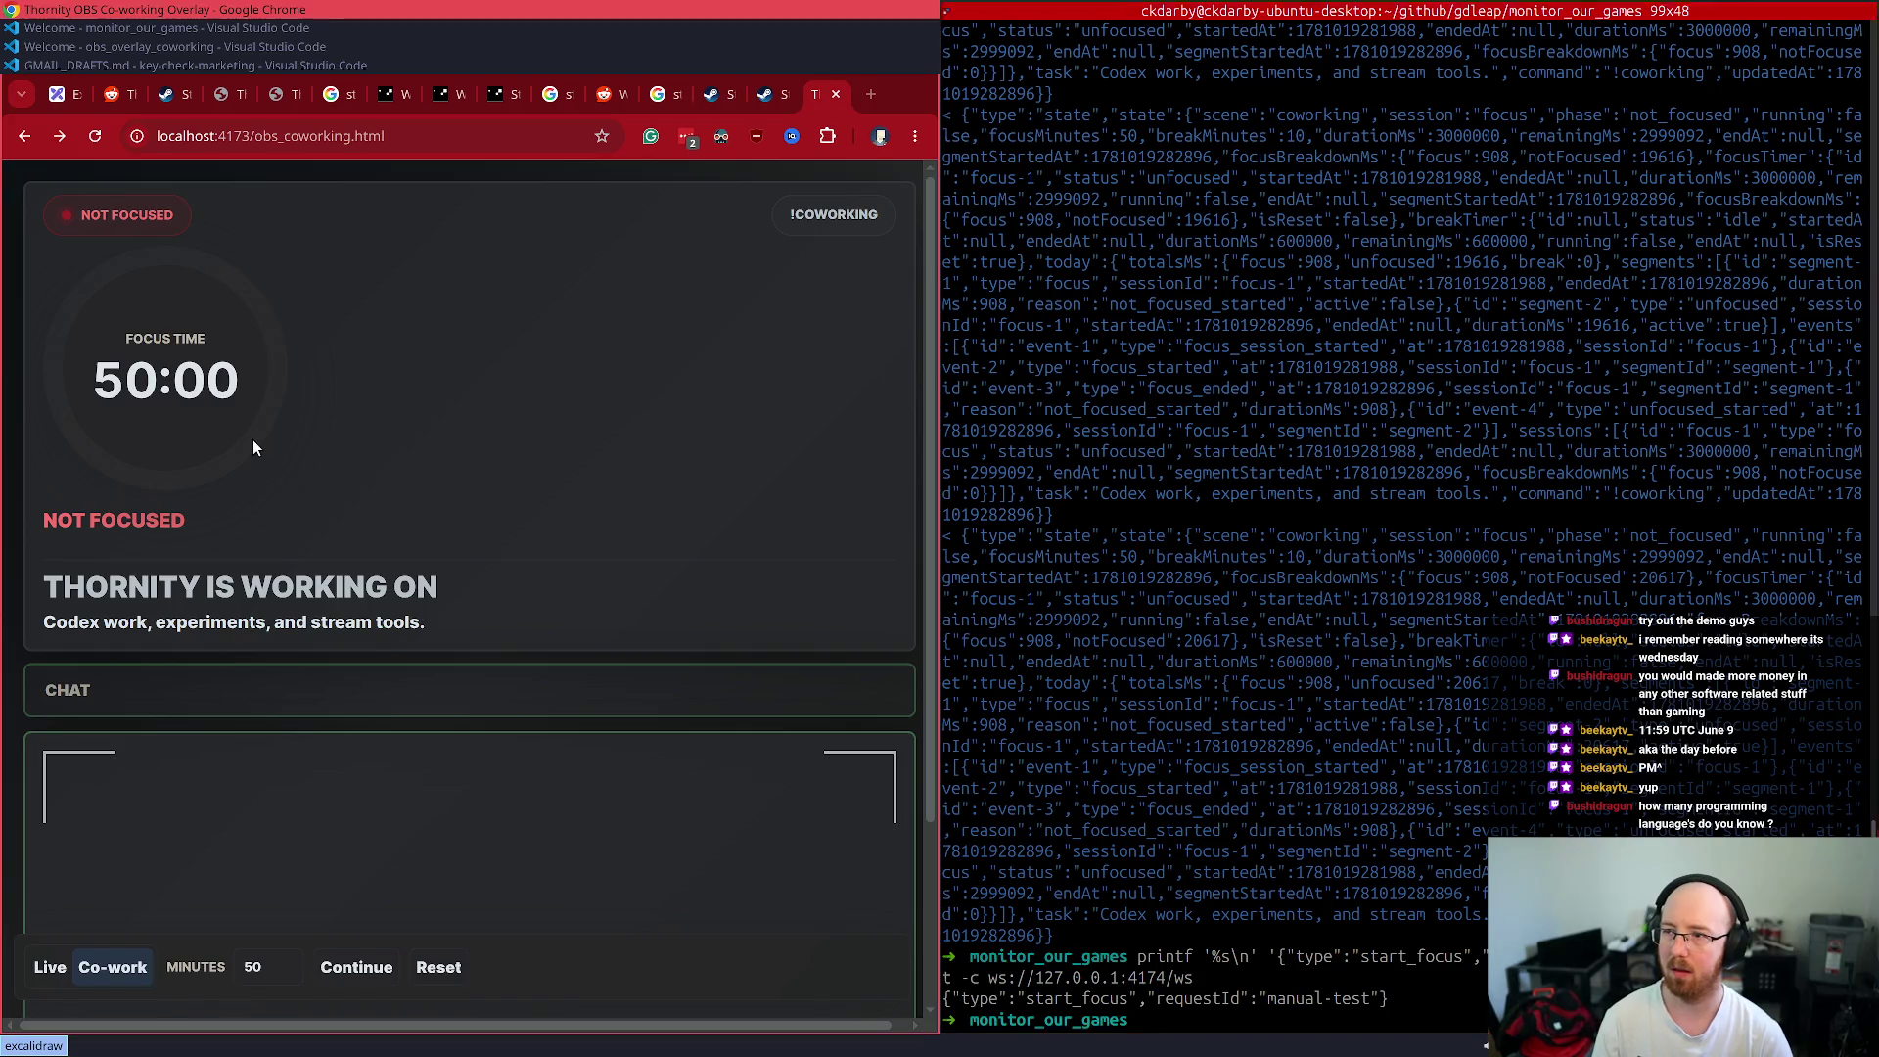
{"action": "key", "text": "ctrl+r"}
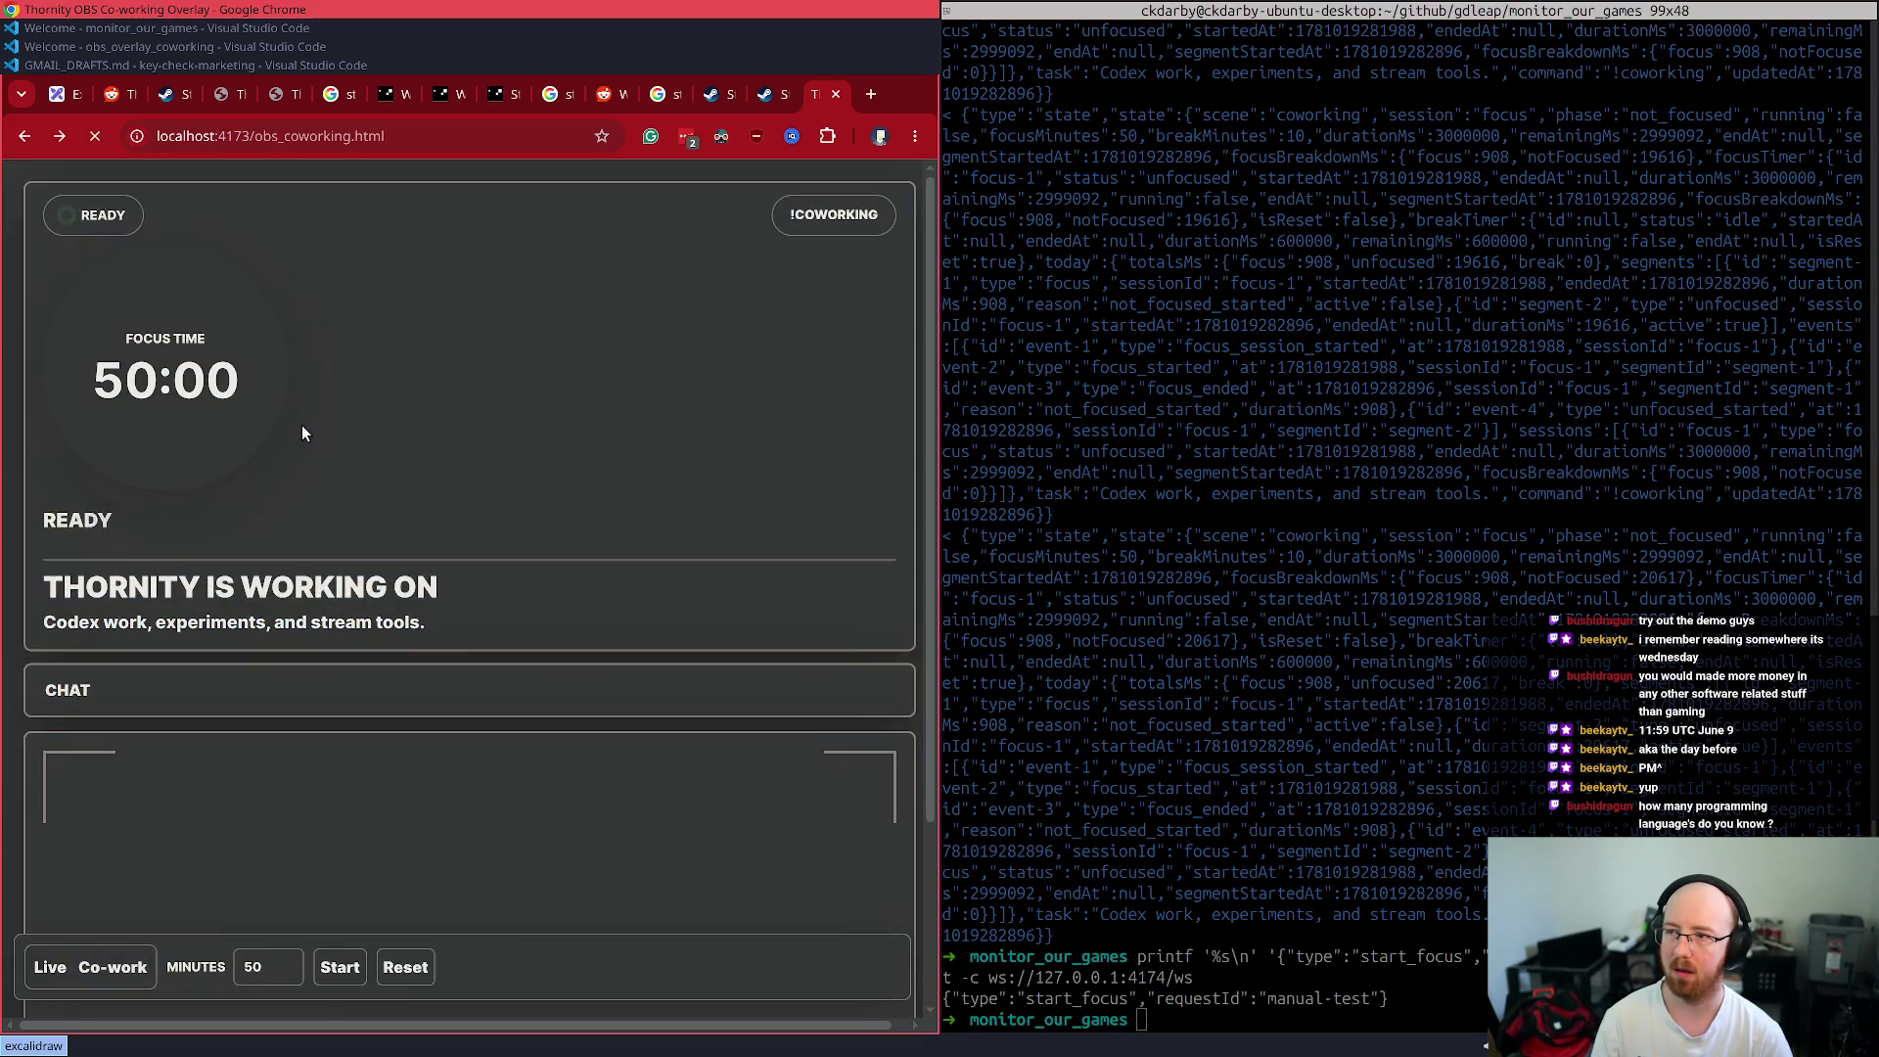
{"action": "left_click", "coordinate": [1425, 997]}
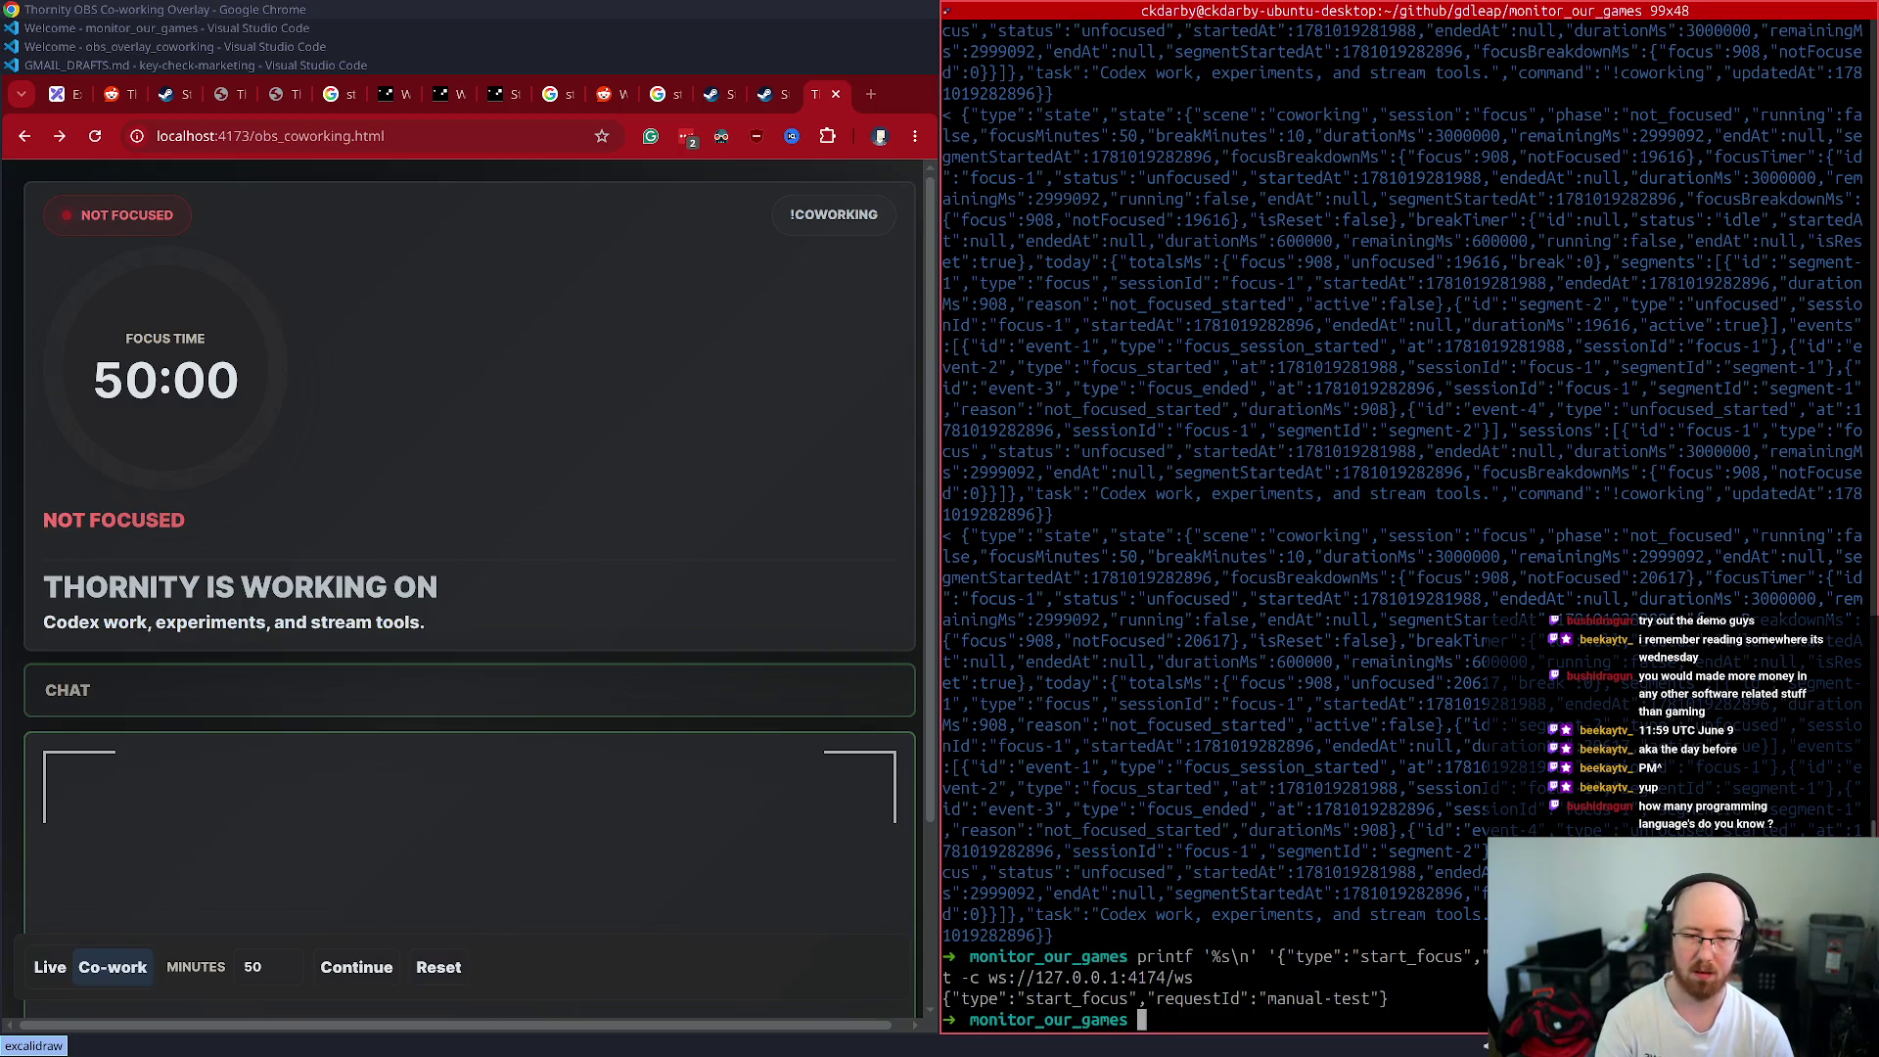
- Capture a screenshot of the unchanged overlay and terminal with Flameshot
{"action": "key", "text": "Print"}
{"action": "mouse_move", "coordinate": [1852, 1039]}
{"action": "left_mouse_down"}
{"action": "mouse_move", "coordinate": [2, 355]}
{"action": "mouse_move", "coordinate": [2, 172]}
{"action": "left_mouse_up"}
{"action": "key", "text": "Return"}
{"action": "key", "text": "alt+Tab"}
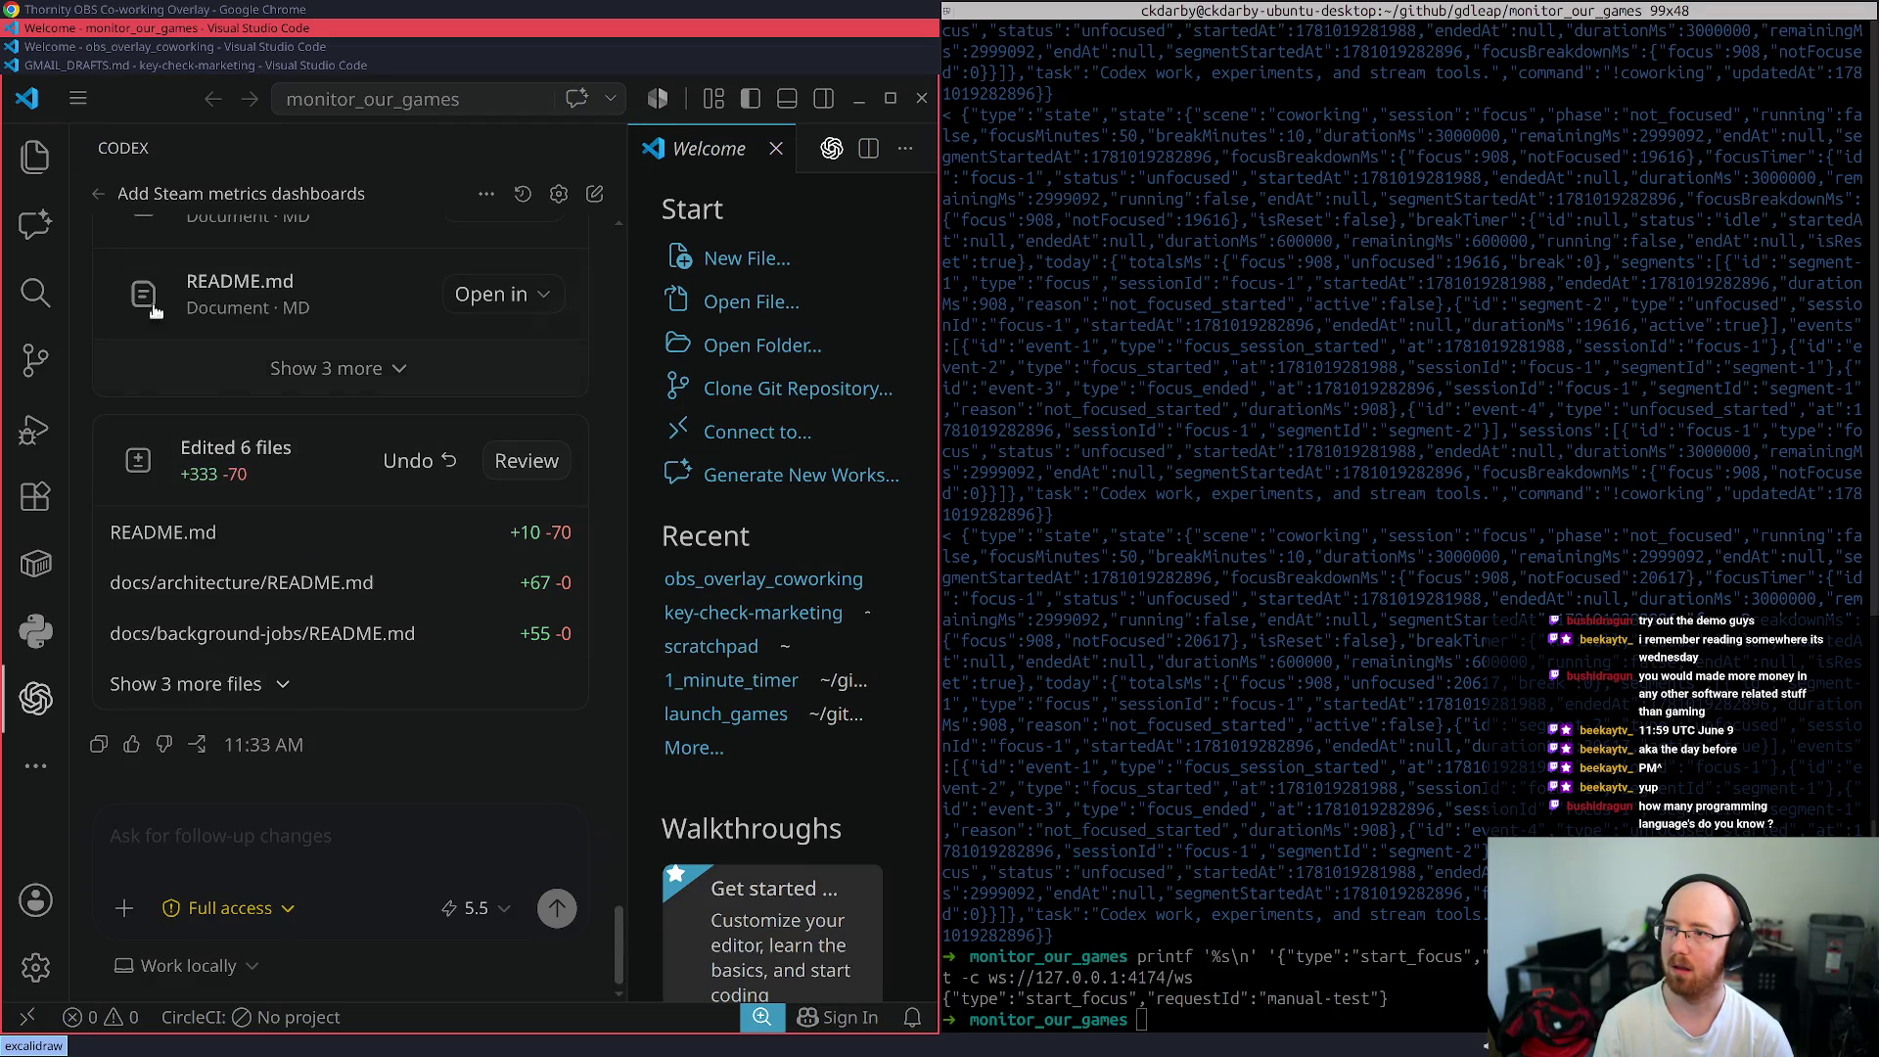
- Send Codex the screenshot reporting start_focus didn't switch state from Not Focus, then go to key-check-marketing
{"action": "left_click", "coordinate": [91, 46]}
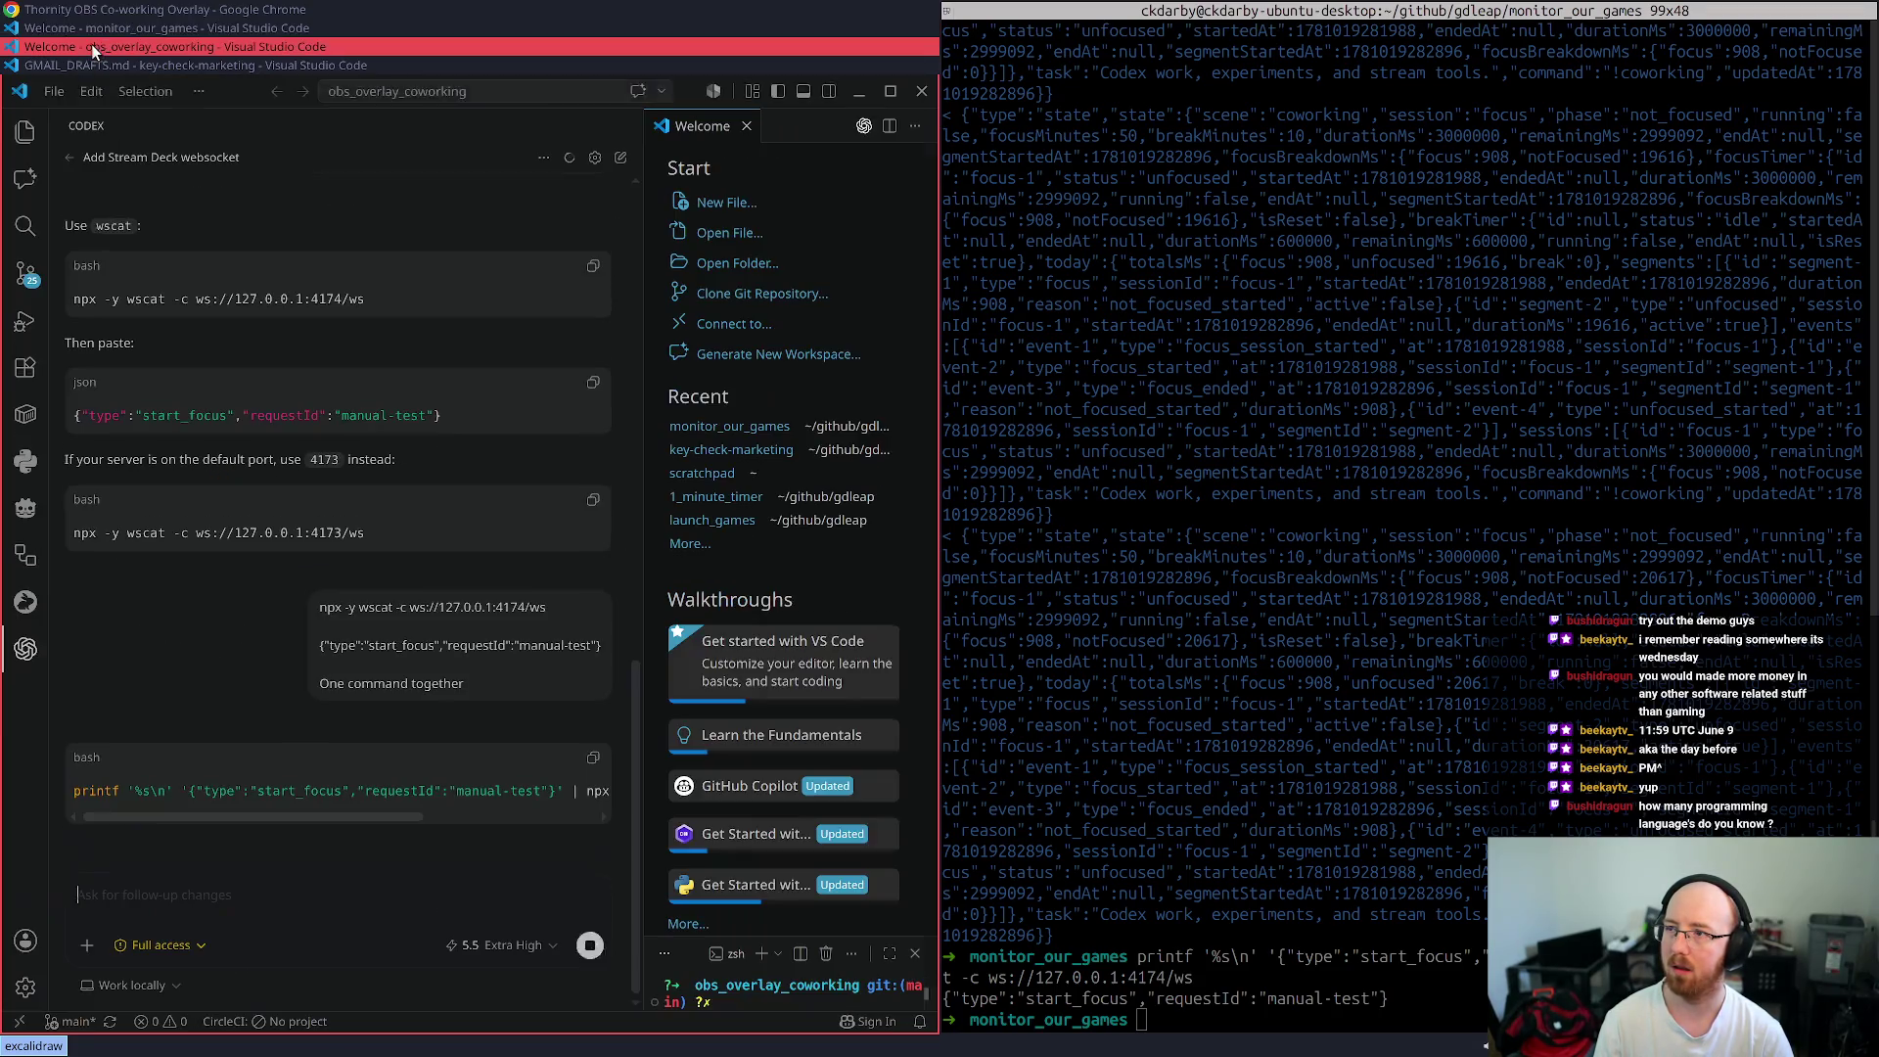
{"action": "left_click", "coordinate": [250, 848]}
{"action": "key", "text": "ctrl+v"}
{"action": "type", "text": "Se"}
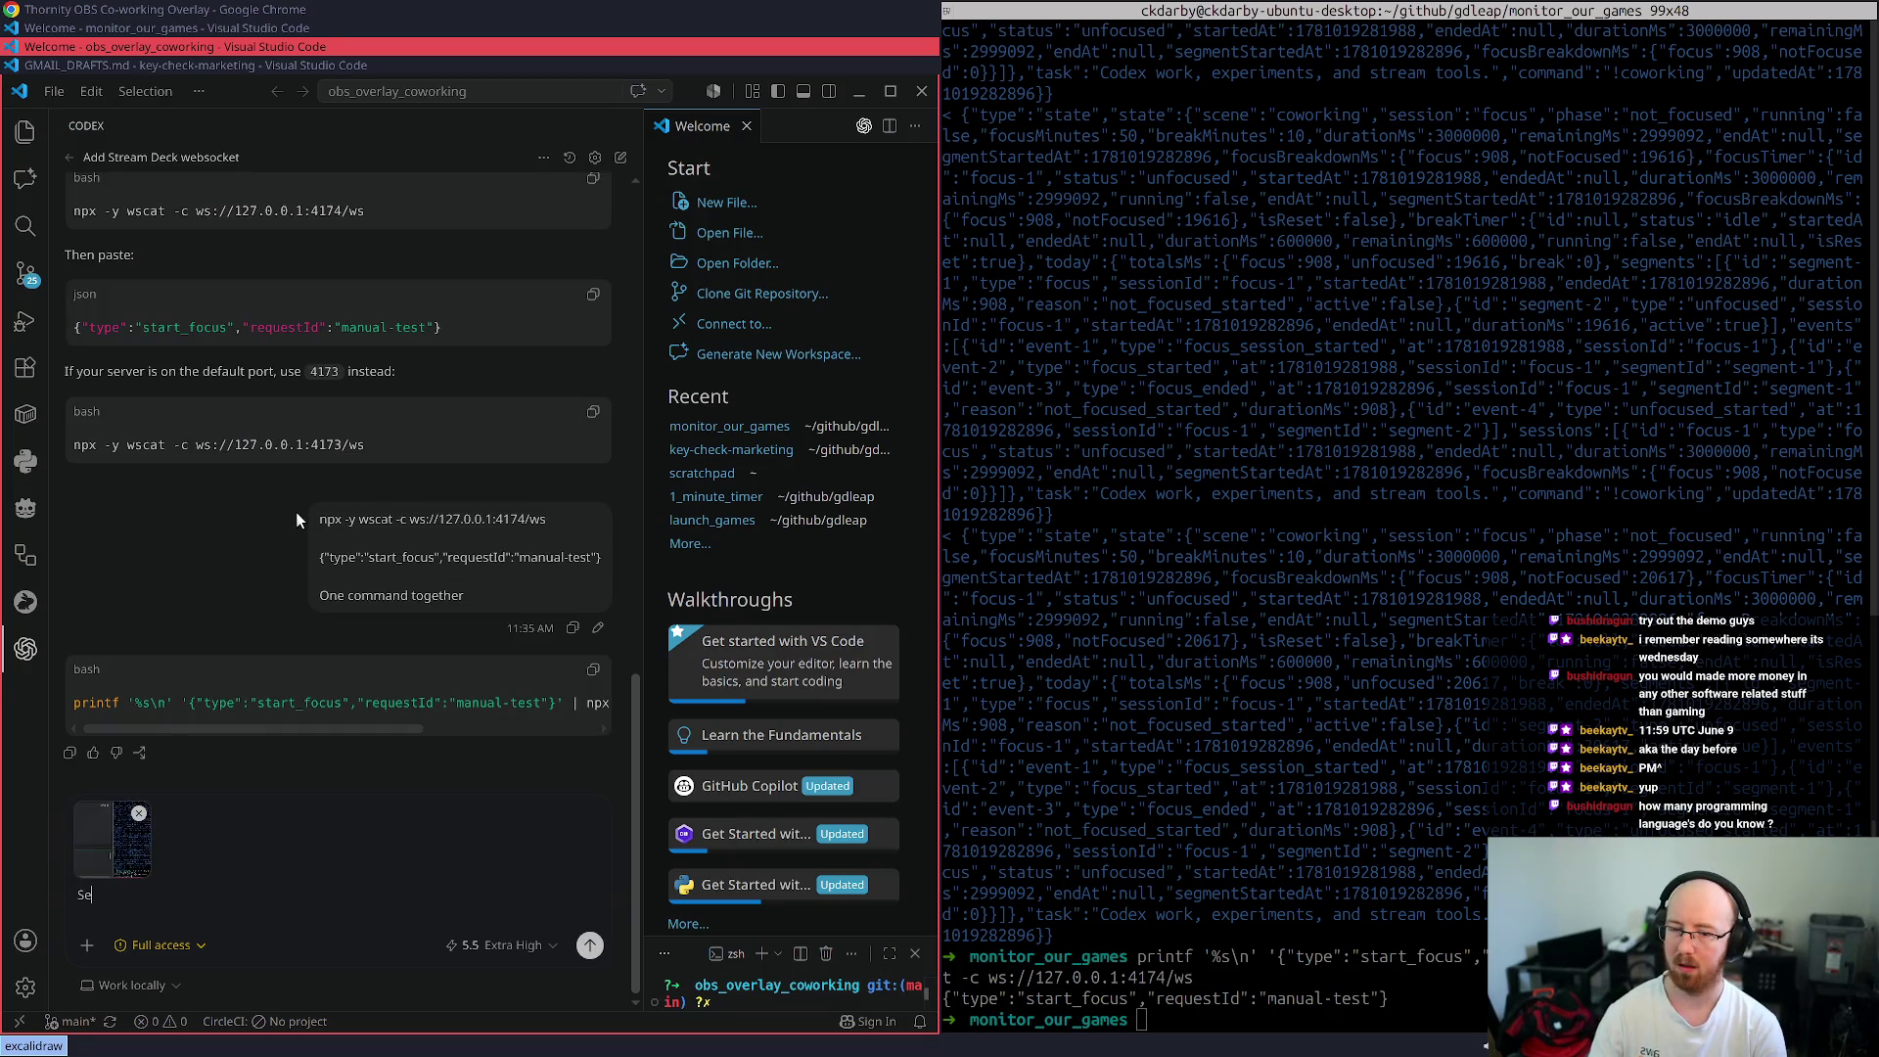
{"action": "type", "text": "nding the start_focus did"}
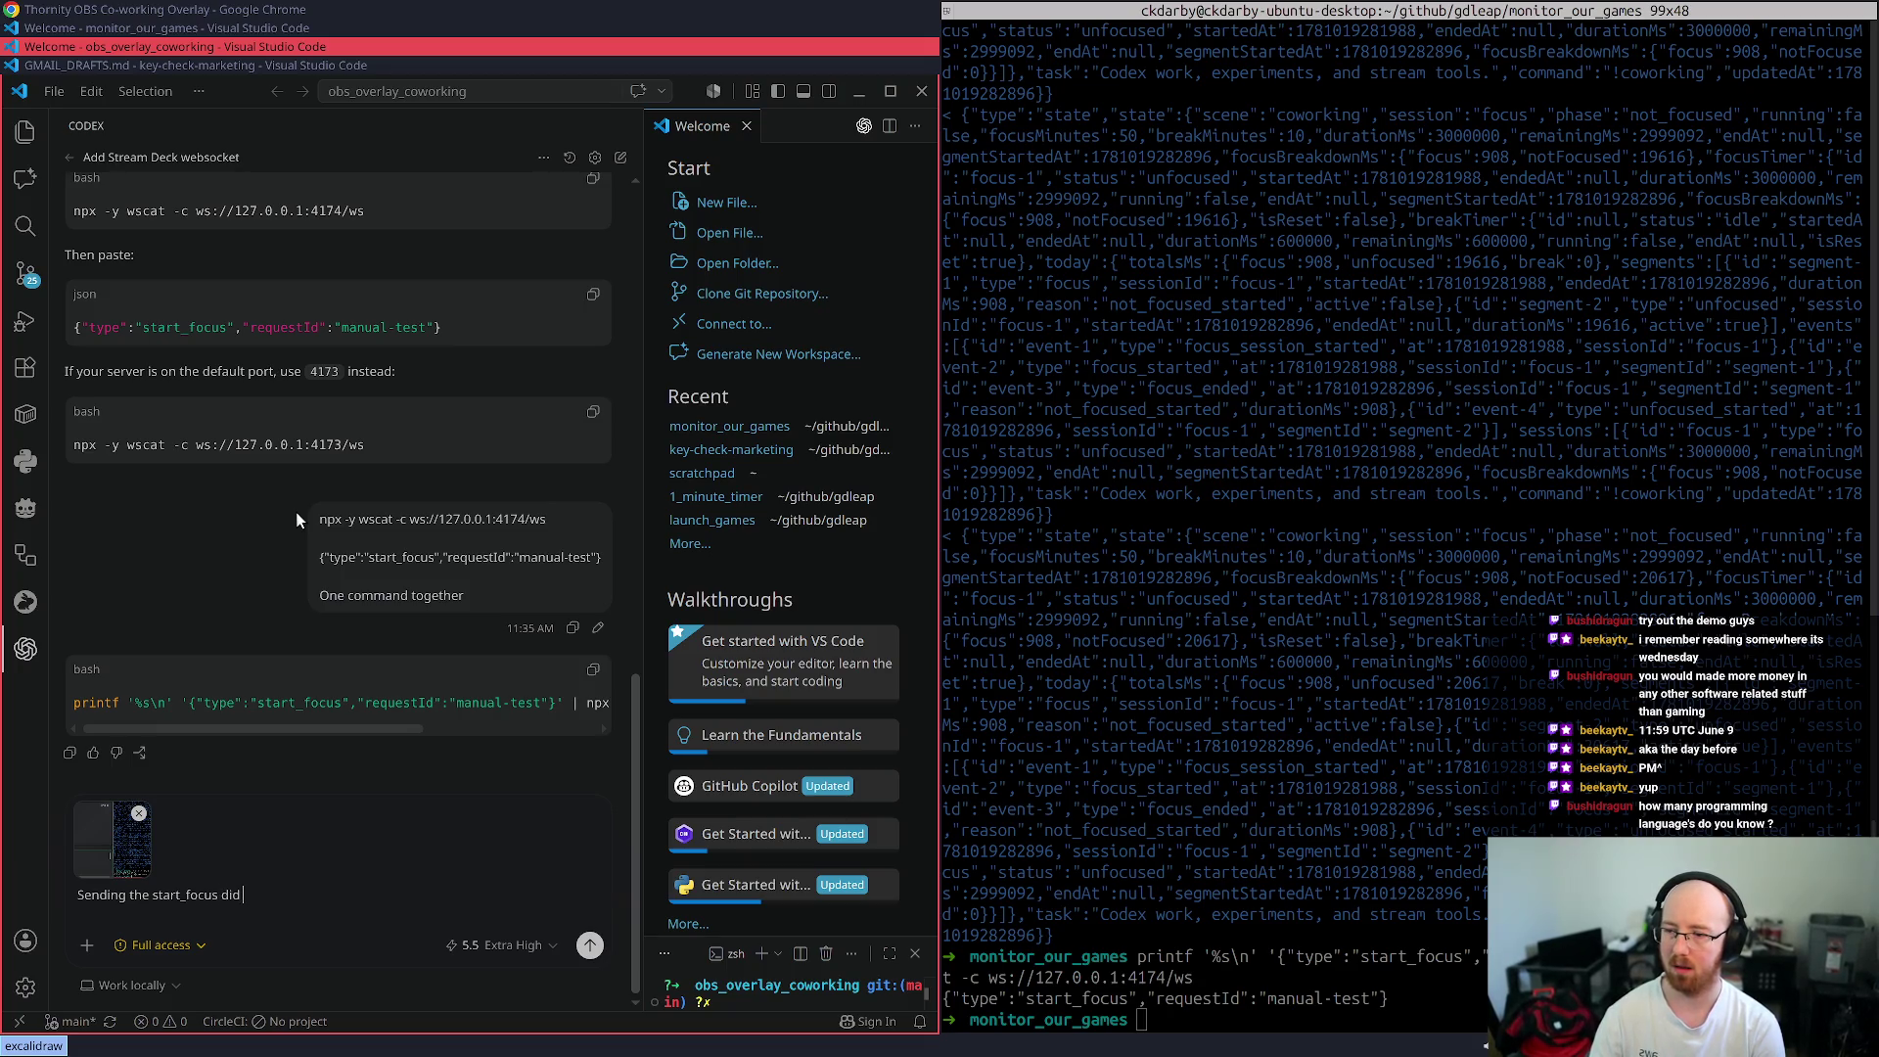
{"action": "type", "text": "ot take off"}
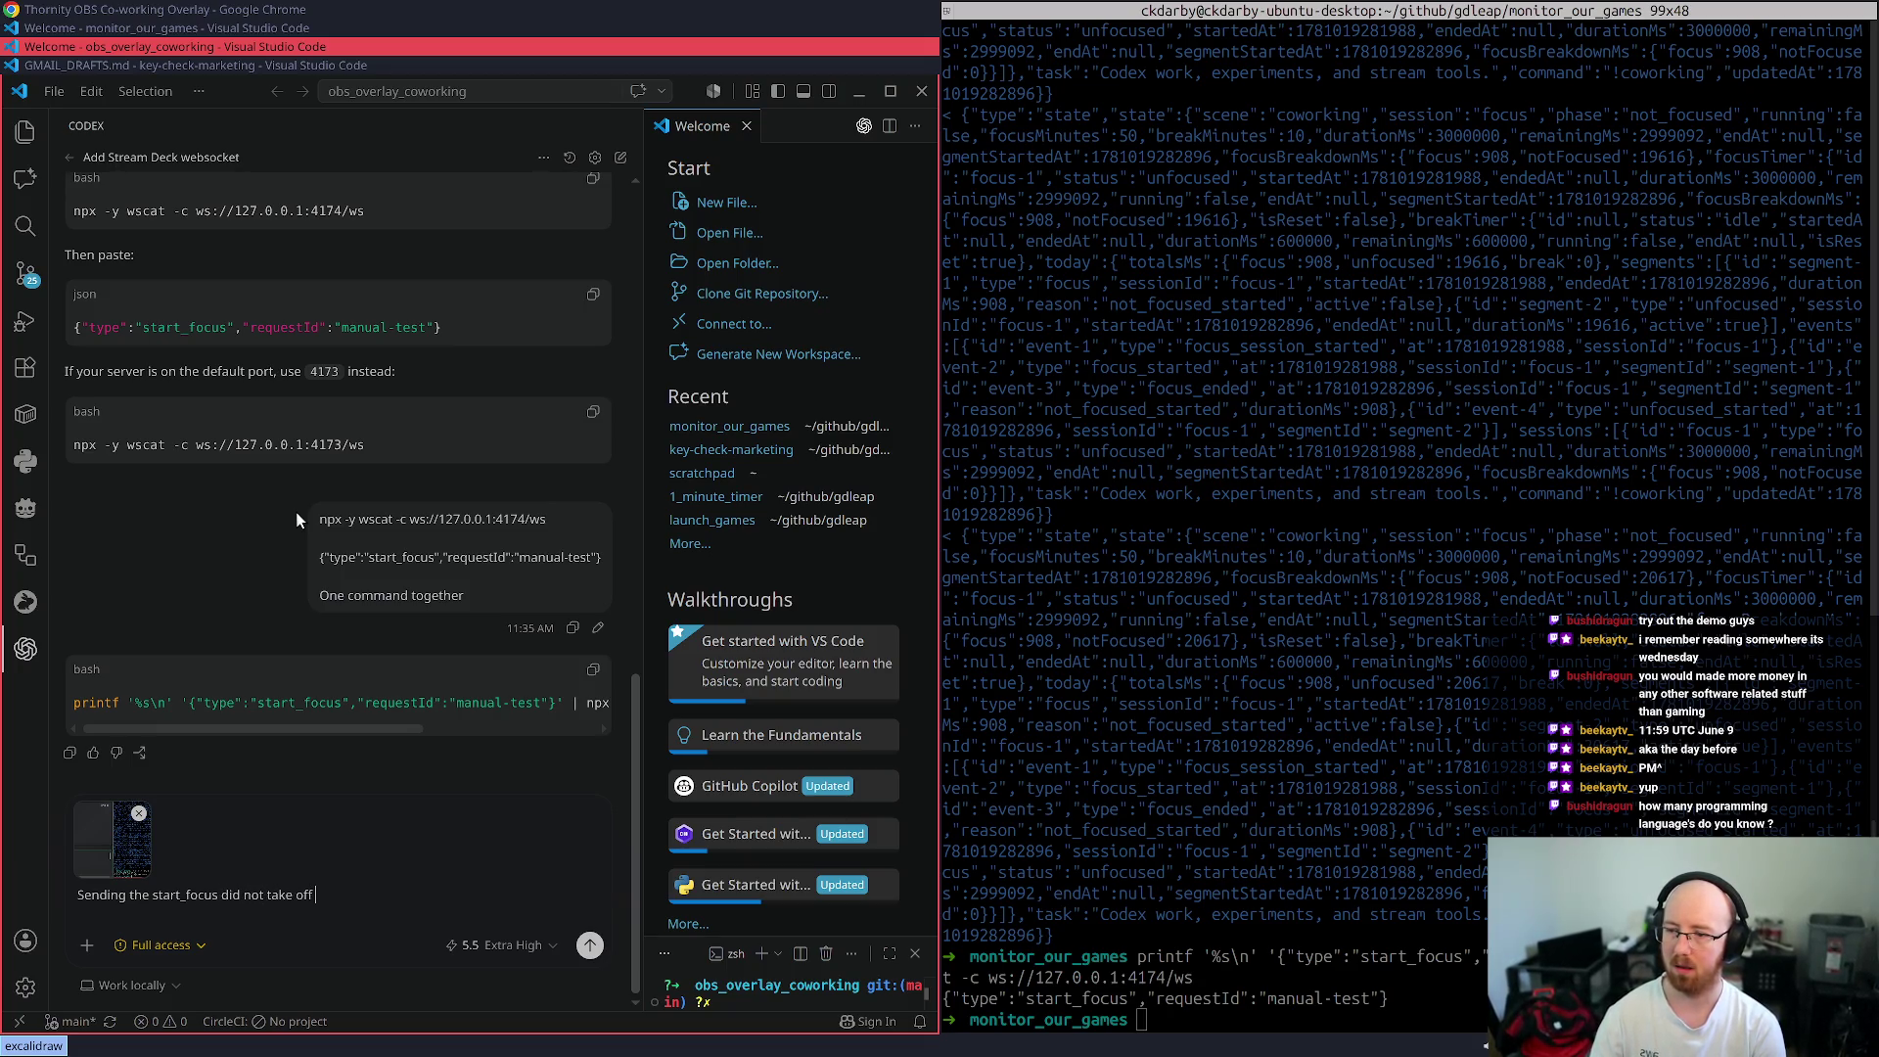
{"action": "key", "text": "ctrl+shift+Left"}
{"action": "key", "text": "ctrl+shift+Left"}
{"action": "key", "text": "BackSpace"}
{"action": "type", "text": "ch state from Not f"}
{"action": "key", "text": "Return"}
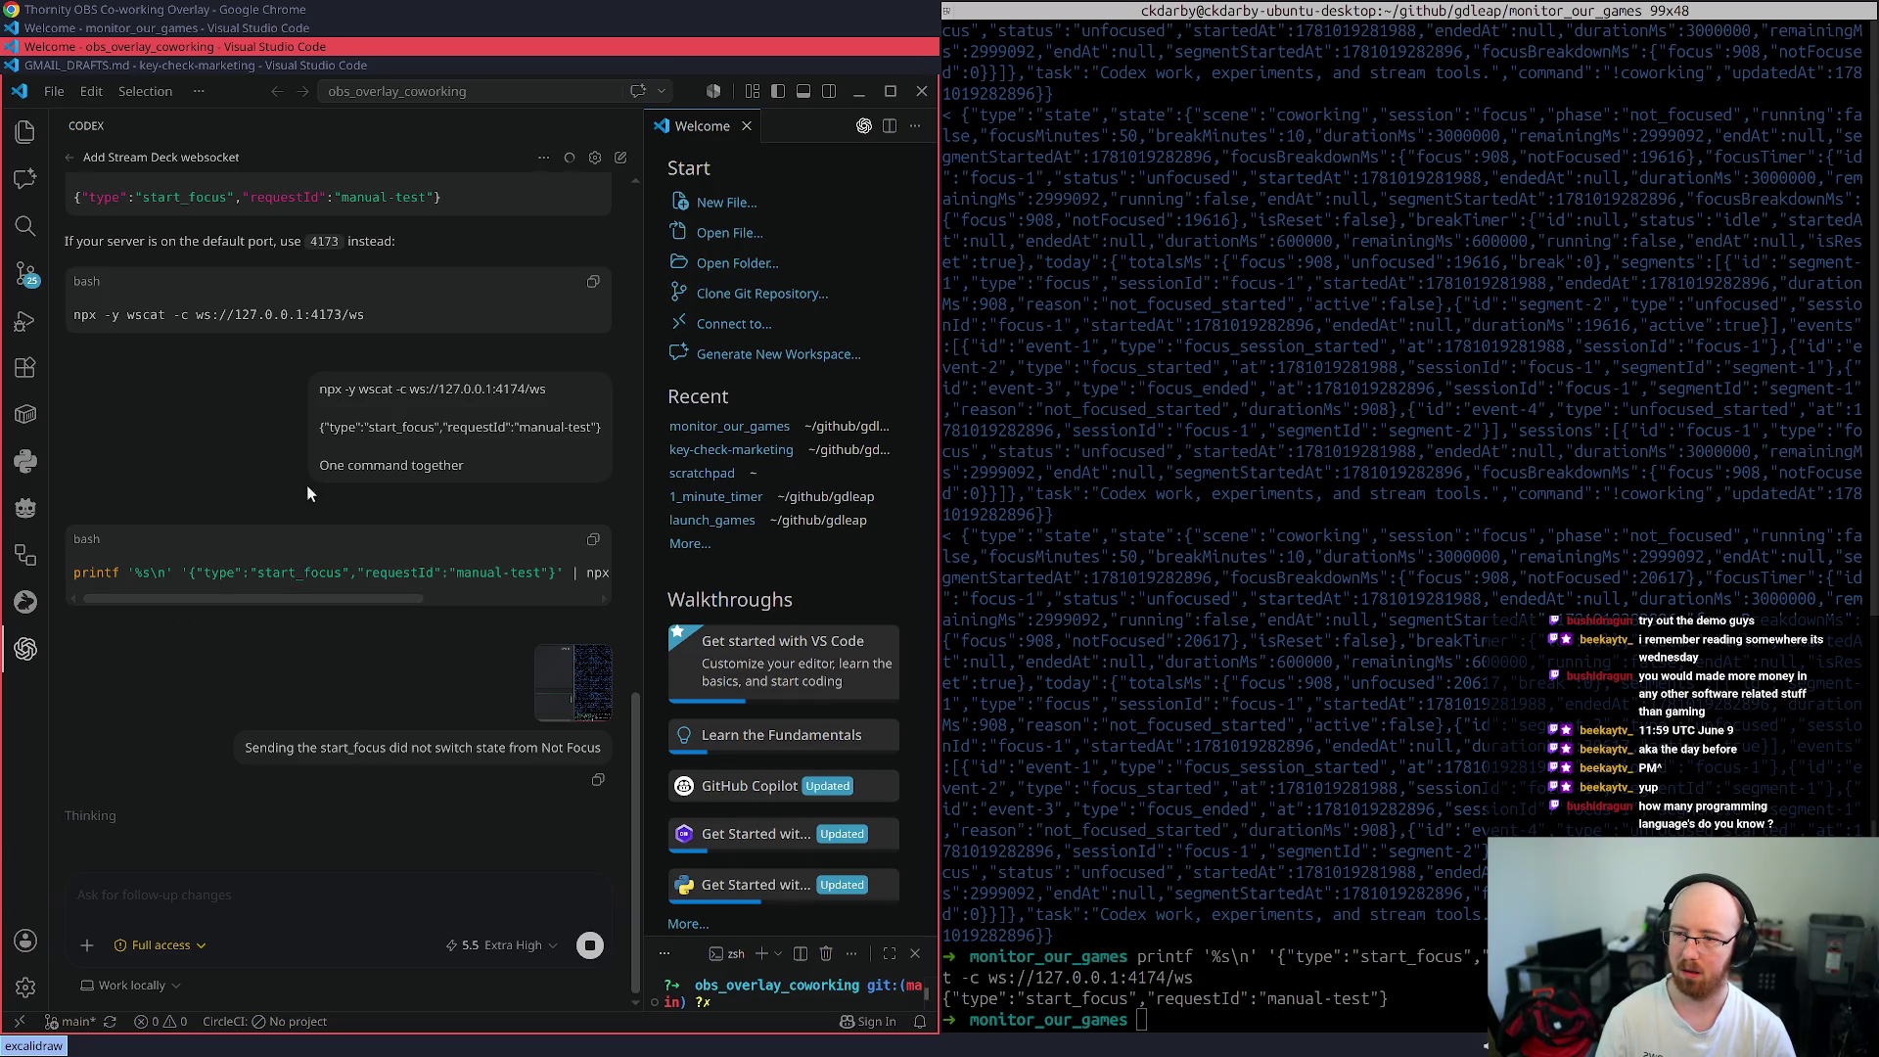
{"action": "left_click", "coordinate": [81, 65]}
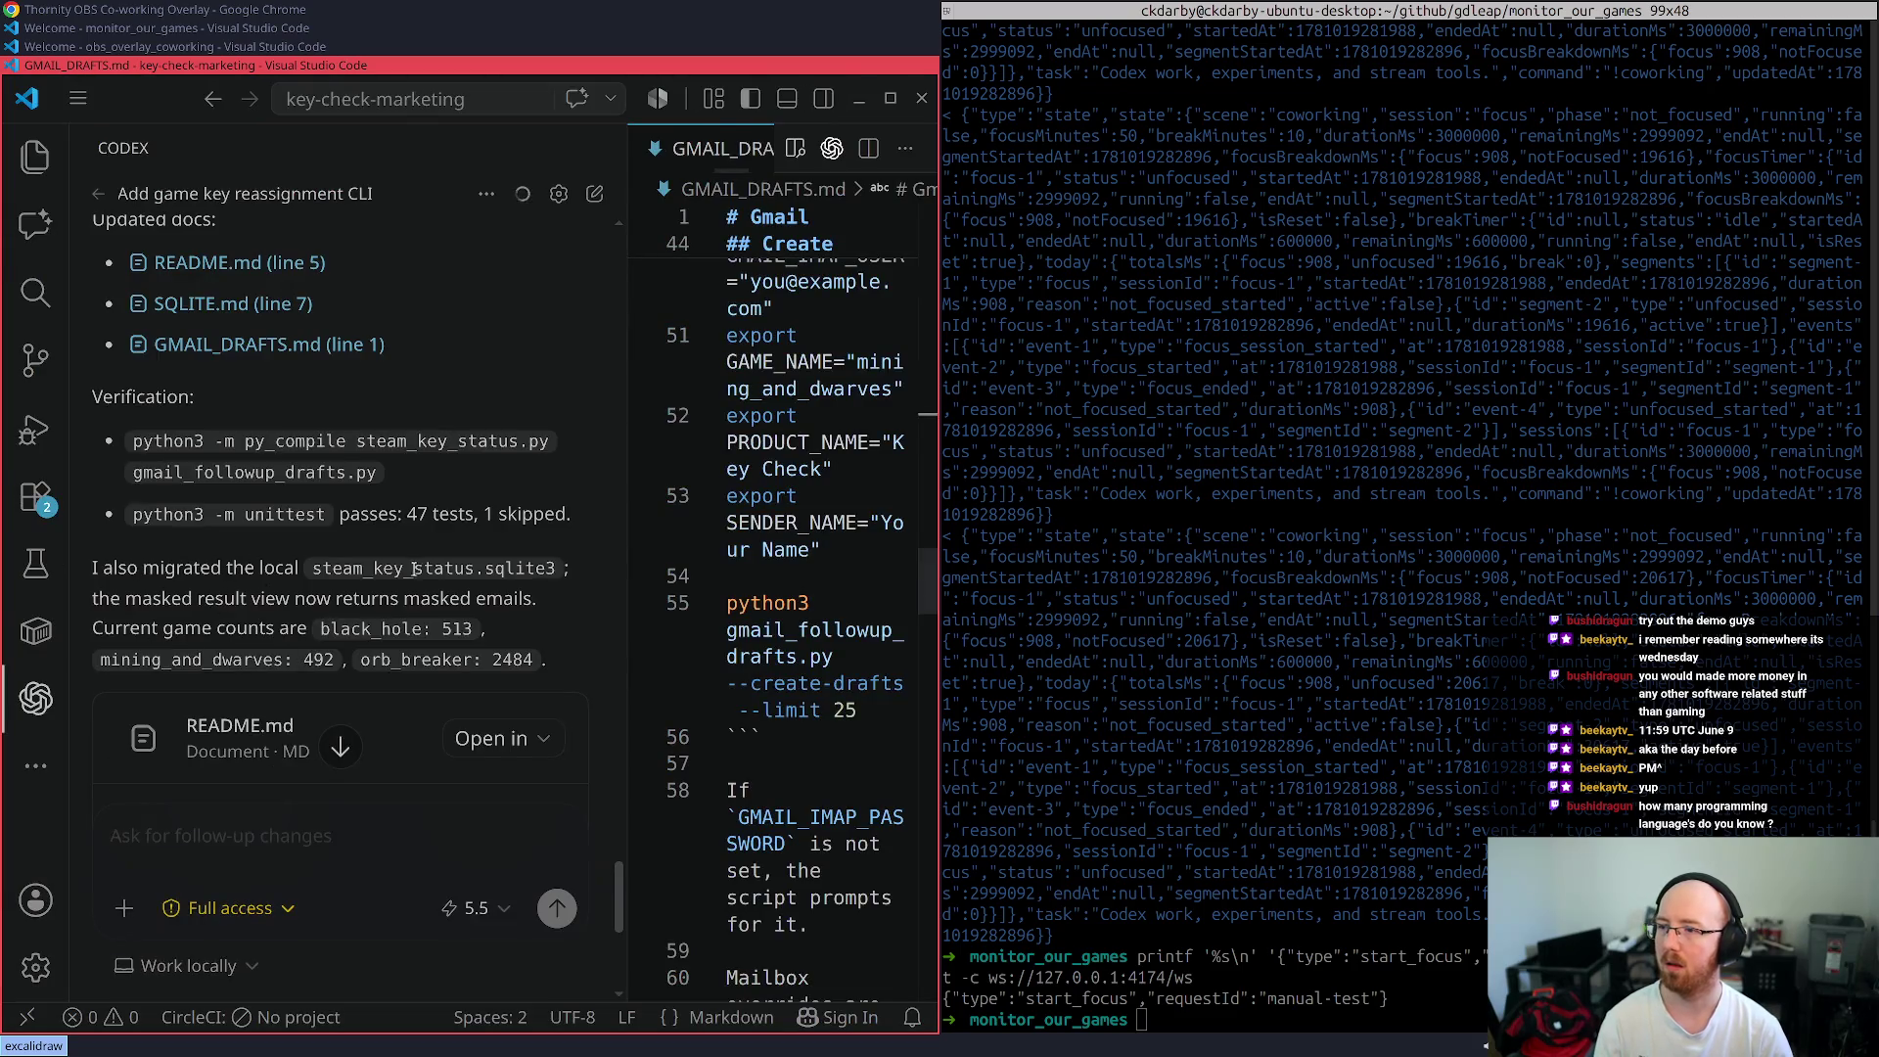
{"action": "key", "text": "super+Up"}
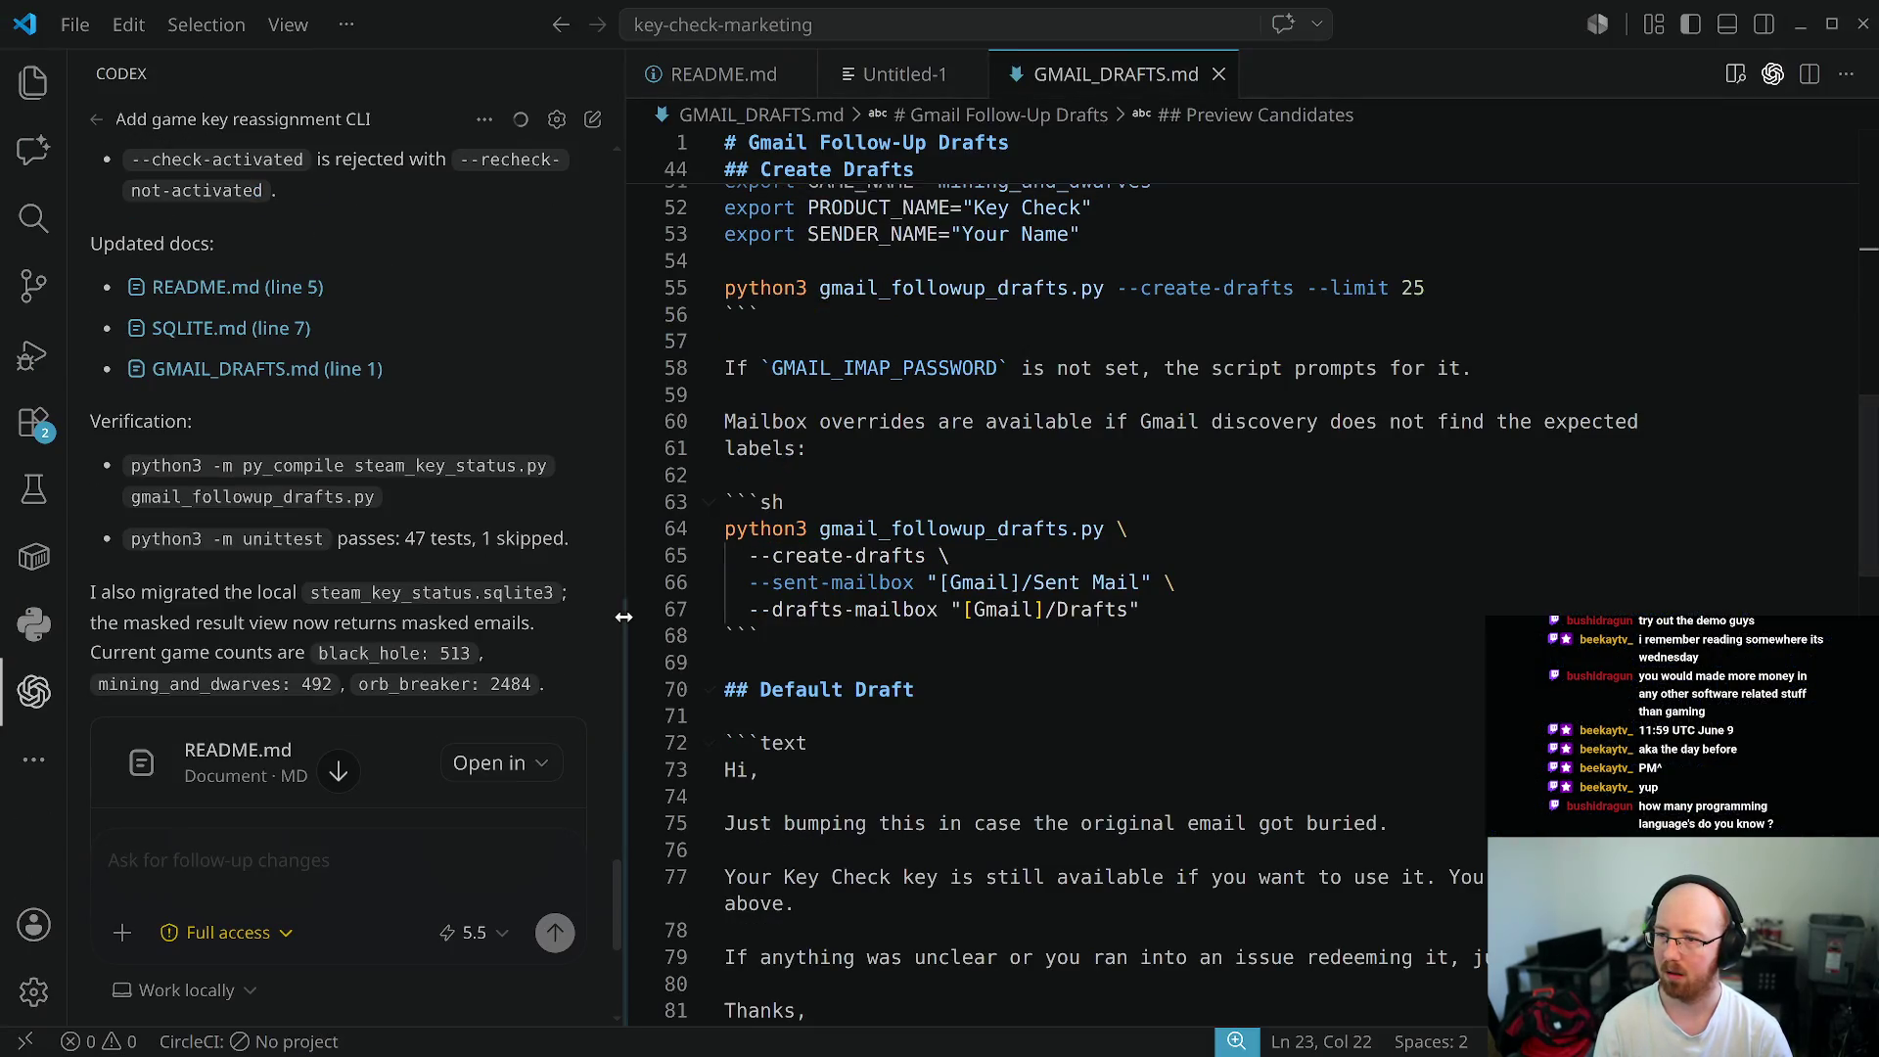
{"action": "left_click_drag", "start_coordinate": [634, 613], "coordinate": [842, 642]}
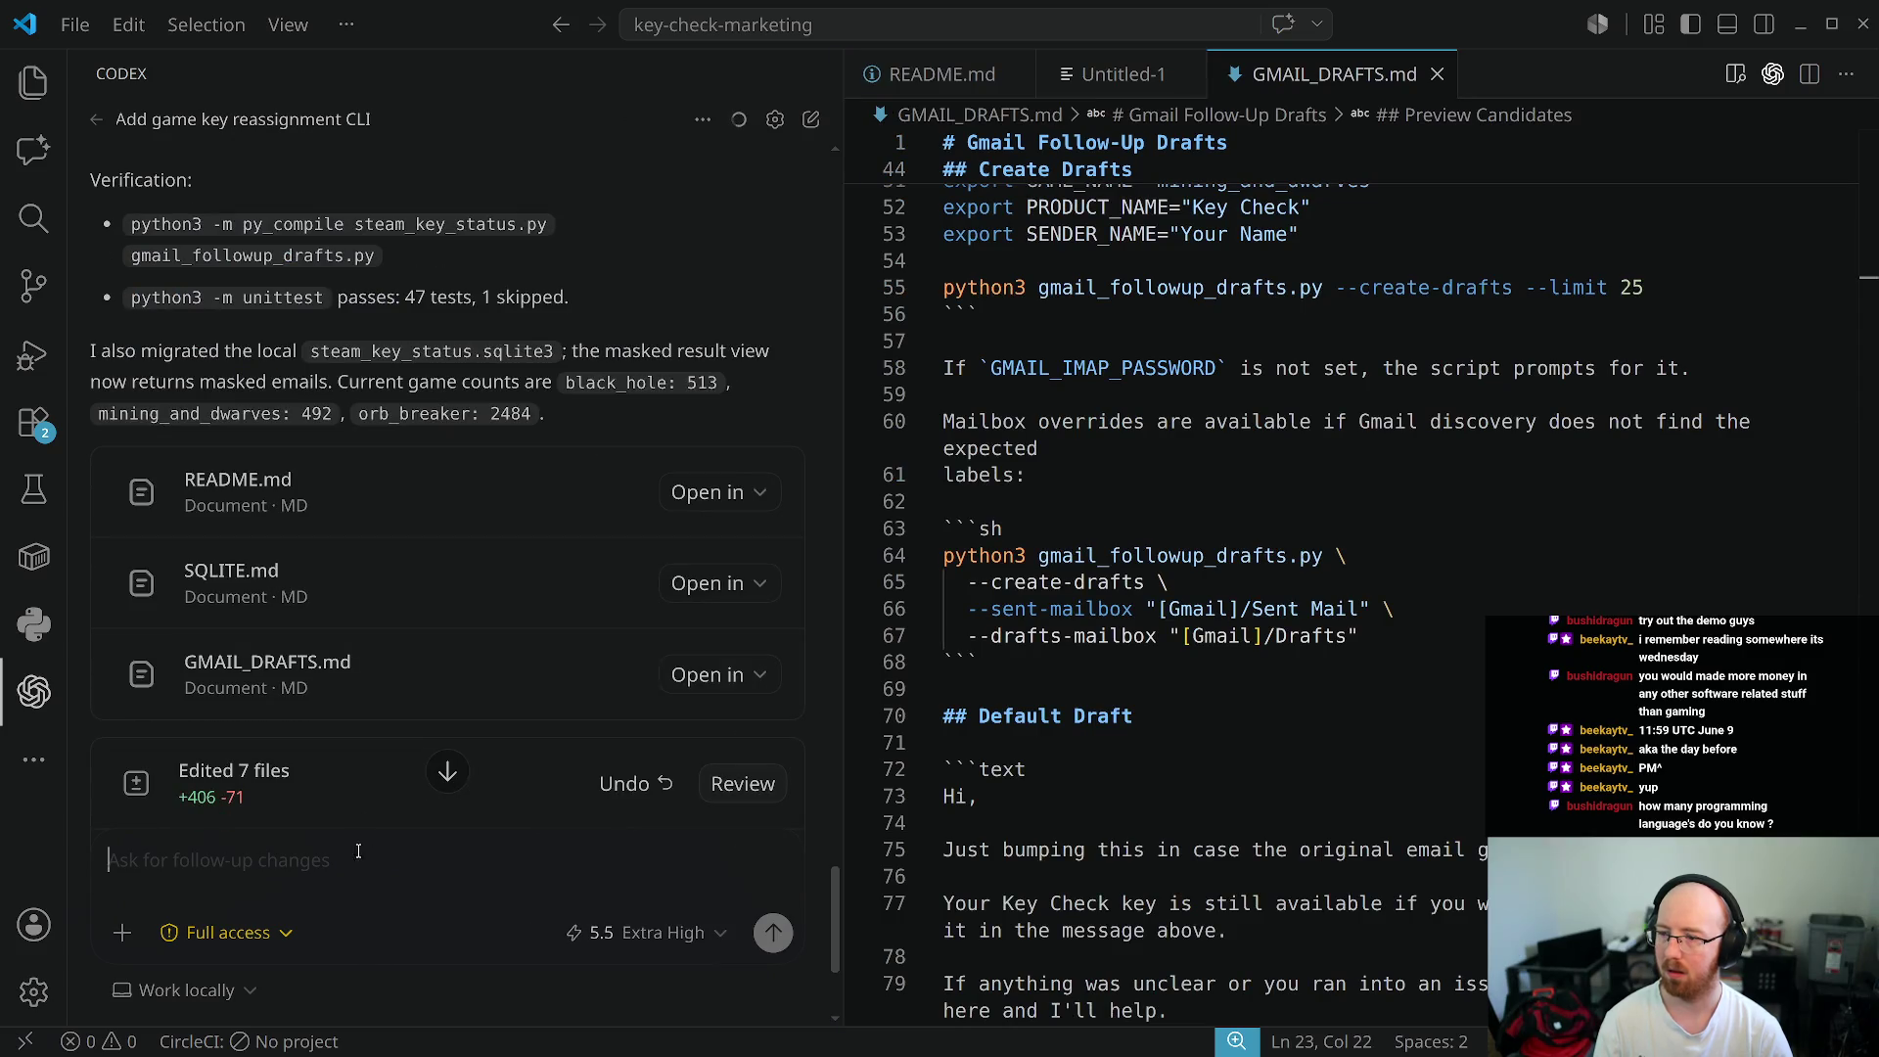
{"action": "type", "text": "Simplify @GM"}
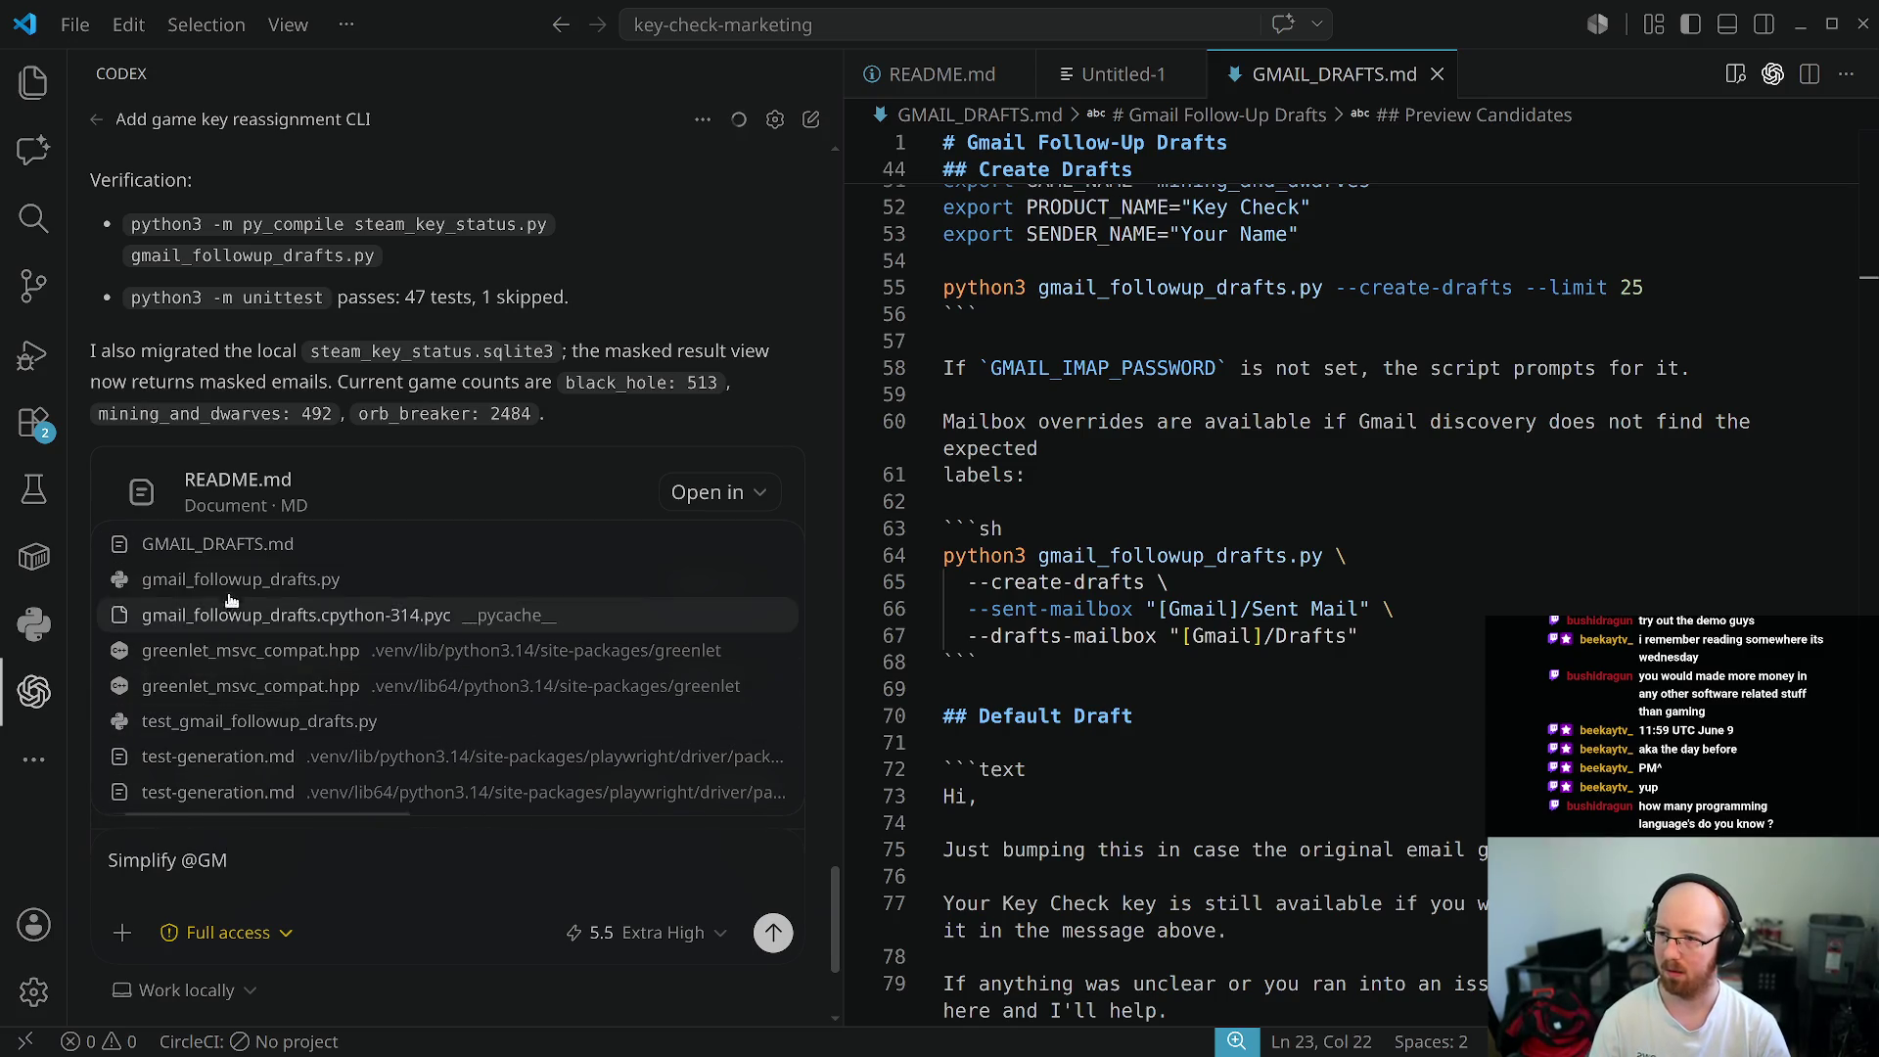
{"action": "left_click", "coordinate": [244, 544]}
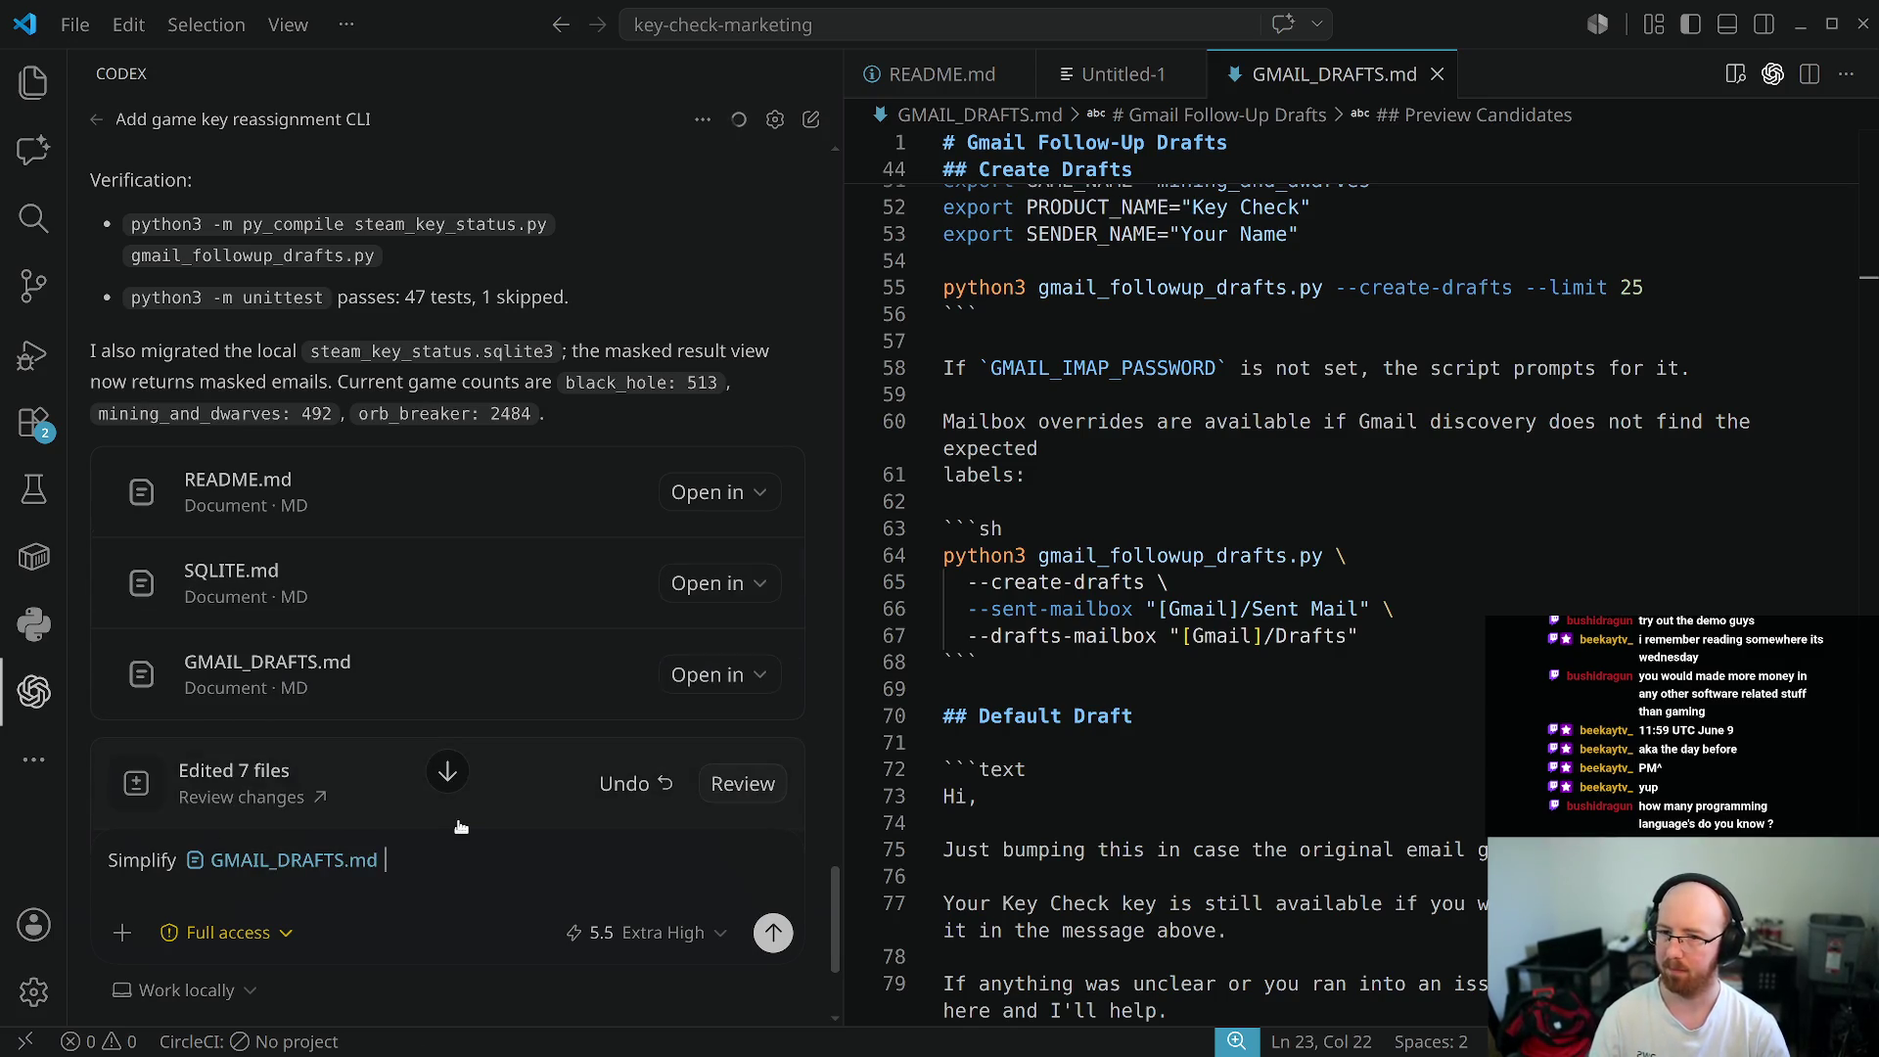
{"action": "key", "text": "End"}
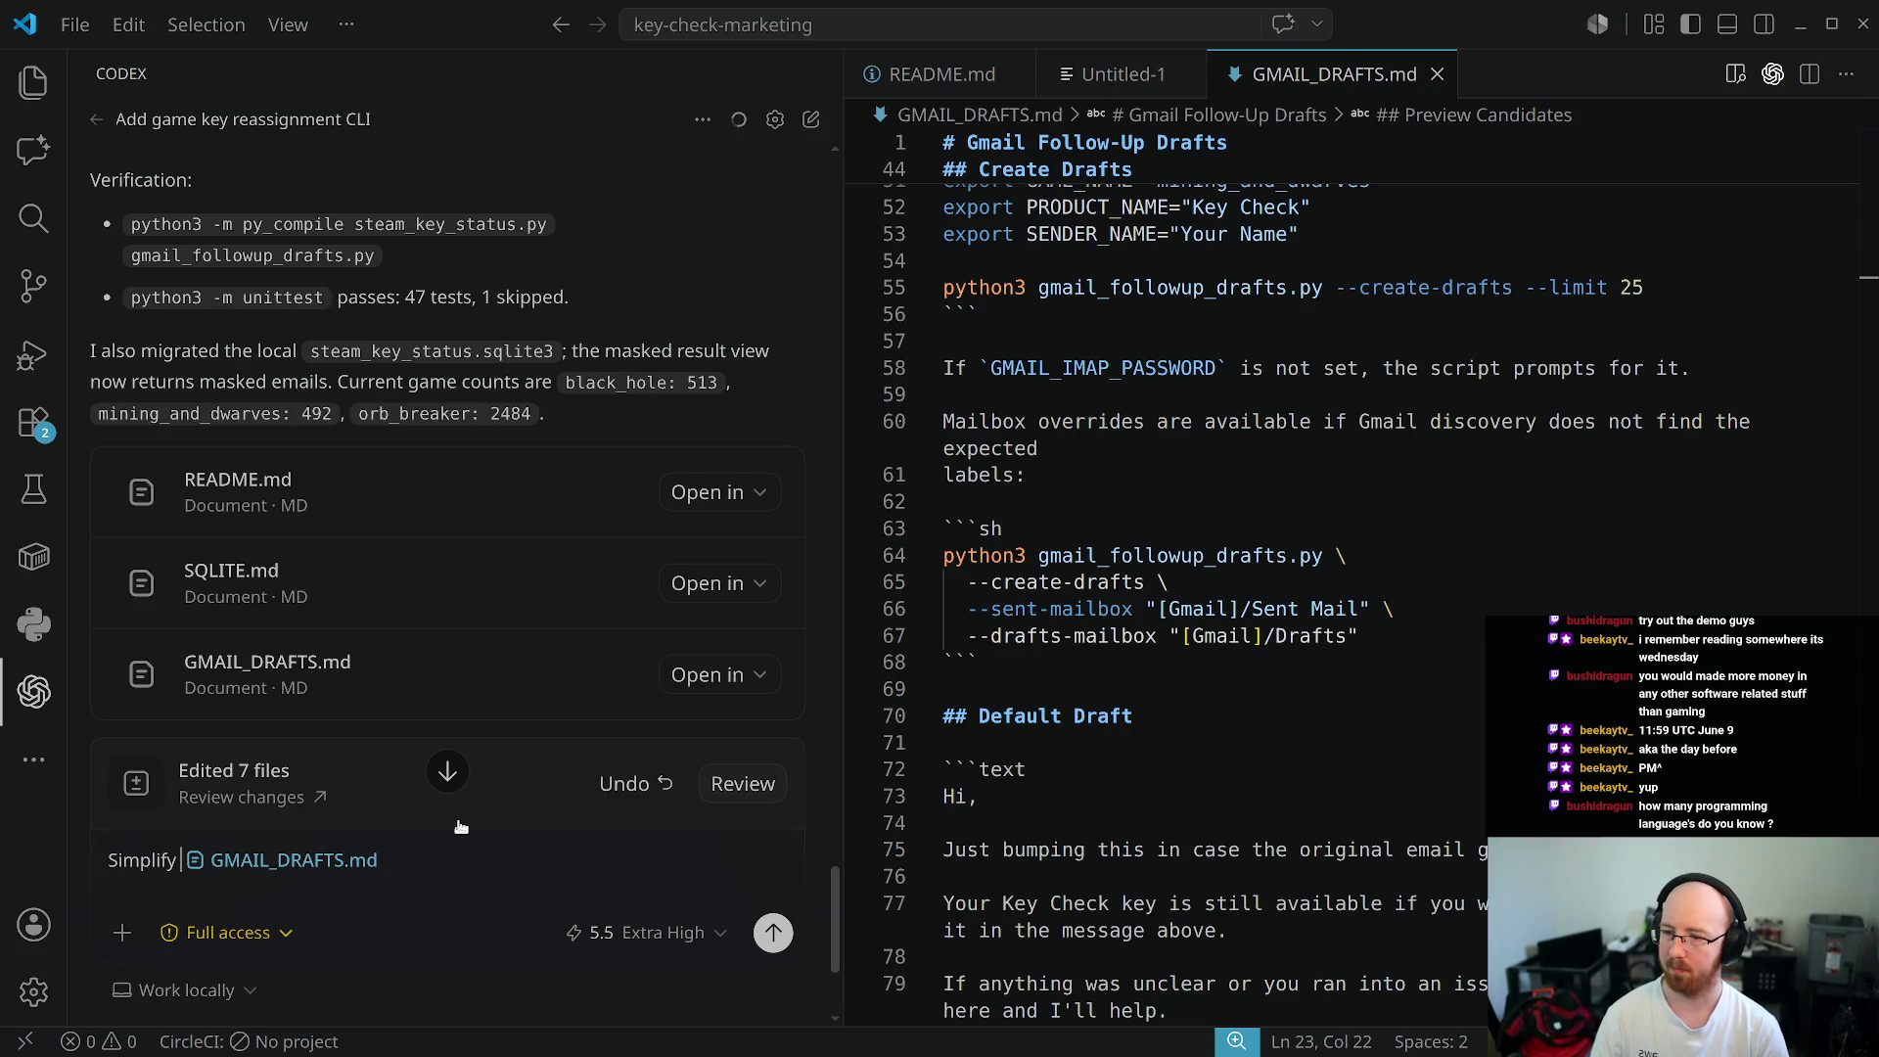
{"action": "key", "text": "Return"}
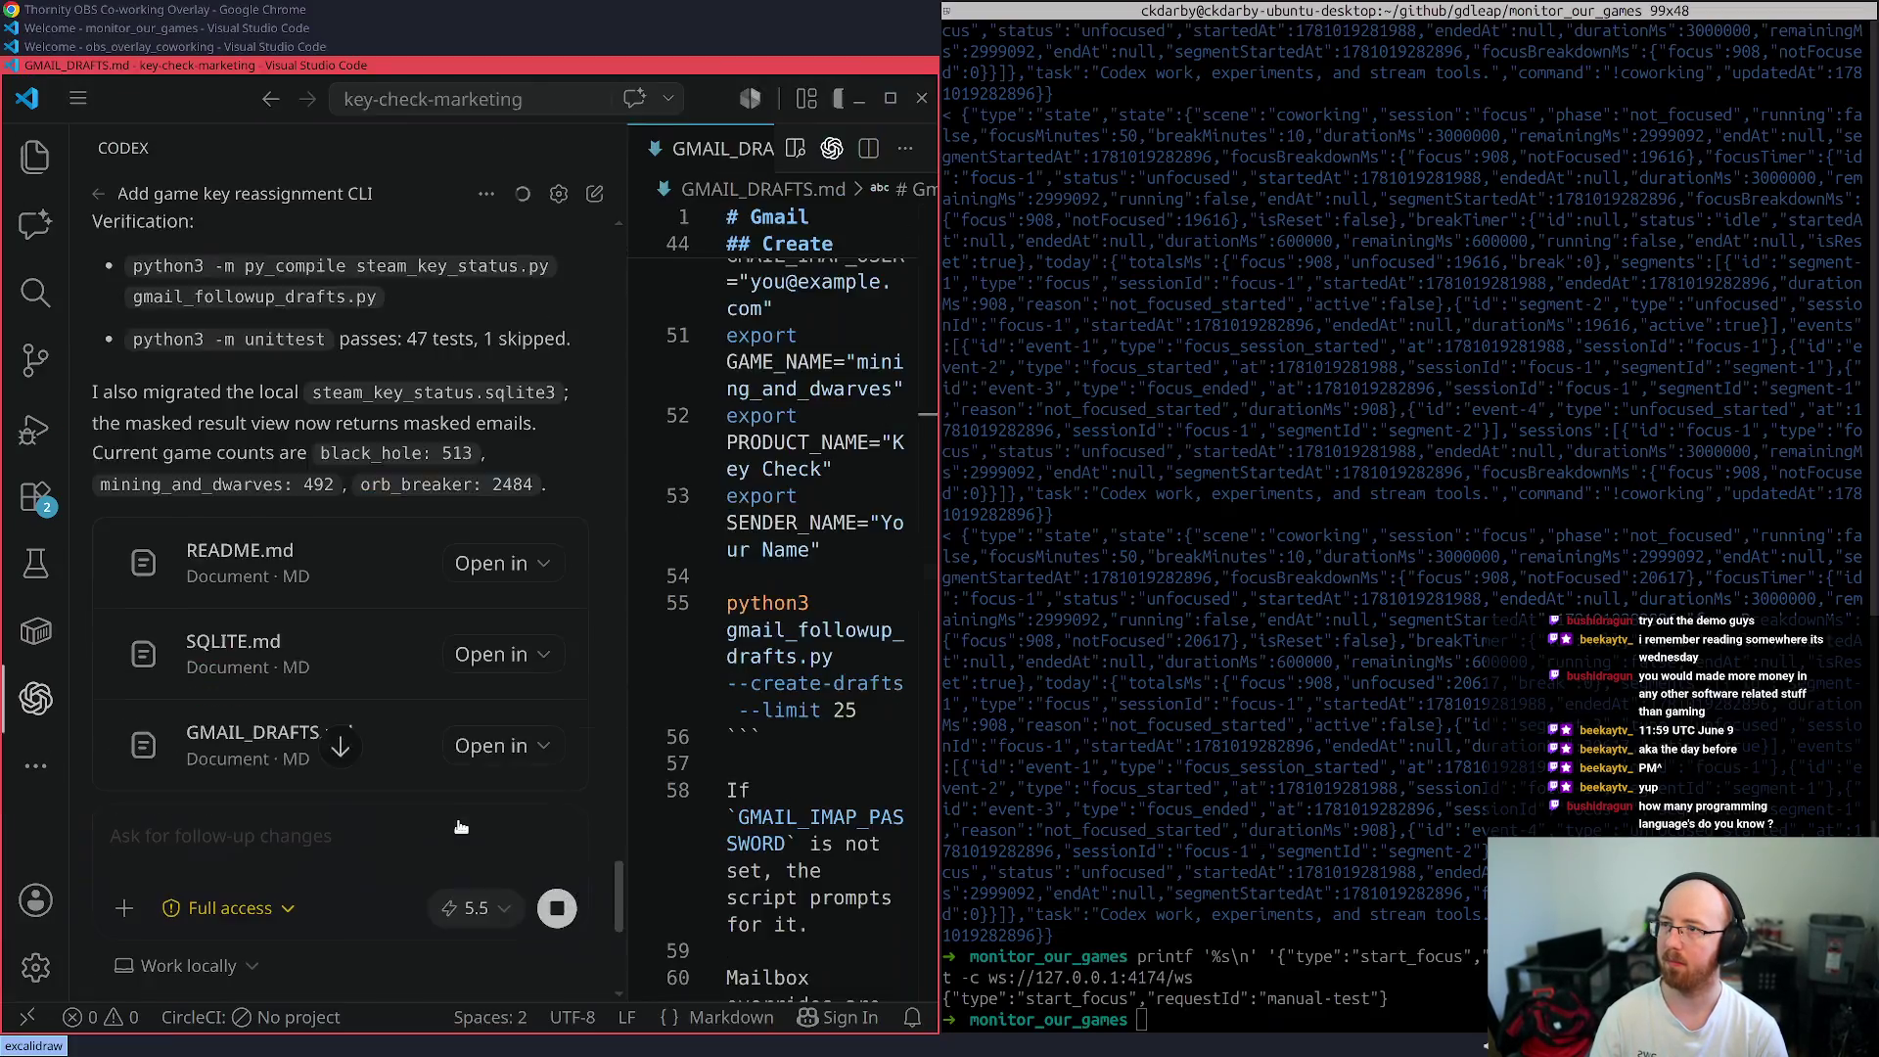
{"action": "key", "text": "super+f"}
{"action": "key", "text": "super+Up"}
{"action": "key", "text": "super+Up"}
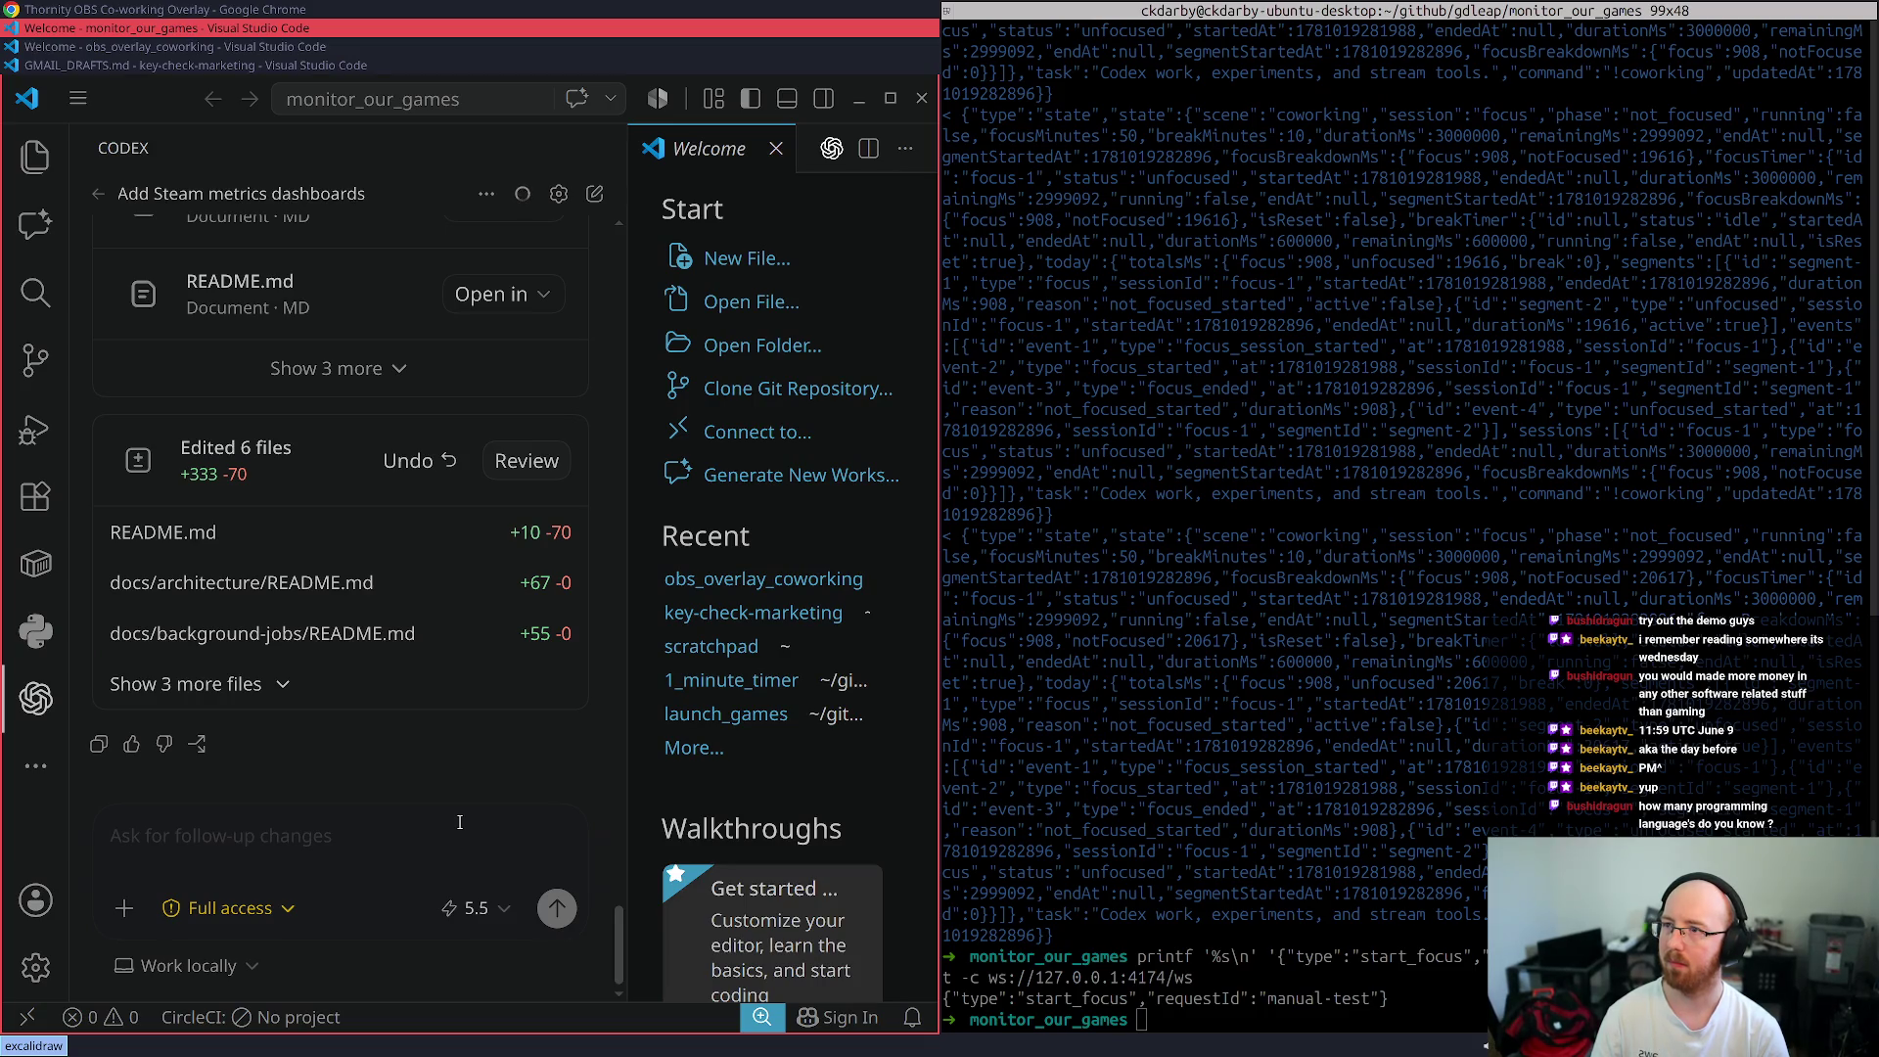
- Expand the Codex reply in monitor_our_games to list all six edited files
{"action": "key", "text": "super+f"}
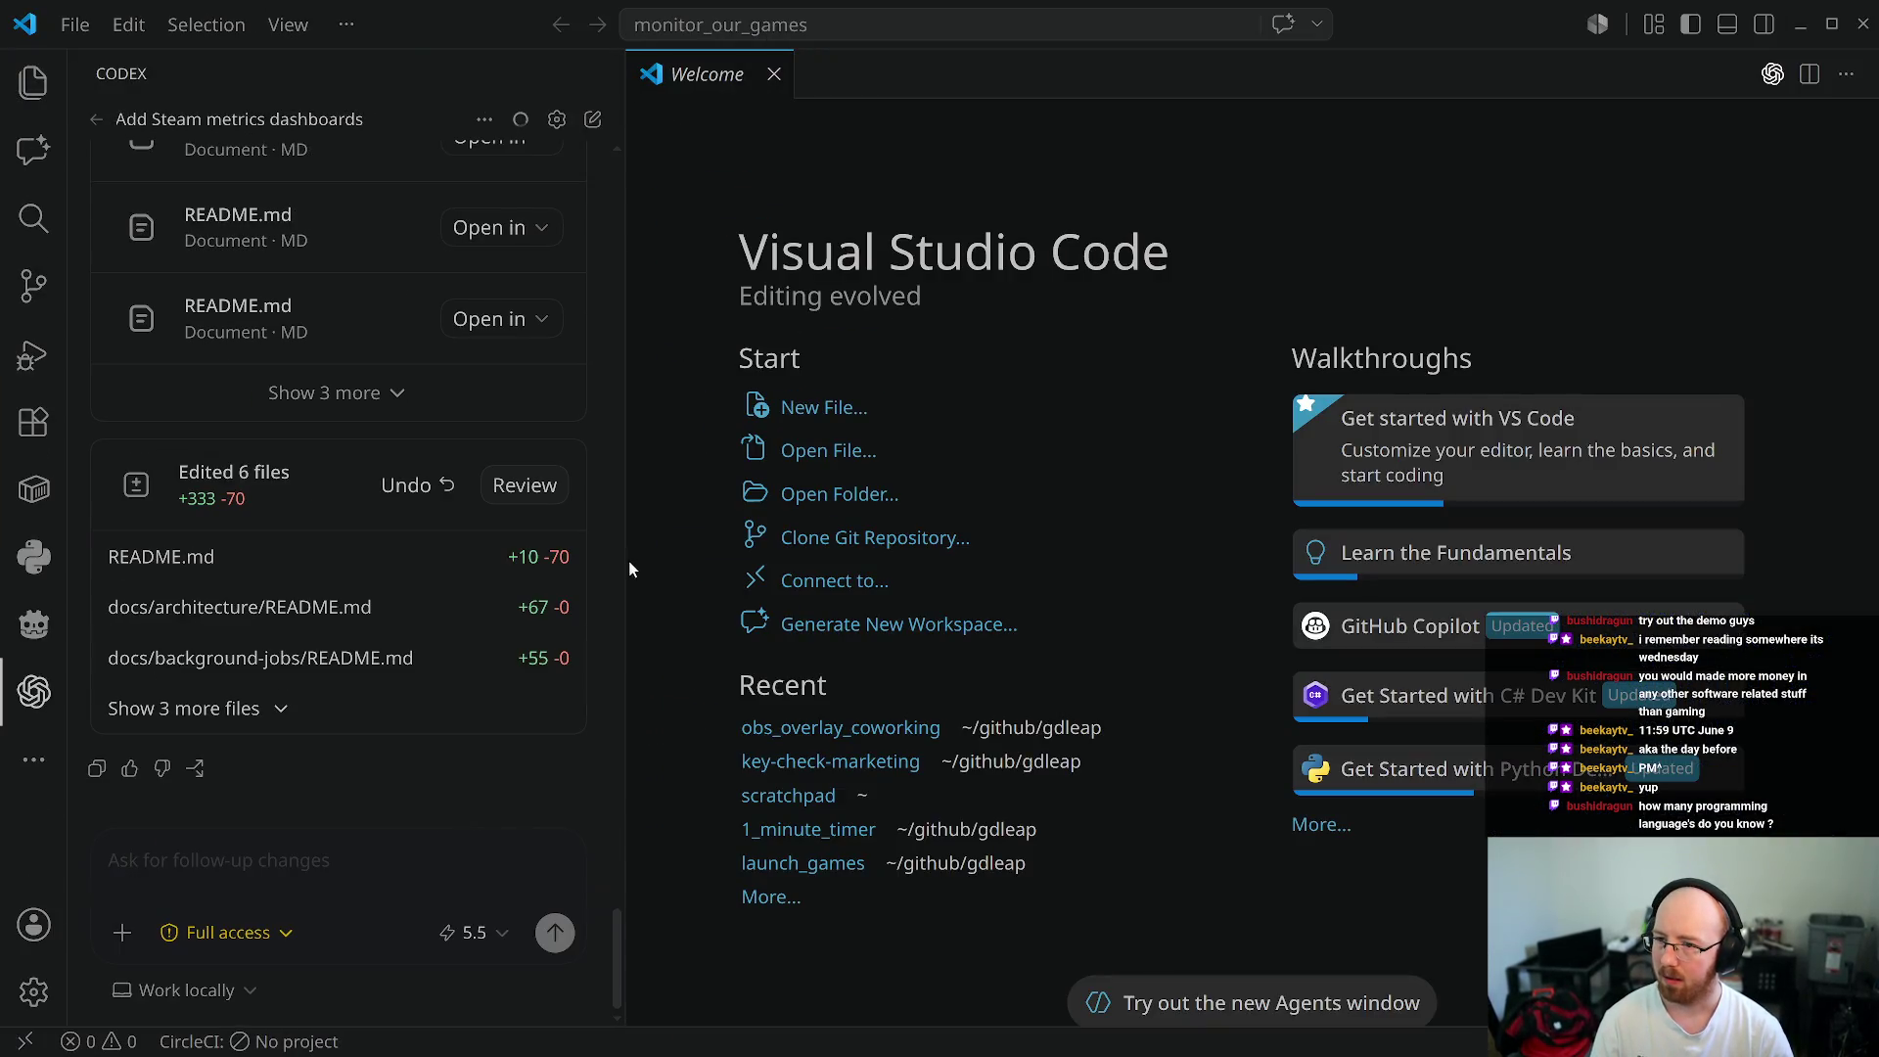
{"action": "left_click_drag", "start_coordinate": [627, 584], "coordinate": [919, 584]}
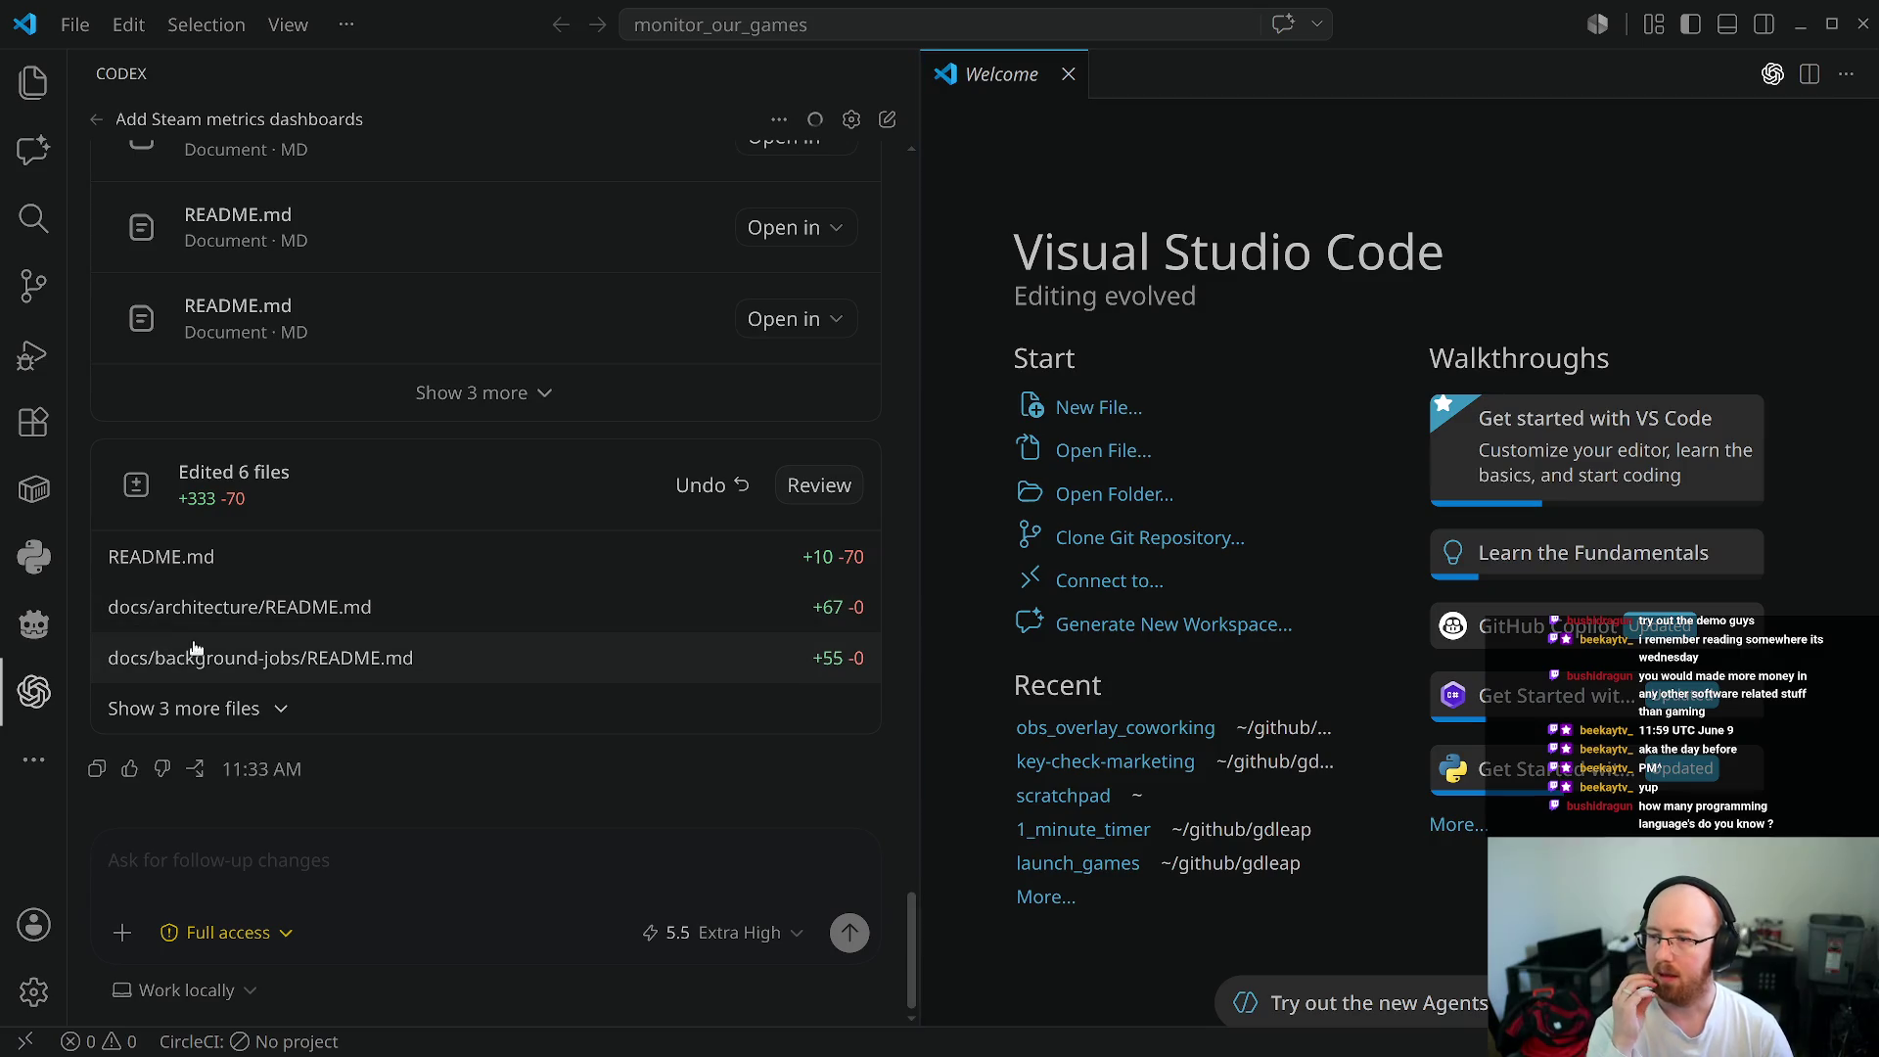
{"action": "left_click", "coordinate": [202, 724]}
{"action": "scroll", "coordinate": [283, 773], "scroll_direction": "down", "scroll_amount": 2}
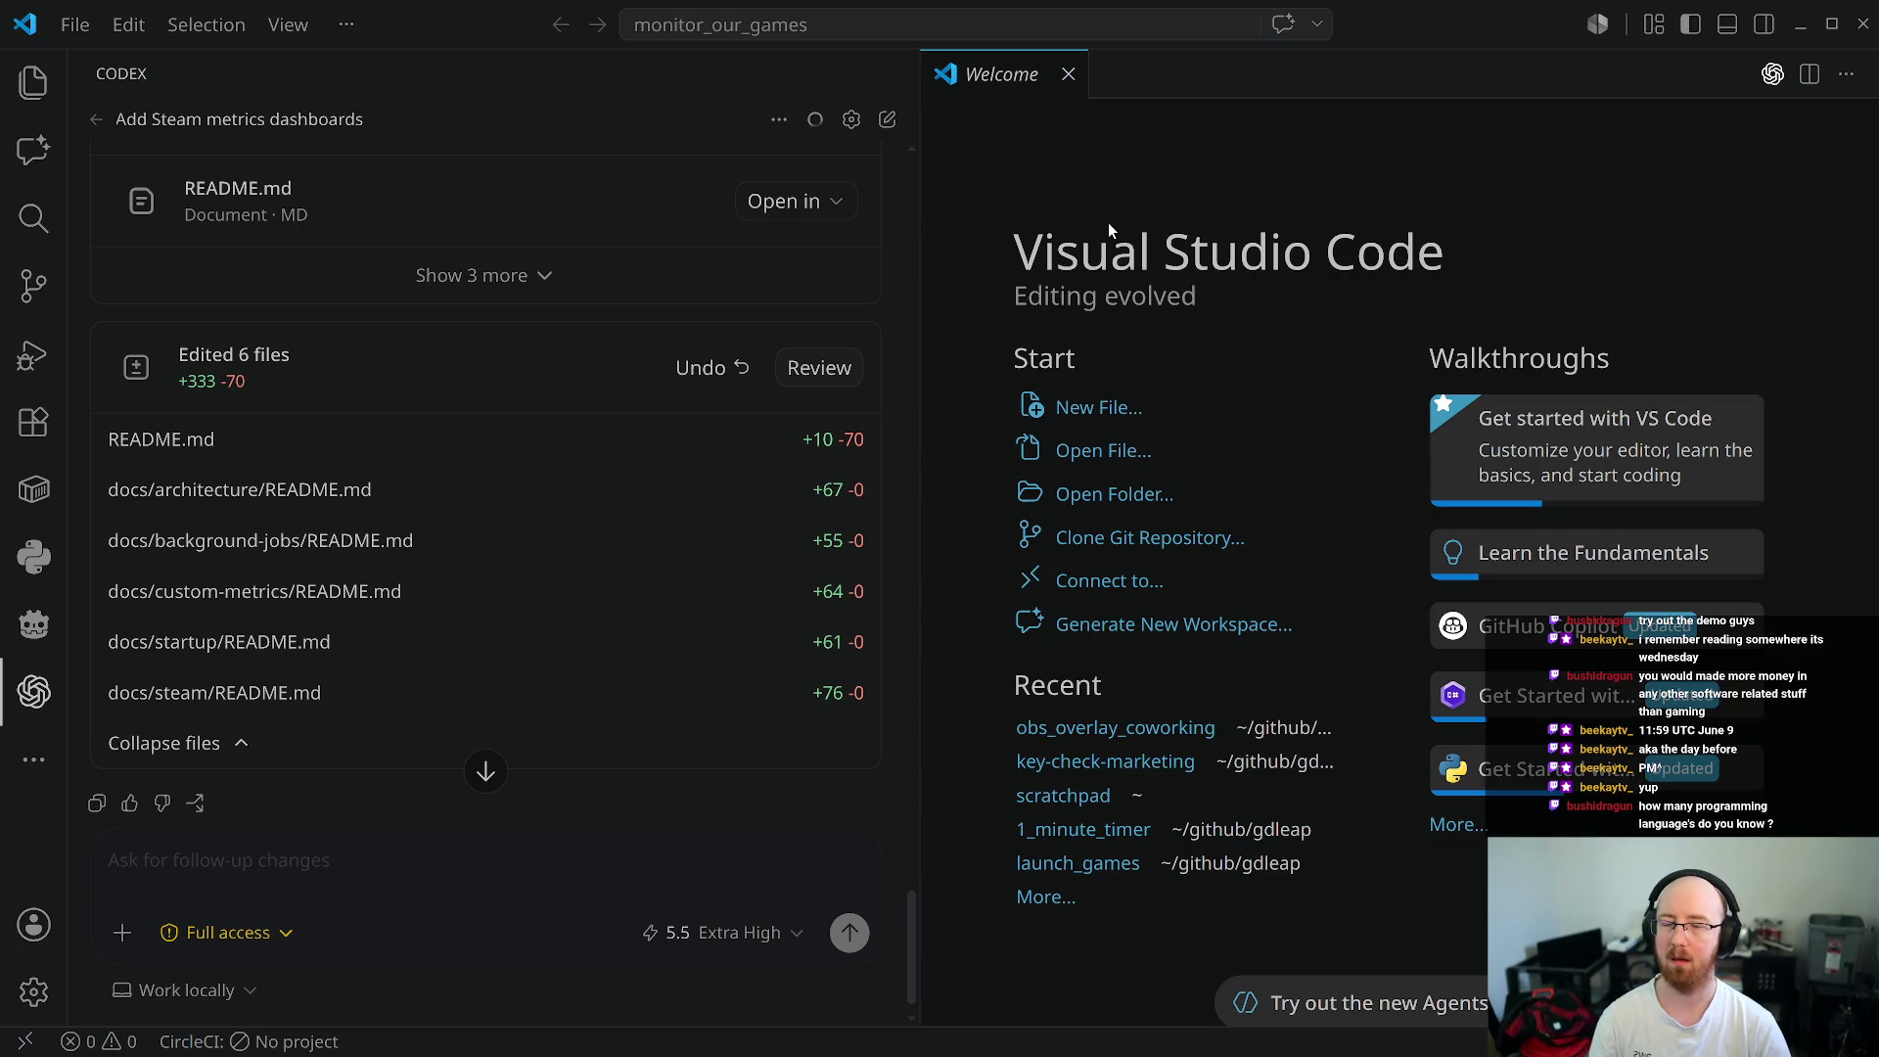
- Open the project's root README.md via quick search and read through it
{"action": "key", "text": "ctrl+p"}
{"action": "type", "text": "rea"}
{"action": "key", "text": "Return"}
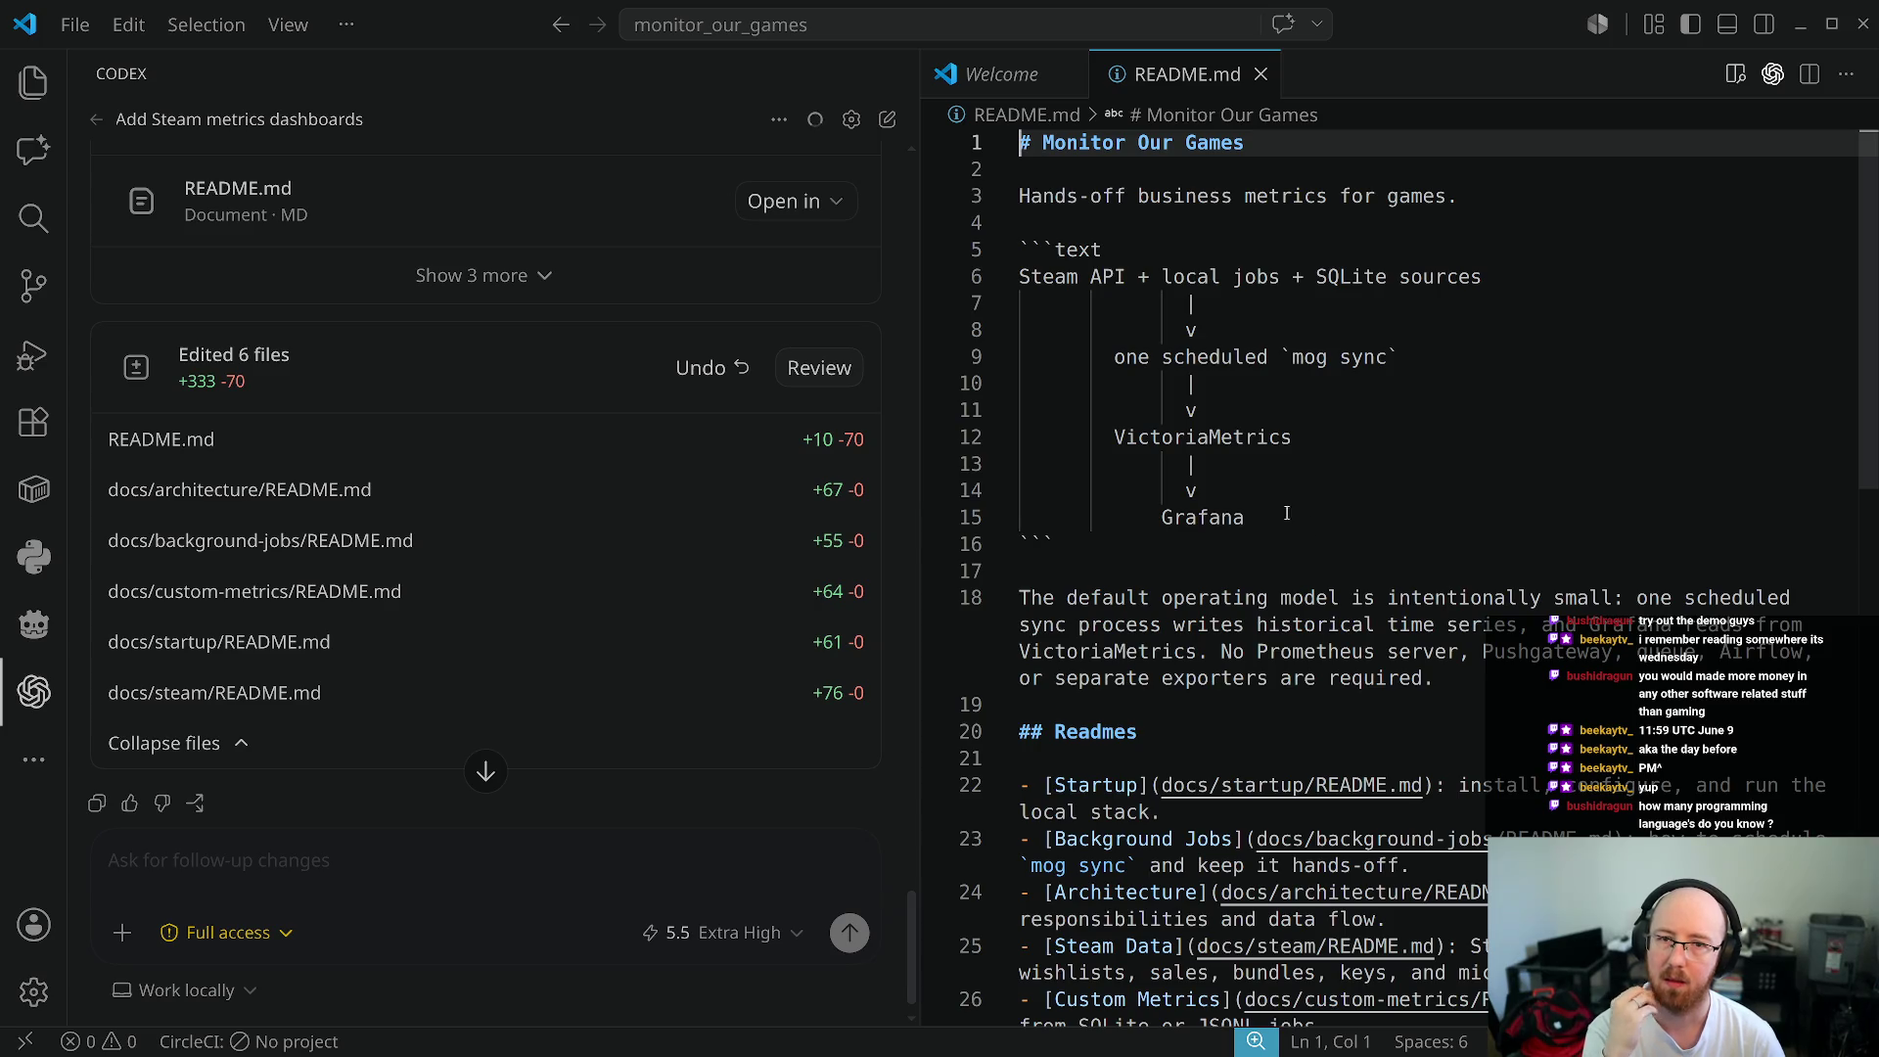
{"action": "left_click_drag", "start_coordinate": [922, 438], "coordinate": [831, 438]}
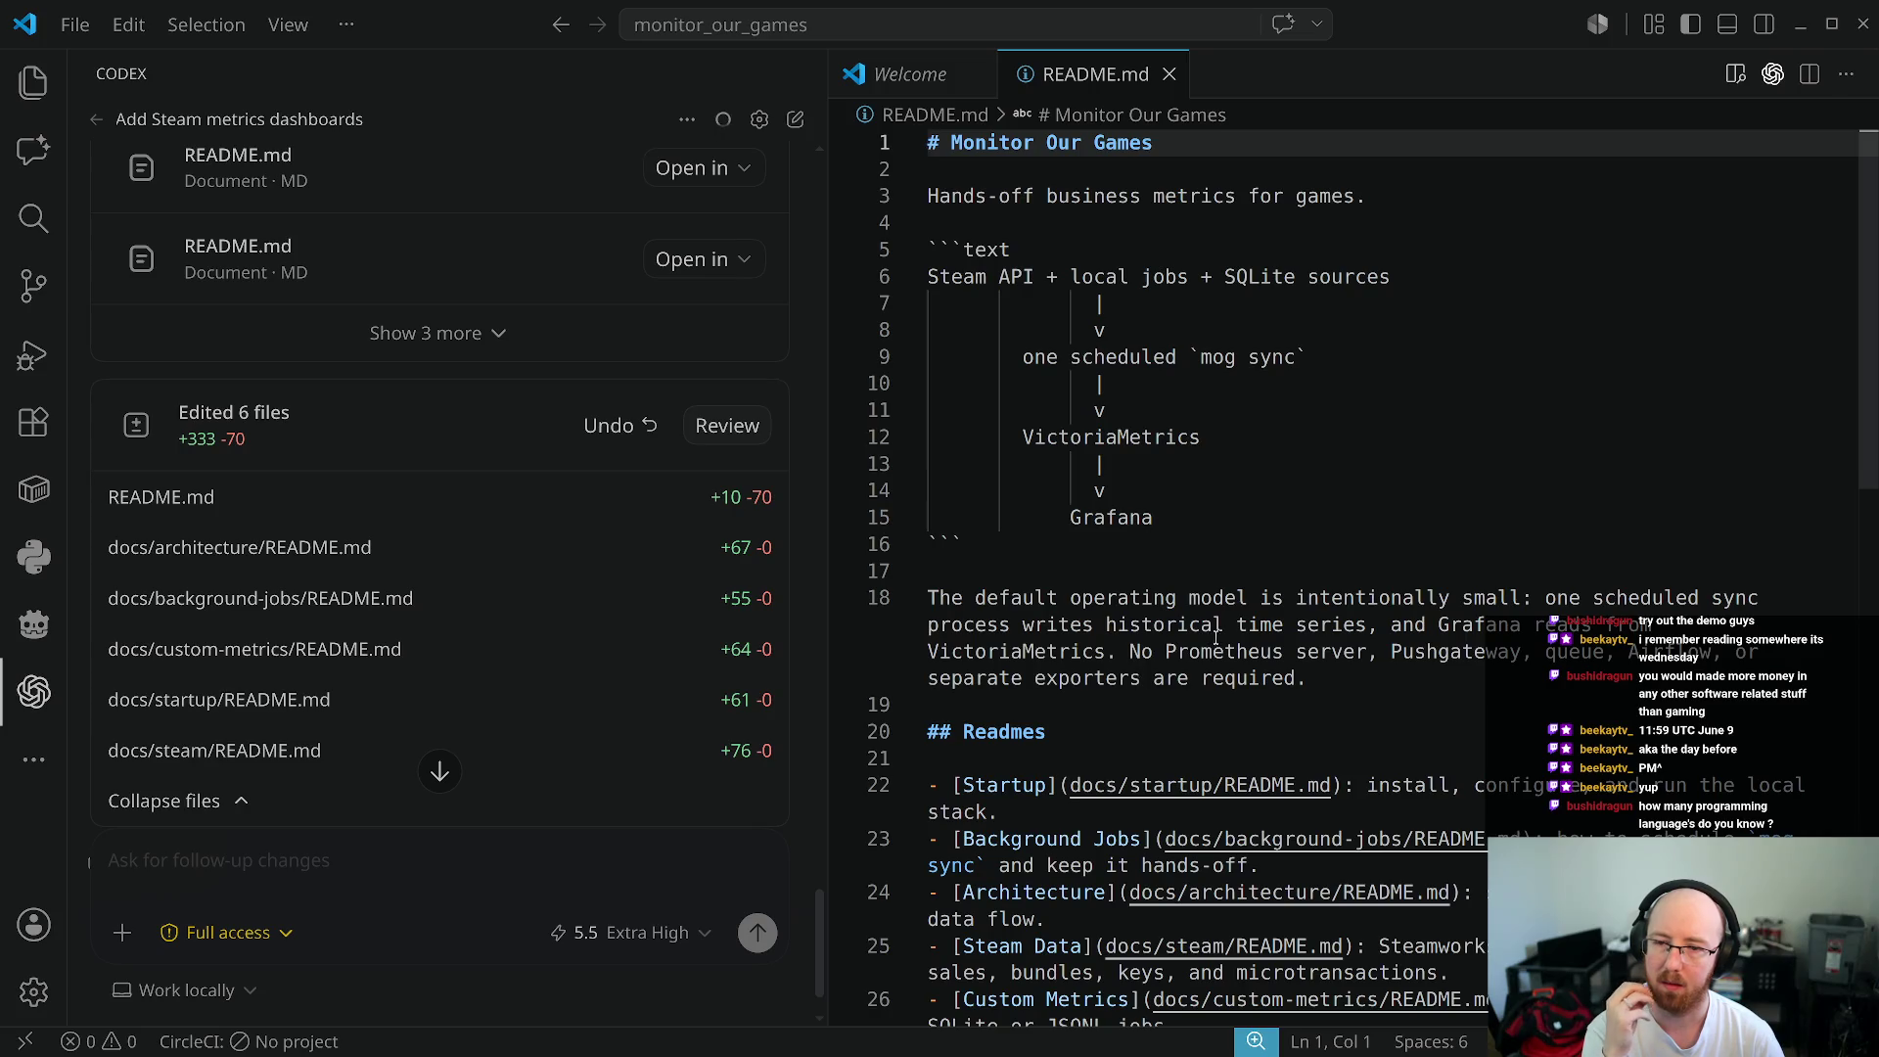
{"action": "scroll", "coordinate": [1216, 636], "scroll_direction": "down", "scroll_amount": 3}
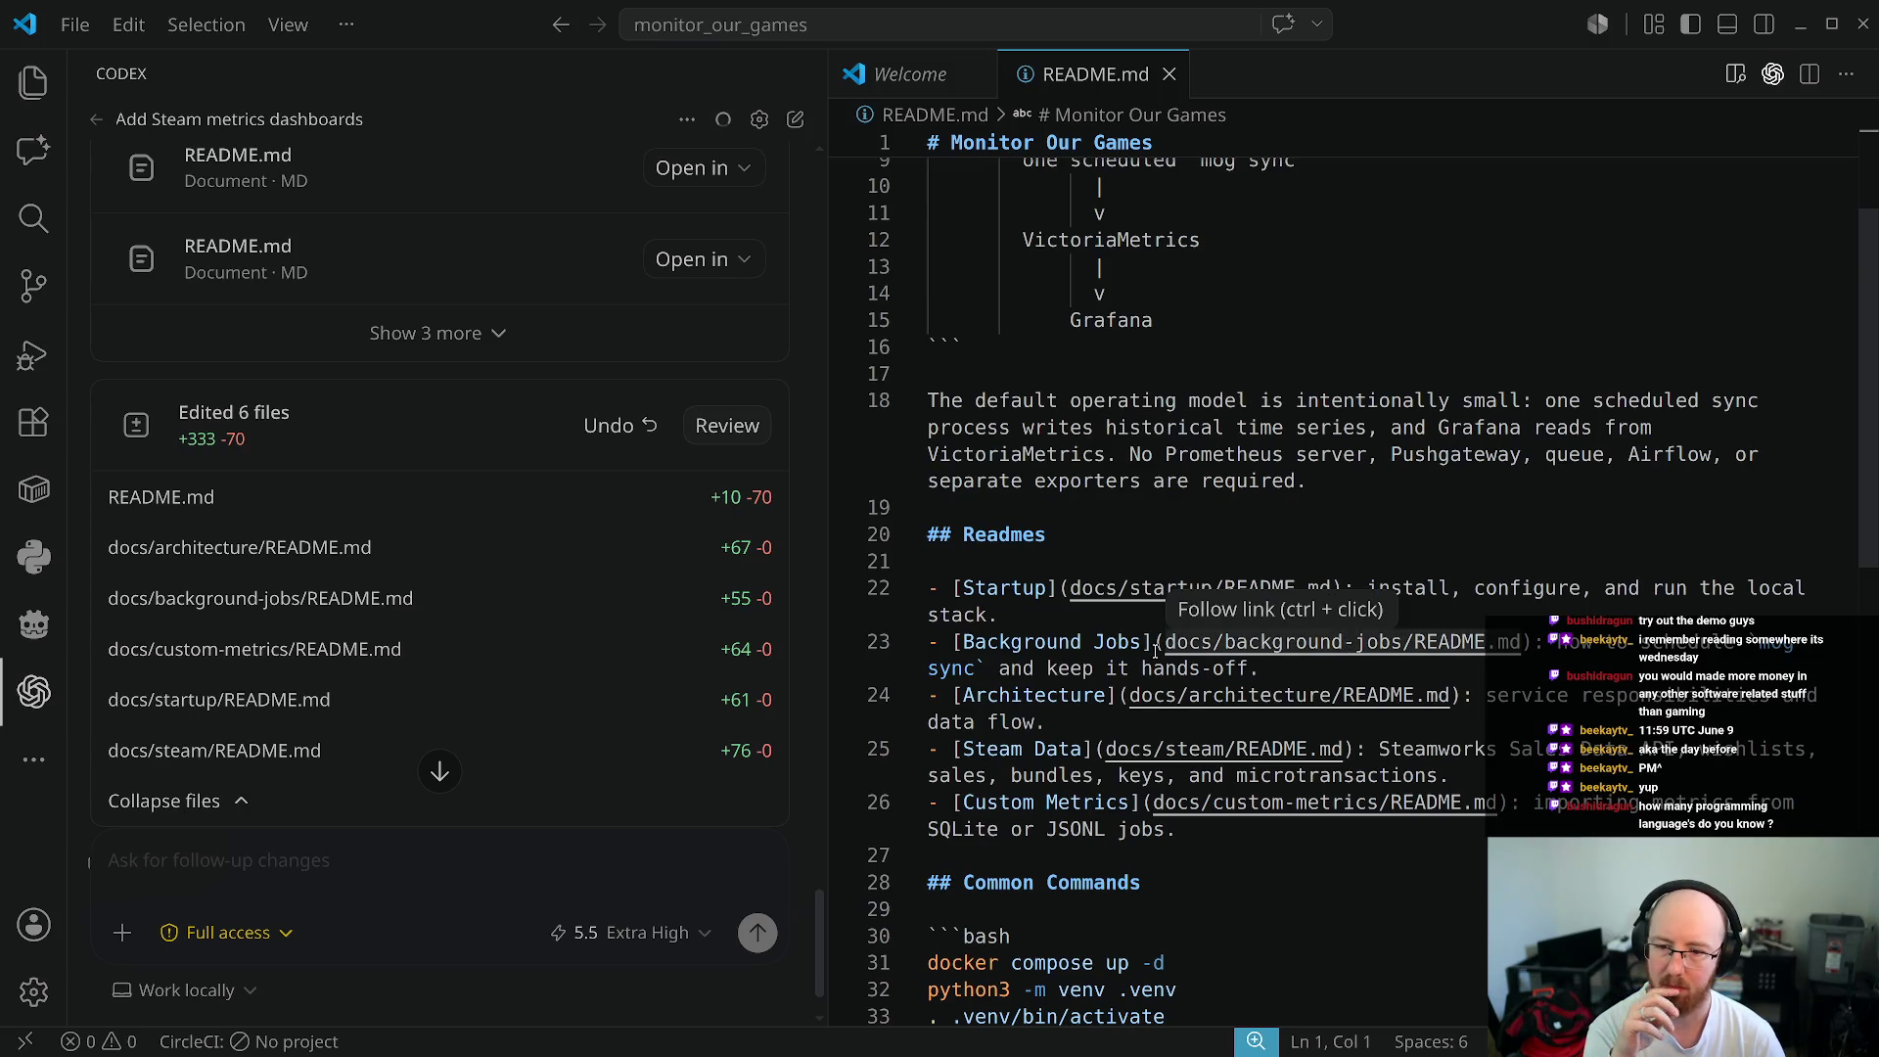
{"action": "scroll", "coordinate": [1272, 675], "scroll_direction": "down", "scroll_amount": 3}
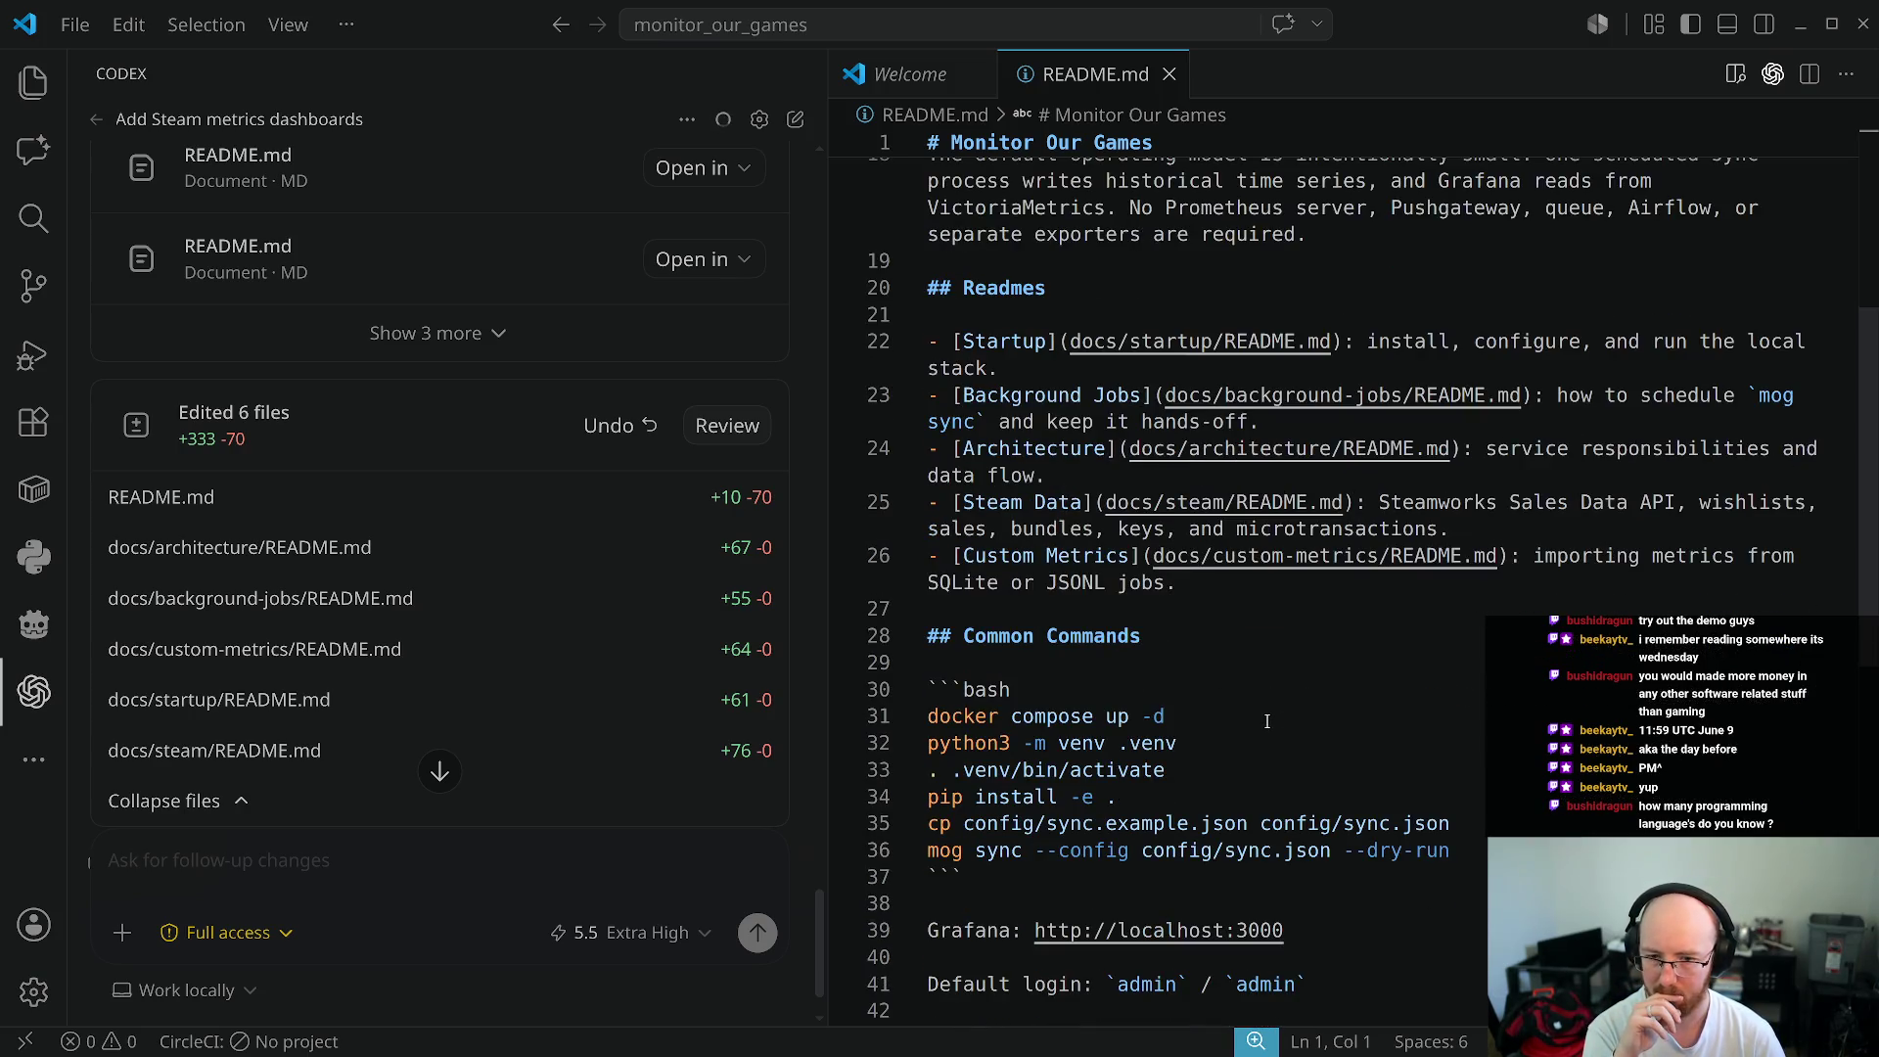
{"action": "scroll", "coordinate": [1165, 794], "scroll_direction": "down", "scroll_amount": 2}
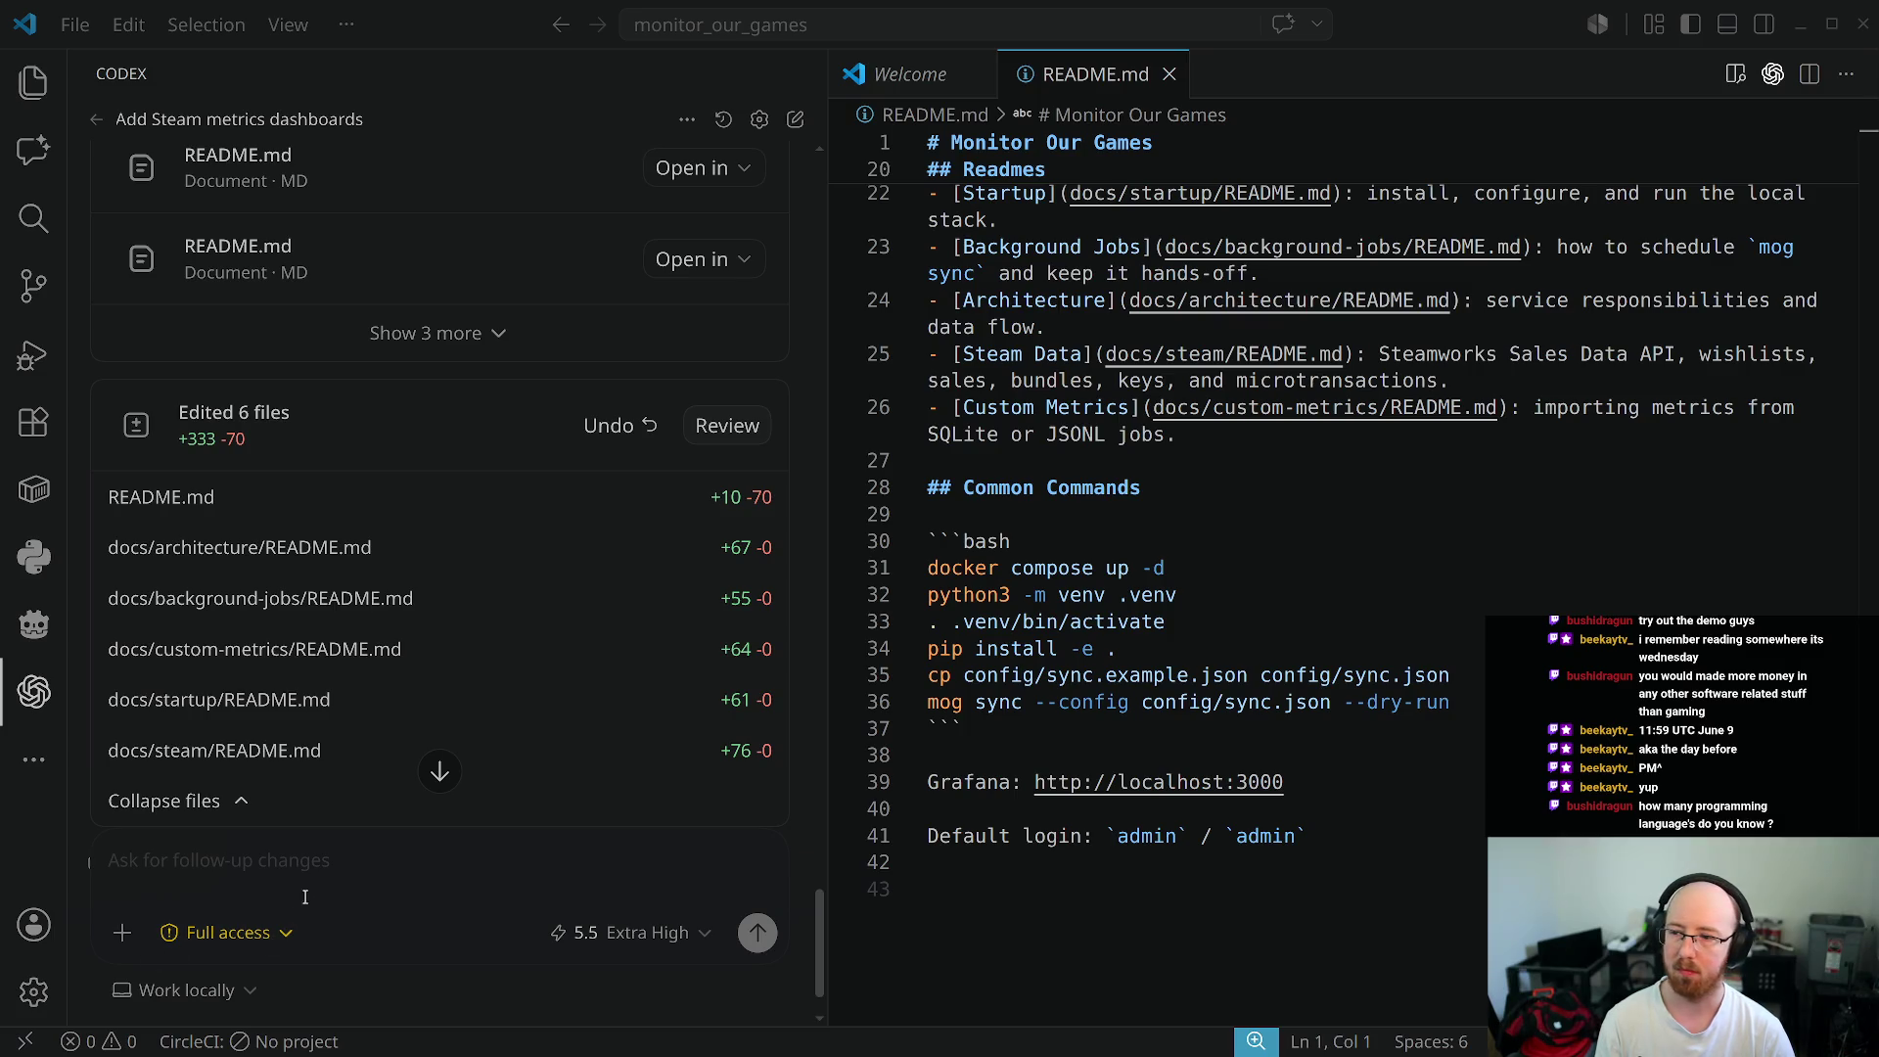
- Start a Codex follow-up beginning 'Review for security.', discarding several false starts
{"action": "left_click", "coordinate": [409, 866]}
{"action": "type", "text": "Add"}
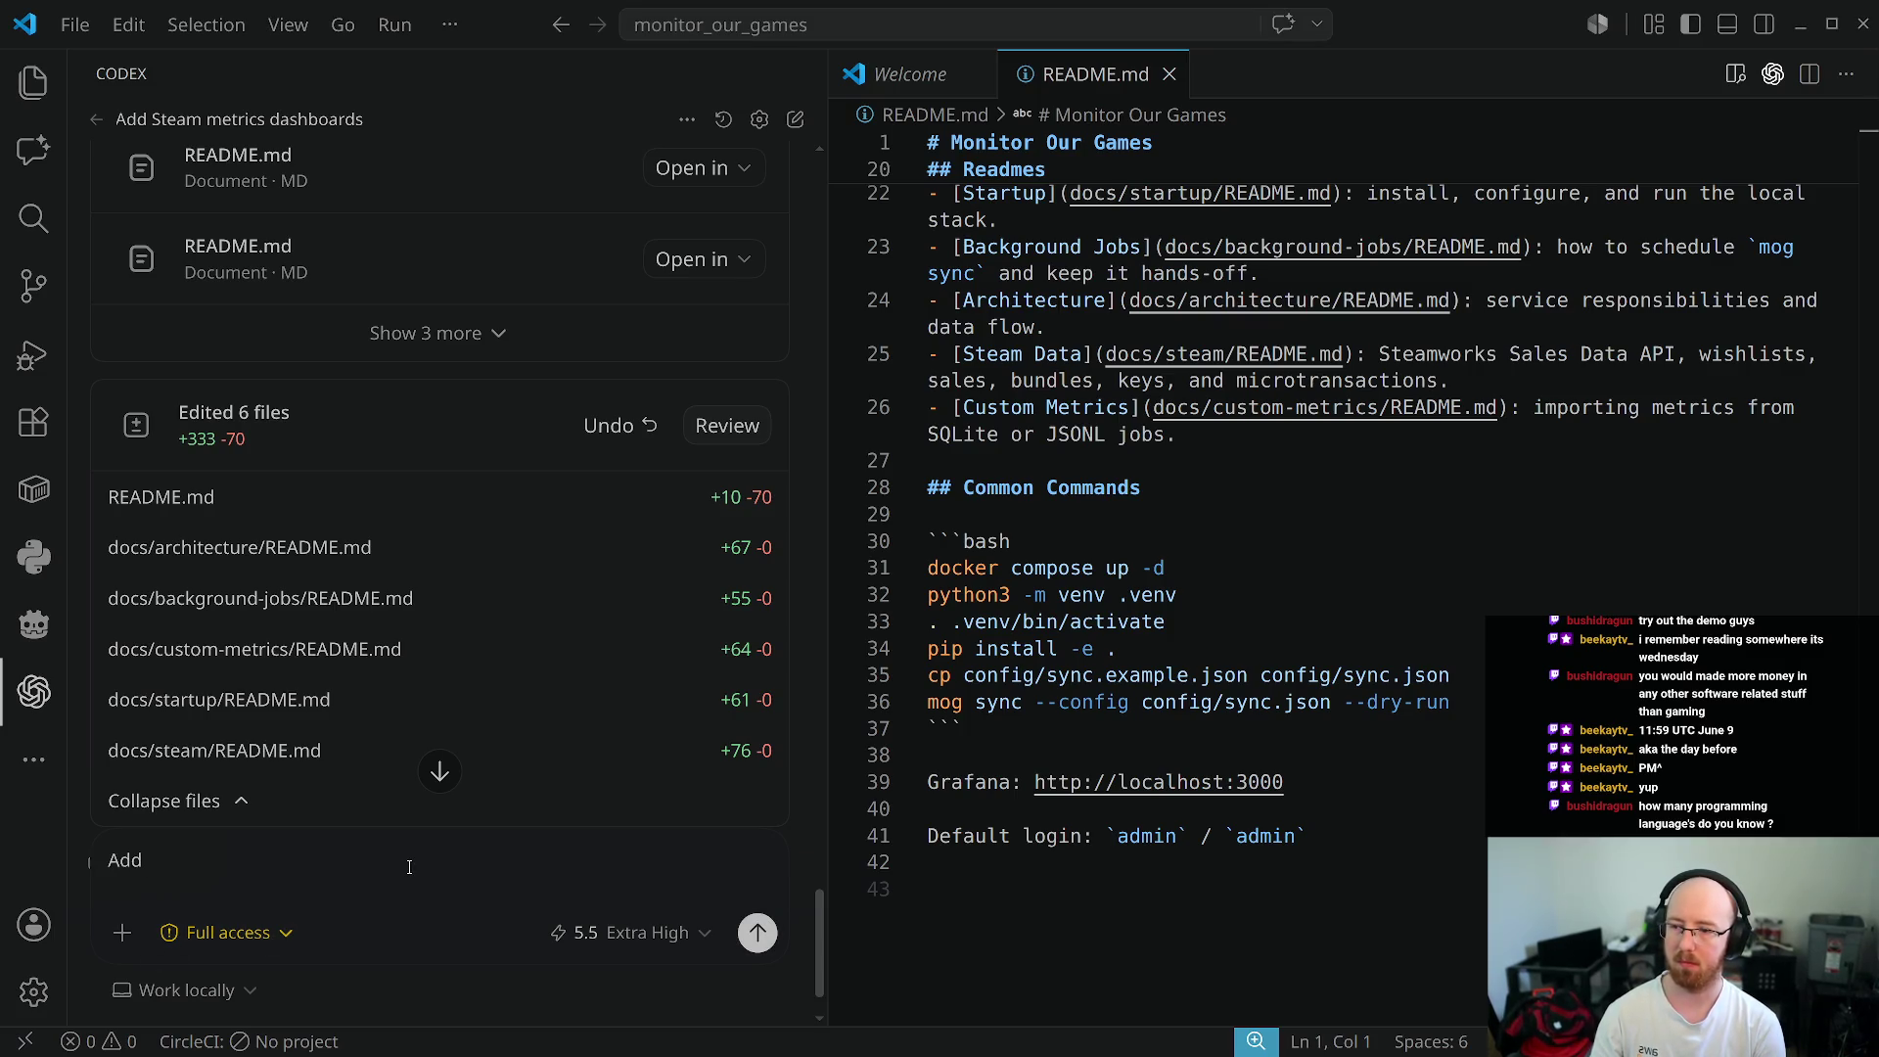
{"action": "key", "text": "BackSpace"}
{"action": "key", "text": "BackSpace"}
{"action": "key", "text": "BackSpace"}
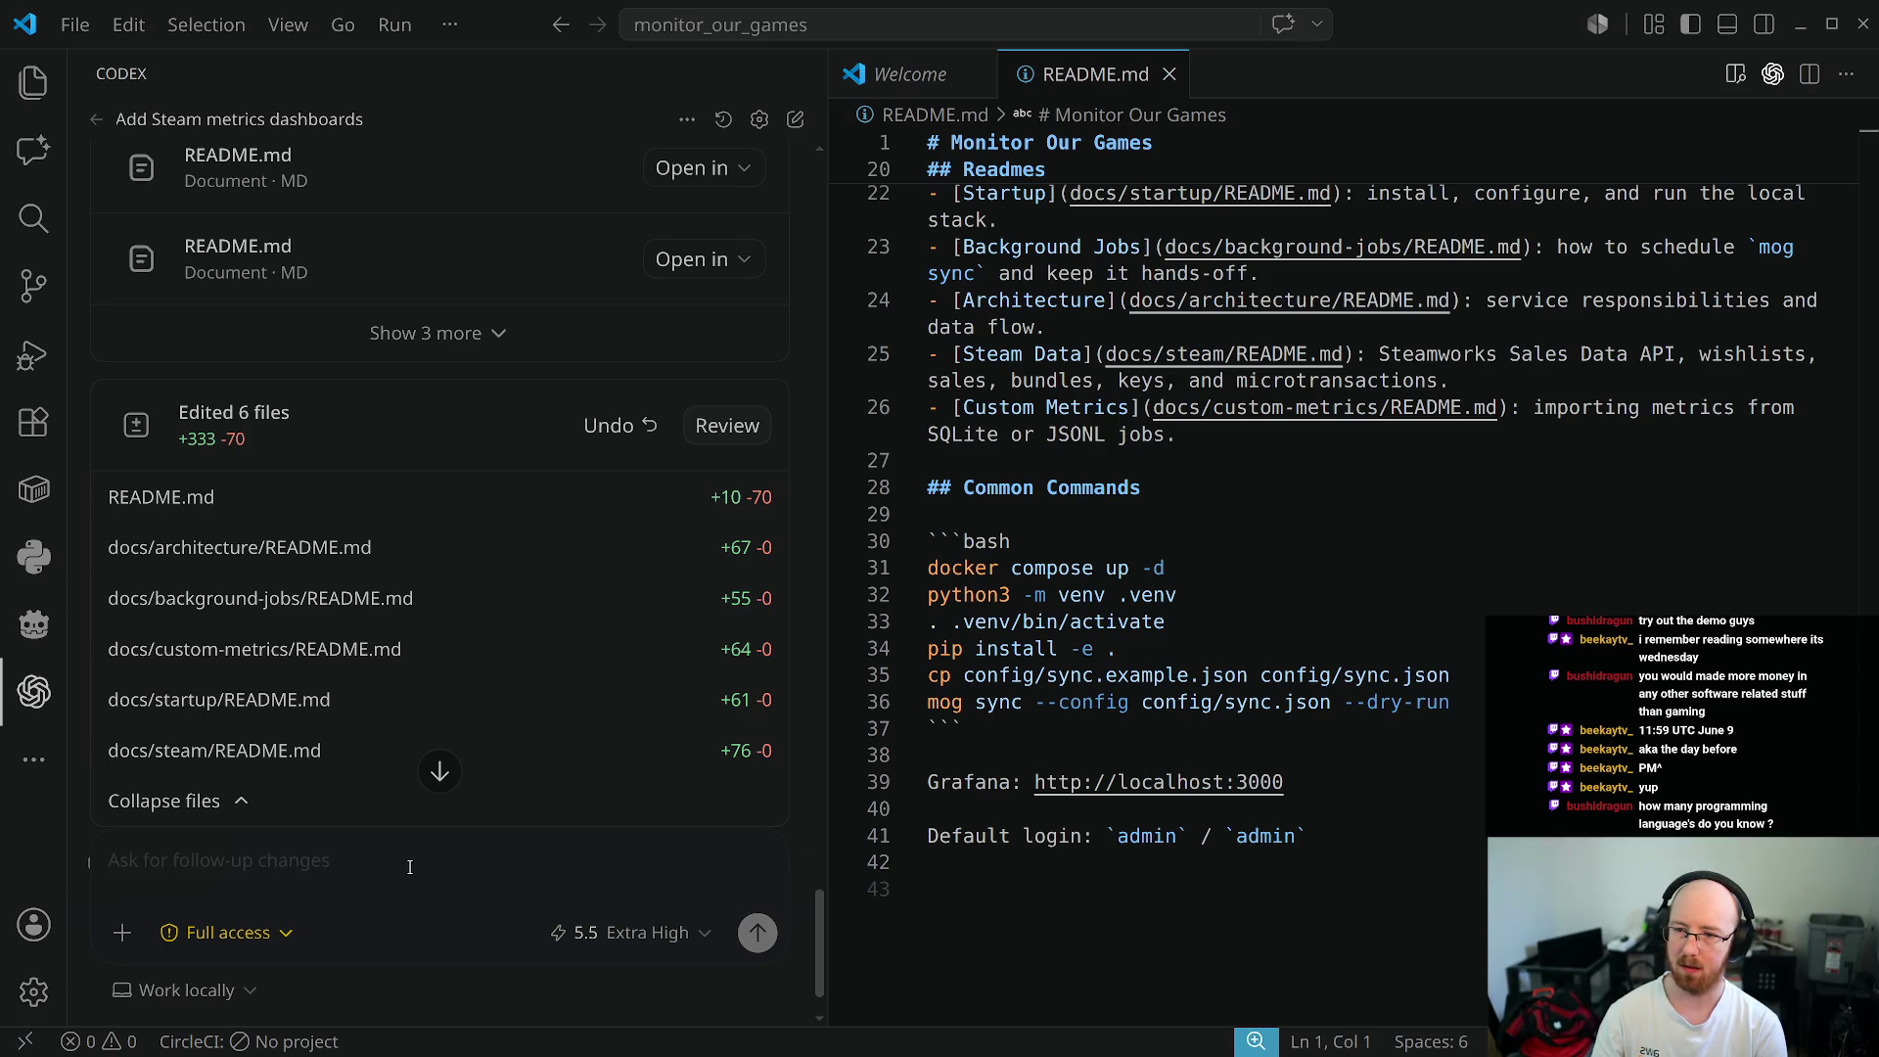
{"action": "type", "text": "Even"}
{"action": "key", "text": "BackSpace"}
{"action": "key", "text": "BackSpace"}
{"action": "key", "text": "BackSpace"}
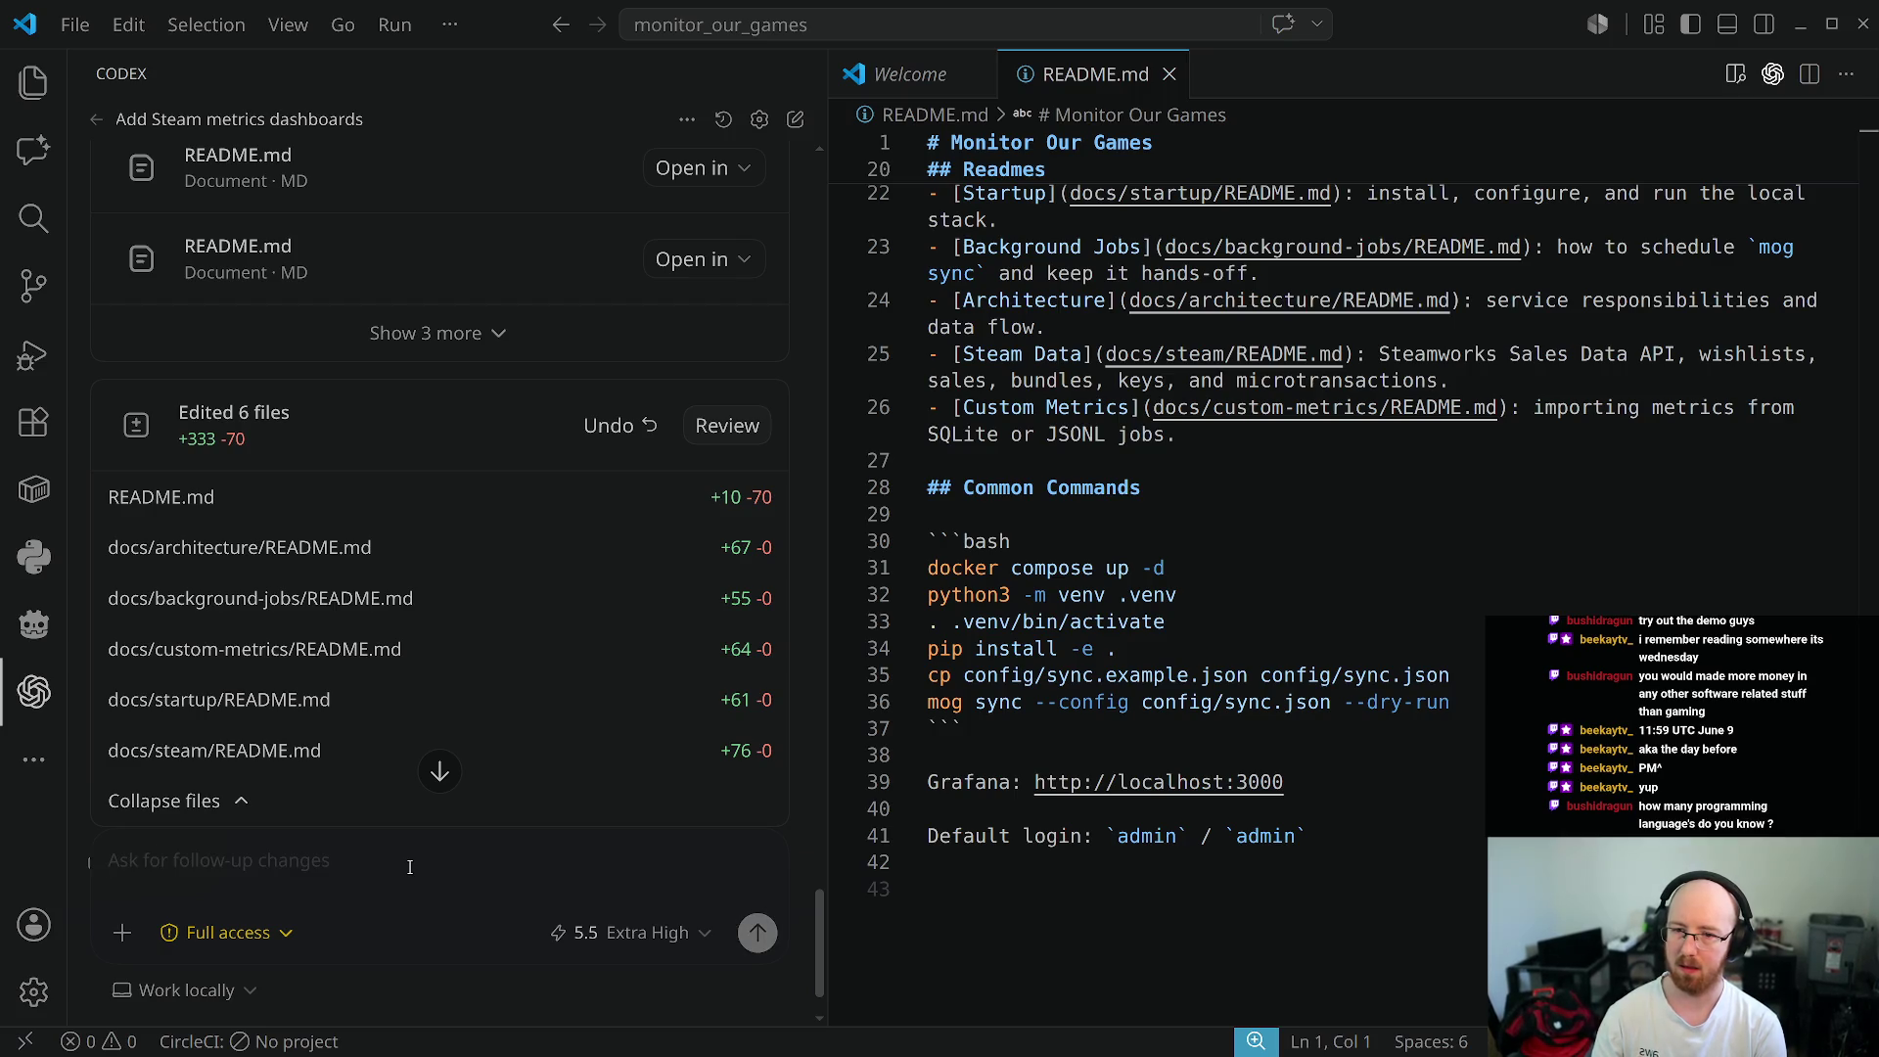
{"action": "type", "text": "Securely"}
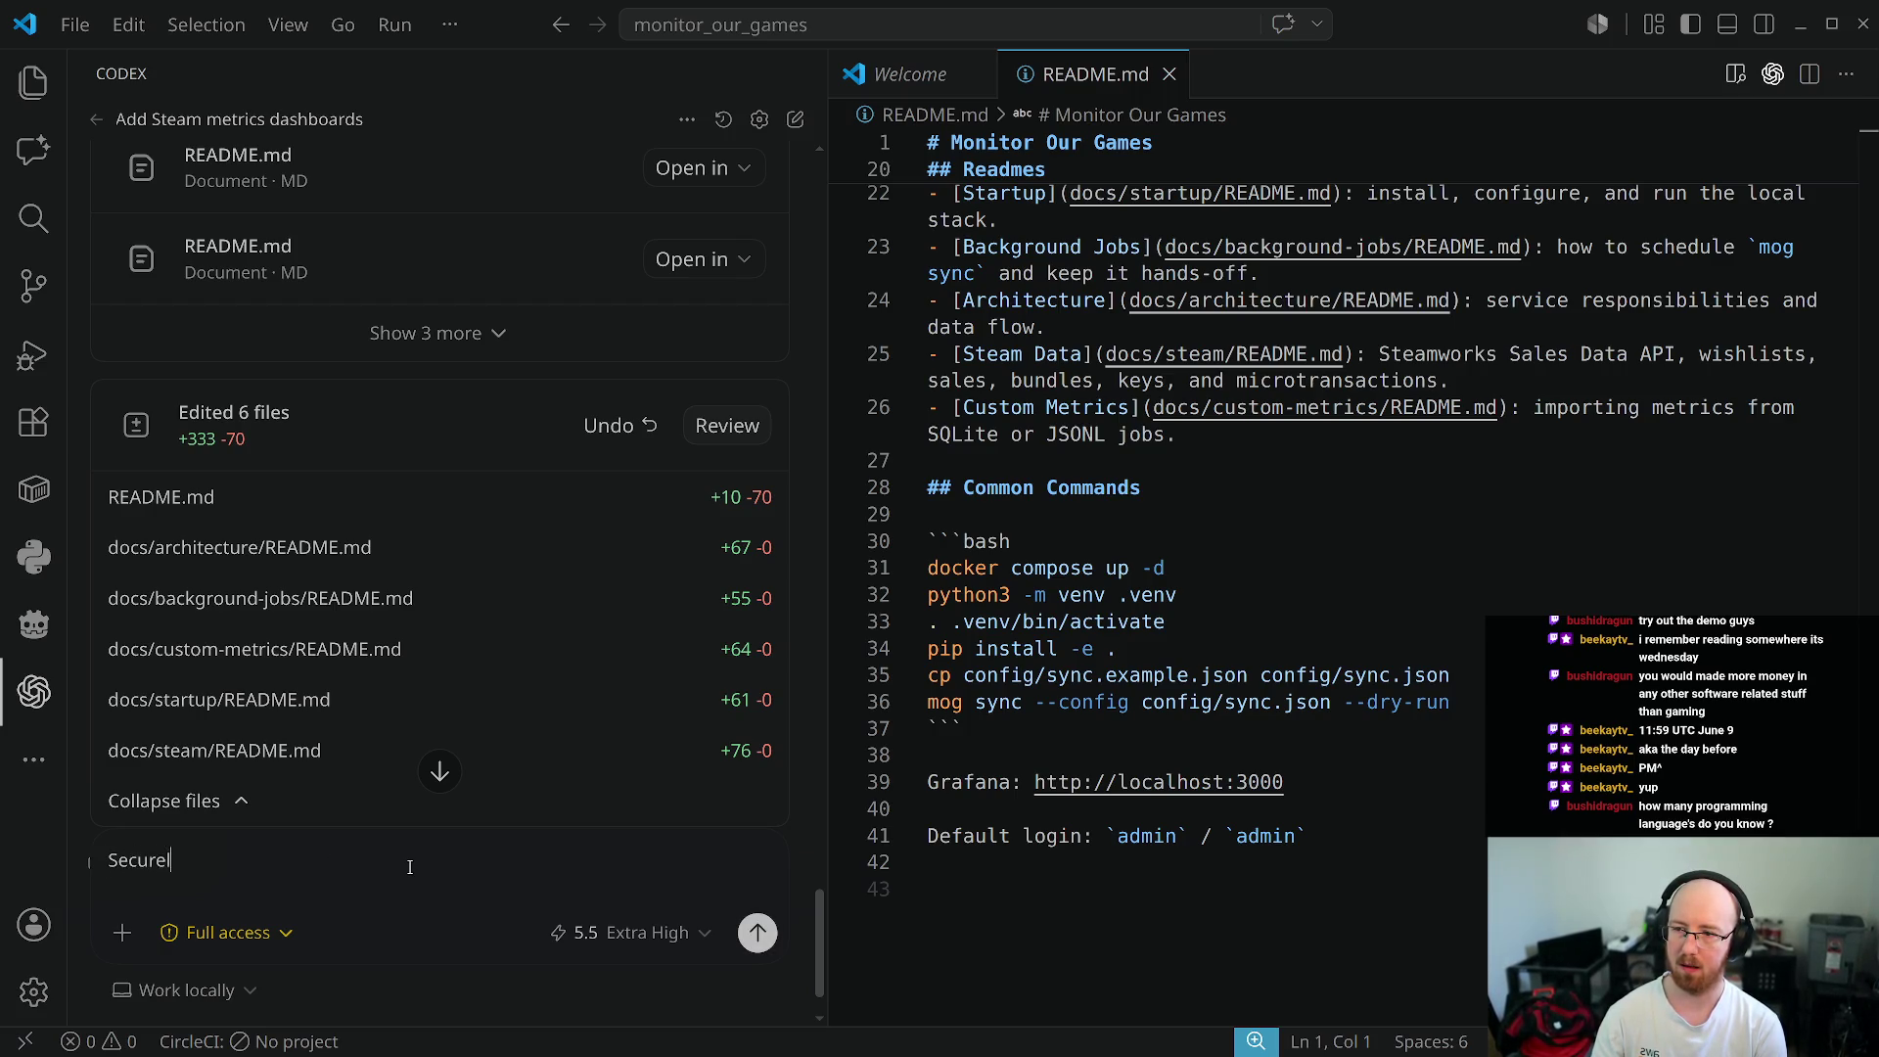
{"action": "key", "text": "ctrl+a"}
{"action": "type", "text": "Review f"}
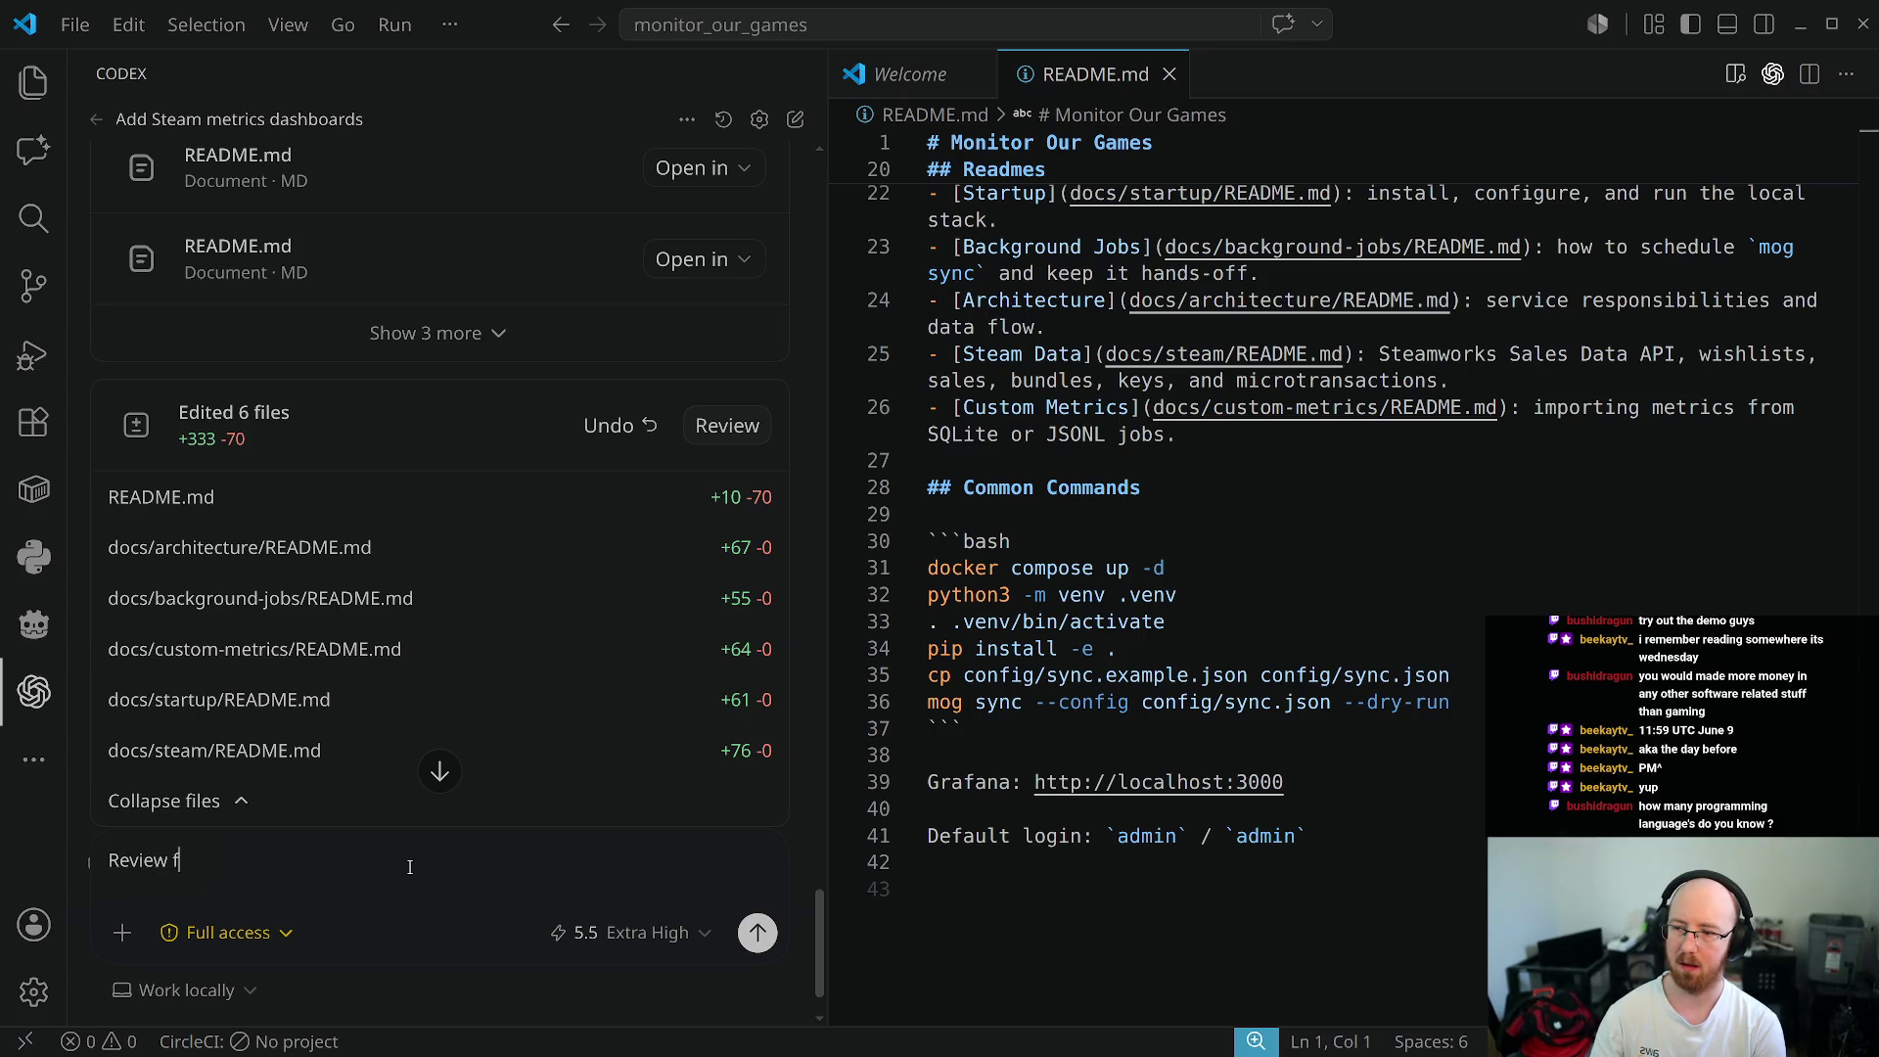
{"action": "type", "text": "or security."}
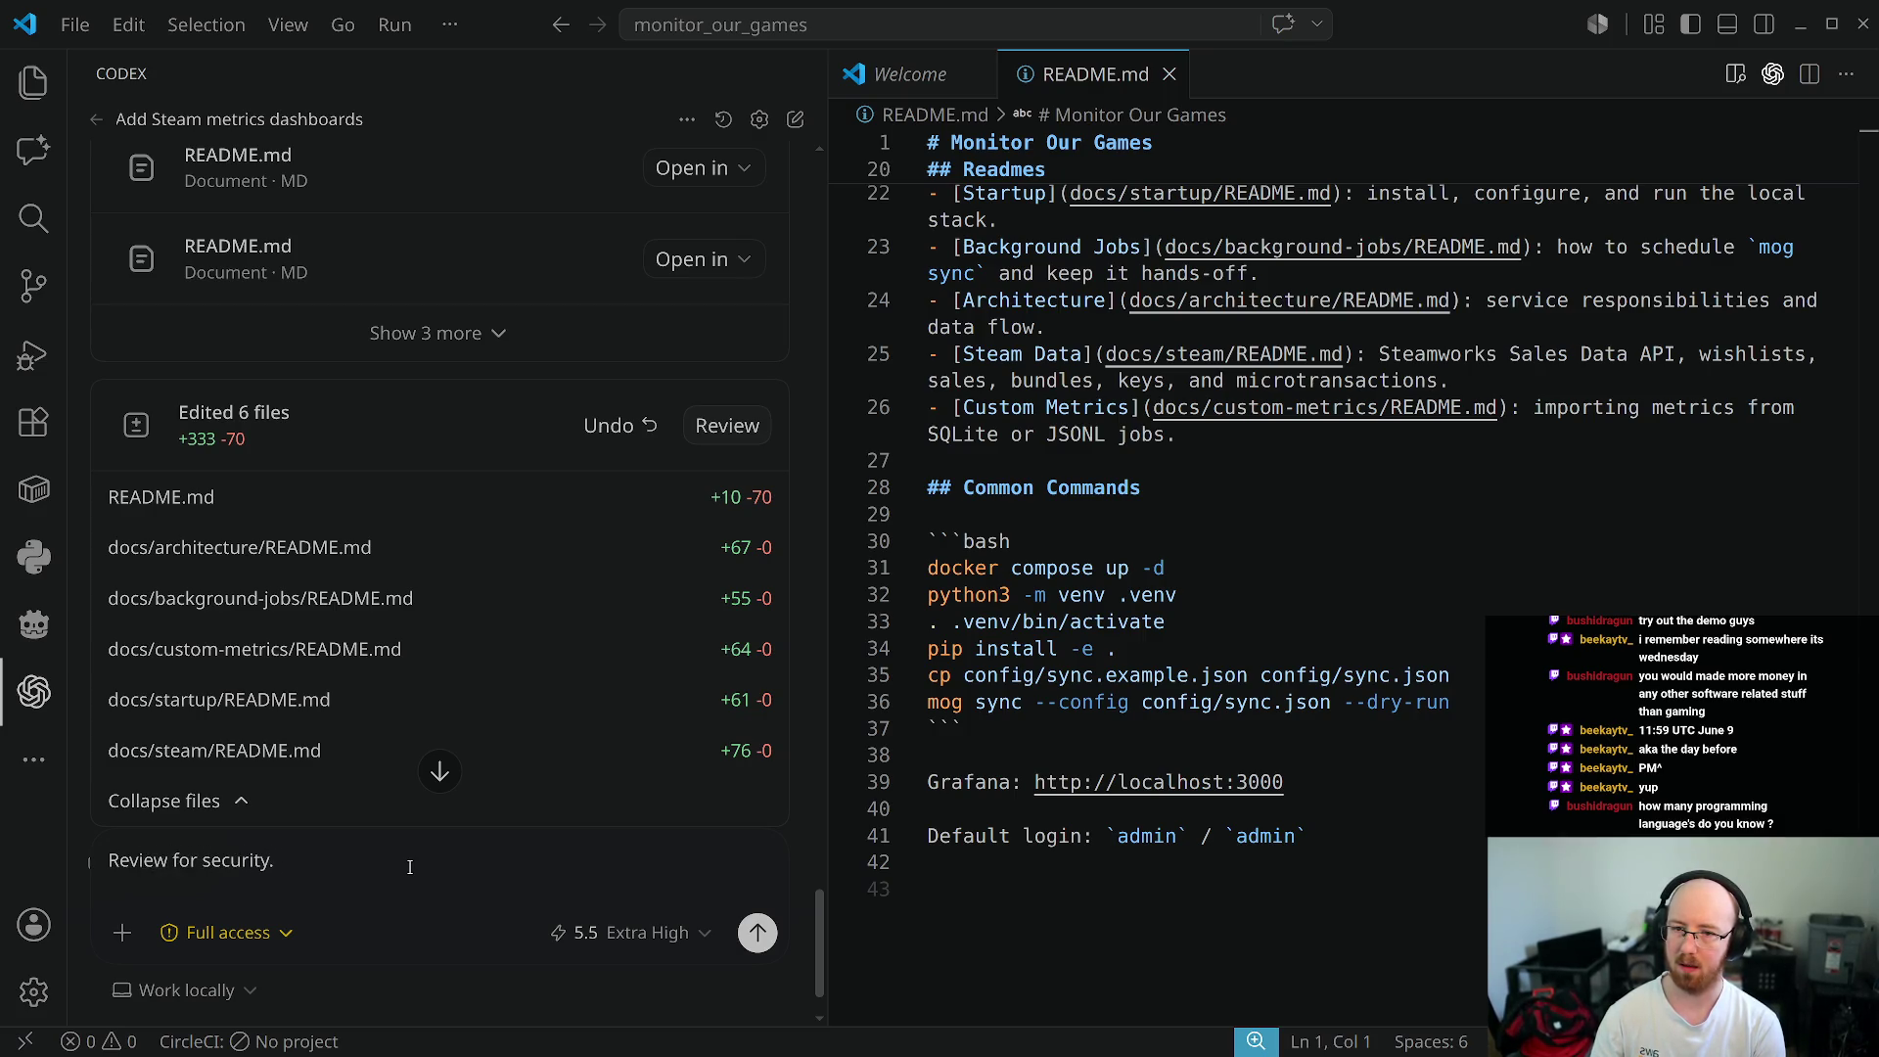
{"action": "type", "text": " Make sure cre"}
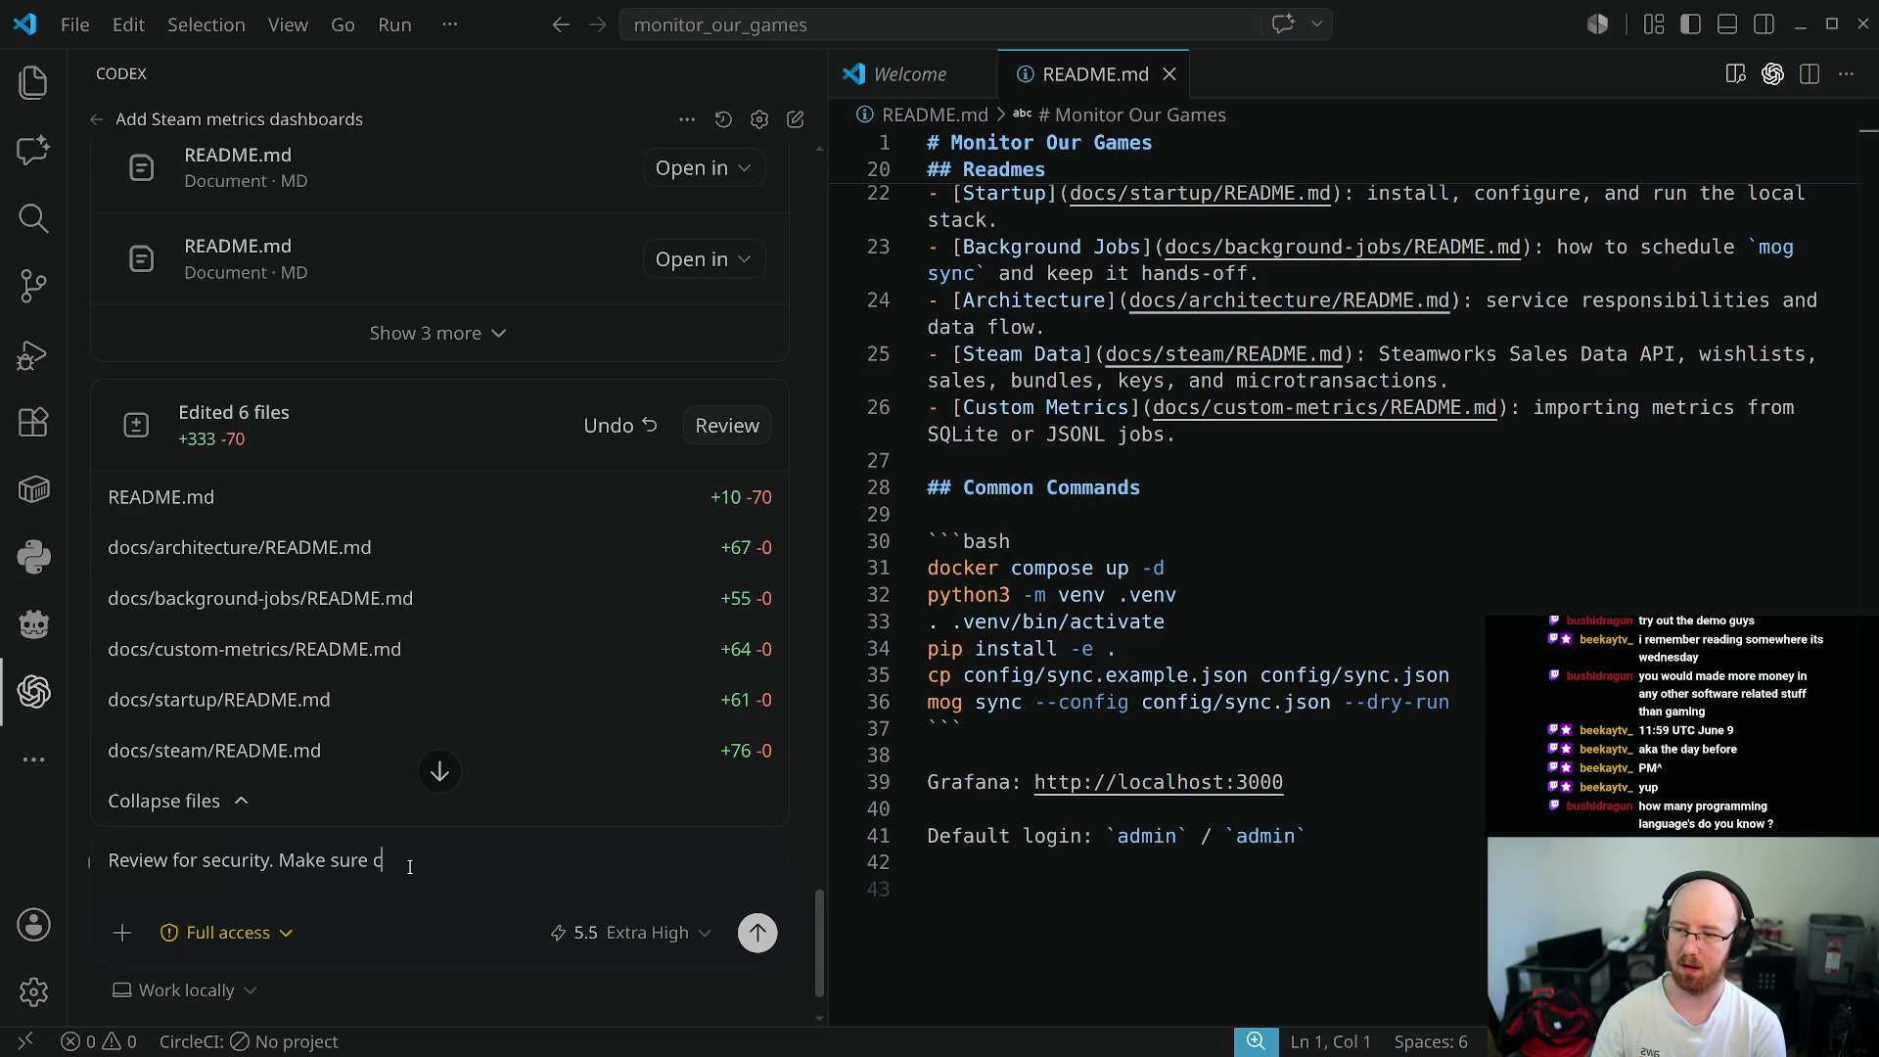
{"action": "key", "text": "BackSpace"}
{"action": "key", "text": "BackSpace"}
{"action": "key", "text": "BackSpace"}
{"action": "key", "text": "ctrl+shift+Left"}
{"action": "key", "text": "ctrl+shift+Left"}
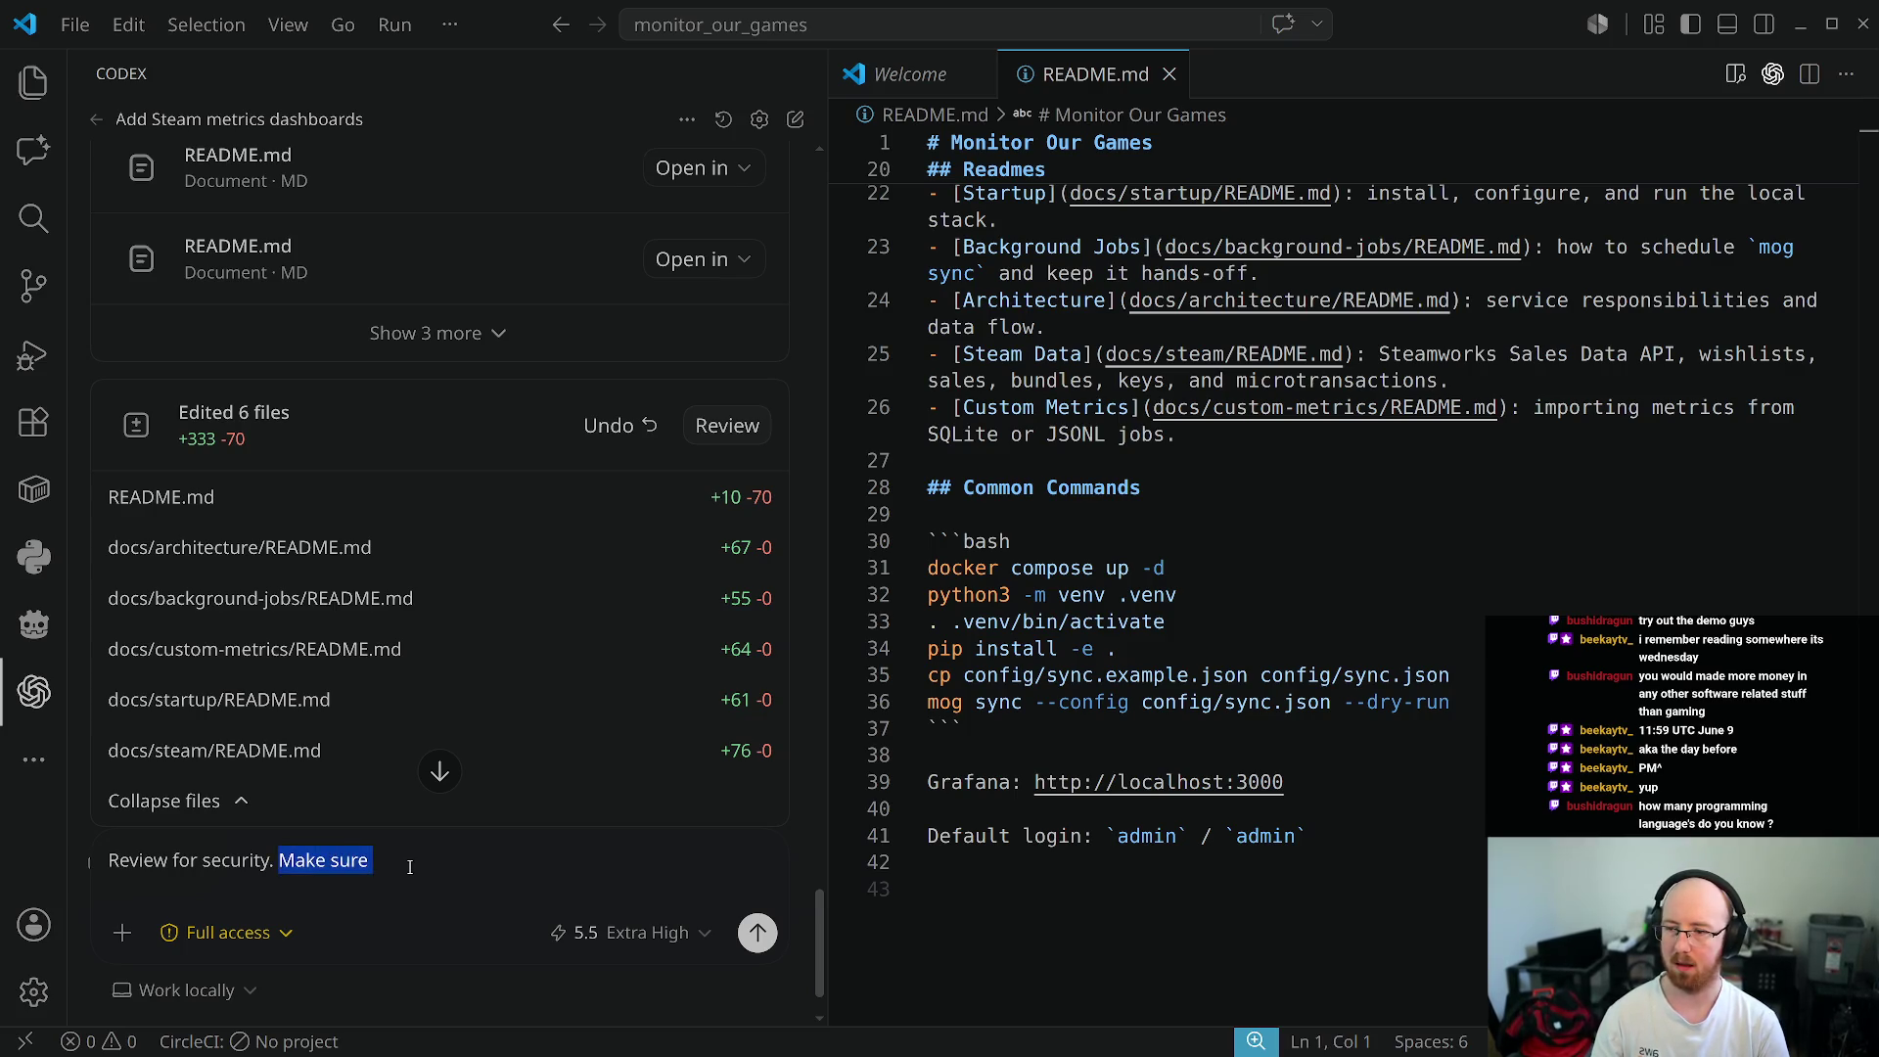
- Request credentials stored outside the repo in ~/.config/monitor_our_games, send it, and queue 'Update dependencies'
{"action": "type", "text": "Ideally"}
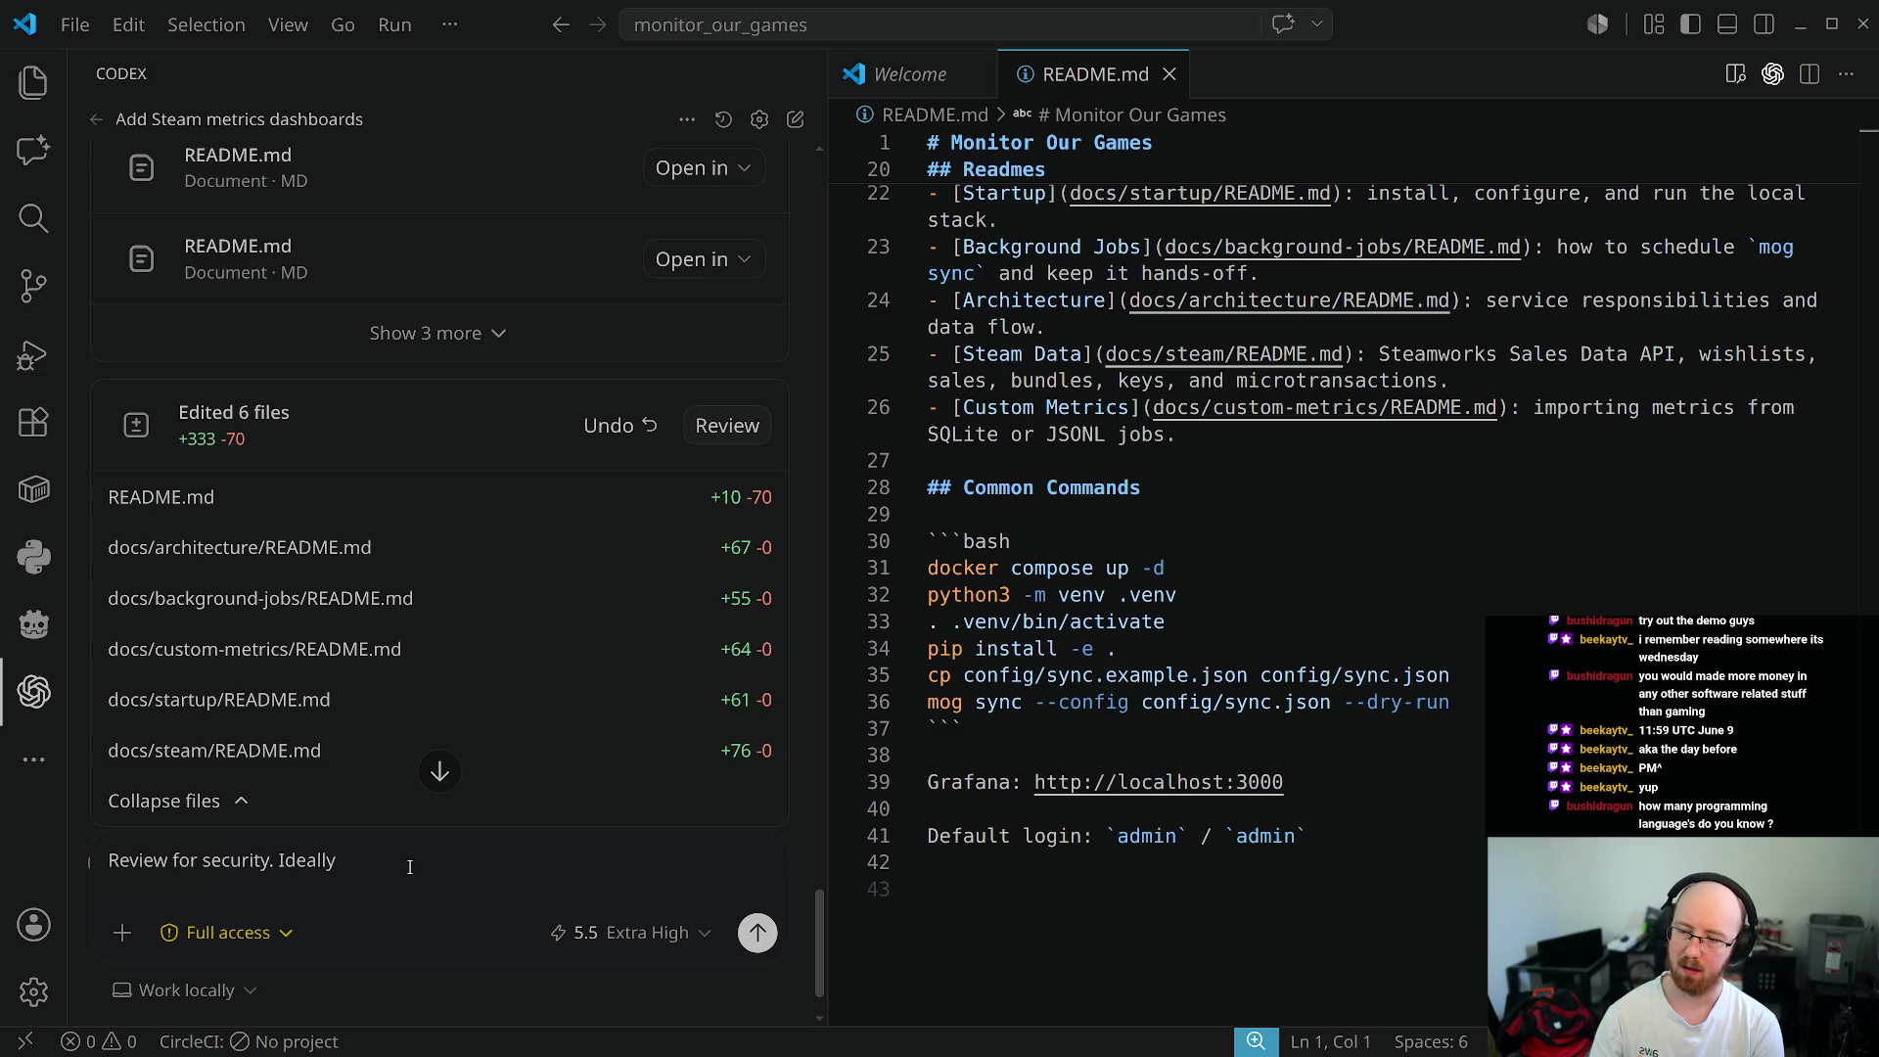
{"action": "type", "text": " credenti"}
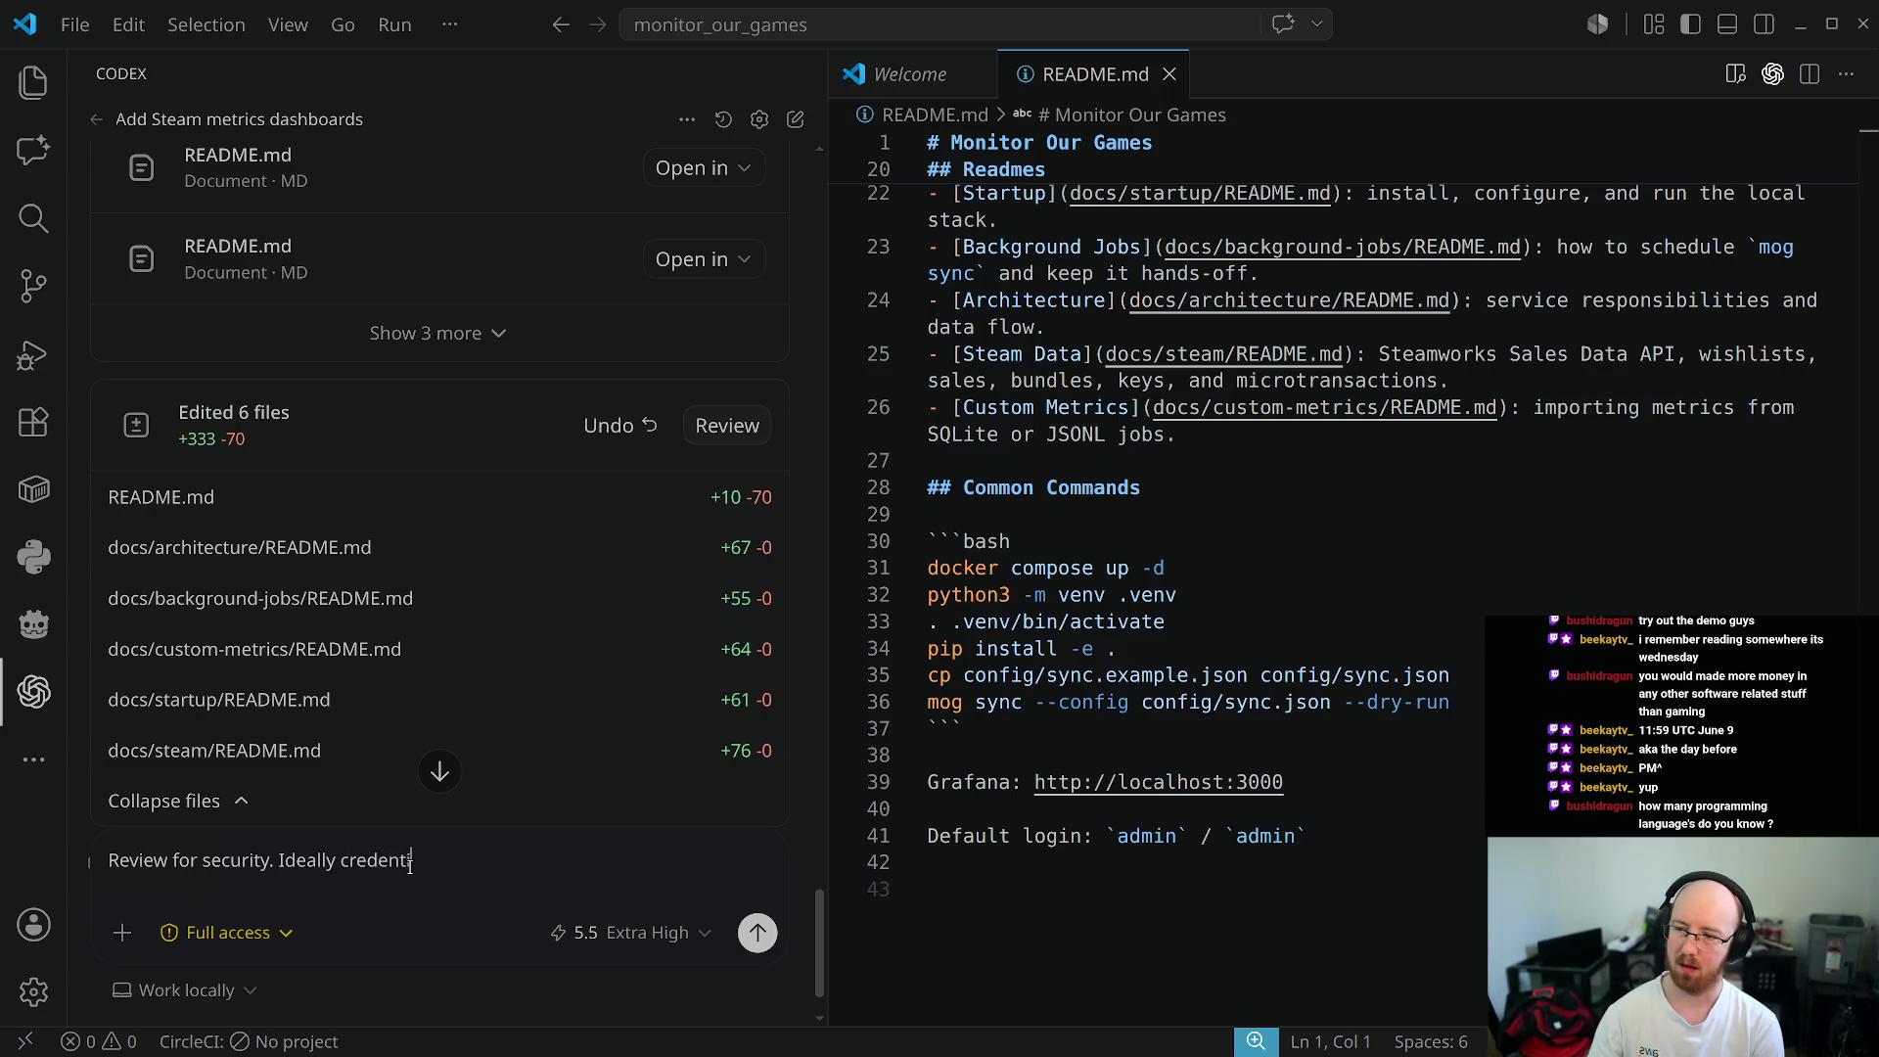
{"action": "type", "text": "als will be stored out"}
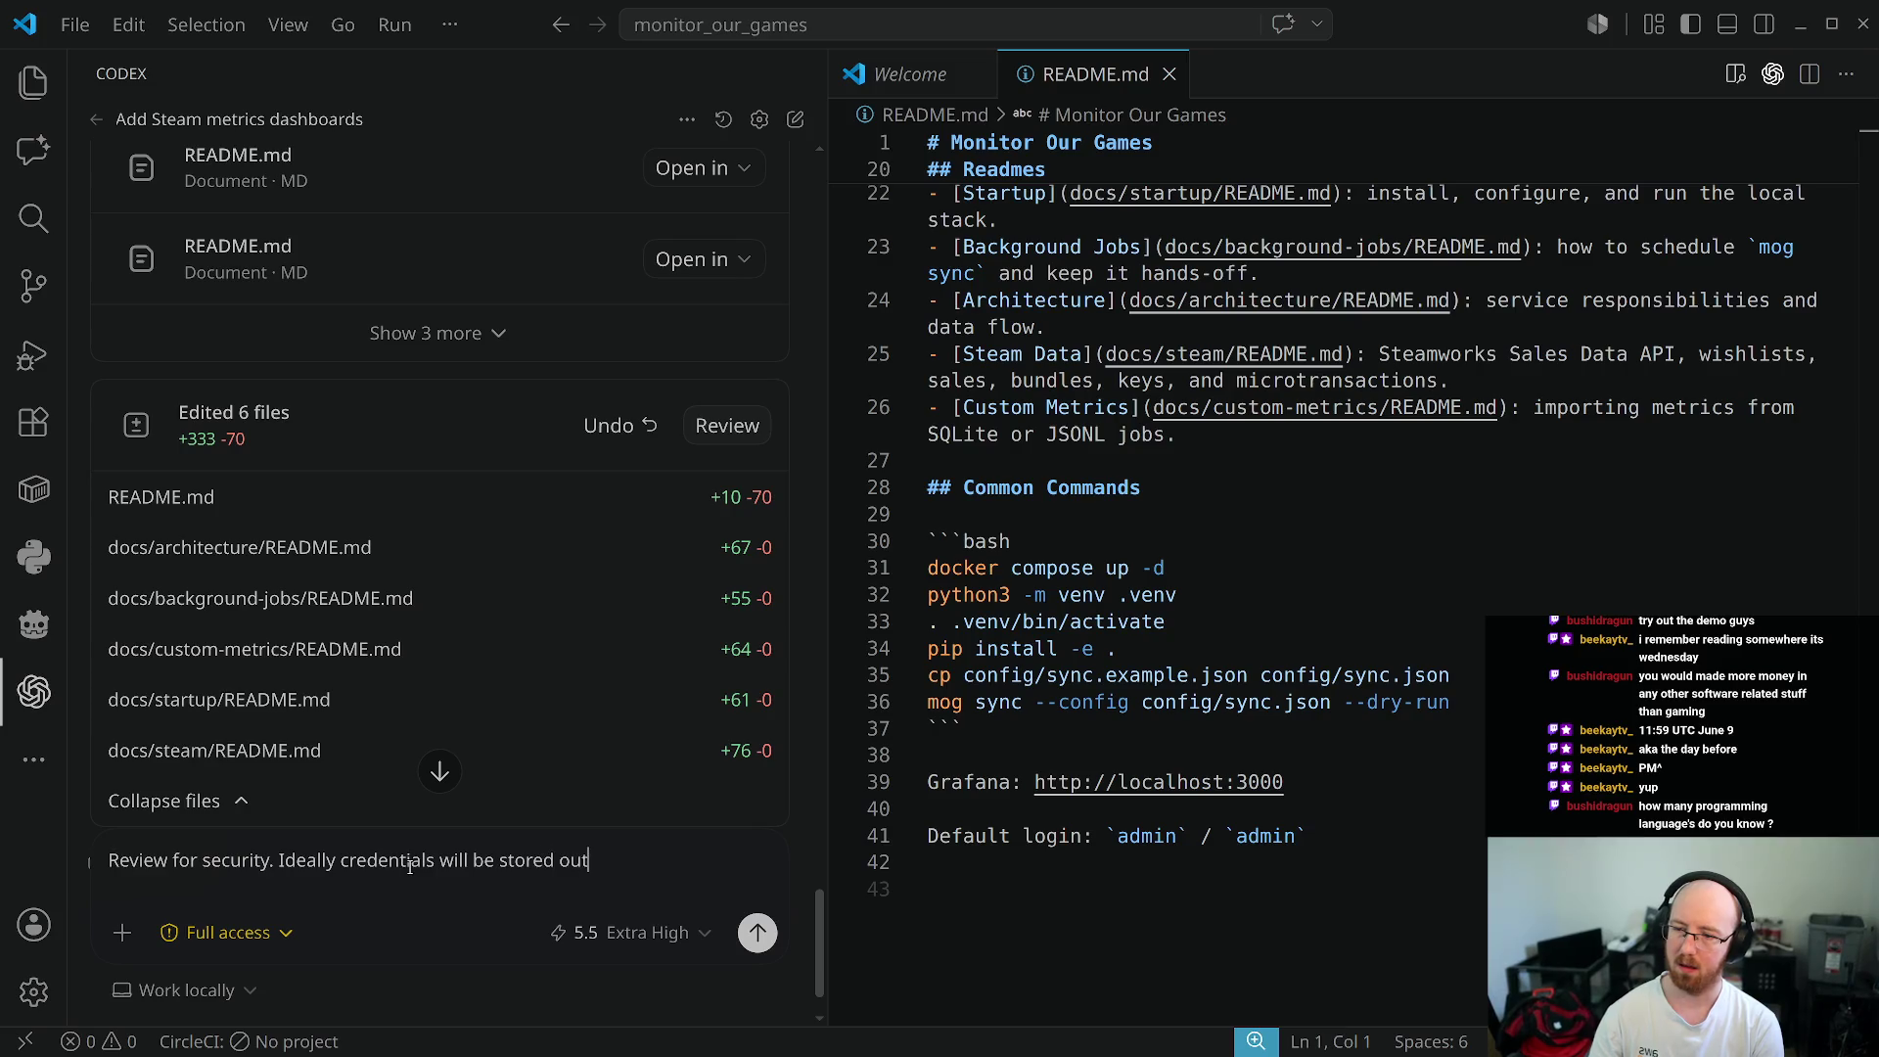
{"action": "type", "text": "side of the repo in "}
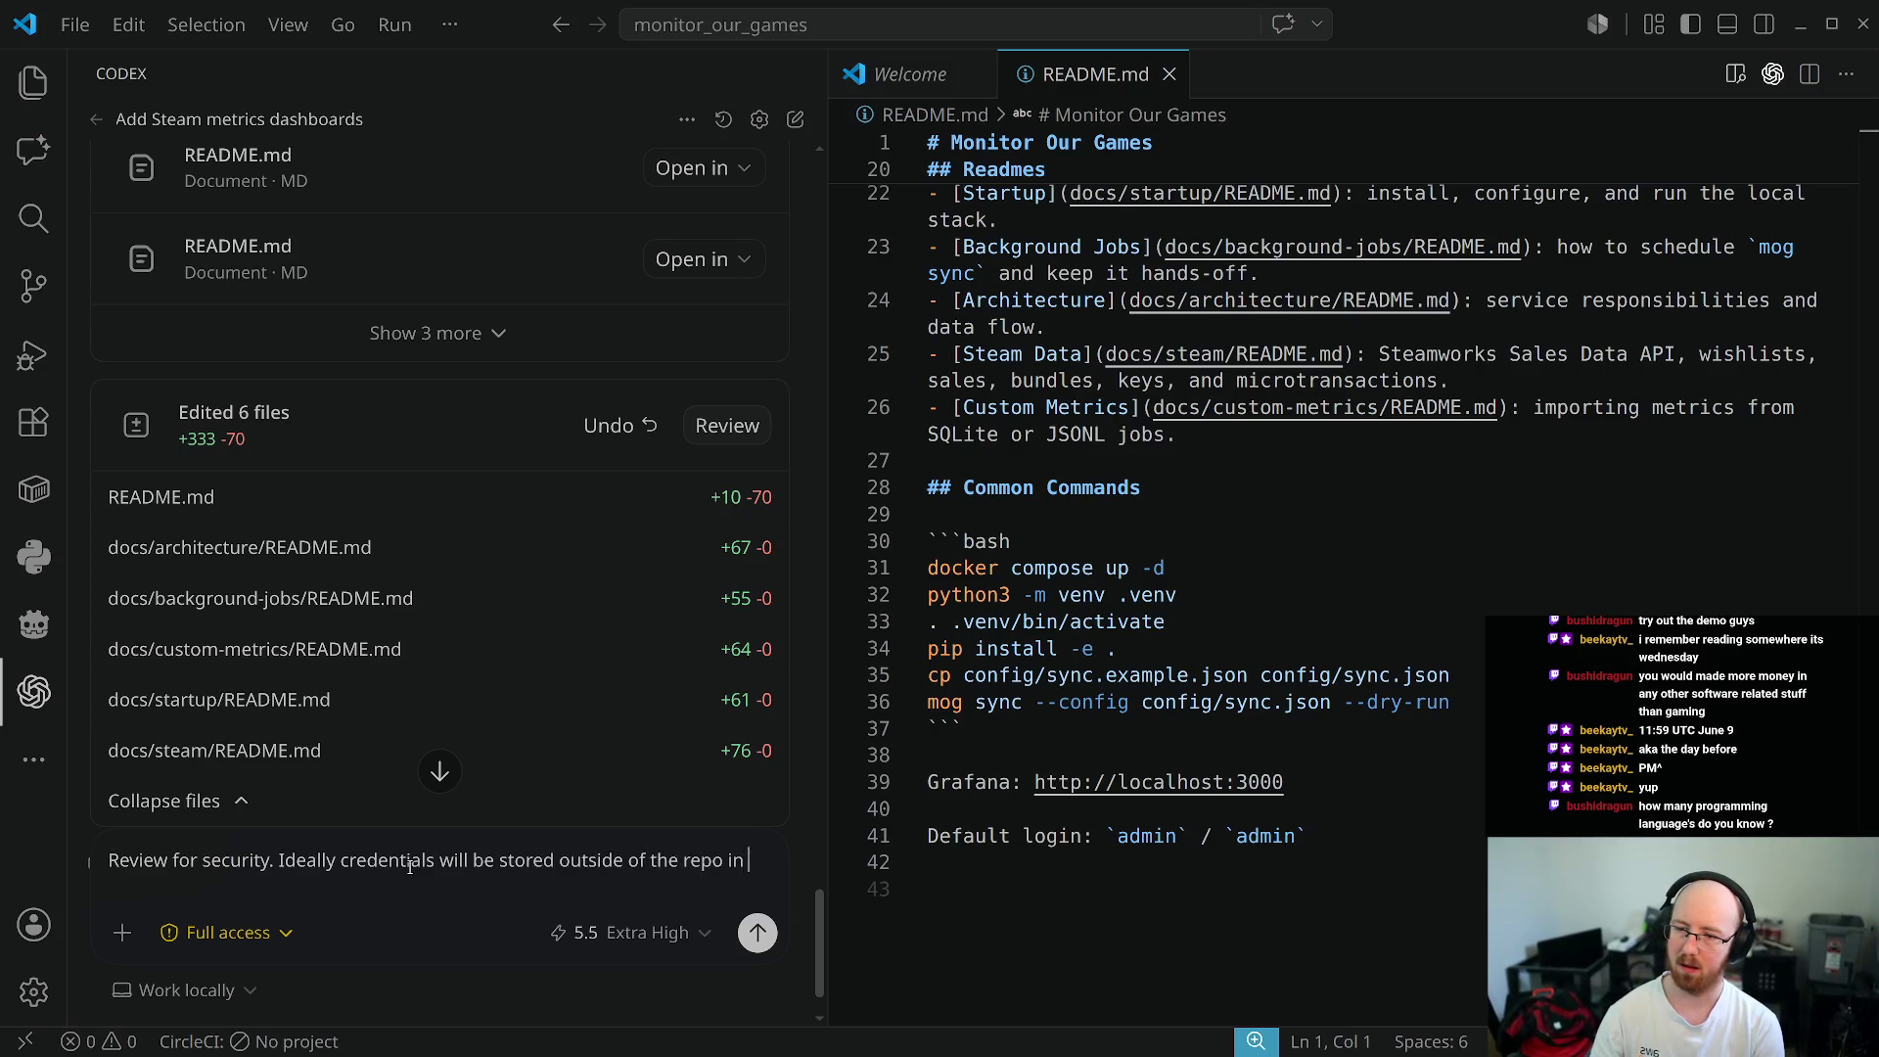
{"action": "key", "text": "BackSpace"}
{"action": "key", "text": "BackSpace"}
{"action": "key", "text": "BackSpace"}
{"action": "type", "text": "somewhere like ~/."}
{"action": "type", "text": "config/ "}
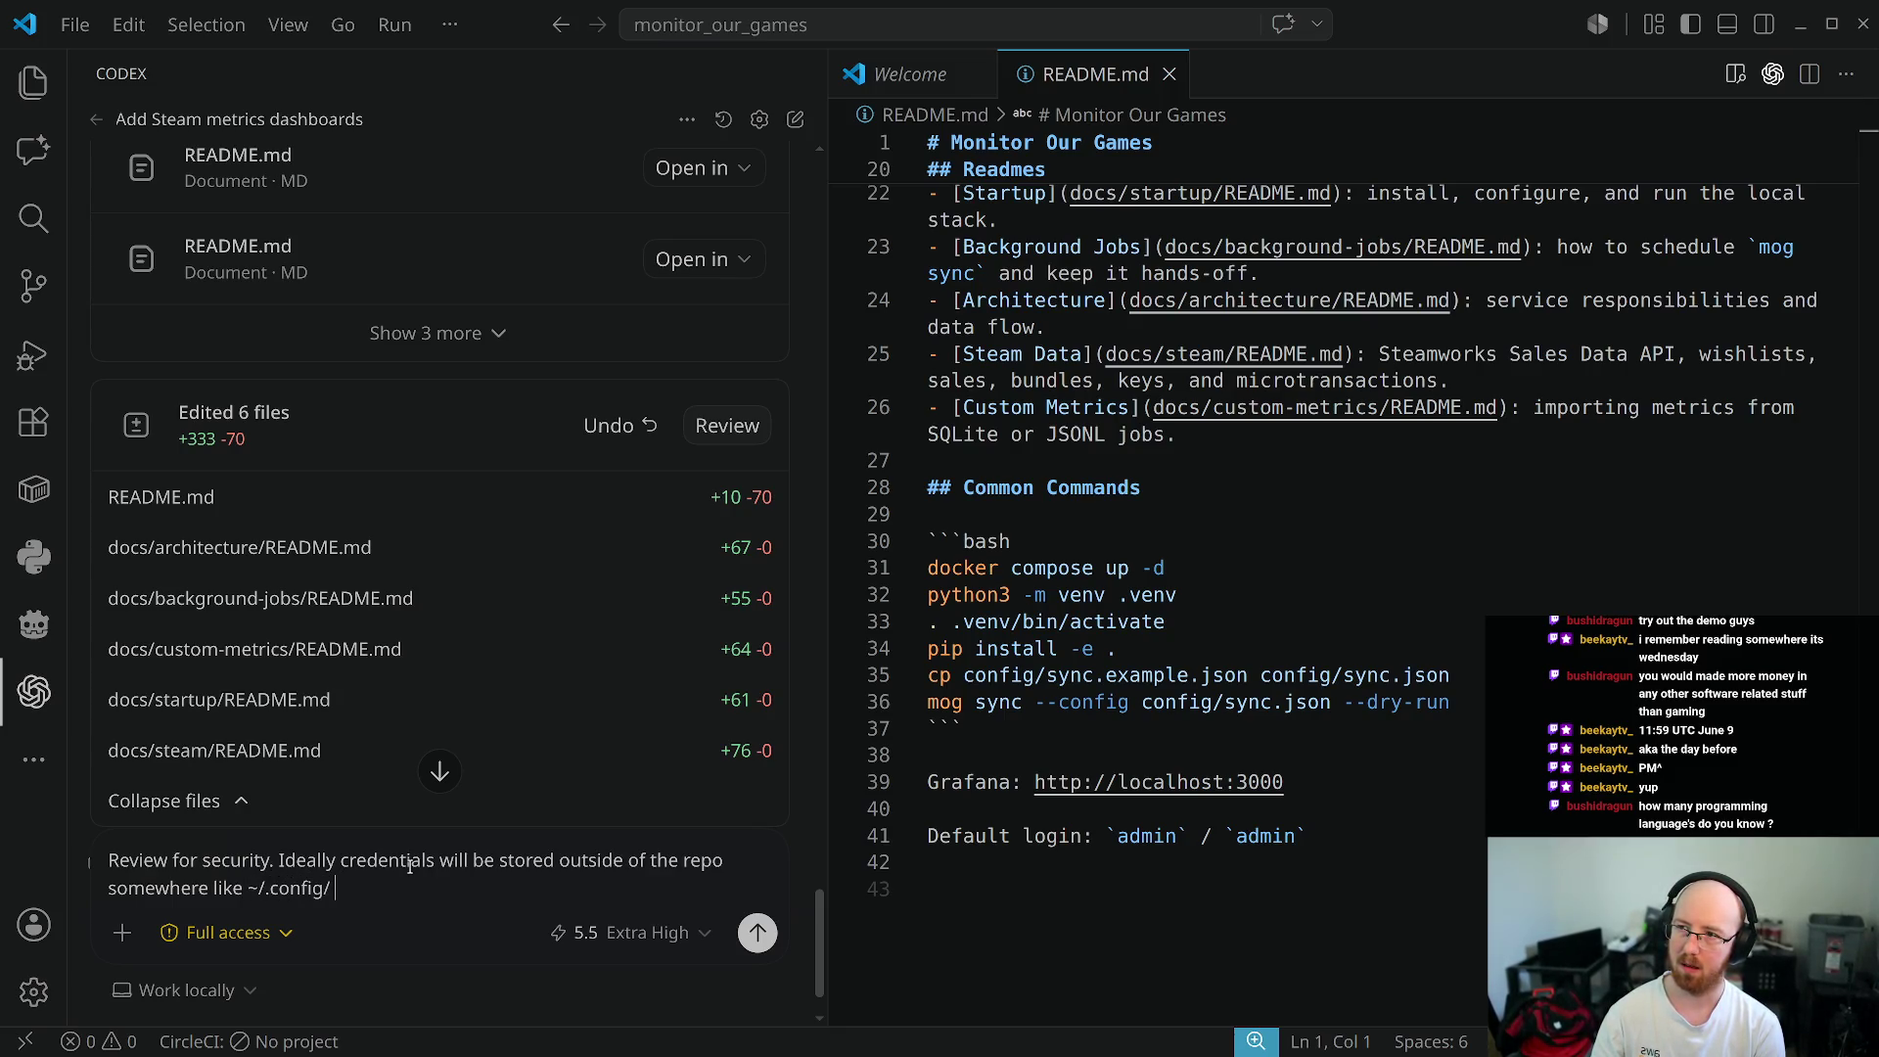
{"action": "type", "text": "{project}"}
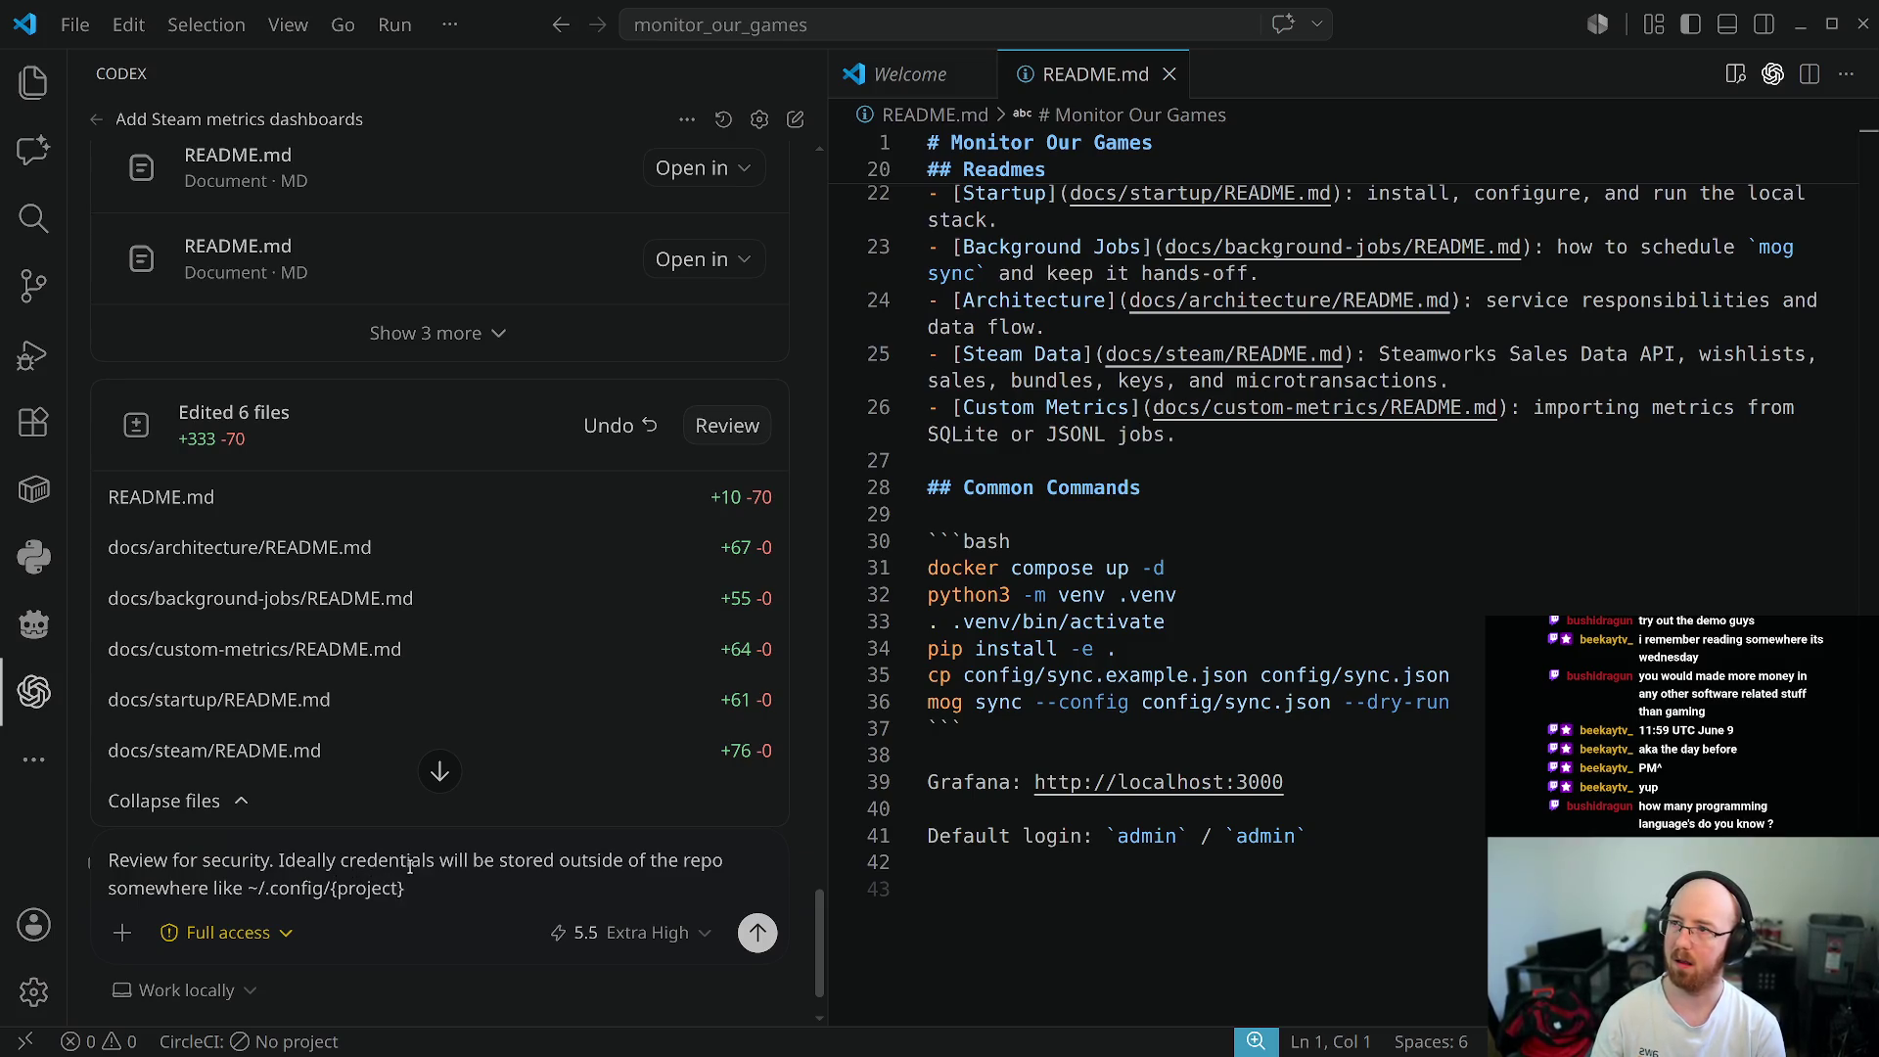
{"action": "key", "text": "ctrl+shift+Left"}
{"action": "key", "text": "BackSpace"}
{"action": "key", "text": "BackSpace"}
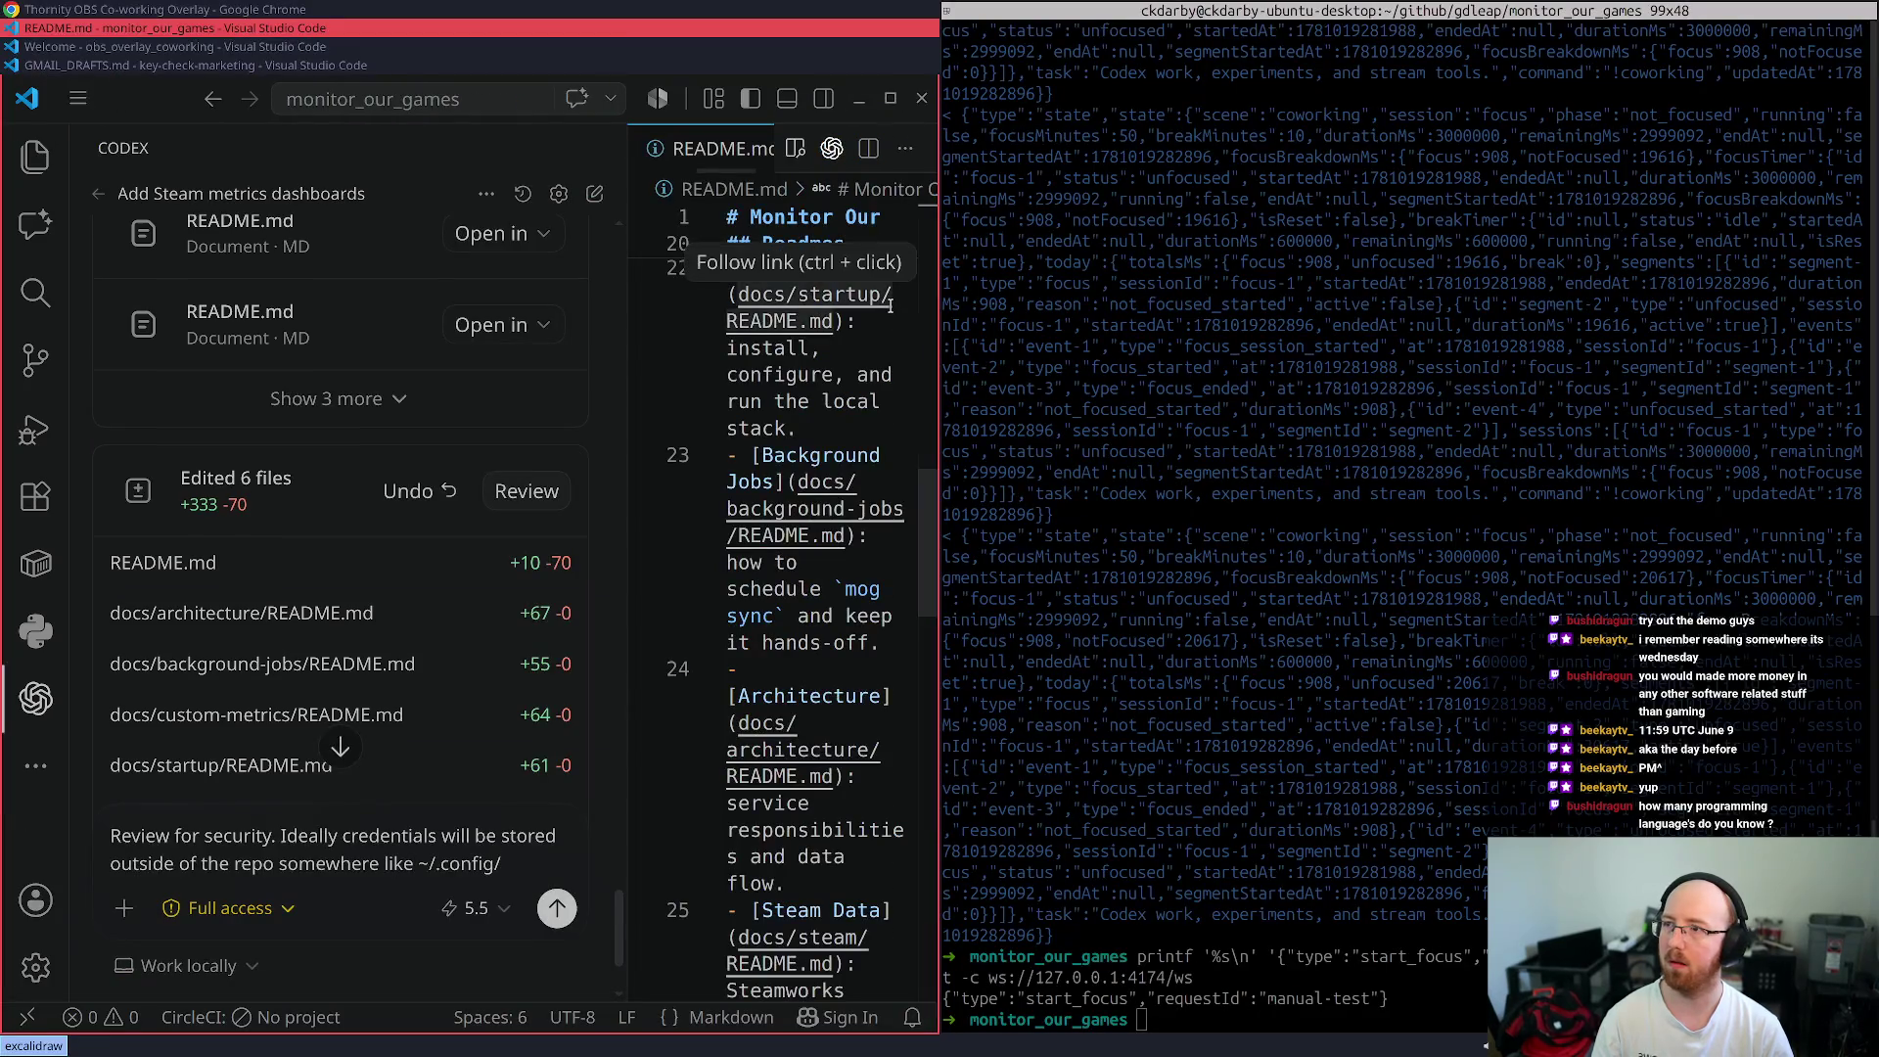
{"action": "type", "text": "monito"}
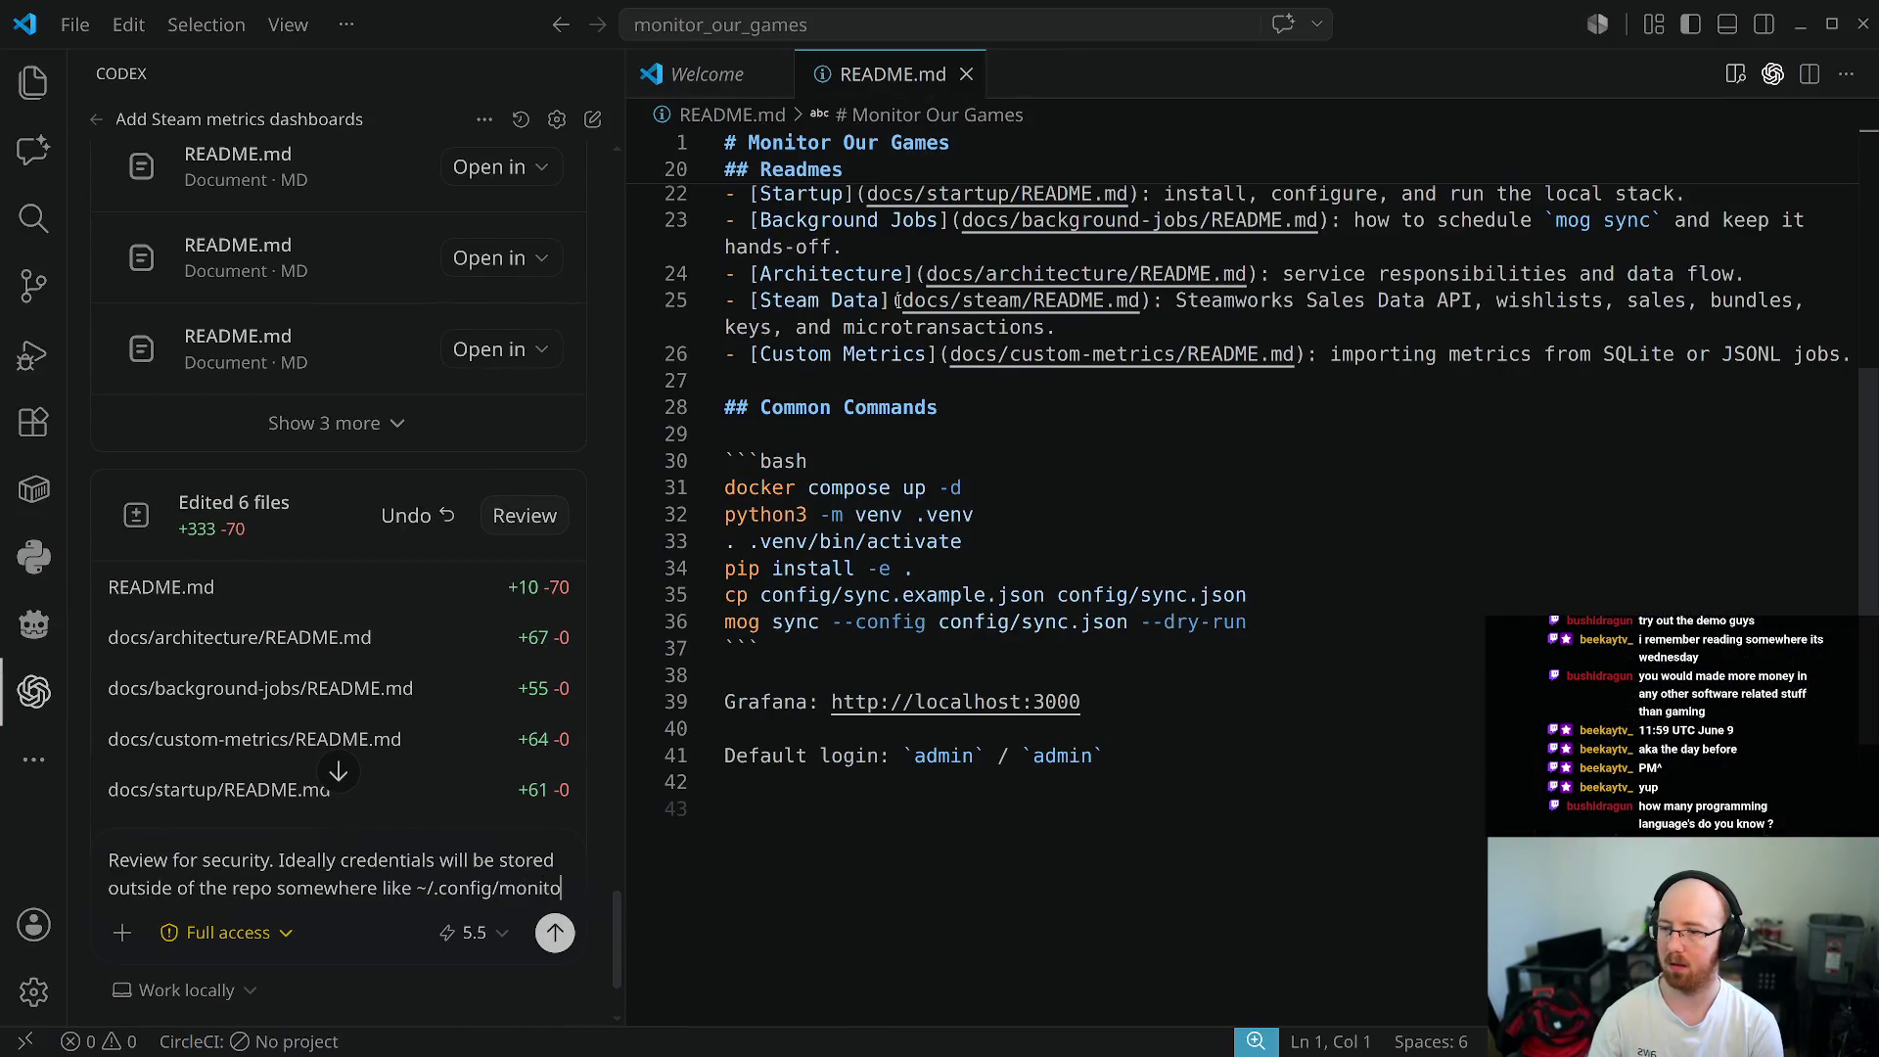
{"action": "type", "text": "r_our_games"}
{"action": "key", "text": "Return"}
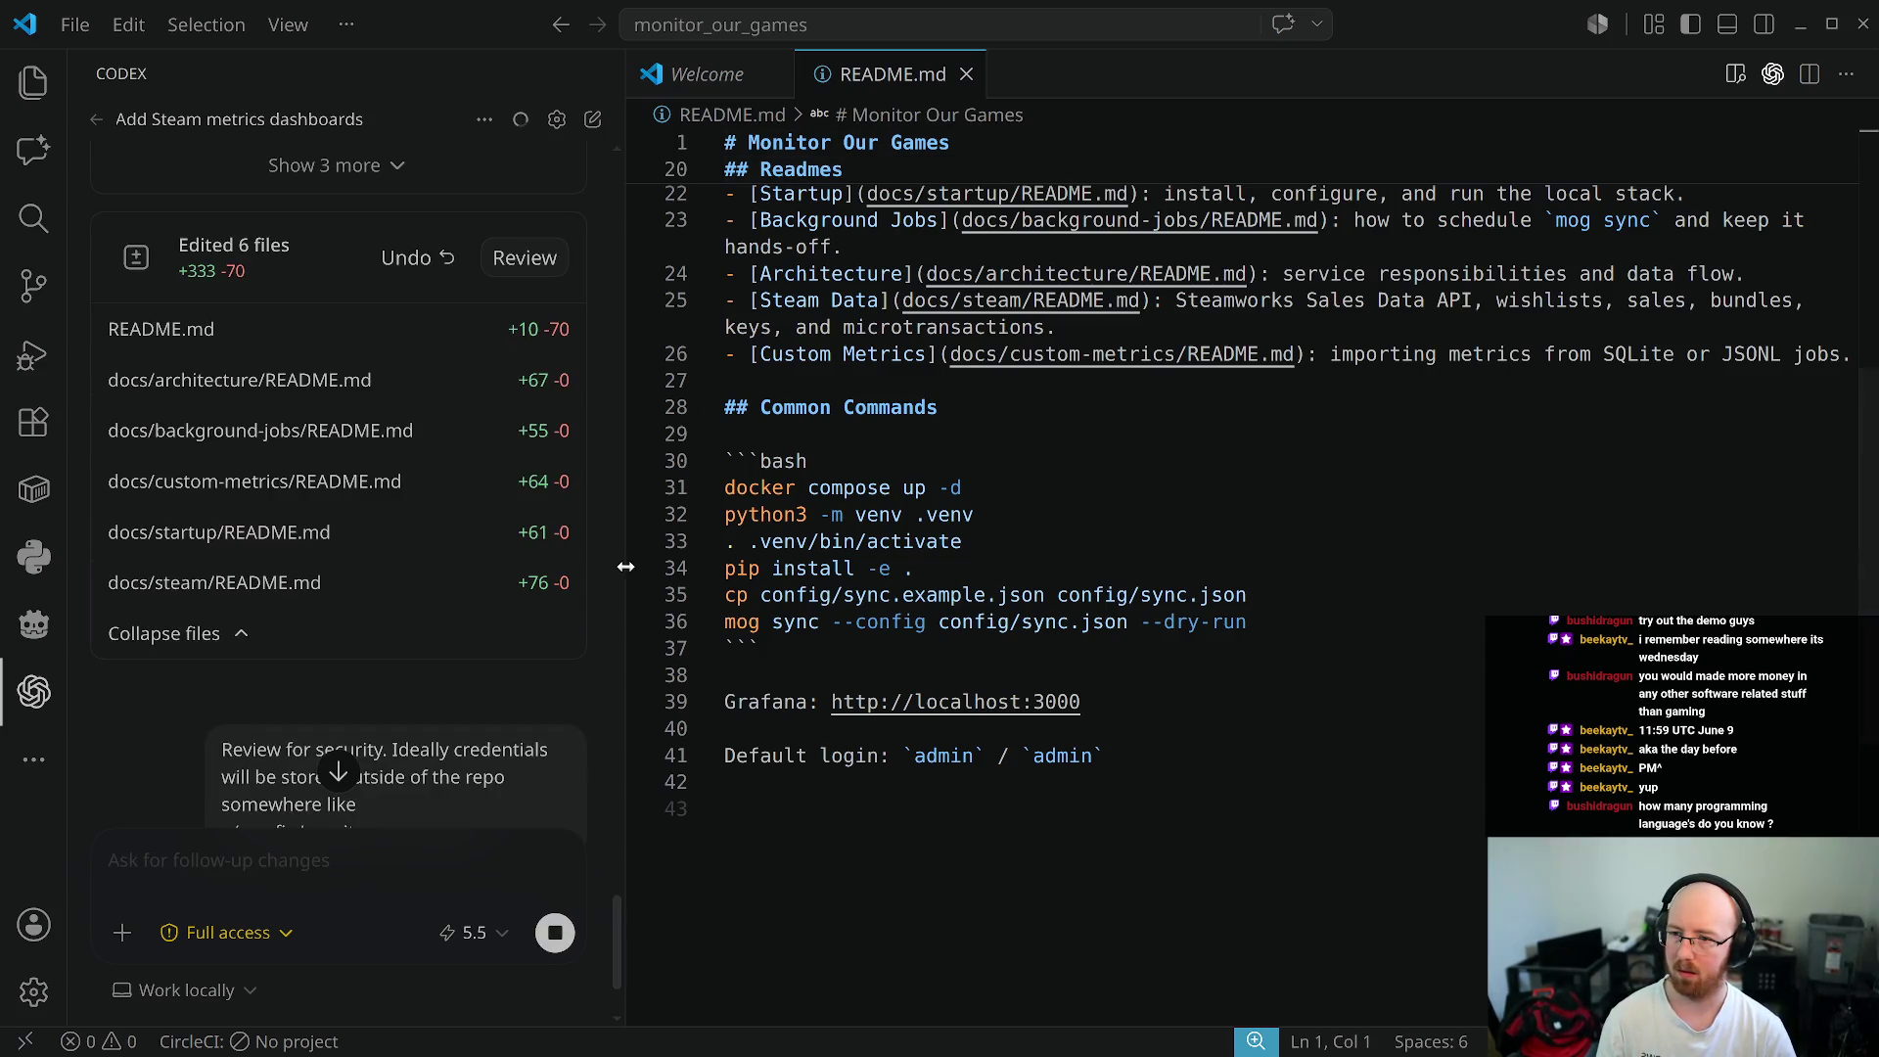
{"action": "type", "text": "Upd"}
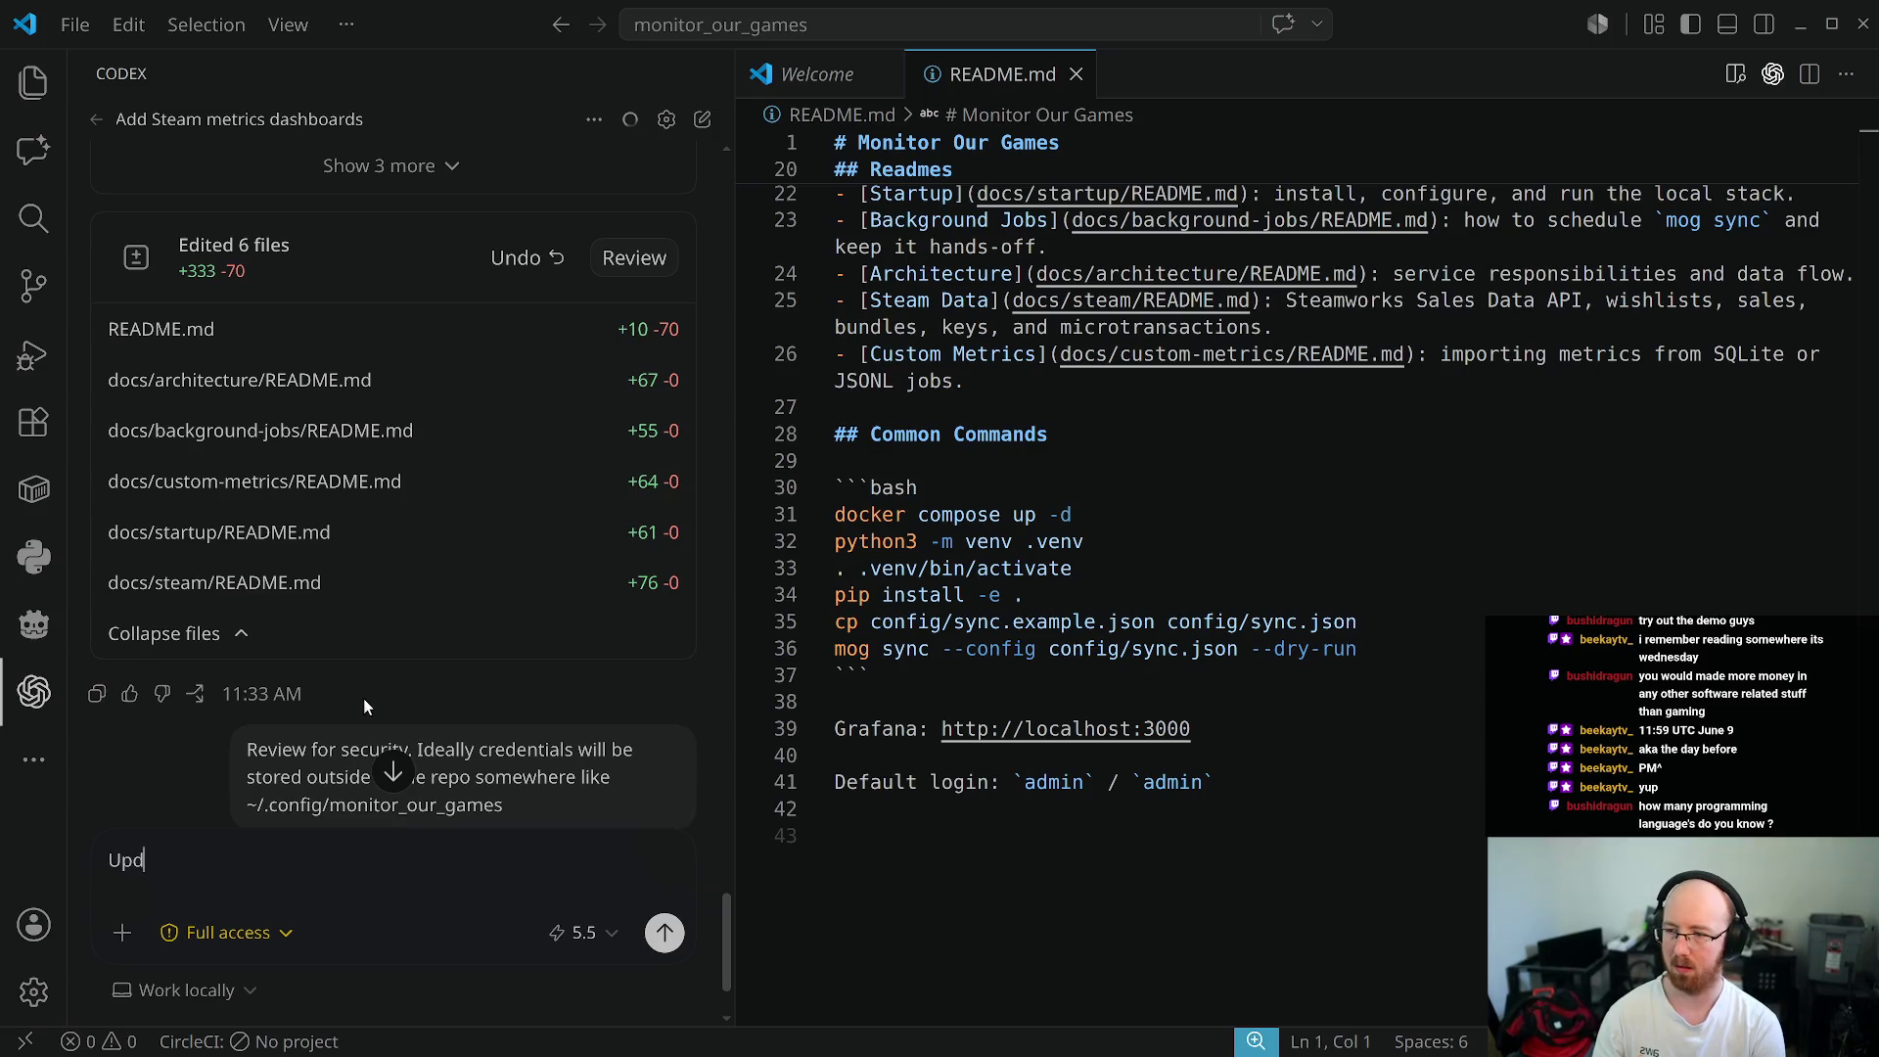
{"action": "type", "text": "ate dependencies"}
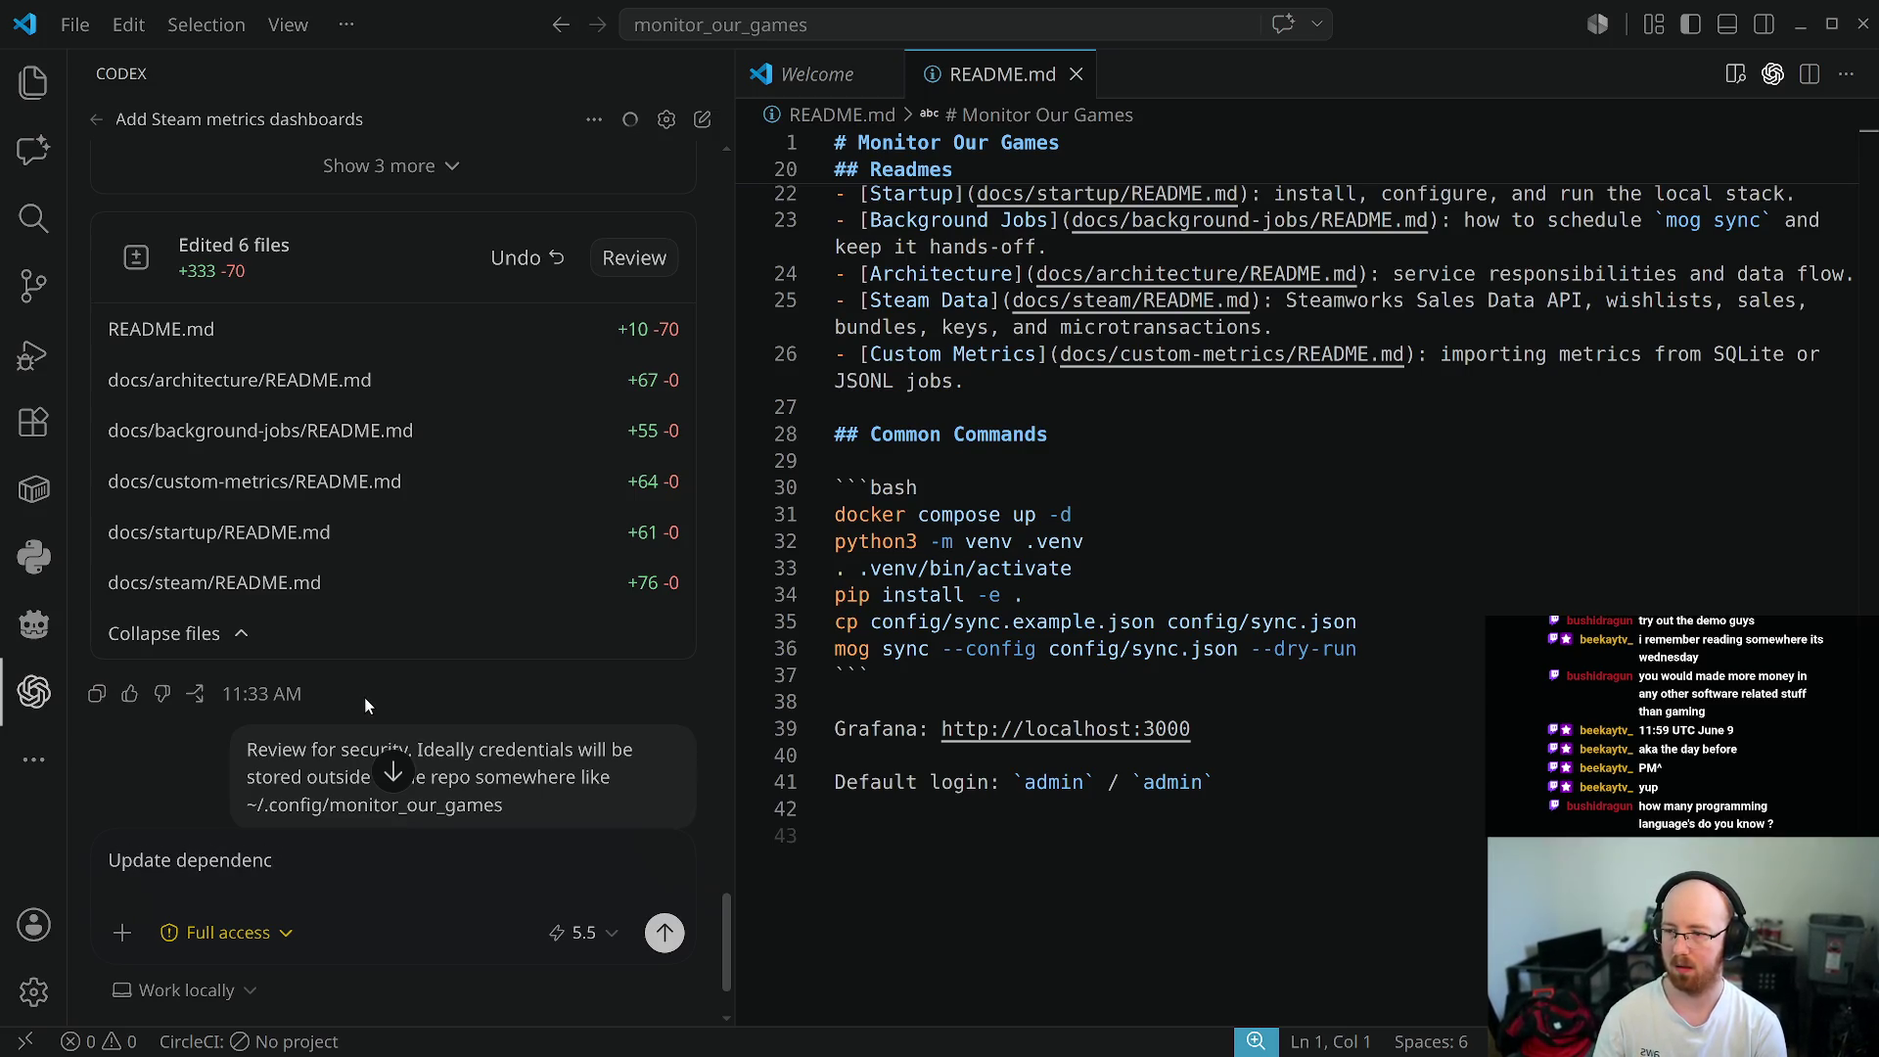
{"action": "key", "text": "Return"}
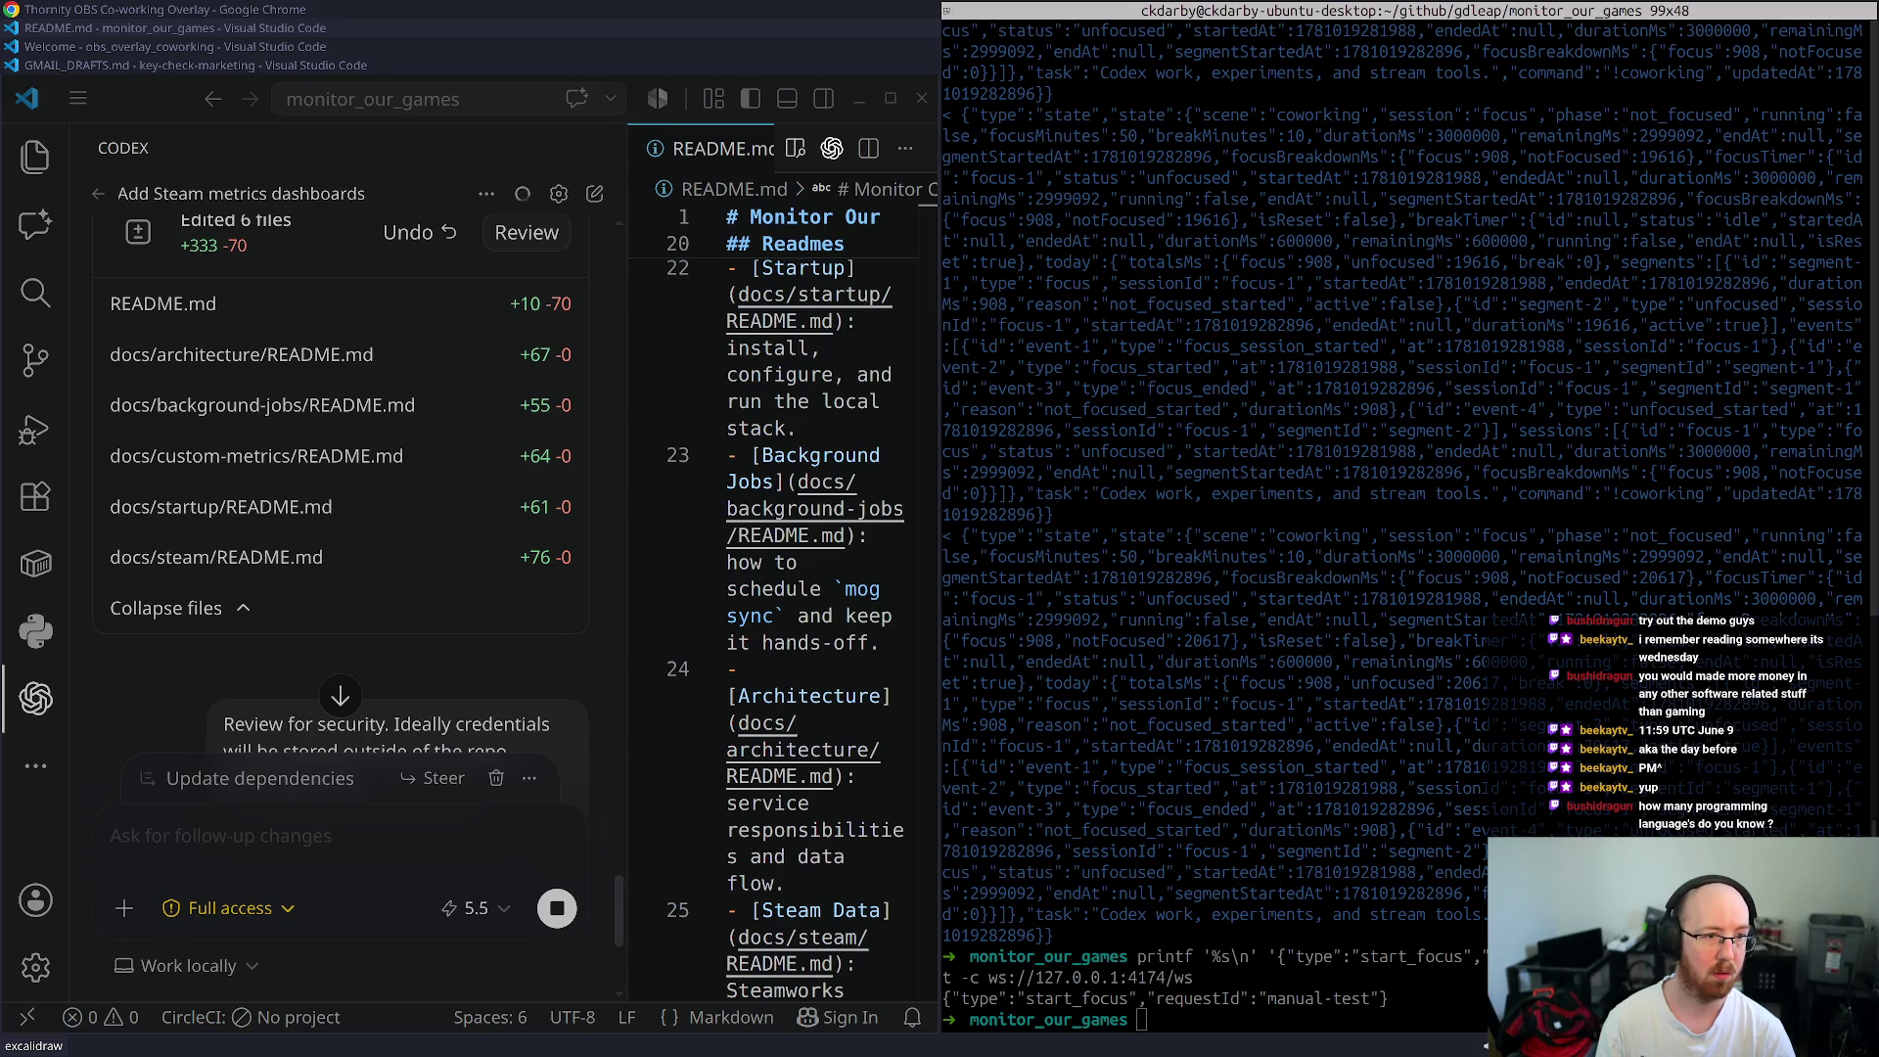
- Load reddit.com in a new full-screen Chrome tab
{"action": "left_click", "coordinate": [133, 9]}
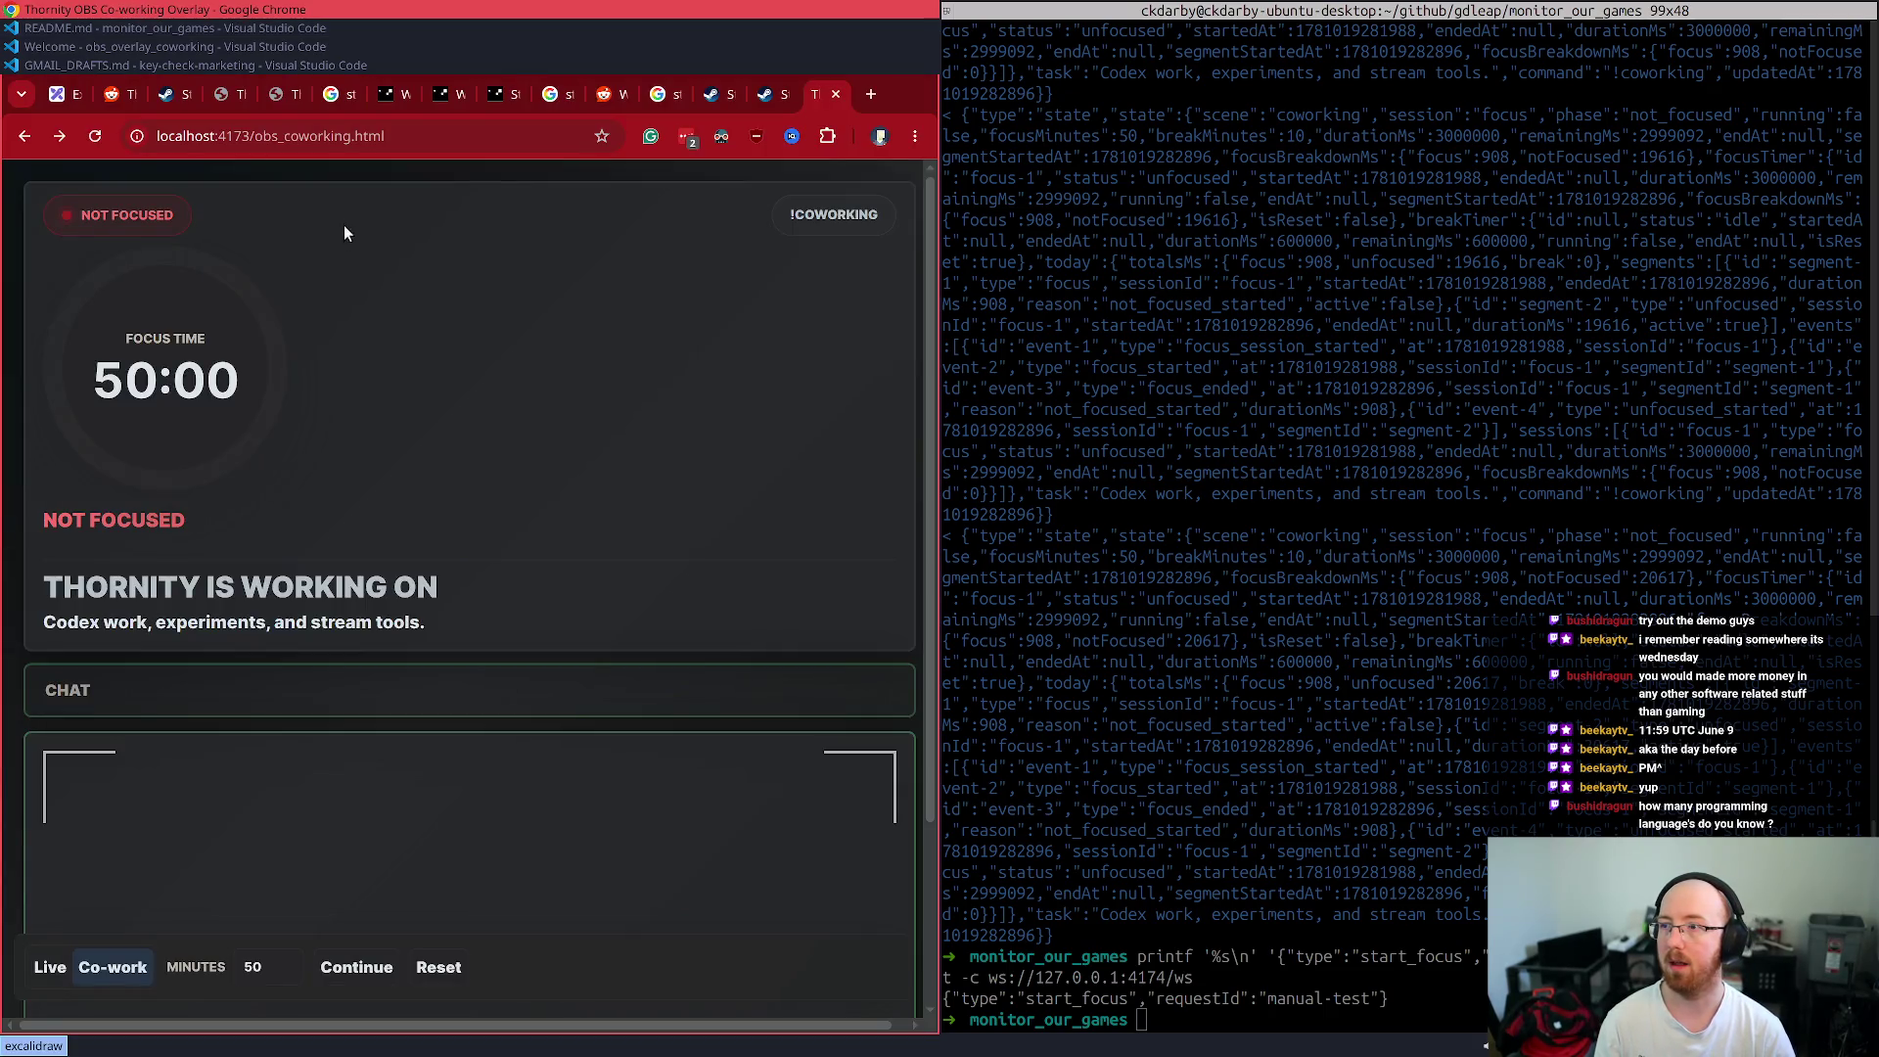
{"action": "left_click", "coordinate": [869, 97]}
{"action": "type", "text": "reddit.com"}
{"action": "key", "text": "Return"}
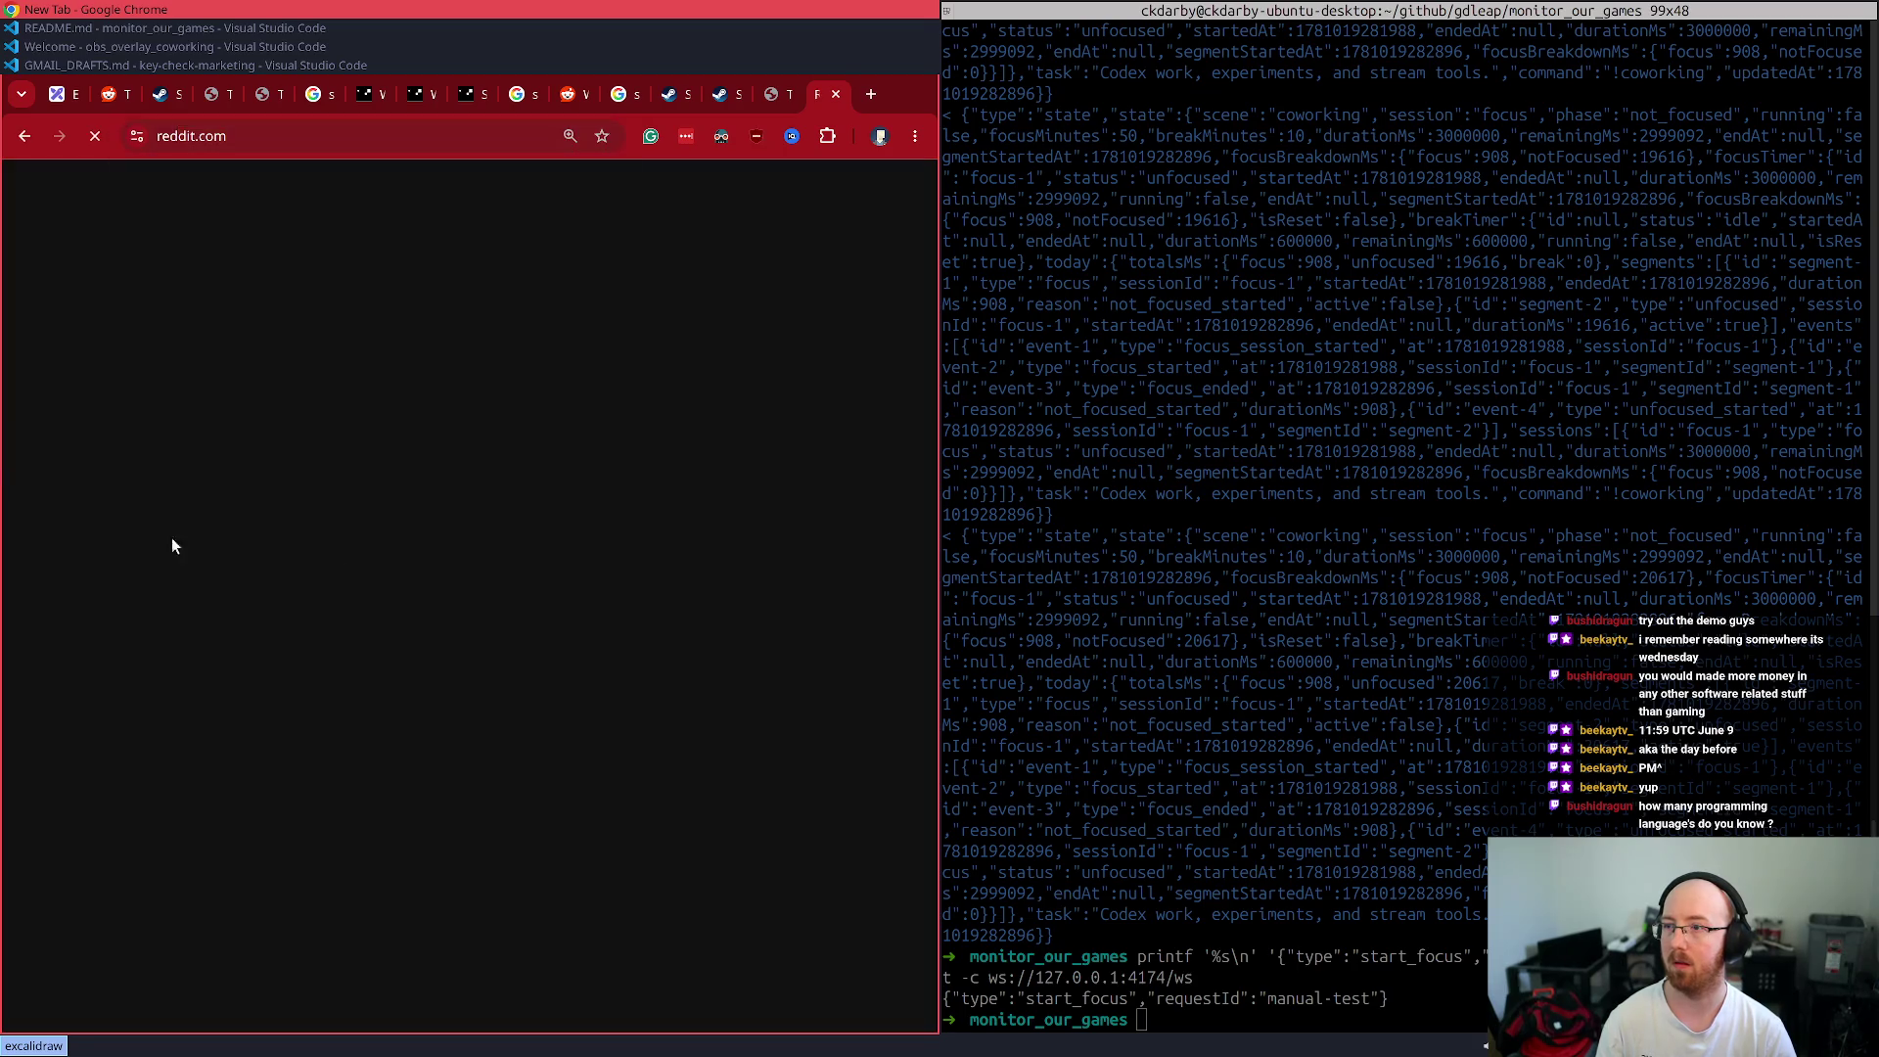
{"action": "key", "text": "super+f"}
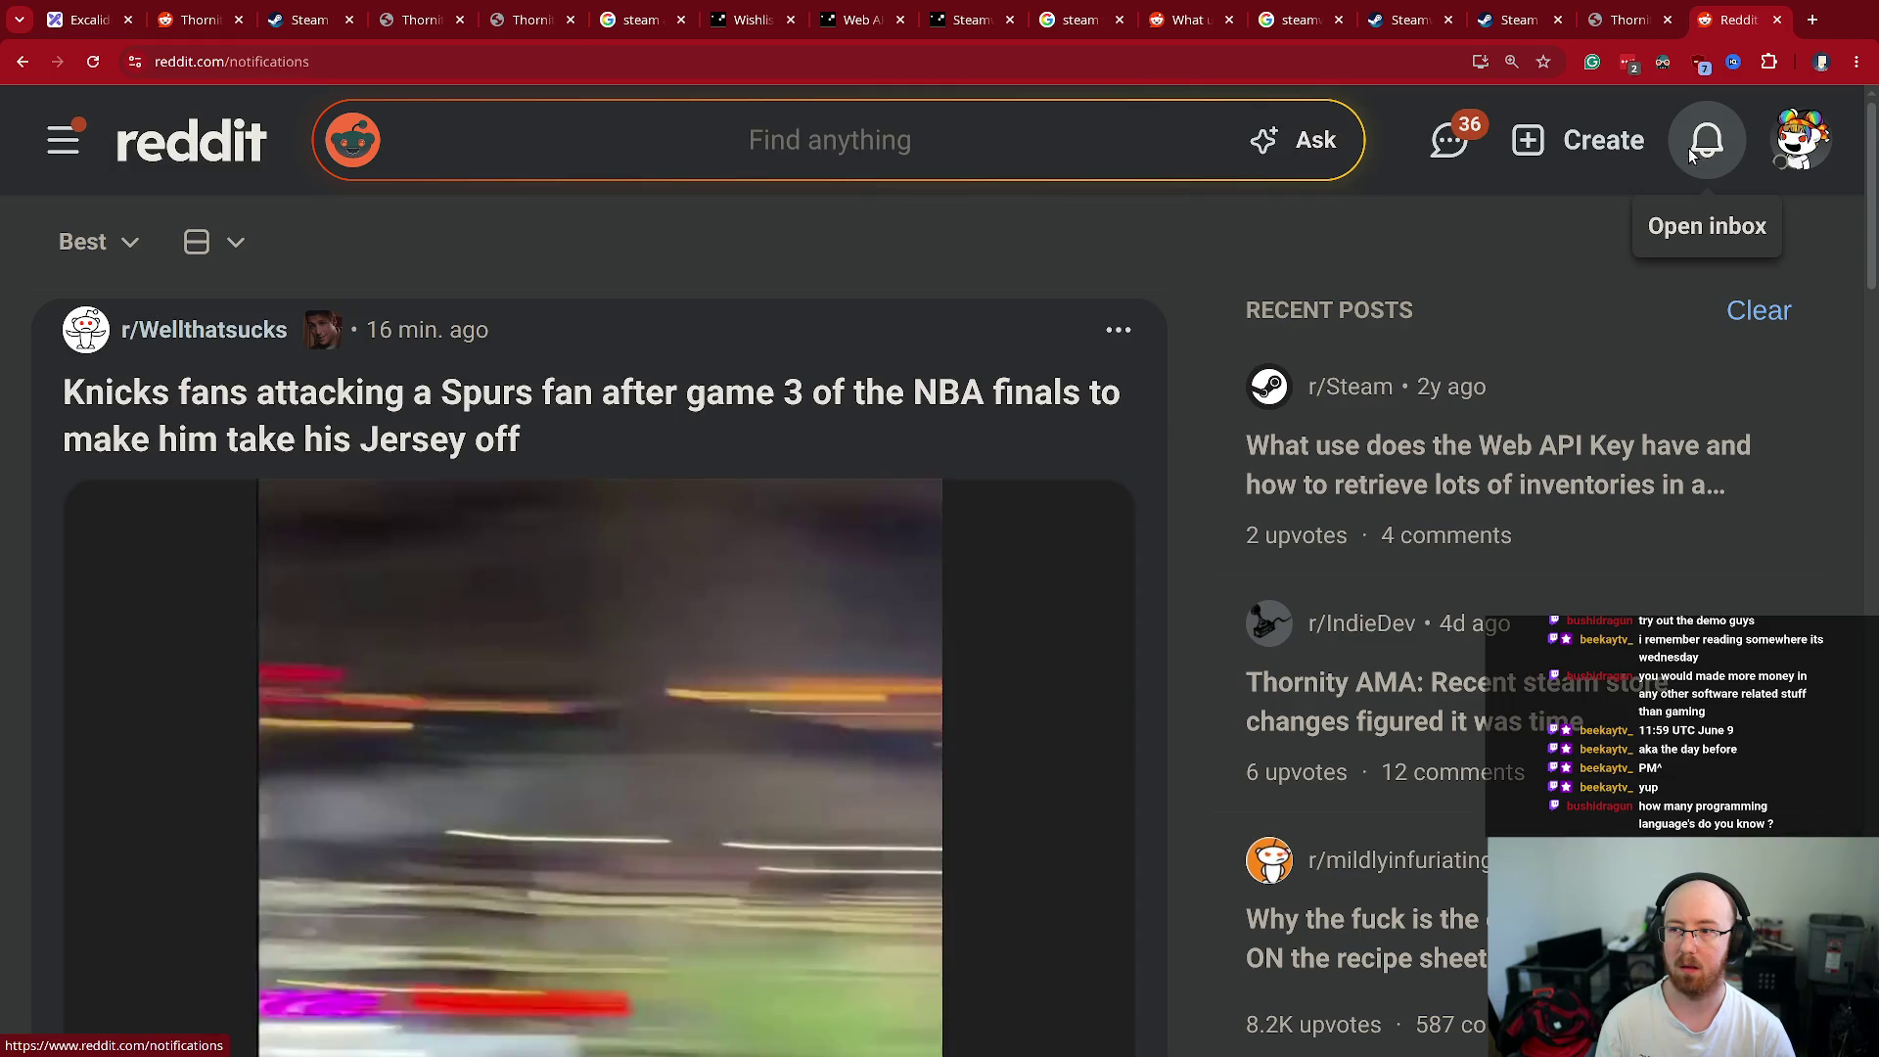
- Read the AMA post from the newest notification, collapse two comment threads, and close the tab
{"action": "left_click", "coordinate": [1690, 149]}
{"action": "left_click", "coordinate": [894, 528]}
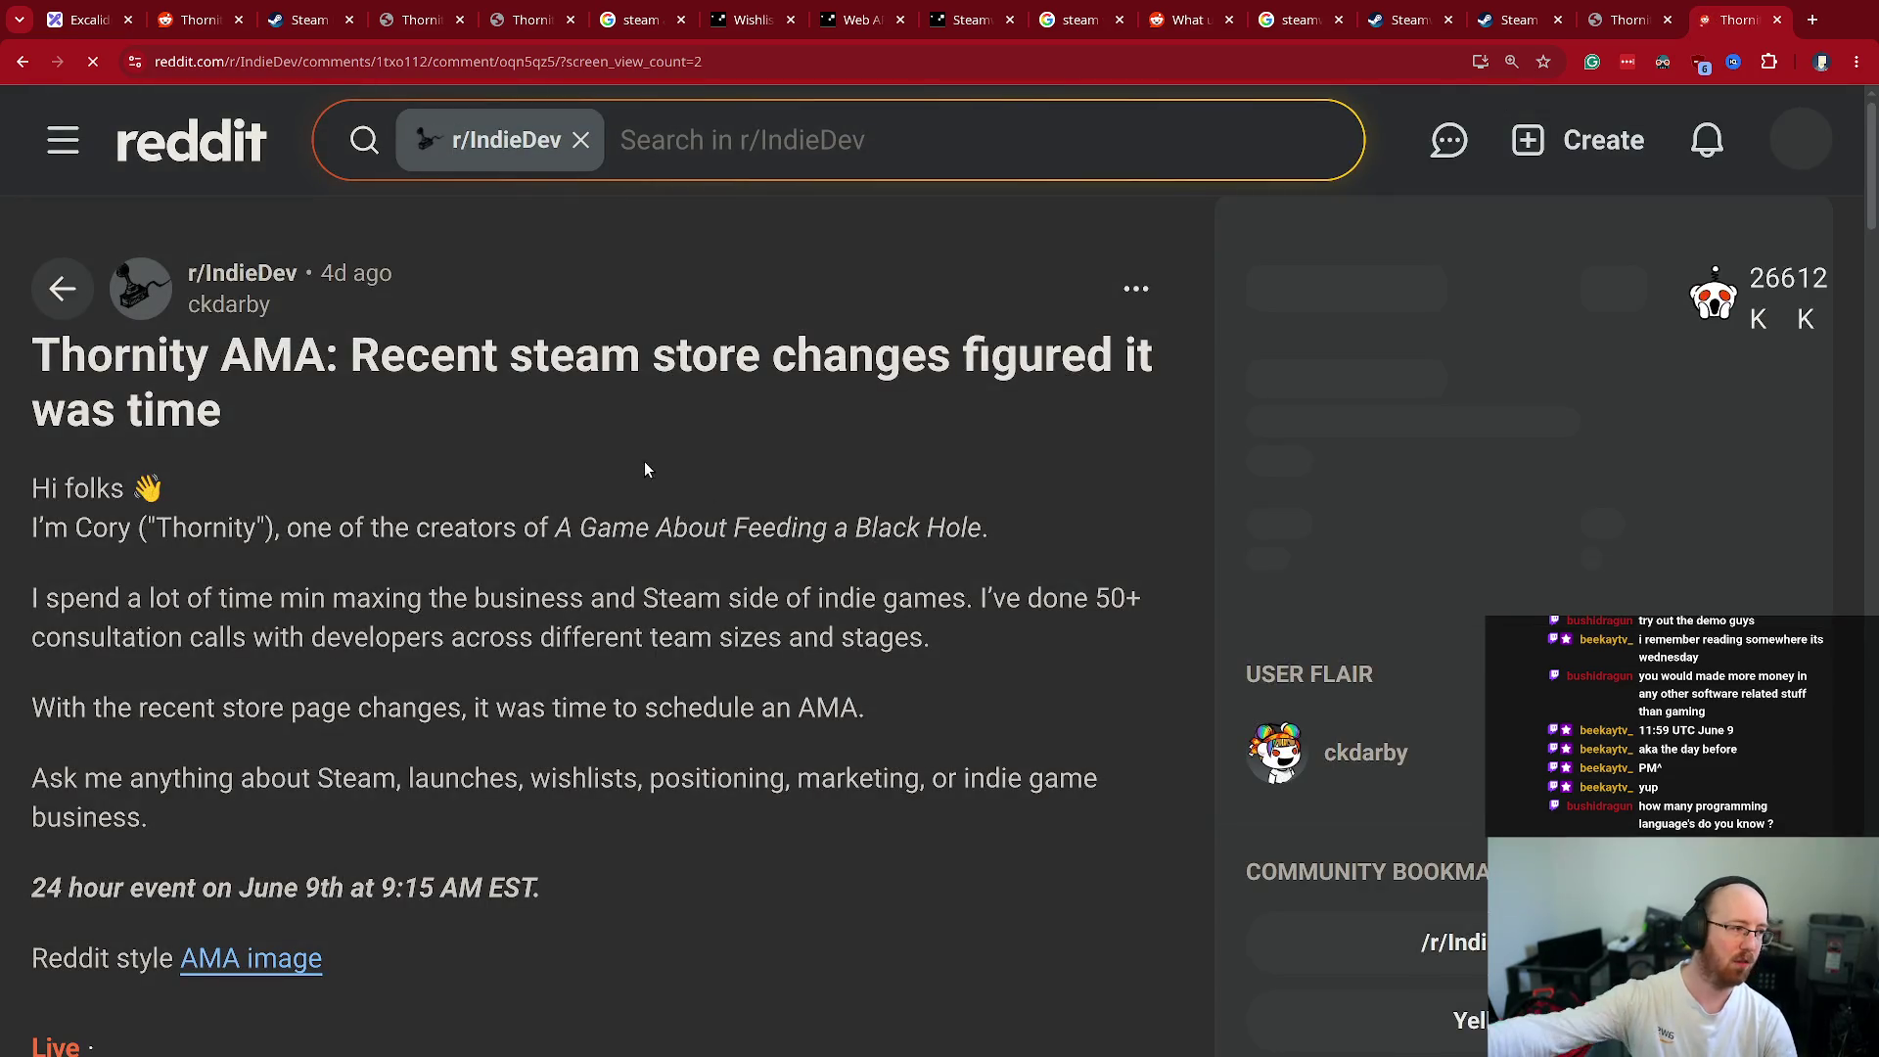
{"action": "scroll", "coordinate": [499, 499], "scroll_direction": "up", "scroll_amount": 10}
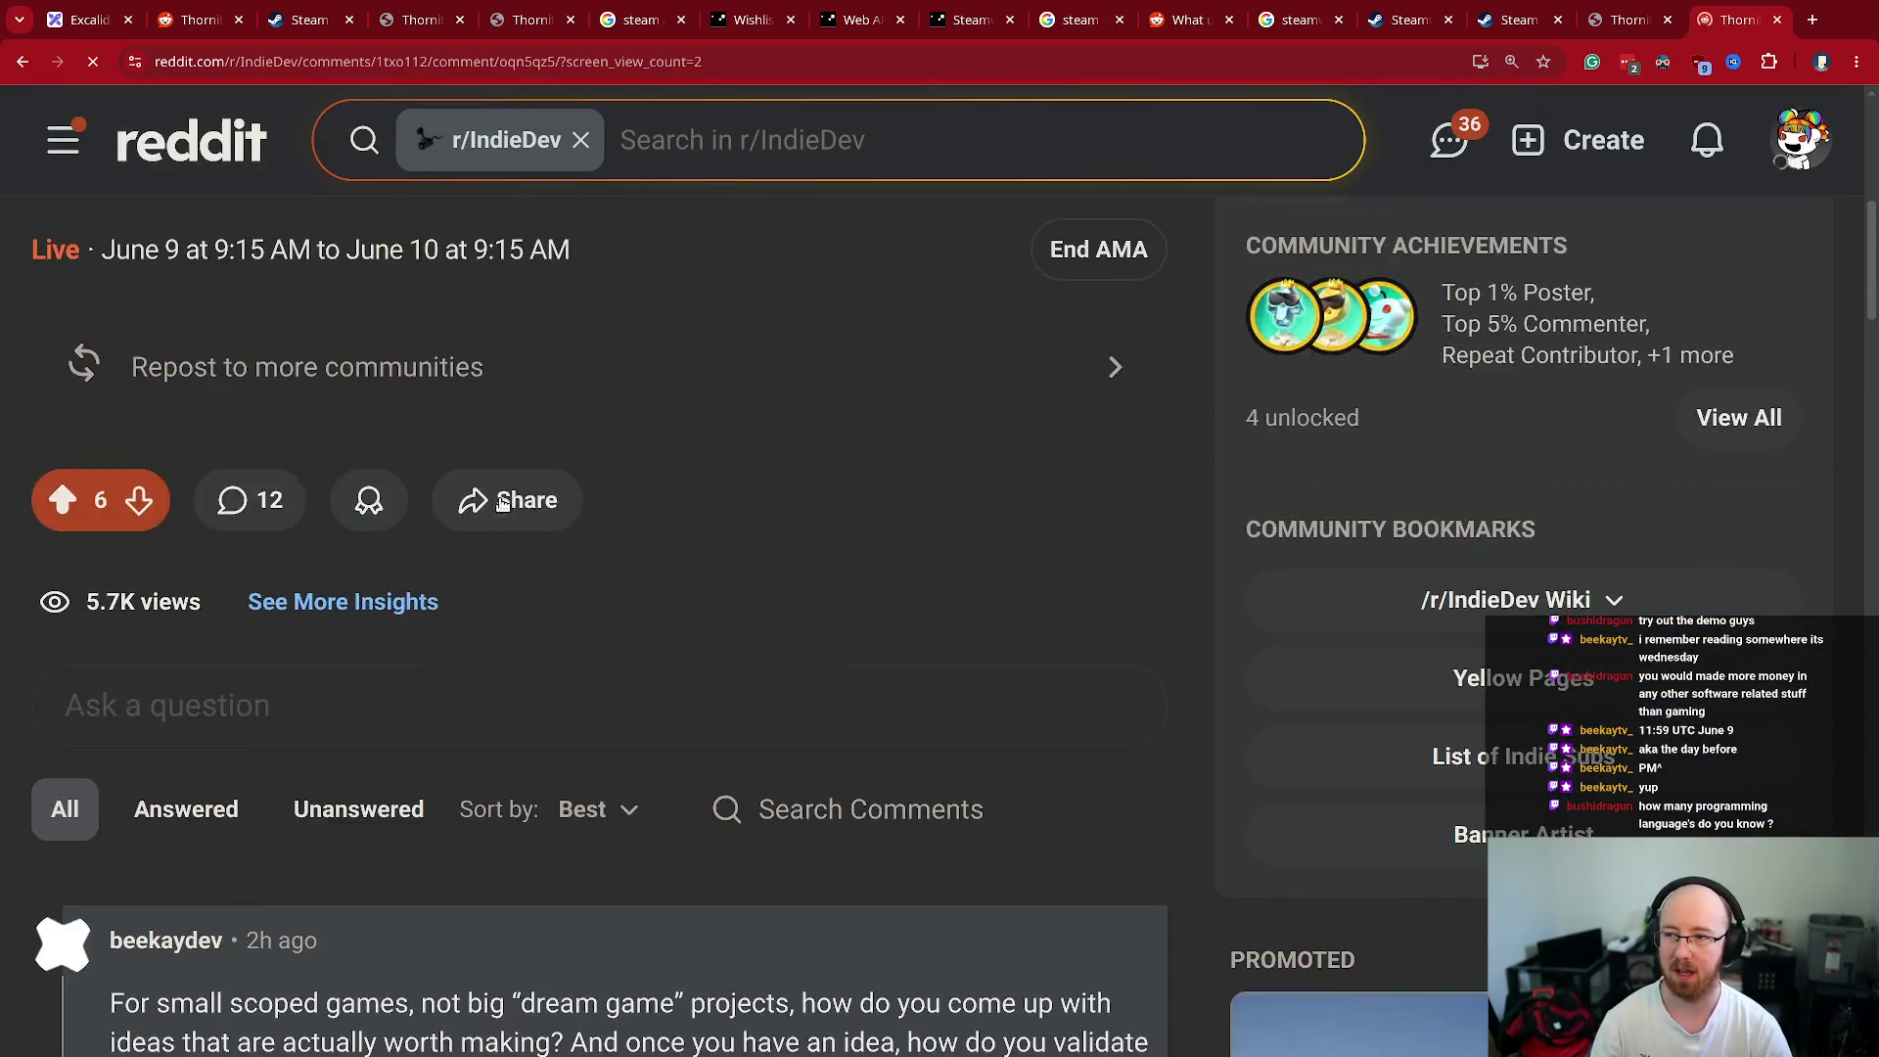
{"action": "scroll", "coordinate": [501, 499], "scroll_direction": "up", "scroll_amount": 2}
{"action": "scroll", "coordinate": [482, 528], "scroll_direction": "down", "scroll_amount": 7}
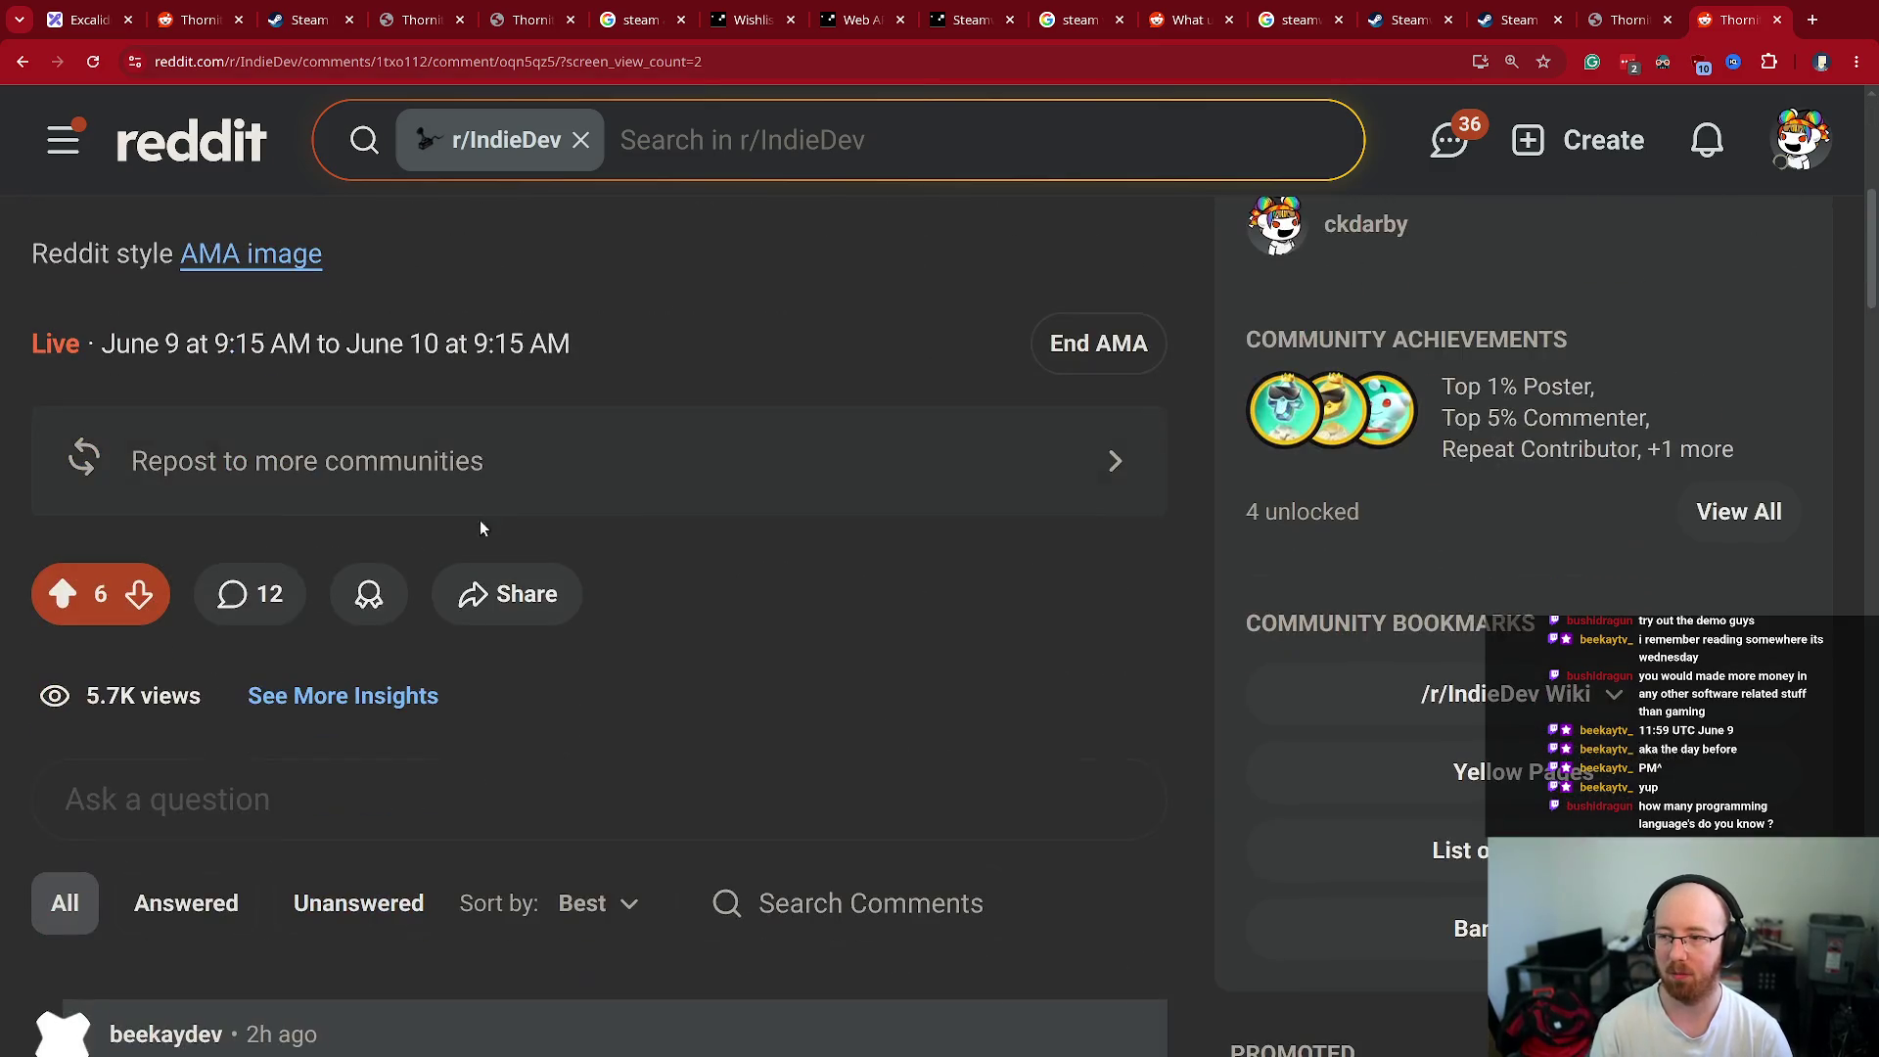
{"action": "scroll", "coordinate": [198, 745], "scroll_direction": "down", "scroll_amount": 2}
{"action": "left_click", "coordinate": [59, 885]}
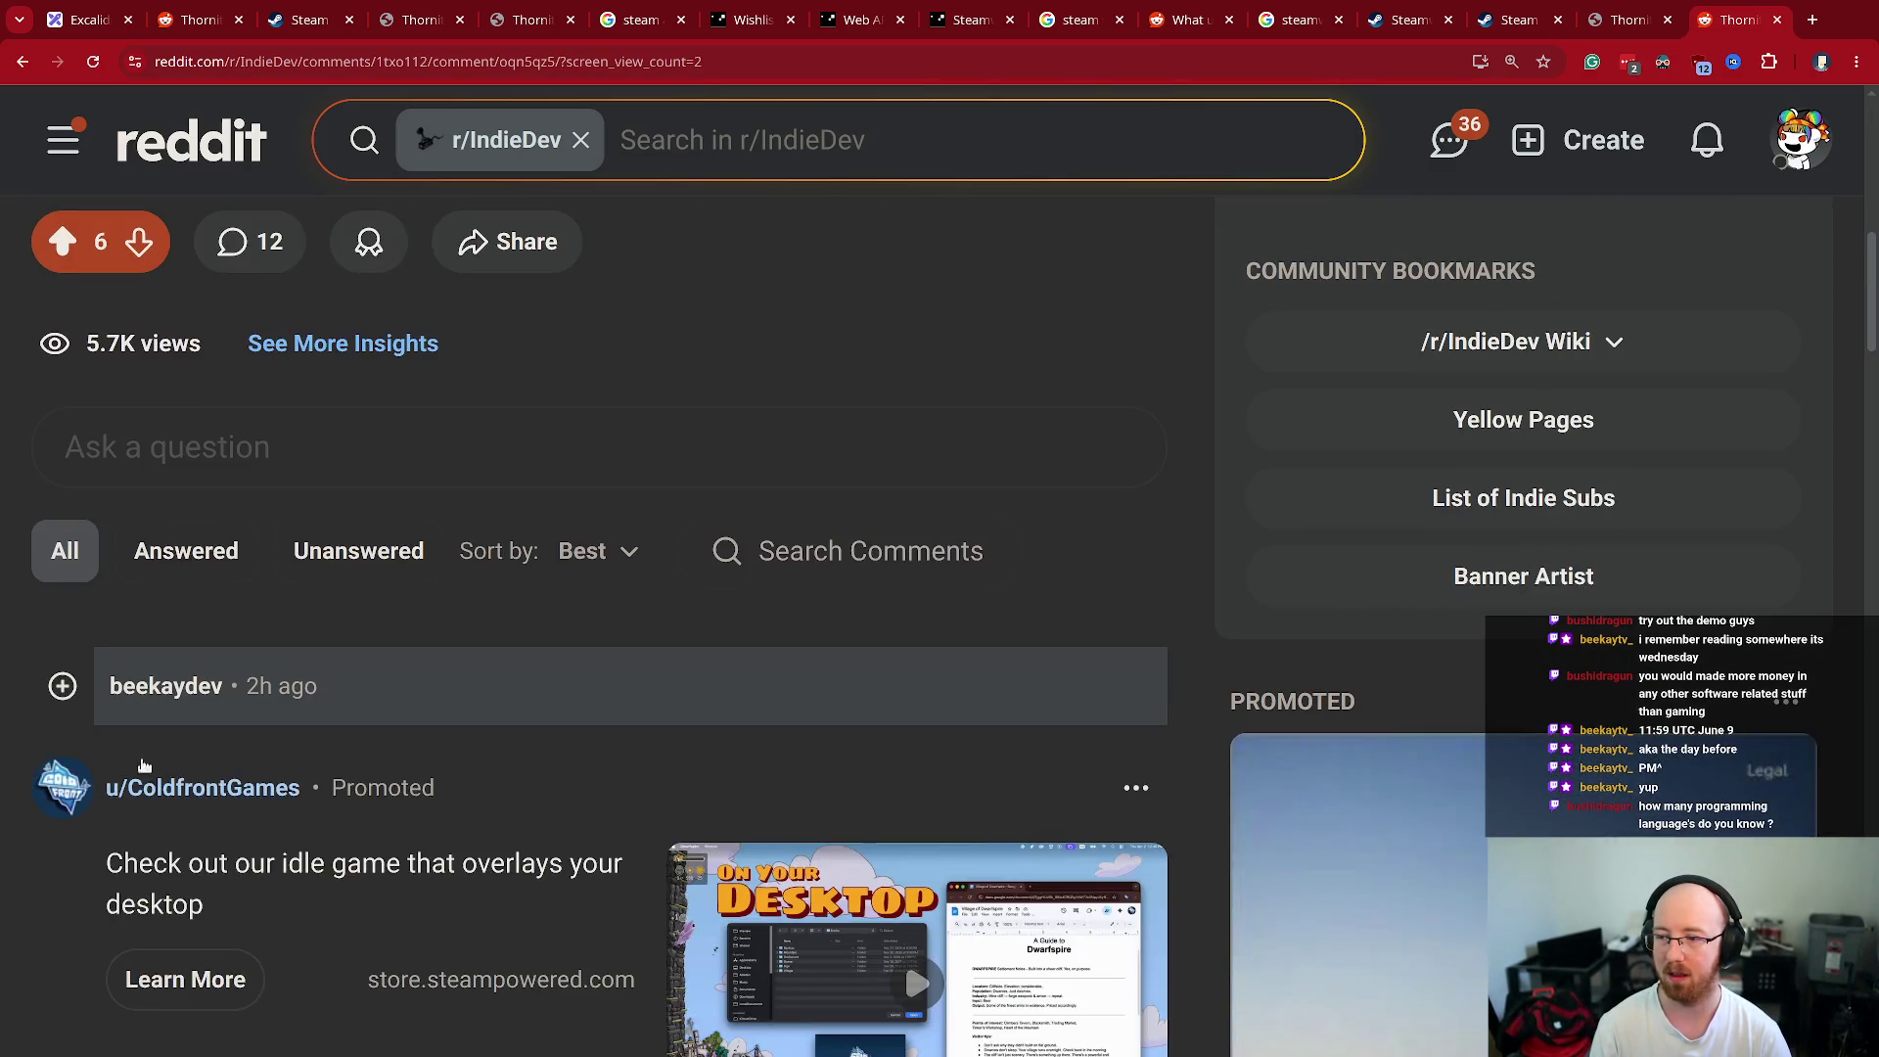
{"action": "scroll", "coordinate": [247, 696], "scroll_direction": "down", "scroll_amount": 5}
{"action": "scroll", "coordinate": [247, 695], "scroll_direction": "down", "scroll_amount": 6}
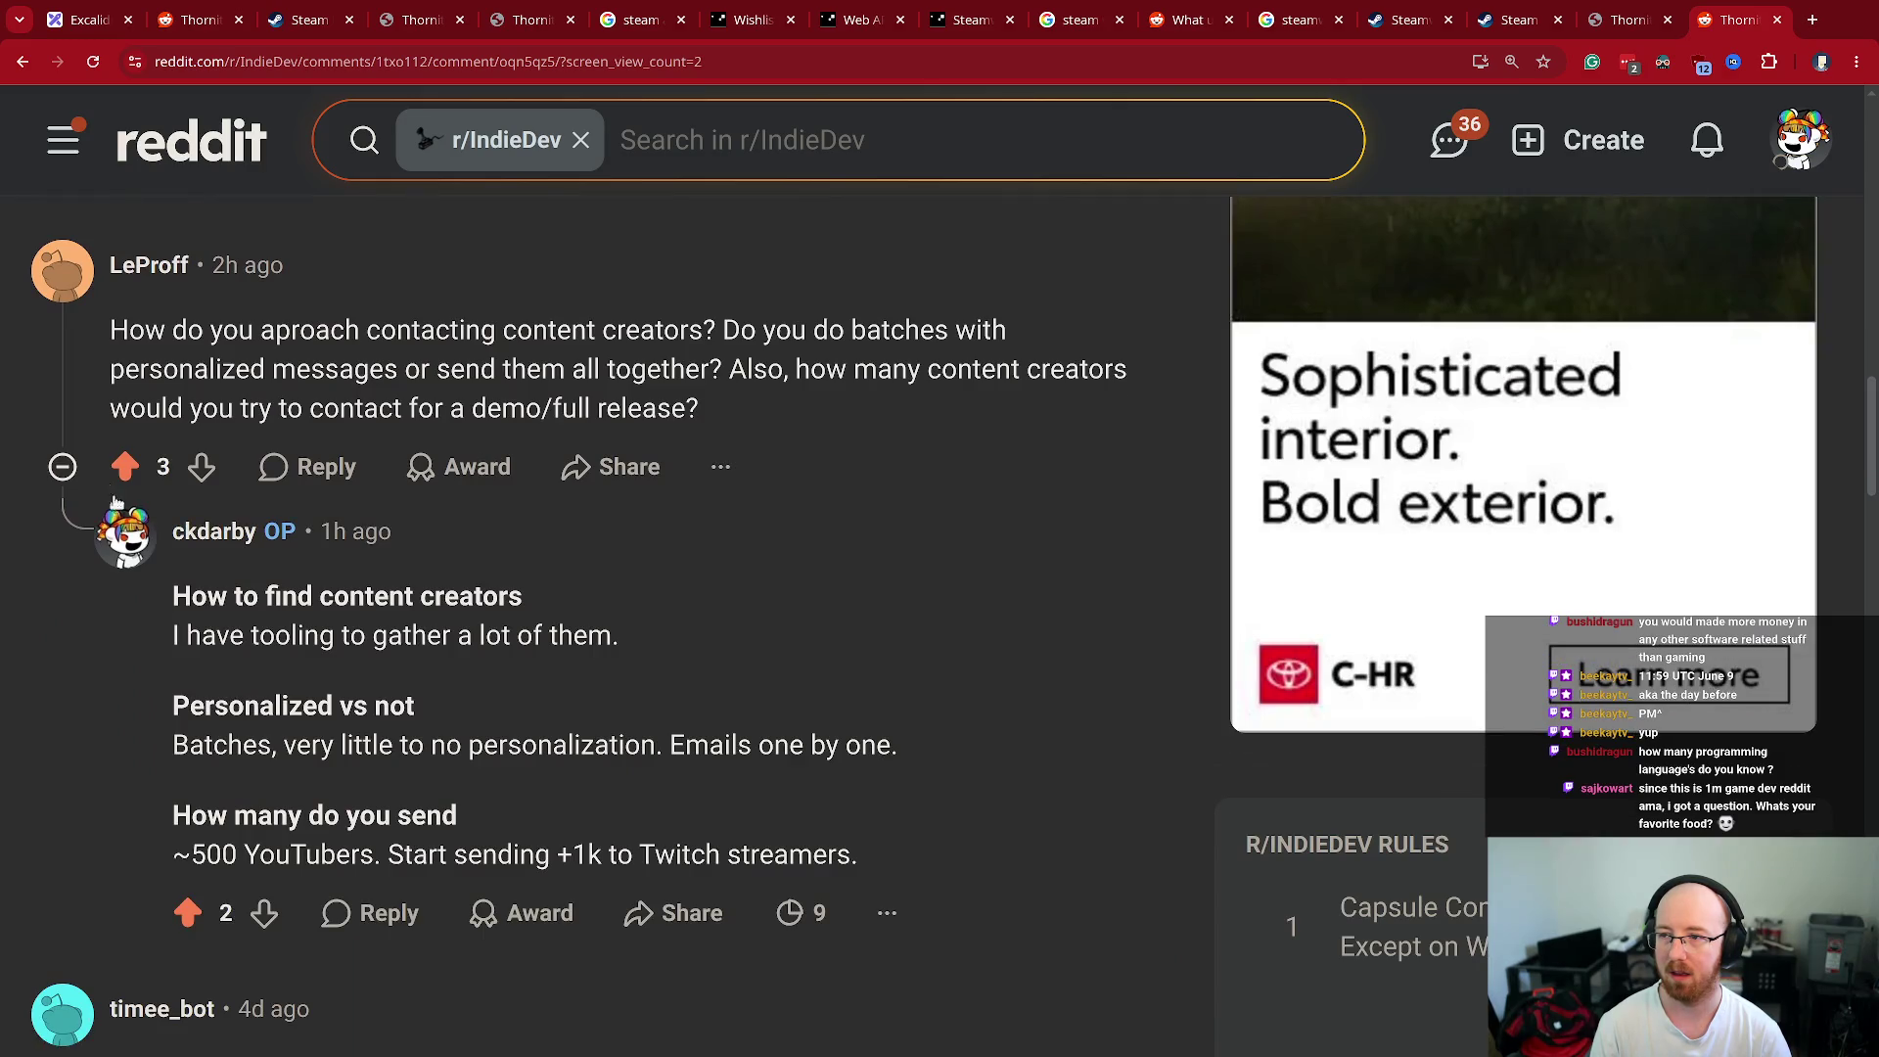
{"action": "left_click", "coordinate": [59, 467]}
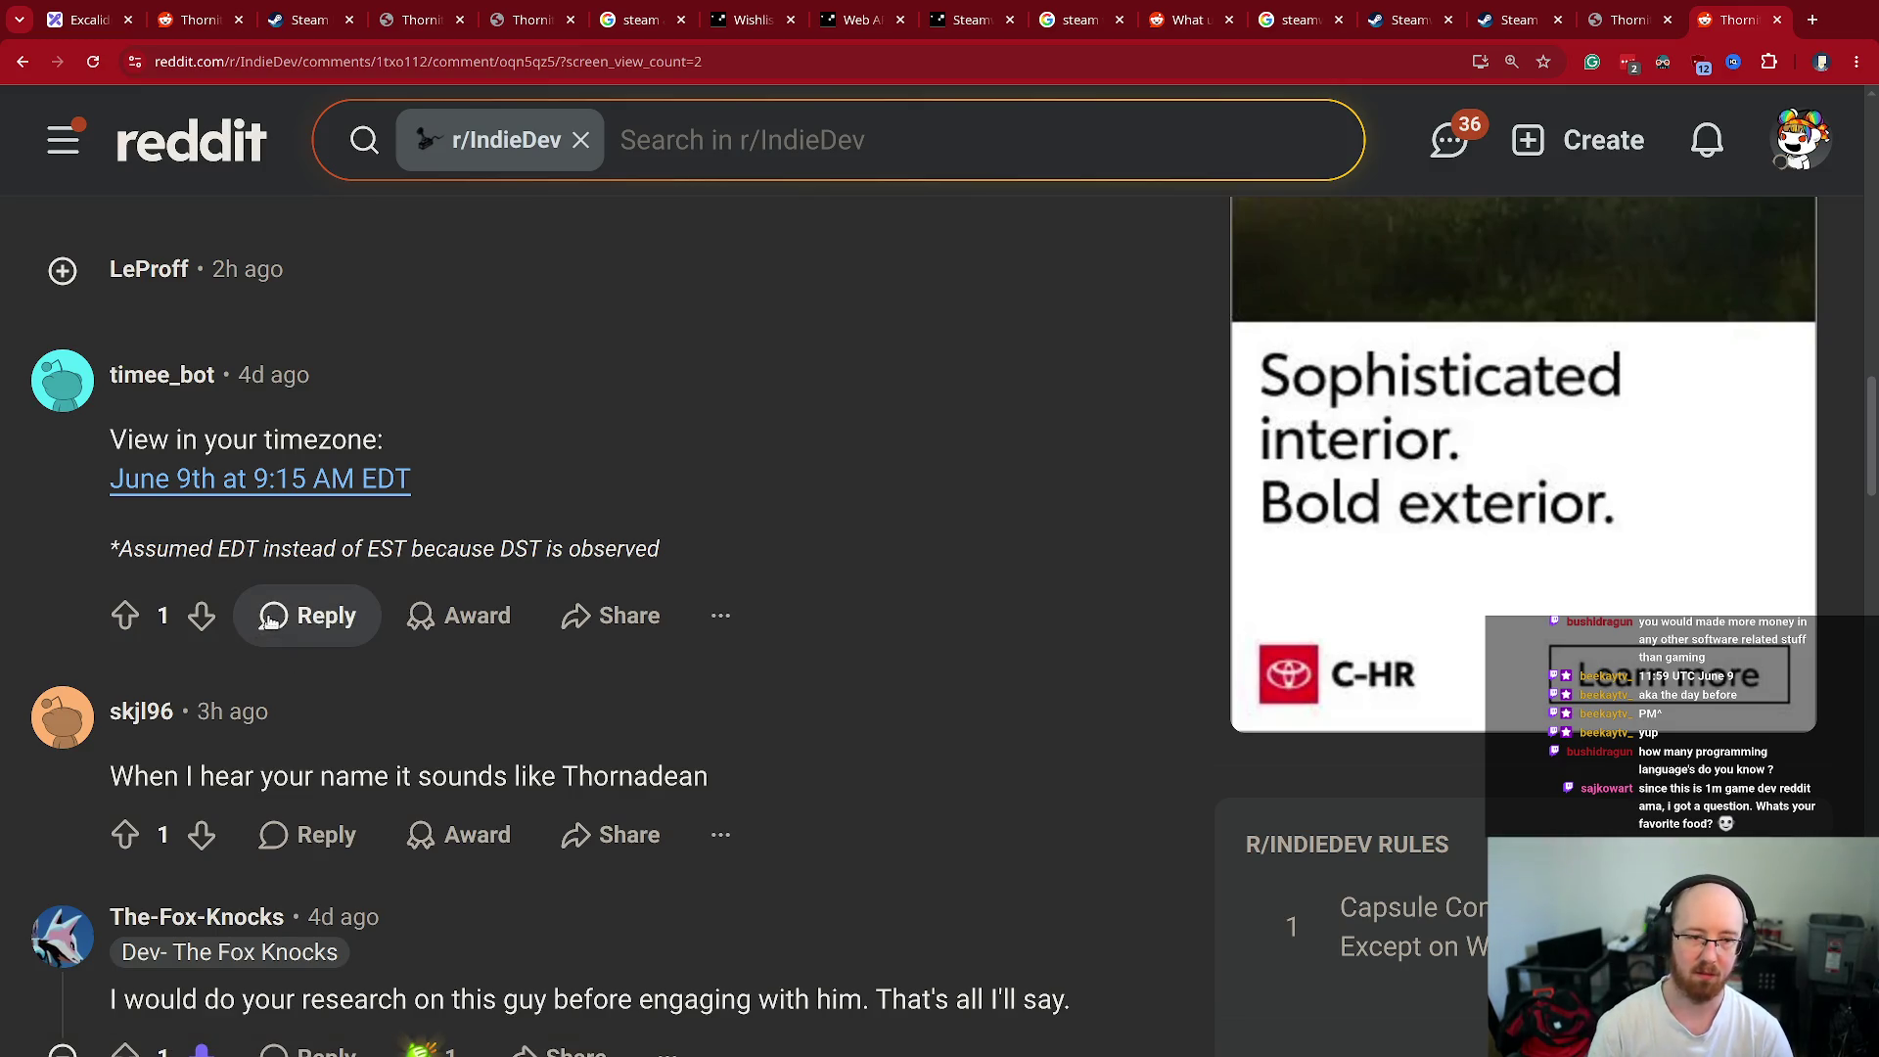
{"action": "key", "text": "ctrl+w"}
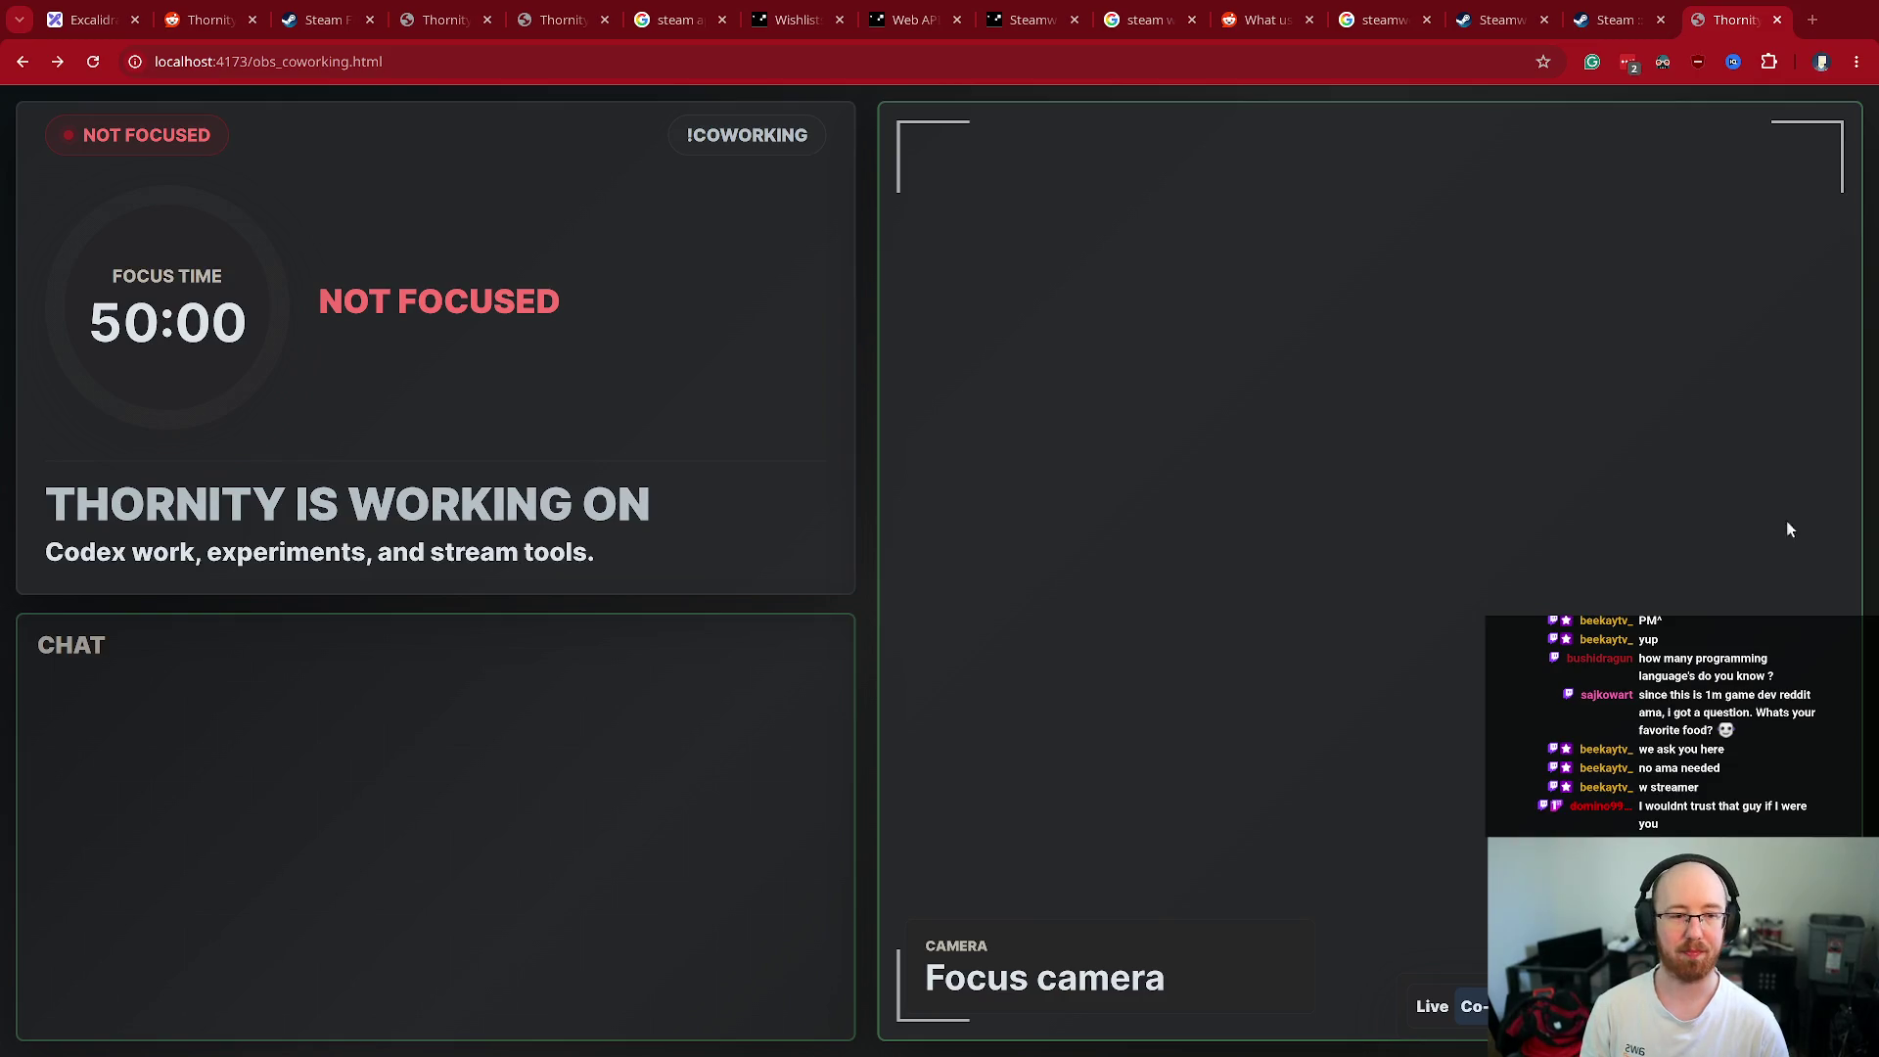
- Copy the wscat -x command suggested in the overlay project's Codex reply
{"action": "key", "text": "super+f"}
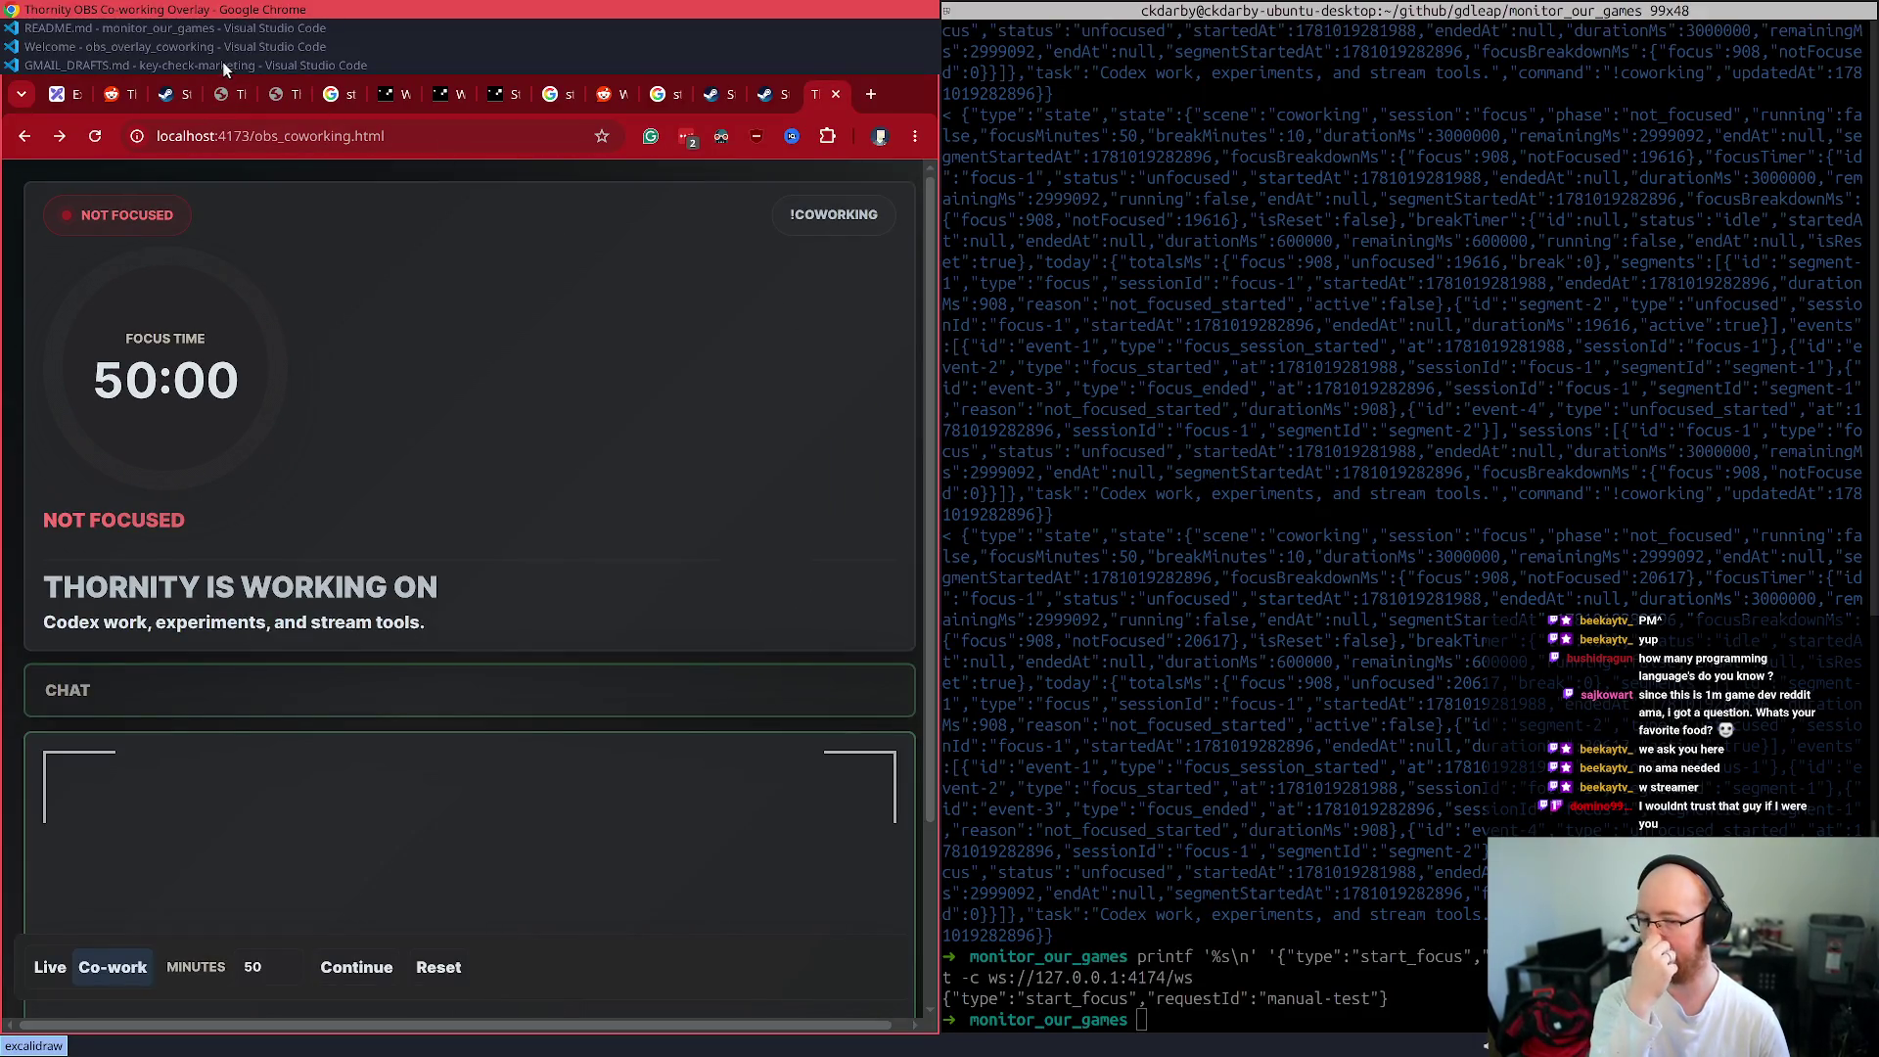
{"action": "left_click", "coordinate": [200, 46]}
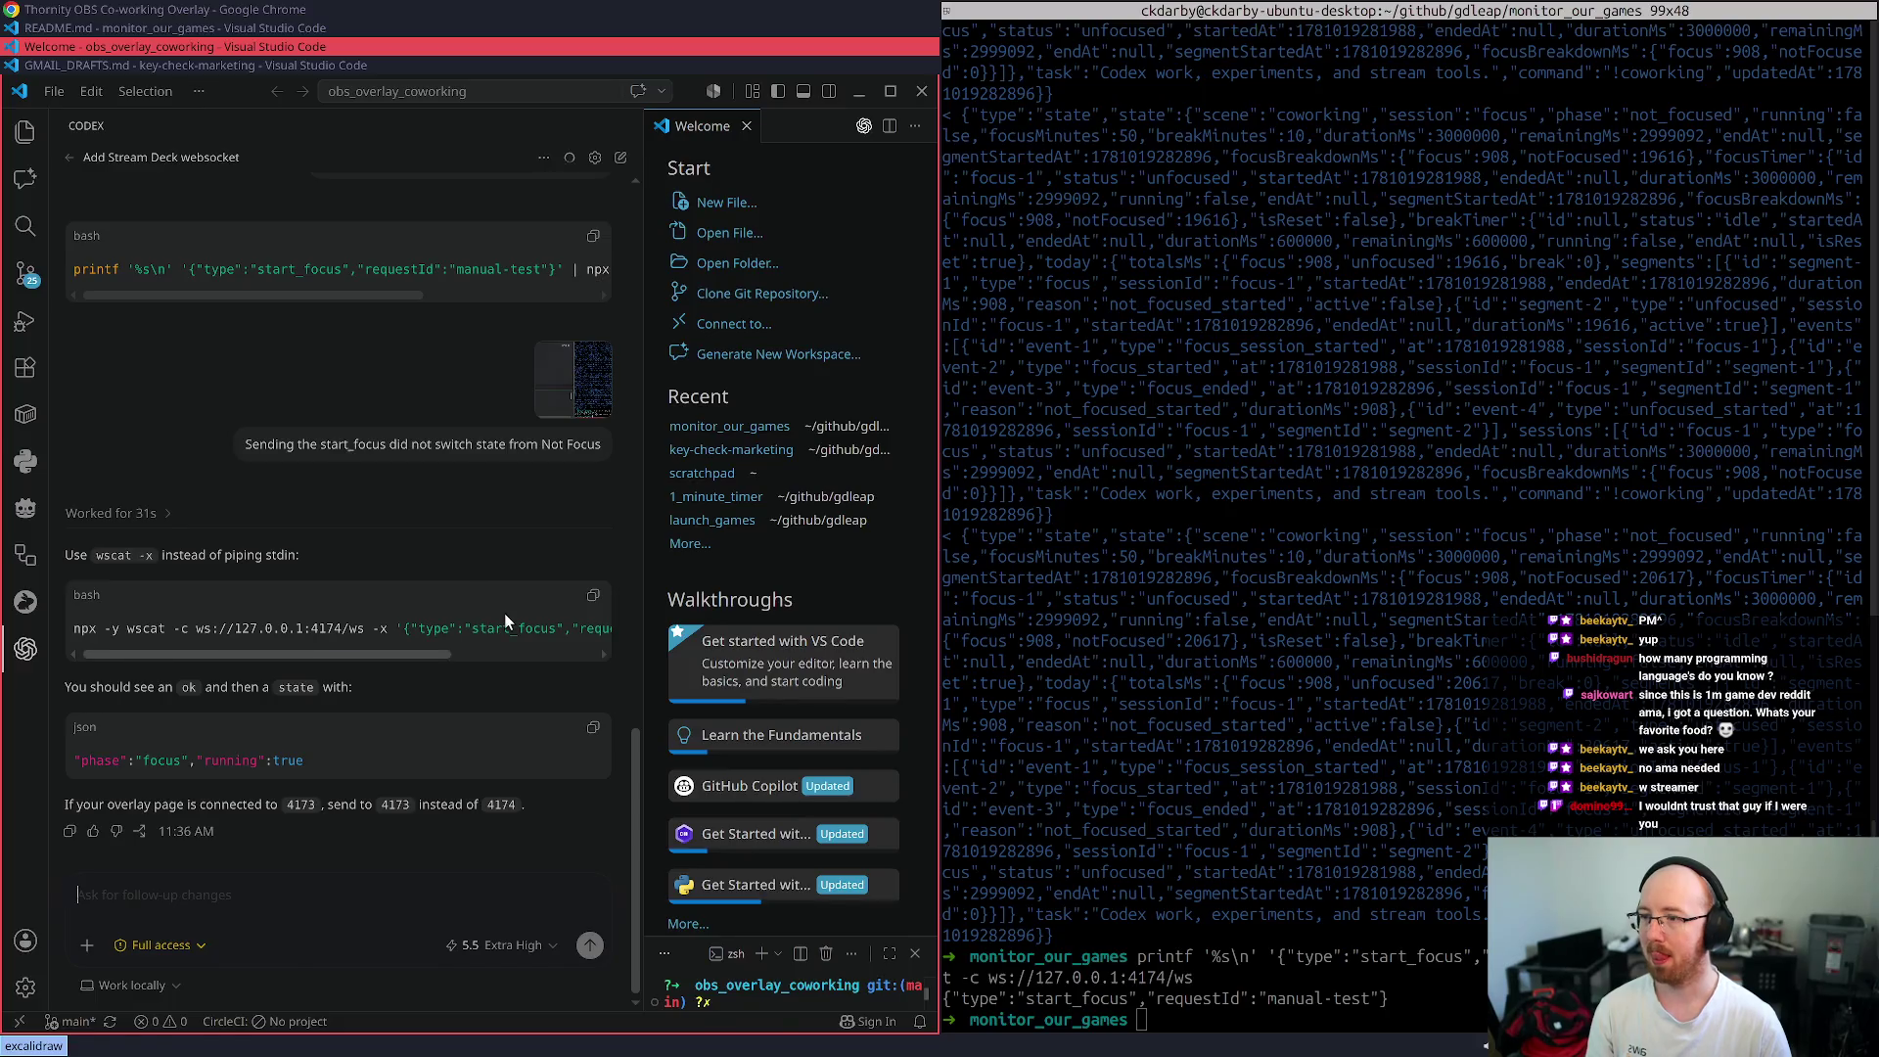
{"action": "key", "text": "super+f"}
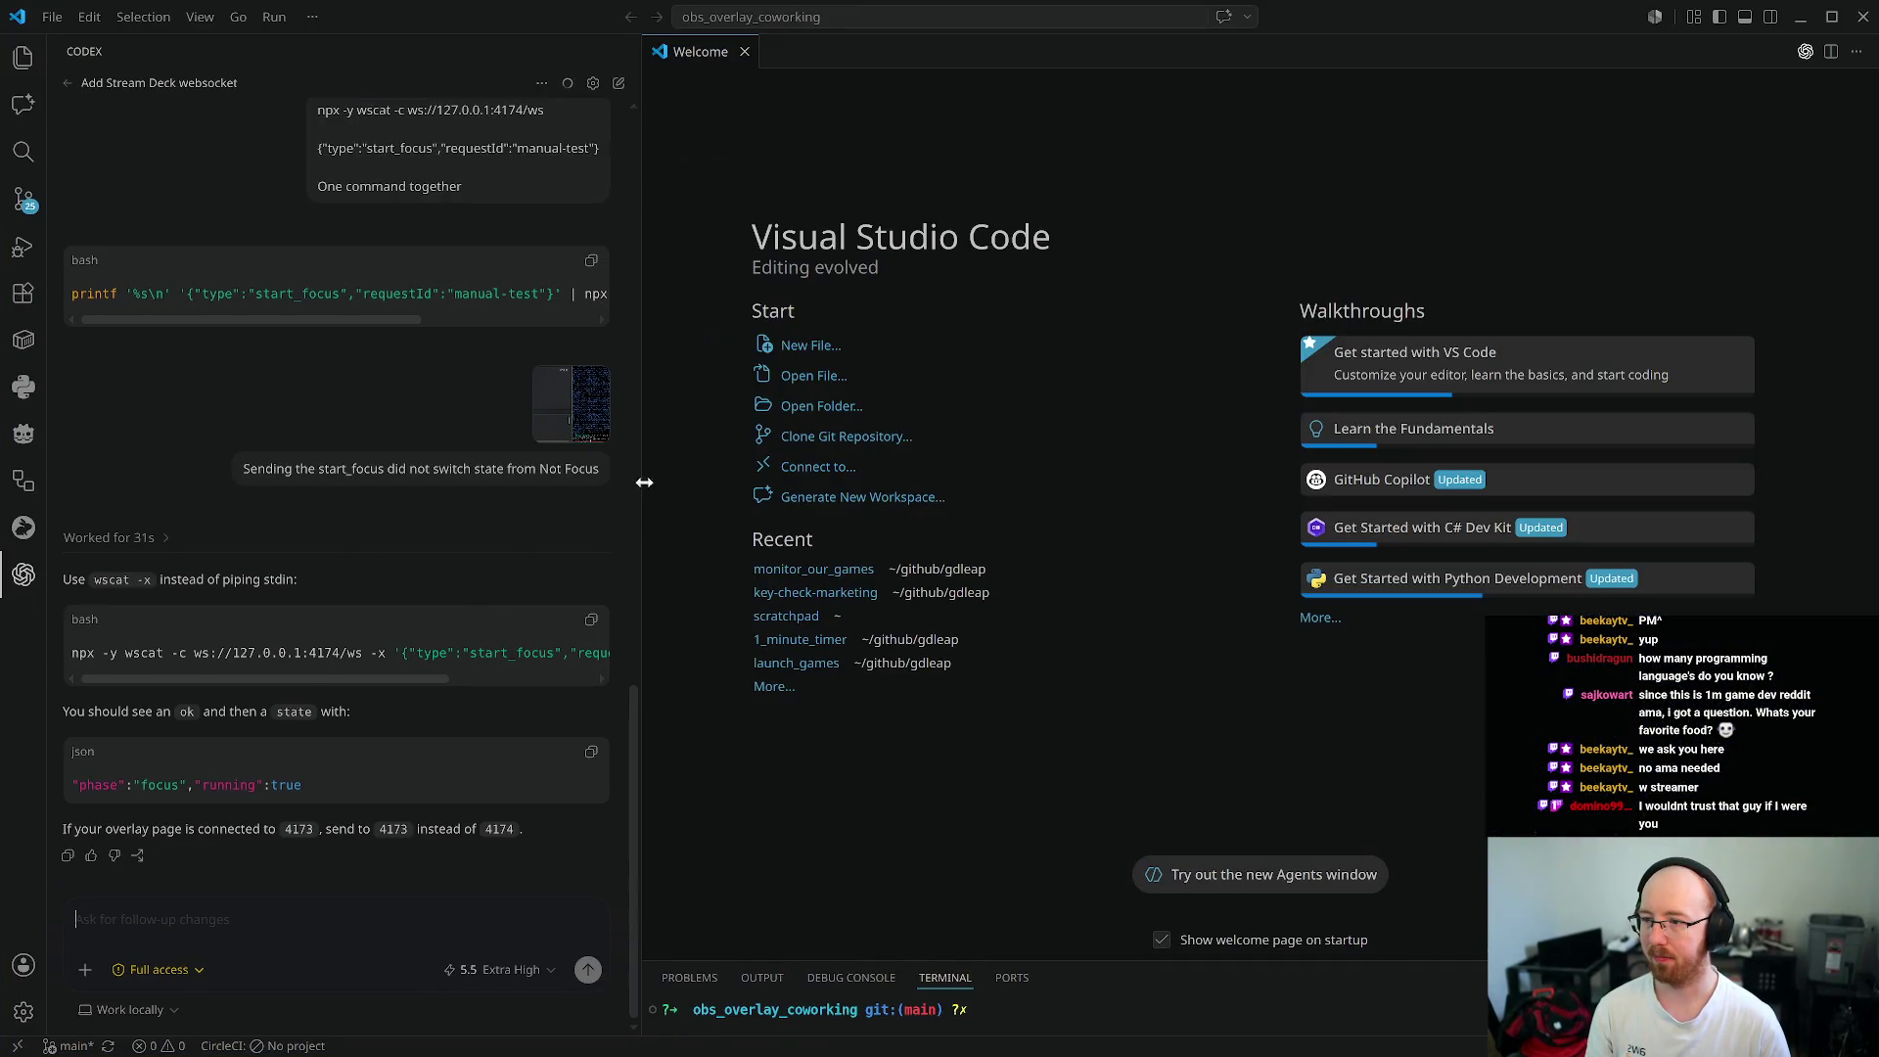
{"action": "left_click_drag", "start_coordinate": [639, 484], "coordinate": [919, 518]}
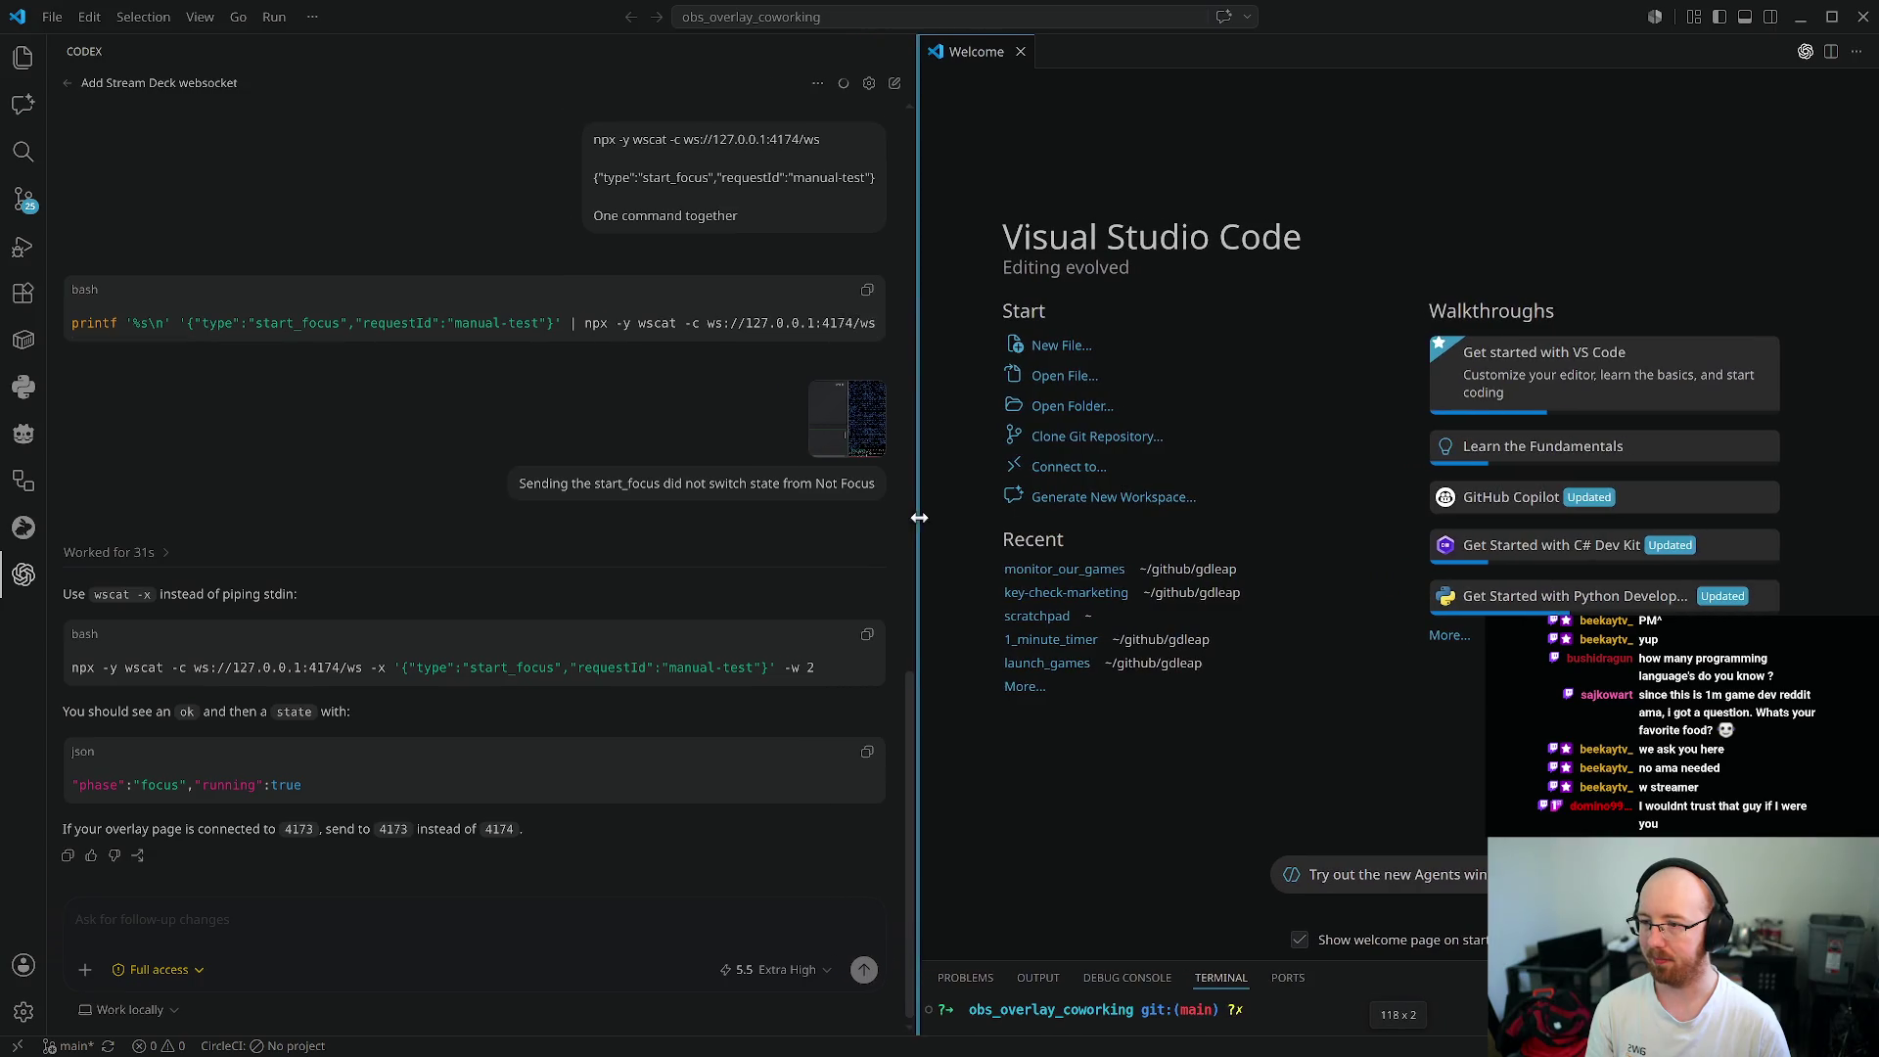
{"action": "left_click", "coordinate": [865, 636]}
{"action": "key", "text": "super+f"}
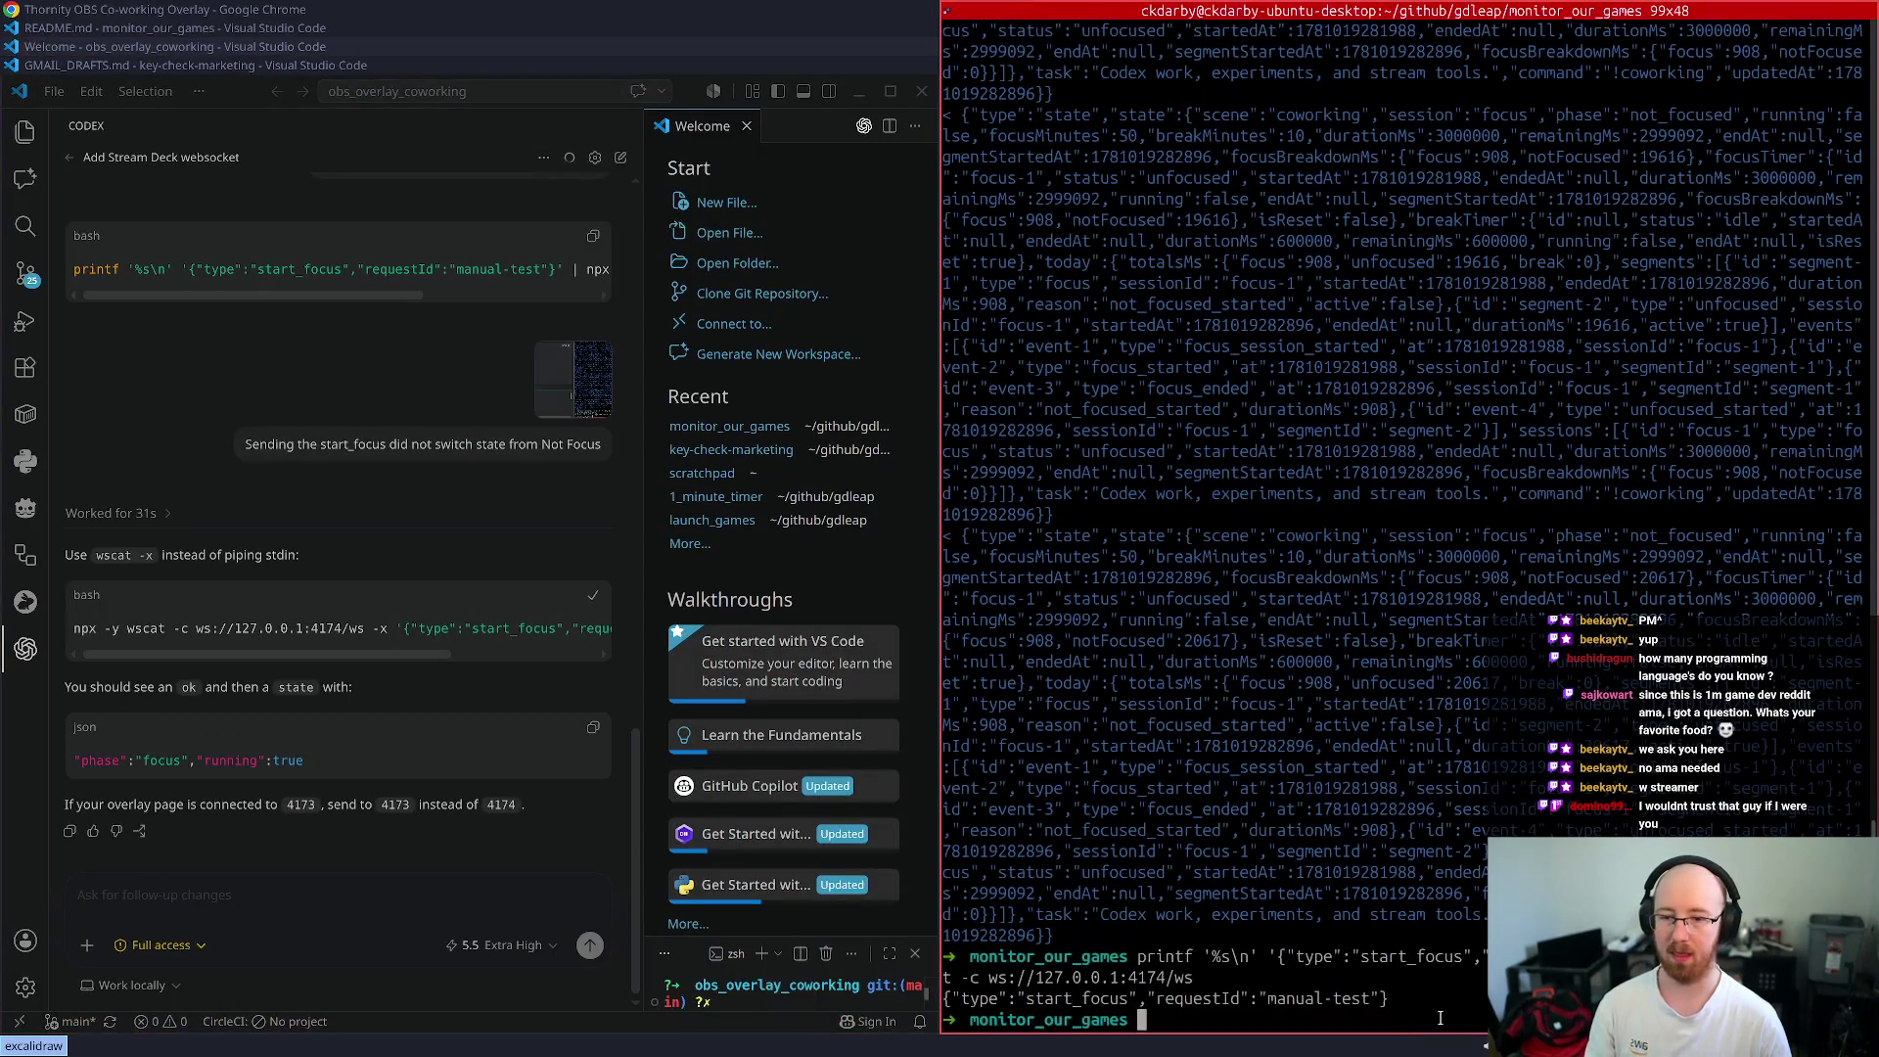
- Run the wscat start_focus command in the terminal and reload the overlay page to check it
{"action": "key", "text": "ctrl+shift+v"}
{"action": "key", "text": "super+Up"}
{"action": "key", "text": "super+Up"}
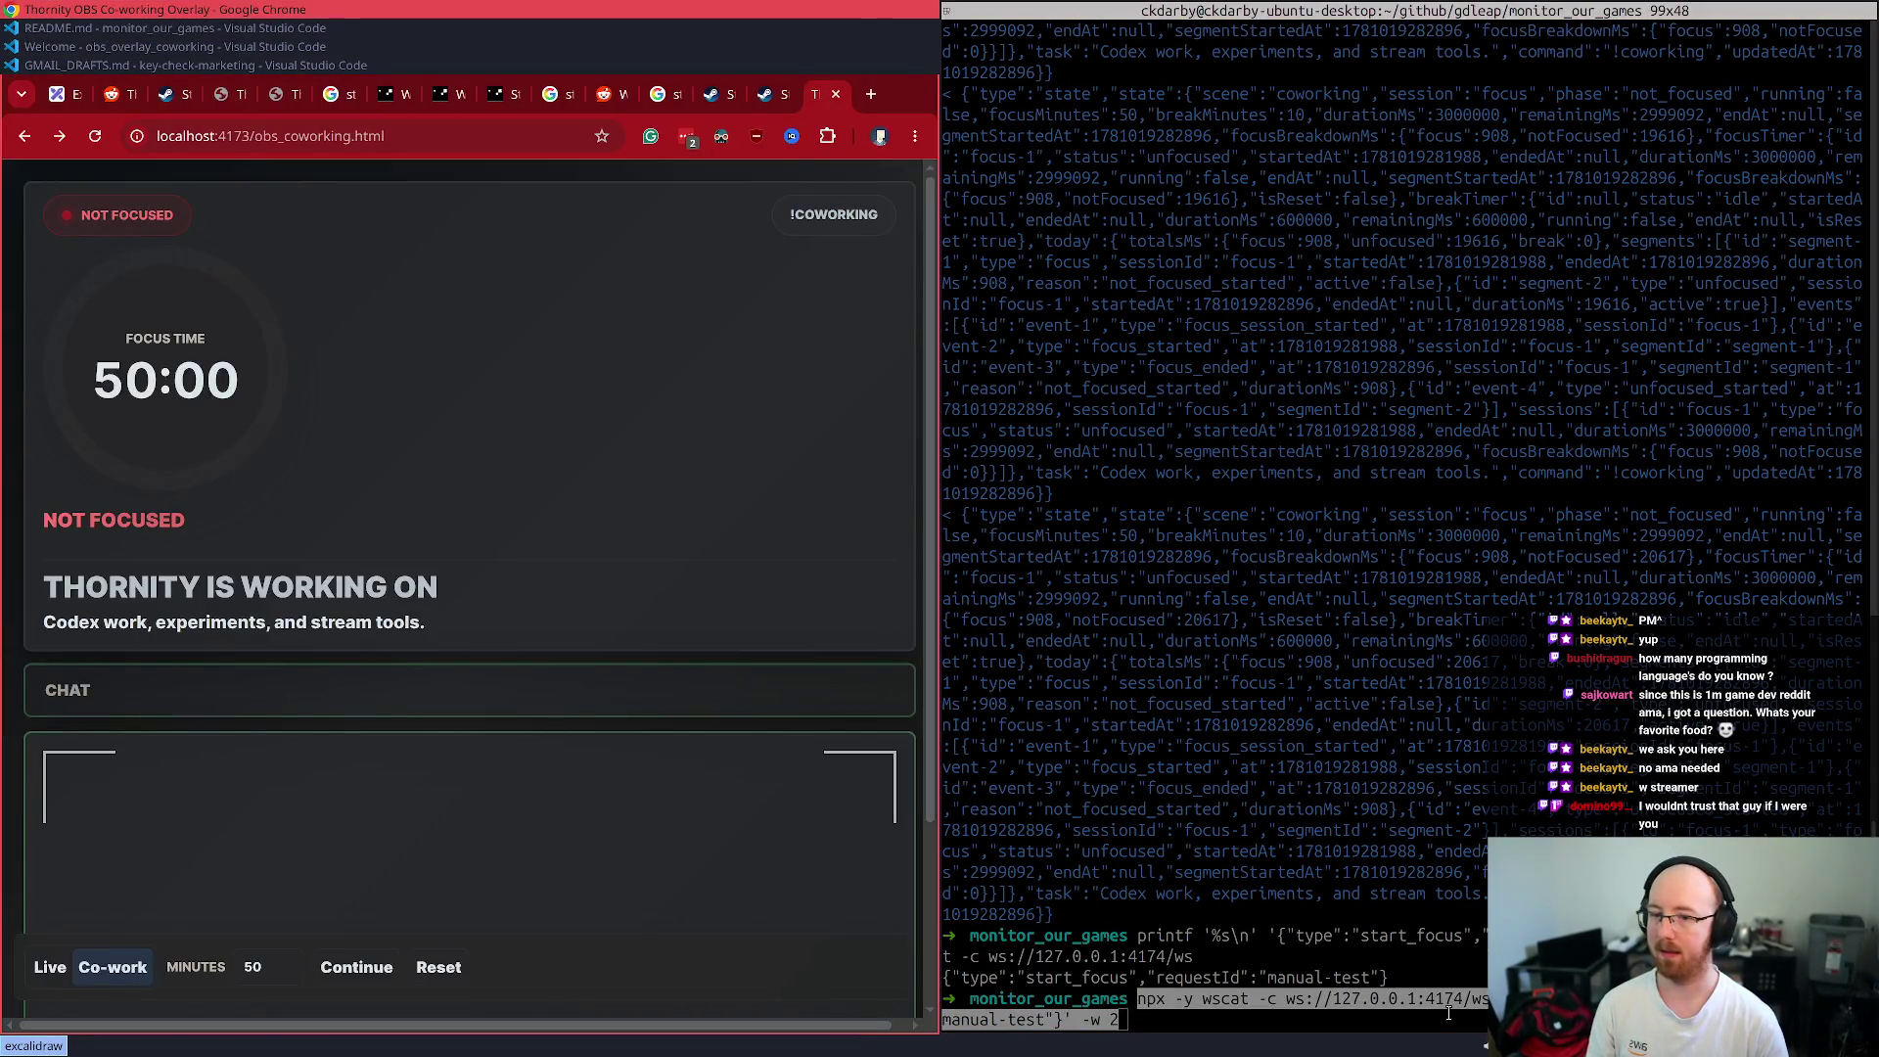
{"action": "key", "text": "ctrl+r"}
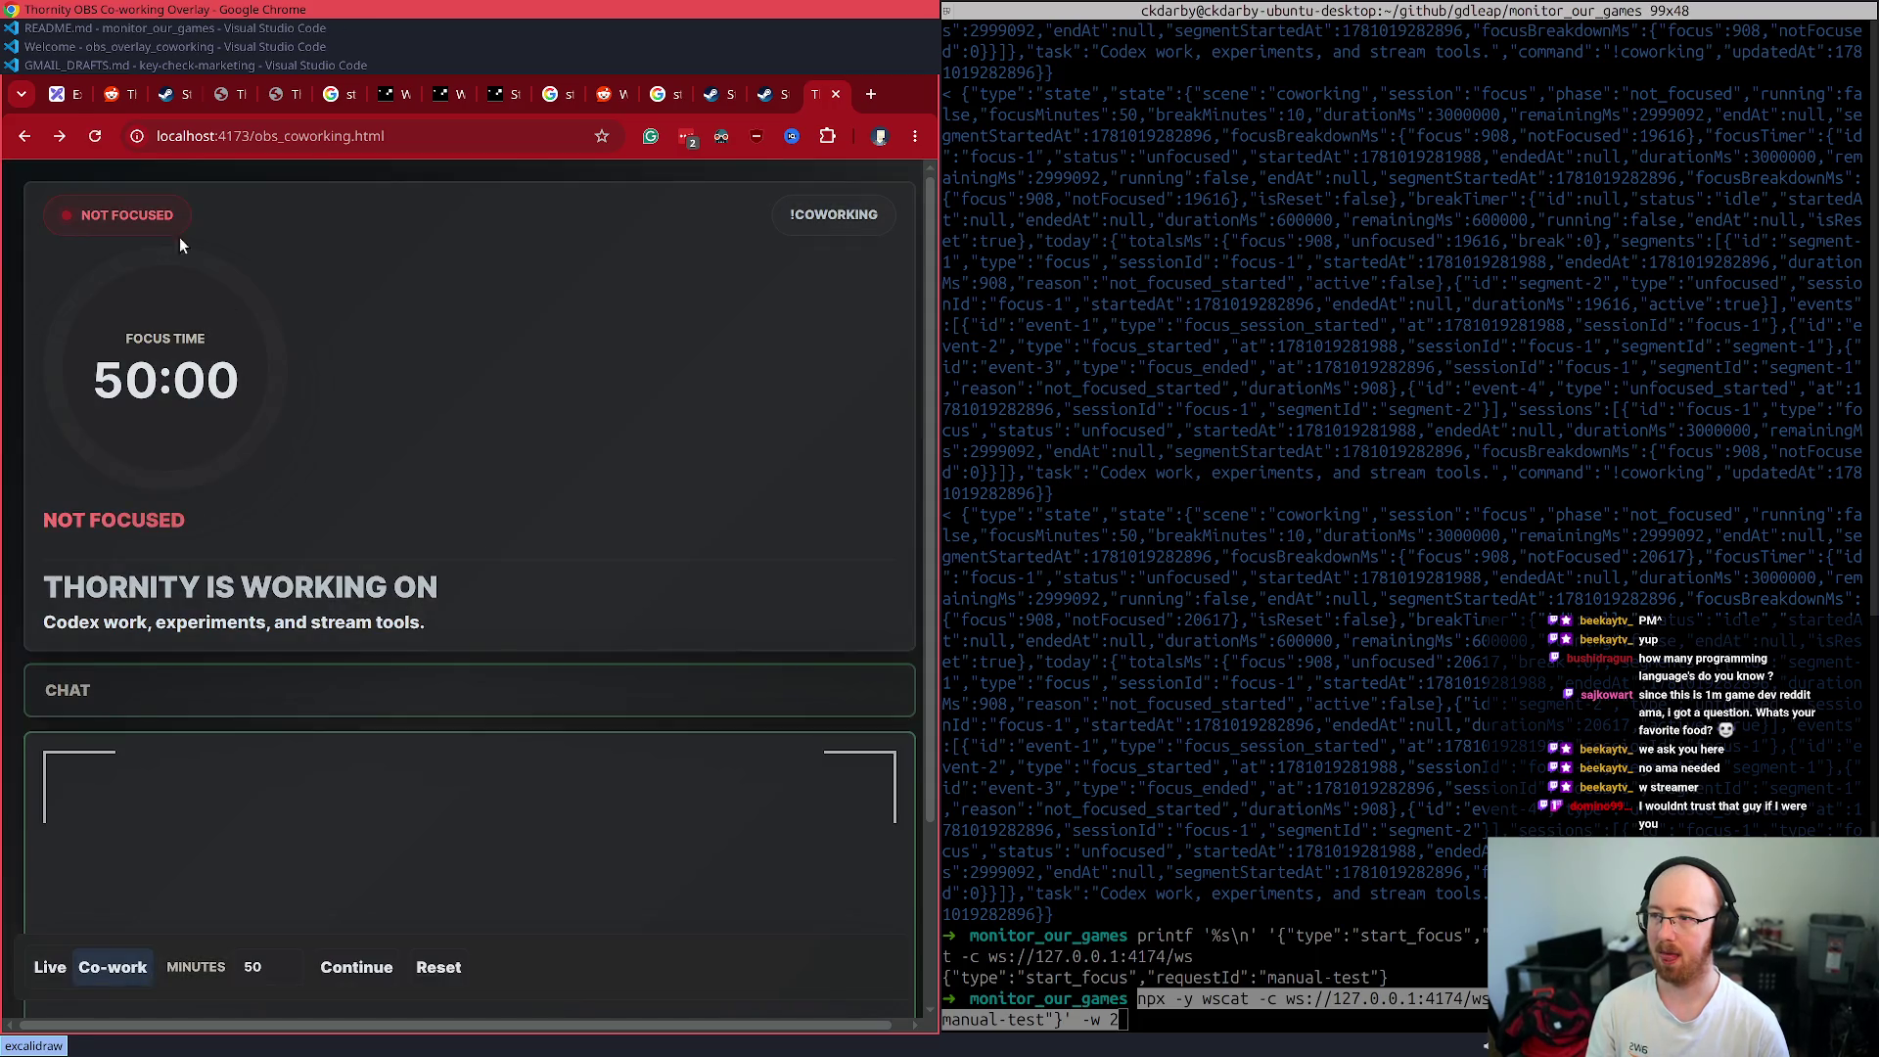
{"action": "key", "text": "Return"}
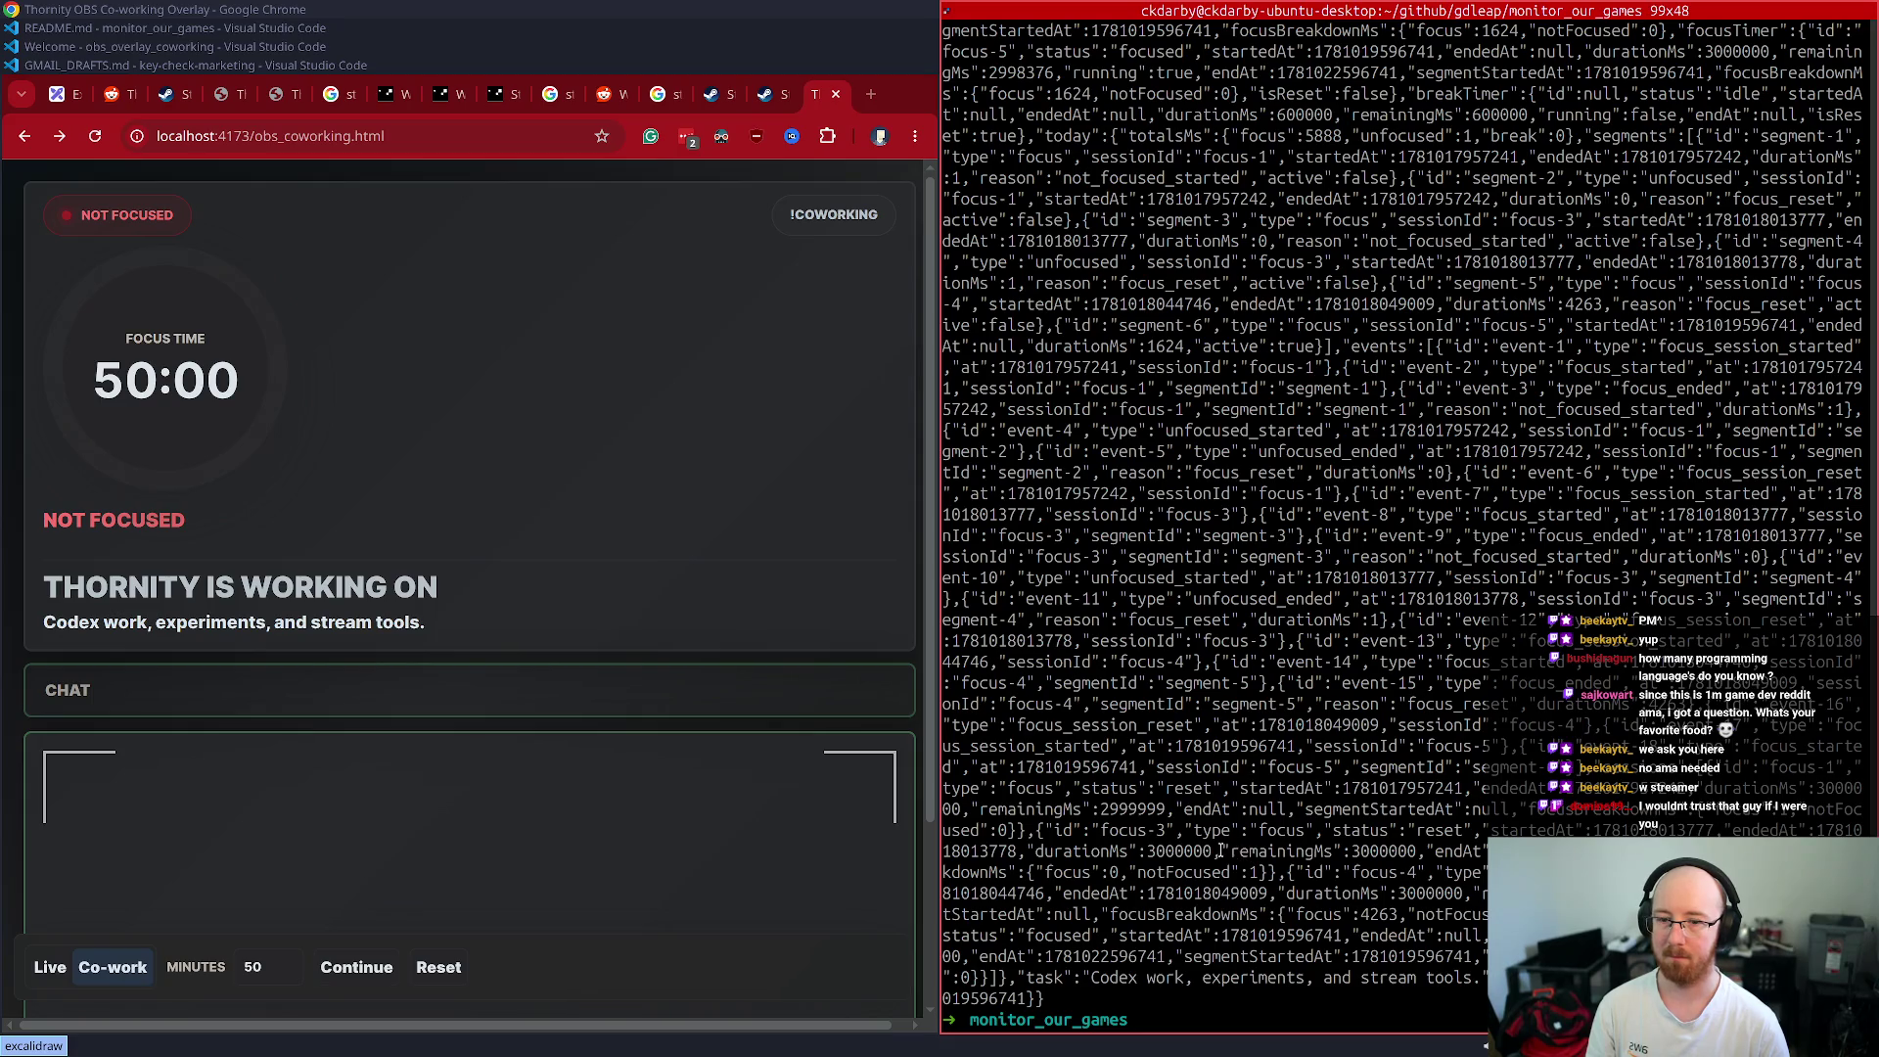
{"action": "left_click", "coordinate": [416, 669]}
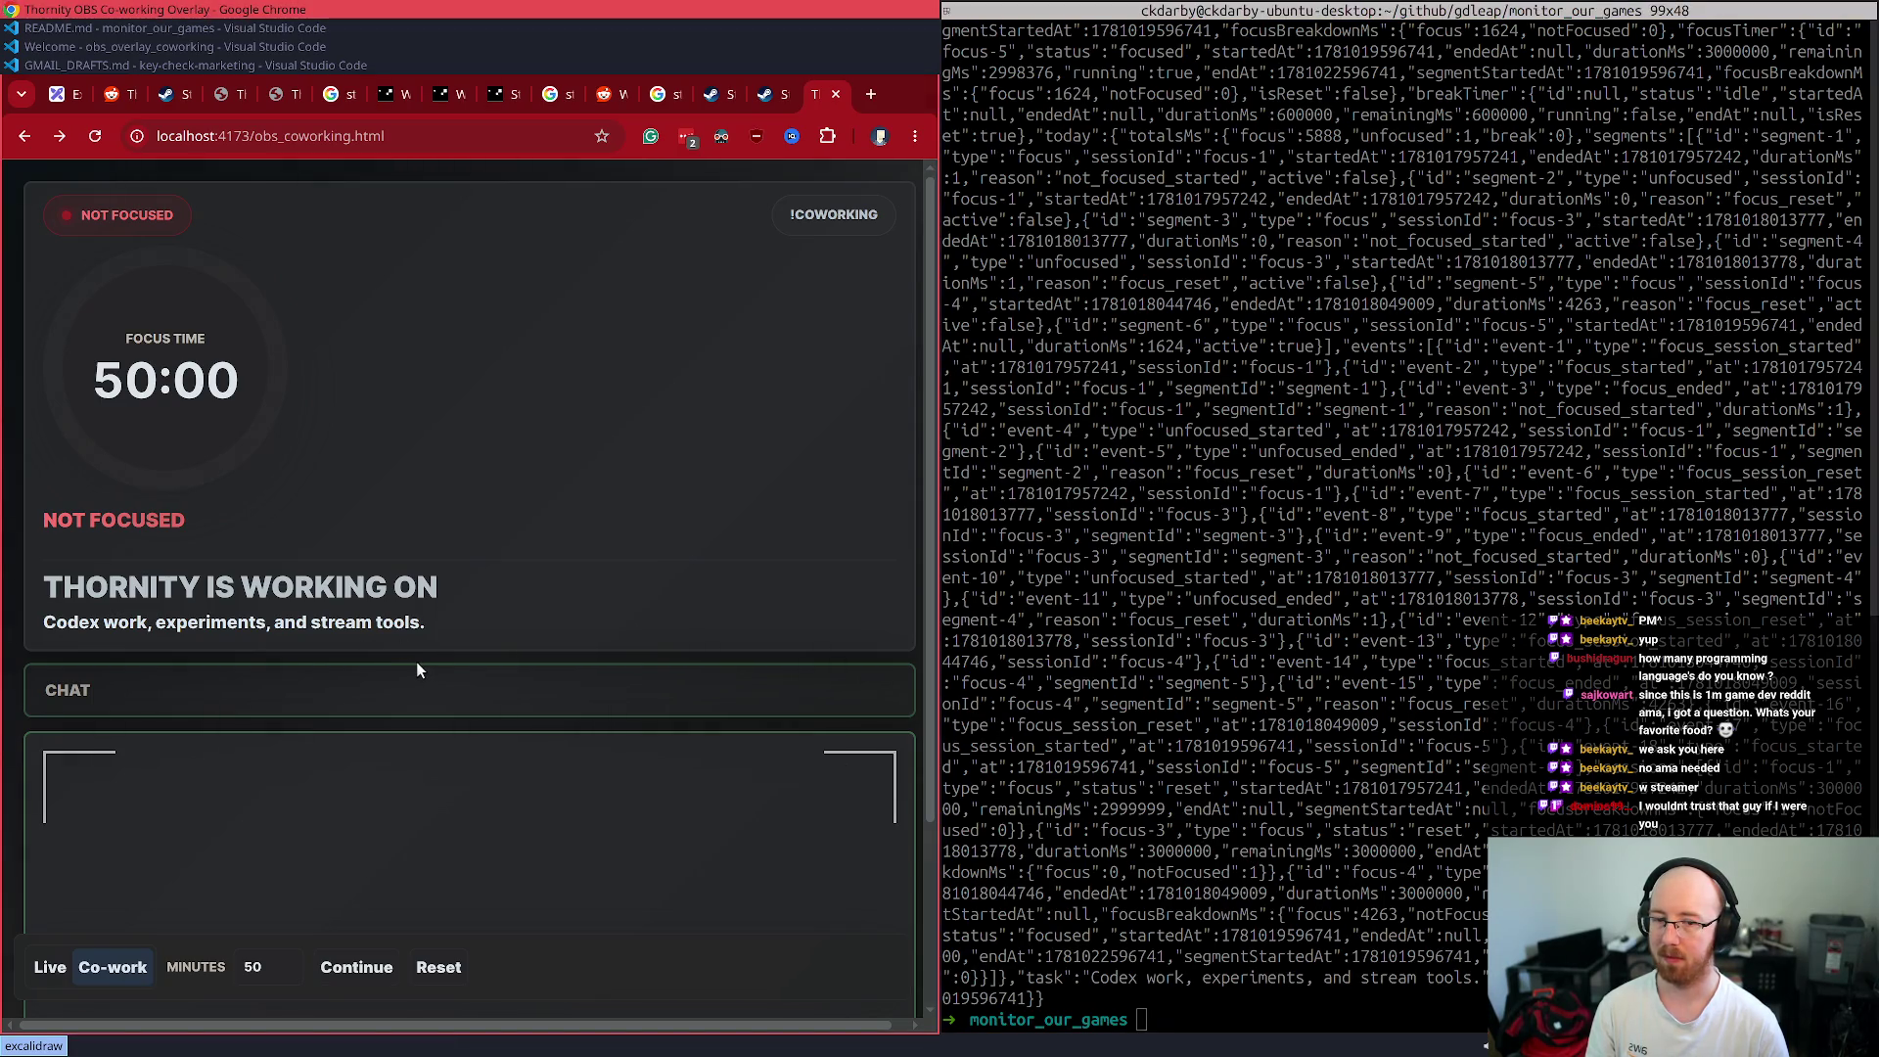
{"action": "key", "text": "ctrl+r"}
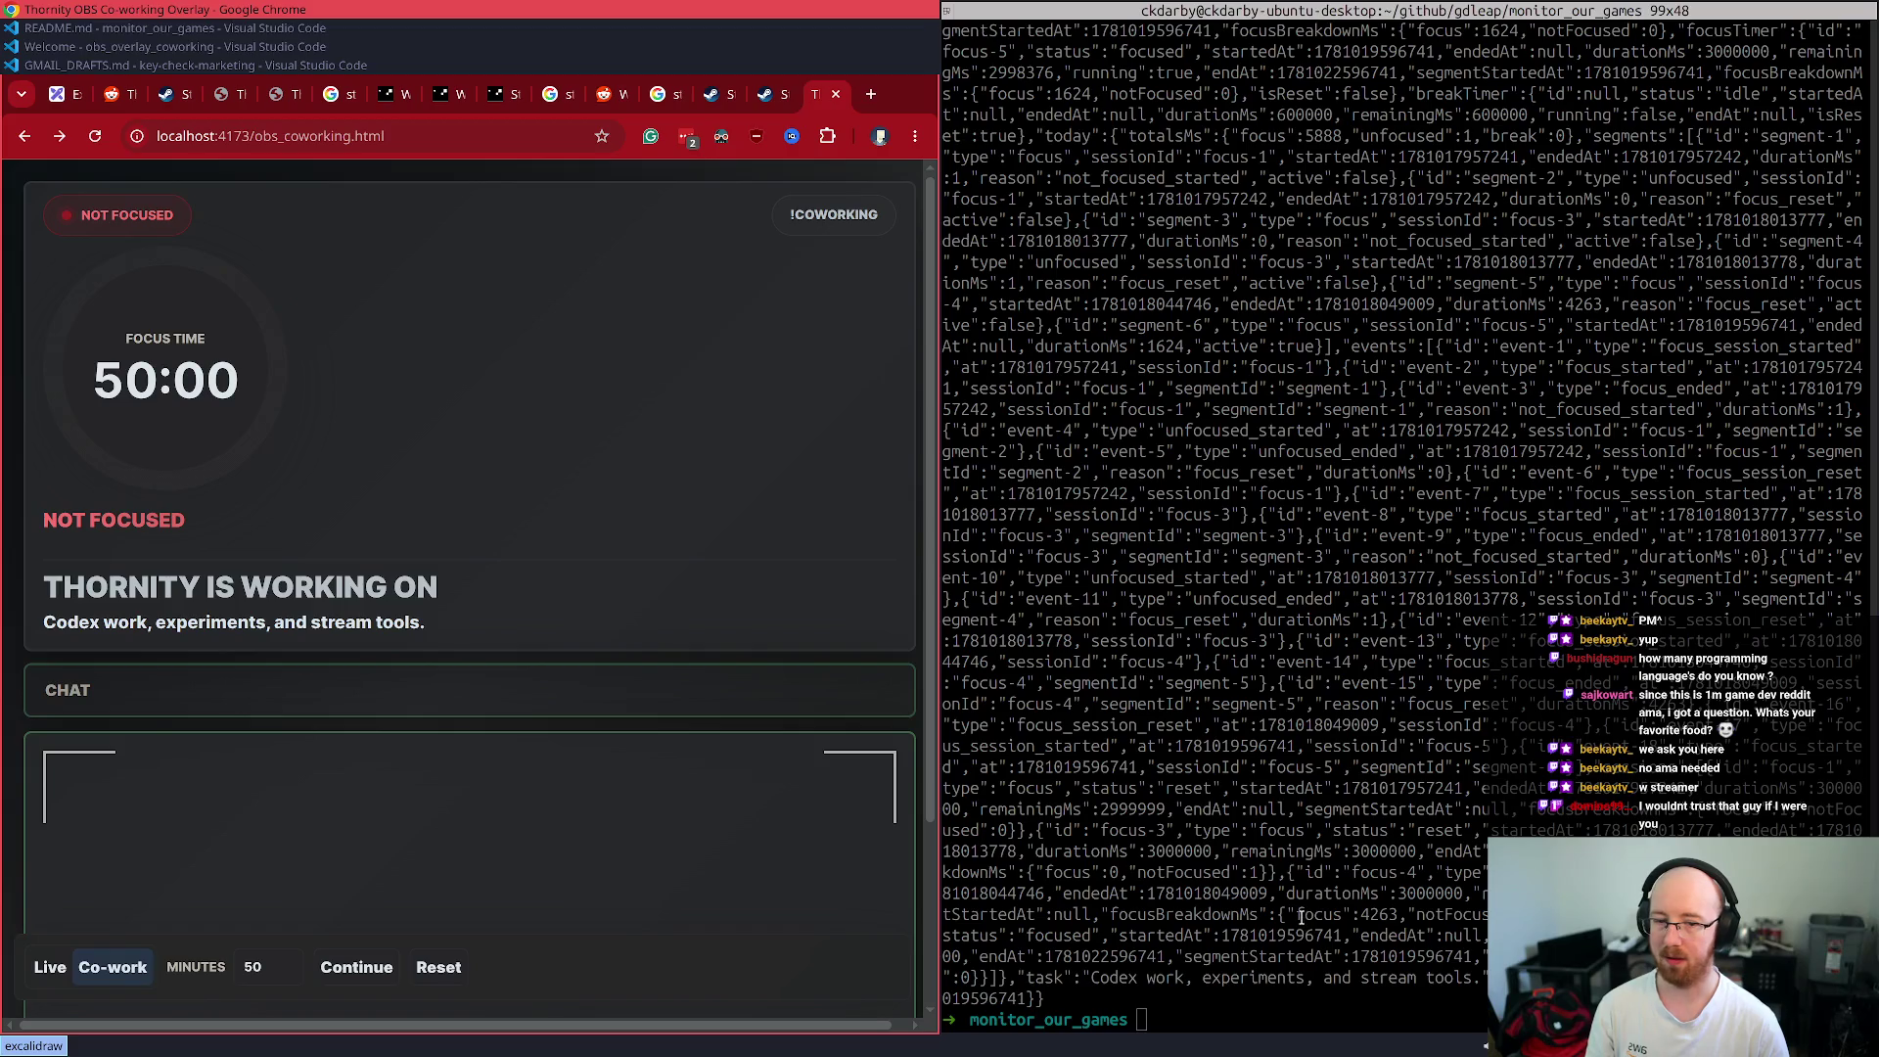
{"action": "scroll", "coordinate": [1301, 916], "scroll_direction": "down", "scroll_amount": 8, "text": "ctrl"}
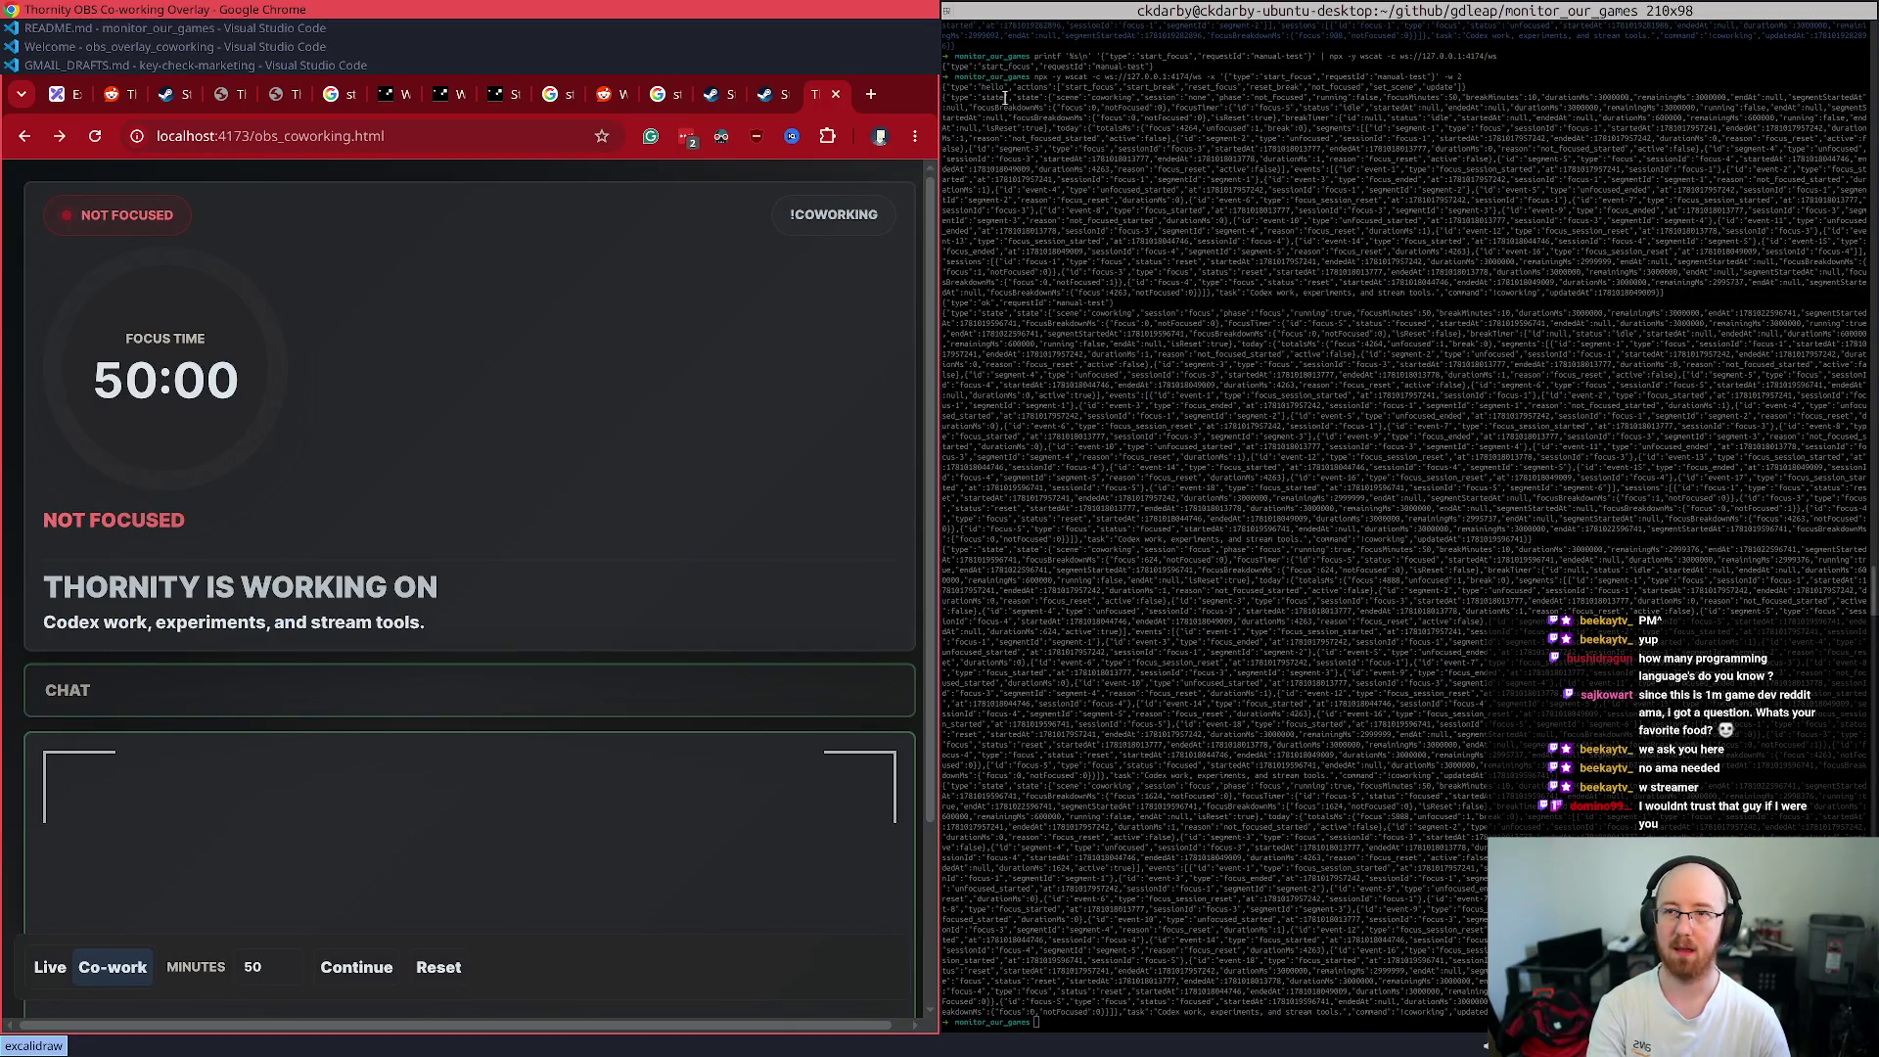
- Screenshot the terminal region showing the websocket output
{"action": "key", "text": "Print"}
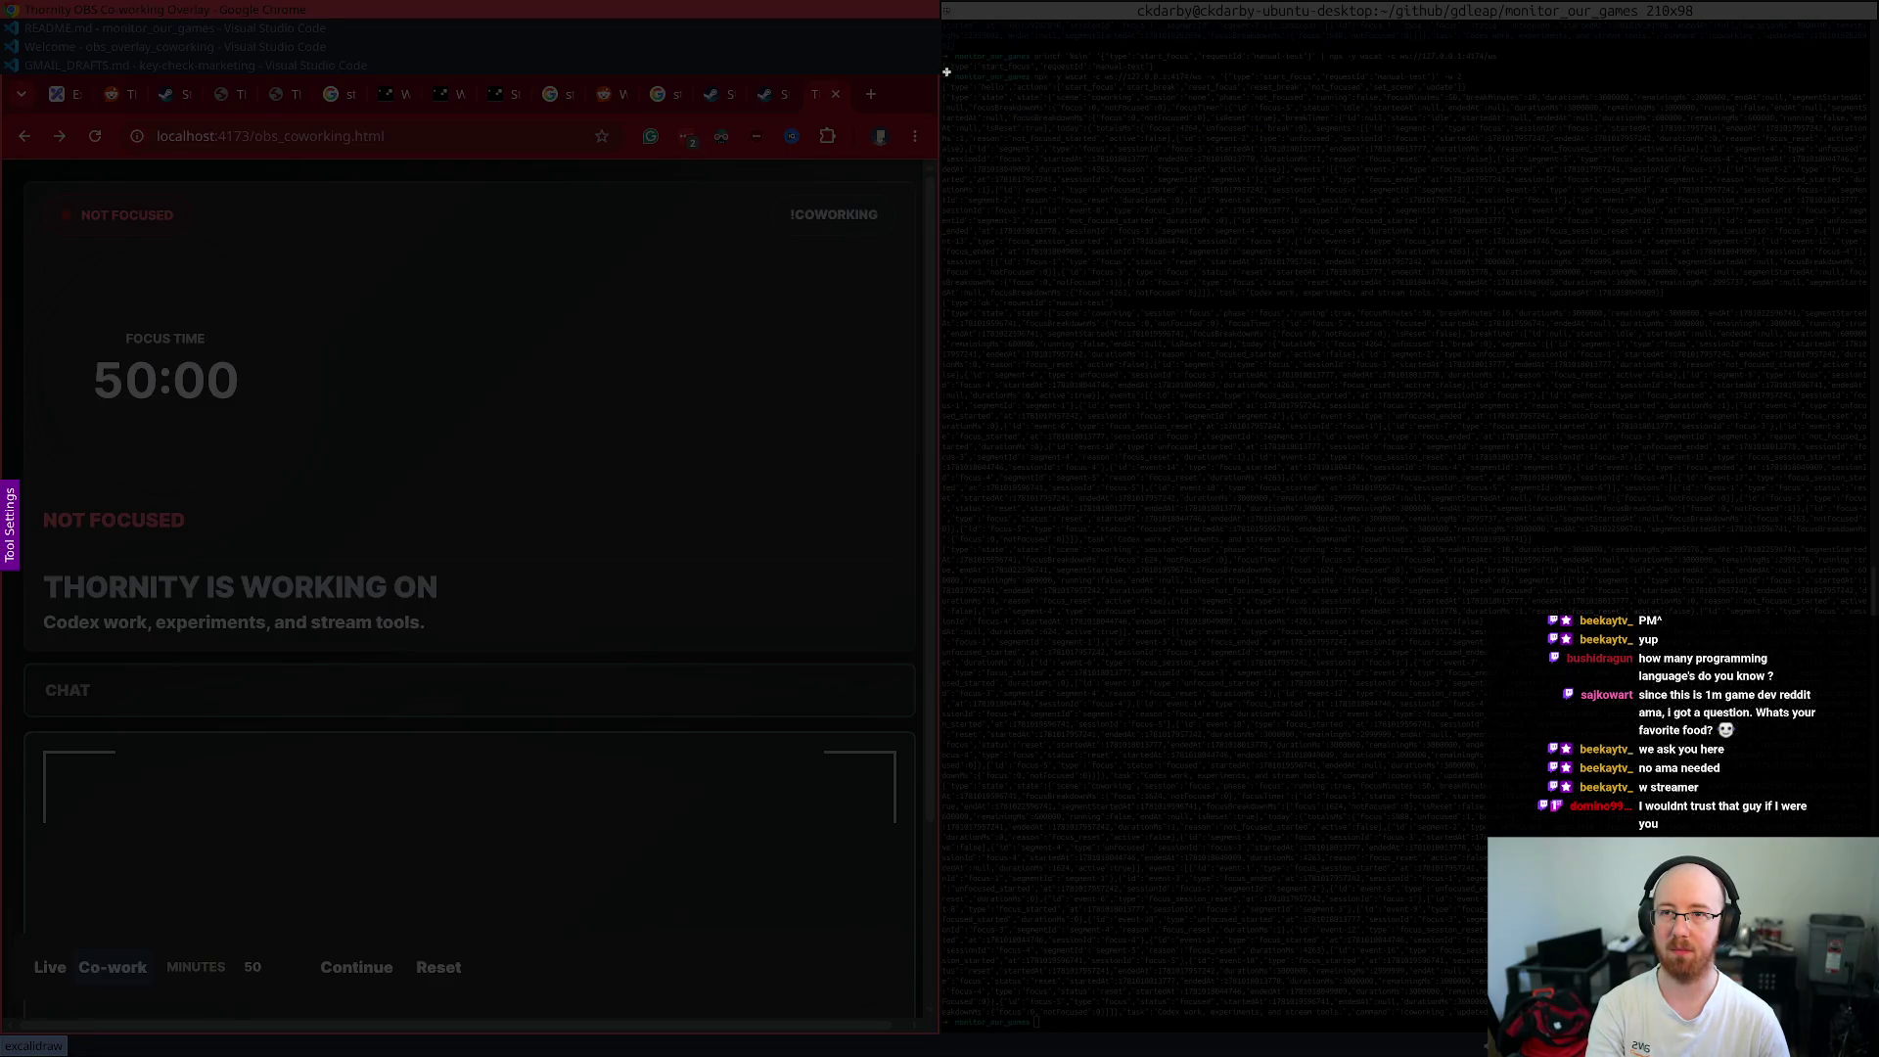
{"action": "mouse_move", "coordinate": [942, 71]}
{"action": "left_mouse_down"}
{"action": "mouse_move", "coordinate": [1605, 587]}
{"action": "mouse_move", "coordinate": [1767, 969]}
{"action": "mouse_move", "coordinate": [1838, 1045]}
{"action": "mouse_move", "coordinate": [1858, 1018]}
{"action": "left_mouse_up"}
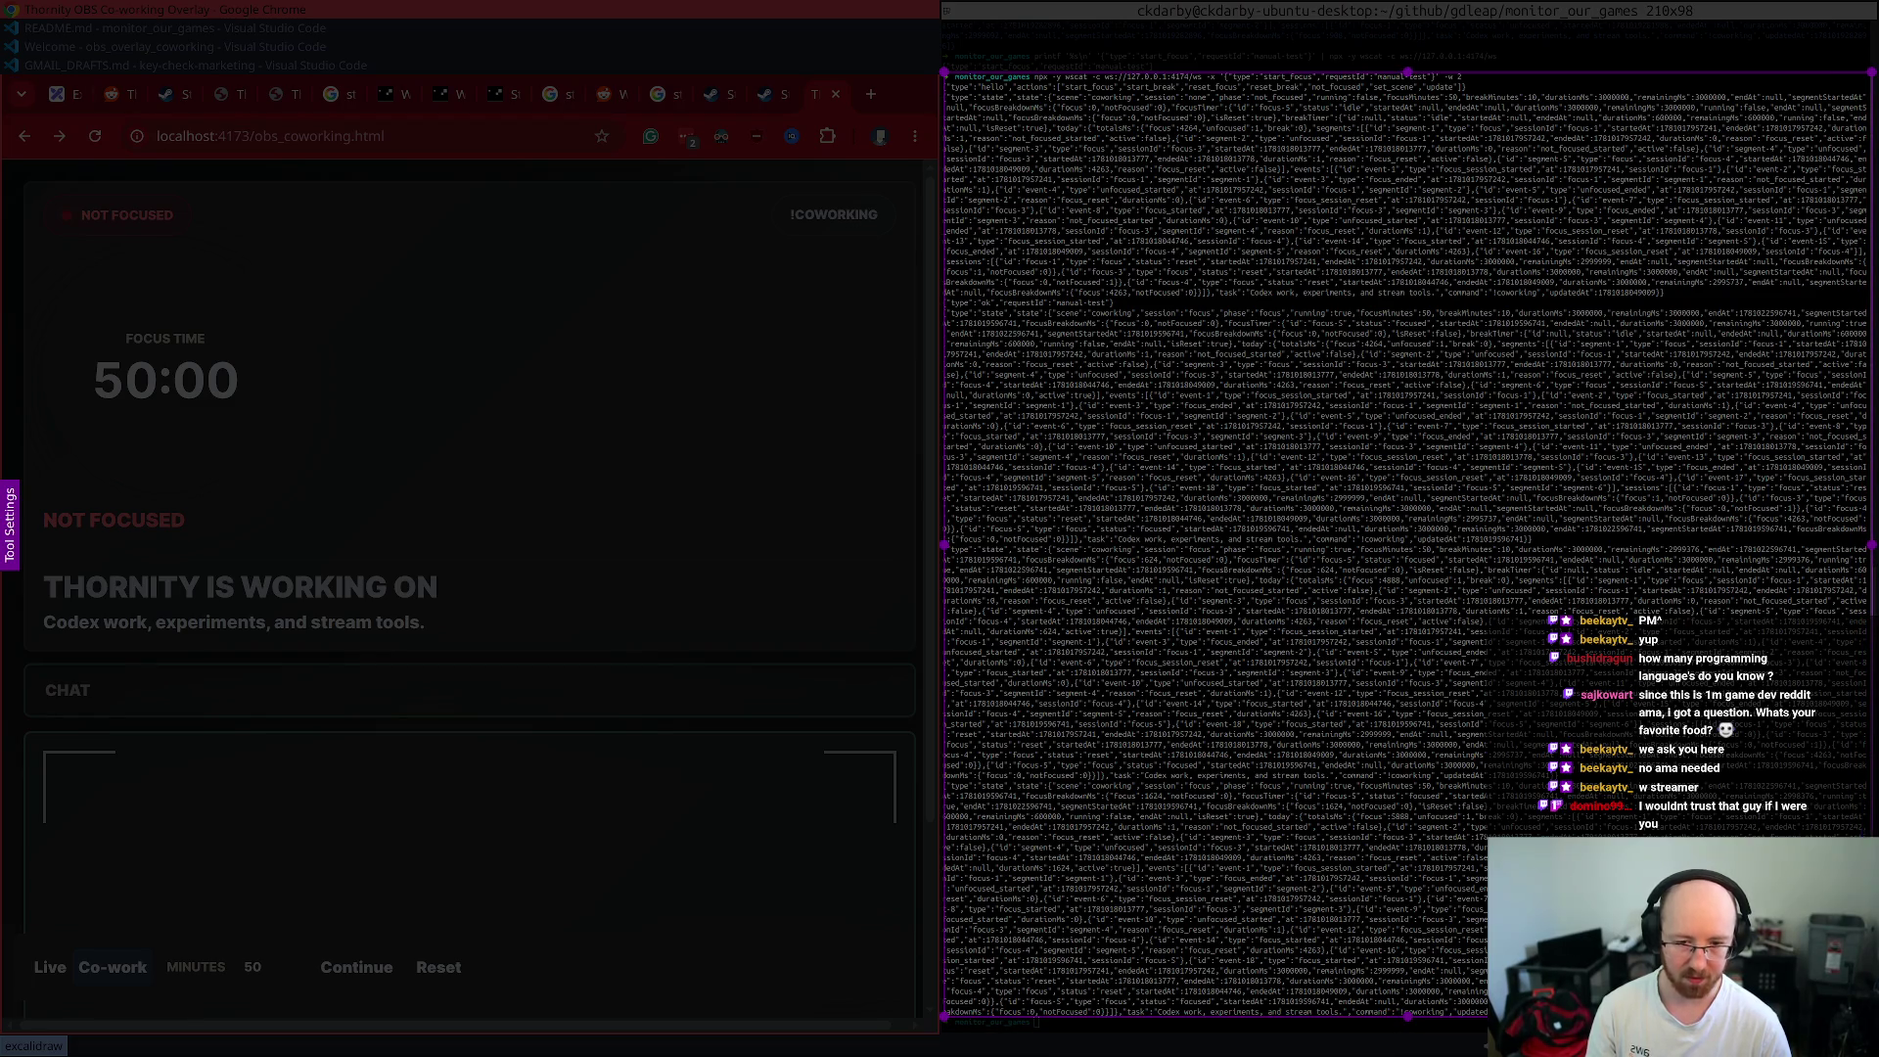
{"action": "key", "text": "Return"}
- Send the terminal screenshot to Codex in obs_overlay_coworking, then go to the GMAIL_DRAFTS.md window
{"action": "left_click", "coordinate": [47, 27]}
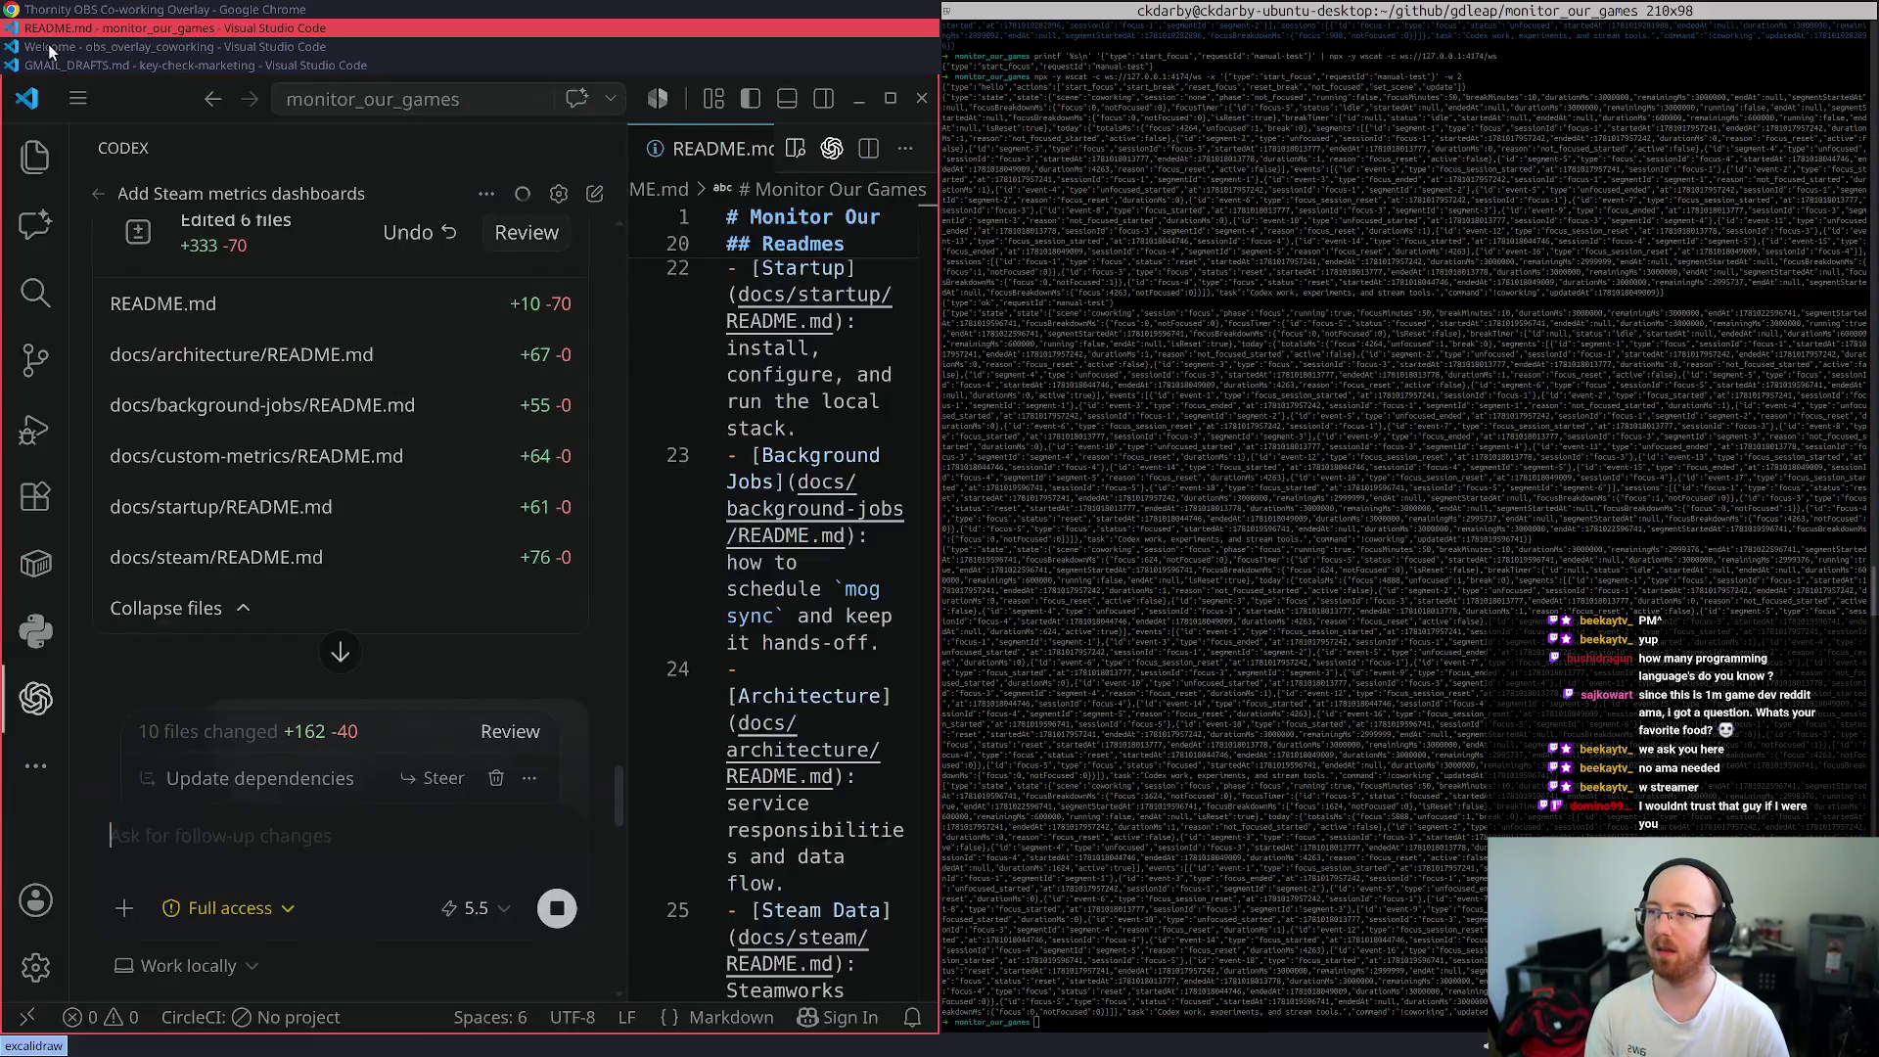
{"action": "left_click", "coordinate": [78, 46]}
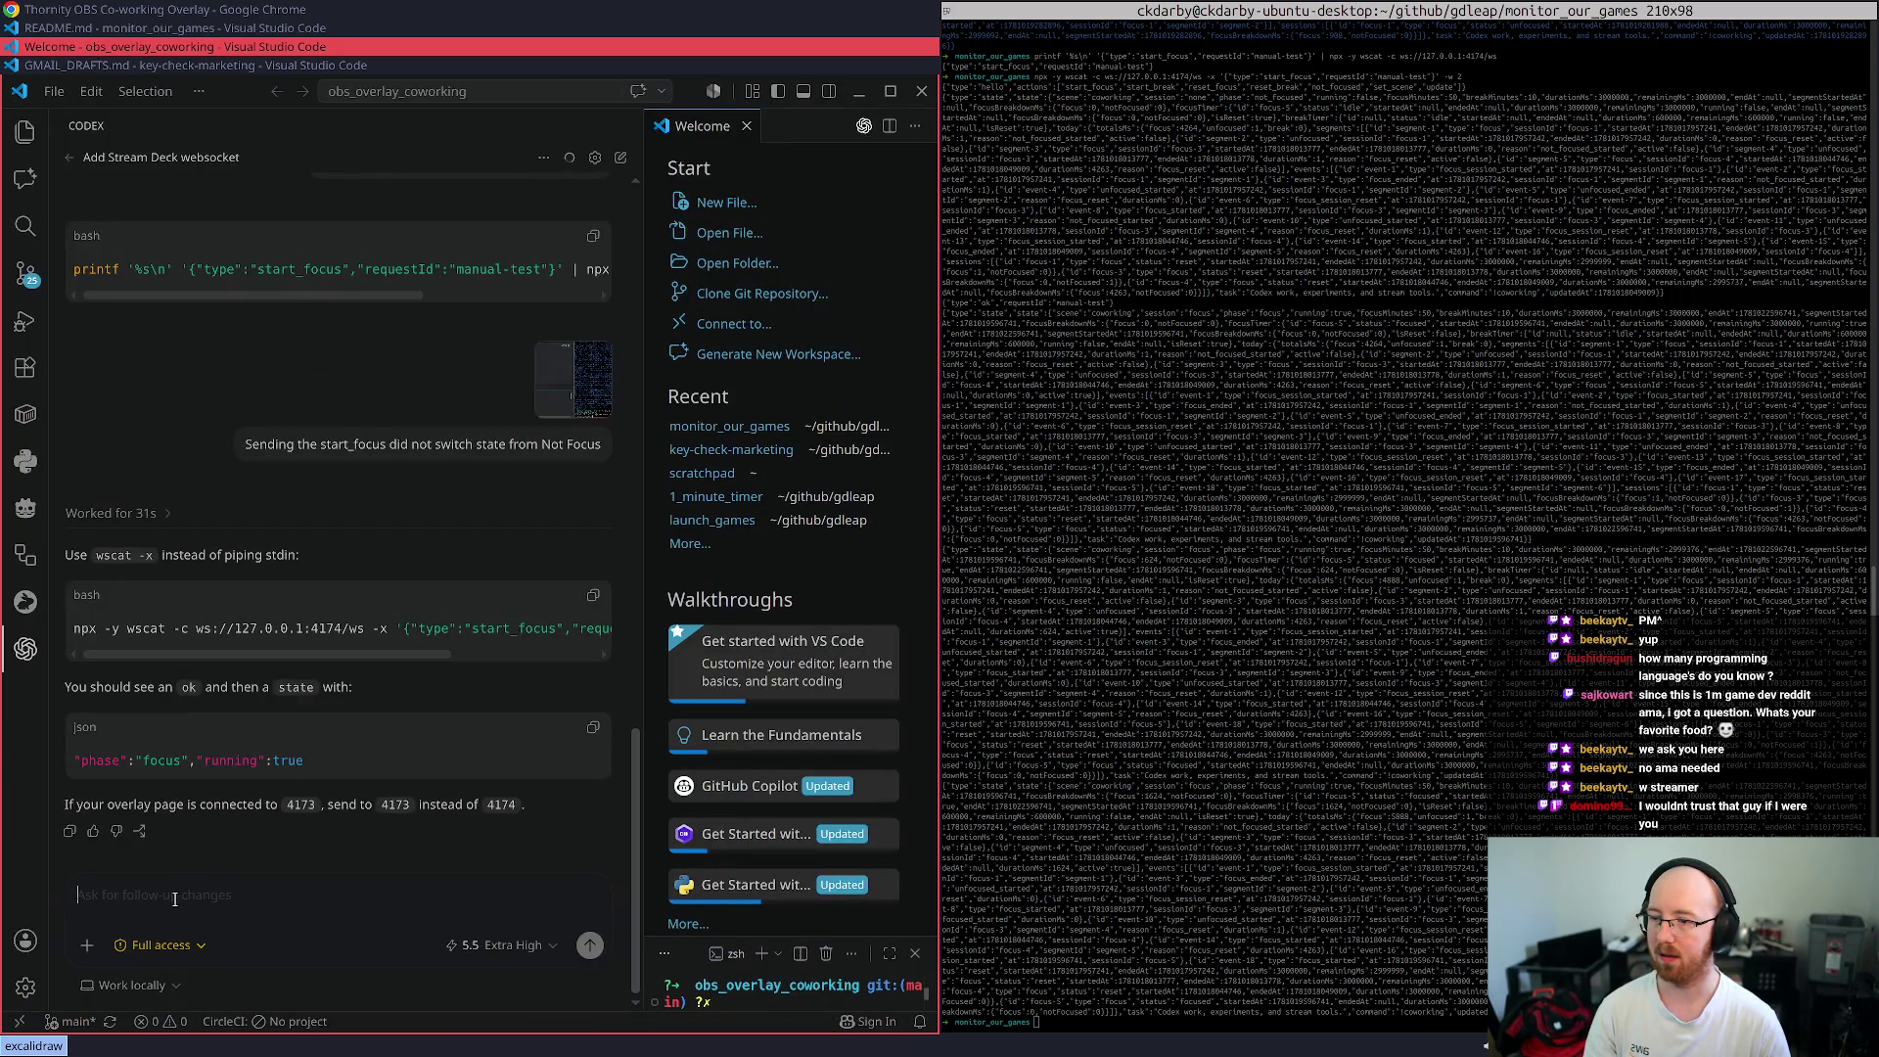
{"action": "key", "text": "ctrl+v"}
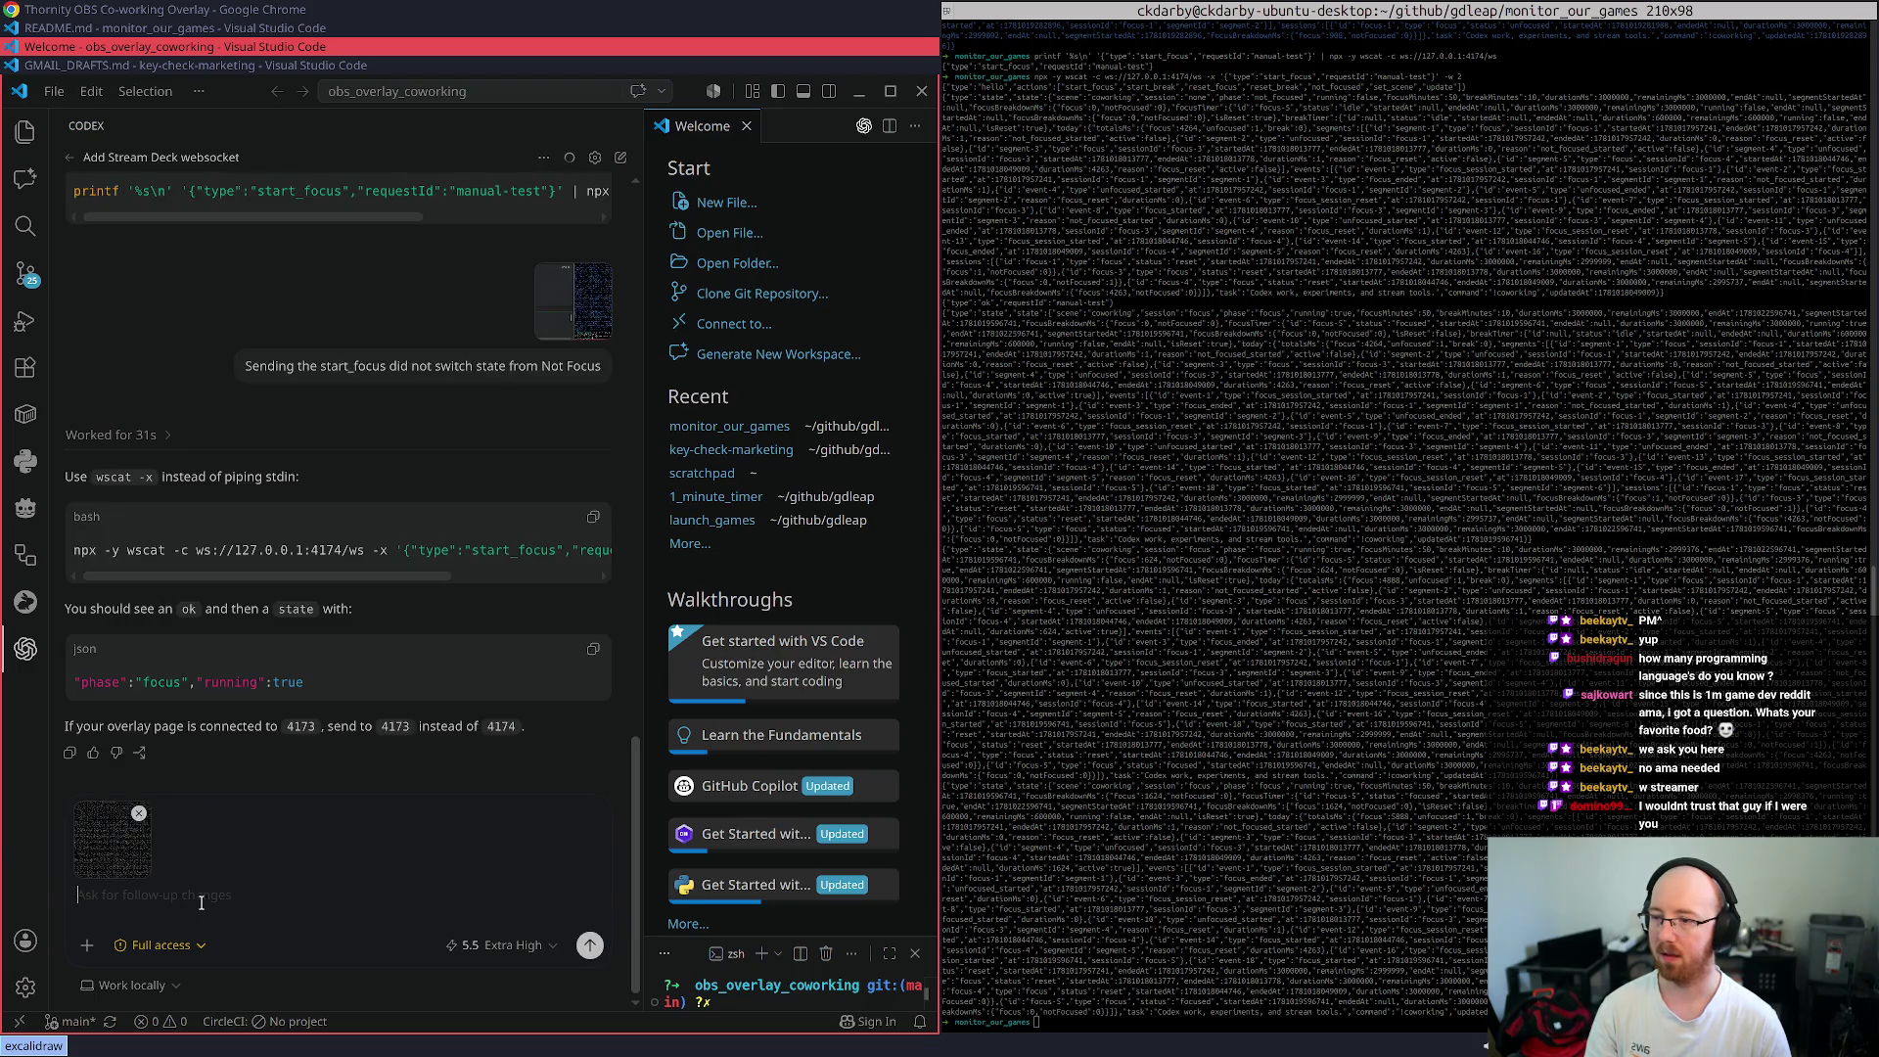
{"action": "key", "text": "Return"}
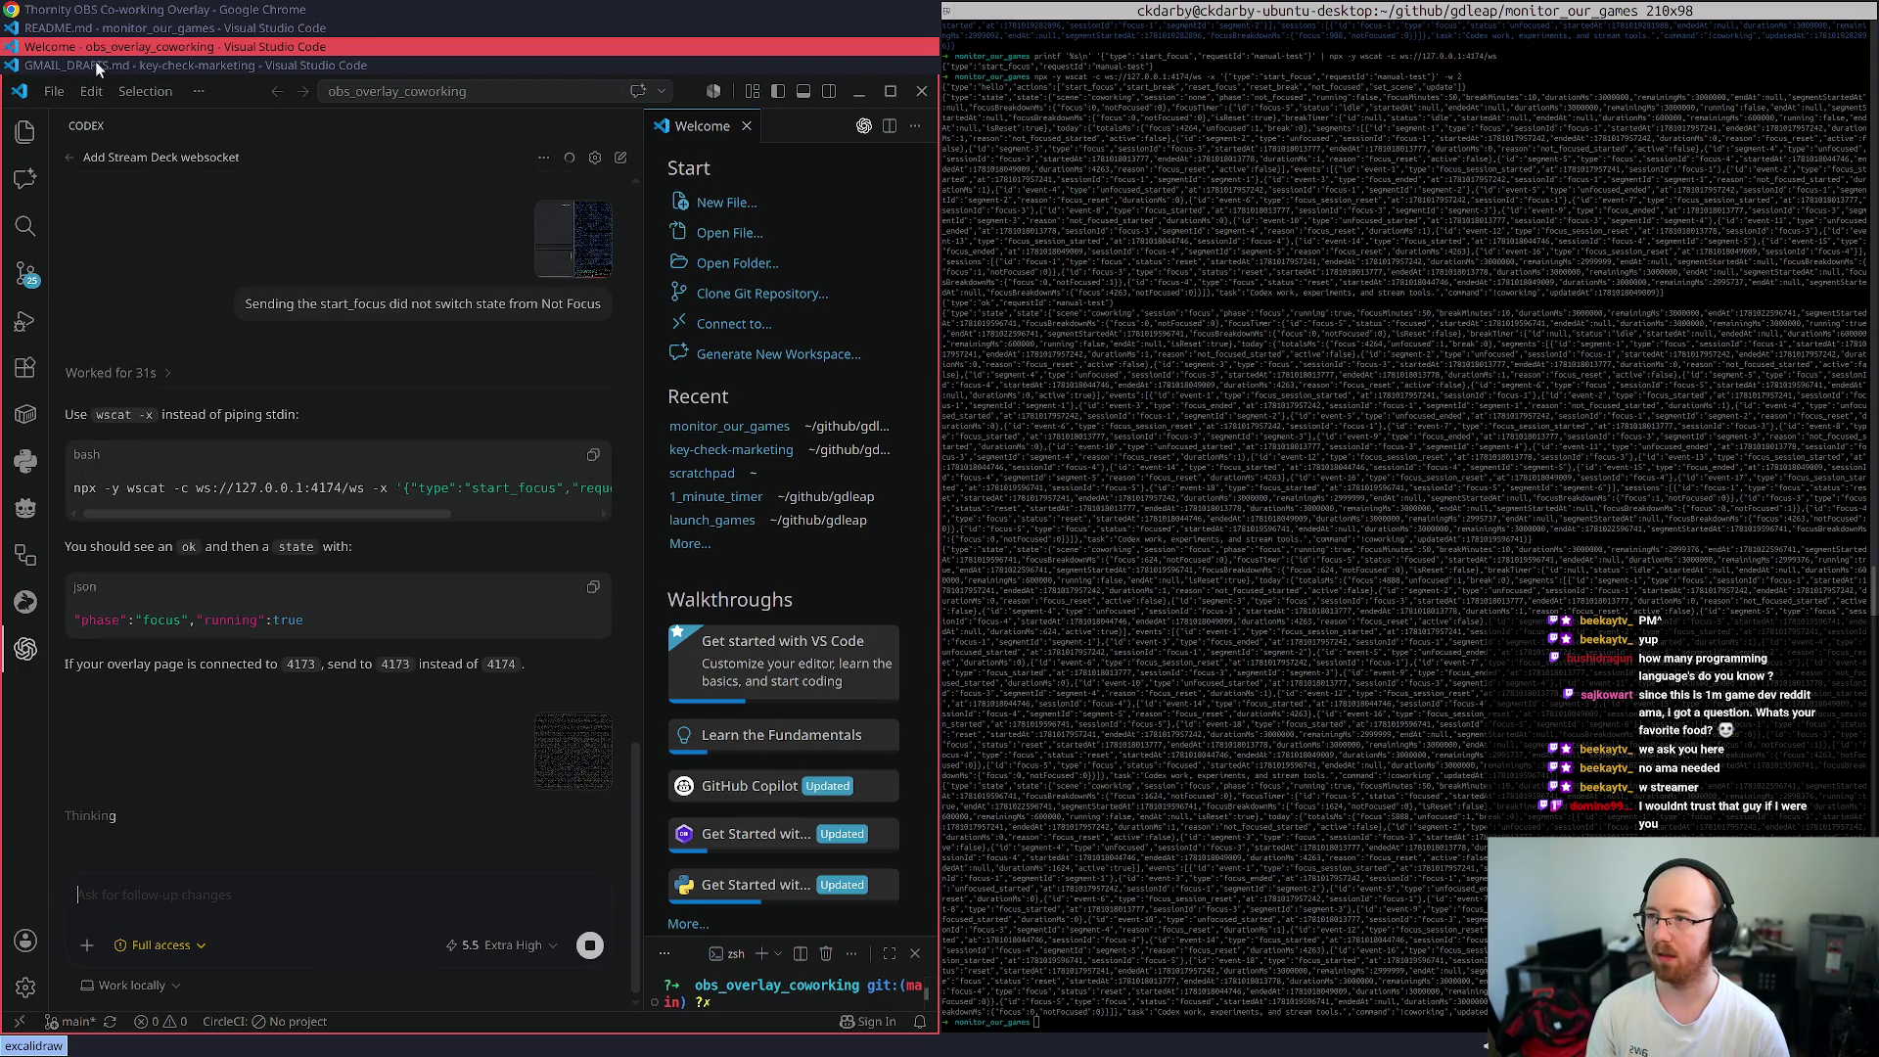
{"action": "left_click", "coordinate": [92, 66]}
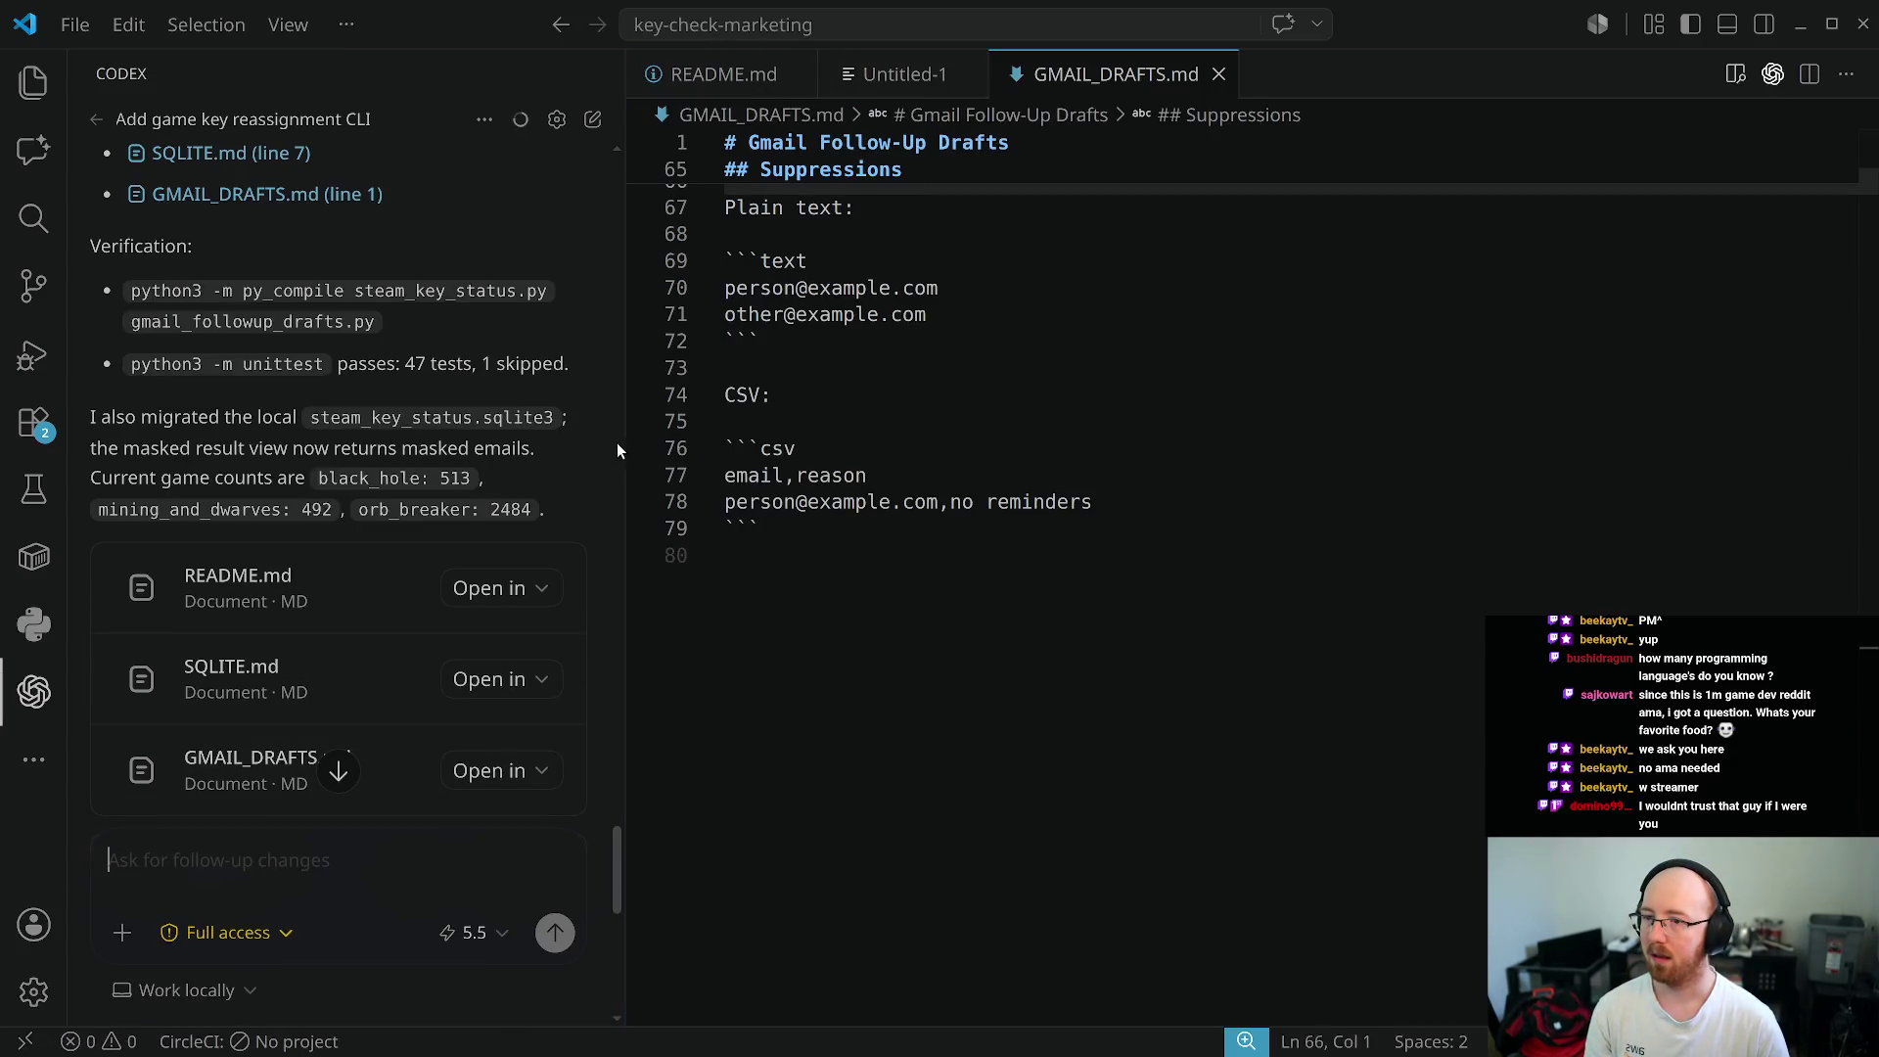
- Widen the Codex panel and scroll through the simplified GMAIL_DRAFTS.md
{"action": "mouse_move", "coordinate": [626, 442]}
{"action": "left_mouse_down"}
{"action": "mouse_move", "coordinate": [993, 543]}
{"action": "mouse_move", "coordinate": [982, 558]}
{"action": "left_mouse_up"}
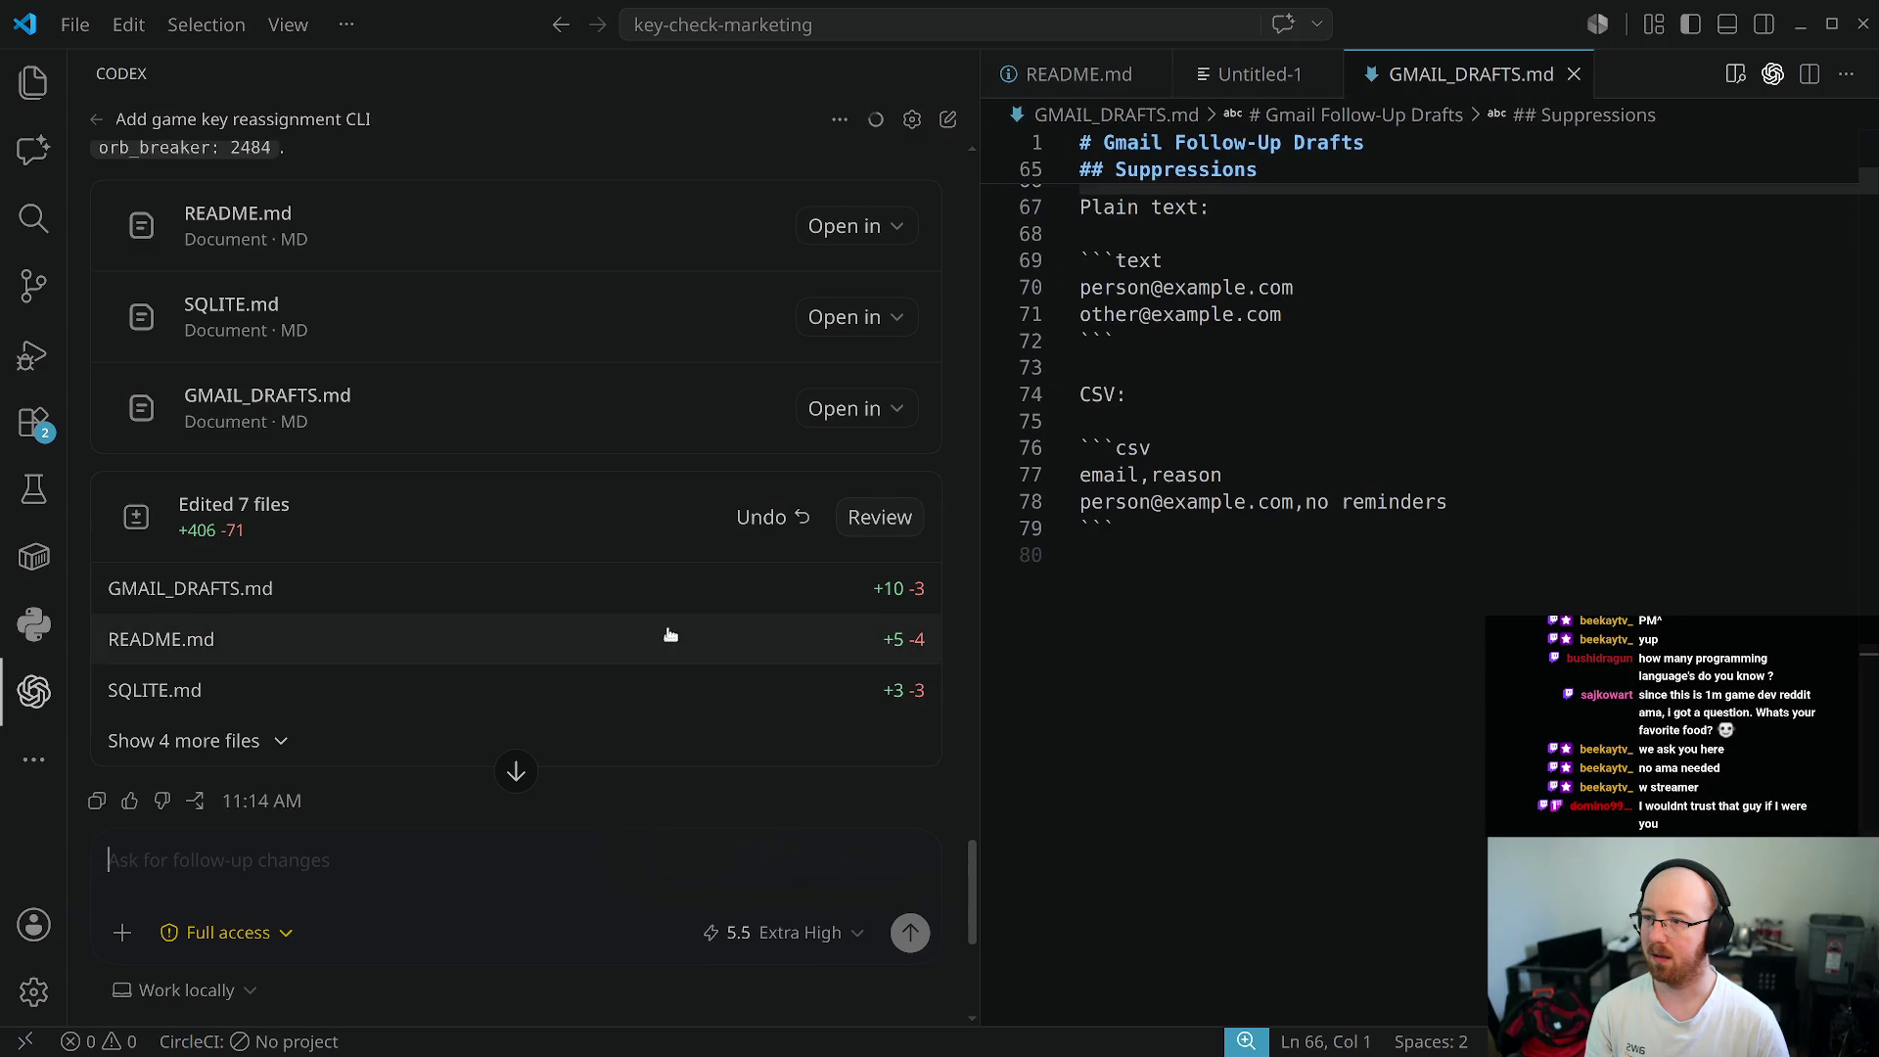
{"action": "scroll", "coordinate": [661, 621], "scroll_direction": "up", "scroll_amount": 3}
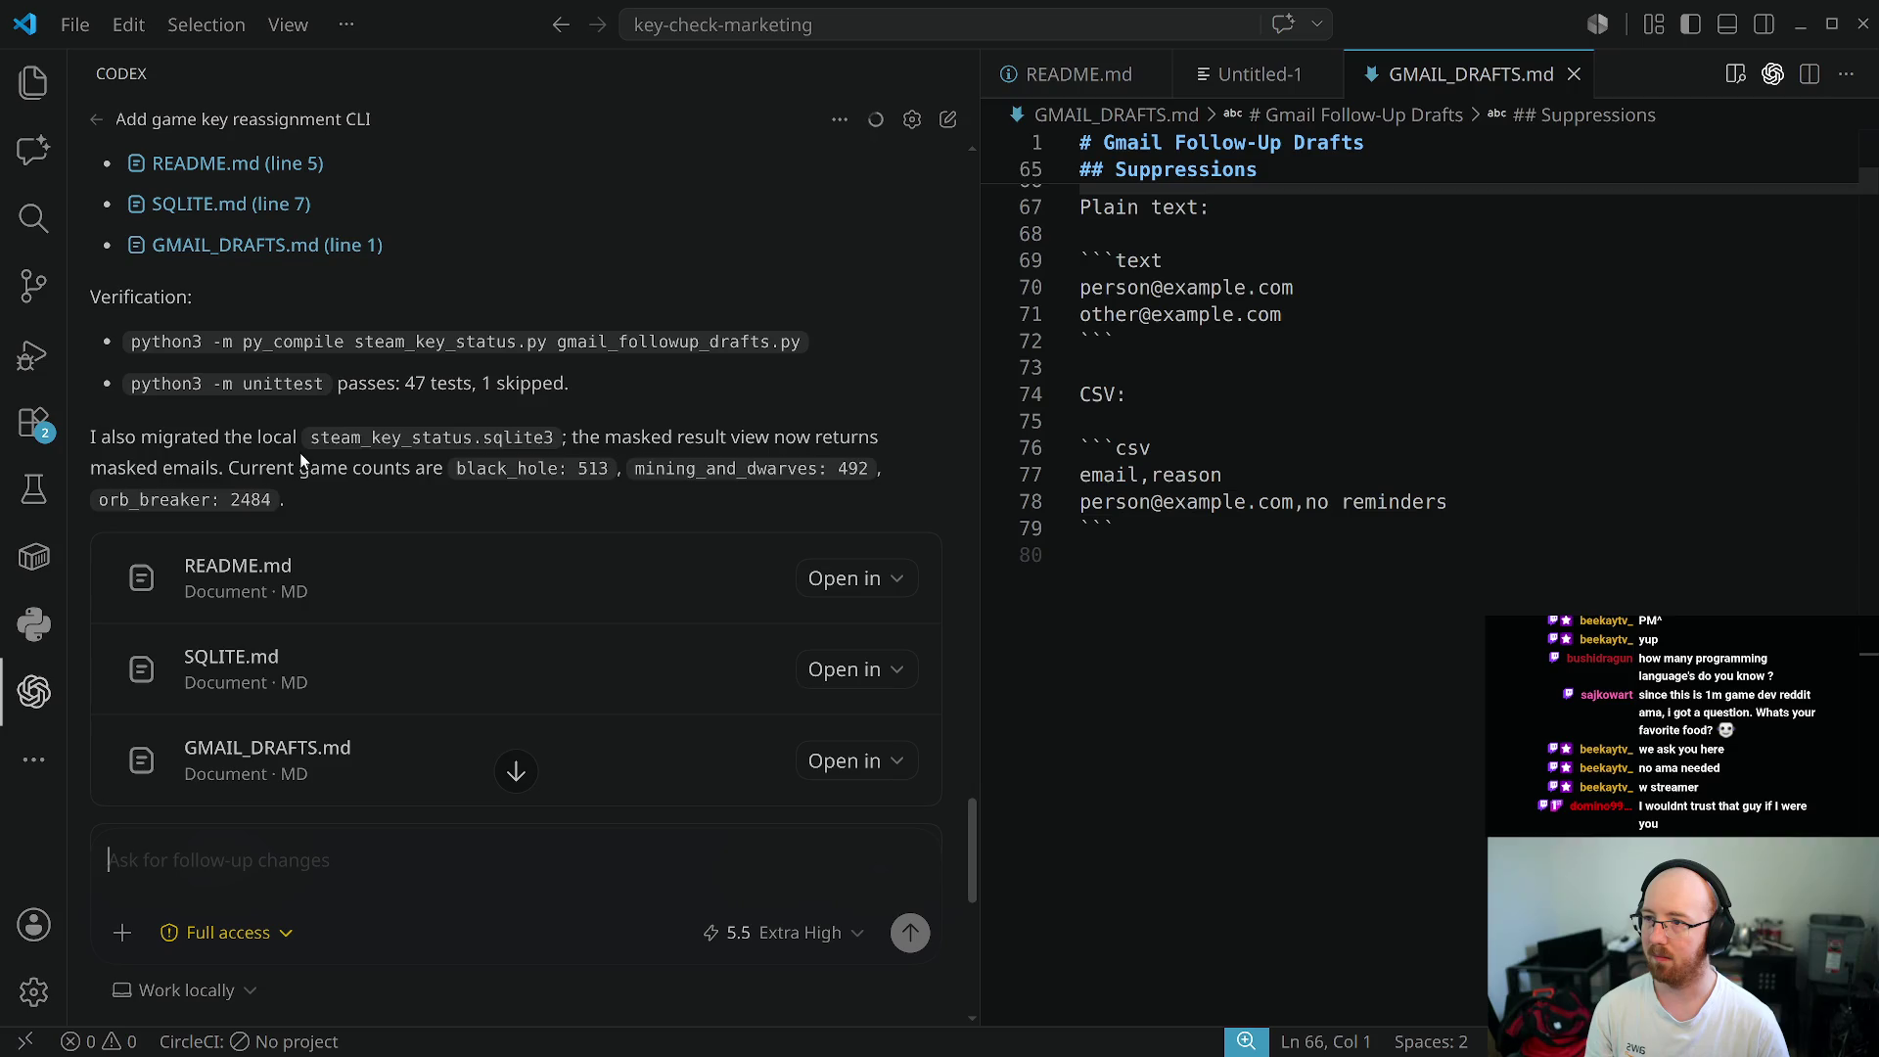
{"action": "scroll", "coordinate": [300, 452], "scroll_direction": "up", "scroll_amount": 10}
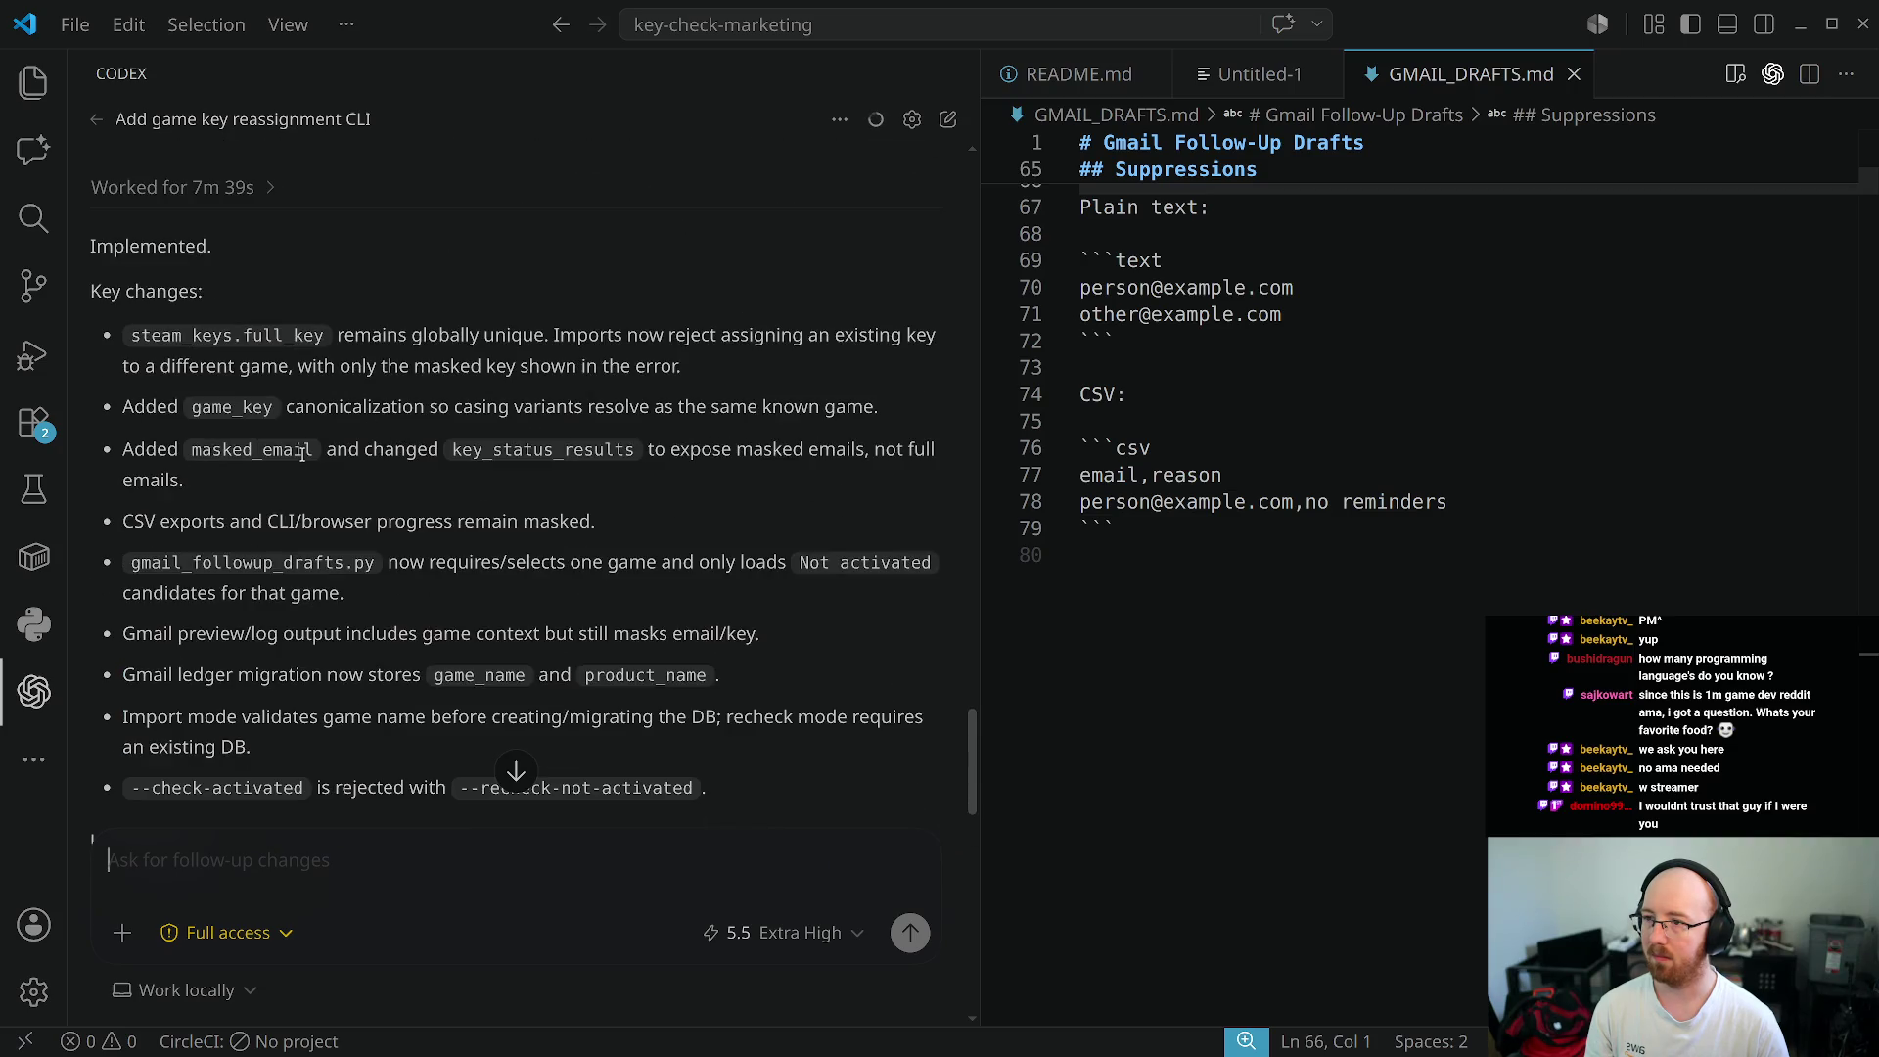
{"action": "scroll", "coordinate": [303, 454], "scroll_direction": "up", "scroll_amount": 1}
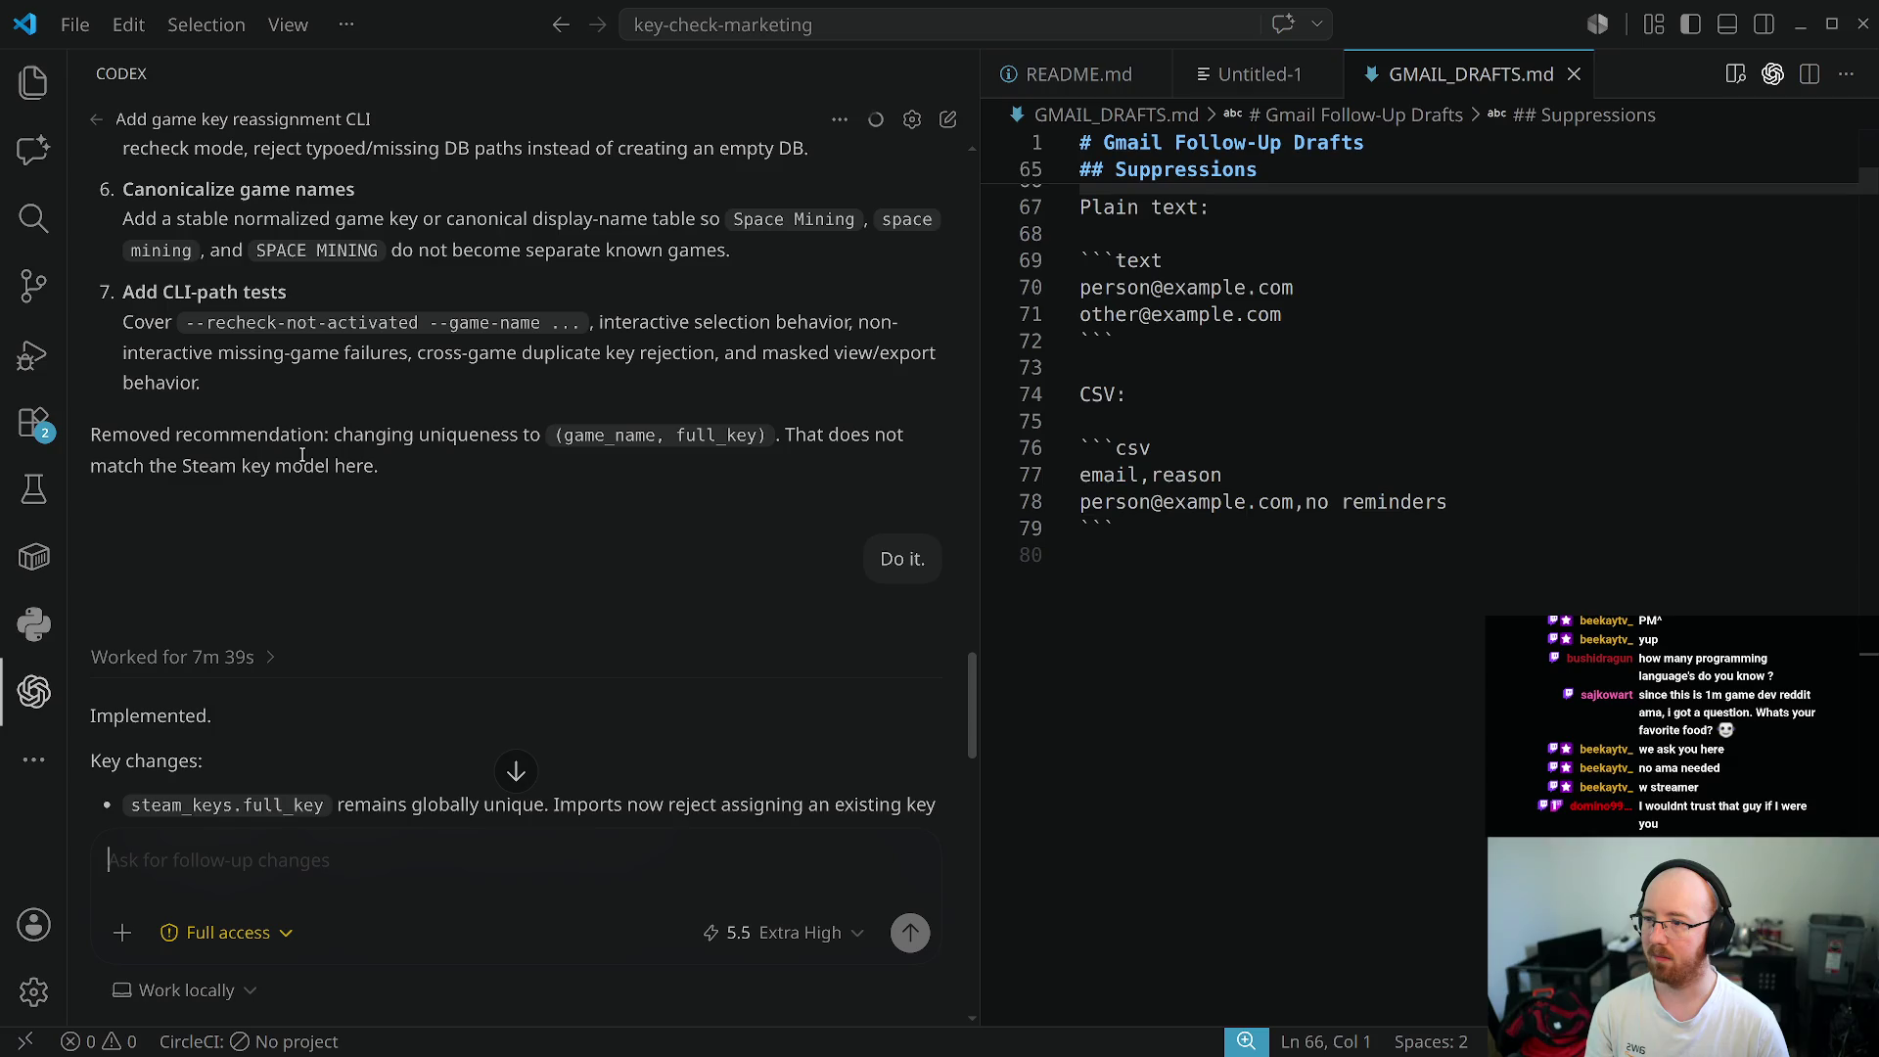
{"action": "scroll", "coordinate": [302, 454], "scroll_direction": "down", "scroll_amount": 2}
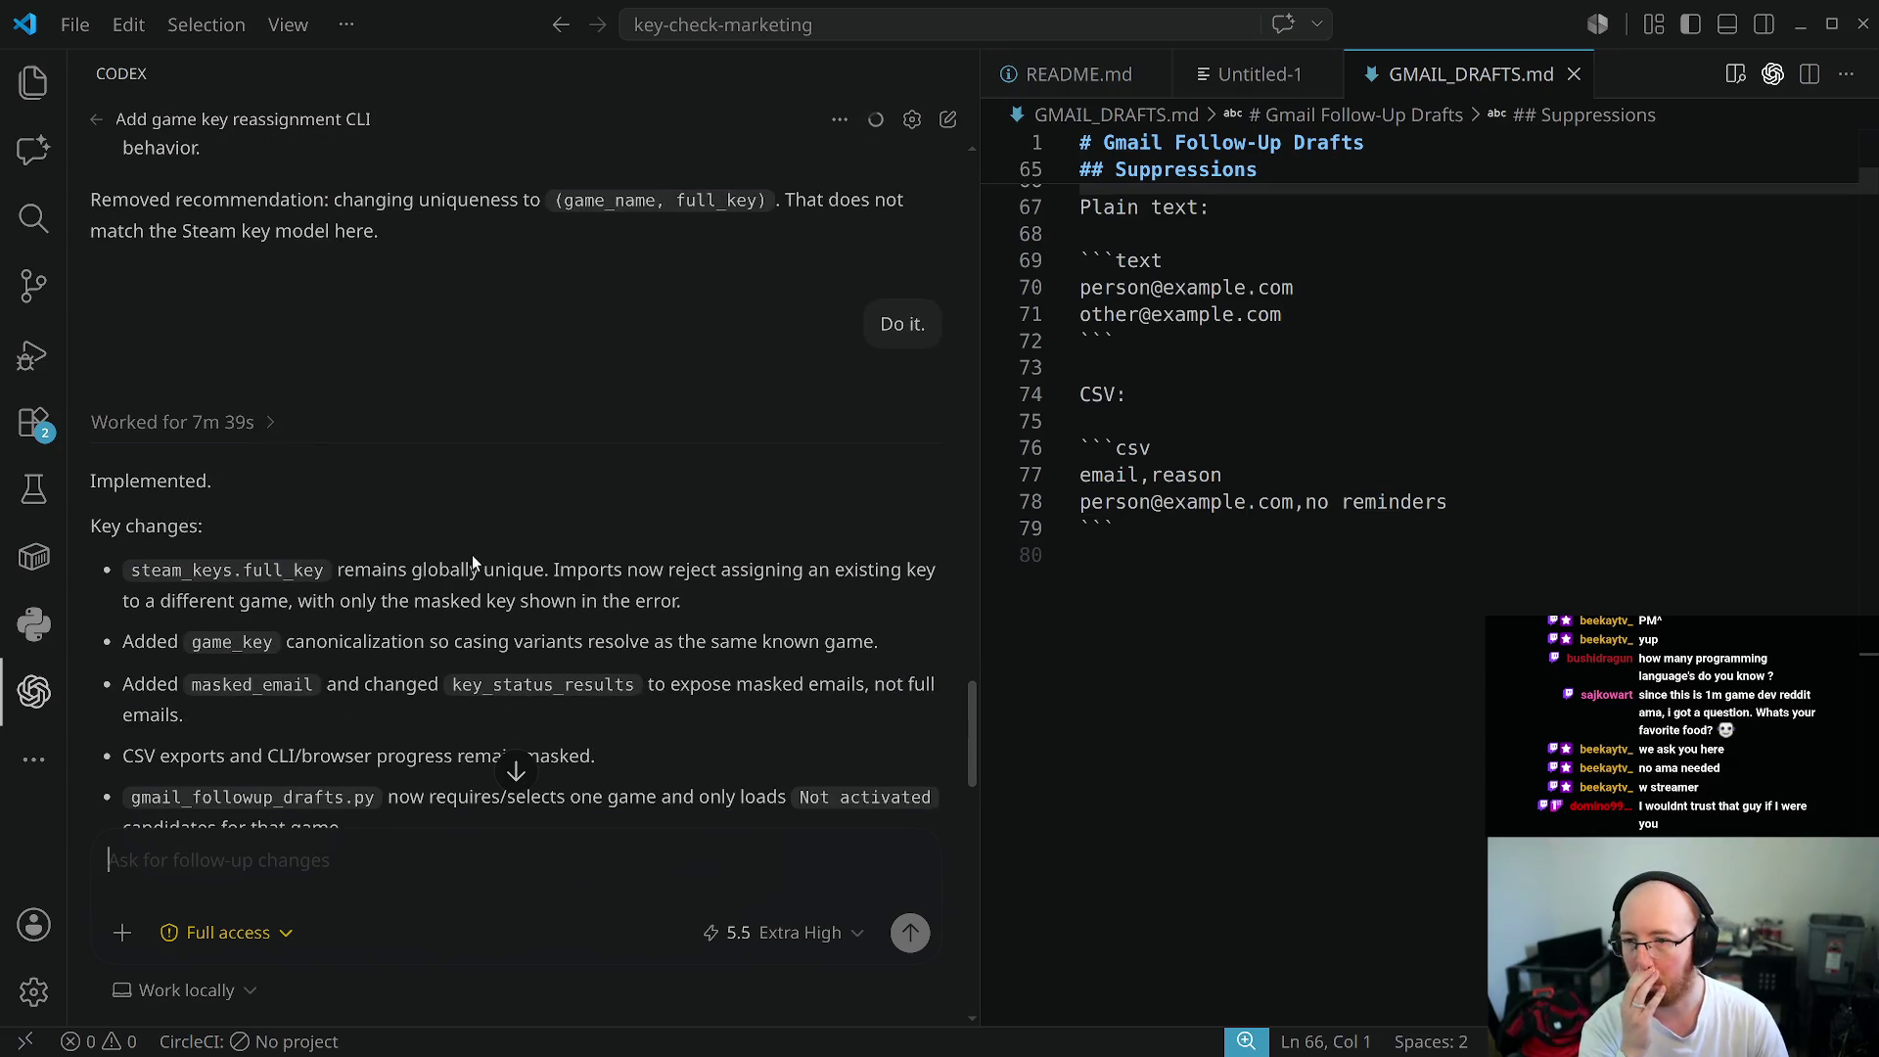
{"action": "scroll", "coordinate": [420, 616], "scroll_direction": "down", "scroll_amount": 8}
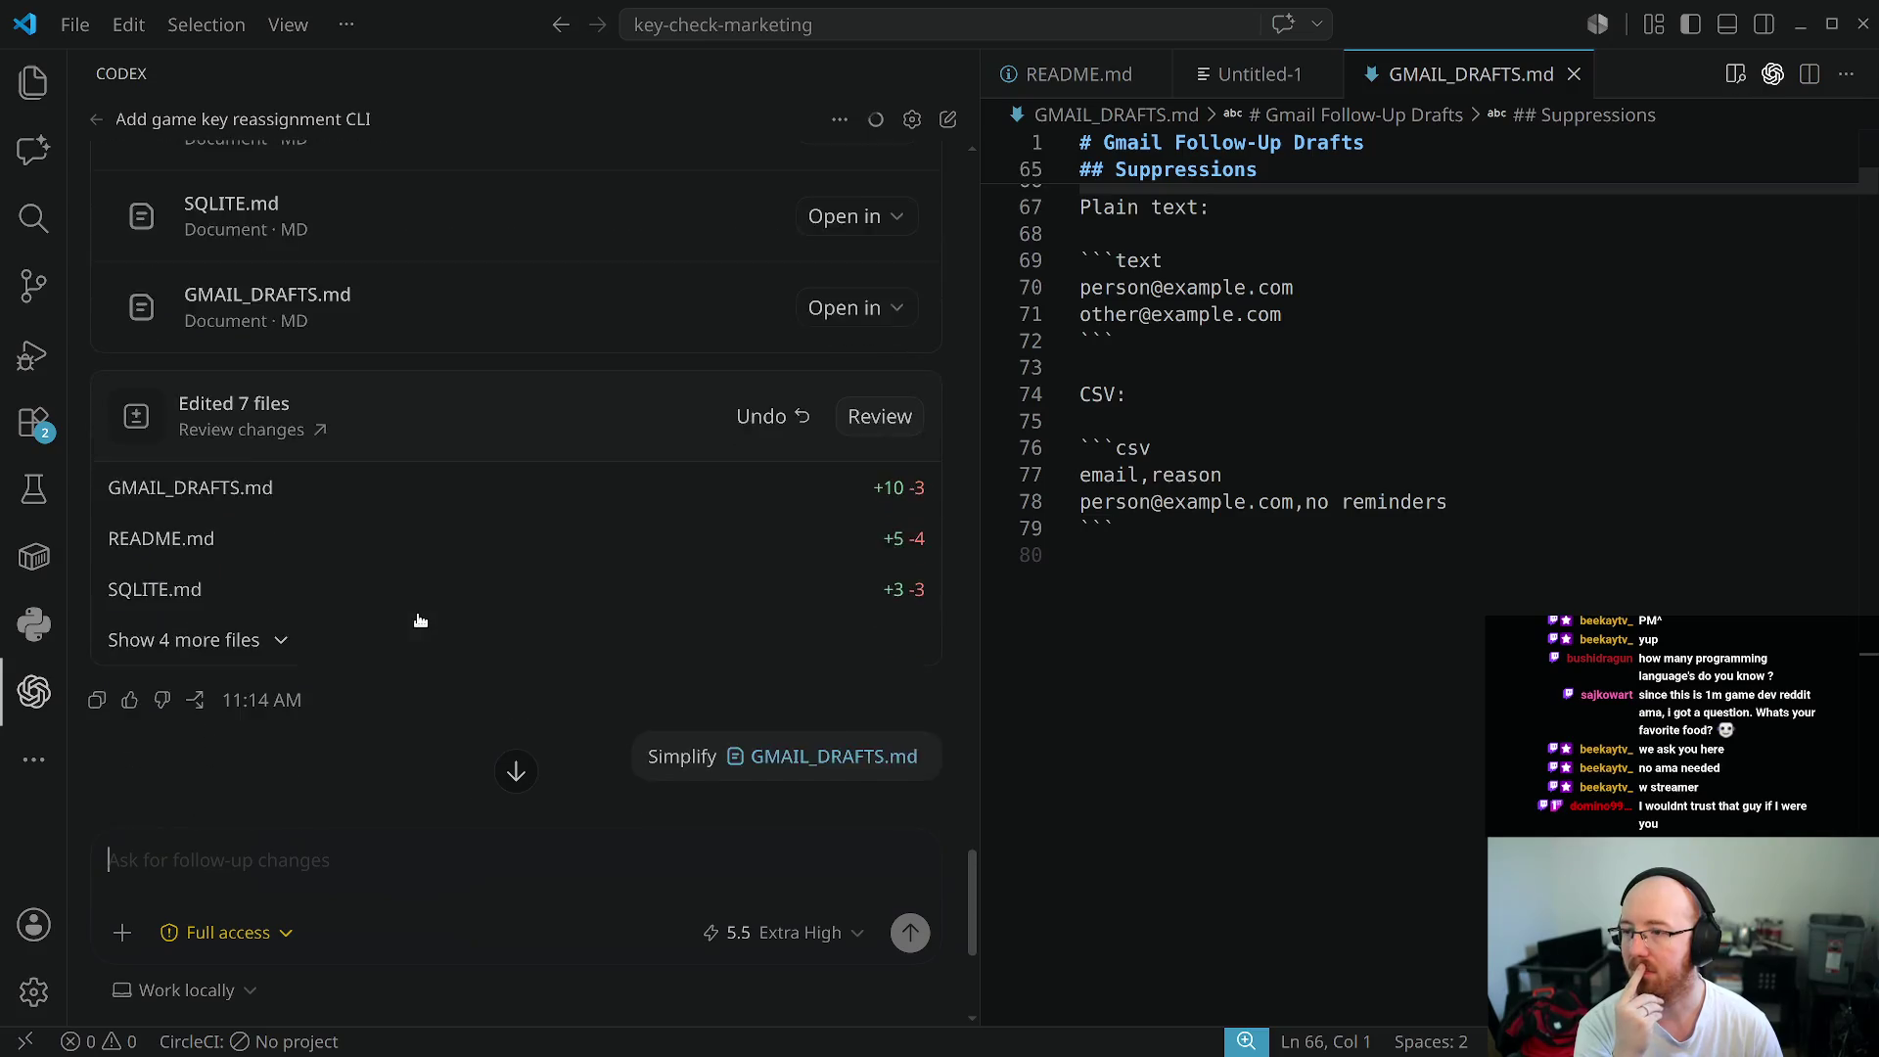
{"action": "scroll", "coordinate": [418, 617], "scroll_direction": "down", "scroll_amount": 3}
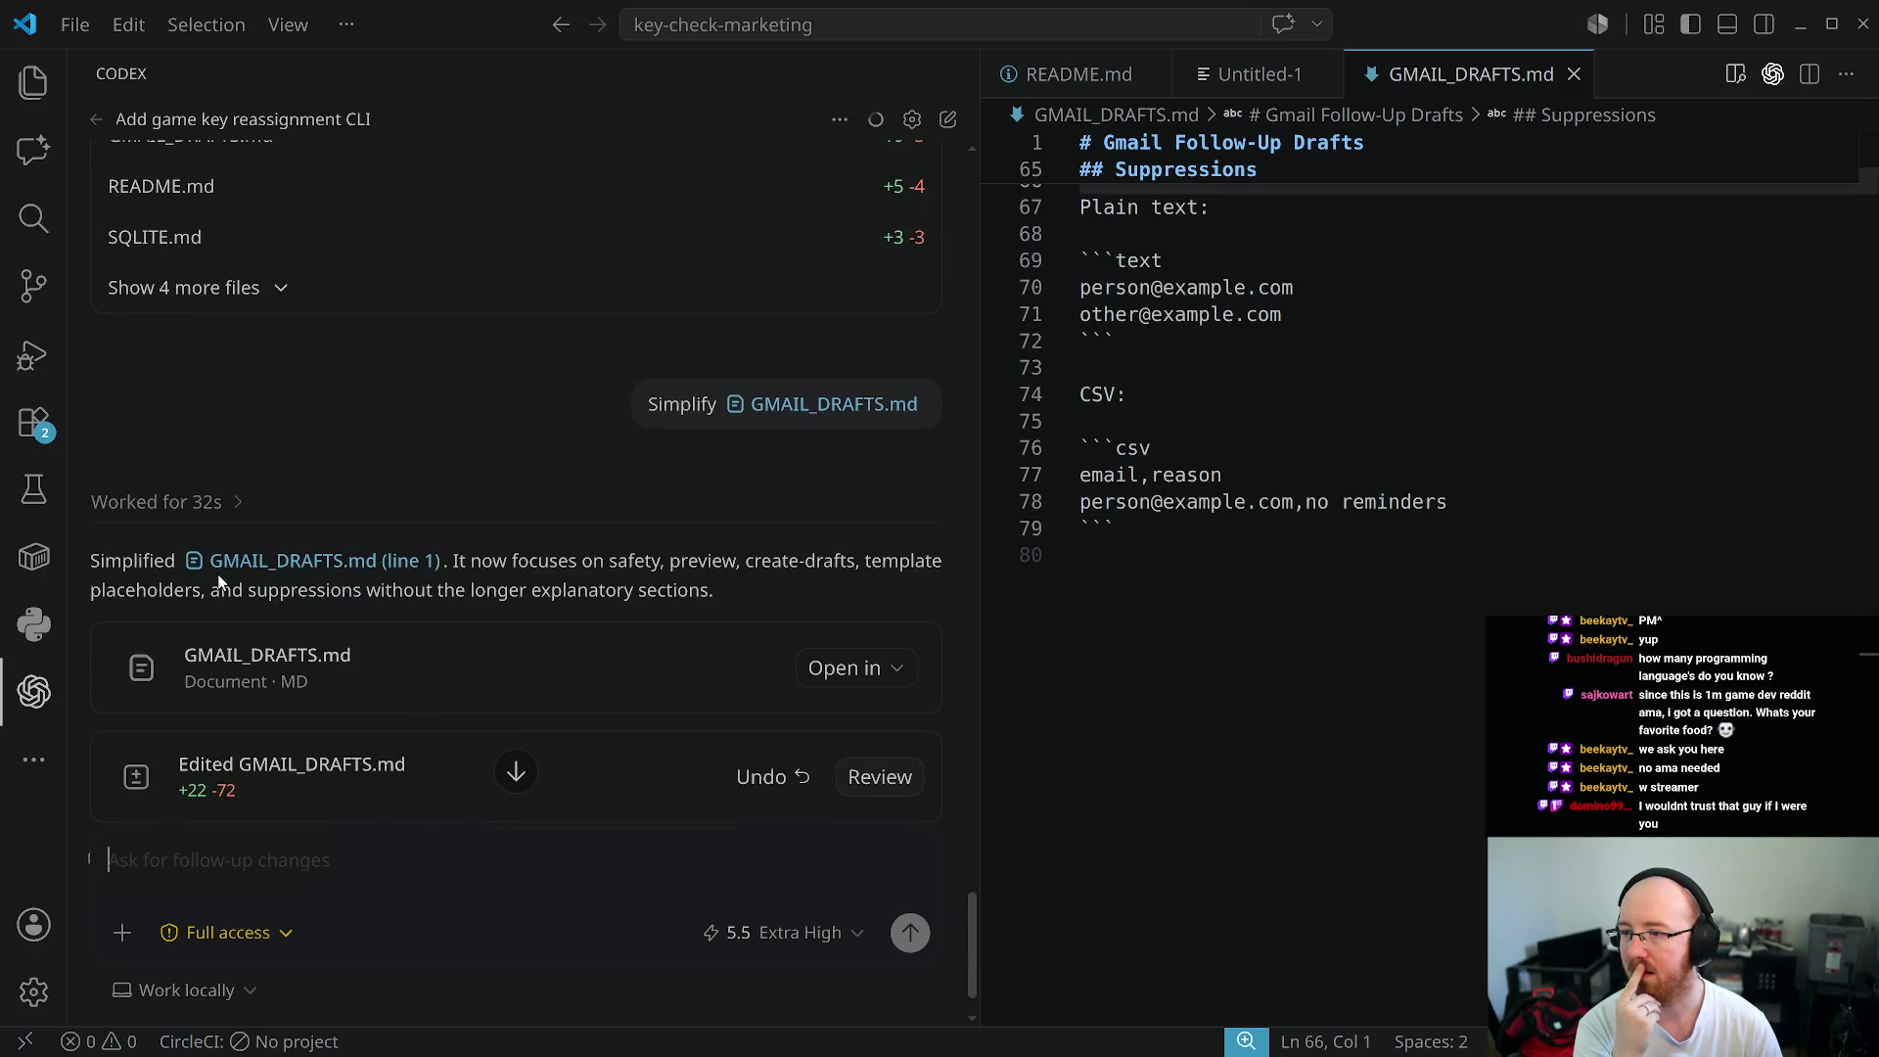
{"action": "scroll", "coordinate": [221, 581], "scroll_direction": "down", "scroll_amount": 1}
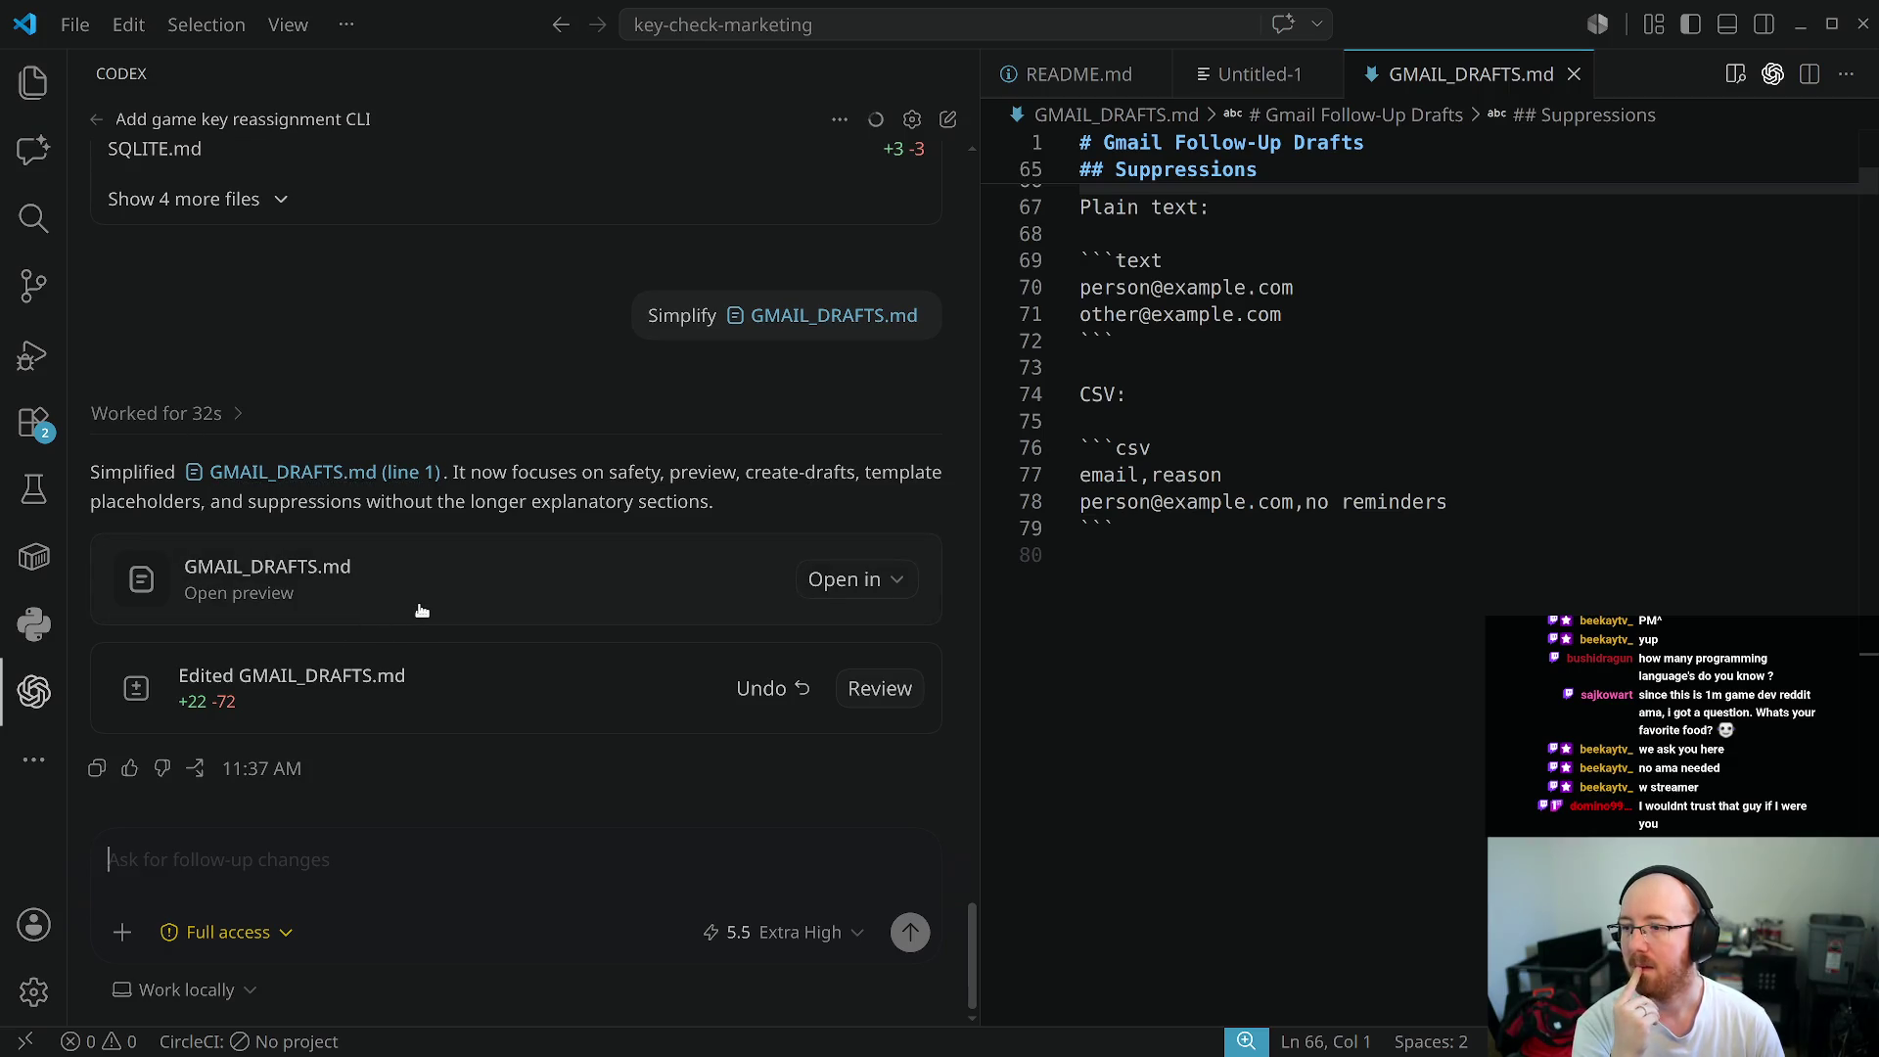
{"action": "scroll", "coordinate": [1243, 581], "scroll_direction": "up", "scroll_amount": 3}
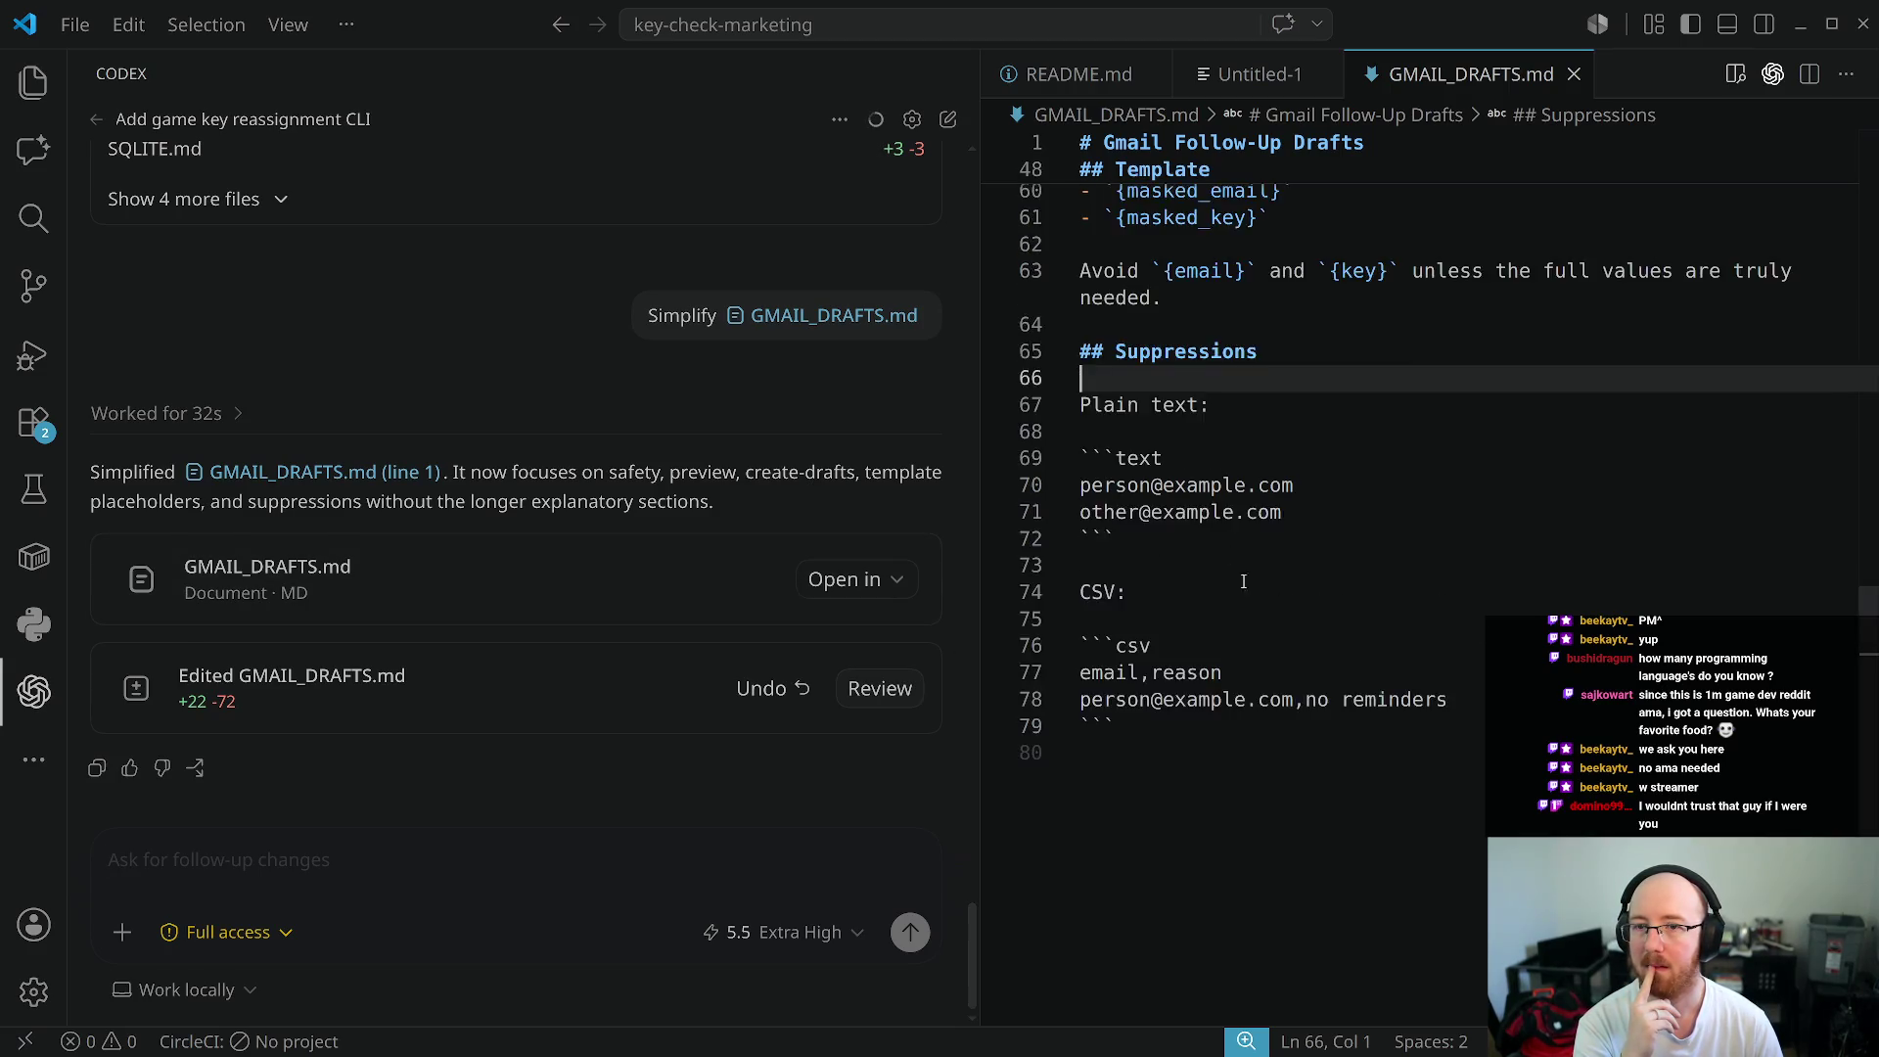
{"action": "scroll", "coordinate": [1242, 582], "scroll_direction": "up", "scroll_amount": 6}
- Put the caret at the end of line 67, scroll up, and return to obs_overlay_coworking
{"action": "key", "text": "Down"}
{"action": "key", "text": "End"}
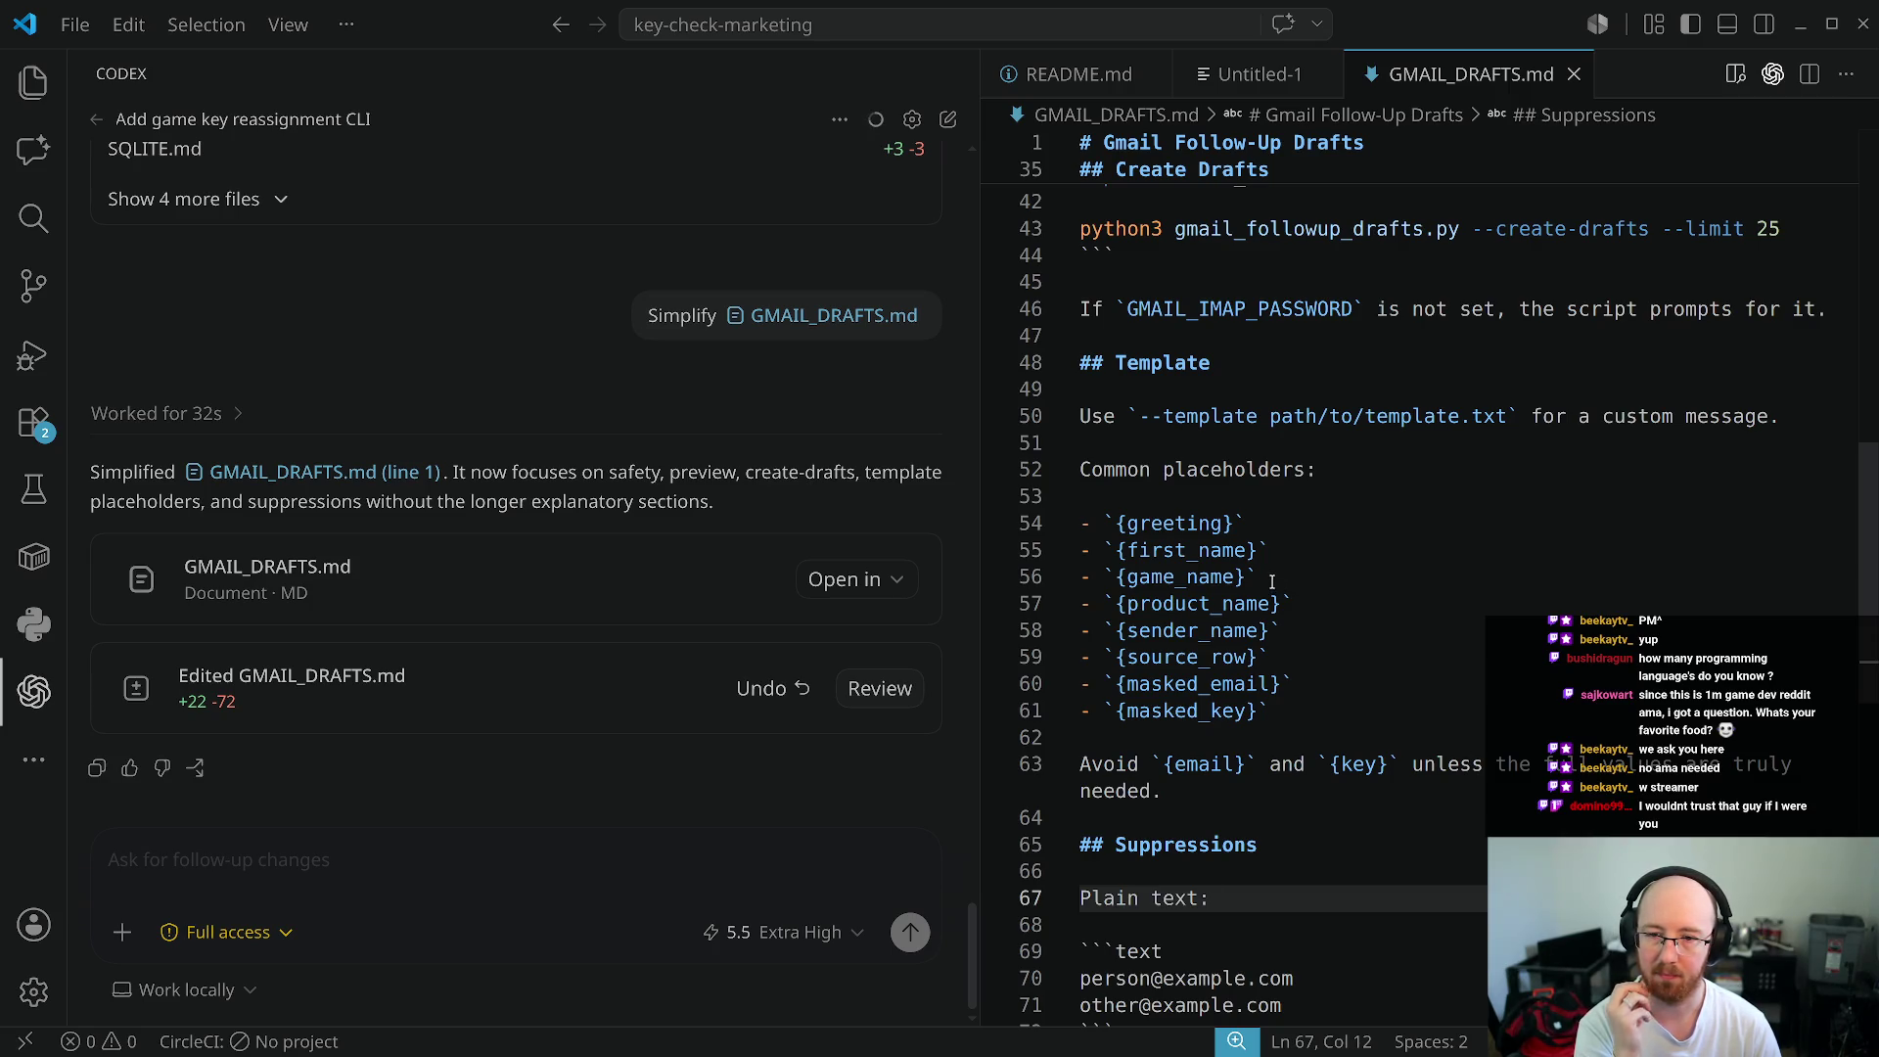
{"action": "scroll", "coordinate": [1234, 587], "scroll_direction": "up", "scroll_amount": 2}
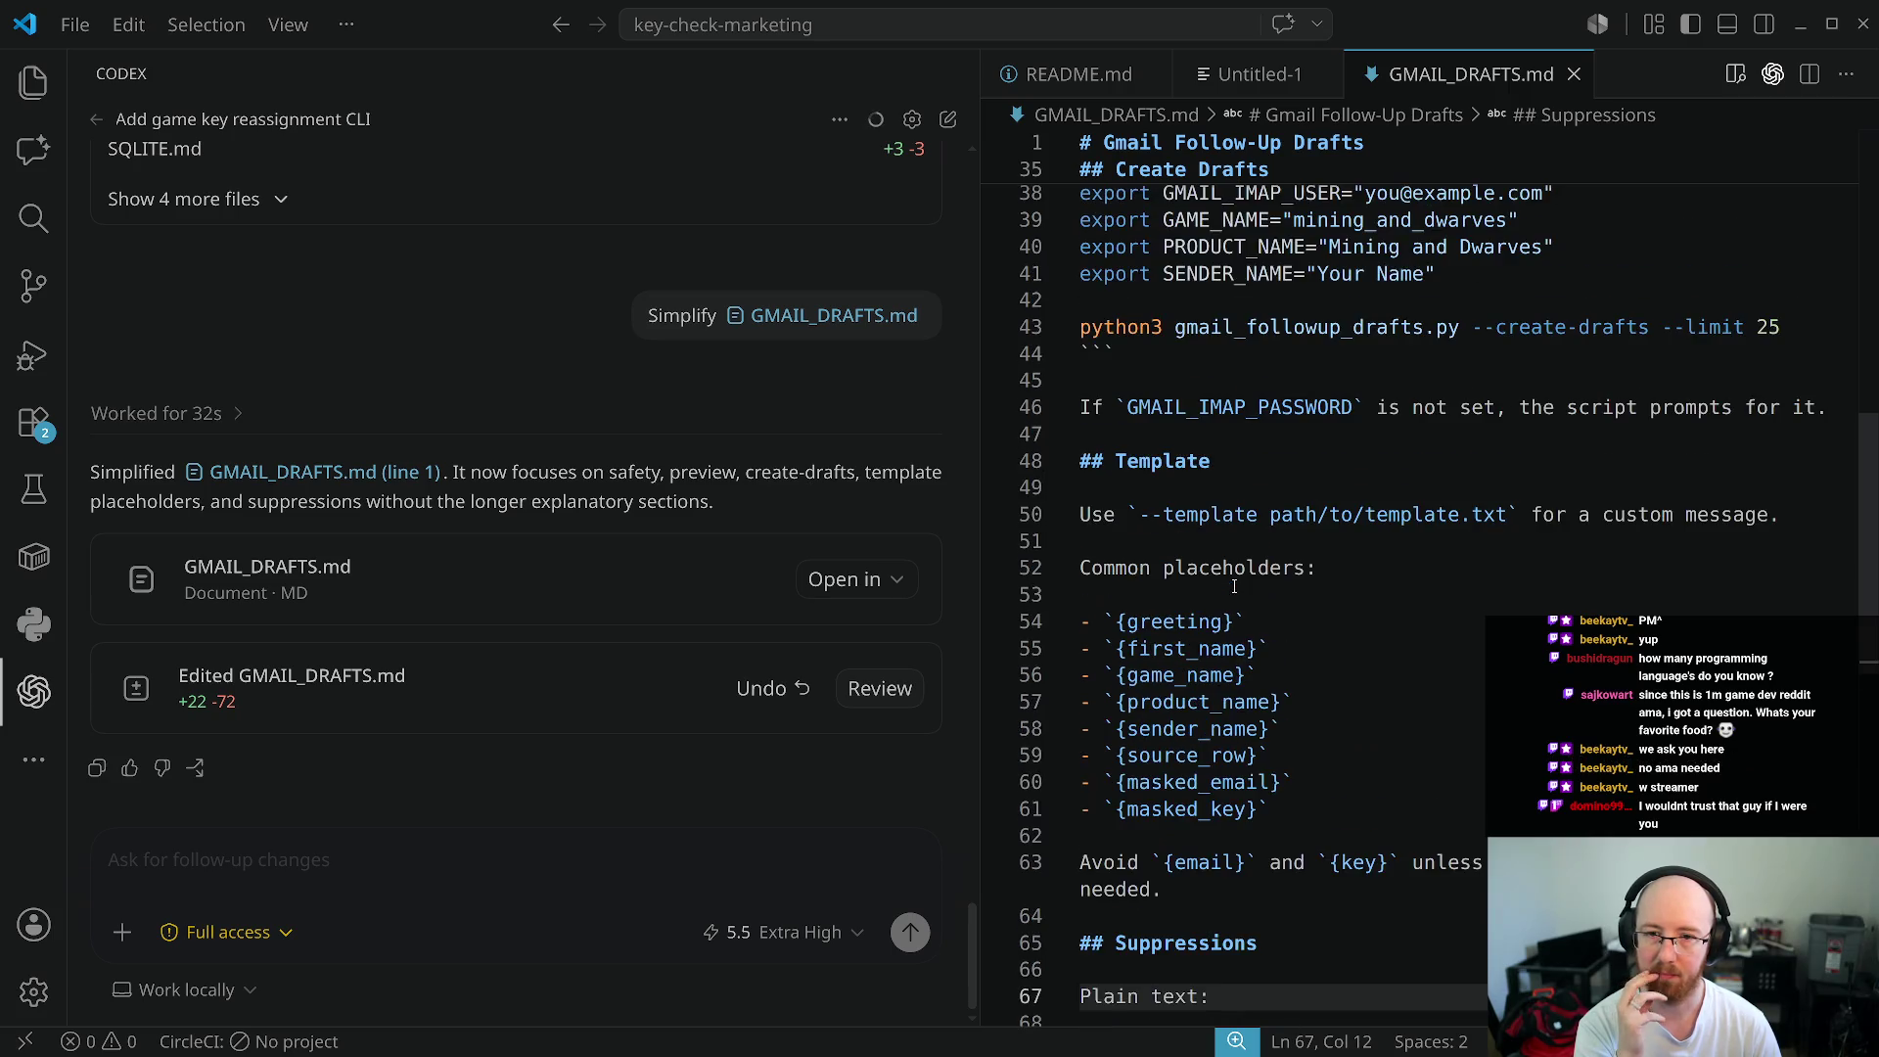
{"action": "scroll", "coordinate": [1233, 586], "scroll_direction": "up", "scroll_amount": 2}
{"action": "scroll", "coordinate": [1234, 586], "scroll_direction": "up", "scroll_amount": 1}
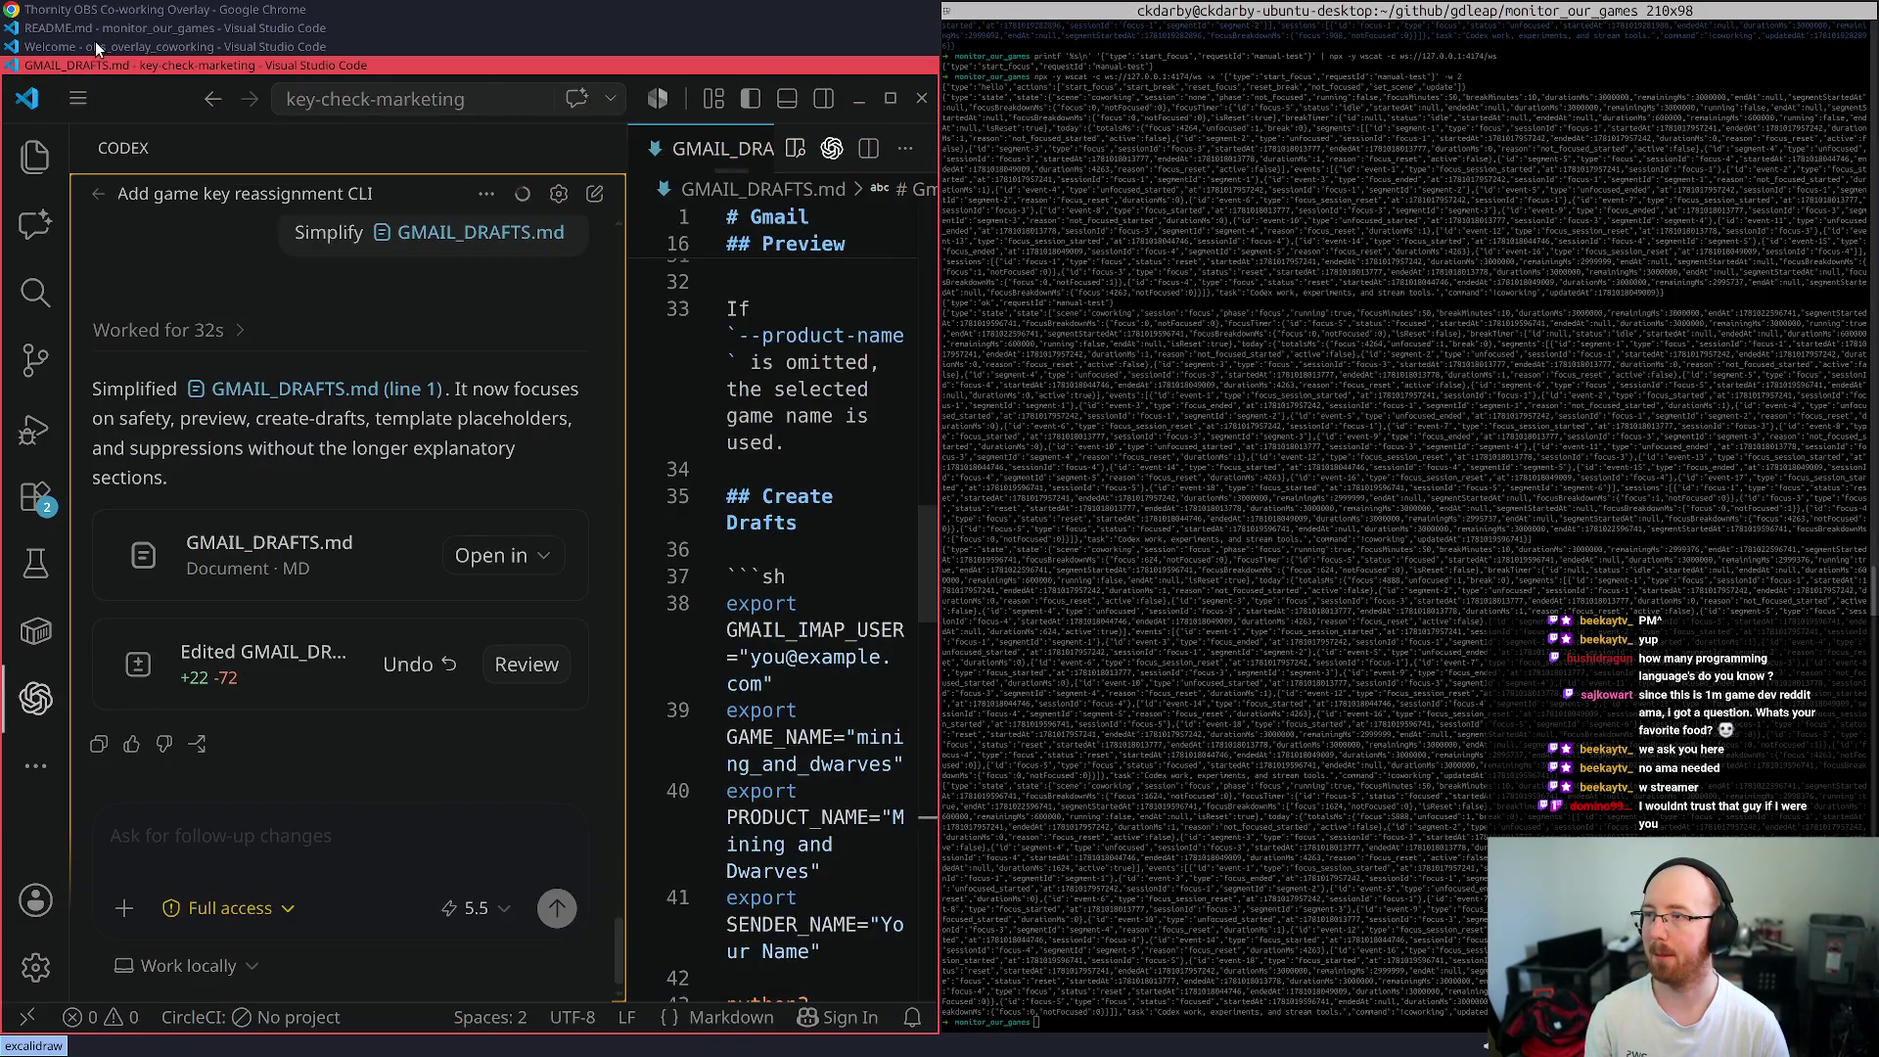
{"action": "left_click", "coordinate": [97, 45]}
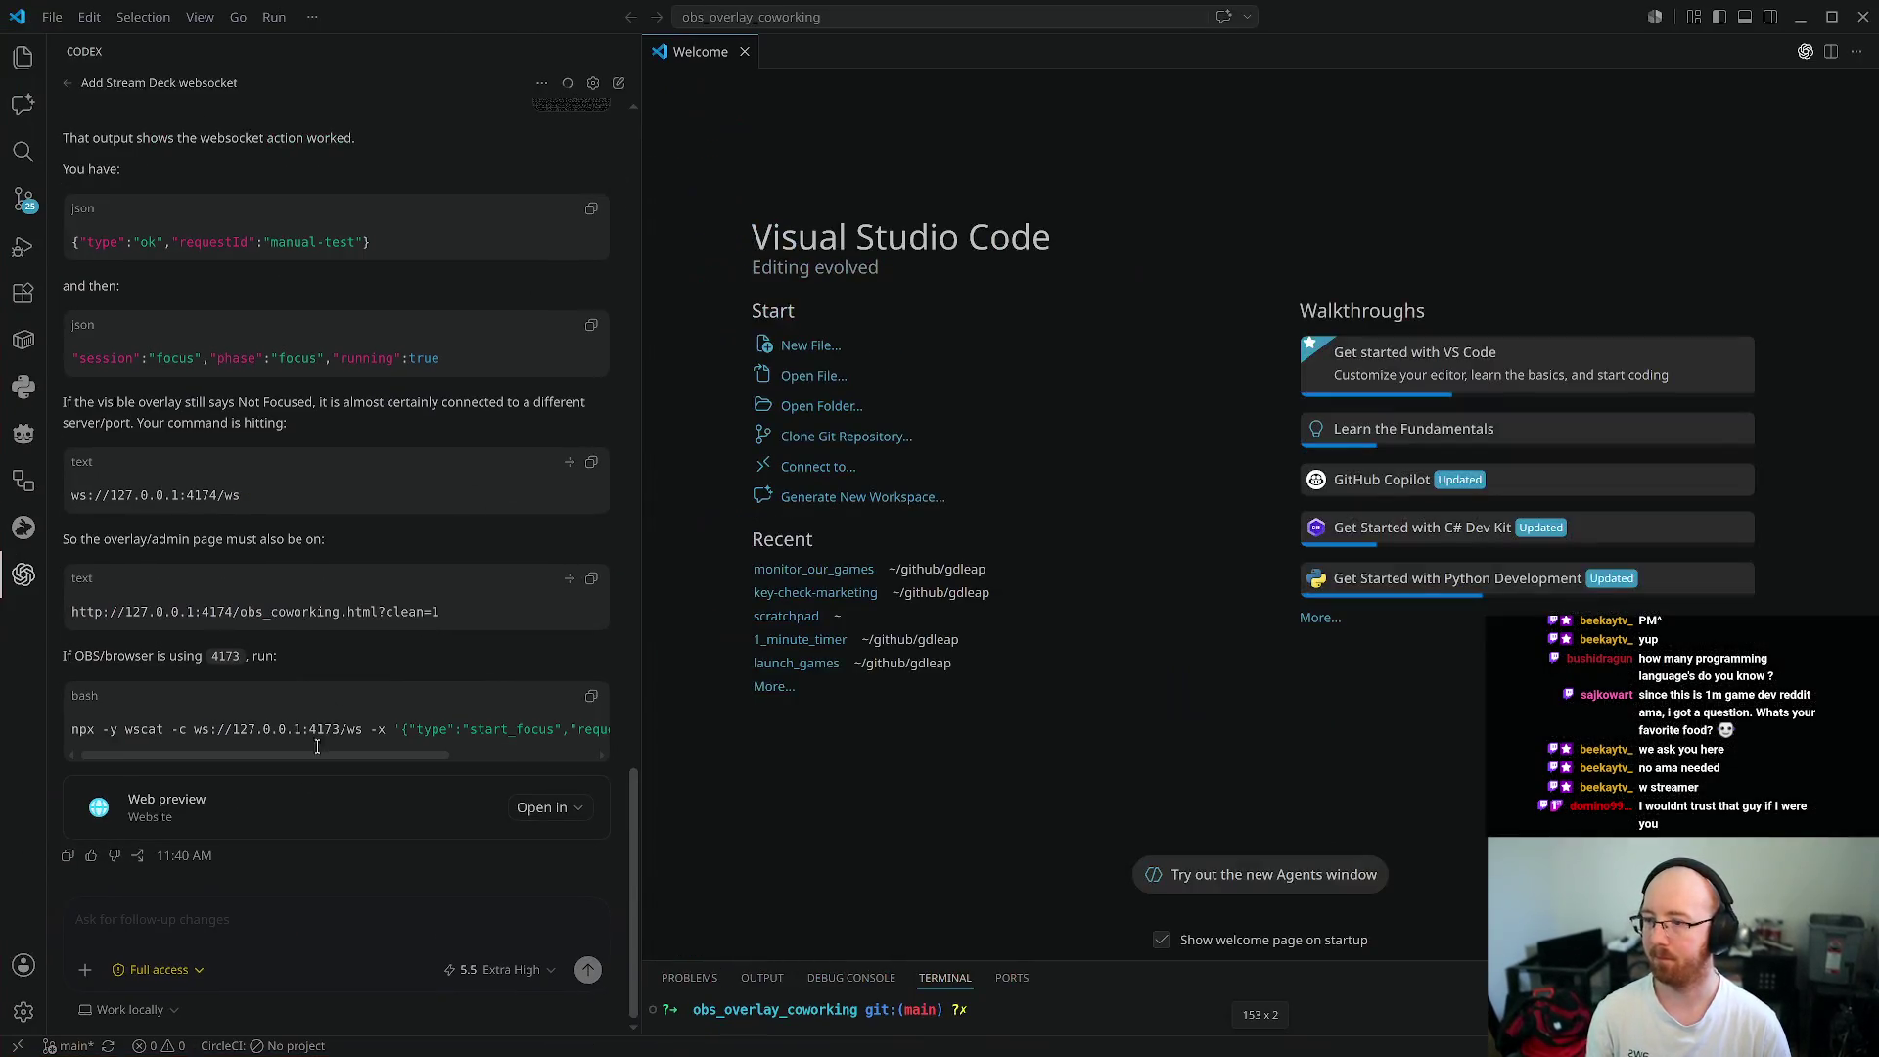
- Capture a screenshot of the co-working overlay page still reading Not Focused
{"action": "left_click_drag", "start_coordinate": [636, 732], "coordinate": [869, 764]}
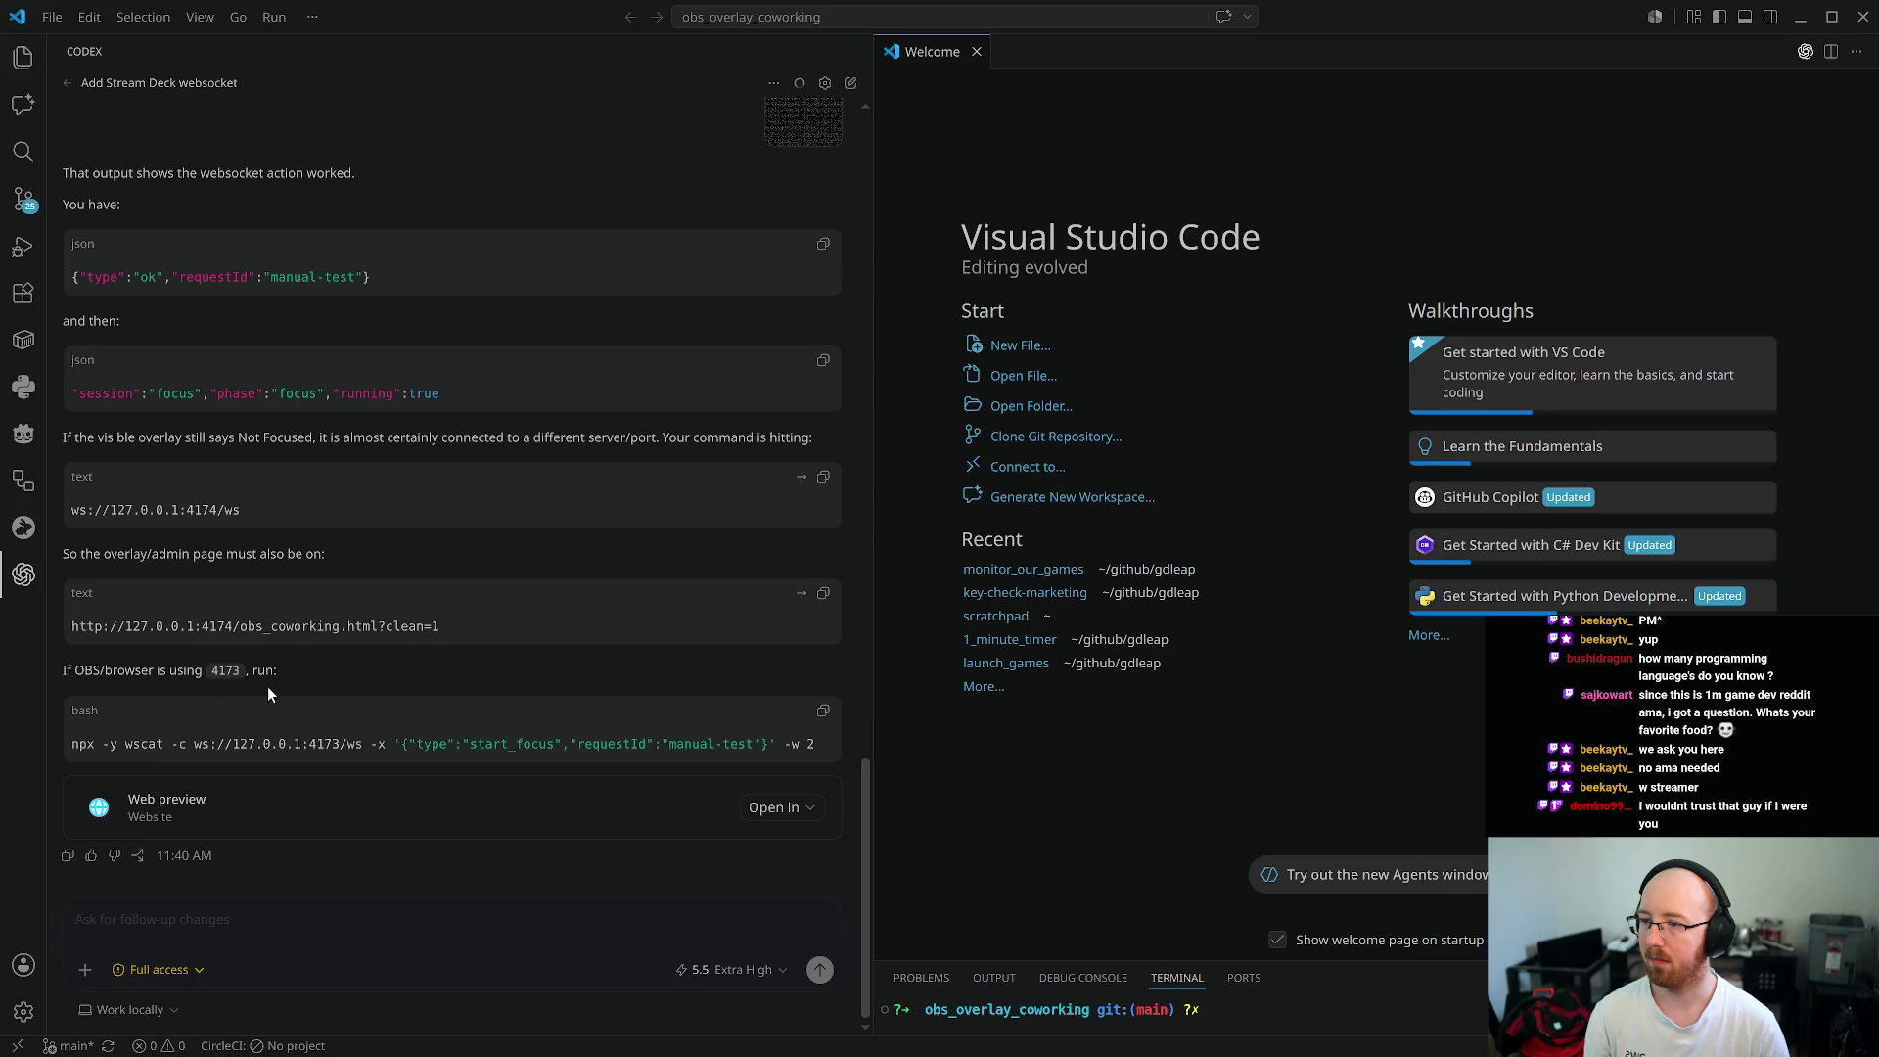
{"action": "key", "text": "super+f"}
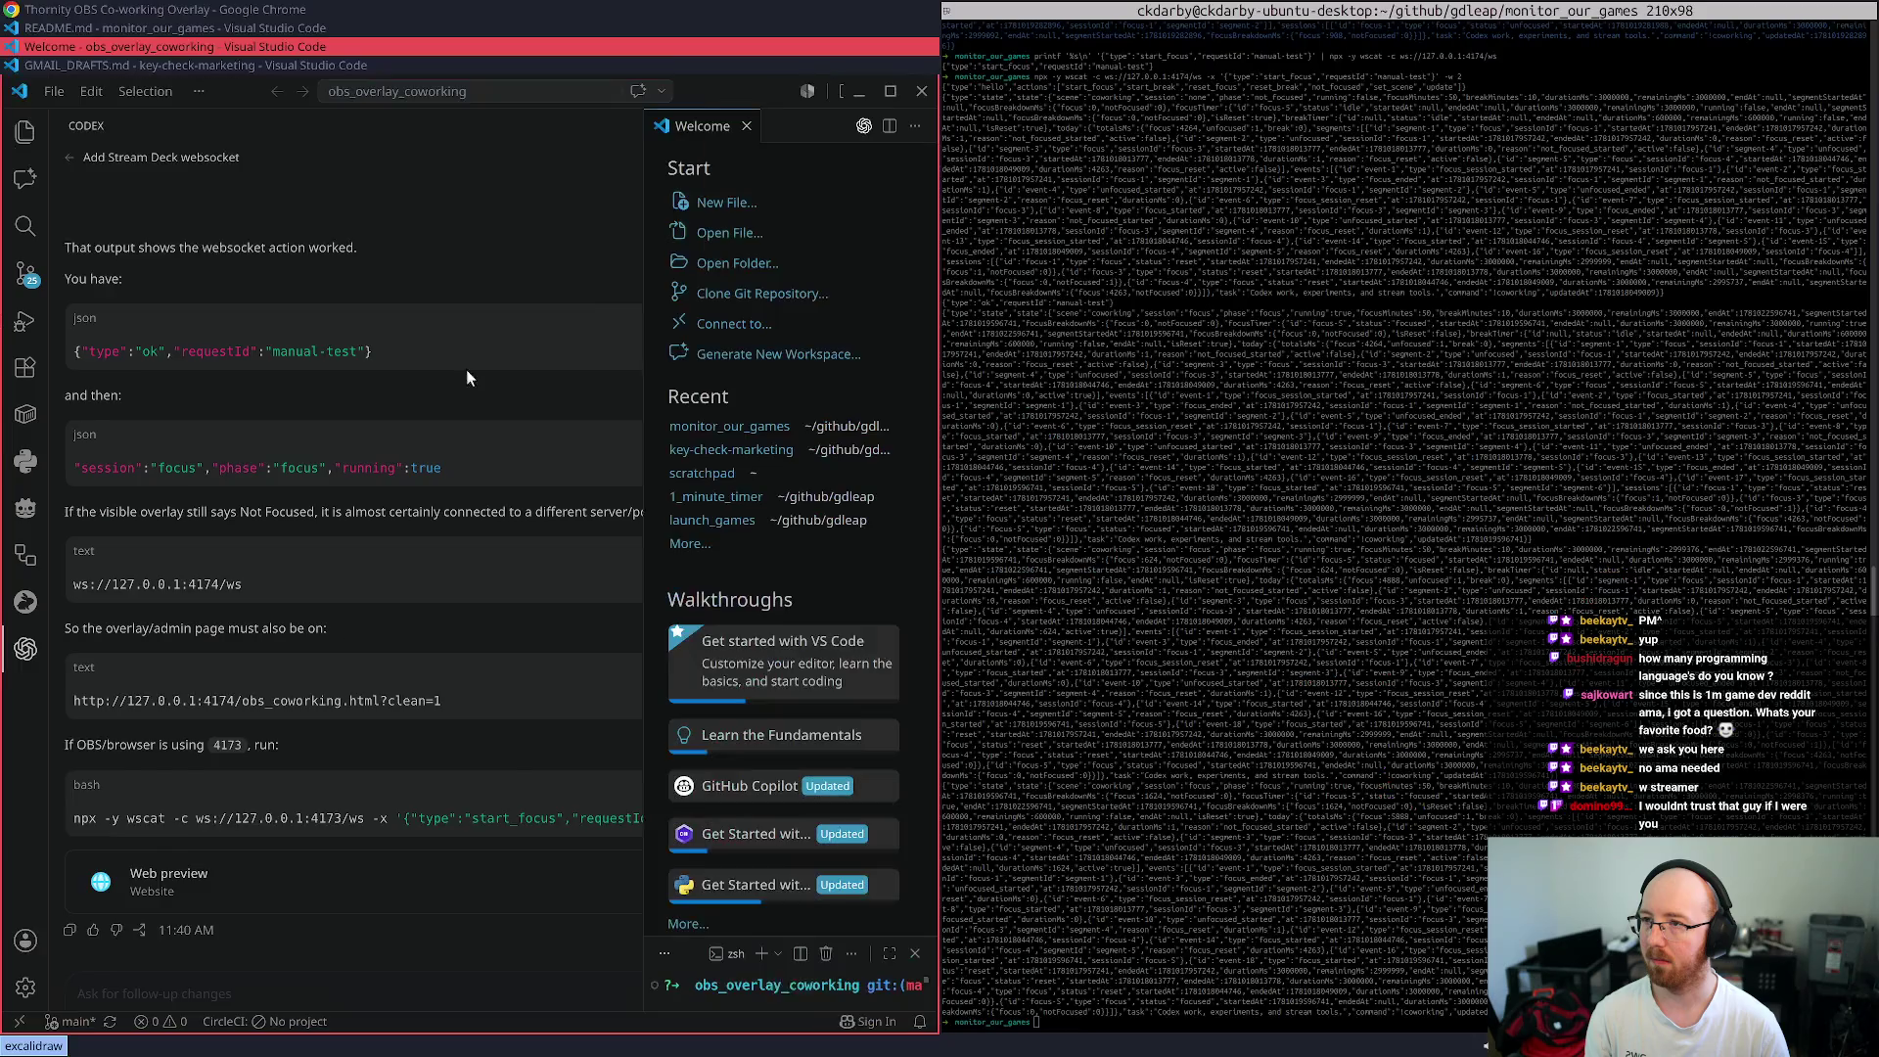
{"action": "left_click", "coordinate": [197, 10]}
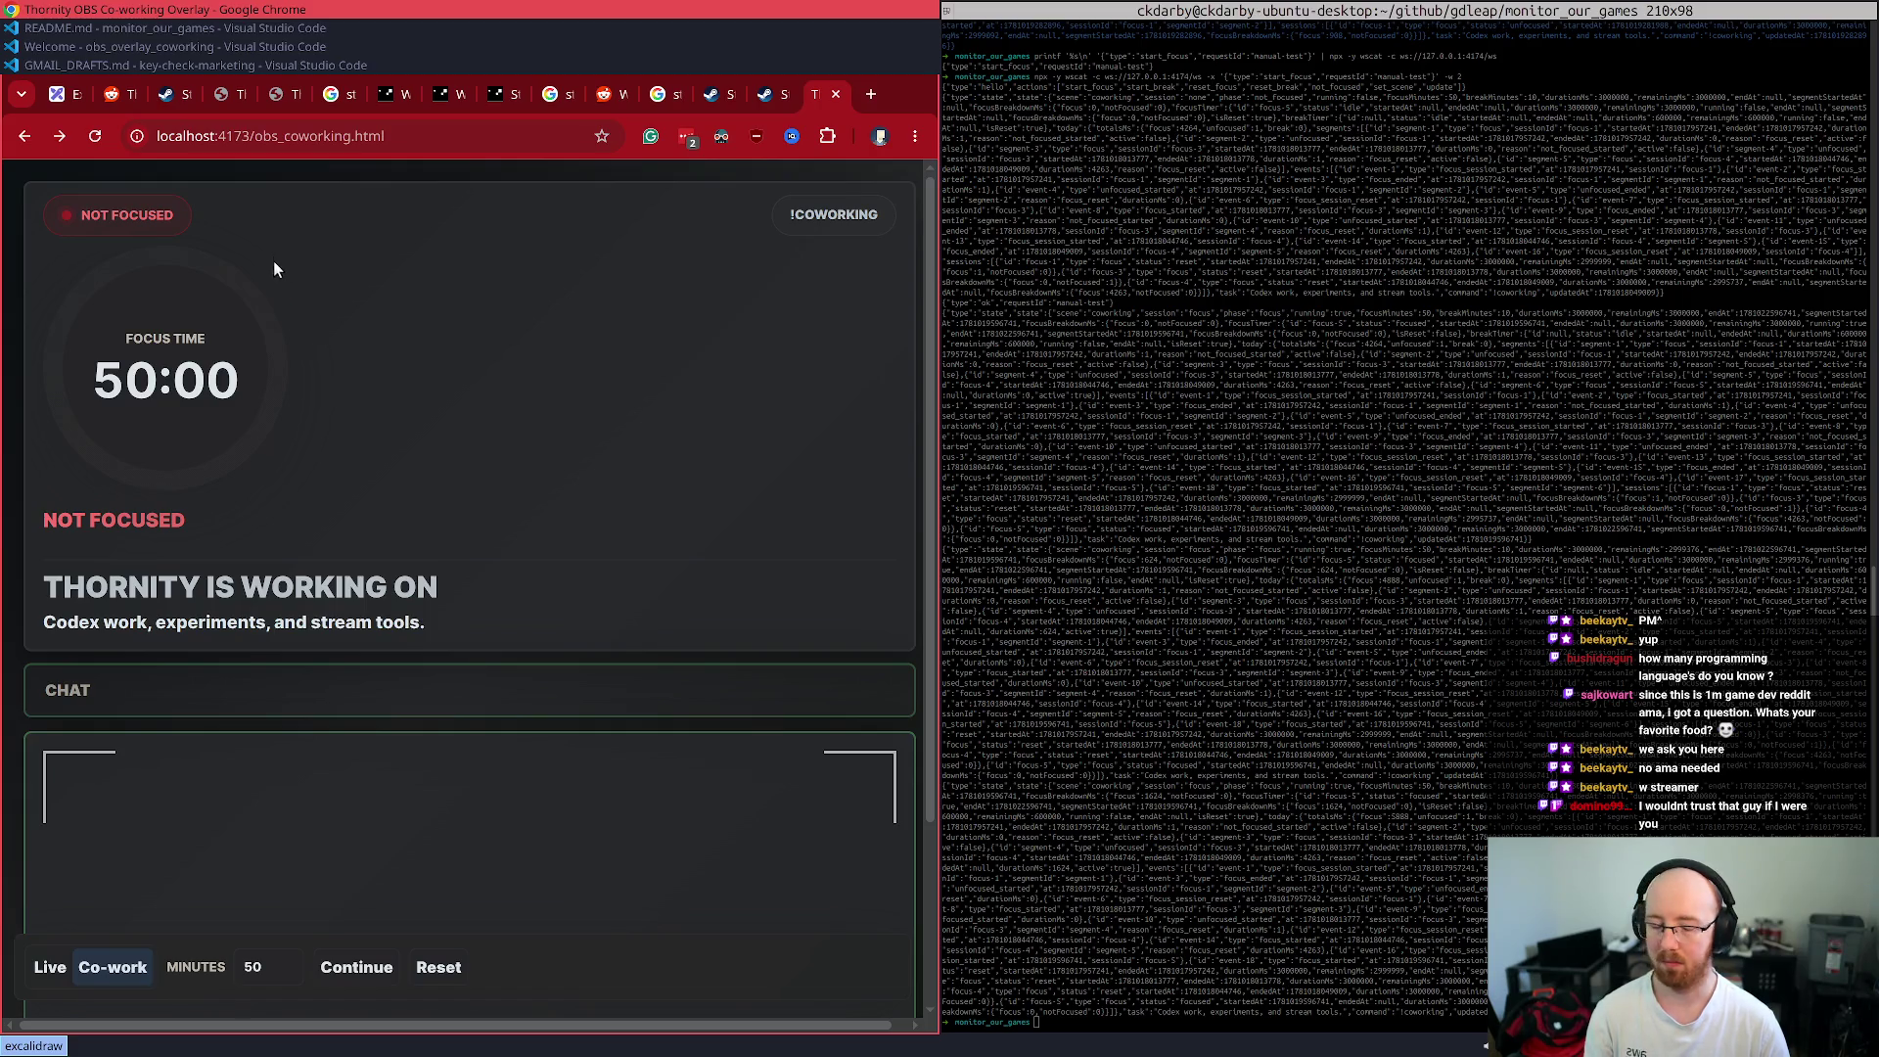
{"action": "key", "text": "Print"}
{"action": "mouse_move", "coordinate": [15, 732]}
{"action": "left_mouse_down"}
{"action": "mouse_move", "coordinate": [929, 162]}
{"action": "mouse_move", "coordinate": [920, 113]}
{"action": "left_mouse_up"}
{"action": "key", "text": "Return"}
- Send the overlay screenshot to Codex in obs_overlay_coworking and highlight its note about port 4173
{"action": "left_click", "coordinate": [192, 29]}
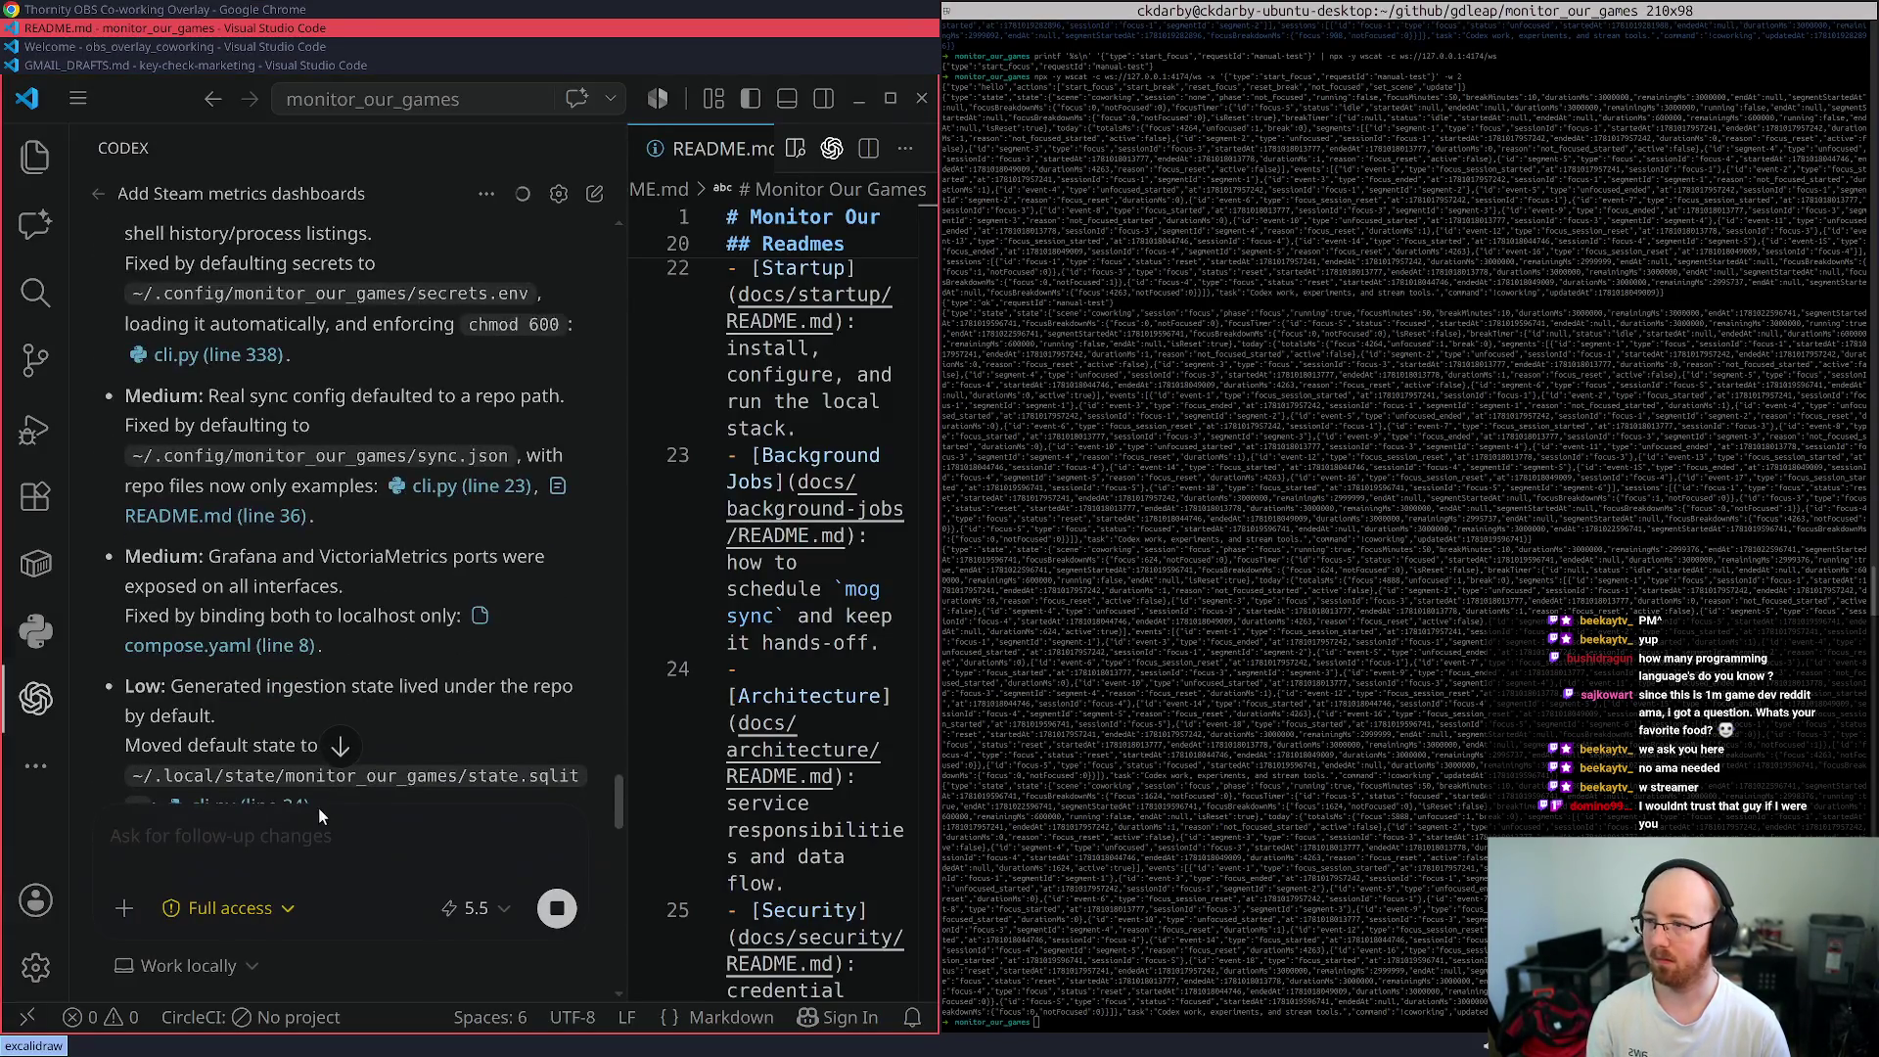
{"action": "key", "text": "super+Down"}
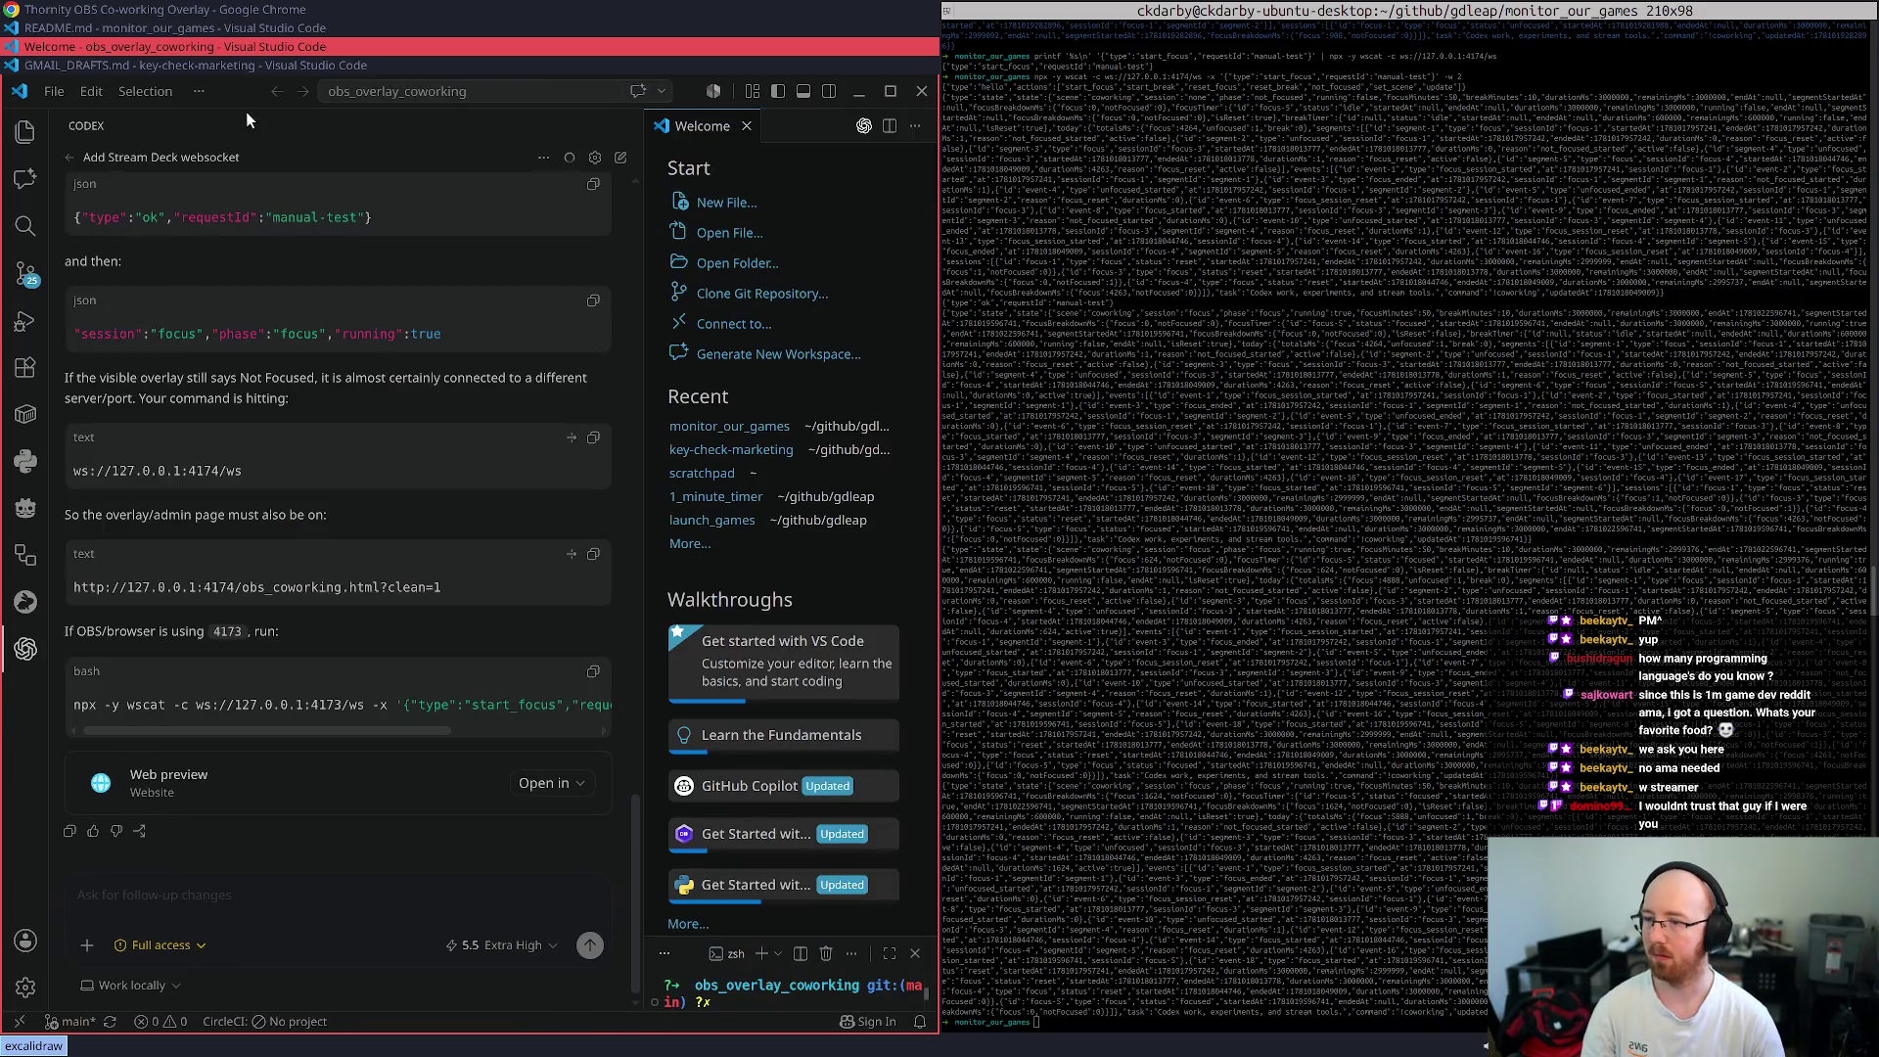
{"action": "key", "text": "Return"}
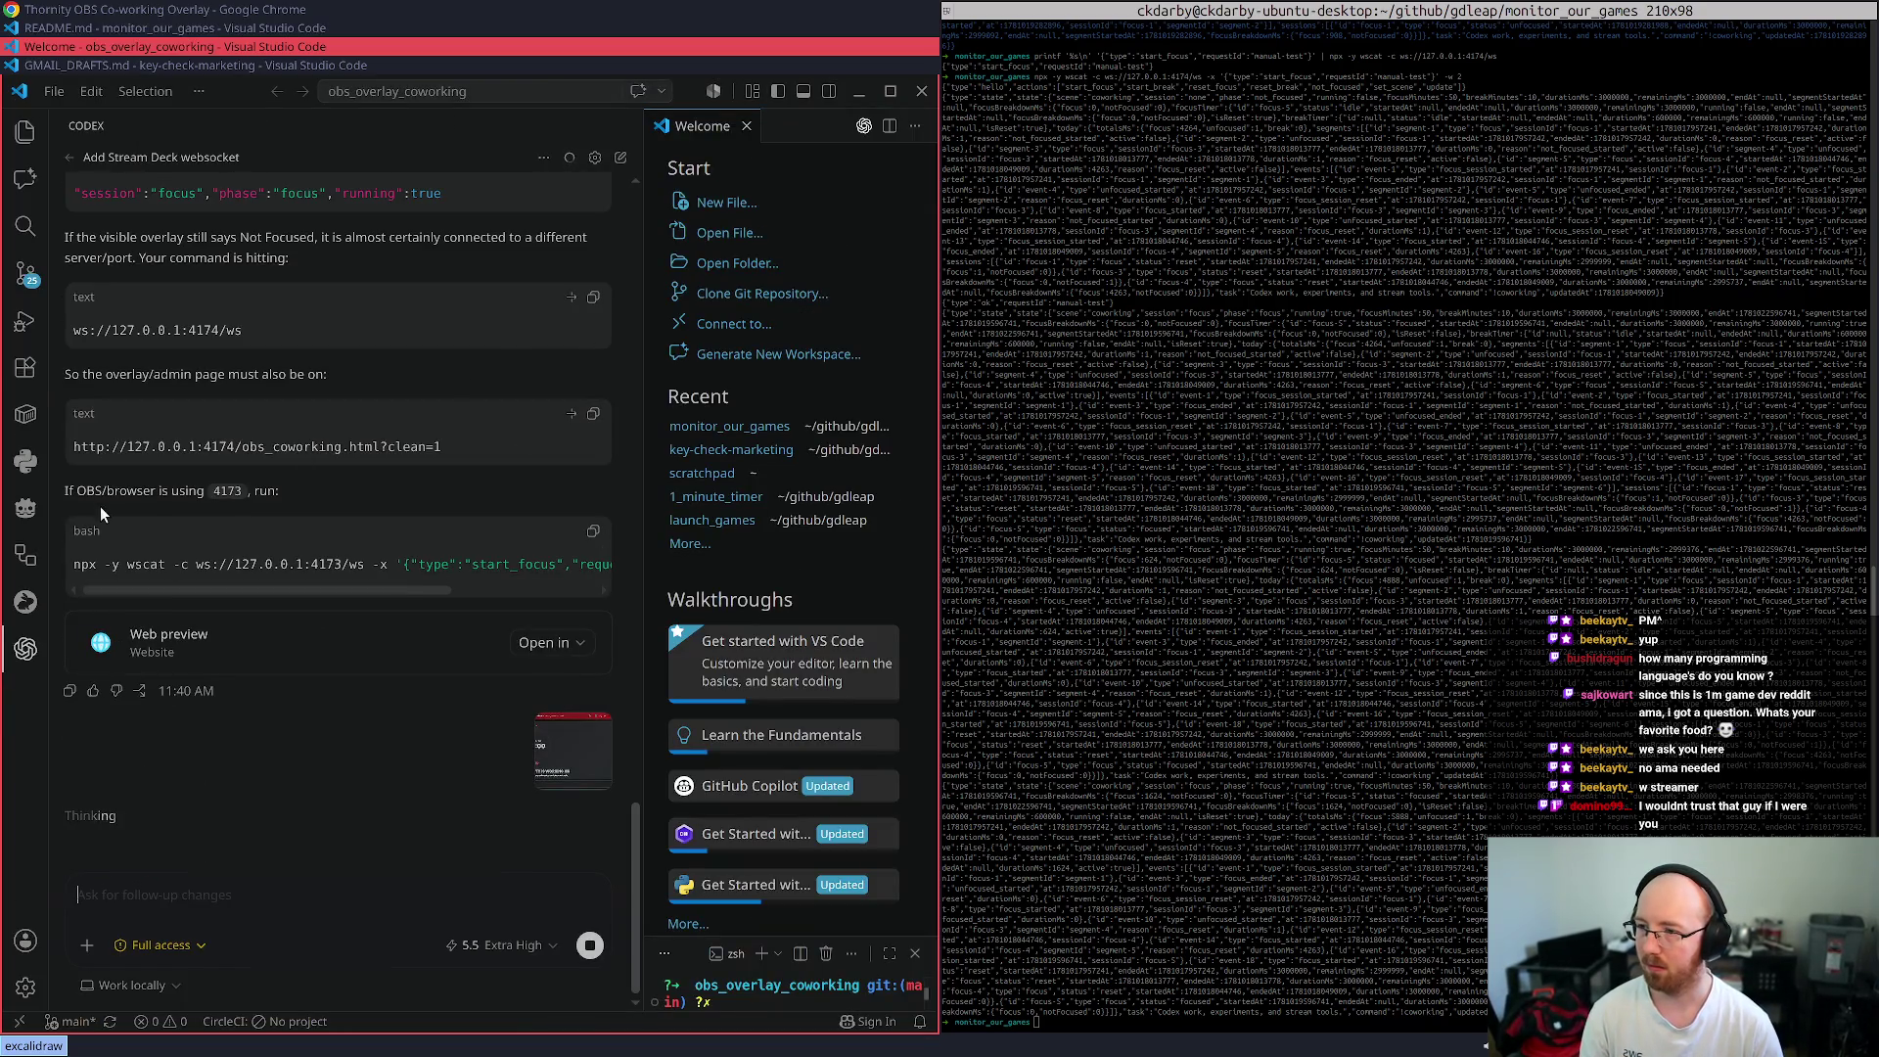
{"action": "left_click_drag", "start_coordinate": [159, 492], "coordinate": [281, 492]}
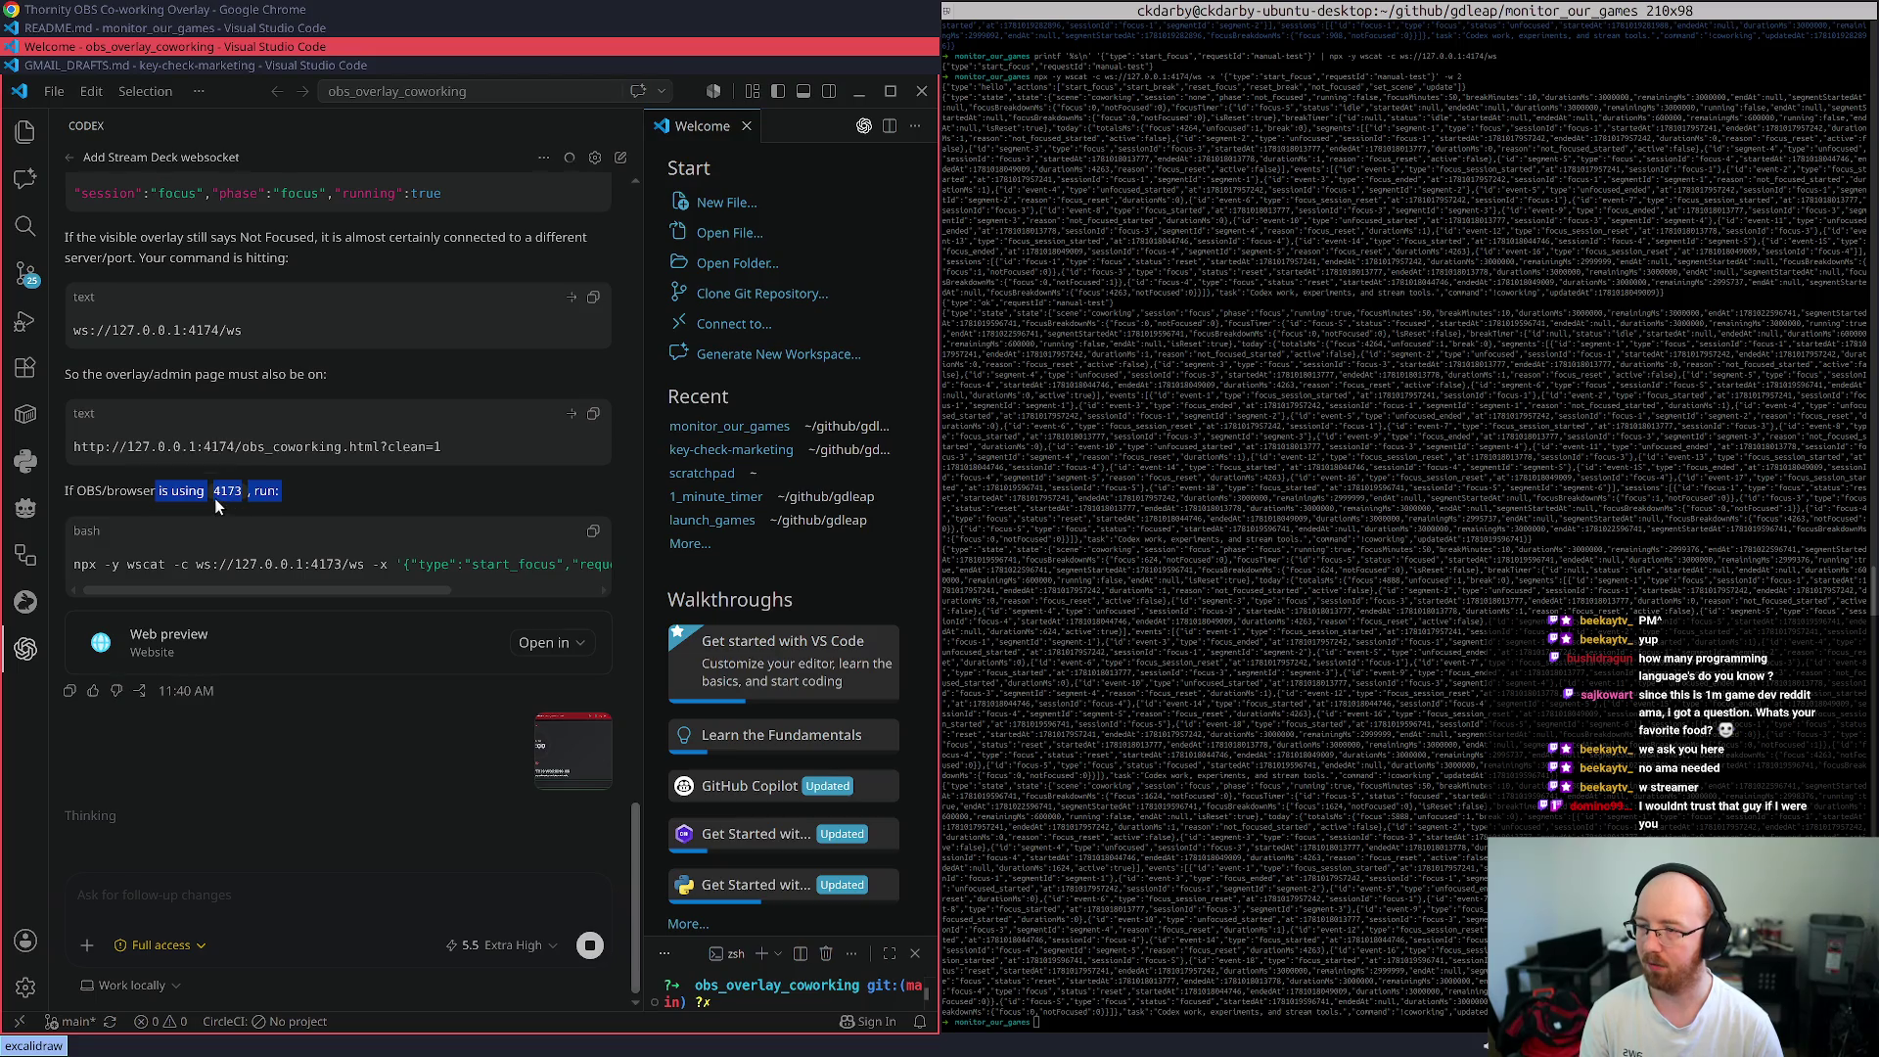
{"action": "left_click", "coordinate": [150, 499]}
{"action": "left_click_drag", "start_coordinate": [150, 492], "coordinate": [240, 492]}
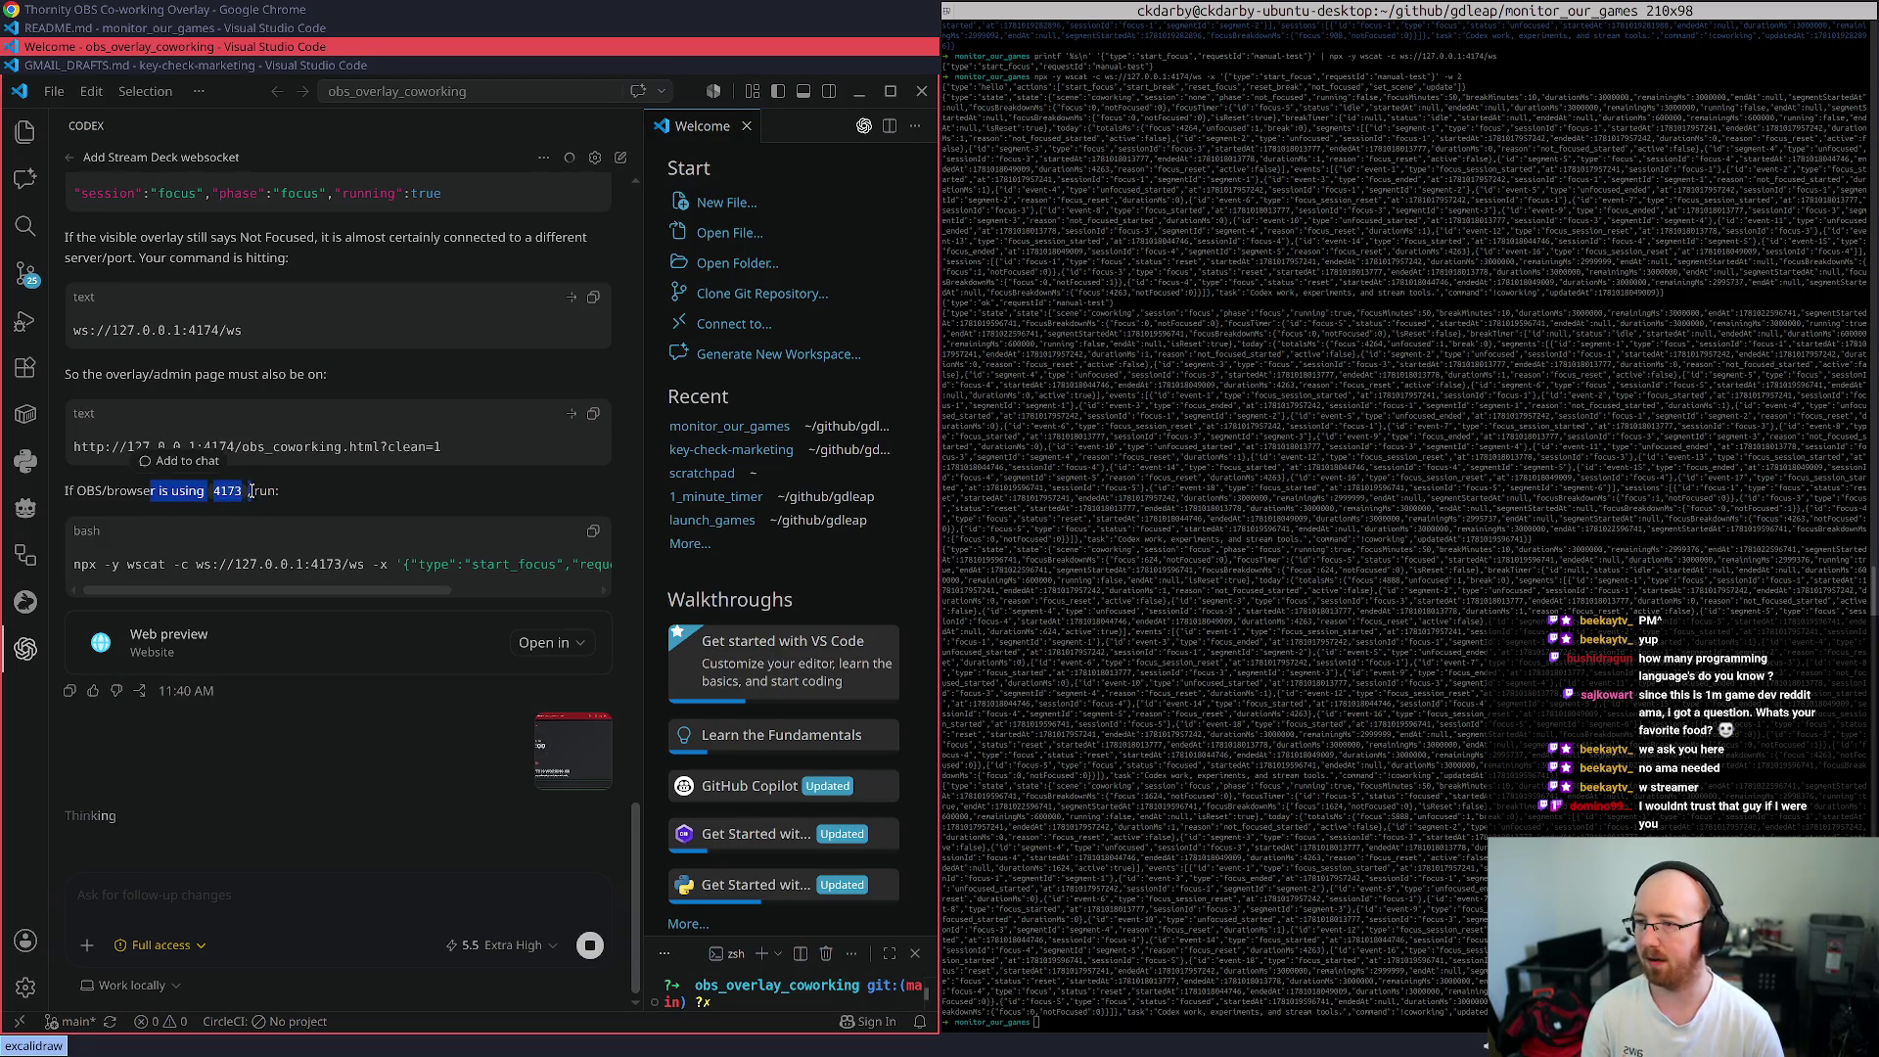
{"action": "left_click", "coordinate": [251, 491]}
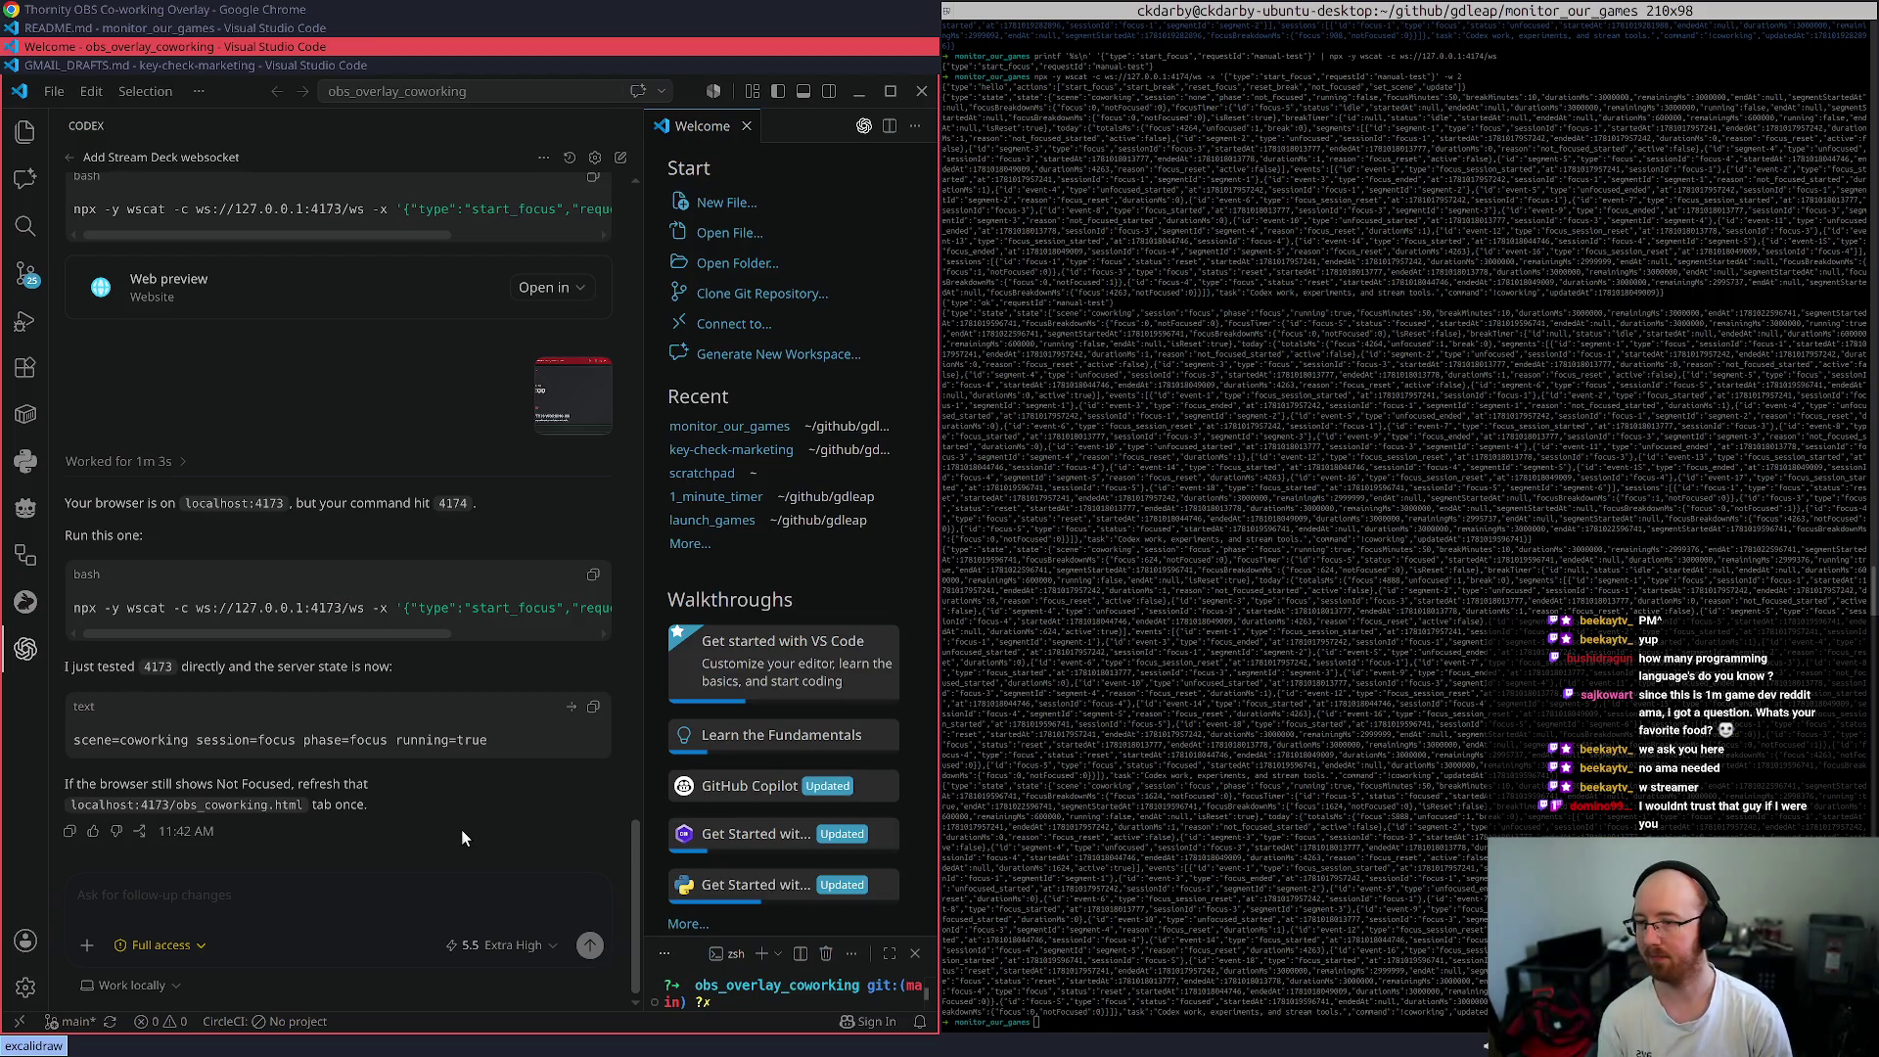
- Run the corrected wscat start_focus command in the terminal, then clear the prompt
{"action": "left_click", "coordinate": [593, 576]}
{"action": "left_click", "coordinate": [61, 9]}
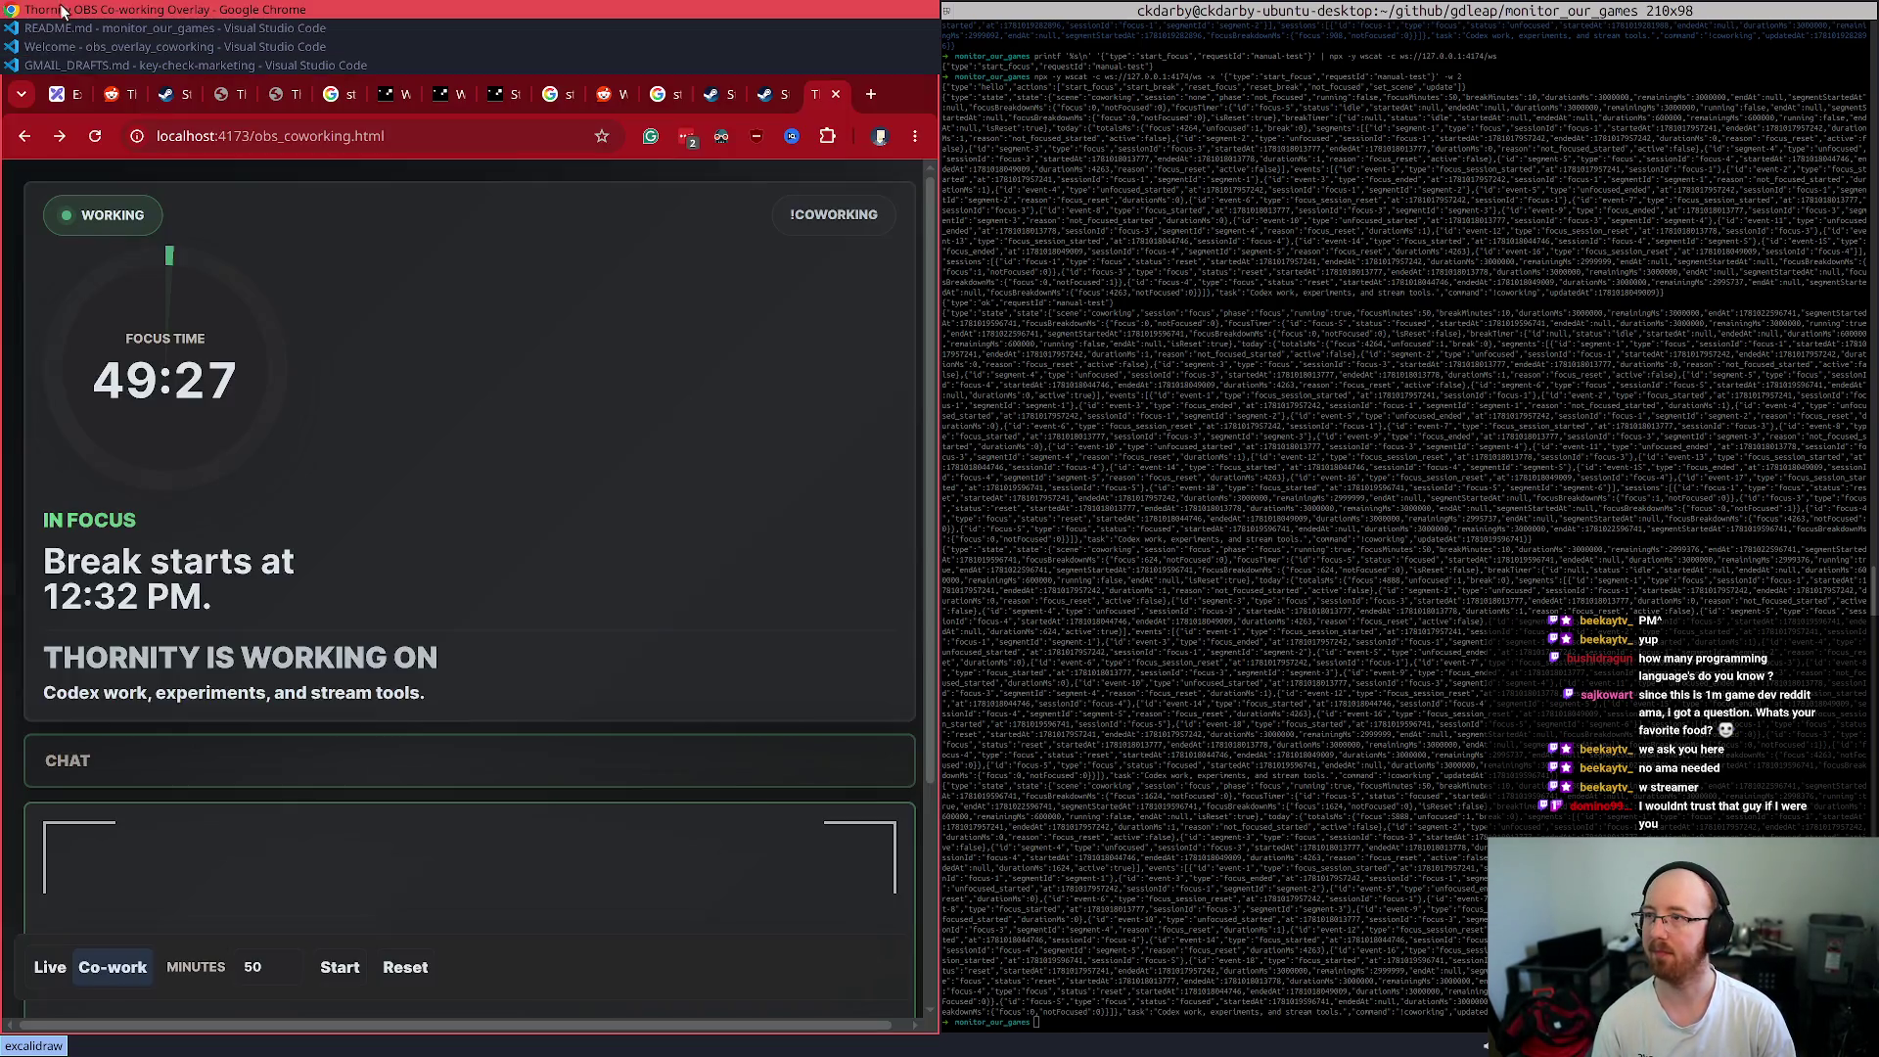
{"action": "left_click", "coordinate": [1284, 1014]}
{"action": "key", "text": "ctrl+shift+v"}
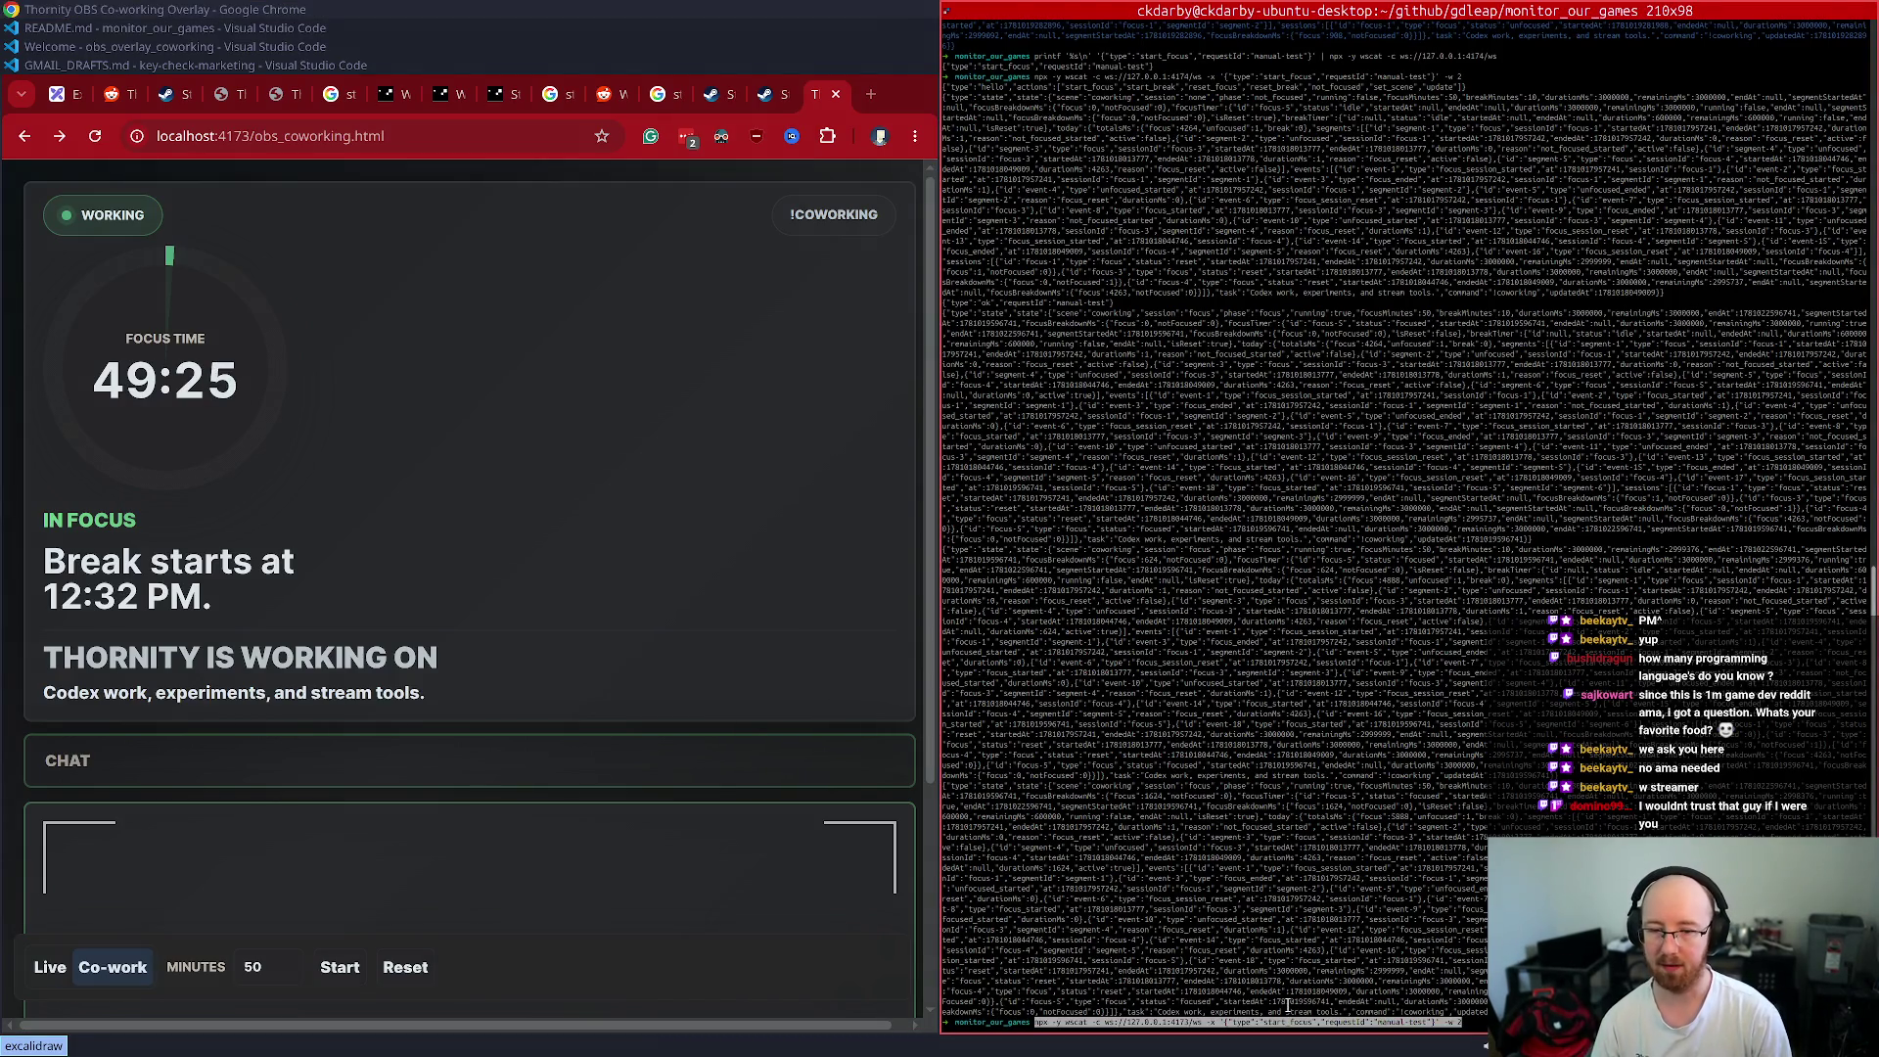
{"action": "key", "text": "Return"}
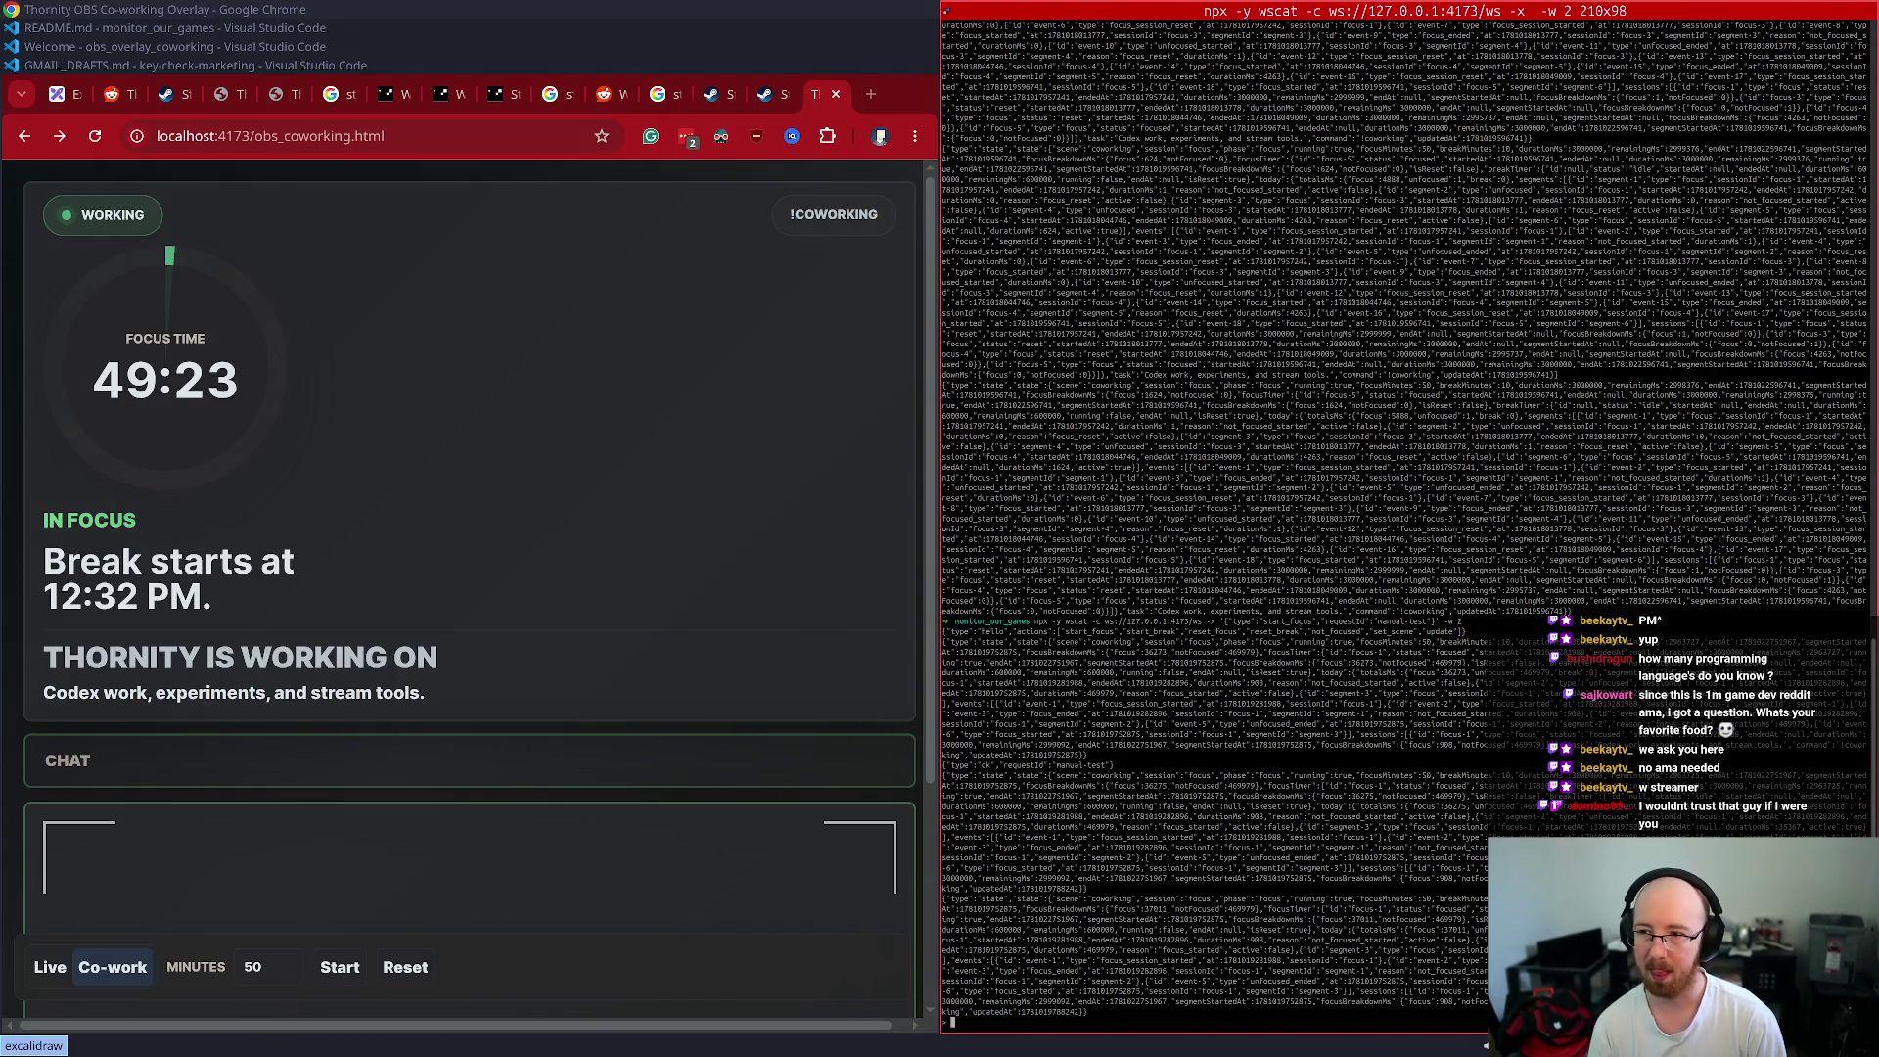
{"action": "key", "text": "Up"}
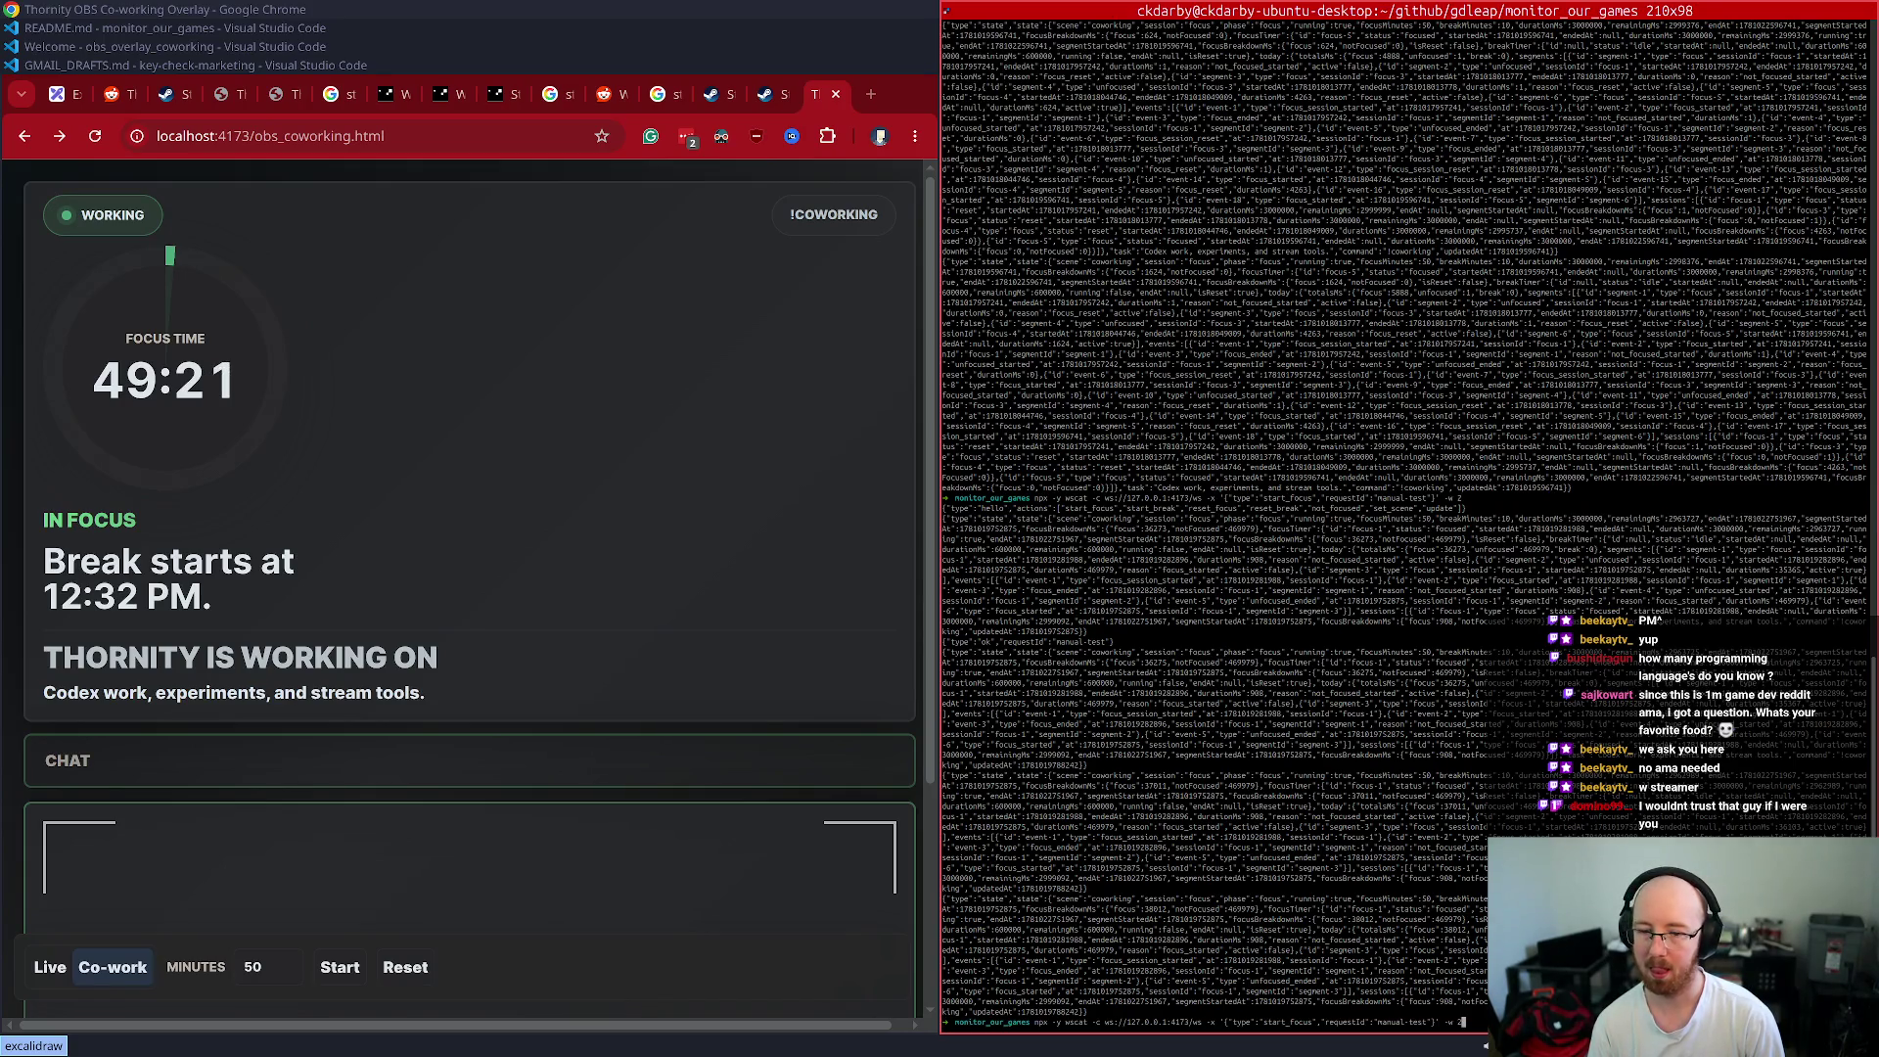
{"action": "key", "text": "ctrl+u"}
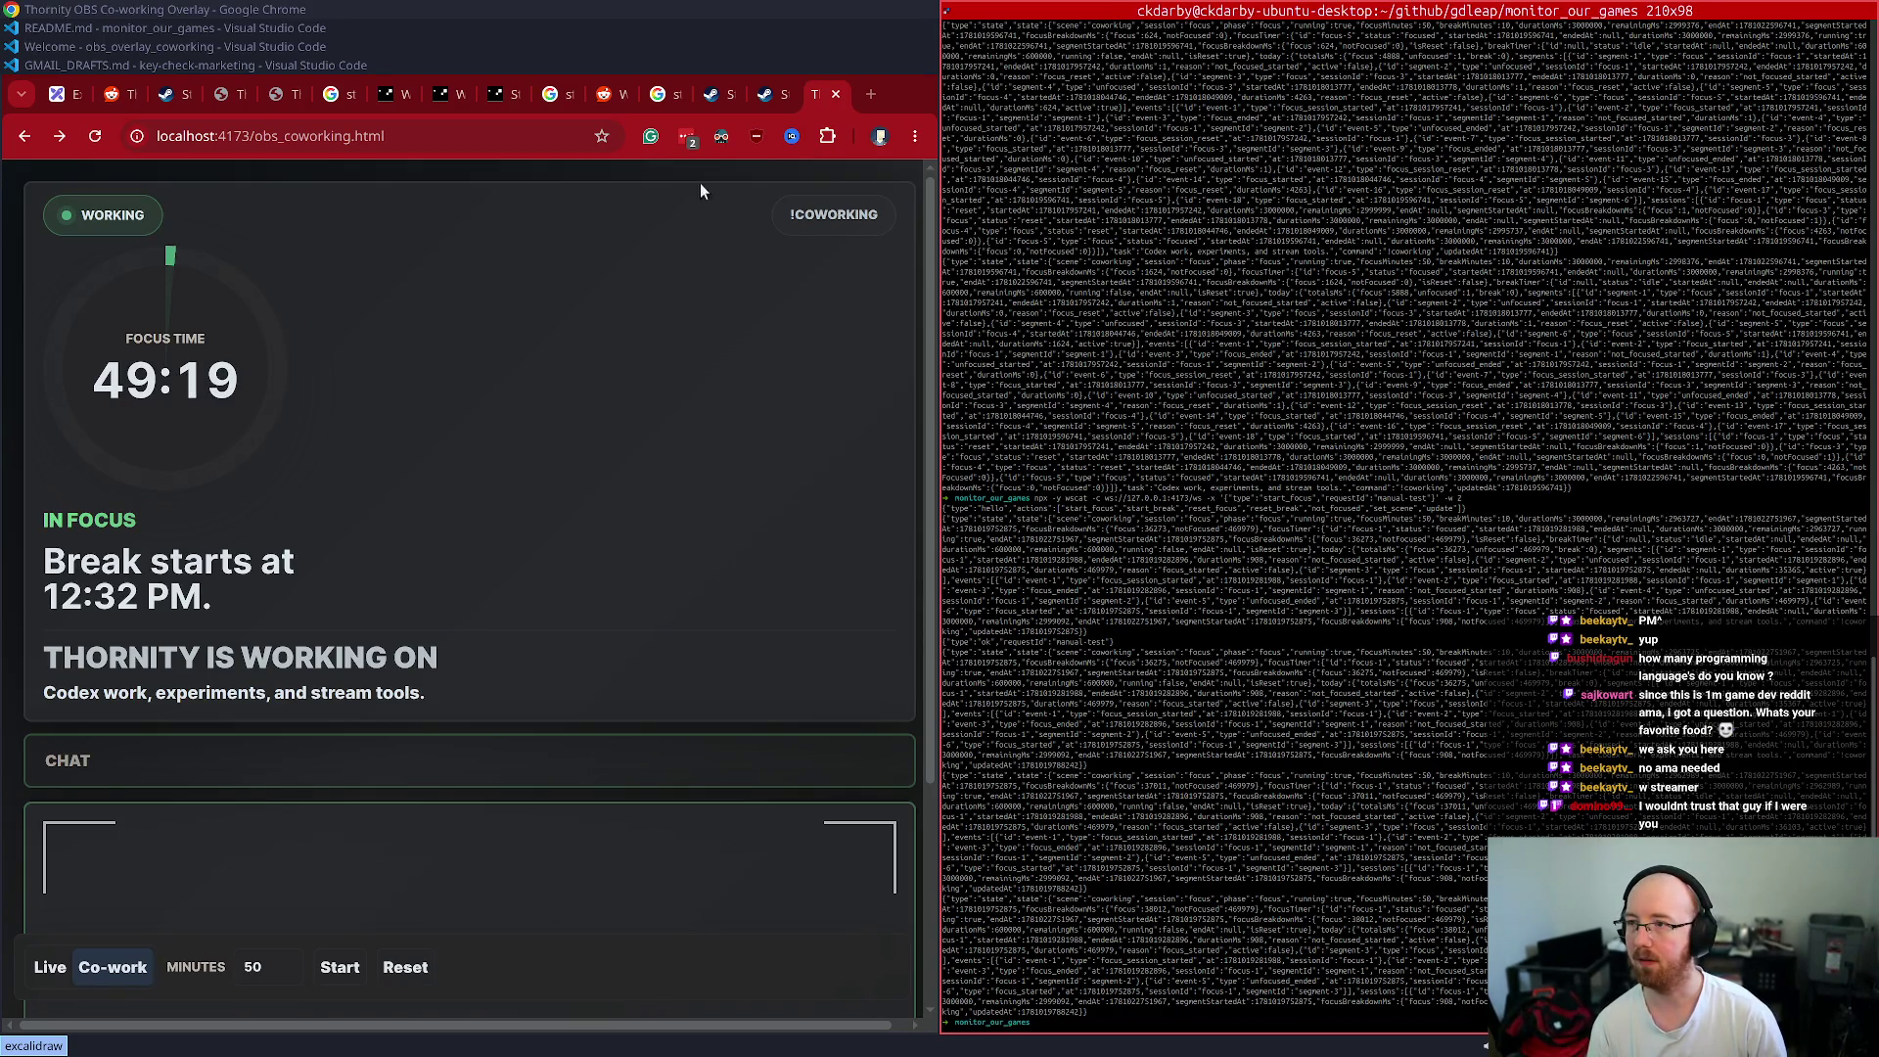
- Open the localhost:4173 Co-working Admin page and mark the session Not Focused
{"action": "left_click", "coordinate": [831, 102]}
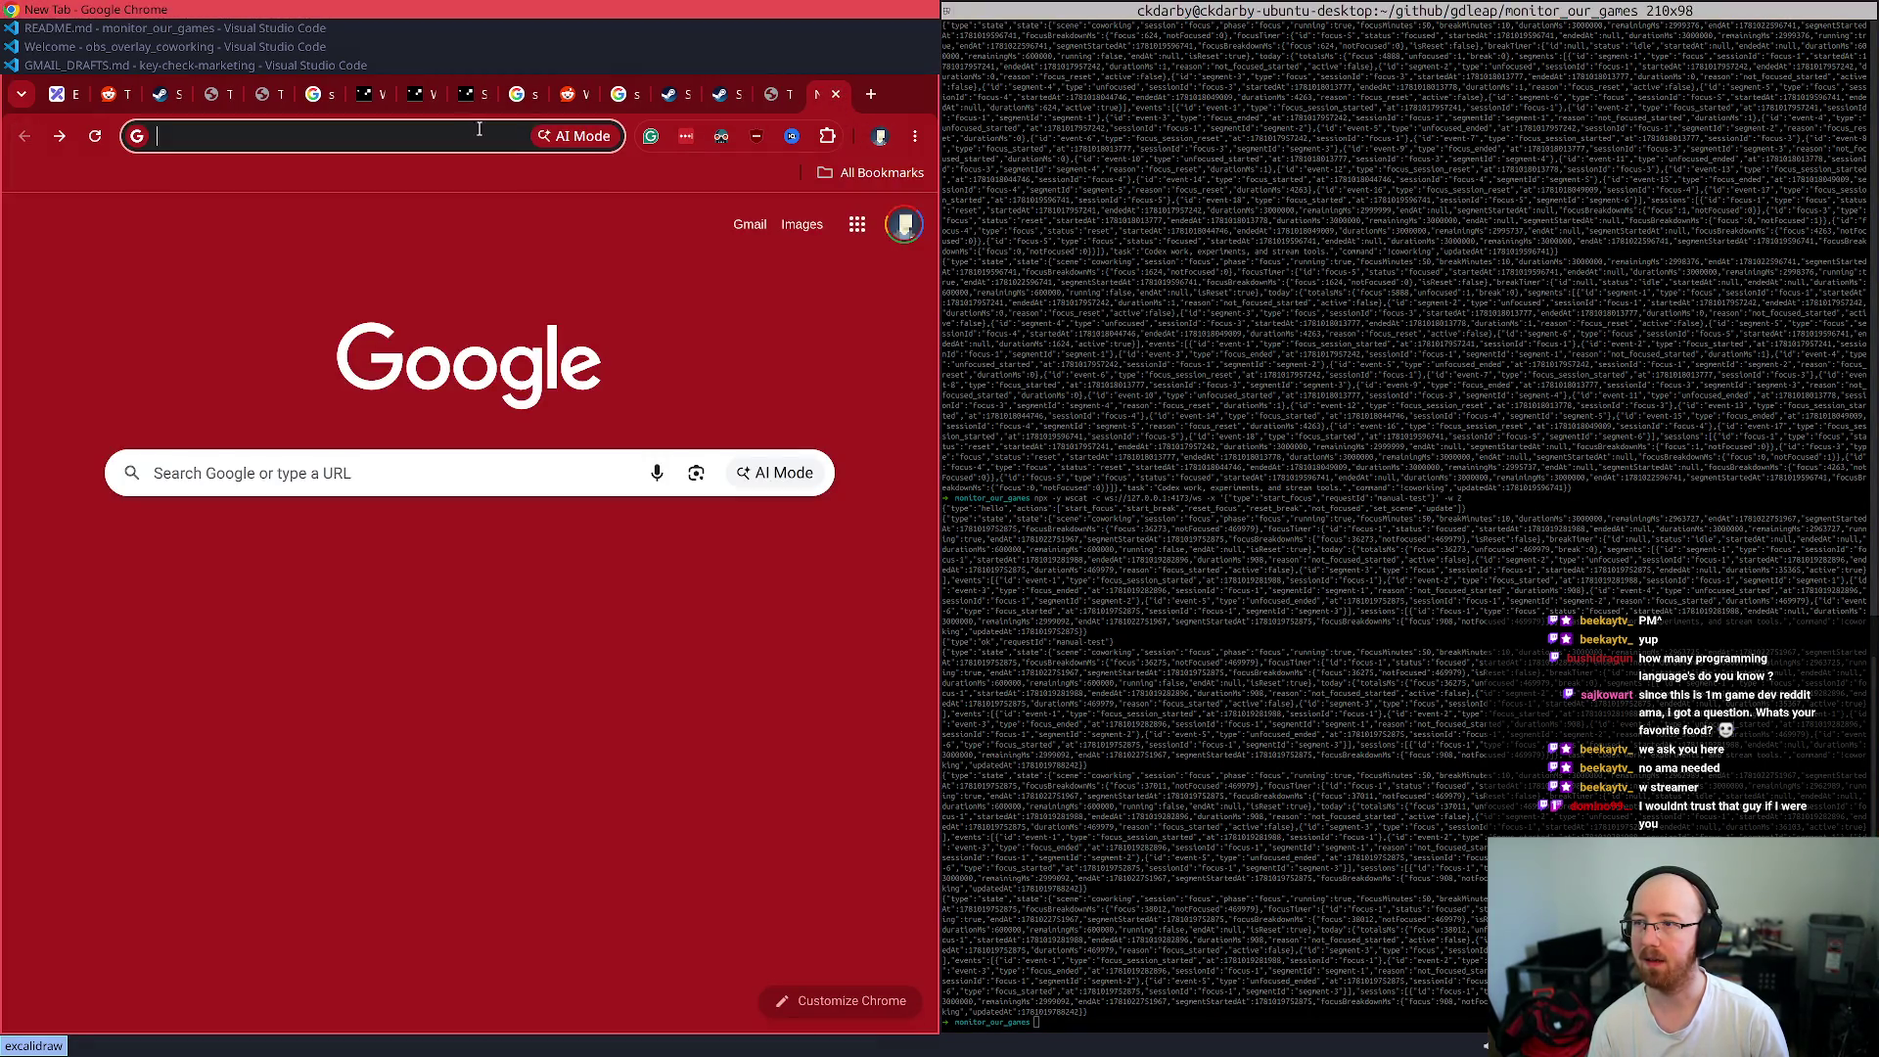
{"action": "left_click", "coordinate": [839, 93]}
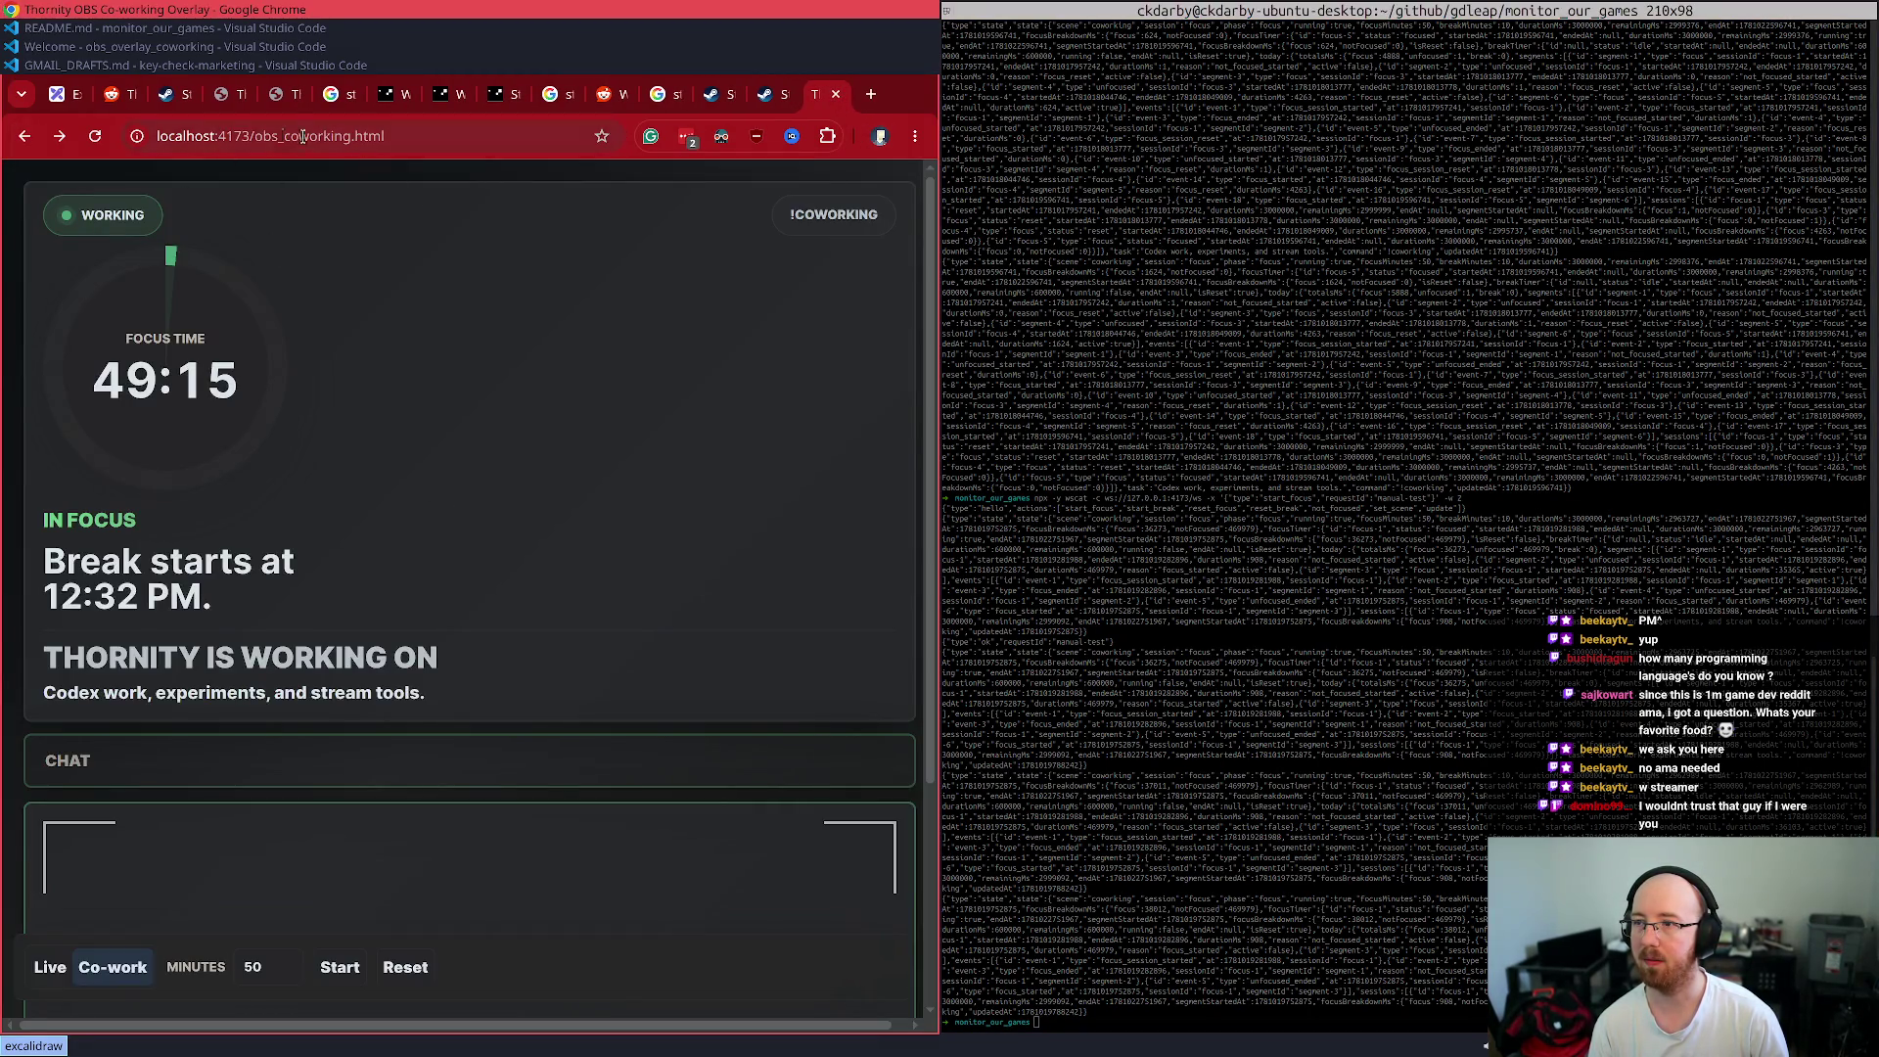
{"action": "left_click_drag", "start_coordinate": [253, 136], "coordinate": [634, 196]}
{"action": "key", "text": "BackSpace"}
{"action": "key", "text": "Return"}
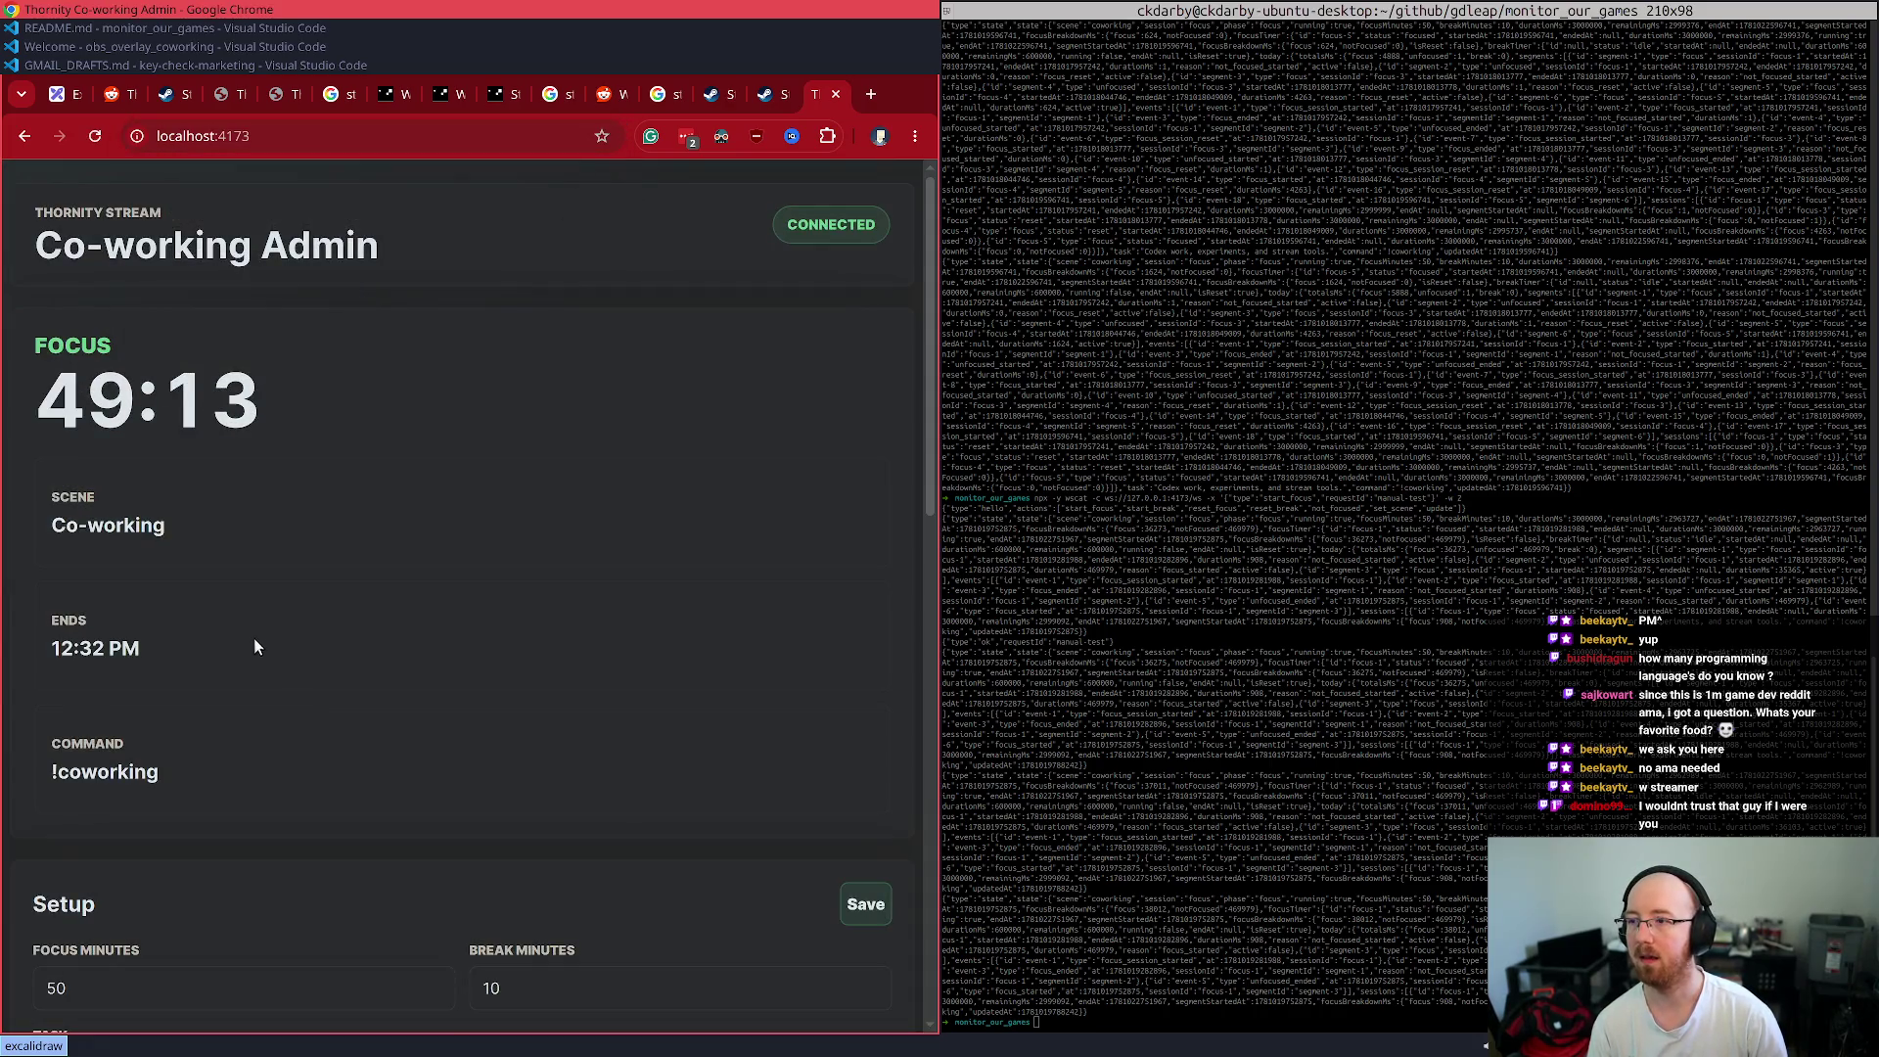
{"action": "scroll", "coordinate": [265, 661], "scroll_direction": "down", "scroll_amount": 7}
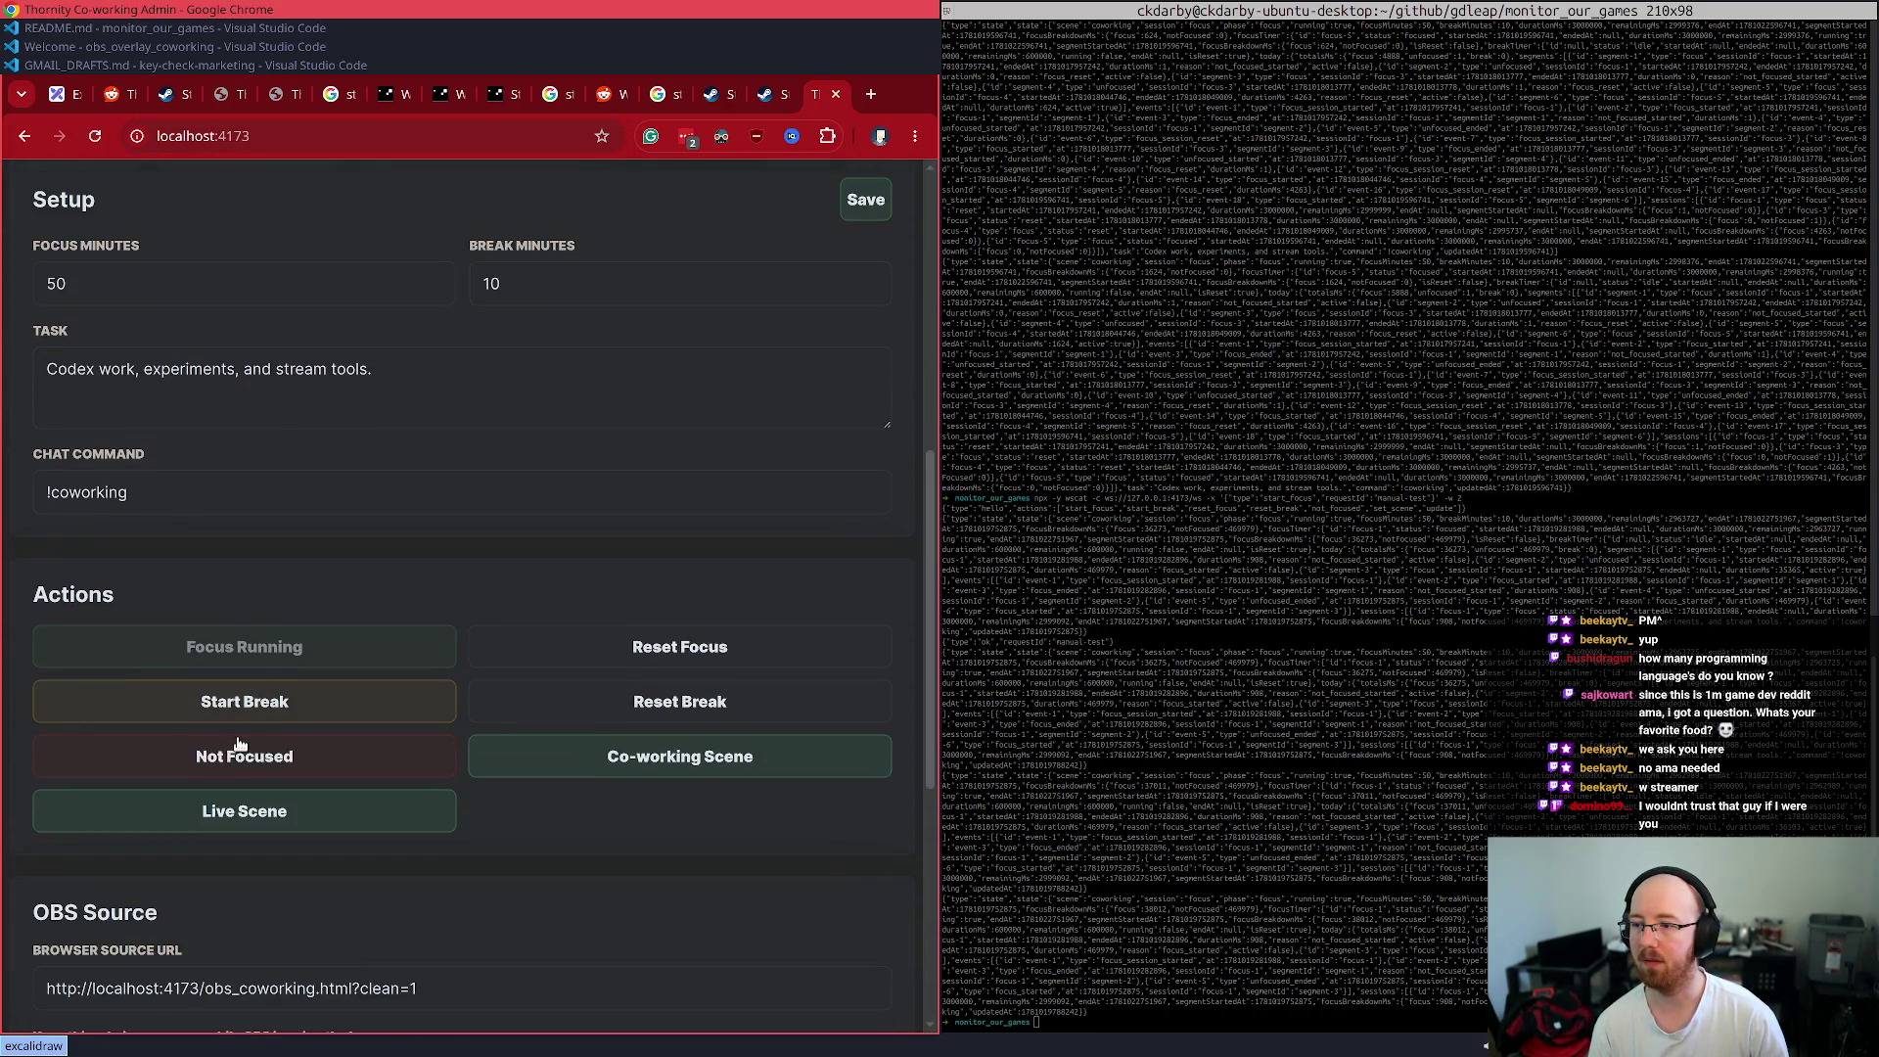
{"action": "left_click", "coordinate": [240, 743]}
- Return to the overlay and resend start_focus to put it back in focus
{"action": "key", "text": "alt+Left"}
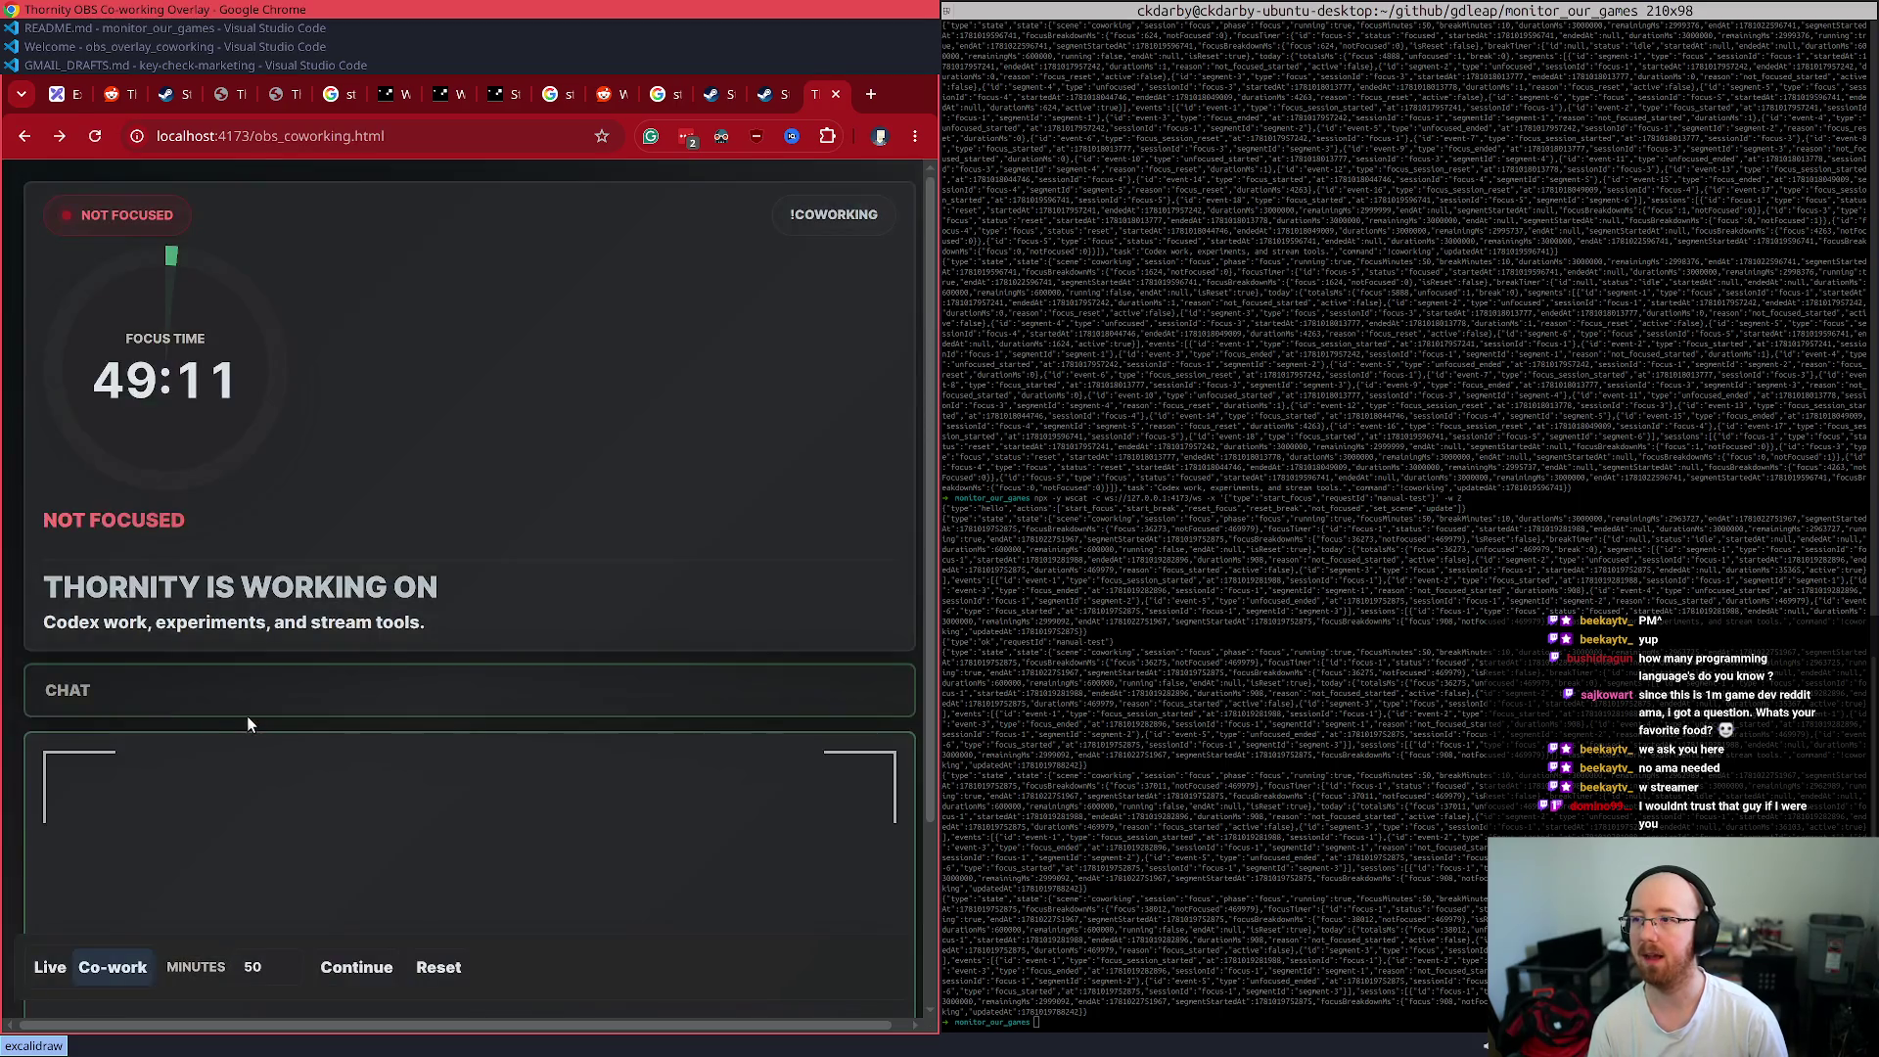
{"action": "key", "text": "Up"}
{"action": "key", "text": "Return"}
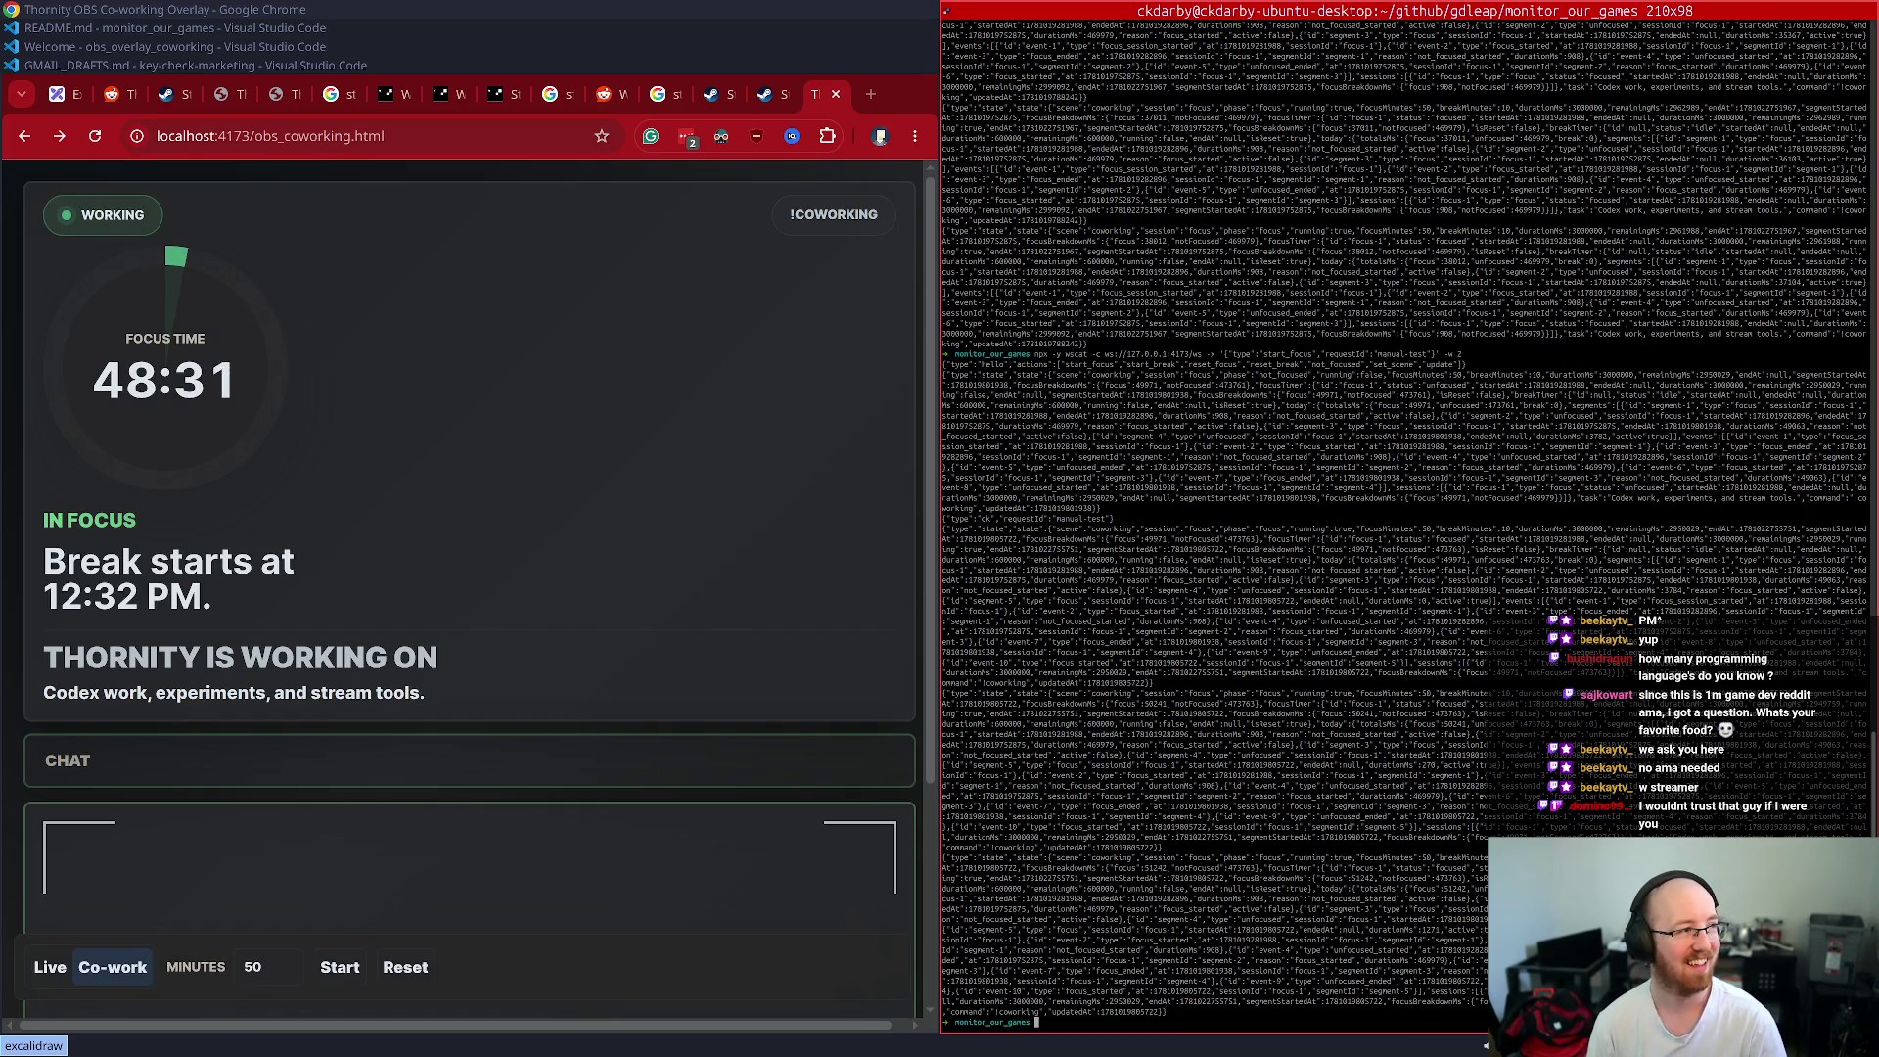
{"action": "key", "text": "super+Down"}
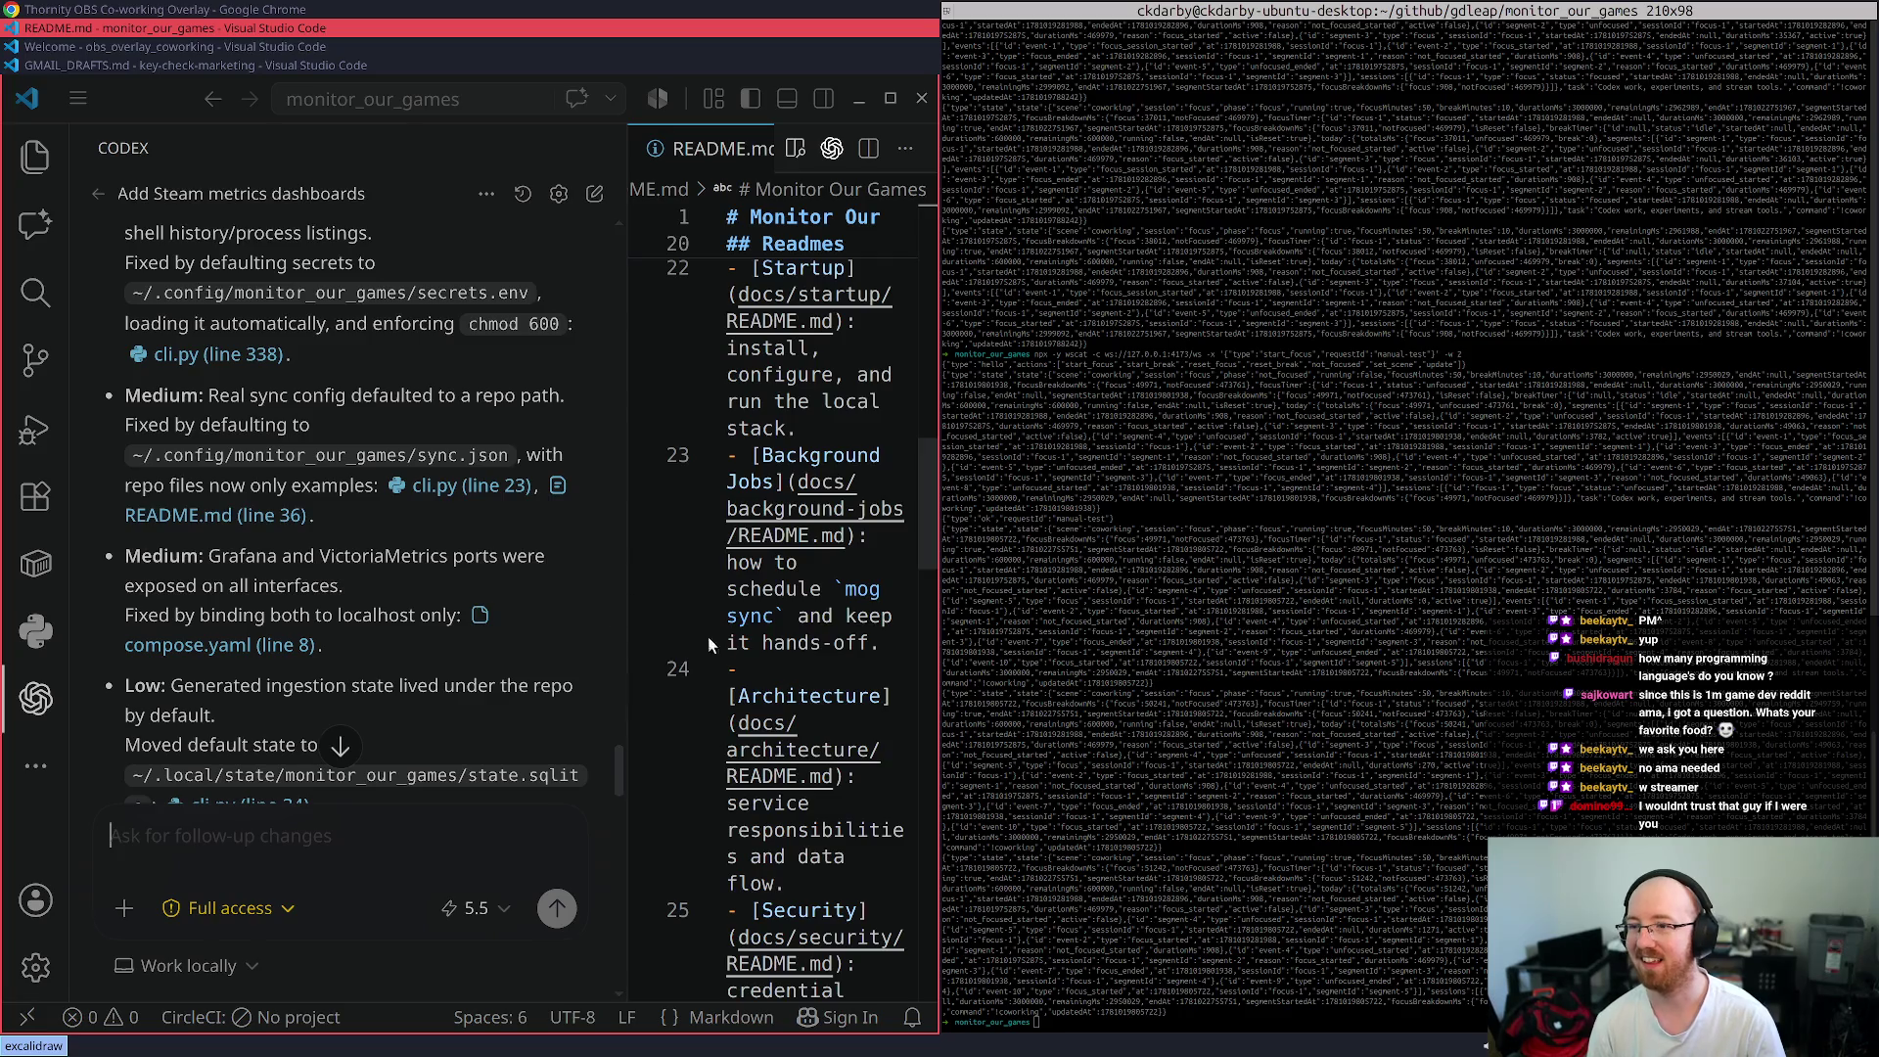
- Copy the four normal-setup commands from the README's bash block with a wider Codex panel
{"action": "key", "text": "super+f"}
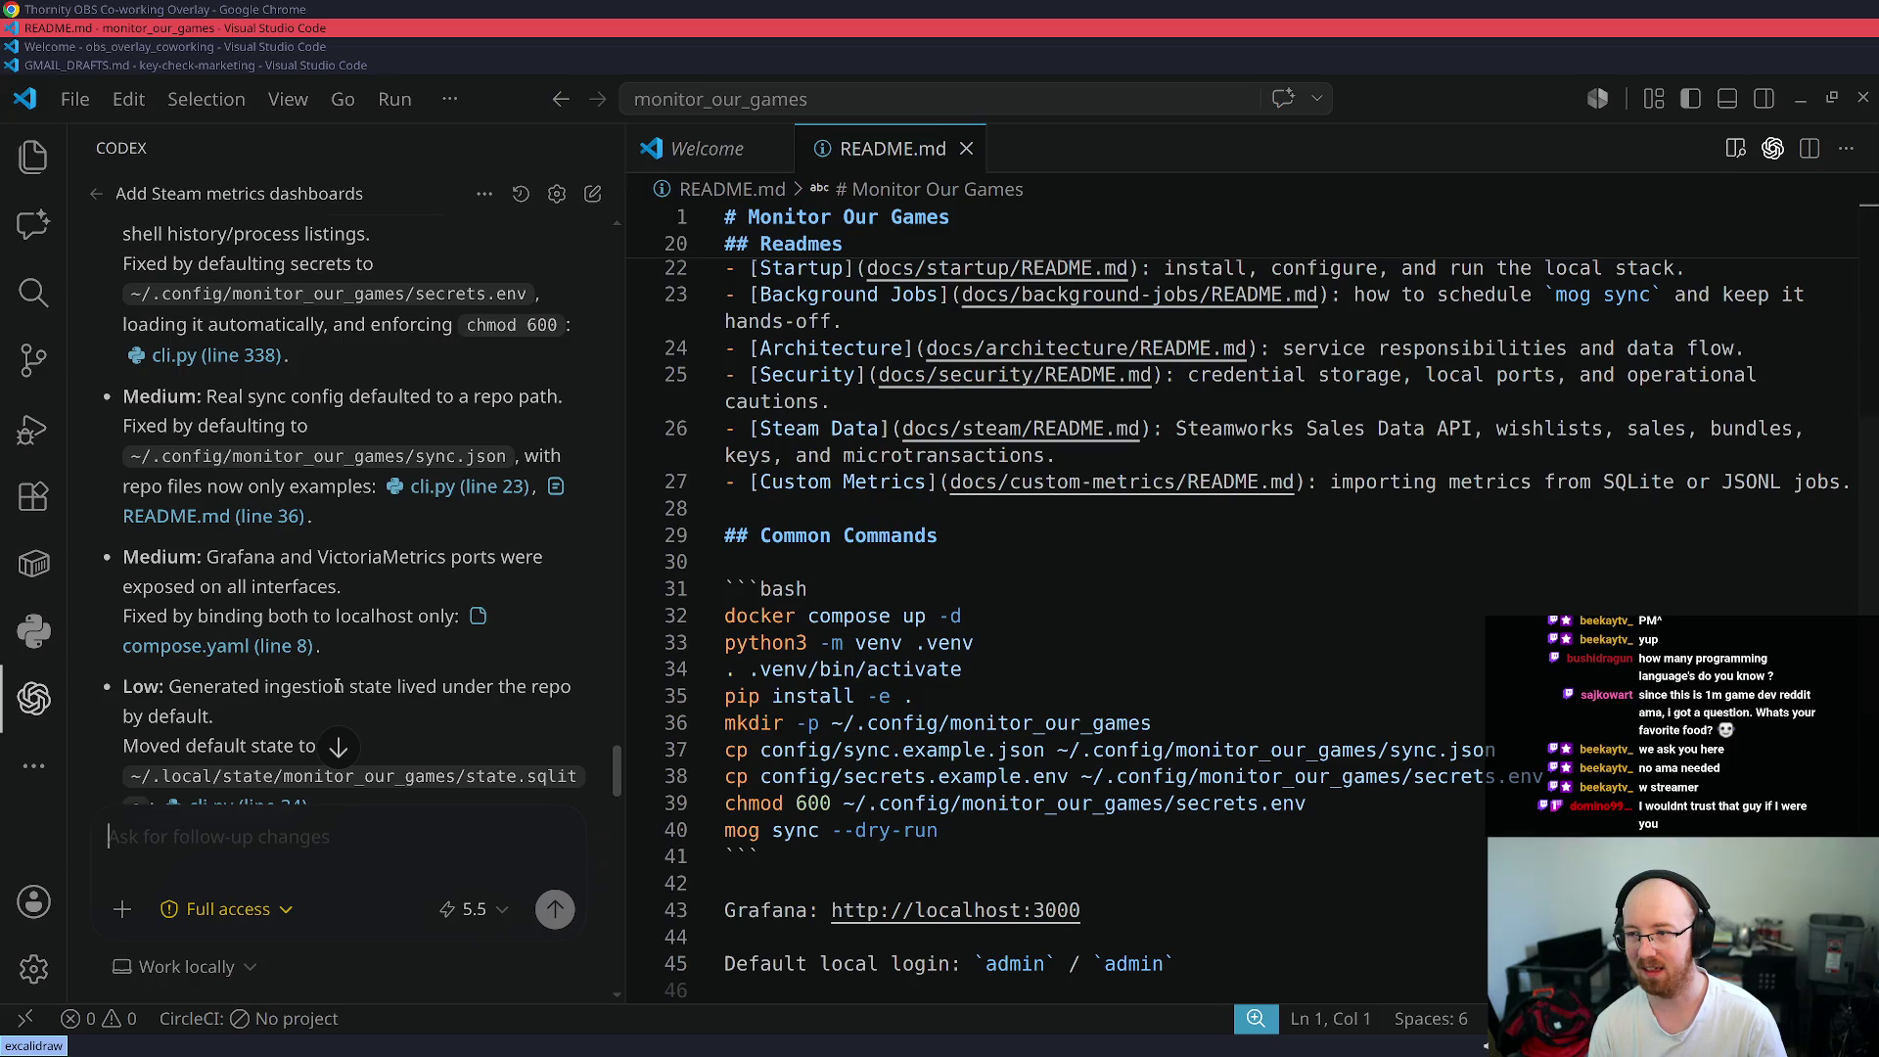
{"action": "scroll", "coordinate": [337, 686], "scroll_direction": "up", "scroll_amount": 5}
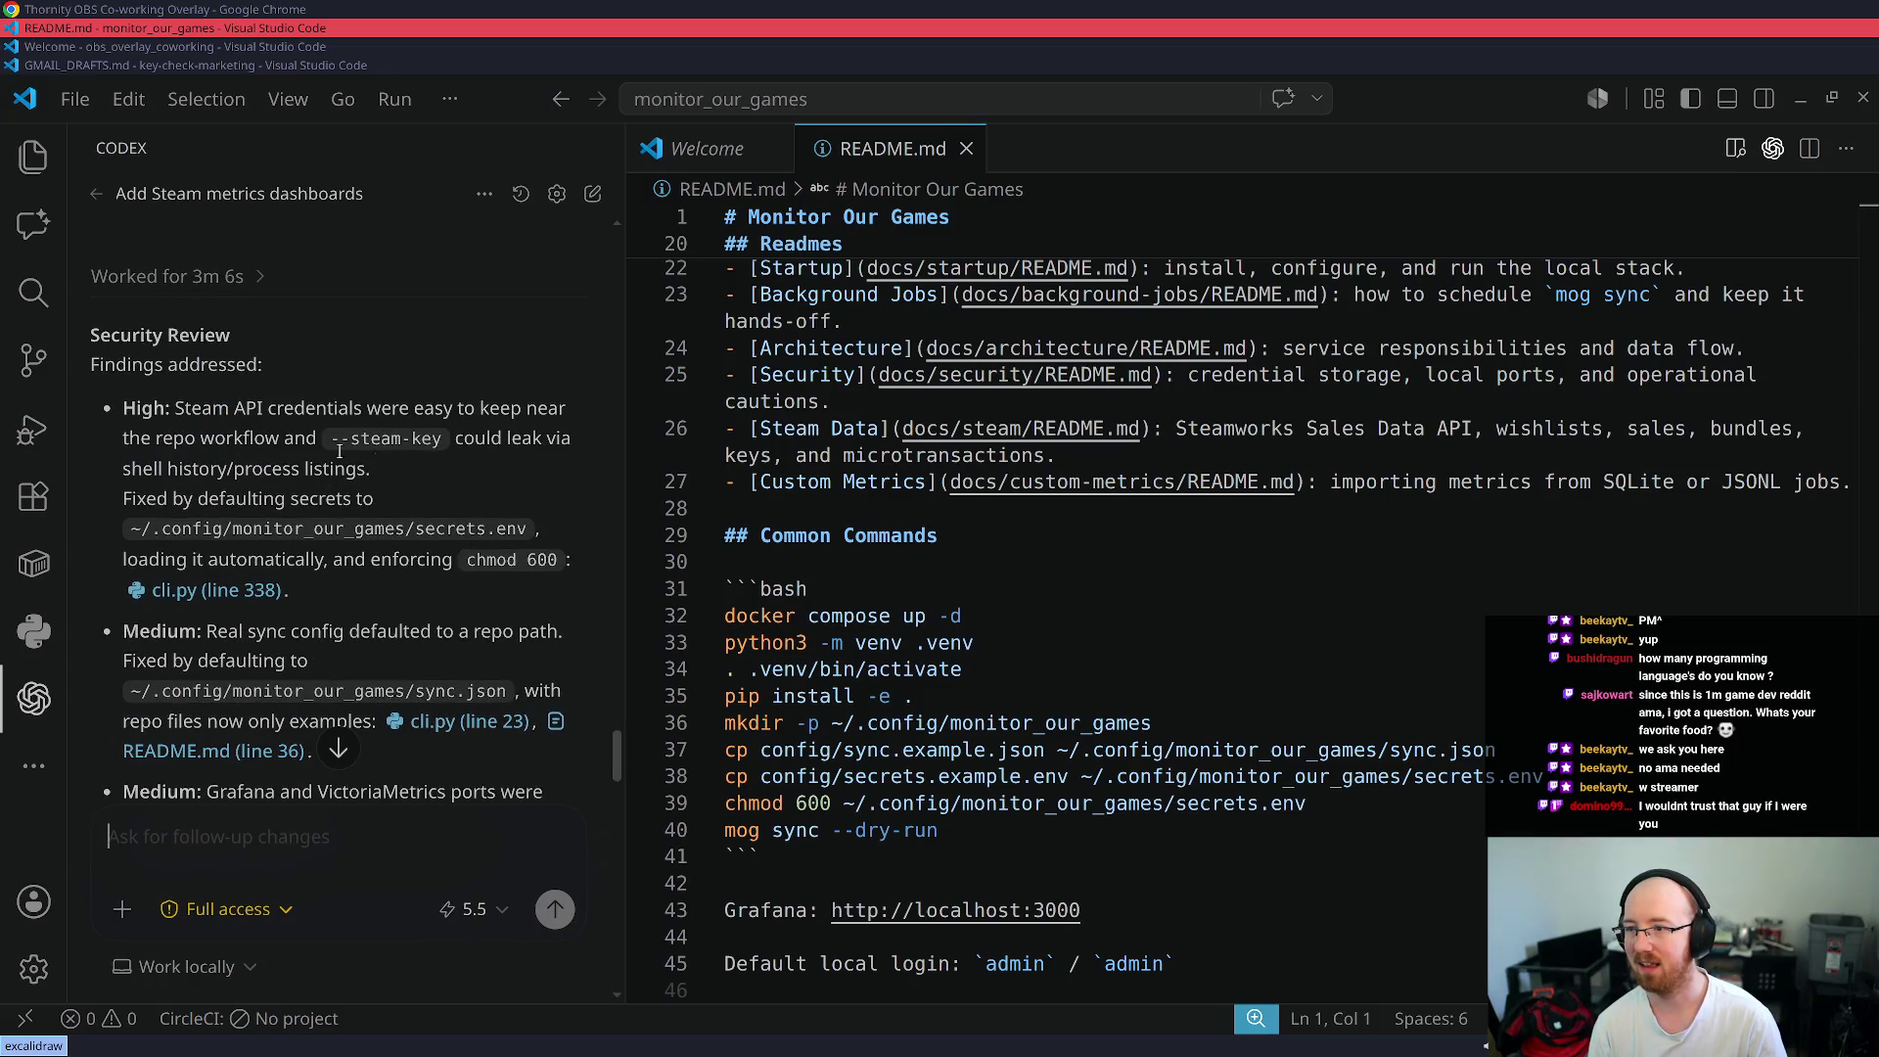
{"action": "left_click_drag", "start_coordinate": [626, 499], "coordinate": [914, 556]}
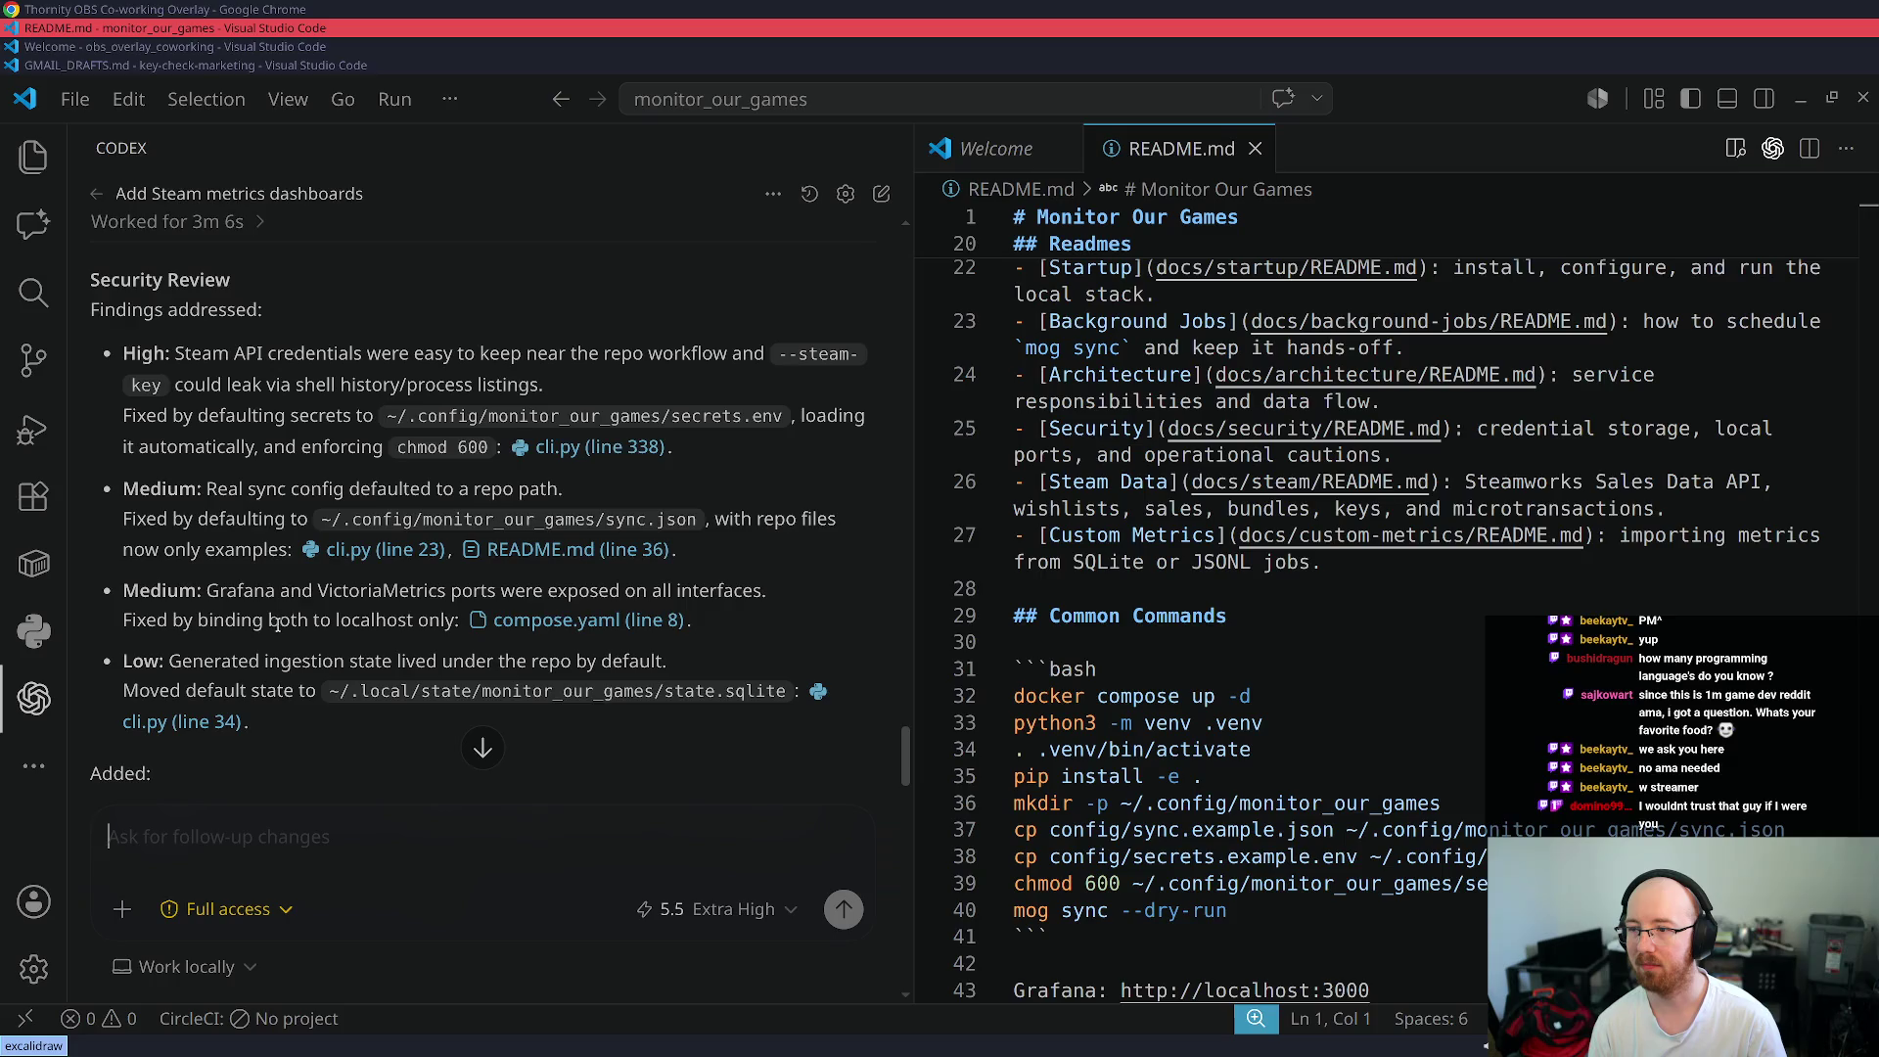
{"action": "scroll", "coordinate": [278, 623], "scroll_direction": "down", "scroll_amount": 3}
{"action": "scroll", "coordinate": [280, 624], "scroll_direction": "down", "scroll_amount": 3}
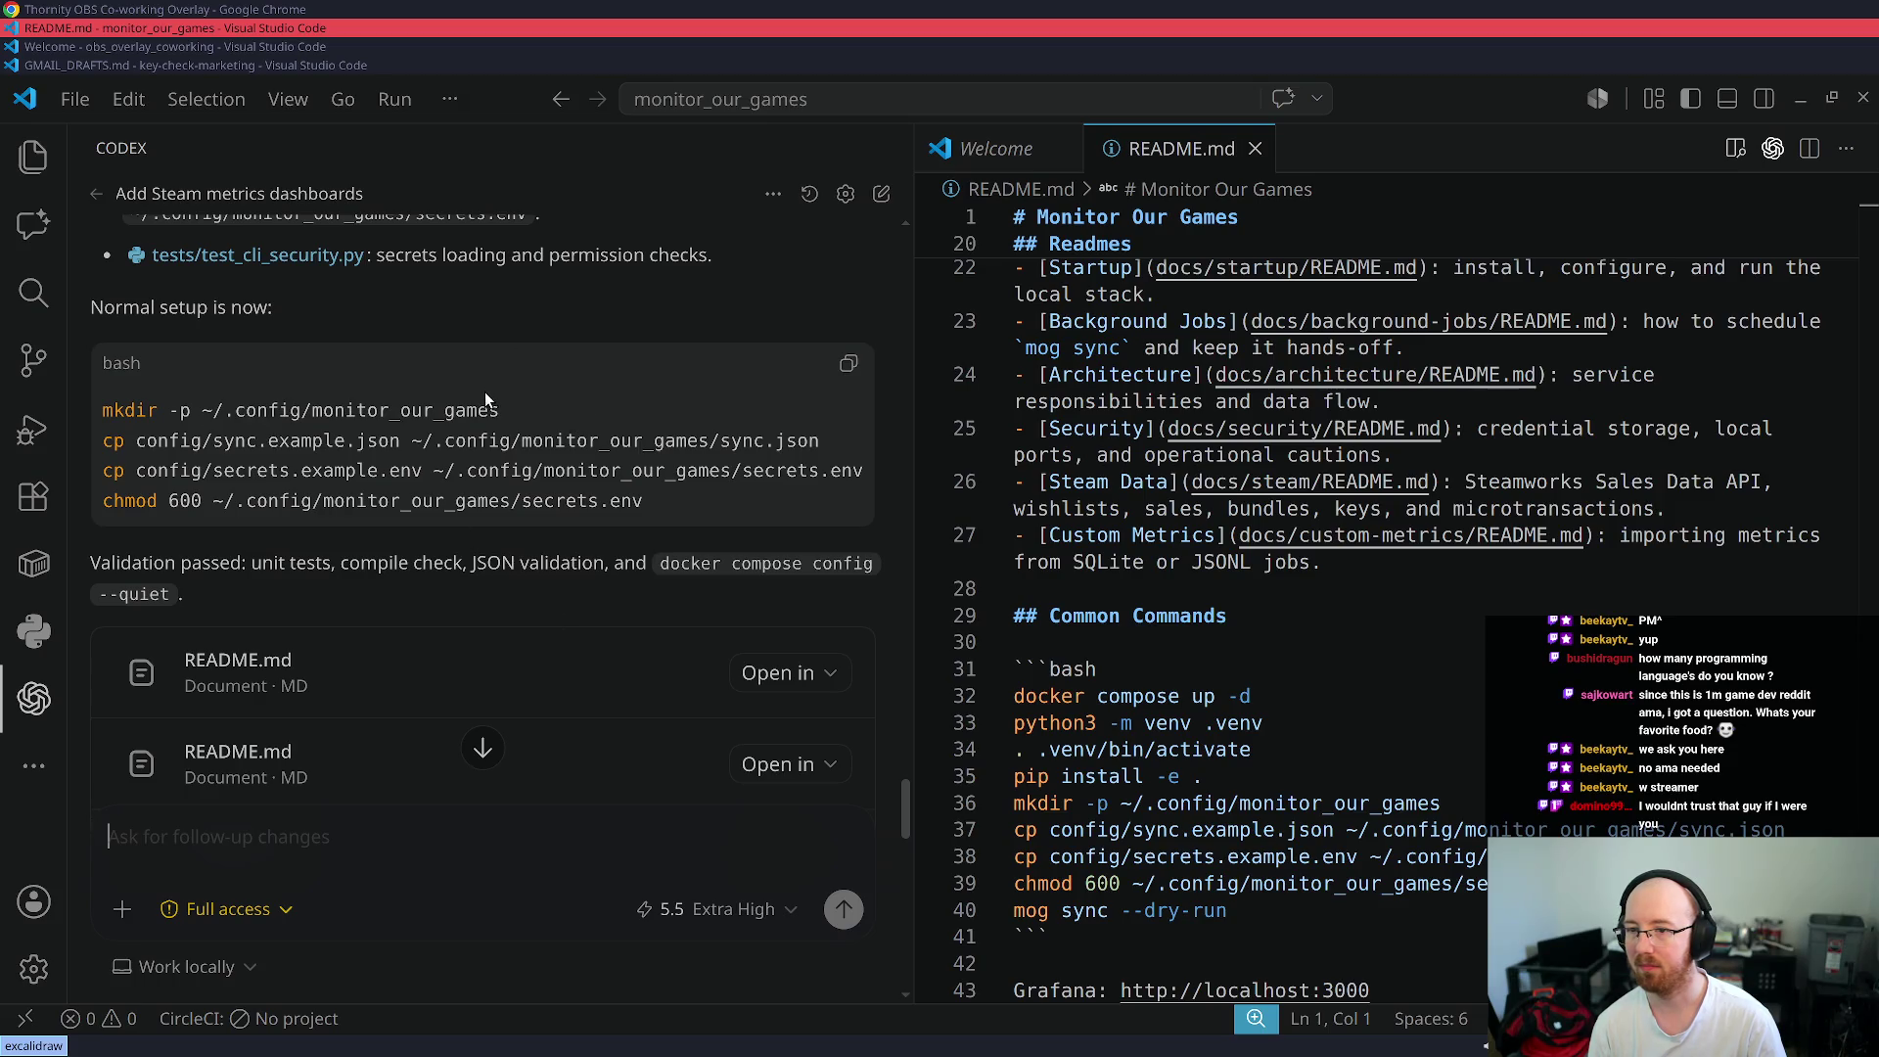
{"action": "mouse_move", "coordinate": [657, 503]}
{"action": "left_mouse_down"}
{"action": "mouse_move", "coordinate": [43, 432]}
{"action": "mouse_move", "coordinate": [45, 407]}
{"action": "left_mouse_up"}
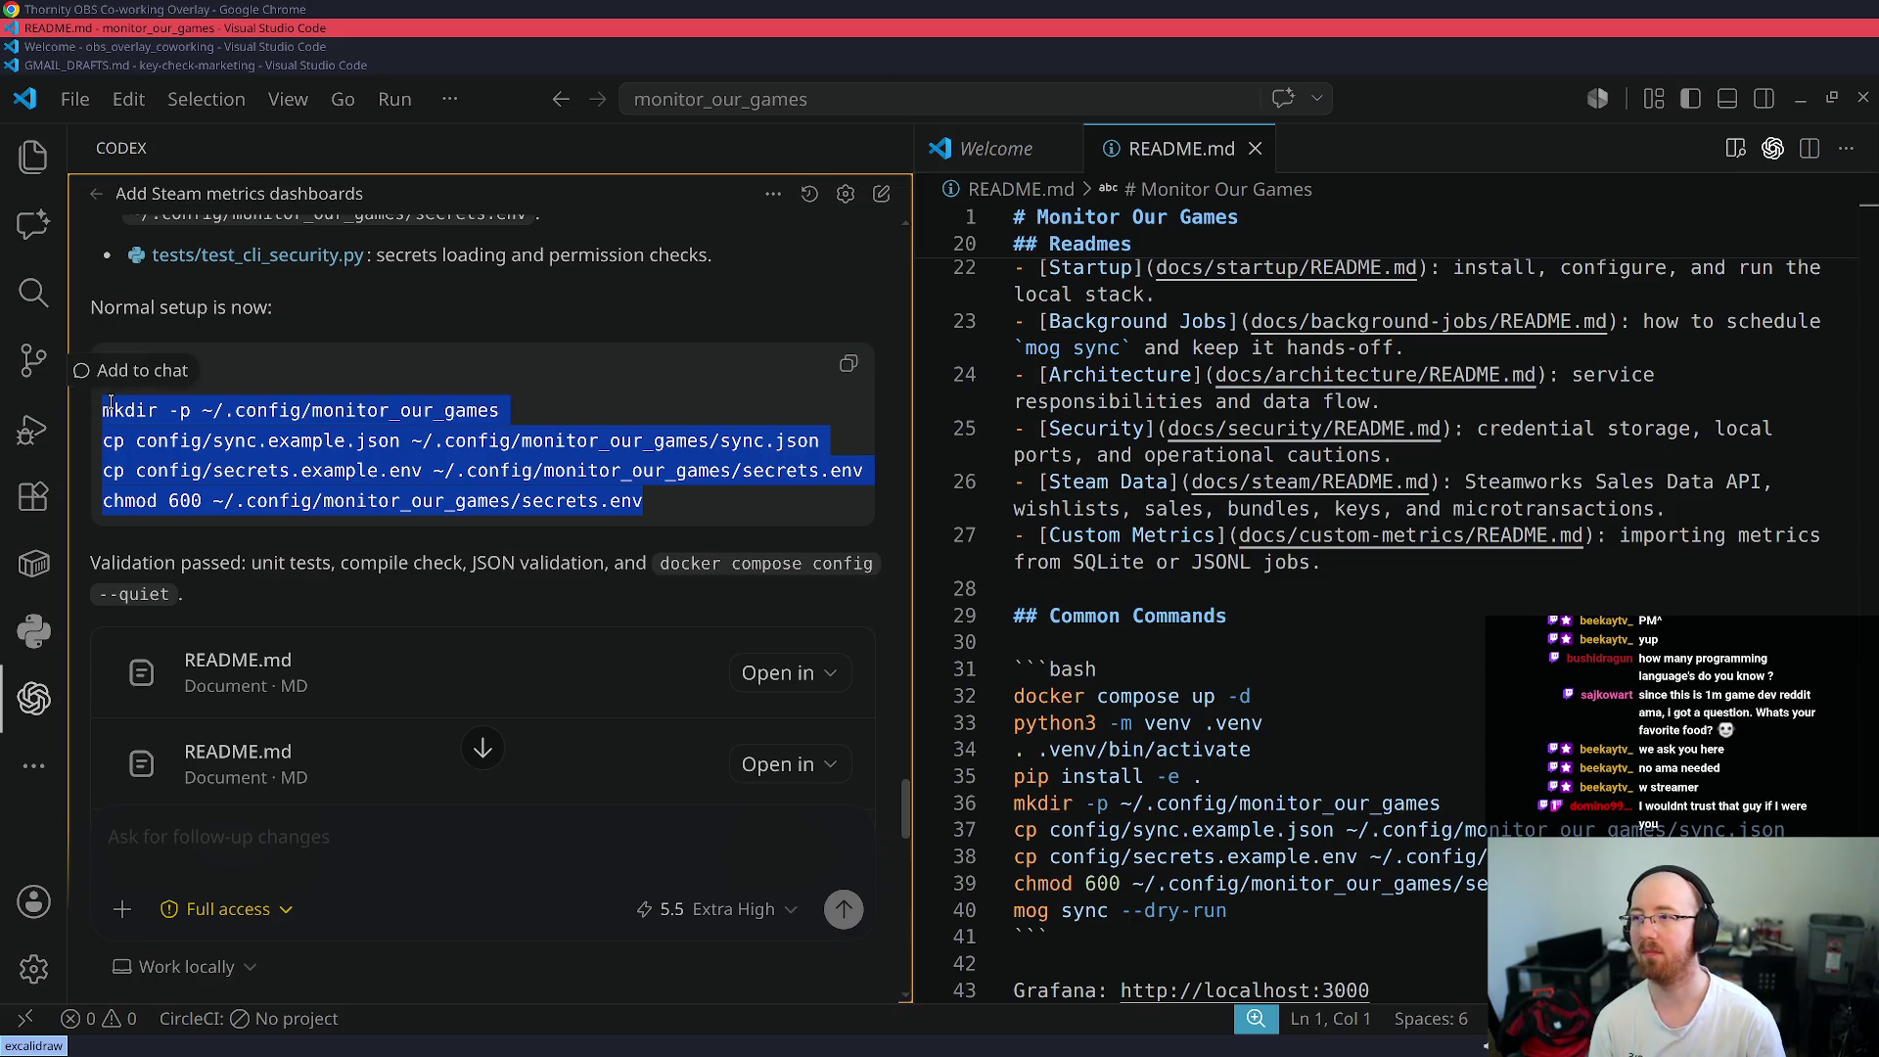
{"action": "key", "text": "ctrl+c"}
{"action": "key", "text": "ctrl+alt+t"}
- Run the setup commands, rerun them from ~/github/gdleap/monitor_our_games via z so sync.json and secrets.env copy, then return to VS Code
{"action": "key", "text": "ctrl+shift+v"}
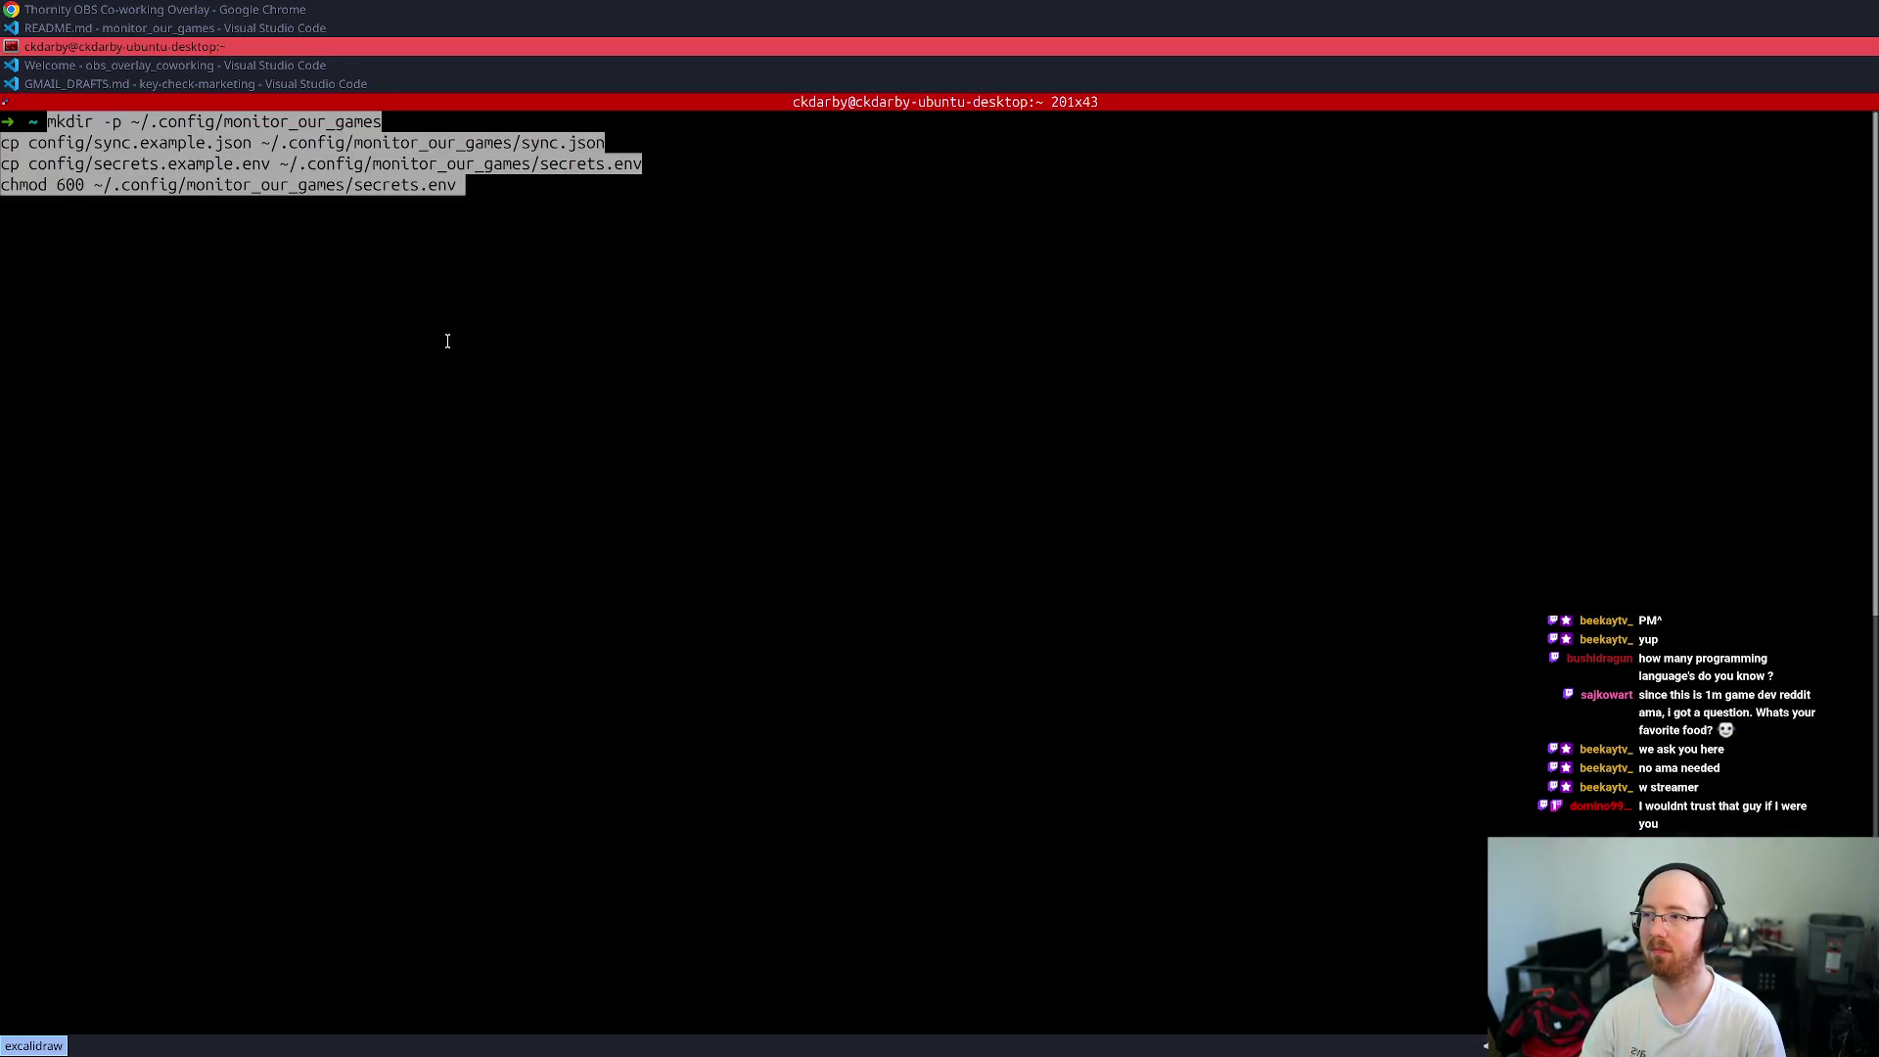
{"action": "key", "text": "Return"}
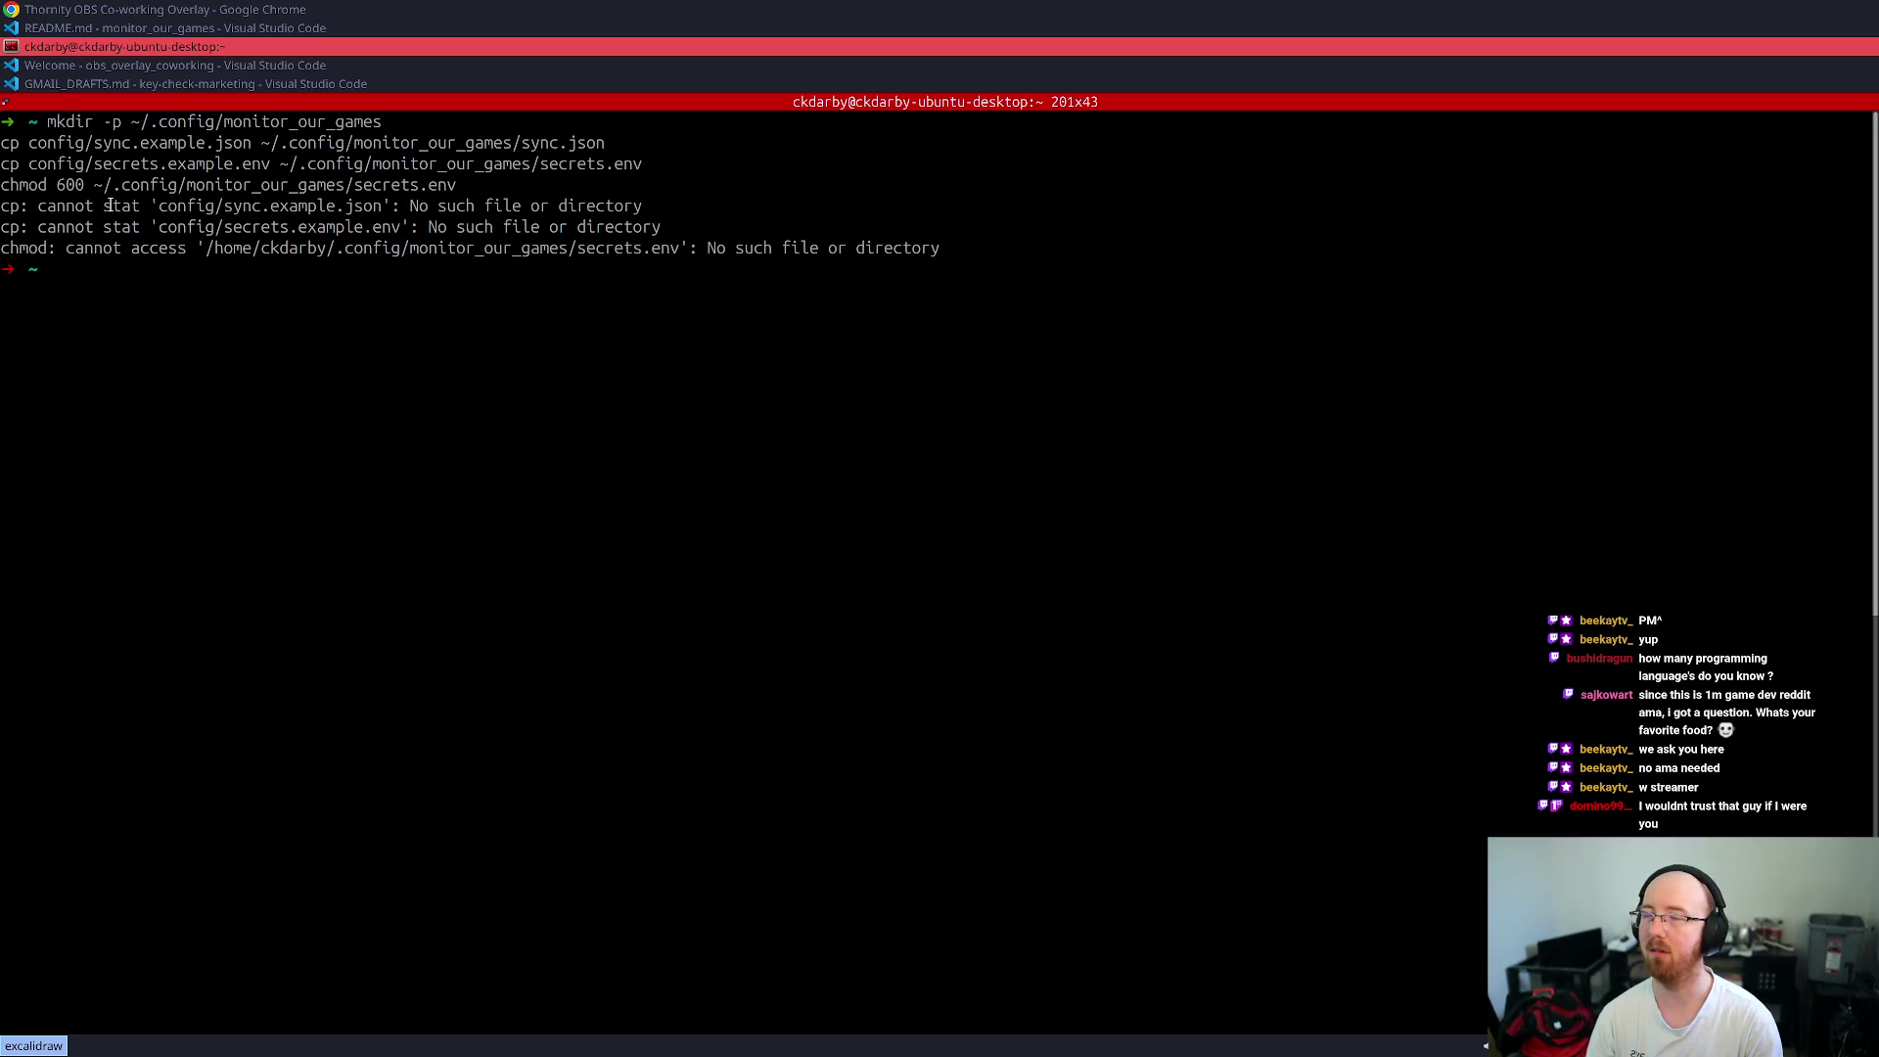
{"action": "type", "text": "z"}
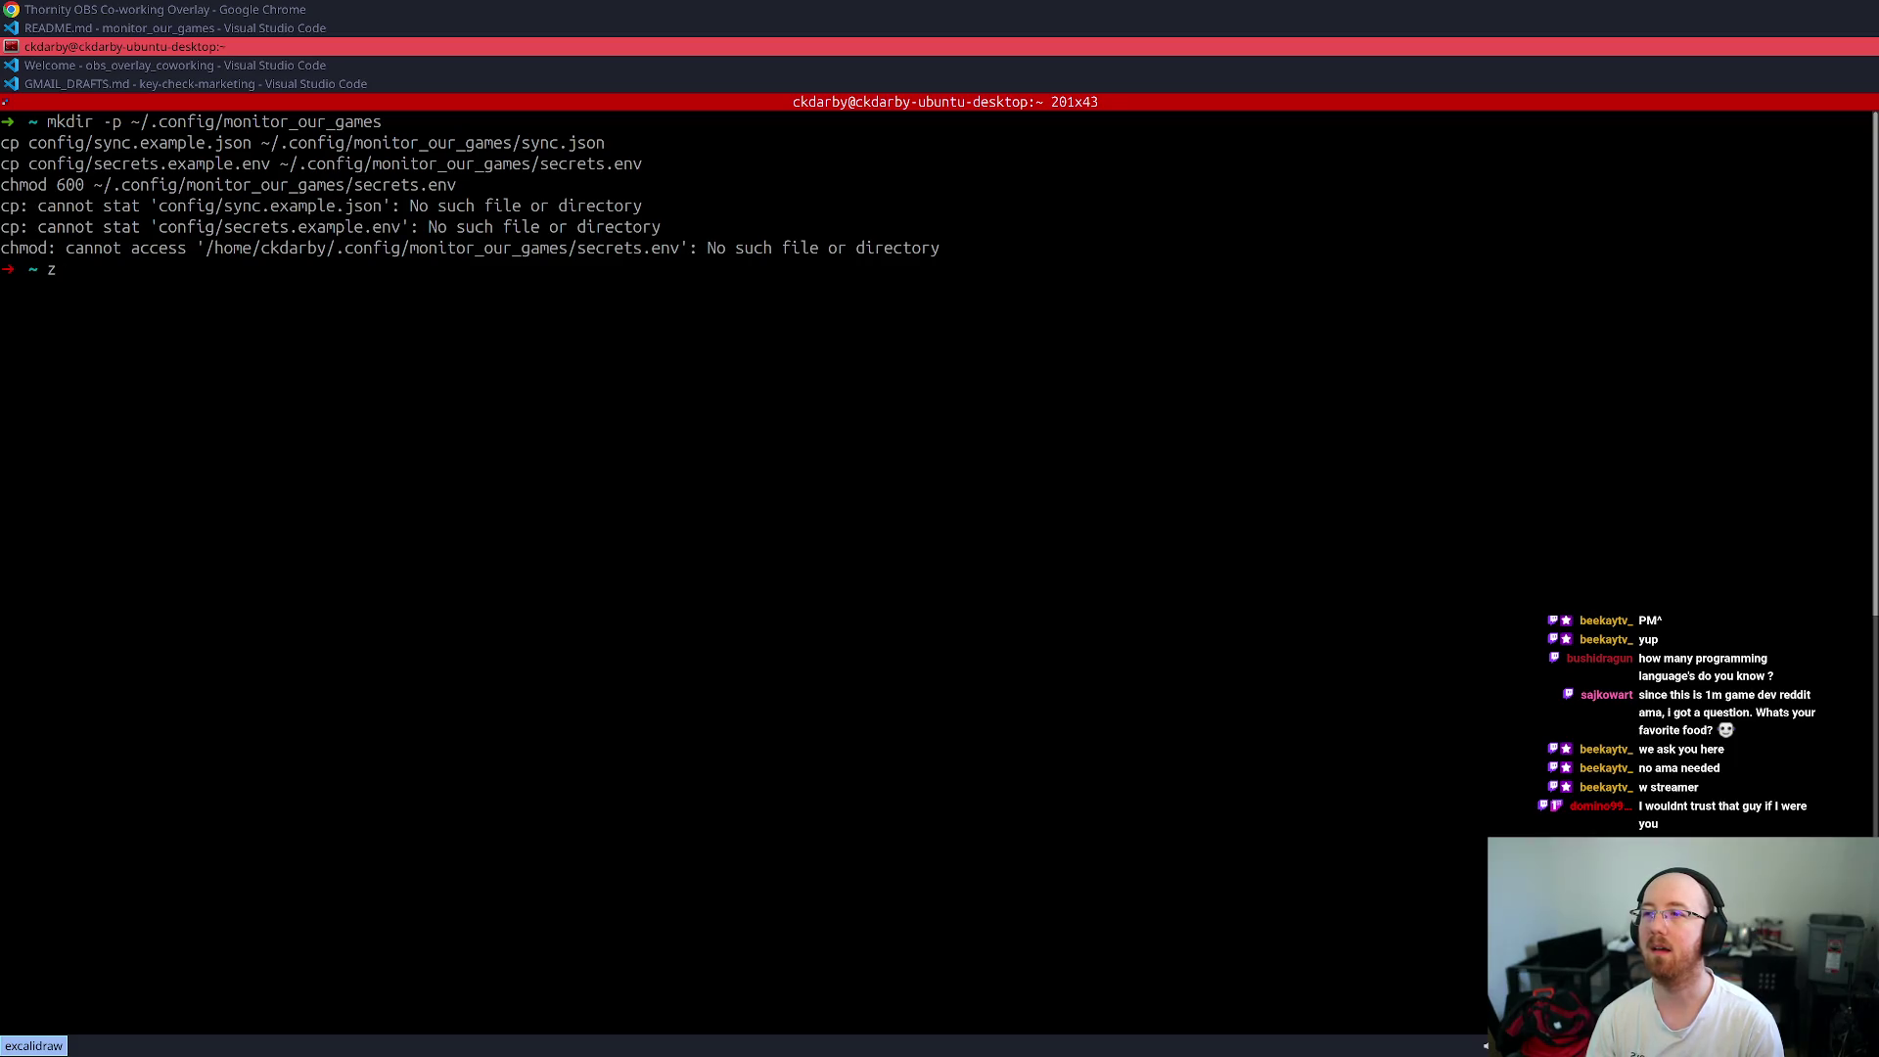
{"action": "type", "text": "mo"}
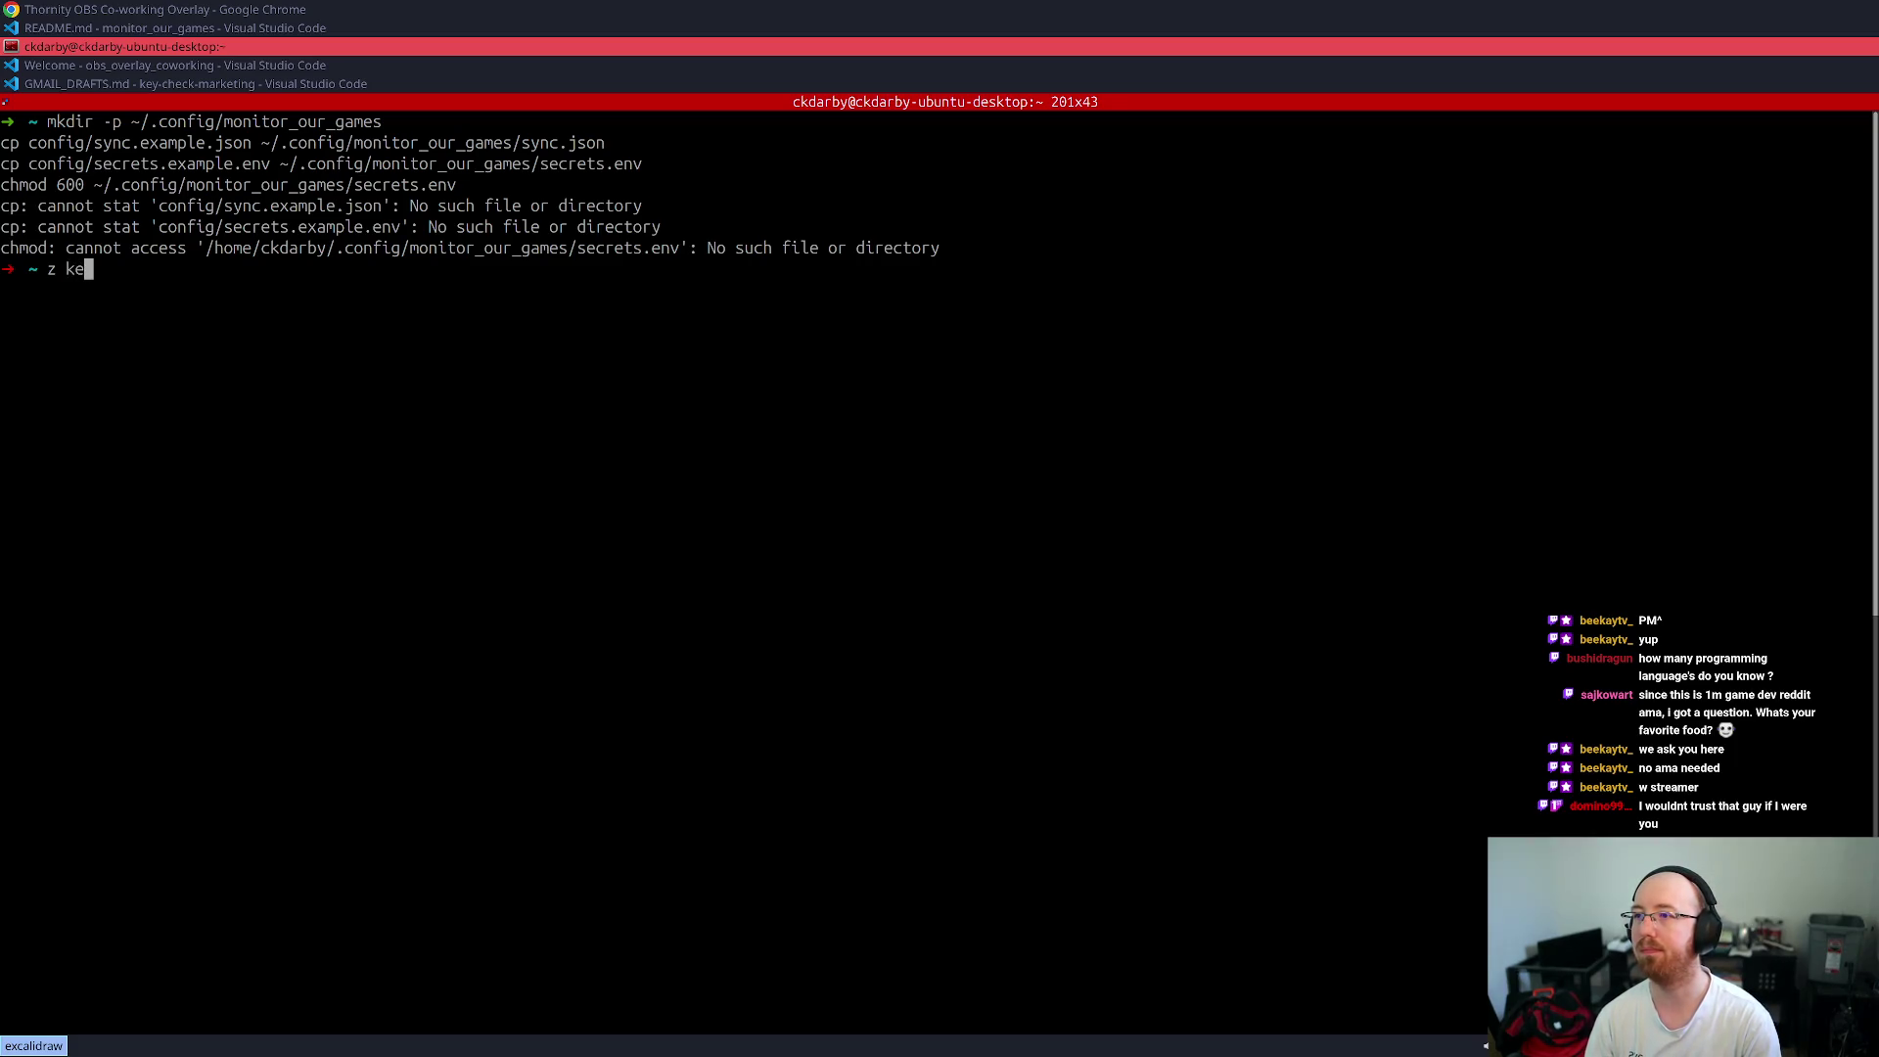
{"action": "key", "text": "BackSpace"}
{"action": "key", "text": "BackSpace"}
{"action": "type", "text": "monit"}
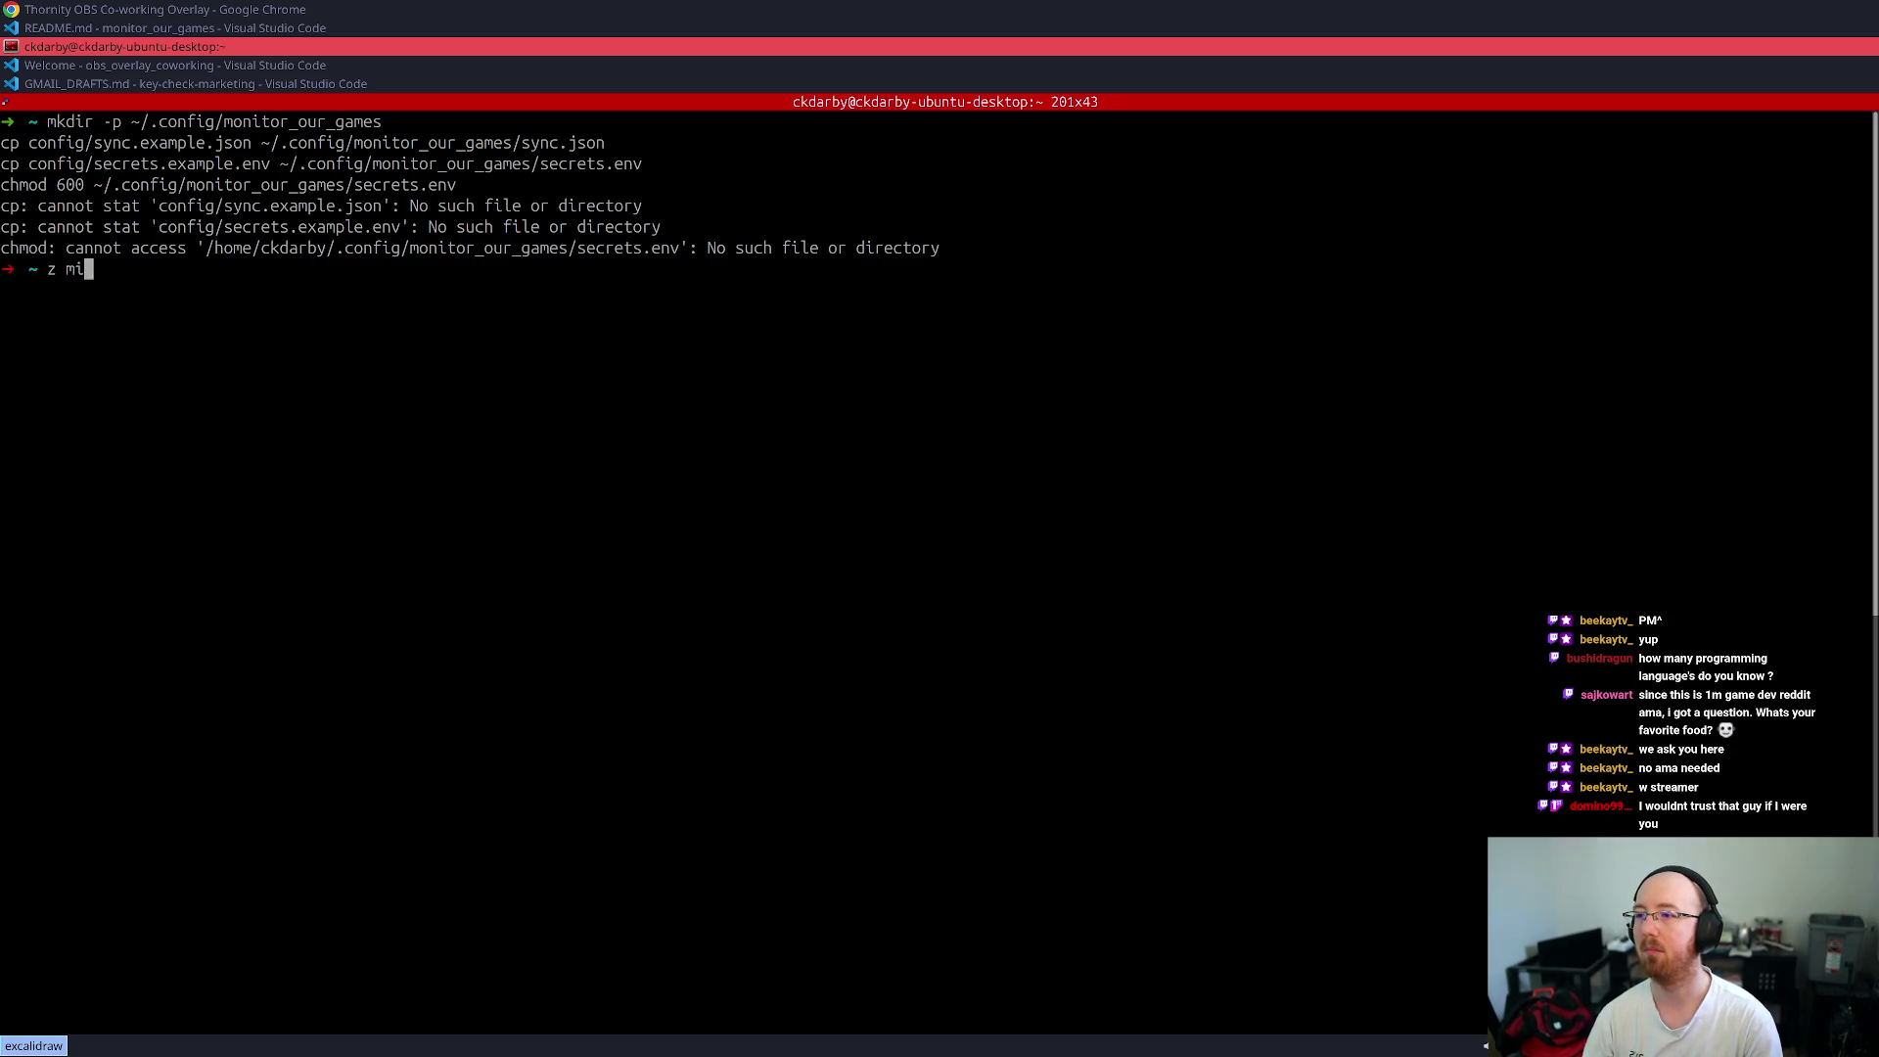
{"action": "key", "text": "Tab"}
{"action": "key", "text": "Return"}
{"action": "key", "text": "Return"}
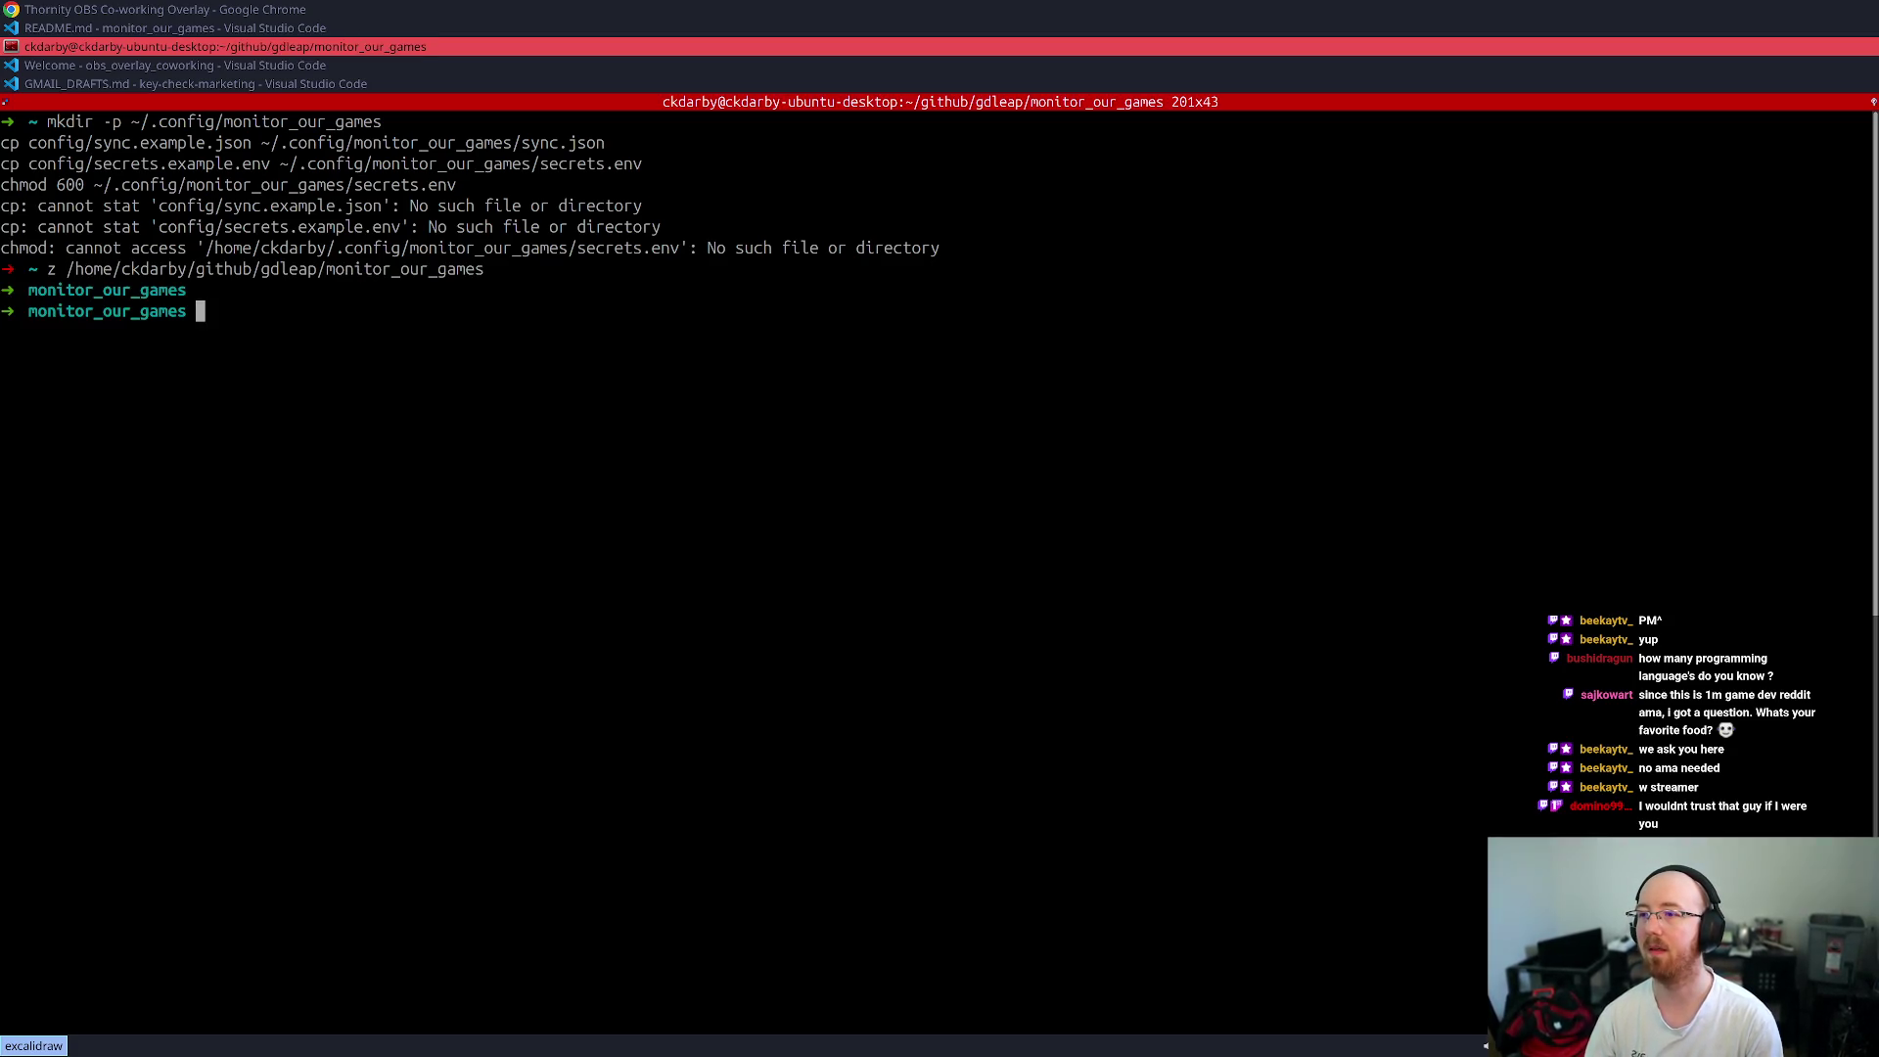
{"action": "type", "text": "mkdir -p ~/.config/monitor_our_games cp config/sync.example.json ~/.config/monitor_our_games/sync.json cp config/secrets.example.env ~/.config/monitor_our_games/secrets.env chmod 600 ~/.config/monitor_our_games/secrets.env"}
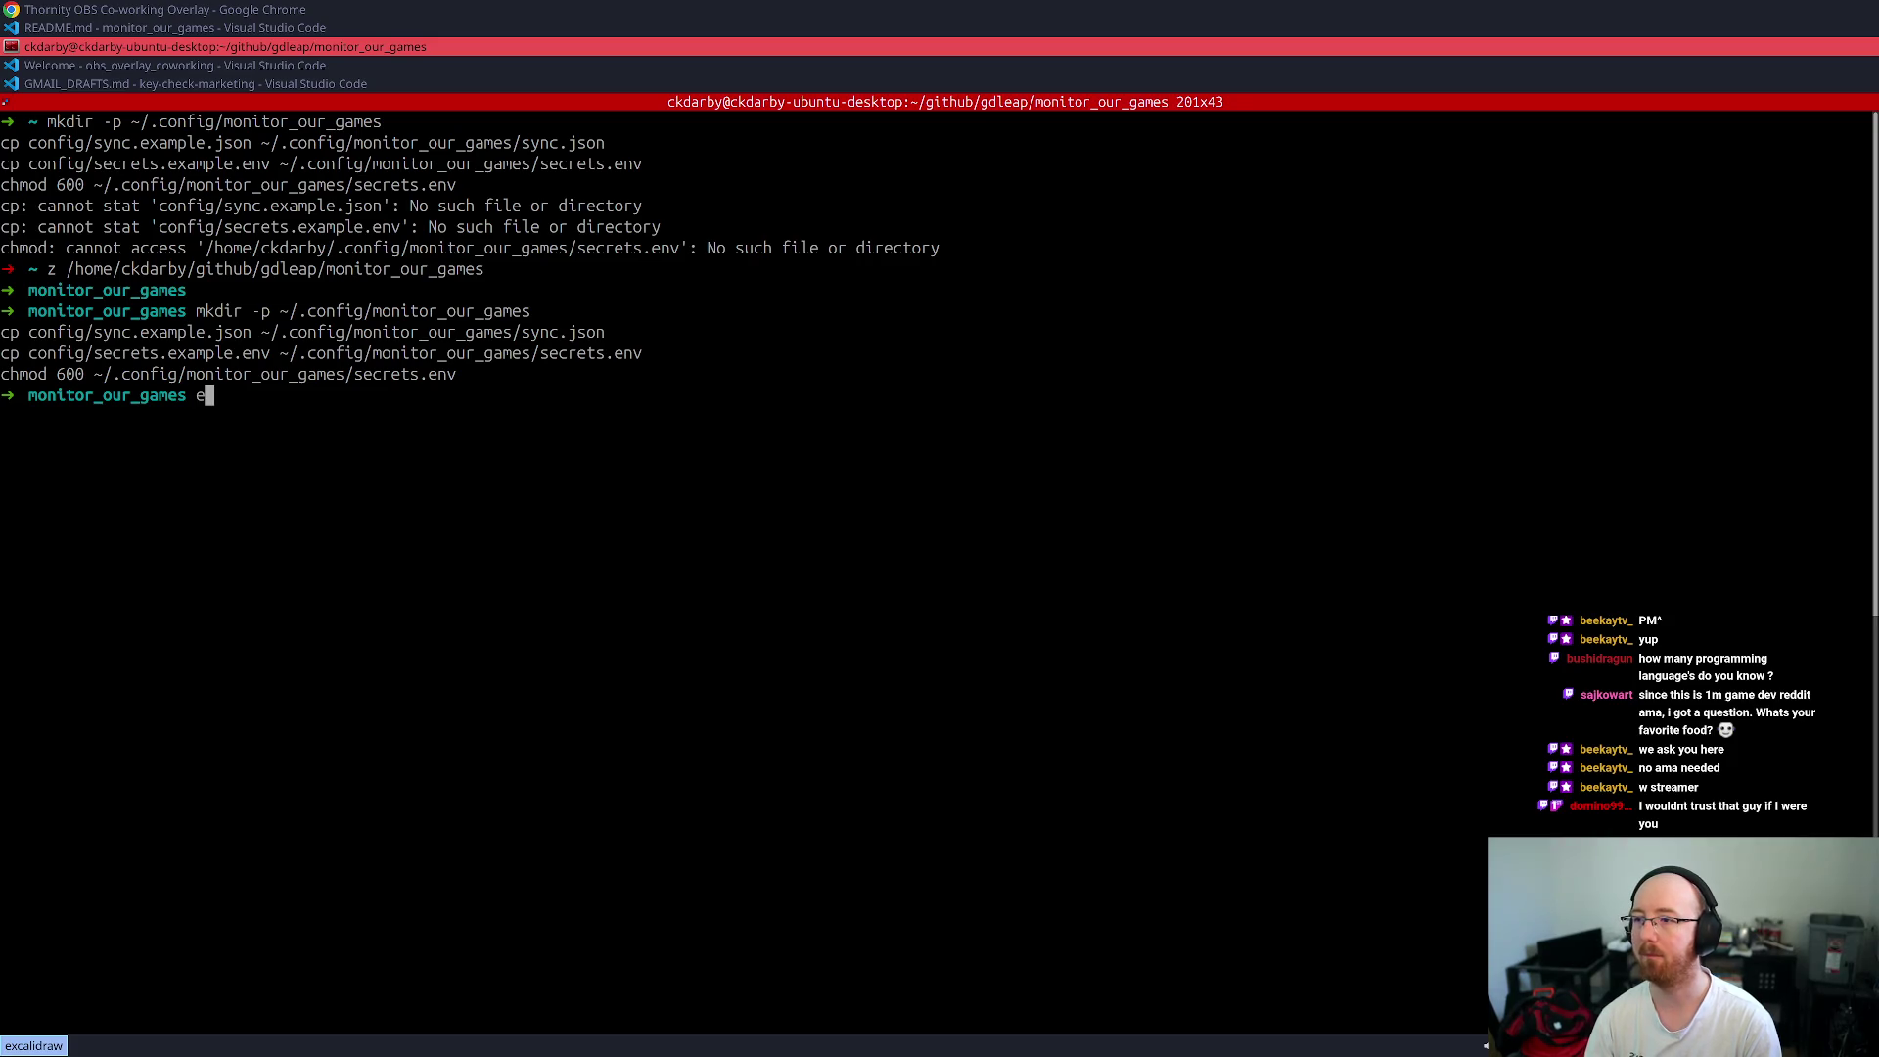
{"action": "key", "text": "super+Up"}
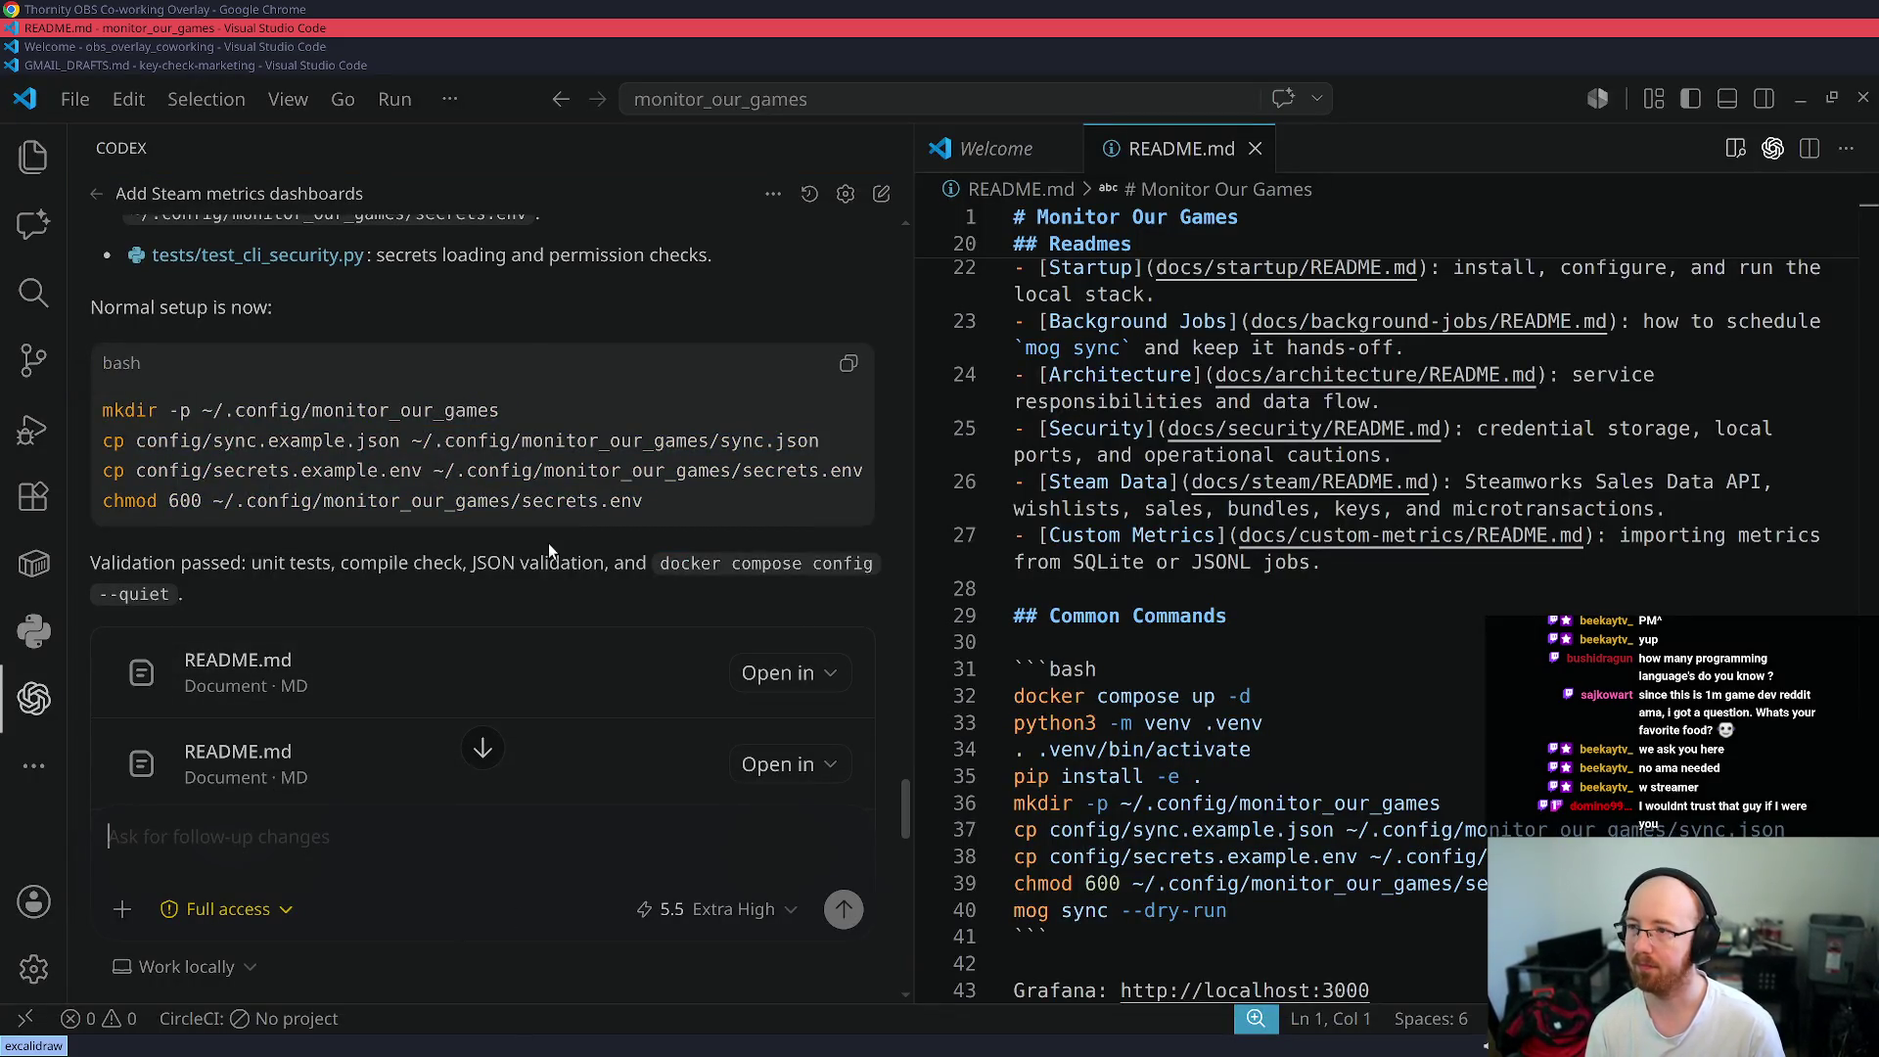
{"action": "scroll", "coordinate": [548, 543], "scroll_direction": "up", "scroll_amount": 3}
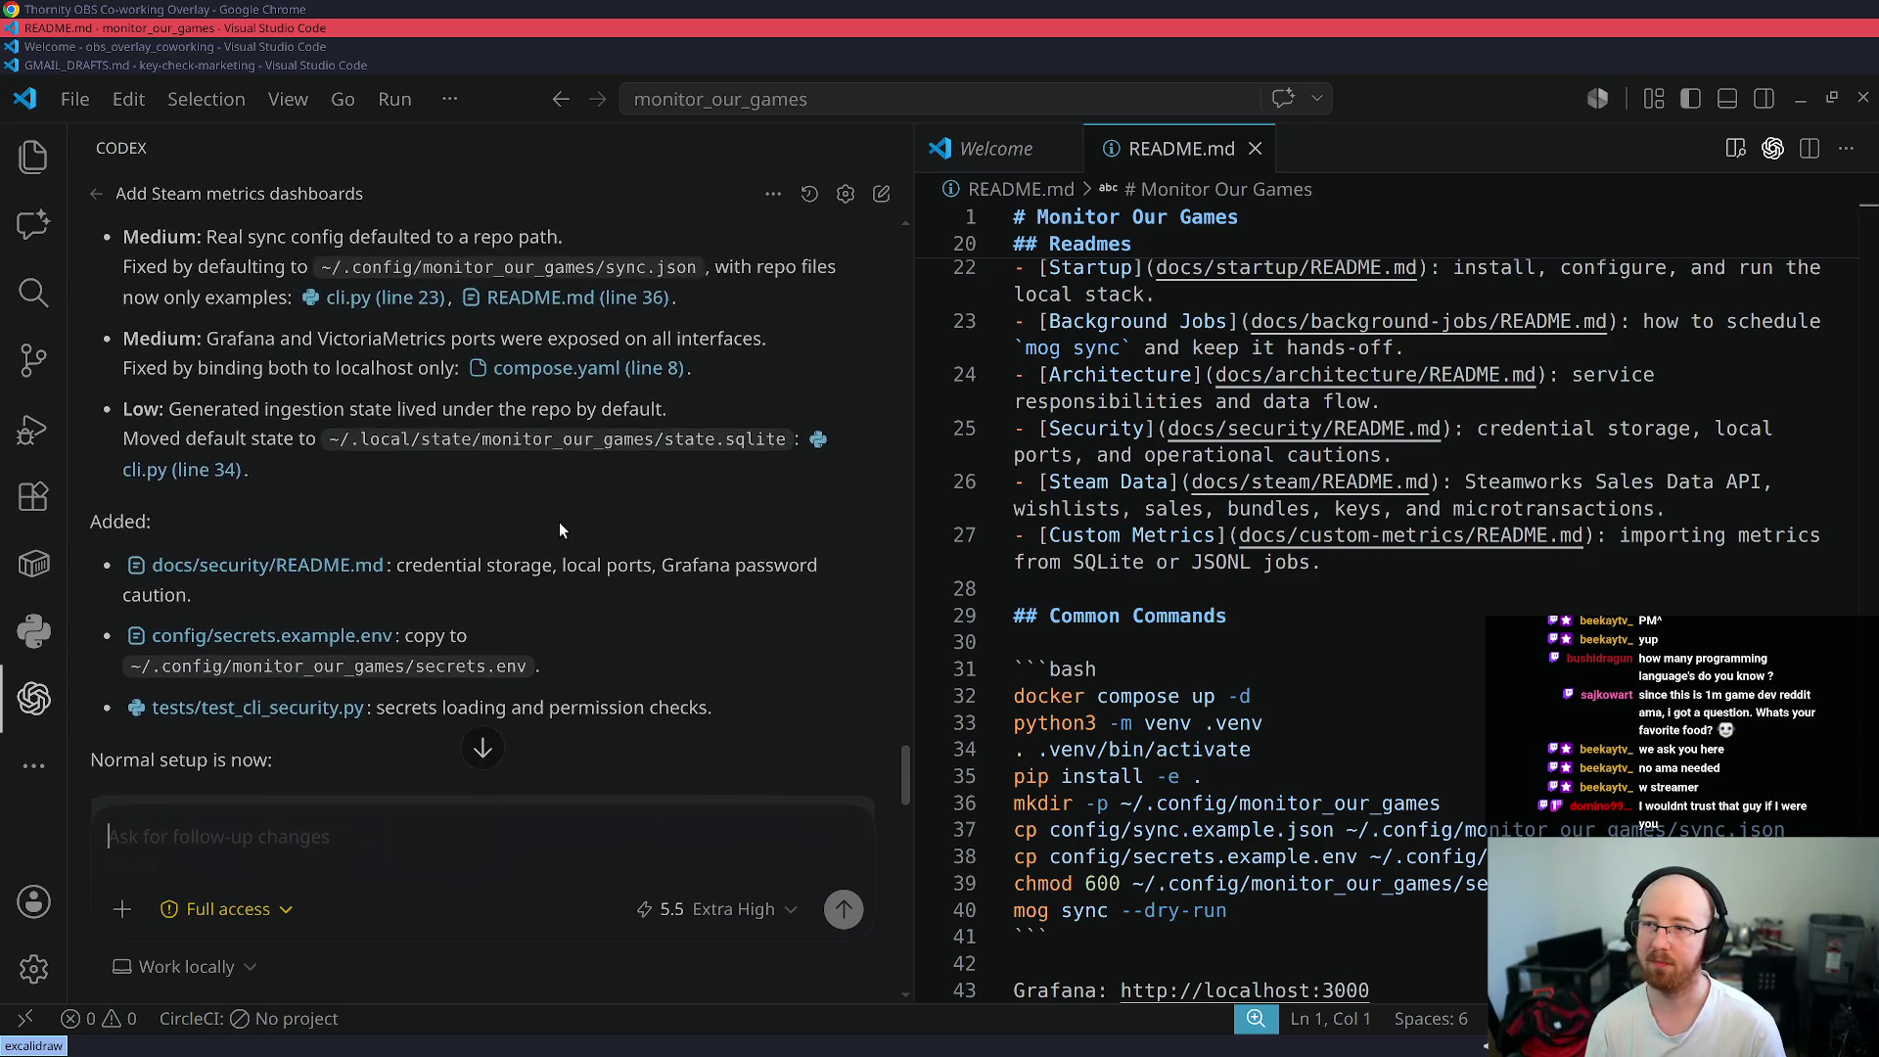
{"action": "scroll", "coordinate": [562, 524], "scroll_direction": "down", "scroll_amount": 10}
{"action": "scroll", "coordinate": [564, 529], "scroll_direction": "down", "scroll_amount": 10}
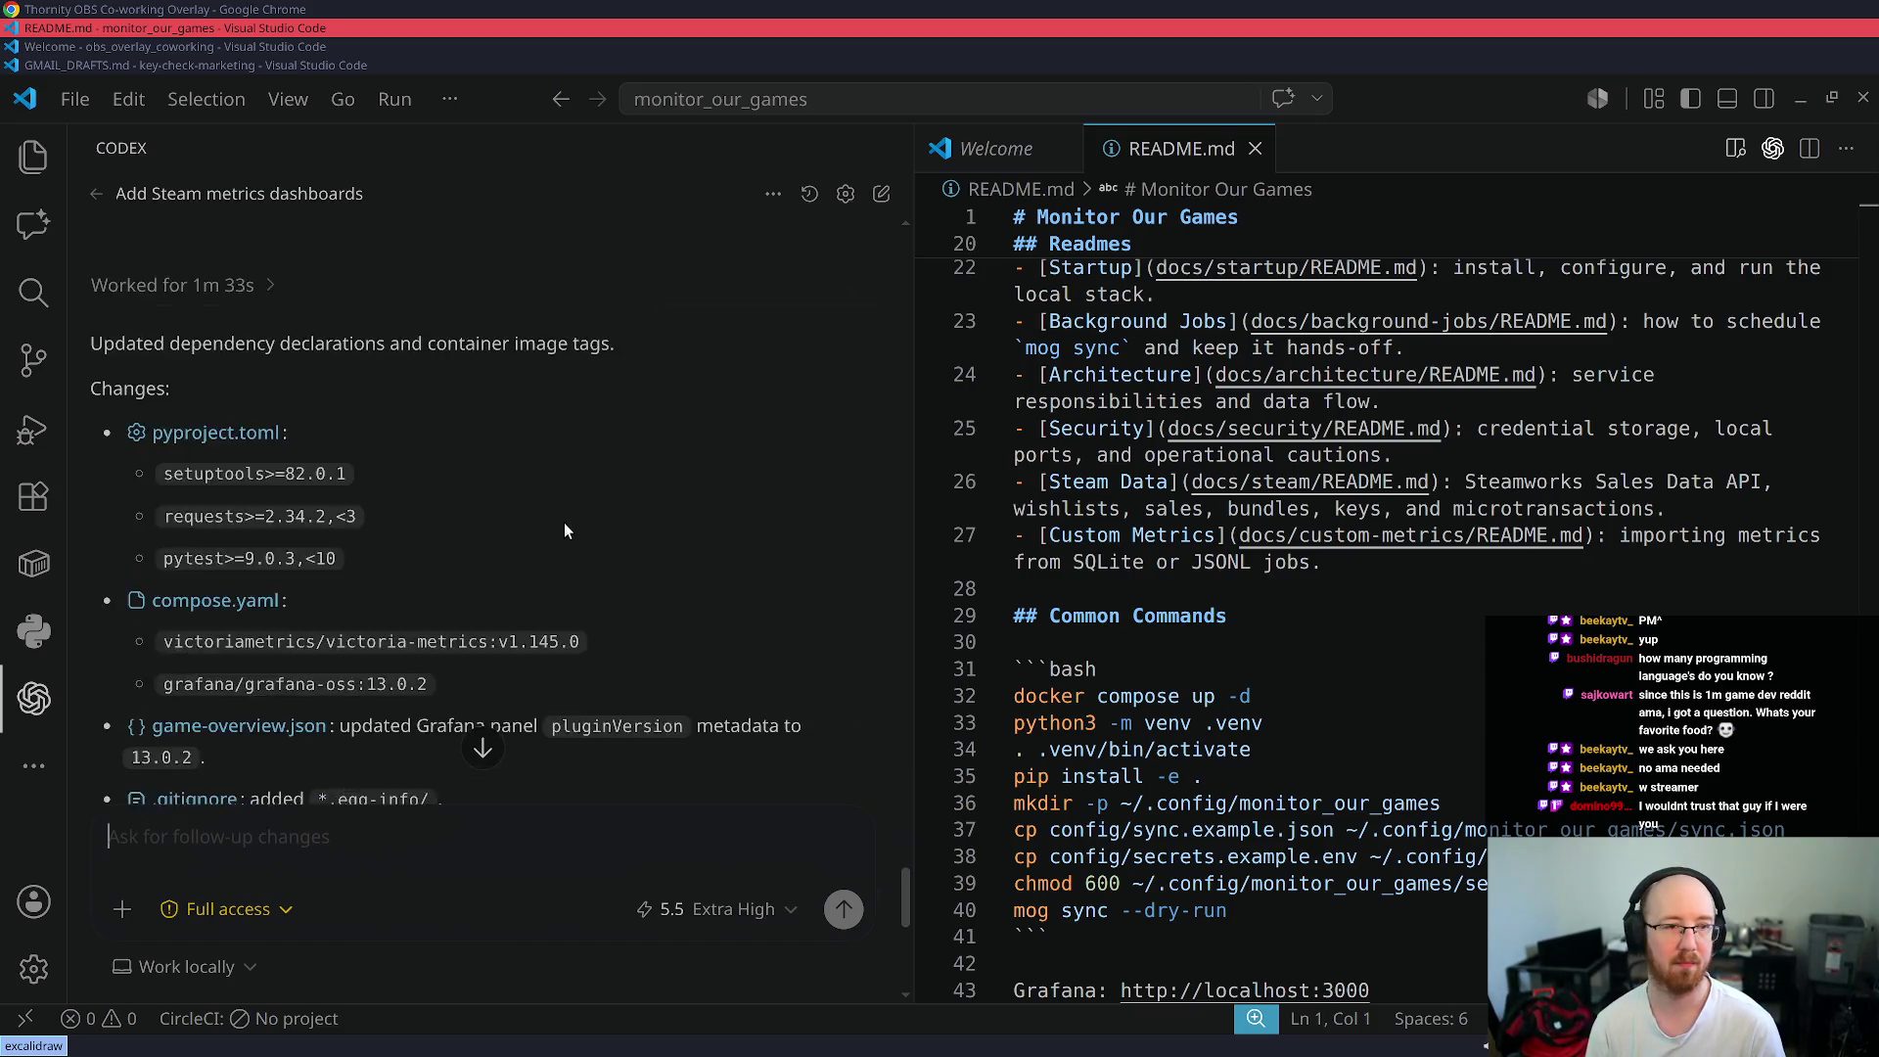
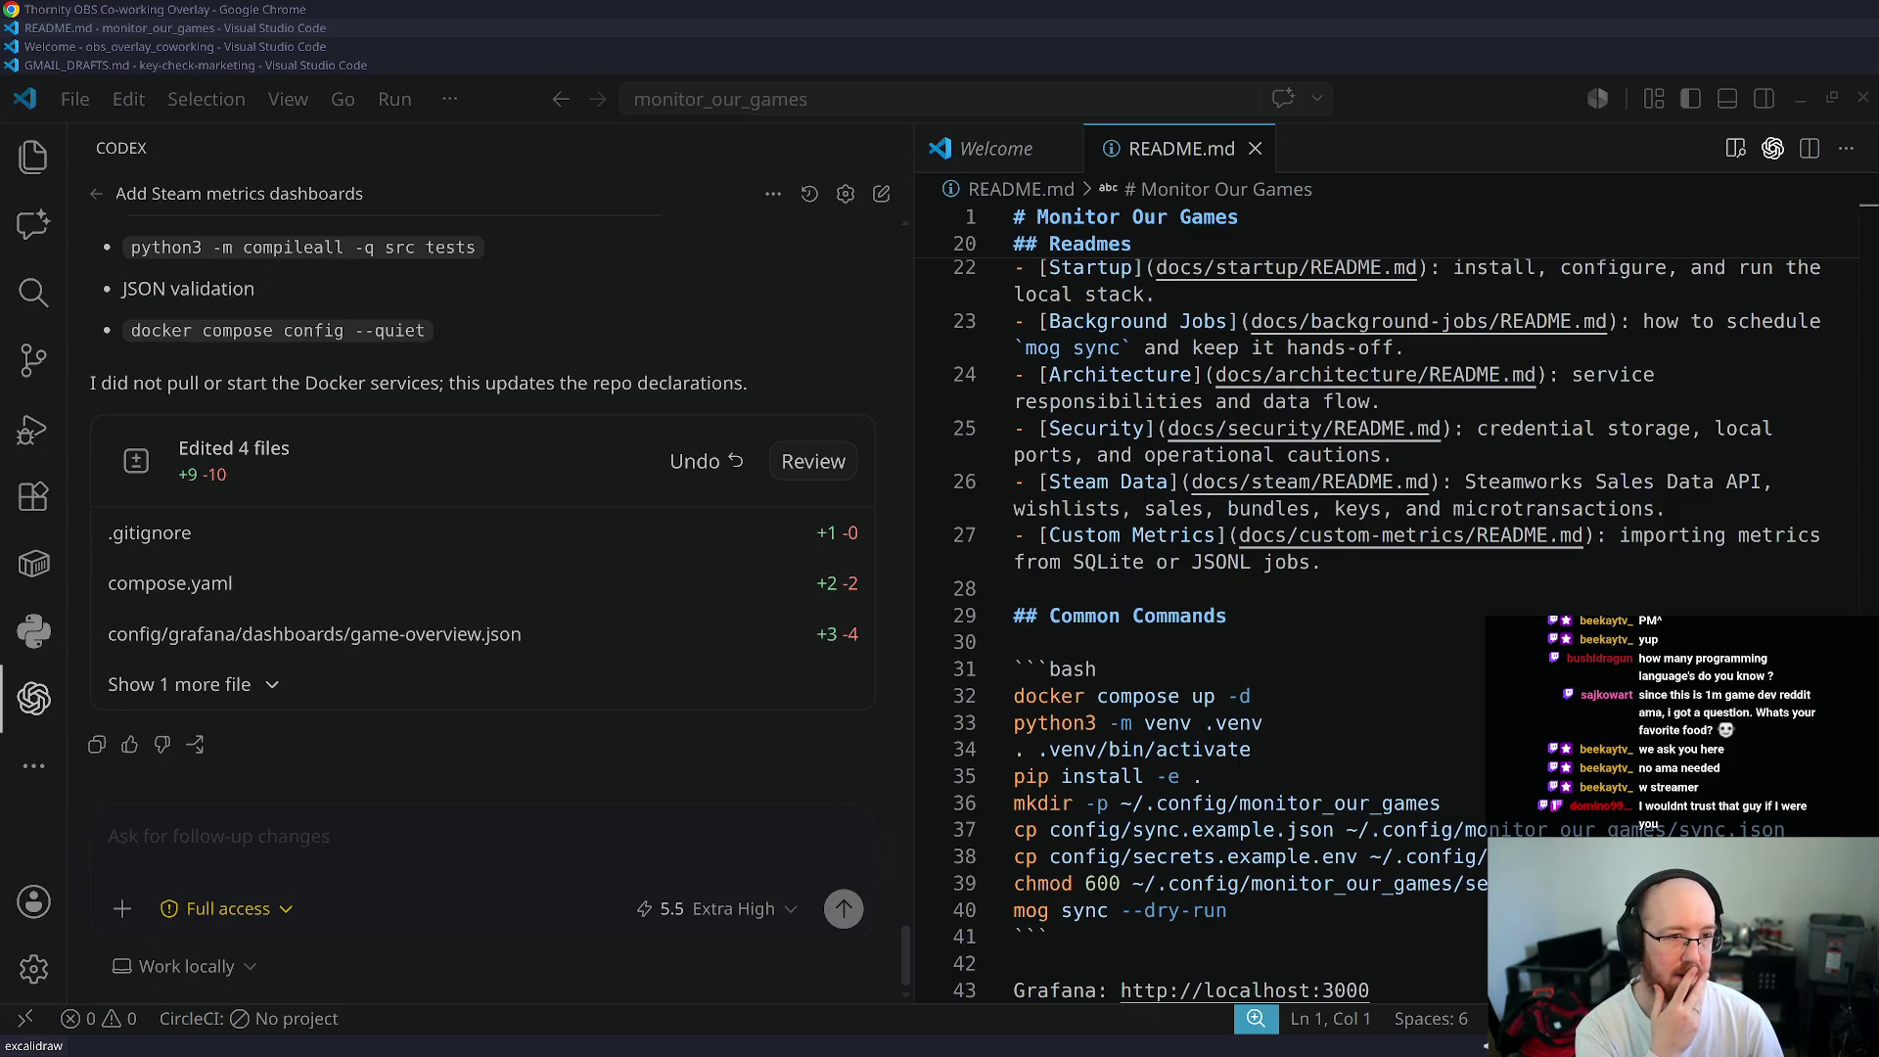
- Open the Steam store home page in a new Chrome tab by typing 'store'
{"action": "left_click", "coordinate": [125, 10]}
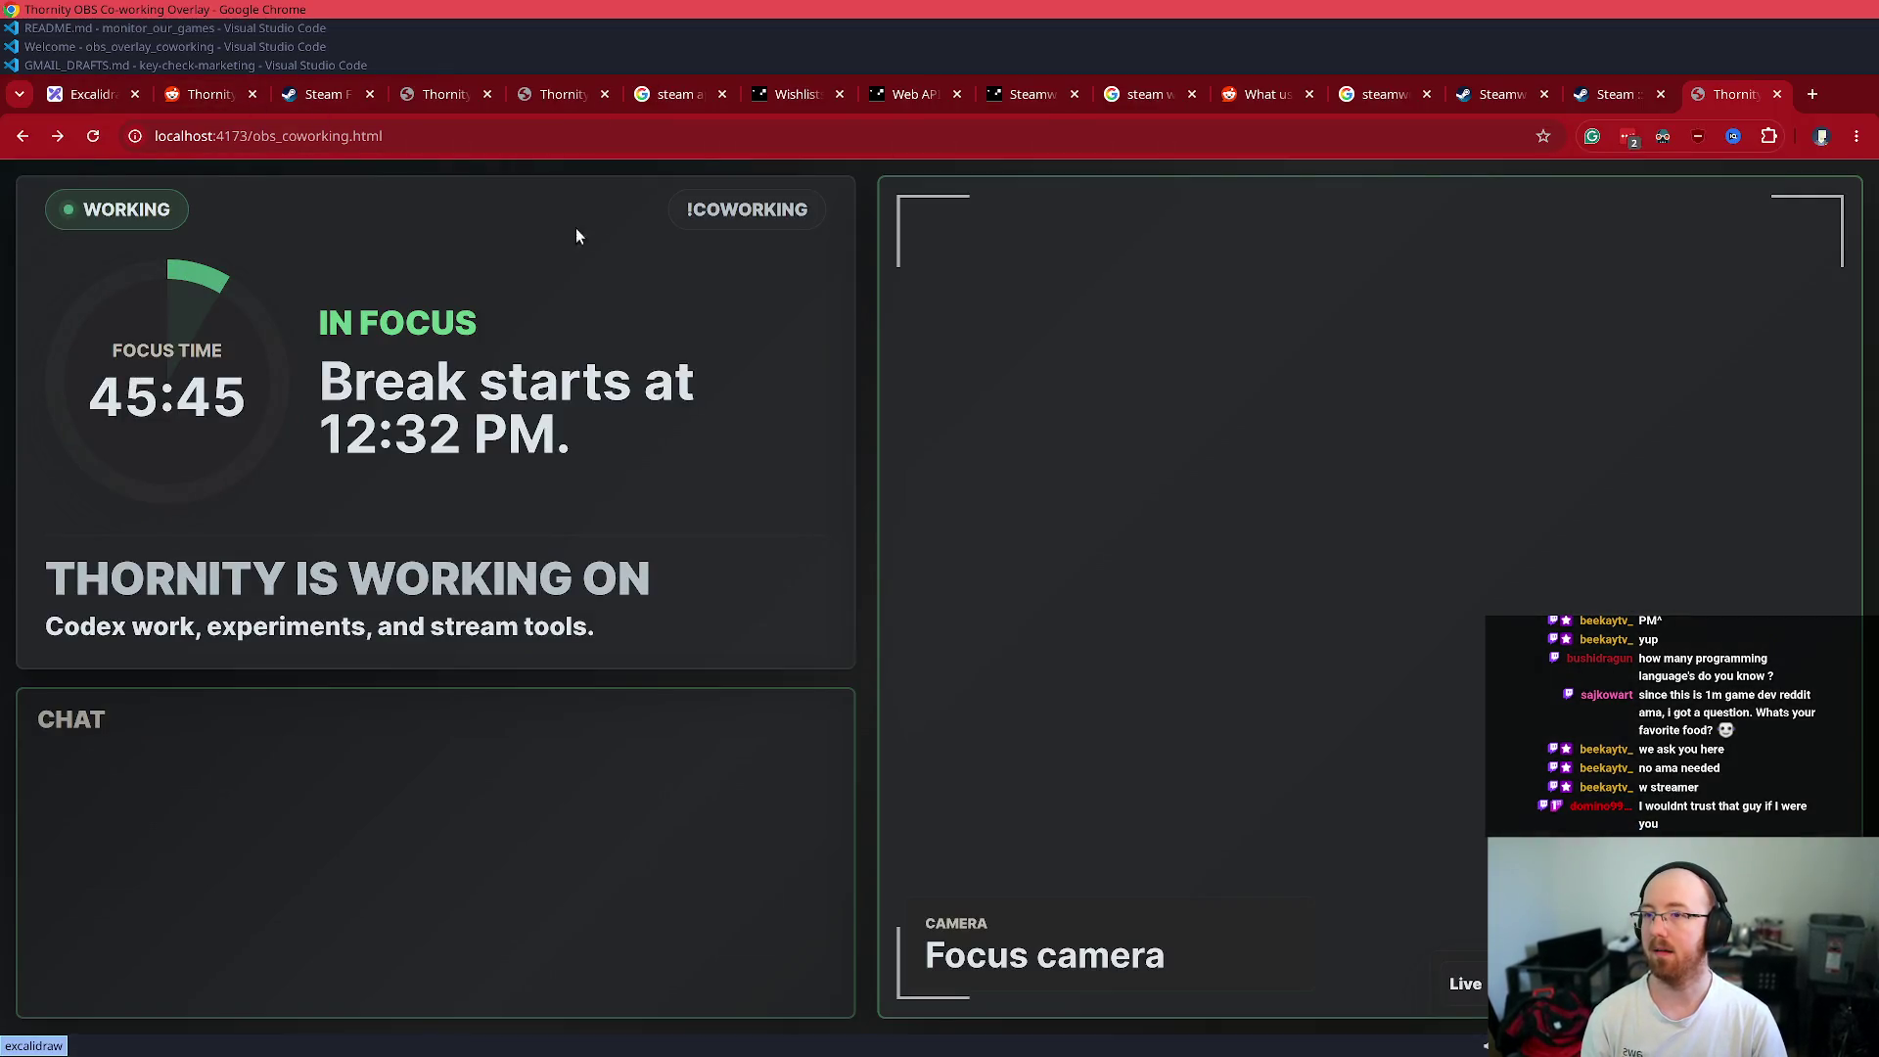
{"action": "key", "text": "ctrl+t"}
{"action": "type", "text": "store.steampowered.com"}
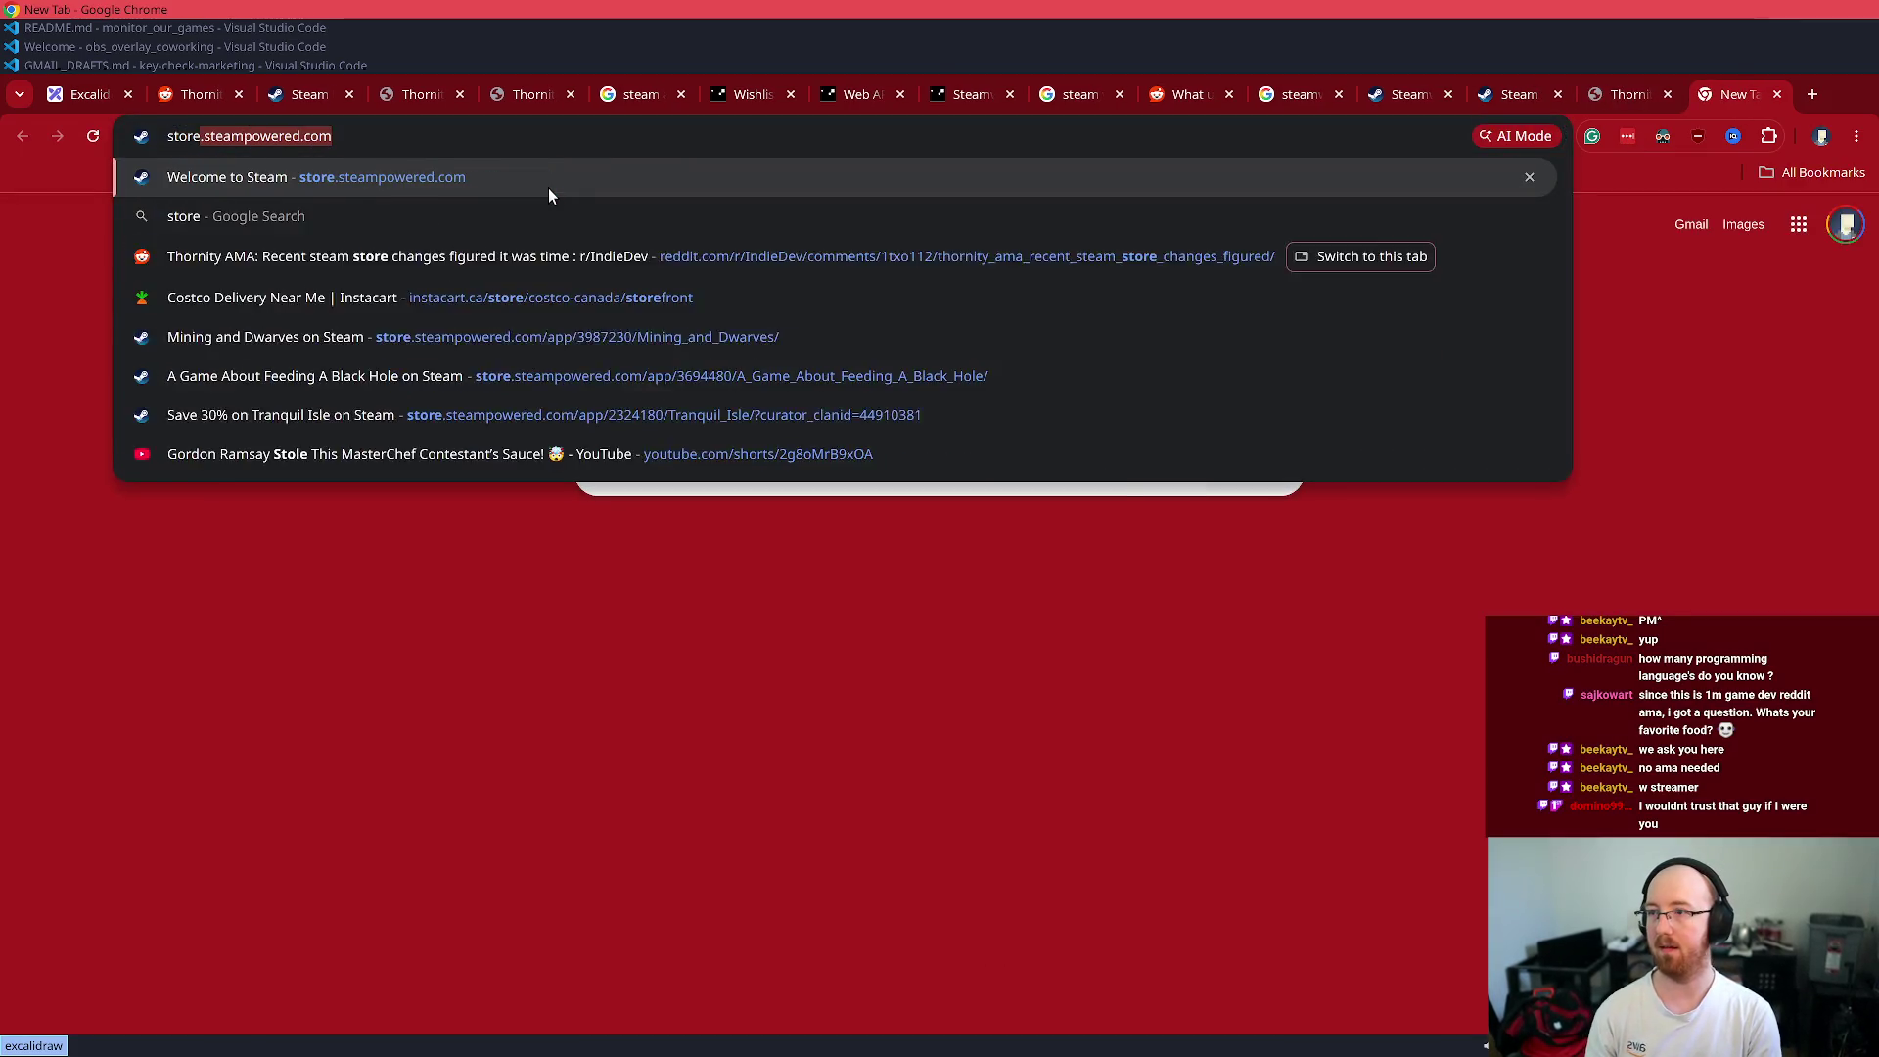
{"action": "key", "text": "Return"}
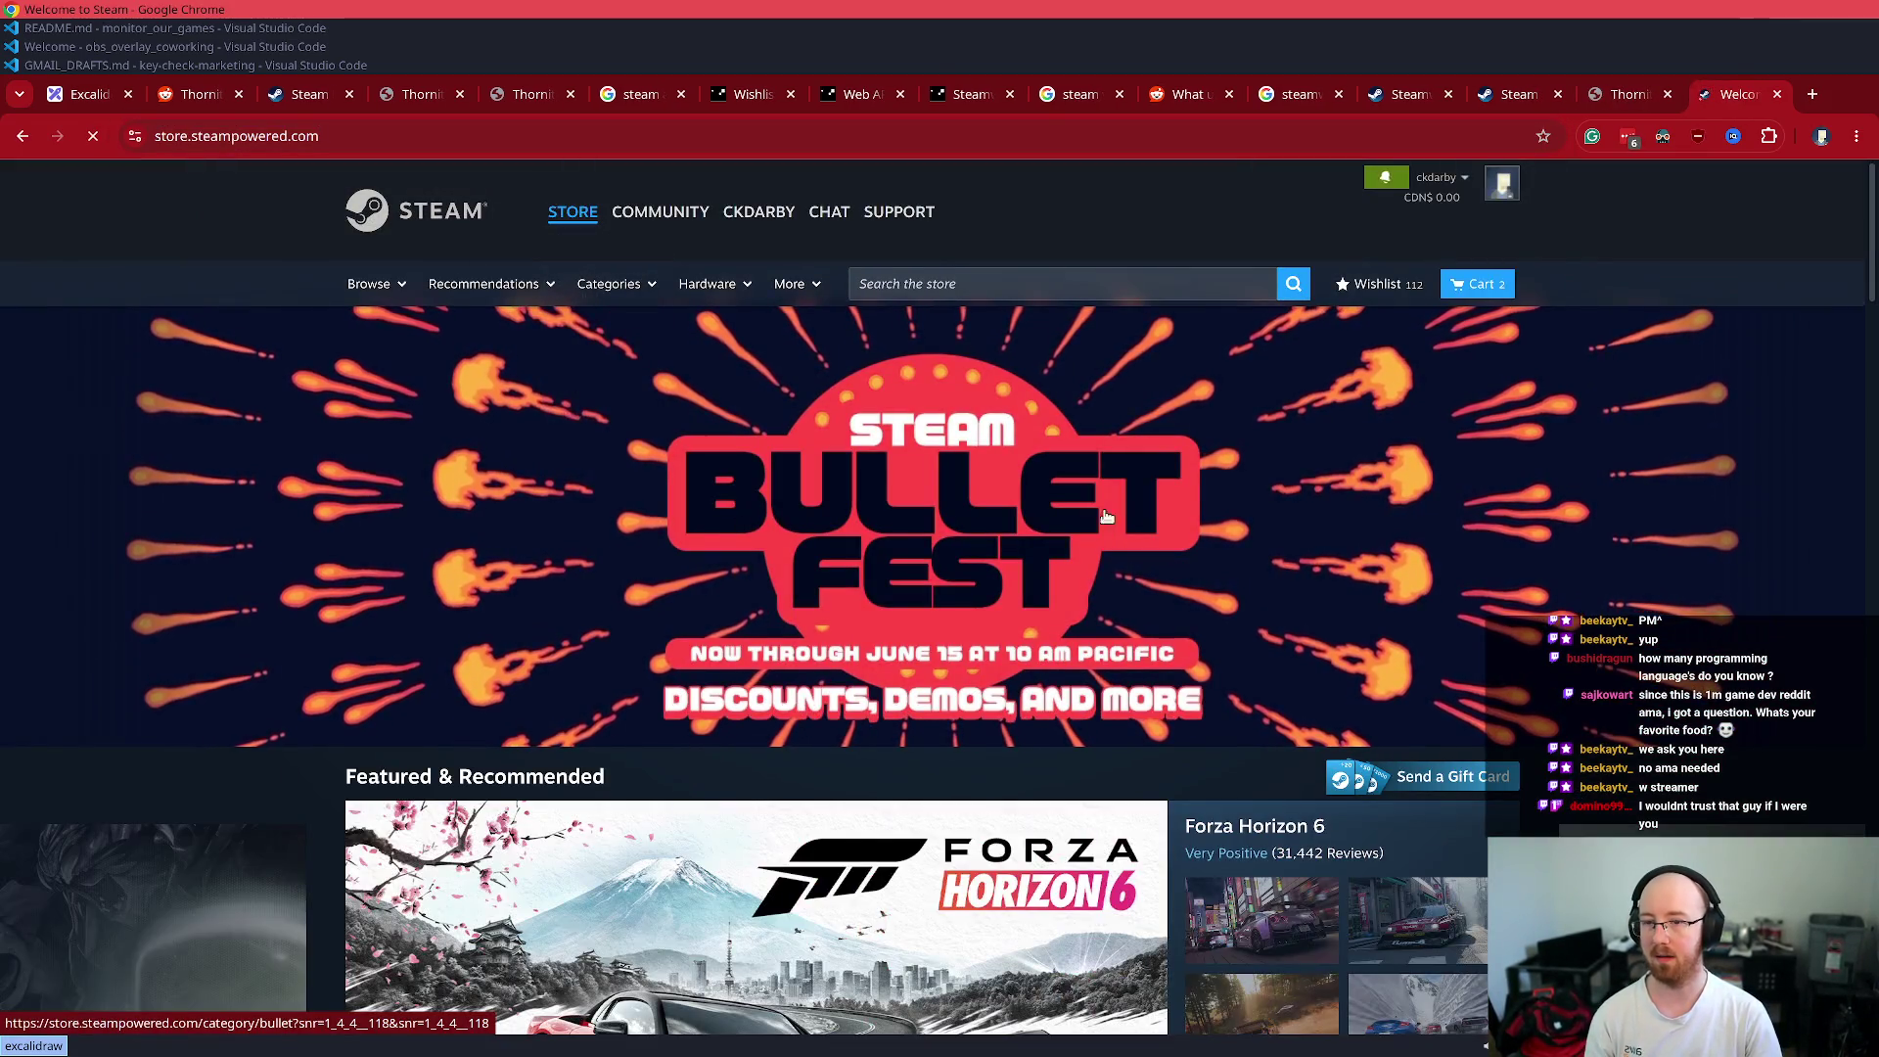
- Open the Bullet Fest sale page in its own tab and scroll through it
{"action": "middle_click", "coordinate": [1107, 516]}
{"action": "left_click", "coordinate": [1731, 96]}
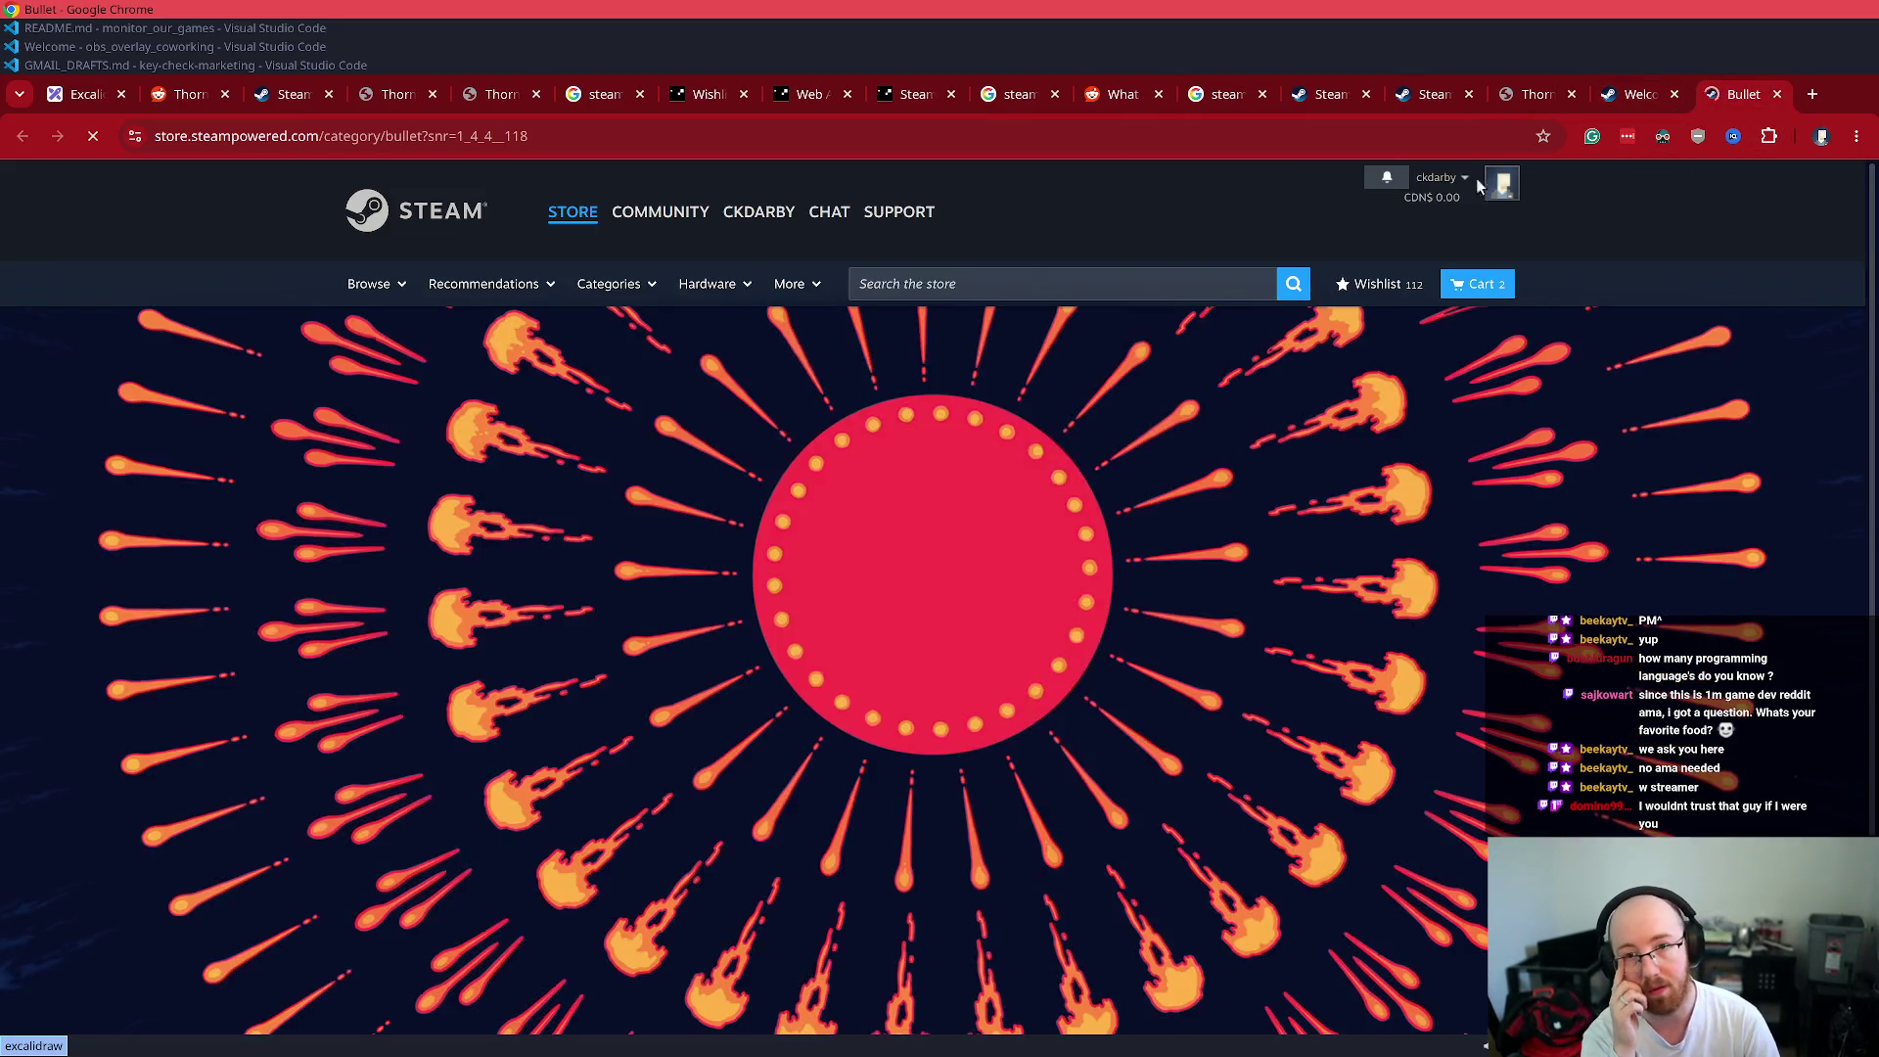
{"action": "scroll", "coordinate": [1450, 560], "scroll_direction": "down", "scroll_amount": 3}
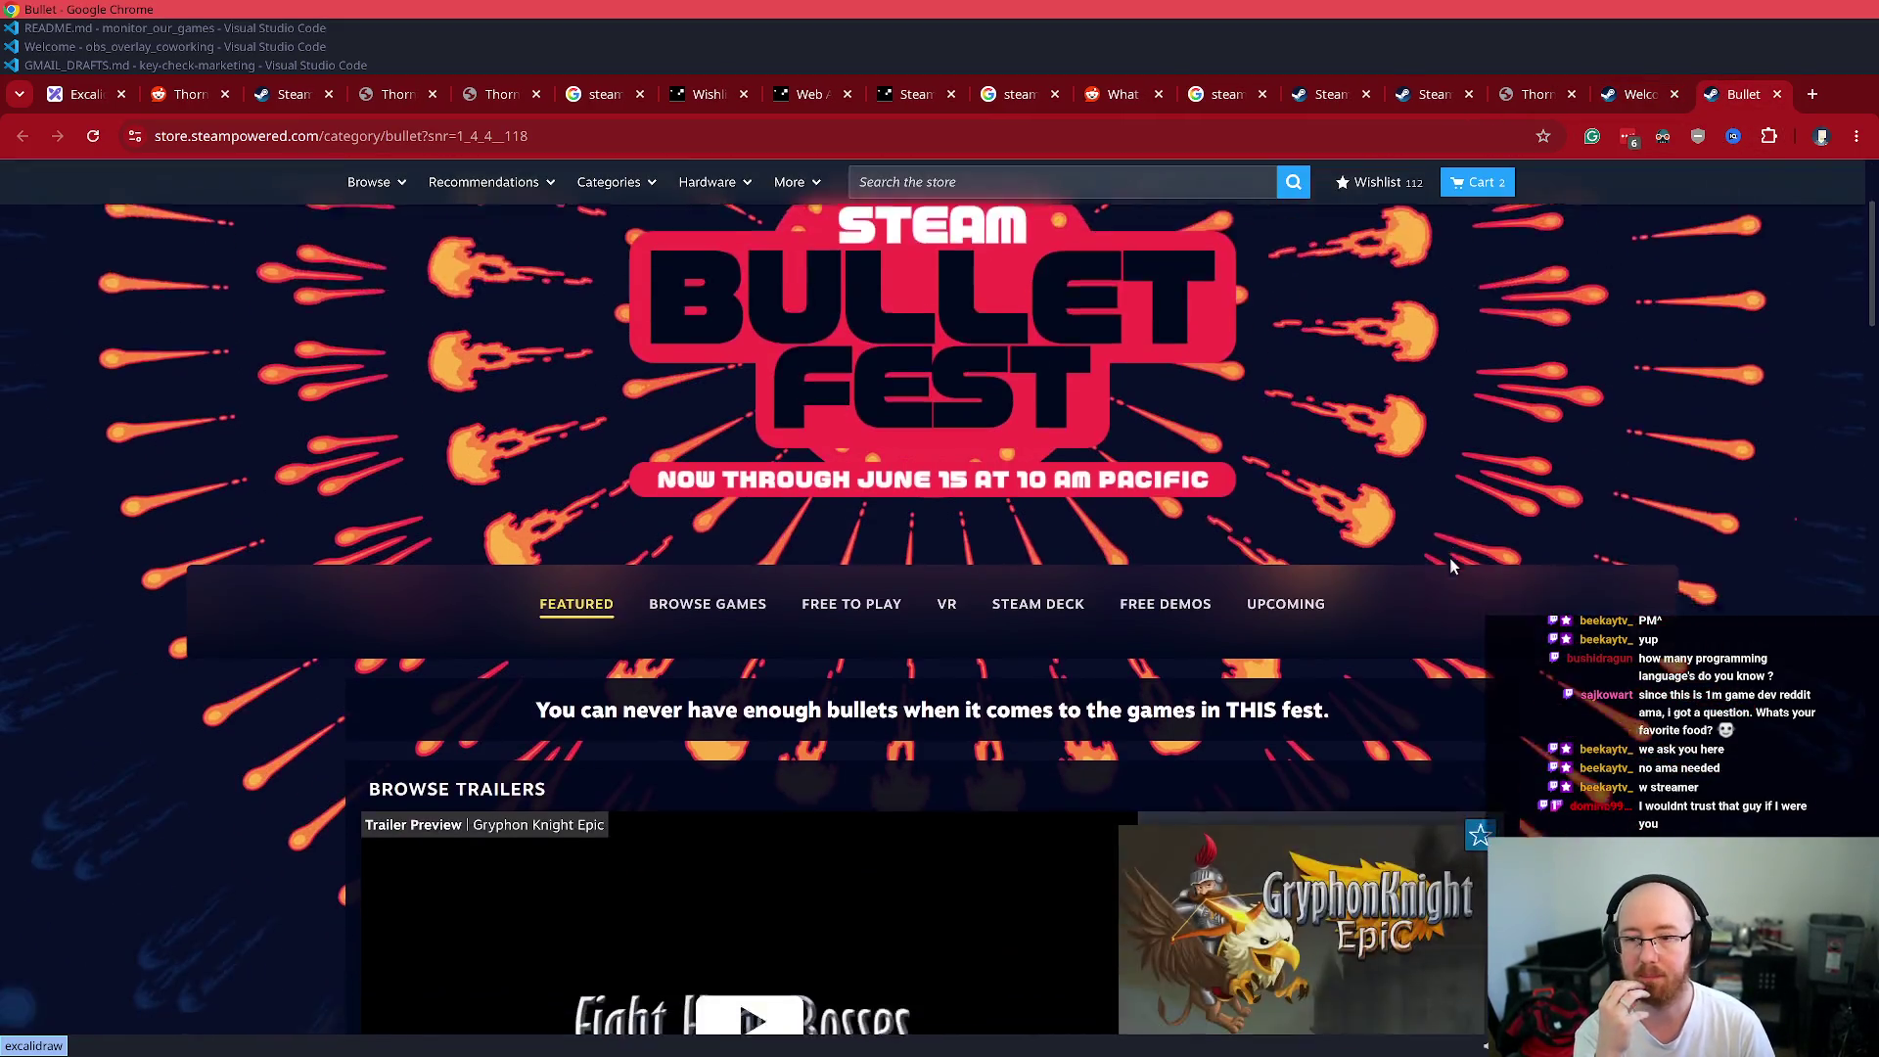
{"action": "scroll", "coordinate": [1448, 558], "scroll_direction": "down", "scroll_amount": 2}
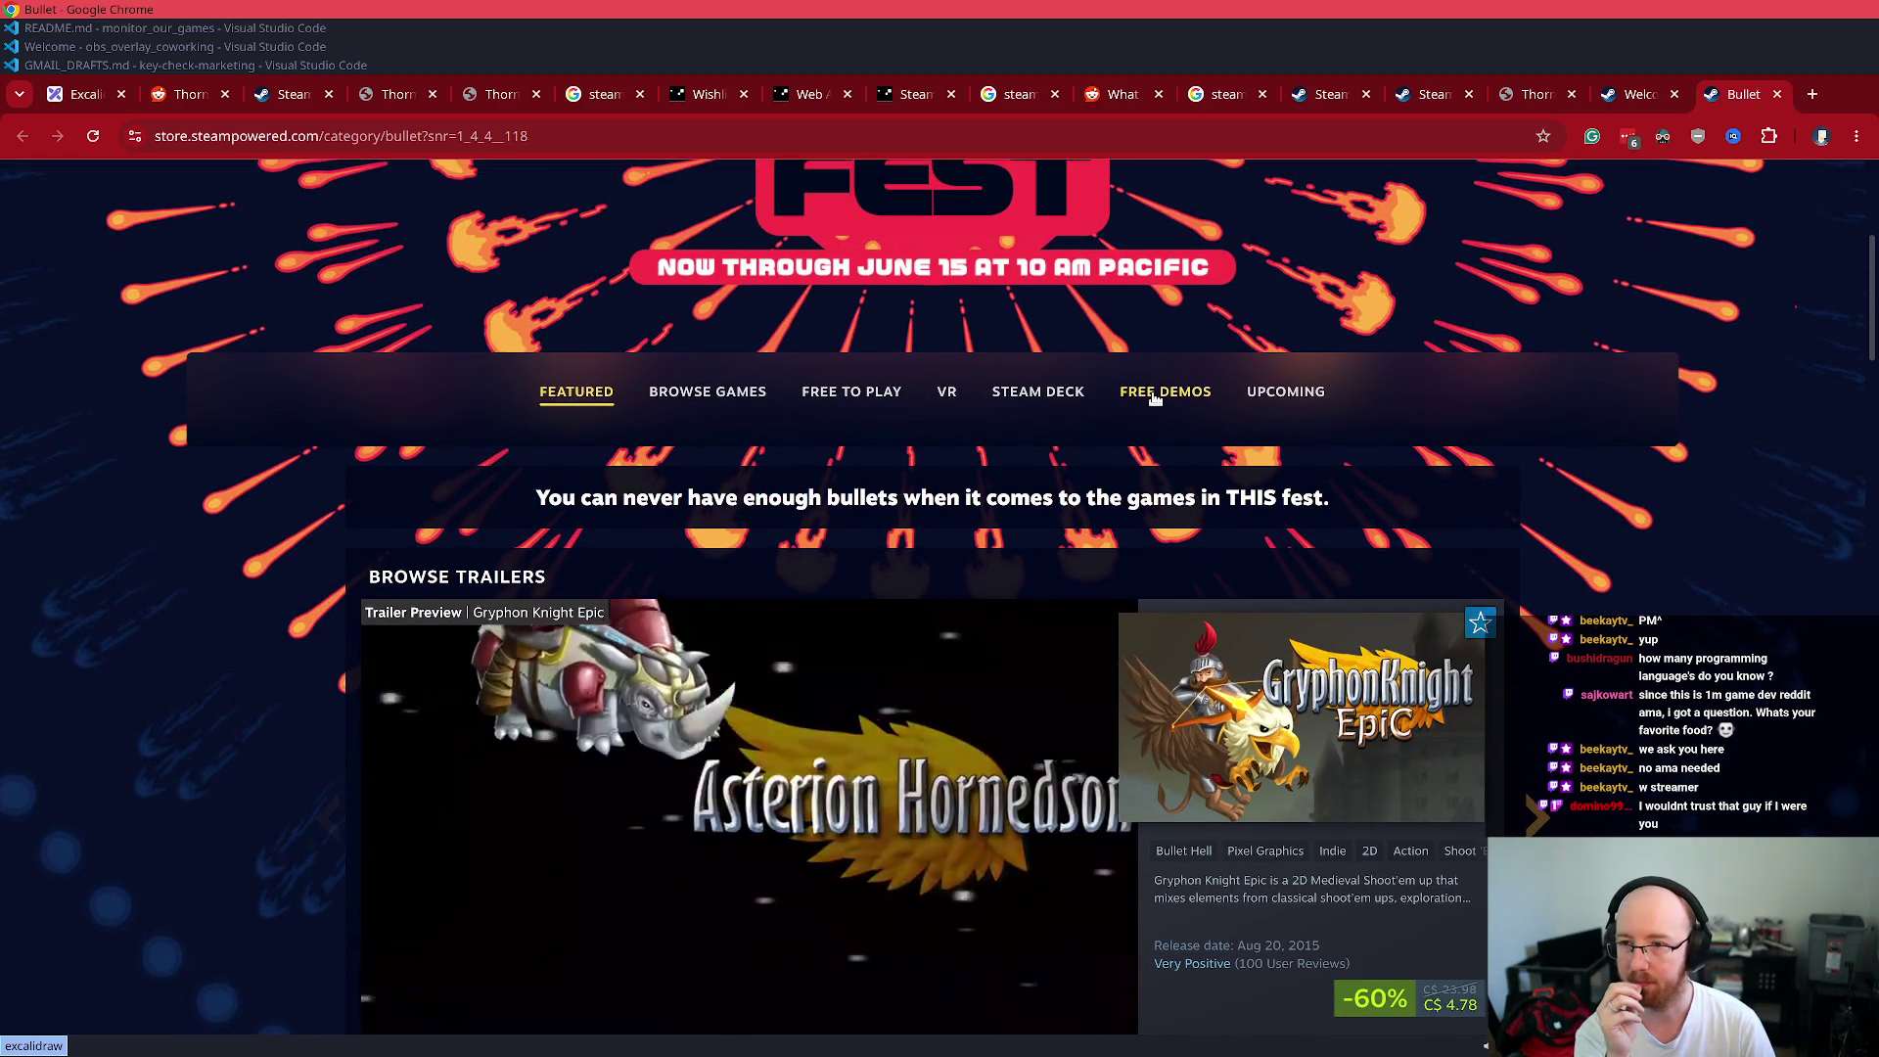
{"action": "scroll", "coordinate": [461, 433], "scroll_direction": "down", "scroll_amount": 5}
{"action": "scroll", "coordinate": [489, 456], "scroll_direction": "up", "scroll_amount": 4}
- Browse the festival's Free Demos, Most Played and popular discounted sections
{"action": "left_click", "coordinate": [1164, 198]}
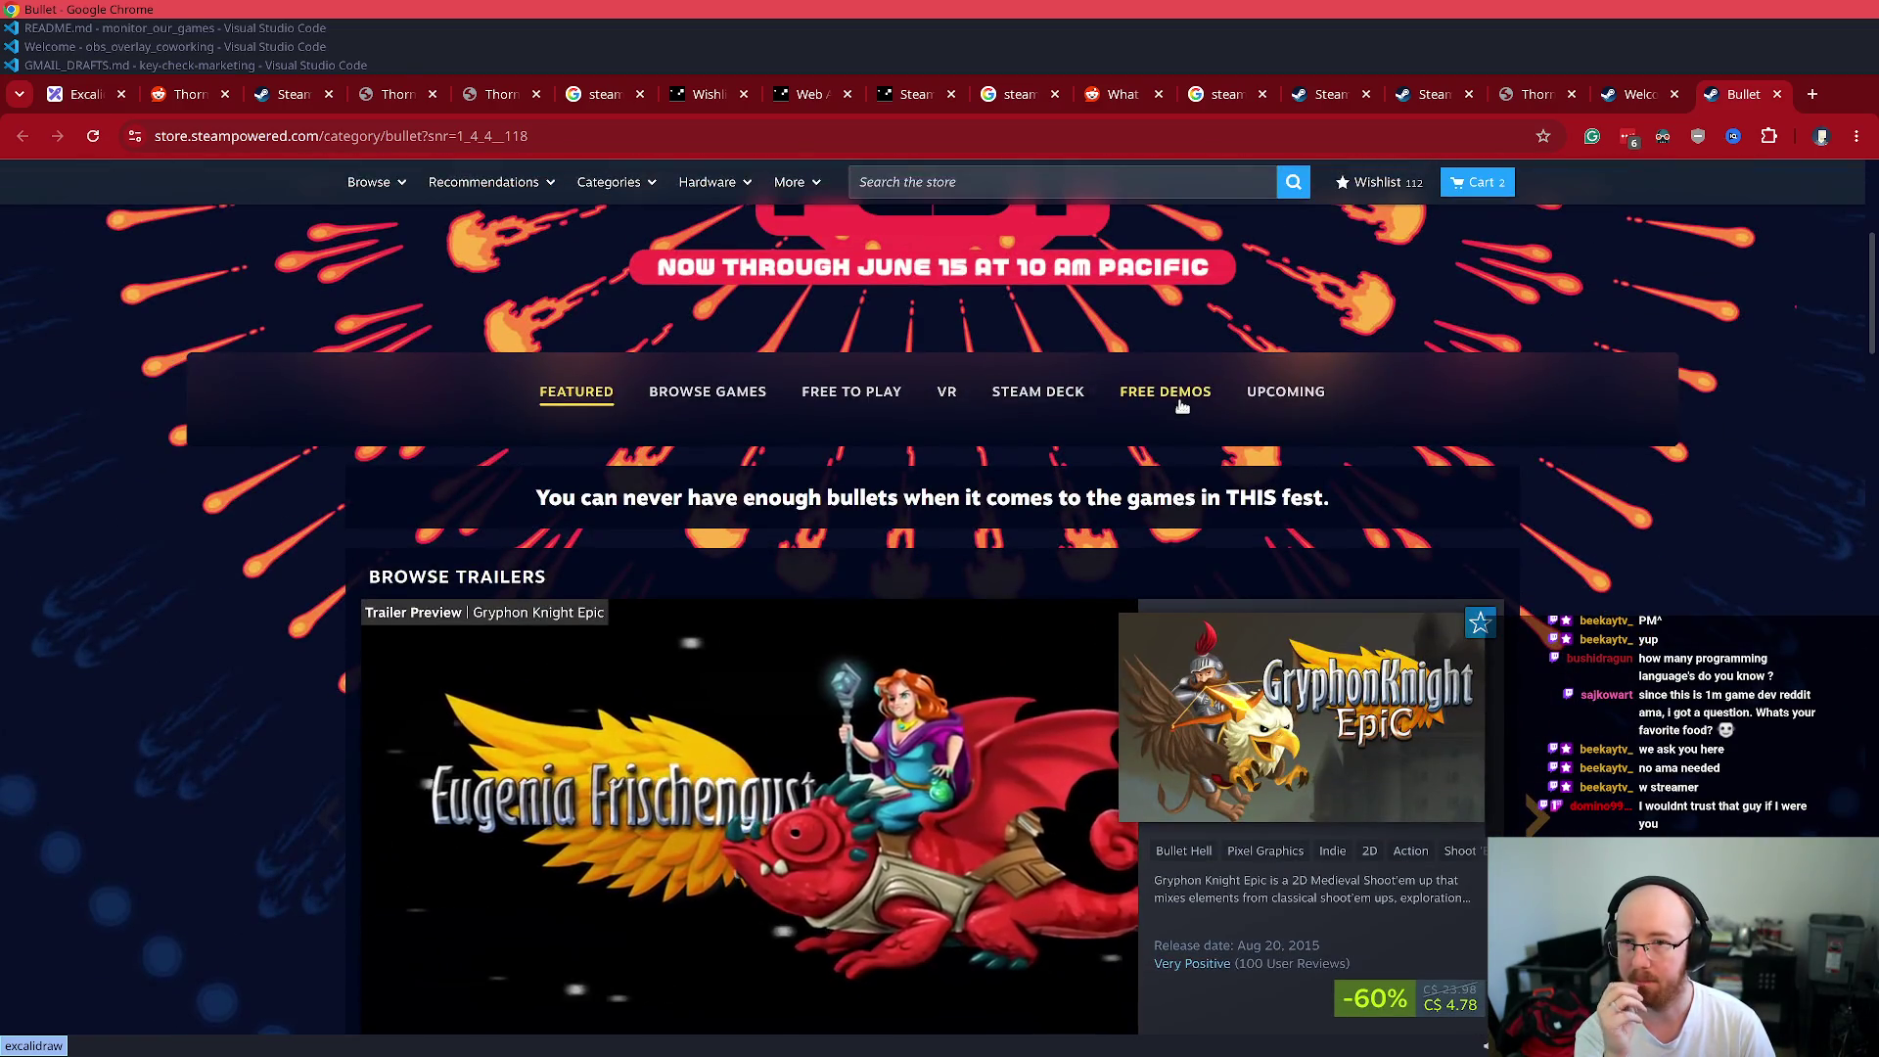
{"action": "scroll", "coordinate": [391, 607], "scroll_direction": "down", "scroll_amount": 10}
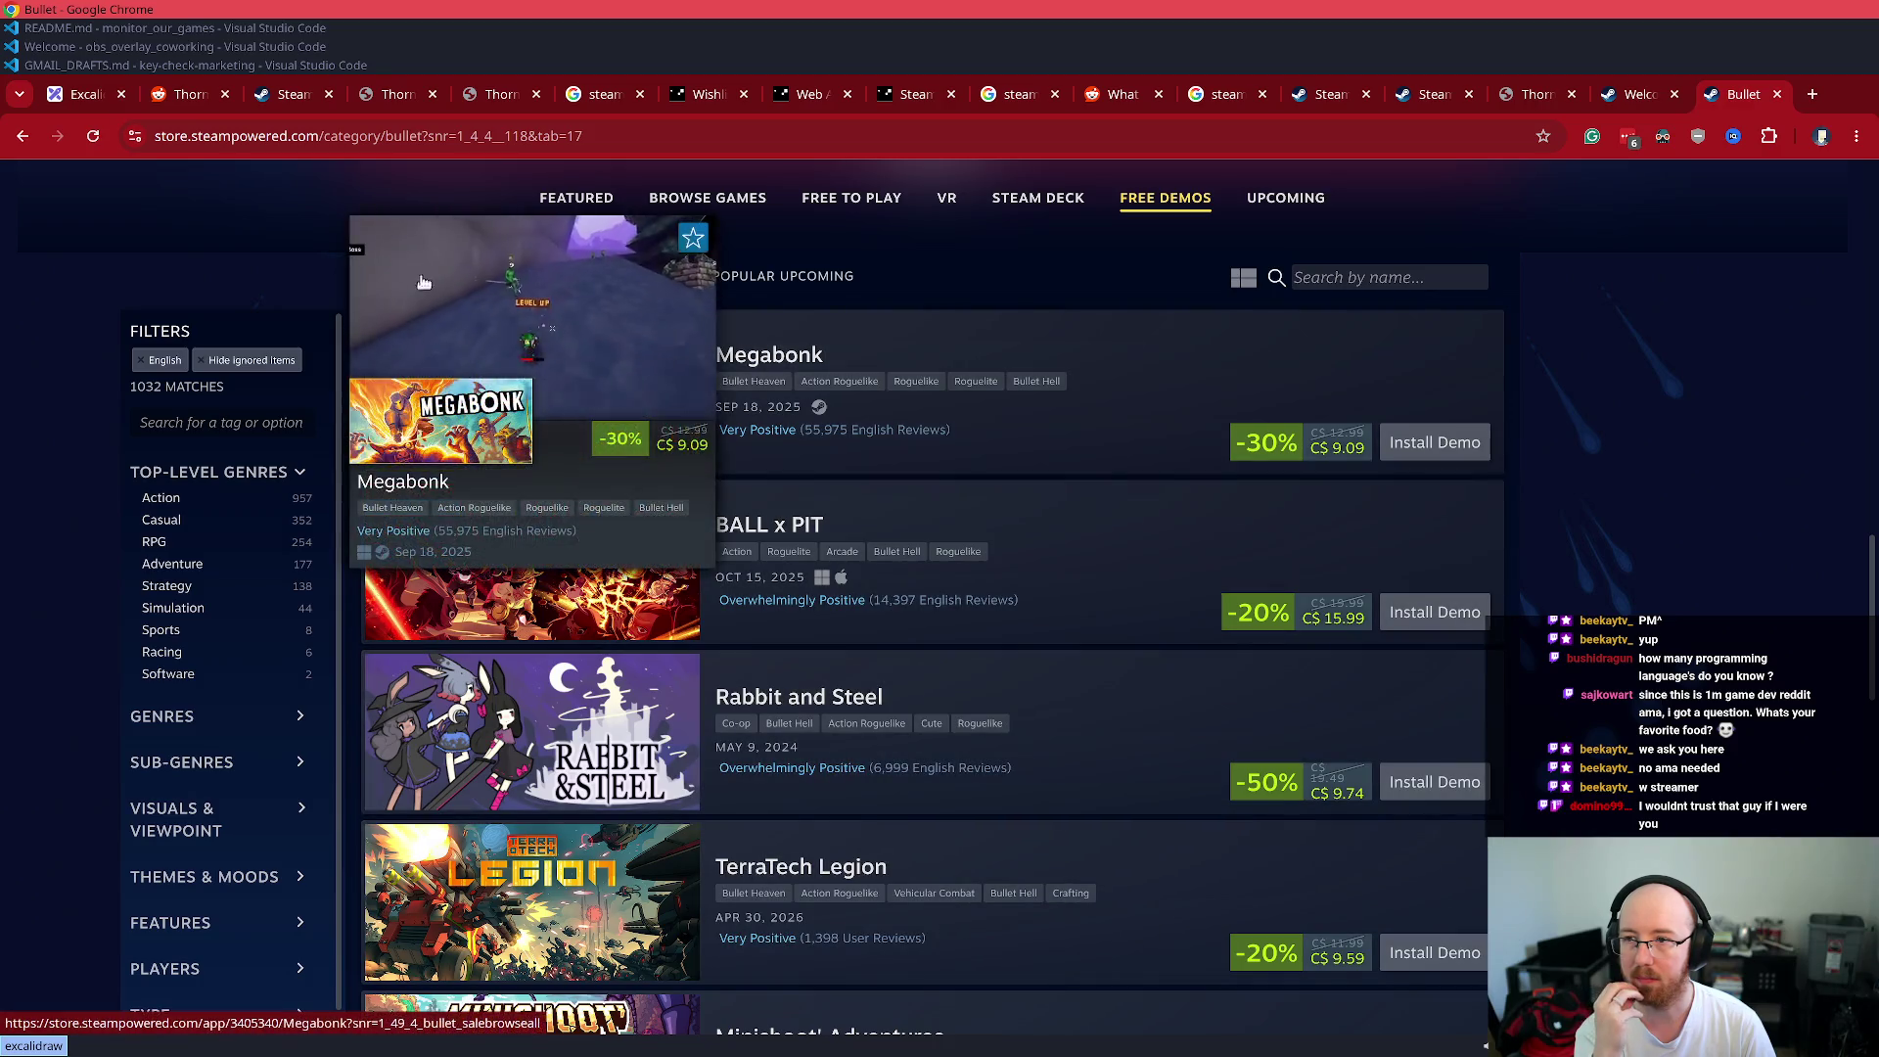
{"action": "left_click", "coordinate": [617, 279]}
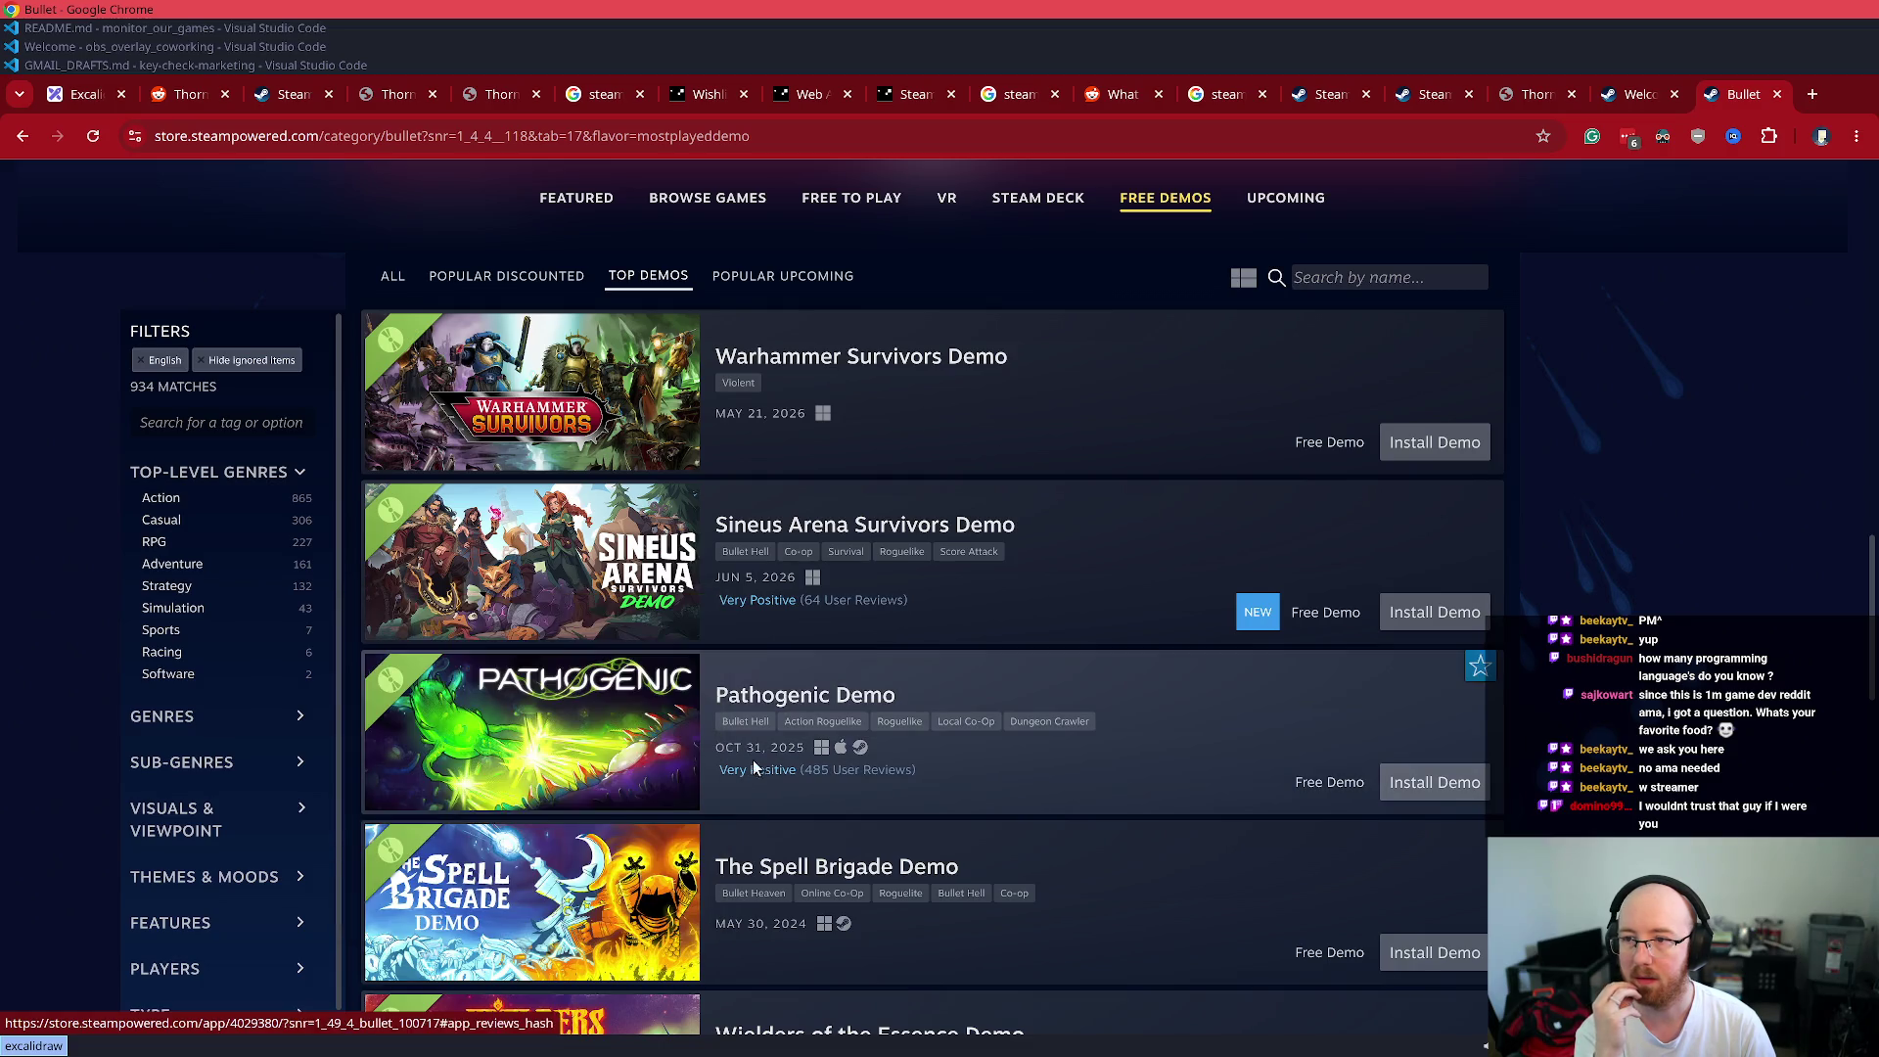
{"action": "left_click", "coordinate": [551, 273]}
{"action": "left_click", "coordinate": [1125, 199]}
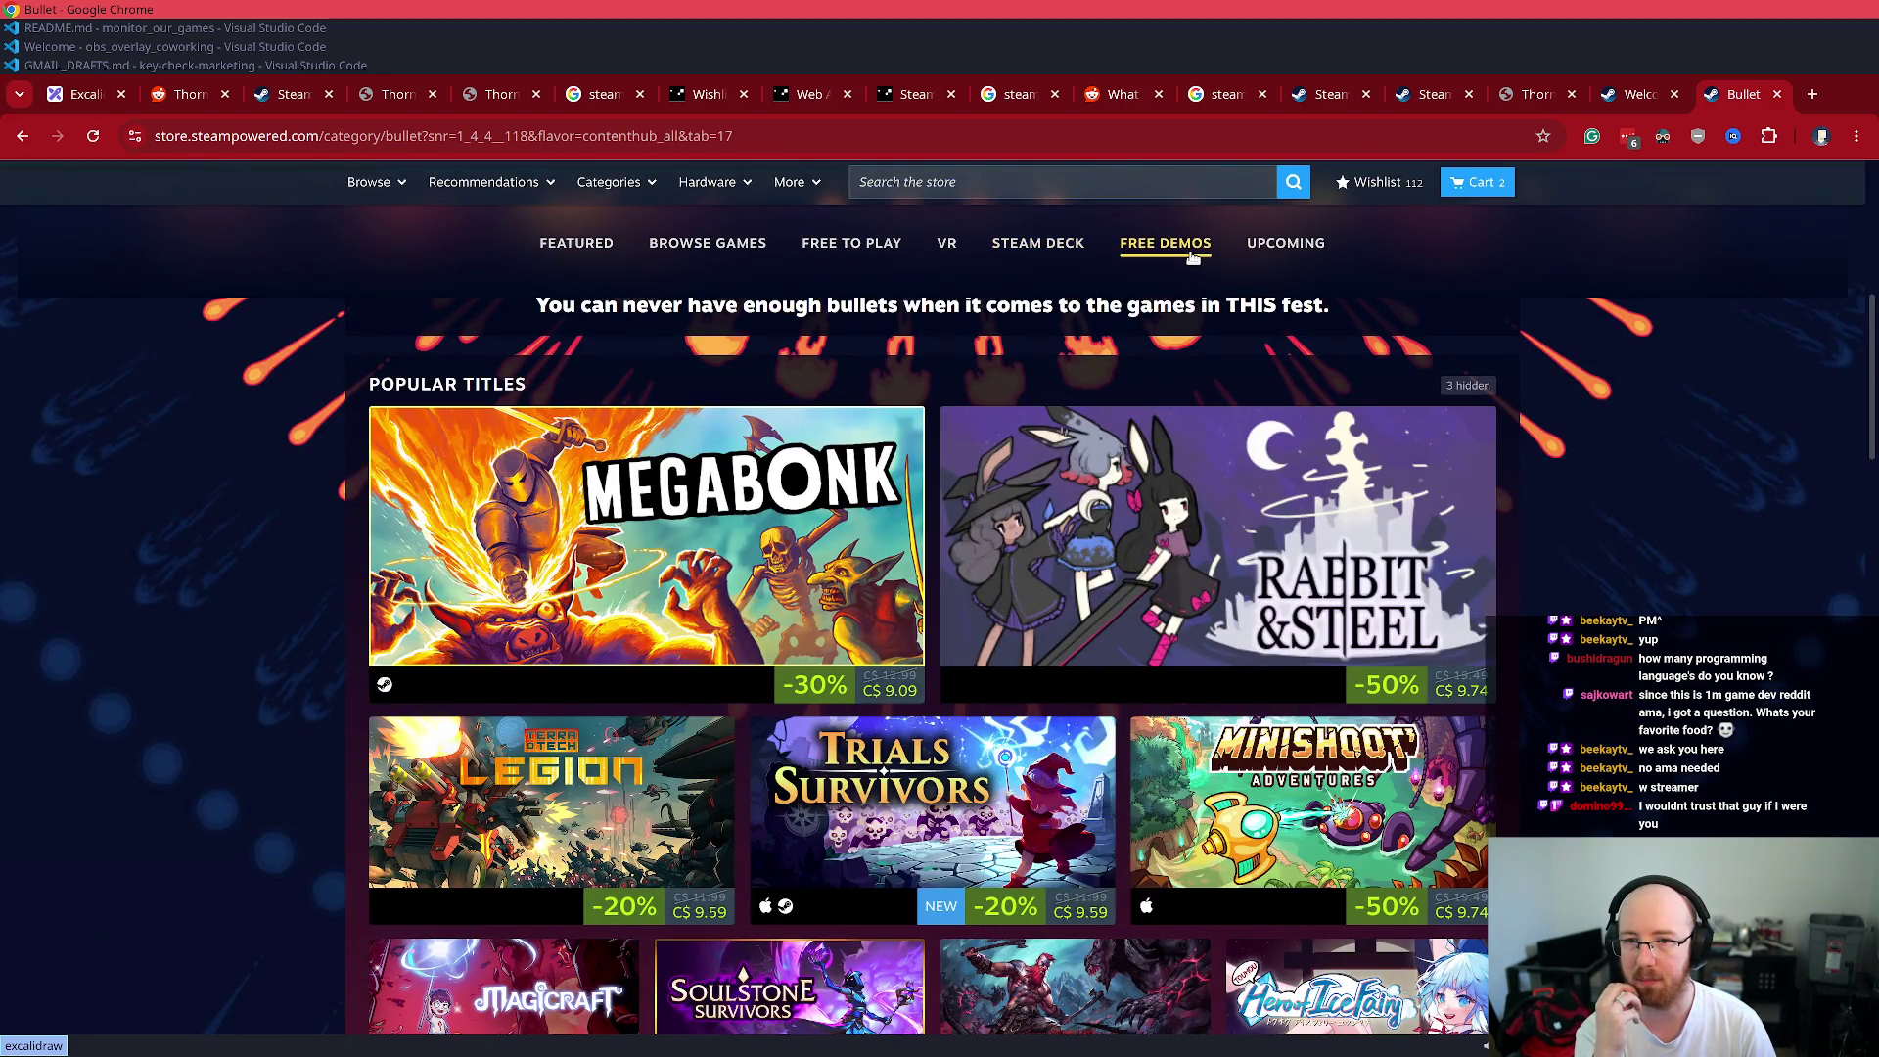
{"action": "scroll", "coordinate": [1109, 299], "scroll_direction": "up", "scroll_amount": 3}
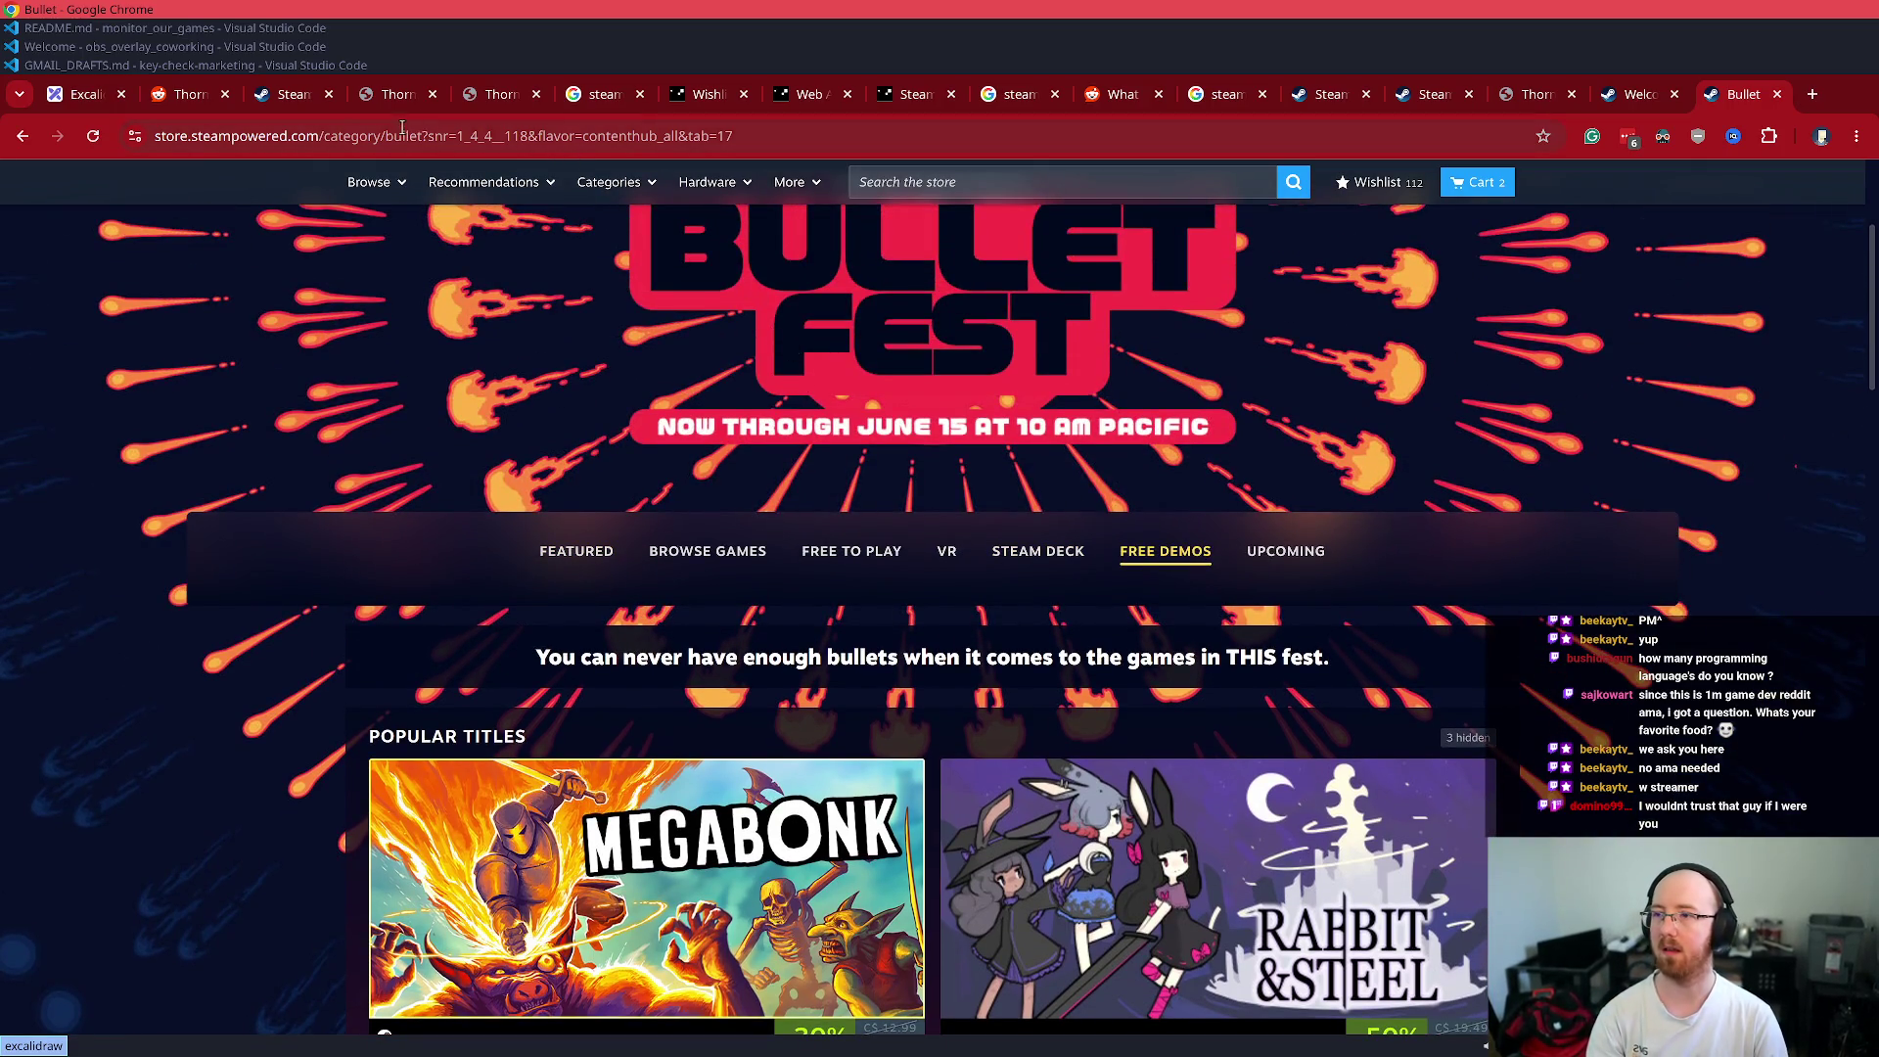
- Return to the store root, reopen Bullet Fest and scroll to its Free Demos list
{"action": "left_click", "coordinate": [329, 135]}
{"action": "key", "text": "shift+End"}
{"action": "key", "text": "Delete"}
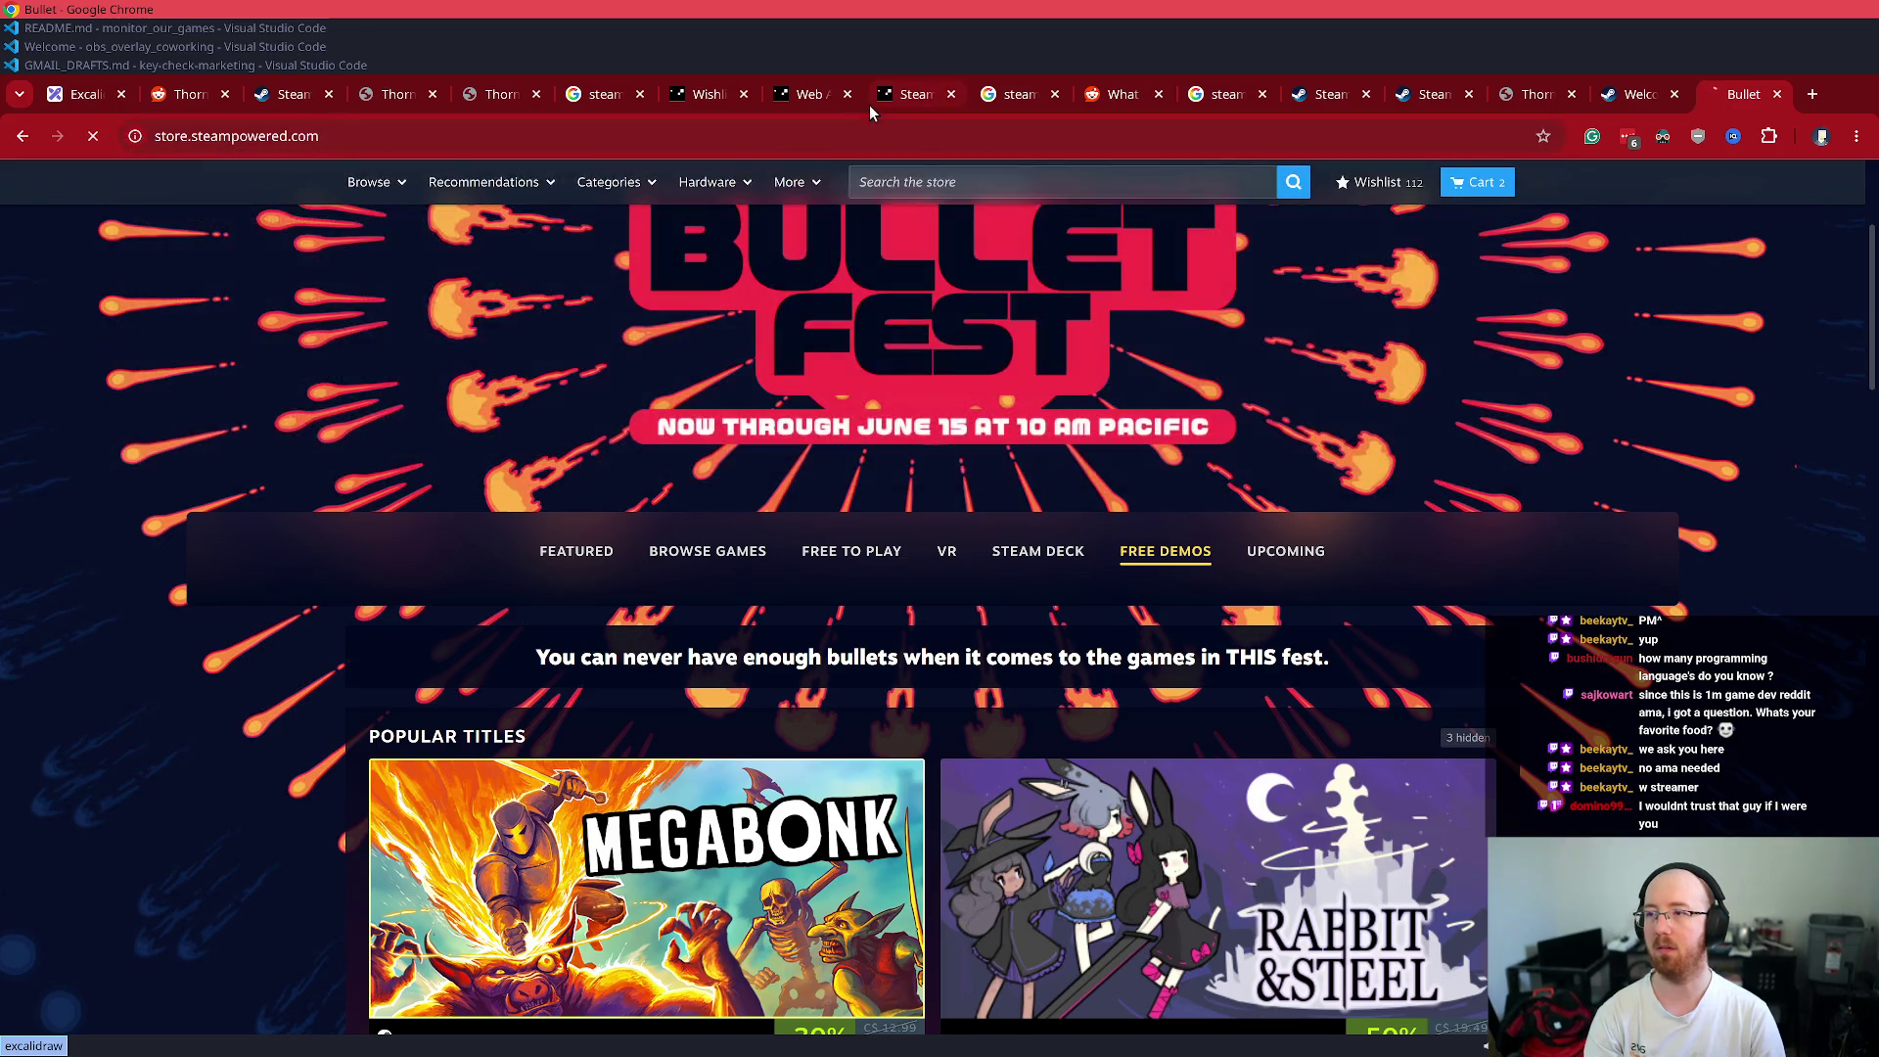
{"action": "key", "text": "Return"}
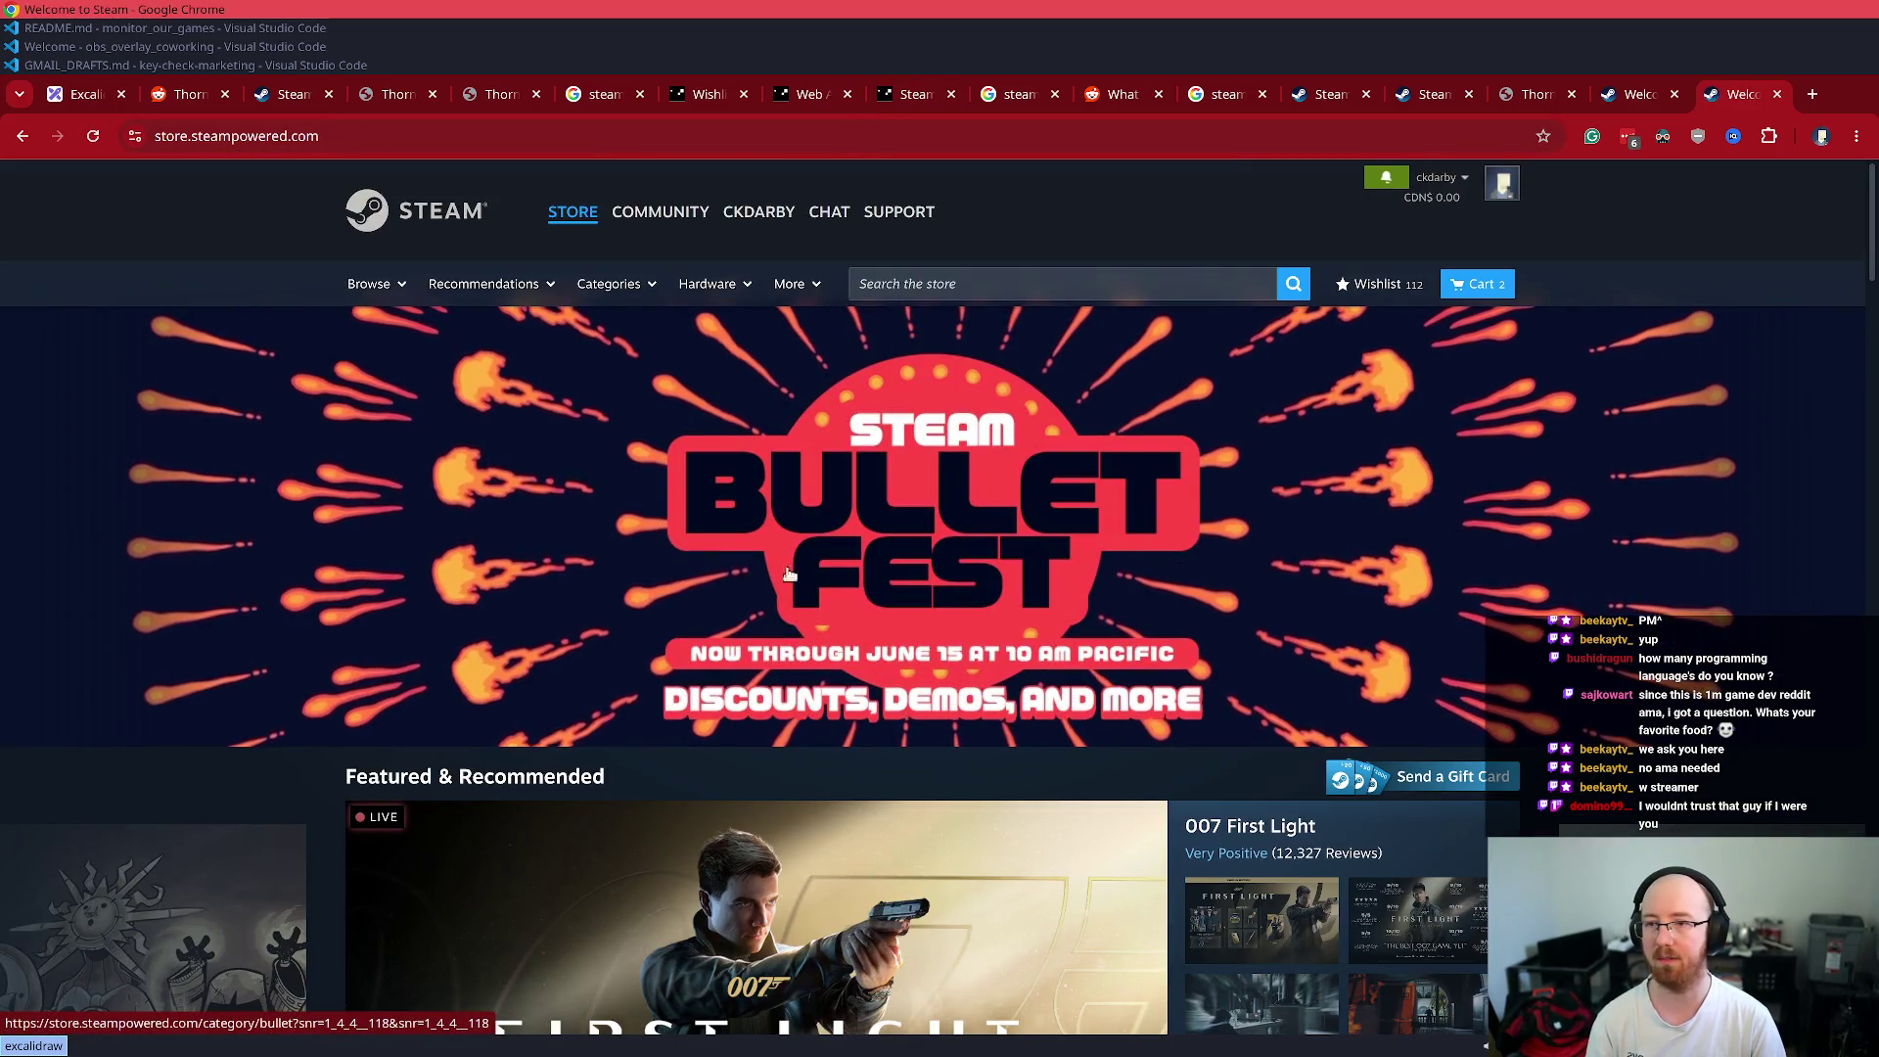
{"action": "left_click", "coordinate": [775, 708]}
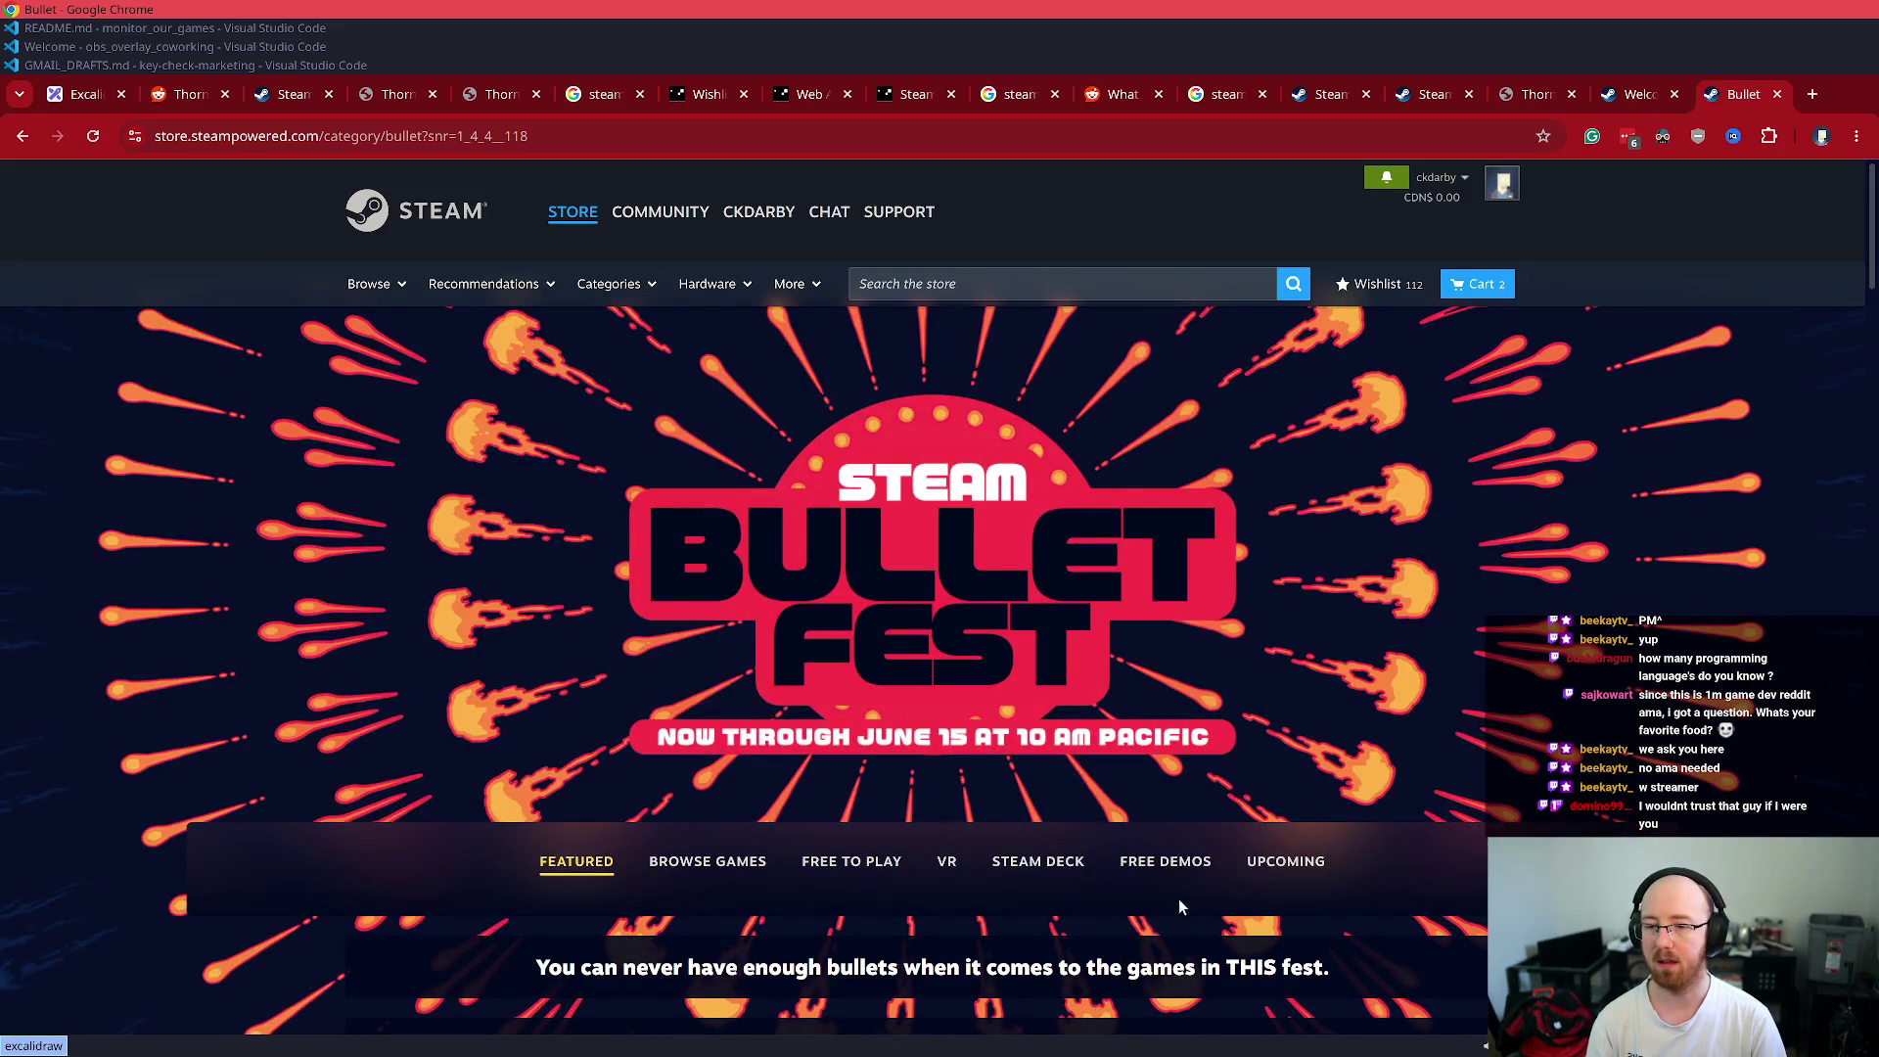
{"action": "scroll", "coordinate": [1175, 878], "scroll_direction": "down", "scroll_amount": 6}
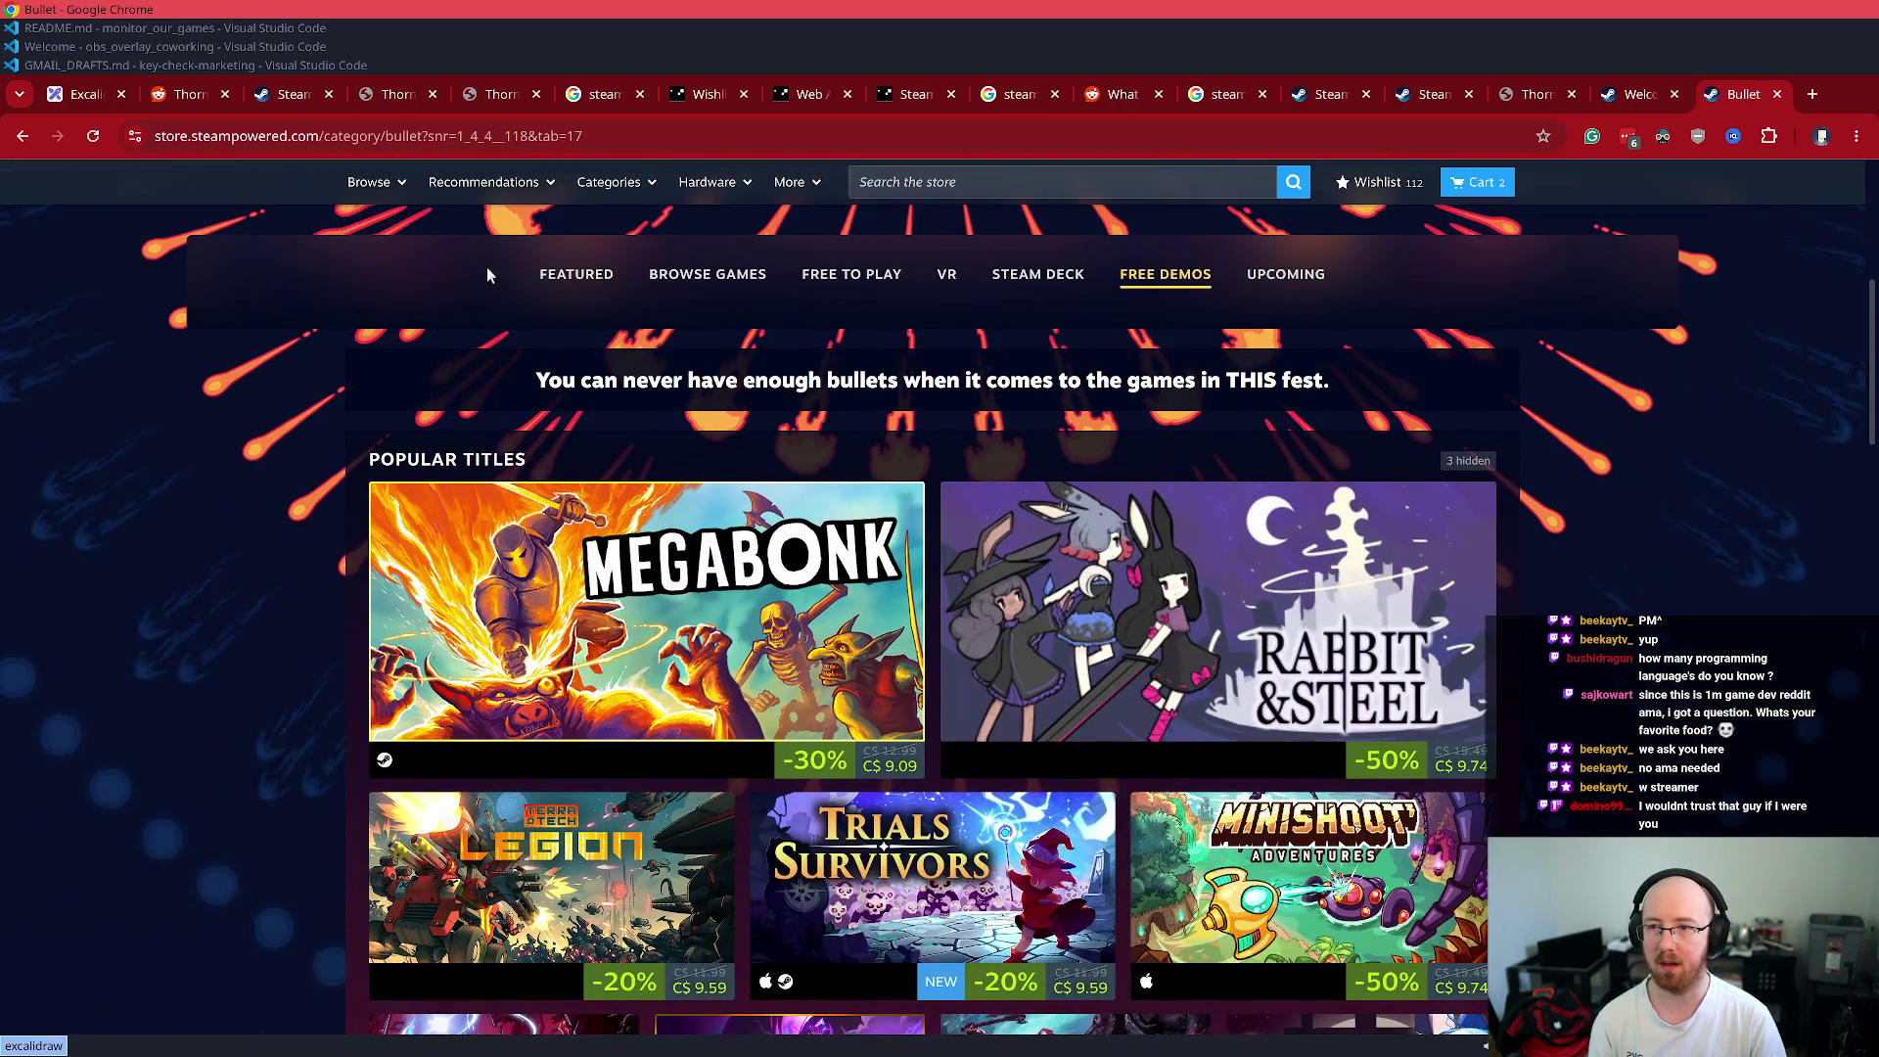
{"action": "left_click", "coordinate": [554, 279]}
{"action": "left_click", "coordinate": [1175, 287]}
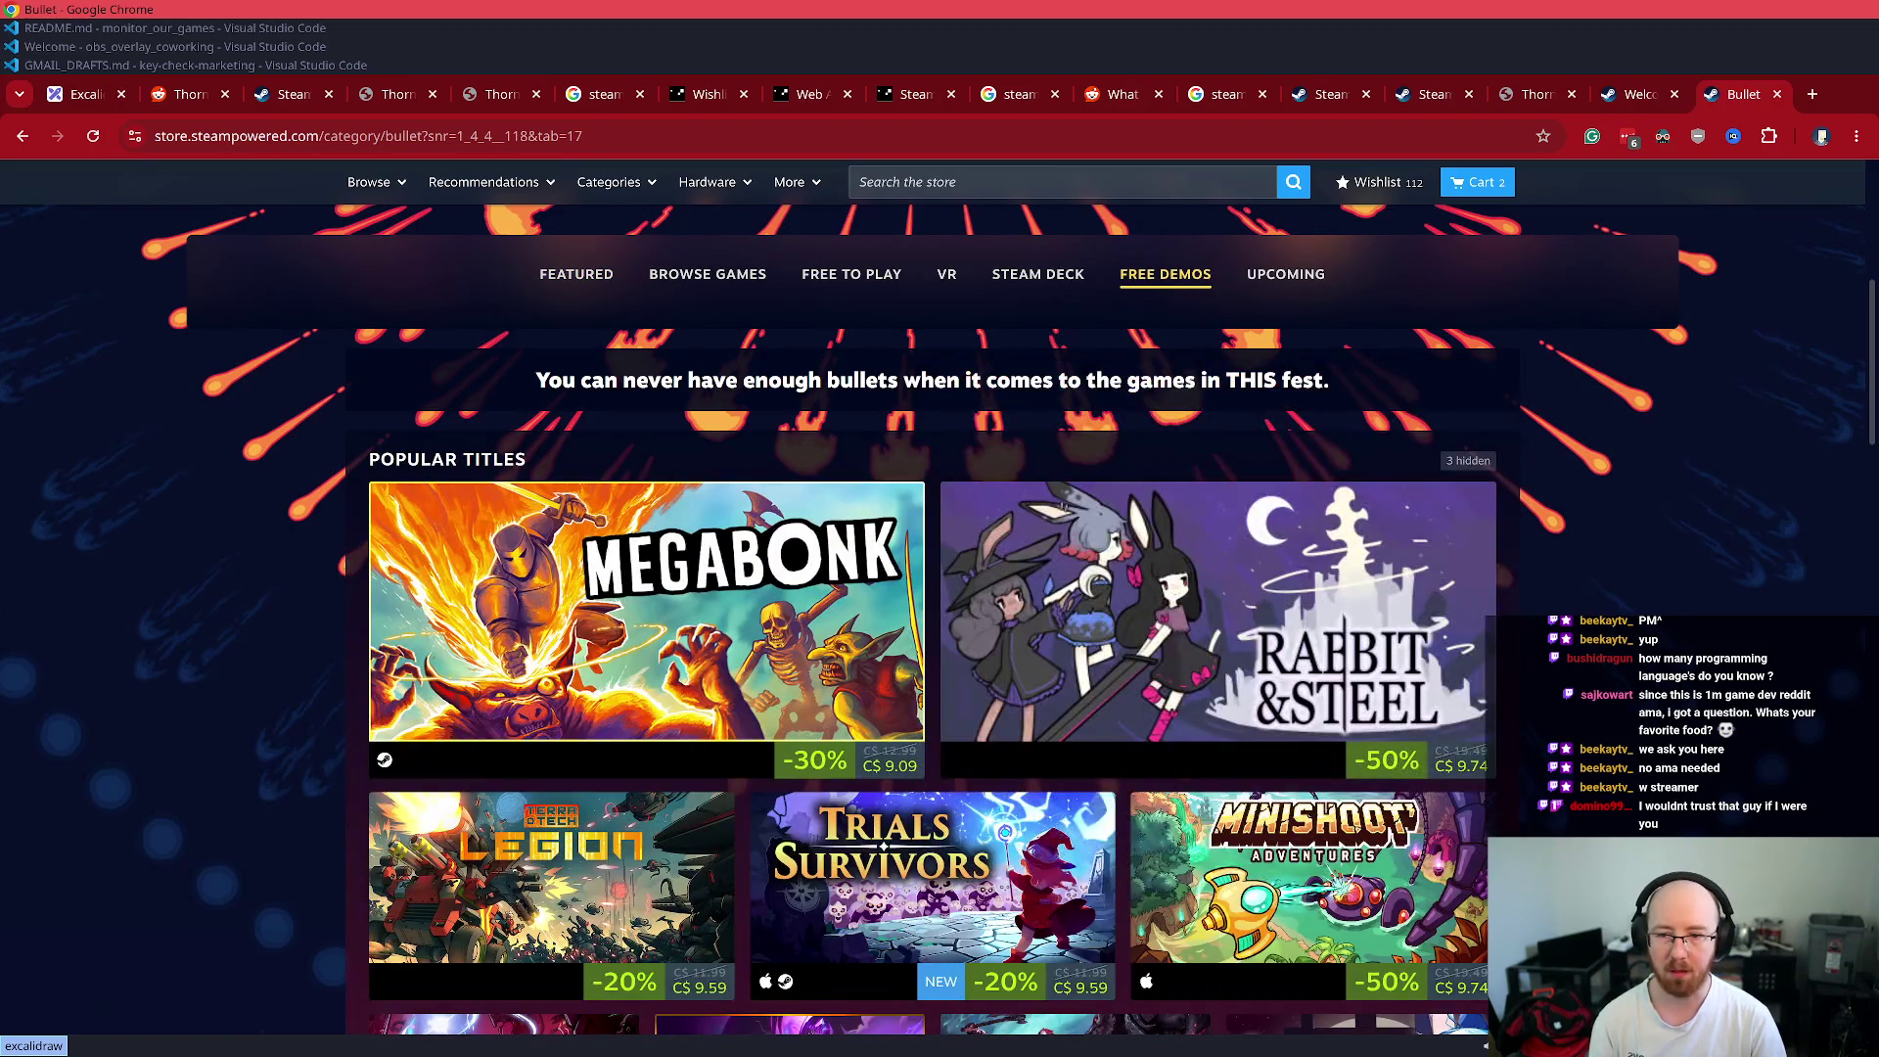
{"action": "scroll", "coordinate": [939, 597], "scroll_direction": "down", "scroll_amount": 10}
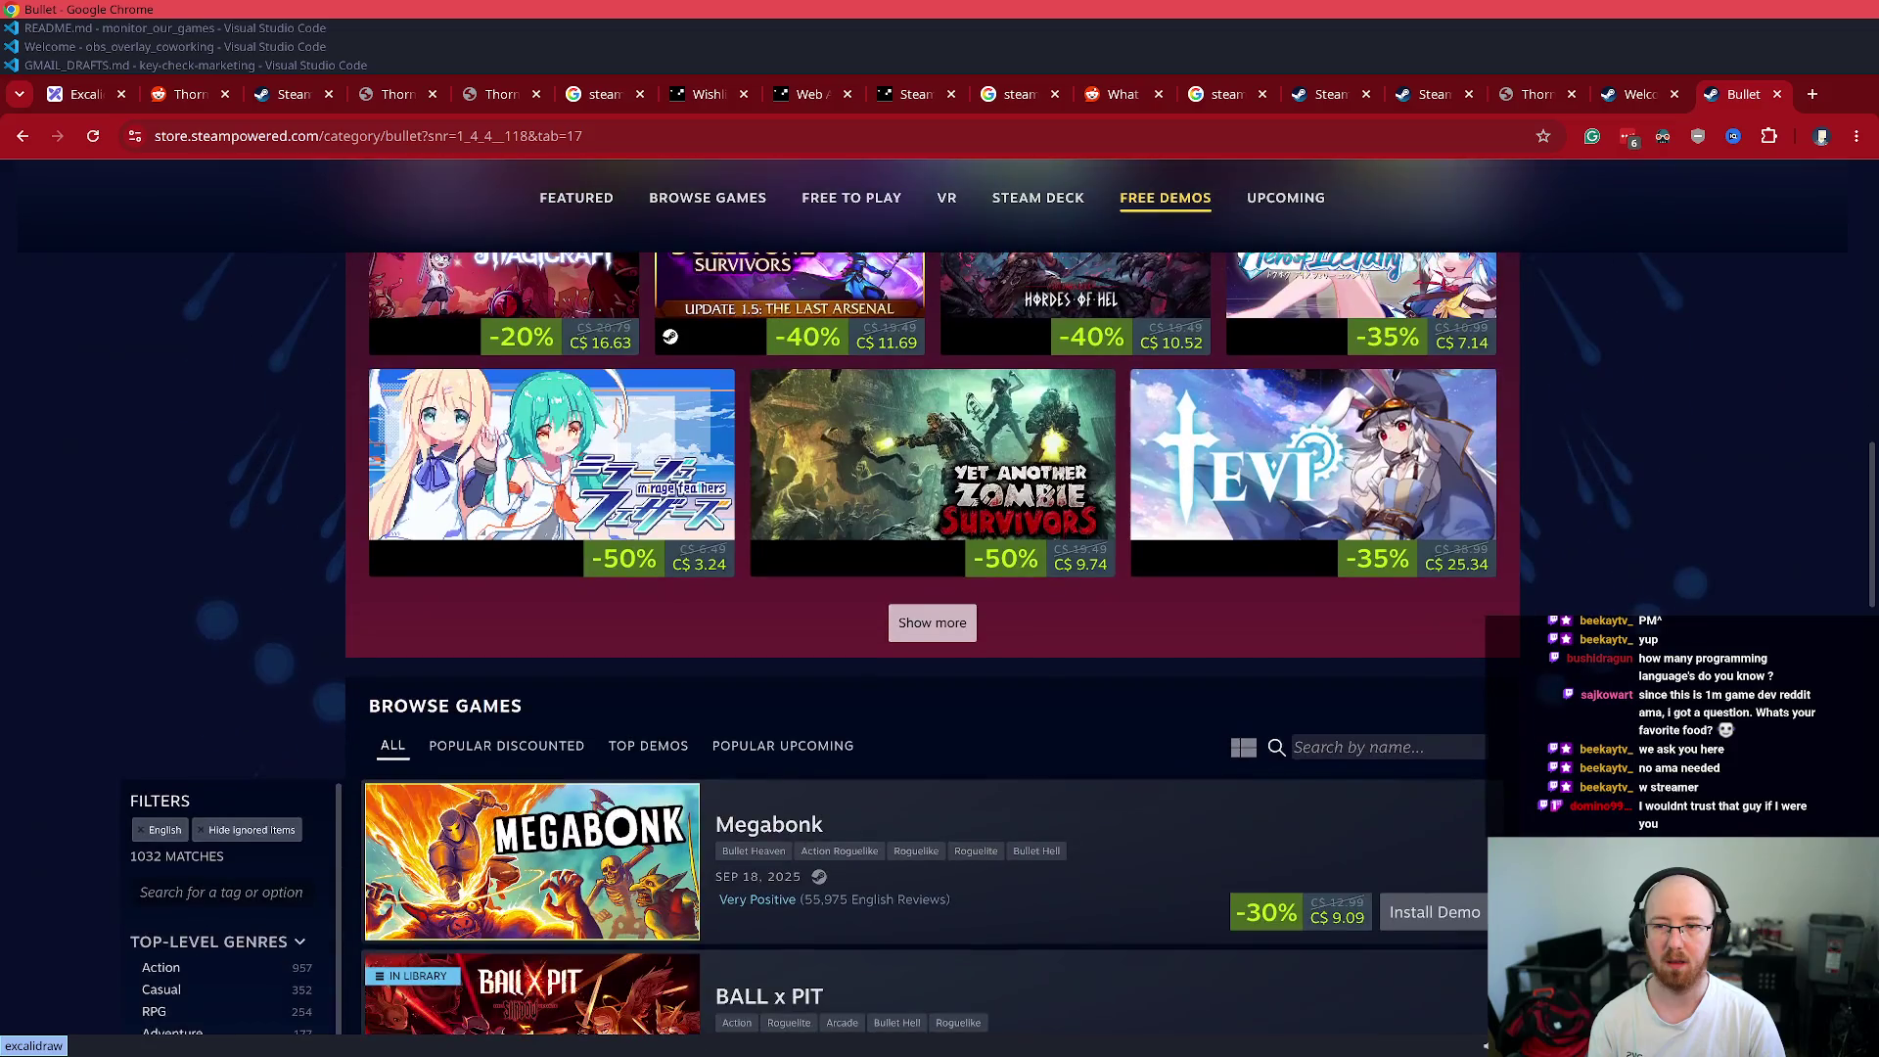
{"action": "scroll", "coordinate": [1133, 733], "scroll_direction": "down", "scroll_amount": 2}
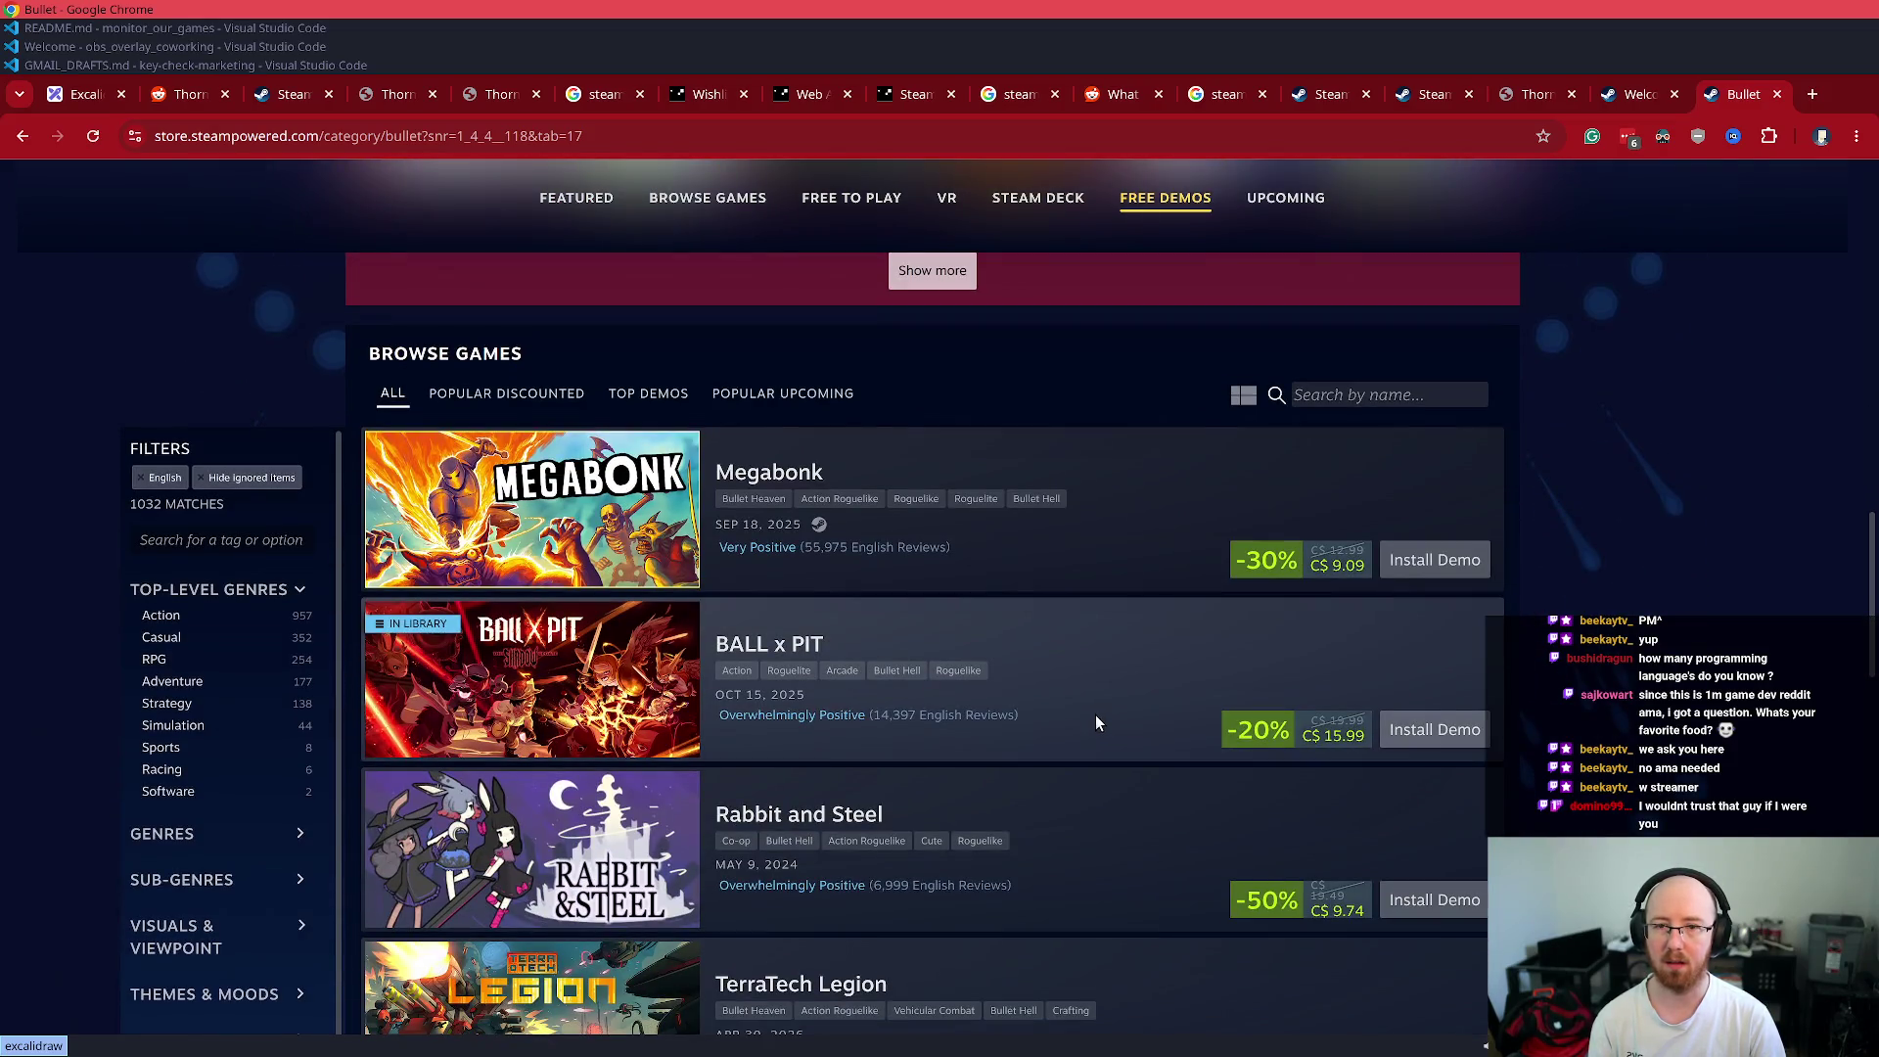
- List the festival's most played demos and load two more batches
{"action": "left_click", "coordinate": [677, 401]}
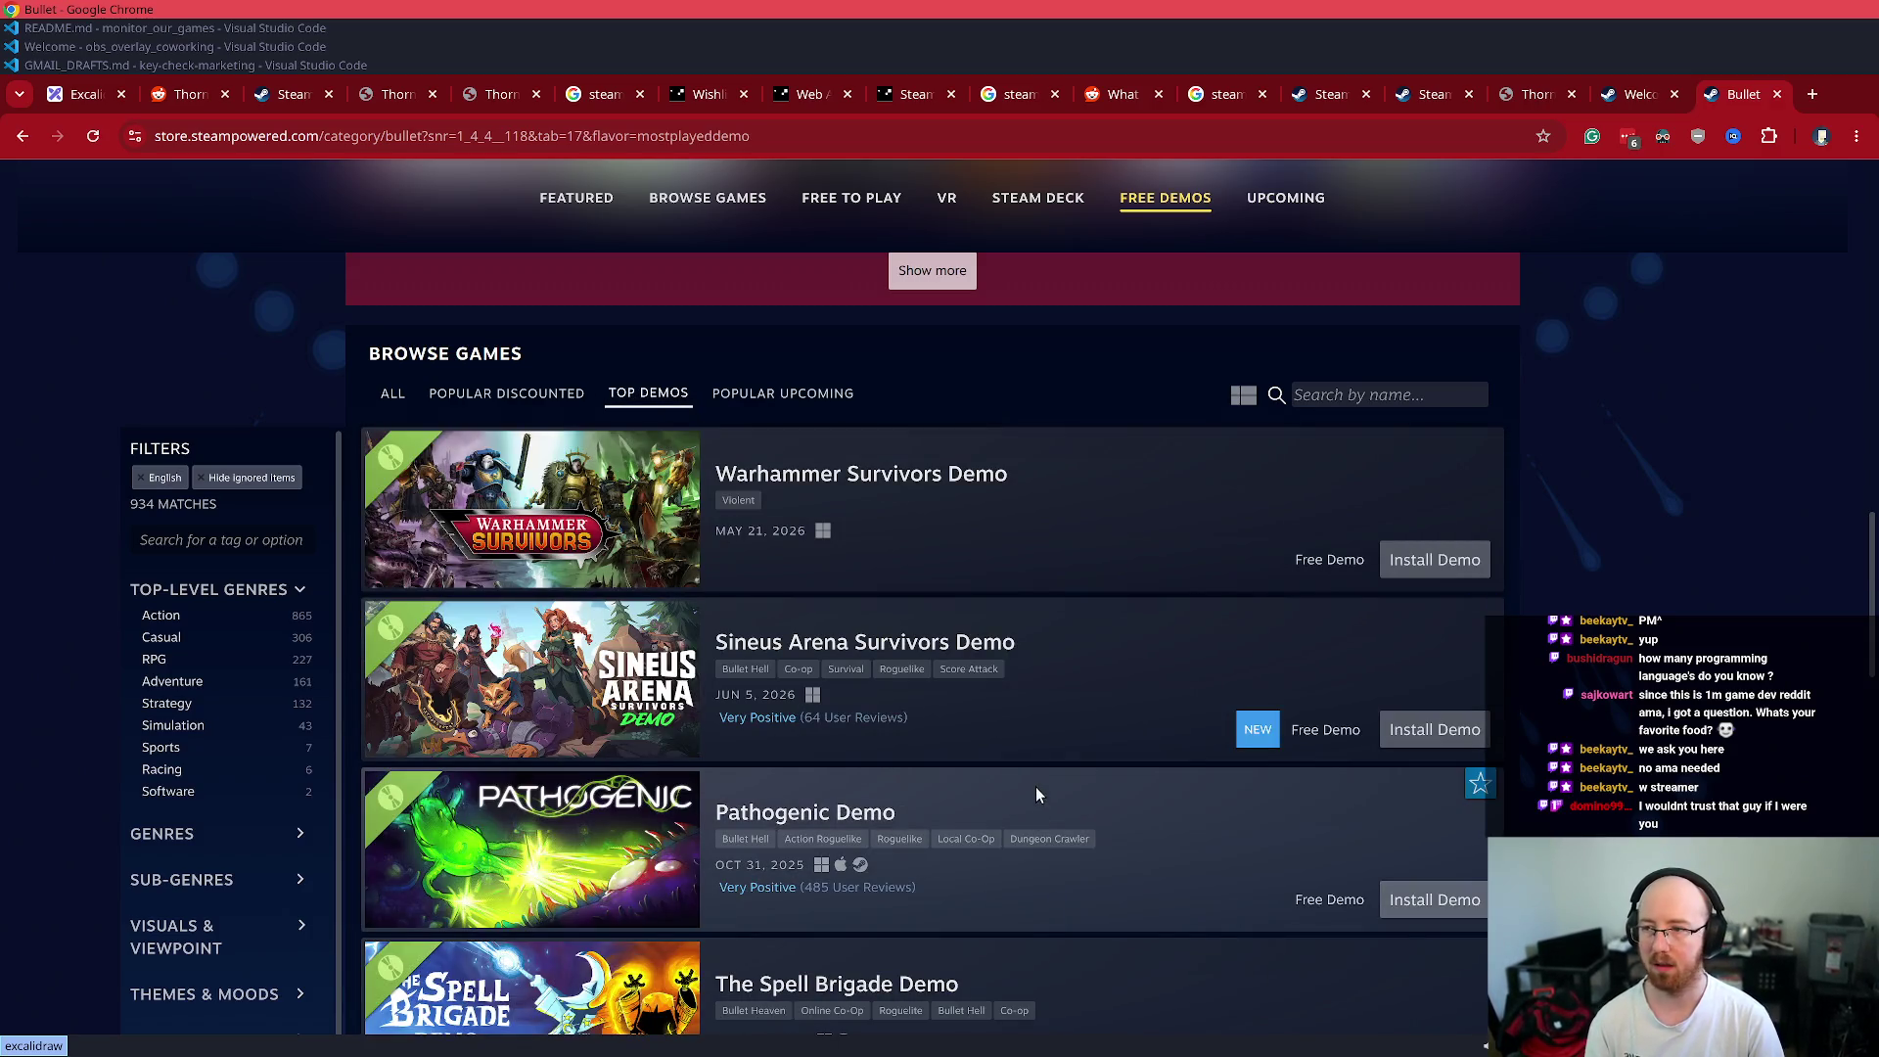
{"action": "scroll", "coordinate": [1036, 785], "scroll_direction": "down", "scroll_amount": 7}
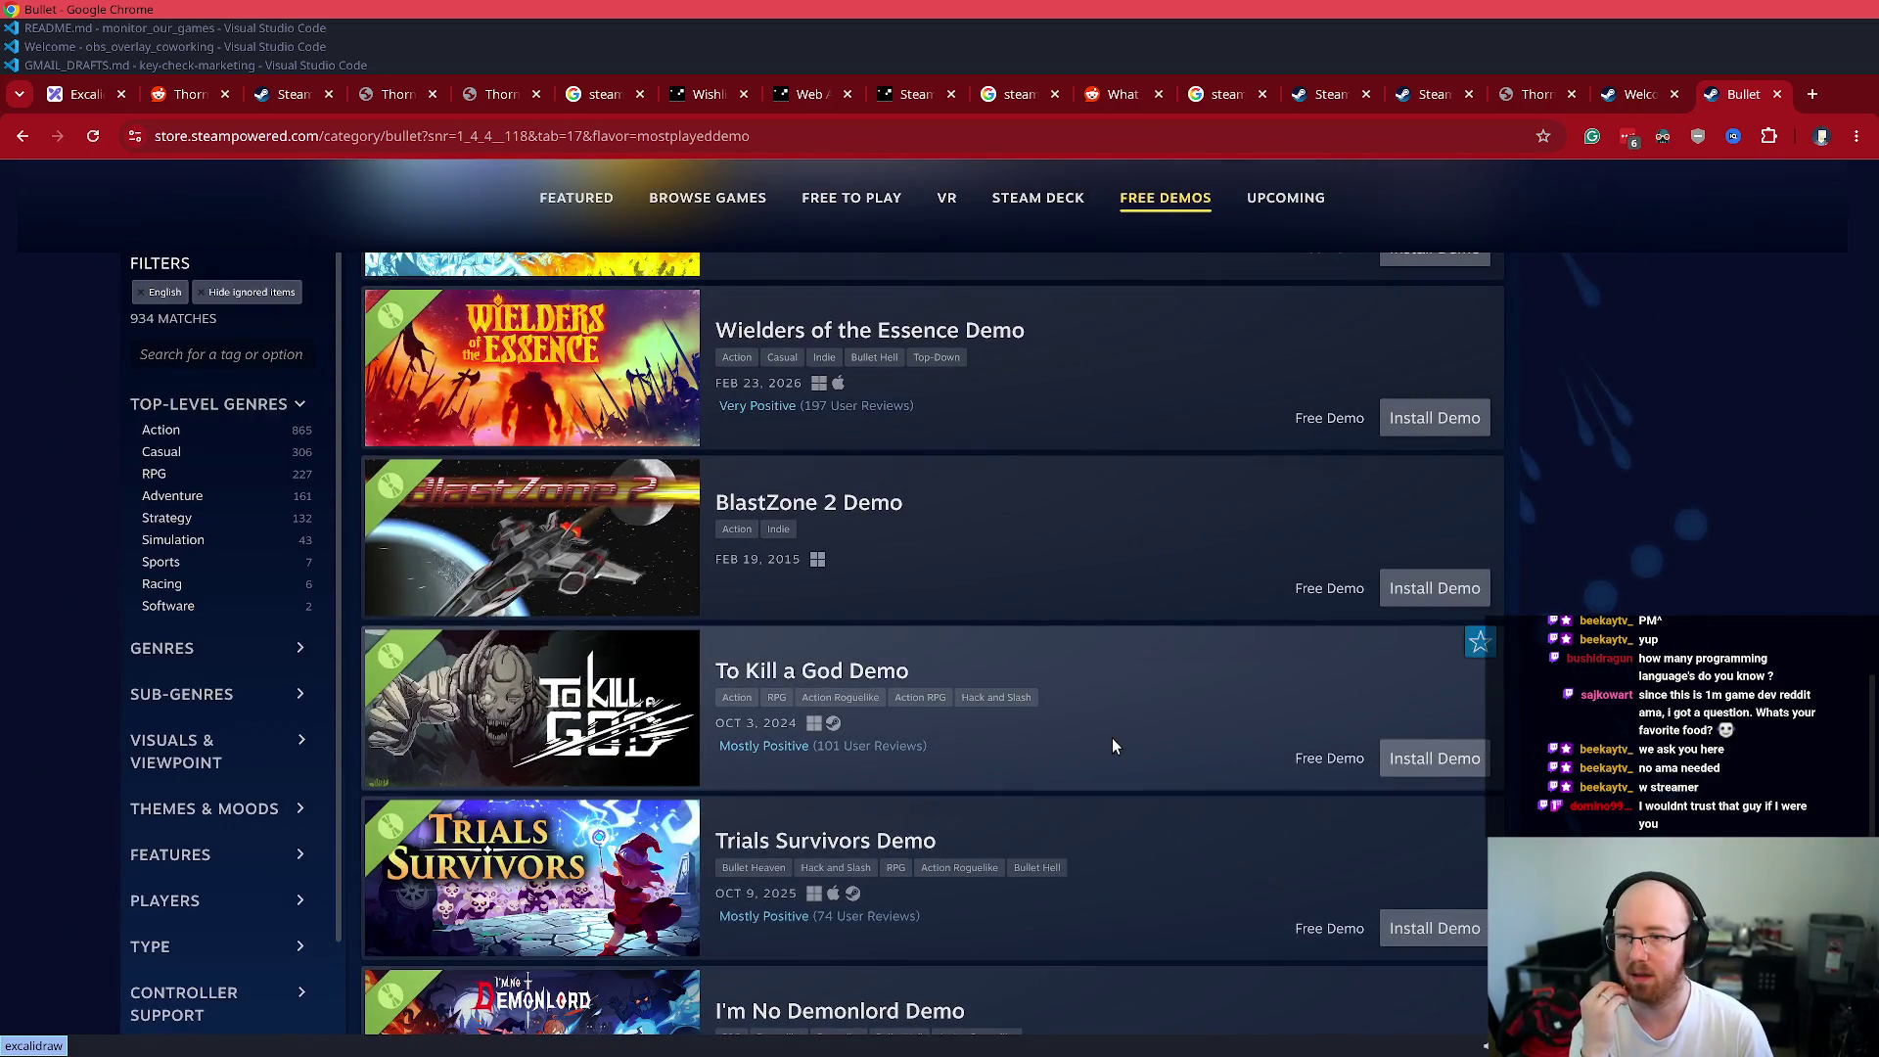
{"action": "scroll", "coordinate": [1112, 744], "scroll_direction": "down", "scroll_amount": 4}
{"action": "scroll", "coordinate": [1111, 741], "scroll_direction": "down", "scroll_amount": 4}
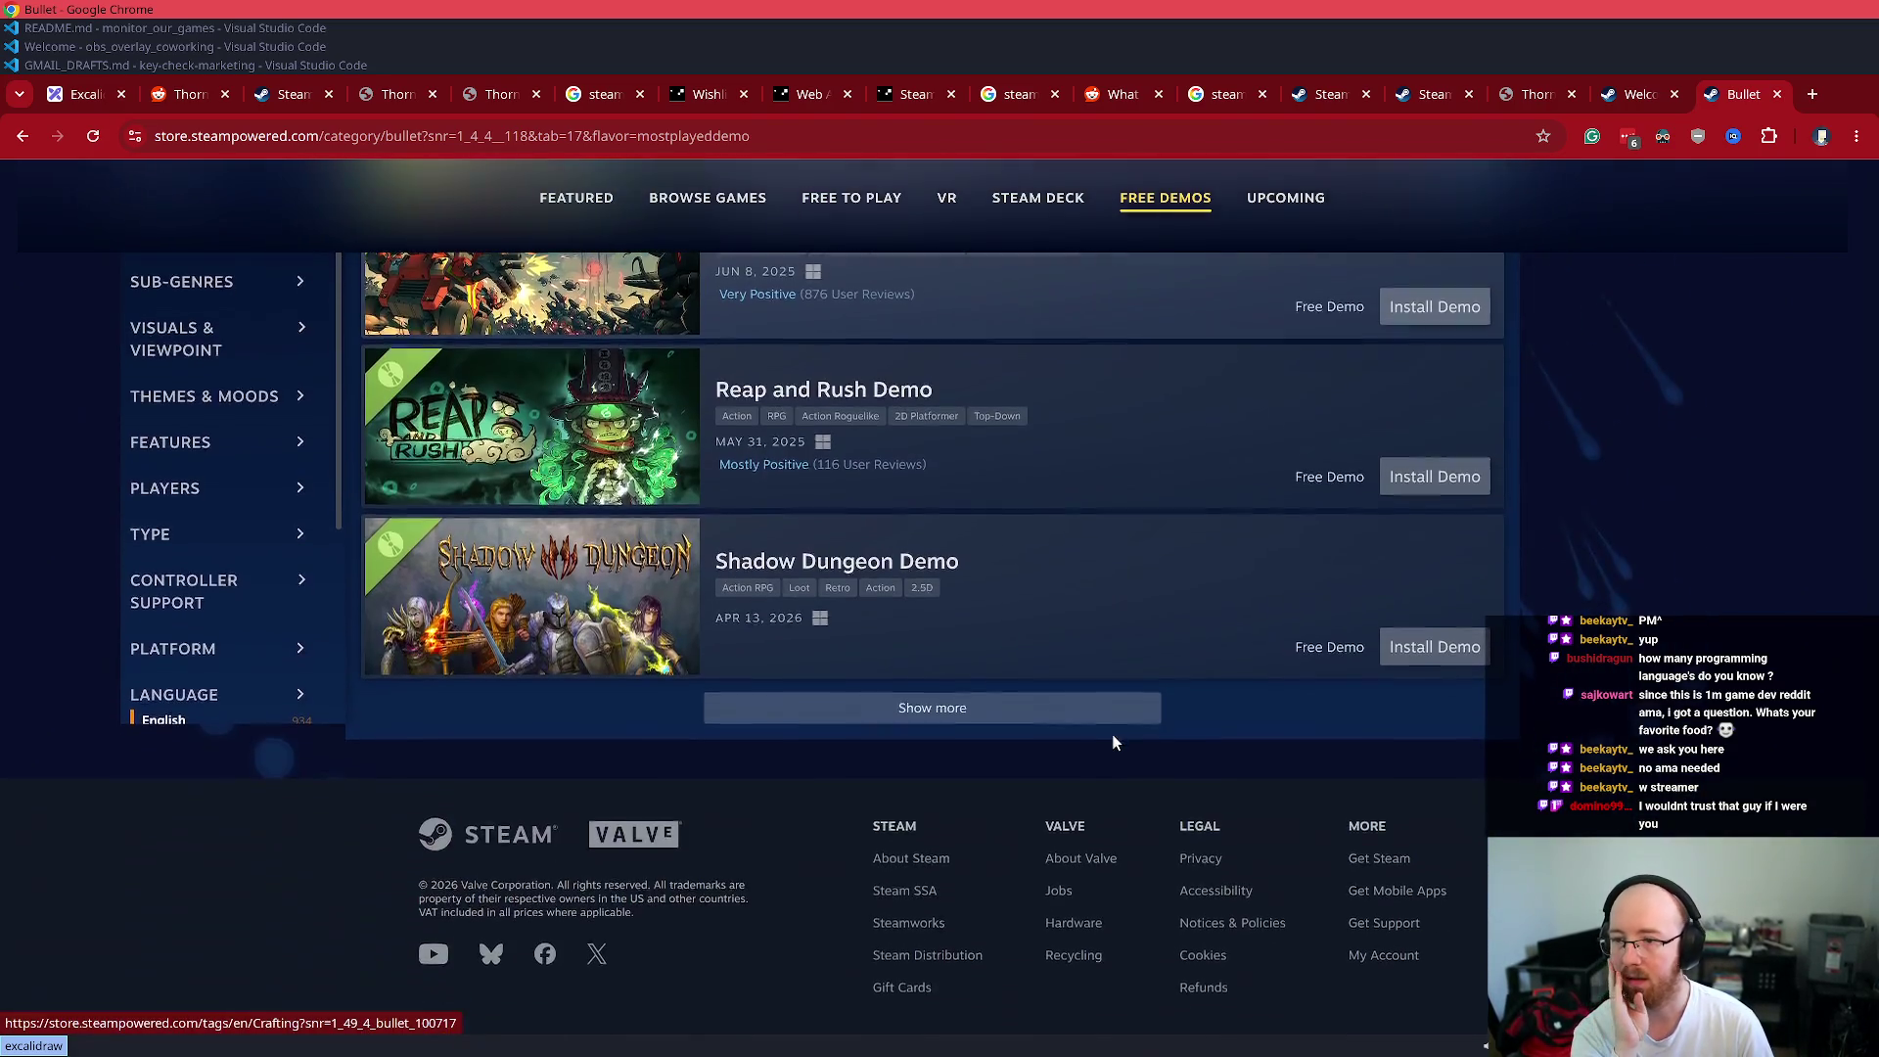
{"action": "left_click", "coordinate": [1105, 716]}
{"action": "scroll", "coordinate": [969, 762], "scroll_direction": "down", "scroll_amount": 5}
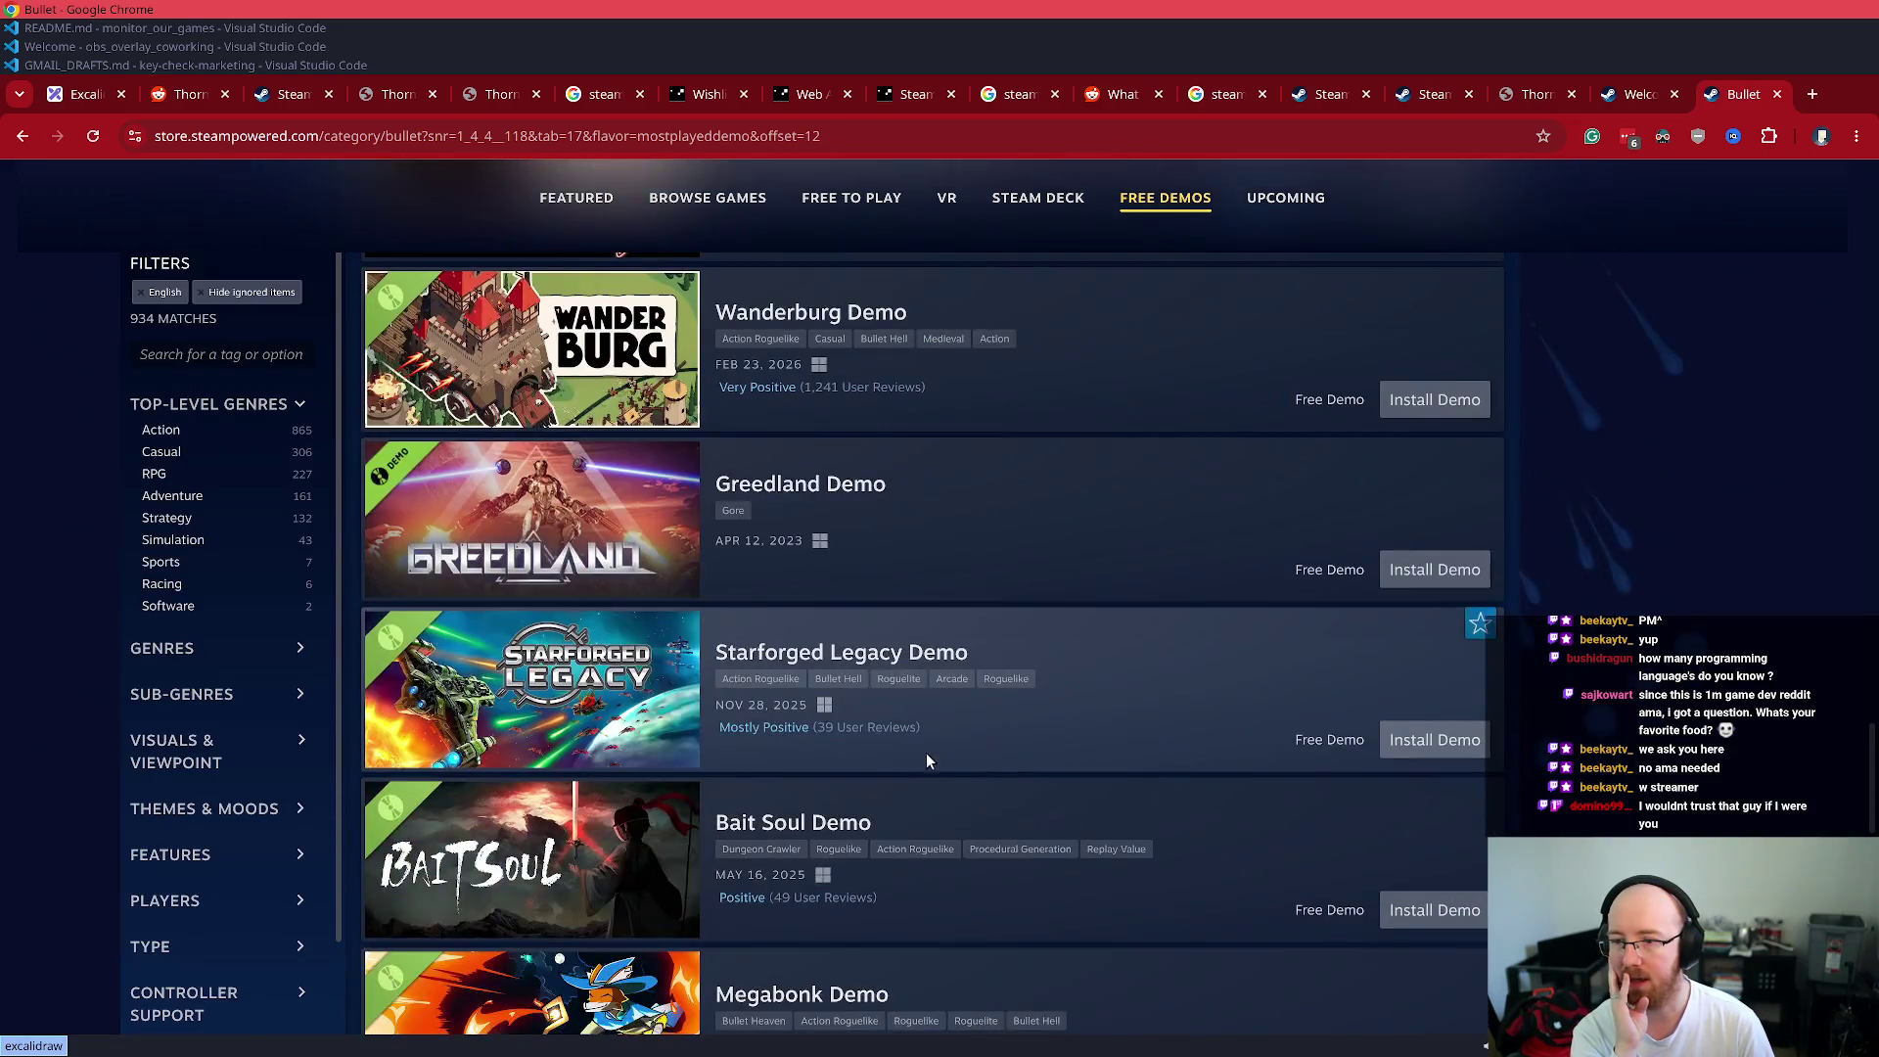
{"action": "scroll", "coordinate": [910, 749], "scroll_direction": "down", "scroll_amount": 10}
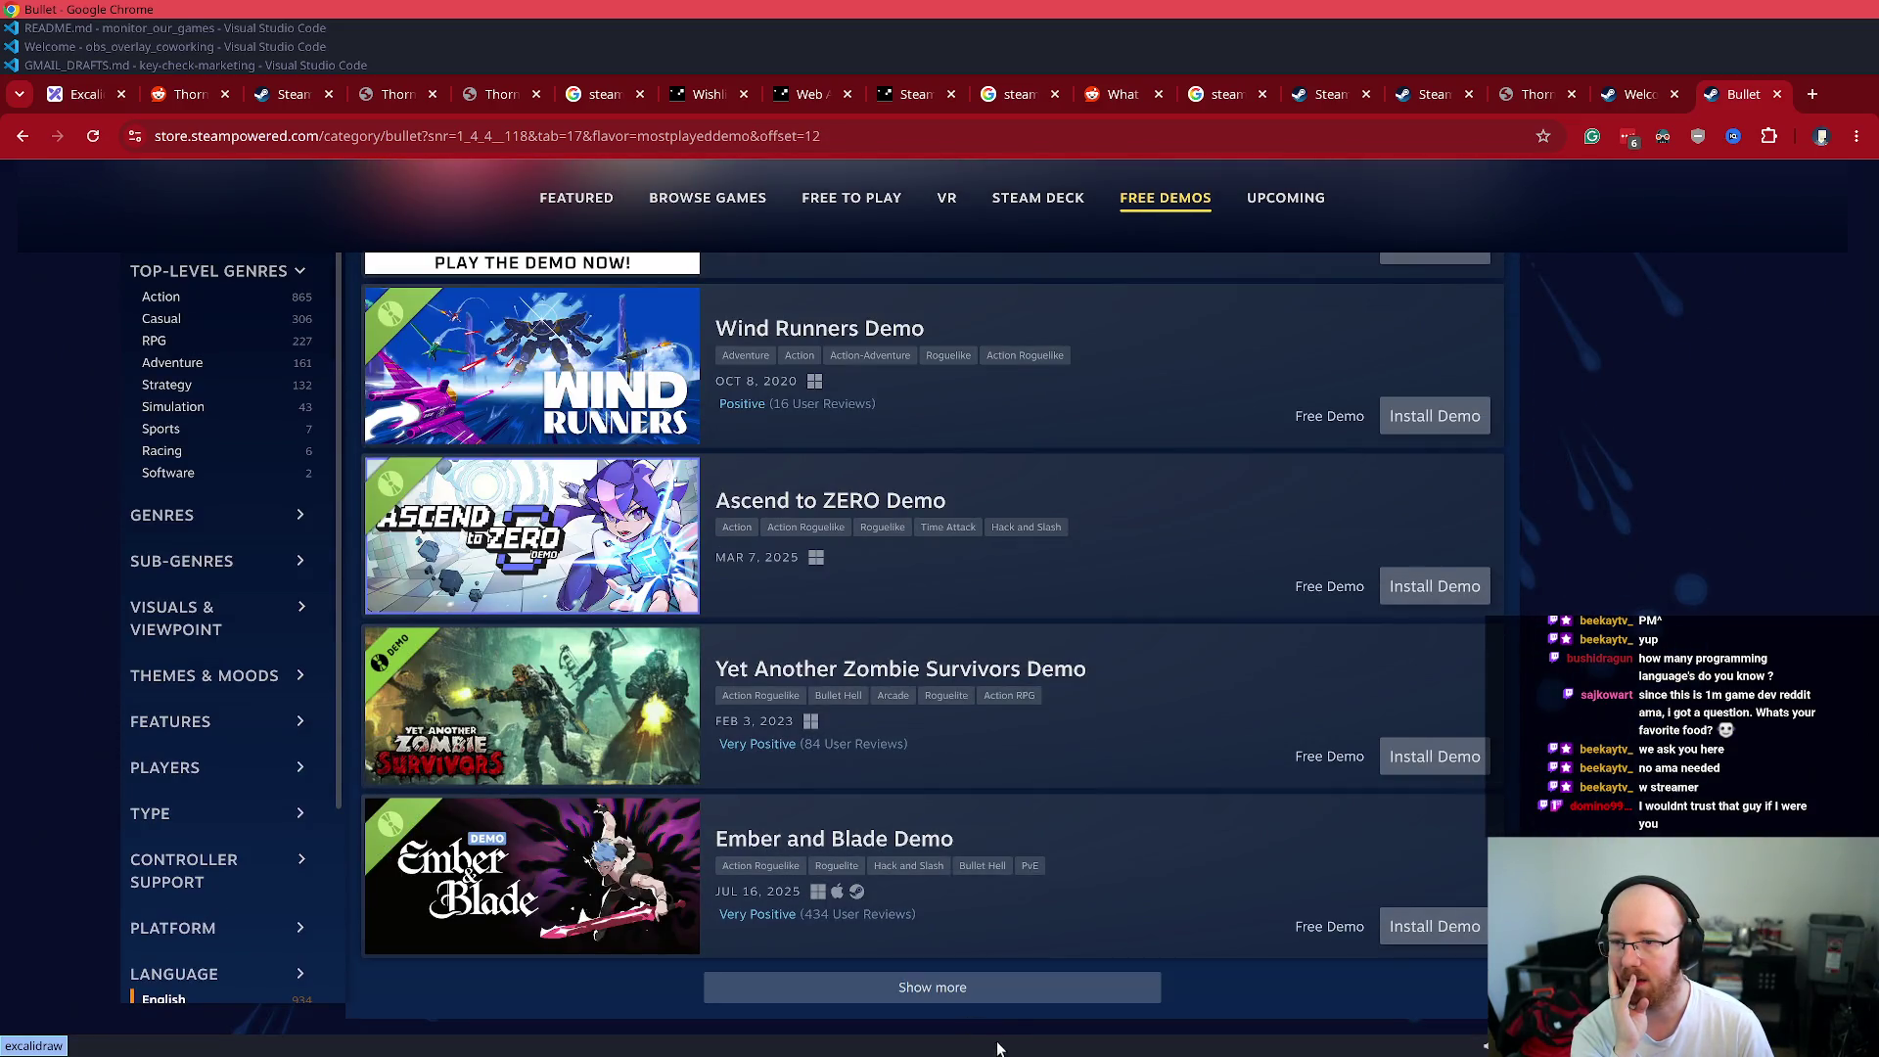
{"action": "left_click", "coordinate": [996, 988]}
{"action": "scroll", "coordinate": [995, 840], "scroll_direction": "down", "scroll_amount": 6}
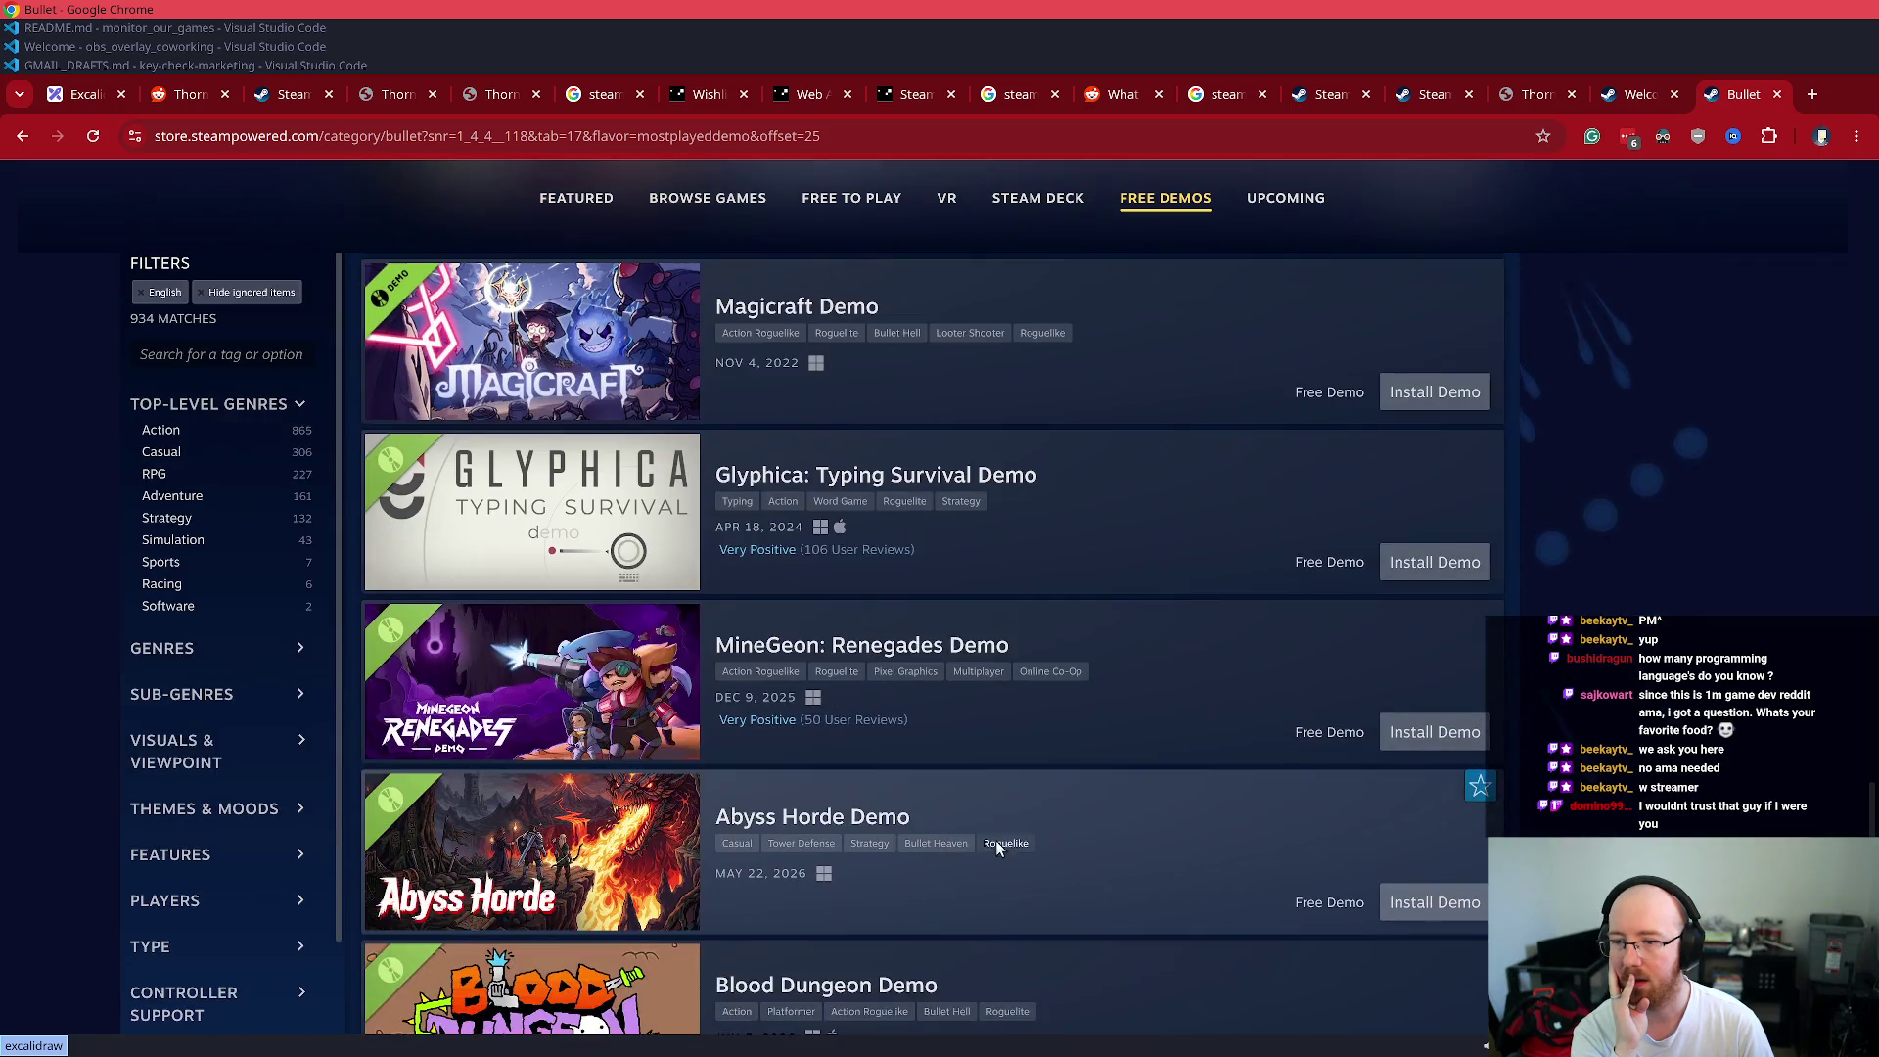
{"action": "scroll", "coordinate": [990, 834], "scroll_direction": "down", "scroll_amount": 1}
- Look through the demos and open Sineus Arena Survivors Demo in a background tab
{"action": "mouse_move", "coordinate": [565, 423]}
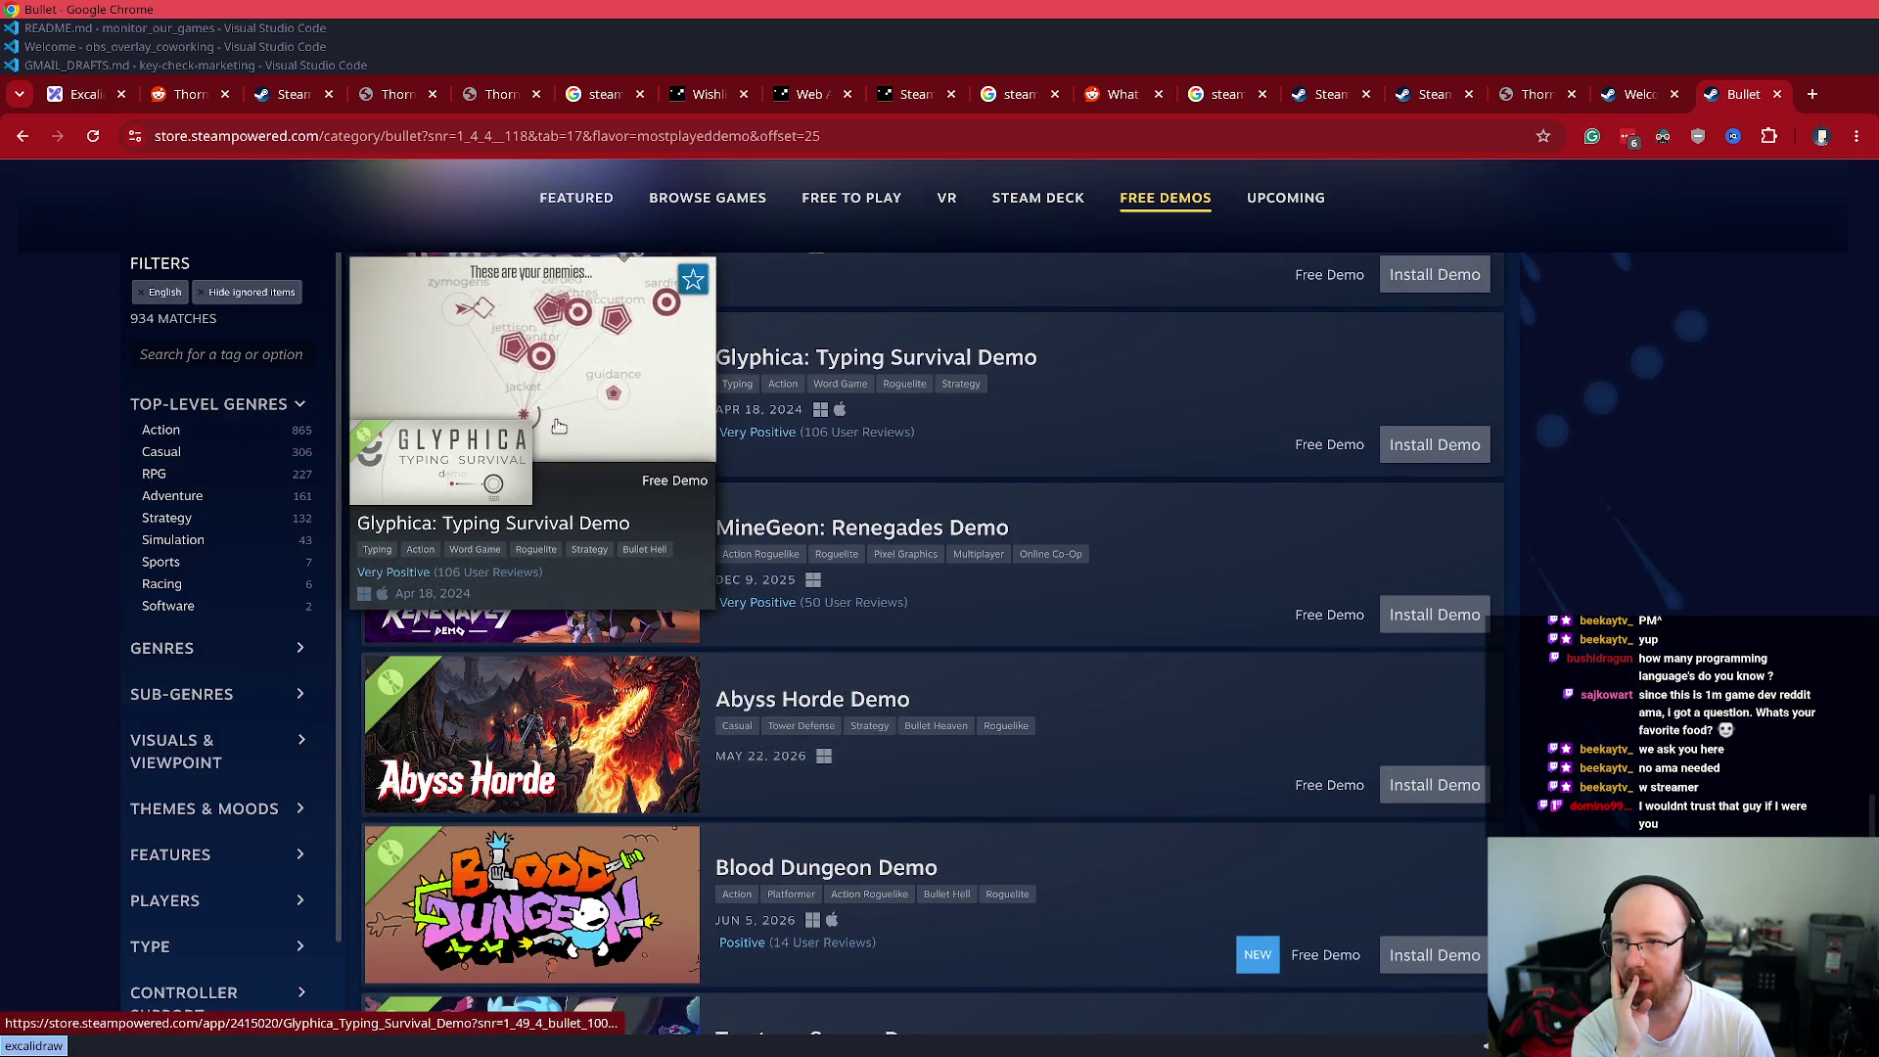
{"action": "scroll", "coordinate": [1149, 753], "scroll_direction": "down", "scroll_amount": 10}
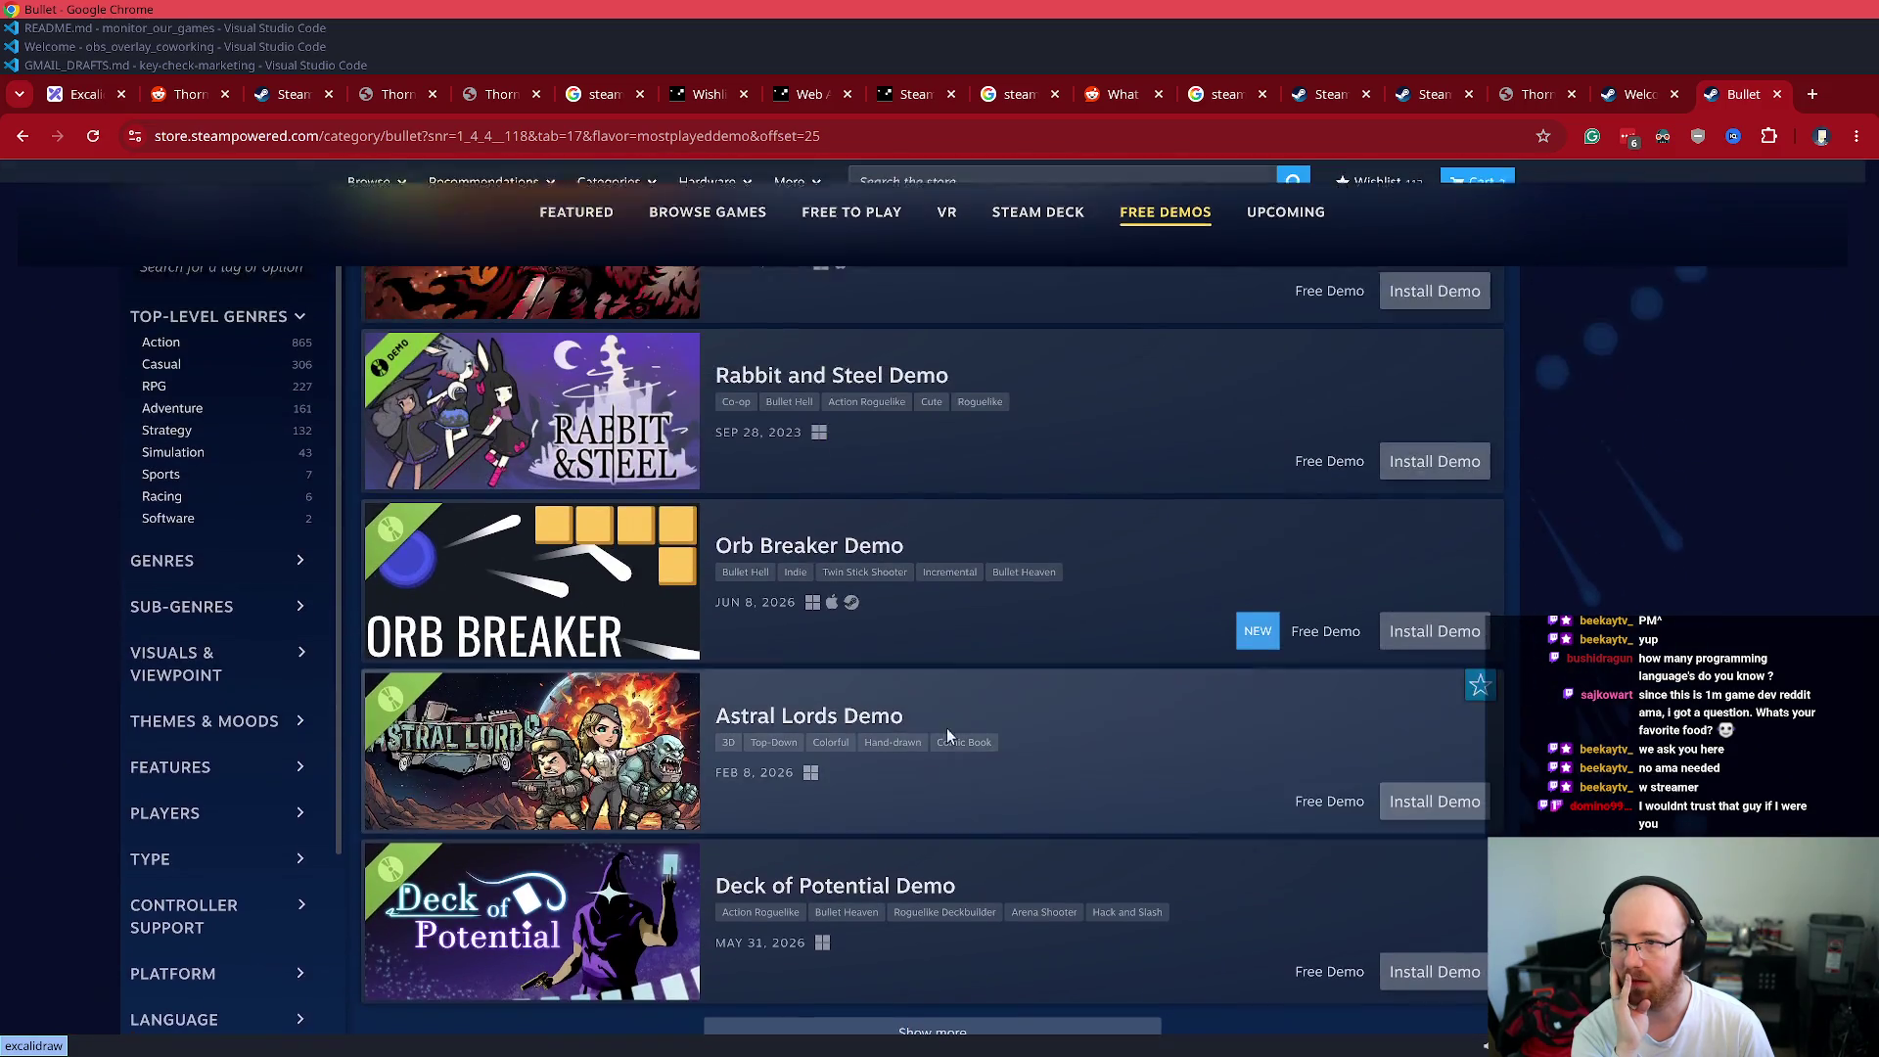
{"action": "mouse_move", "coordinate": [431, 584]}
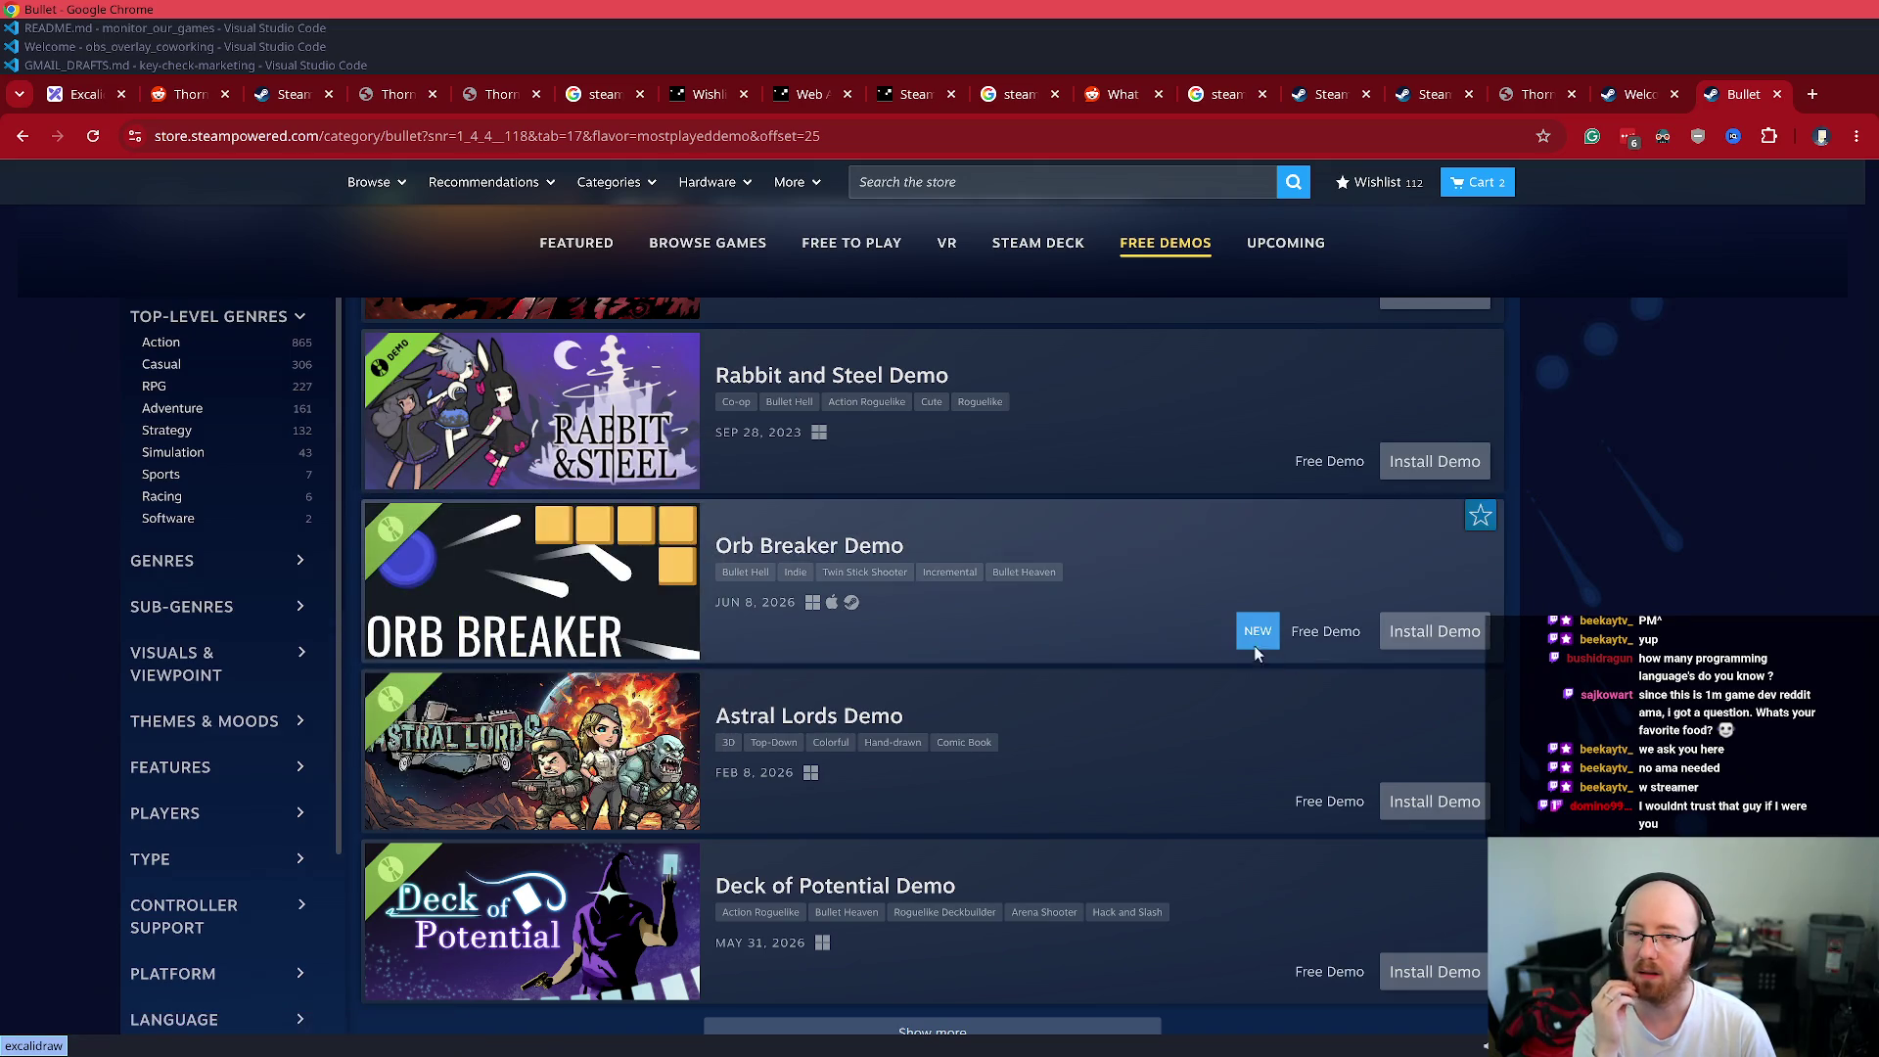
{"action": "scroll", "coordinate": [1106, 663], "scroll_direction": "up", "scroll_amount": 8}
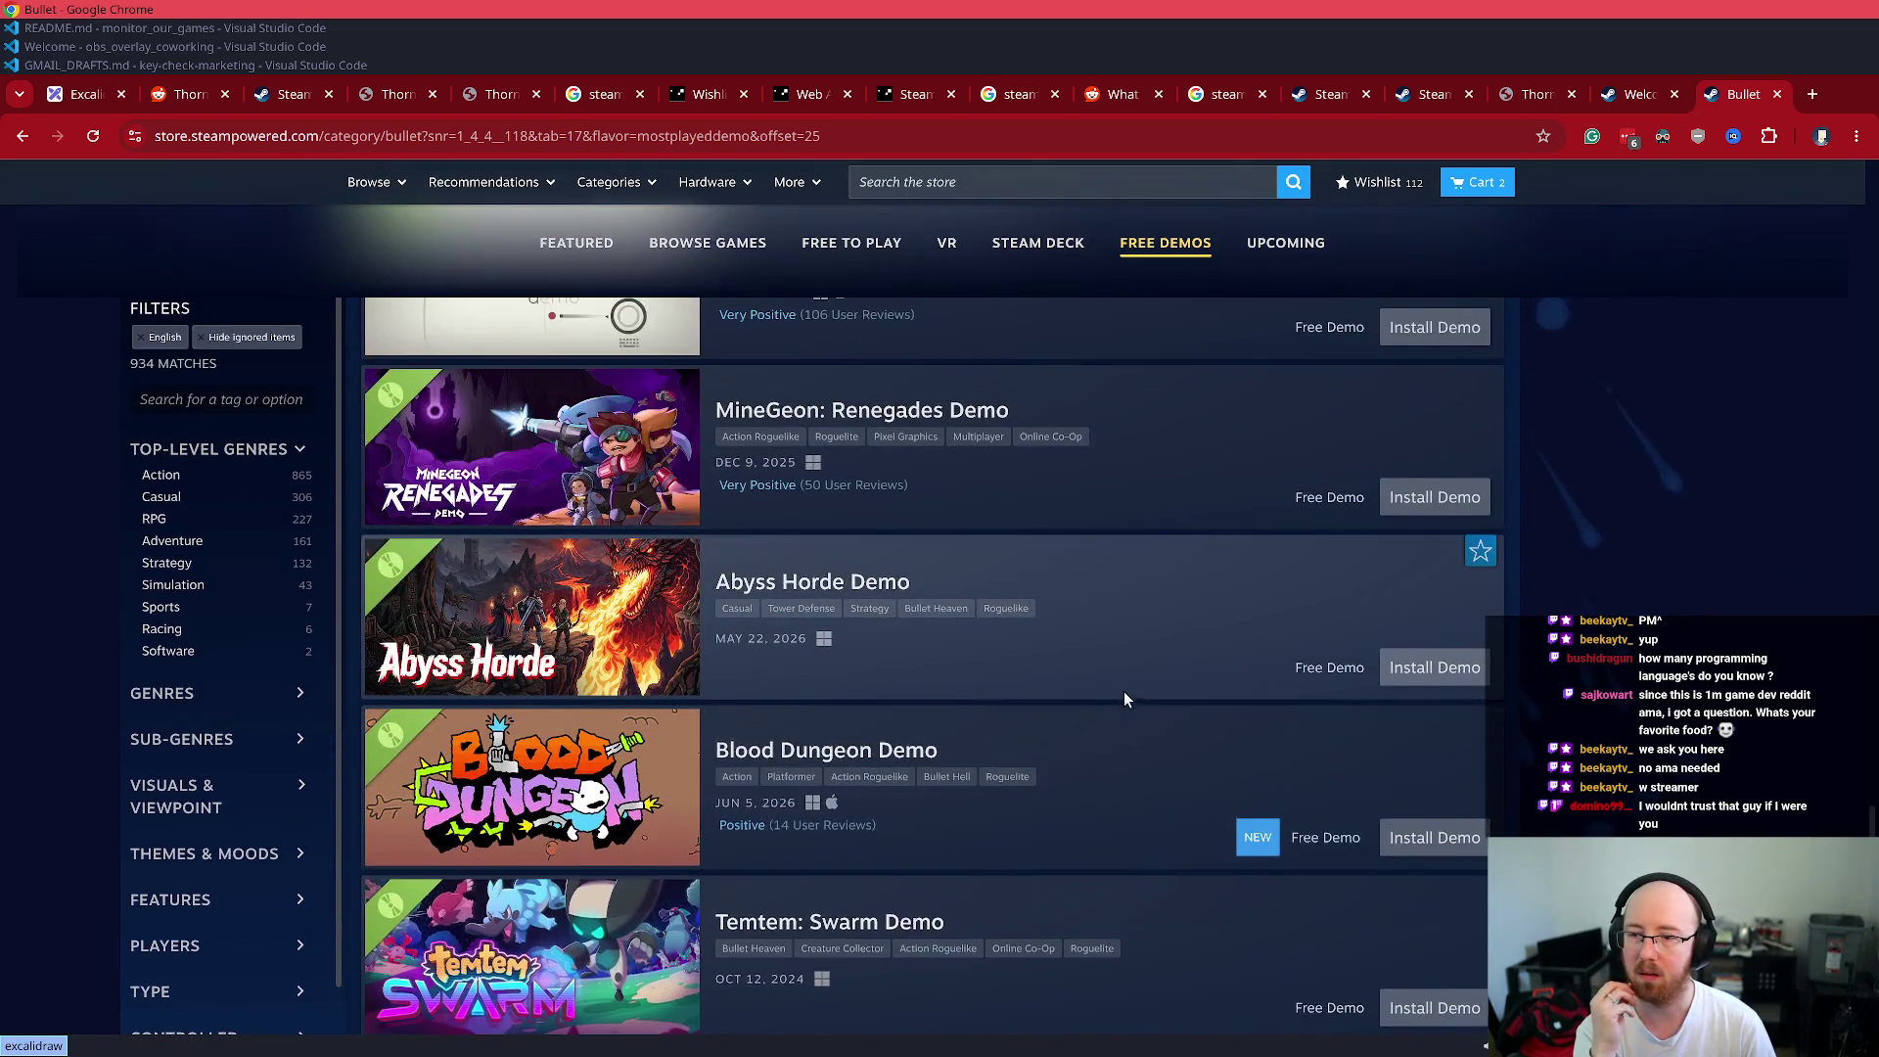
{"action": "scroll", "coordinate": [1174, 667], "scroll_direction": "down", "scroll_amount": 15}
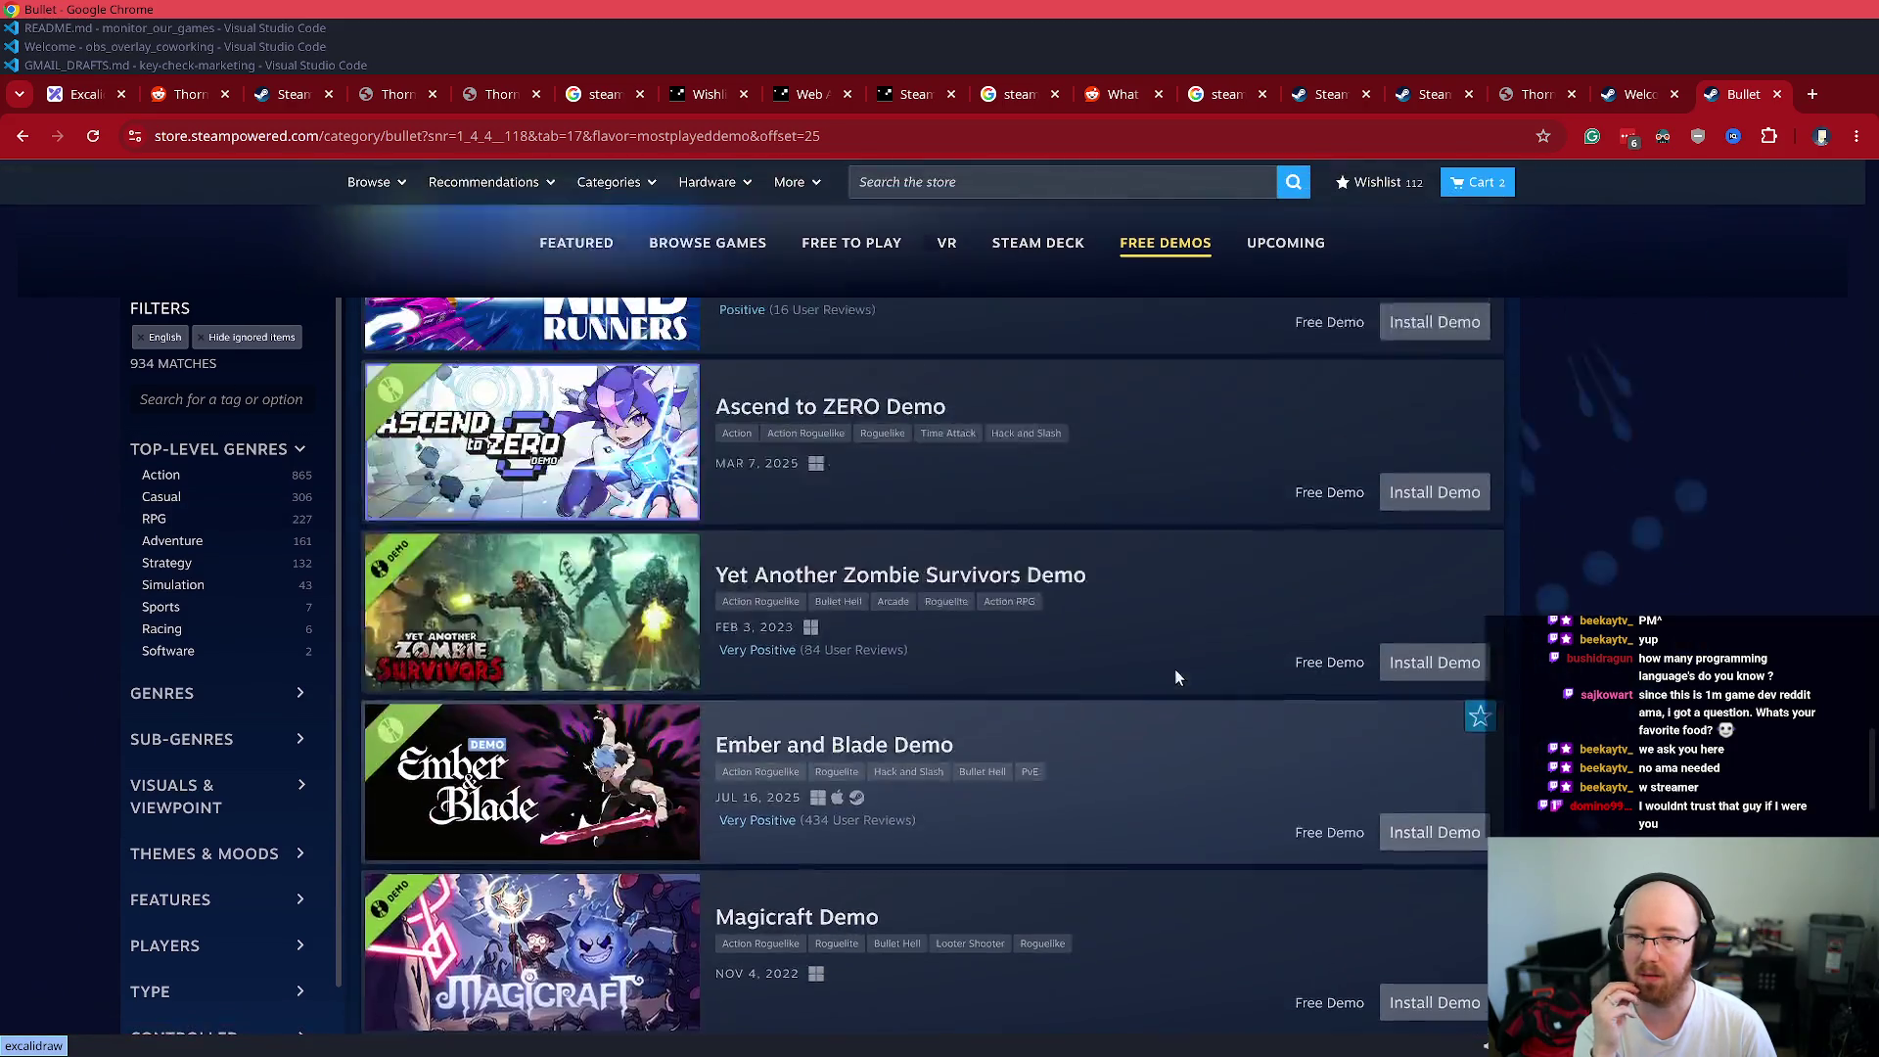
{"action": "scroll", "coordinate": [1175, 672], "scroll_direction": "up", "scroll_amount": 10}
{"action": "mouse_move", "coordinate": [528, 741]}
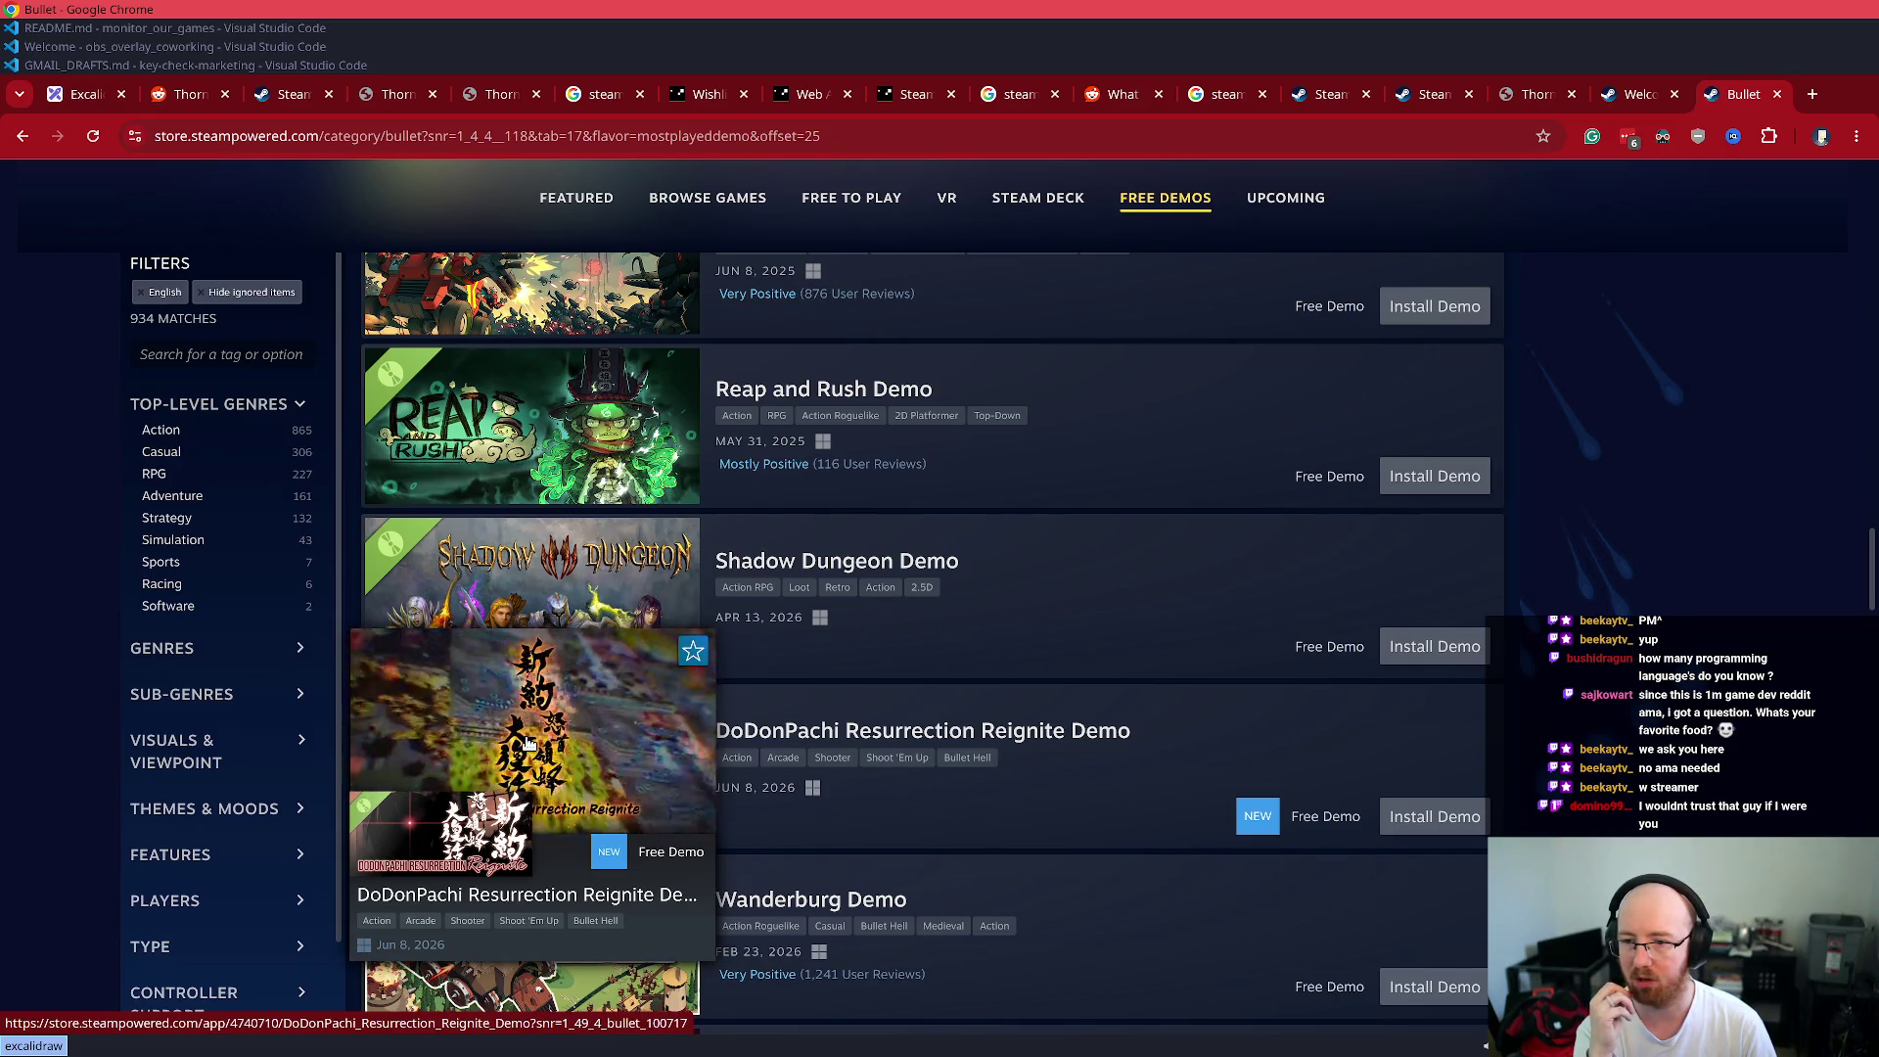
{"action": "scroll", "coordinate": [1164, 757], "scroll_direction": "up", "scroll_amount": 15}
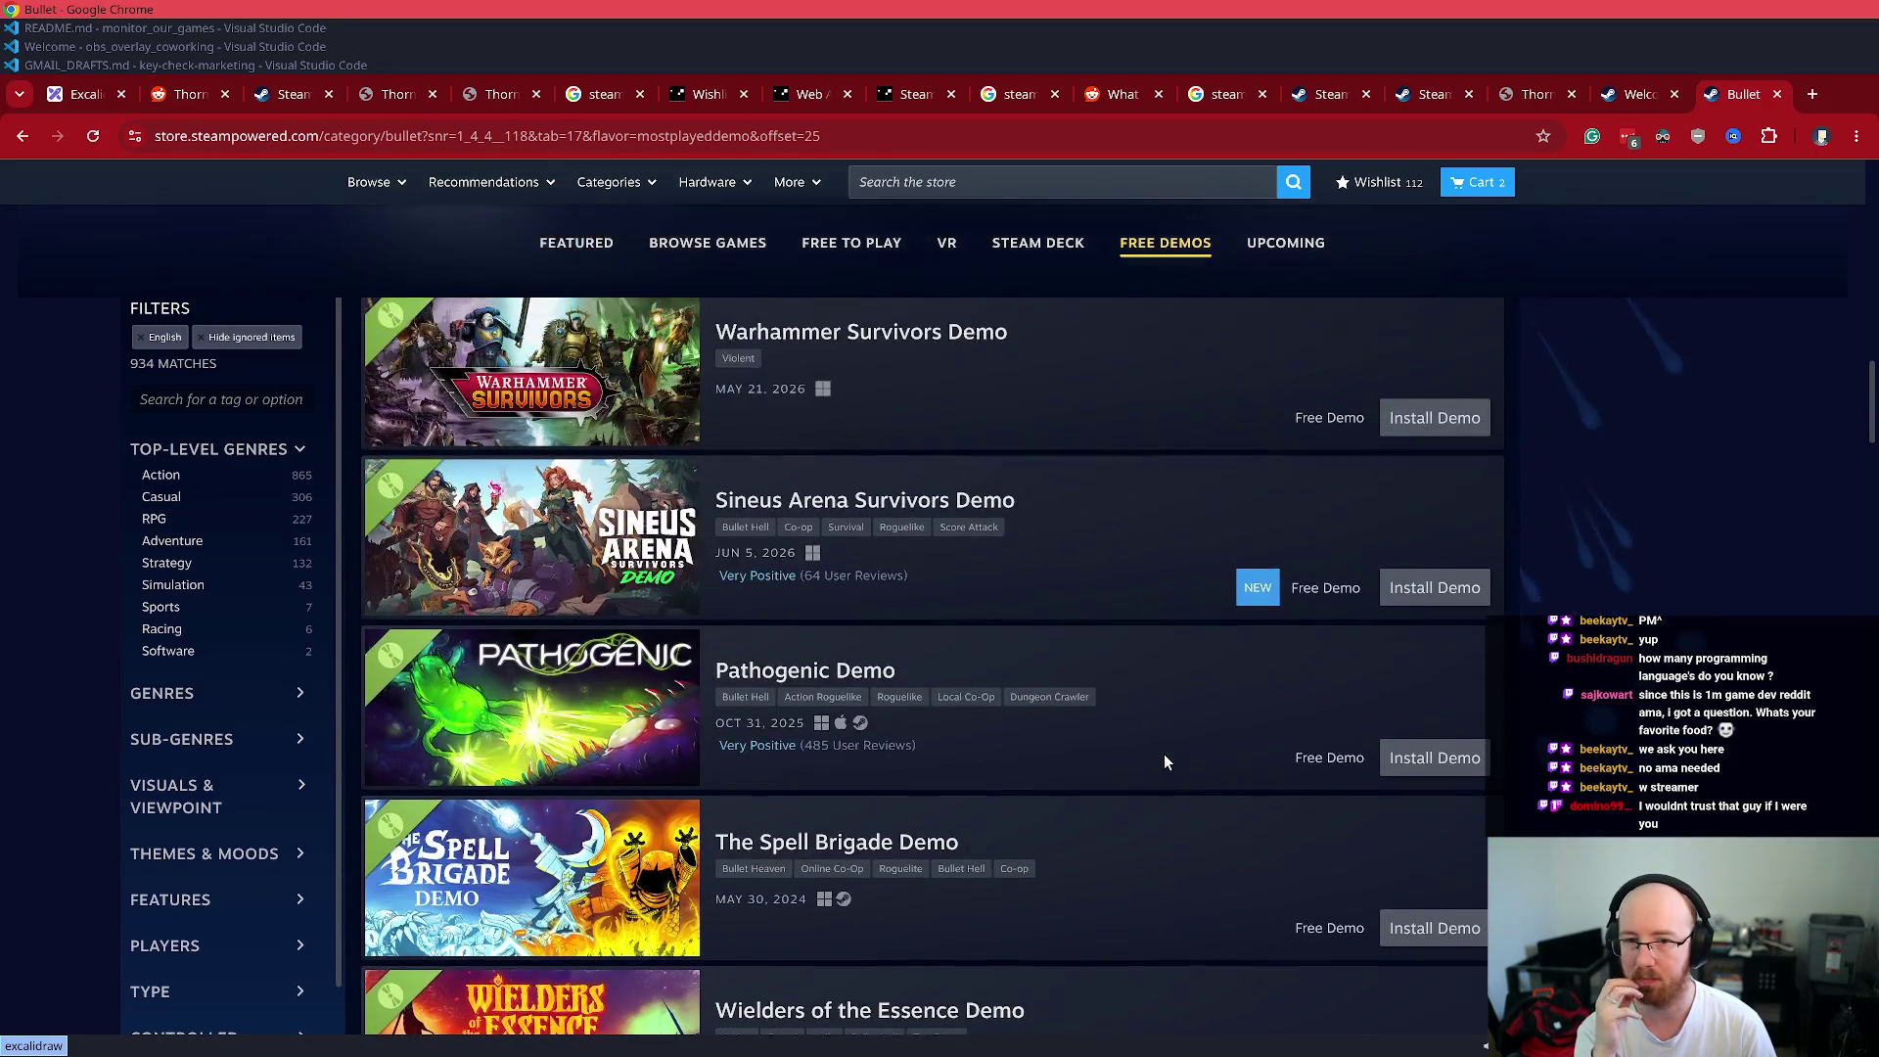
{"action": "mouse_move", "coordinate": [506, 545]}
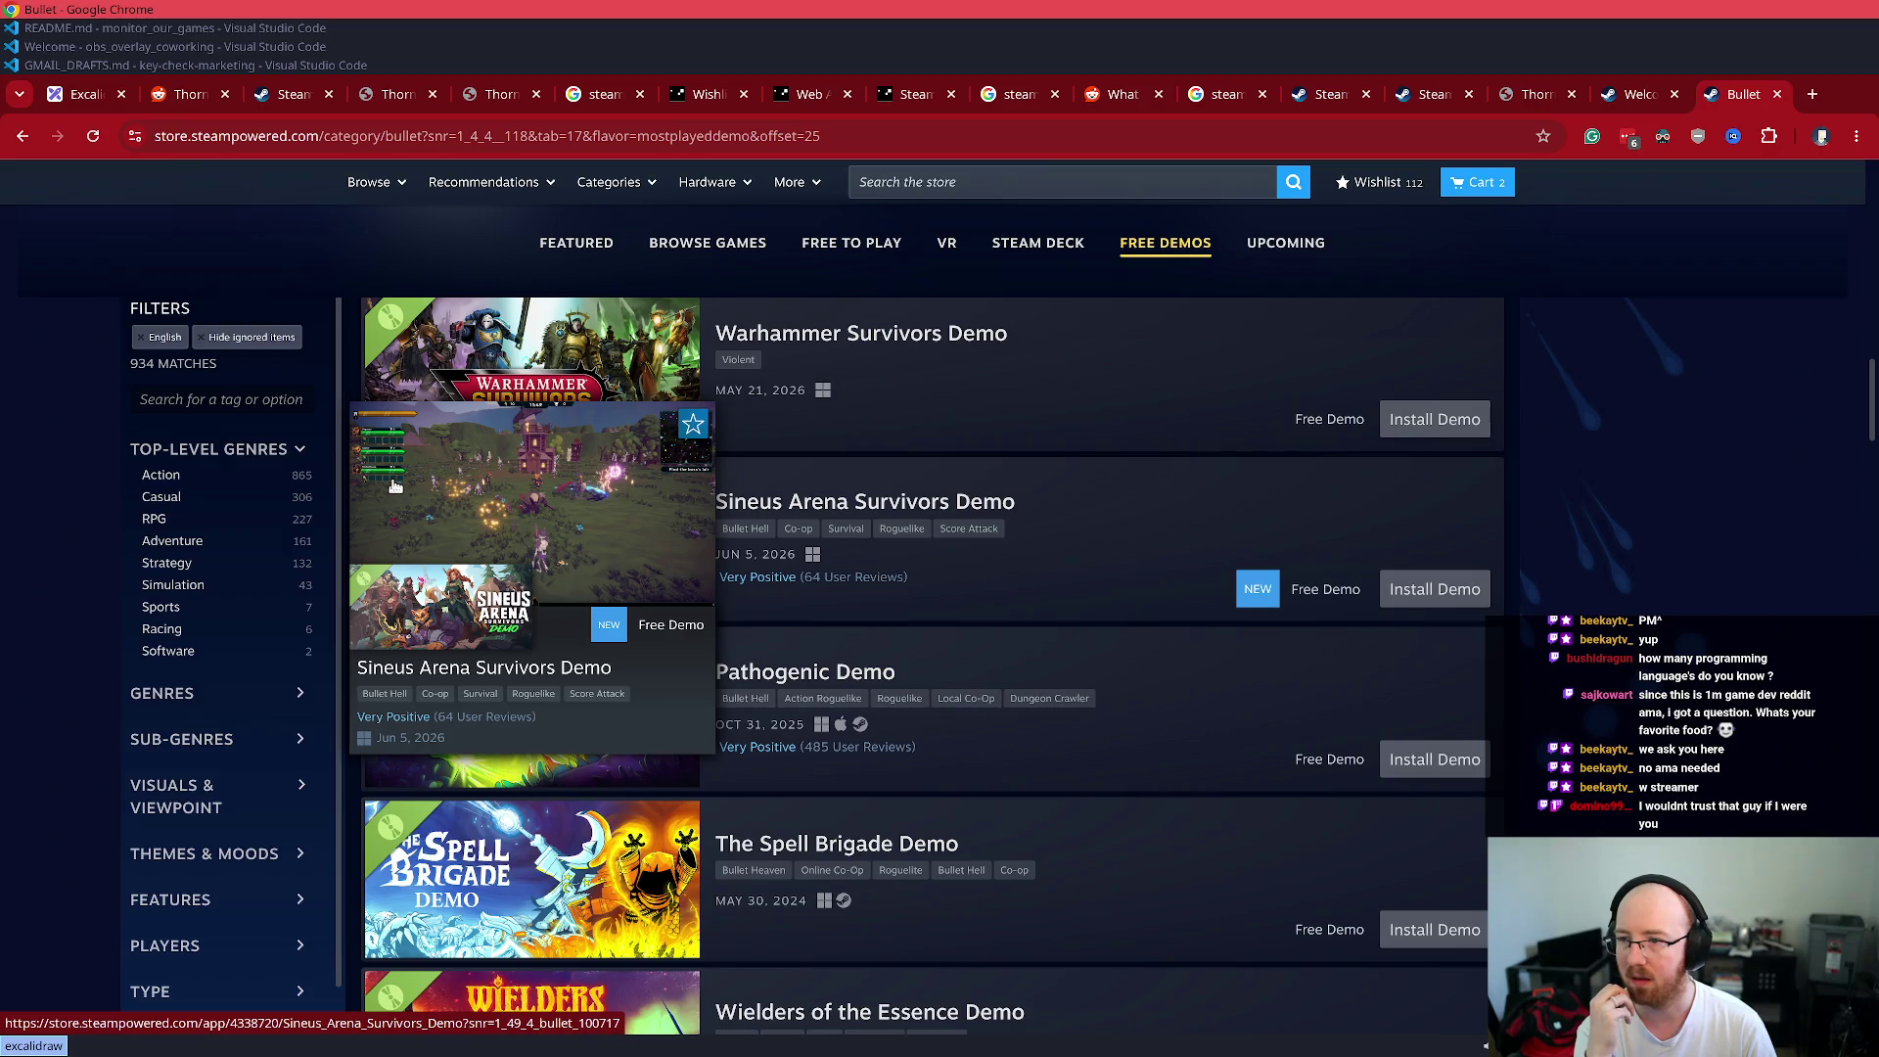
{"action": "middle_click", "coordinate": [501, 516]}
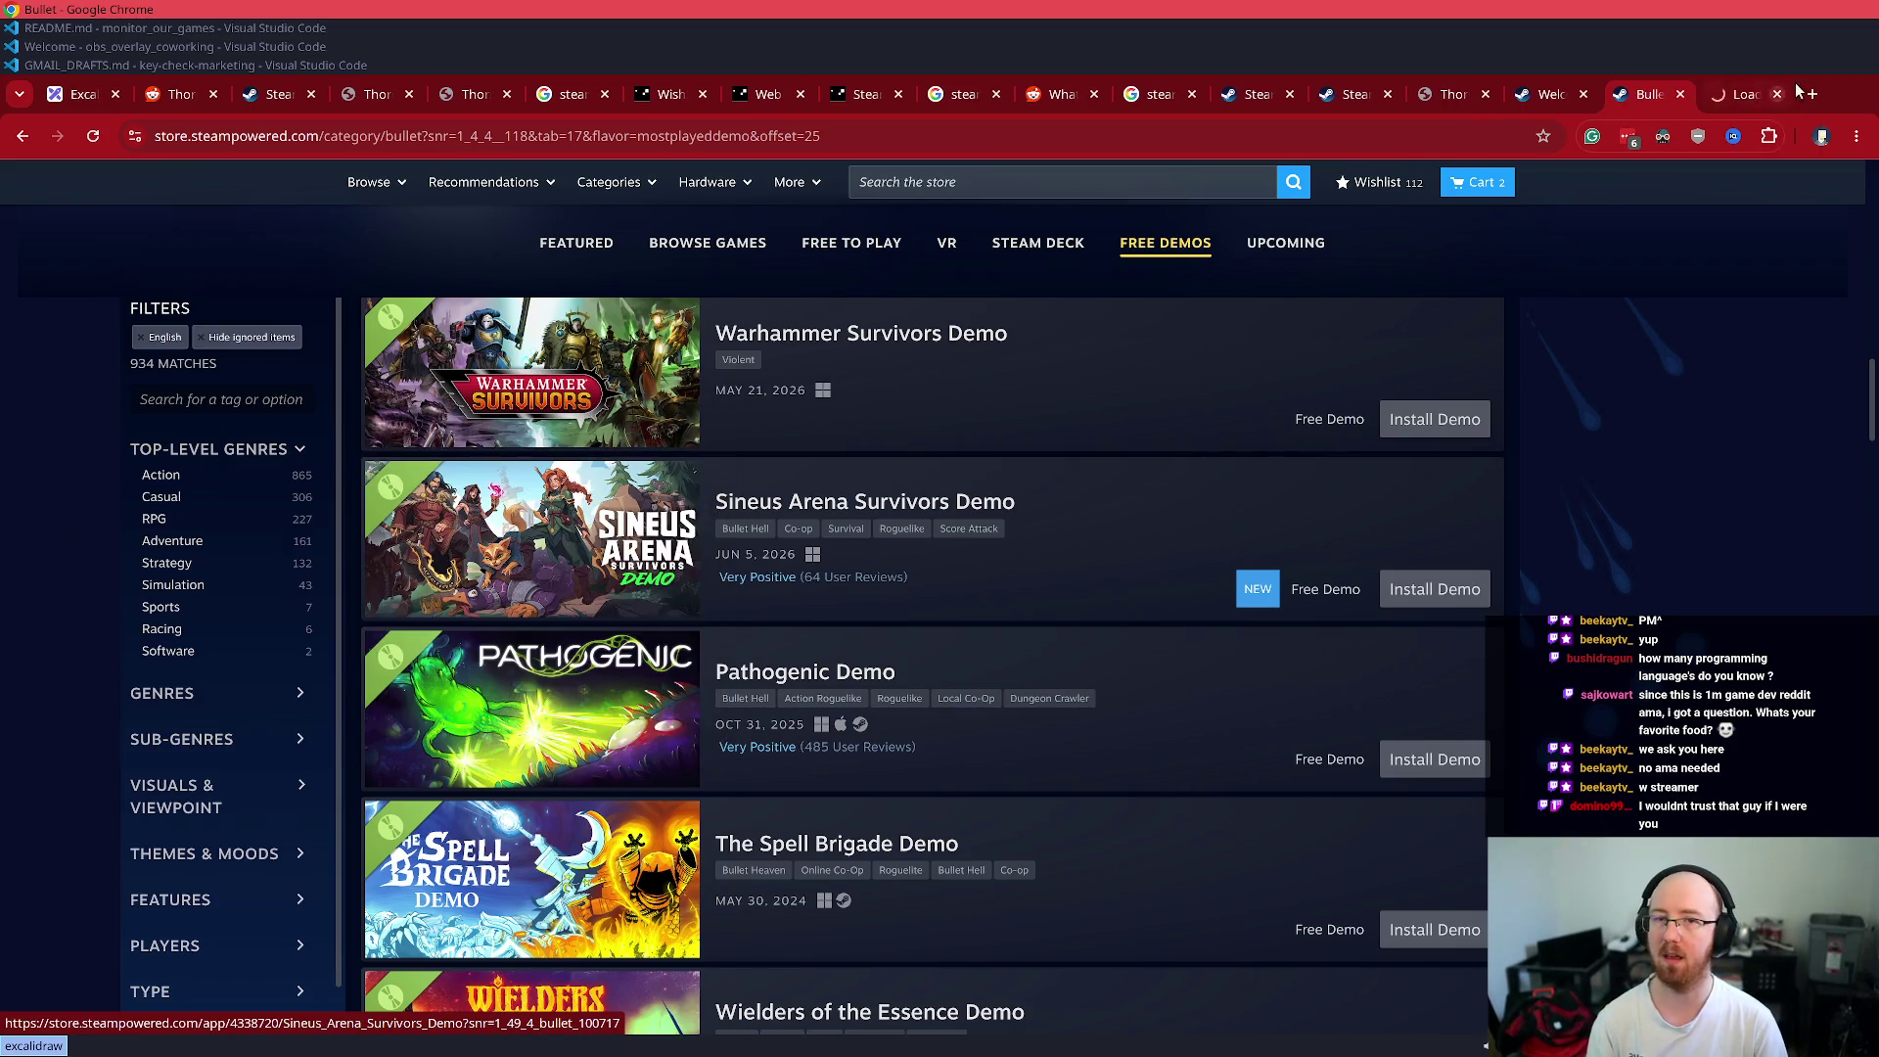
- Review the Sineus Arena Survivors Demo page with its trailer paused, then close it
{"action": "left_click", "coordinate": [1734, 96]}
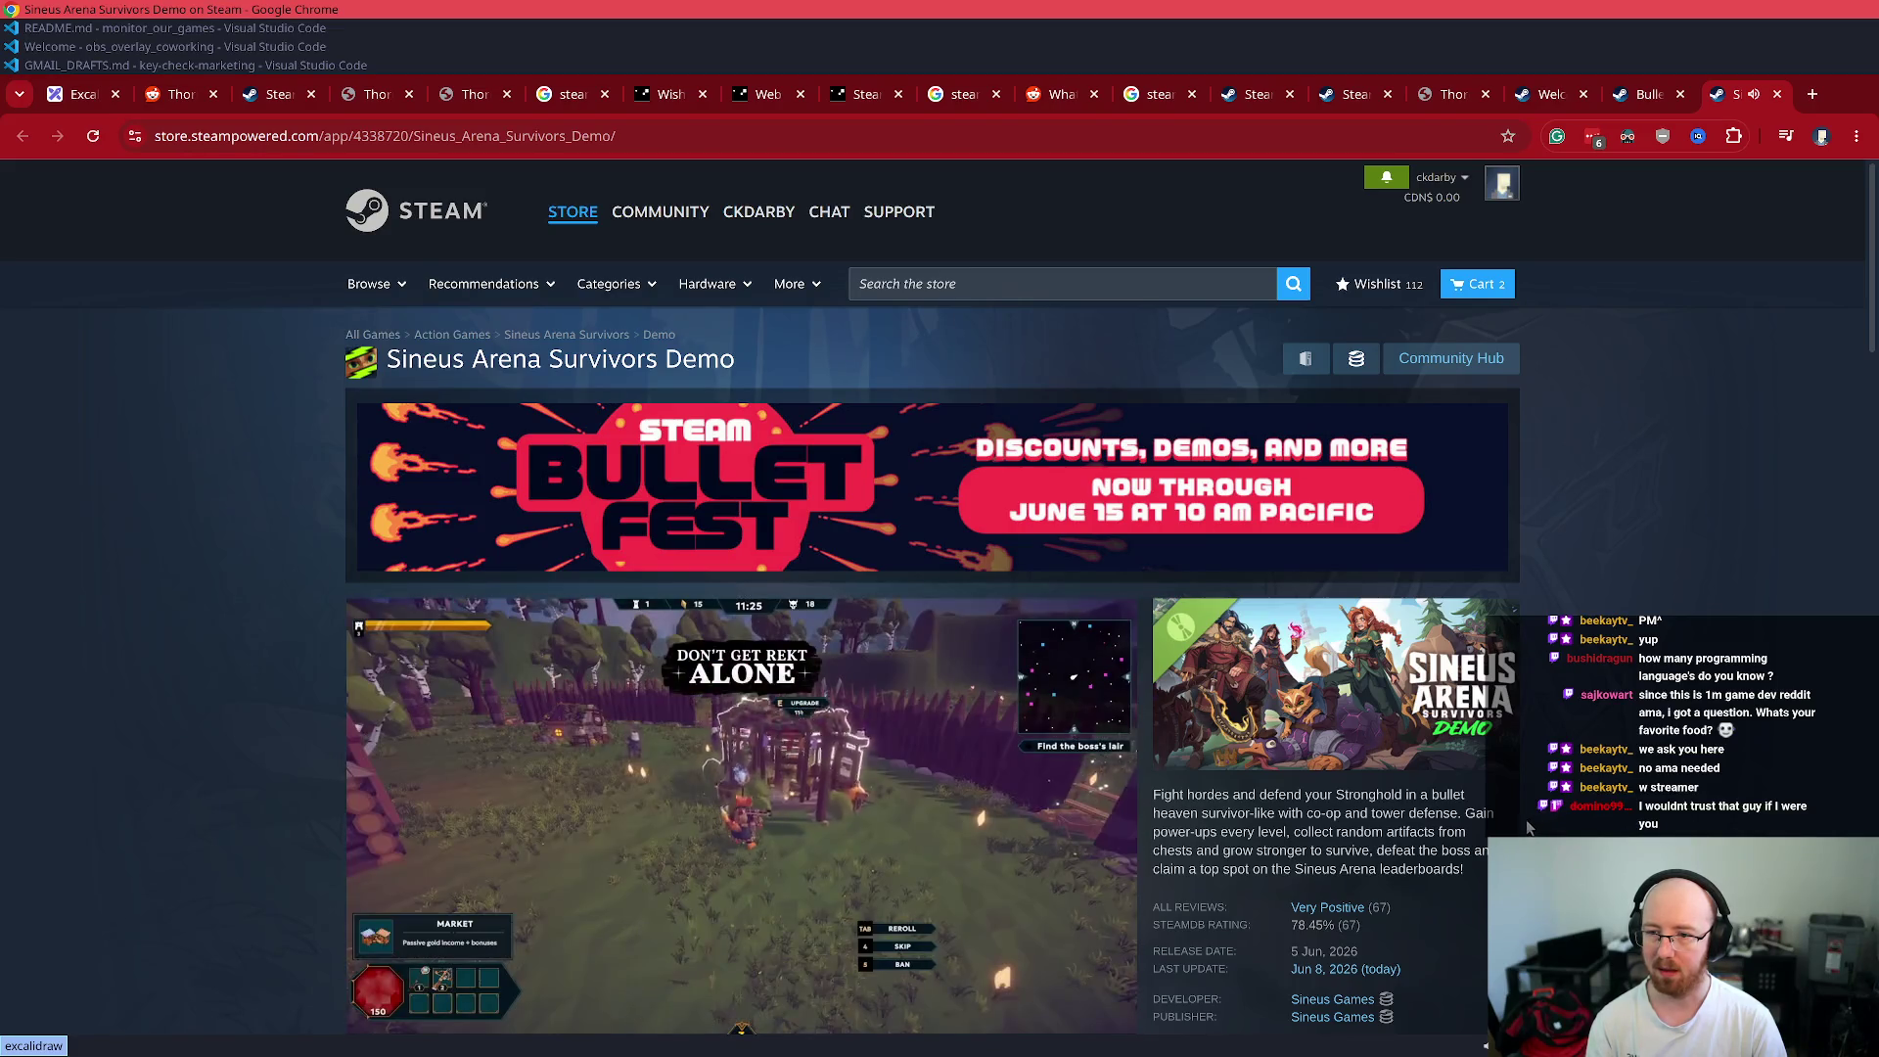
{"action": "left_click", "coordinate": [748, 841]}
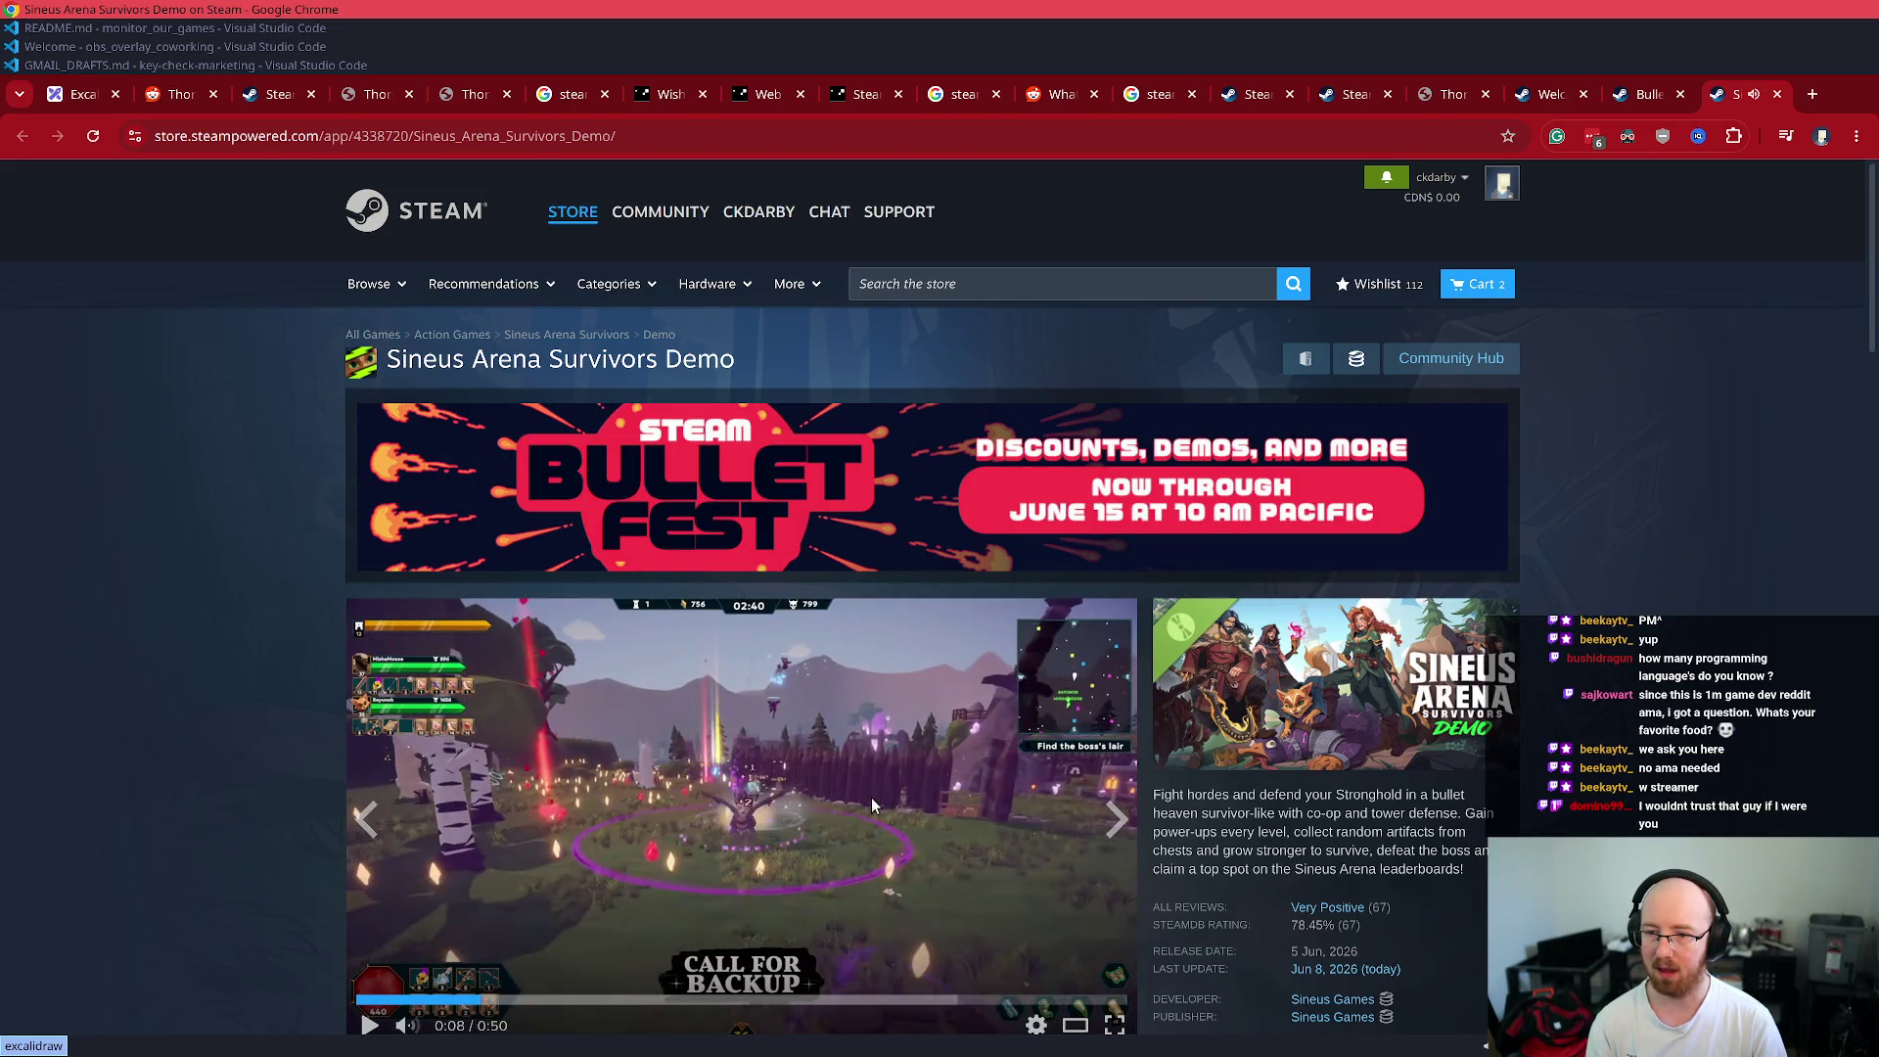
{"action": "scroll", "coordinate": [775, 829], "scroll_direction": "down", "scroll_amount": 3}
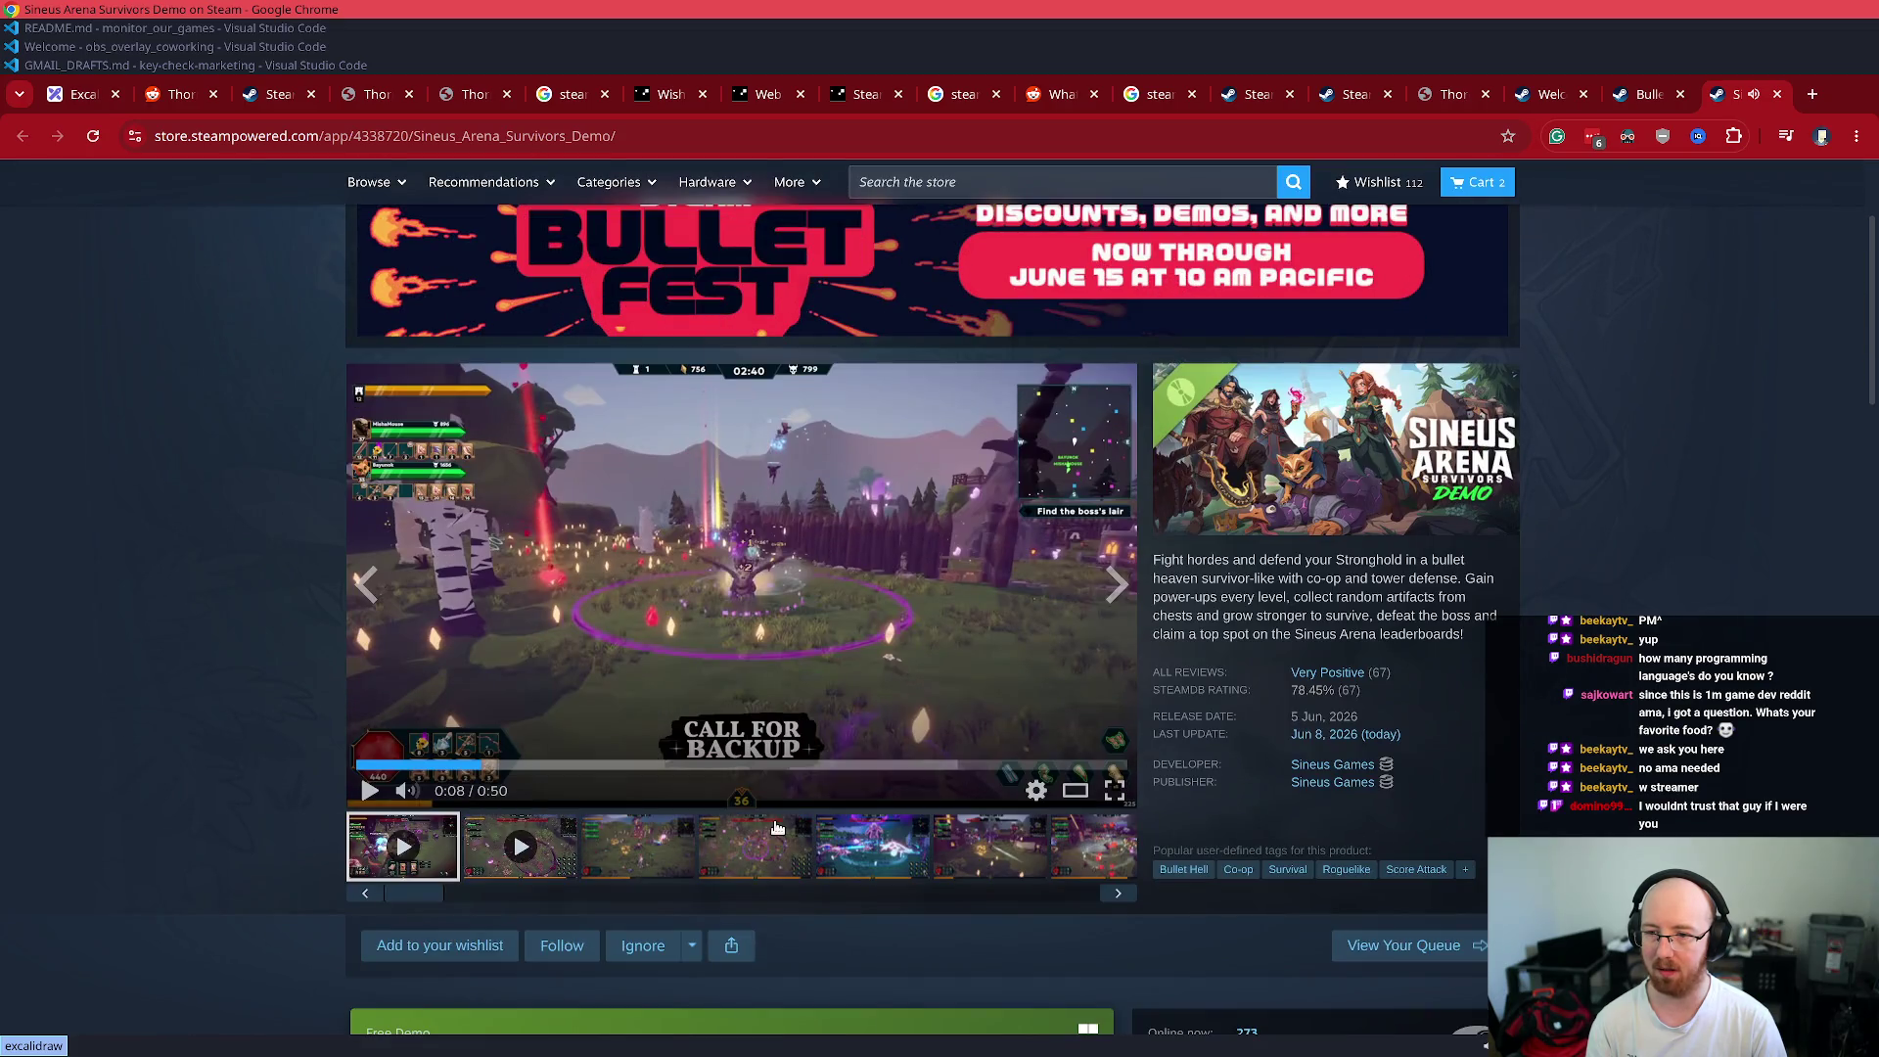
{"action": "scroll", "coordinate": [776, 828], "scroll_direction": "down", "scroll_amount": 4}
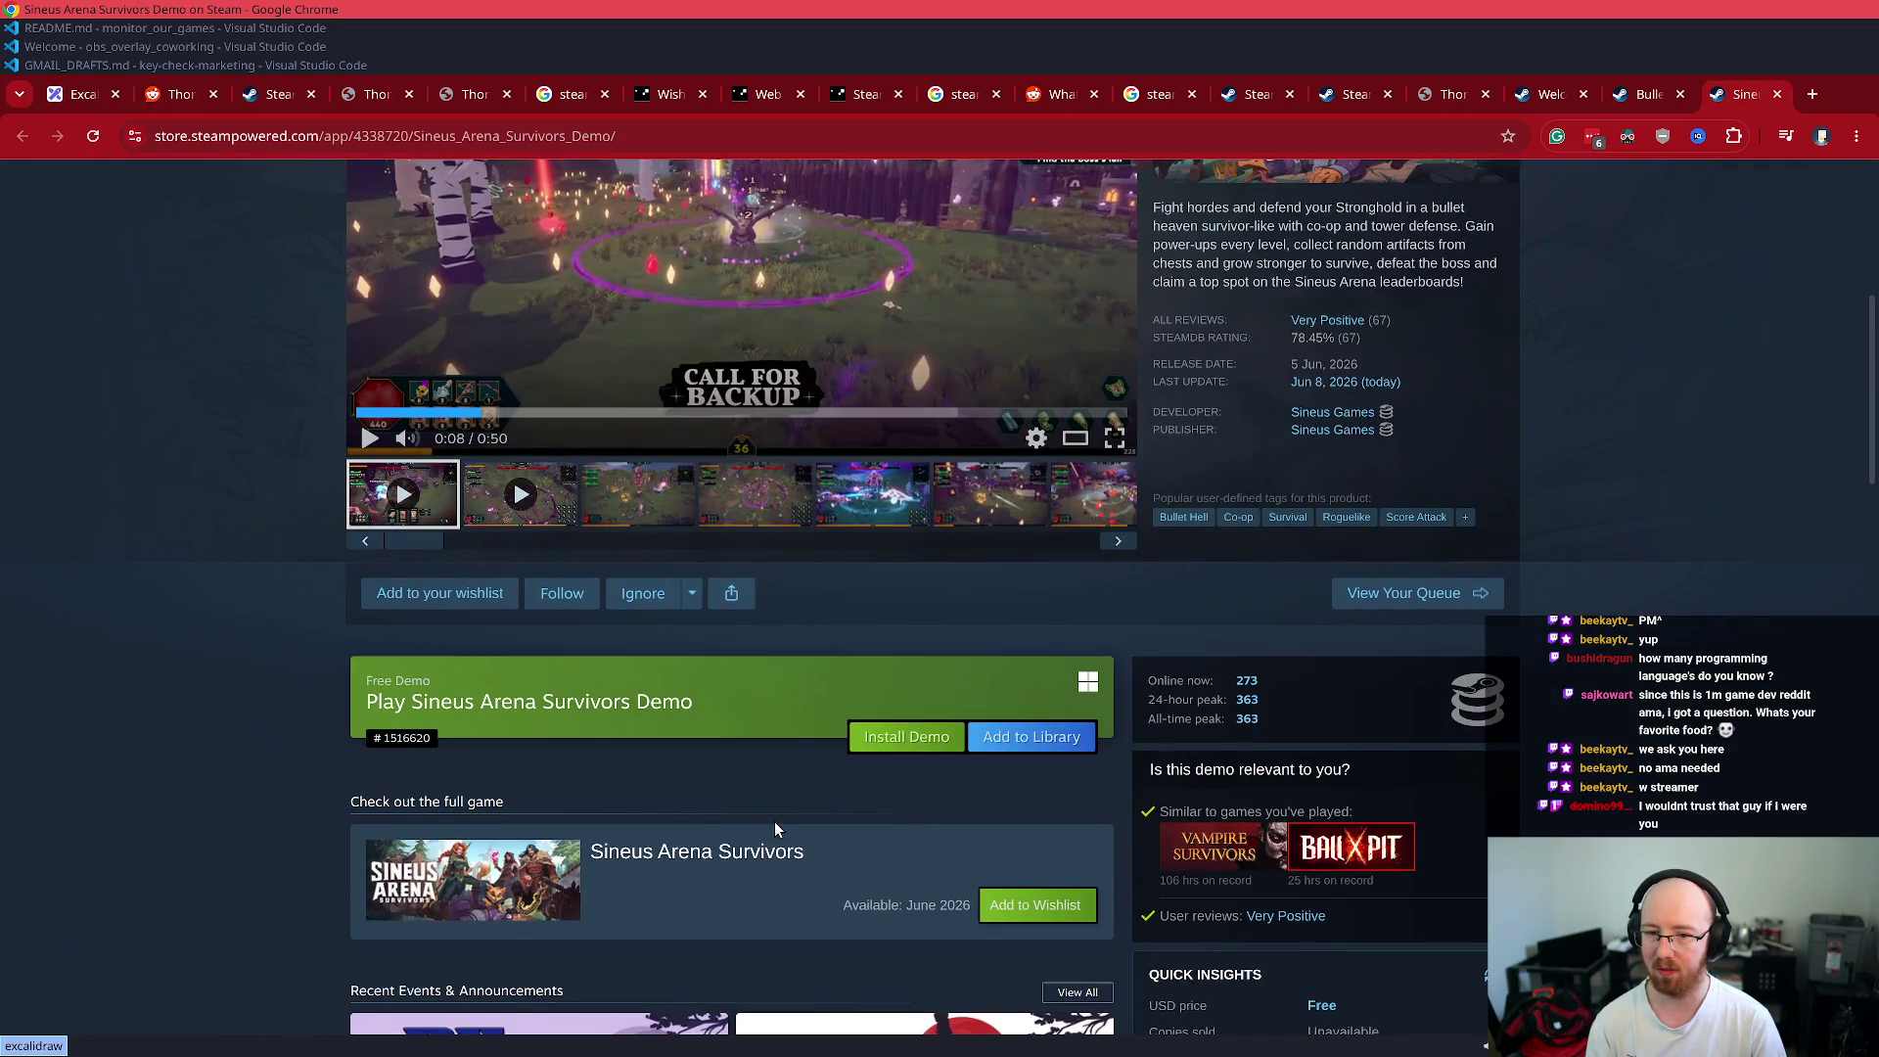
{"action": "scroll", "coordinate": [776, 828], "scroll_direction": "down", "scroll_amount": 6}
{"action": "scroll", "coordinate": [776, 828], "scroll_direction": "up", "scroll_amount": 10}
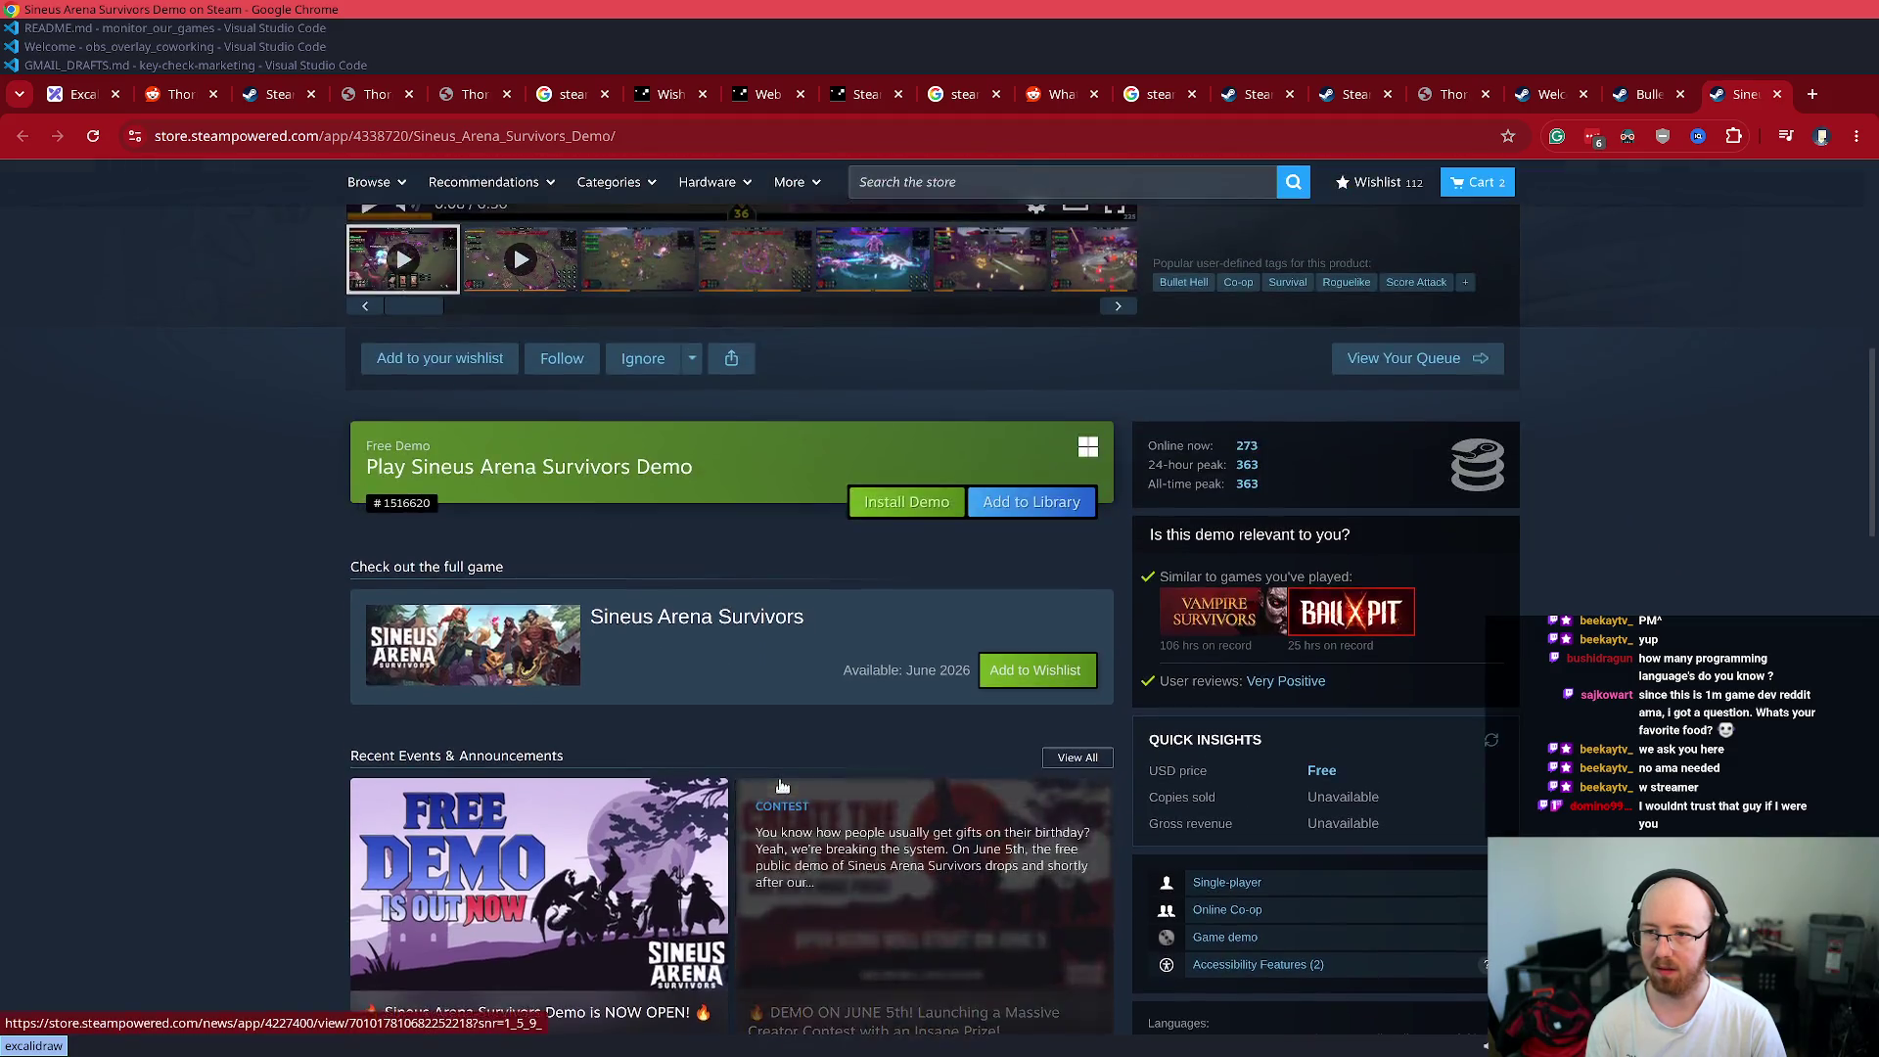
{"action": "key", "text": "ctrl+w"}
{"action": "scroll", "coordinate": [822, 775], "scroll_direction": "up", "scroll_amount": 3}
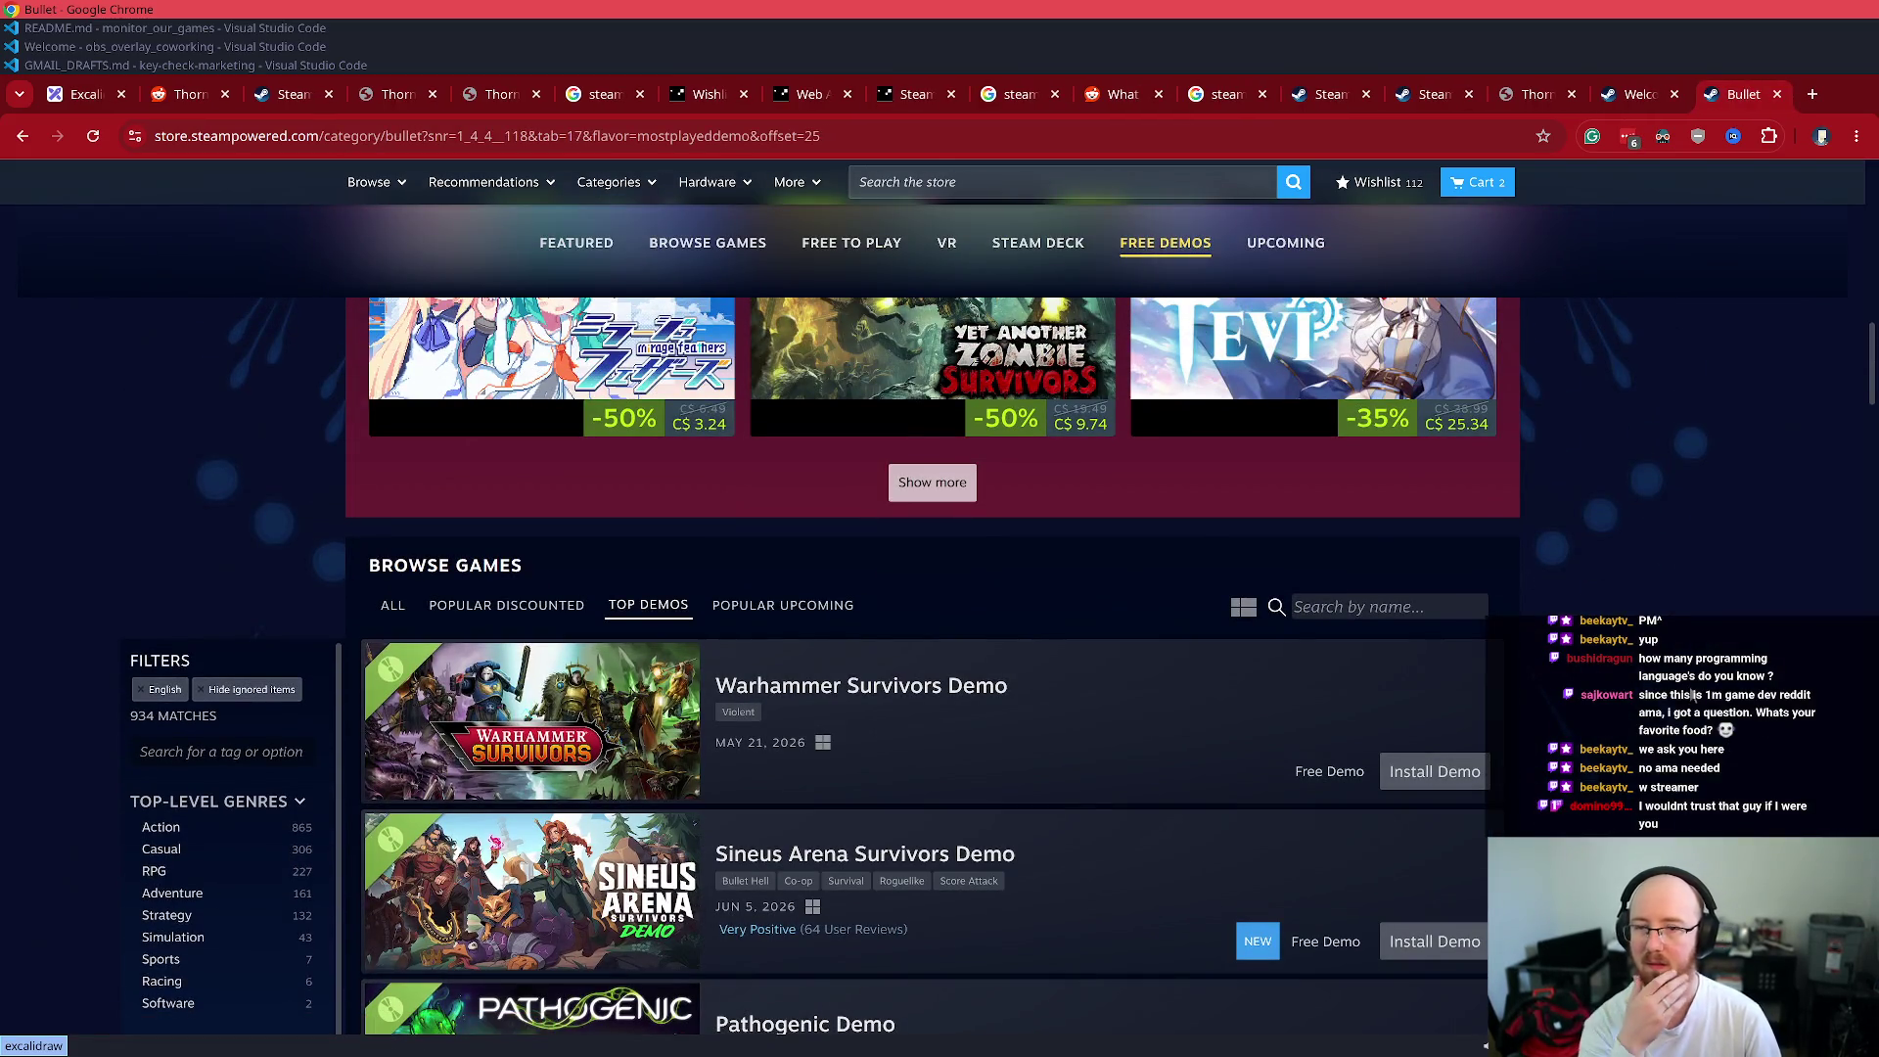
- List the festival's Popular Upcoming games and scroll through them
{"action": "left_click", "coordinate": [832, 616]}
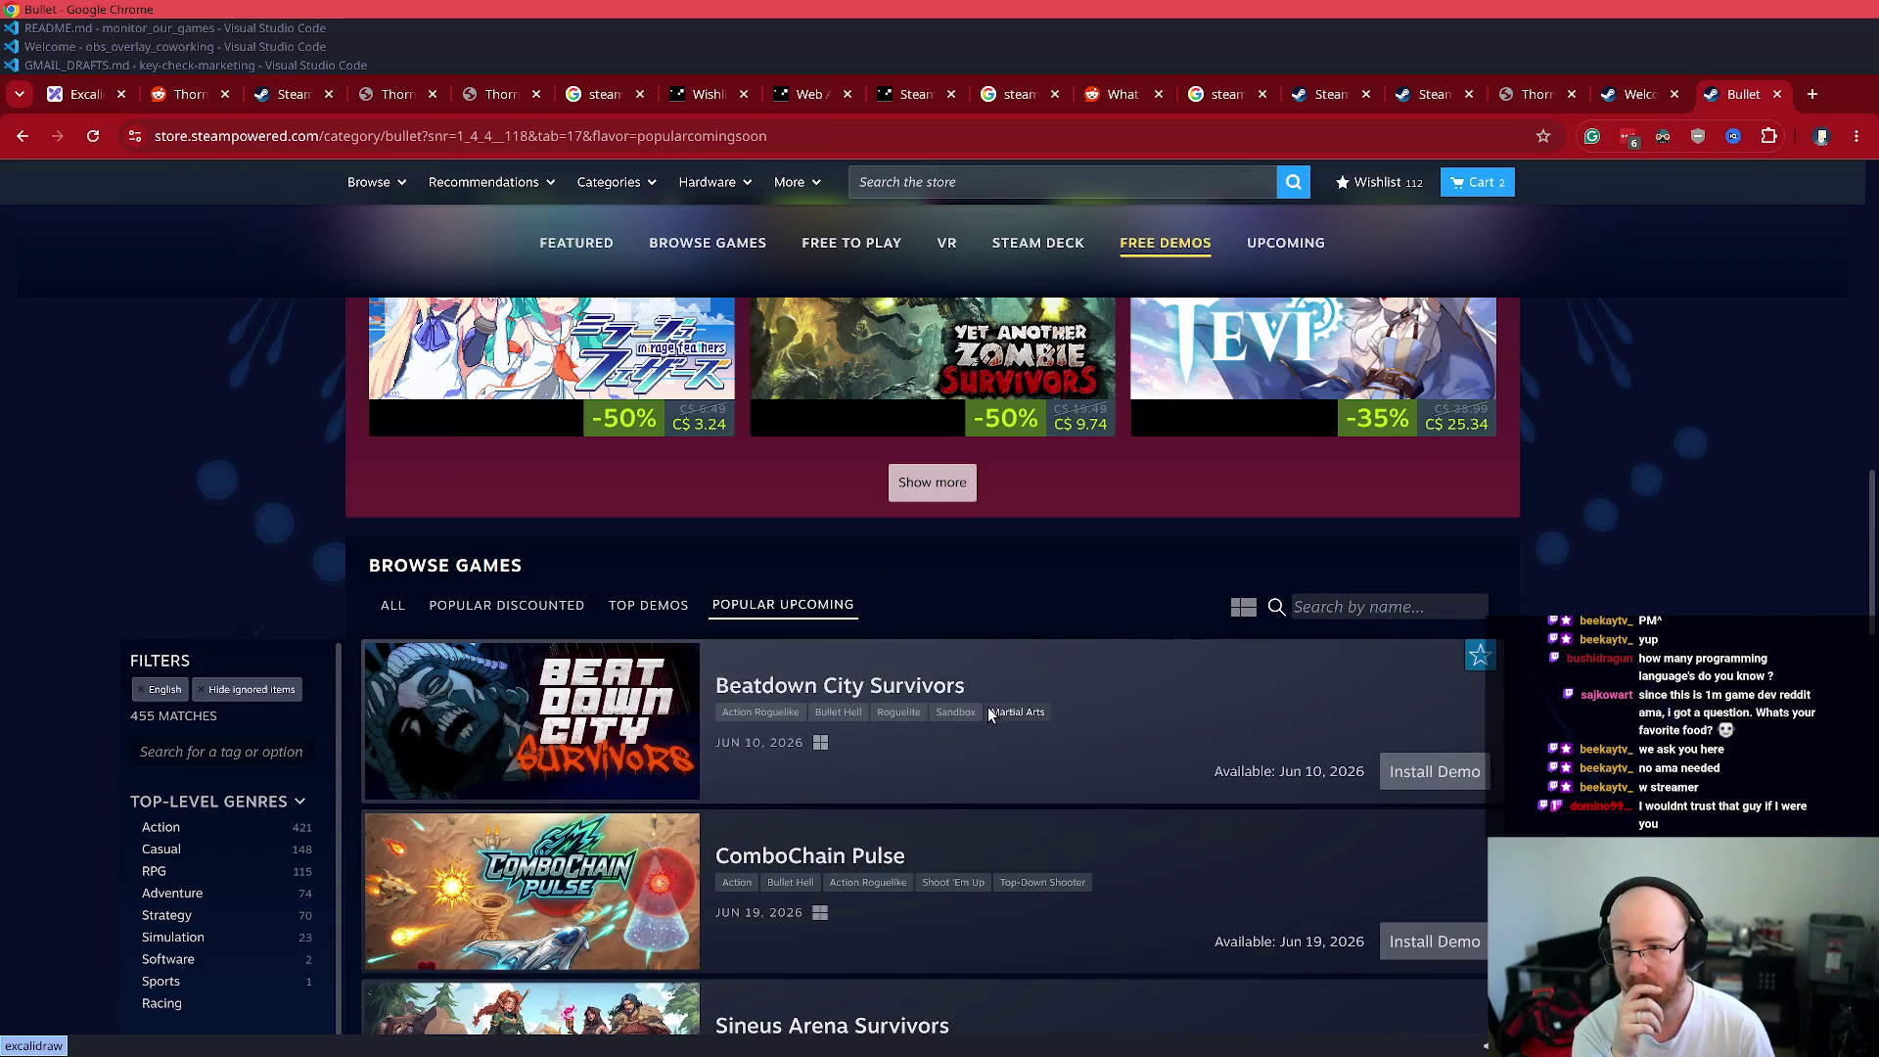
{"action": "scroll", "coordinate": [990, 708], "scroll_direction": "down", "scroll_amount": 3}
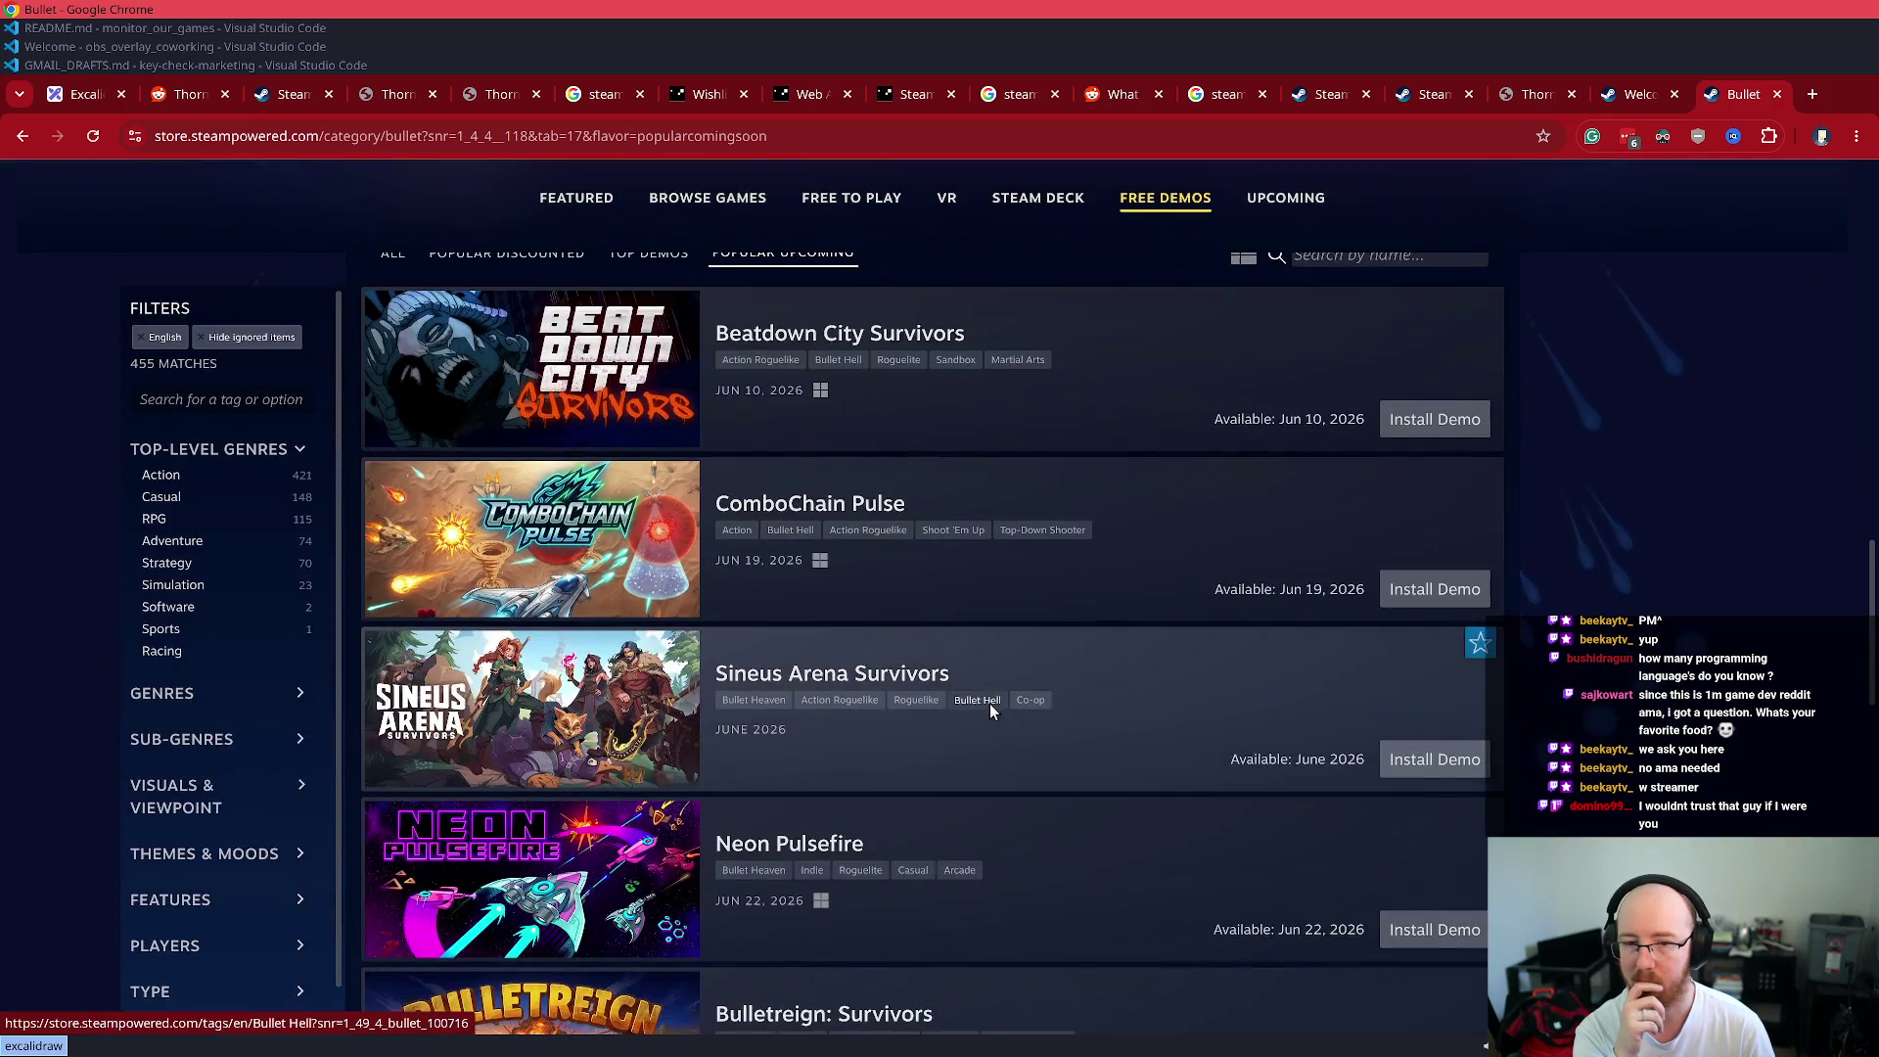
{"action": "scroll", "coordinate": [990, 701], "scroll_direction": "down", "scroll_amount": 5}
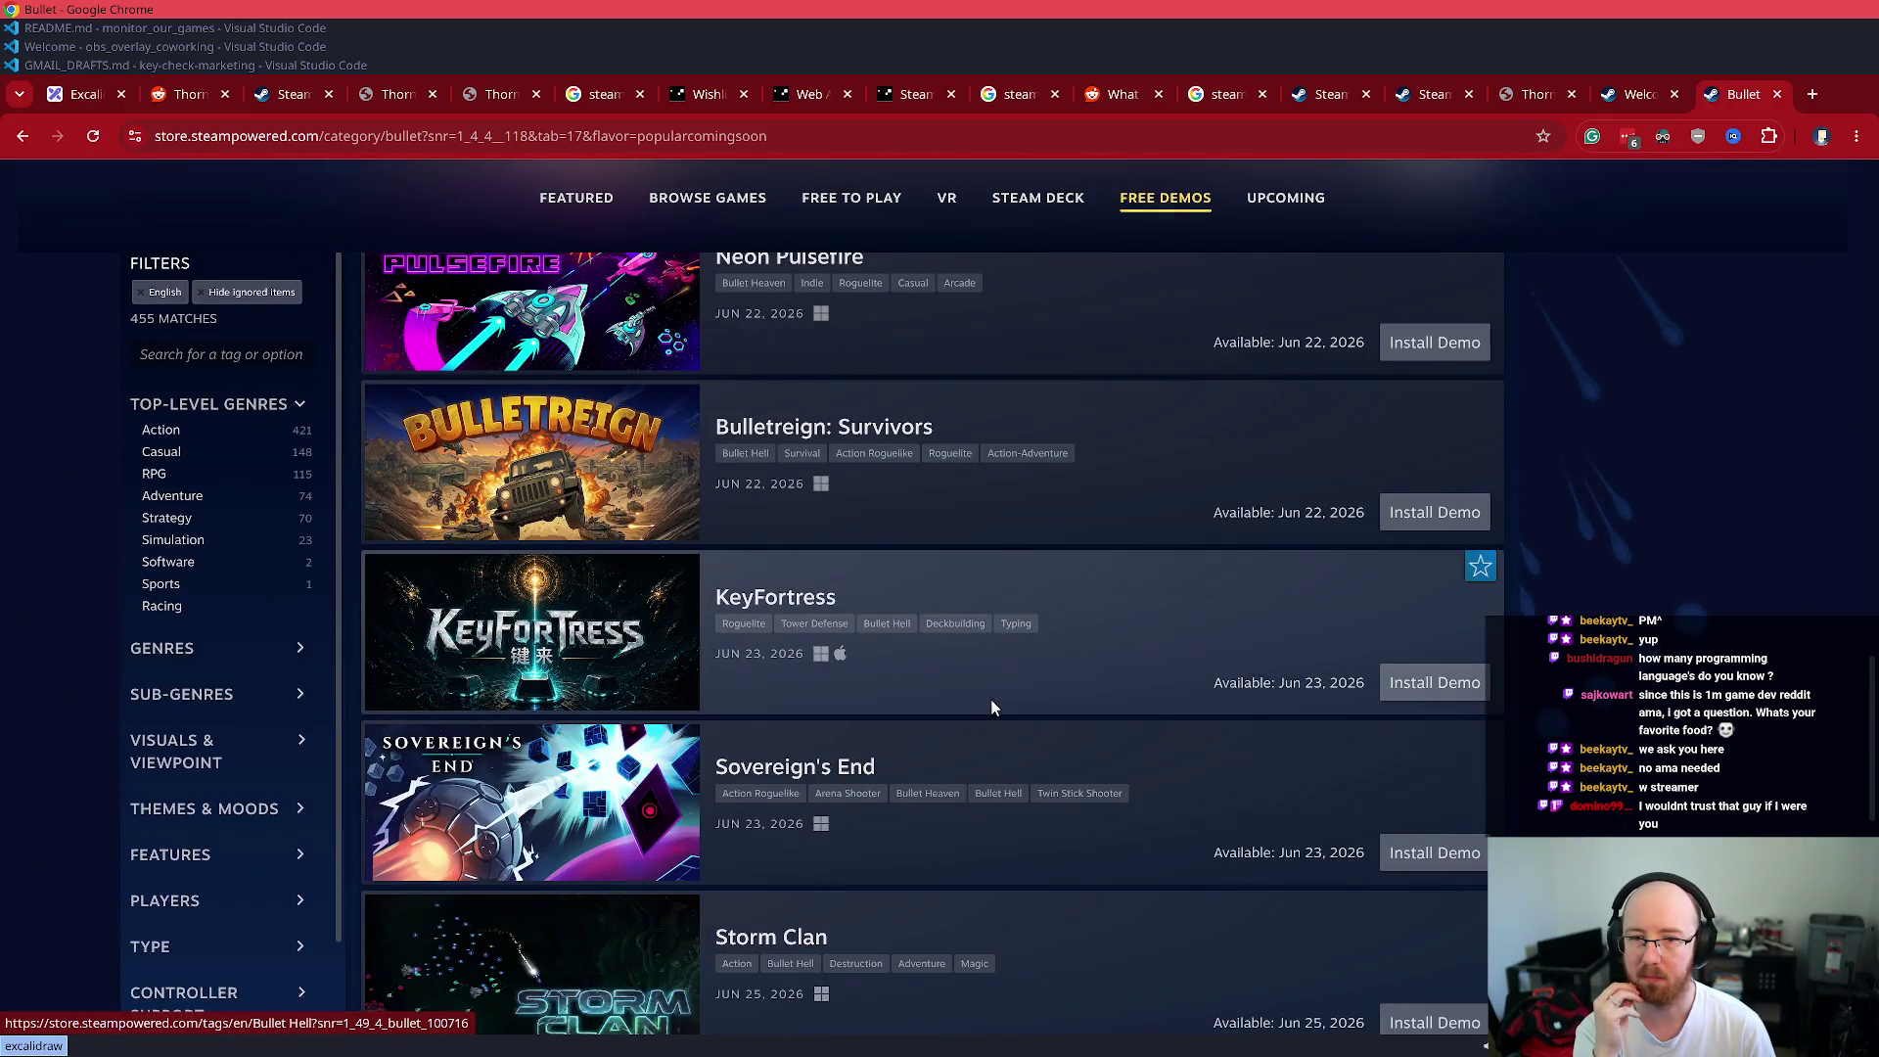
{"action": "scroll", "coordinate": [990, 699], "scroll_direction": "down", "scroll_amount": 10}
{"action": "scroll", "coordinate": [988, 704], "scroll_direction": "up", "scroll_amount": 7}
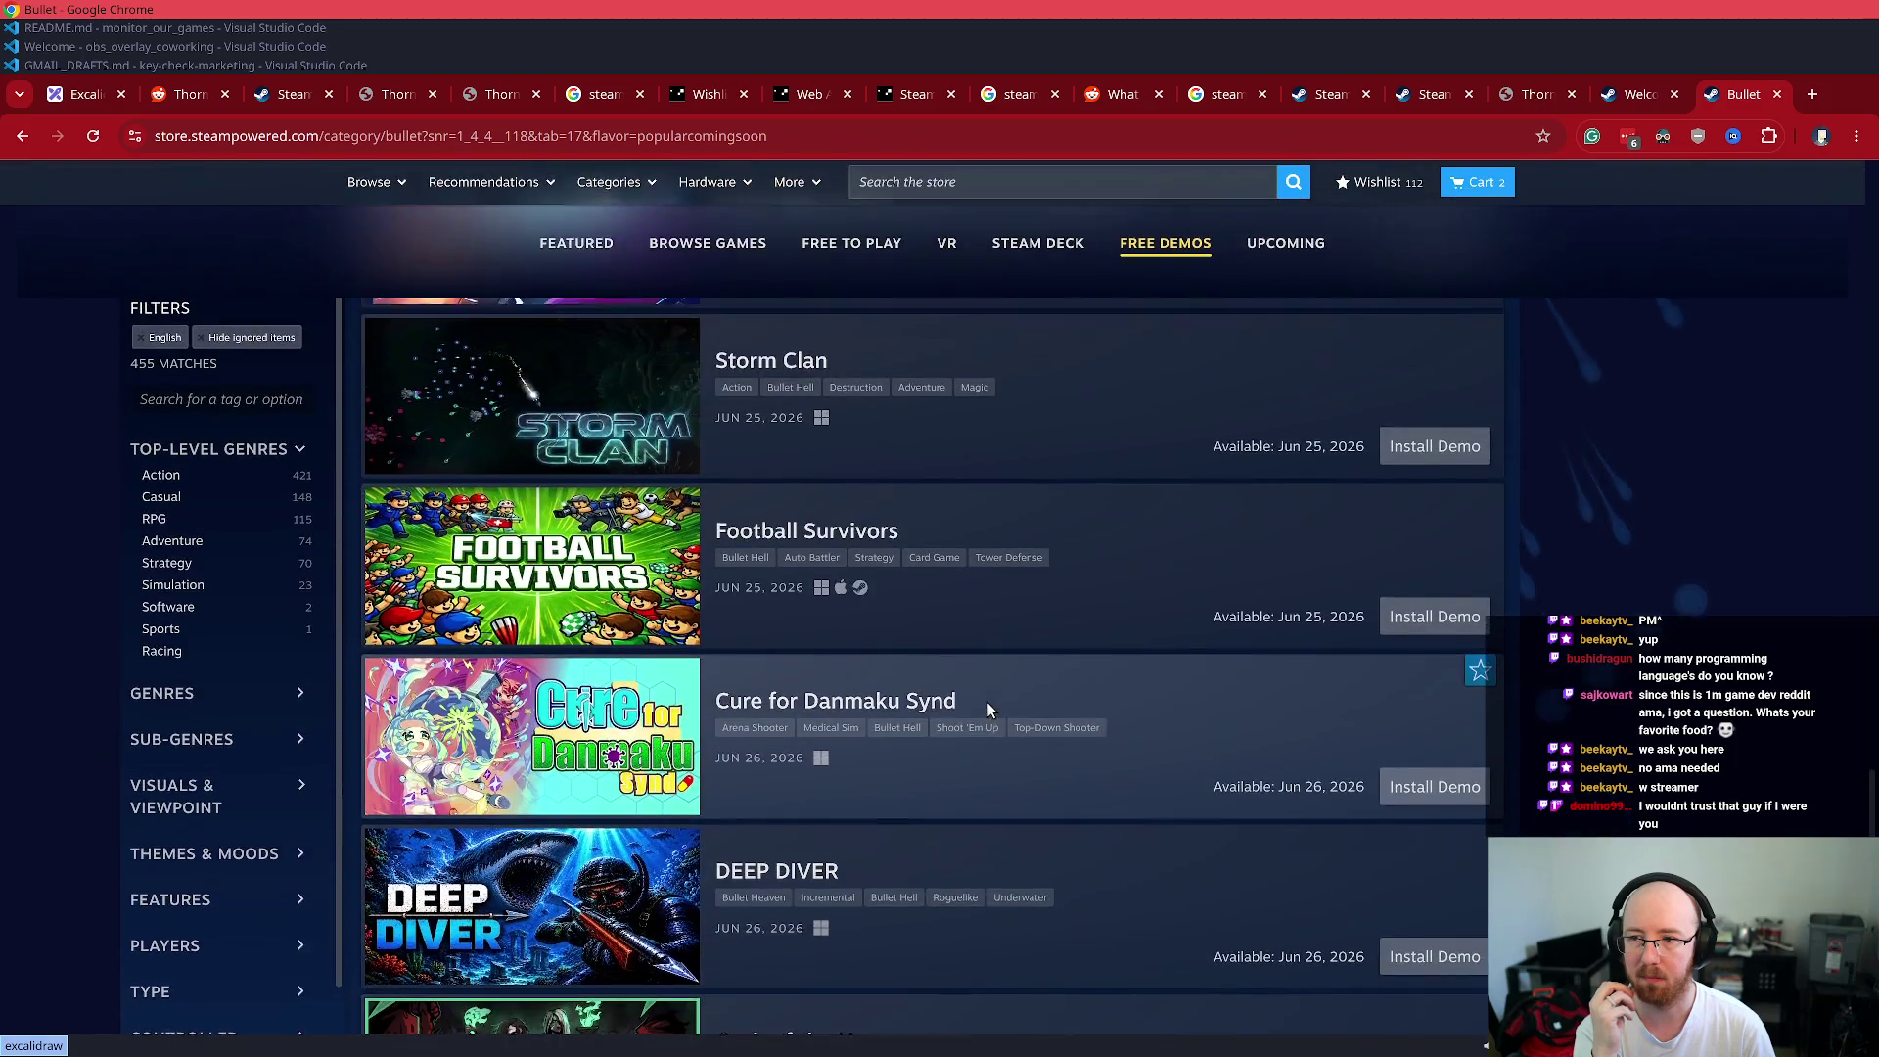
- Look up Orb Breaker in a new tab, then close that page
{"action": "key", "text": "ctrl+t"}
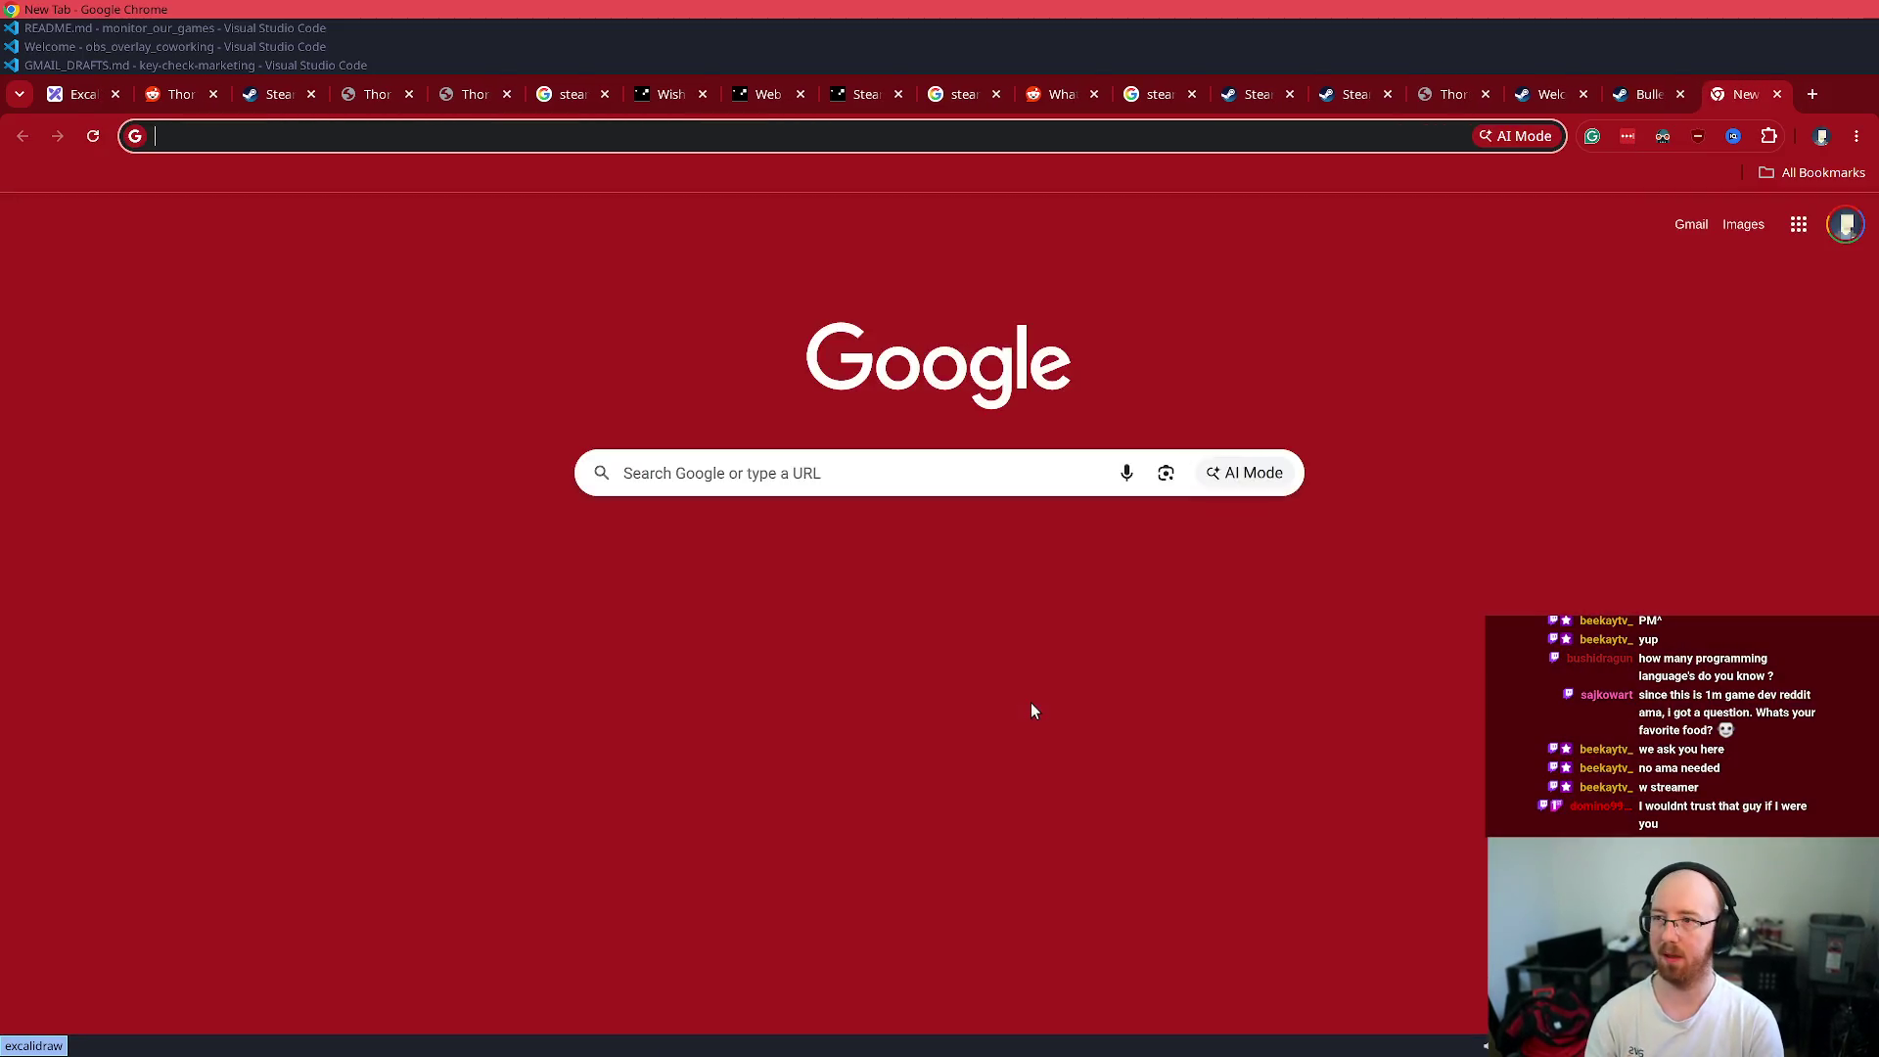
{"action": "type", "text": "orb"}
{"action": "key", "text": "Return"}
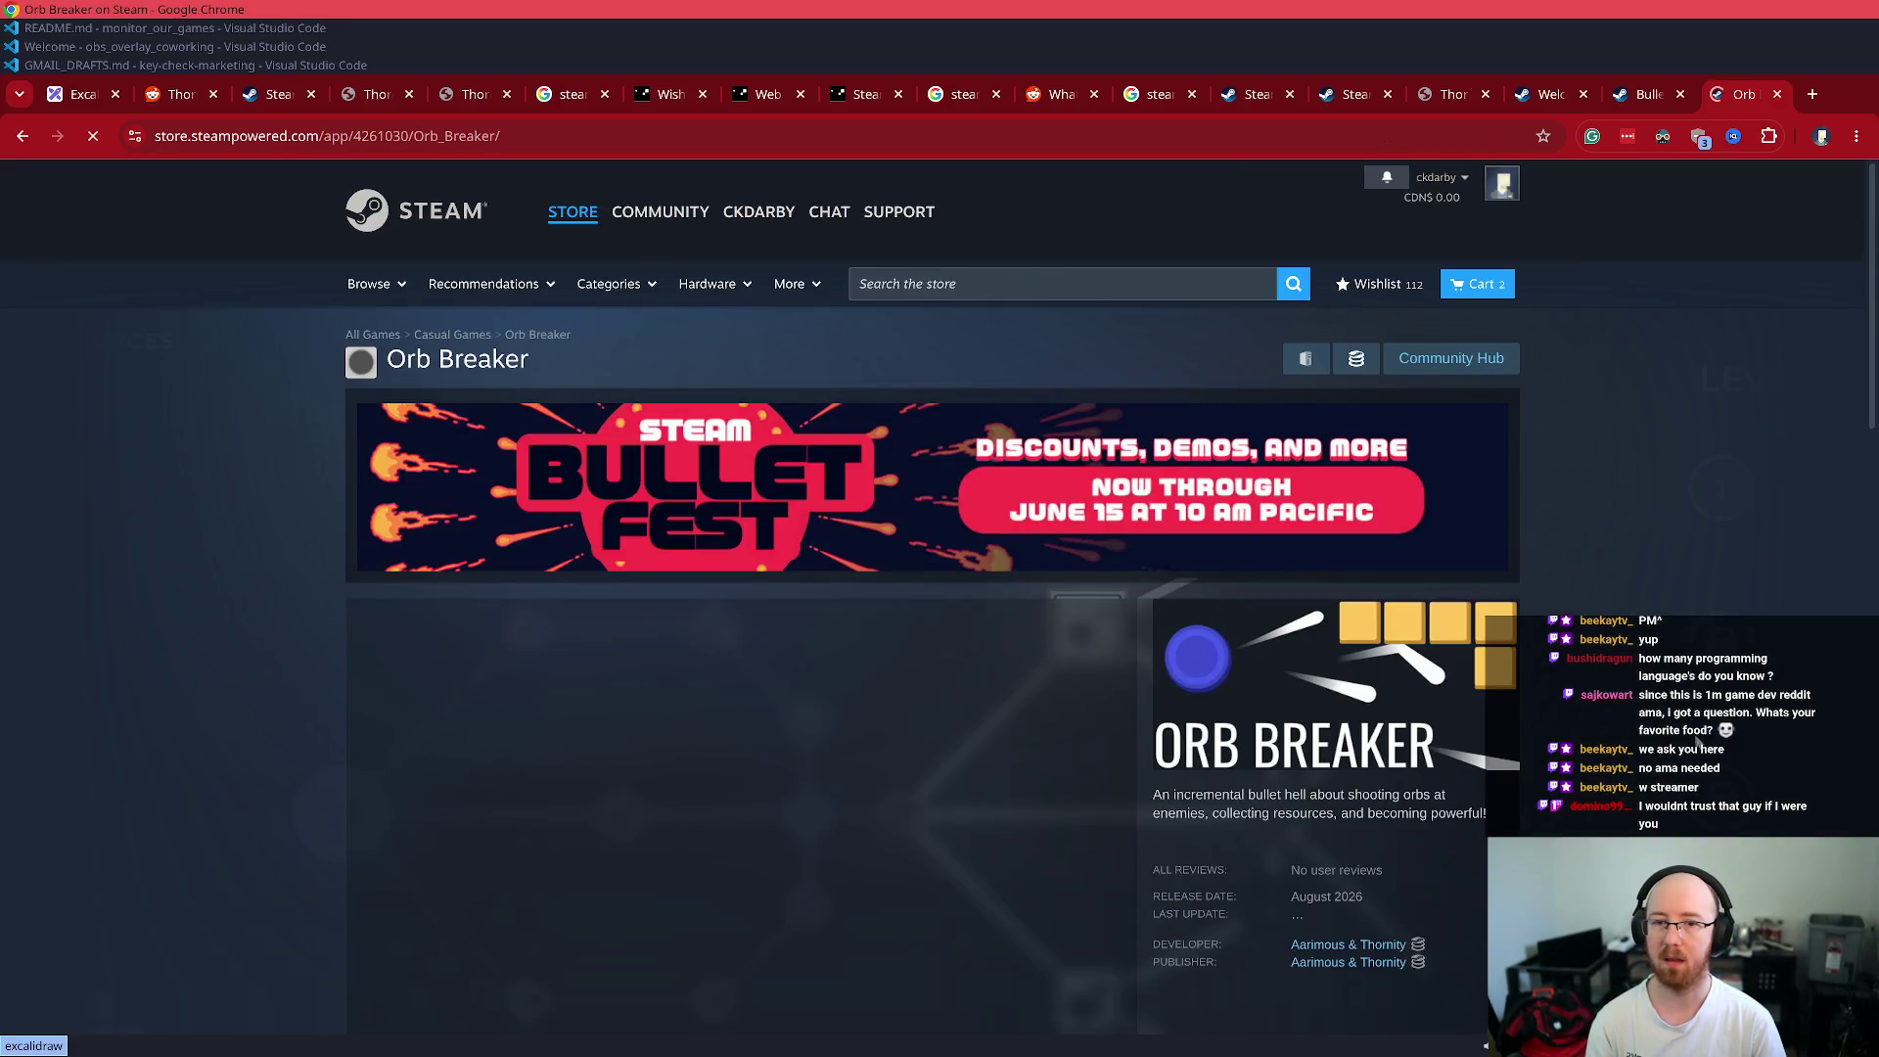
{"action": "middle_click", "coordinate": [1728, 94]}
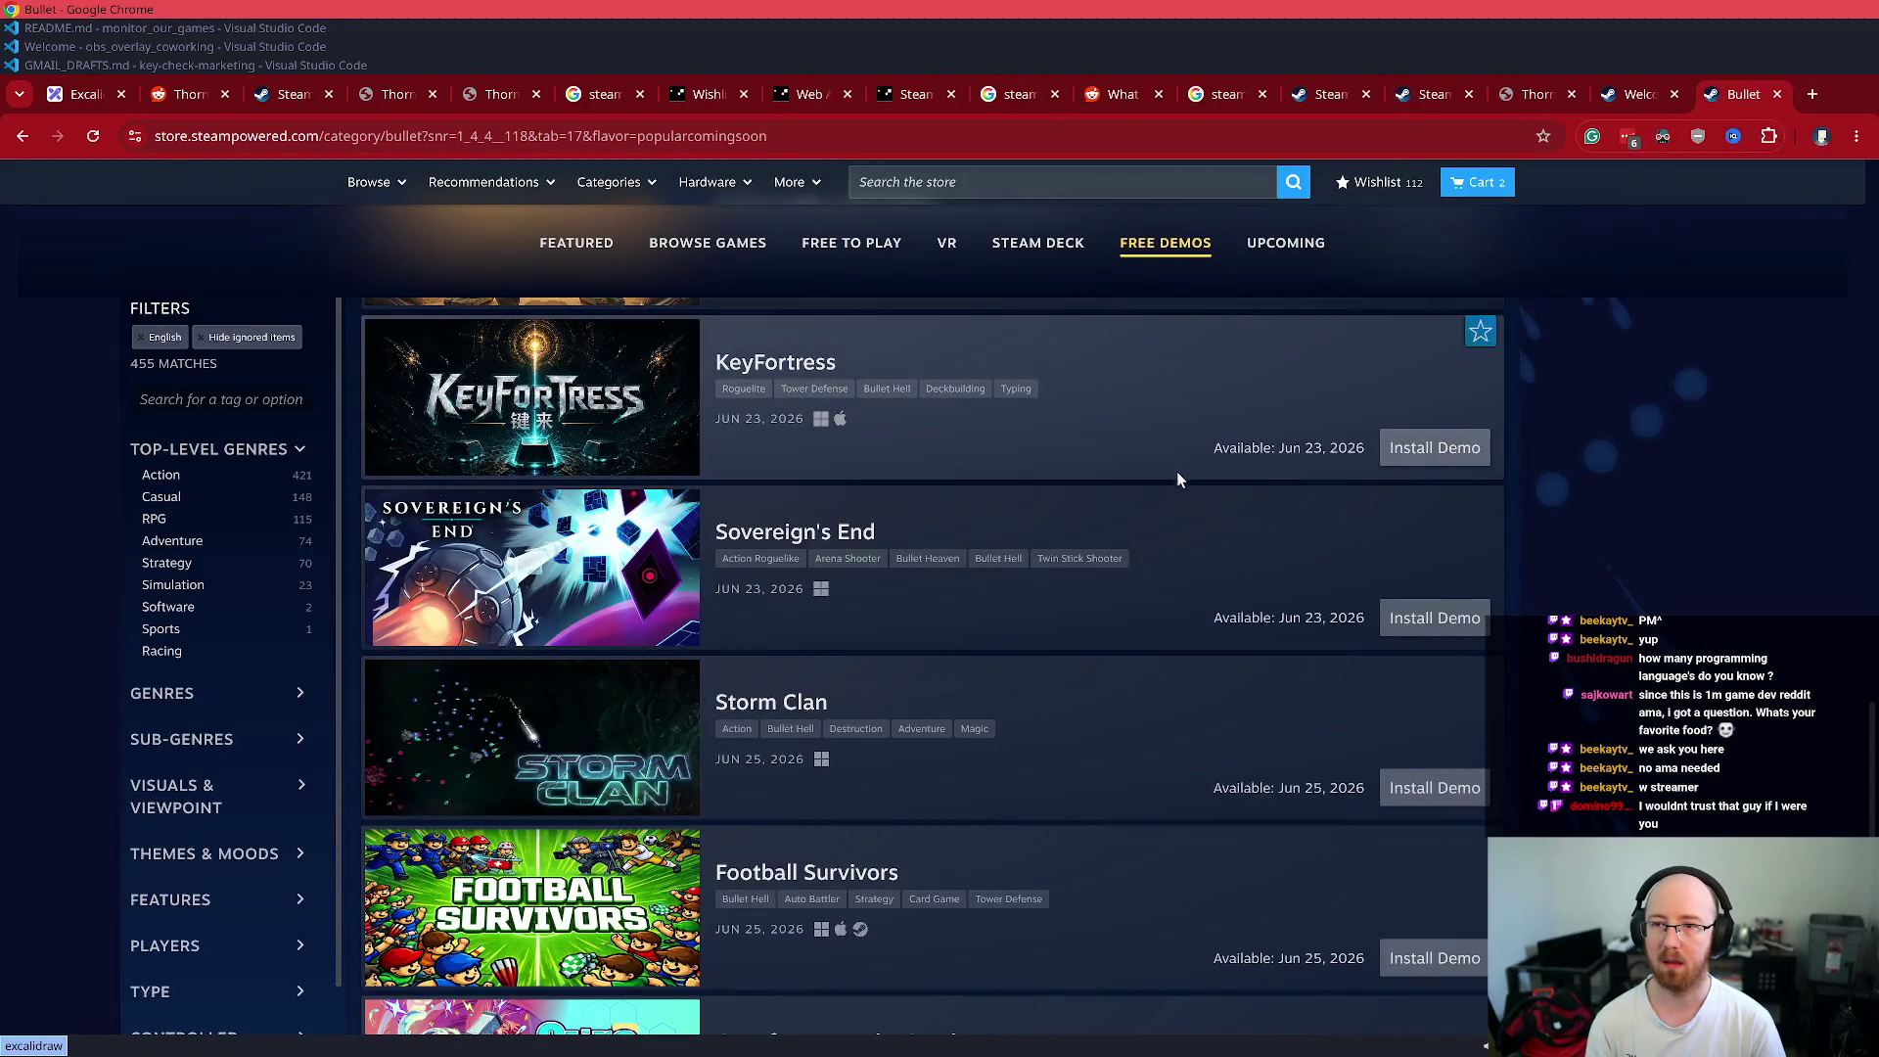
- Load more upcoming games and open Flock of the Seraphim in a background tab
{"action": "scroll", "coordinate": [1215, 700], "scroll_direction": "down", "scroll_amount": 5}
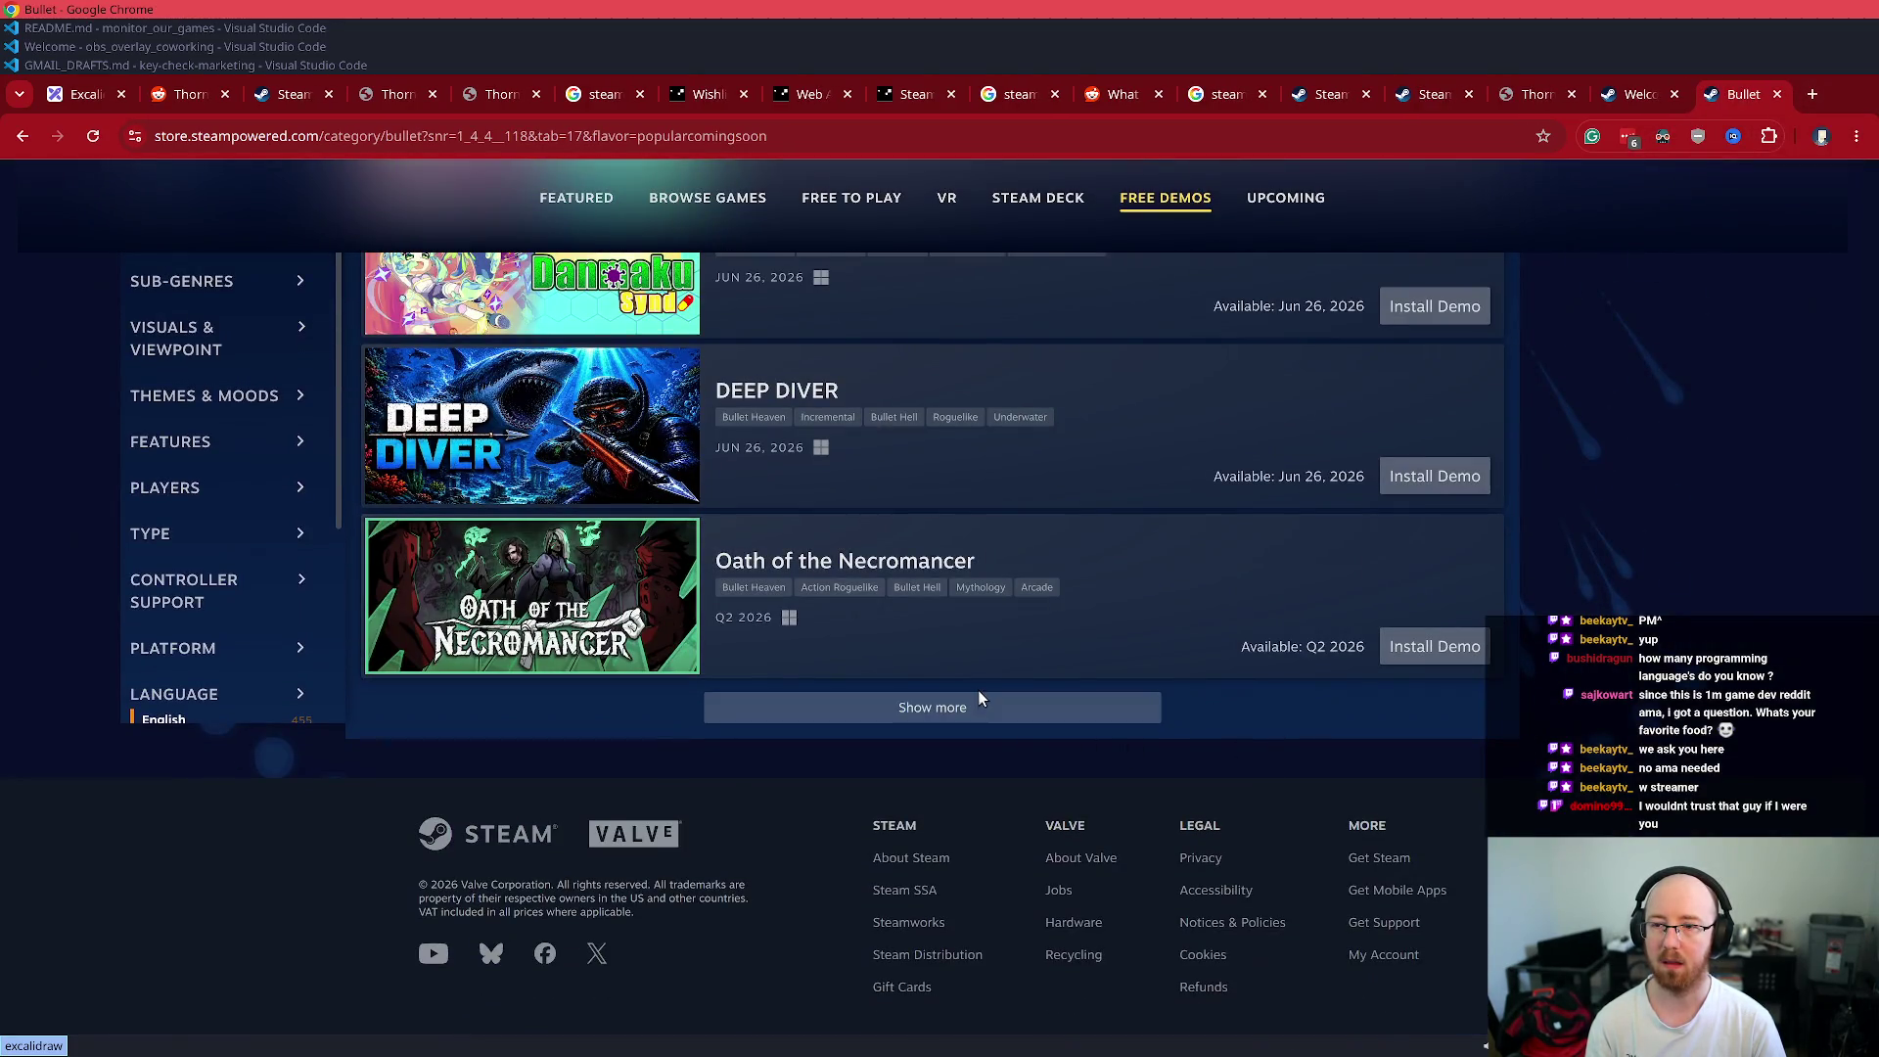
{"action": "left_click", "coordinate": [979, 698]}
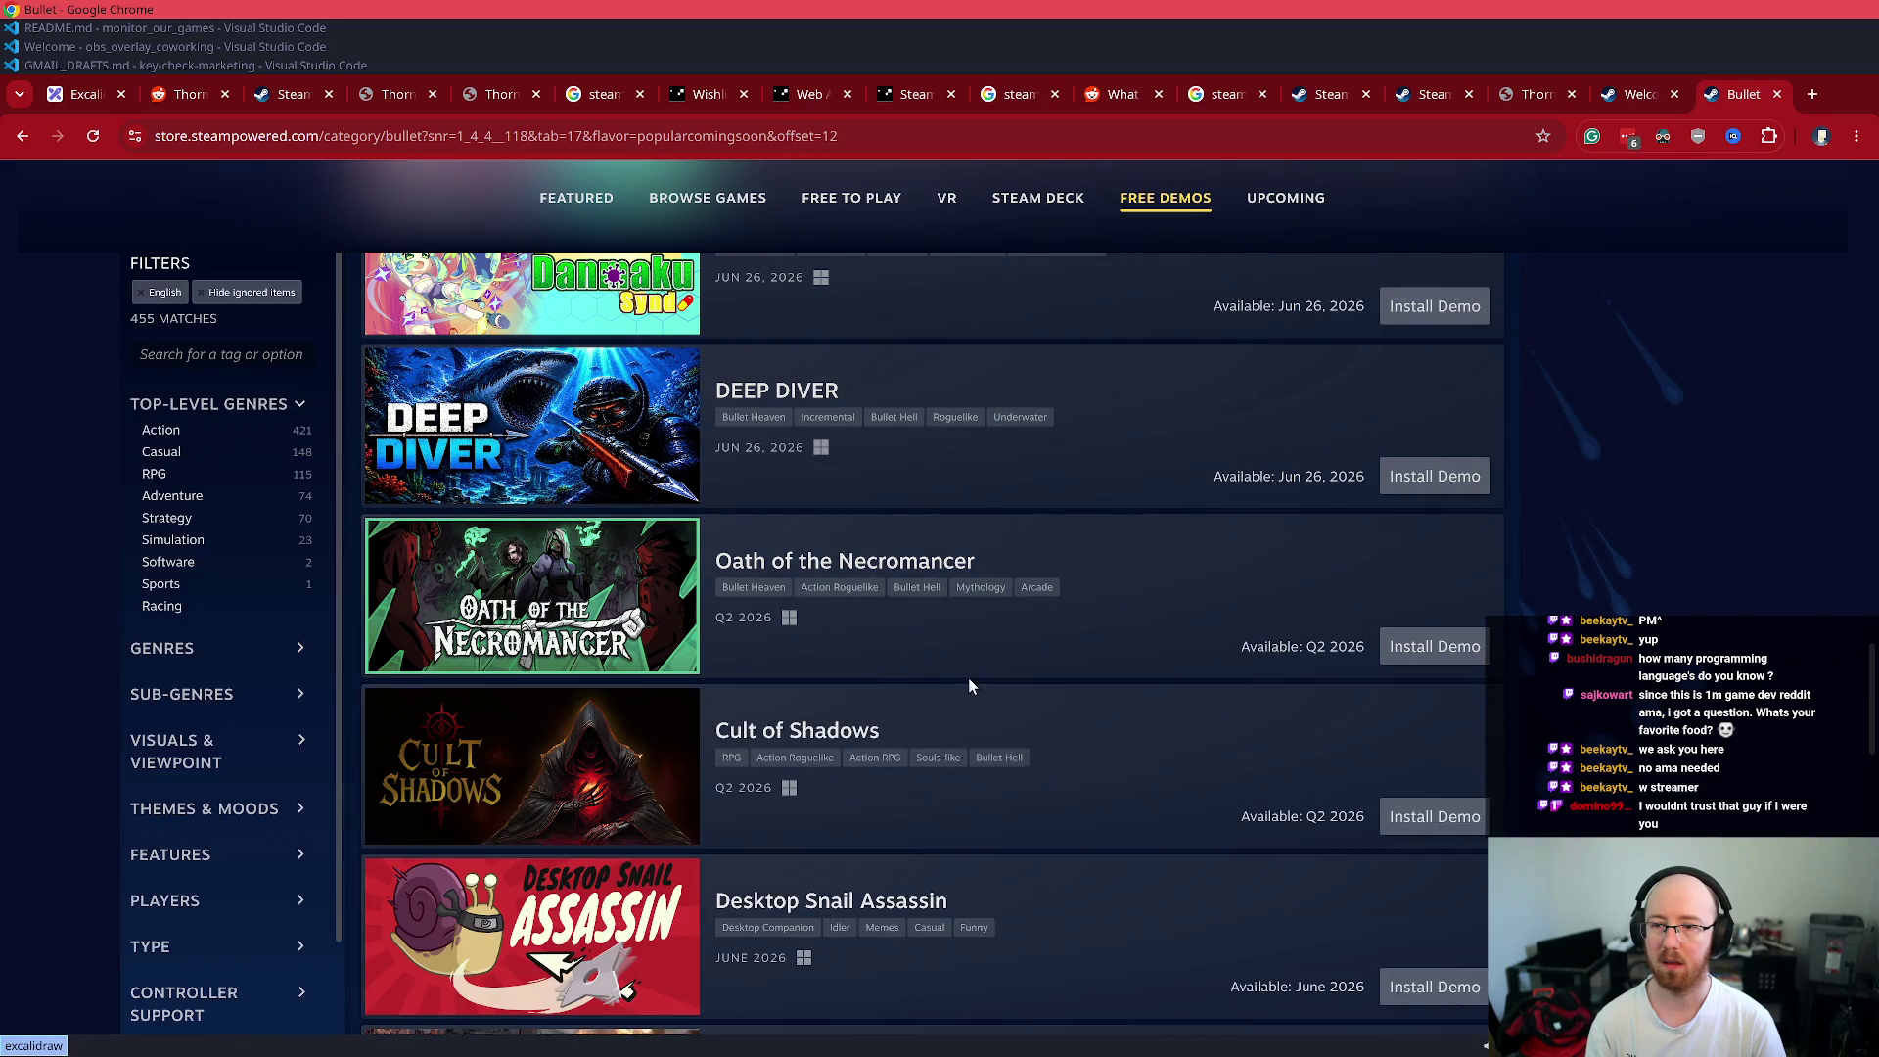
{"action": "scroll", "coordinate": [968, 675], "scroll_direction": "down", "scroll_amount": 10}
{"action": "scroll", "coordinate": [972, 682], "scroll_direction": "down", "scroll_amount": 9}
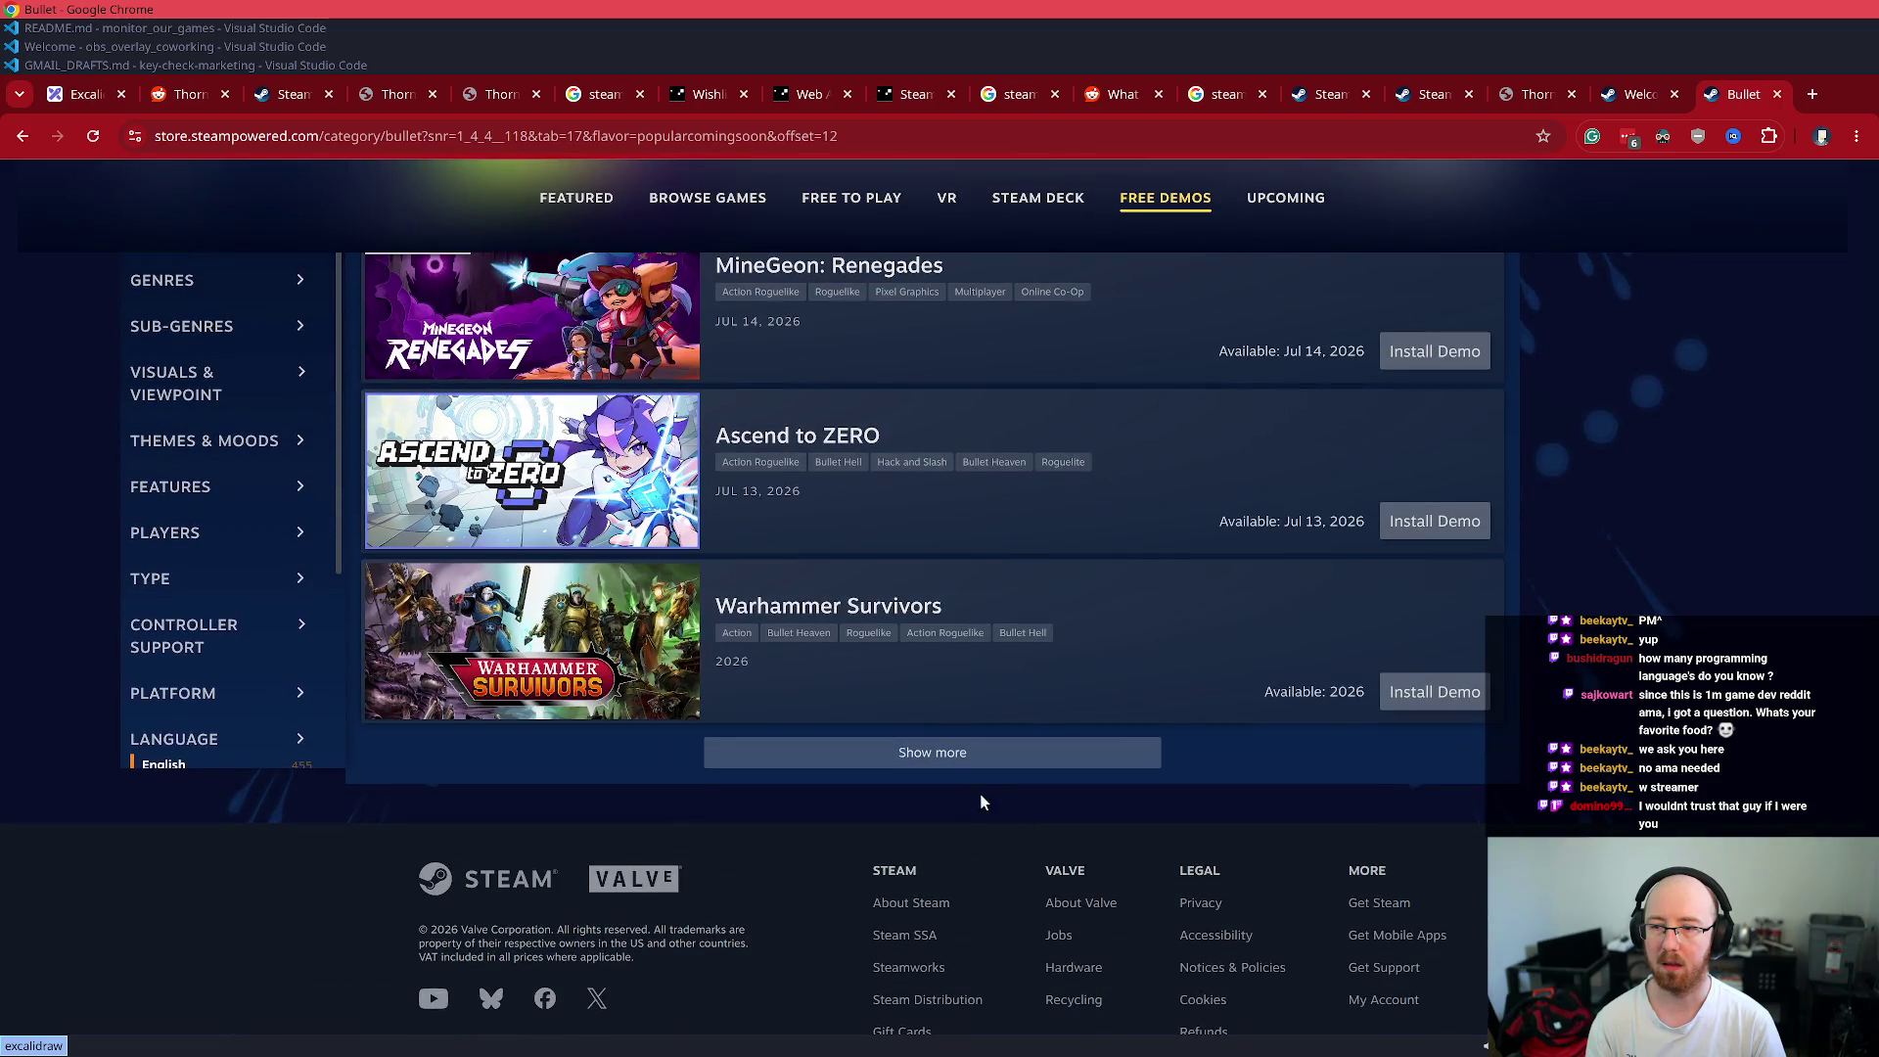
{"action": "left_click", "coordinate": [934, 758]}
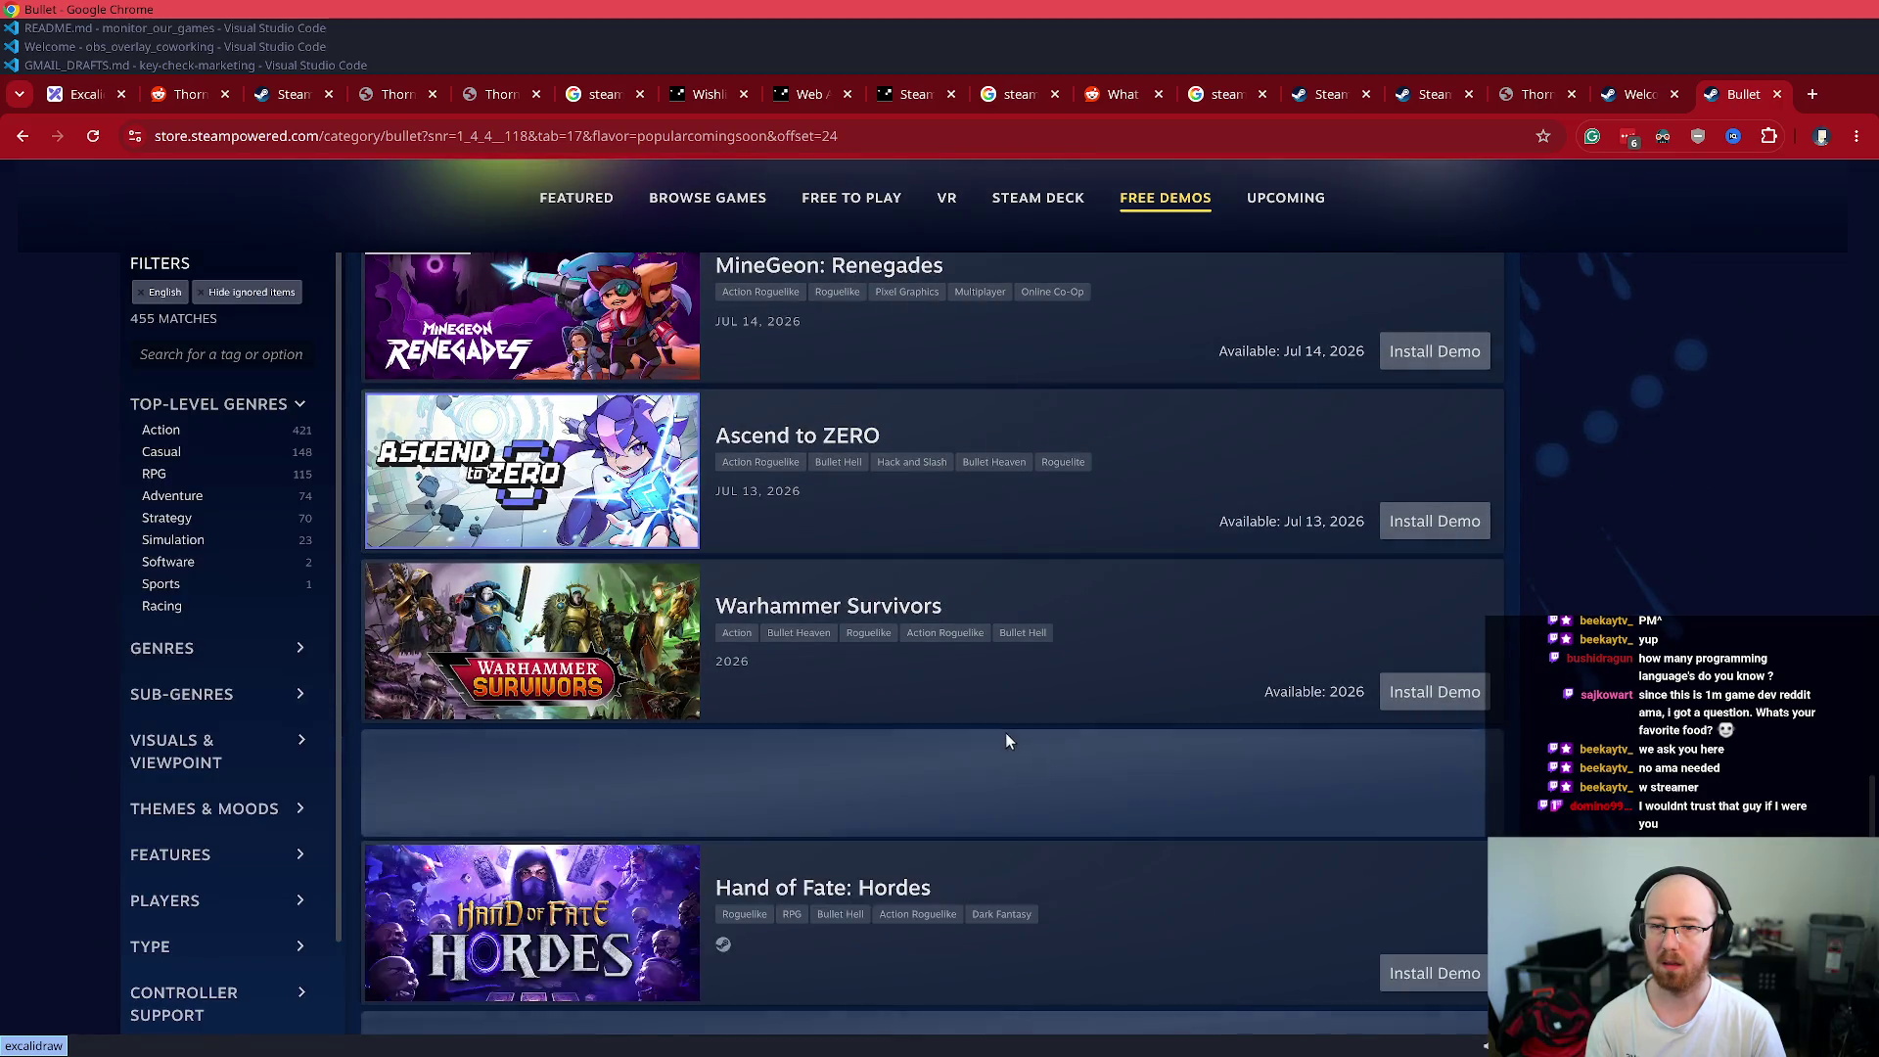
{"action": "scroll", "coordinate": [1037, 719], "scroll_direction": "down", "scroll_amount": 11}
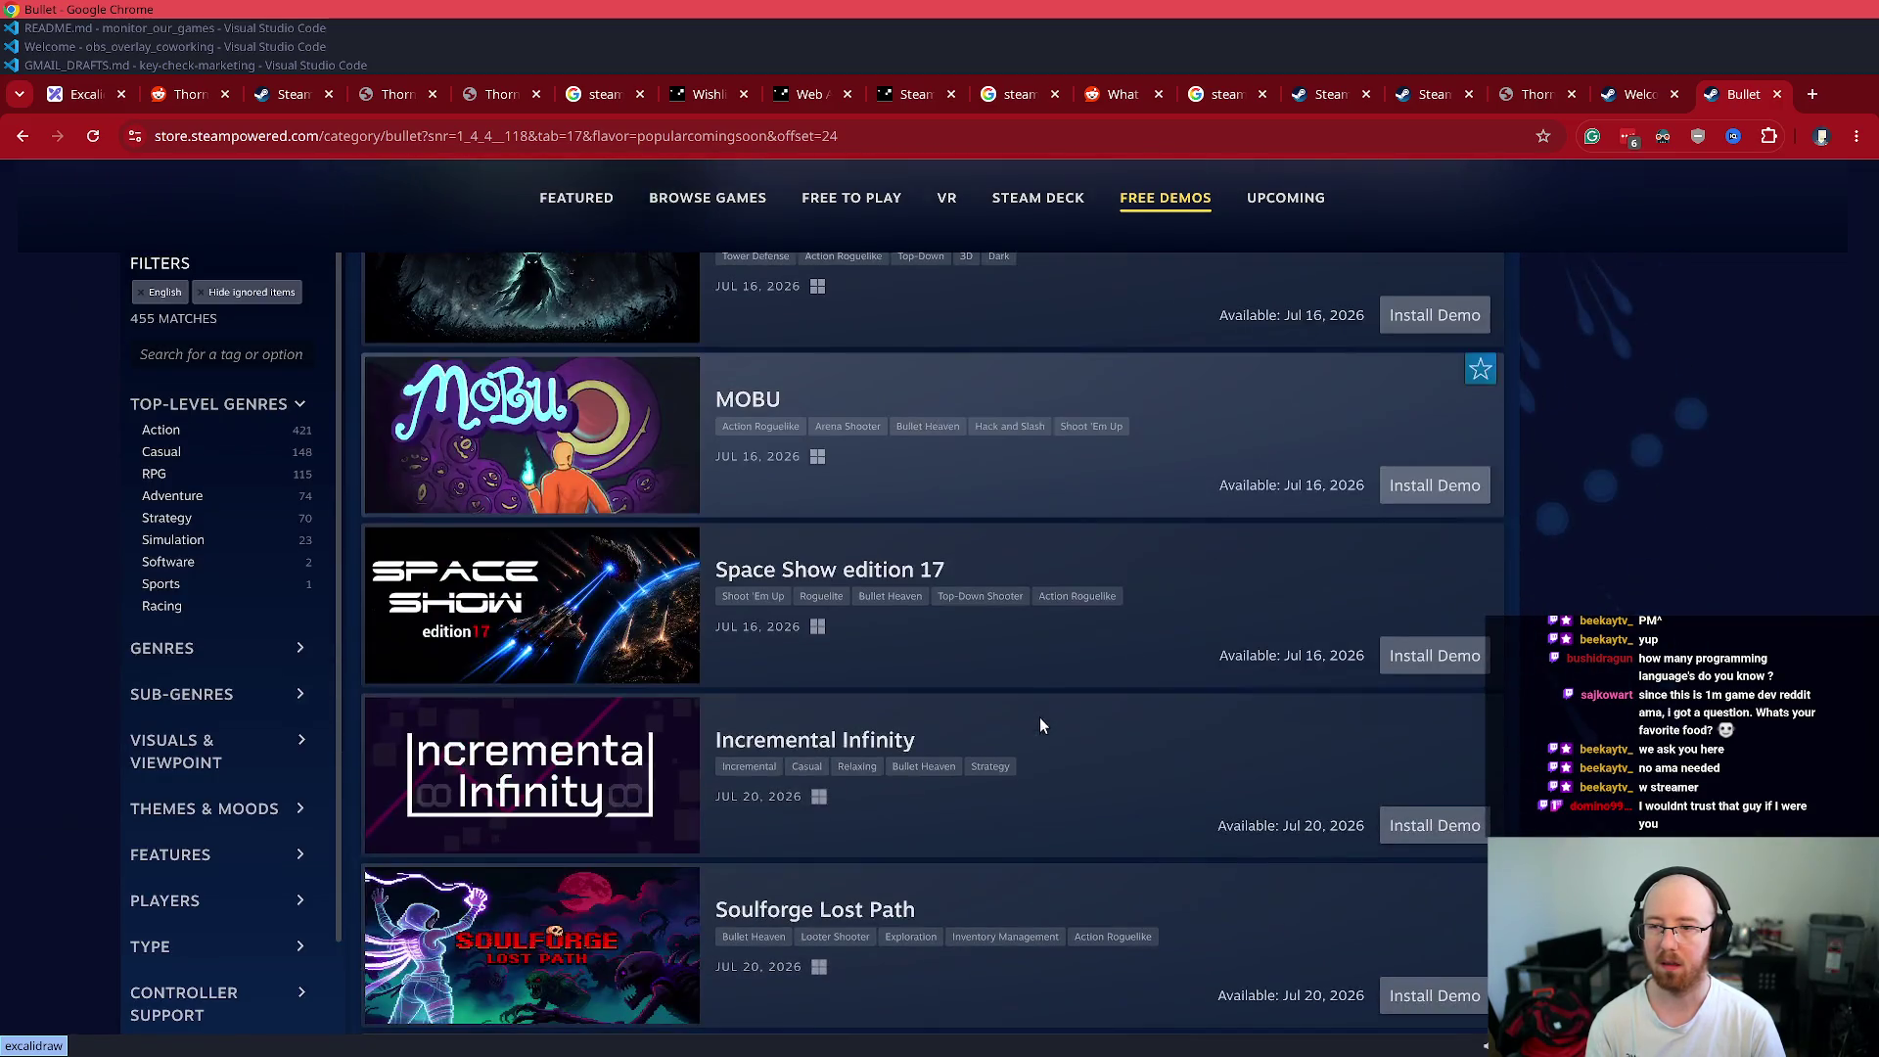
{"action": "scroll", "coordinate": [1039, 747], "scroll_direction": "down", "scroll_amount": 6}
{"action": "scroll", "coordinate": [1041, 754], "scroll_direction": "down", "scroll_amount": 5}
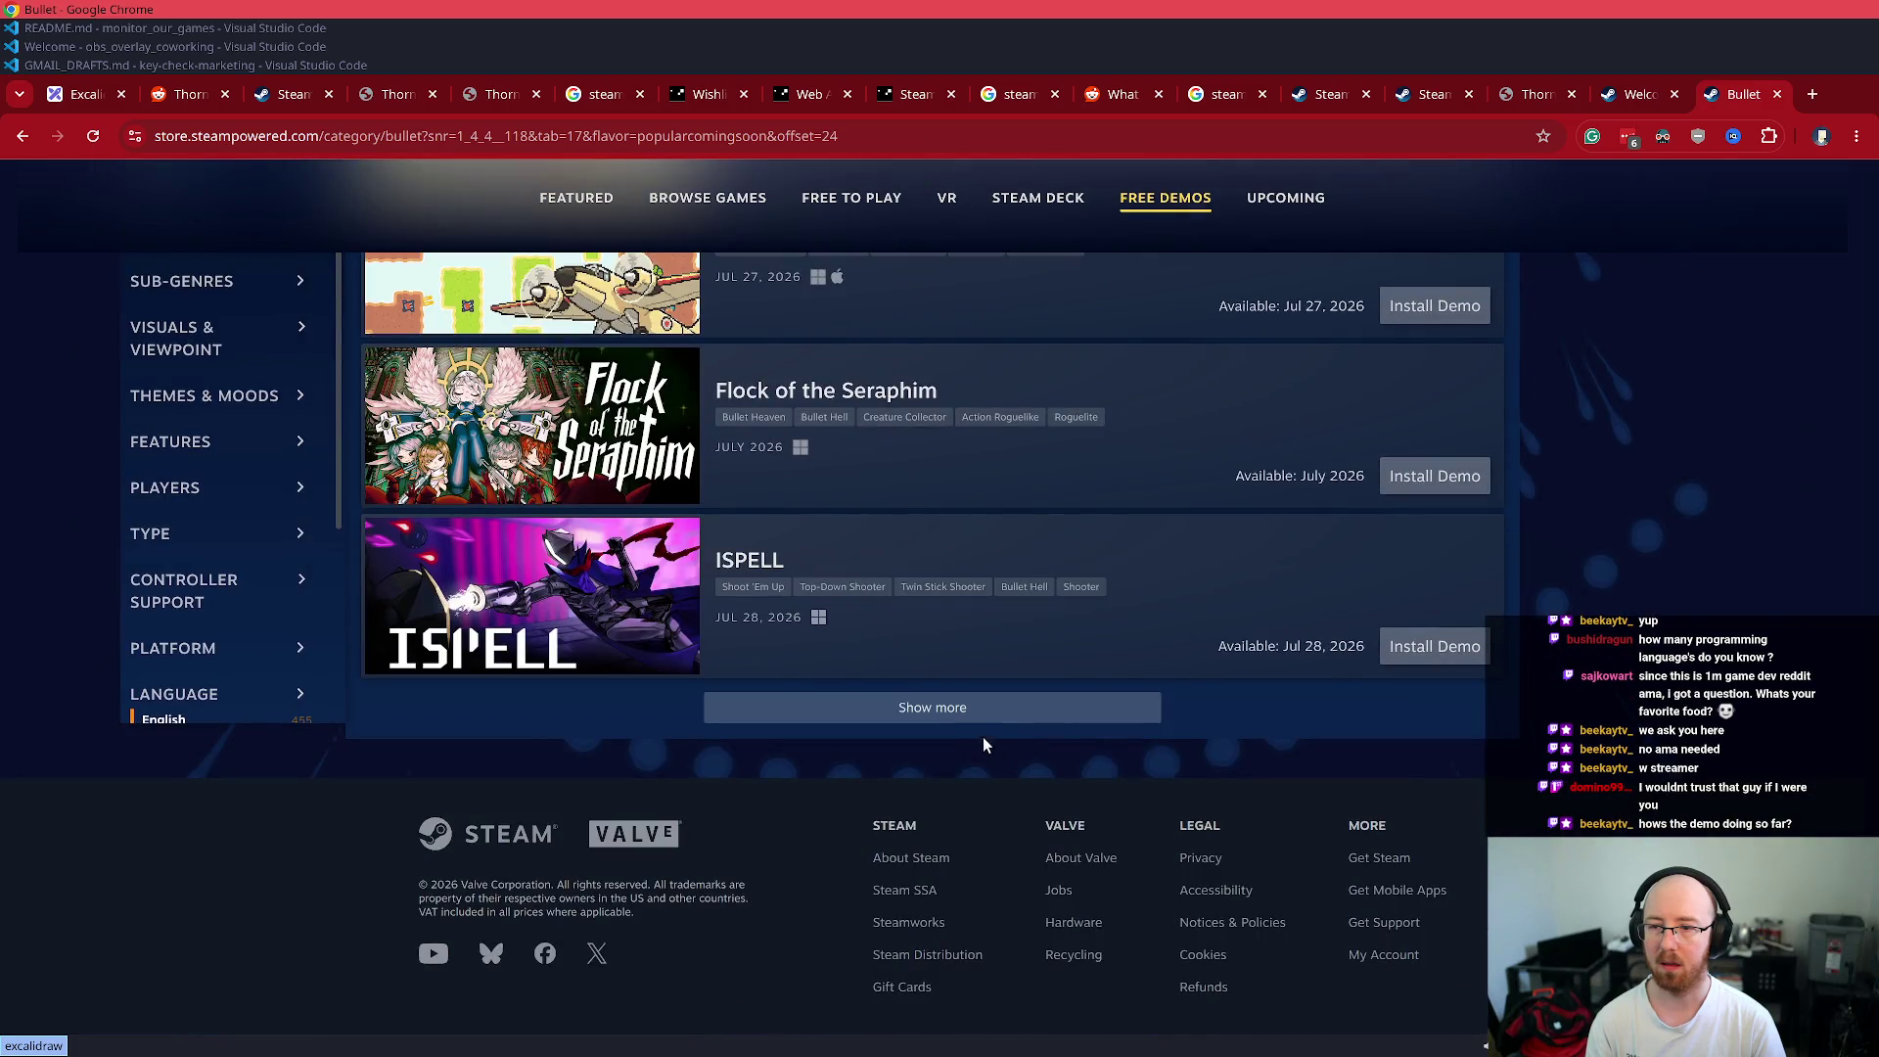
{"action": "left_click", "coordinate": [941, 718]}
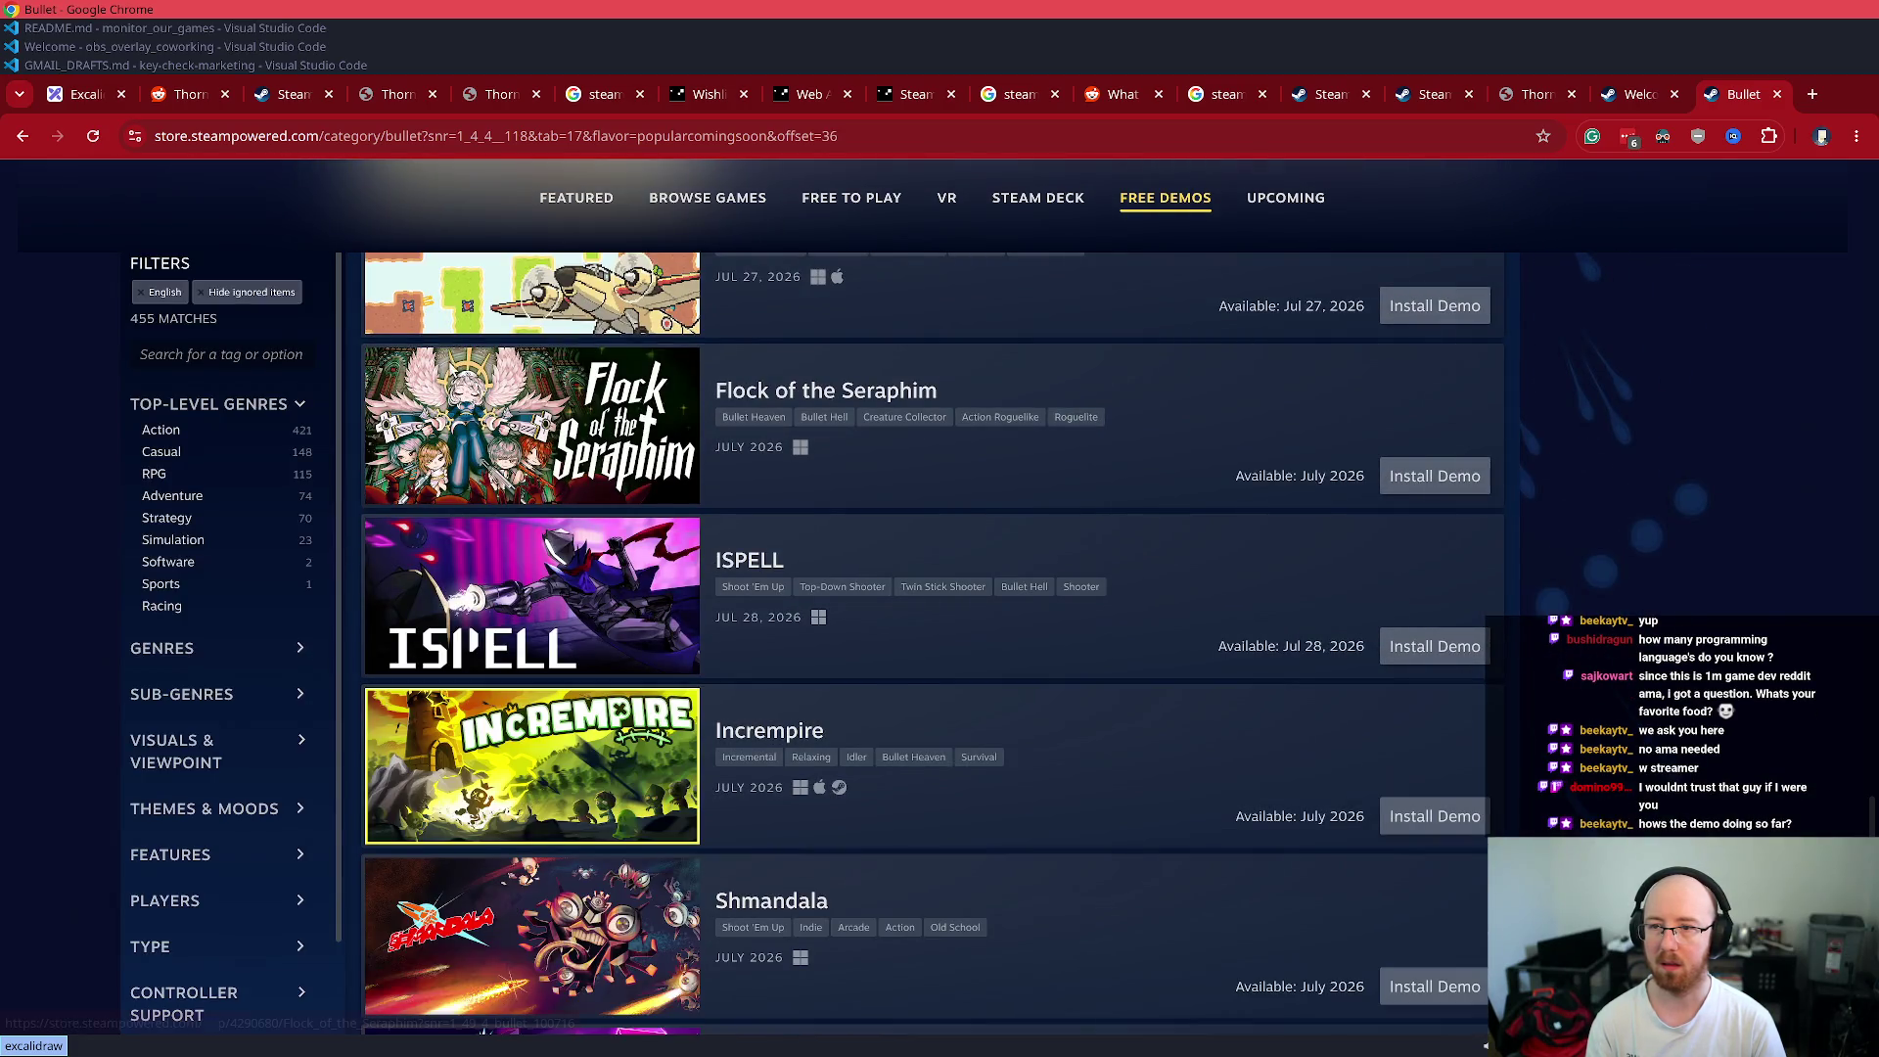
{"action": "middle_click", "coordinate": [511, 433]}
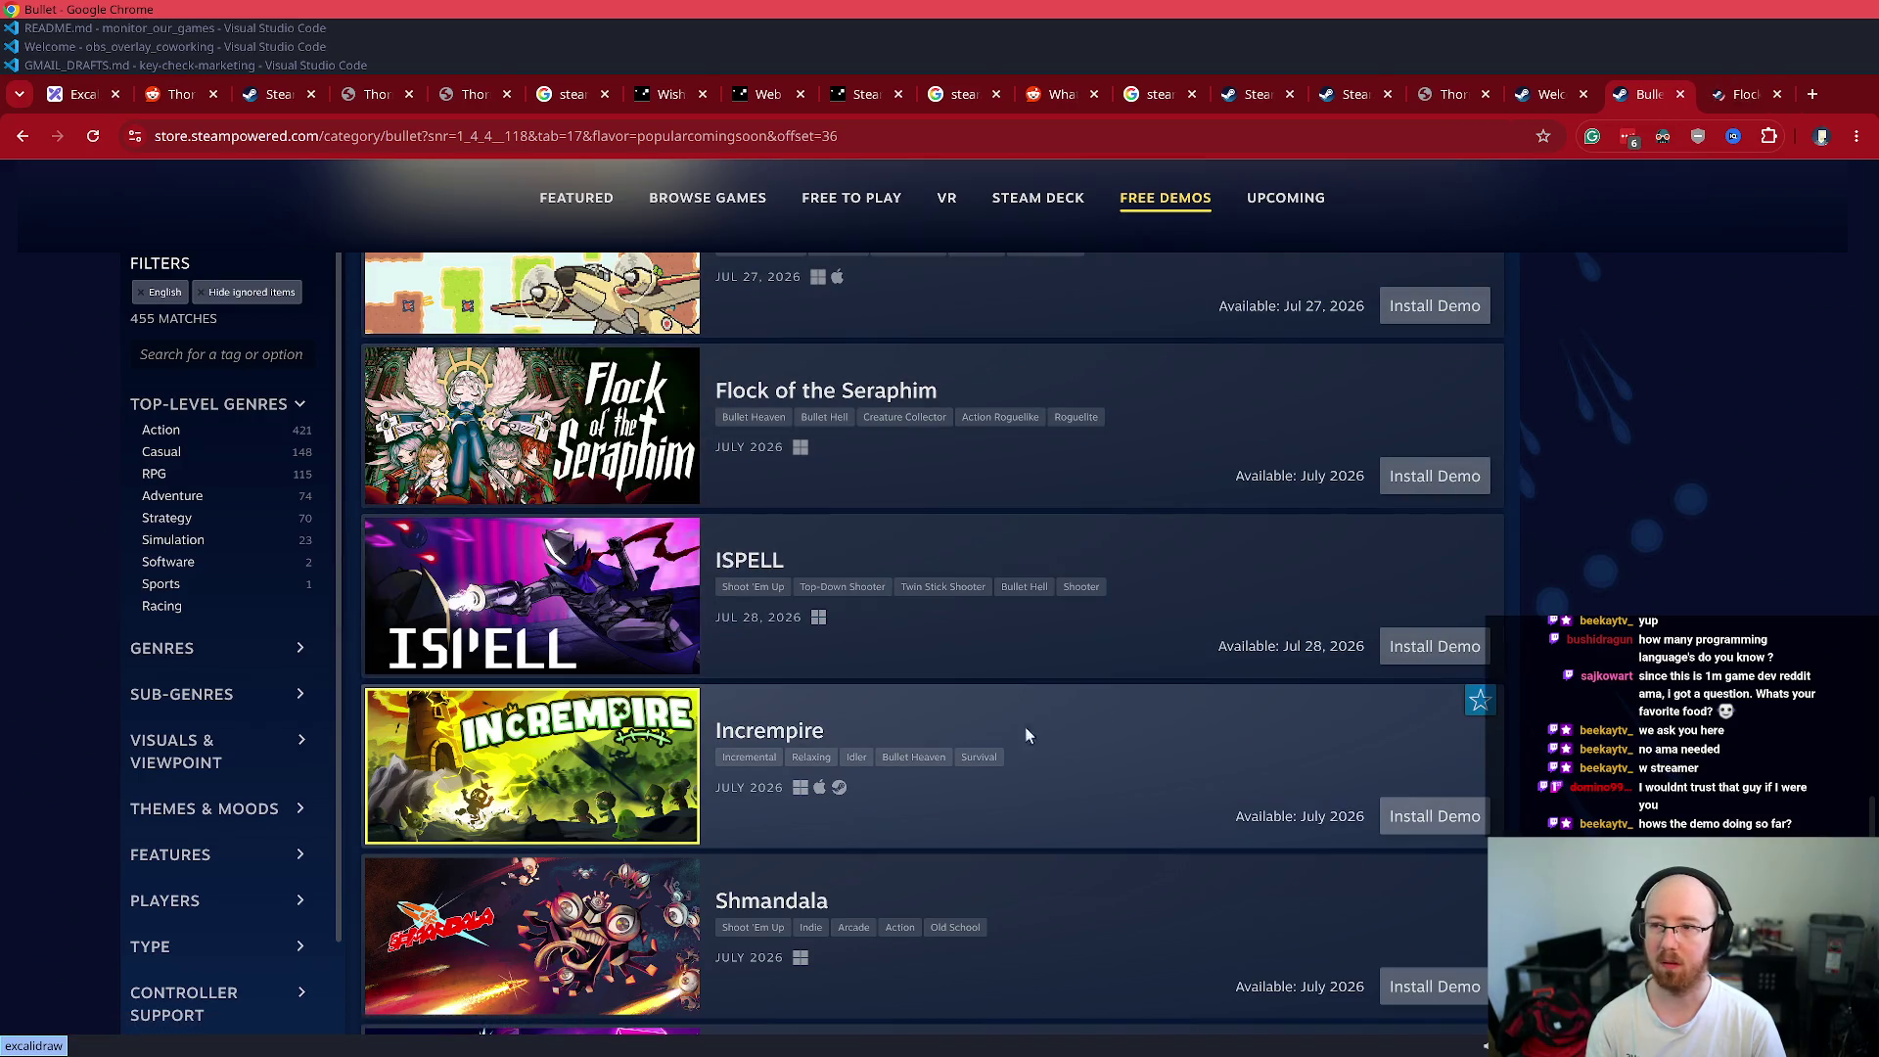
- Load further upcoming batches, then switch to the Flock of the Seraphim page
{"action": "scroll", "coordinate": [928, 719], "scroll_direction": "down", "scroll_amount": 4}
{"action": "scroll", "coordinate": [928, 718], "scroll_direction": "down", "scroll_amount": 1}
{"action": "scroll", "coordinate": [925, 718], "scroll_direction": "down", "scroll_amount": 5}
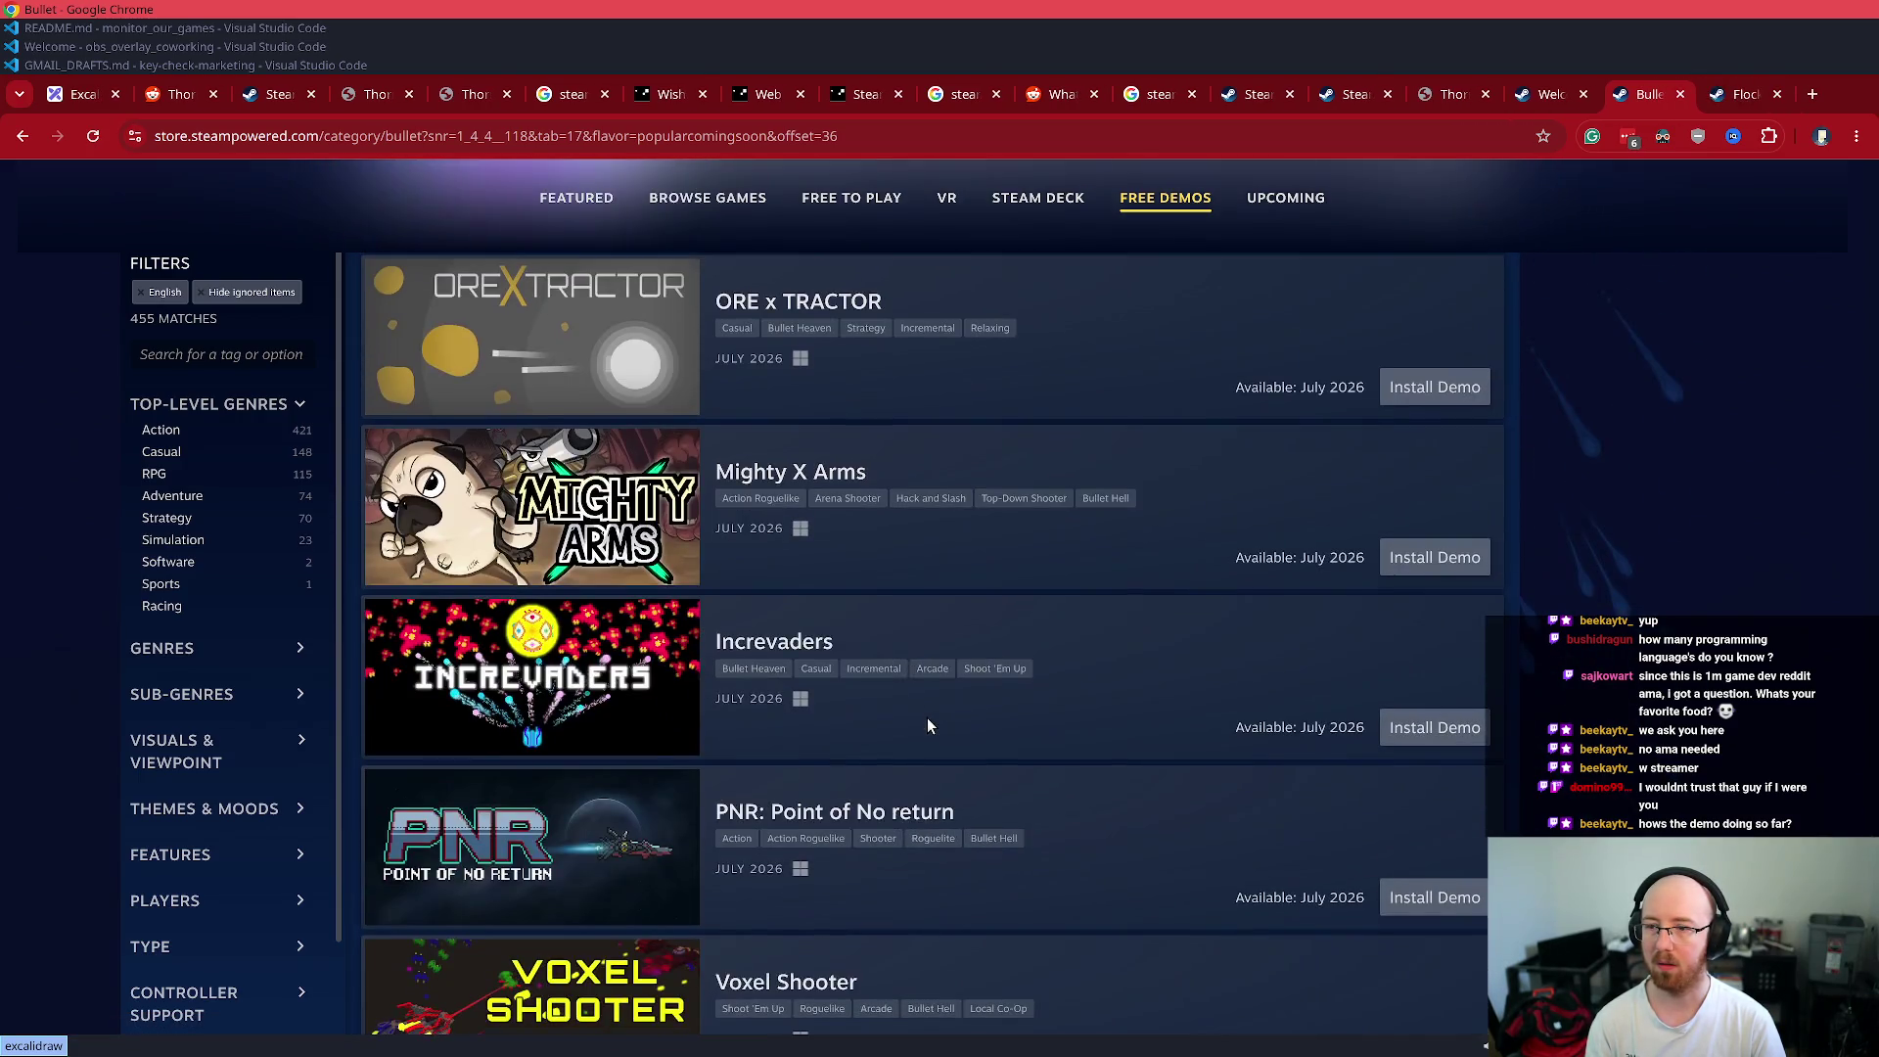
{"action": "mouse_move", "coordinate": [427, 682]}
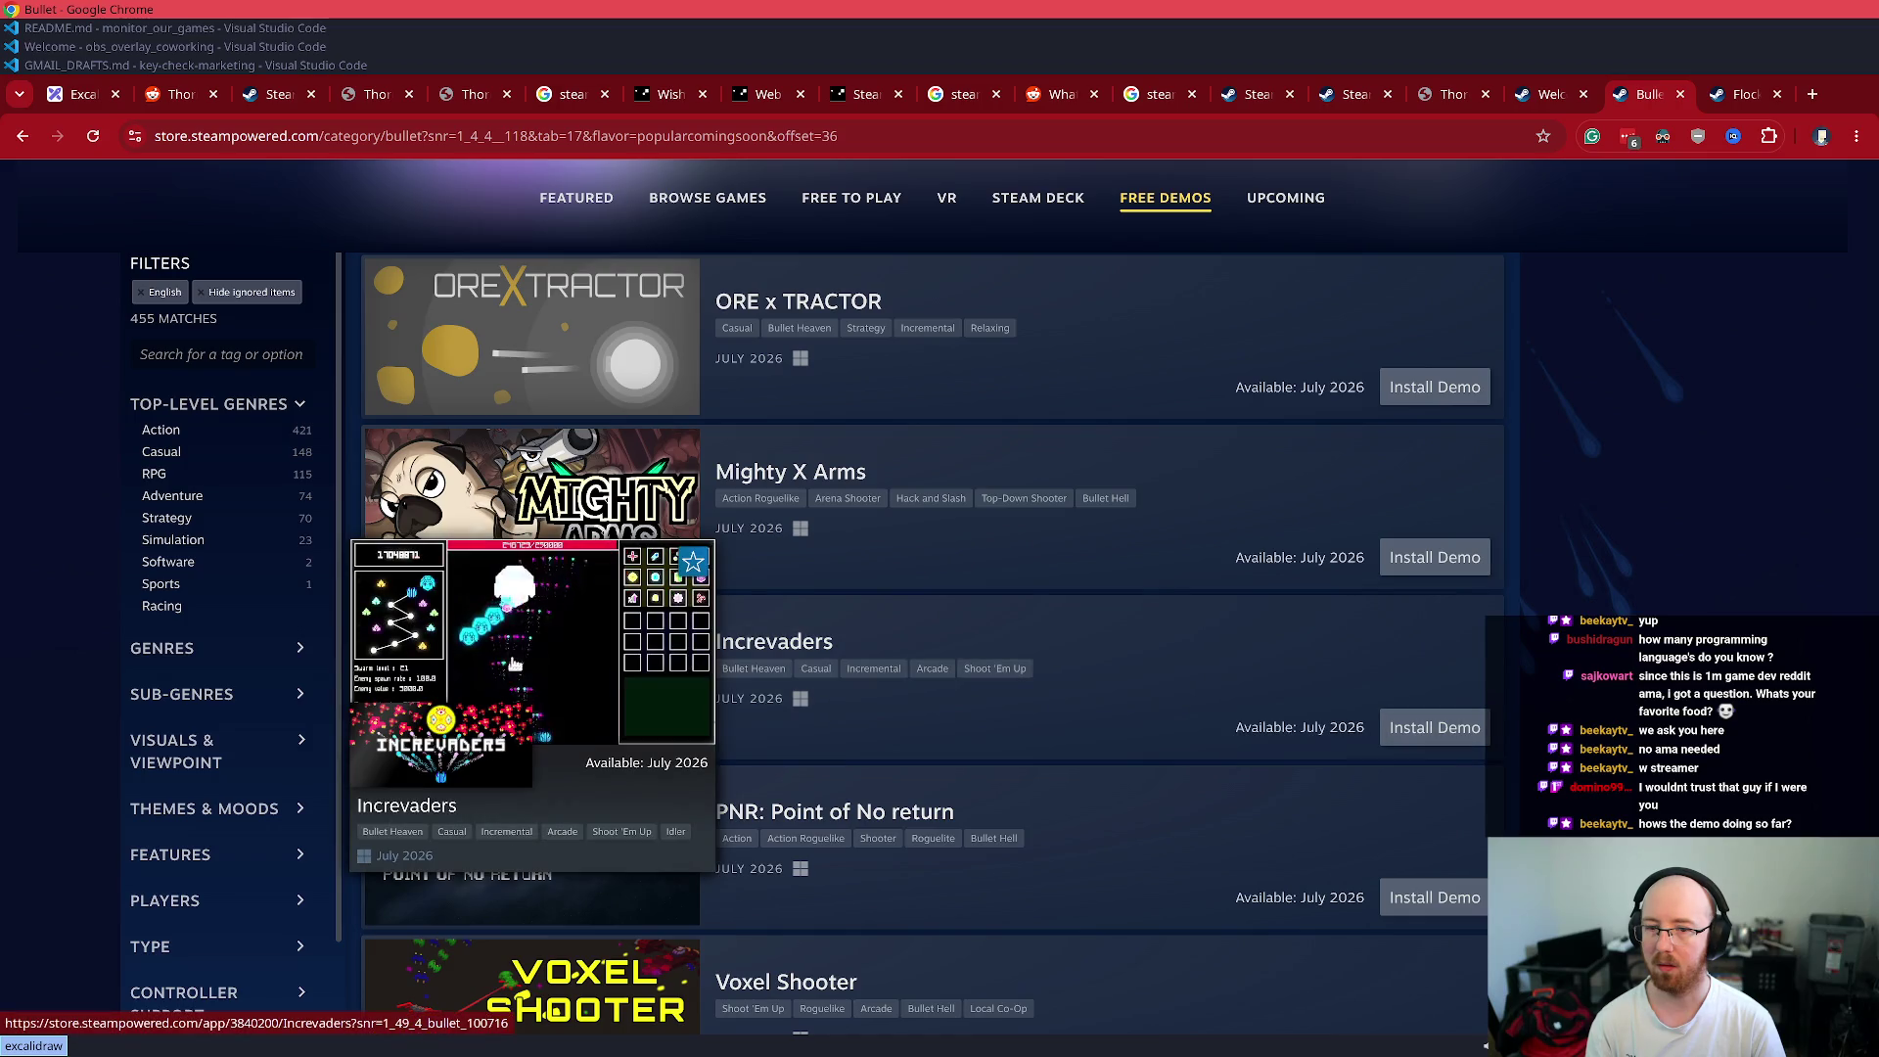
{"action": "scroll", "coordinate": [928, 666], "scroll_direction": "down", "scroll_amount": 11}
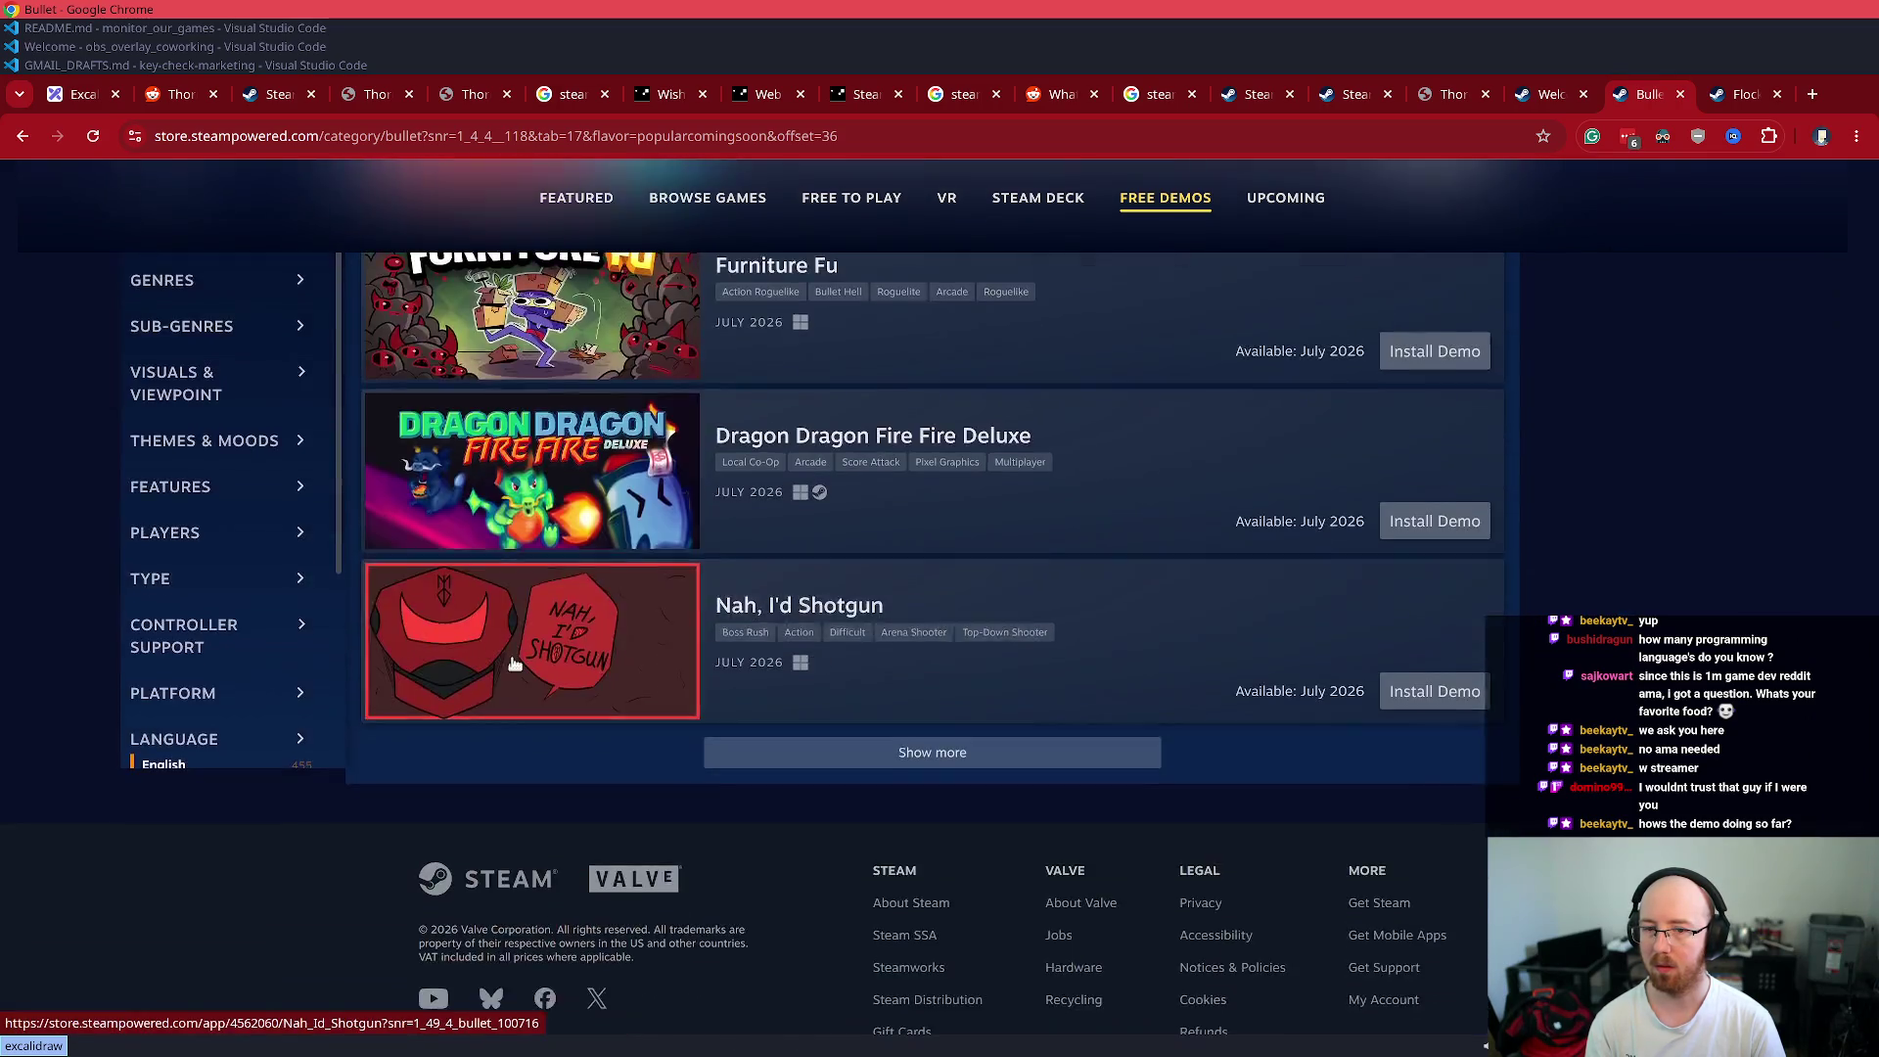
{"action": "left_click", "coordinate": [927, 706]}
{"action": "scroll", "coordinate": [910, 825], "scroll_direction": "down", "scroll_amount": 5}
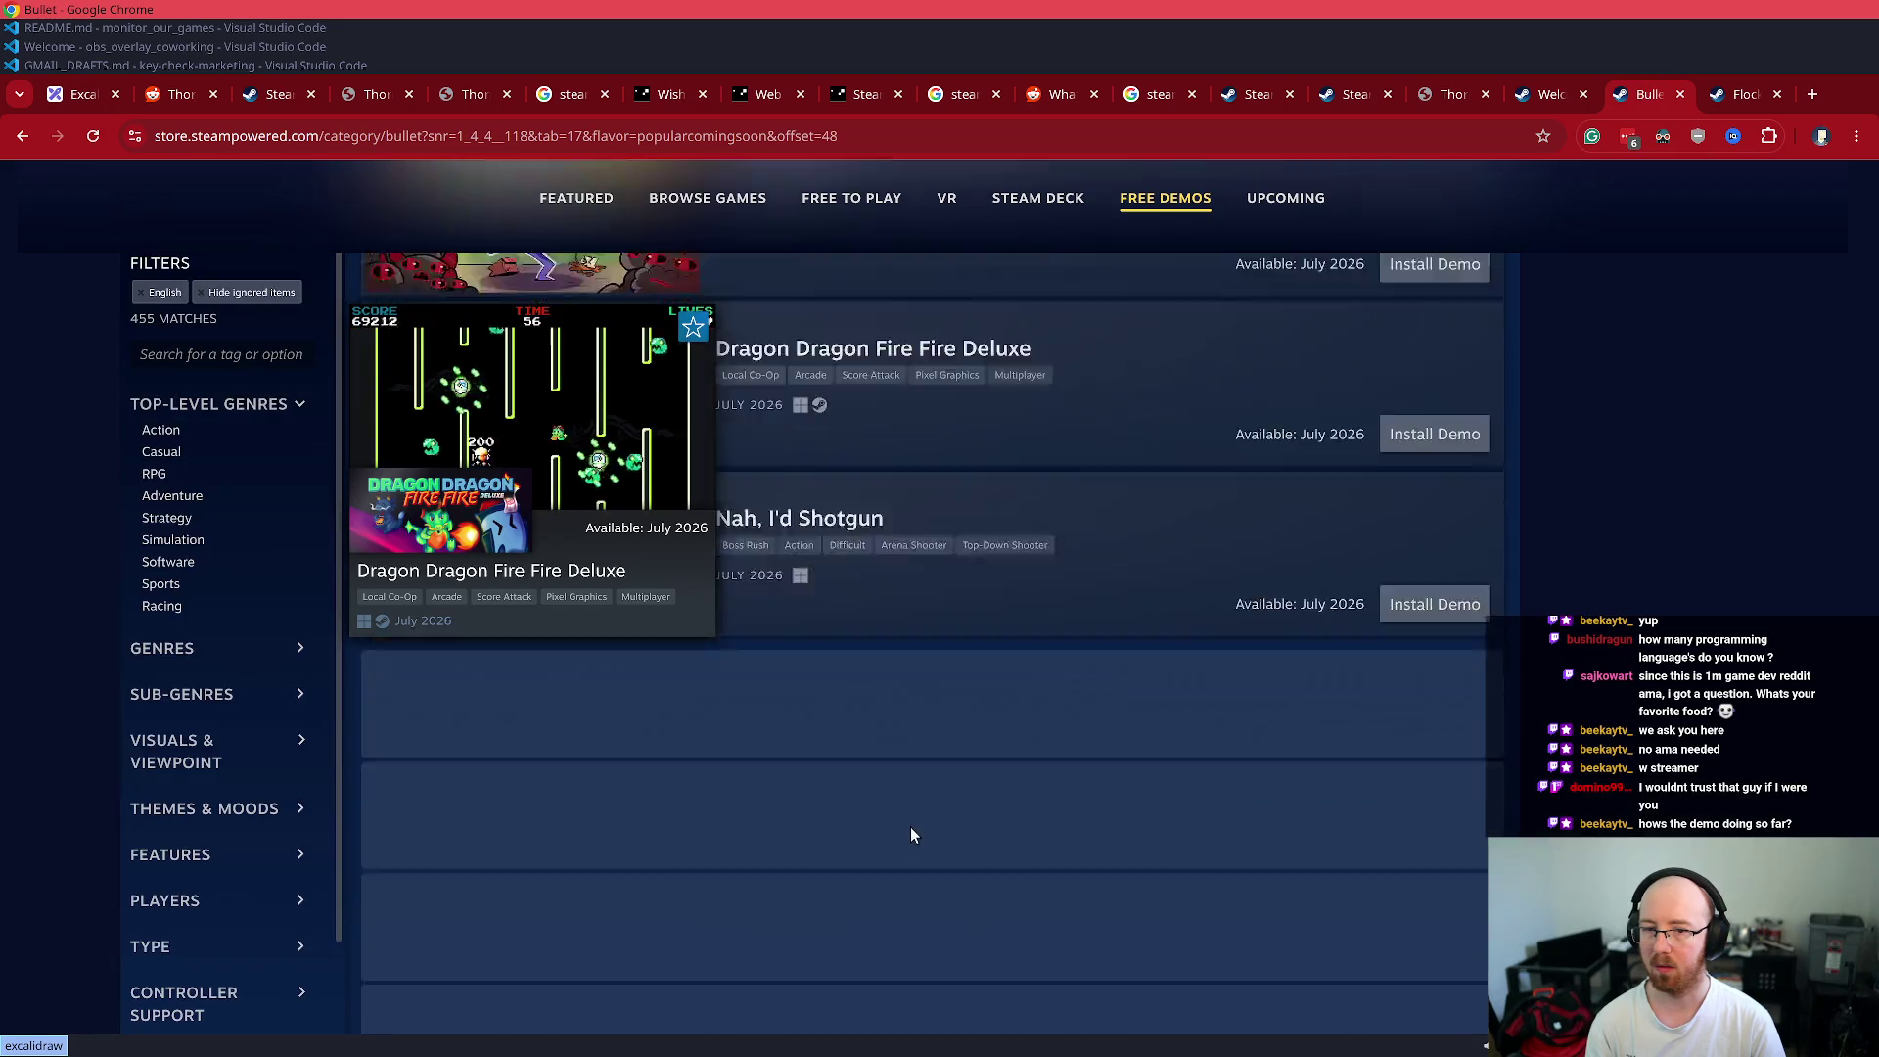
{"action": "scroll", "coordinate": [910, 827], "scroll_direction": "down", "scroll_amount": 6}
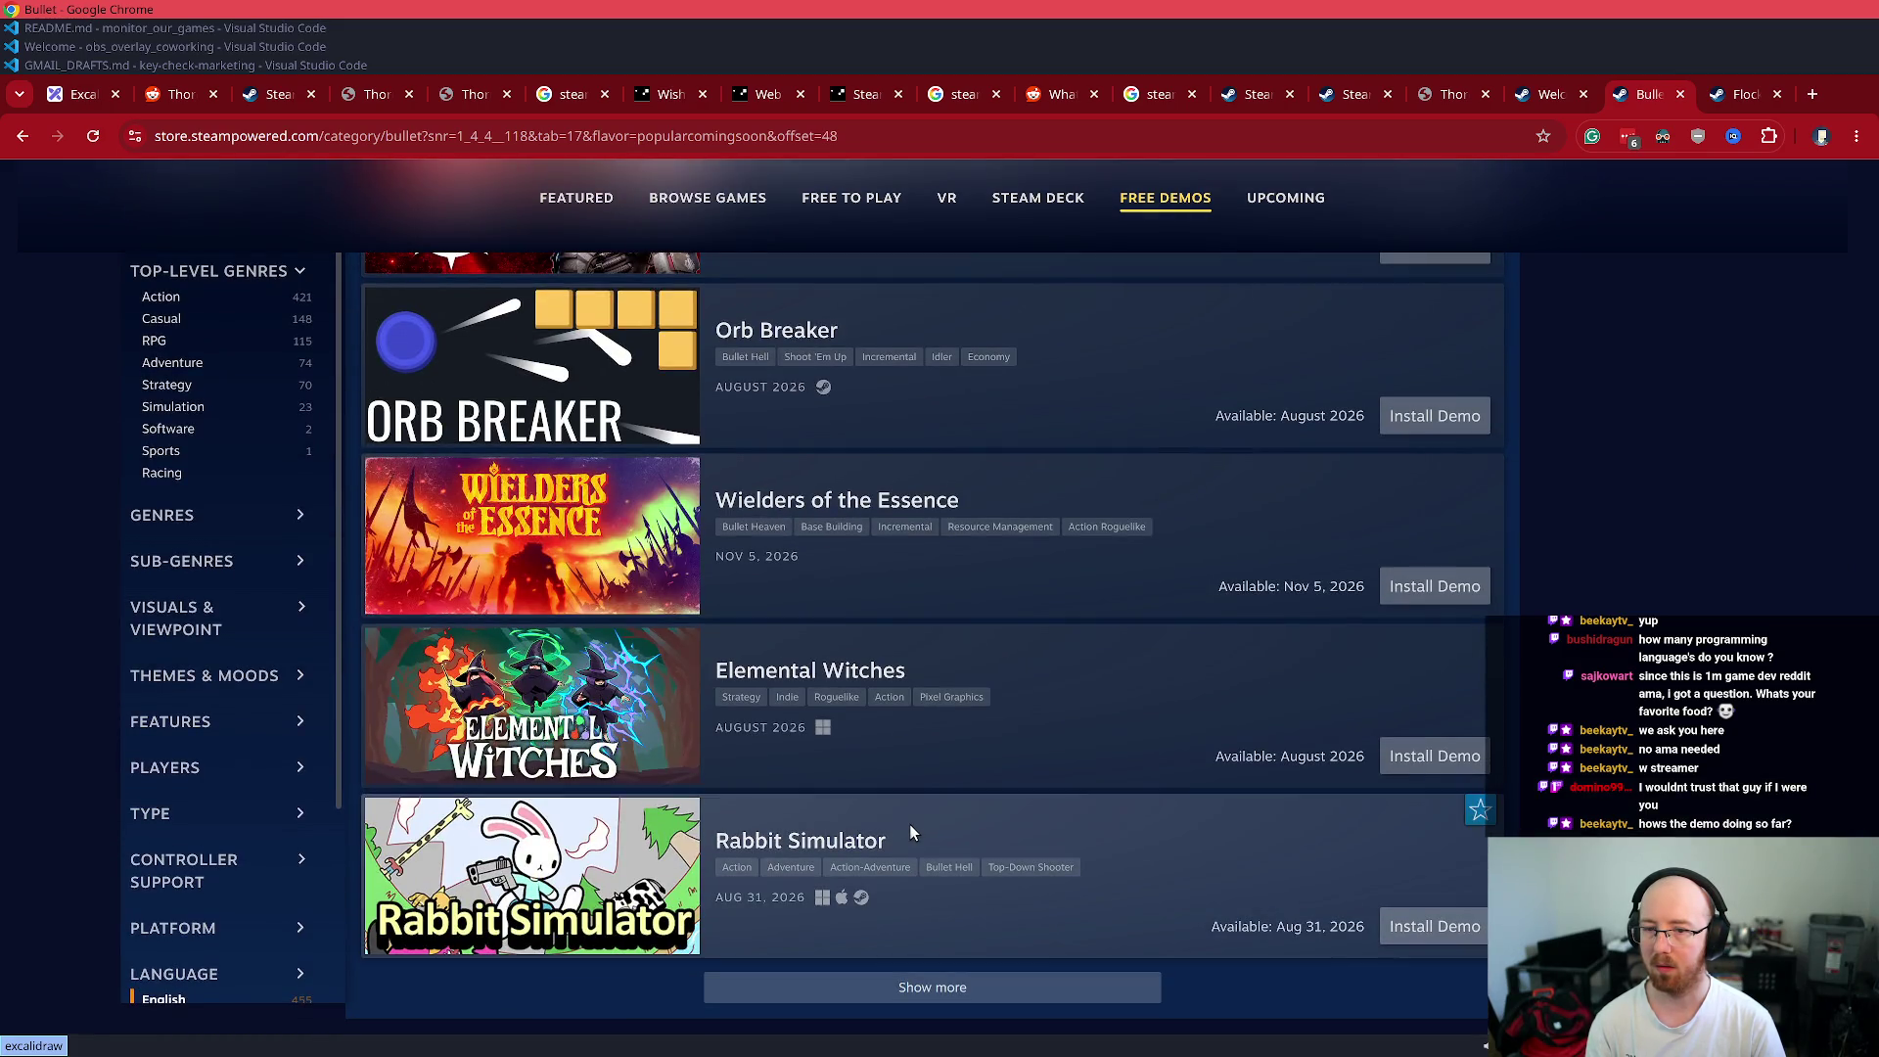
{"action": "left_click", "coordinate": [856, 988]}
{"action": "scroll", "coordinate": [859, 782], "scroll_direction": "up", "scroll_amount": 2}
{"action": "mouse_move", "coordinate": [516, 627]}
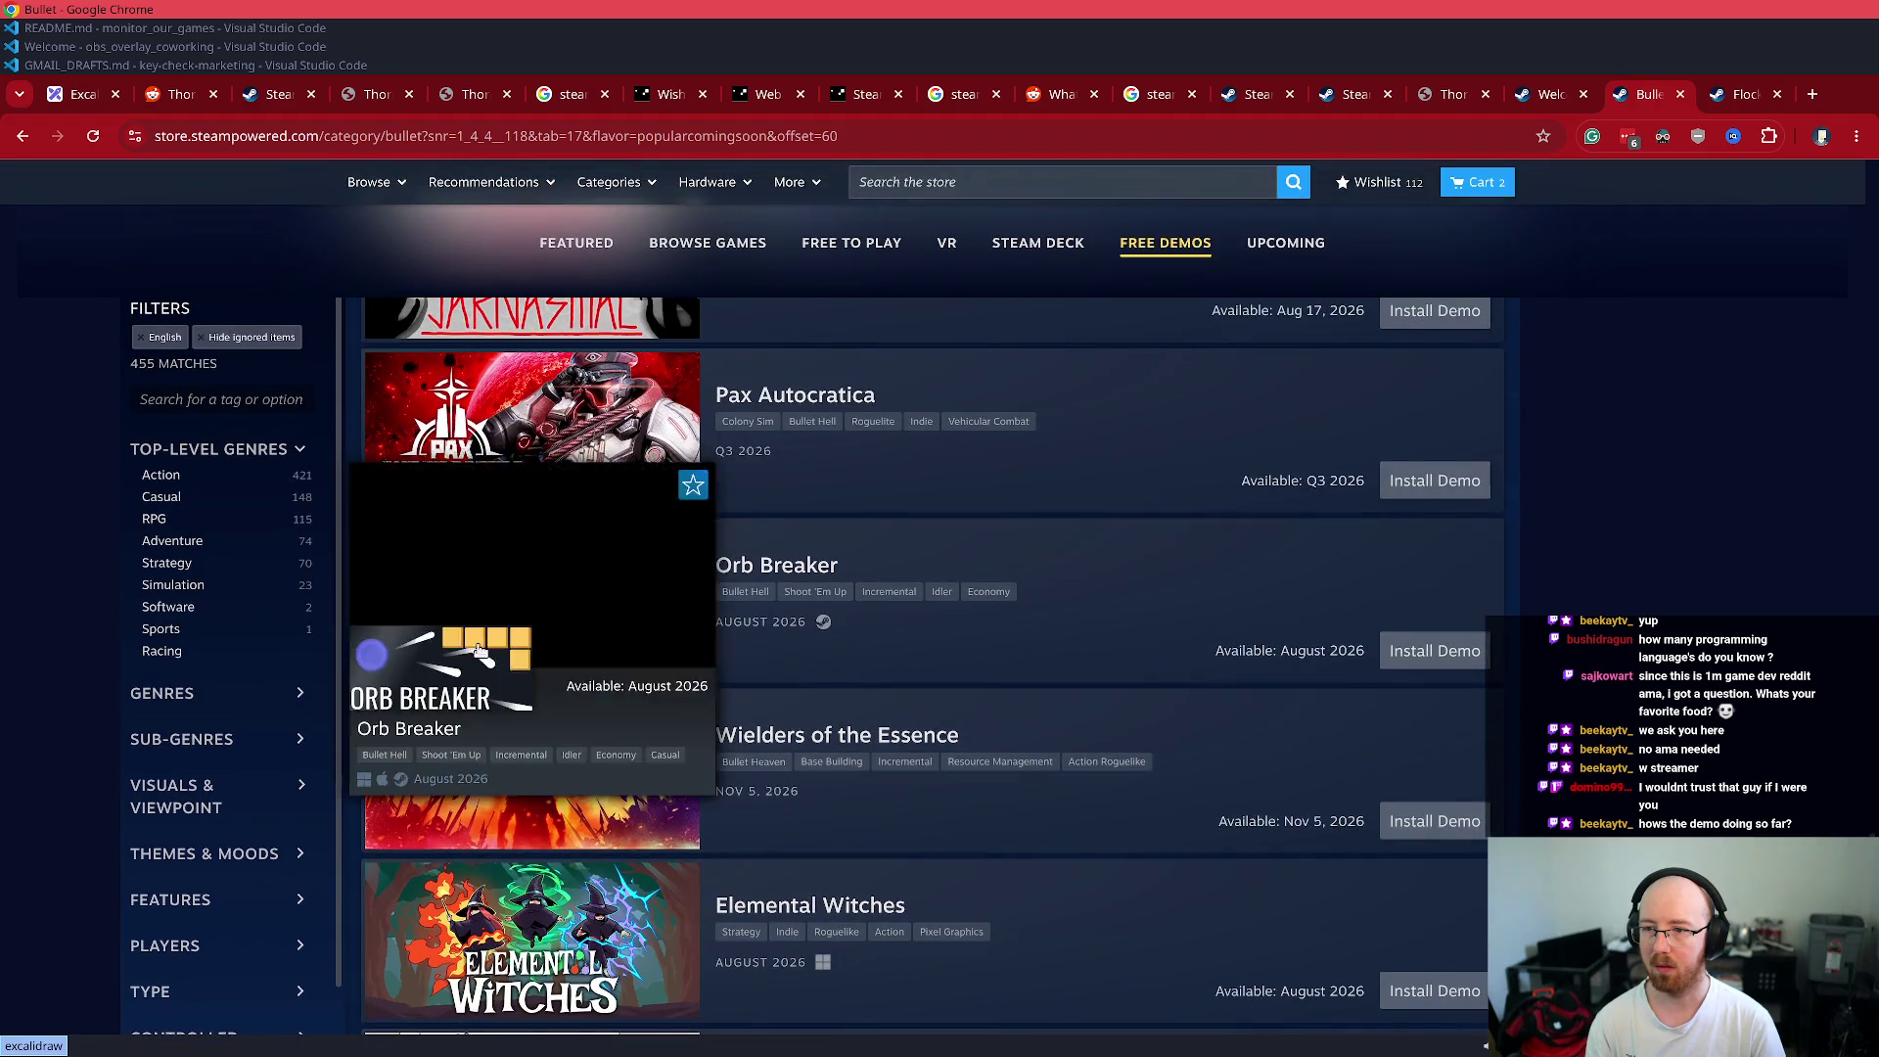
{"action": "scroll", "coordinate": [839, 868], "scroll_direction": "up", "scroll_amount": 6}
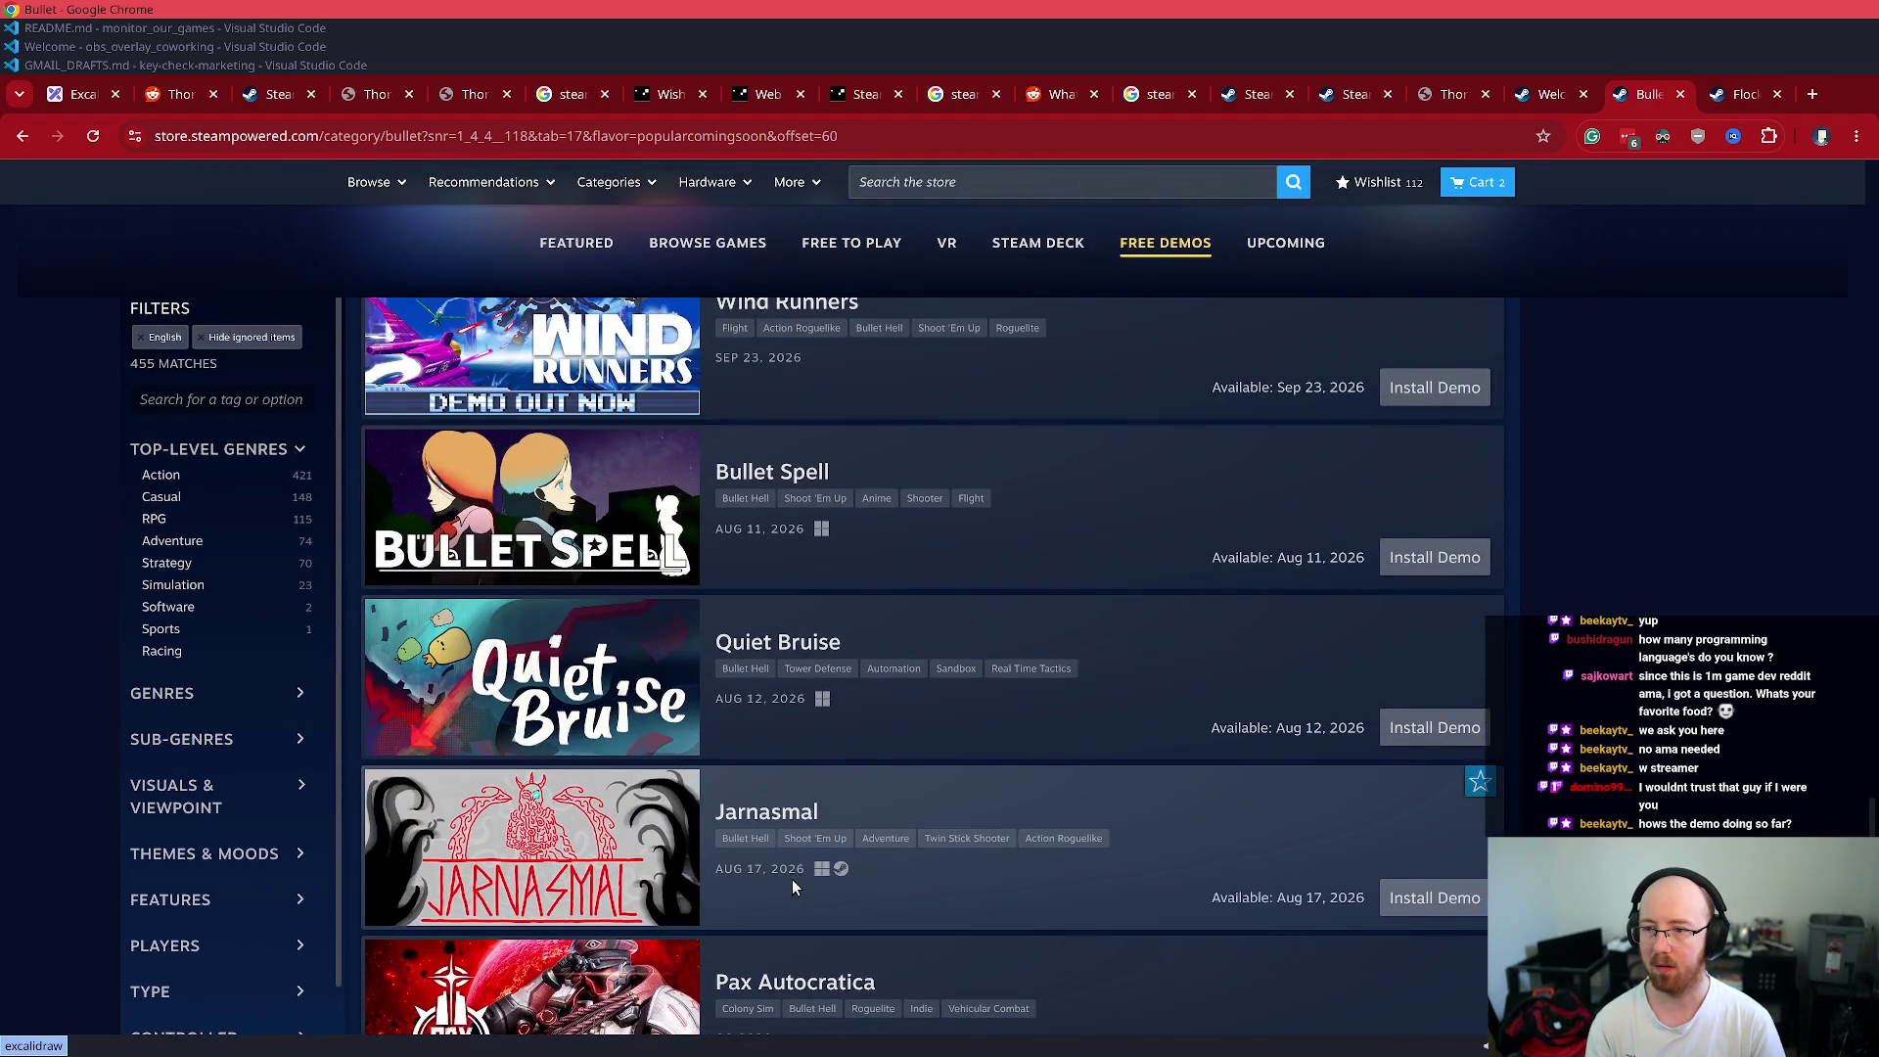
{"action": "left_click", "coordinate": [1736, 98]}
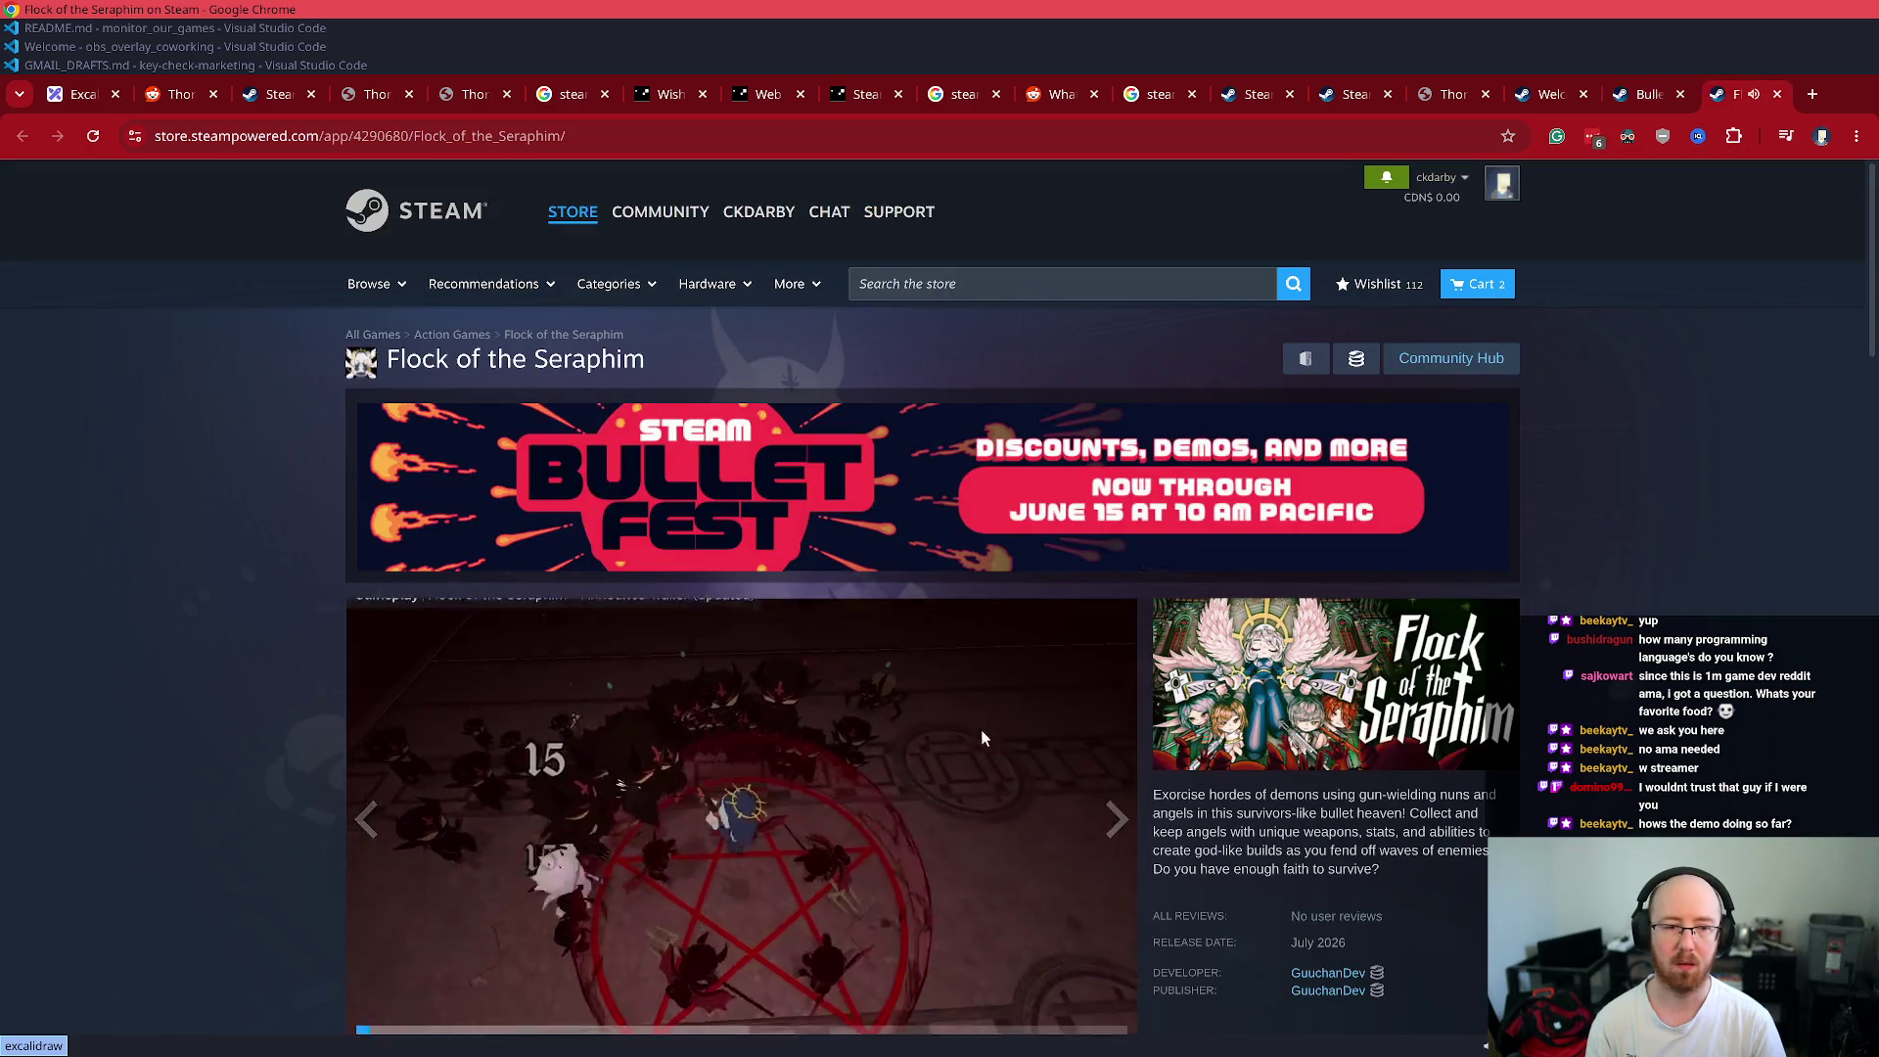
- Pause the Flock of the Seraphim trailer and check the full game's SteamDB stats
{"action": "scroll", "coordinate": [983, 736], "scroll_direction": "down", "scroll_amount": 5}
{"action": "left_click", "coordinate": [364, 555]}
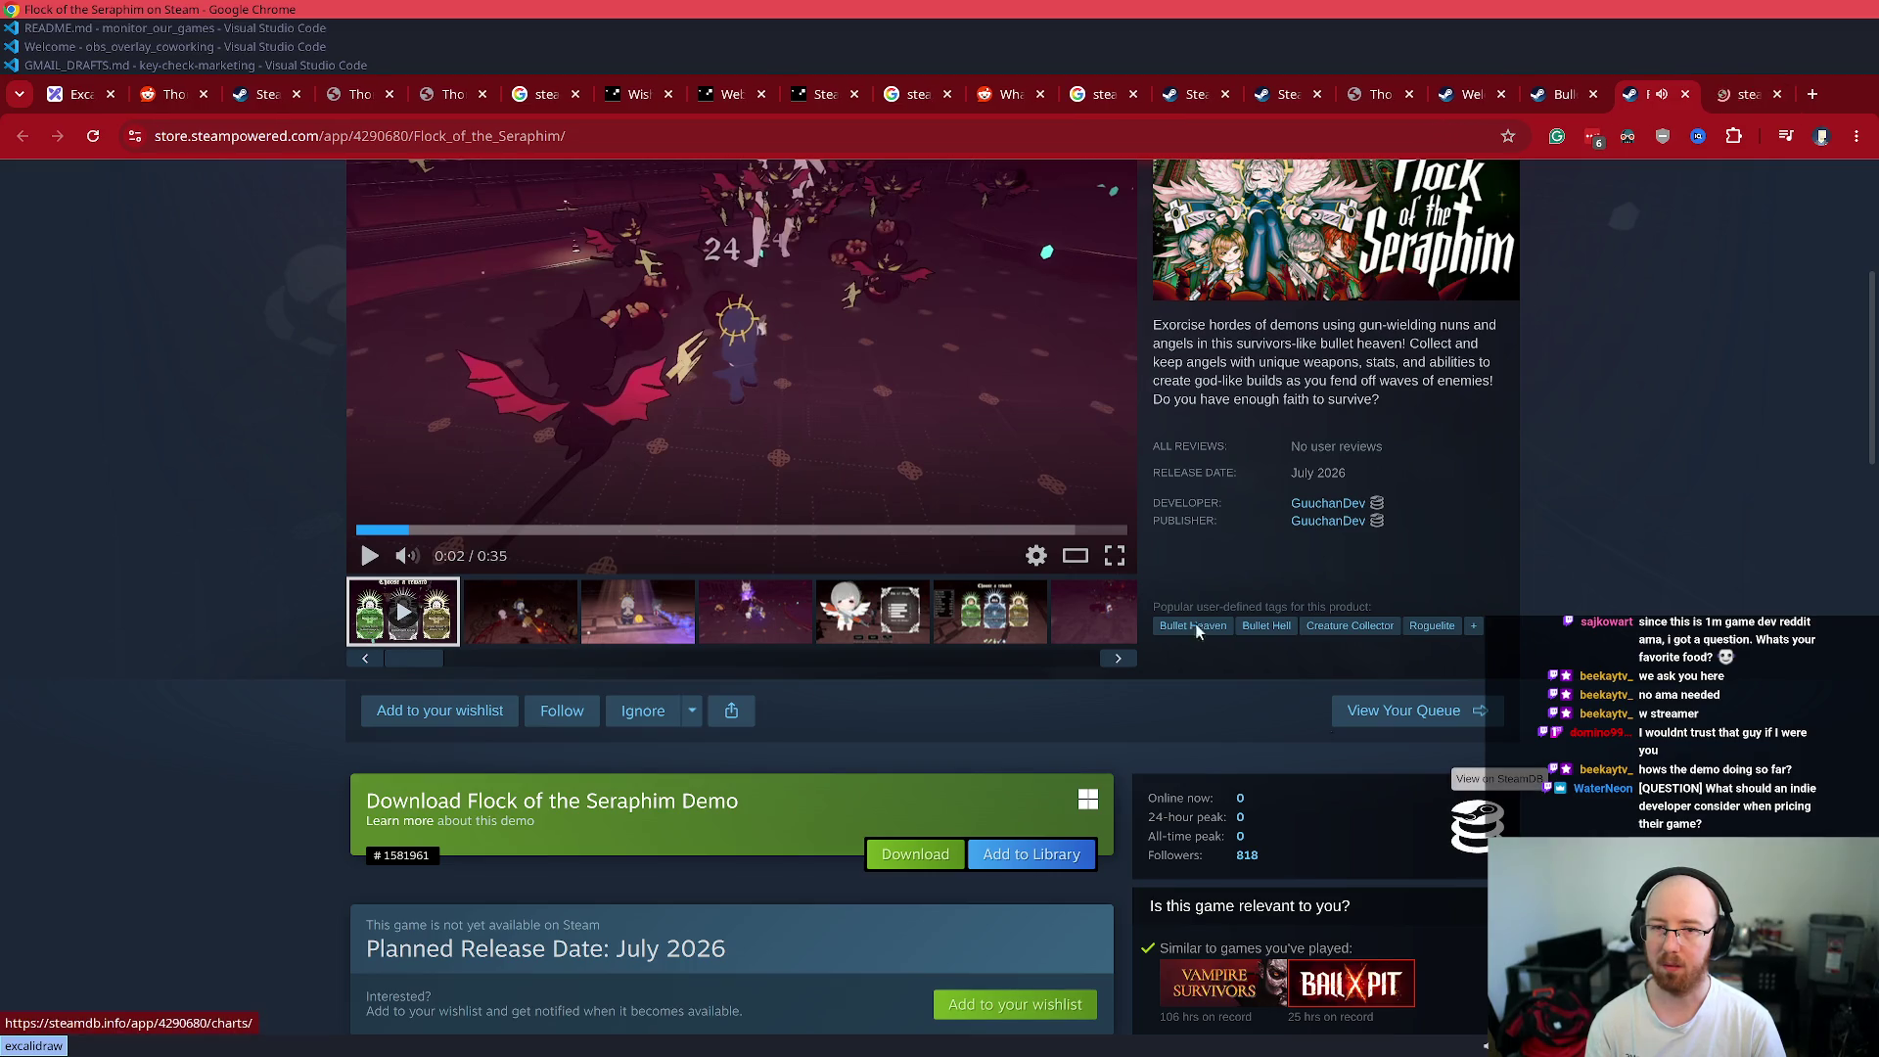
{"action": "left_click", "coordinate": [1752, 104]}
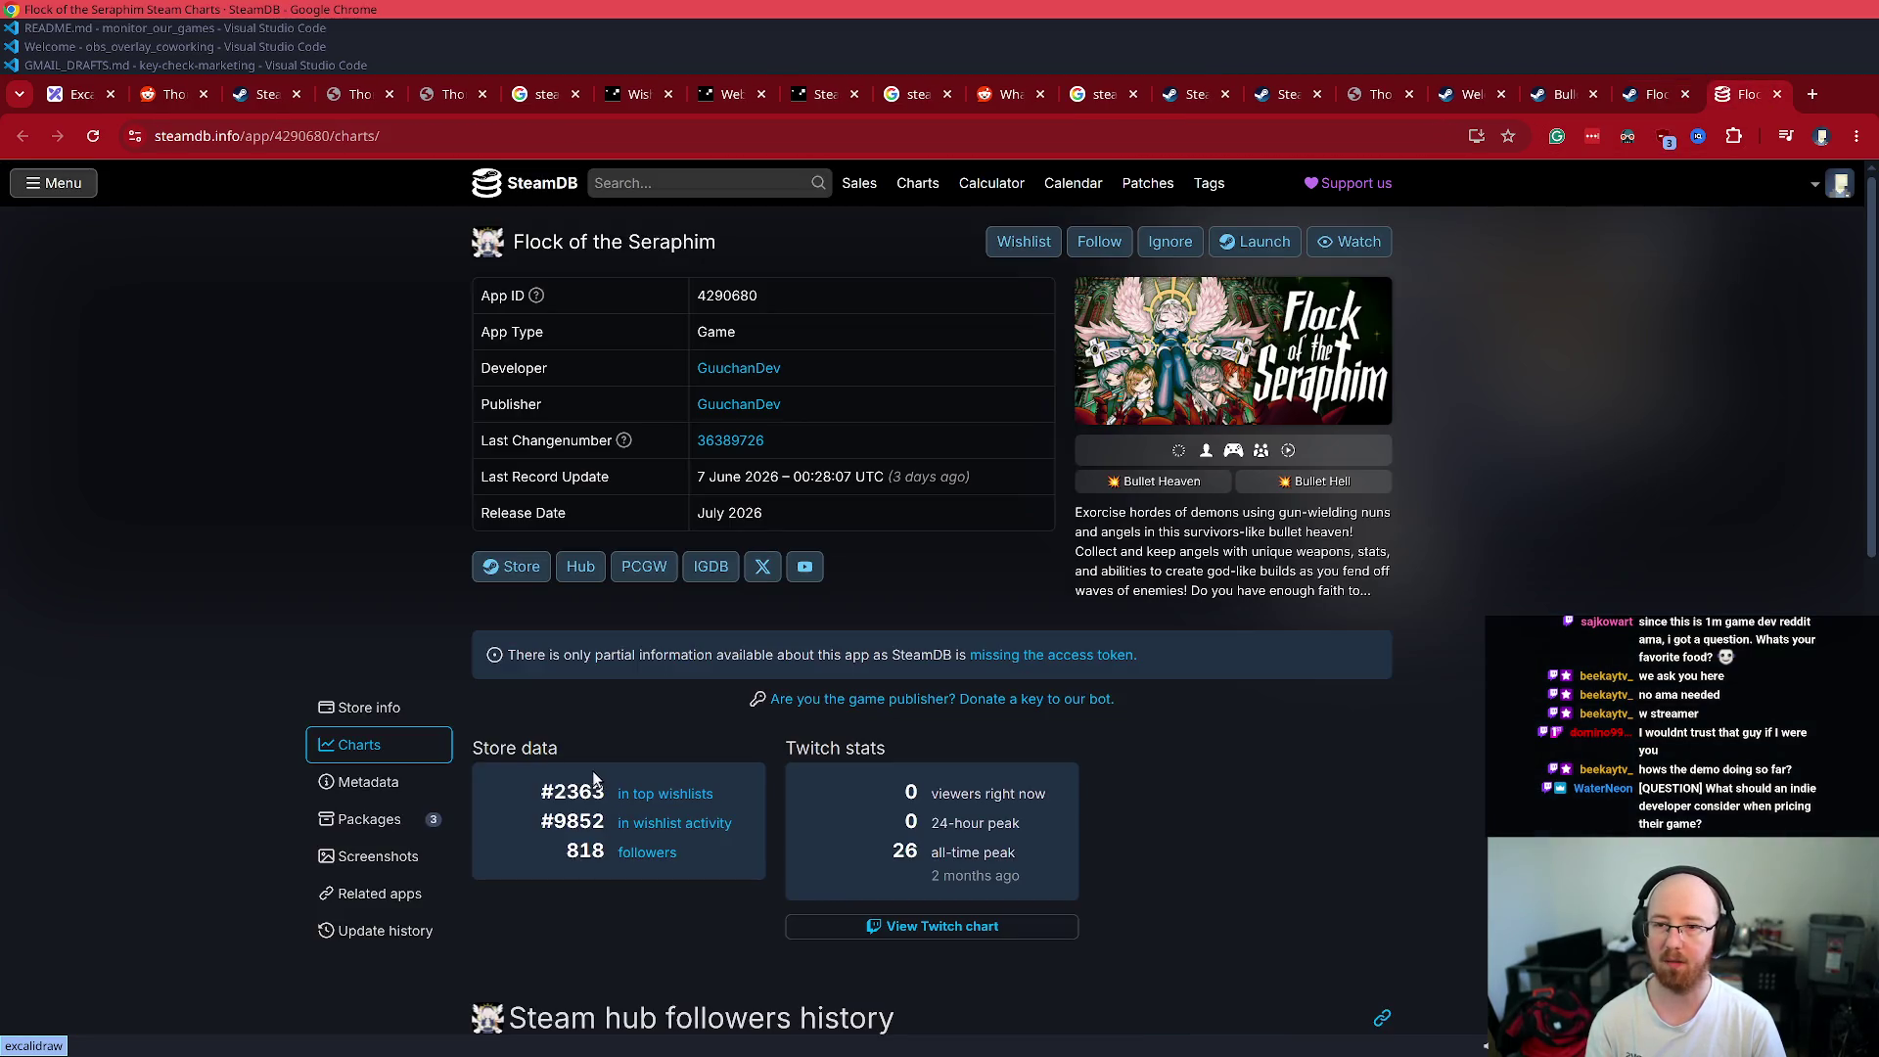
{"action": "key", "text": "ctrl+w"}
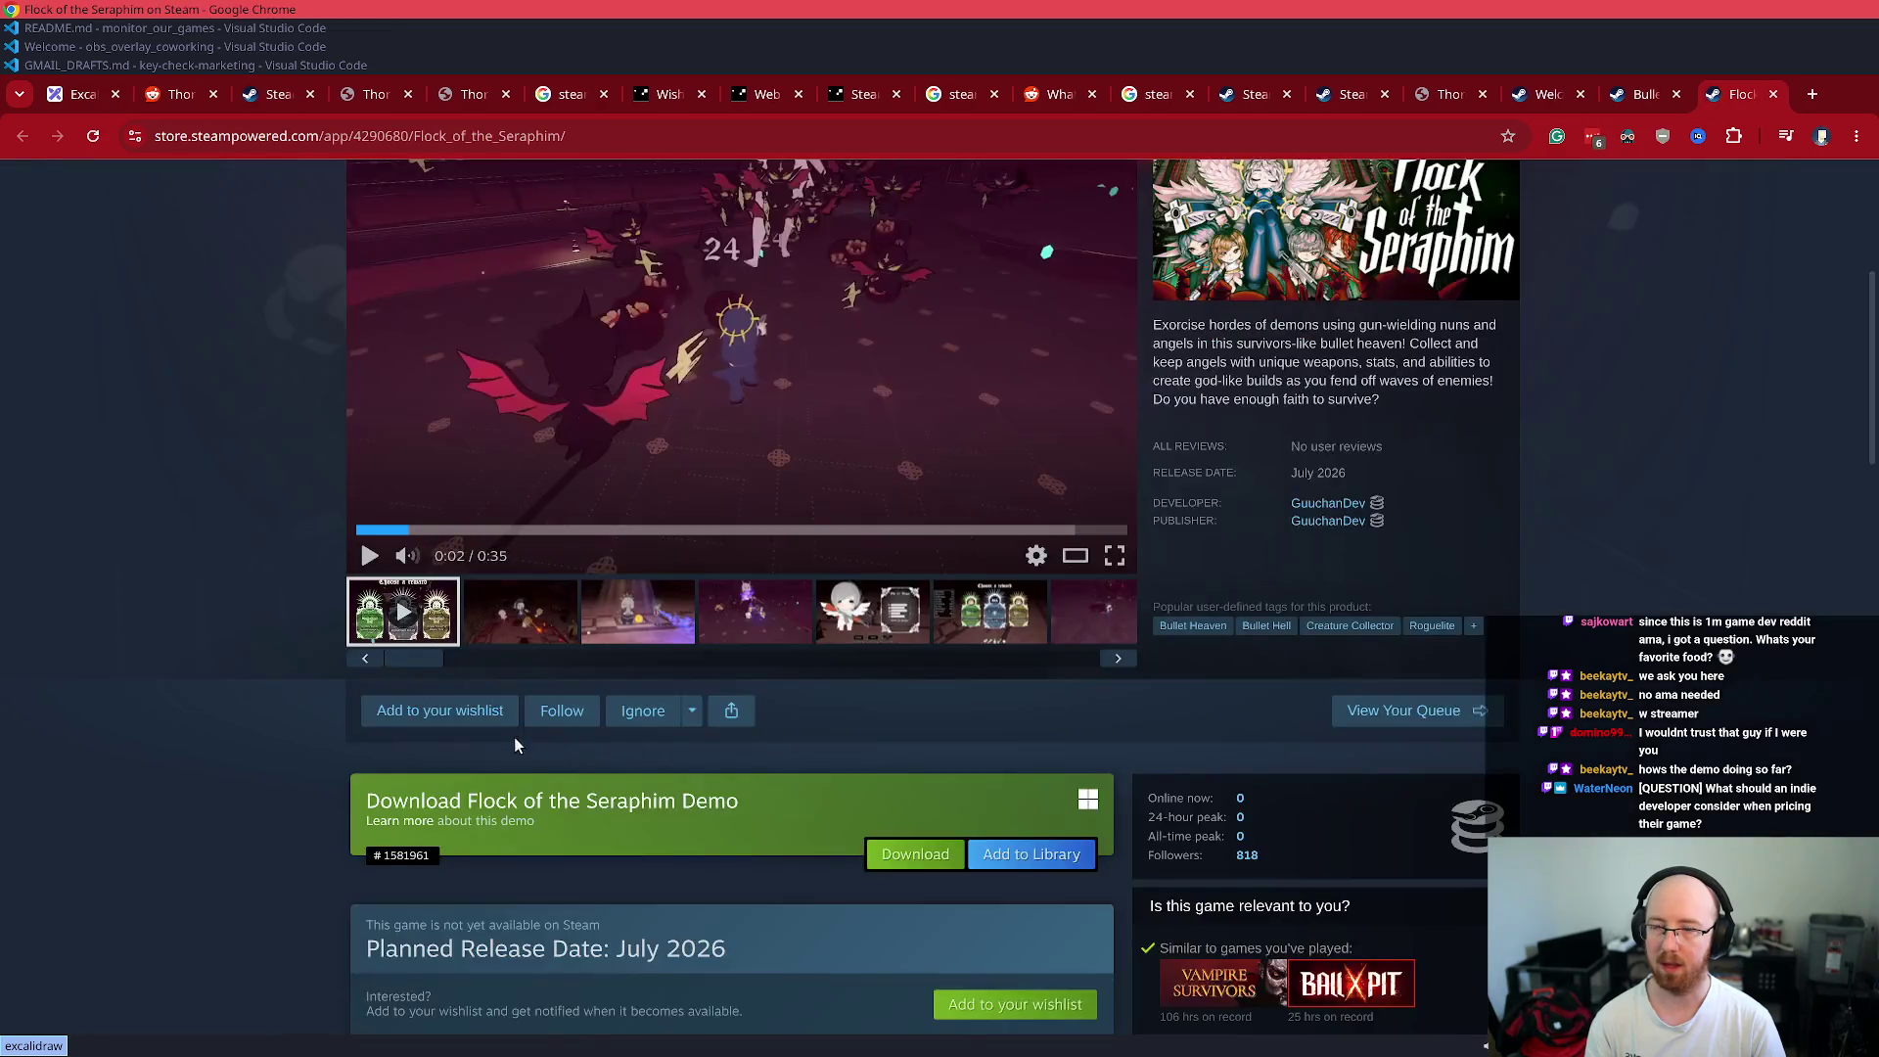
- Open the Flock of the Seraphim Demo's SteamDB stats and close its store page
{"action": "scroll", "coordinate": [512, 734], "scroll_direction": "down", "scroll_amount": 4}
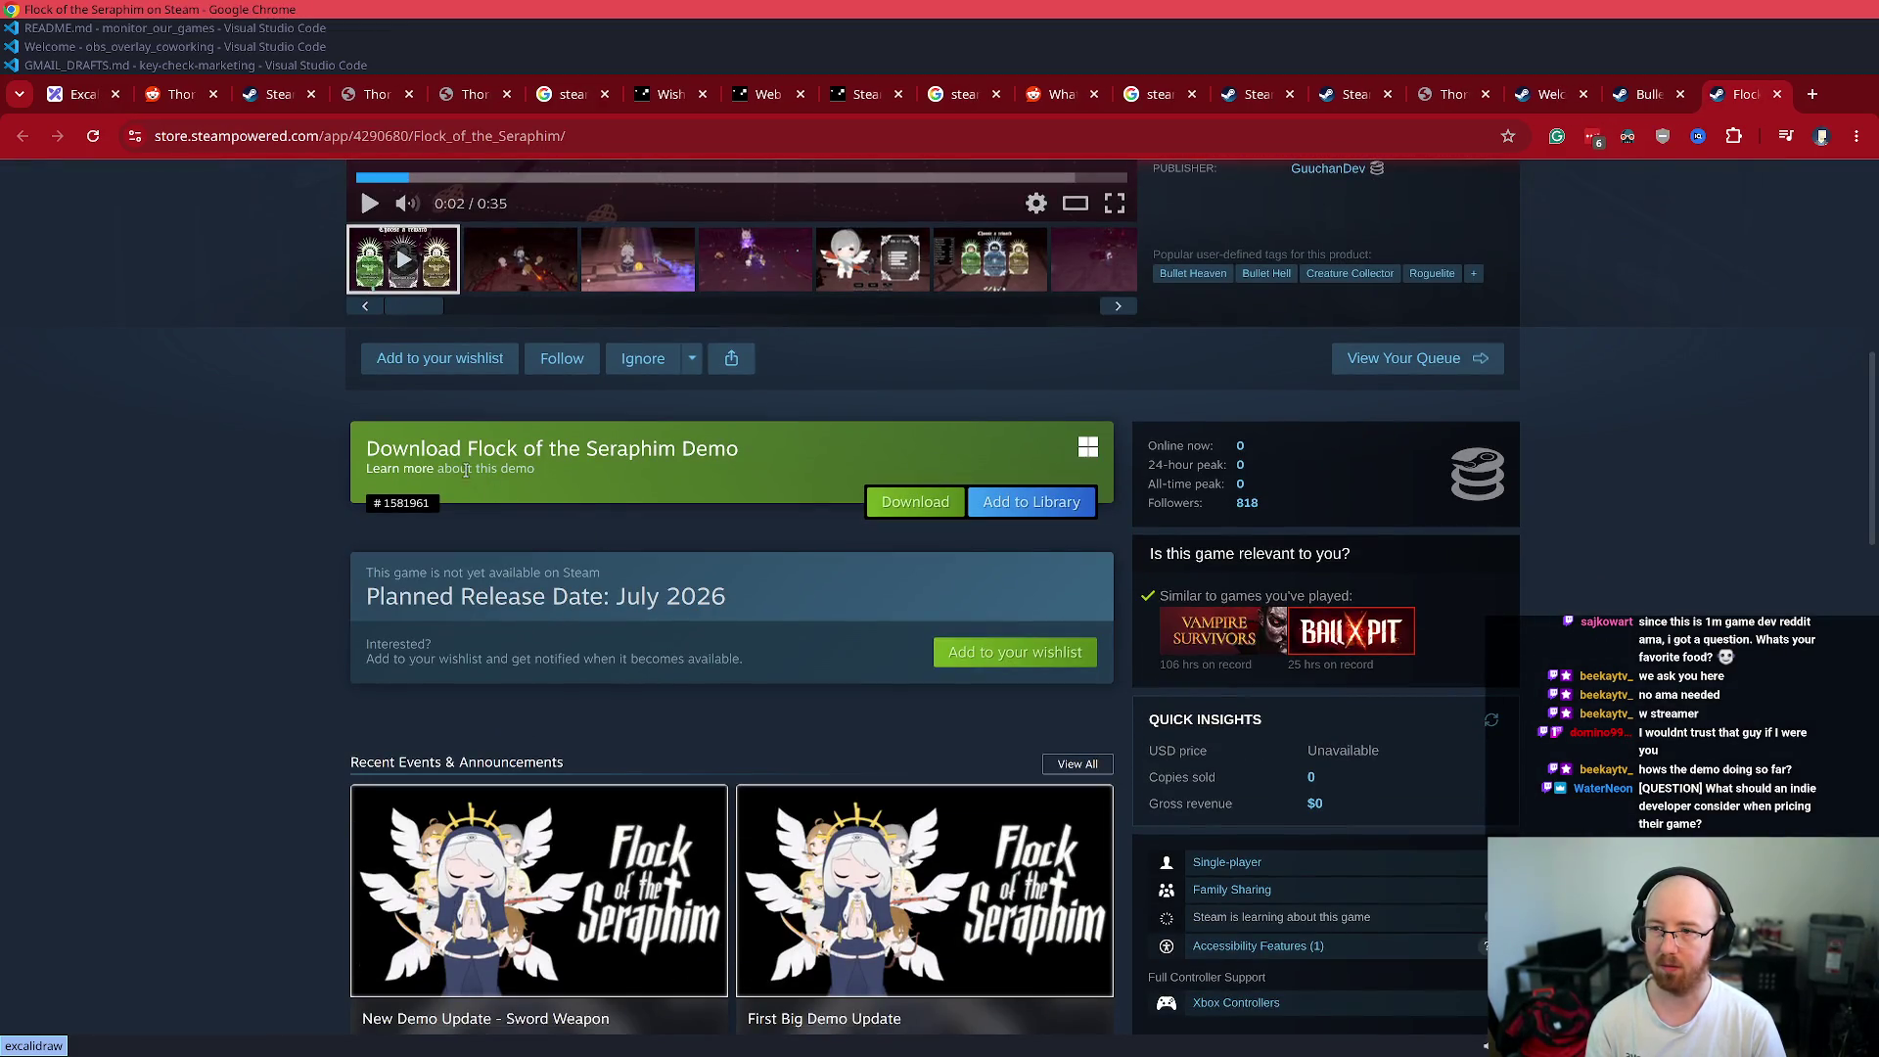
{"action": "scroll", "coordinate": [1065, 701], "scroll_direction": "down", "scroll_amount": 6}
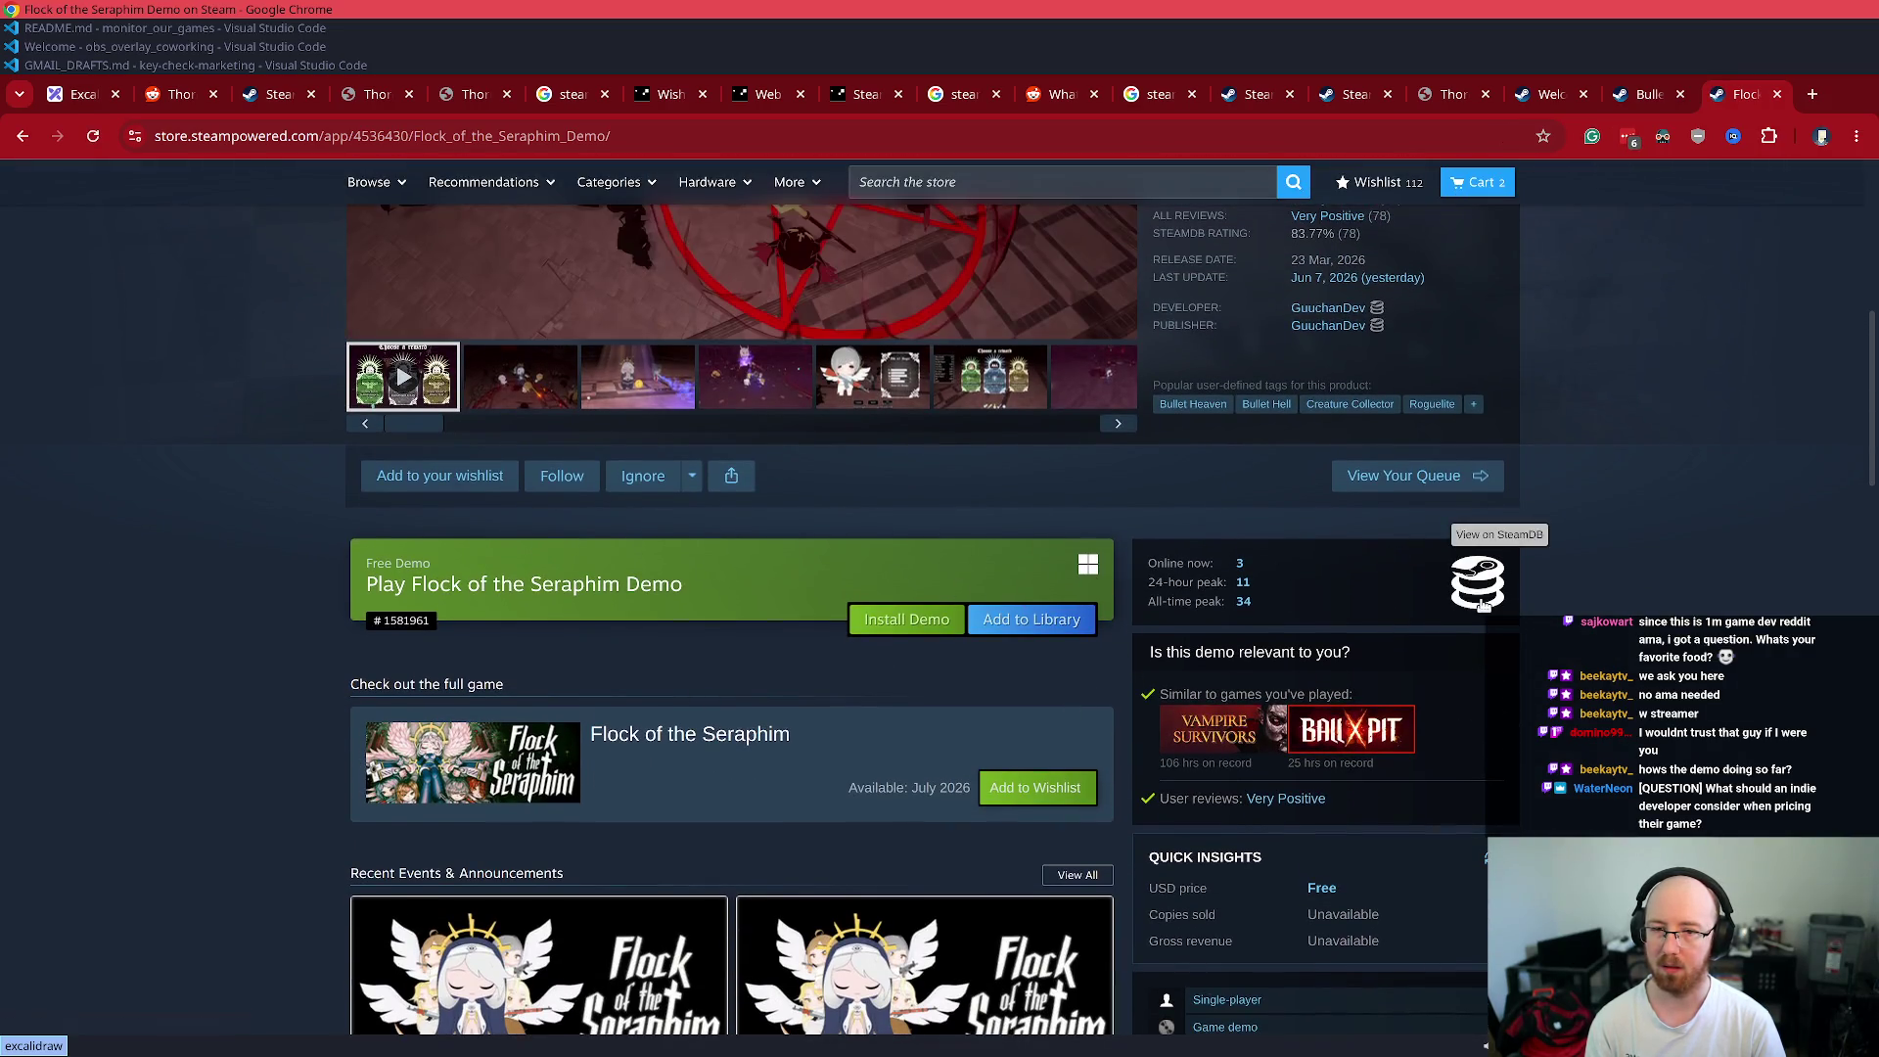
{"action": "middle_click", "coordinate": [1478, 582]}
{"action": "scroll", "coordinate": [1478, 582], "scroll_direction": "up", "scroll_amount": 5}
{"action": "left_click", "coordinate": [1684, 93]}
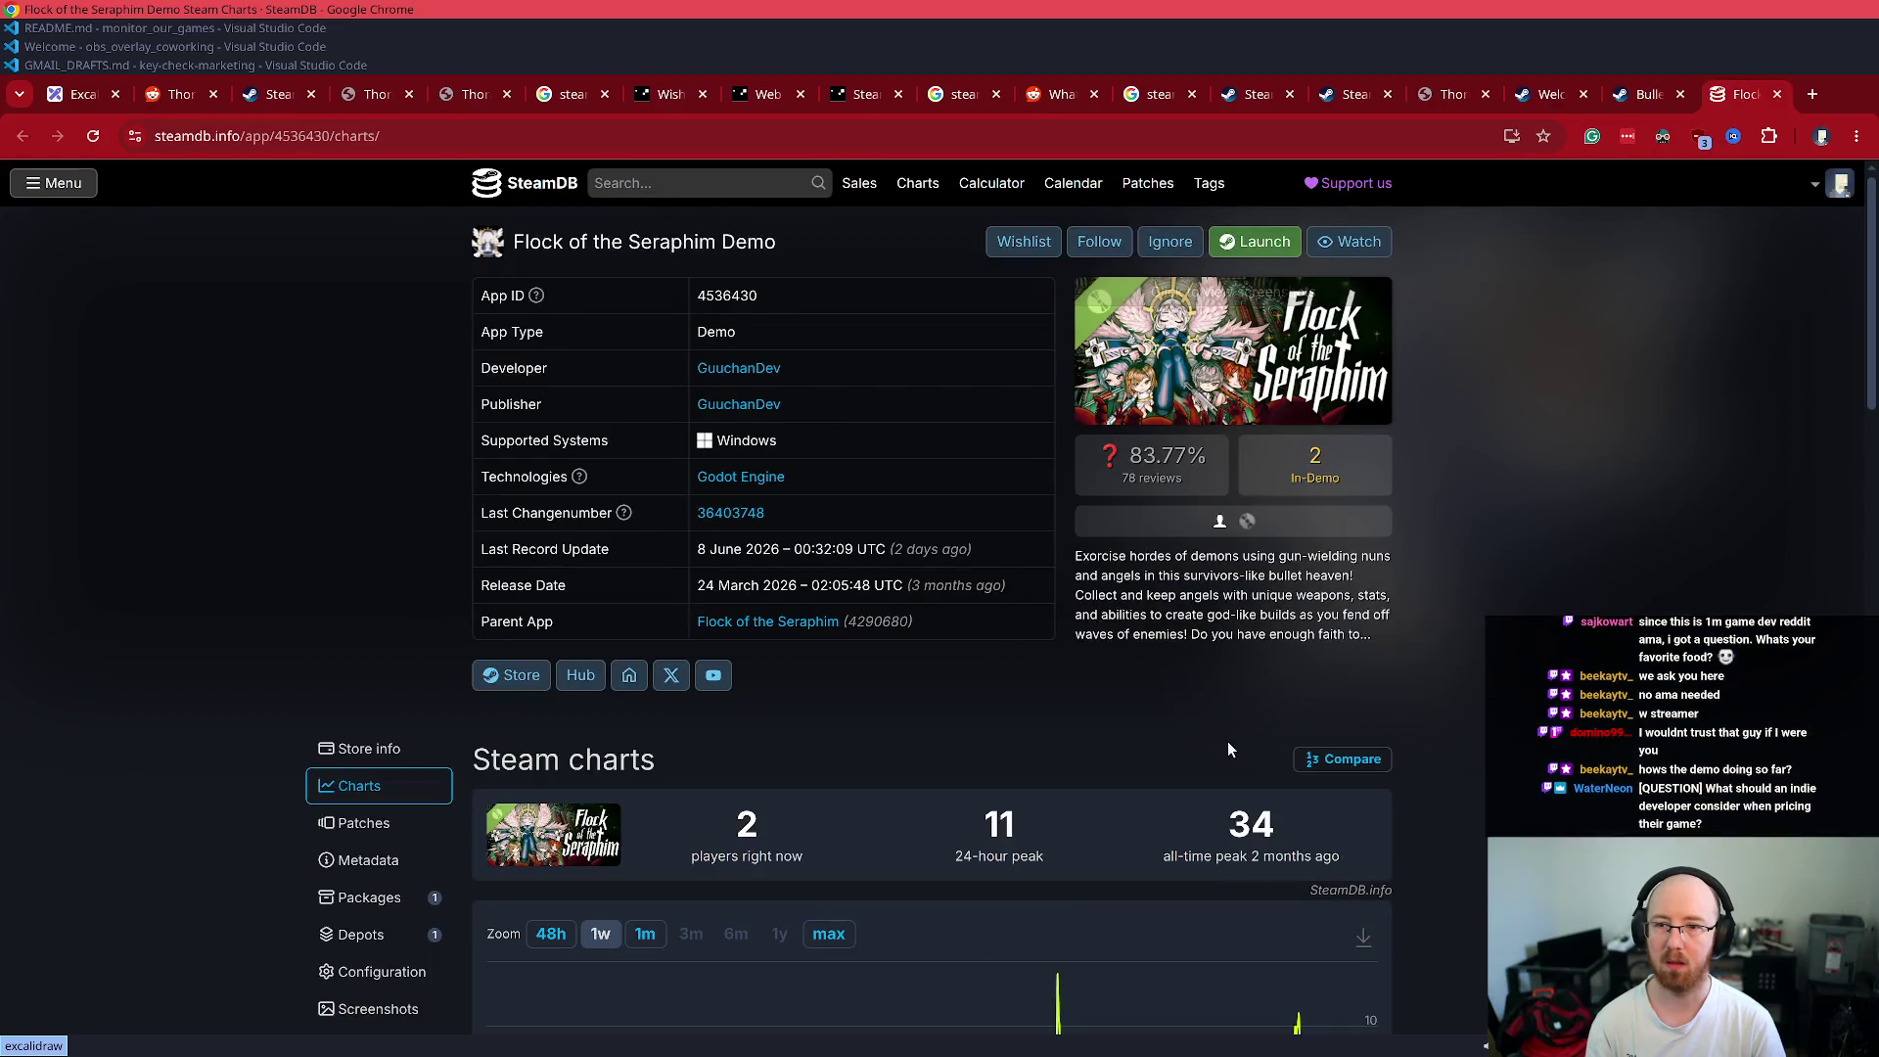
{"action": "scroll", "coordinate": [1061, 720], "scroll_direction": "down", "scroll_amount": 1}
{"action": "scroll", "coordinate": [1063, 719], "scroll_direction": "down", "scroll_amount": 1}
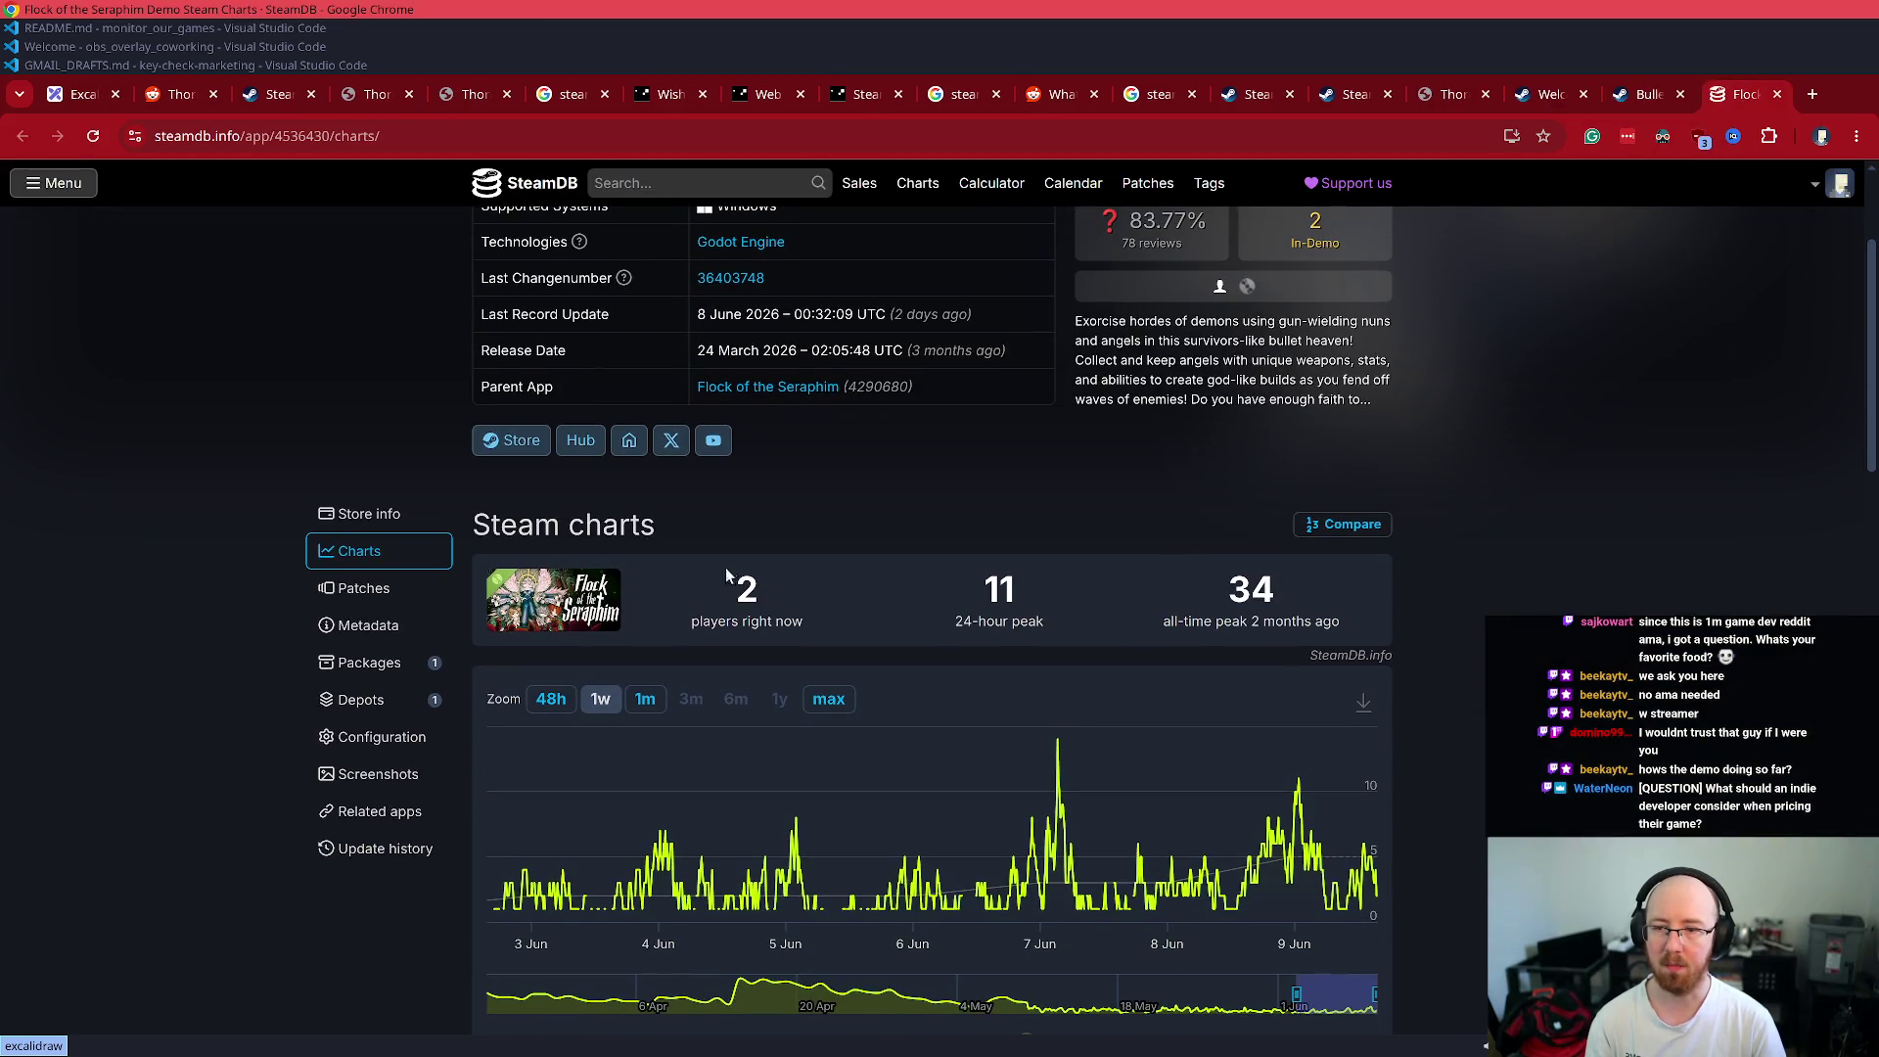
{"action": "scroll", "coordinate": [804, 631], "scroll_direction": "up", "scroll_amount": 2}
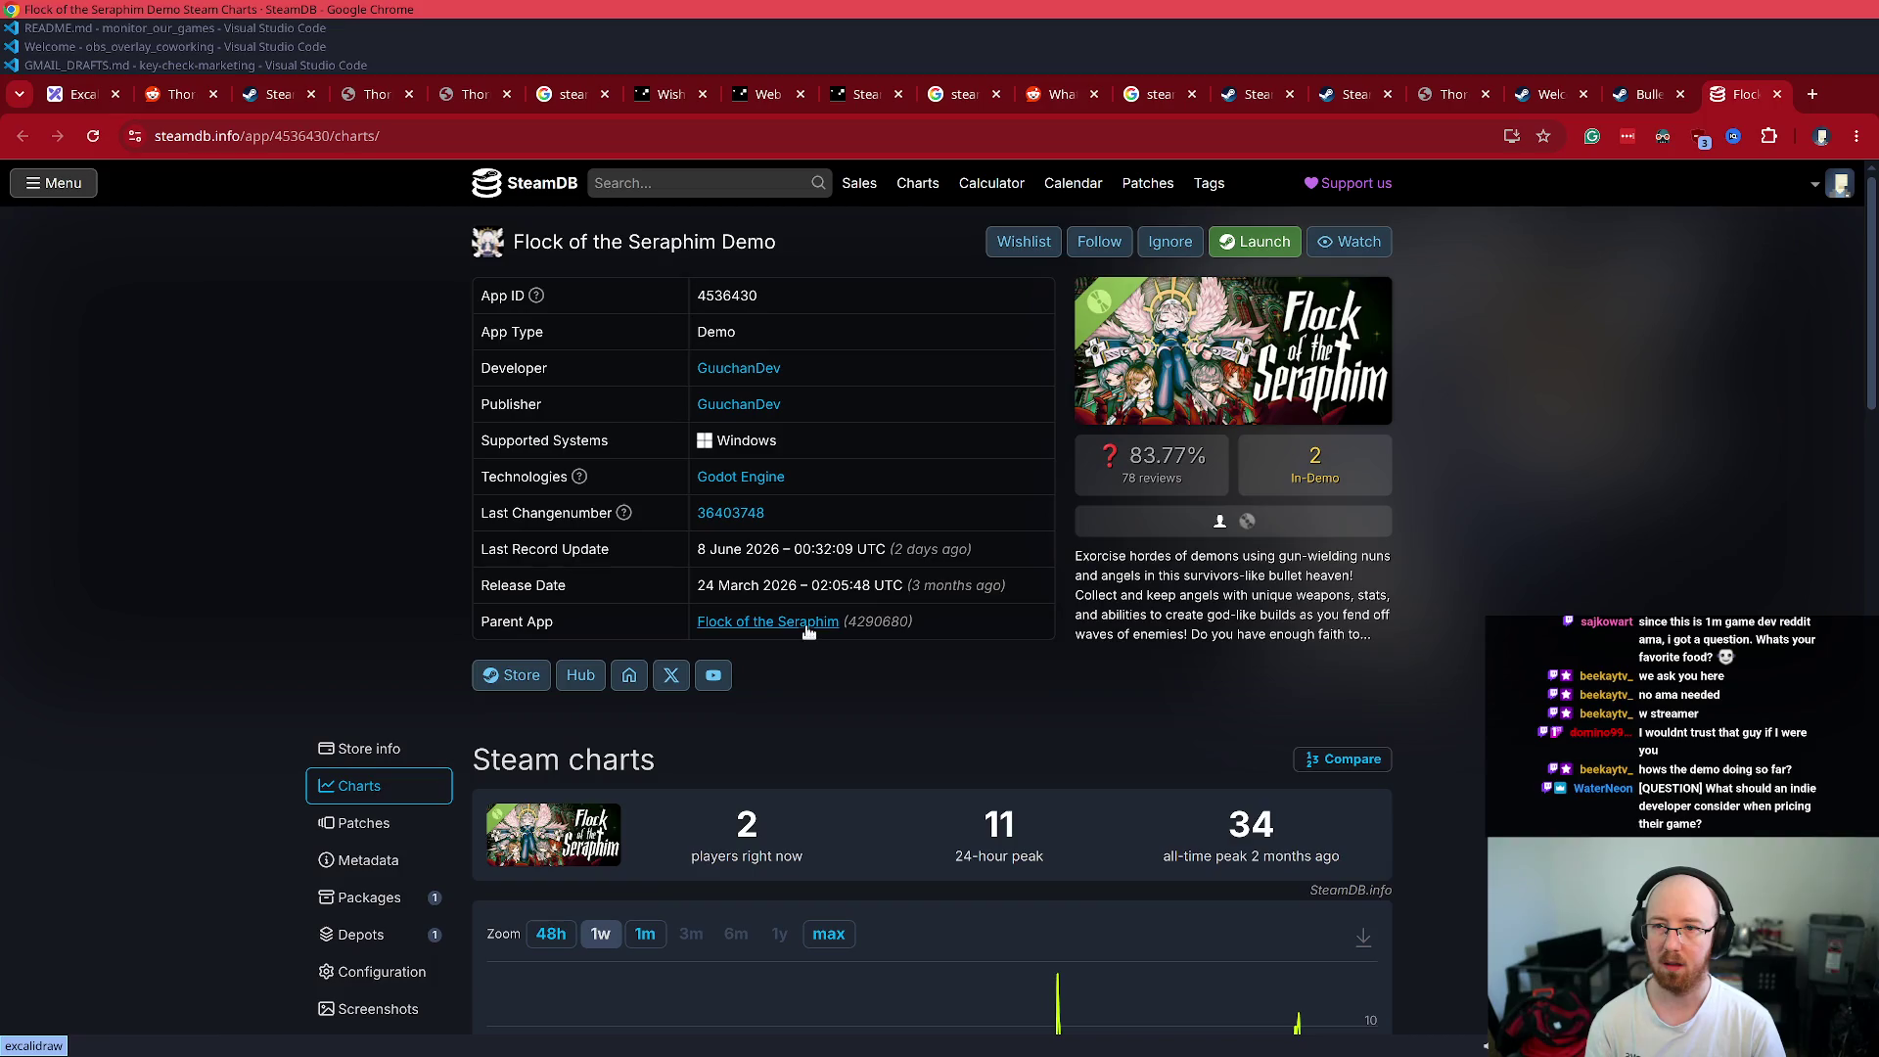
{"action": "mouse_move", "coordinate": [802, 626]}
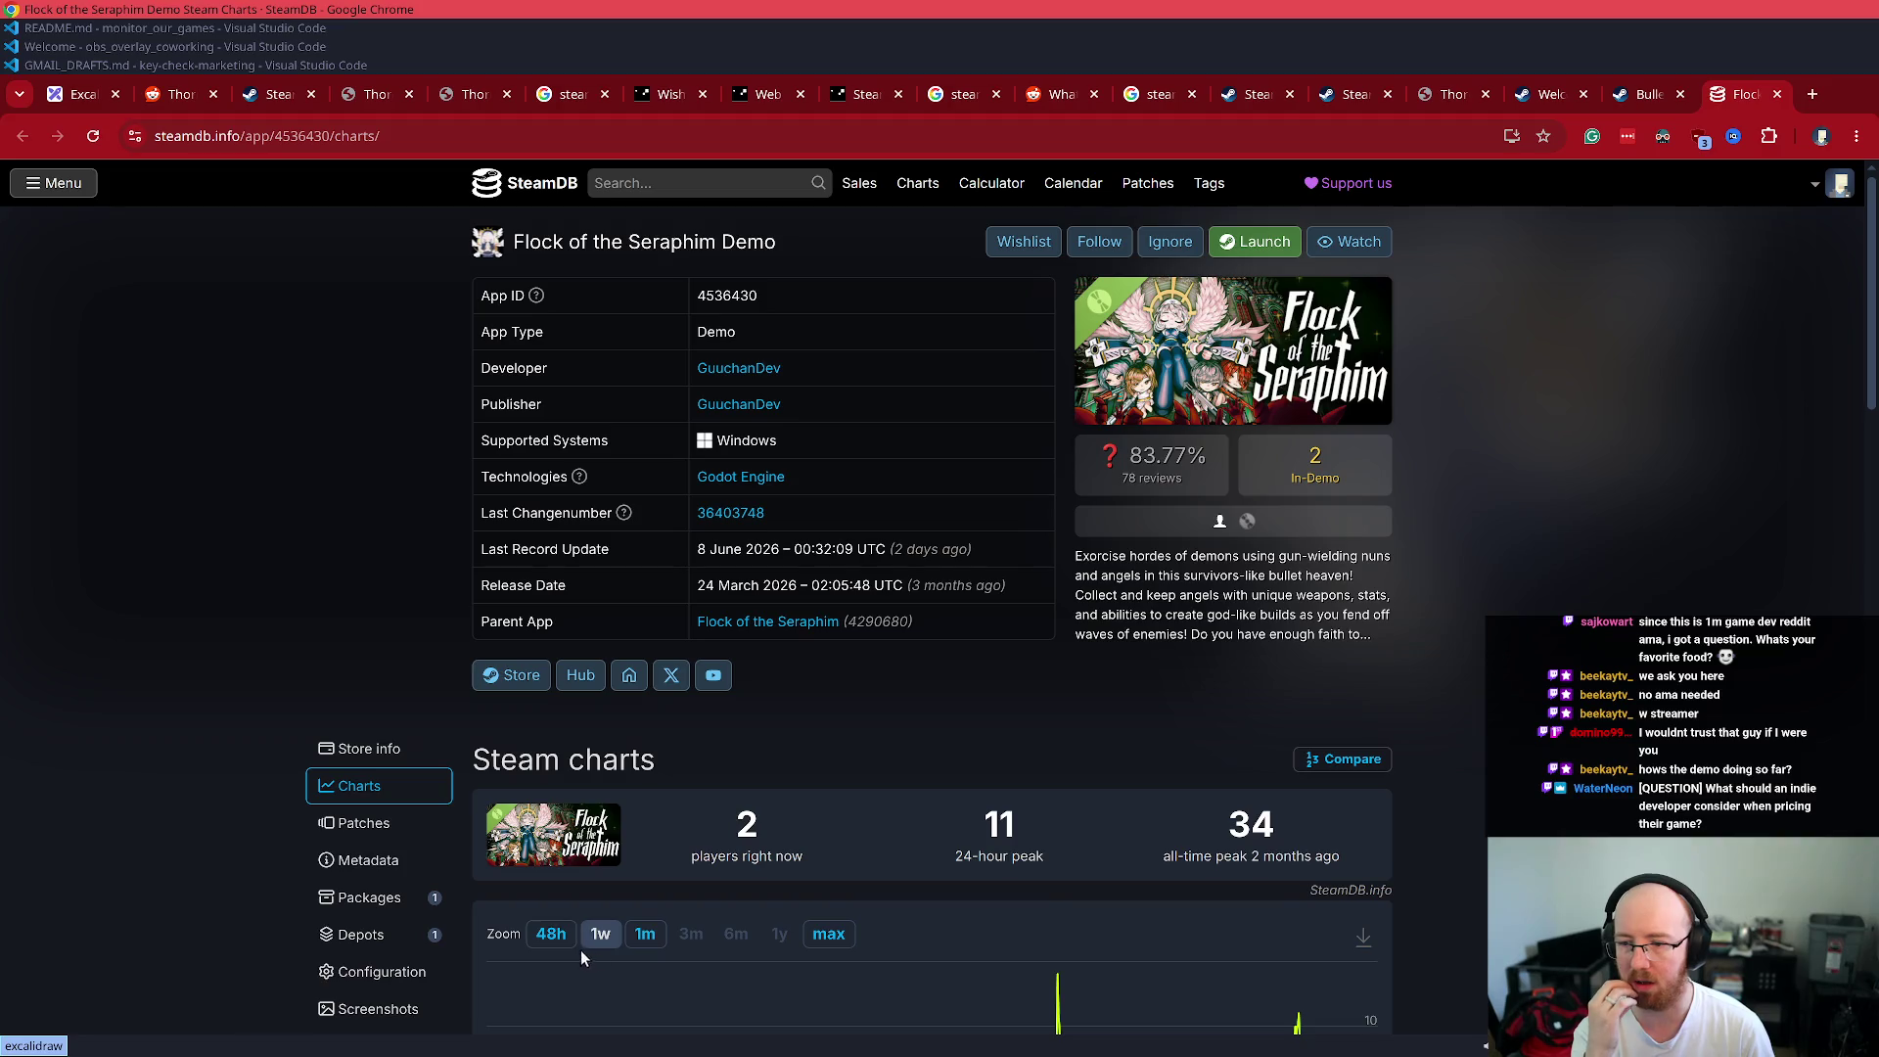
{"action": "scroll", "coordinate": [1195, 816], "scroll_direction": "down", "scroll_amount": 2}
{"action": "mouse_move", "coordinate": [1060, 770]}
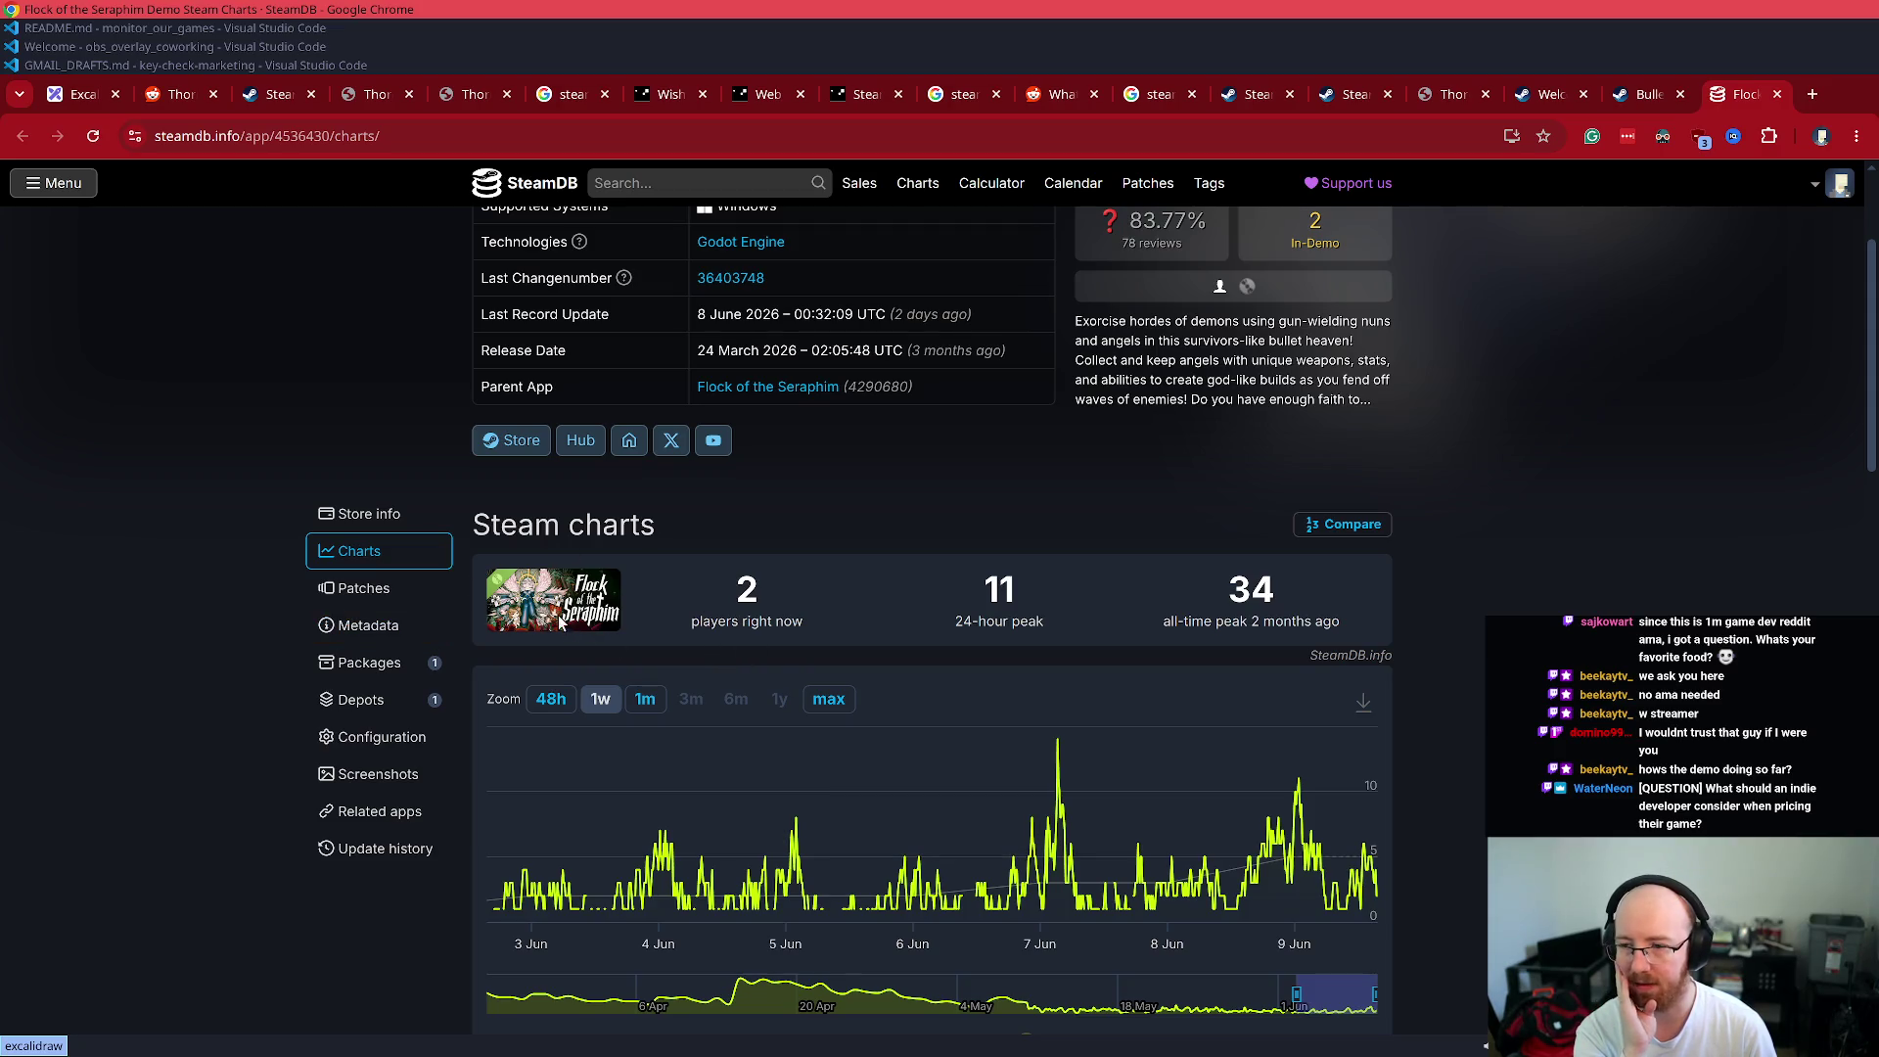
{"action": "left_click", "coordinate": [1652, 93]}
- Sort the Bullet Fest demos list by all-time peak players (Top Demos)
{"action": "scroll", "coordinate": [1131, 707], "scroll_direction": "up", "scroll_amount": 5}
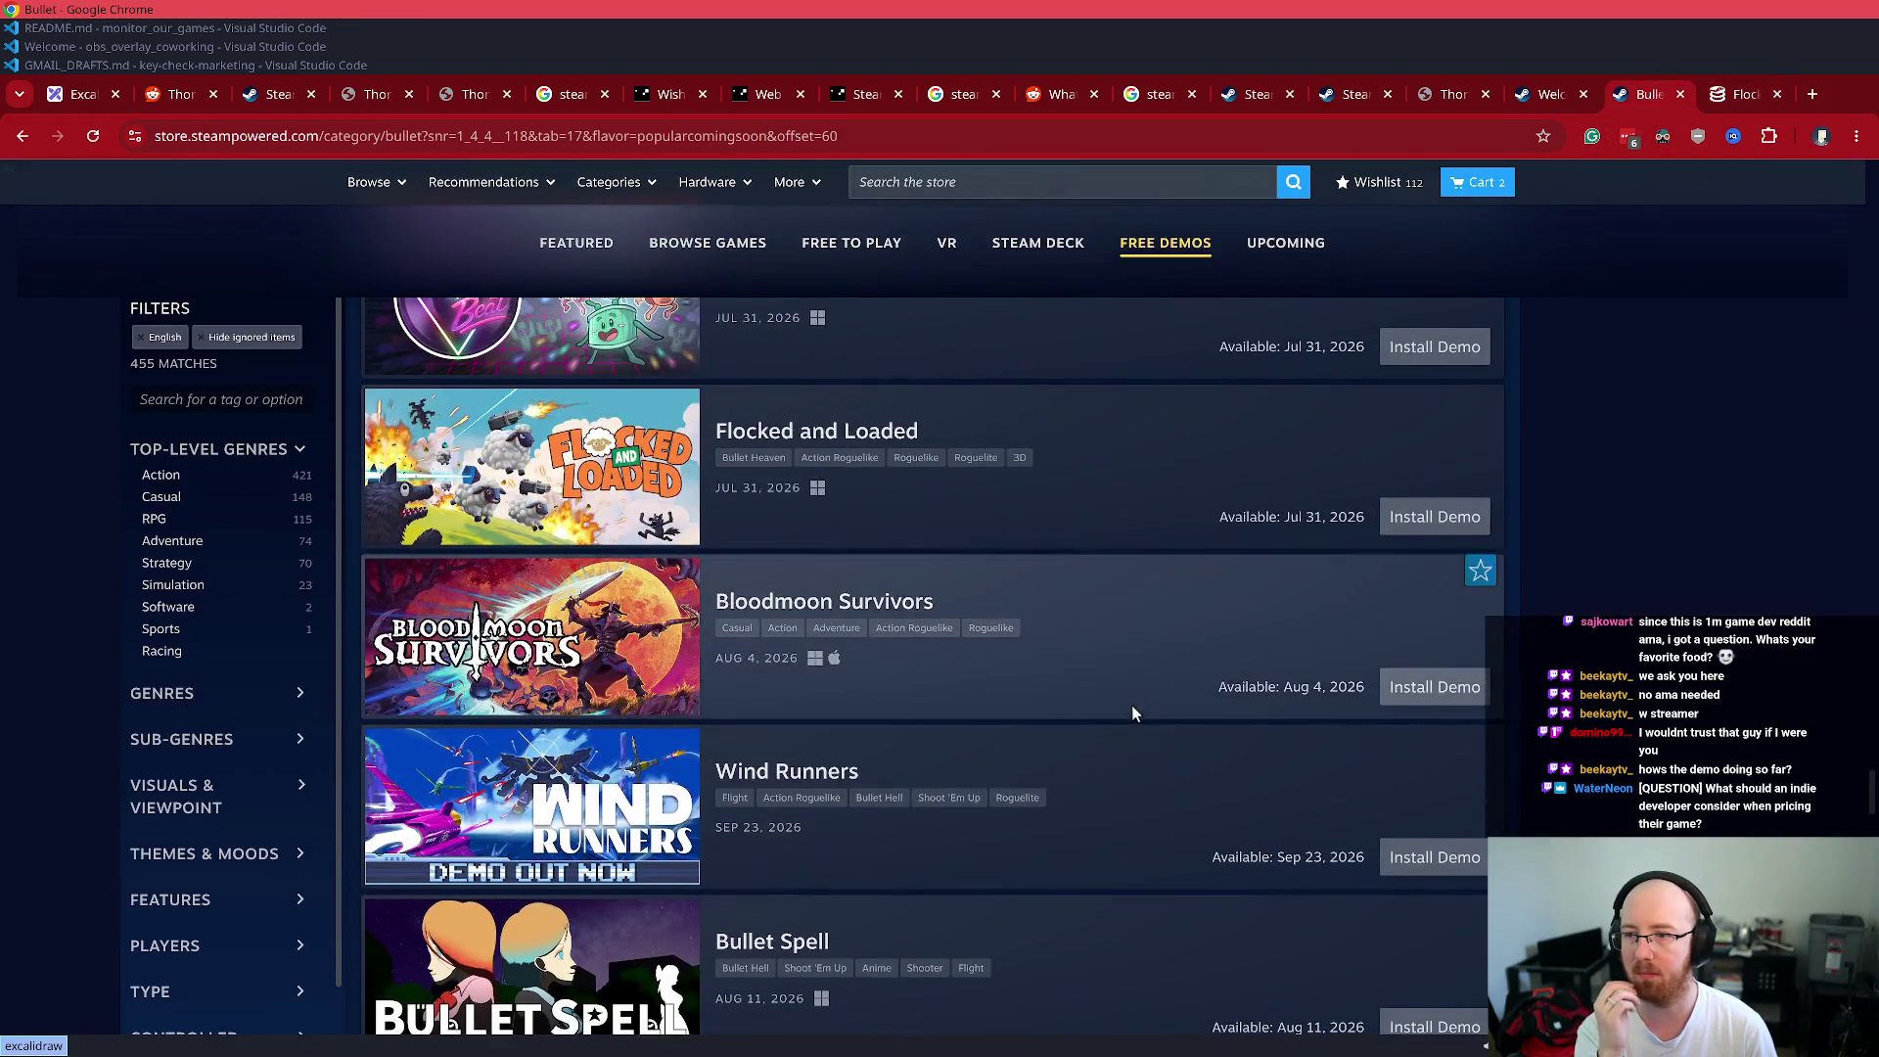
{"action": "scroll", "coordinate": [1131, 714], "scroll_direction": "up", "scroll_amount": 20}
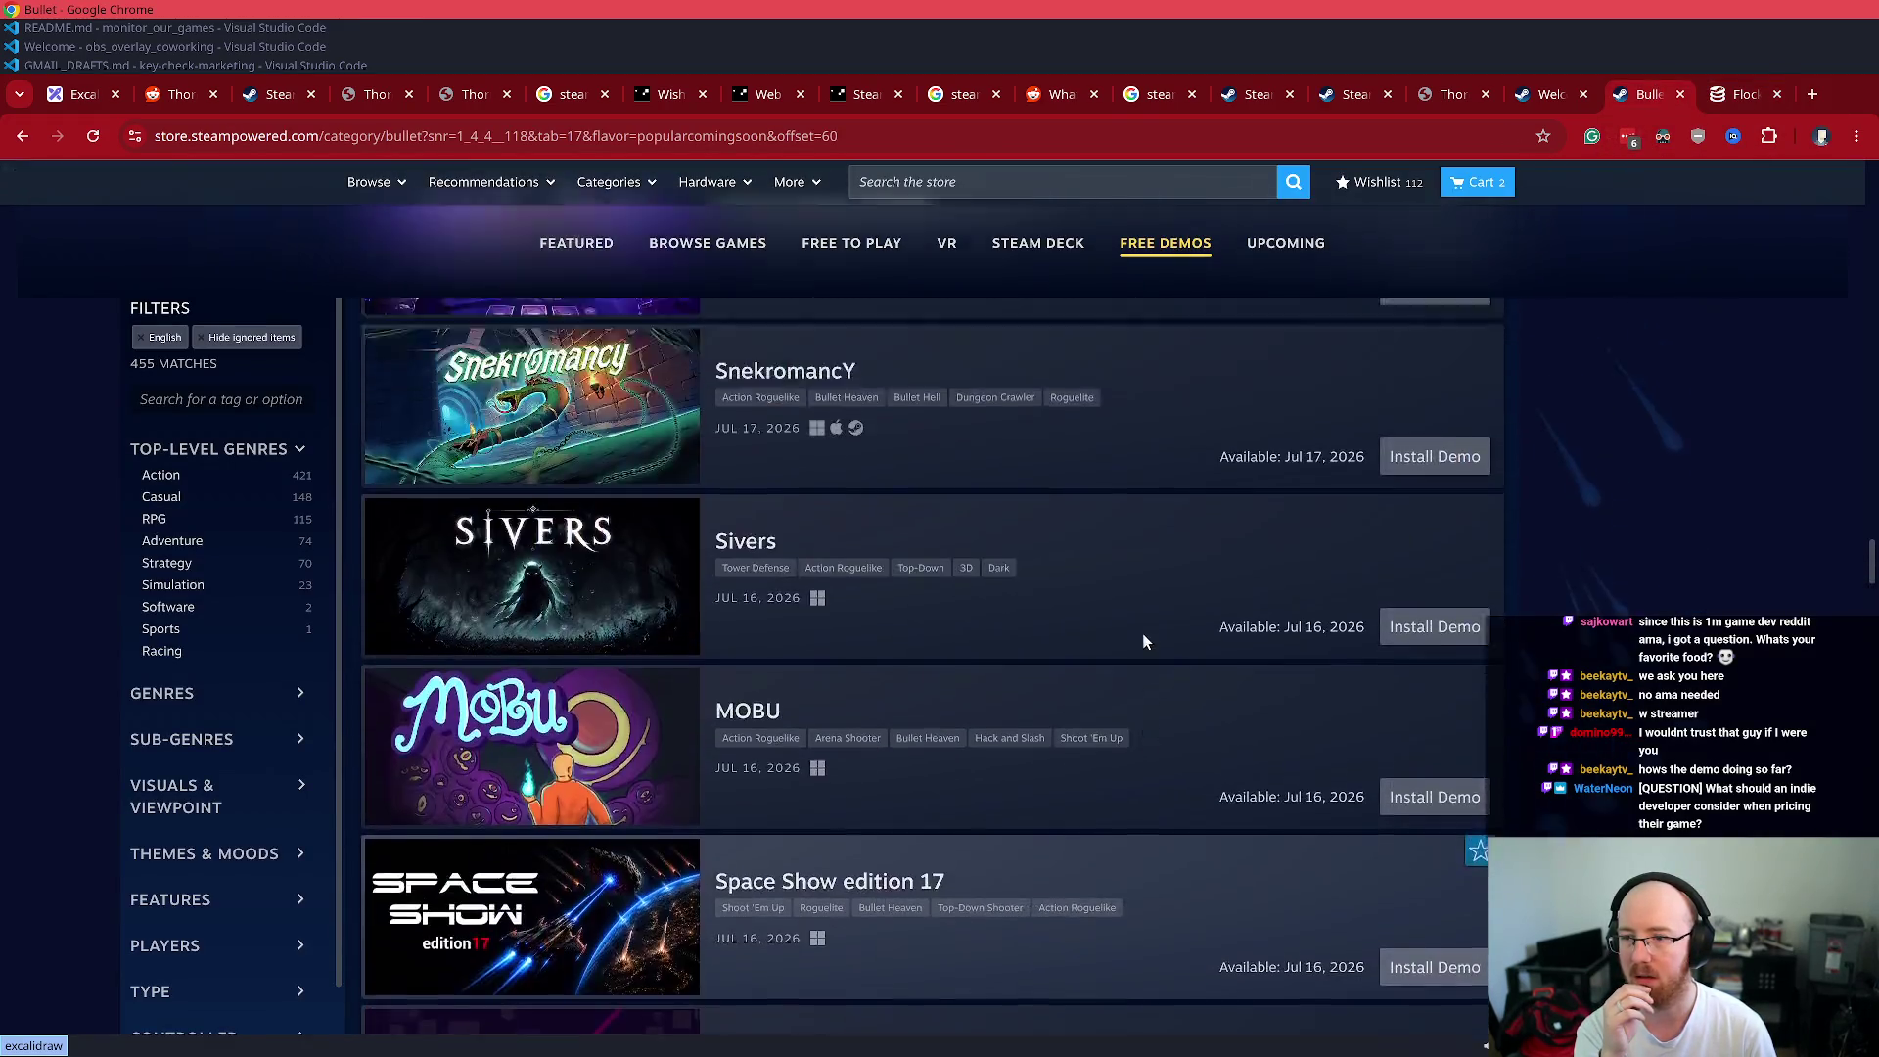
{"action": "scroll", "coordinate": [1142, 636], "scroll_direction": "up", "scroll_amount": 20}
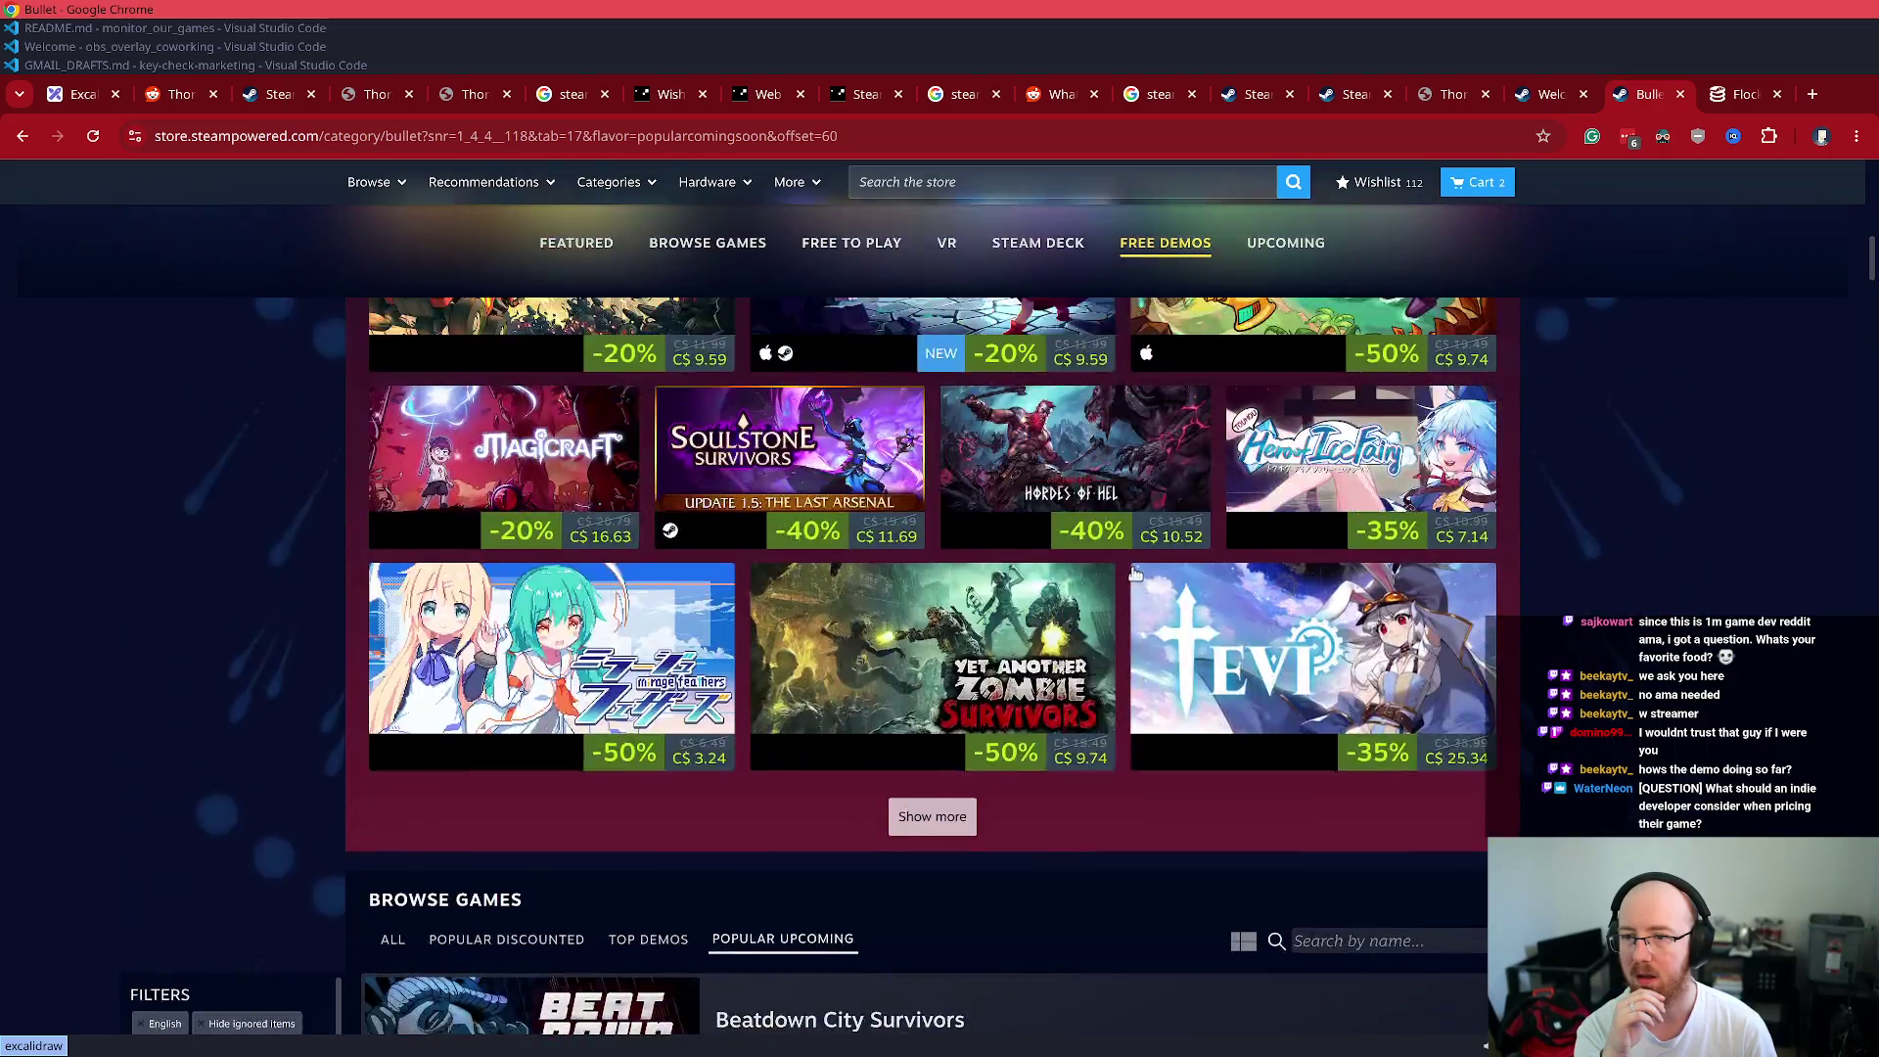
{"action": "scroll", "coordinate": [1136, 573], "scroll_direction": "up", "scroll_amount": 2}
{"action": "scroll", "coordinate": [1124, 605], "scroll_direction": "down", "scroll_amount": 4}
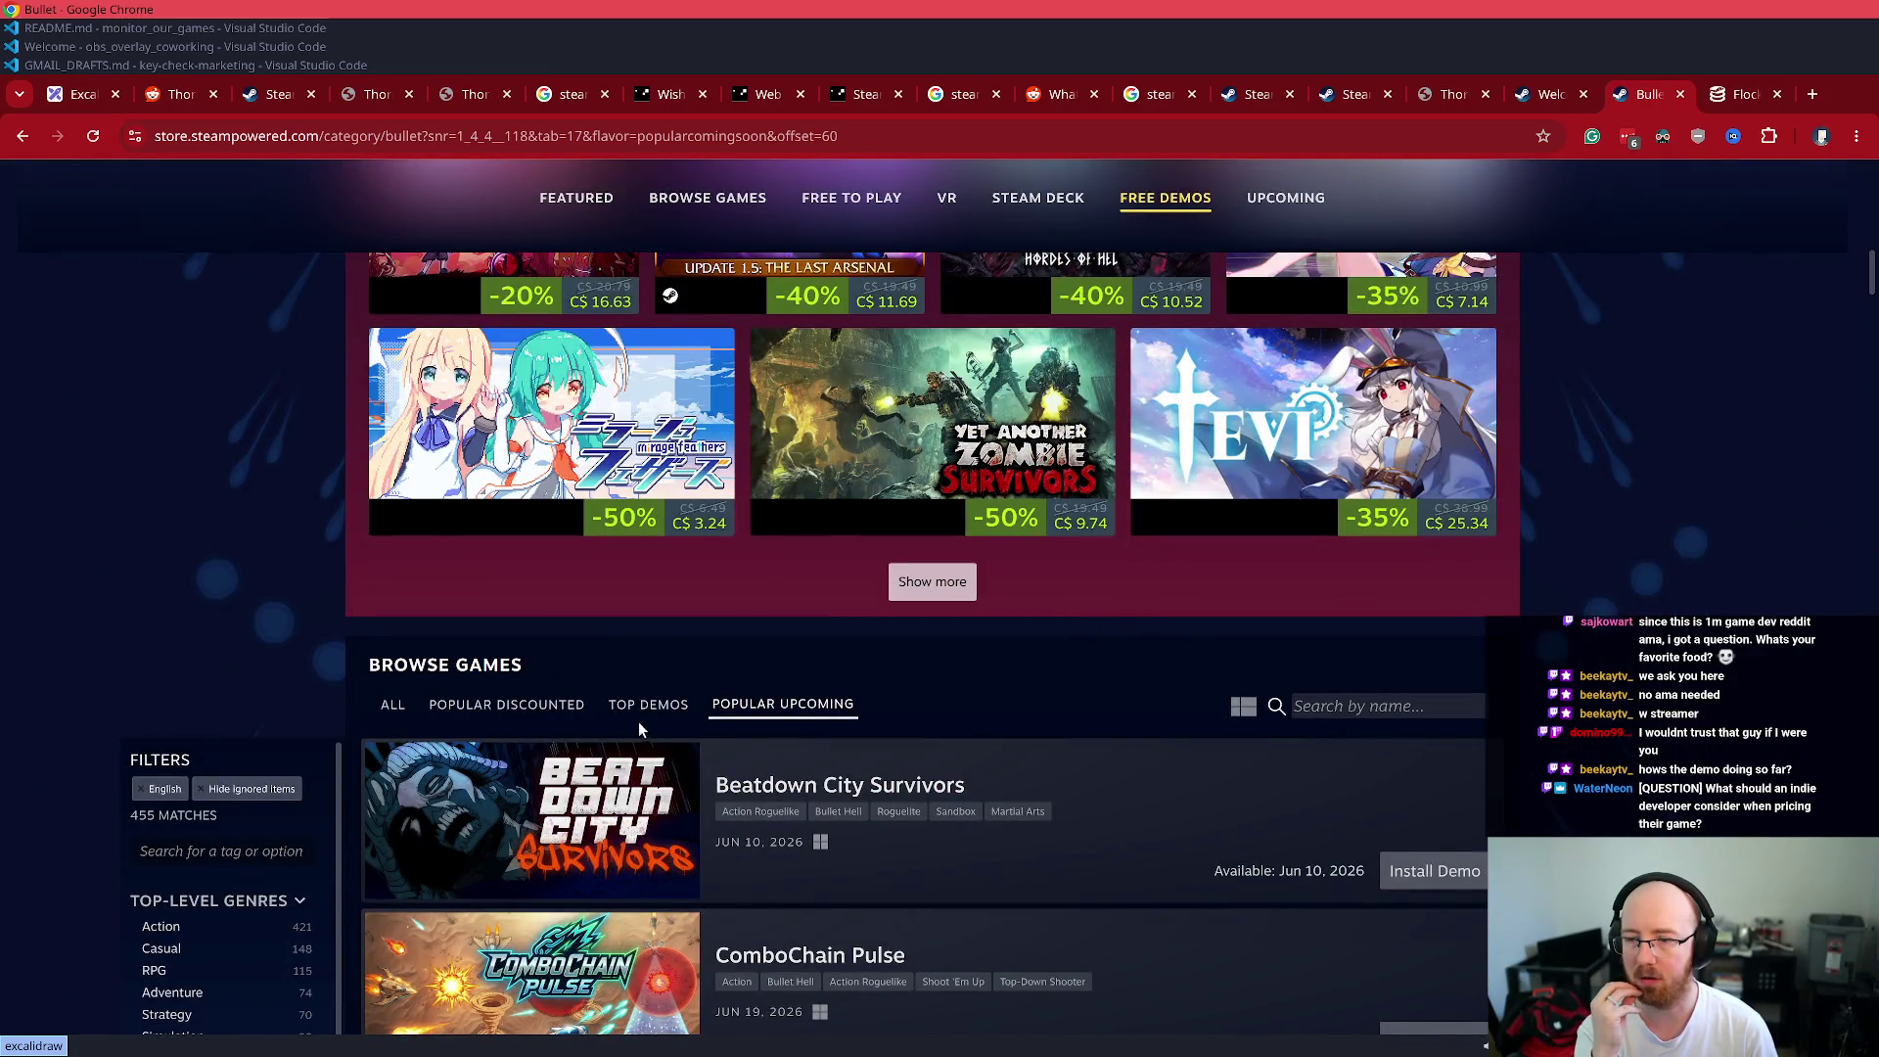
{"action": "left_click", "coordinate": [641, 712]}
- Load three more batches of top demos and scroll through the list
{"action": "scroll", "coordinate": [118, 739], "scroll_direction": "down", "scroll_amount": 5}
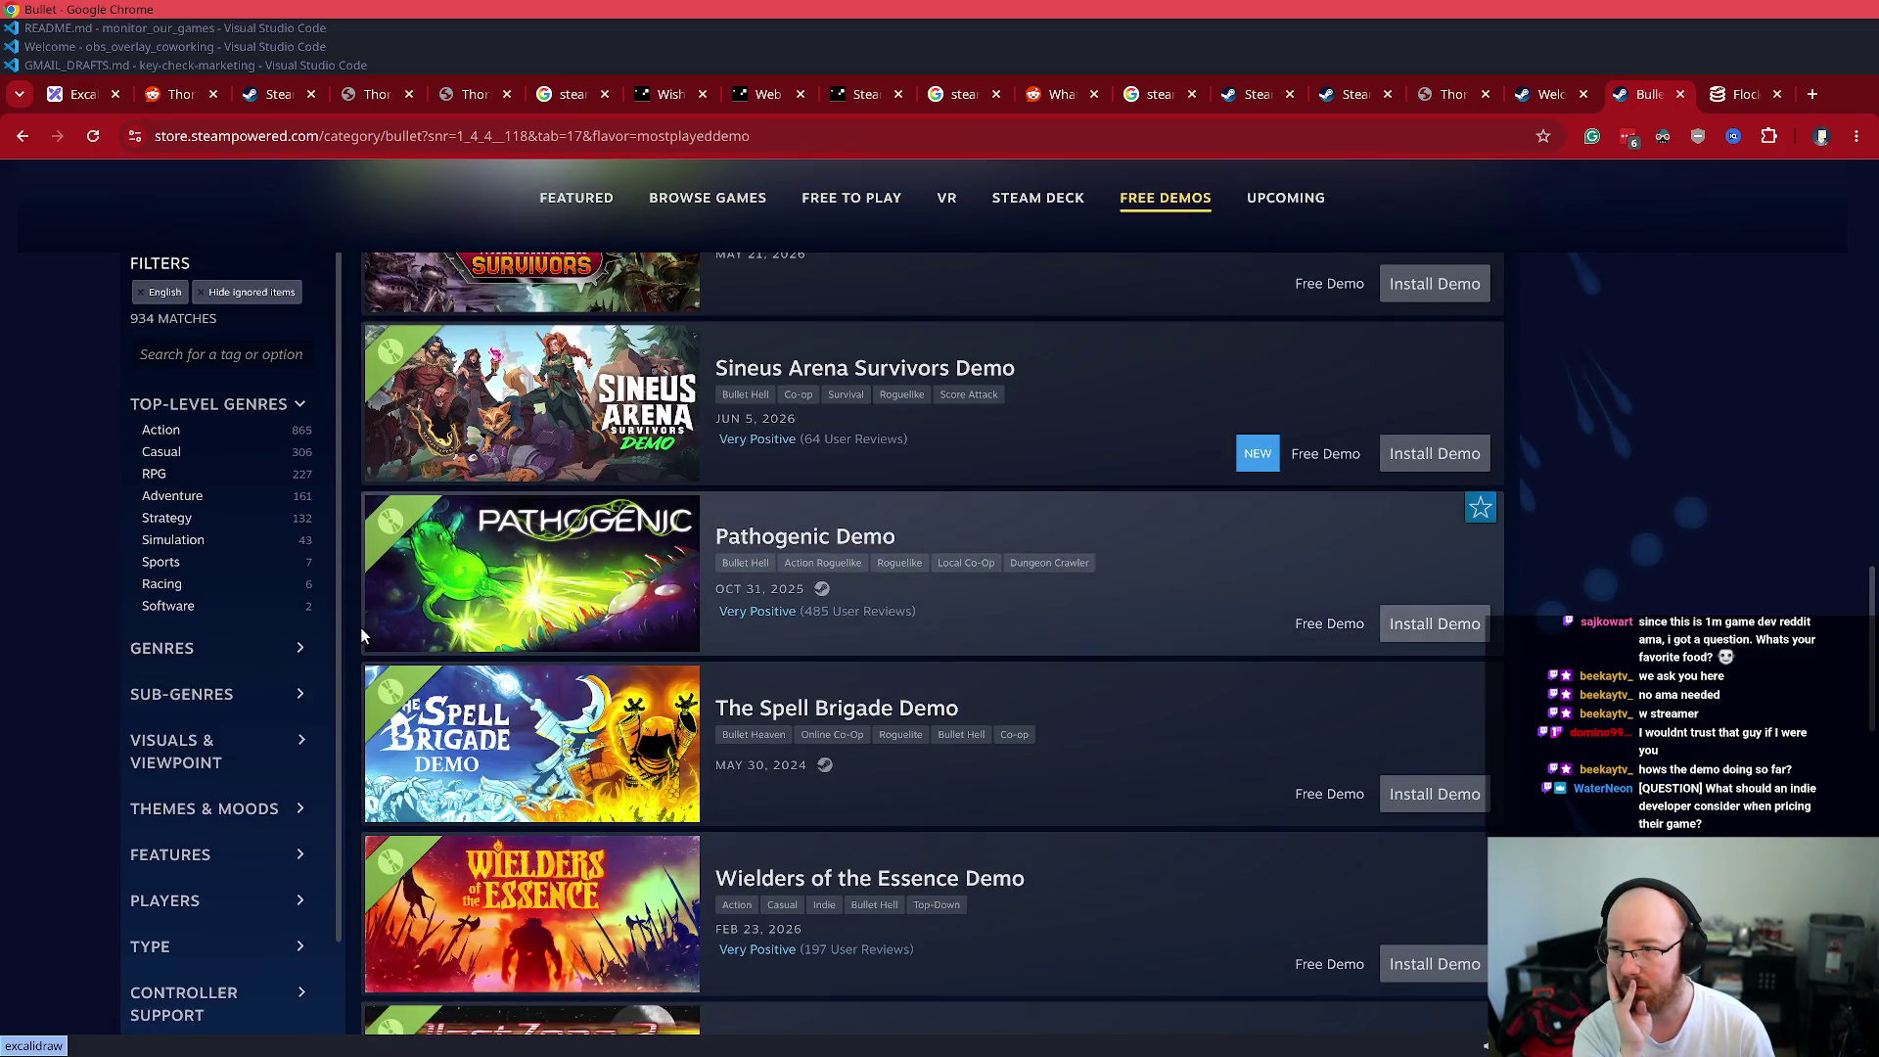
{"action": "scroll", "coordinate": [1109, 728], "scroll_direction": "down", "scroll_amount": 6}
{"action": "scroll", "coordinate": [1110, 728], "scroll_direction": "down", "scroll_amount": 6}
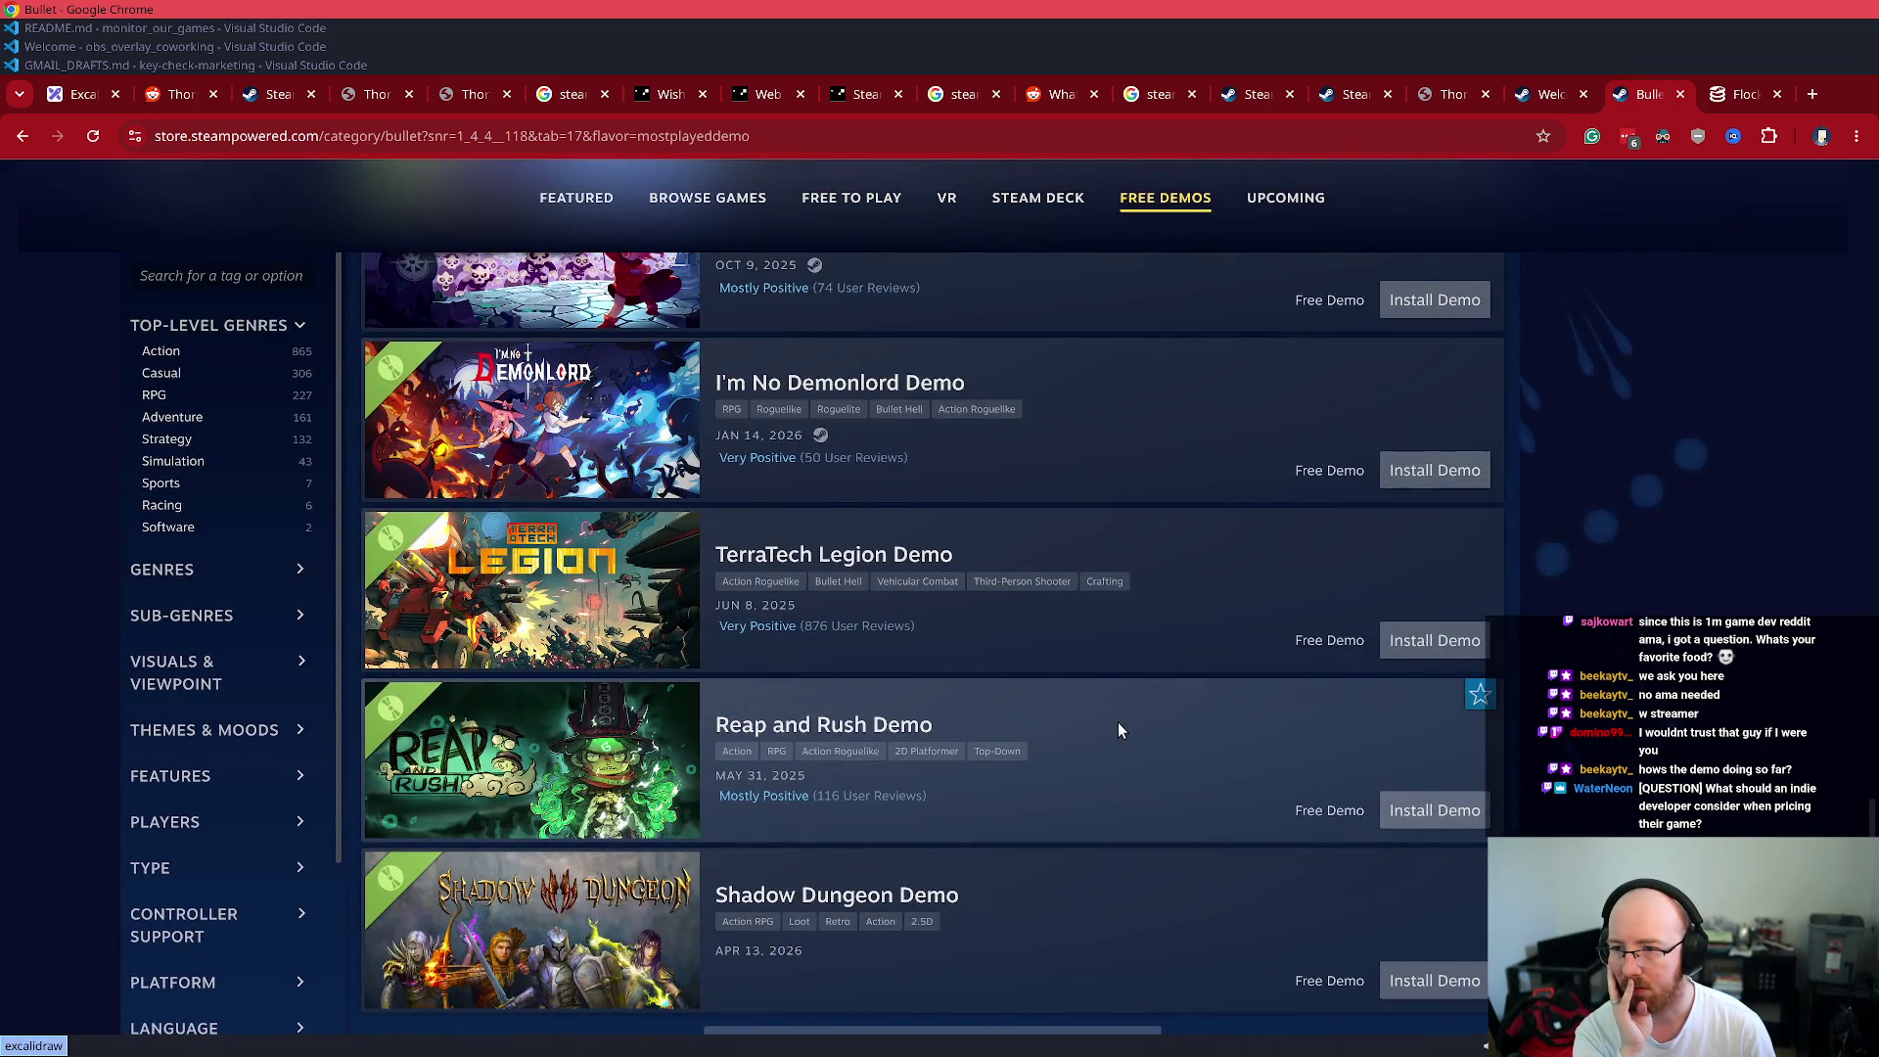
{"action": "scroll", "coordinate": [1117, 722], "scroll_direction": "down", "scroll_amount": 3}
{"action": "left_click", "coordinate": [764, 807]}
{"action": "scroll", "coordinate": [763, 765], "scroll_direction": "down", "scroll_amount": 12}
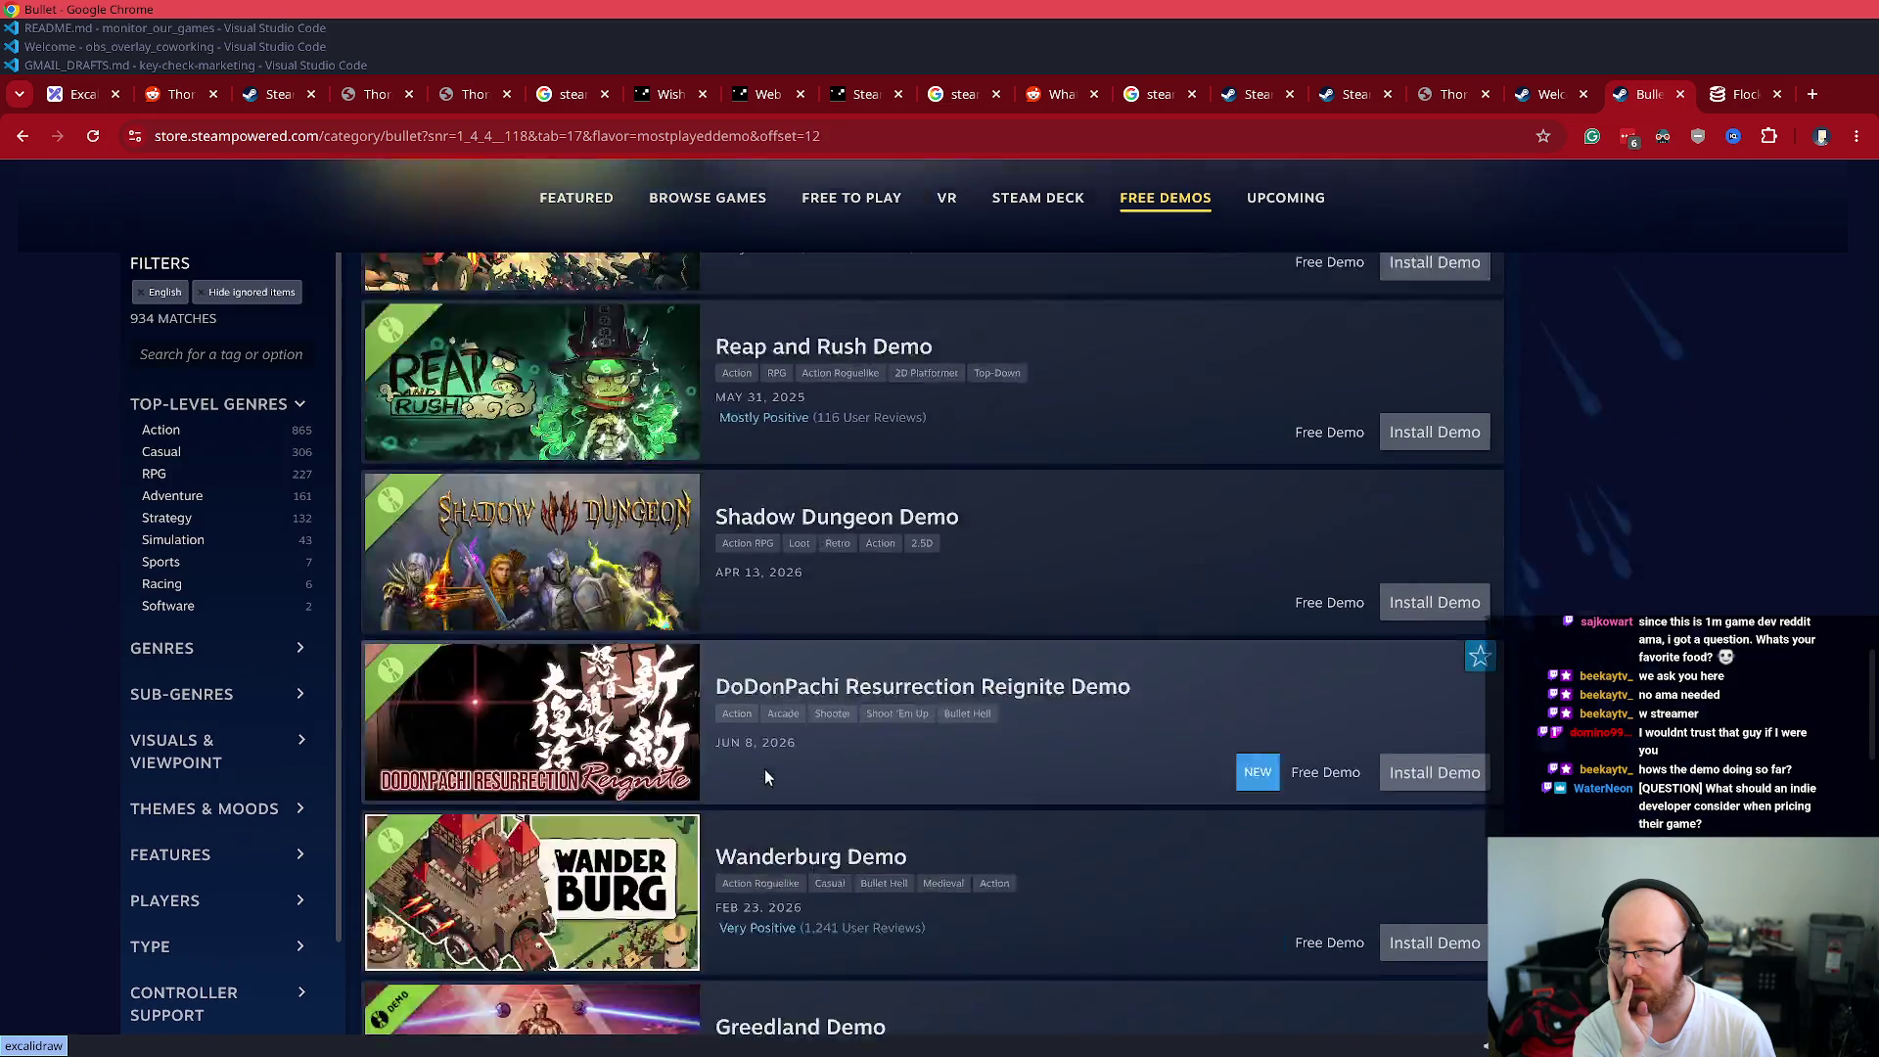
{"action": "scroll", "coordinate": [758, 776], "scroll_direction": "down", "scroll_amount": 8}
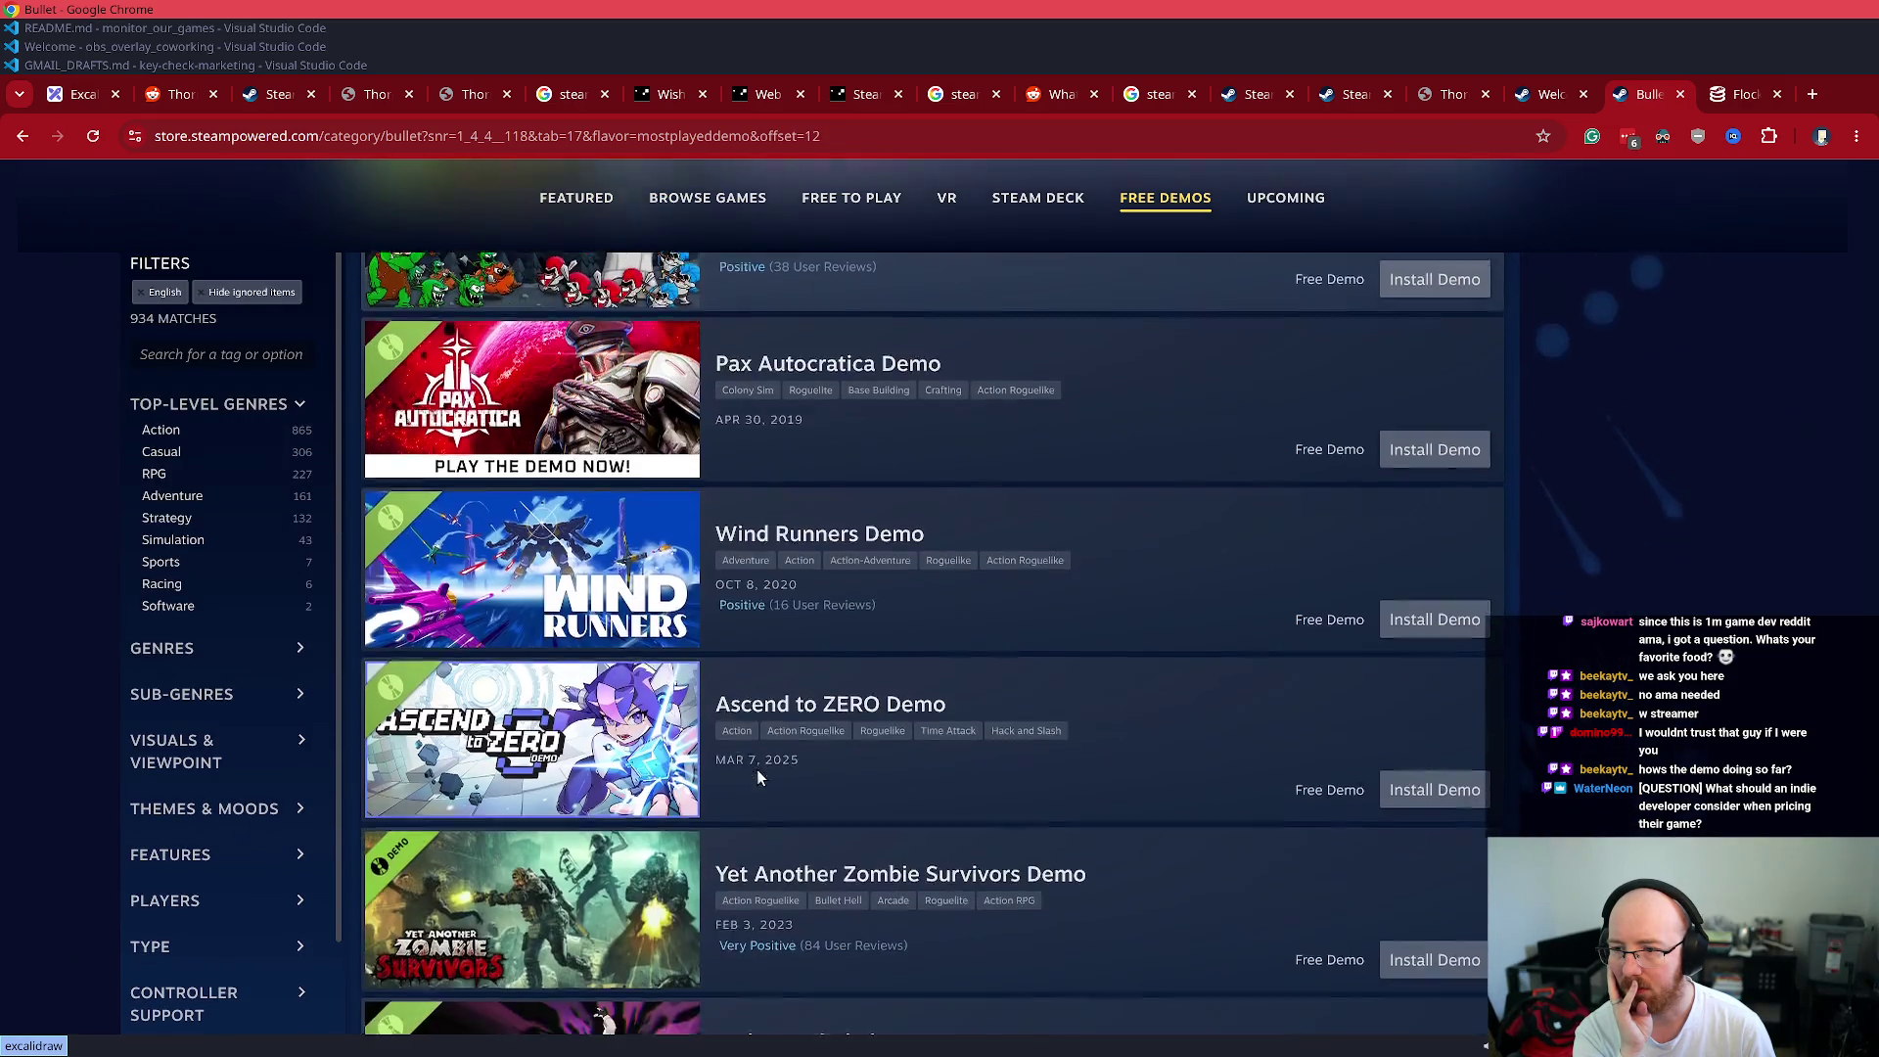
{"action": "left_click", "coordinate": [989, 853]}
{"action": "scroll", "coordinate": [906, 773], "scroll_direction": "down", "scroll_amount": 15}
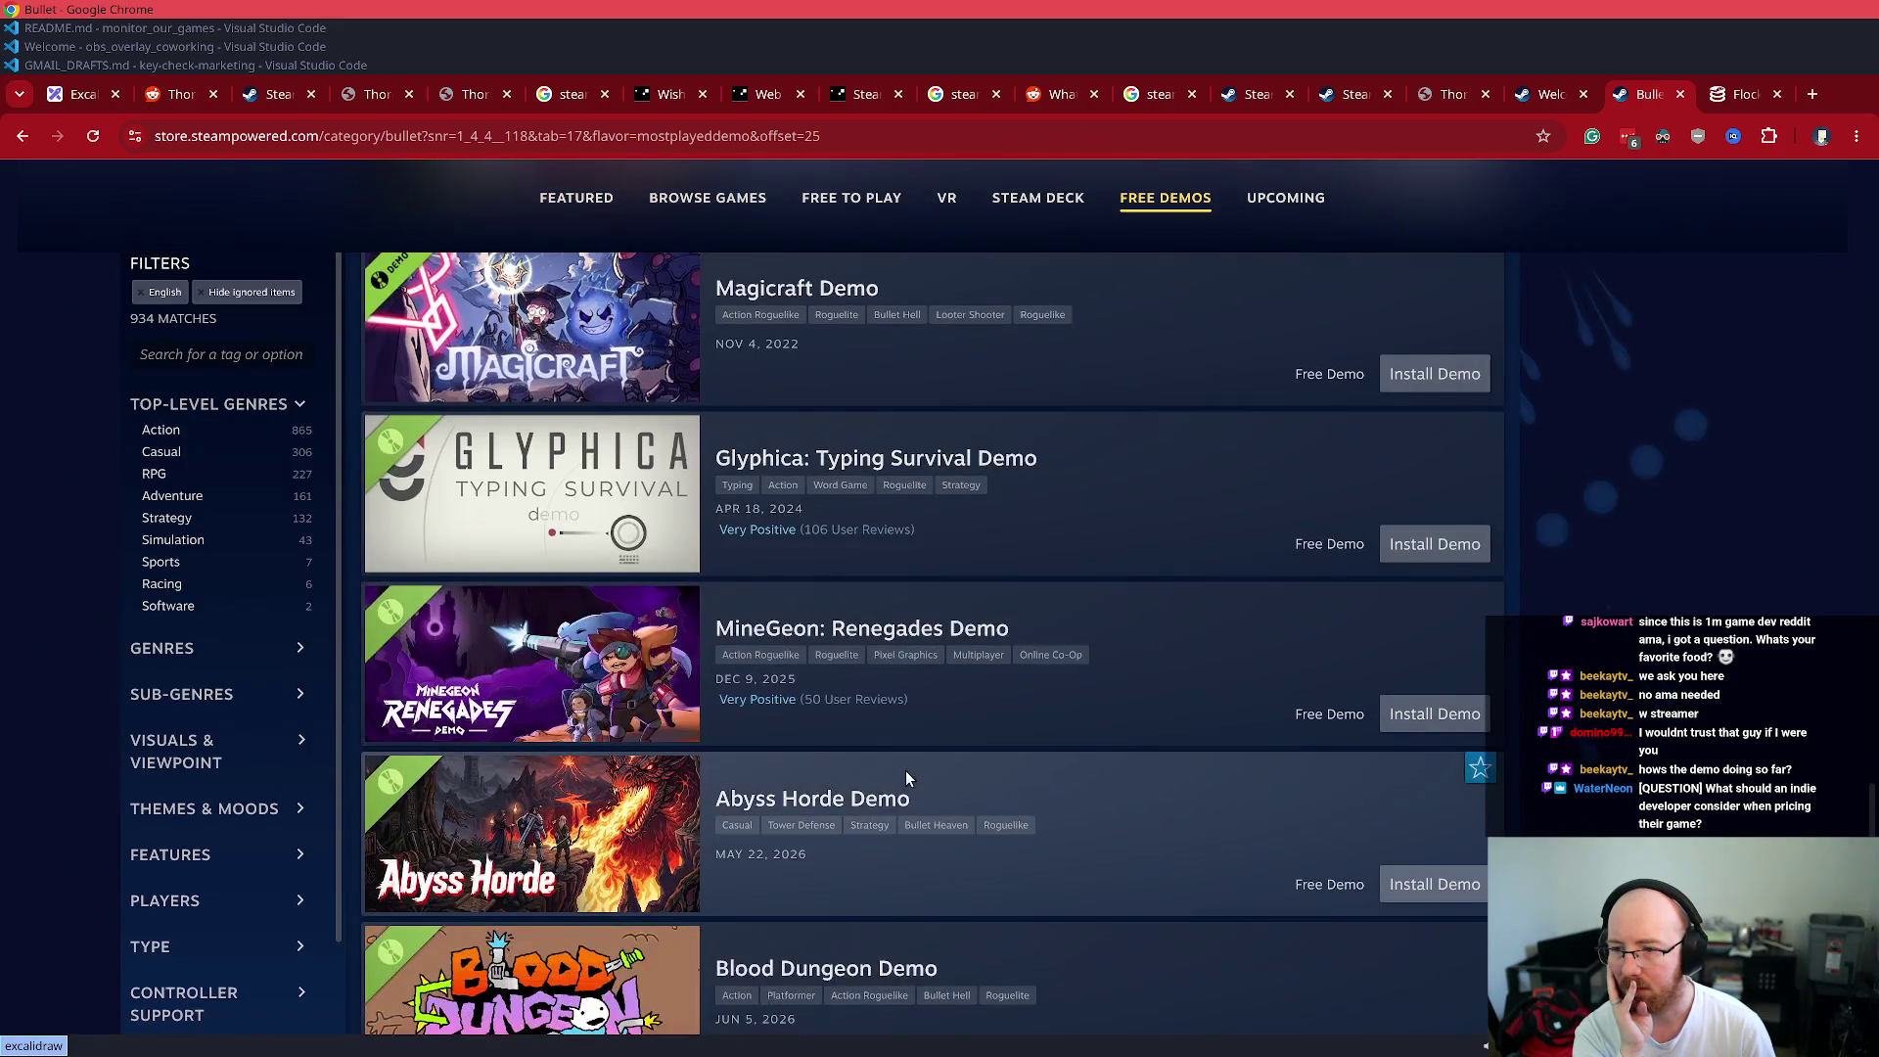
{"action": "scroll", "coordinate": [896, 773], "scroll_direction": "down", "scroll_amount": 2}
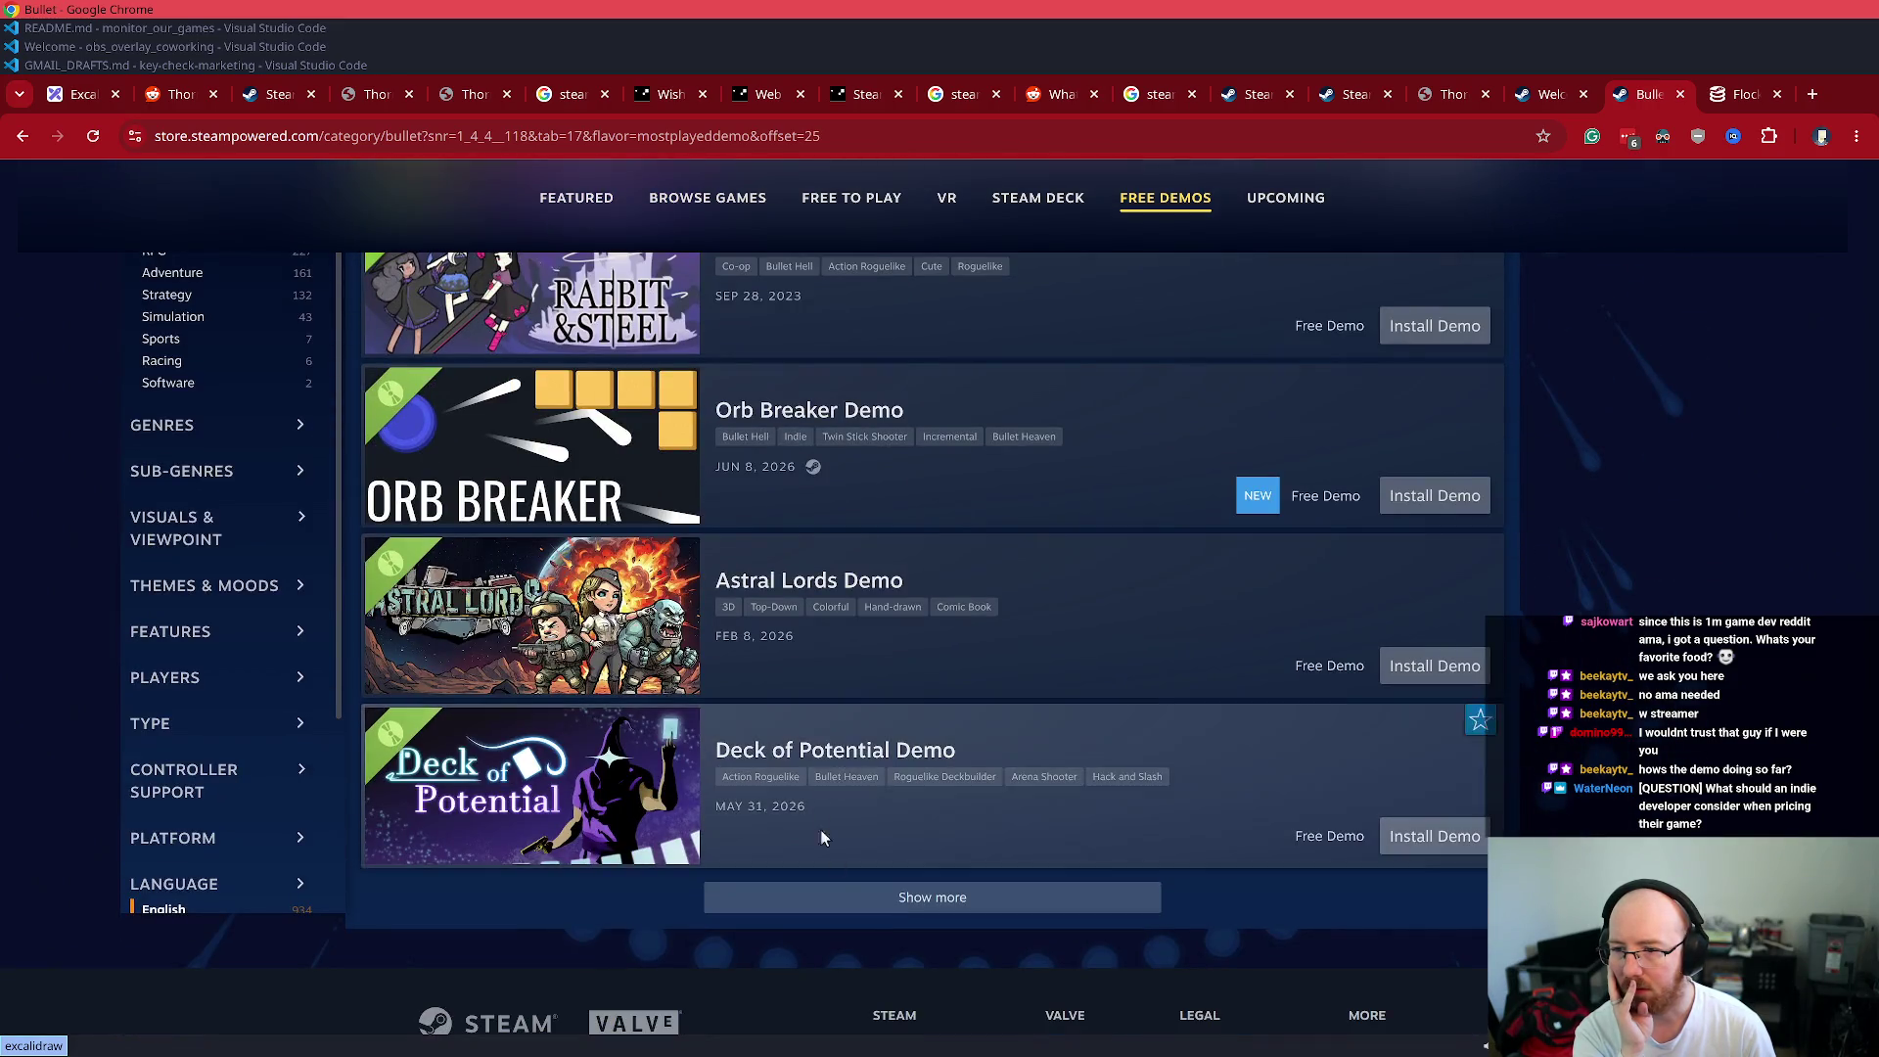
{"action": "left_click", "coordinate": [931, 894]}
{"action": "scroll", "coordinate": [920, 612], "scroll_direction": "down", "scroll_amount": 5}
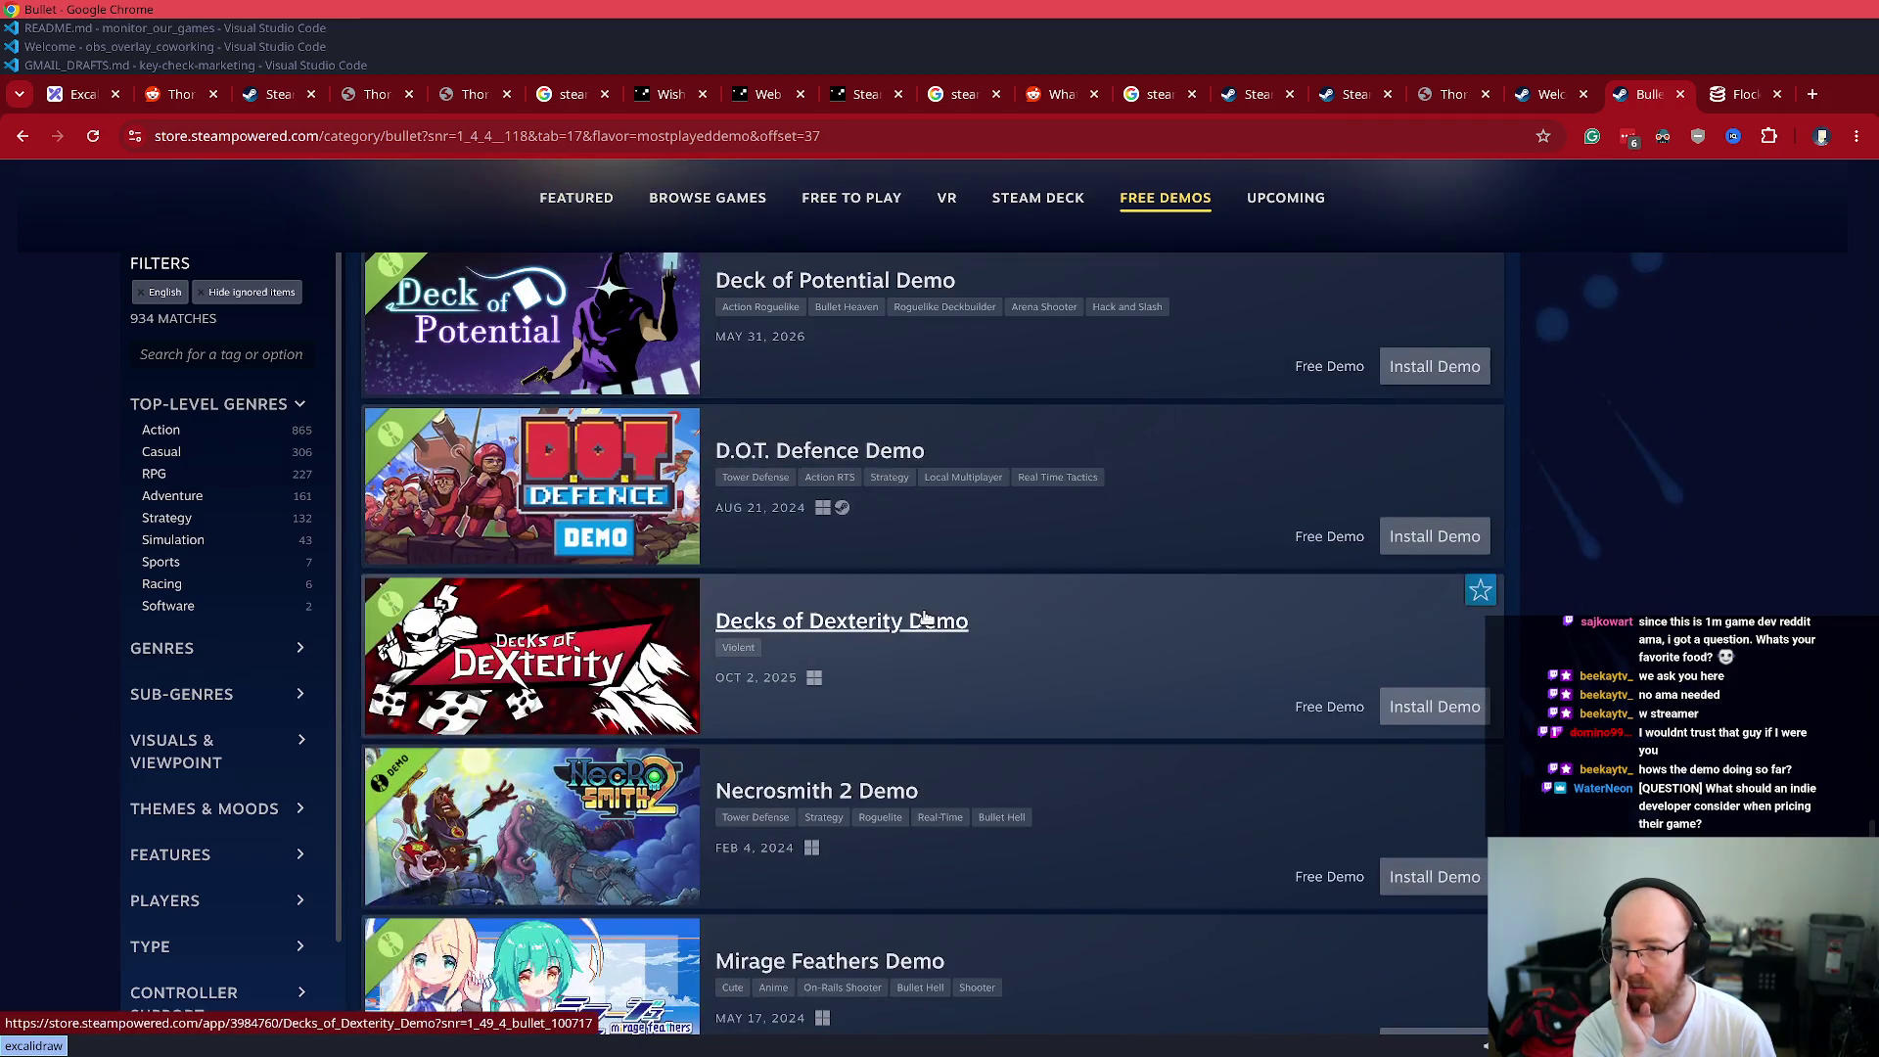
{"action": "scroll", "coordinate": [910, 579], "scroll_direction": "up", "scroll_amount": 20}
{"action": "scroll", "coordinate": [1066, 607], "scroll_direction": "up", "scroll_amount": 12}
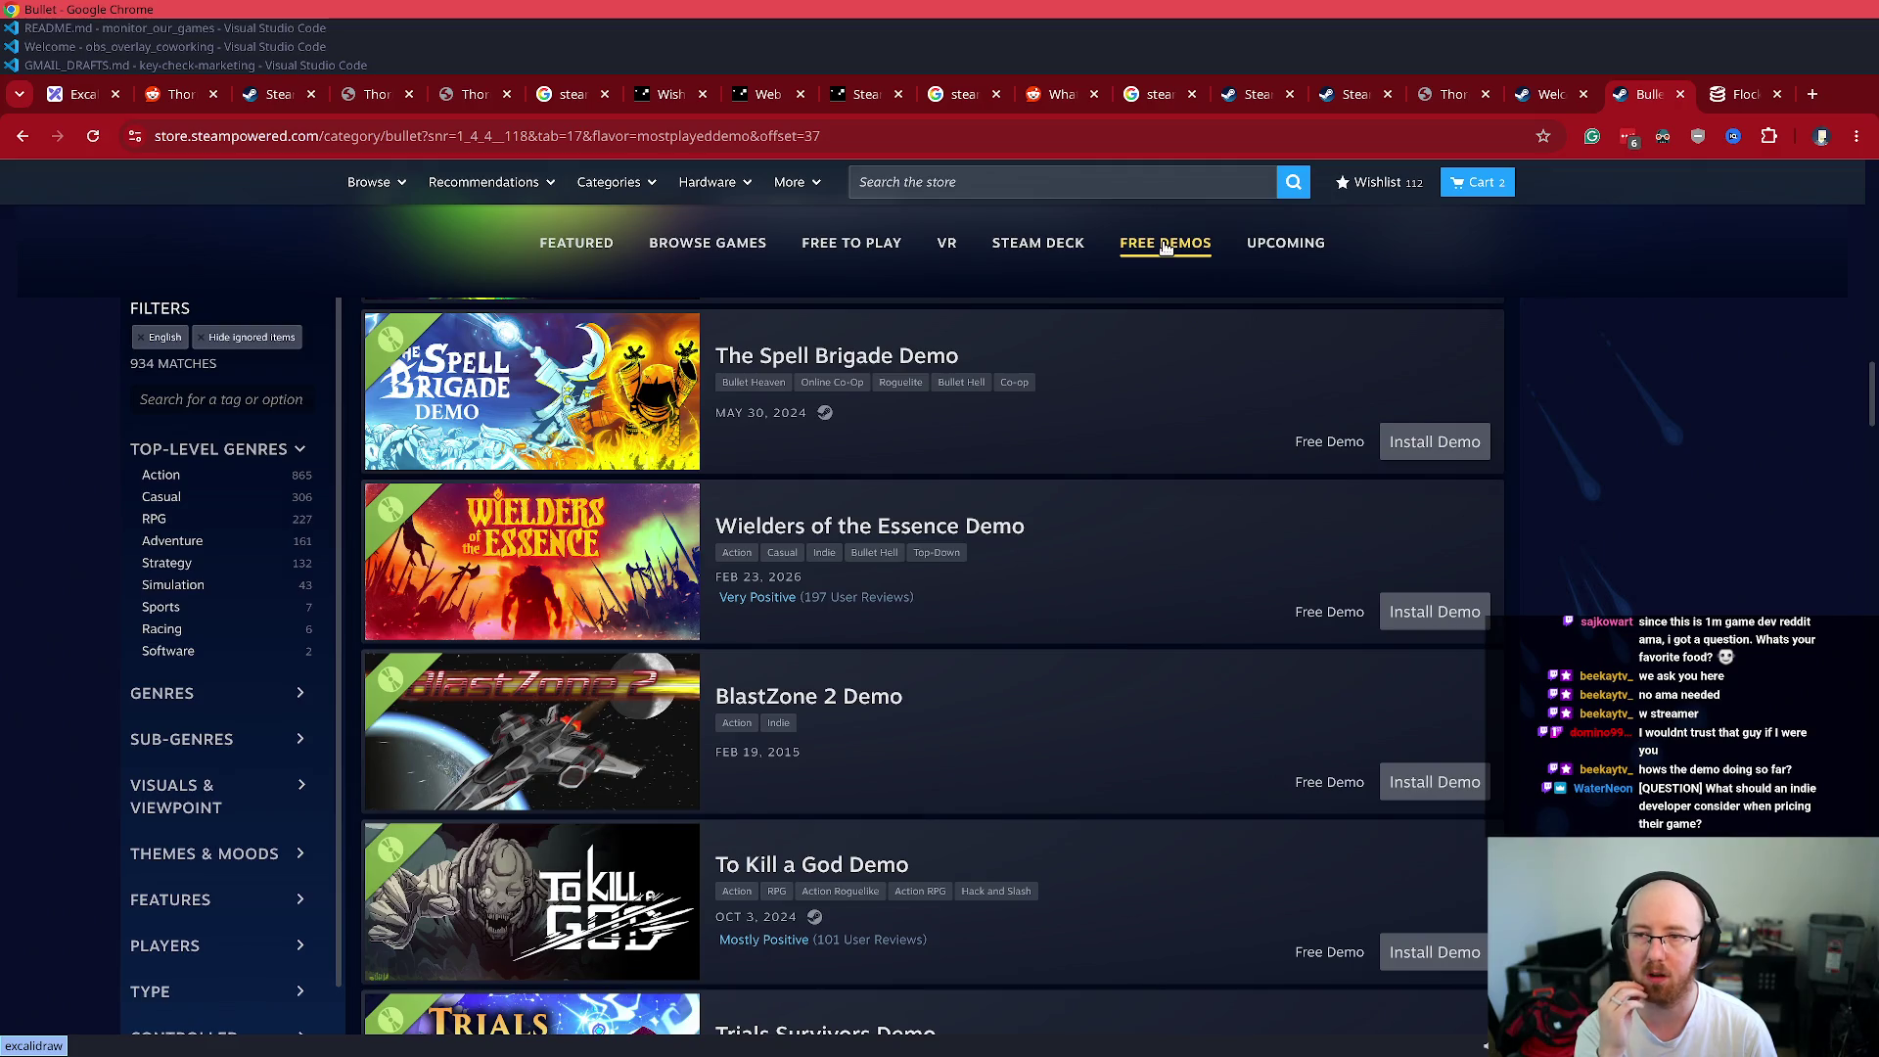
{"action": "scroll", "coordinate": [1160, 281], "scroll_direction": "up", "scroll_amount": 5}
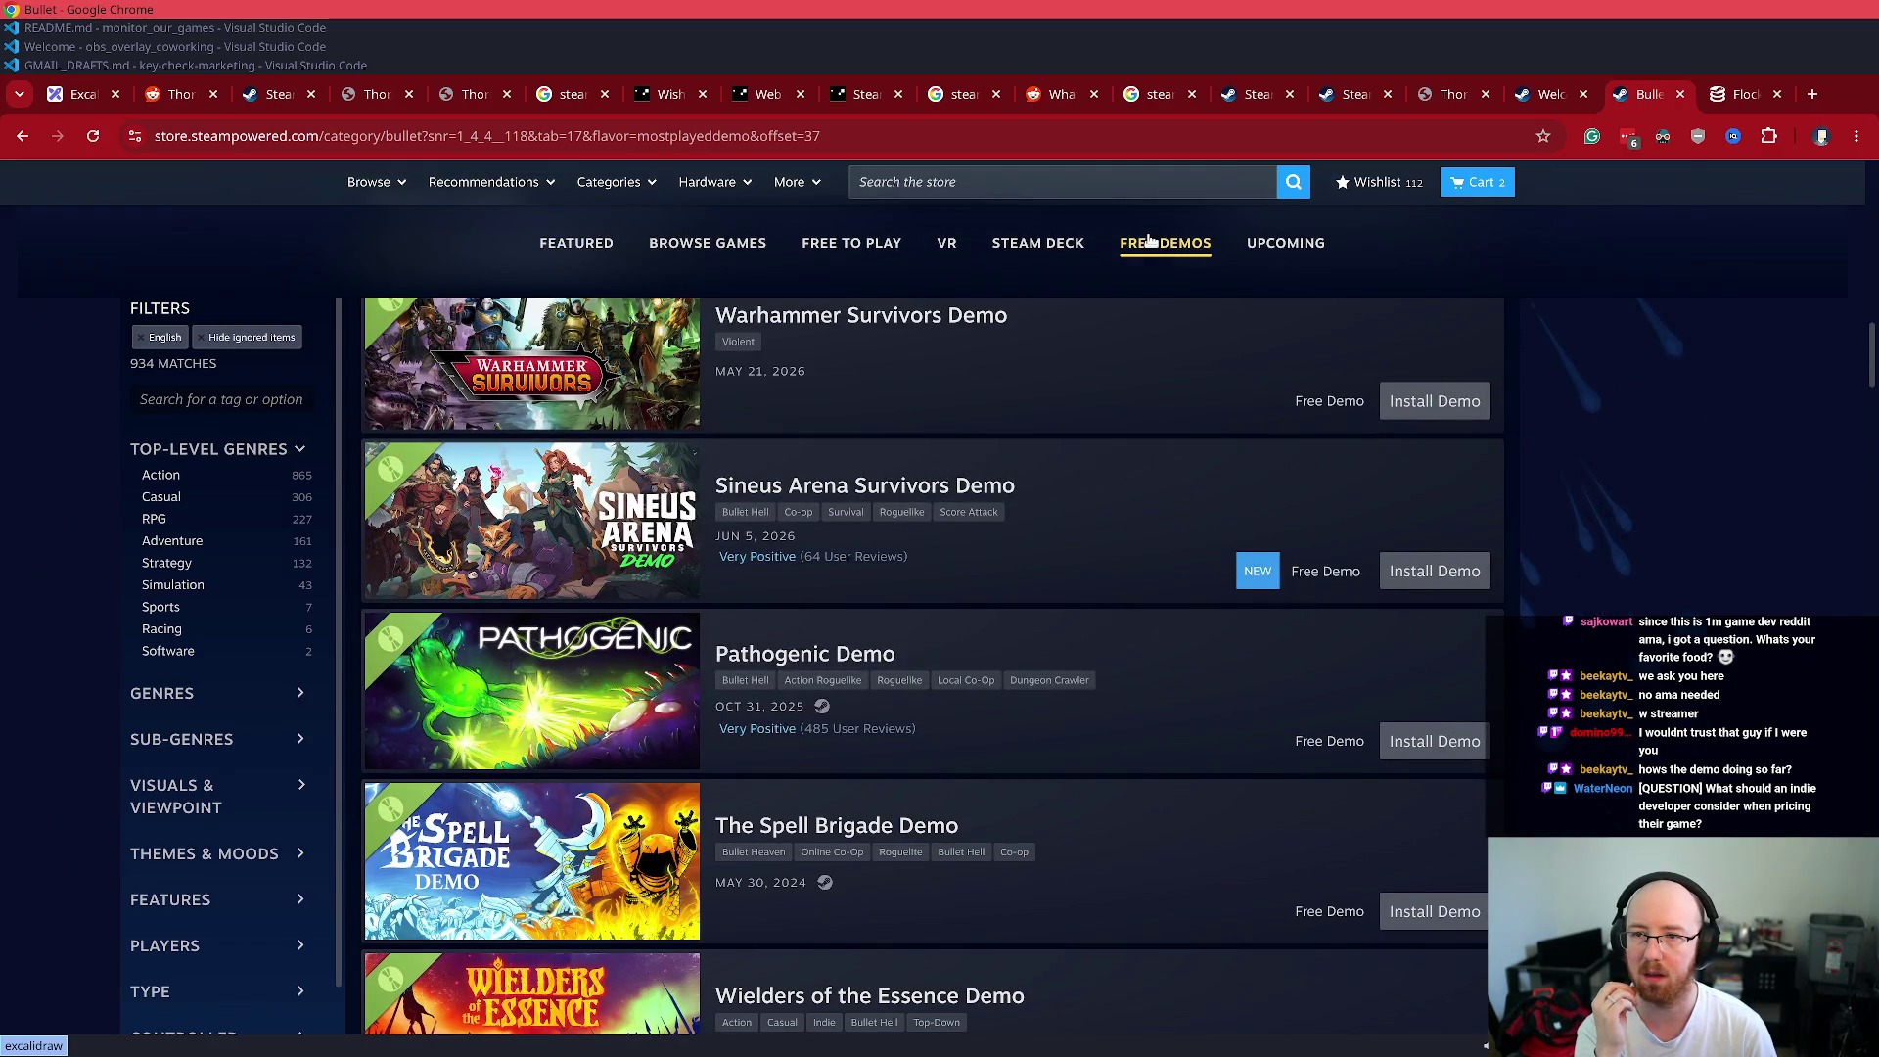
{"action": "scroll", "coordinate": [1149, 244], "scroll_direction": "up", "scroll_amount": 11}
{"action": "scroll", "coordinate": [690, 609], "scroll_direction": "down", "scroll_amount": 8}
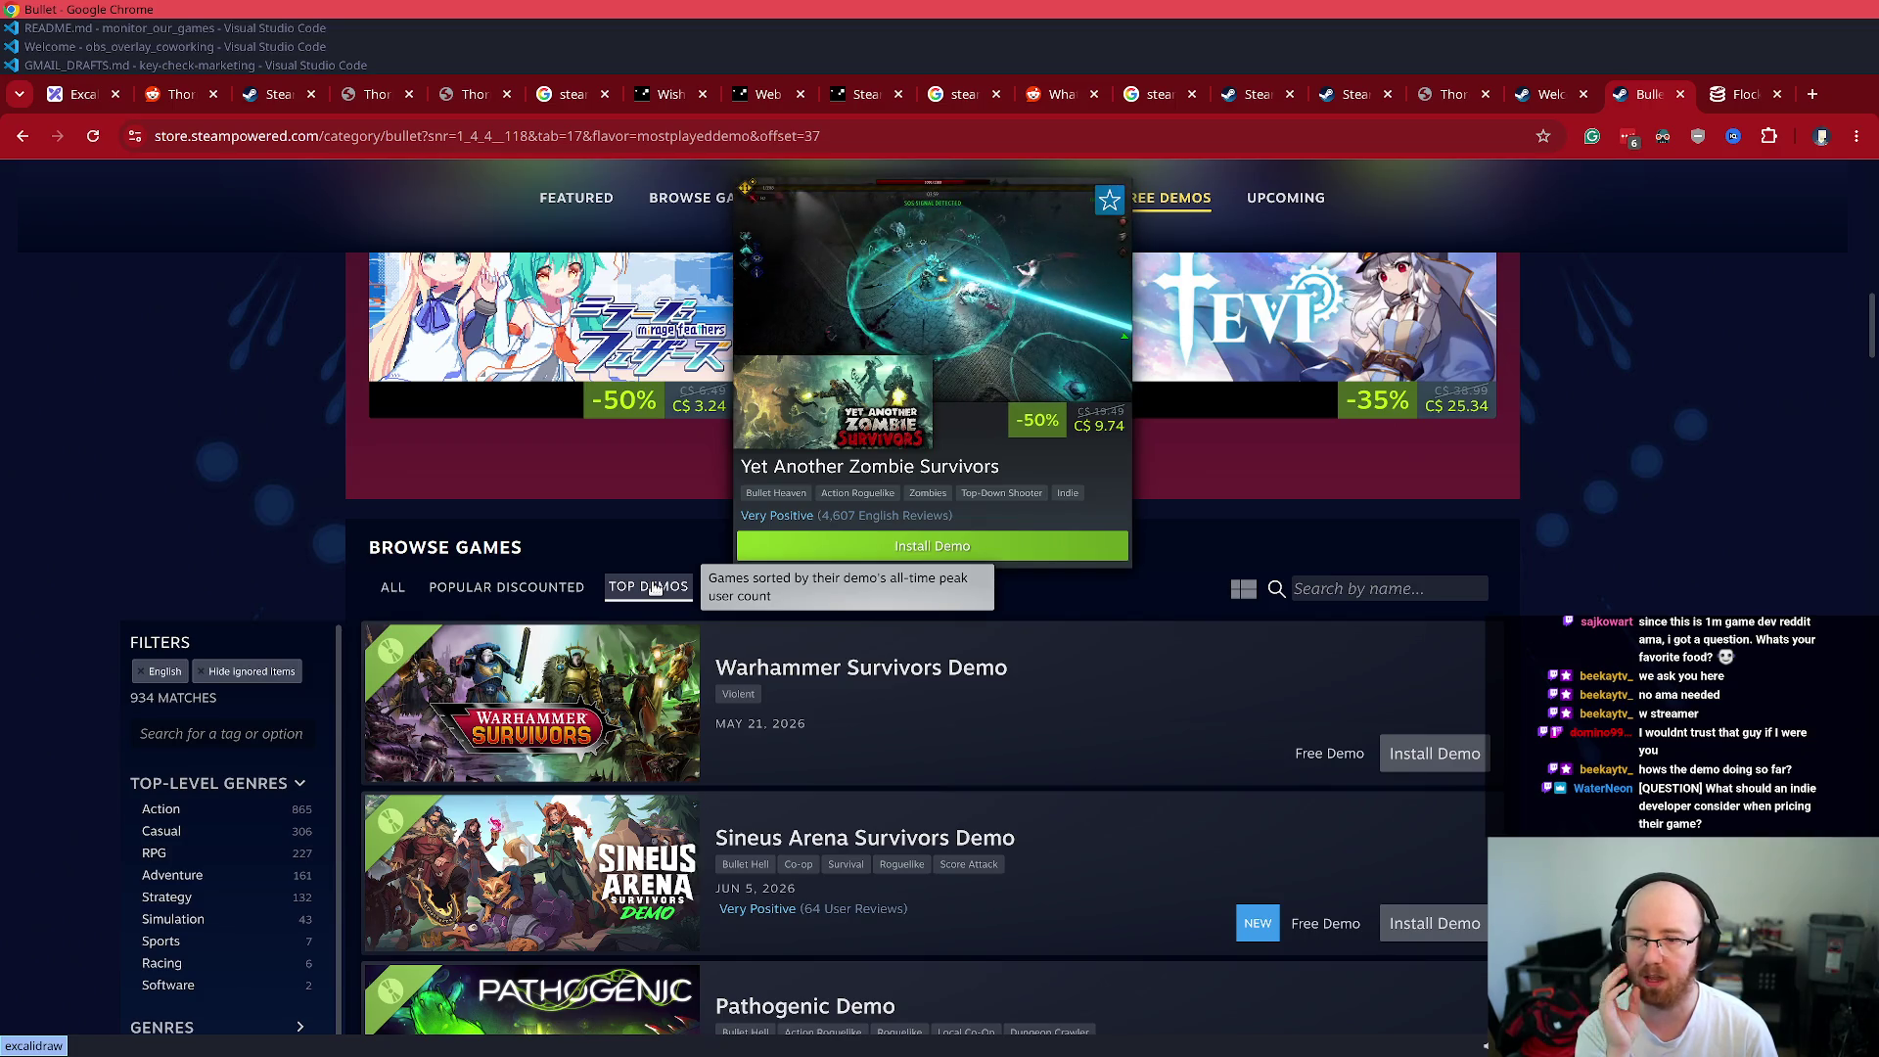
- Select the Flock demo's 34 all-time peak on SteamDB, then return to the list
{"action": "left_click", "coordinate": [1717, 104]}
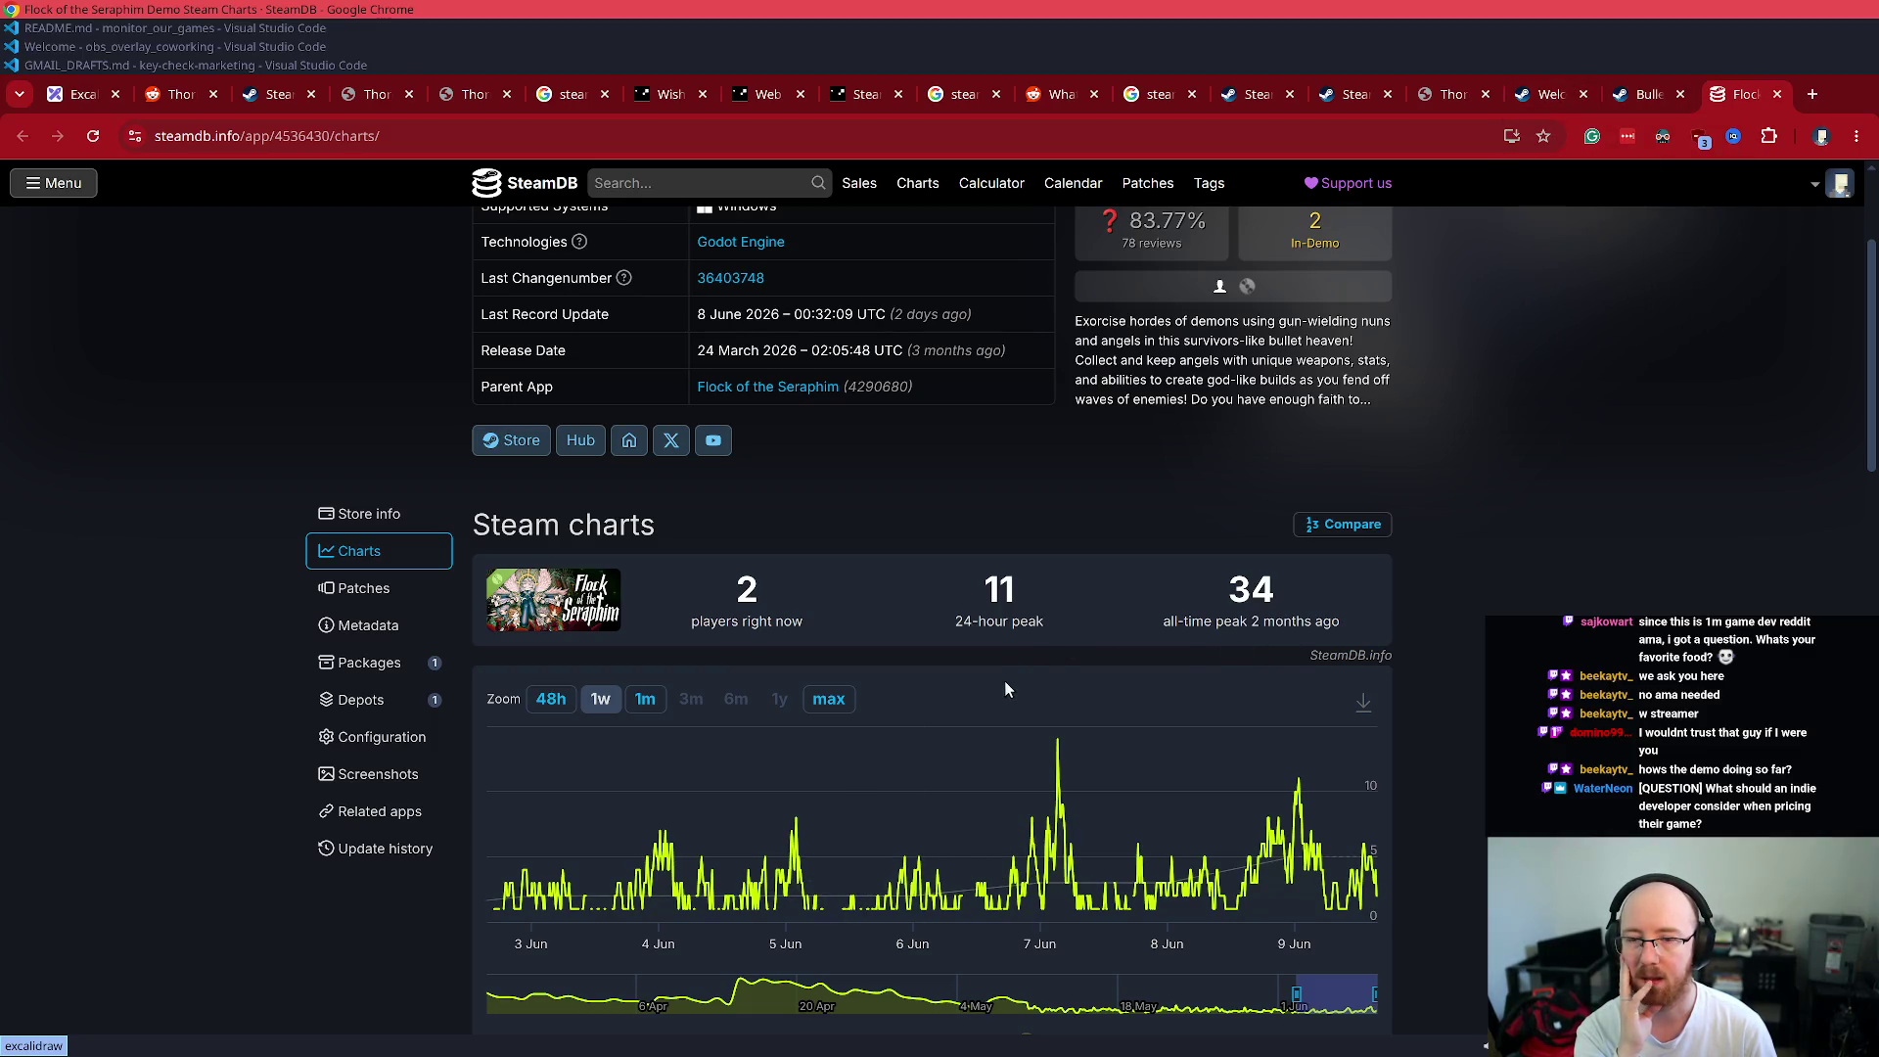
{"action": "left_click_drag", "start_coordinate": [1383, 634], "coordinate": [1149, 566]}
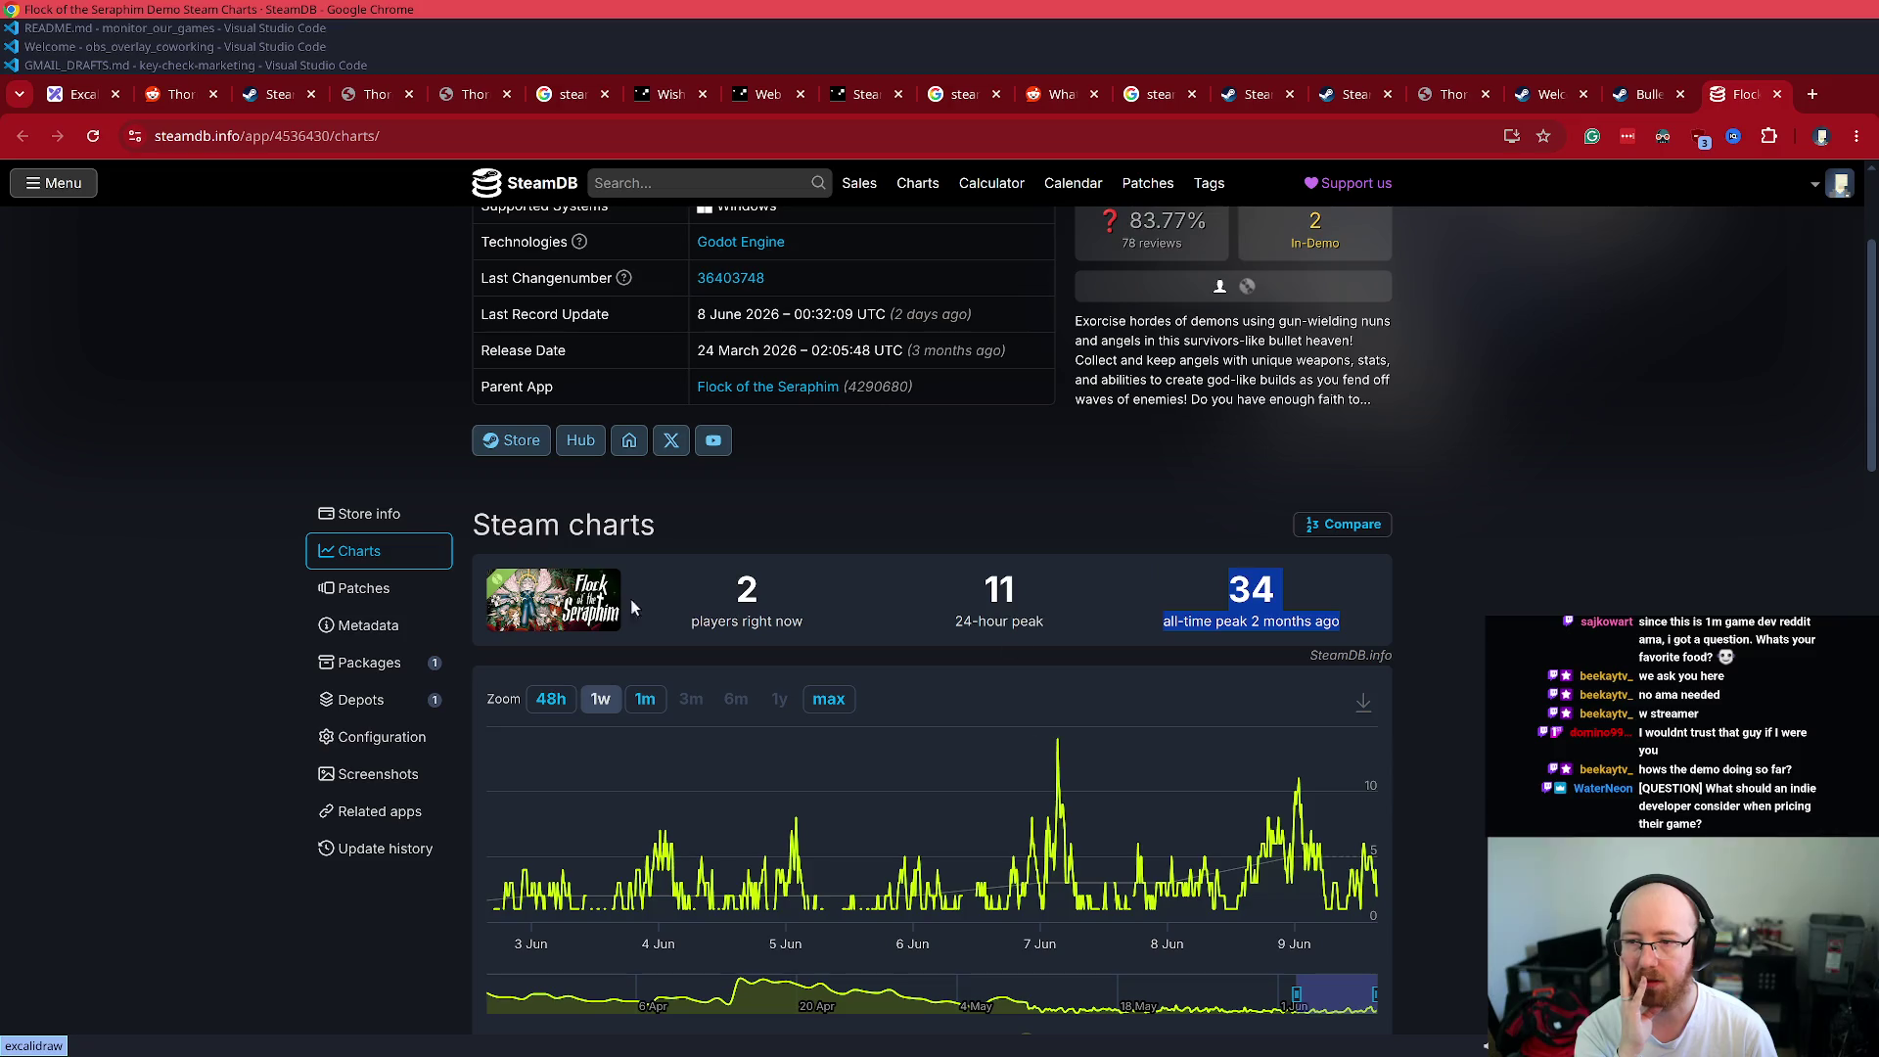
{"action": "left_click", "coordinate": [1615, 95]}
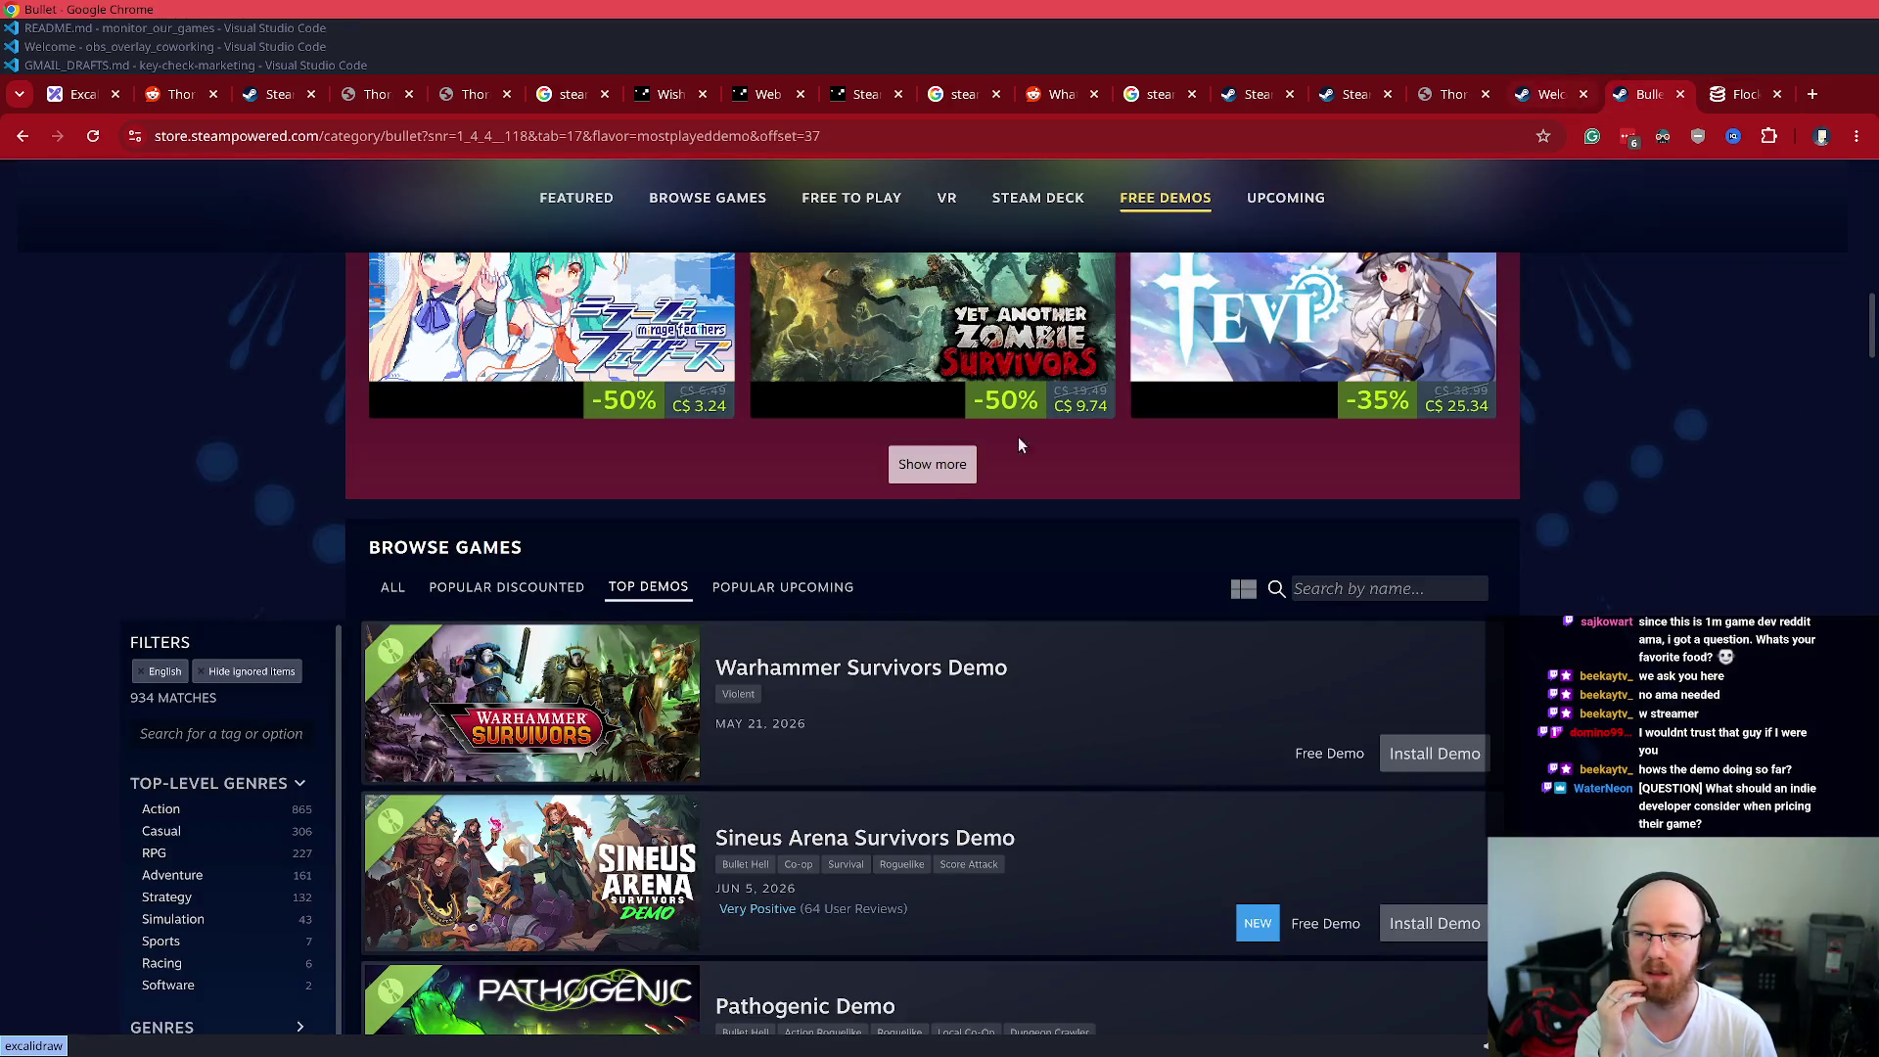
{"action": "scroll", "coordinate": [883, 689], "scroll_direction": "down", "scroll_amount": 8}
{"action": "scroll", "coordinate": [884, 689], "scroll_direction": "down", "scroll_amount": 15}
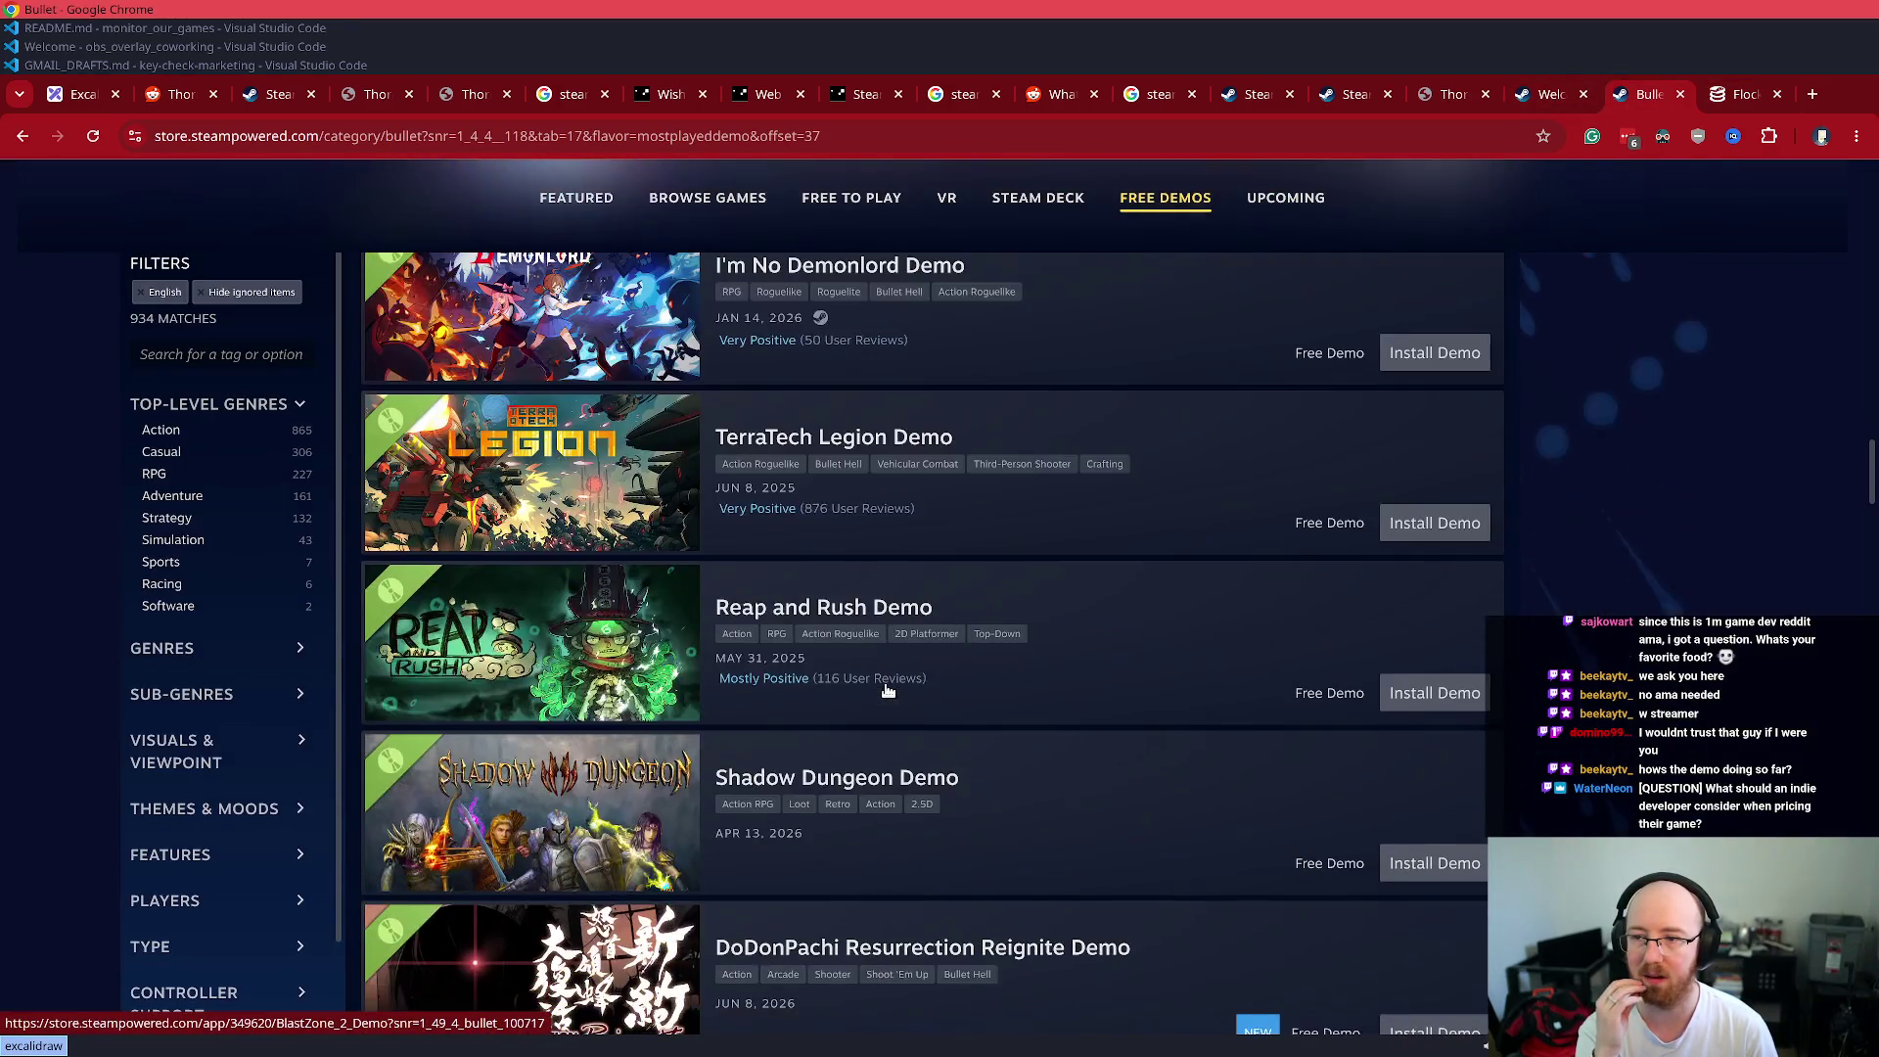
{"action": "scroll", "coordinate": [887, 691], "scroll_direction": "down", "scroll_amount": 12}
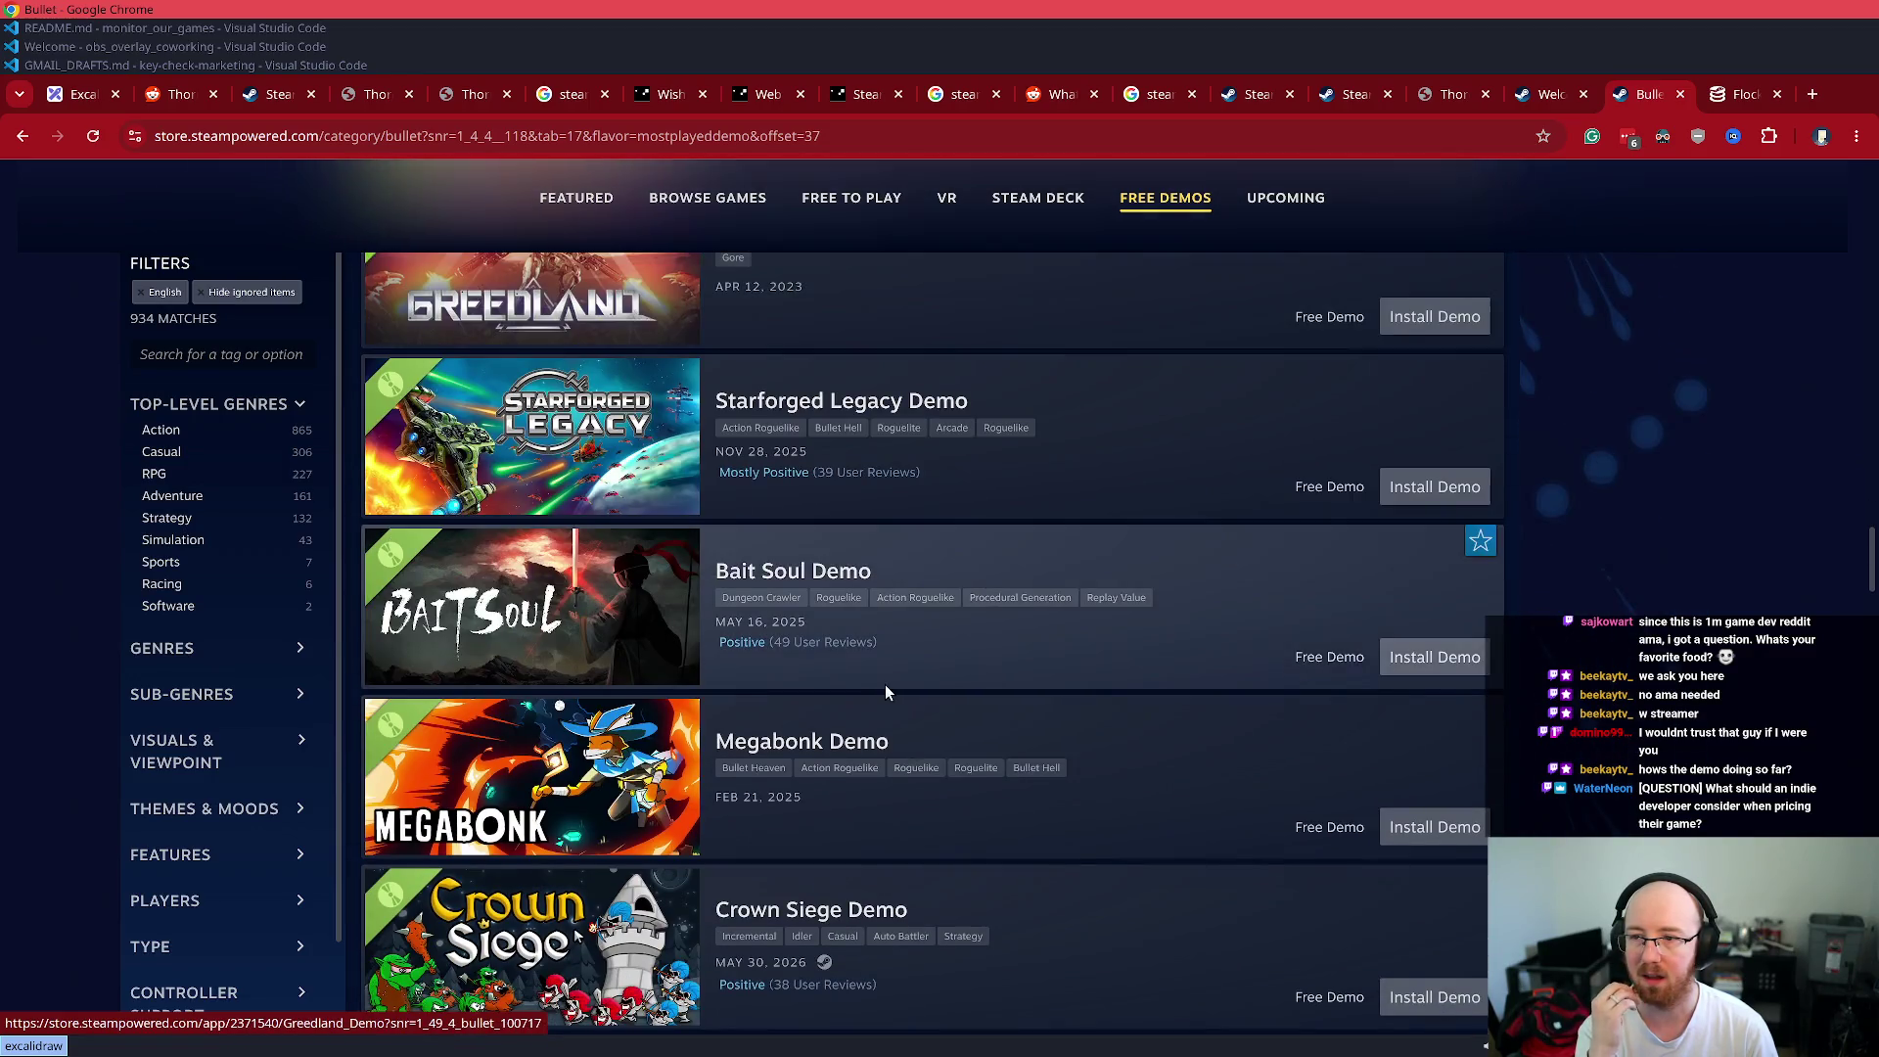
{"action": "scroll", "coordinate": [885, 692], "scroll_direction": "down", "scroll_amount": 10}
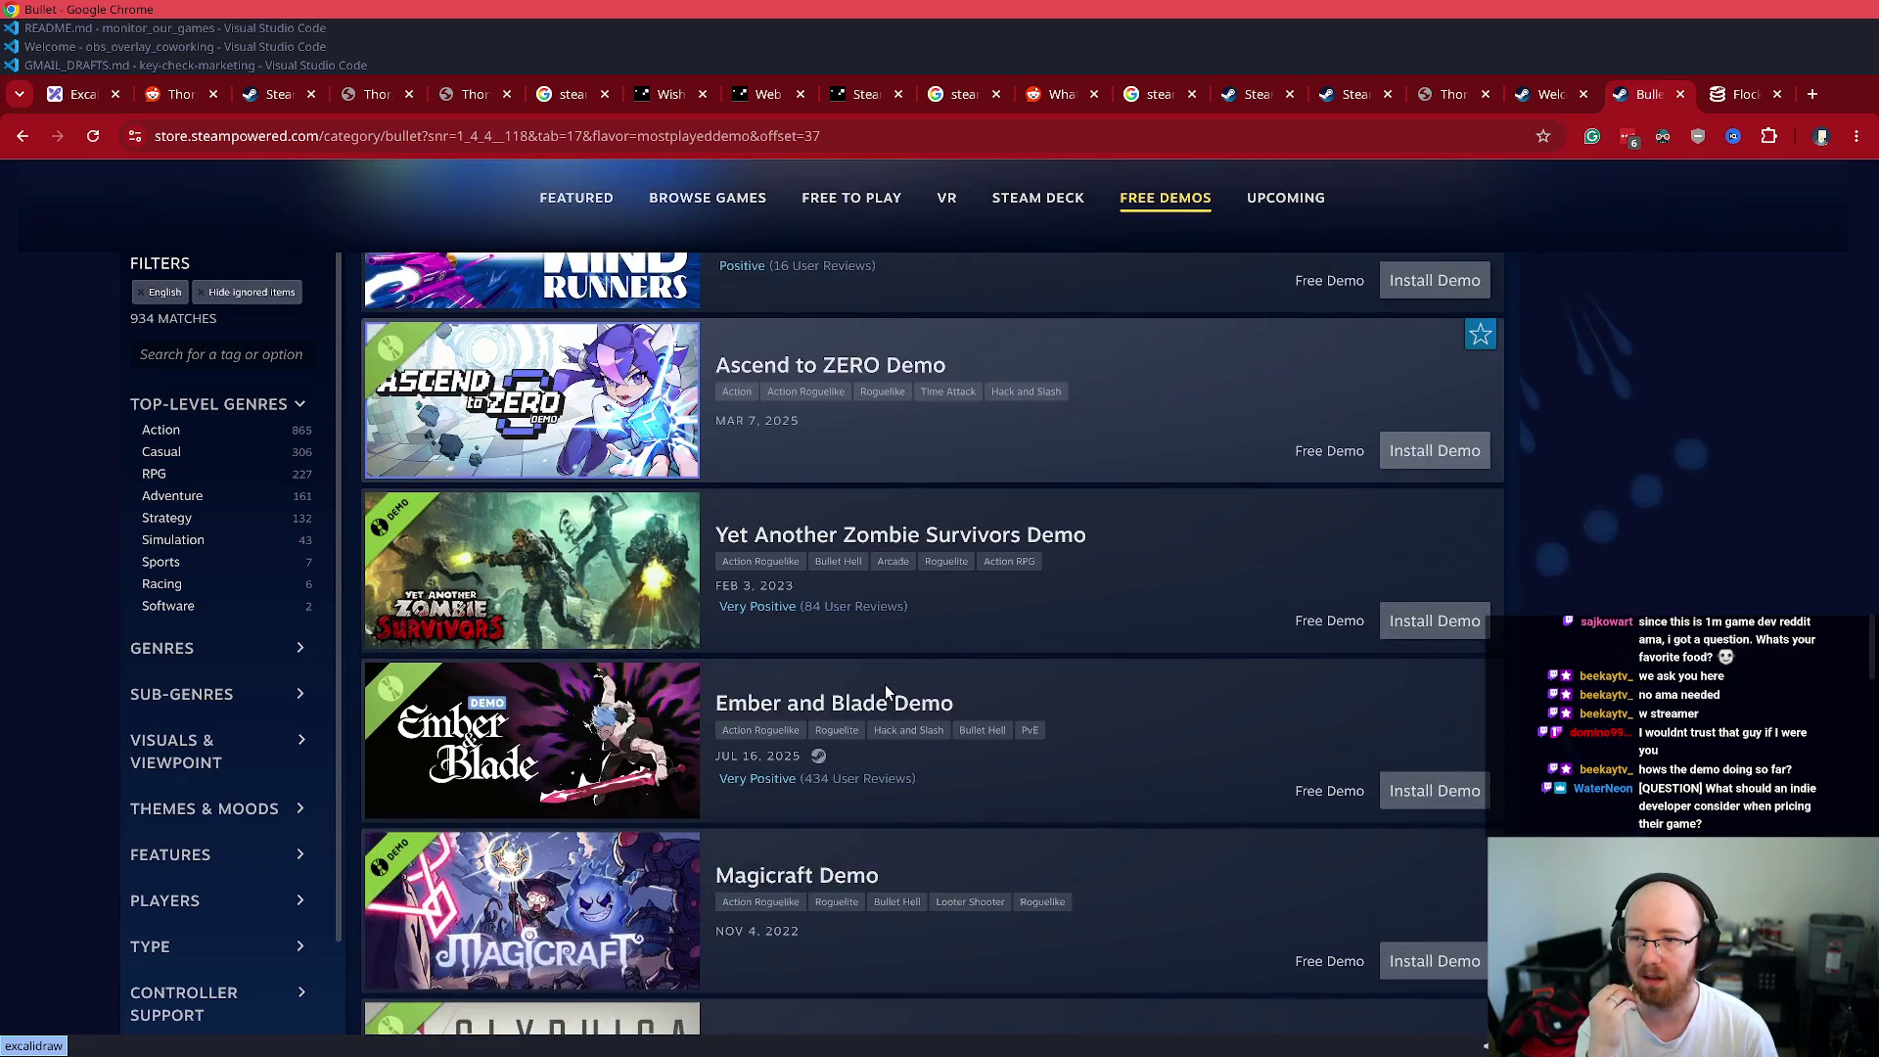
{"action": "scroll", "coordinate": [887, 689], "scroll_direction": "down", "scroll_amount": 4}
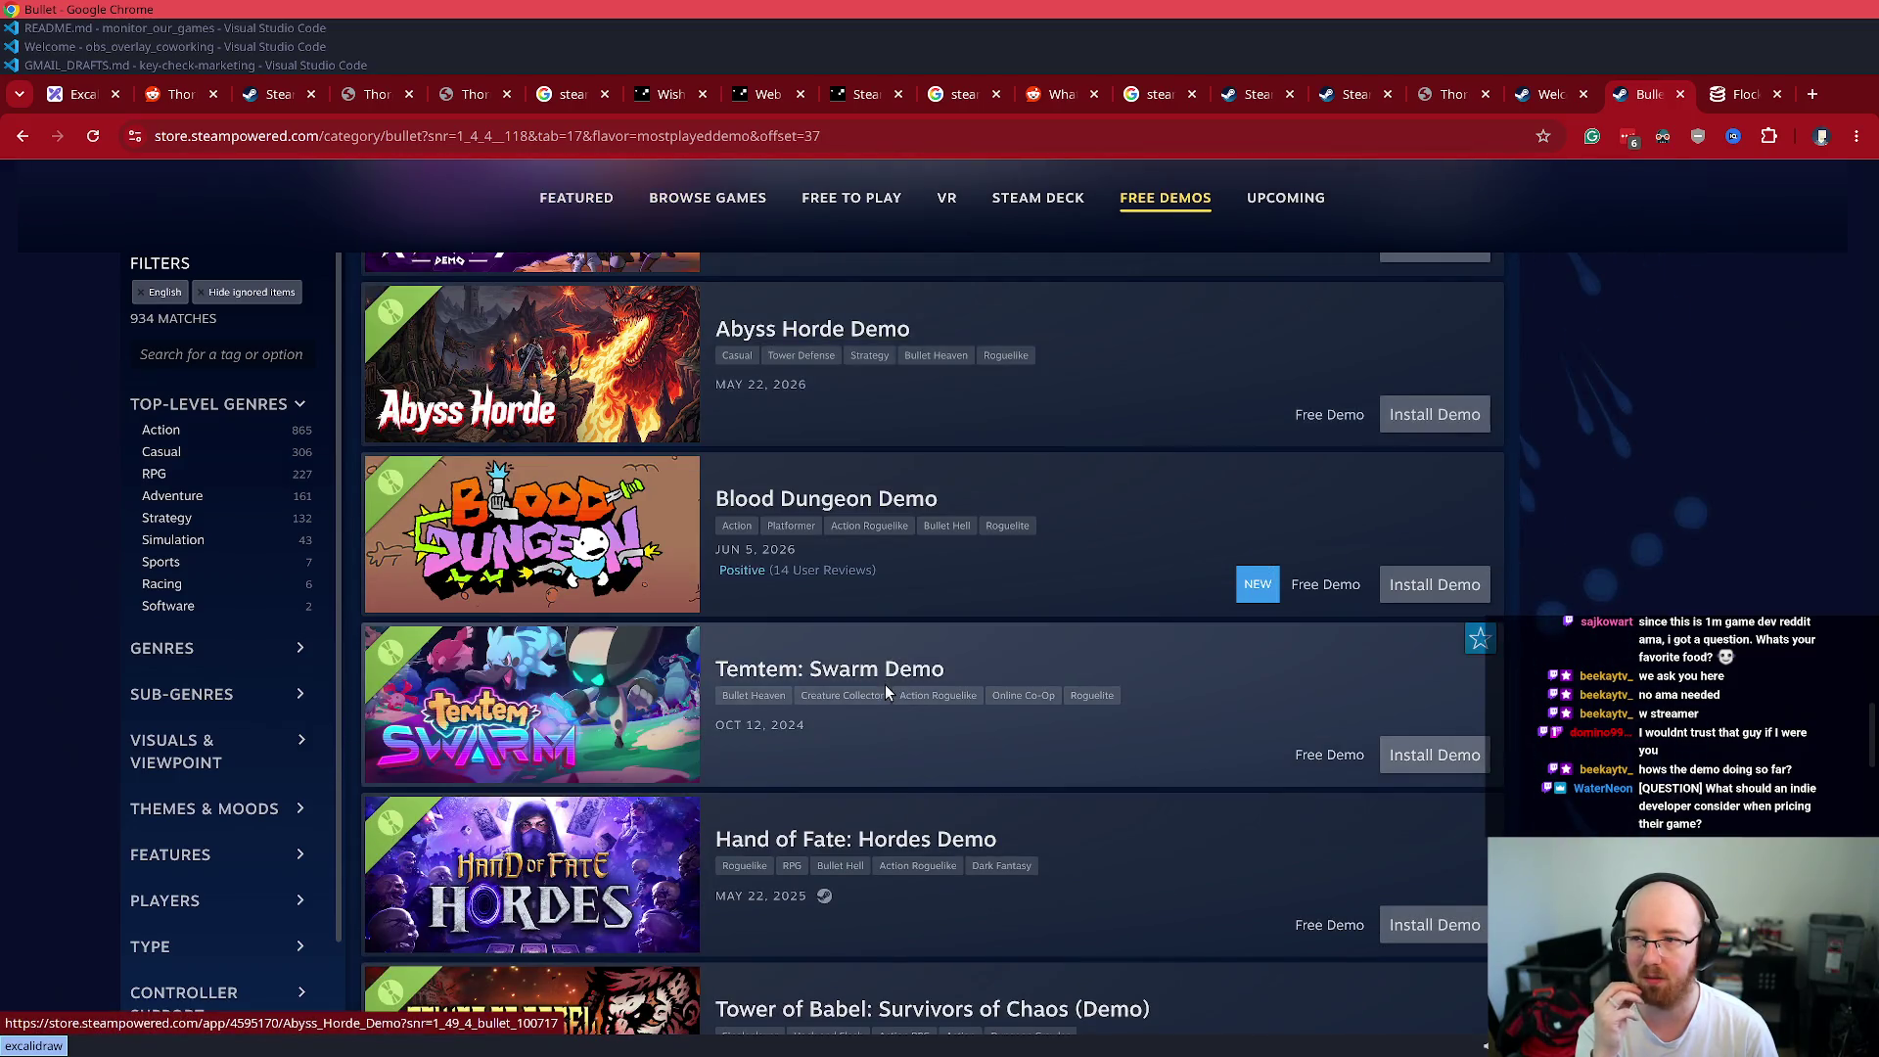
{"action": "scroll", "coordinate": [888, 691], "scroll_direction": "down", "scroll_amount": 4}
{"action": "scroll", "coordinate": [884, 684], "scroll_direction": "down", "scroll_amount": 3}
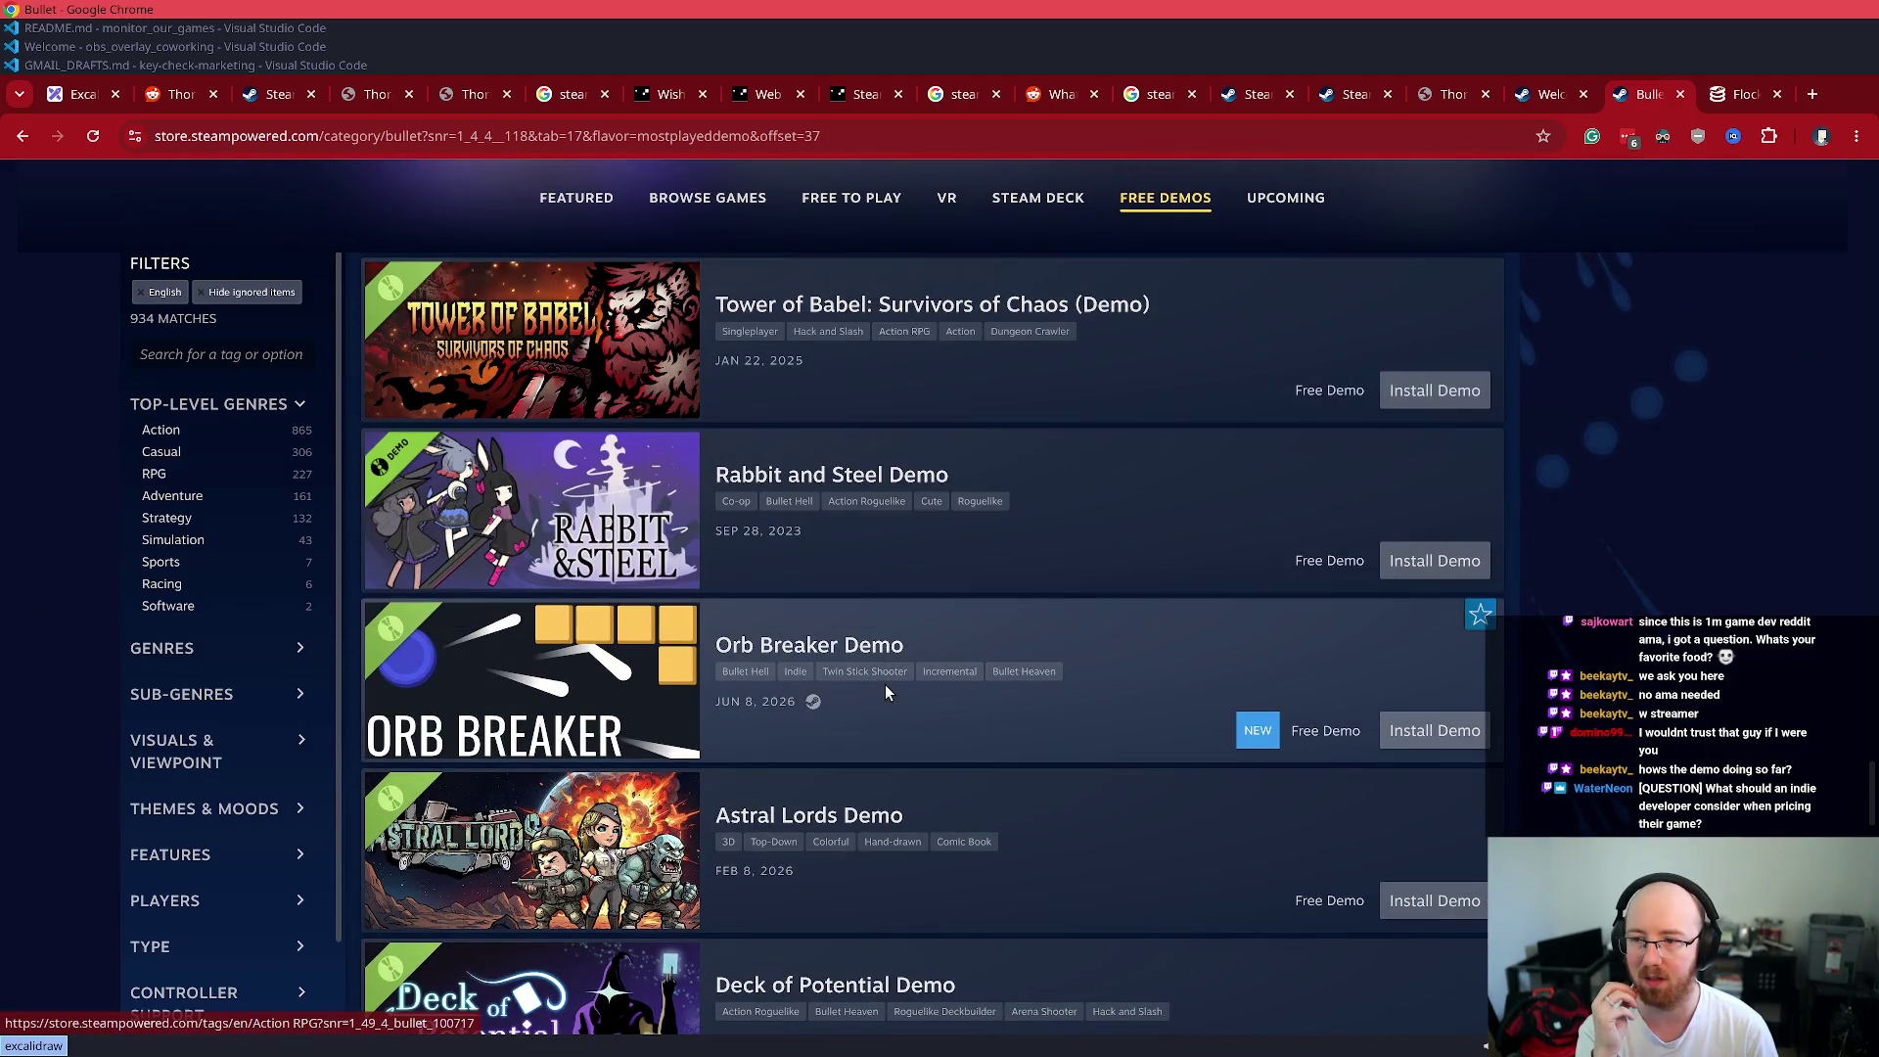
{"action": "scroll", "coordinate": [1518, 536], "scroll_direction": "up", "scroll_amount": 20}
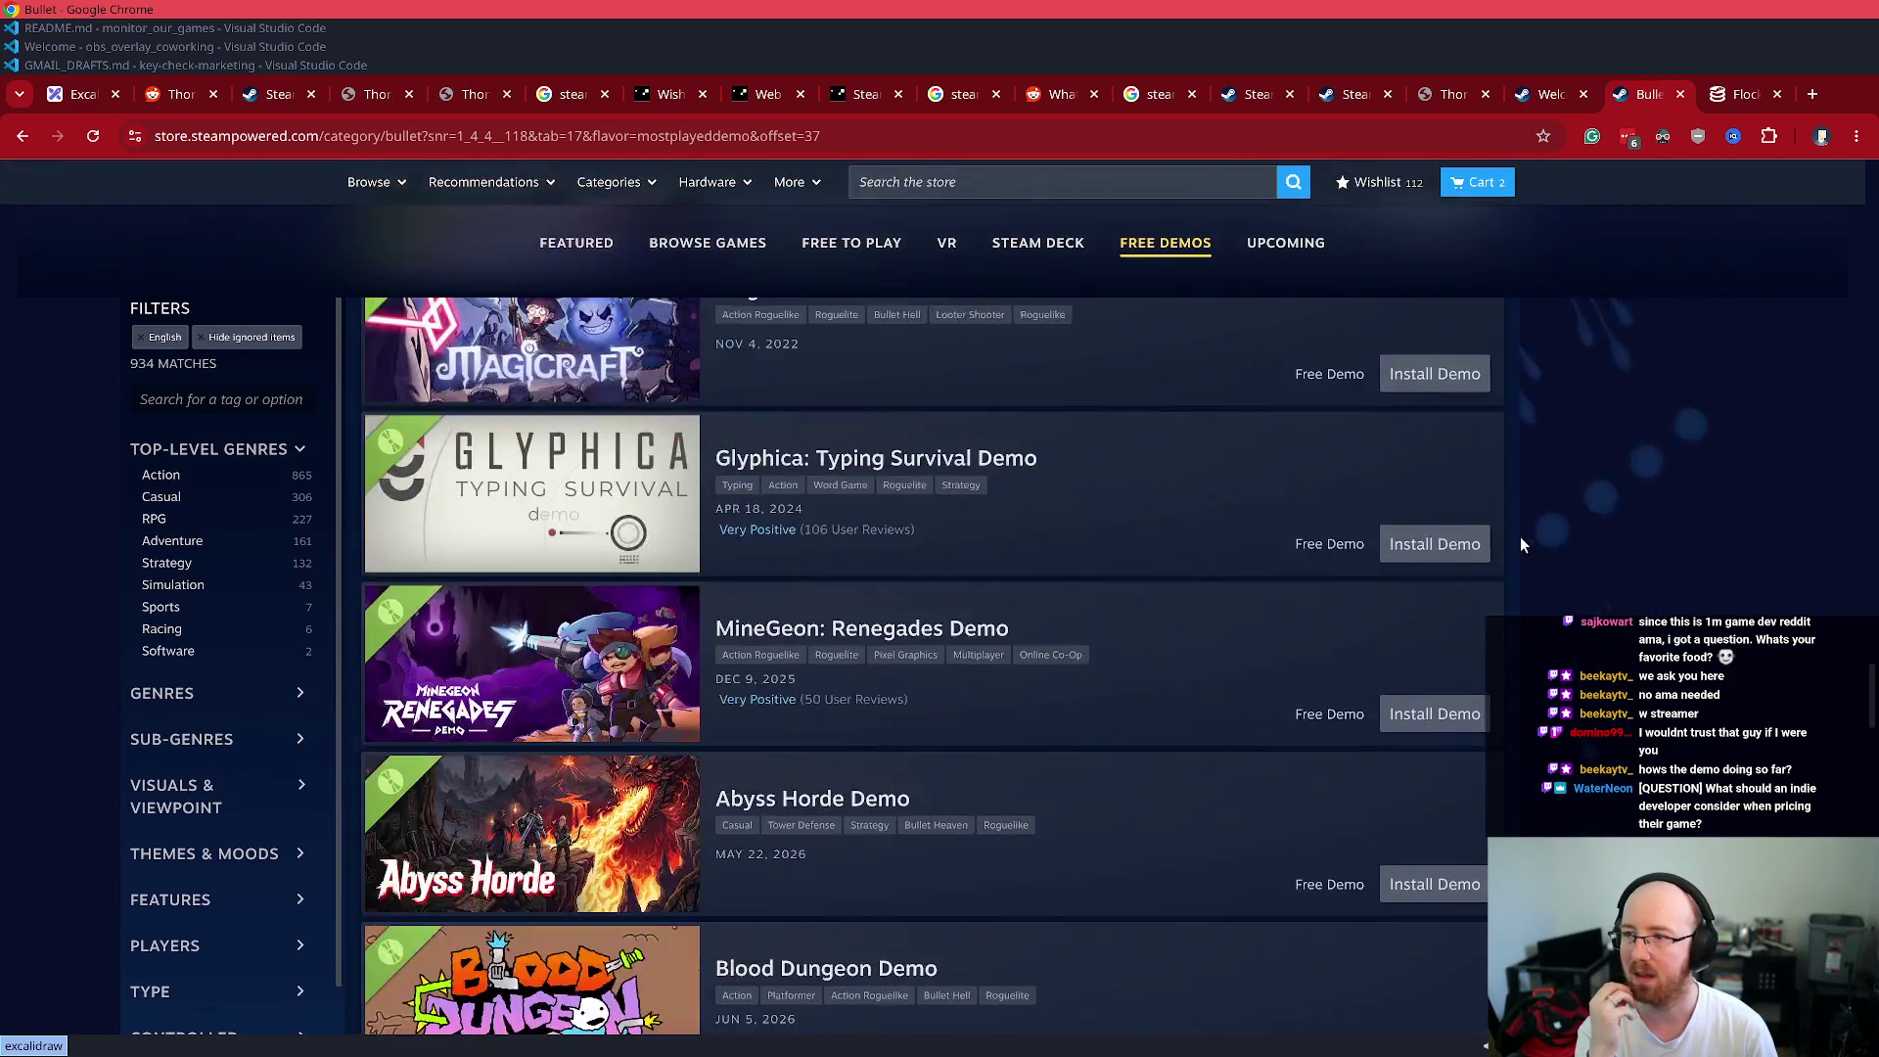
{"action": "scroll", "coordinate": [1527, 548], "scroll_direction": "up", "scroll_amount": 20}
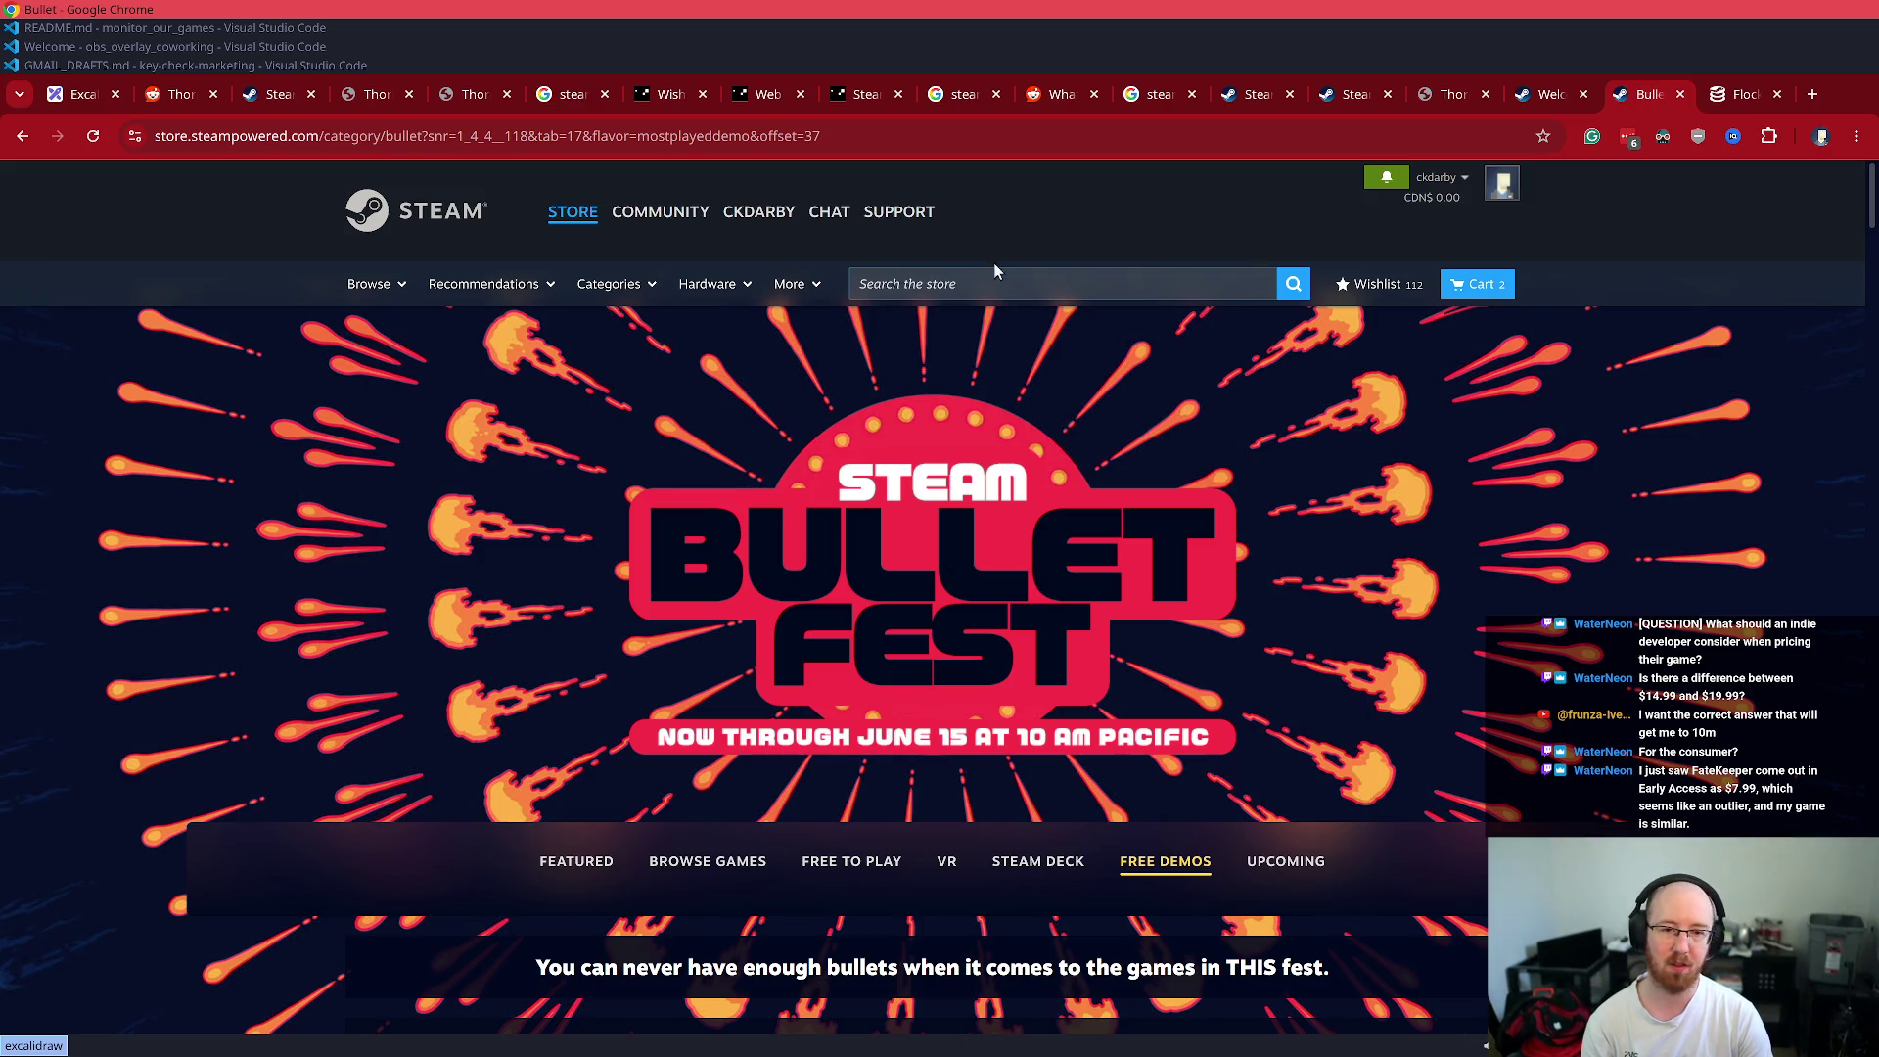
- Search the store for 'FateKeeper' and open its store page in a new tab
{"action": "left_click", "coordinate": [897, 282]}
{"action": "type", "text": "F"}
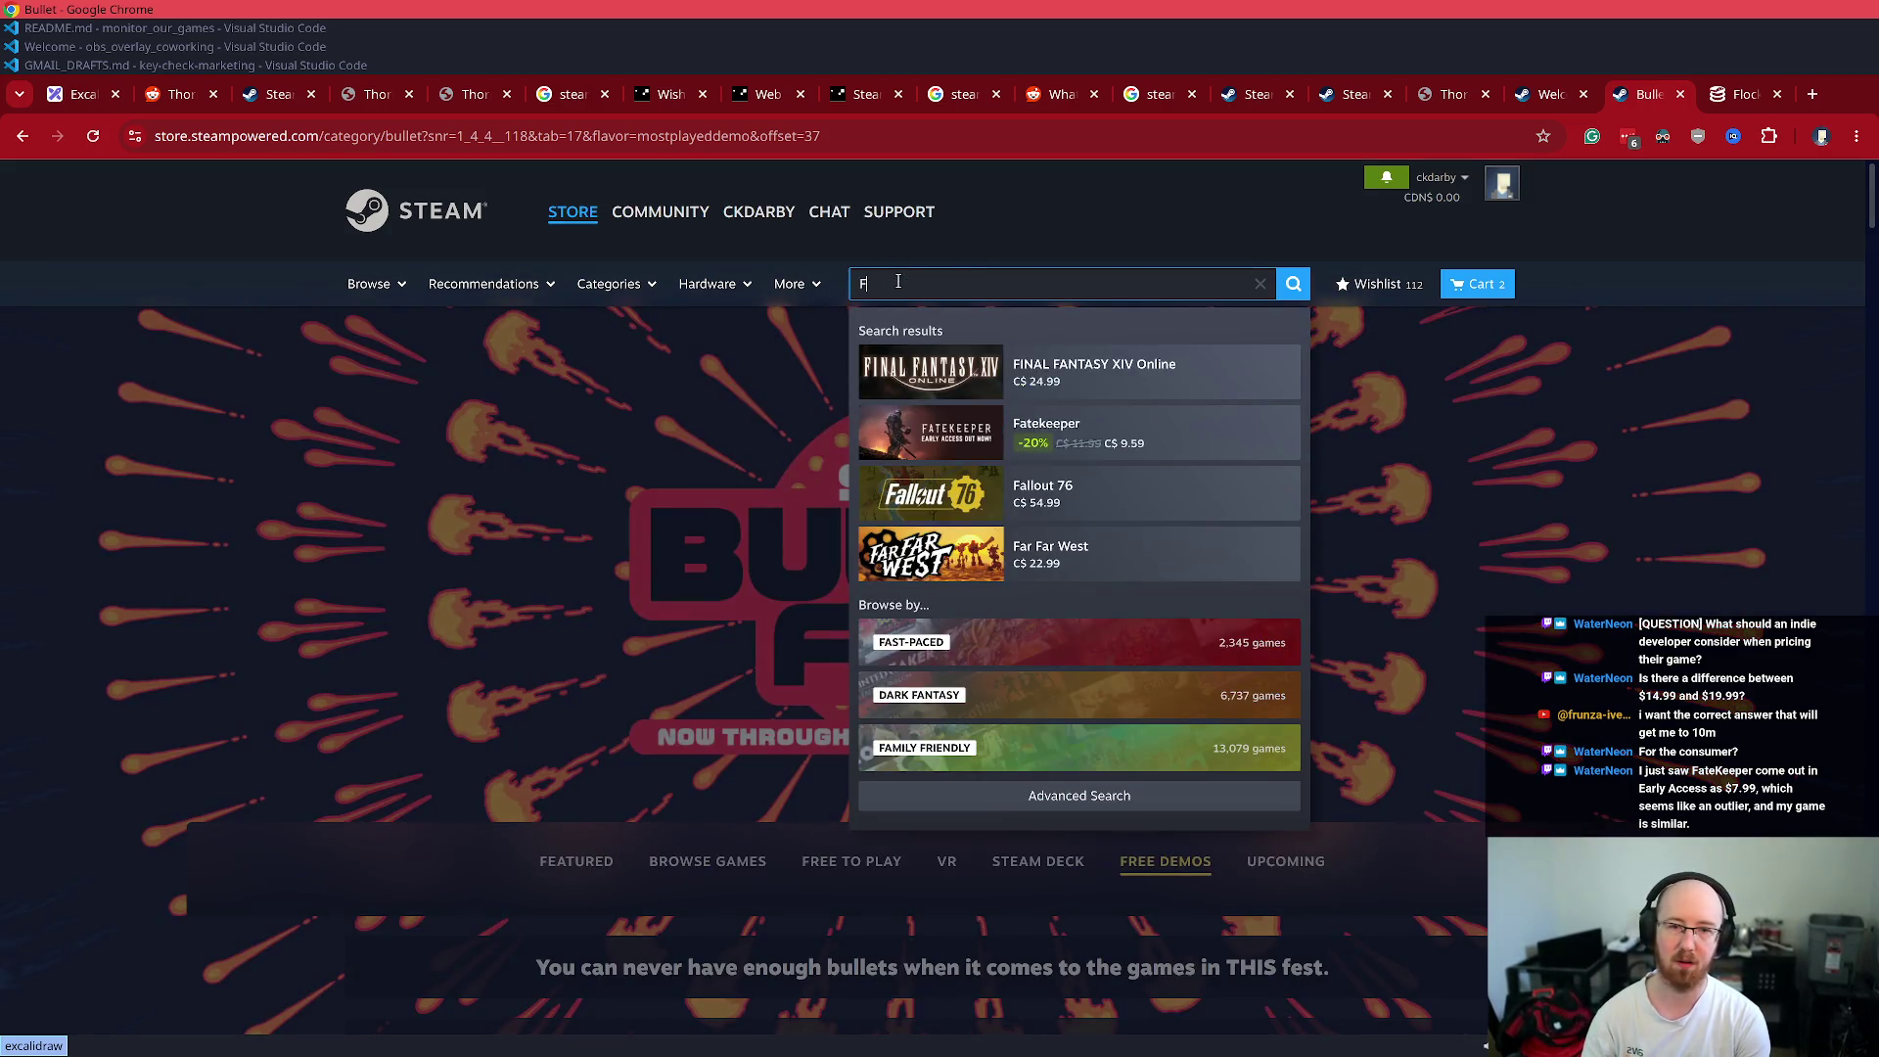
{"action": "key", "text": "BackSpace"}
{"action": "type", "text": "FateKeeper"}
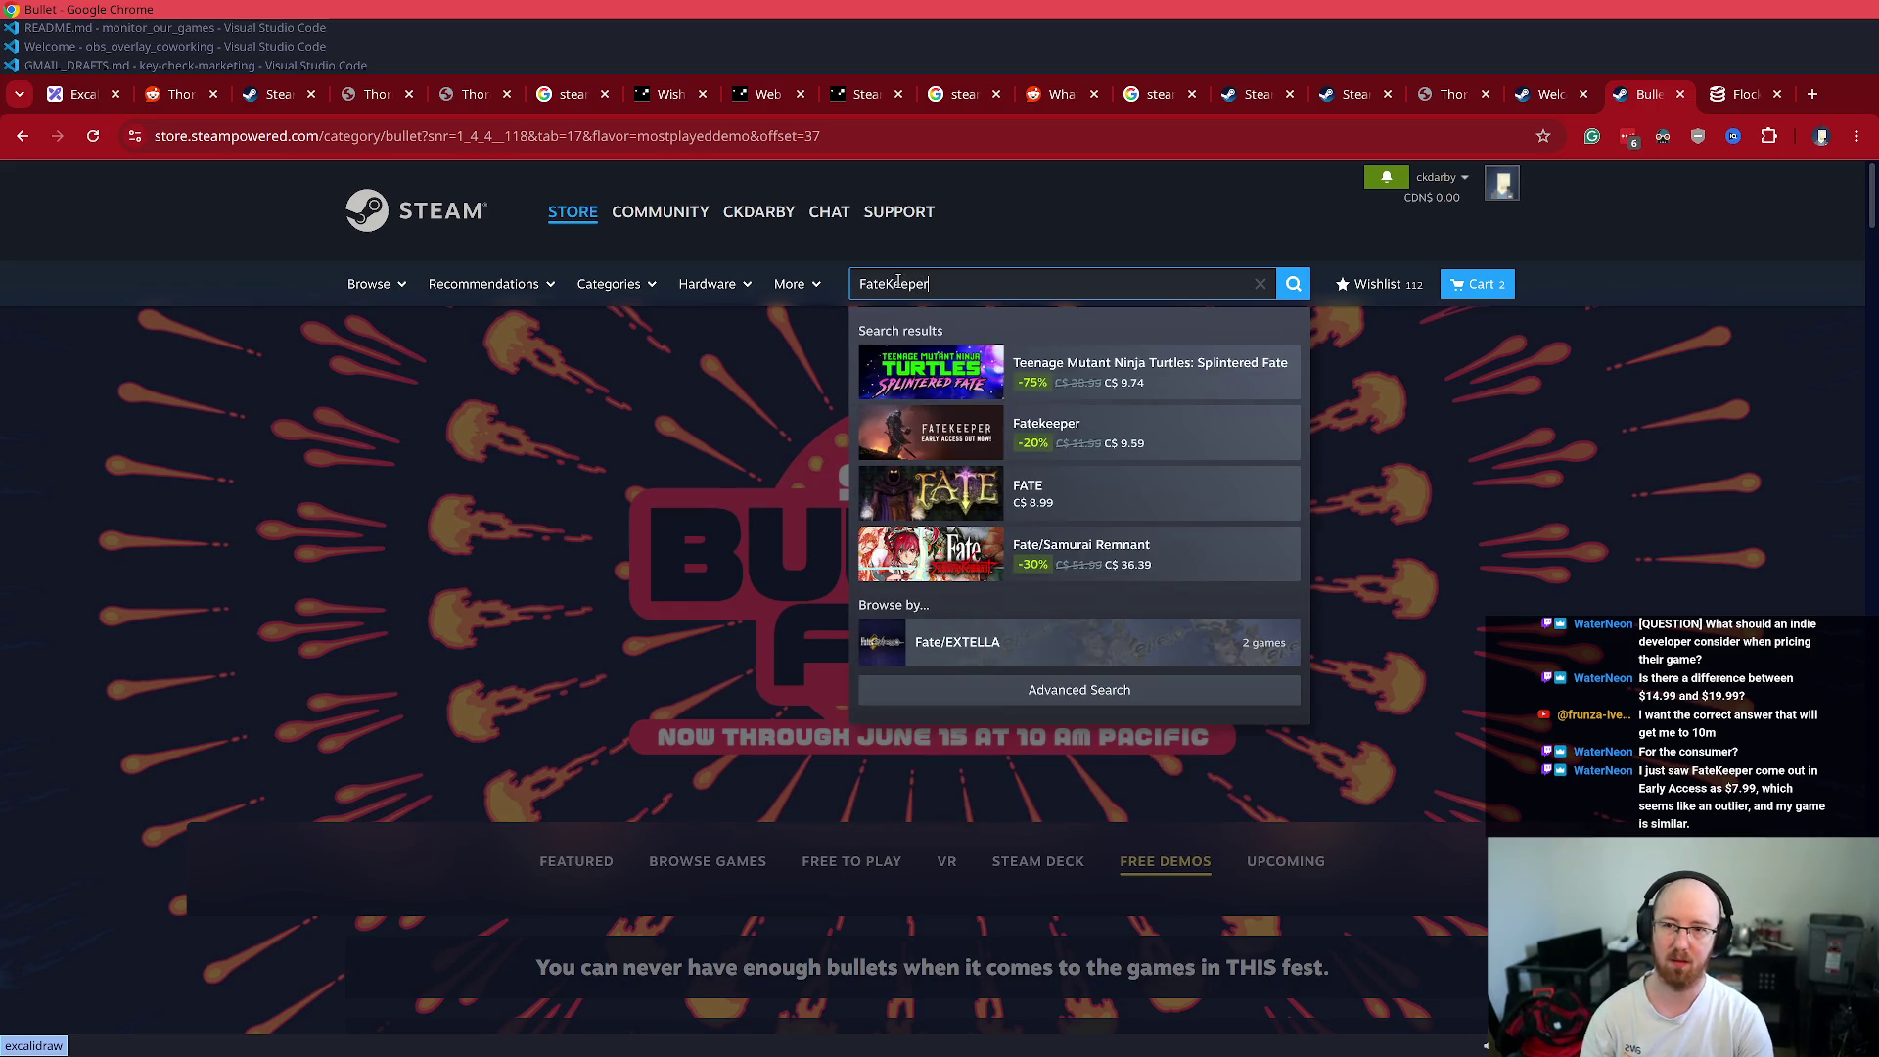
{"action": "middle_click", "coordinate": [1125, 372]}
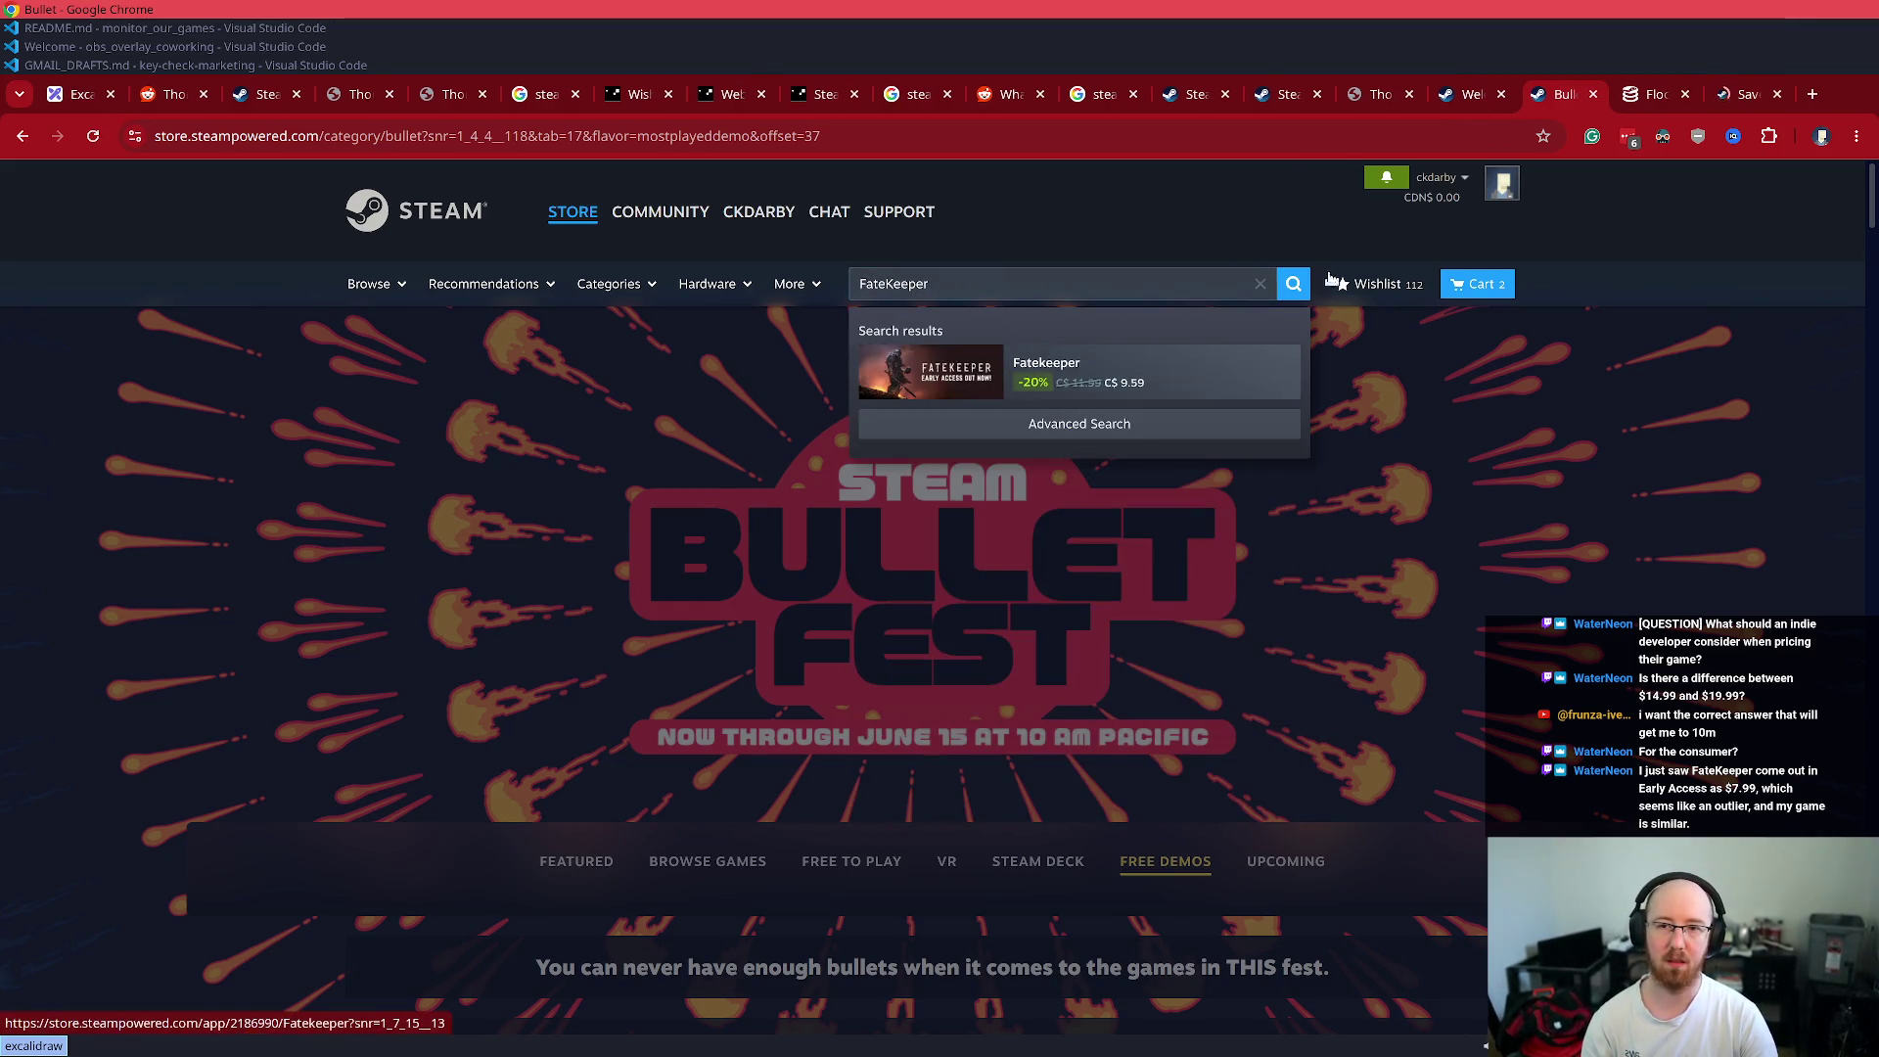
{"action": "left_click", "coordinate": [1746, 93]}
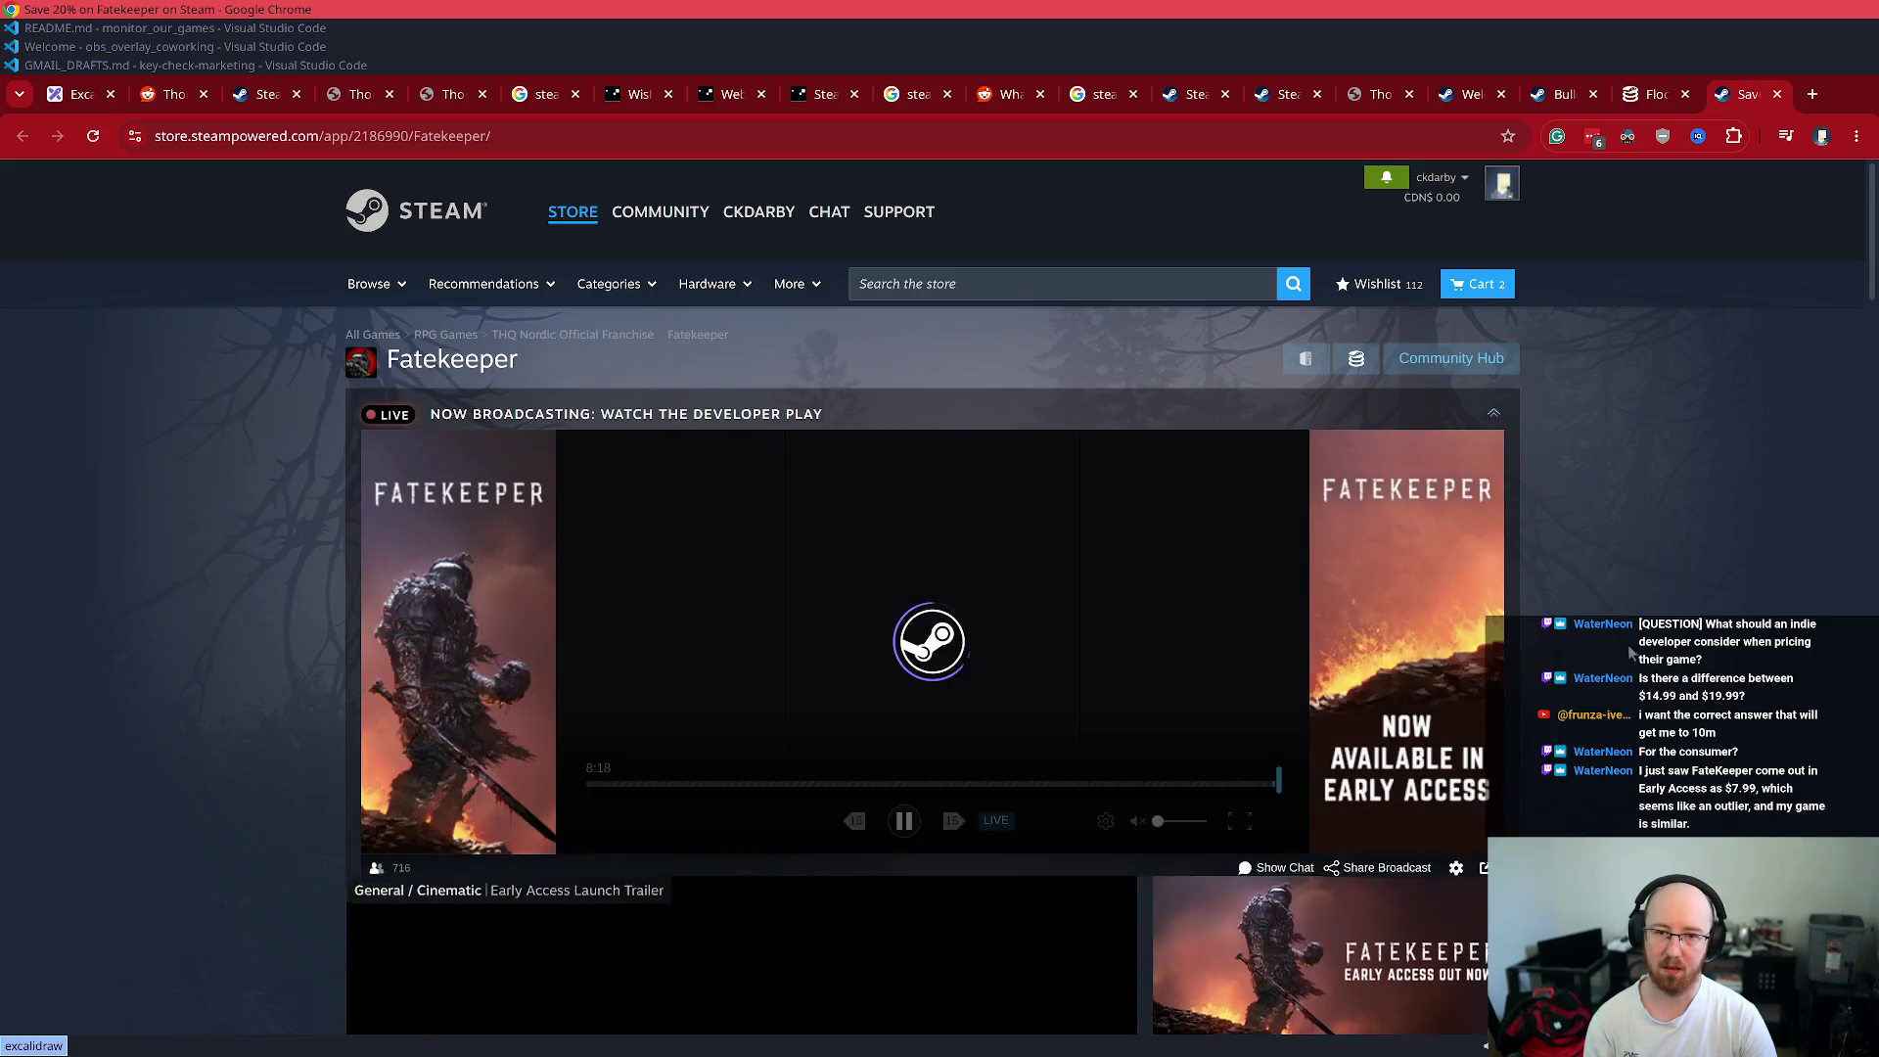
- View Fatekeeper's third to sixth screenshots, then open its SteamDB page in a new tab
{"action": "scroll", "coordinate": [1630, 652], "scroll_direction": "down", "scroll_amount": 3}
{"action": "scroll", "coordinate": [1644, 641], "scroll_direction": "down", "scroll_amount": 3}
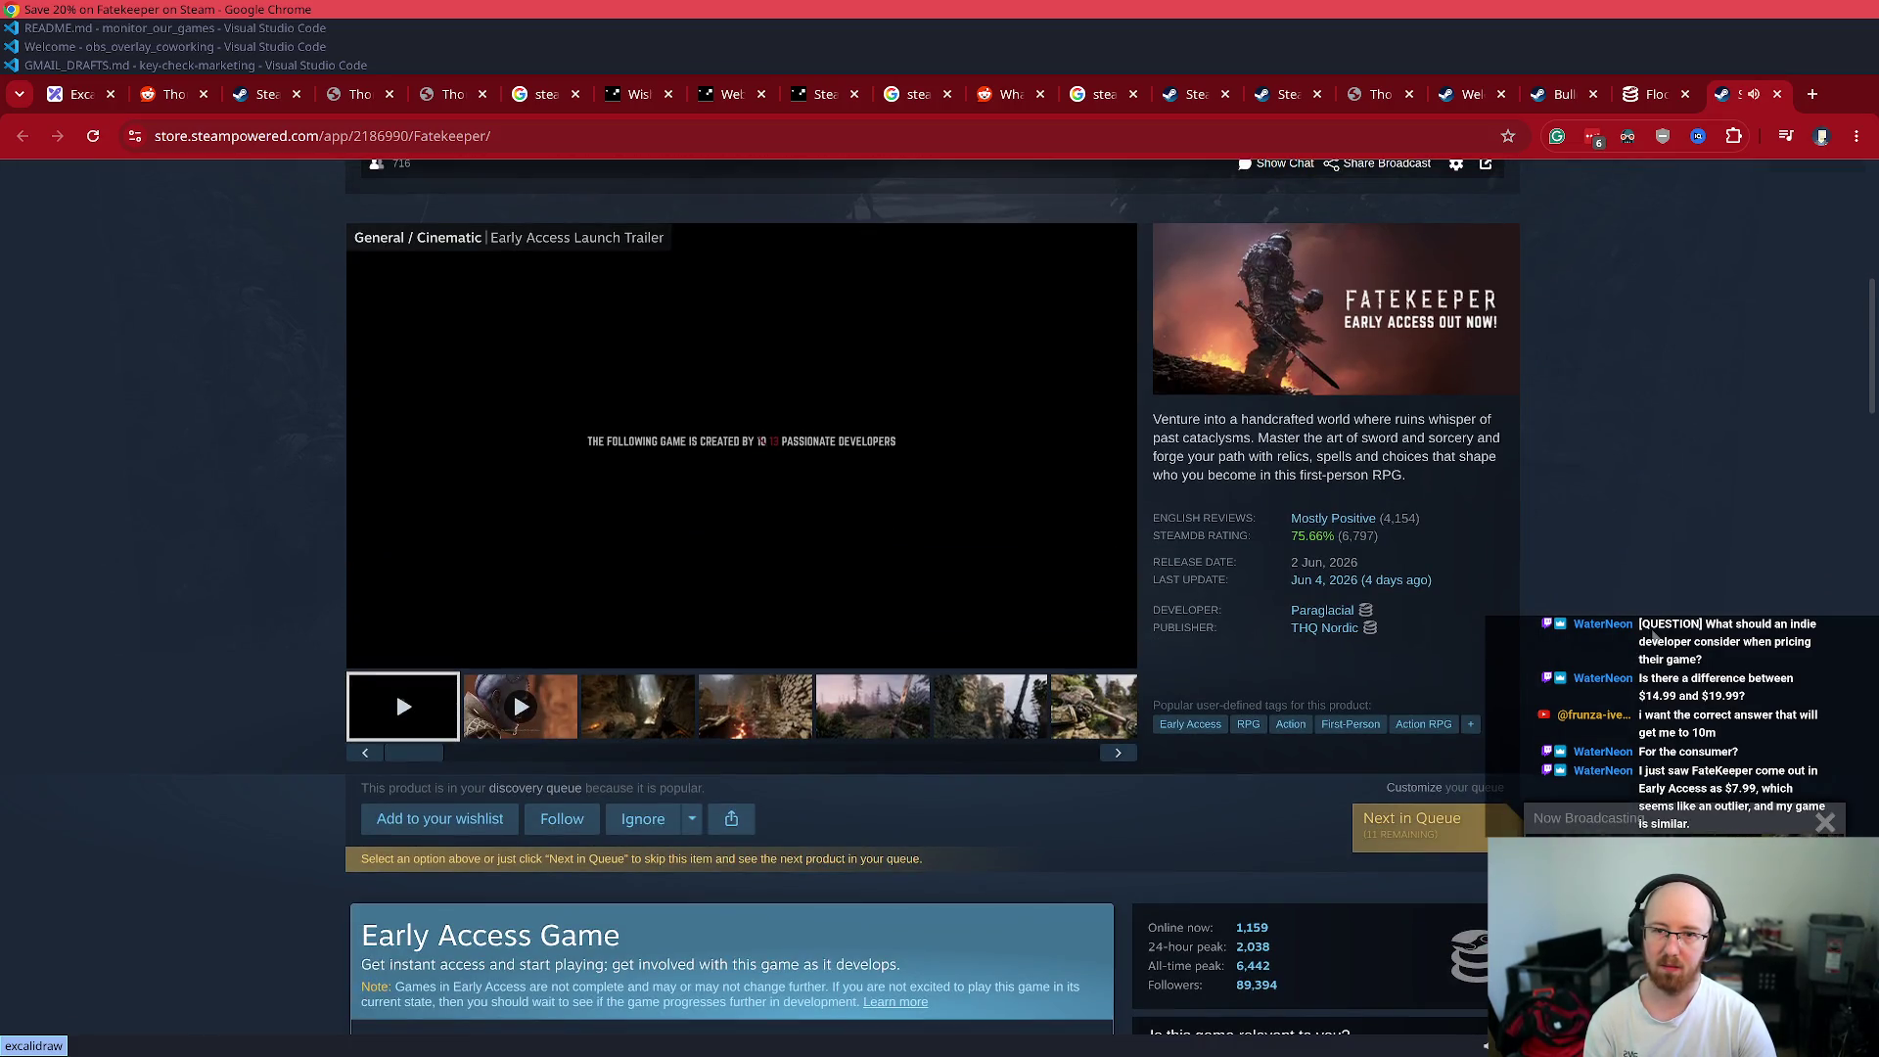
{"action": "left_click", "coordinate": [636, 719]}
{"action": "left_click", "coordinate": [753, 721]}
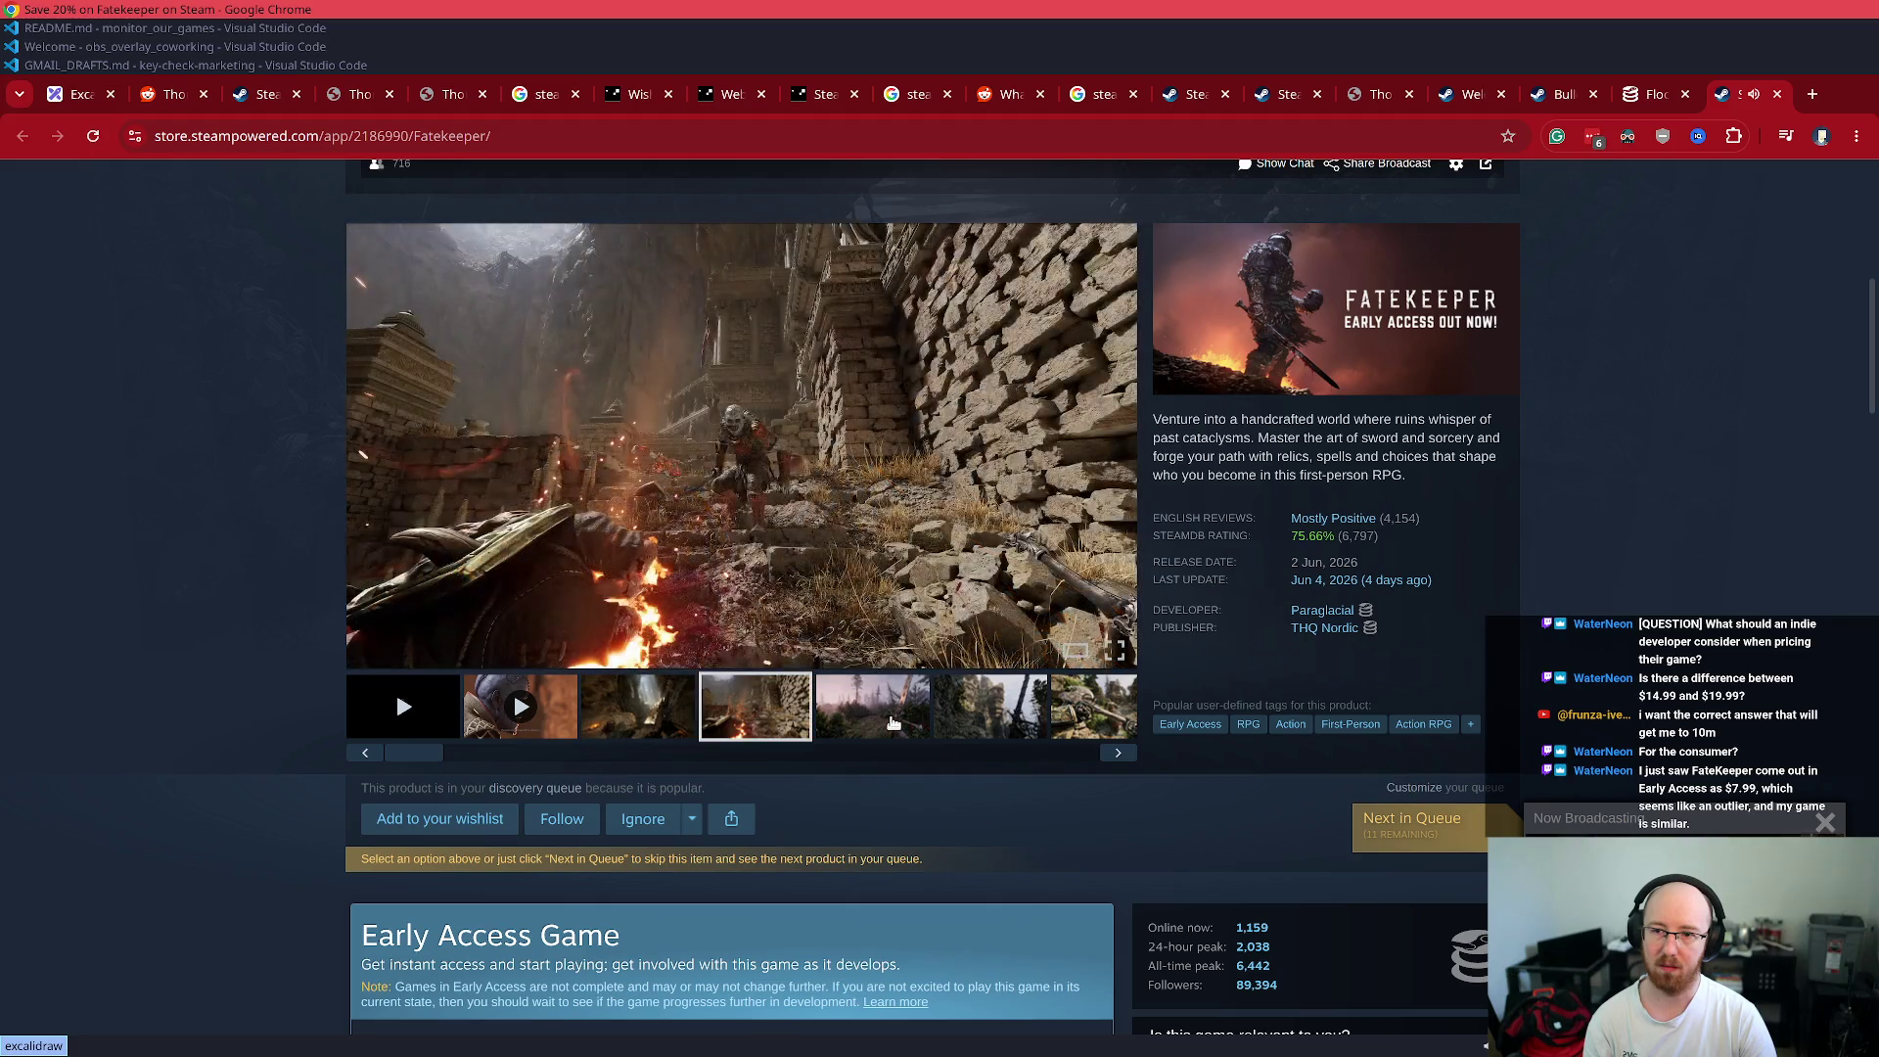
{"action": "left_click", "coordinate": [892, 722]}
{"action": "left_click", "coordinate": [990, 729]}
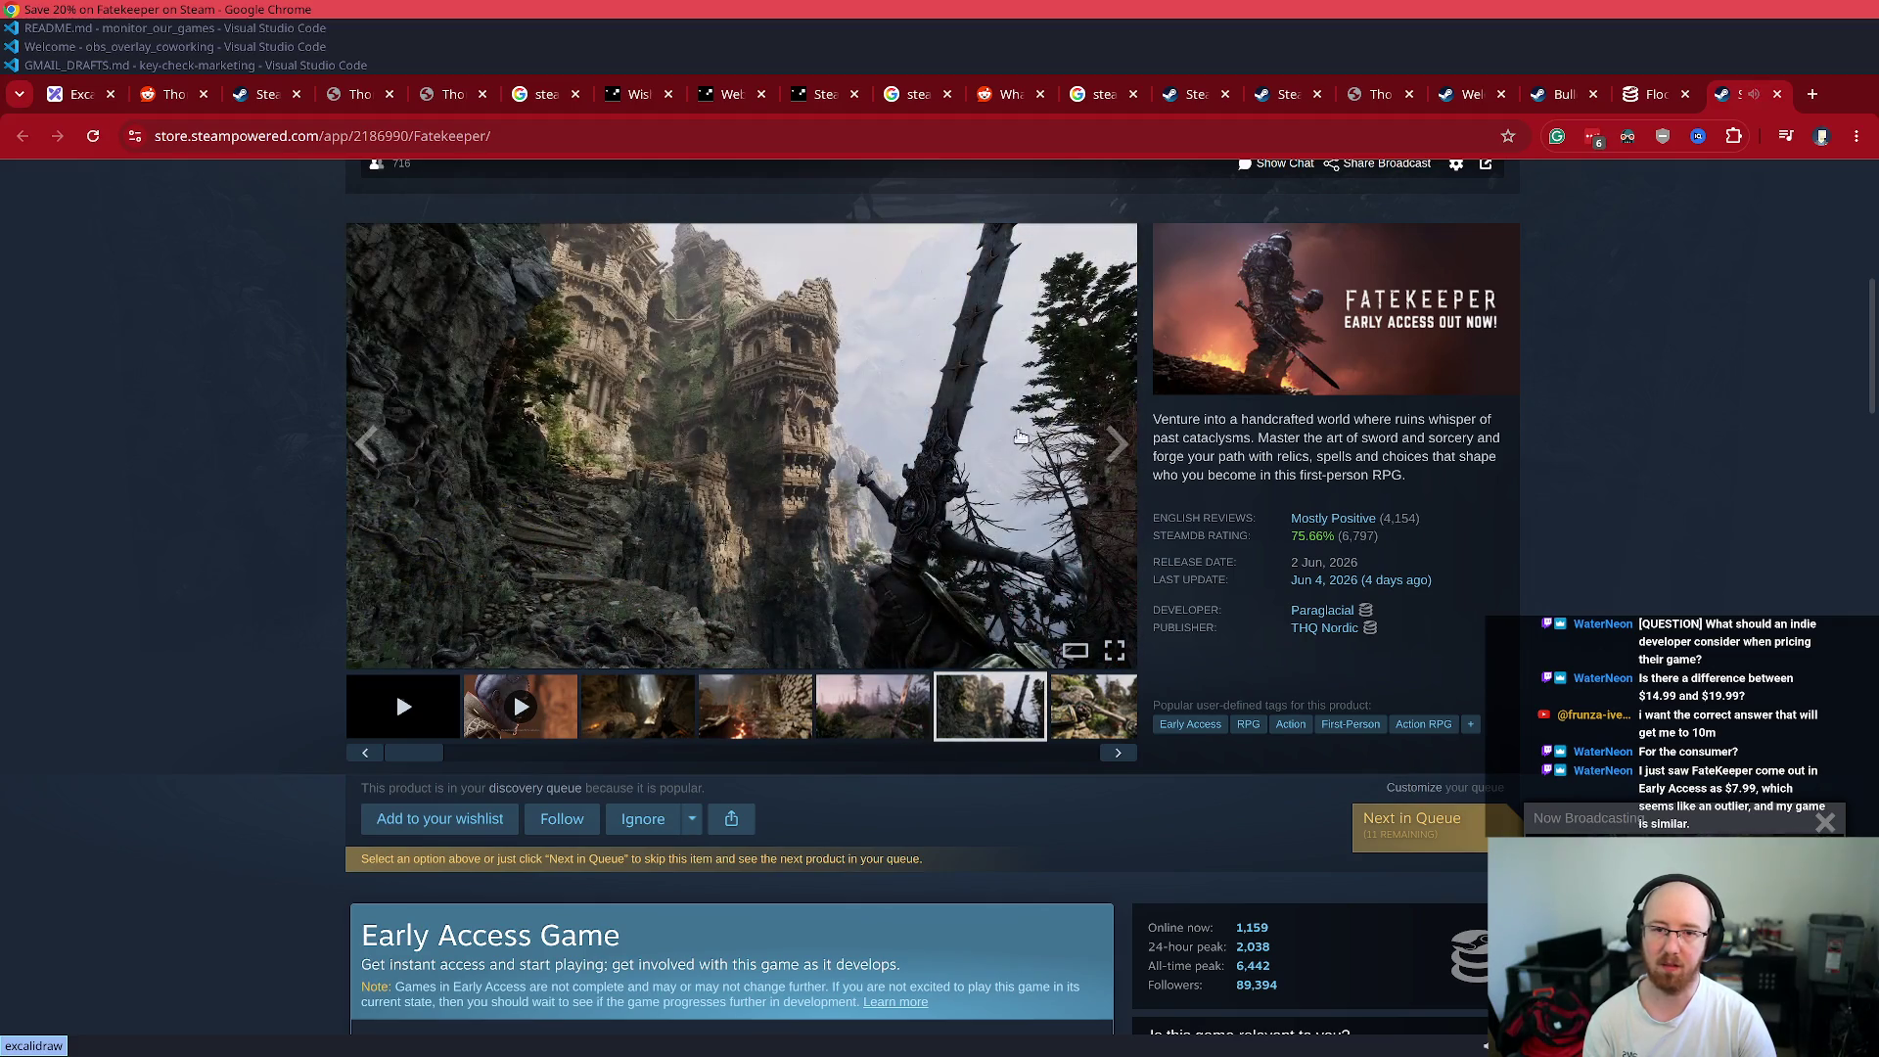
{"action": "scroll", "coordinate": [788, 496], "scroll_direction": "down", "scroll_amount": 6}
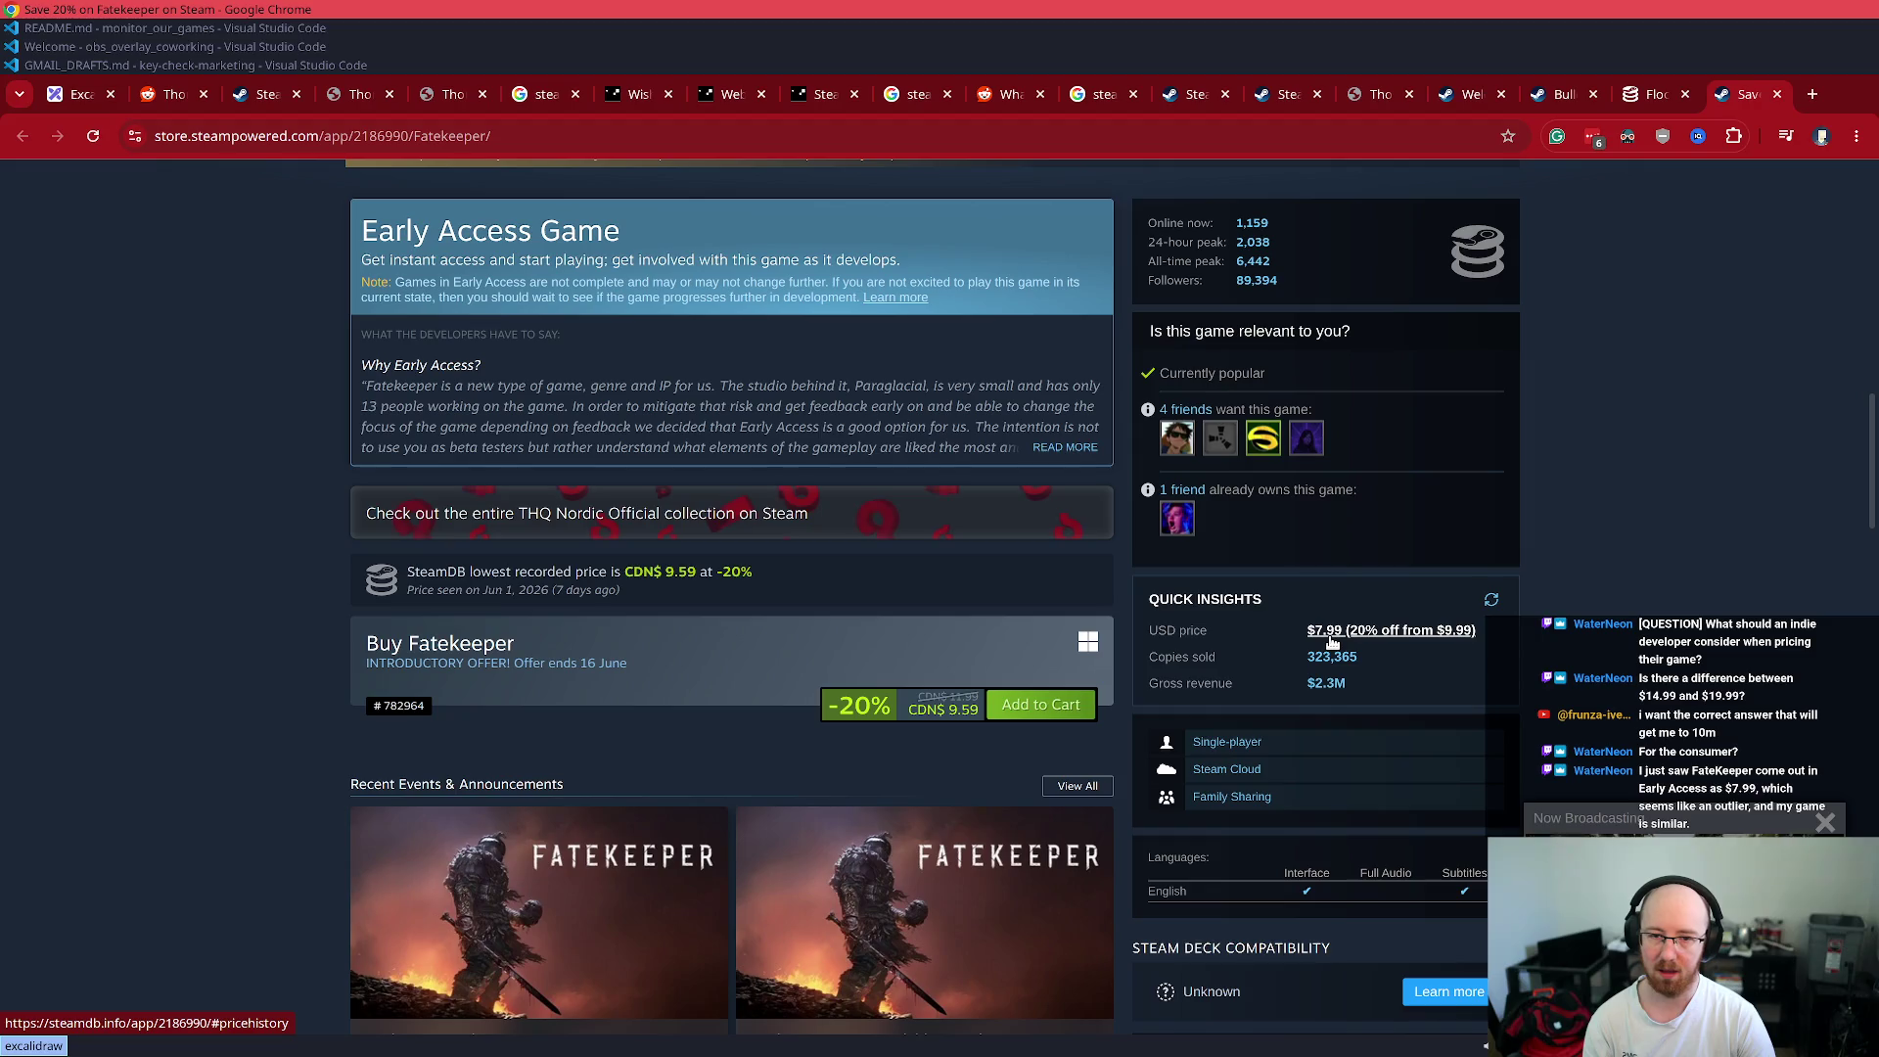
{"action": "scroll", "coordinate": [1331, 640], "scroll_direction": "up", "scroll_amount": 10}
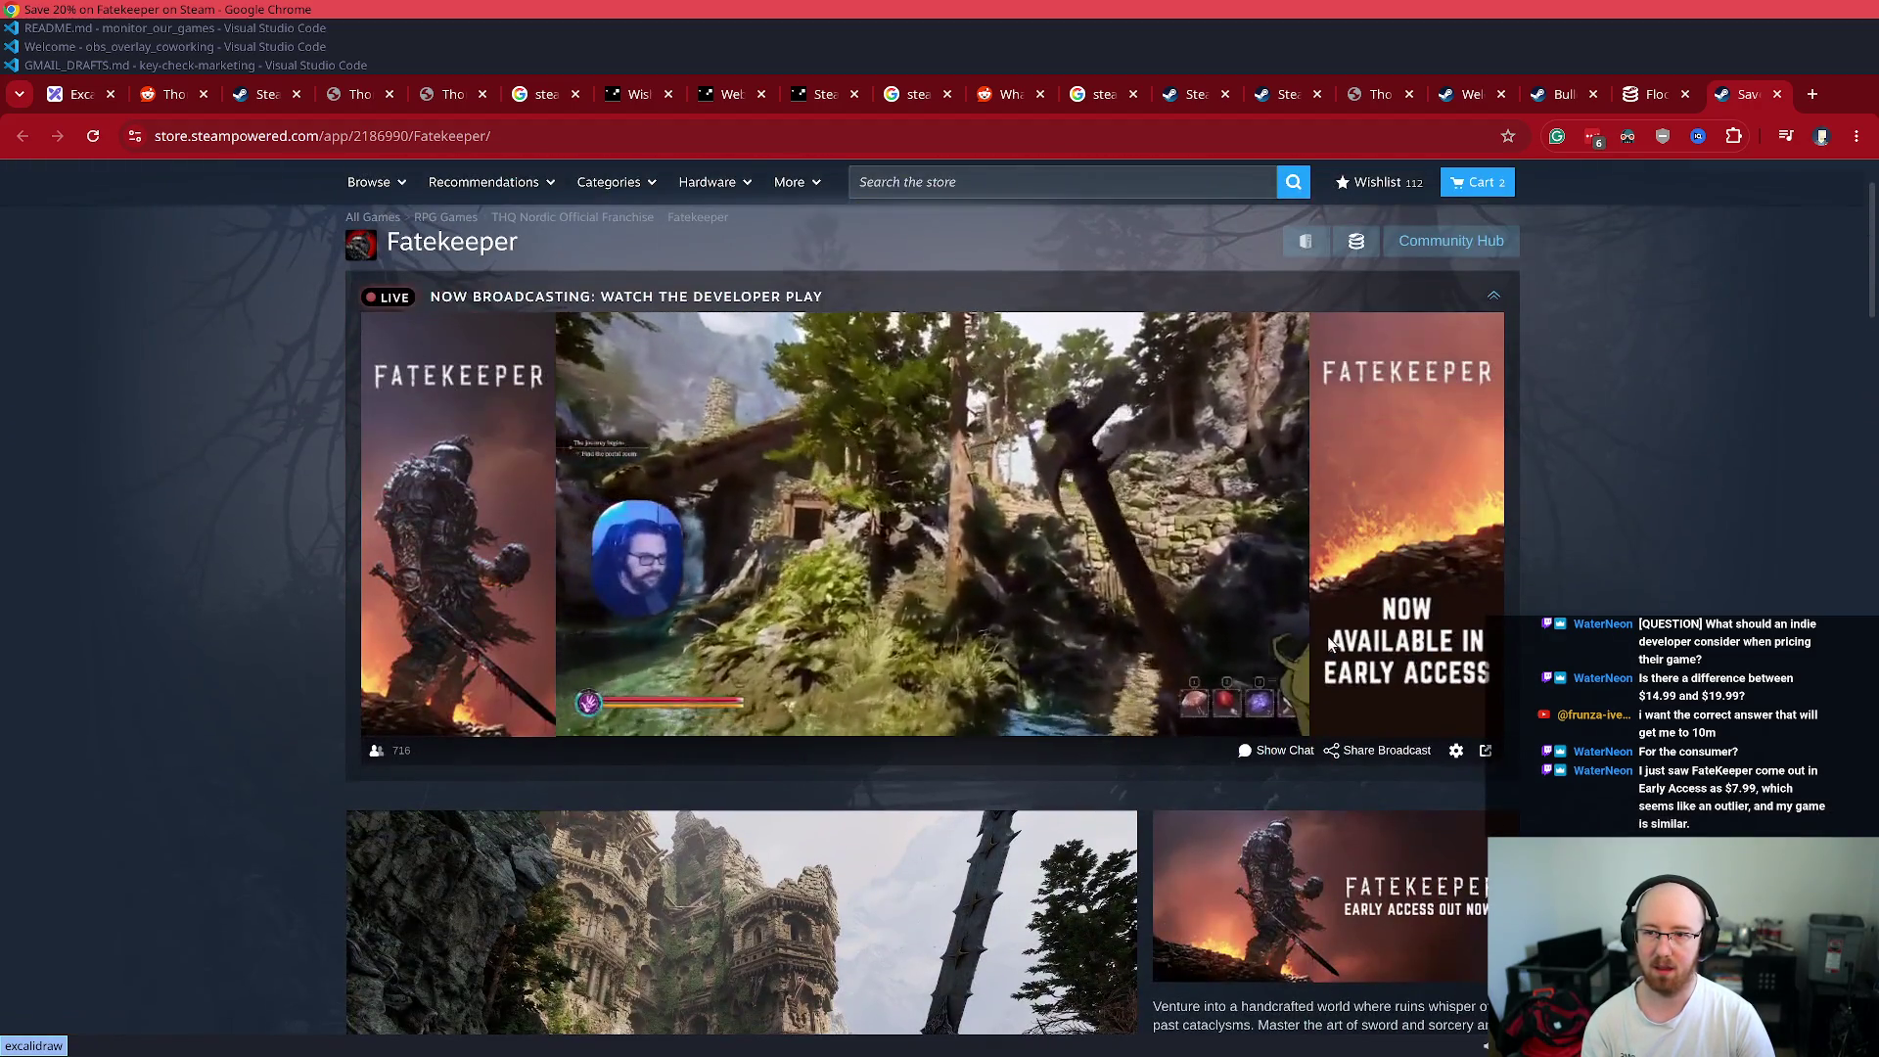
{"action": "mouse_move", "coordinate": [1094, 577]}
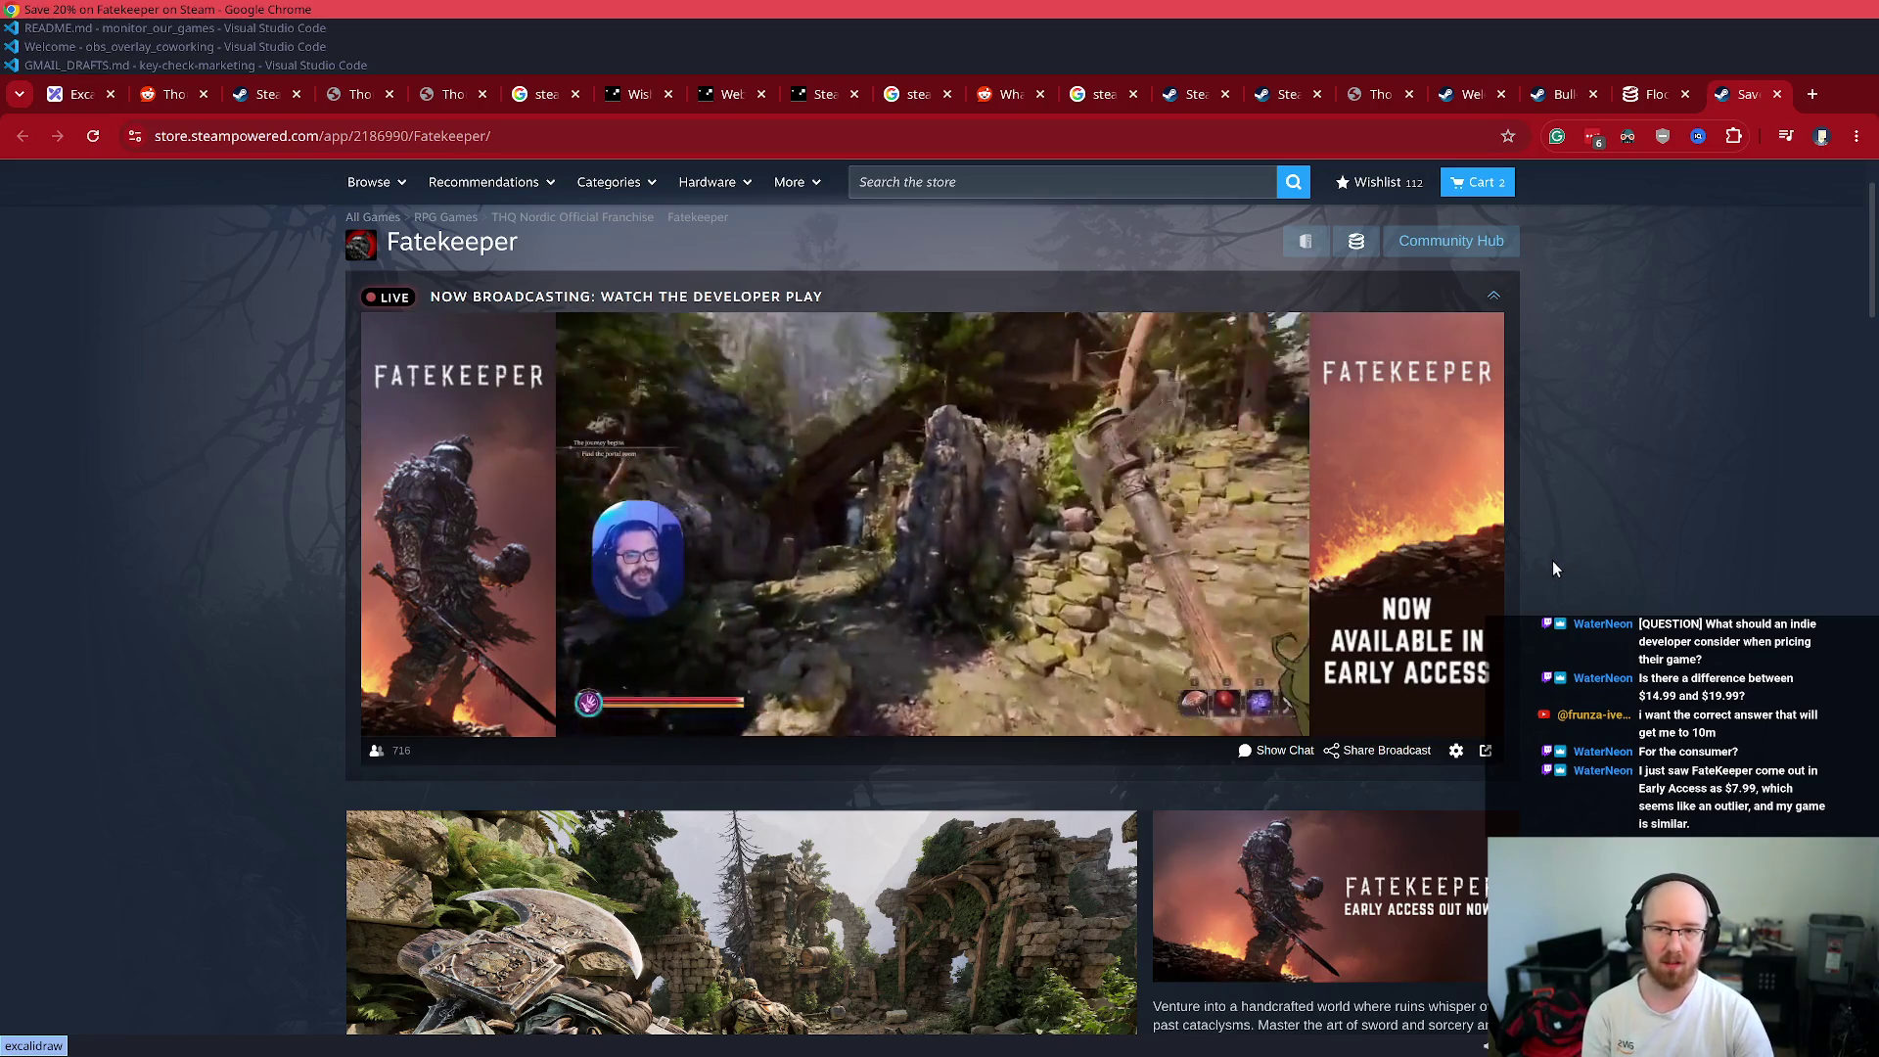
{"action": "mouse_move", "coordinate": [957, 503]}
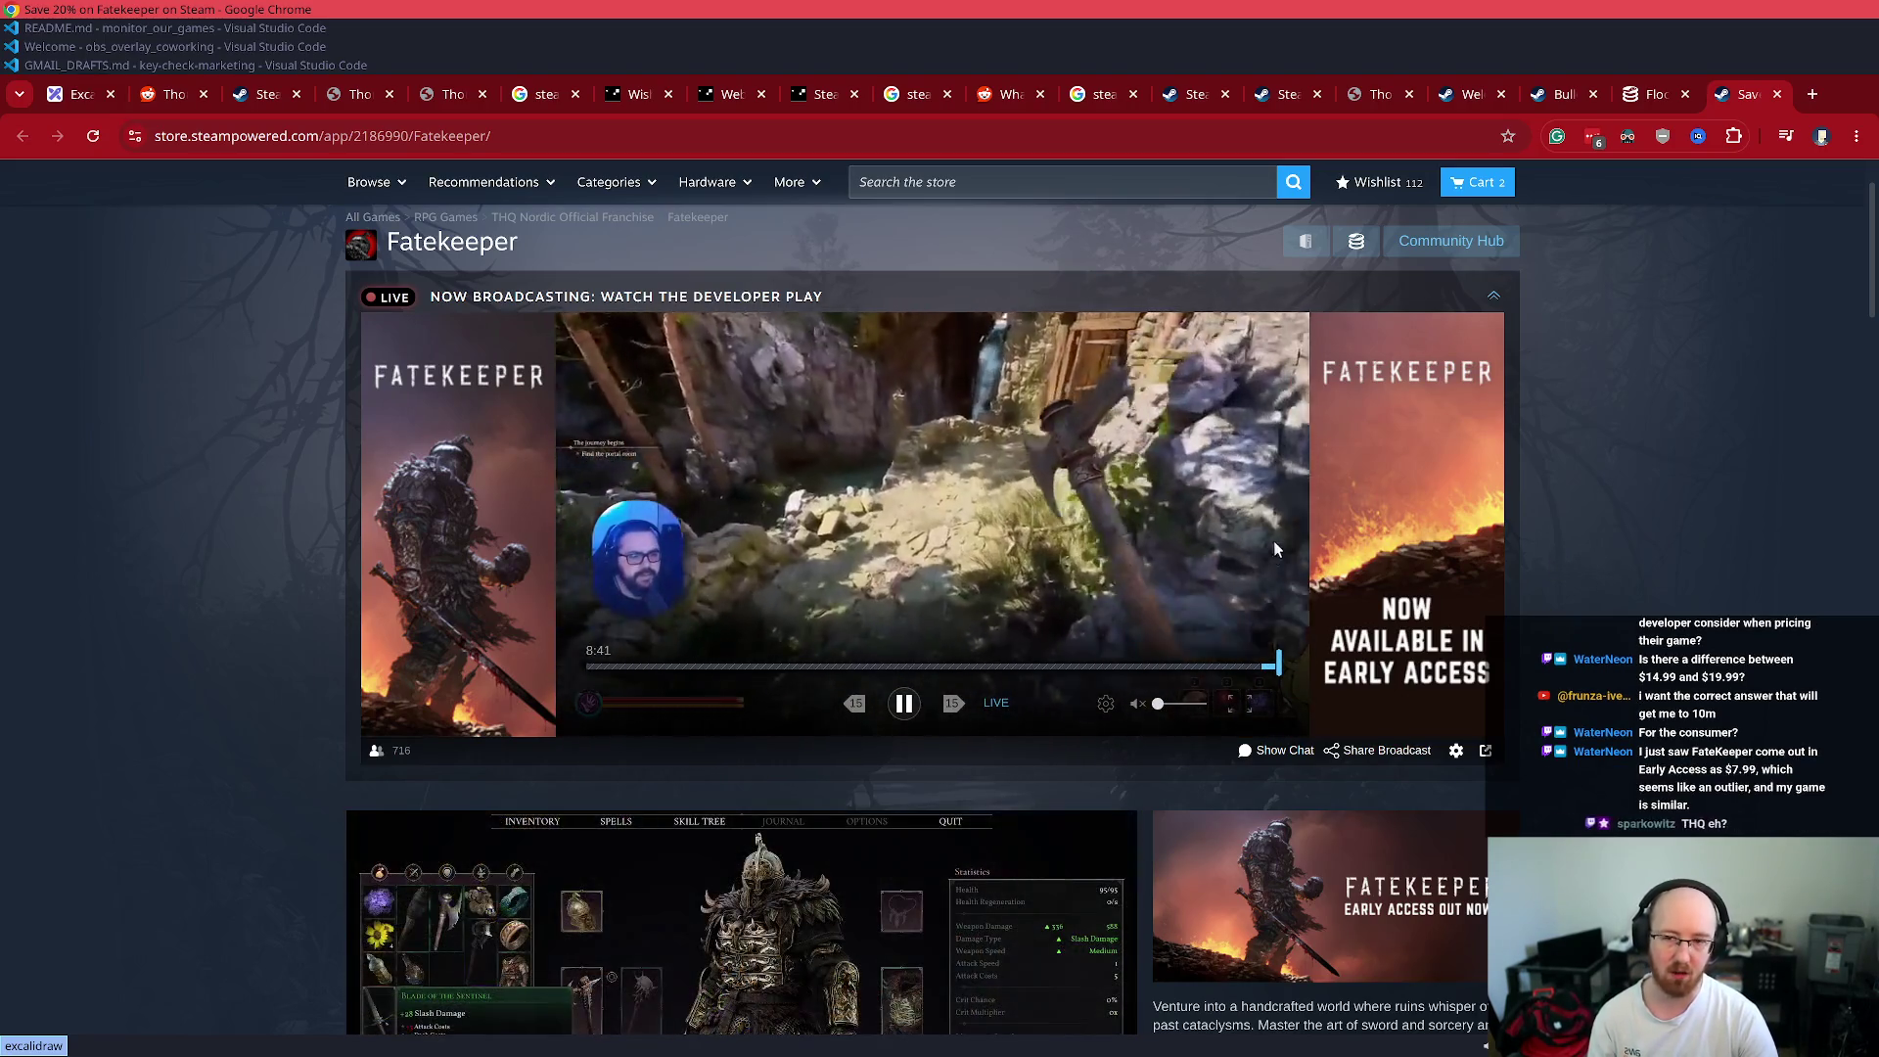
{"action": "scroll", "coordinate": [1299, 720], "scroll_direction": "down", "scroll_amount": 1}
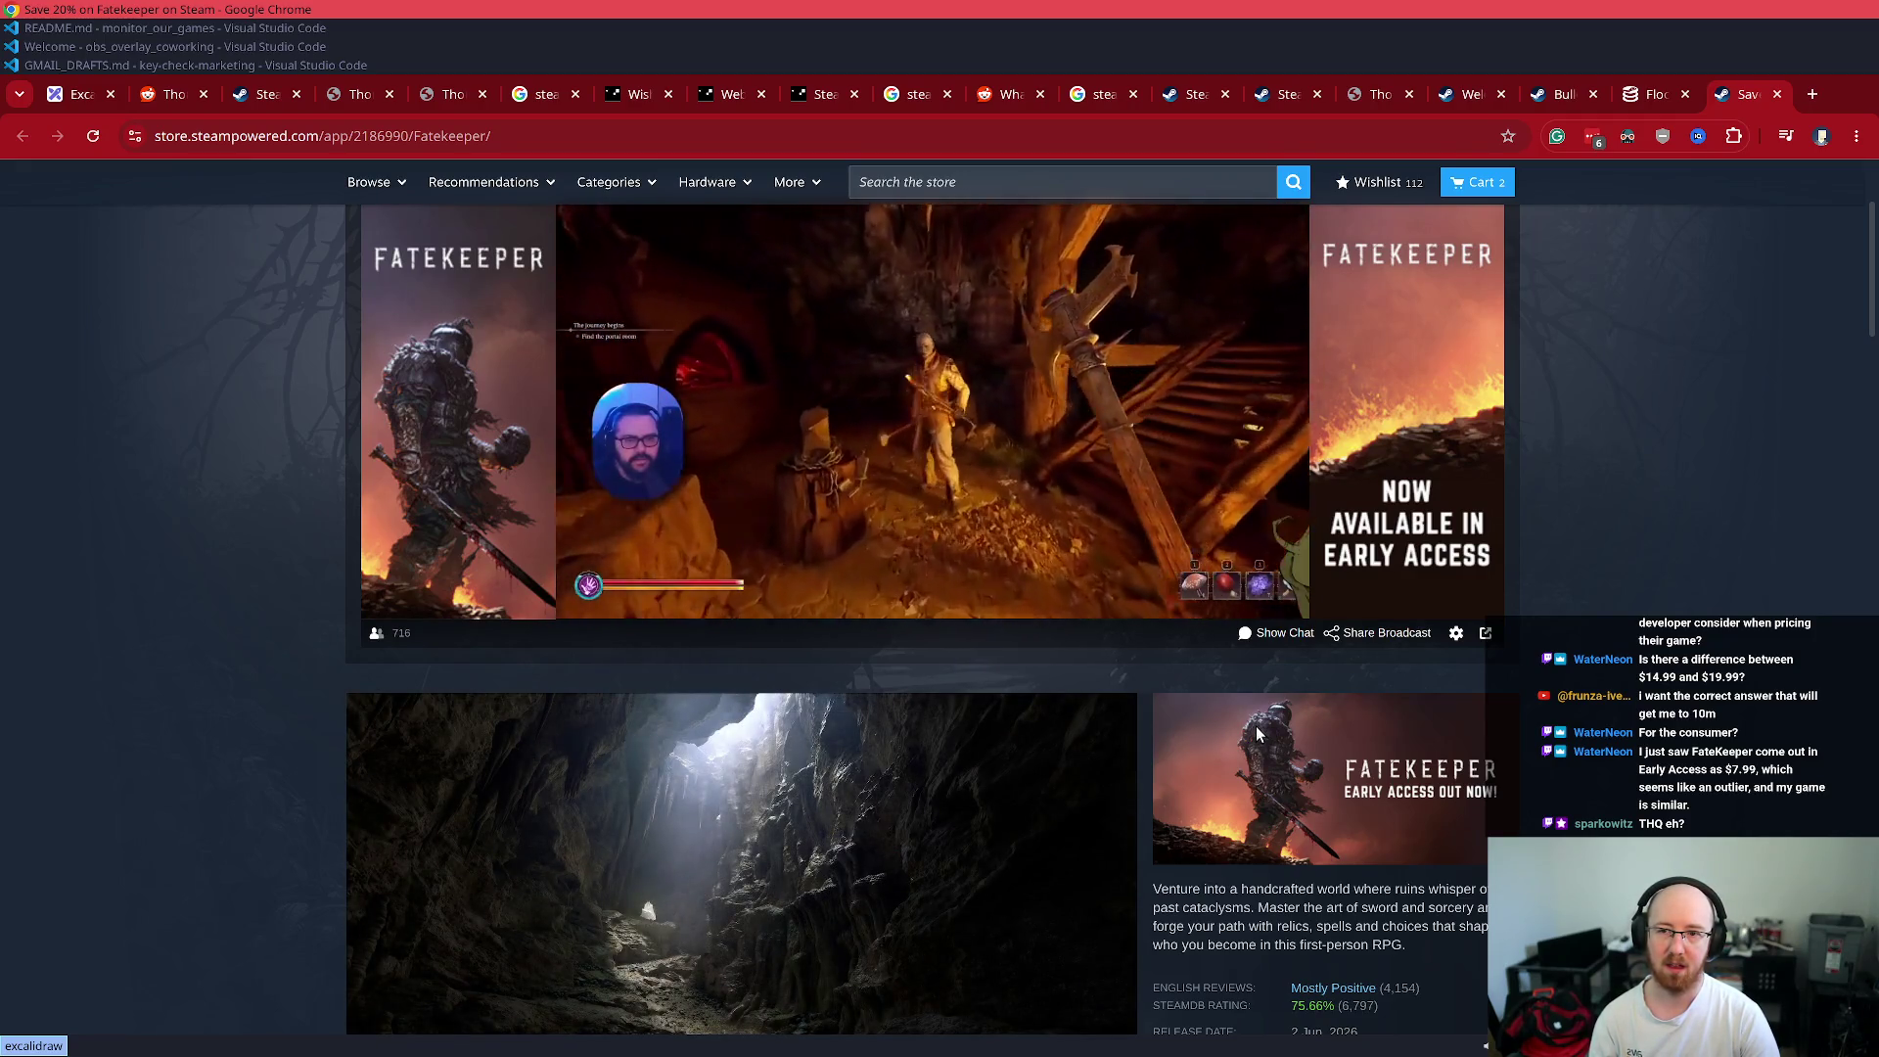
{"action": "scroll", "coordinate": [1566, 706], "scroll_direction": "down", "scroll_amount": 5}
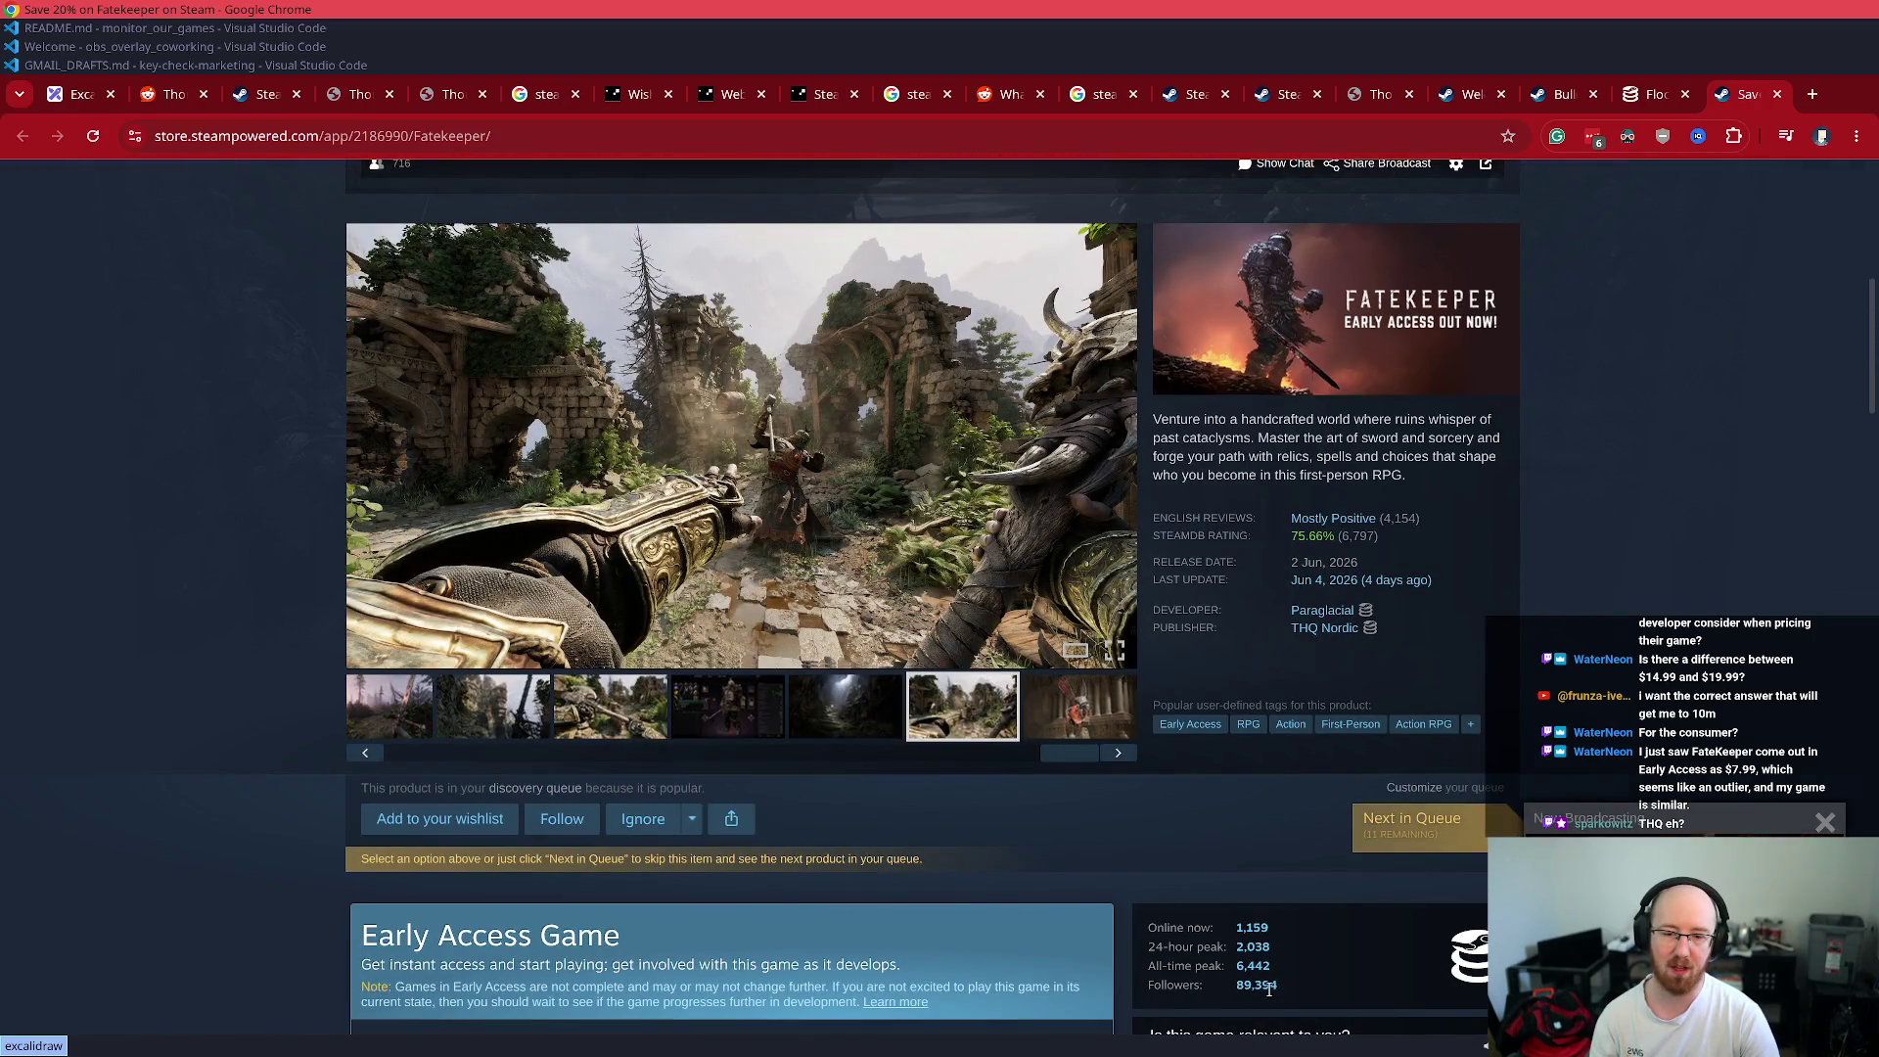
{"action": "middle_click", "coordinate": [1470, 954]}
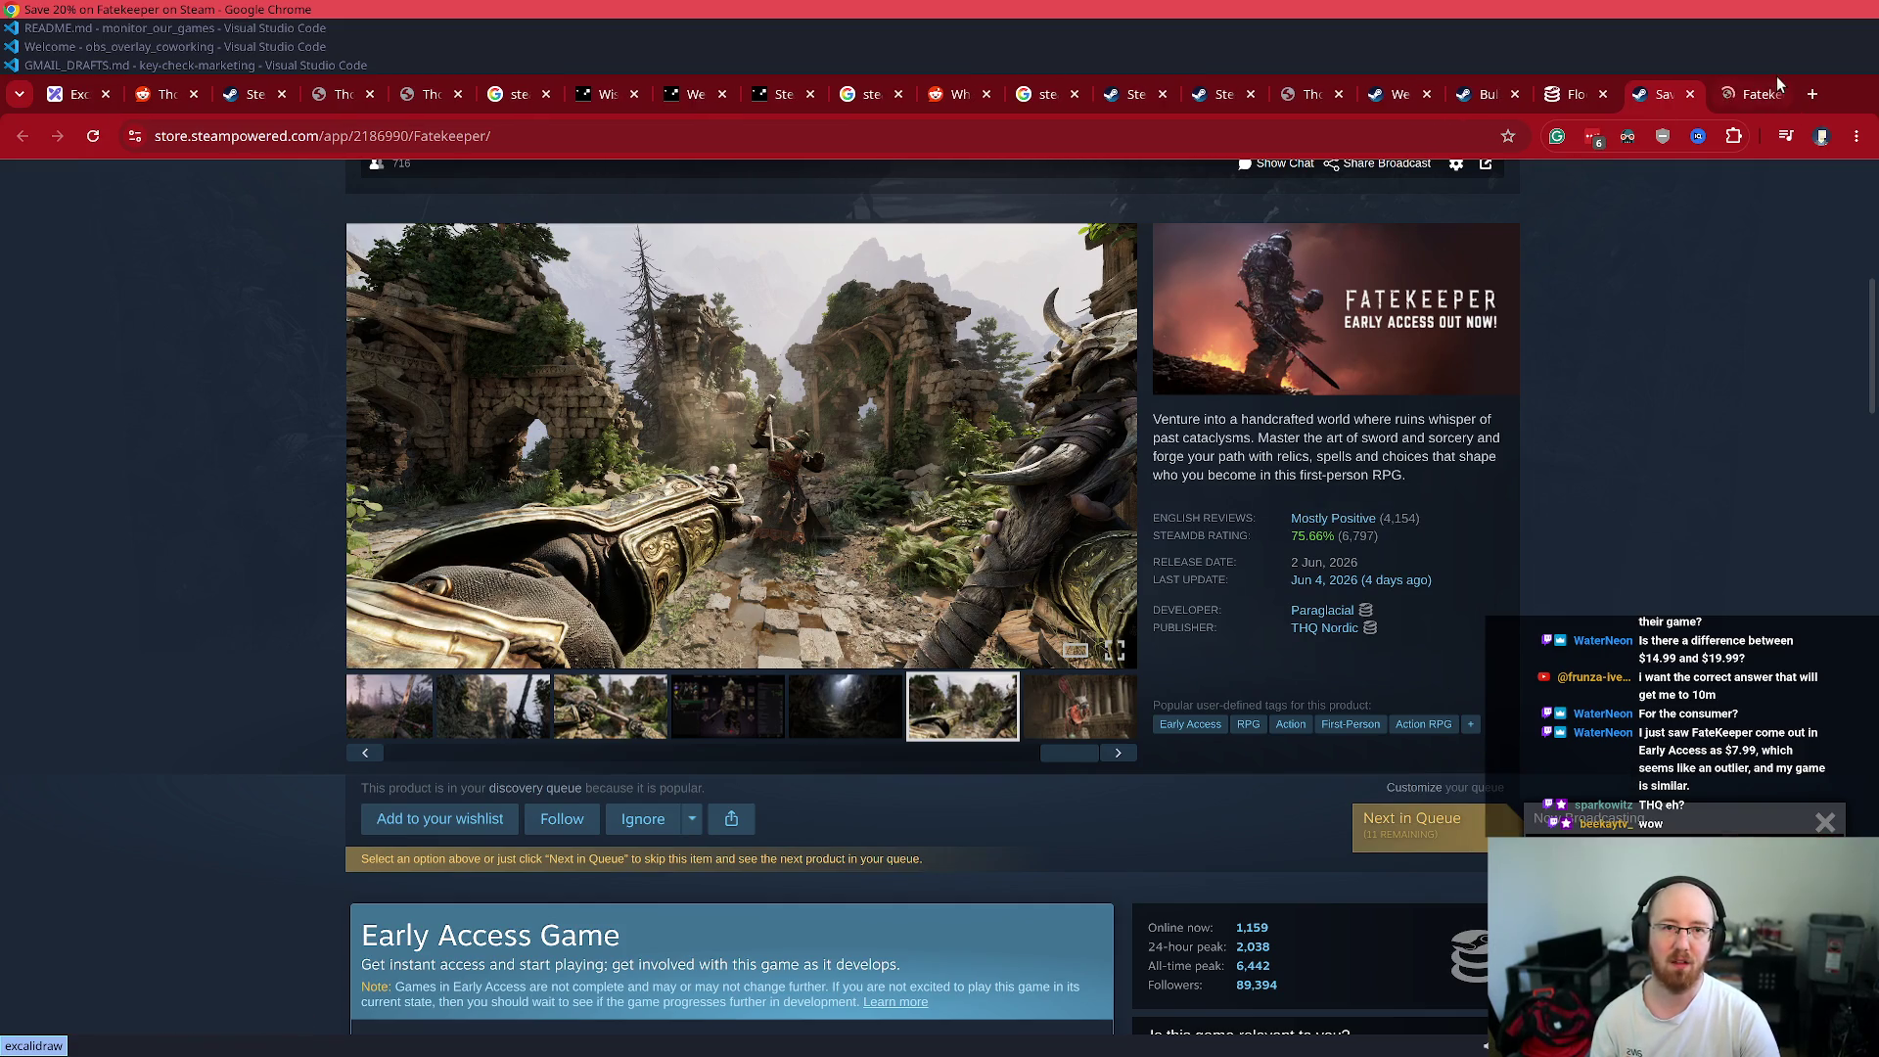
- Show Fatekeeper's SteamDB player chart over the max range and check its price history
{"action": "left_click", "coordinate": [1766, 93]}
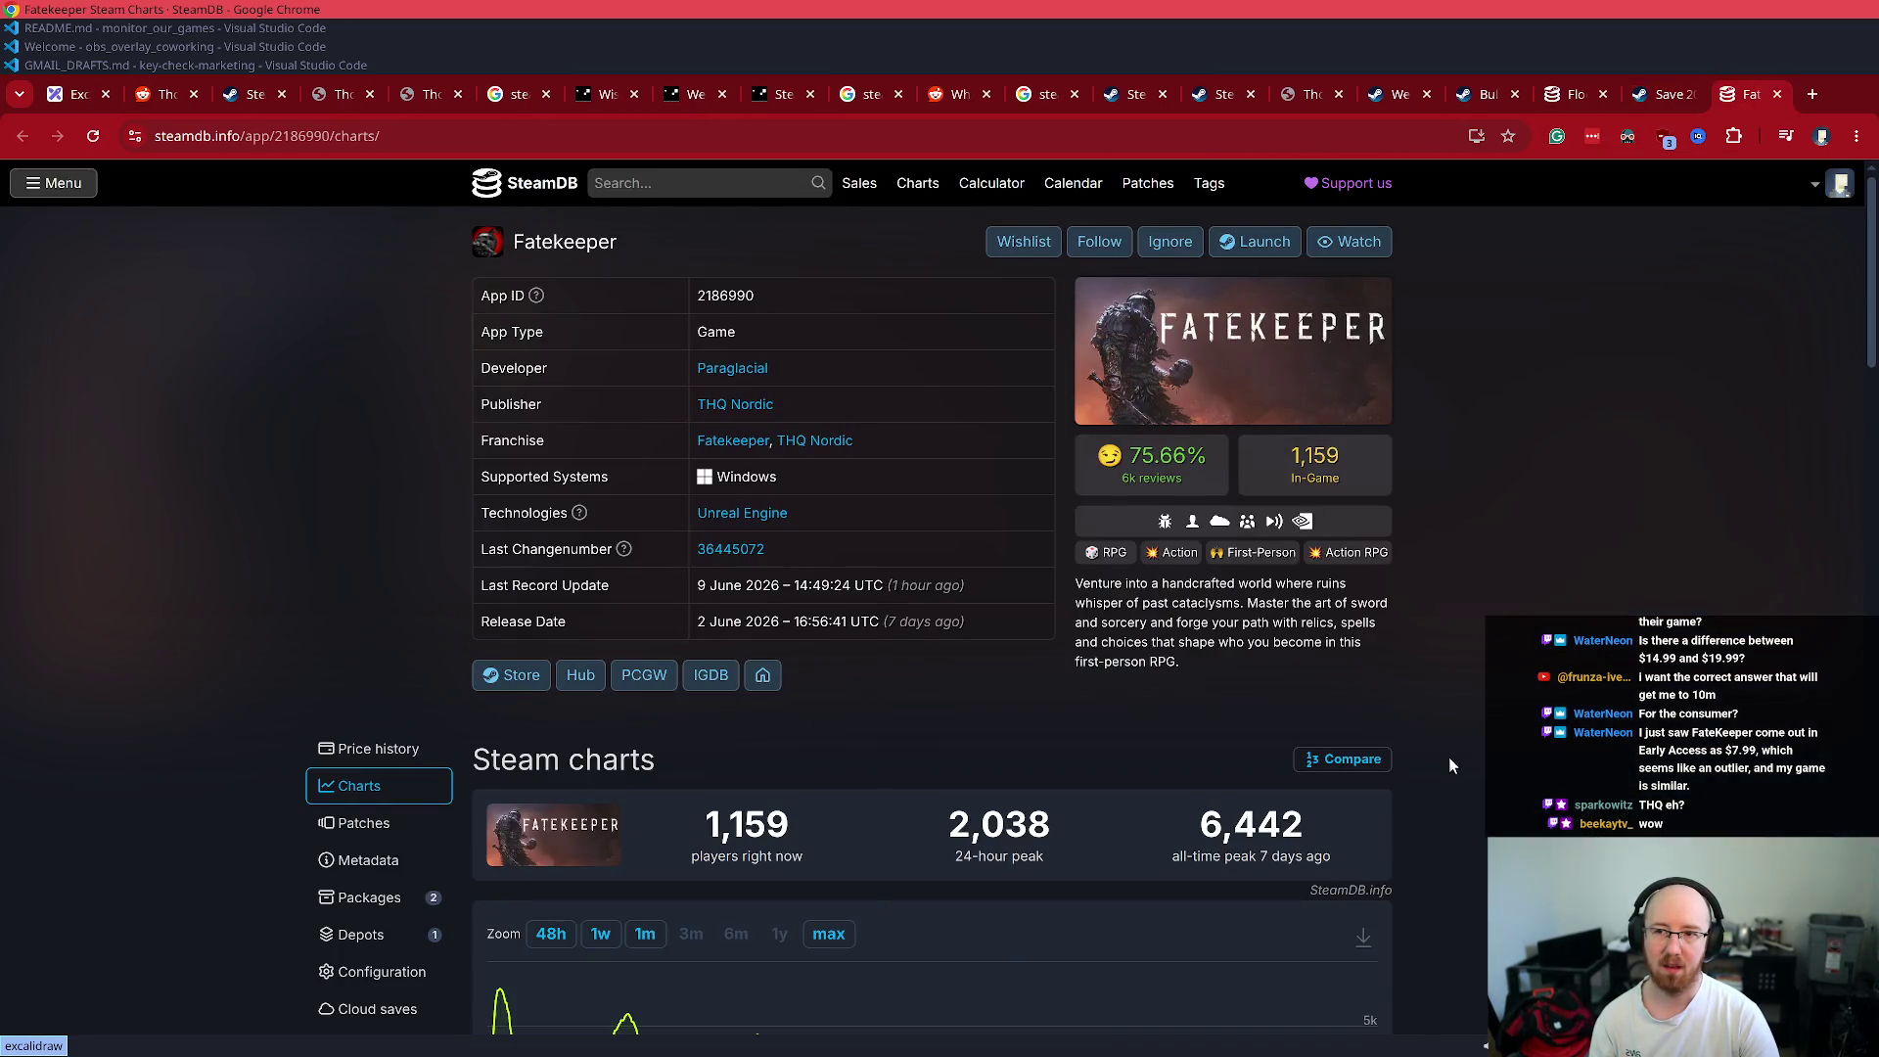
{"action": "scroll", "coordinate": [1450, 764], "scroll_direction": "down", "scroll_amount": 3}
{"action": "left_click", "coordinate": [822, 578]}
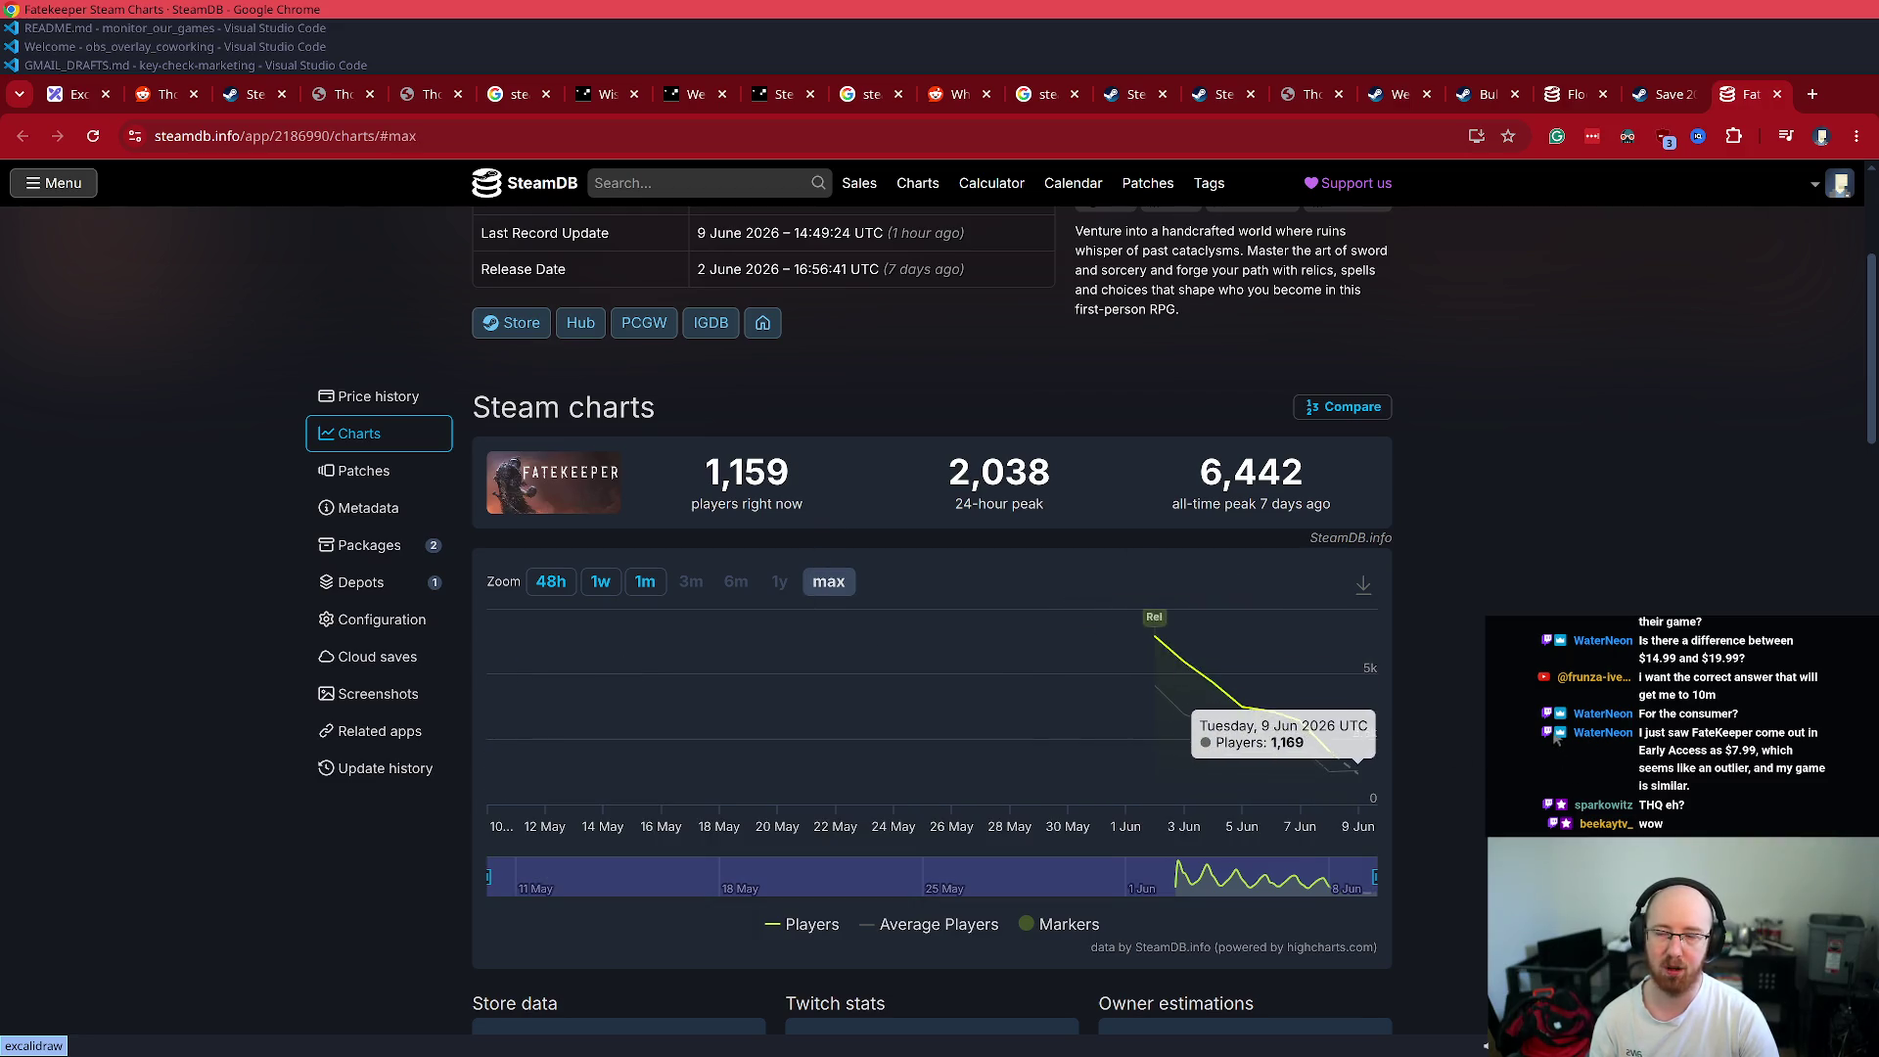
{"action": "scroll", "coordinate": [1141, 794], "scroll_direction": "up", "scroll_amount": 2}
{"action": "left_click", "coordinate": [369, 747]}
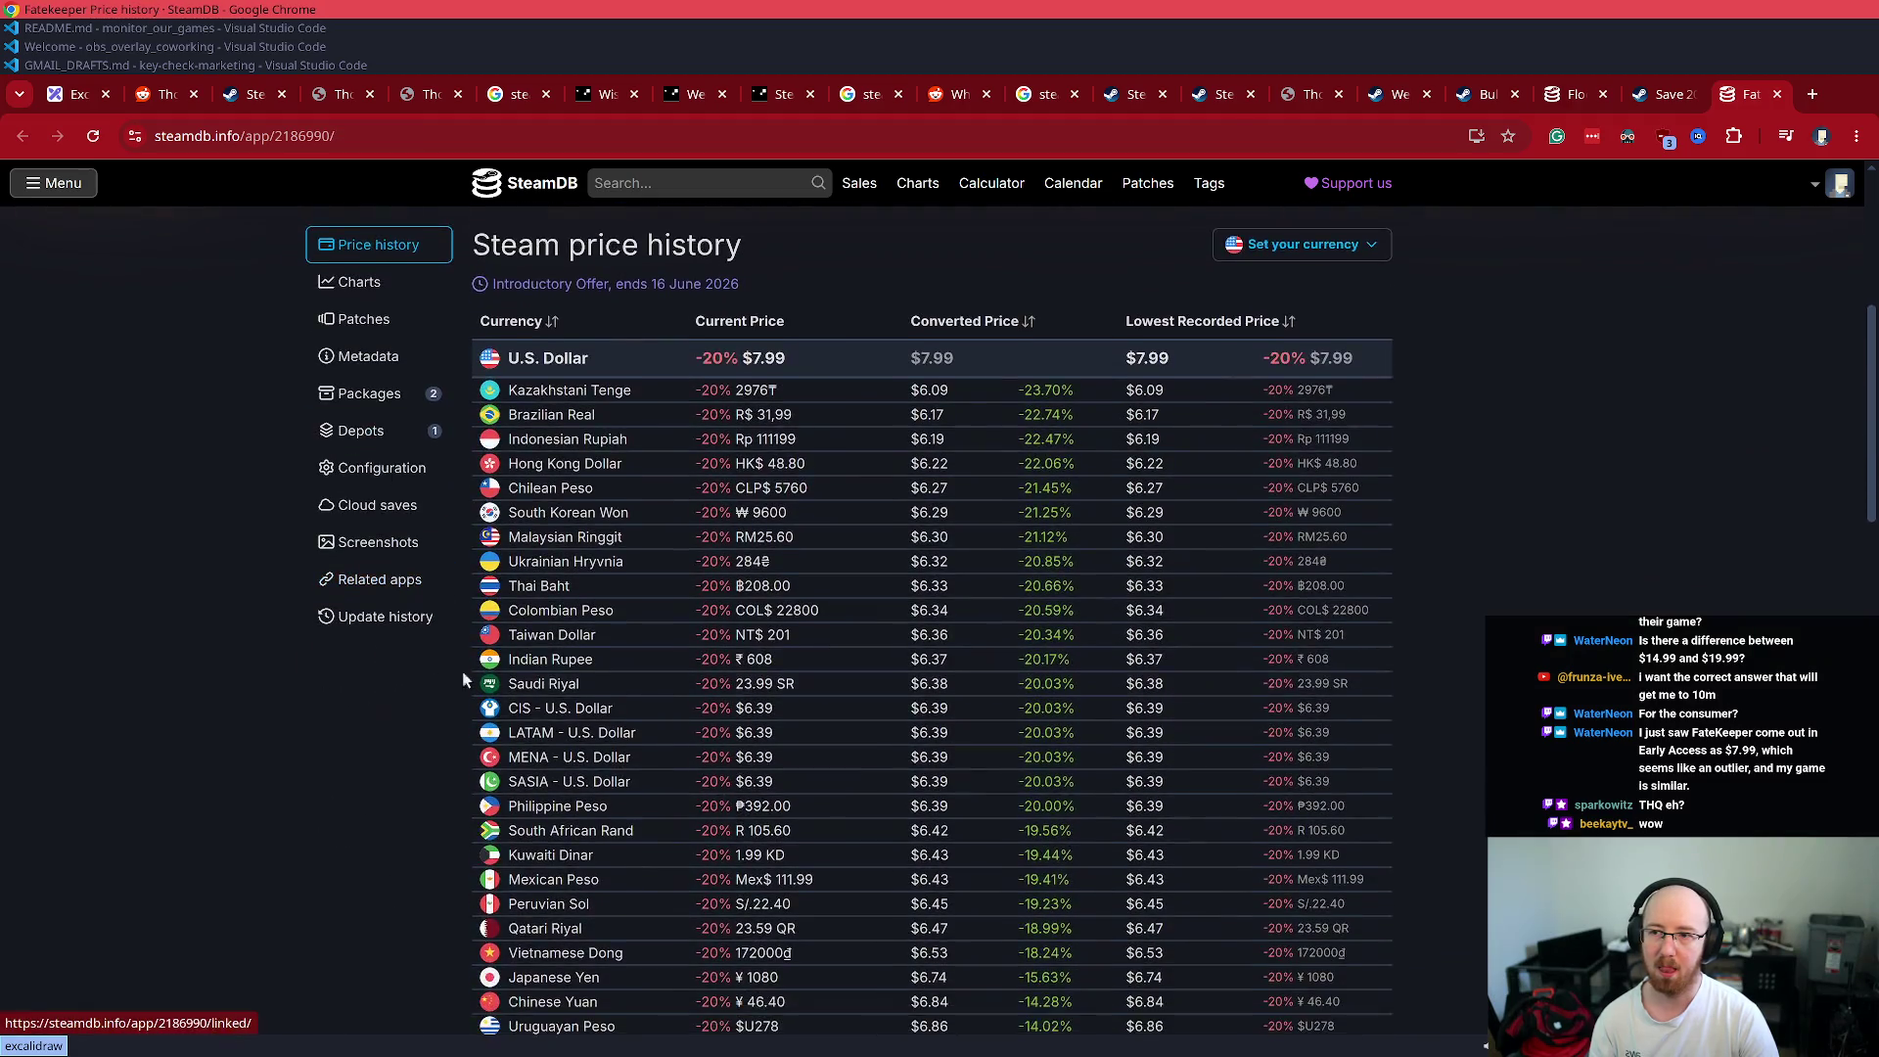
{"action": "scroll", "coordinate": [525, 679], "scroll_direction": "down", "scroll_amount": 10}
{"action": "left_click", "coordinate": [360, 282]}
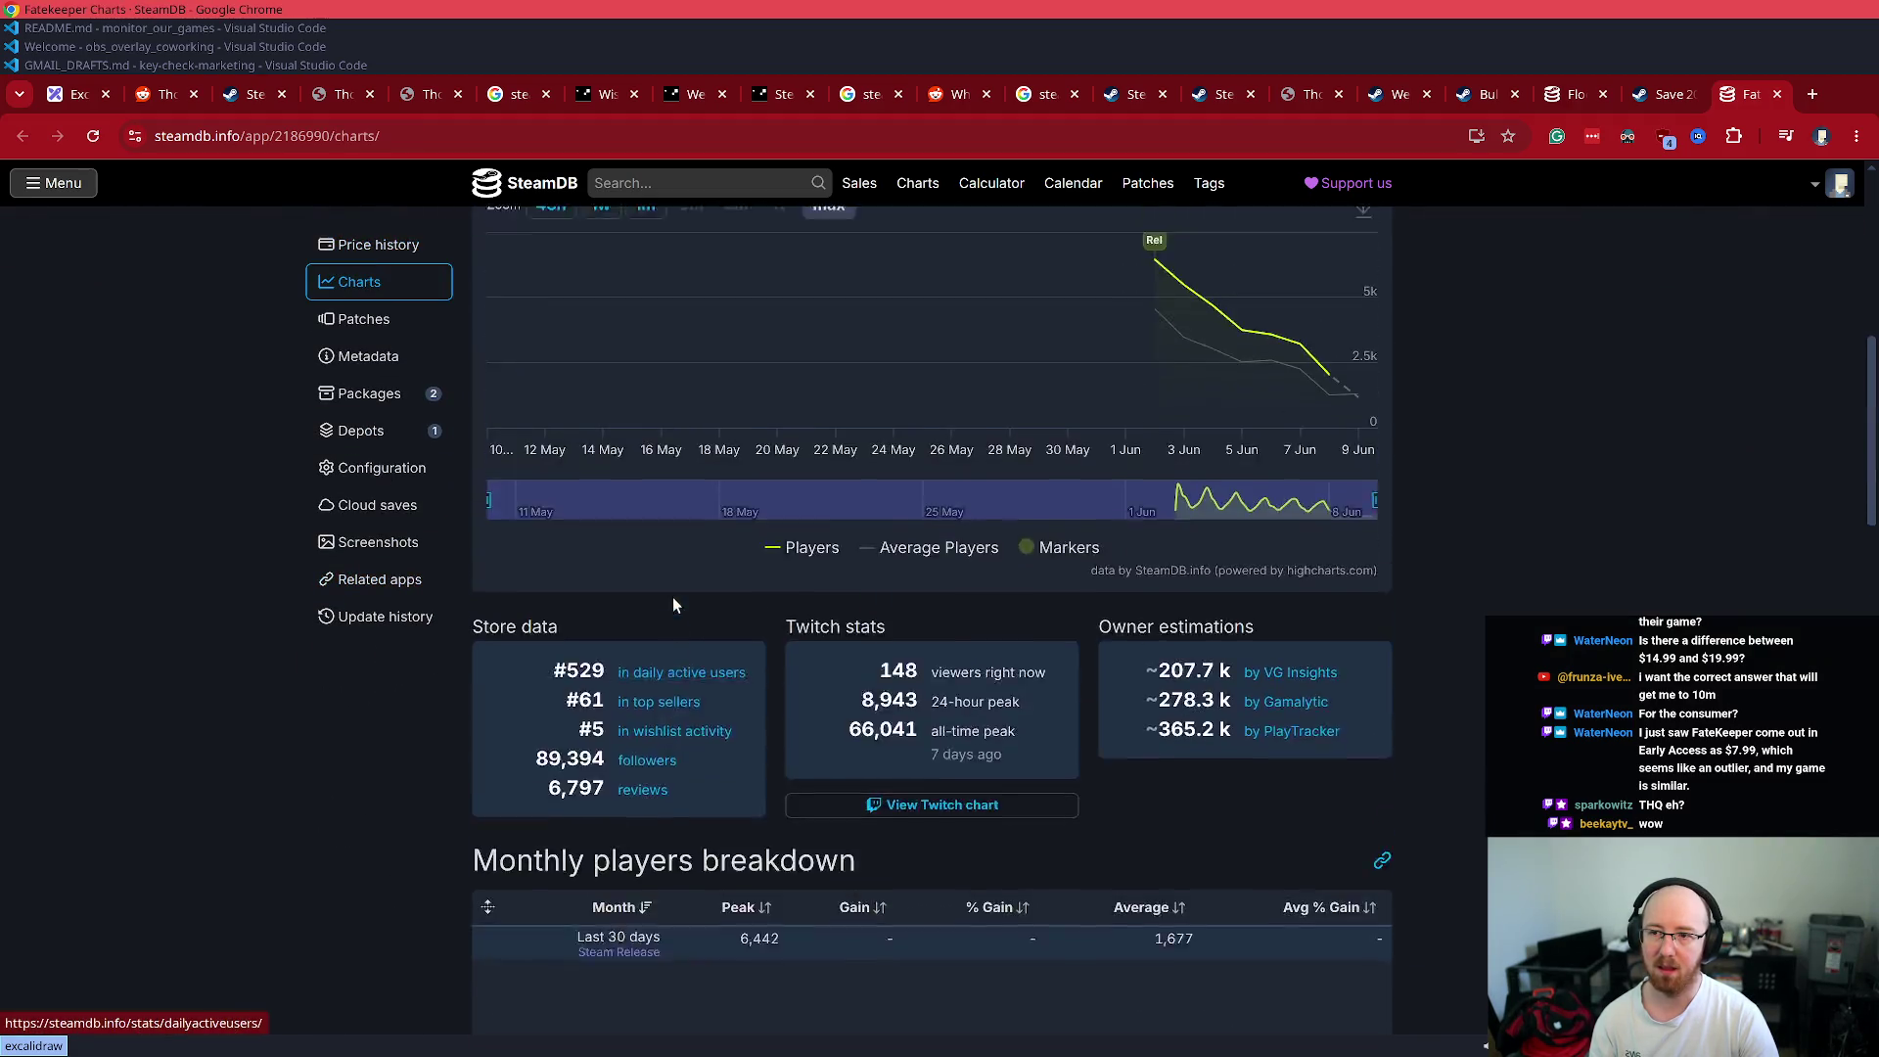
- Note Fatekeeper's #61 top-sellers ranking, then close the SteamDB tab
{"action": "scroll", "coordinate": [669, 641], "scroll_direction": "up", "scroll_amount": 7}
{"action": "scroll", "coordinate": [673, 634], "scroll_direction": "down", "scroll_amount": 8}
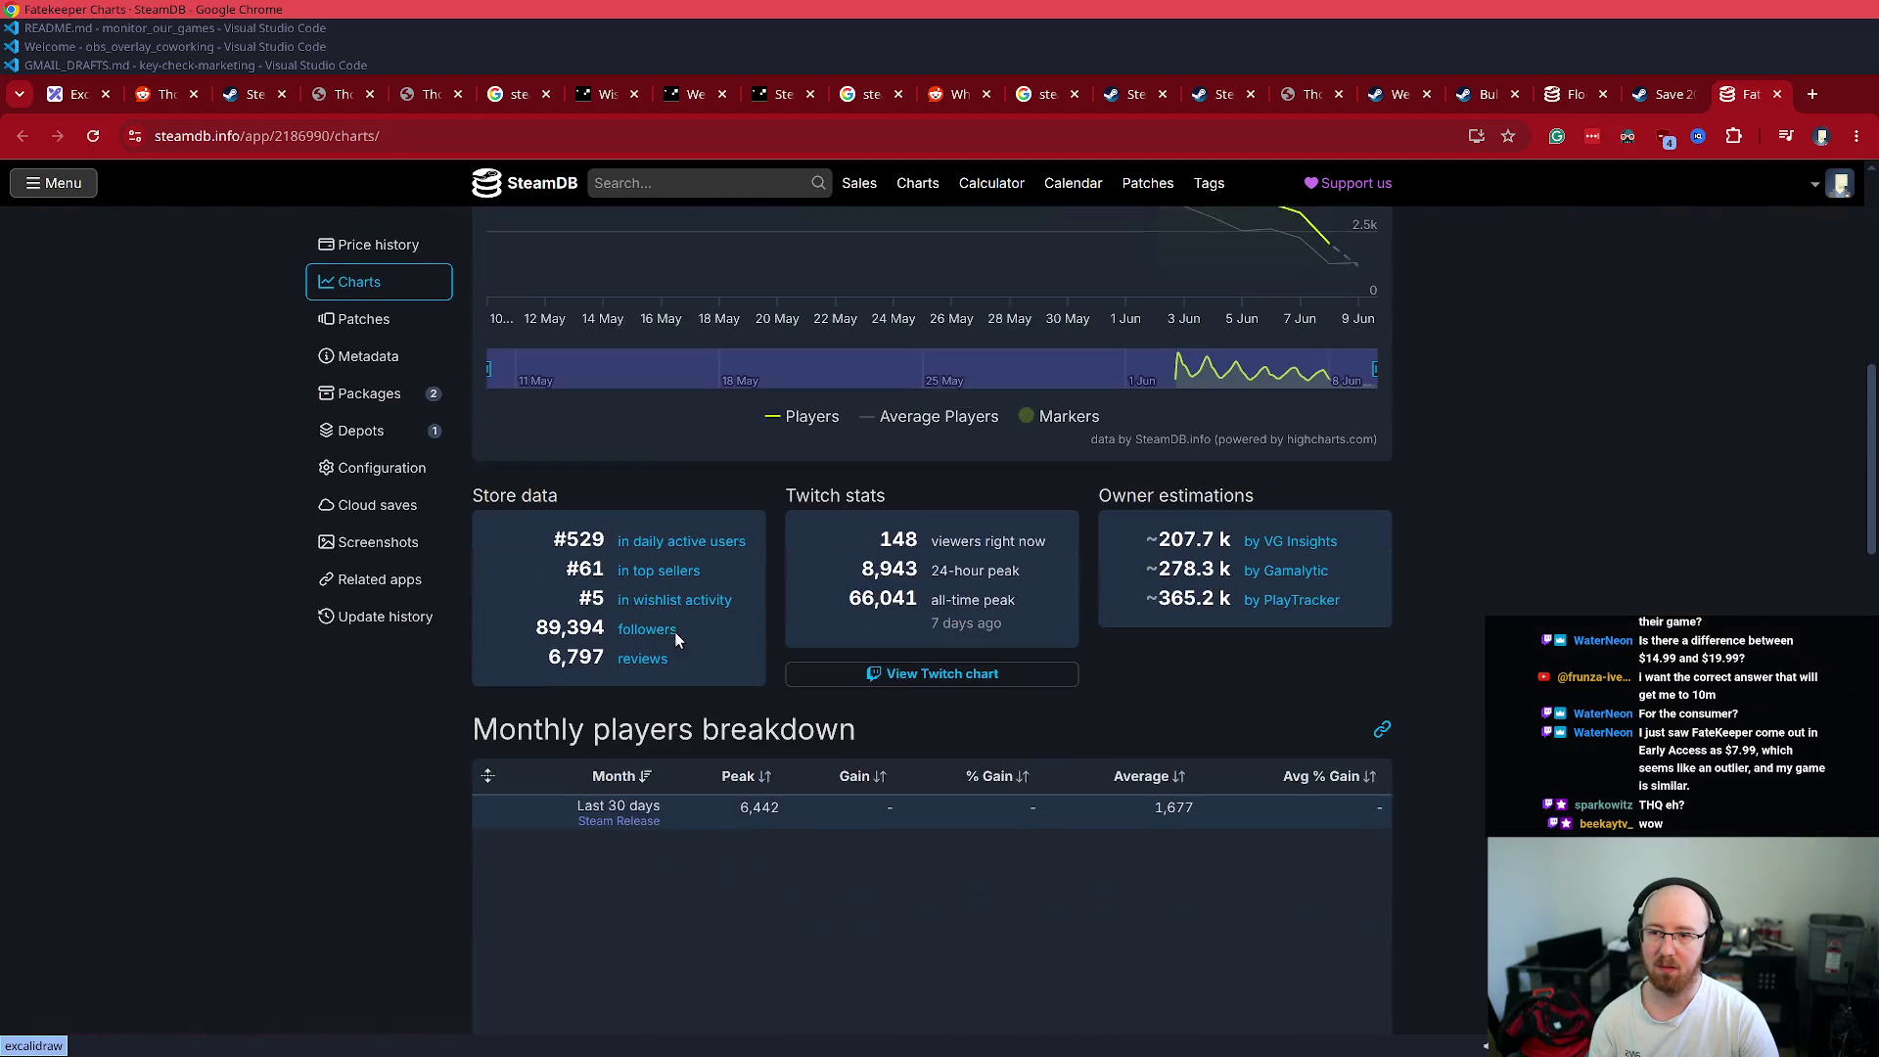
{"action": "left_click_drag", "start_coordinate": [707, 566], "coordinate": [503, 577]}
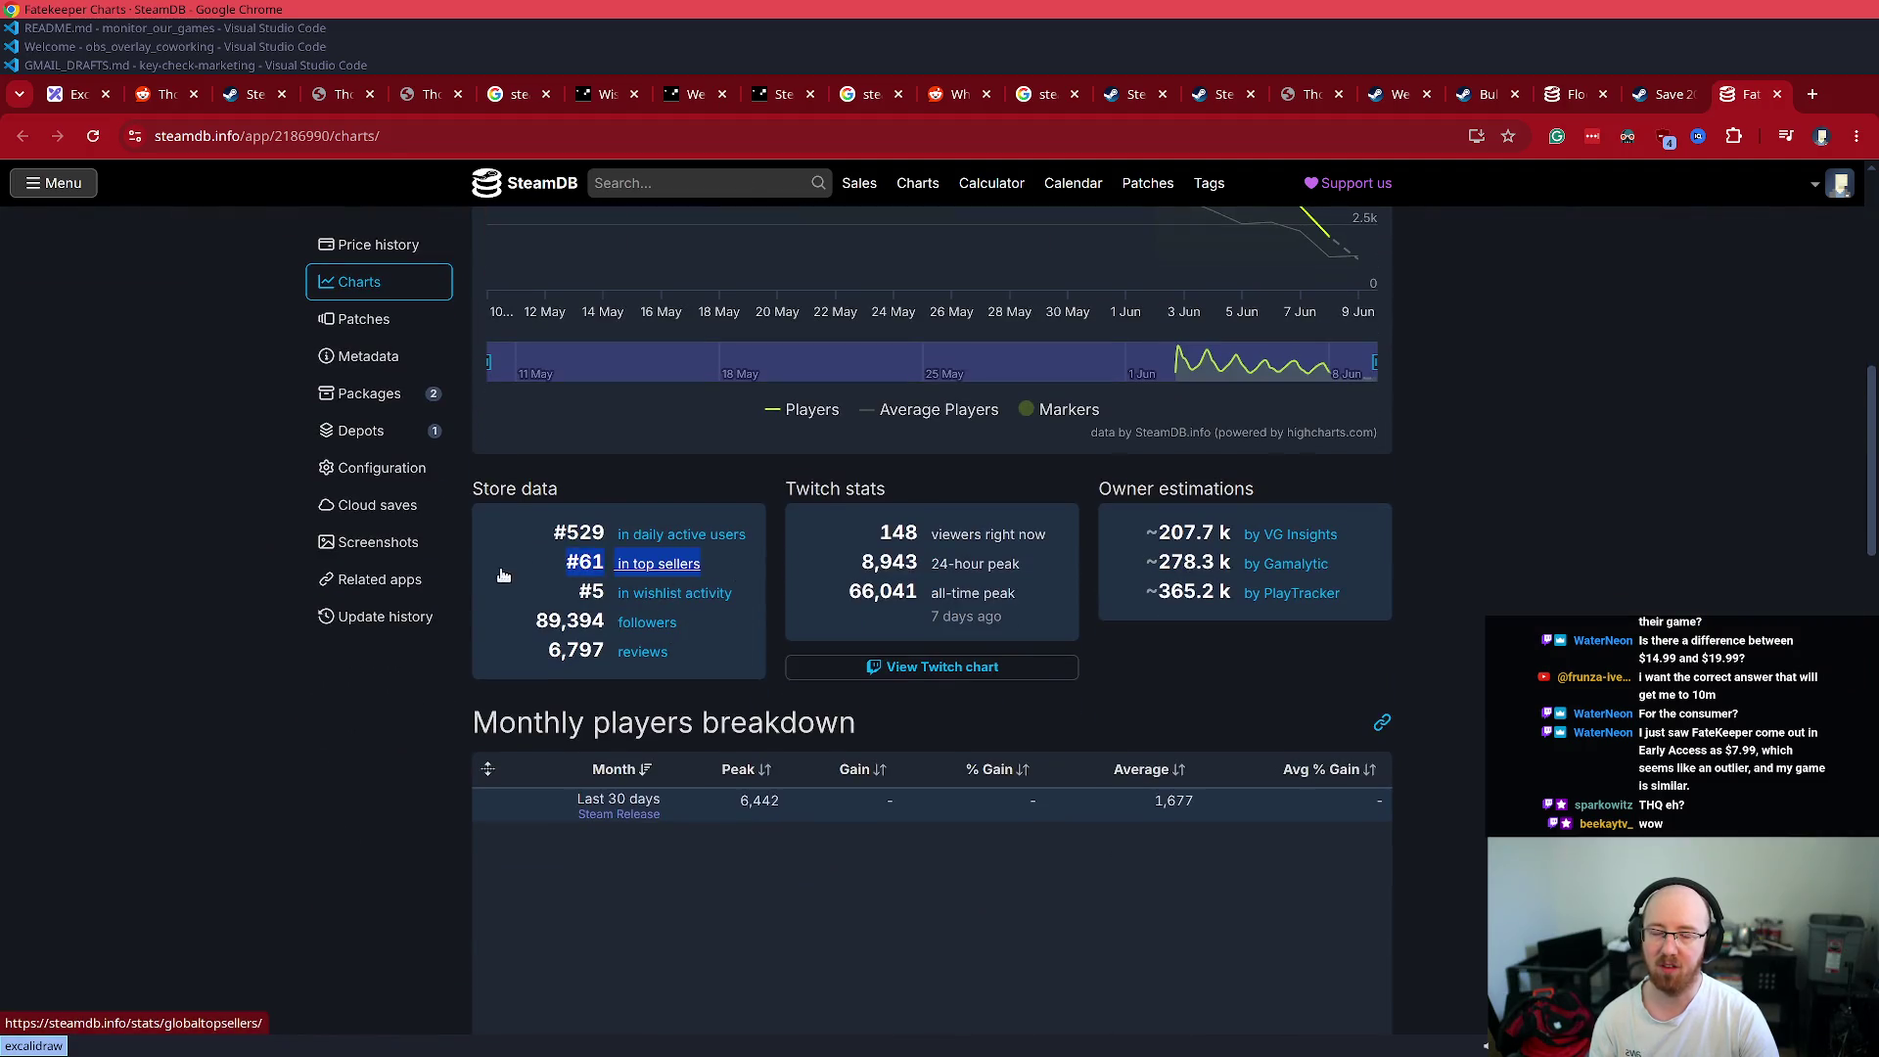
{"action": "left_click", "coordinate": [1089, 741]}
{"action": "scroll", "coordinate": [1595, 631], "scroll_direction": "up", "scroll_amount": 3}
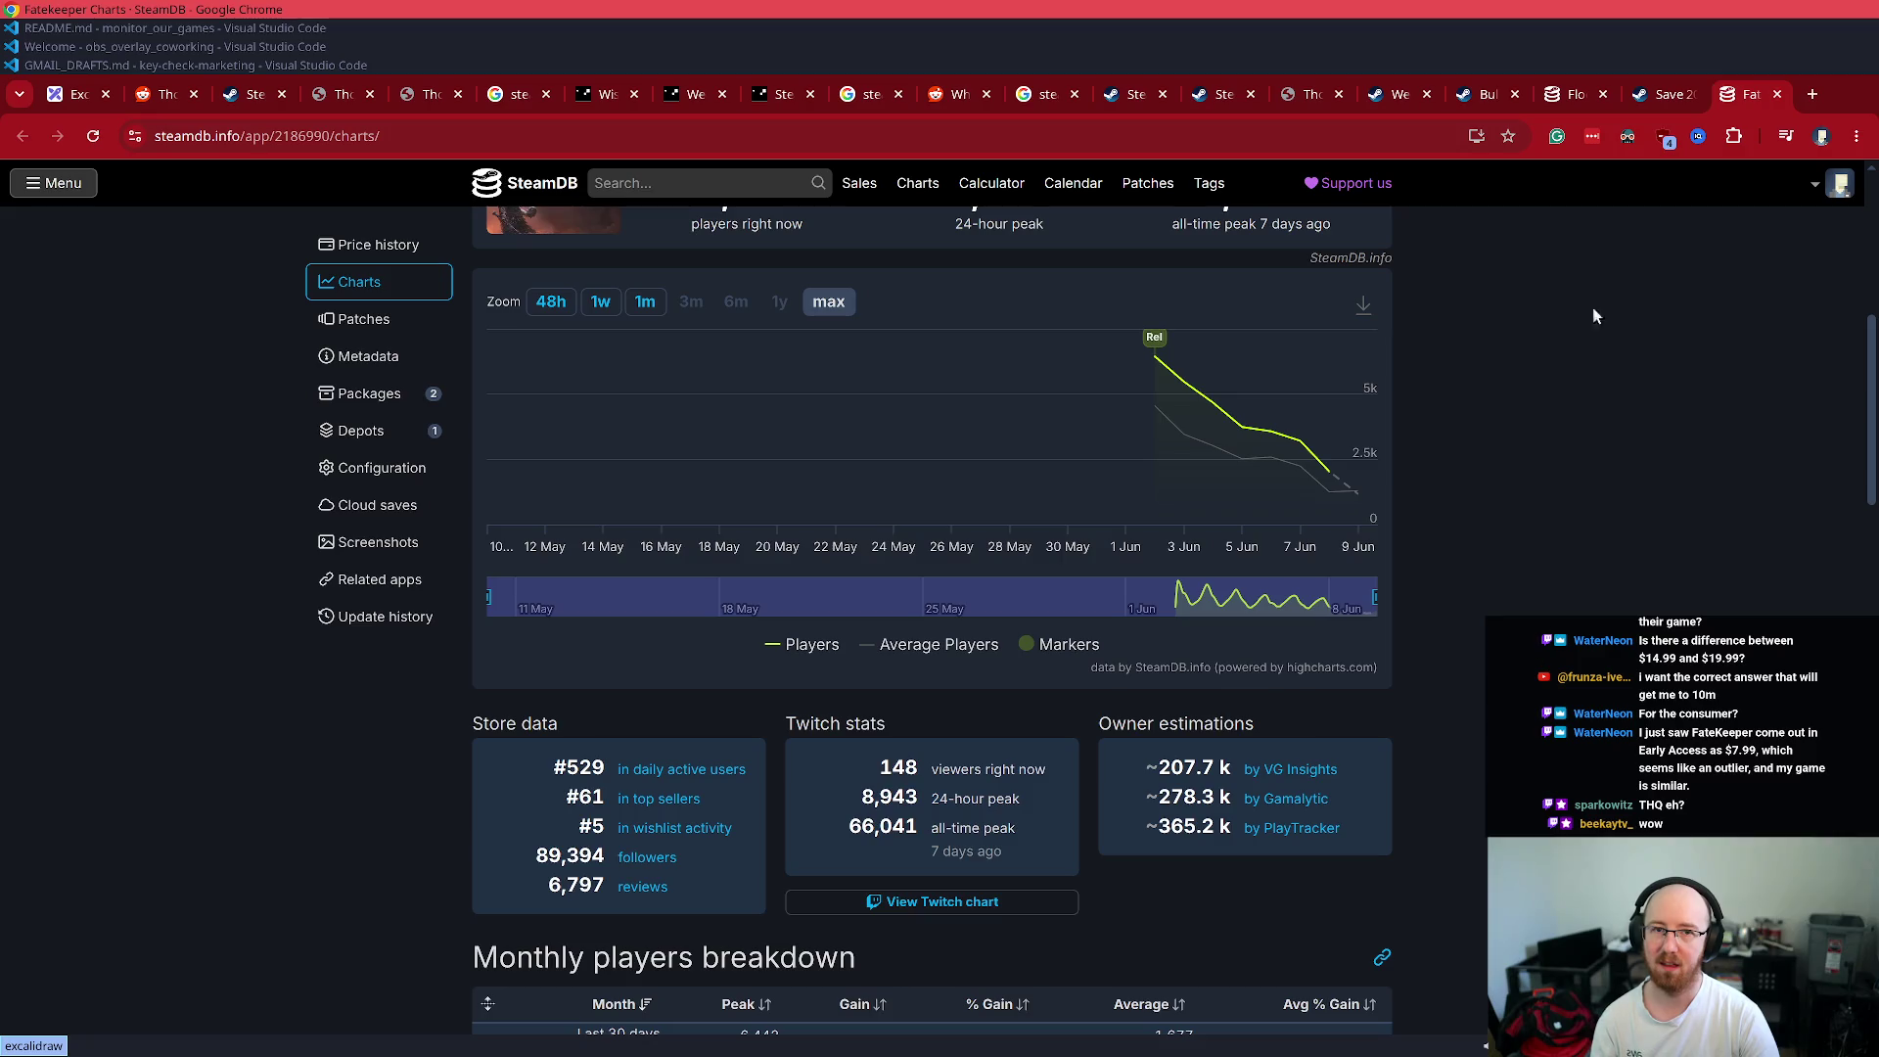
{"action": "middle_click", "coordinate": [1730, 102]}
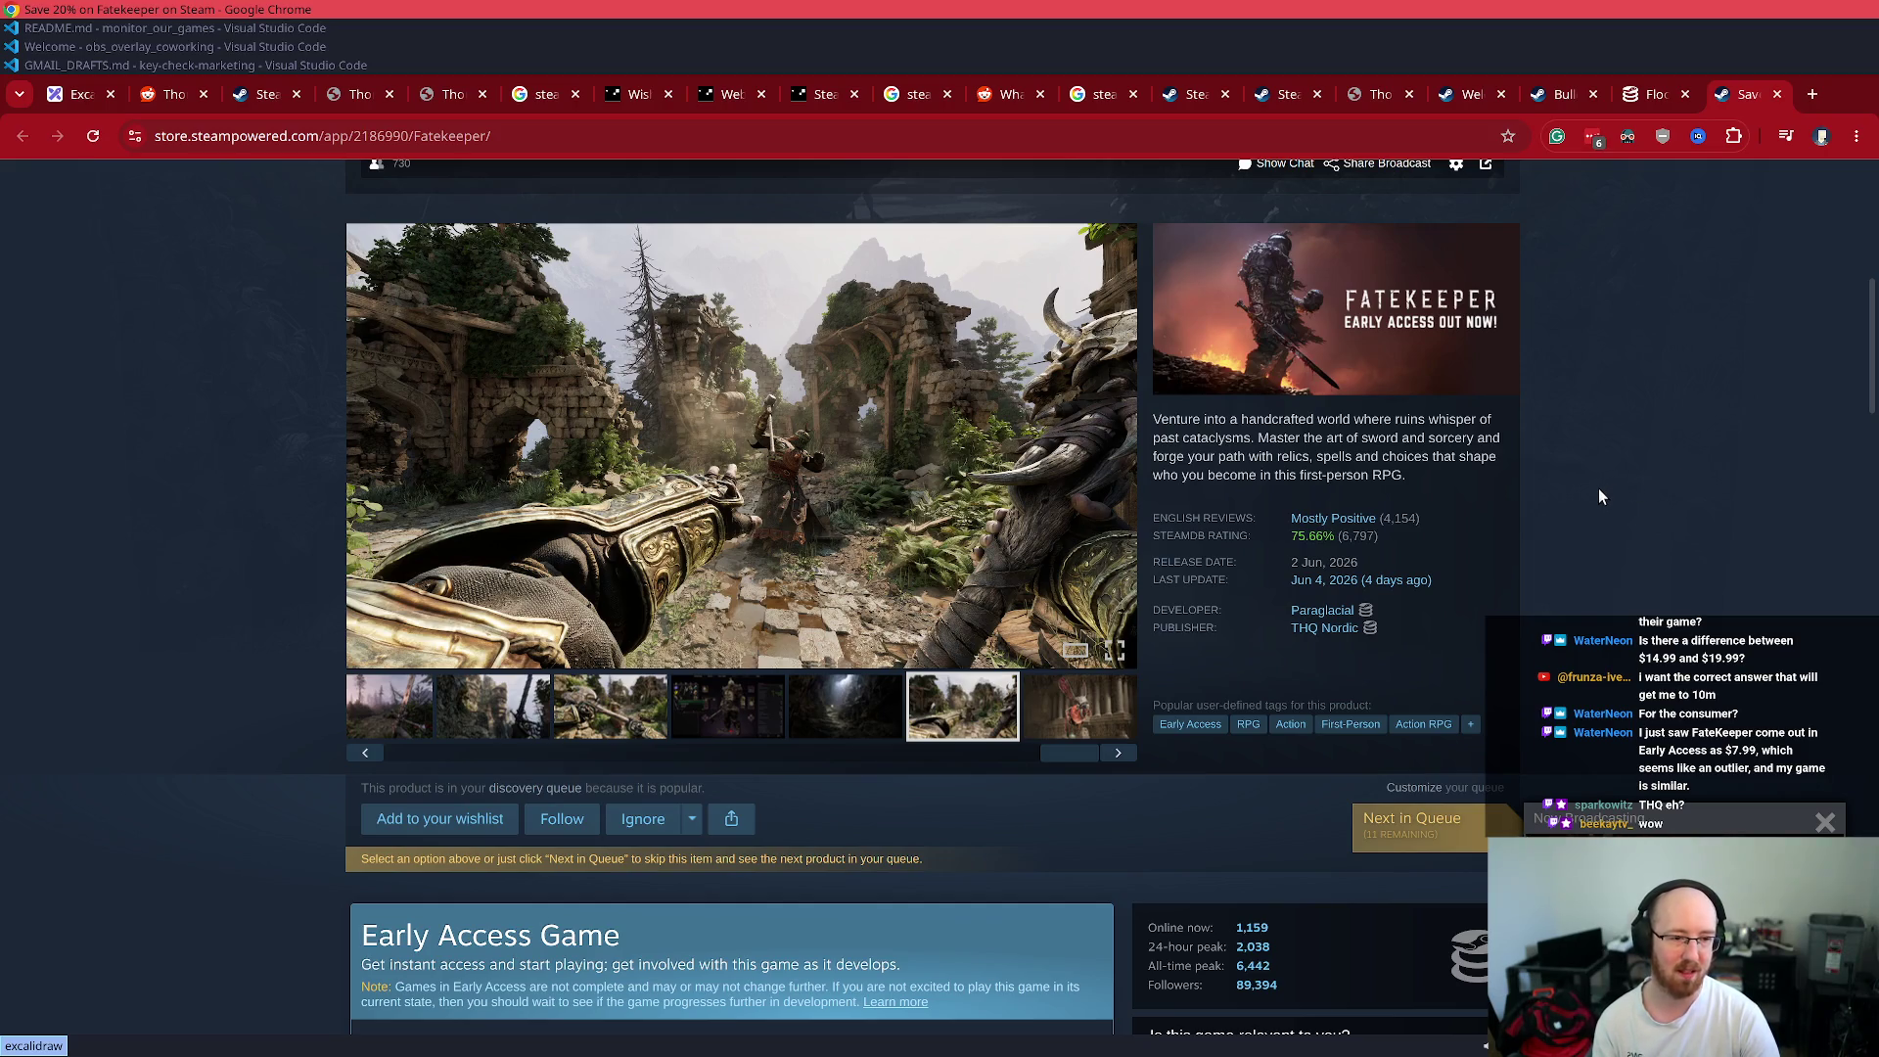
- Mark the $2.3M gross revenue and 323,365 copies sold estimates for Fatekeeper
{"action": "scroll", "coordinate": [1599, 497], "scroll_direction": "down", "scroll_amount": 2}
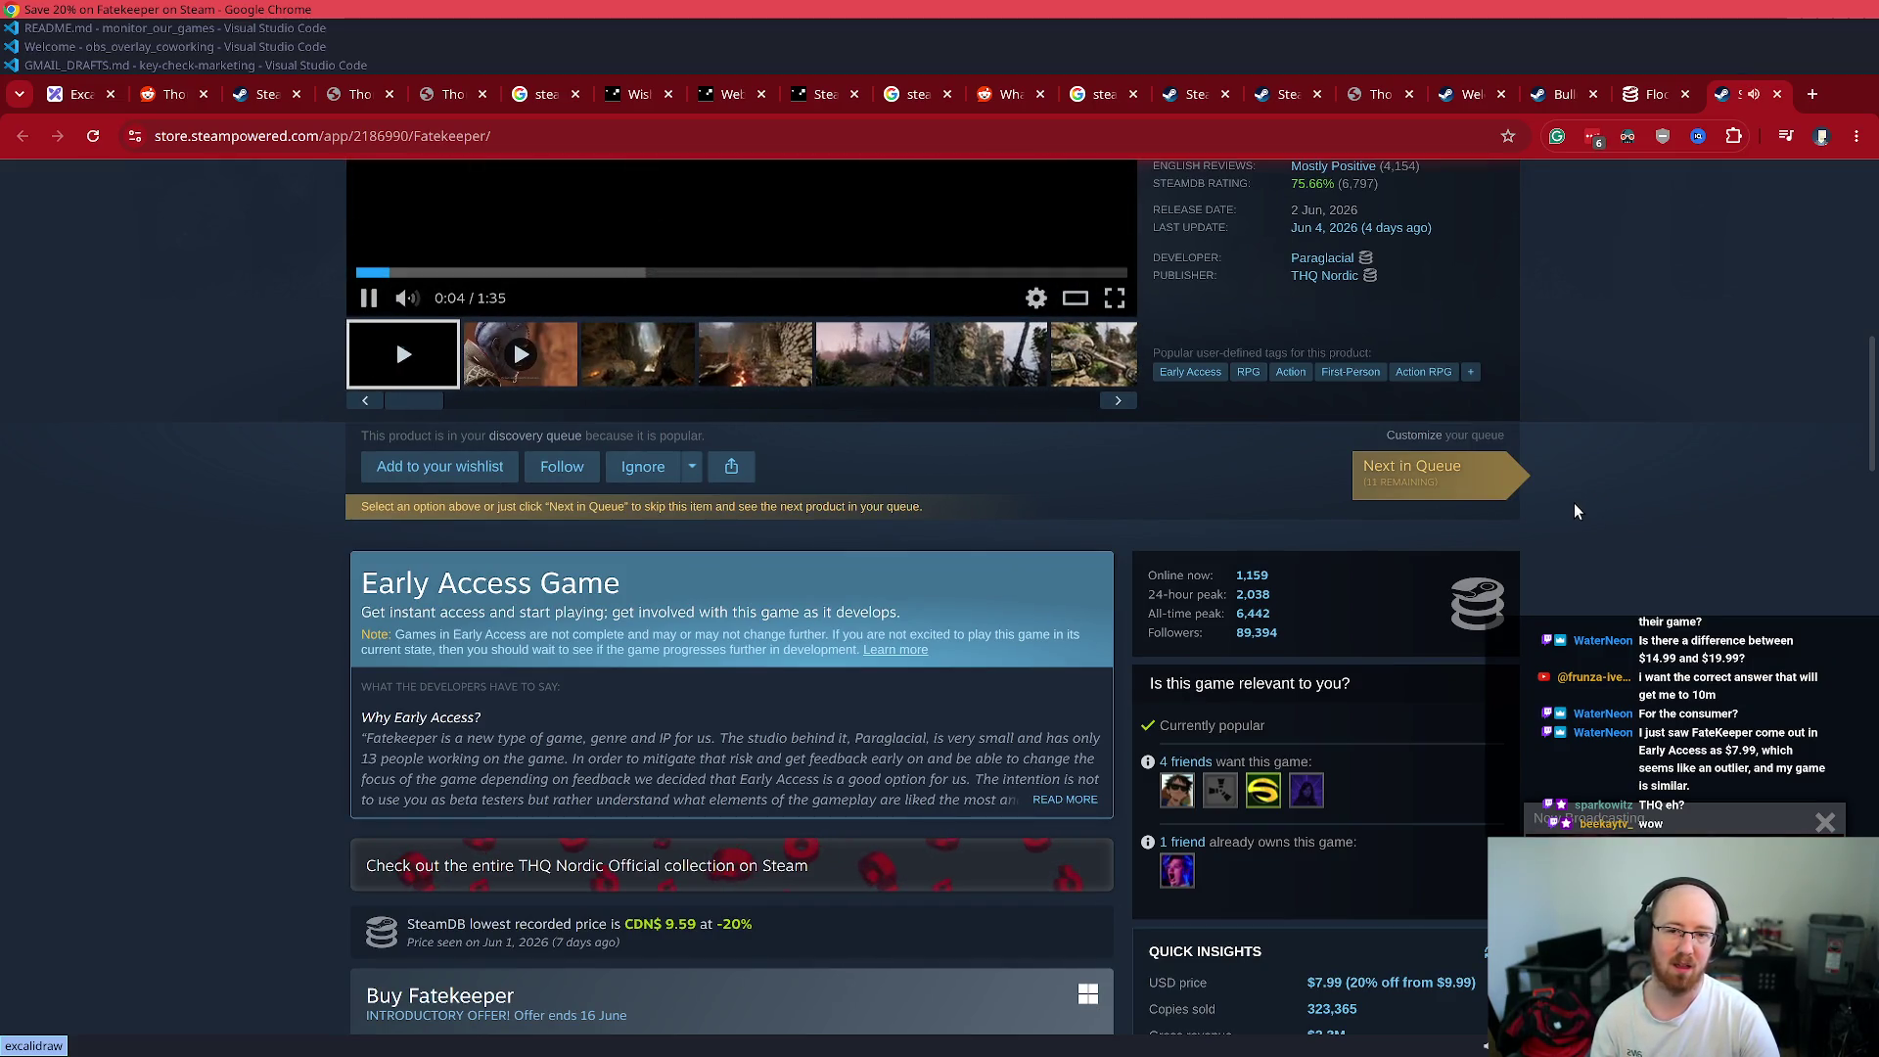
{"action": "scroll", "coordinate": [1812, 566], "scroll_direction": "down", "scroll_amount": 4}
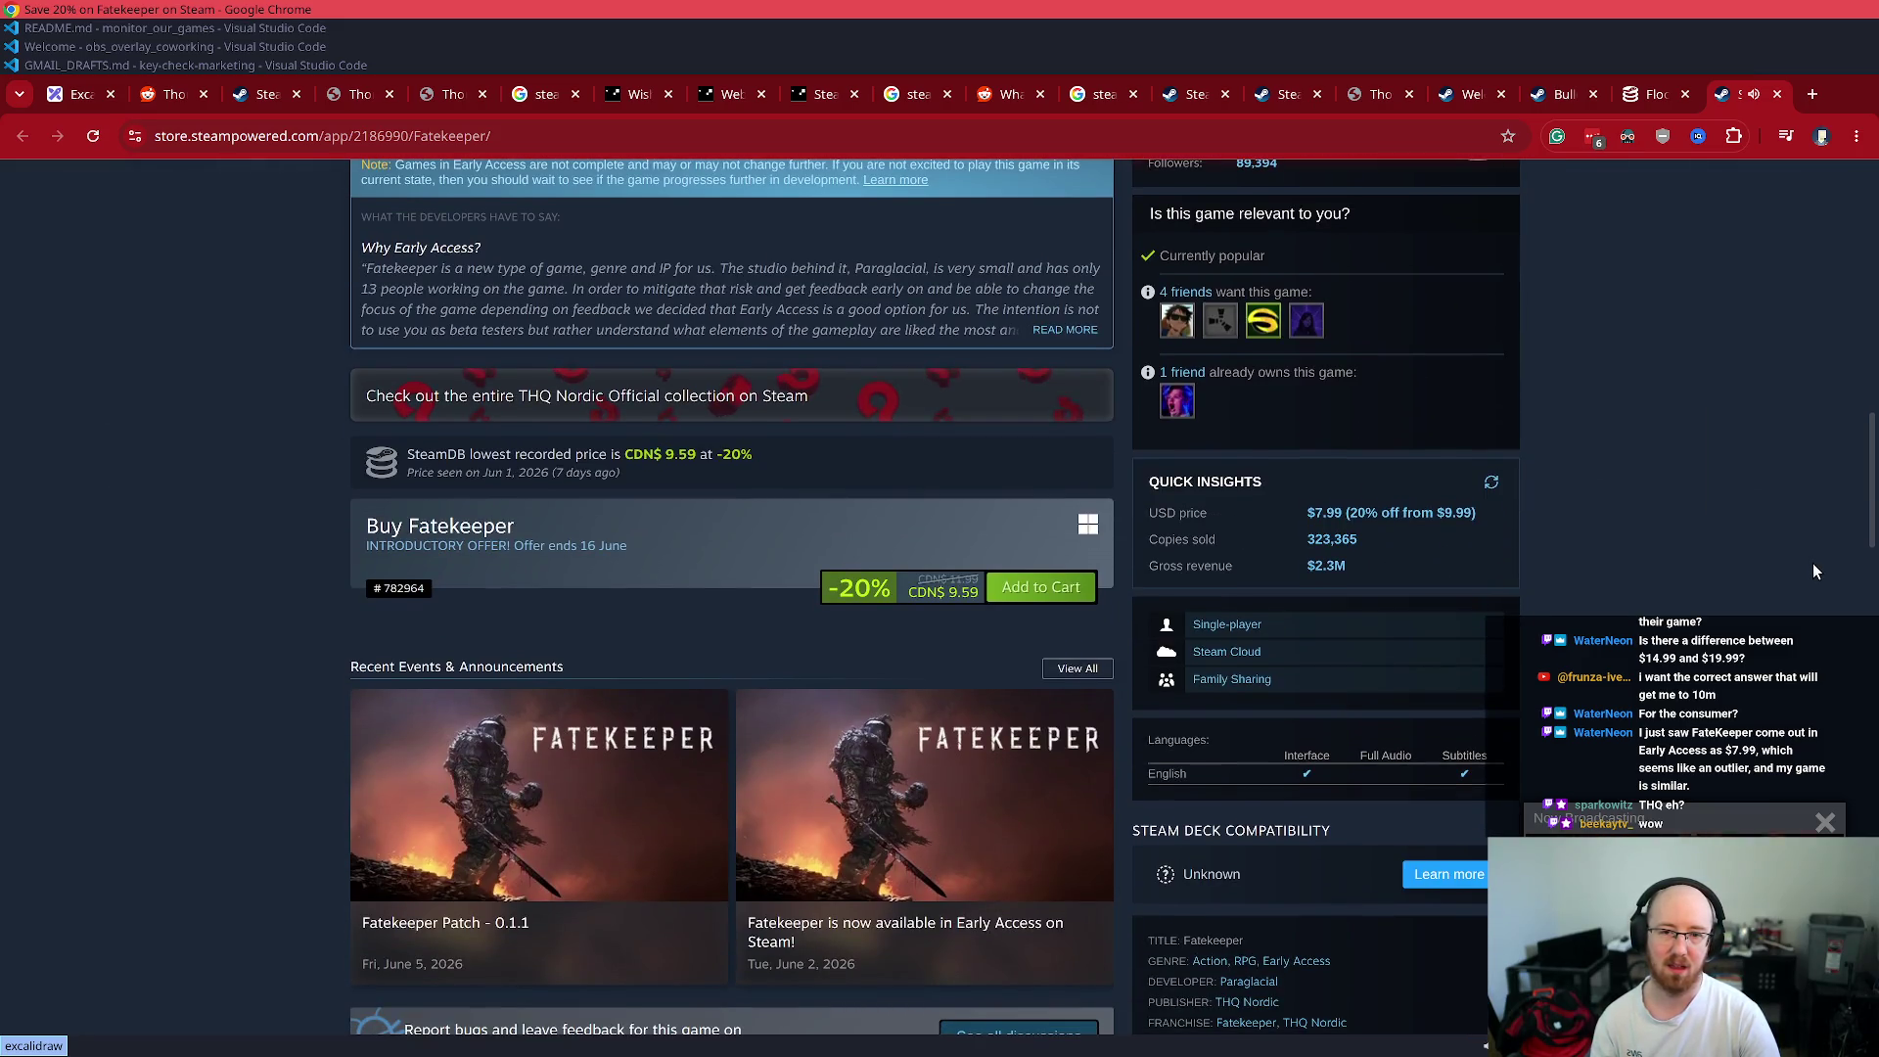
{"action": "left_click_drag", "start_coordinate": [1394, 562], "coordinate": [1147, 561]}
{"action": "left_click", "coordinate": [1194, 547]}
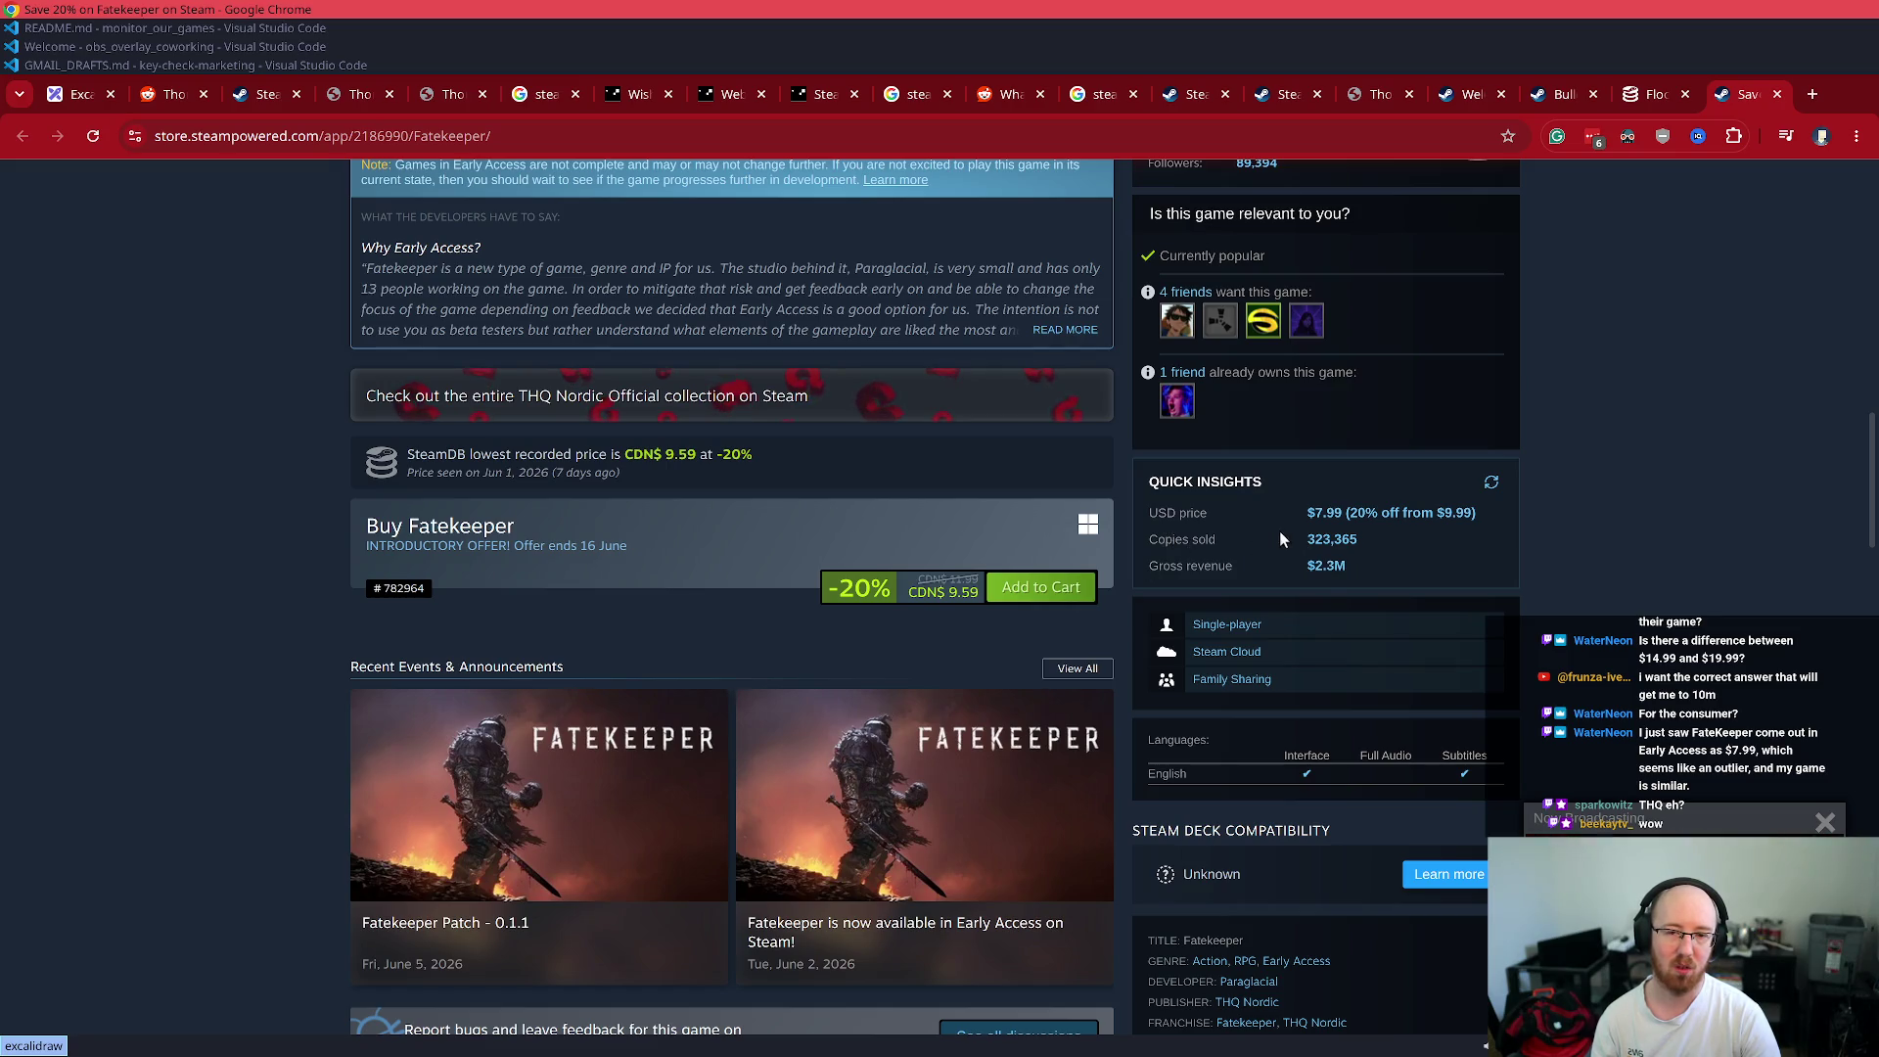
{"action": "left_click_drag", "start_coordinate": [1360, 541], "coordinate": [1154, 546]}
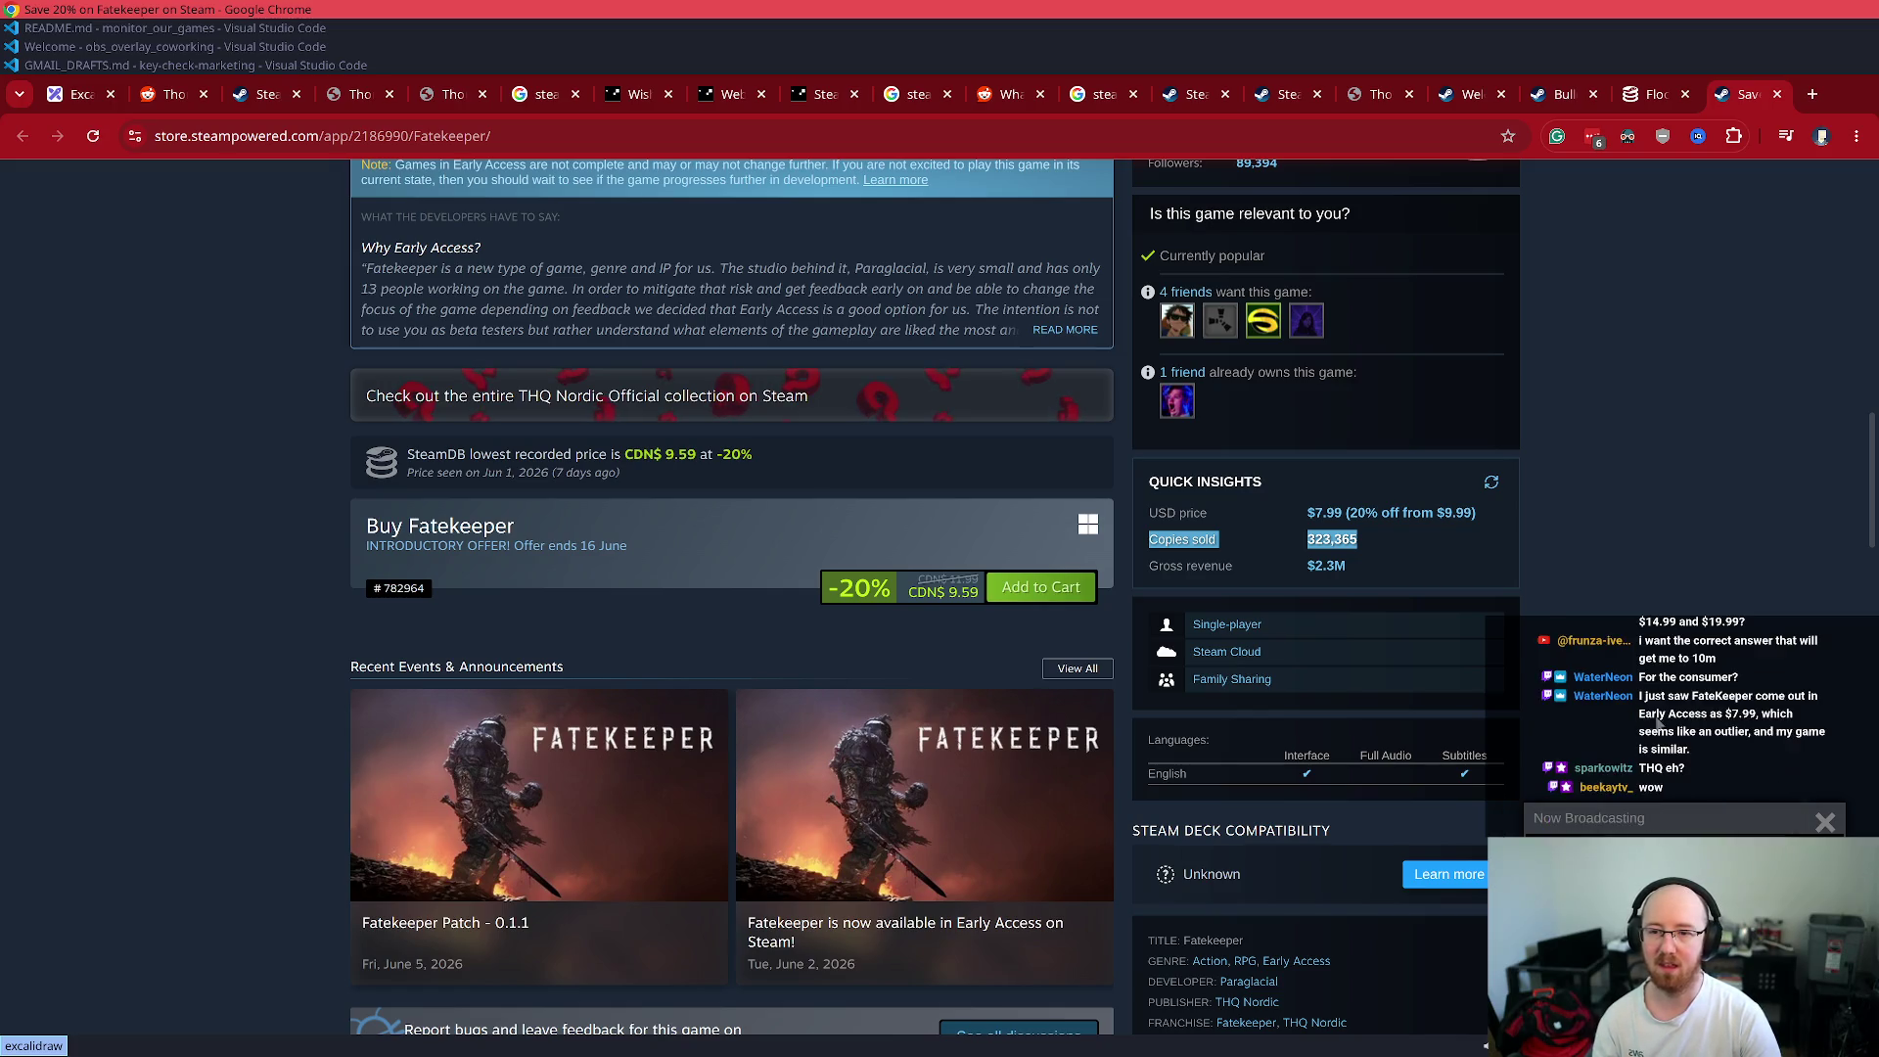
{"action": "left_click", "coordinate": [1541, 654]}
- Find the 20%-off CDN$ 9.59 price in the Buy Fatekeeper box and expand the Early Access notes
{"action": "scroll", "coordinate": [1541, 653], "scroll_direction": "down", "scroll_amount": 5}
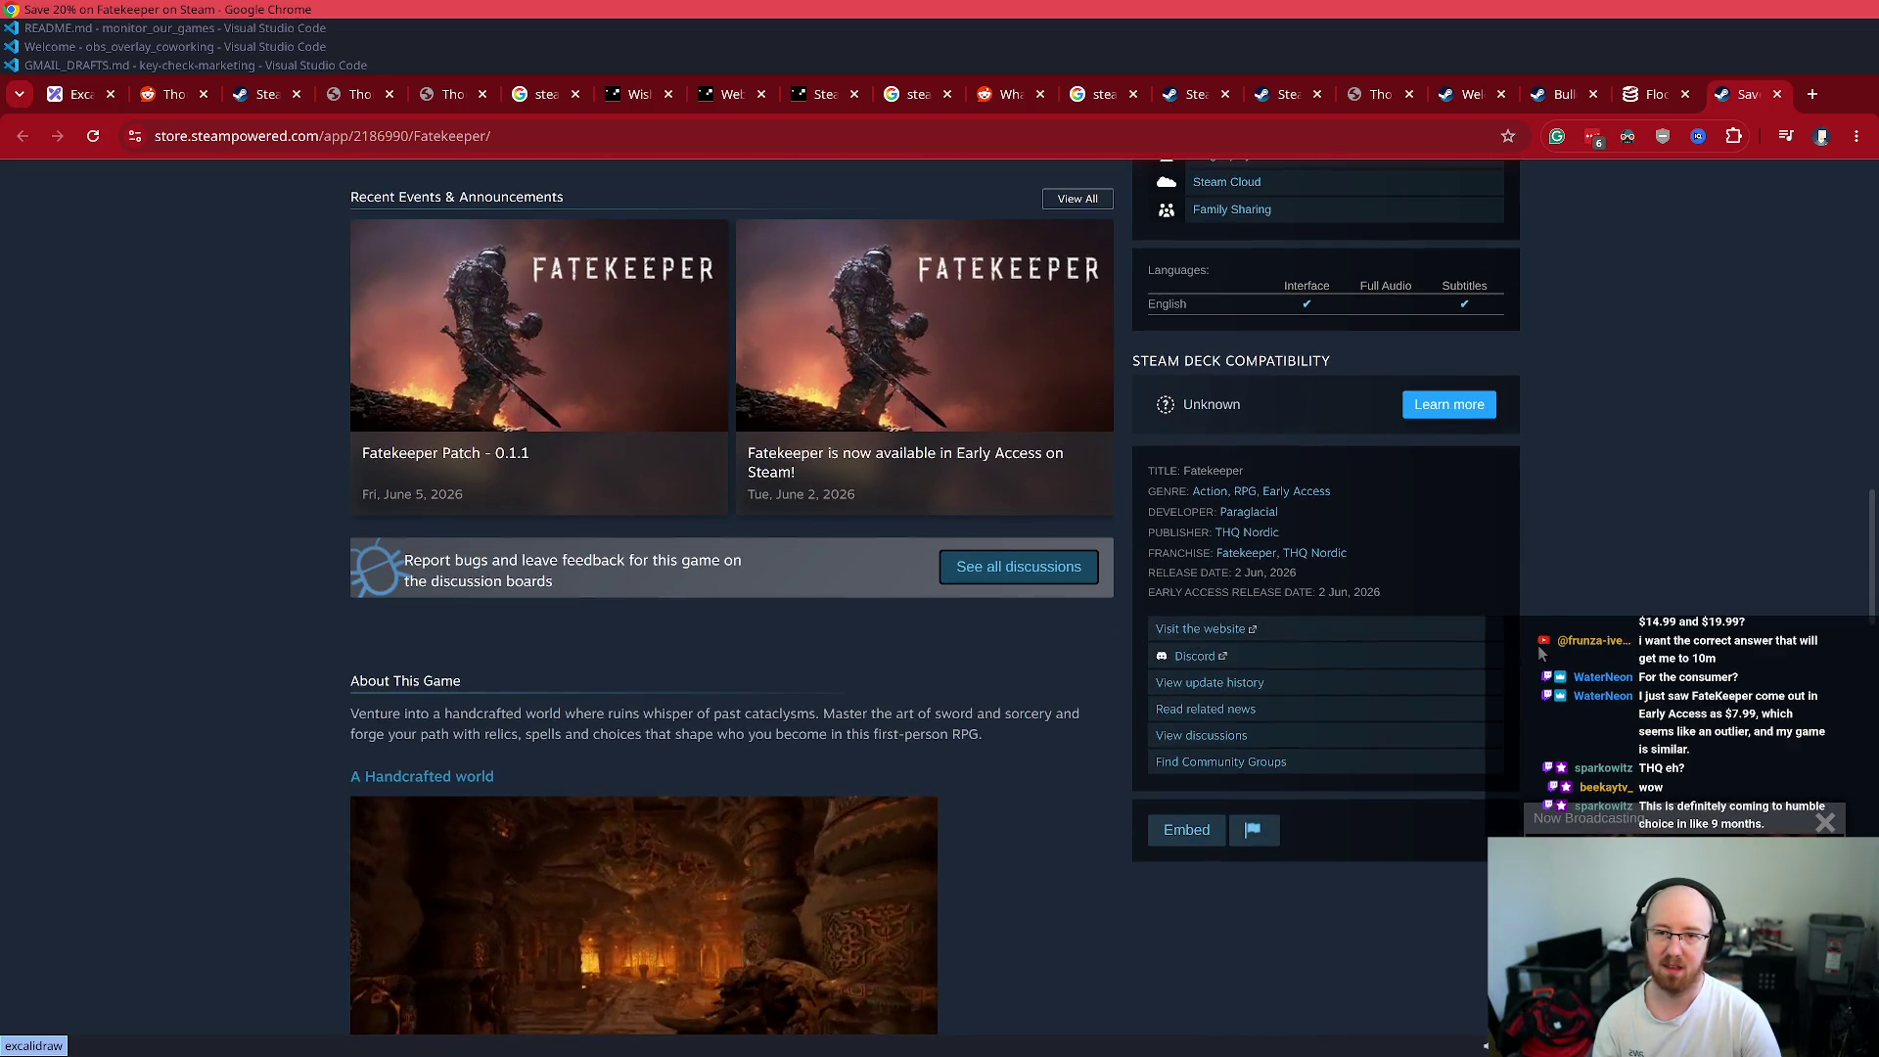
{"action": "scroll", "coordinate": [1540, 654], "scroll_direction": "down", "scroll_amount": 3}
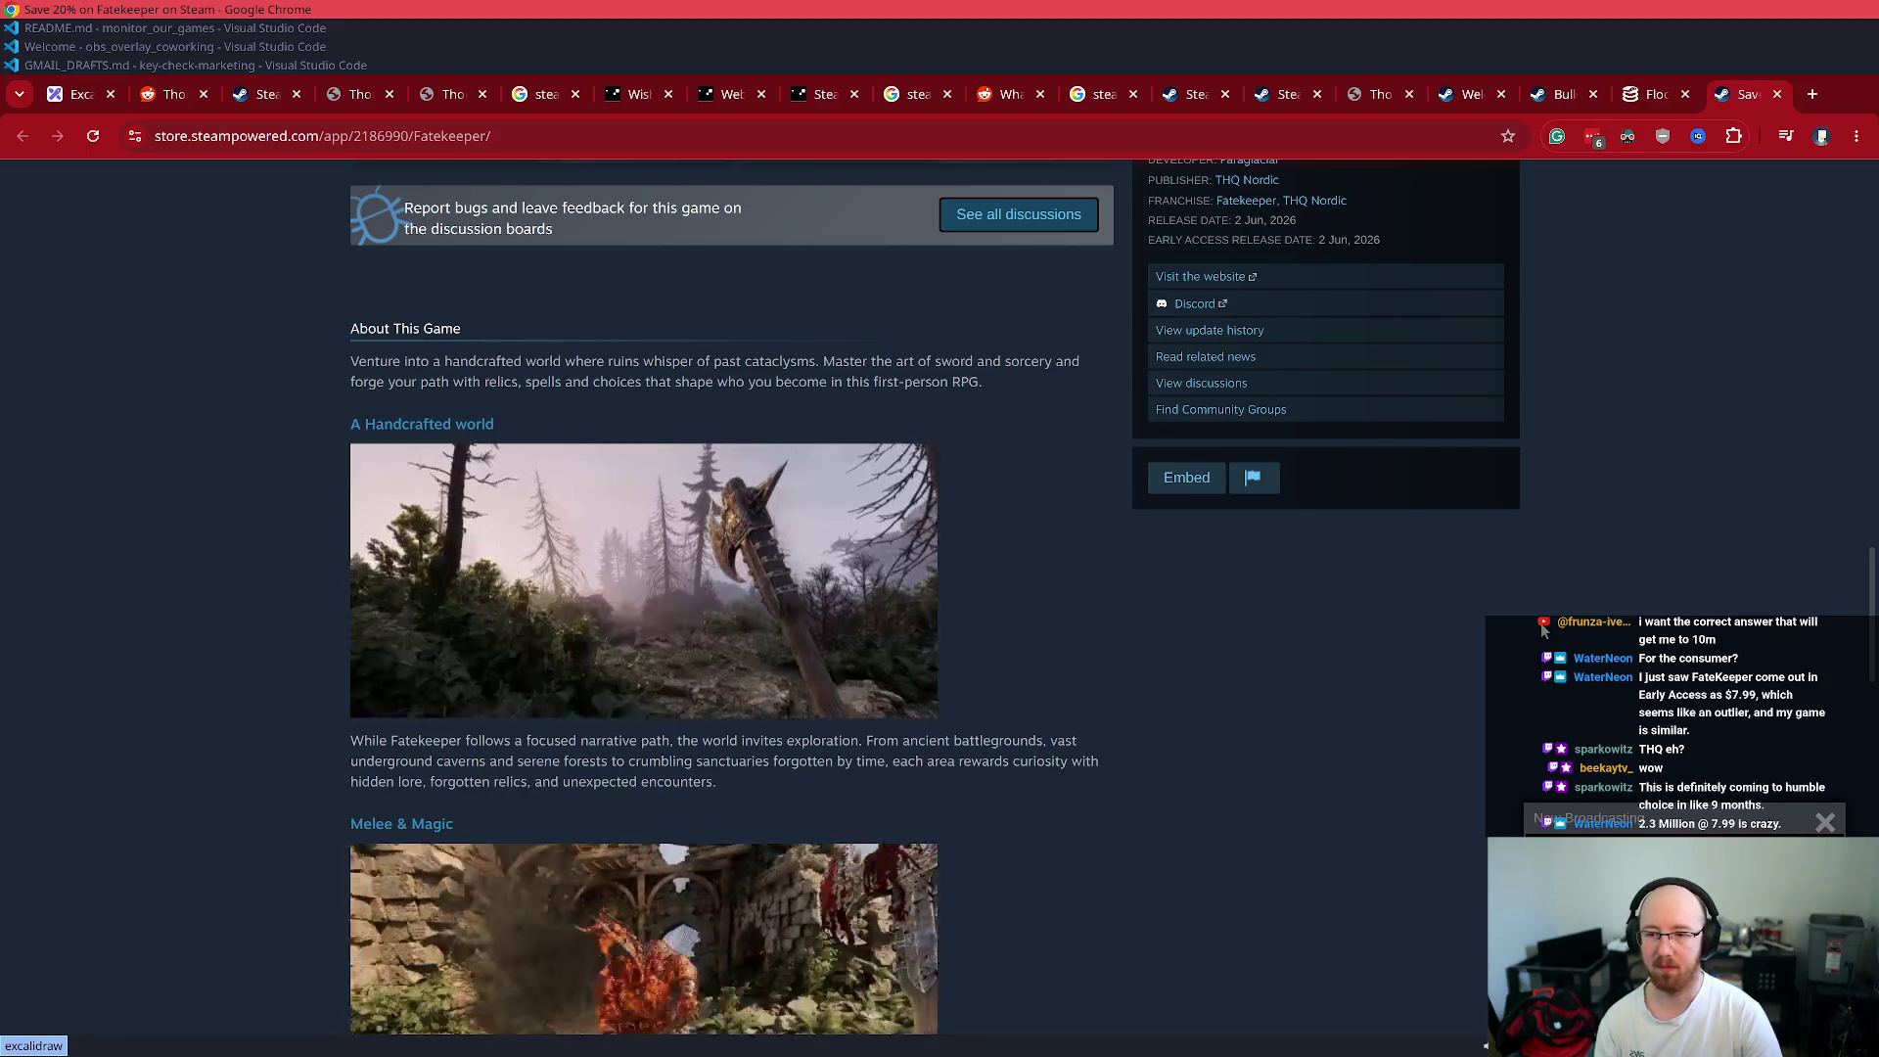
{"action": "scroll", "coordinate": [1546, 601], "scroll_direction": "up", "scroll_amount": 8}
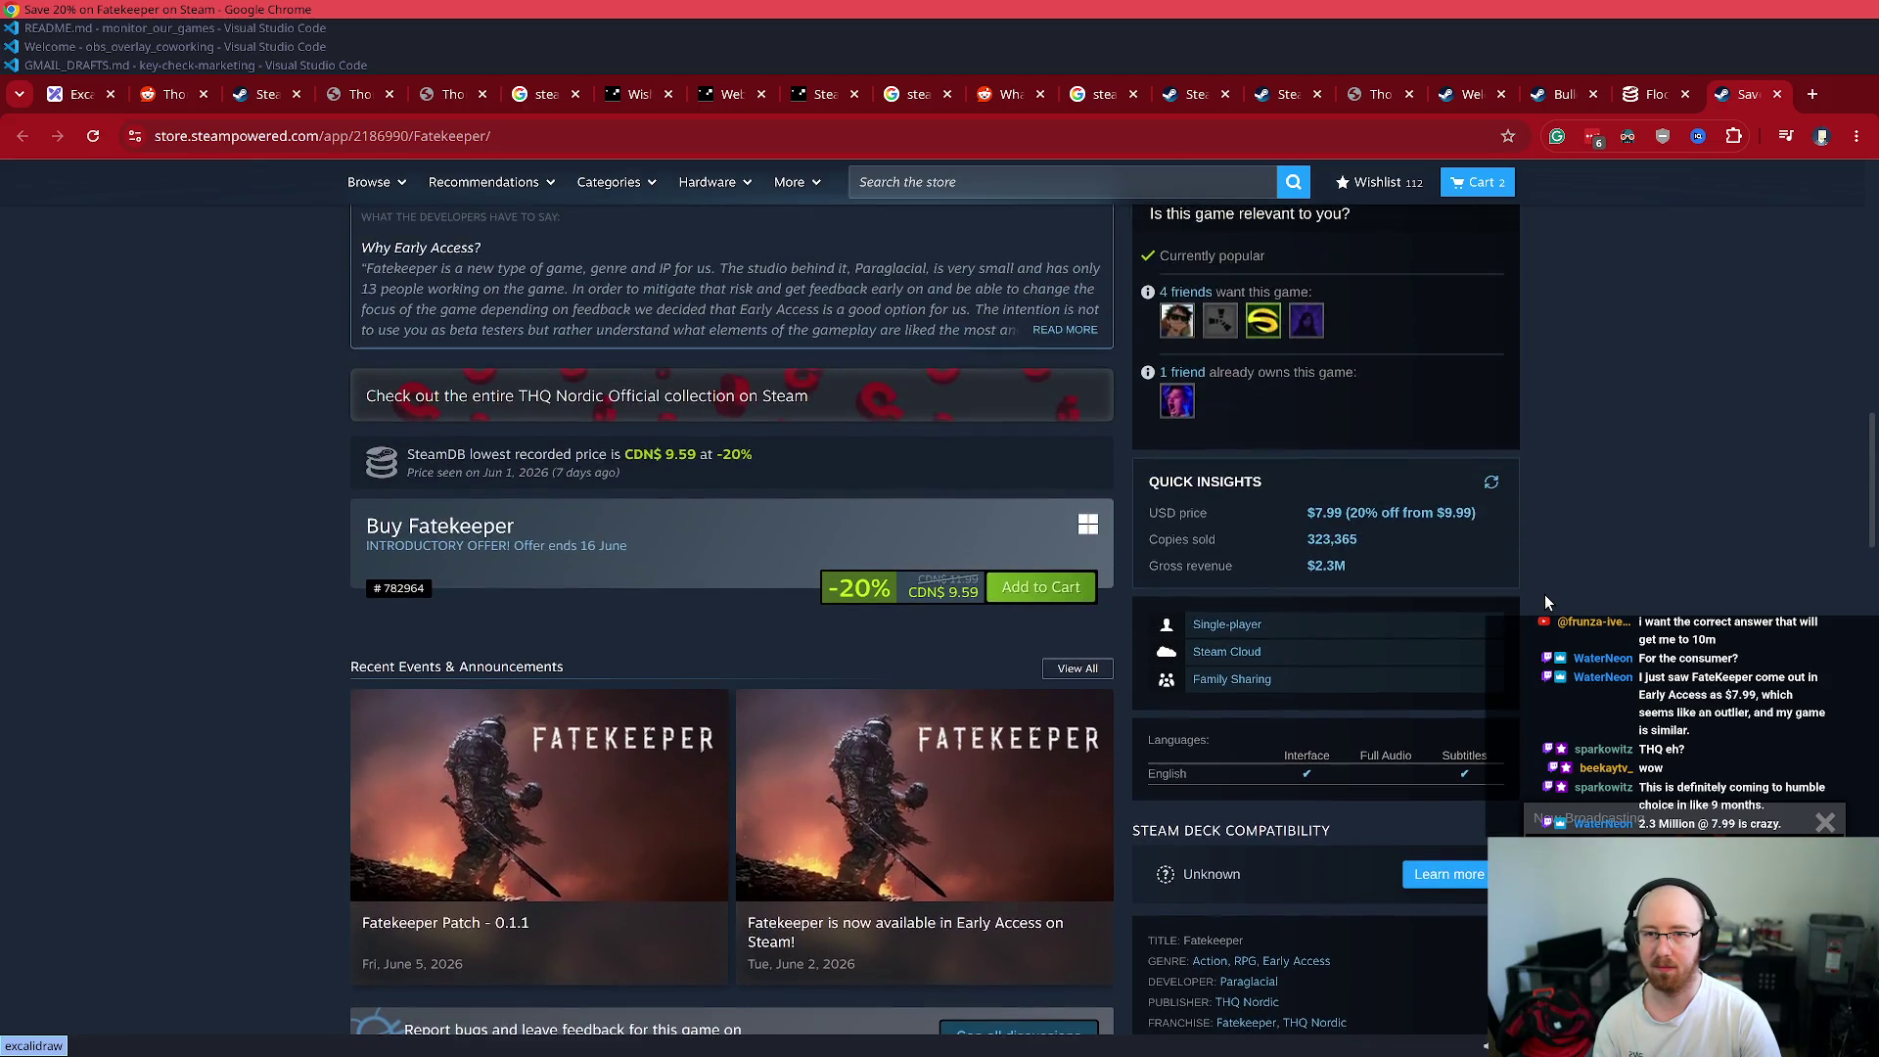
{"action": "scroll", "coordinate": [1543, 601], "scroll_direction": "up", "scroll_amount": 2}
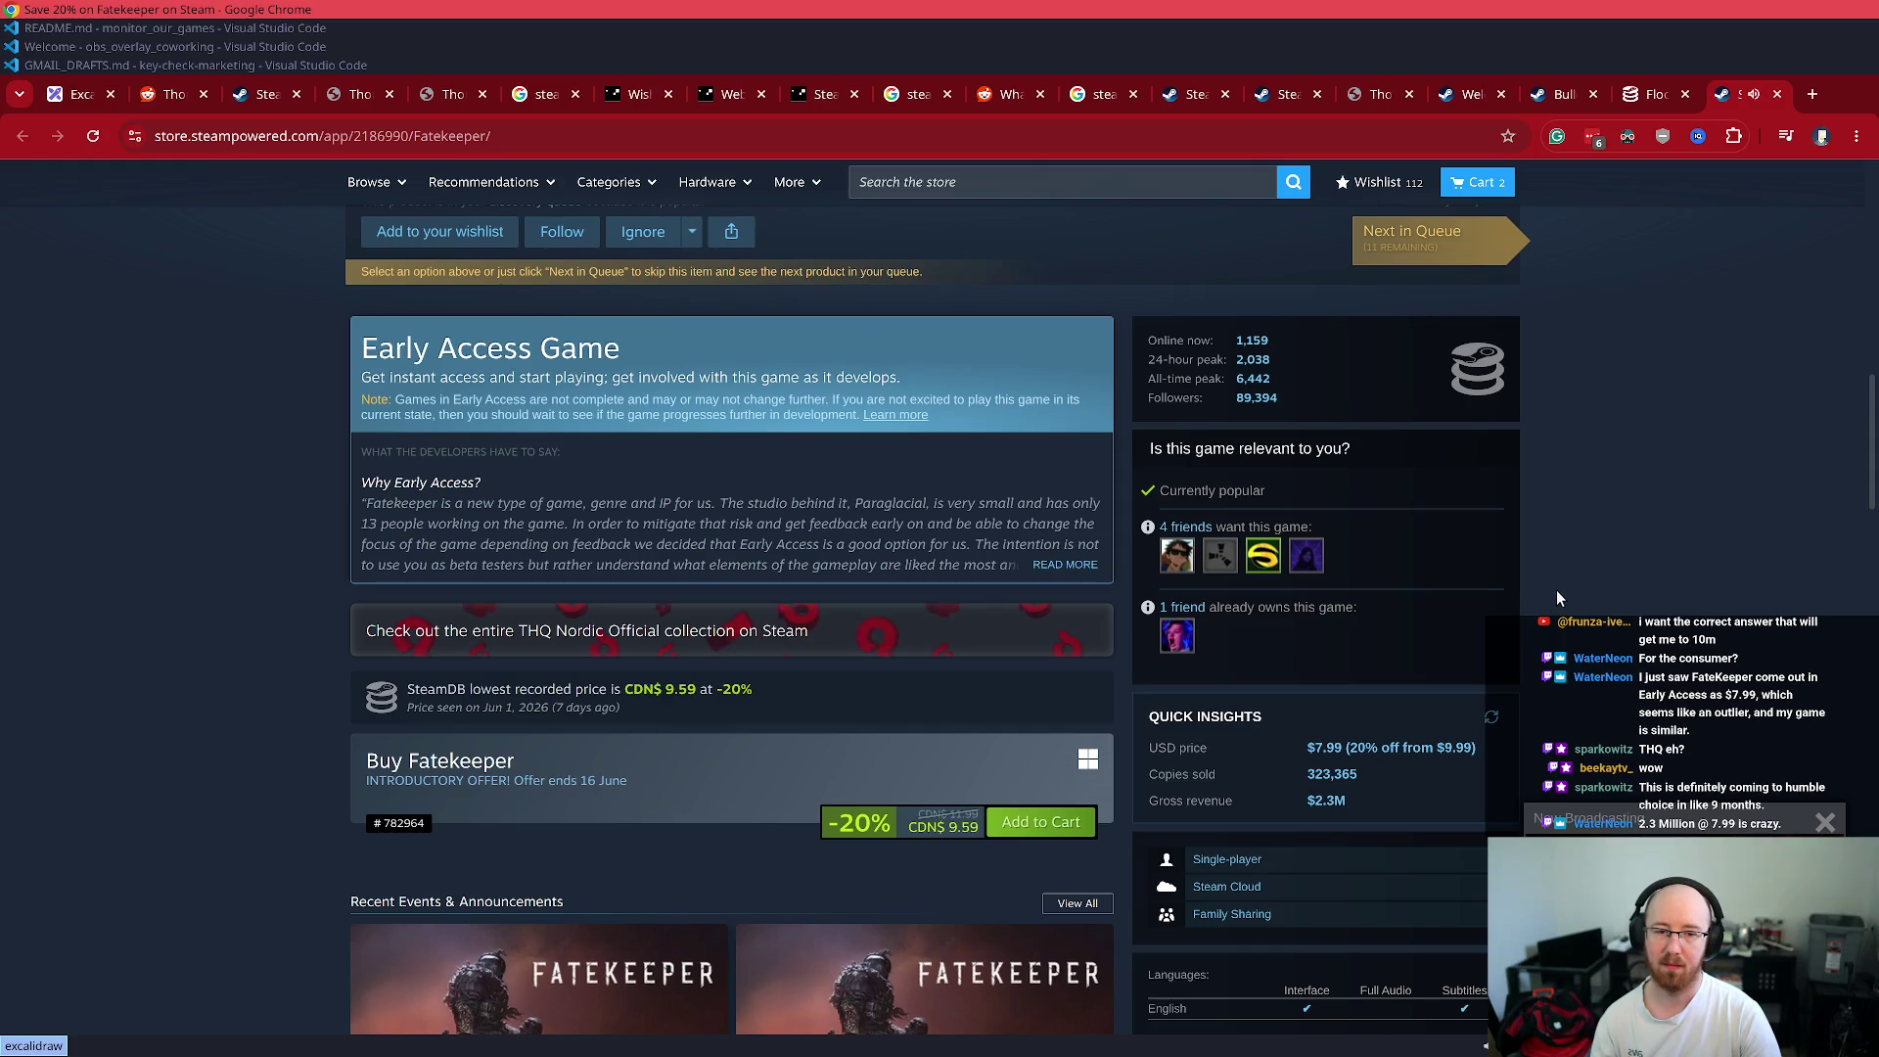
{"action": "scroll", "coordinate": [1650, 646], "scroll_direction": "down", "scroll_amount": 1}
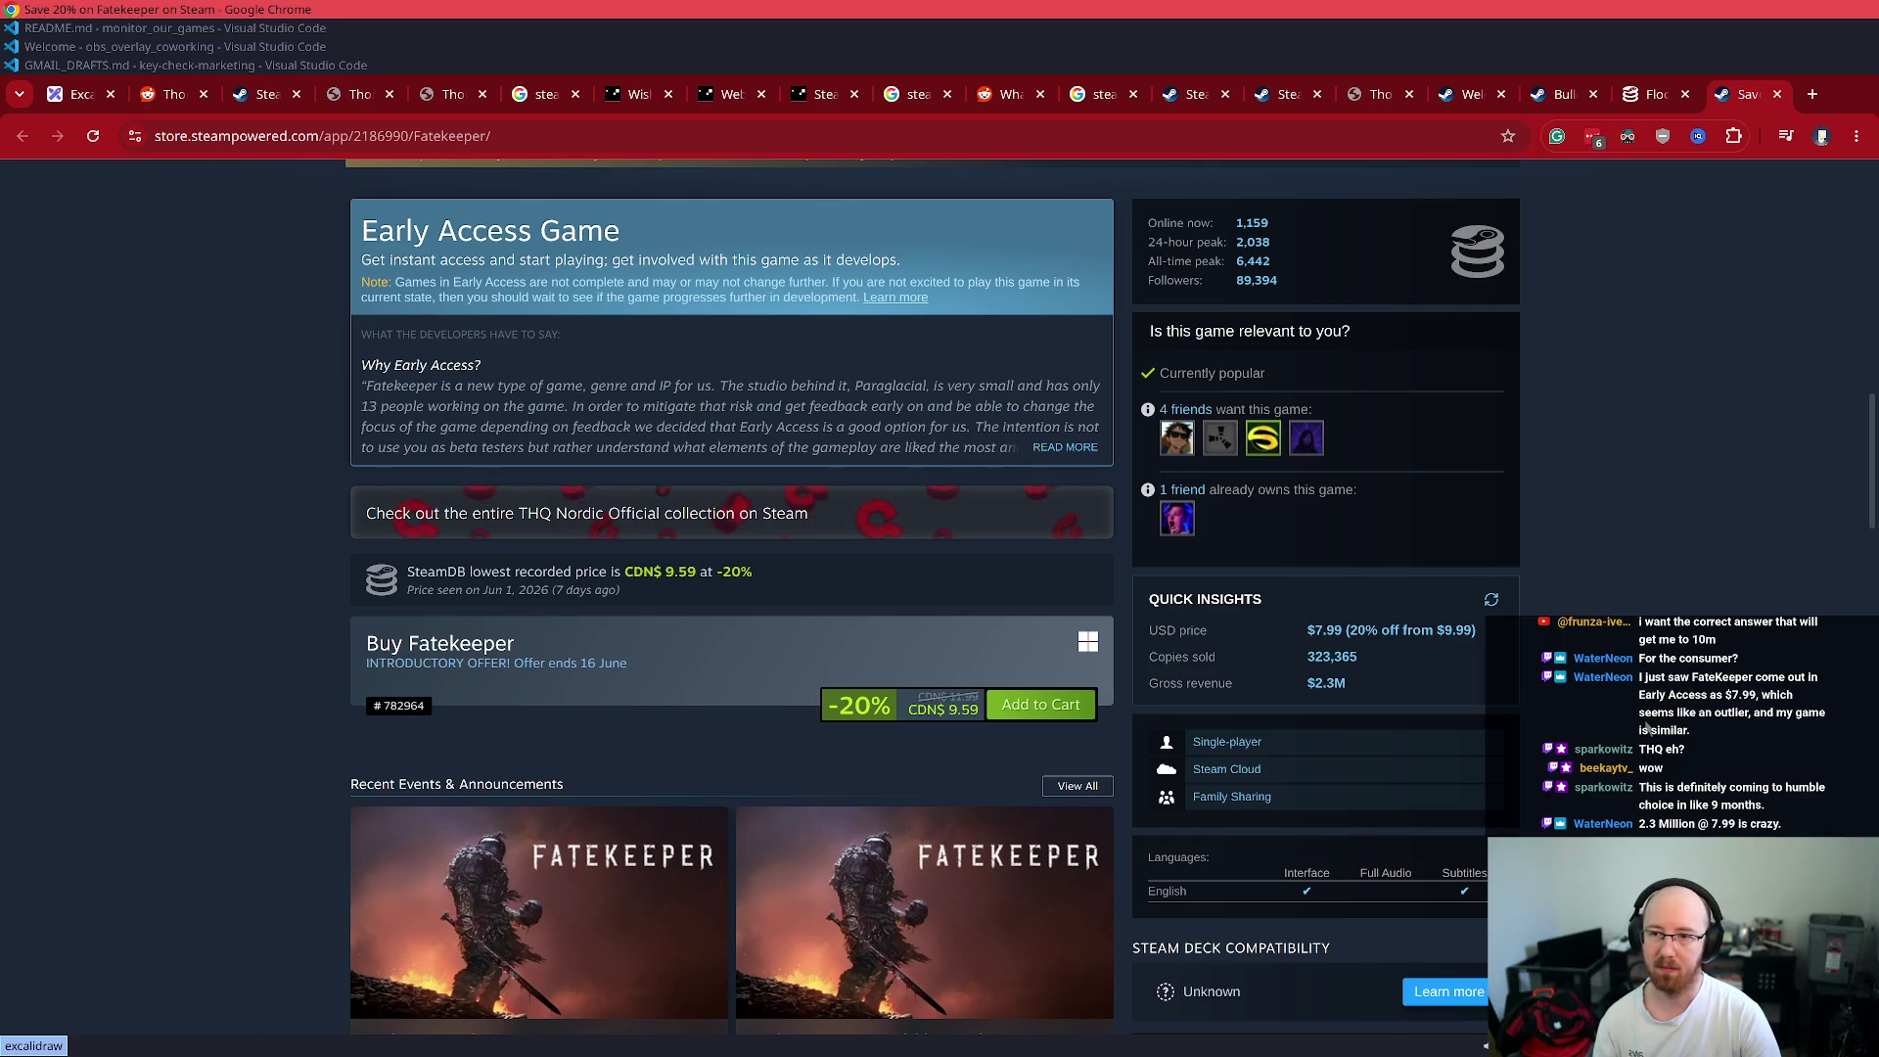
{"action": "scroll", "coordinate": [1647, 728], "scroll_direction": "down", "scroll_amount": 1}
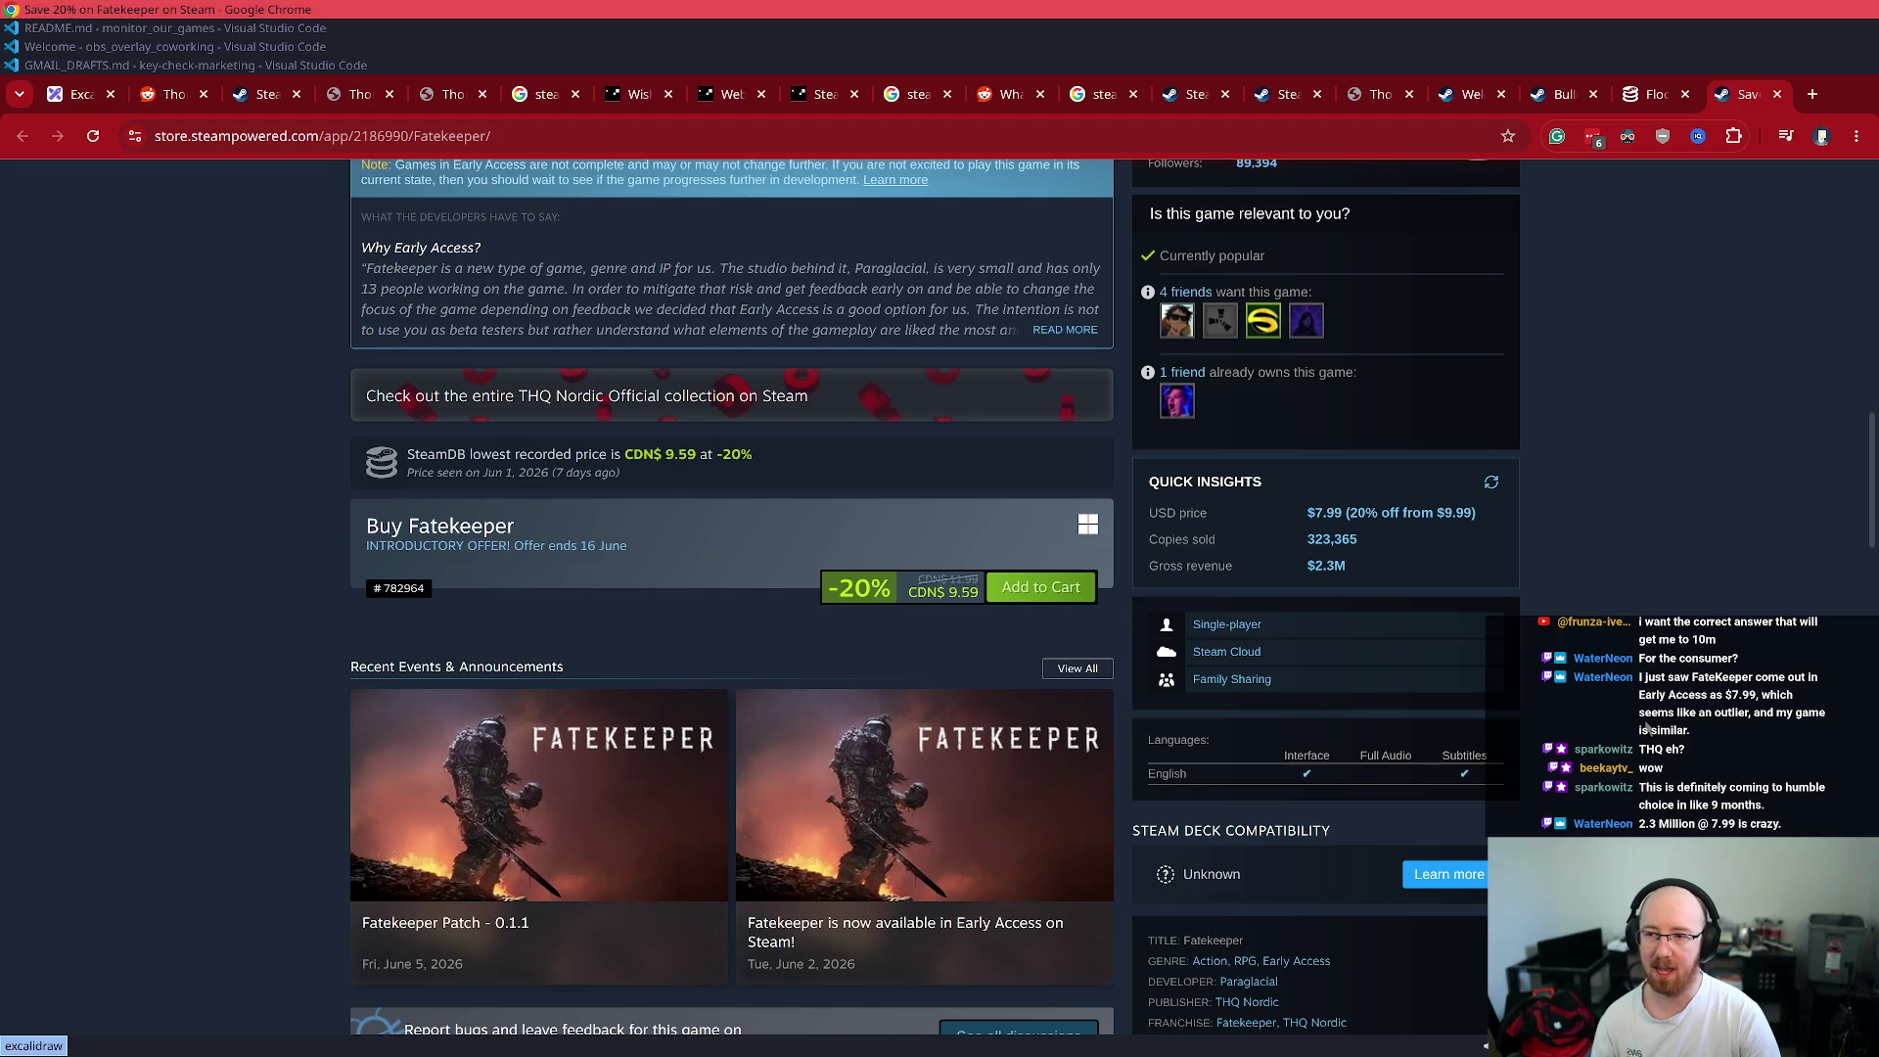
{"action": "left_click_drag", "start_coordinate": [977, 596], "coordinate": [923, 575]}
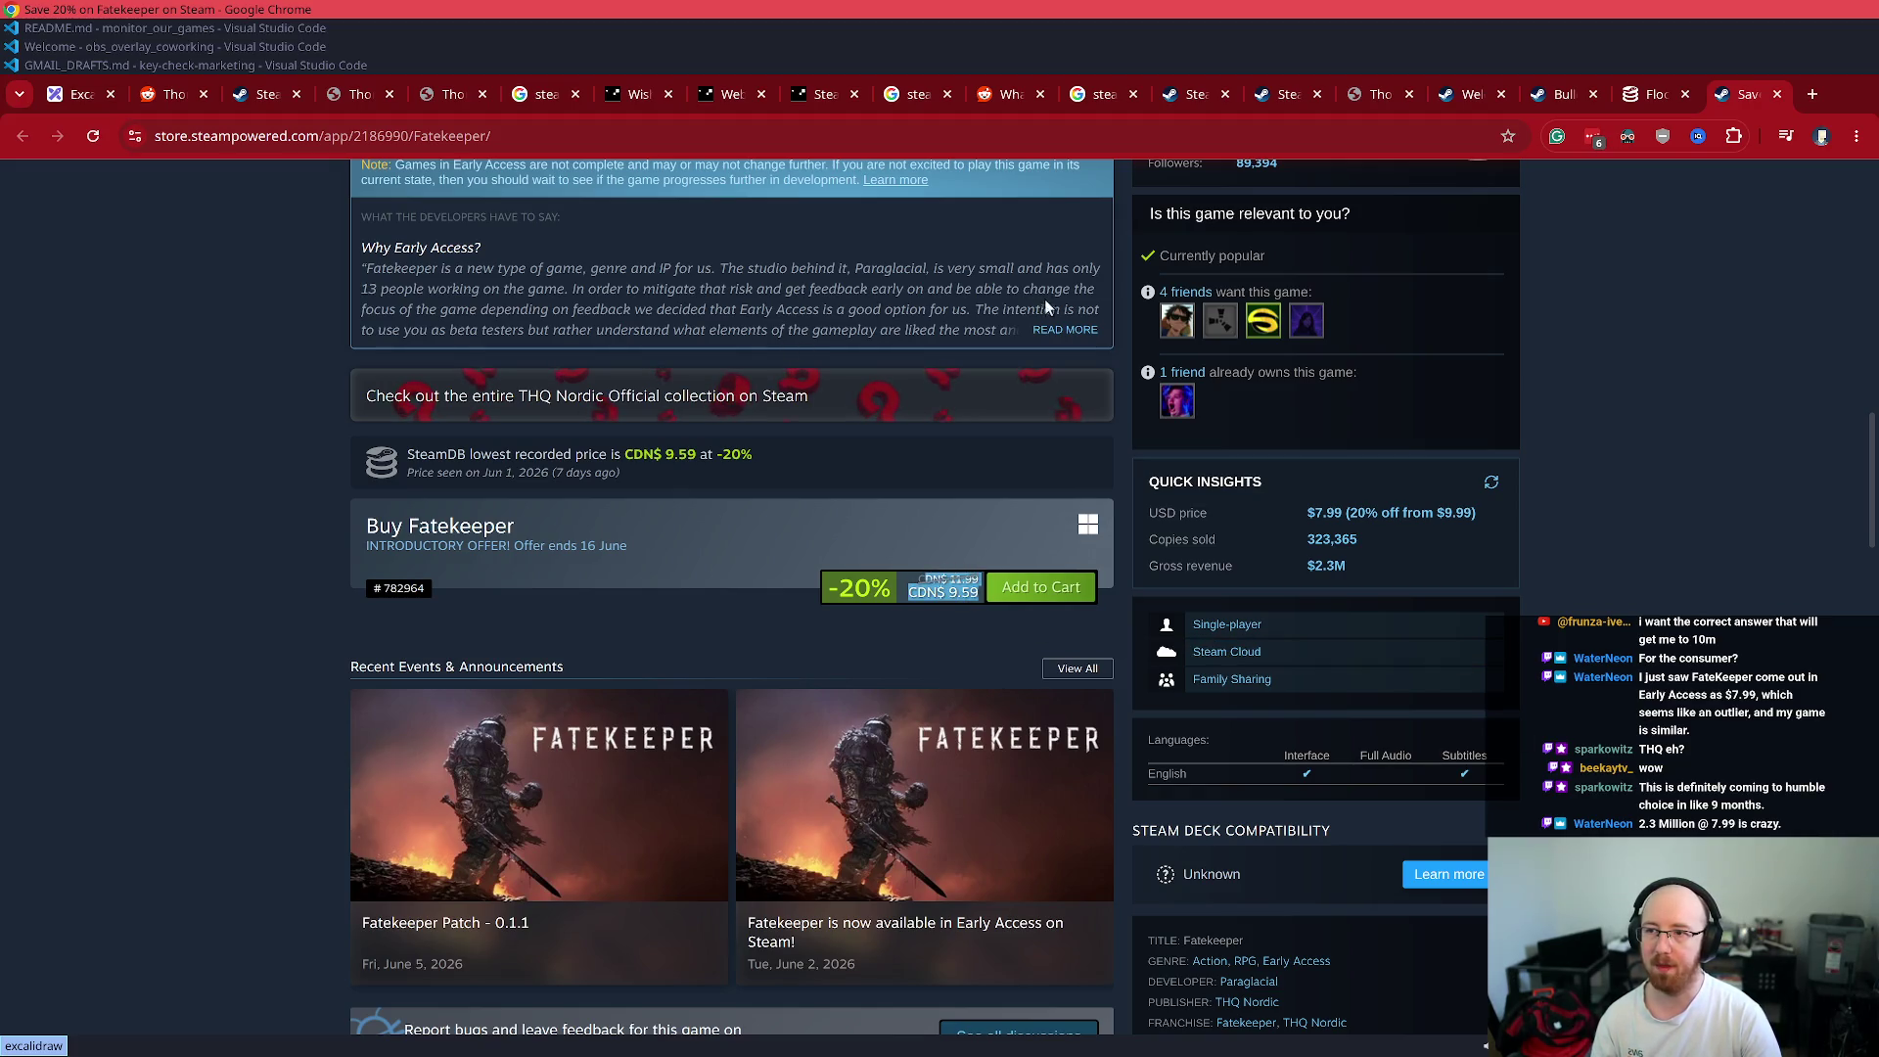
{"action": "left_click", "coordinate": [785, 351]}
- Expand the developers' Early Access answers and read the planned 18-month Early Access line
{"action": "left_click", "coordinate": [1064, 330]}
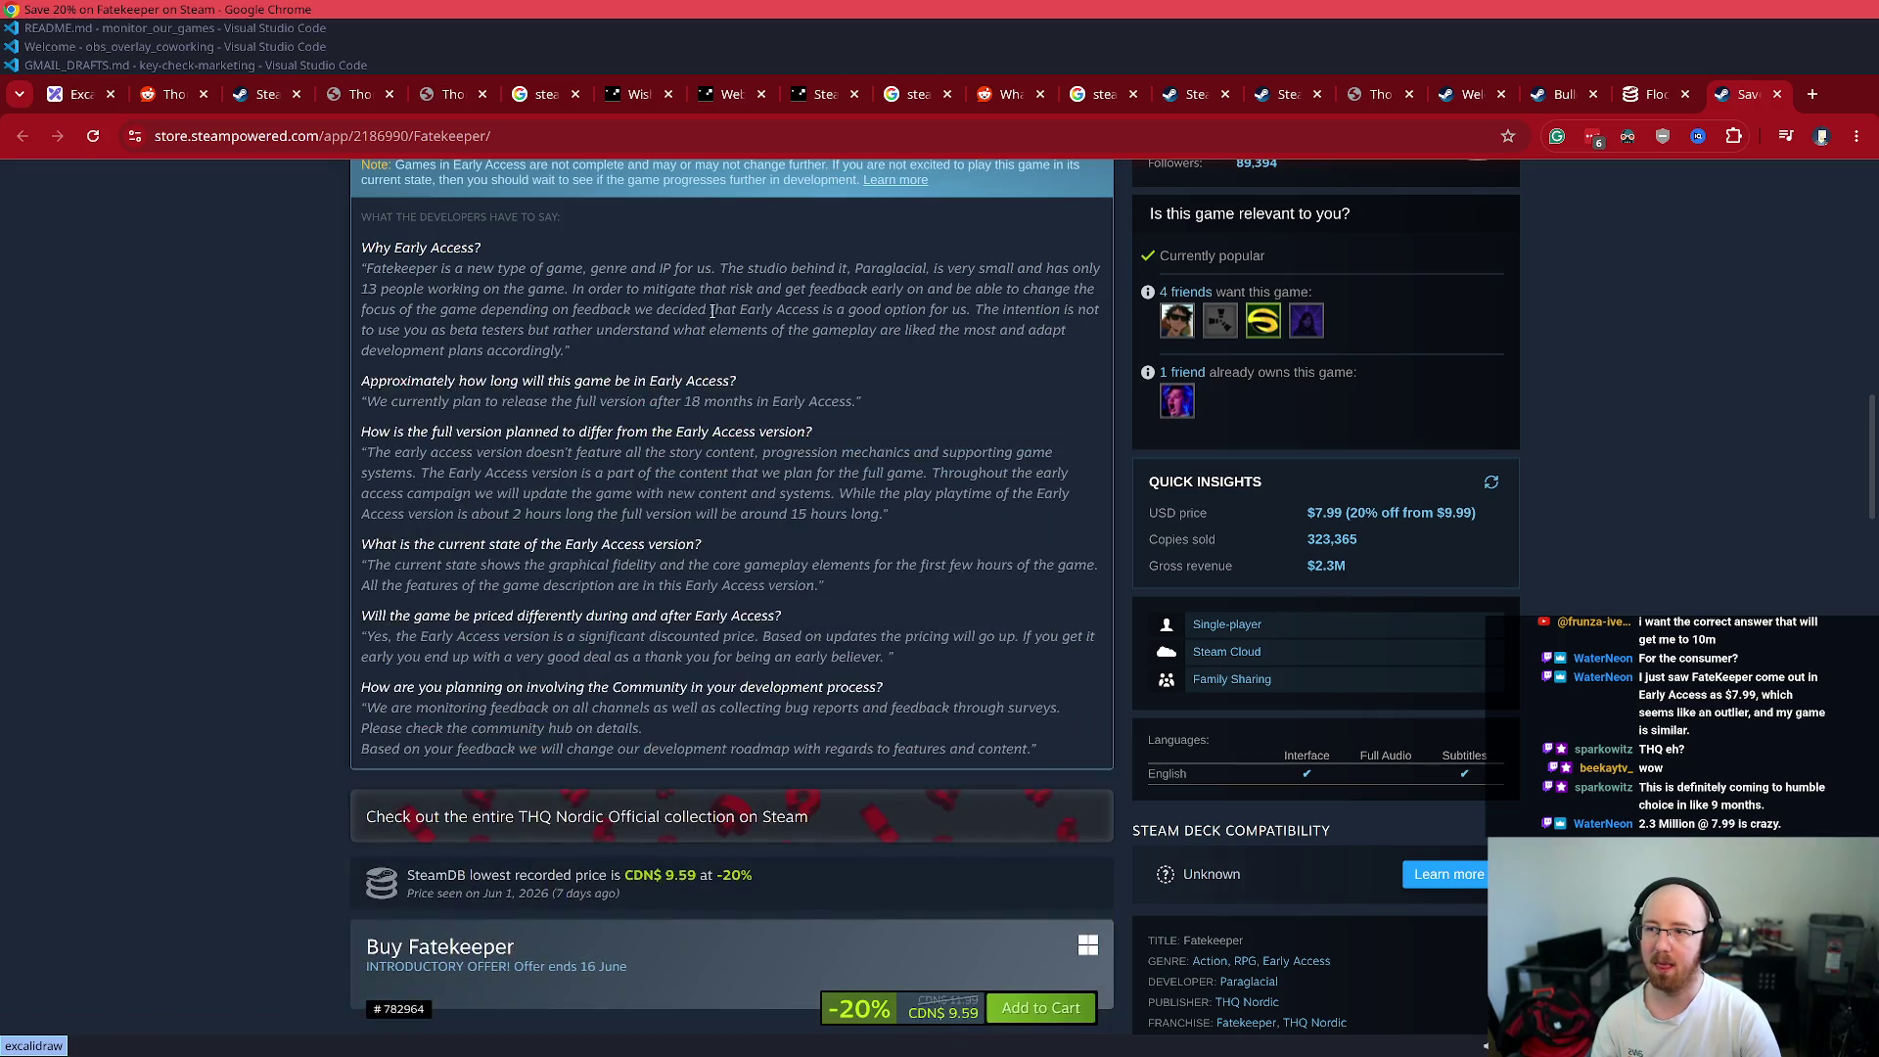
{"action": "left_click_drag", "start_coordinate": [442, 399], "coordinate": [775, 406]}
{"action": "left_click", "coordinate": [776, 409]}
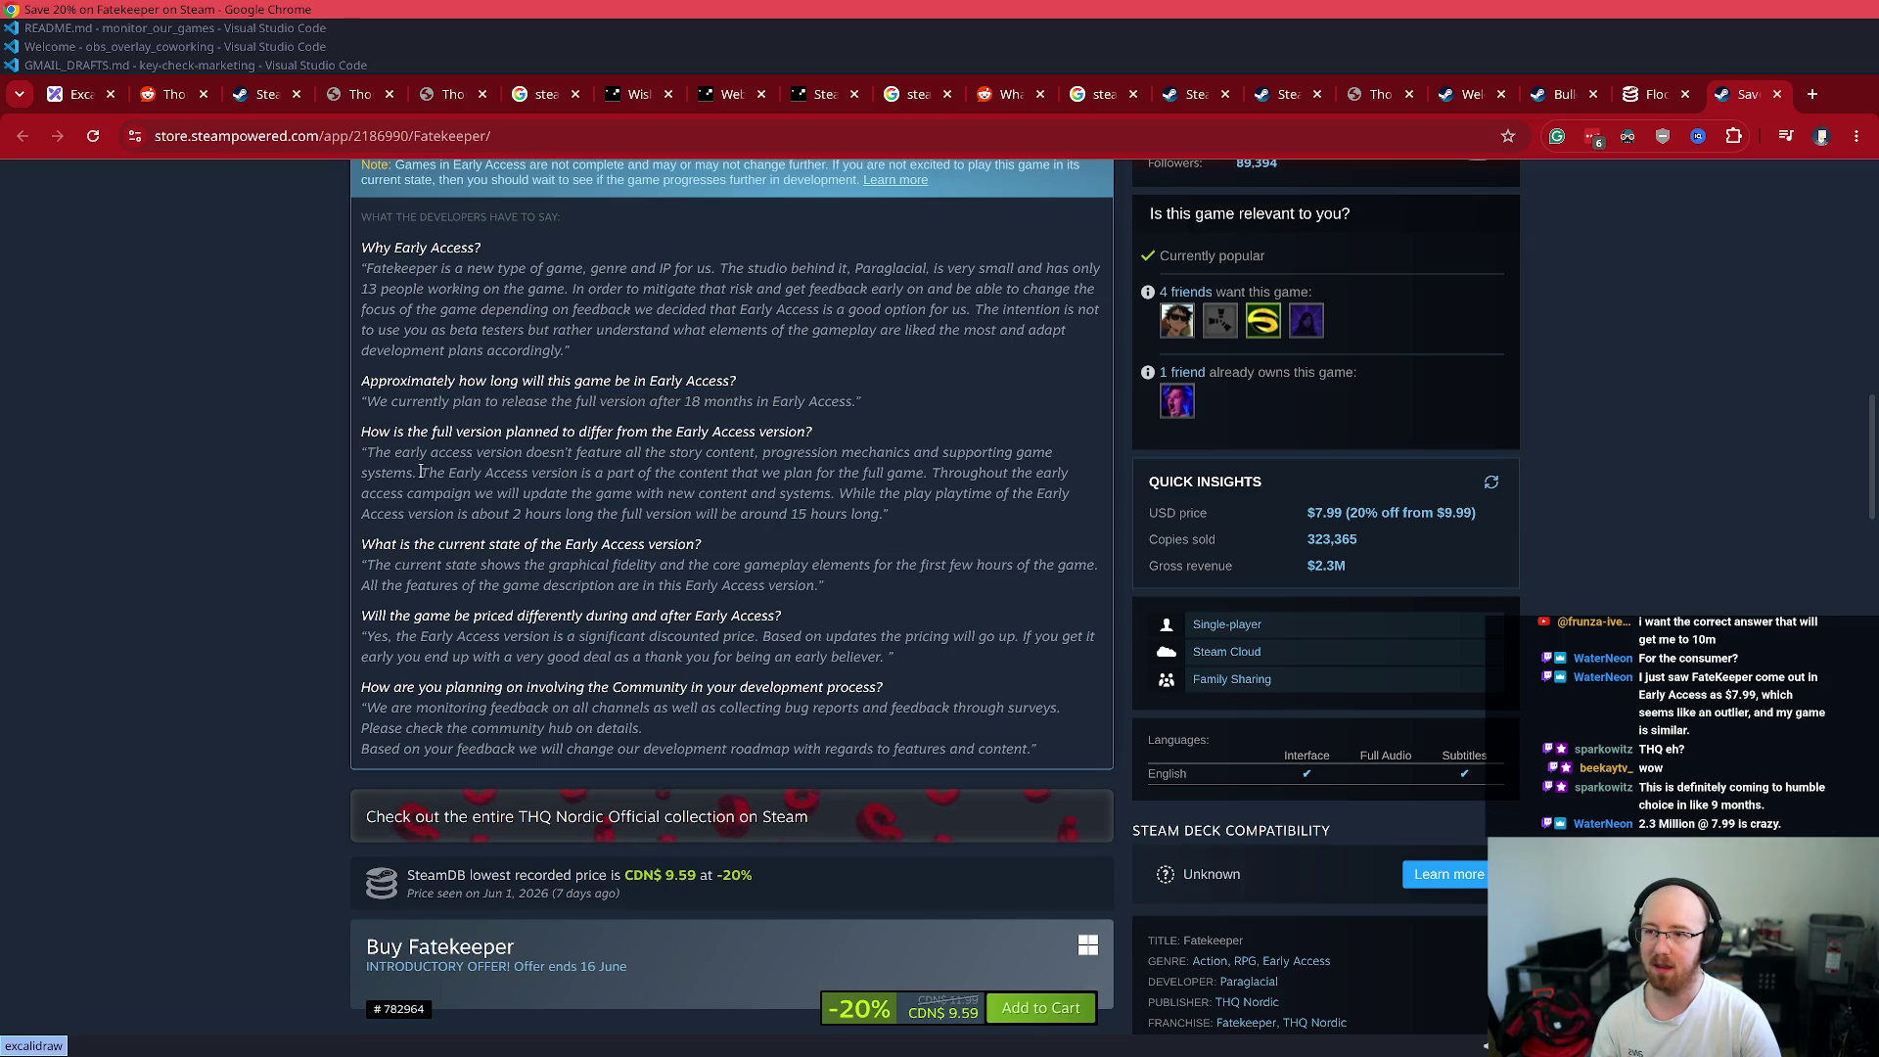
- Search the page for 'price' and highlight the Early Access pricing question and answer
{"action": "key", "text": "ctrl+f"}
{"action": "type", "text": "pr"}
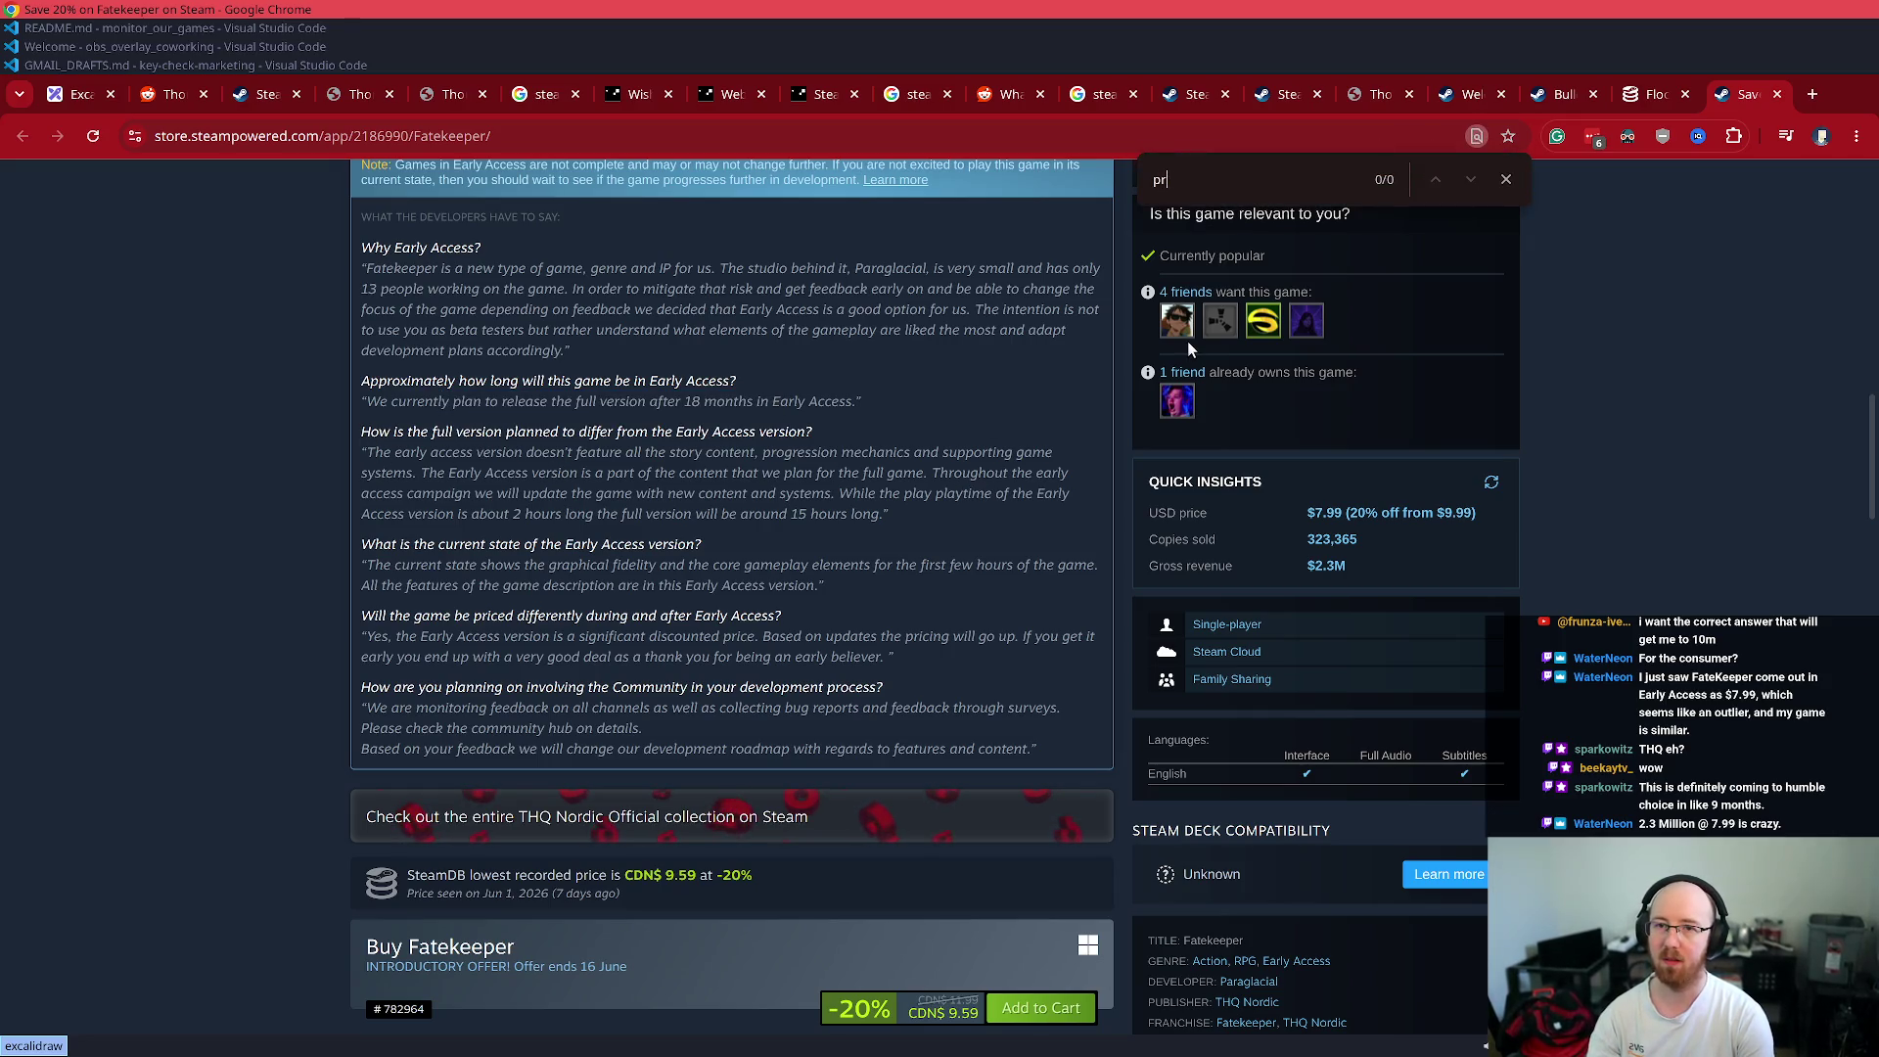
{"action": "type", "text": "ice"}
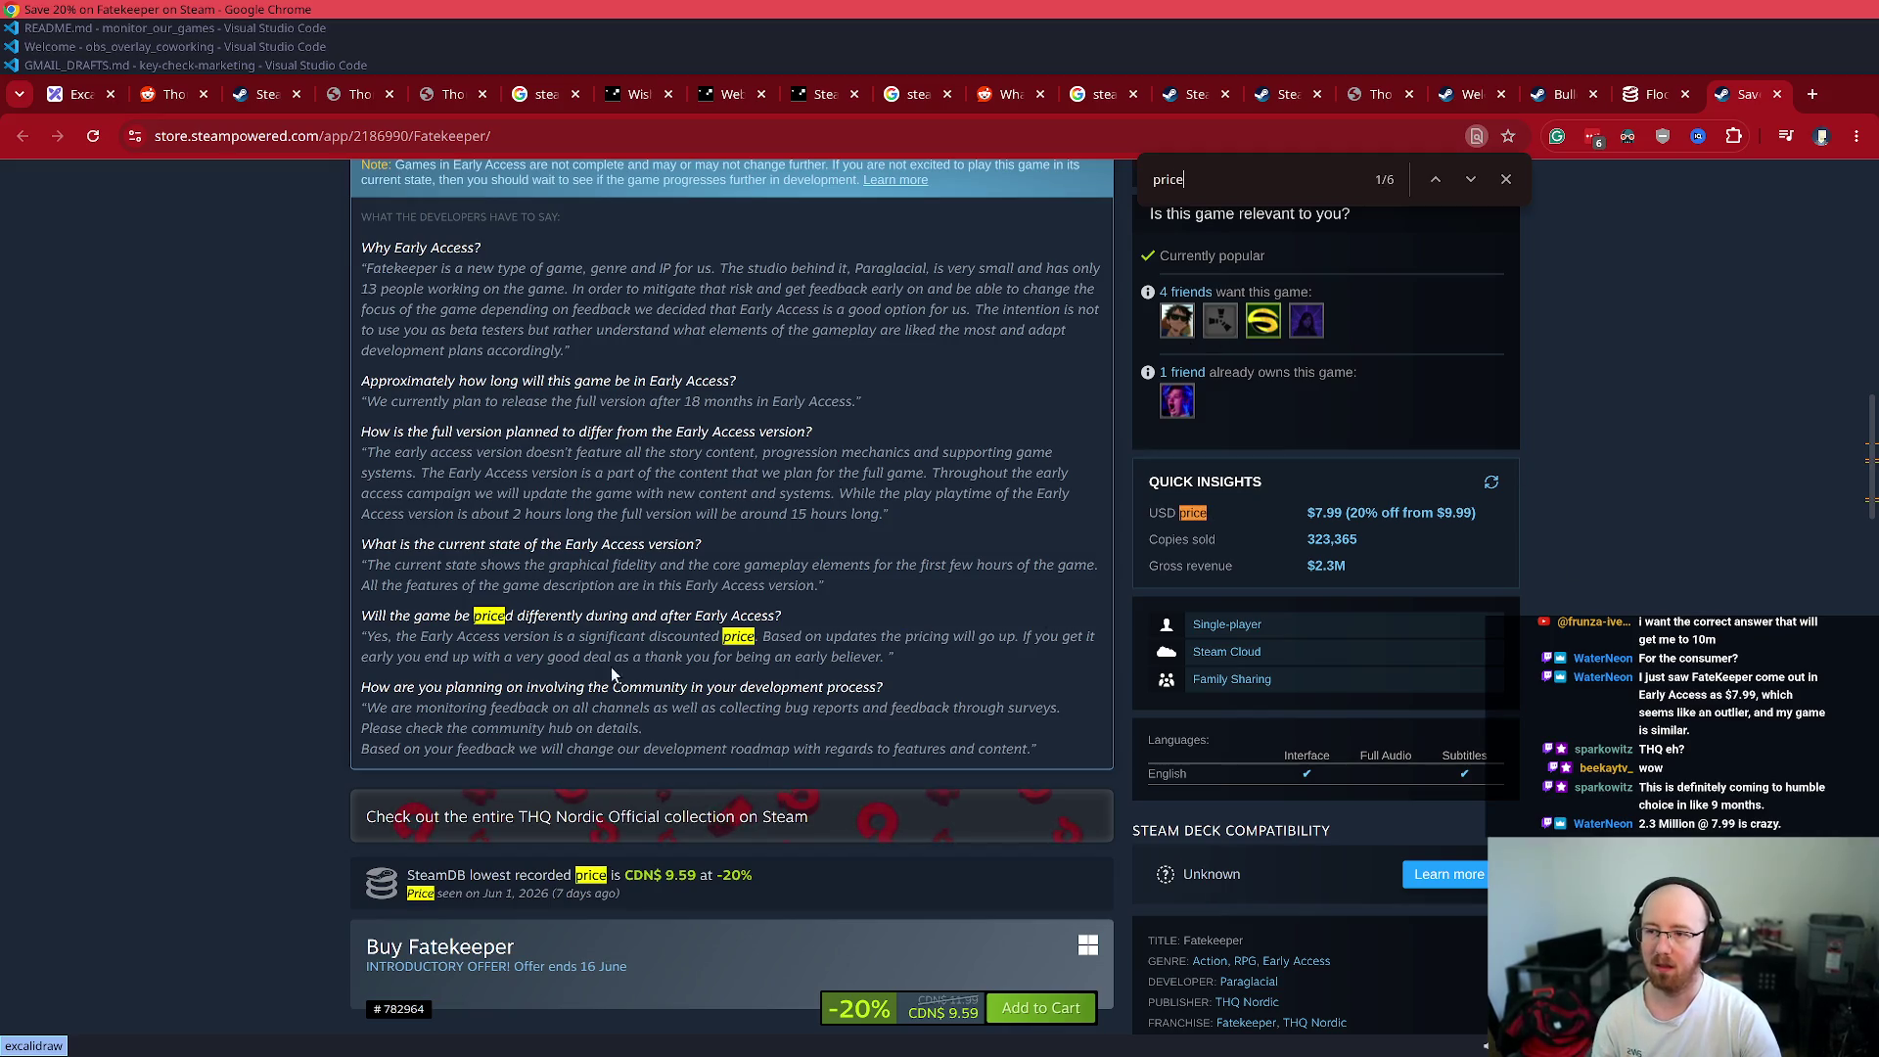
{"action": "mouse_move", "coordinate": [457, 636]}
{"action": "left_mouse_down"}
{"action": "mouse_move", "coordinate": [790, 657]}
{"action": "mouse_move", "coordinate": [430, 646]}
{"action": "mouse_move", "coordinate": [365, 611]}
{"action": "left_mouse_up"}
{"action": "left_click", "coordinate": [790, 657]}
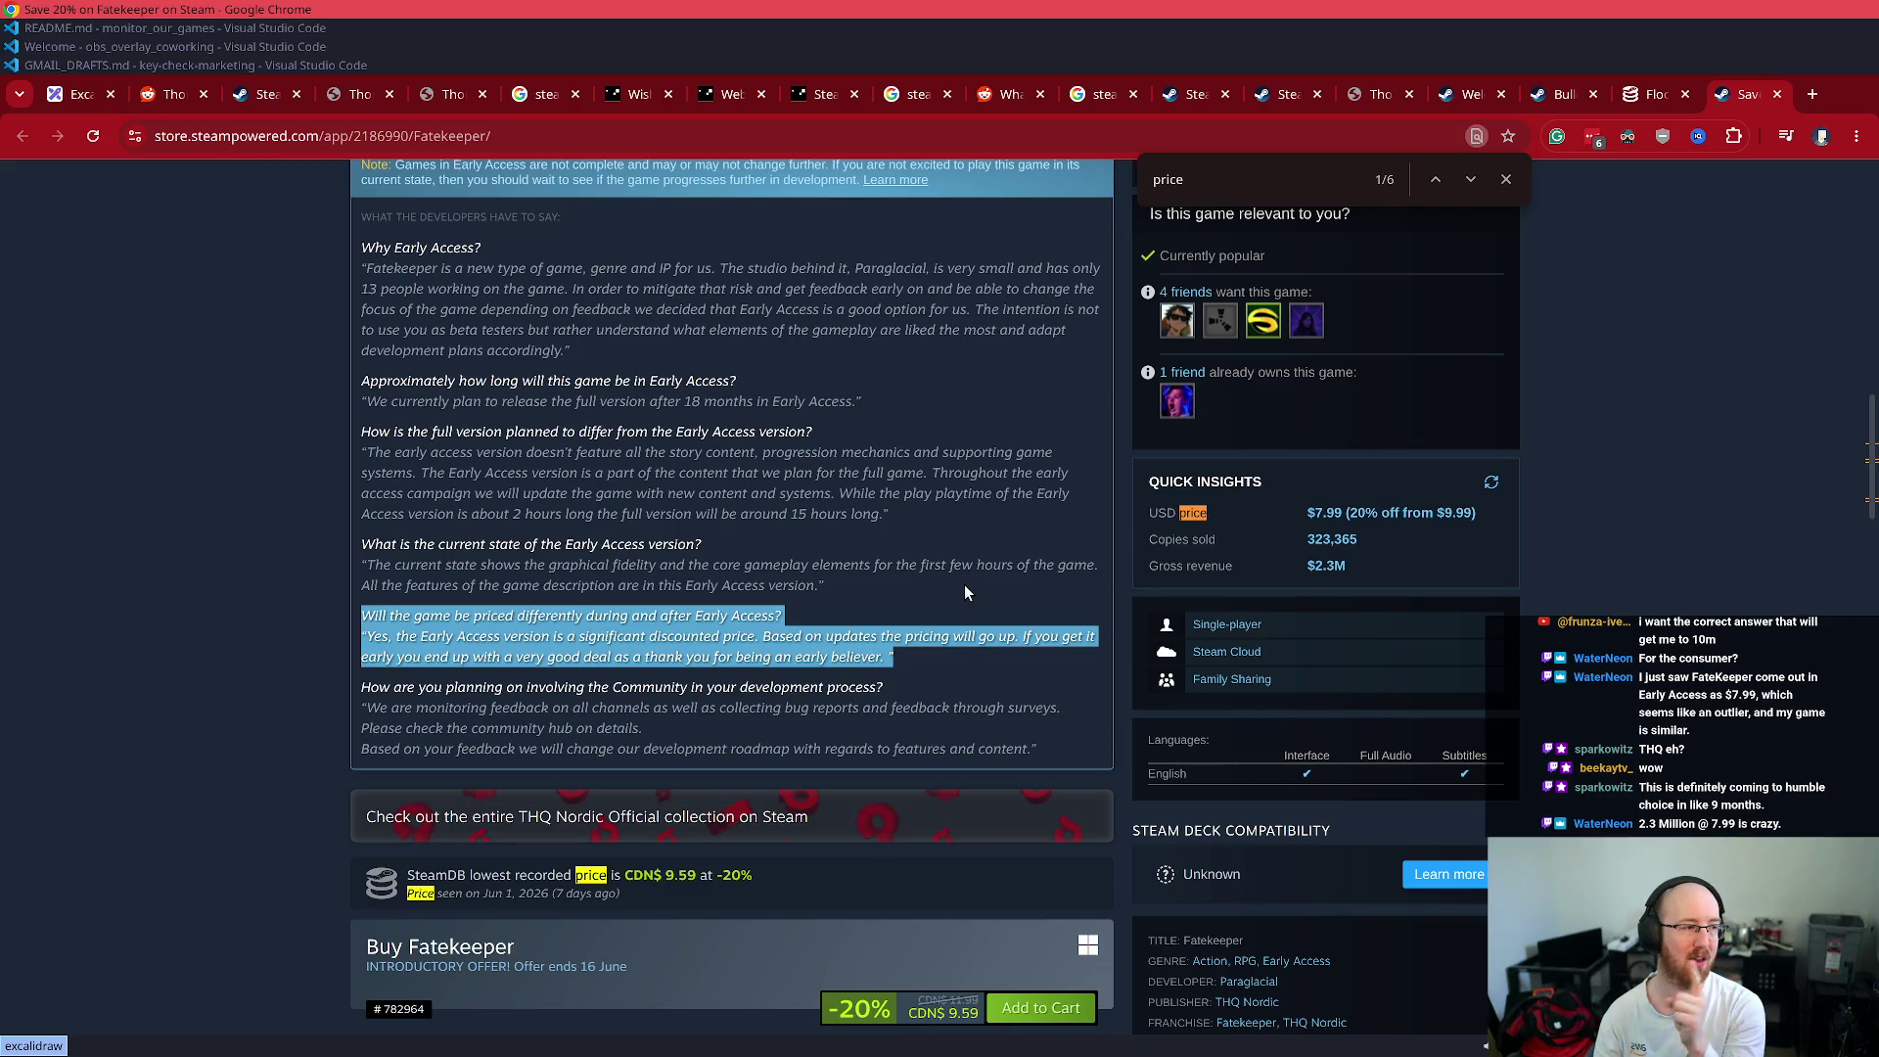
{"action": "scroll", "coordinate": [1482, 484], "scroll_direction": "up", "scroll_amount": 10}
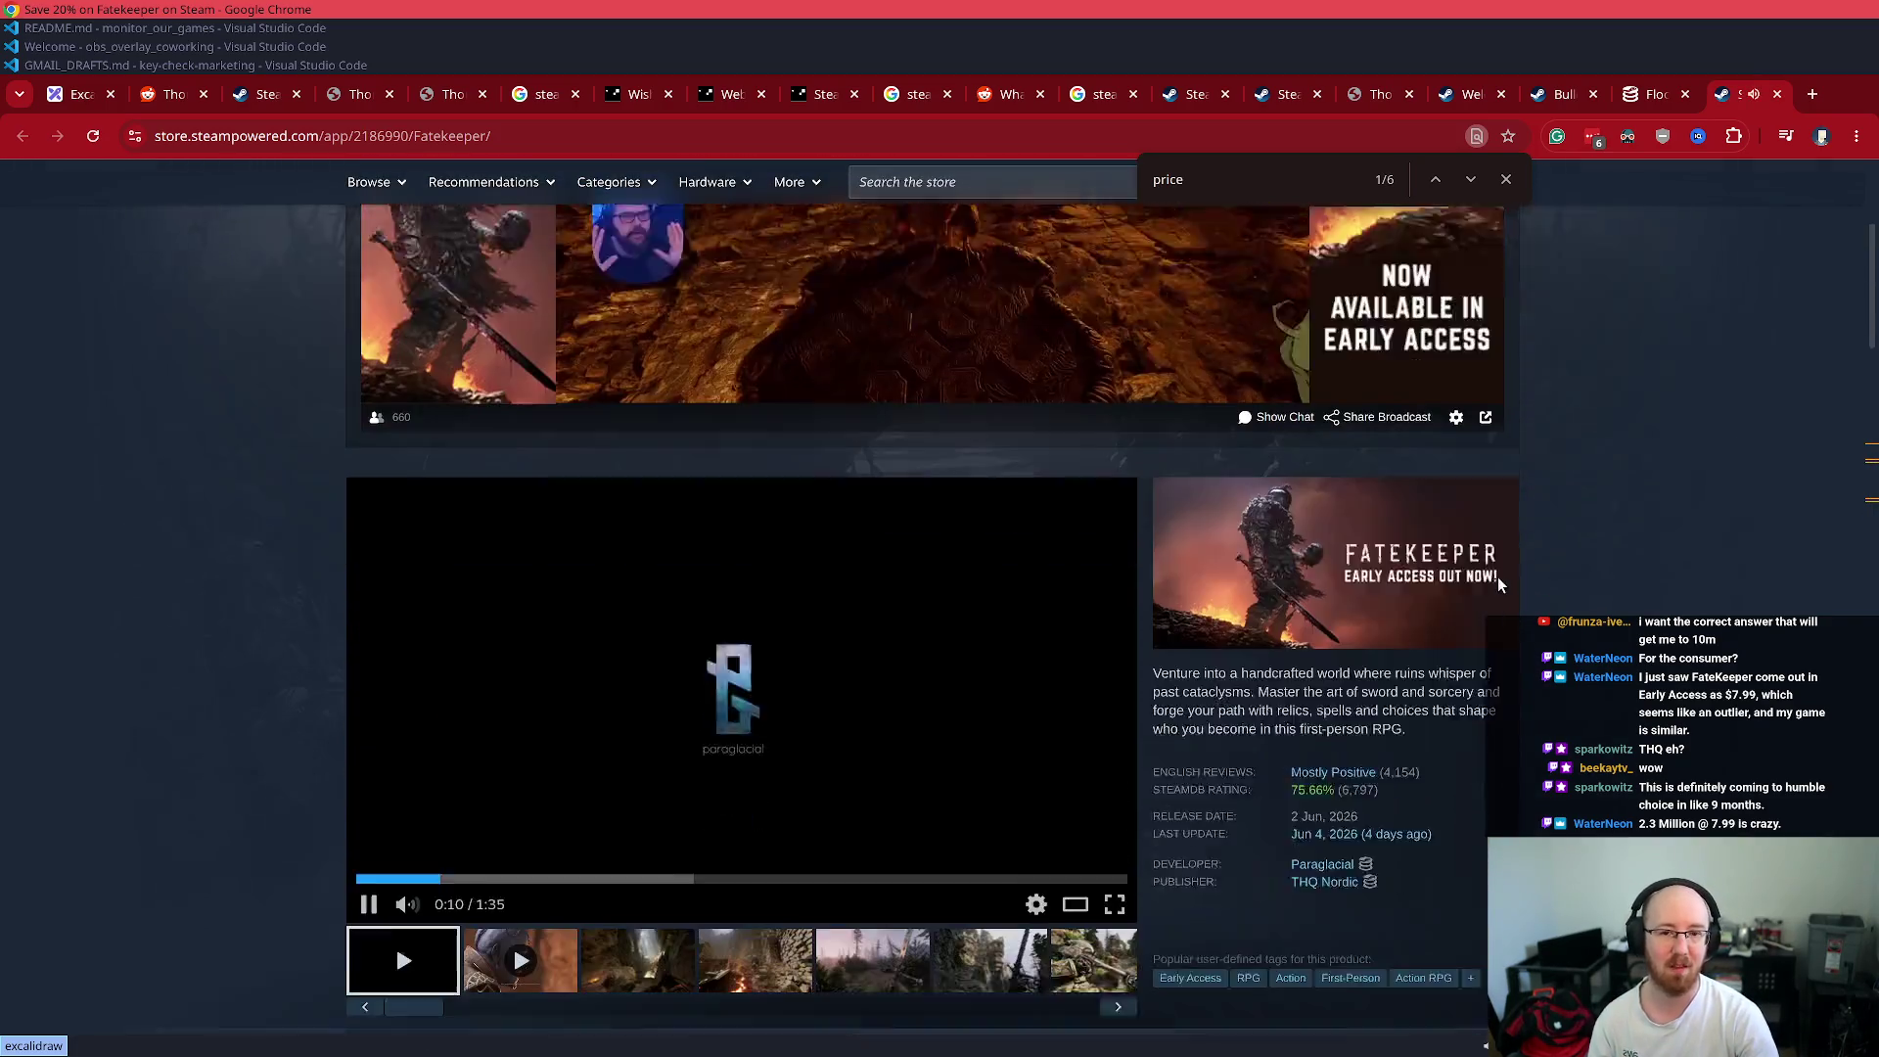
- Pause the Fatekeeper trailer at 0:15 and check the English Reviews tooltip
{"action": "scroll", "coordinate": [1353, 749], "scroll_direction": "down", "scroll_amount": 2}
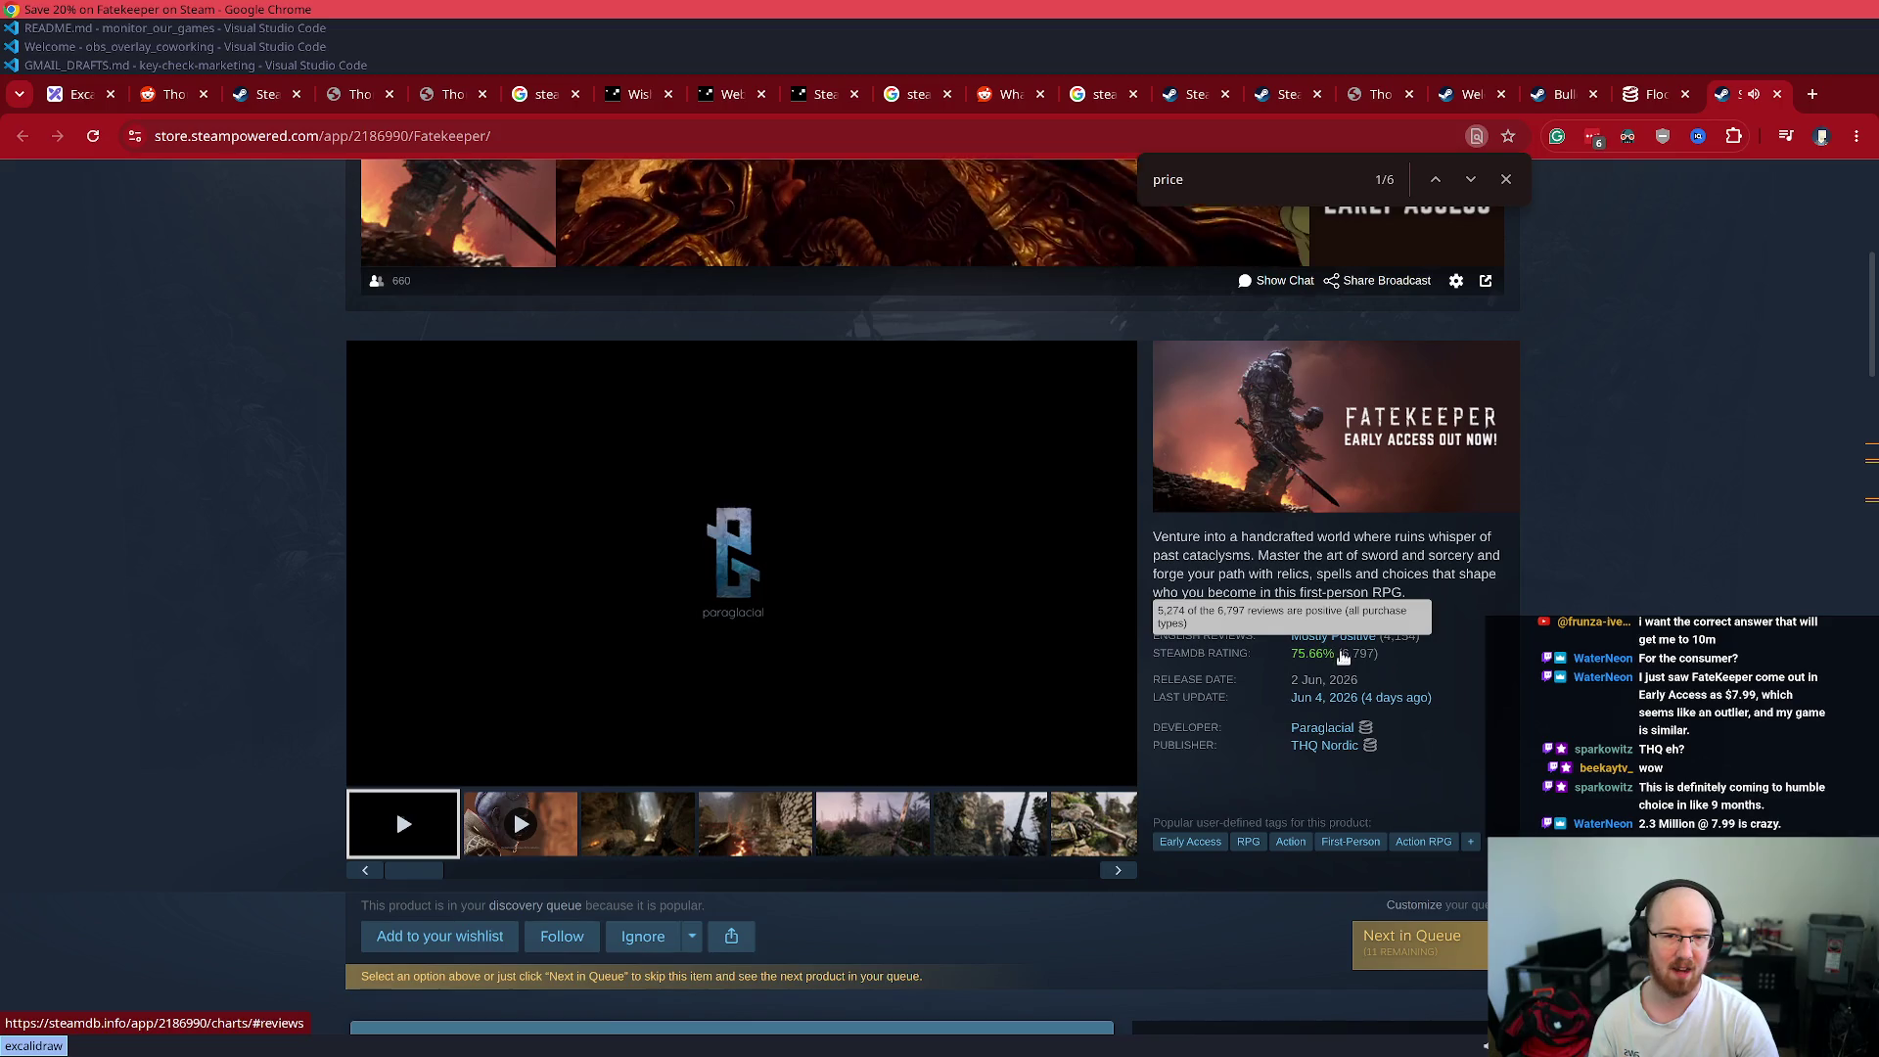
{"action": "scroll", "coordinate": [391, 601], "scroll_direction": "down", "scroll_amount": 1}
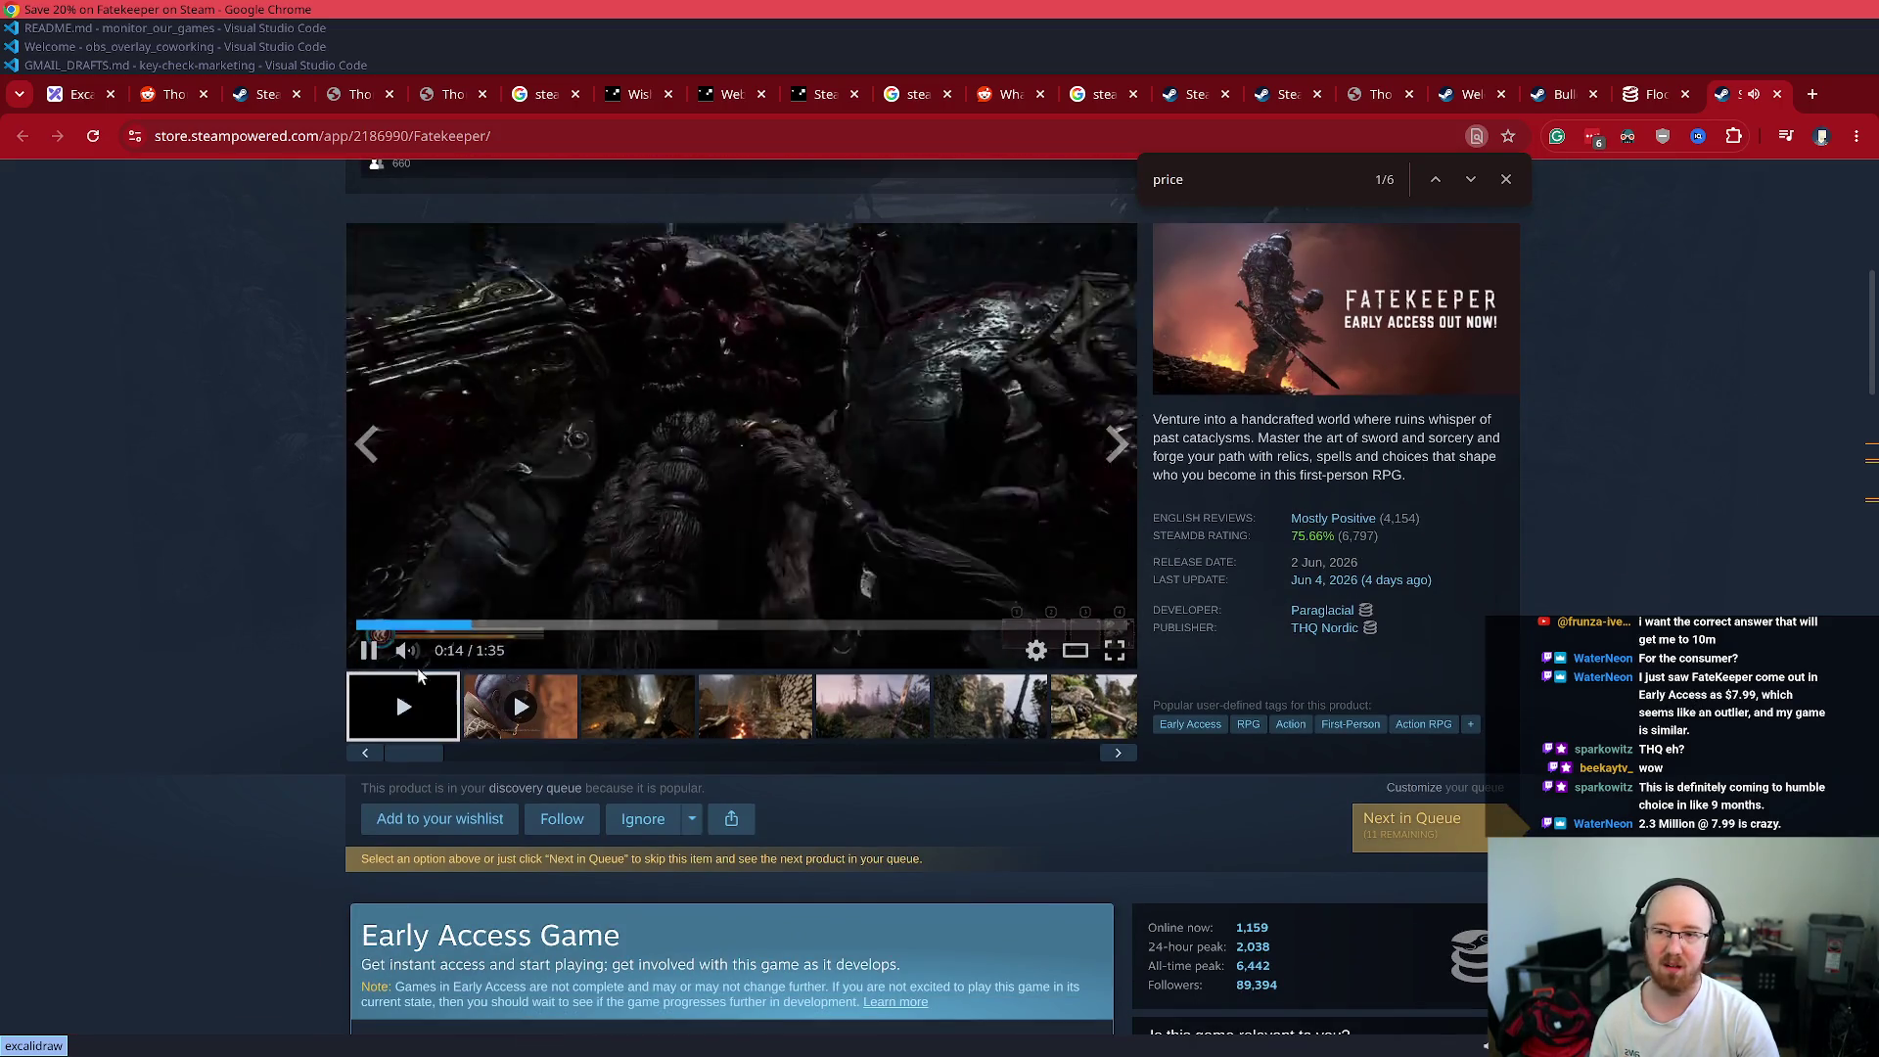
{"action": "left_click", "coordinate": [379, 650]}
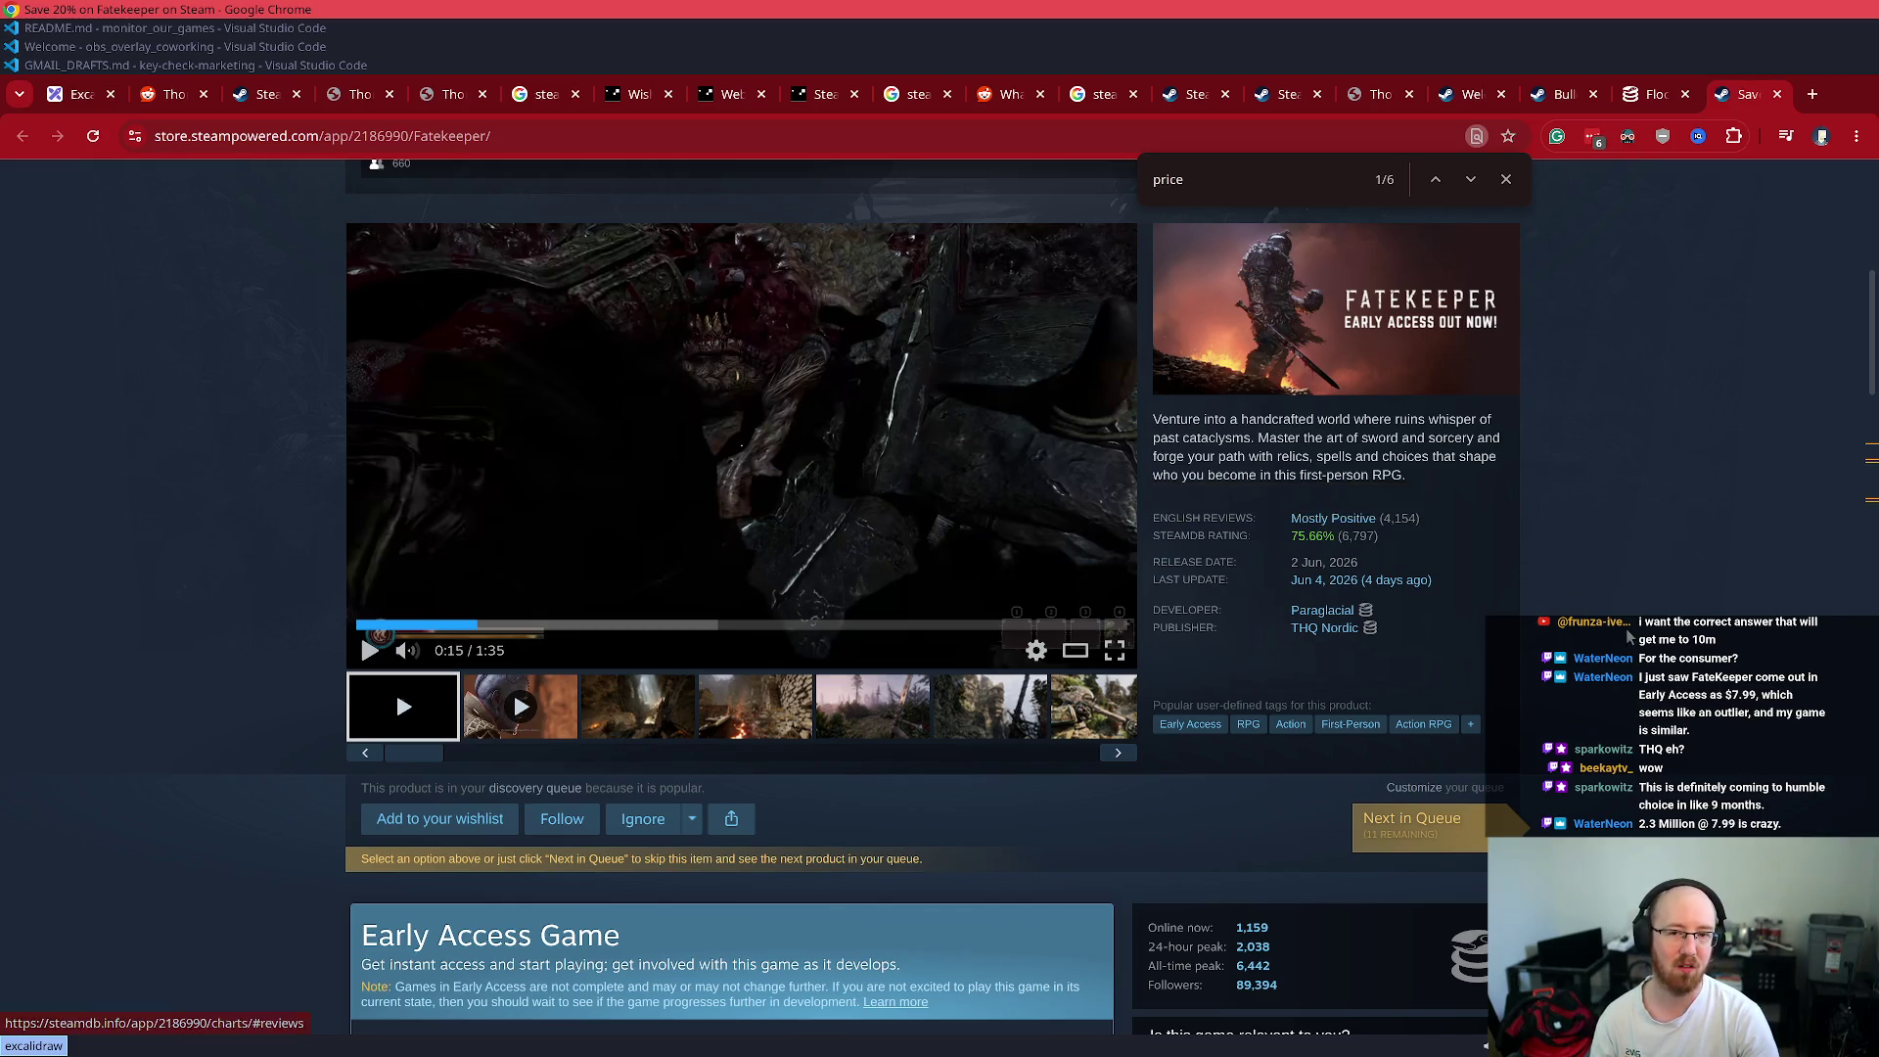
{"action": "scroll", "coordinate": [1624, 630], "scroll_direction": "down", "scroll_amount": 7}
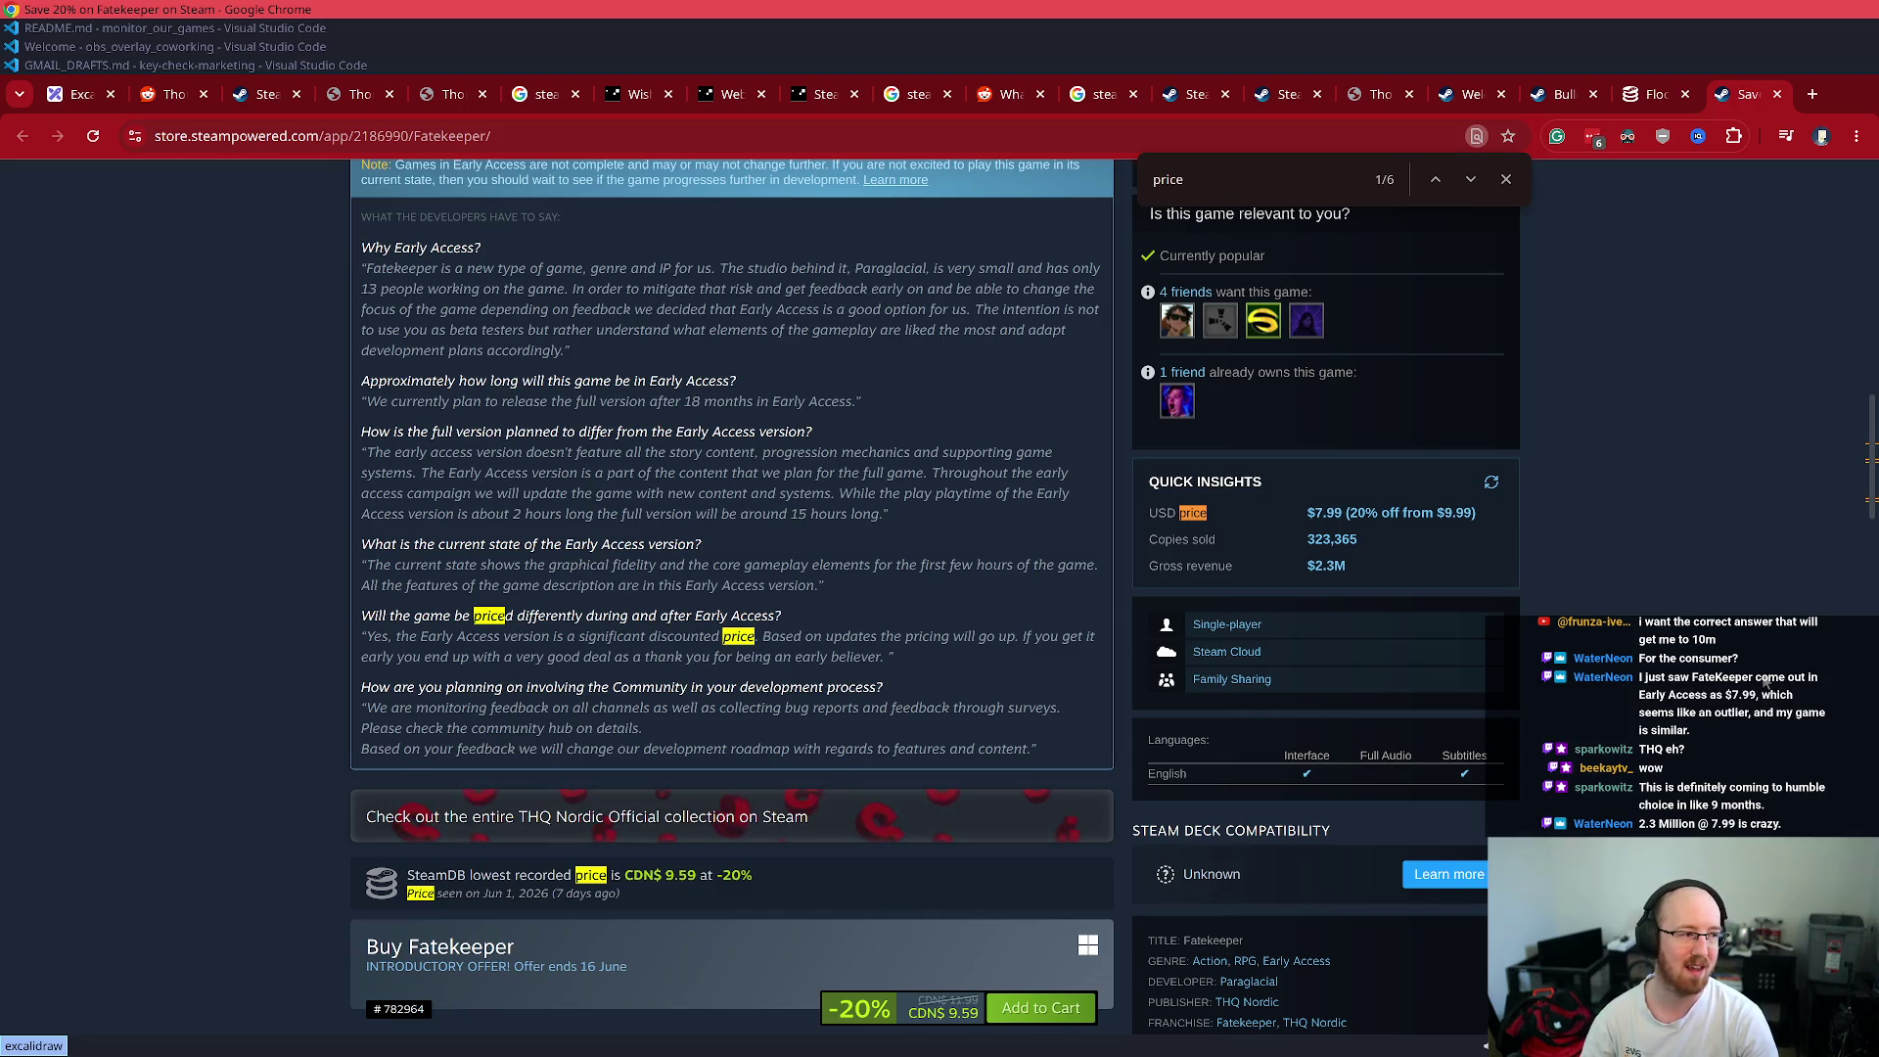
{"action": "scroll", "coordinate": [1766, 682], "scroll_direction": "up", "scroll_amount": 6}
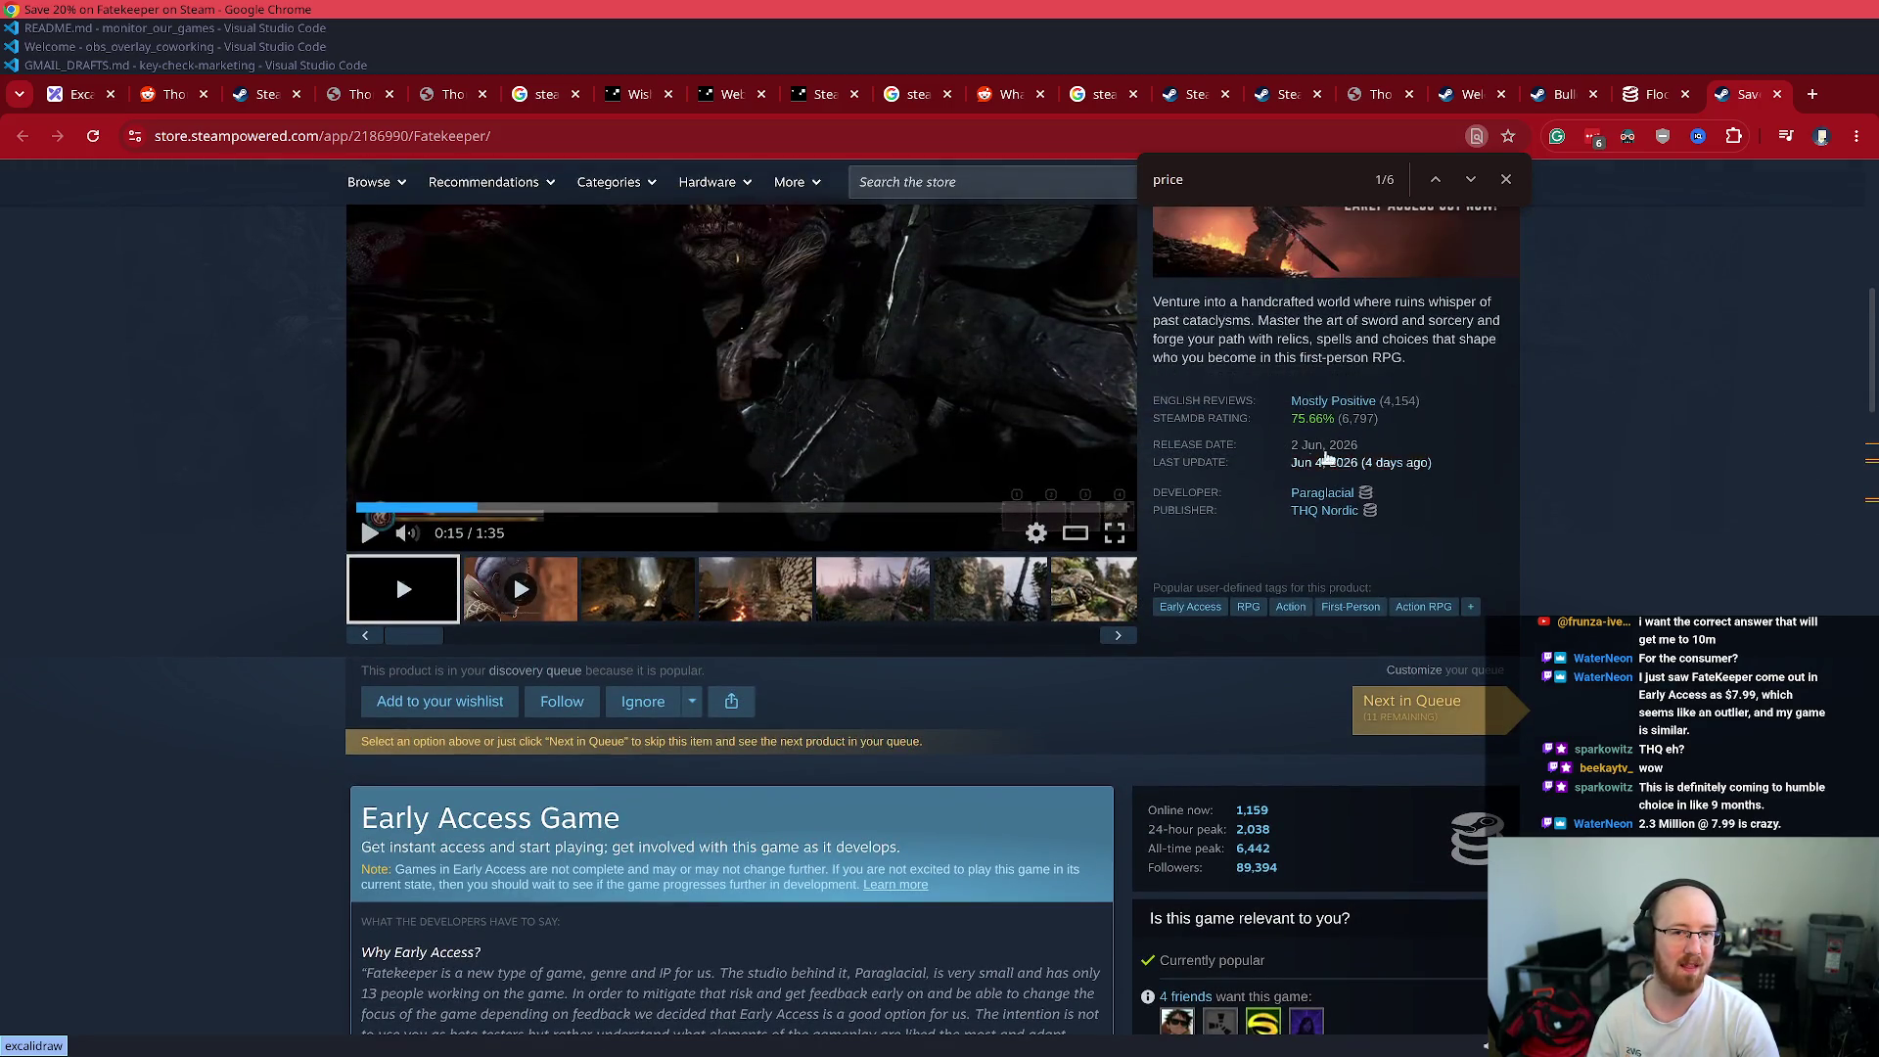
{"action": "mouse_move", "coordinate": [1469, 408]}
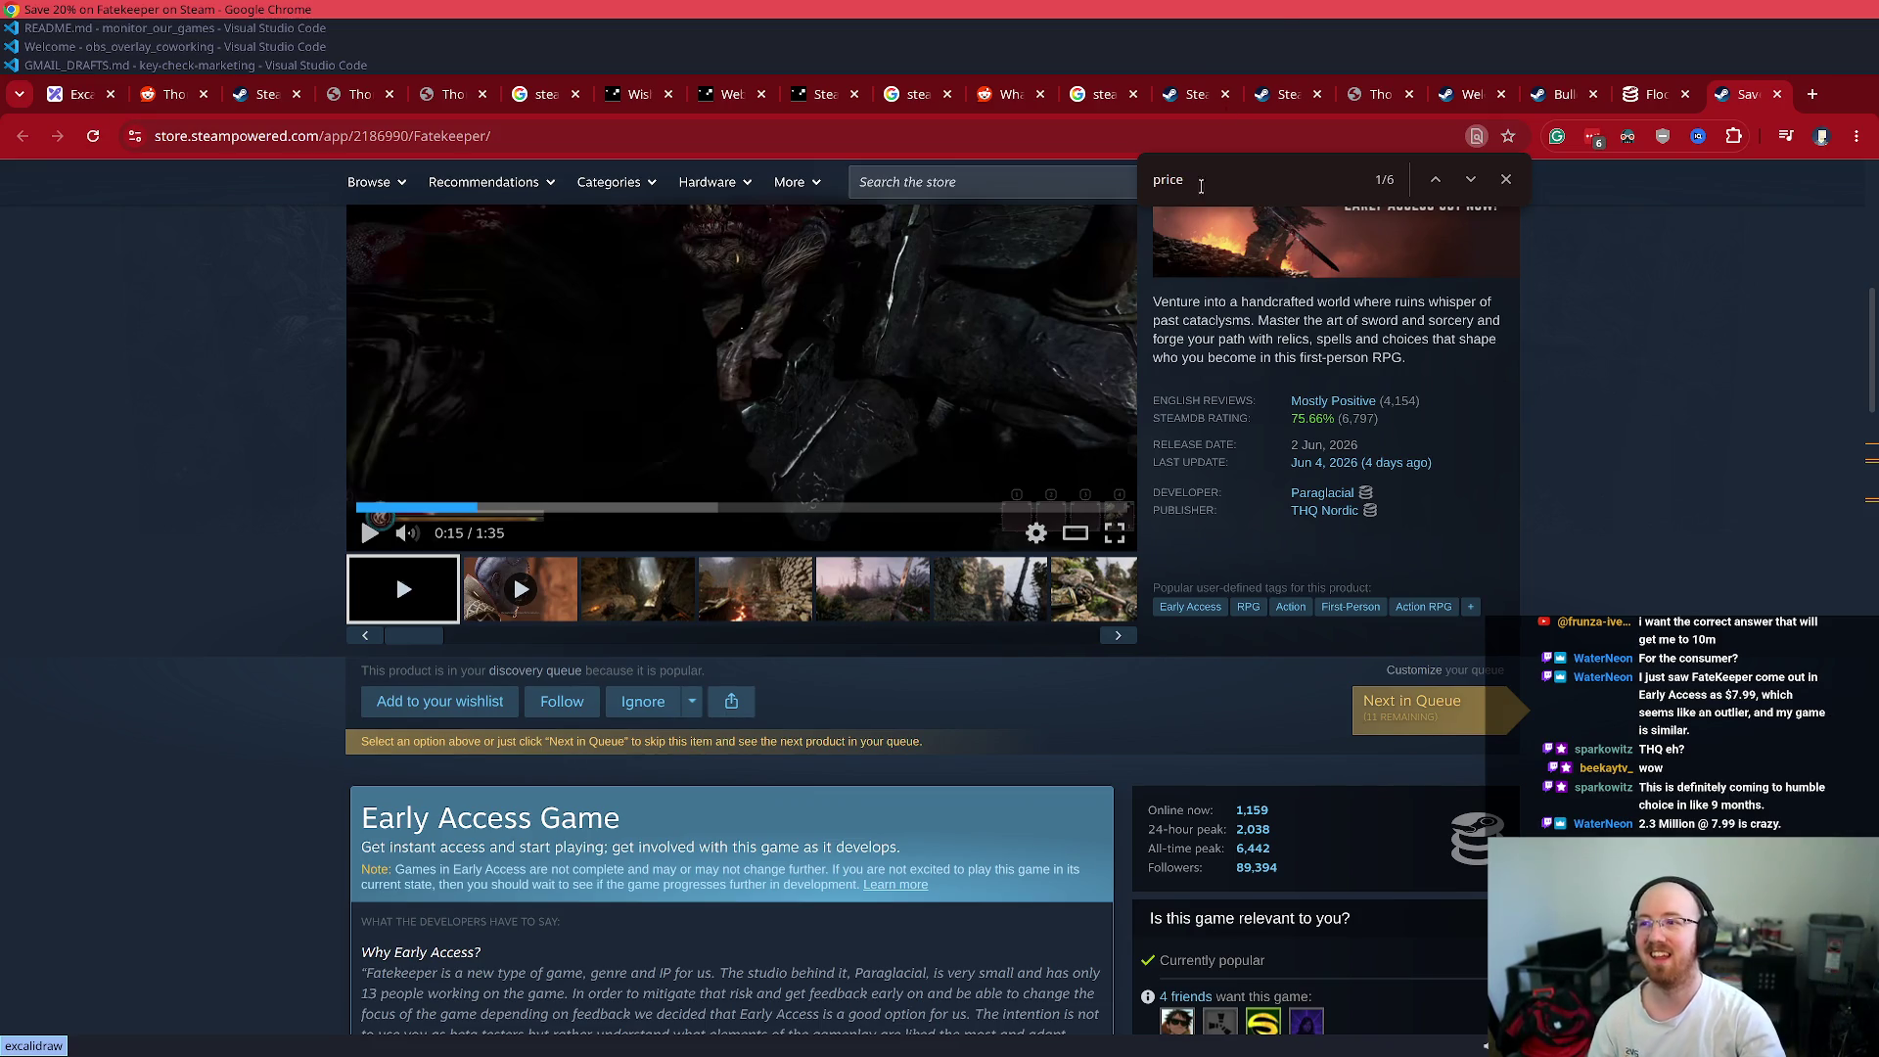
{"action": "mouse_move", "coordinate": [184, 96]}
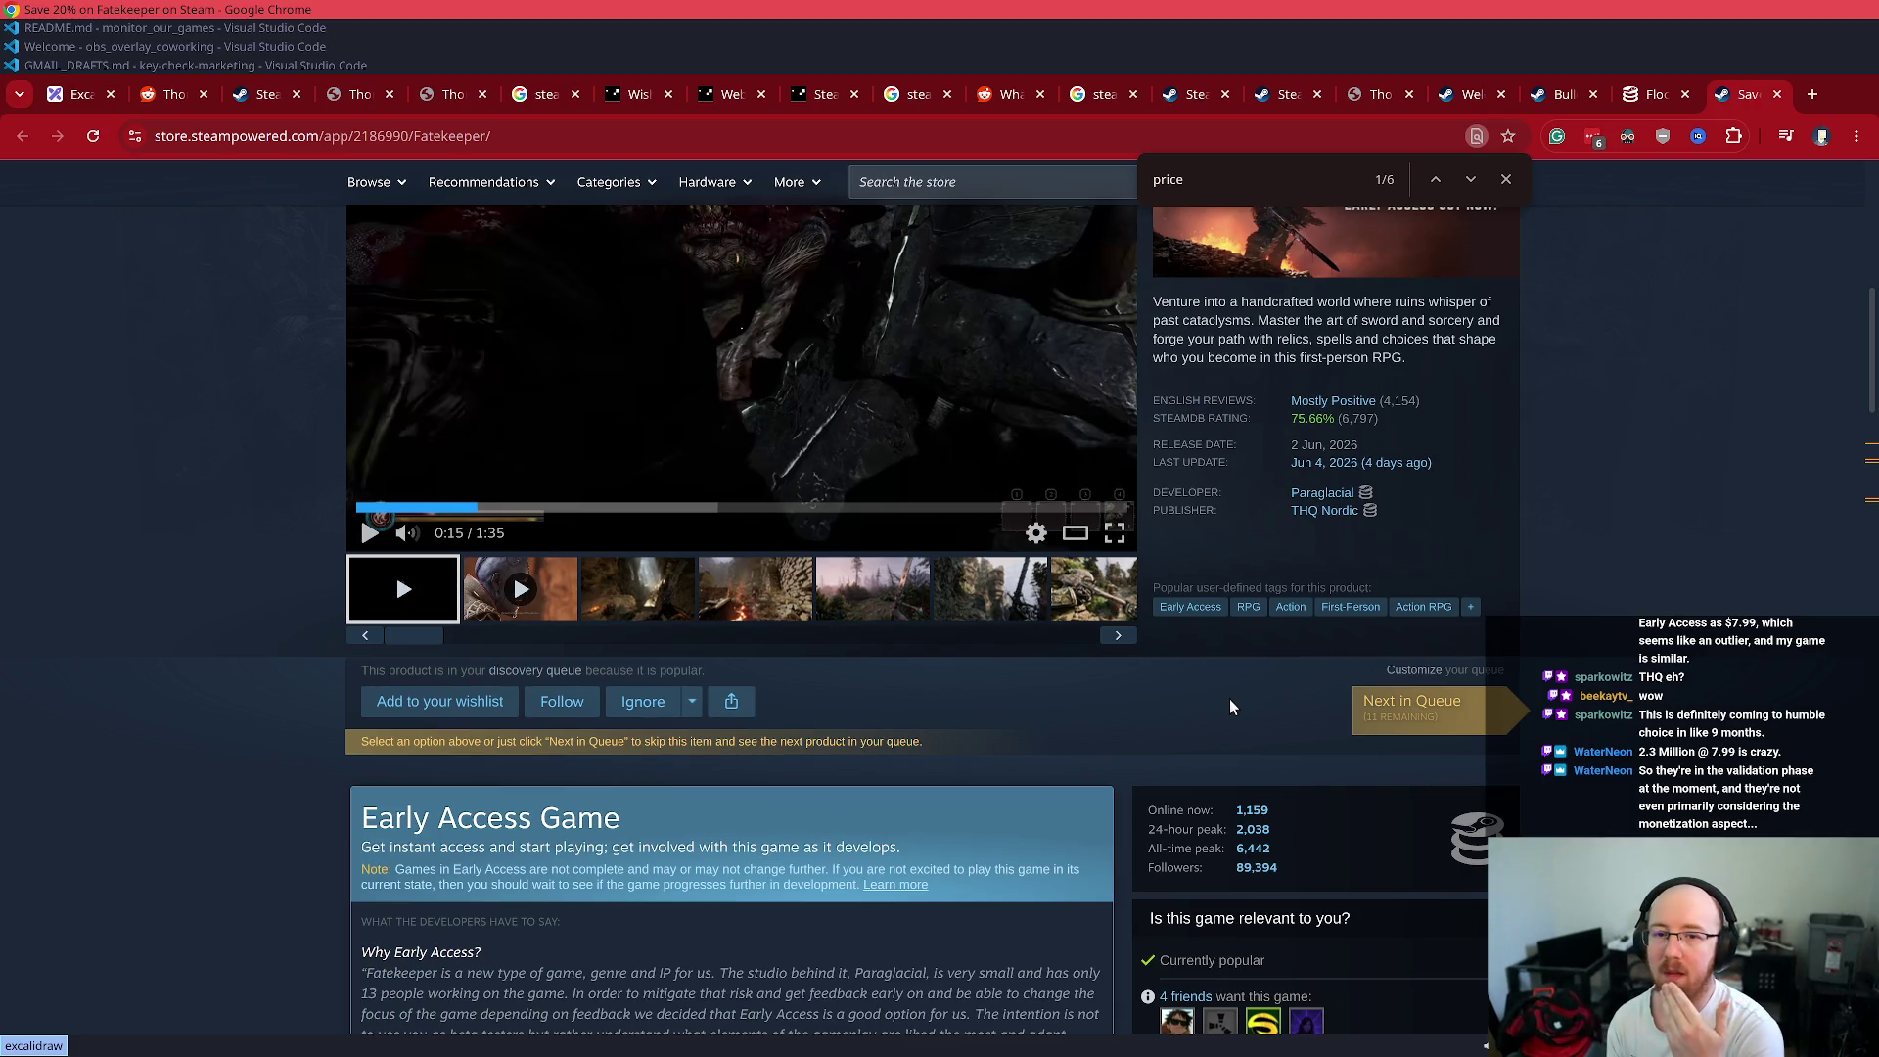
{"action": "scroll", "coordinate": [1068, 671], "scroll_direction": "down", "scroll_amount": 3}
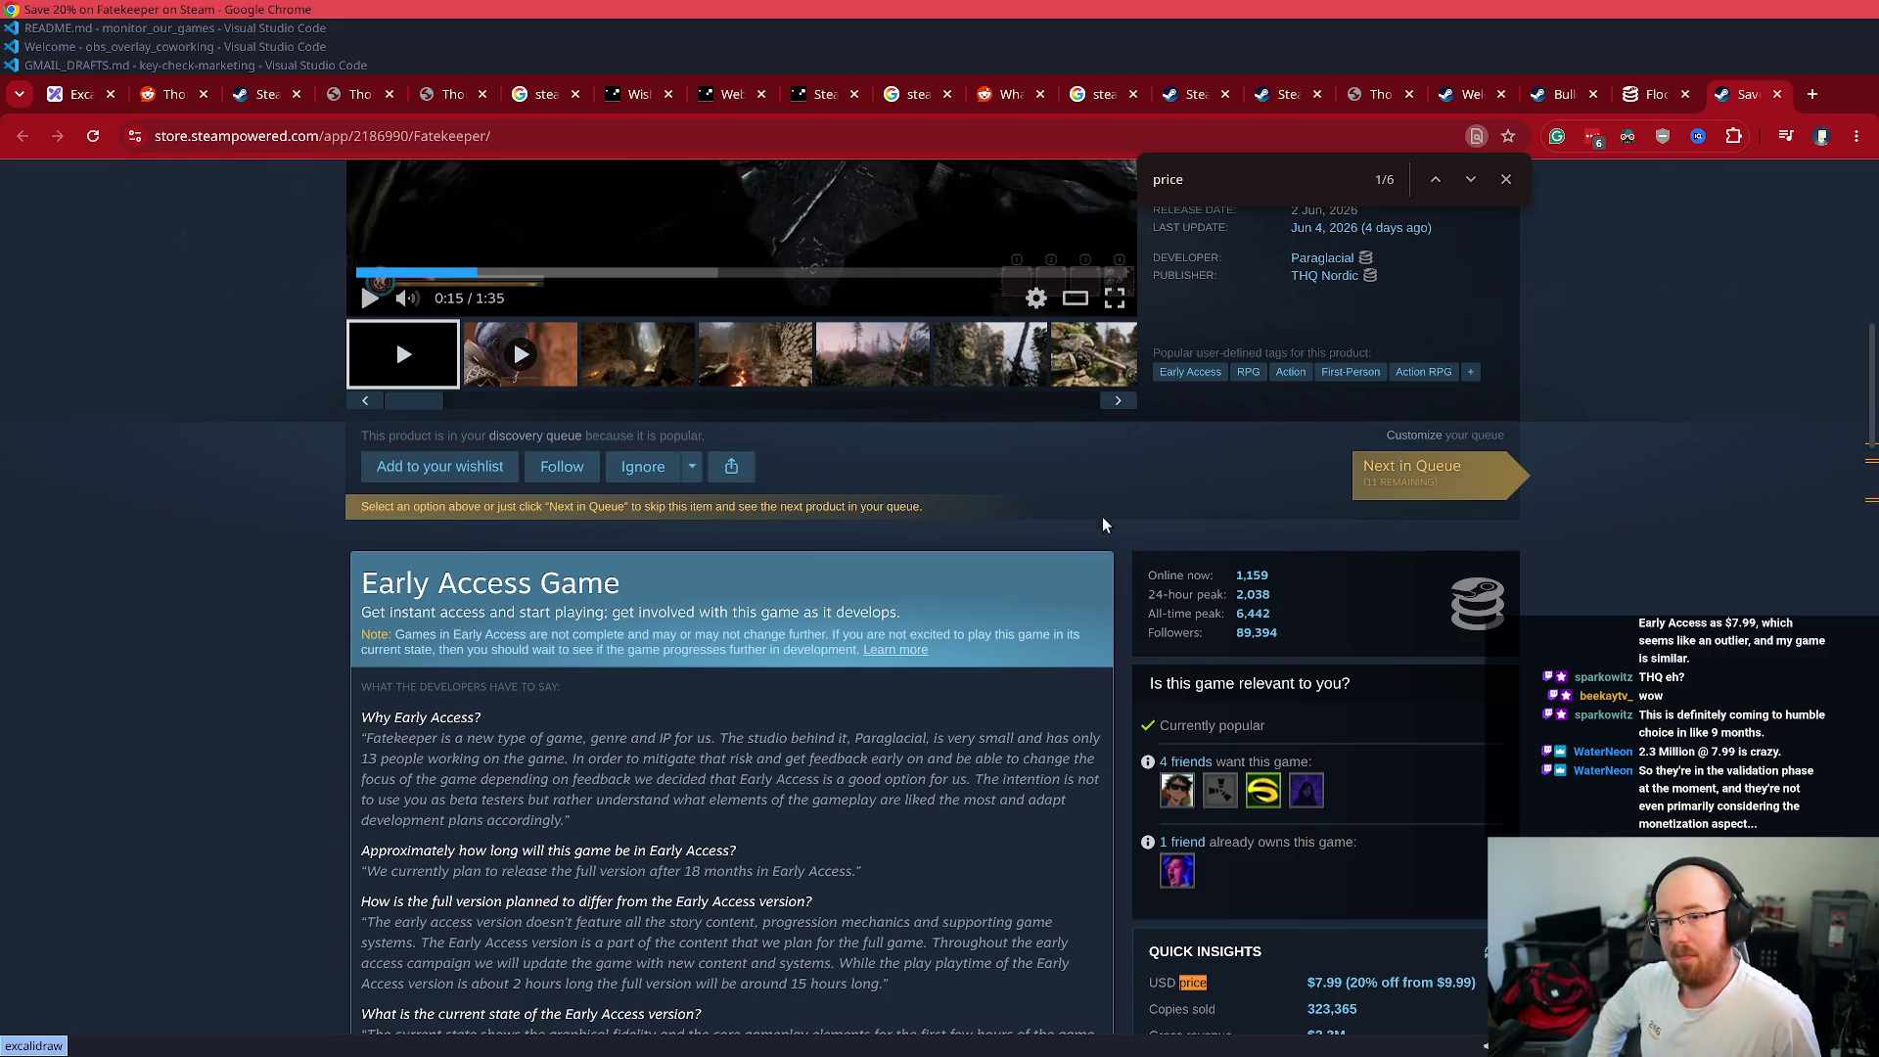
{"action": "scroll", "coordinate": [1097, 529], "scroll_direction": "up", "scroll_amount": 5}
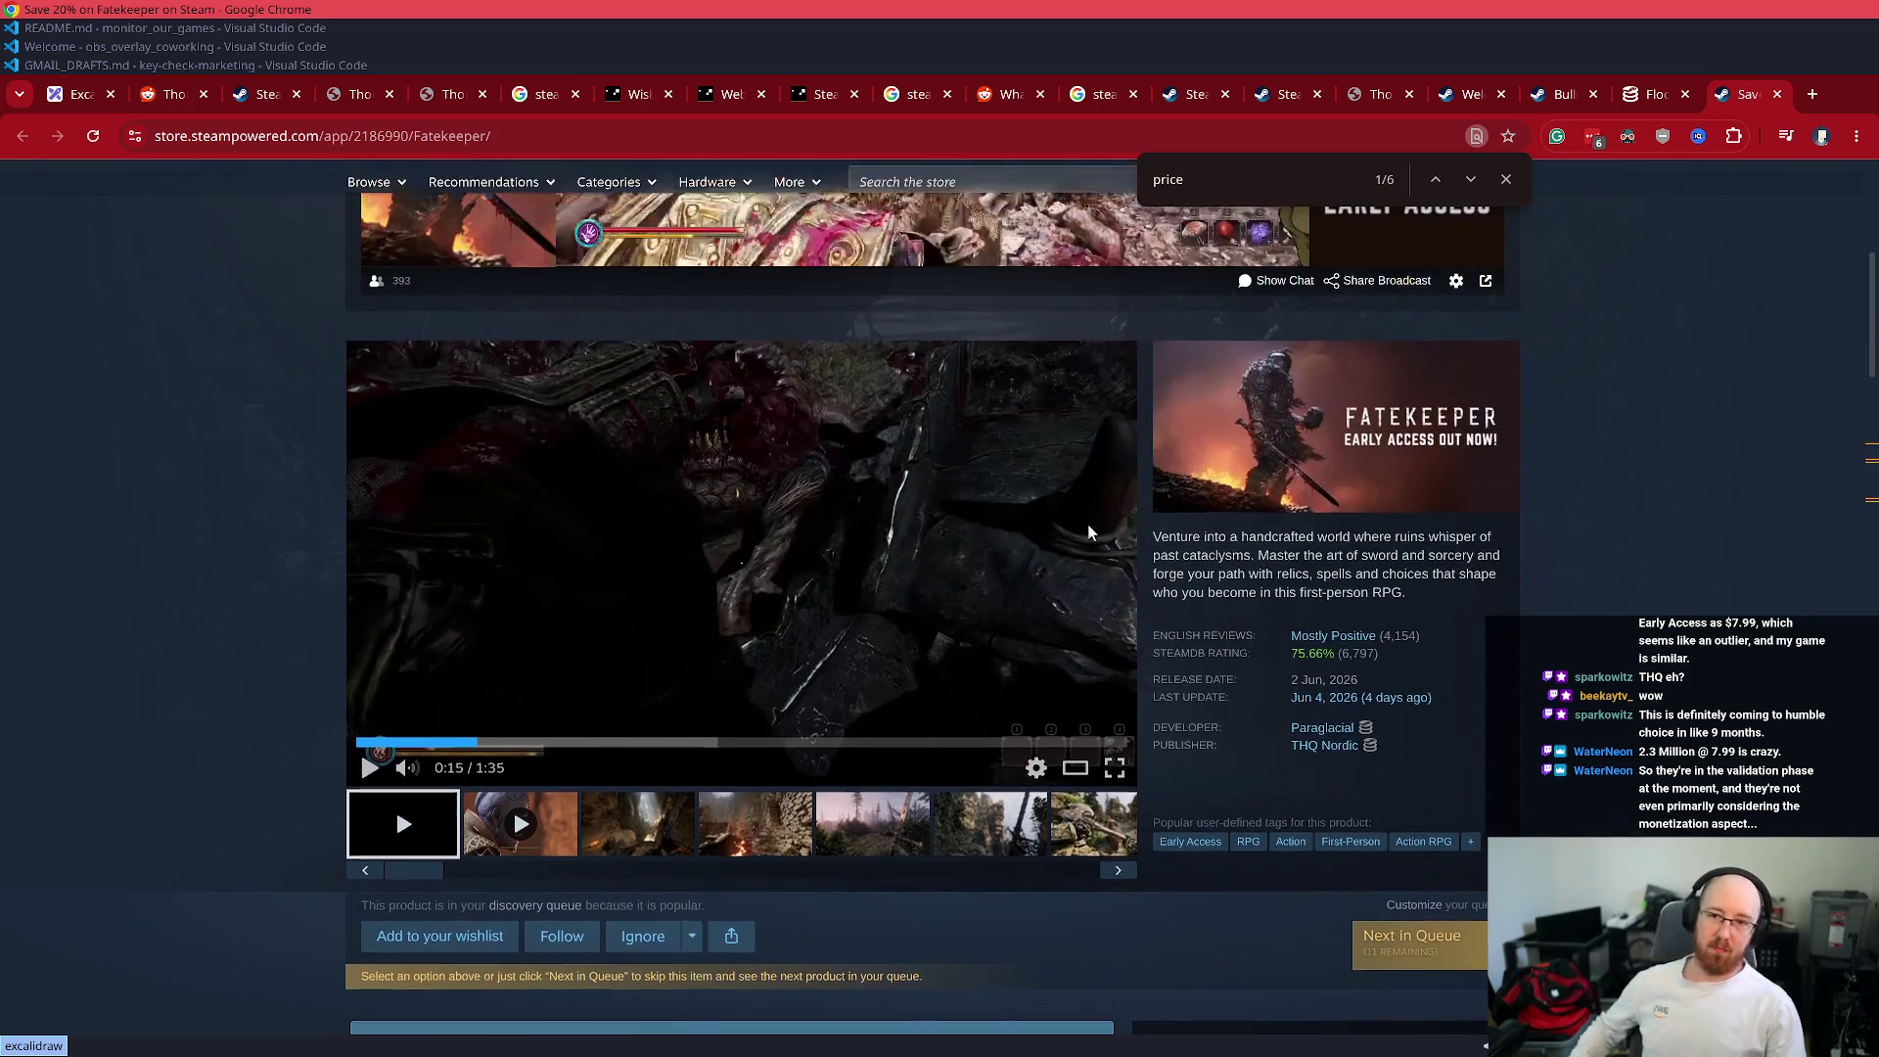
- Browse Fatekeeper's screenshots: forest, ruined castle, axe scene and wasp creature
{"action": "left_click", "coordinate": [780, 851]}
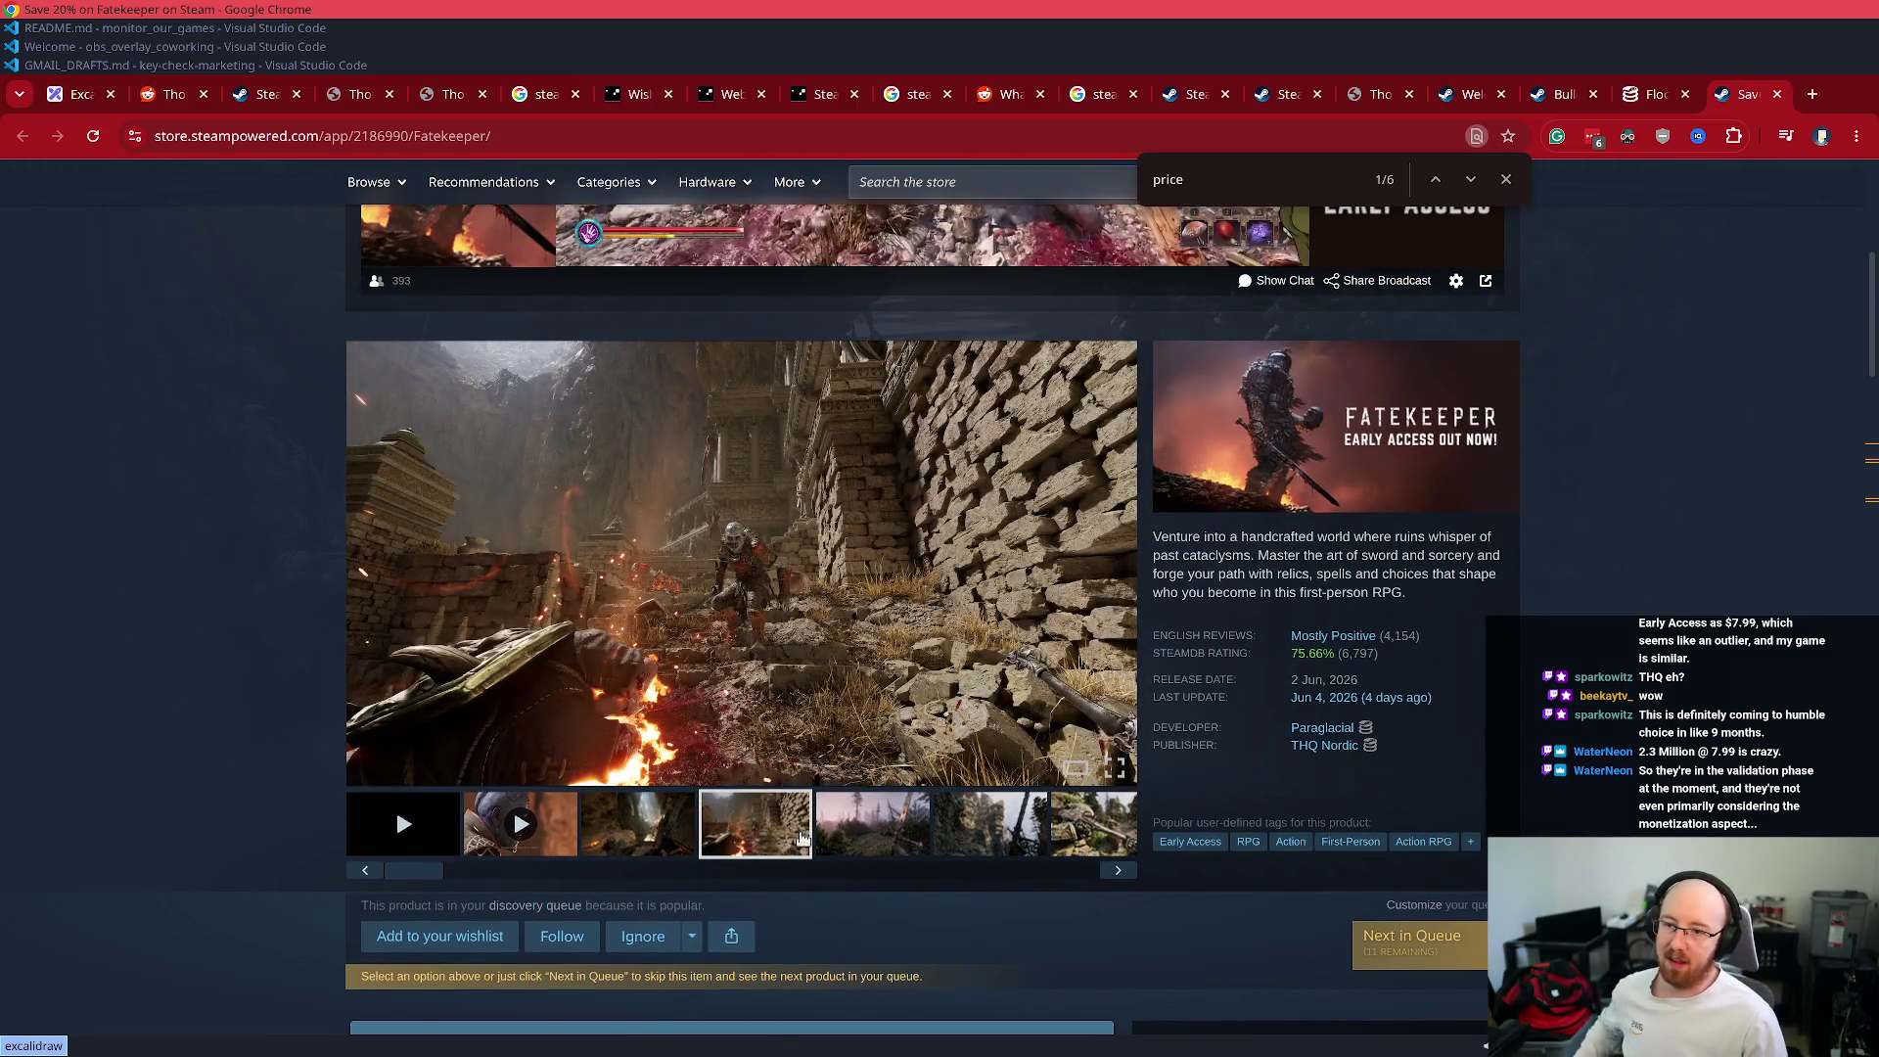
{"action": "left_click", "coordinate": [840, 829]}
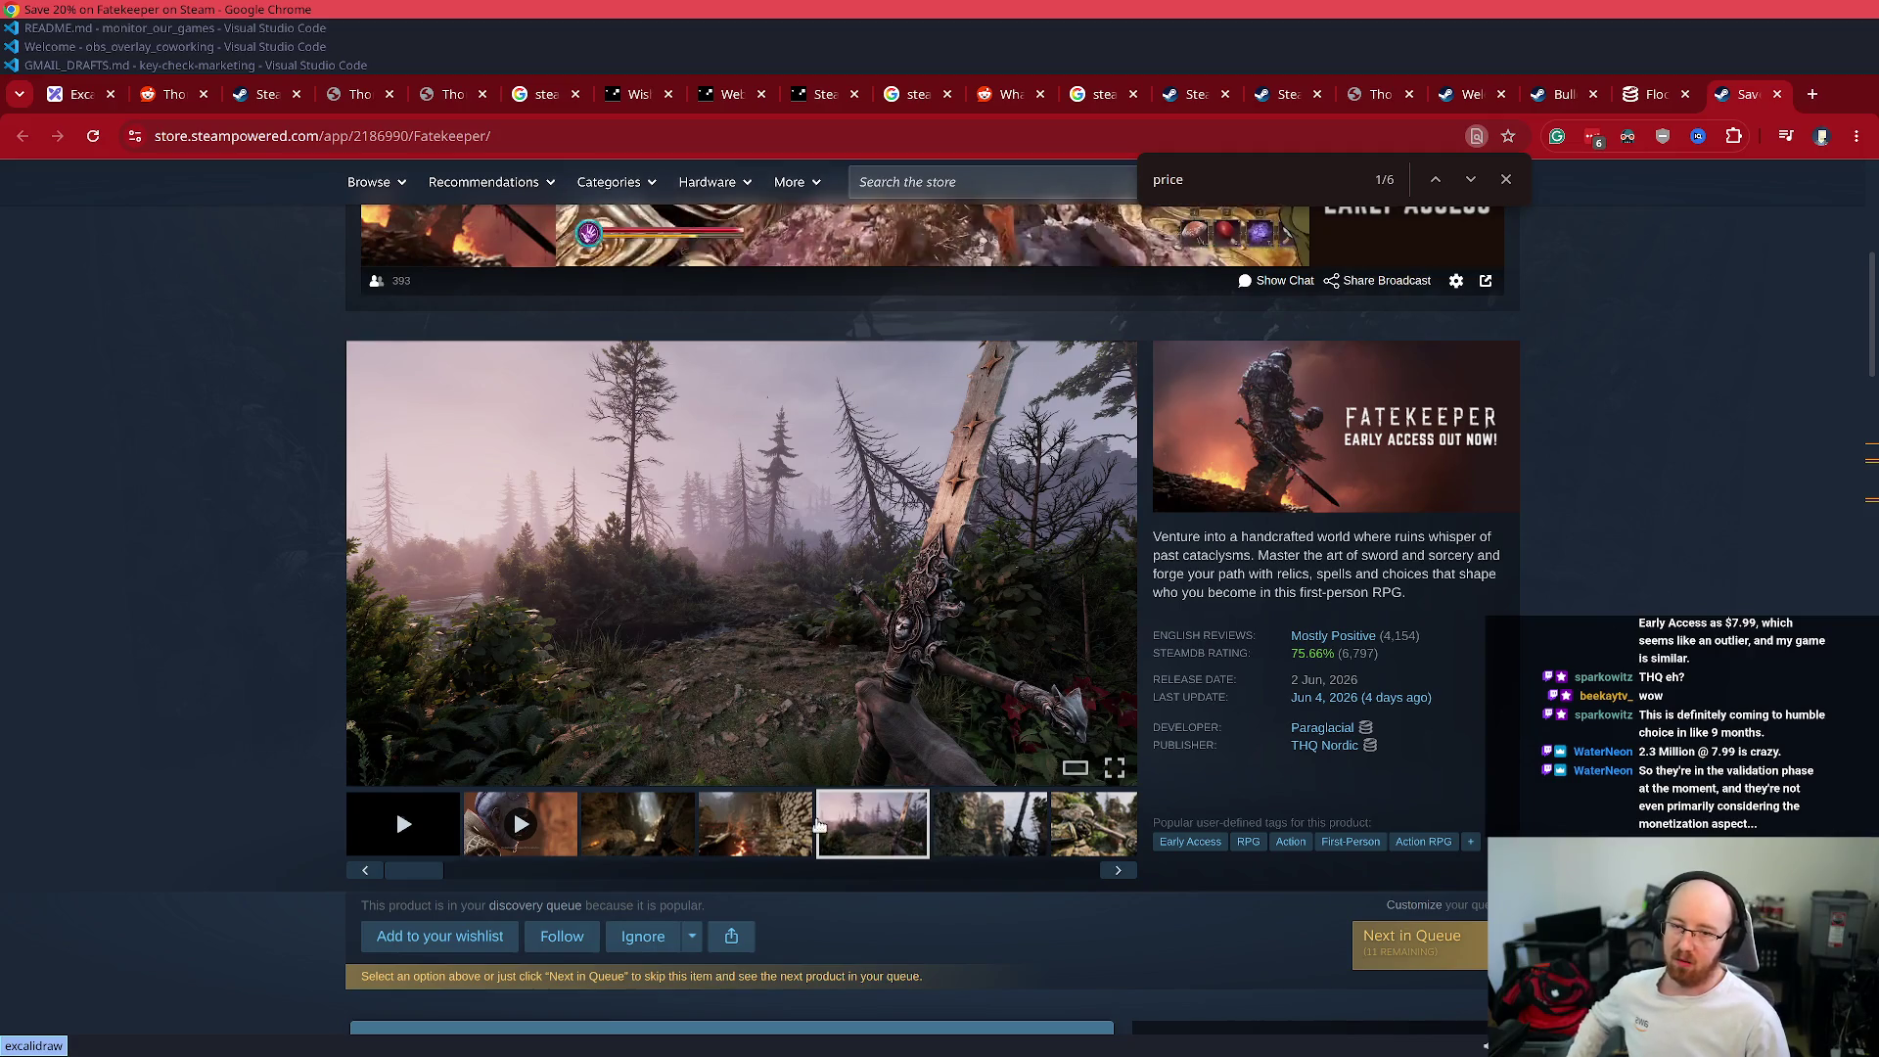
{"action": "left_click", "coordinate": [1030, 831]}
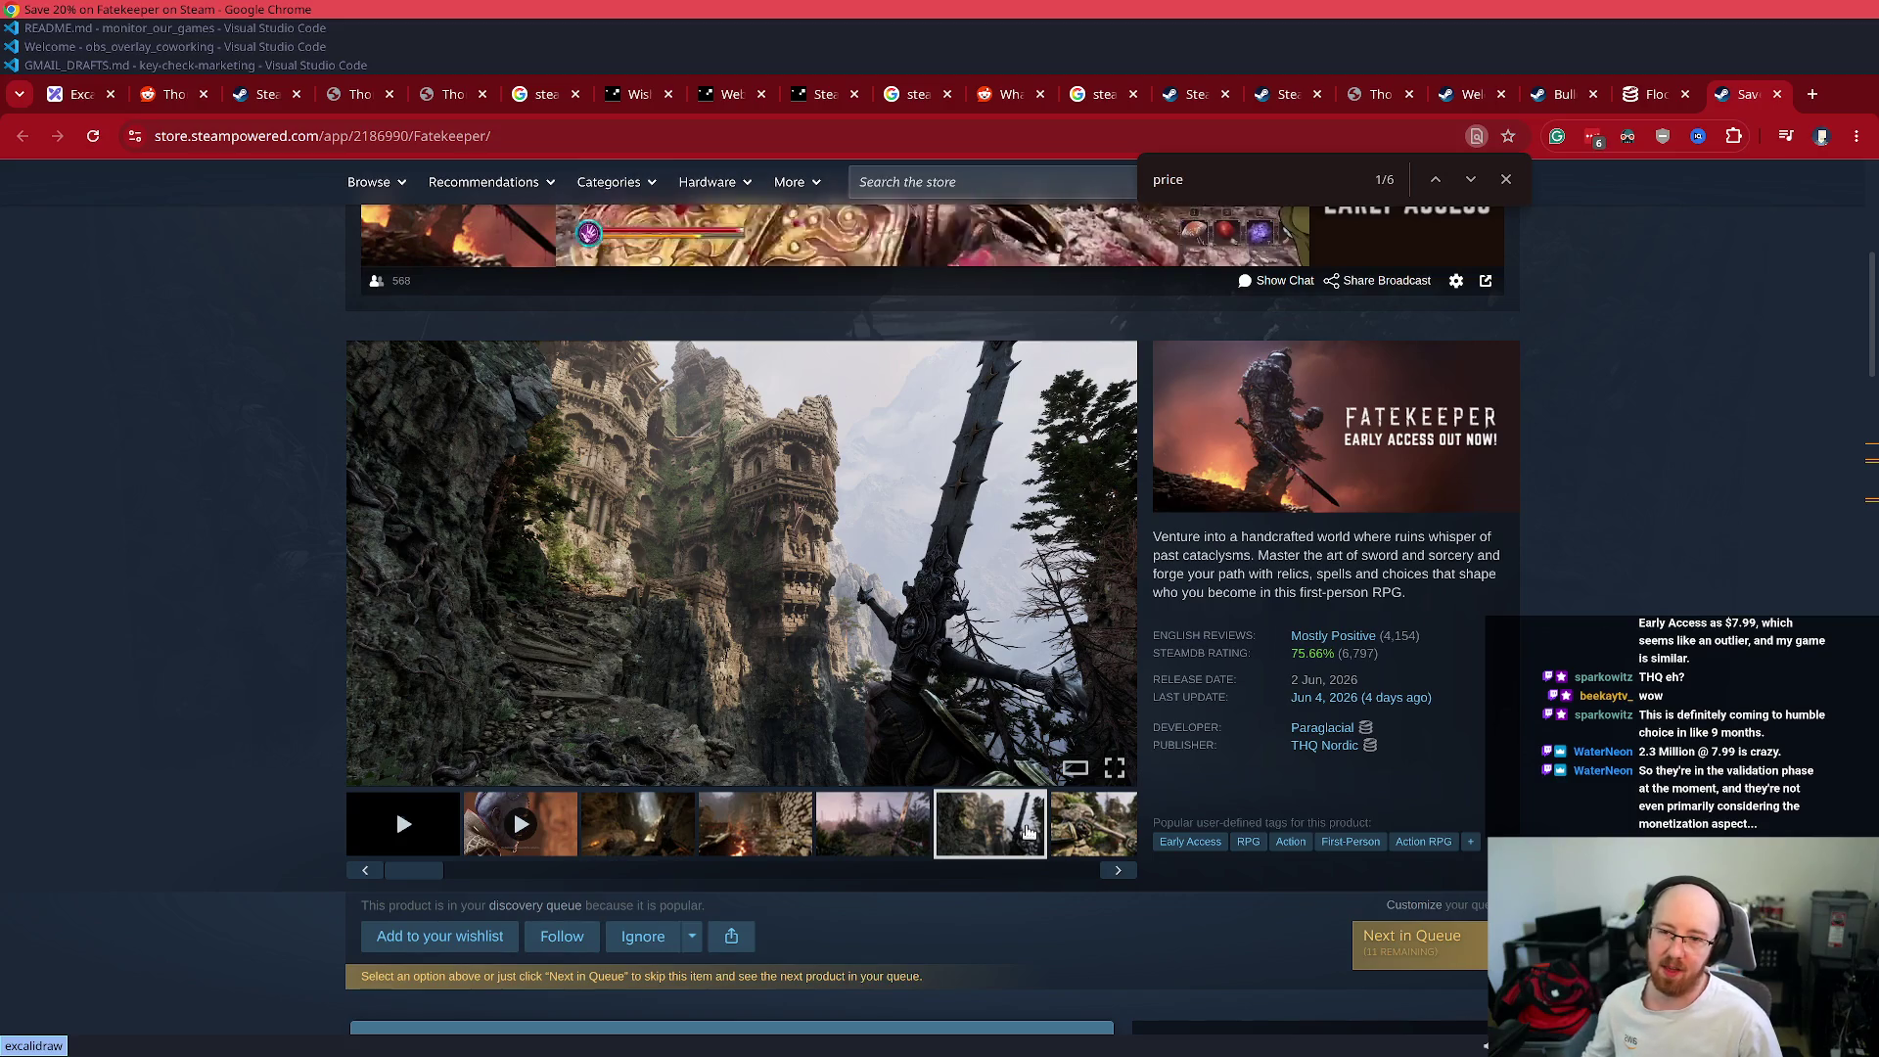
{"action": "left_click", "coordinate": [1094, 826]}
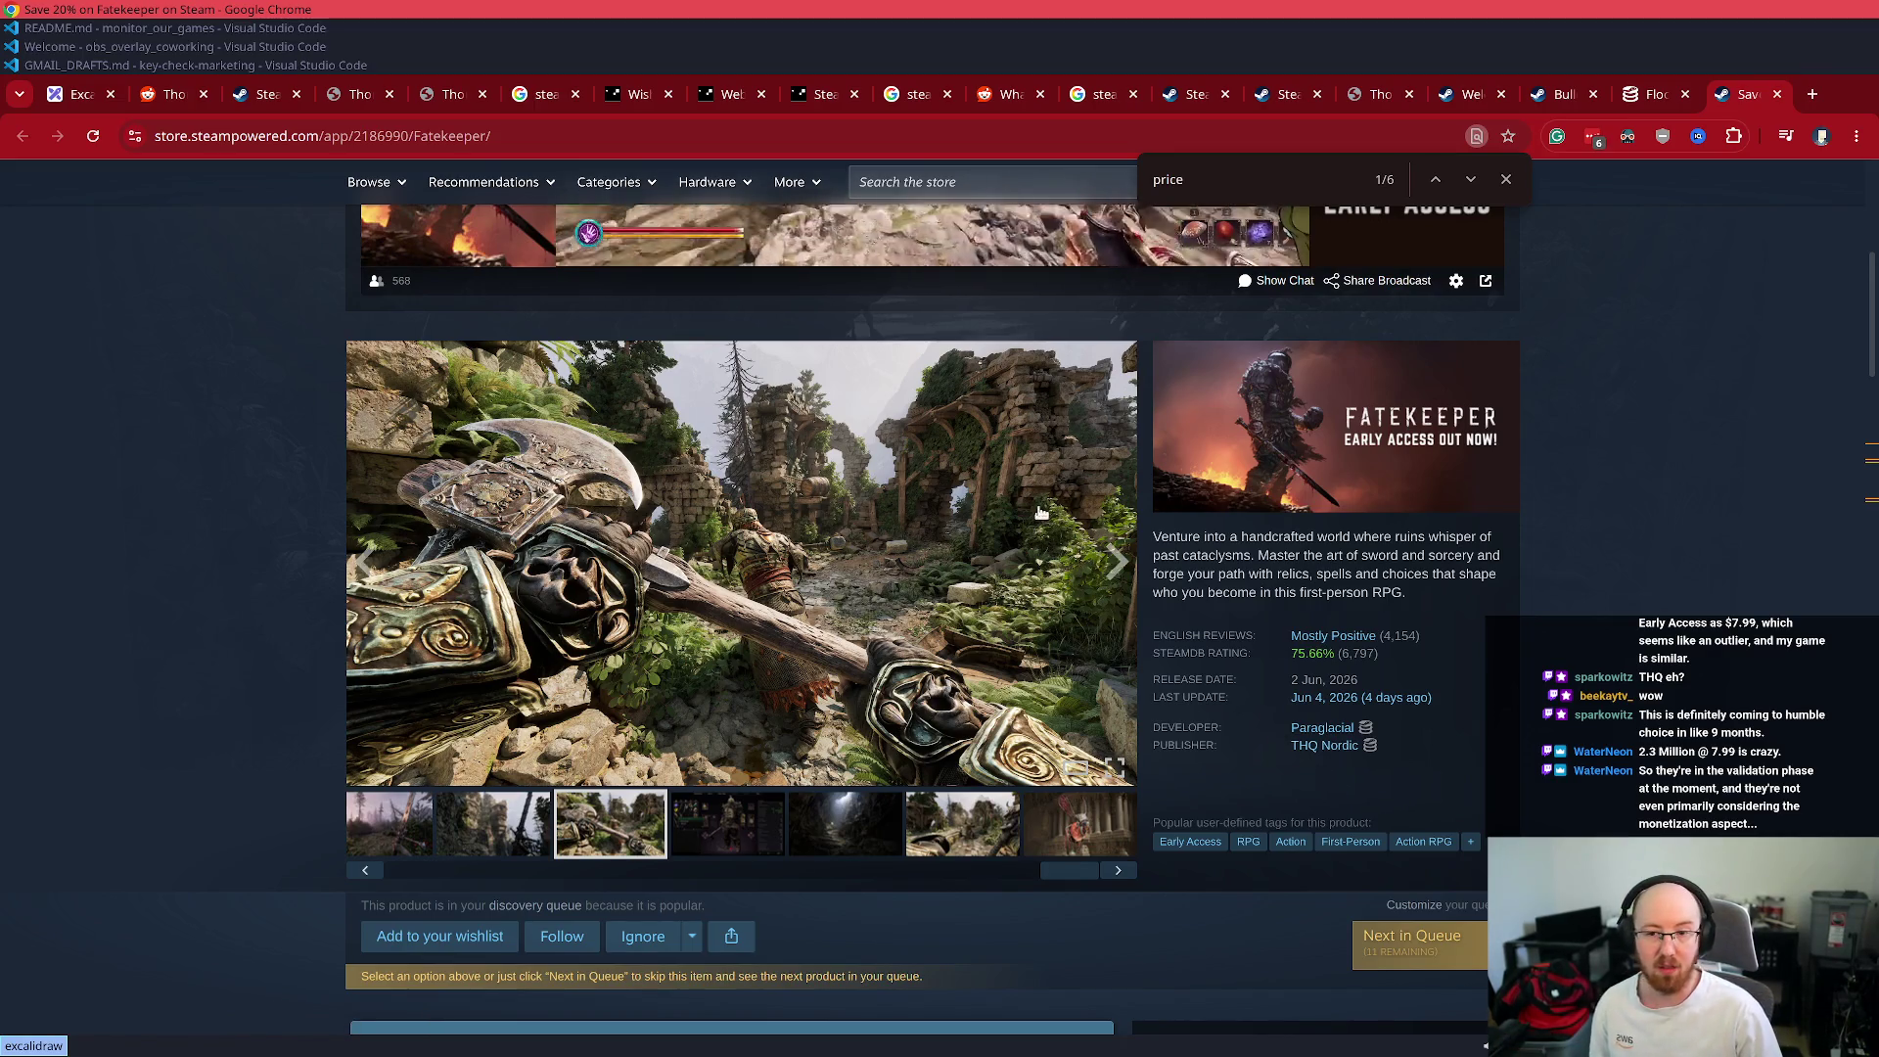
{"action": "left_click", "coordinate": [972, 830]}
{"action": "left_click", "coordinate": [1076, 822]}
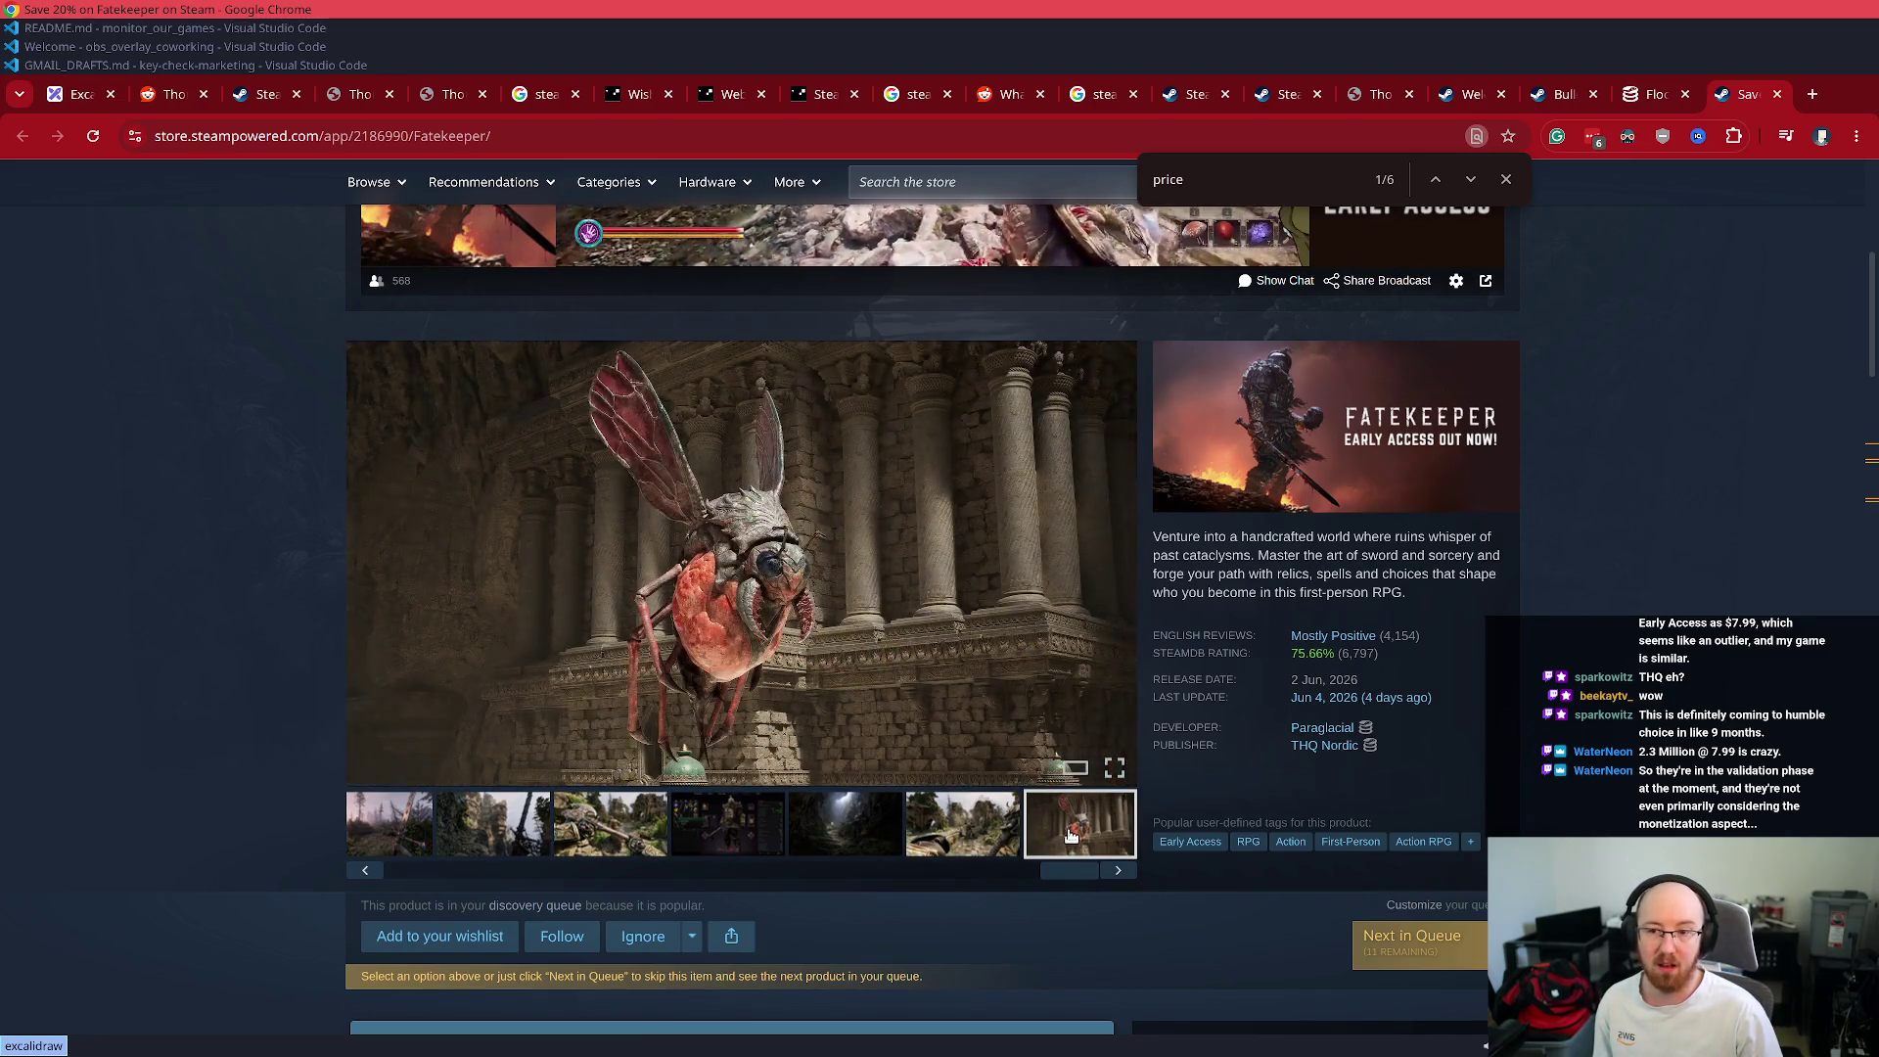
- Return to the trailer, then show the fourth screenshot and open it full size
{"action": "left_click", "coordinate": [1115, 560]}
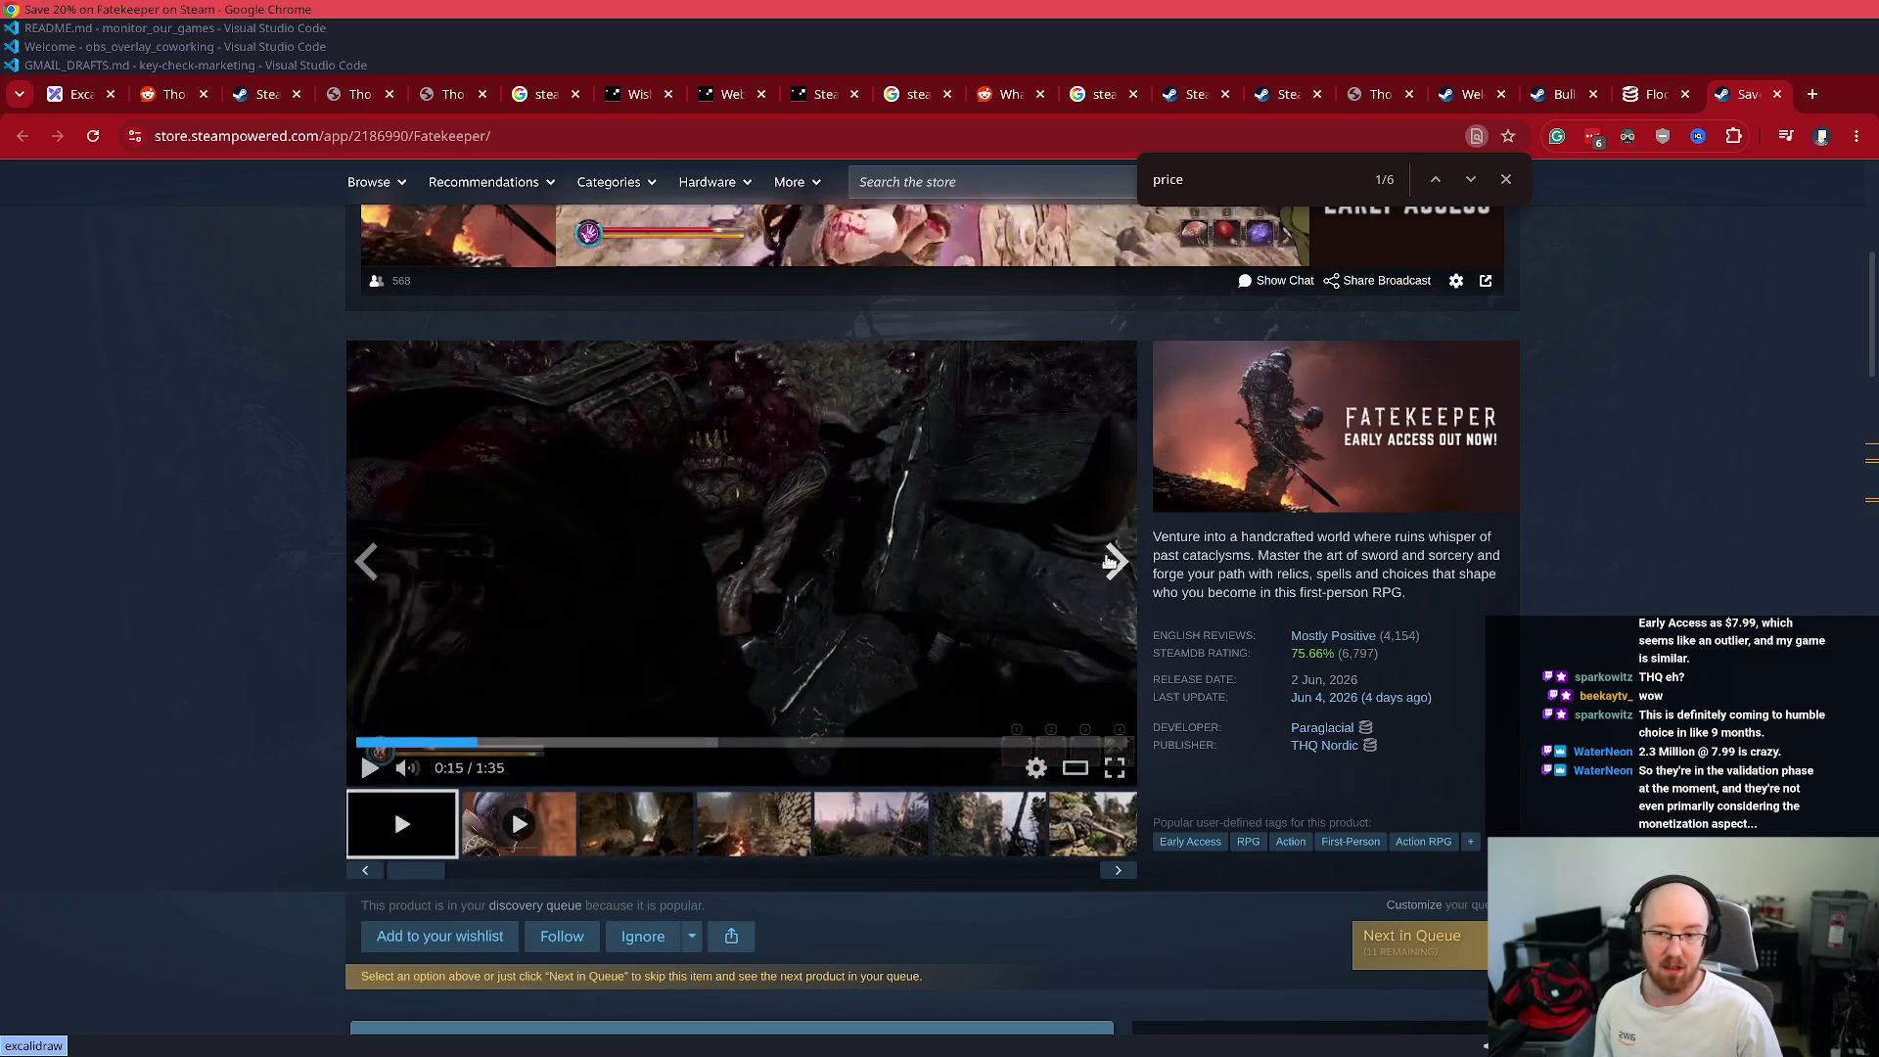
{"action": "left_click", "coordinate": [748, 820]}
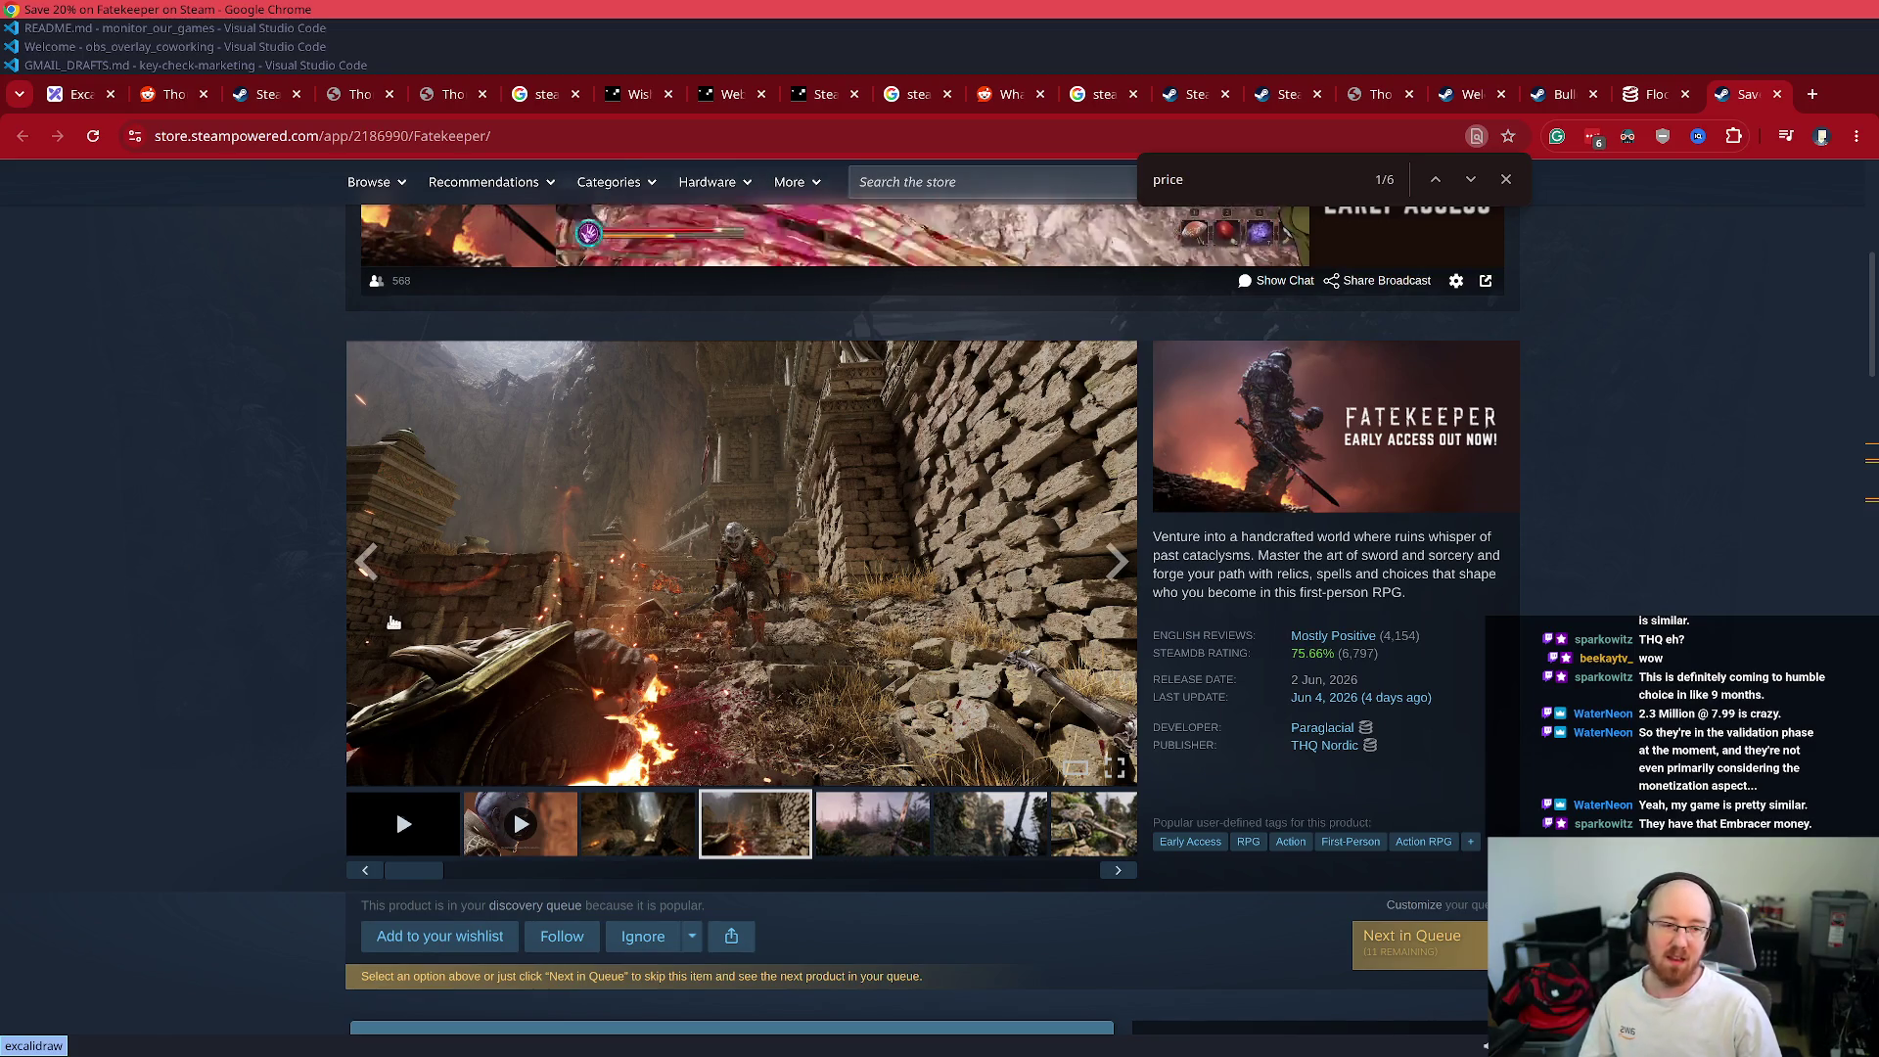
{"action": "left_click", "coordinate": [808, 550]}
- Page through the full-size screenshots up to 10 of 11, then close the viewer
{"action": "left_click", "coordinate": [875, 561]}
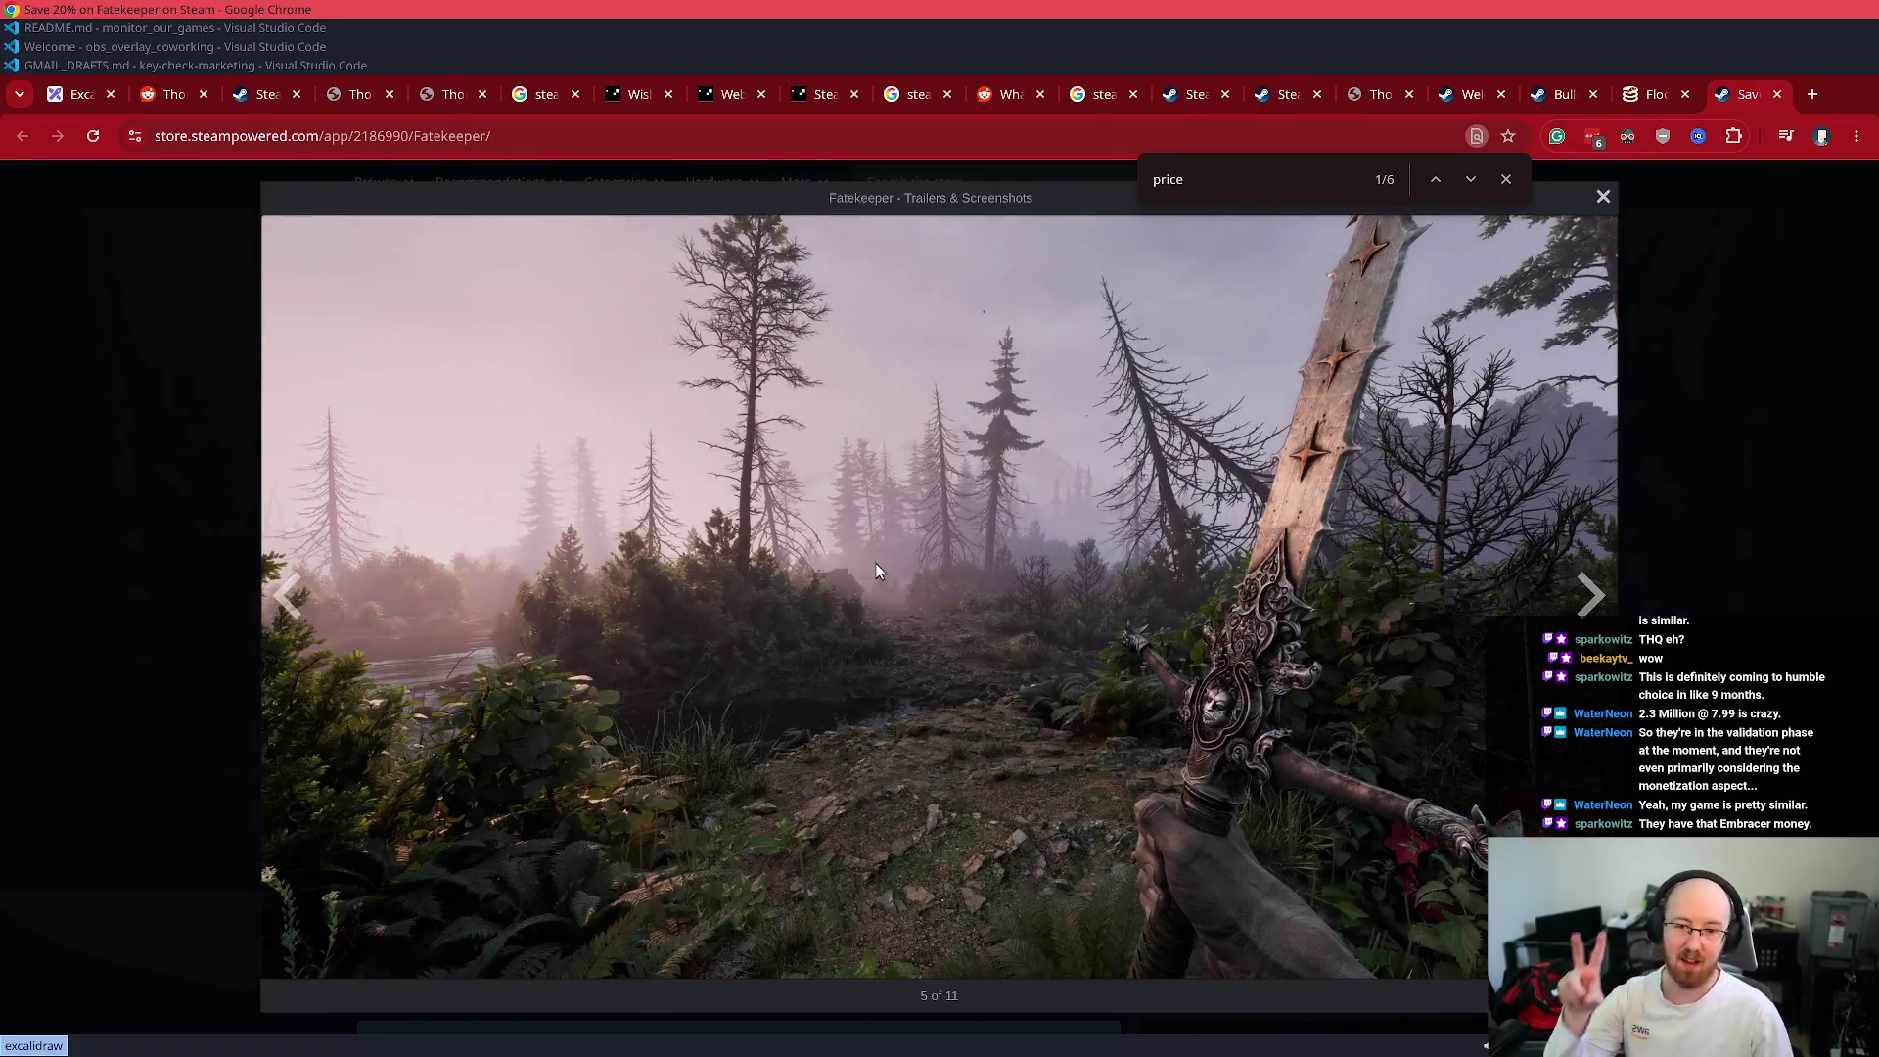
{"action": "left_click", "coordinate": [875, 564]}
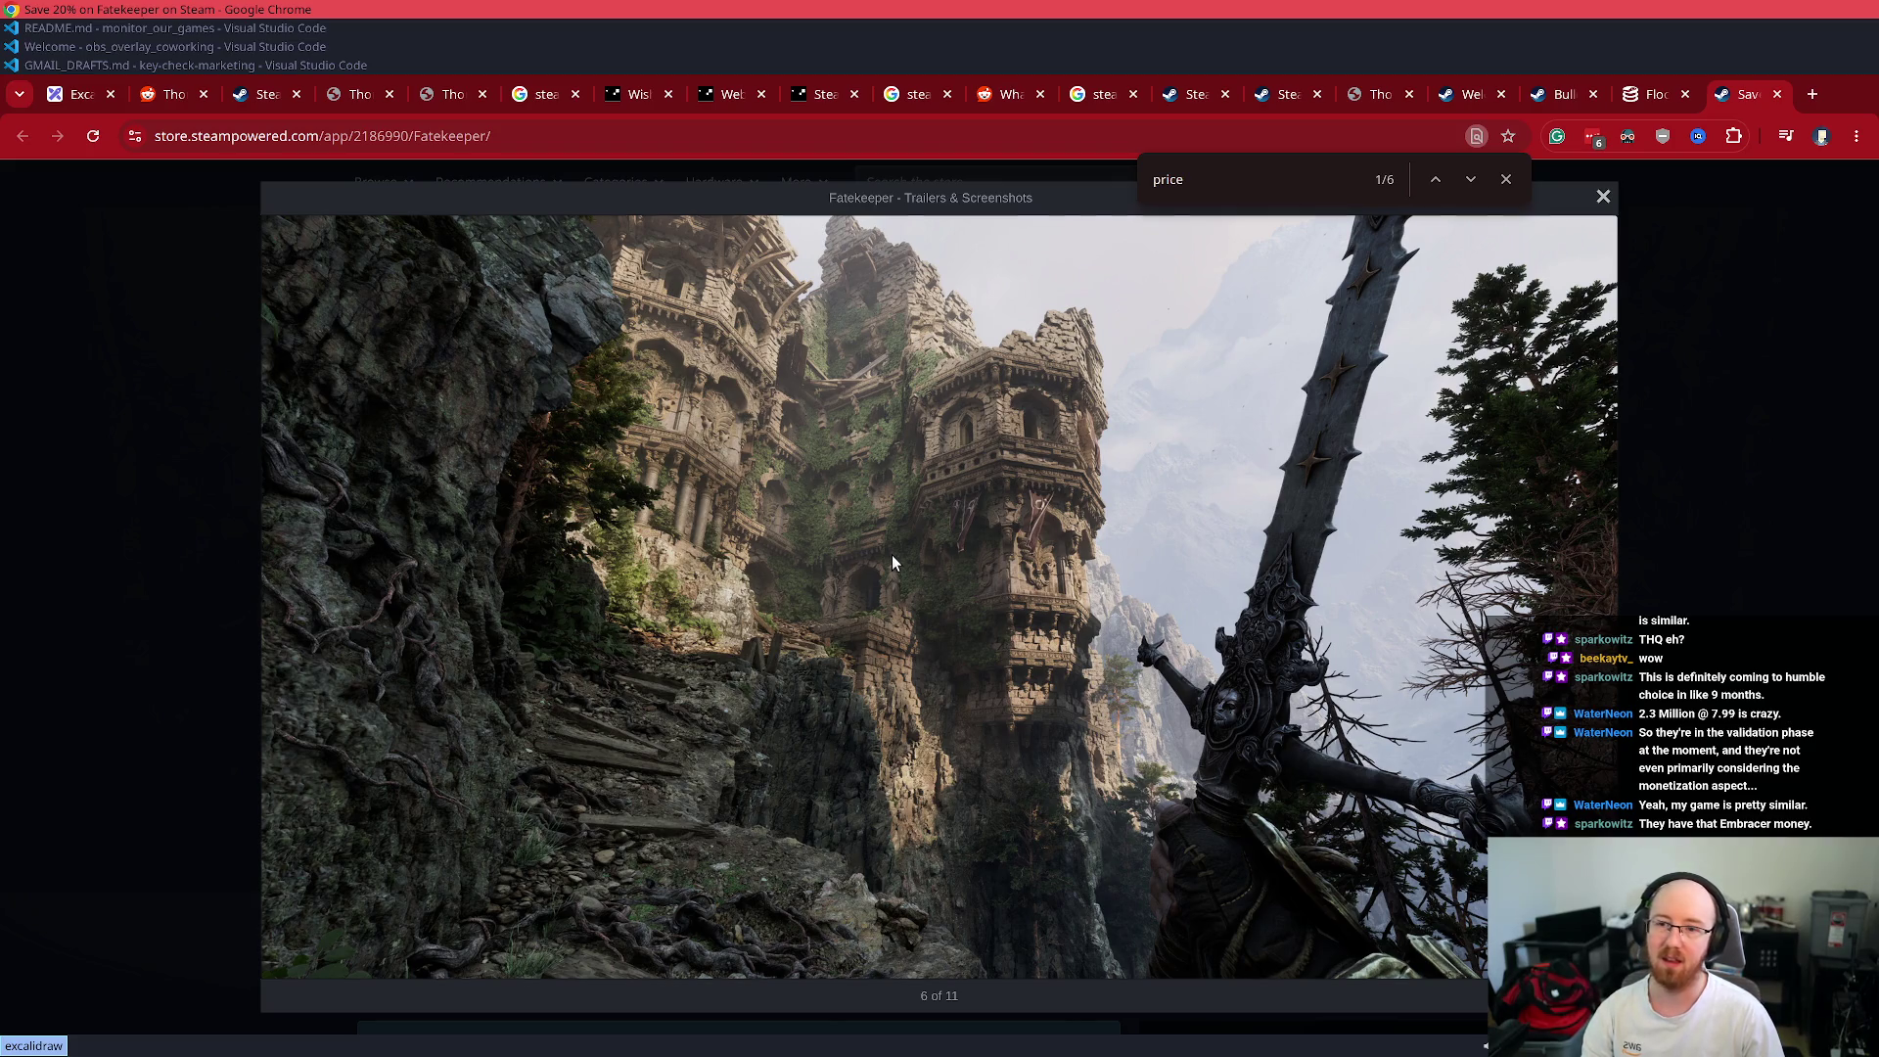
{"action": "left_click", "coordinate": [892, 562]}
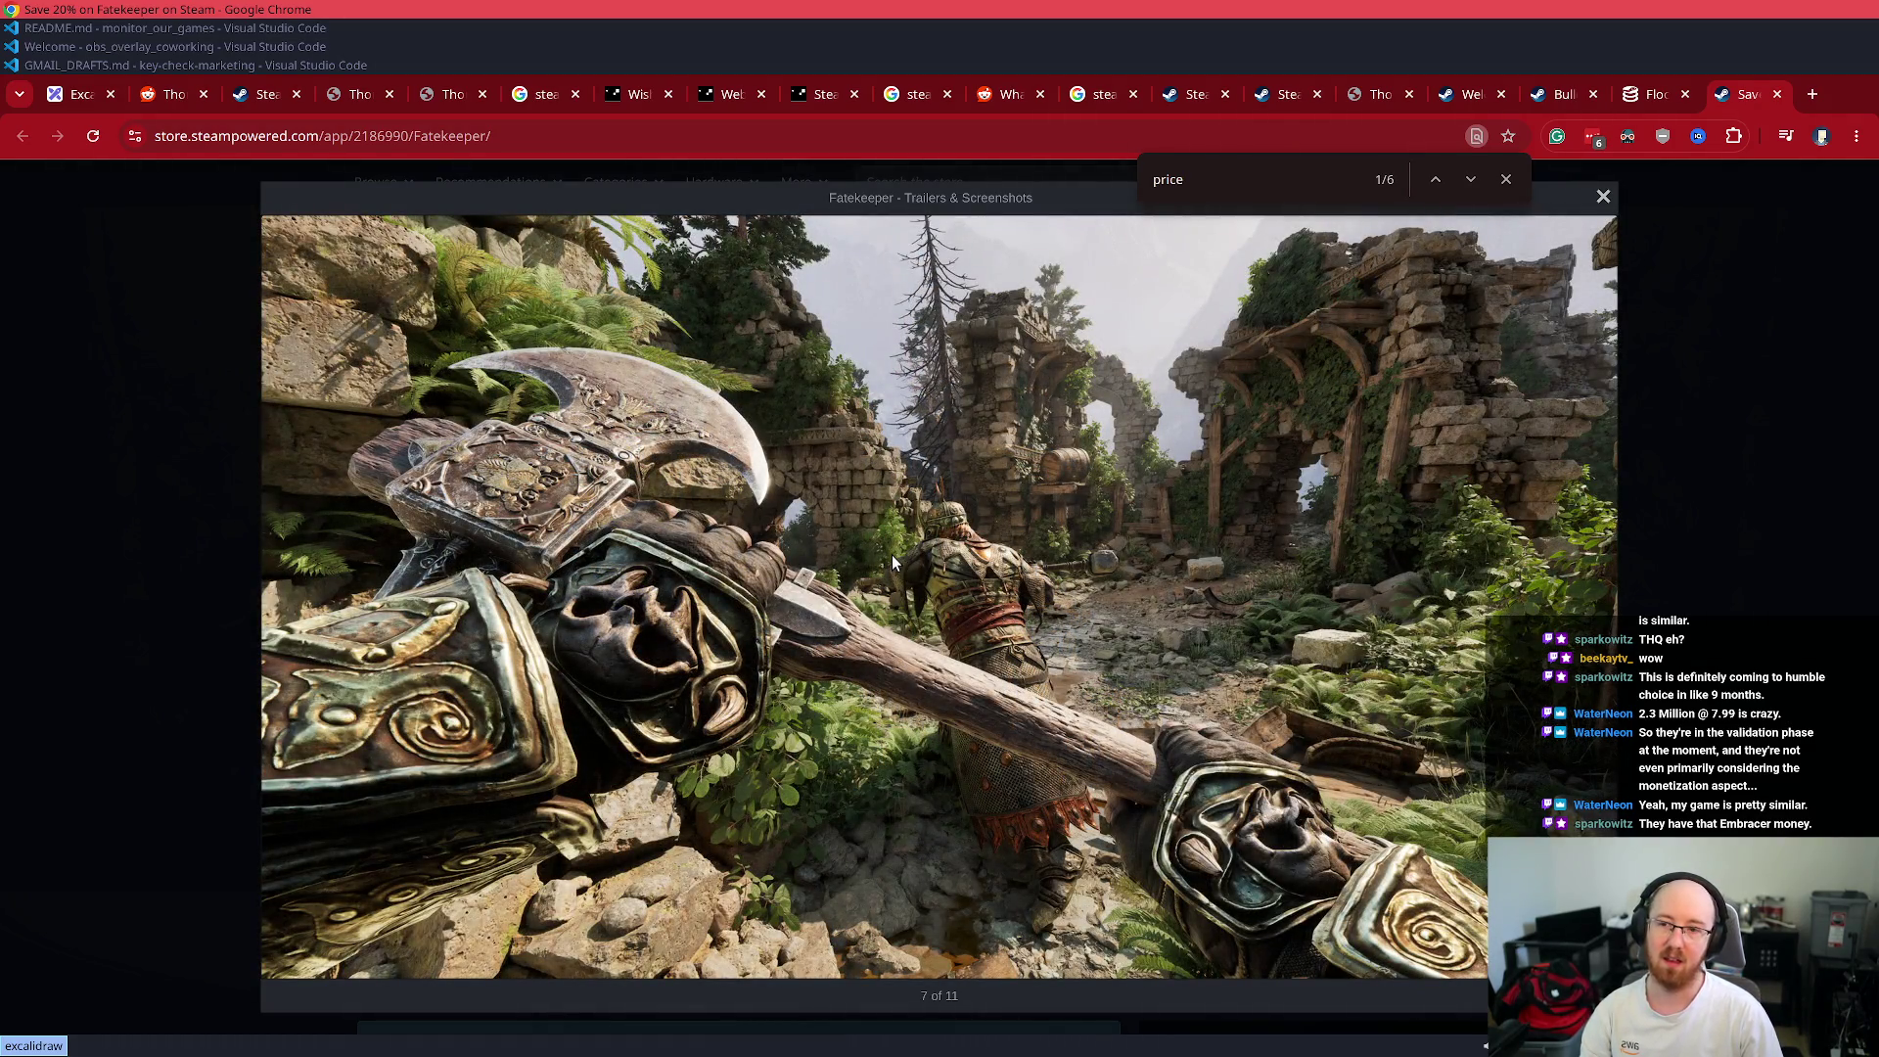
{"action": "left_click", "coordinate": [890, 555]}
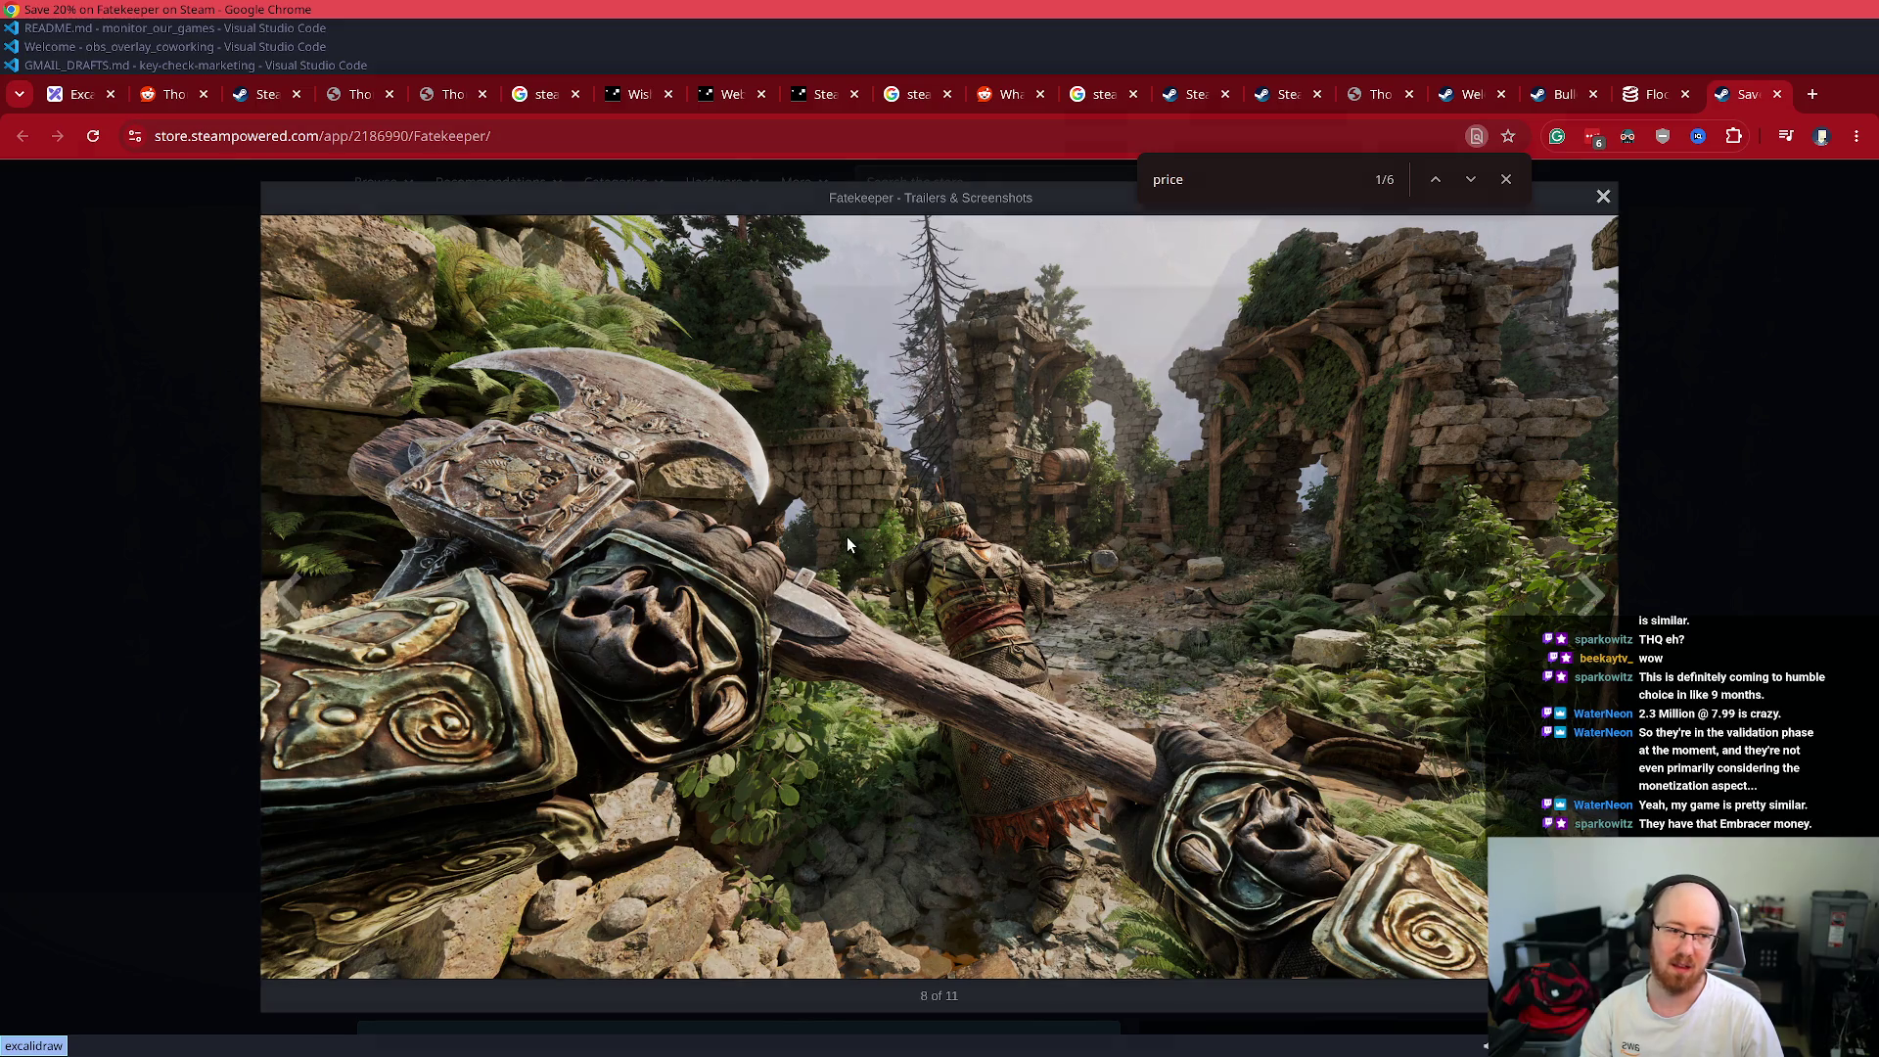
{"action": "key", "text": "Left"}
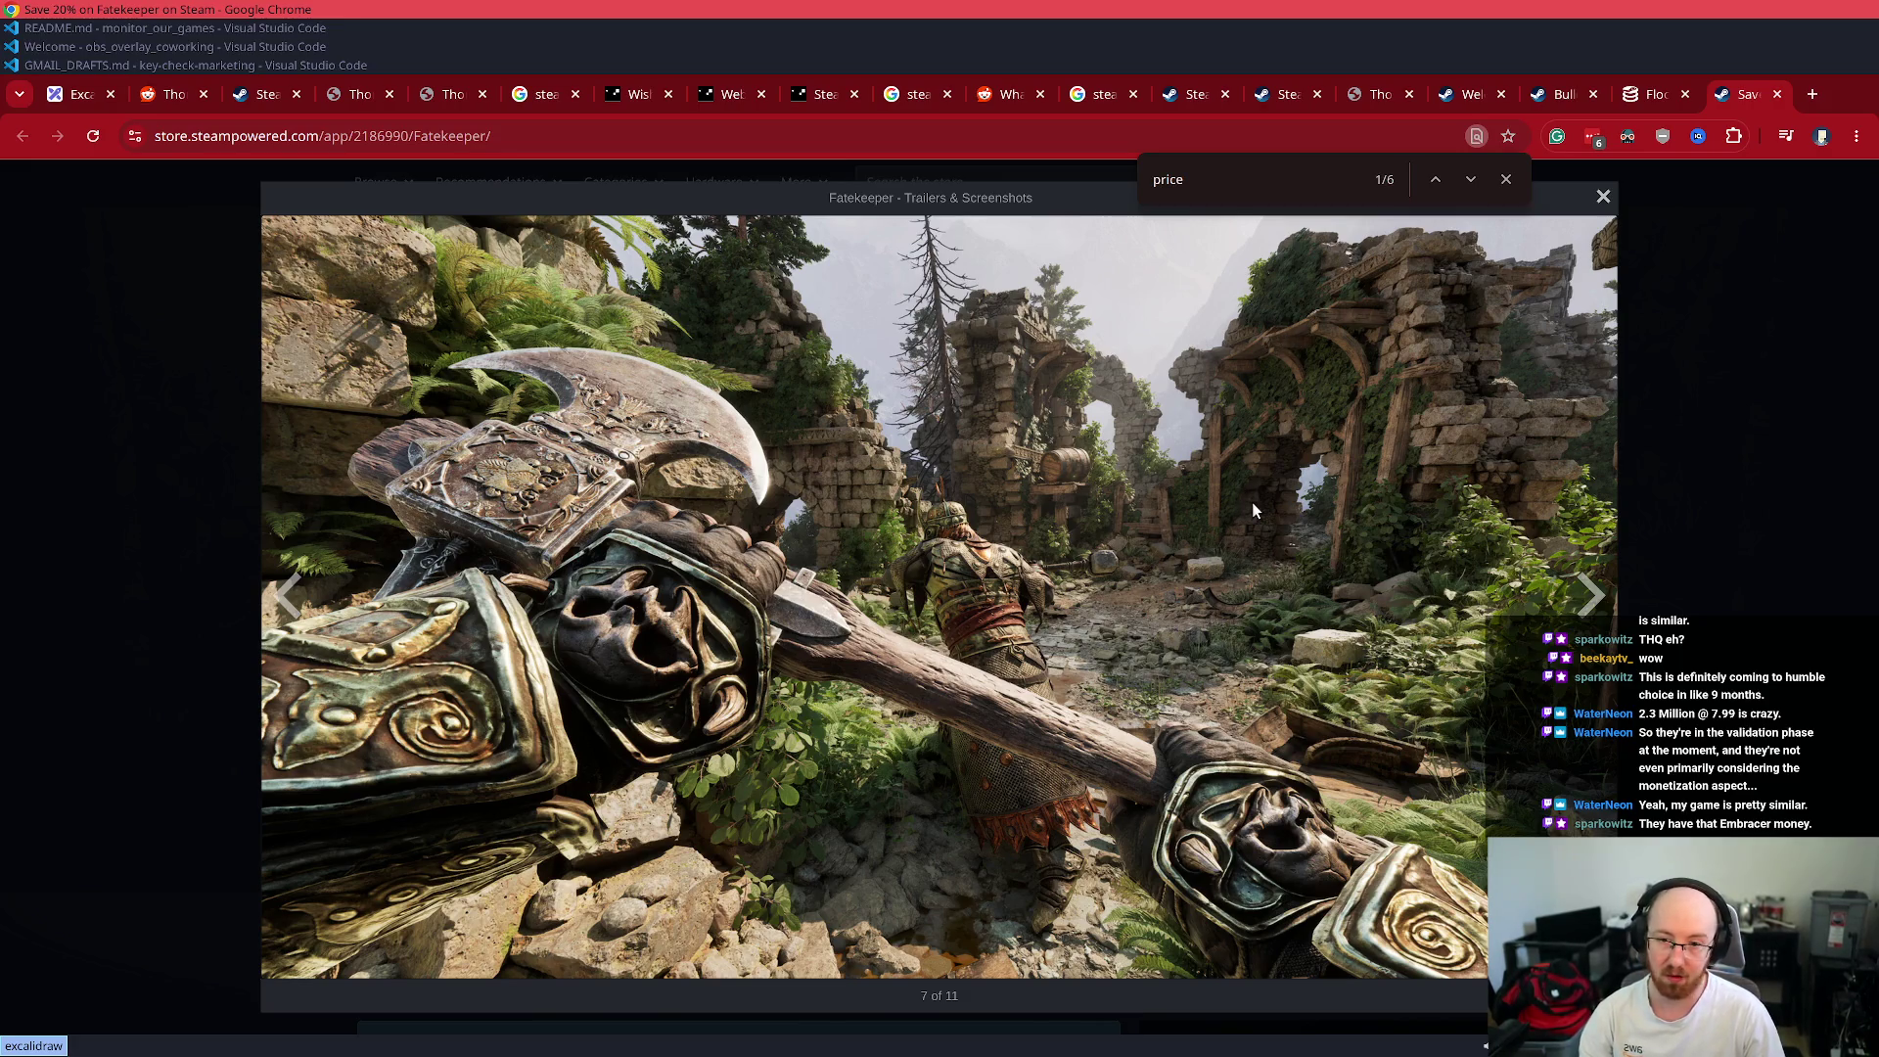
{"action": "key", "text": "Right"}
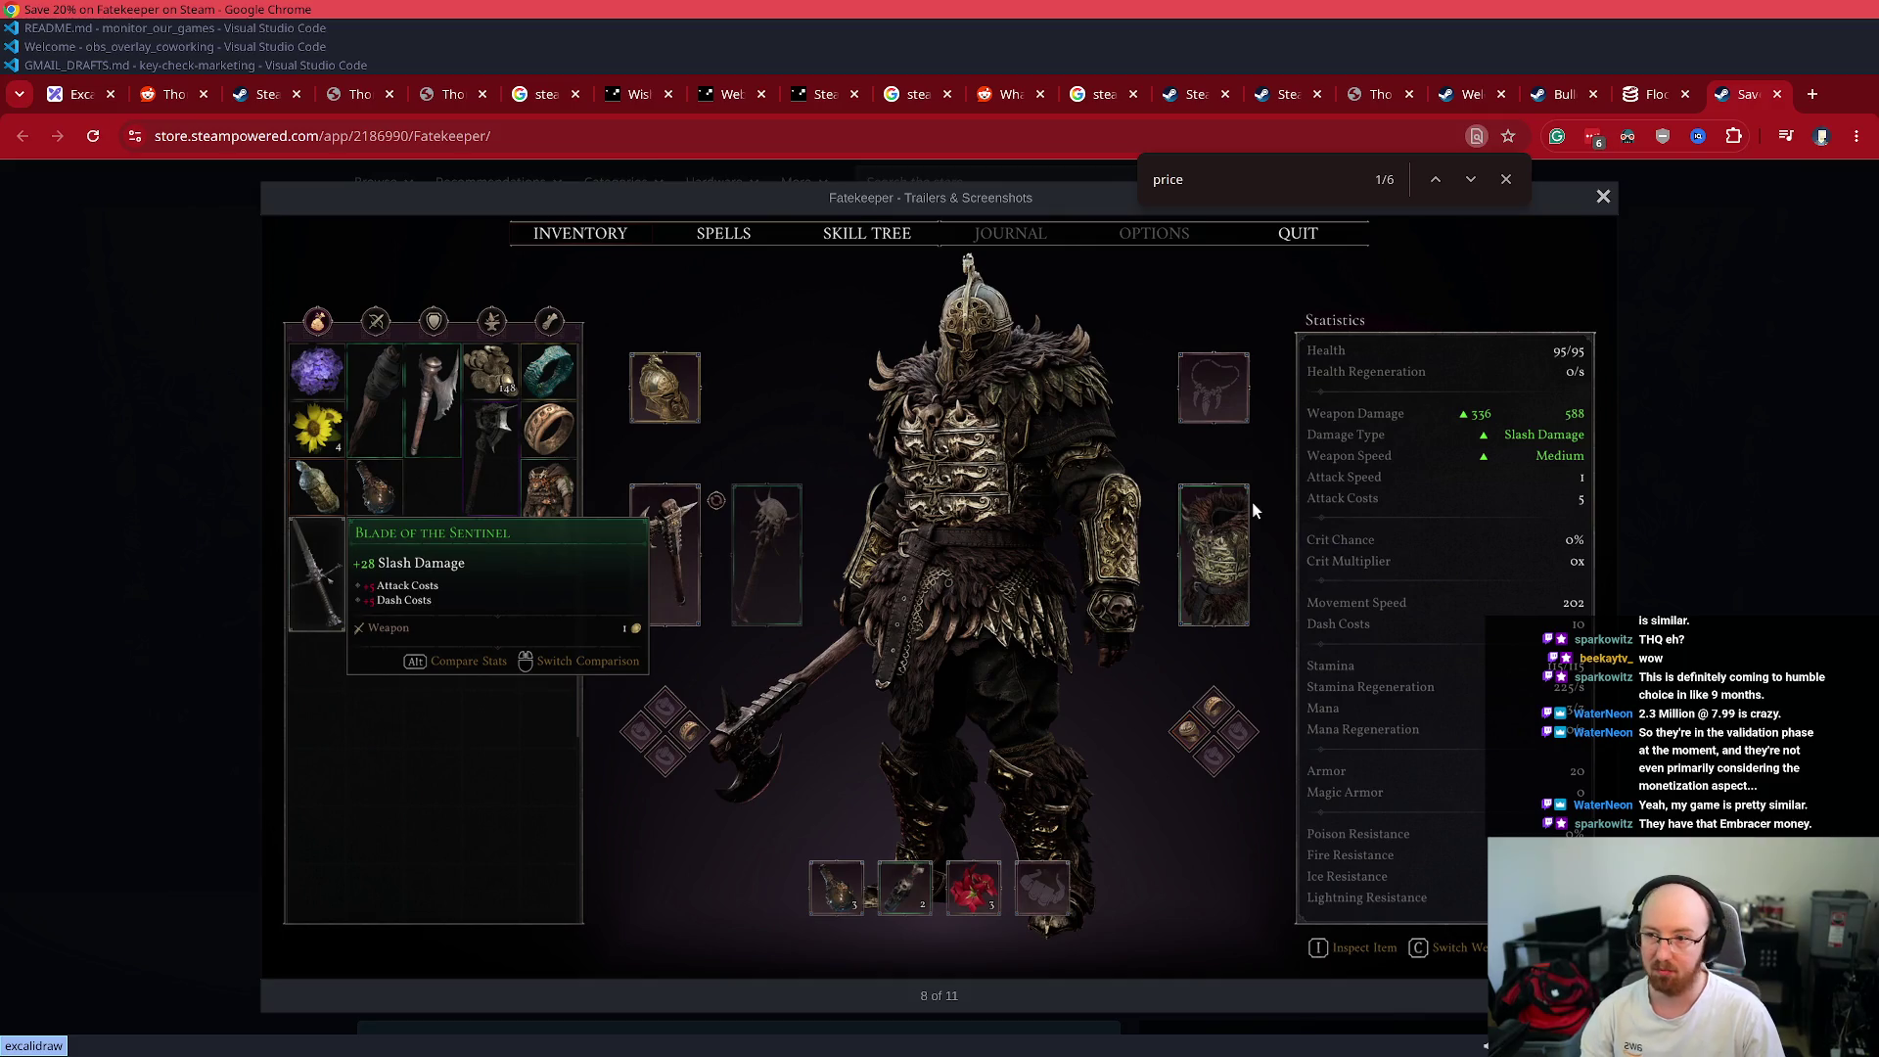
{"action": "key", "text": "Right"}
{"action": "key", "text": "Right"}
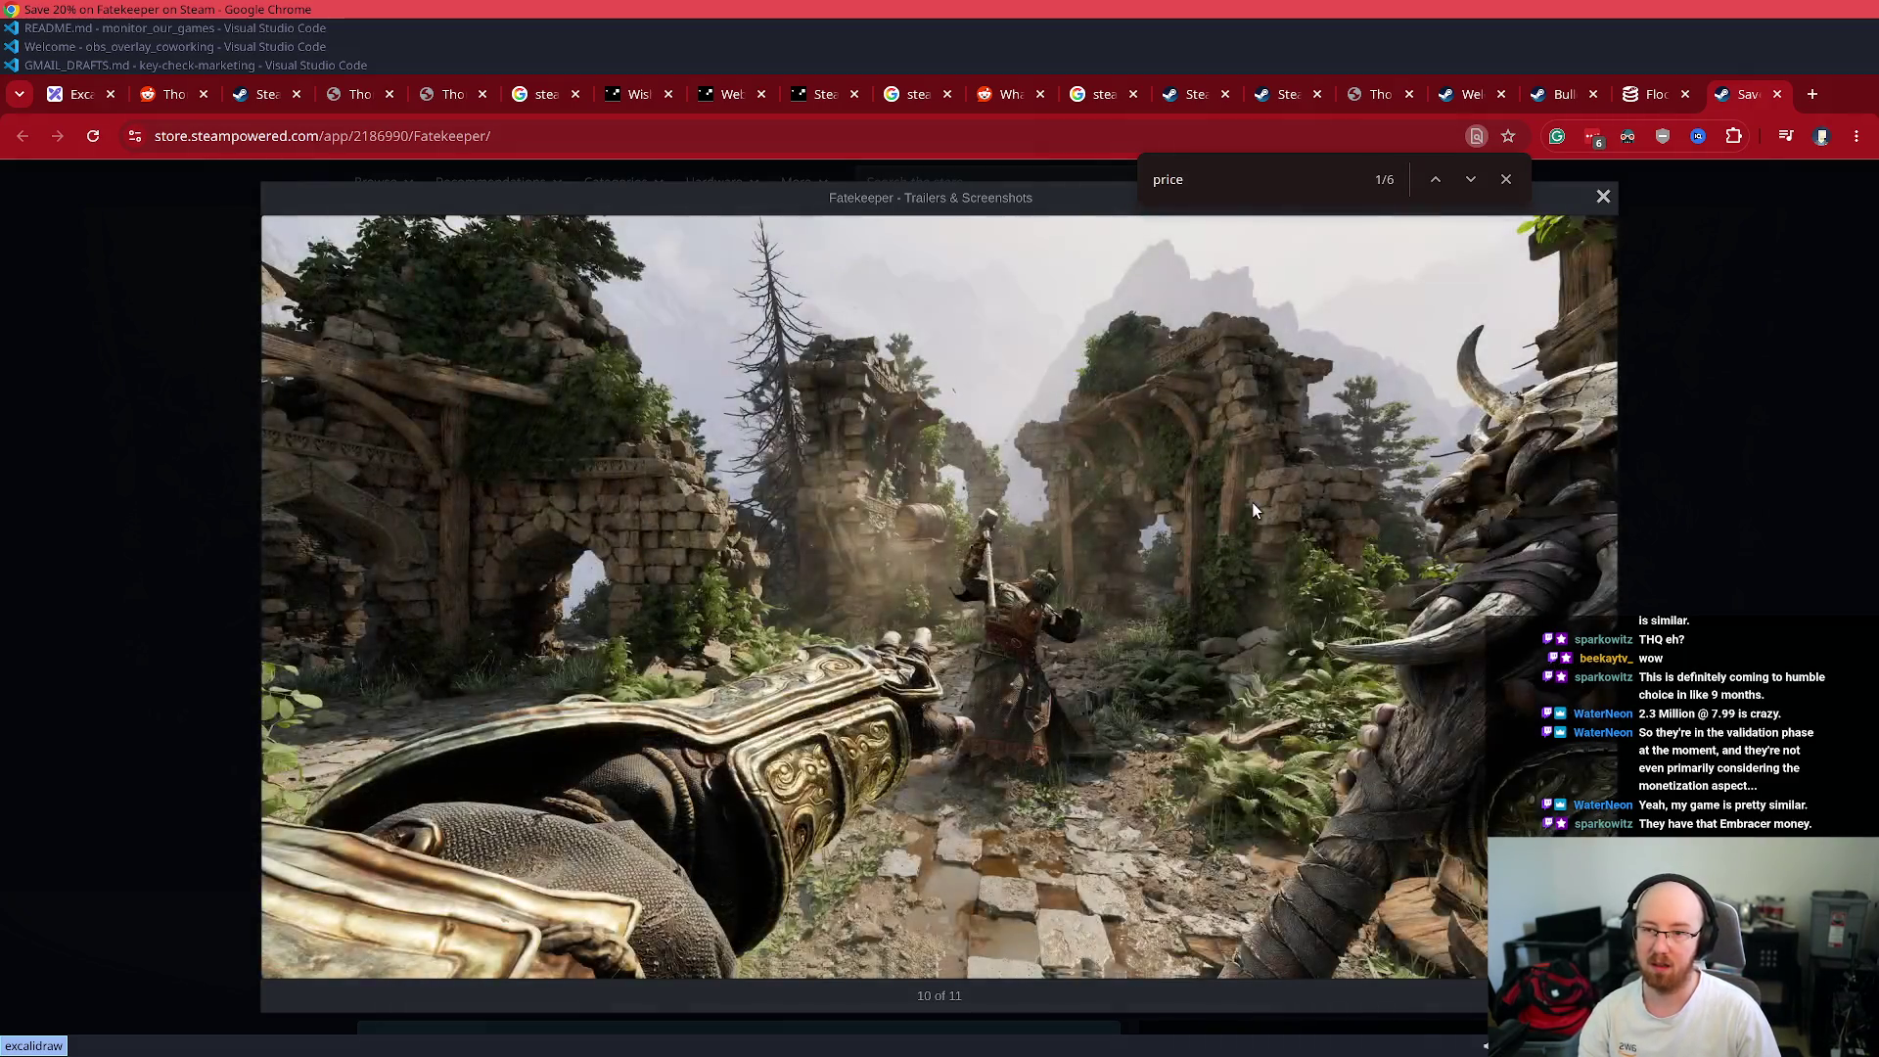
{"action": "key", "text": "Escape"}
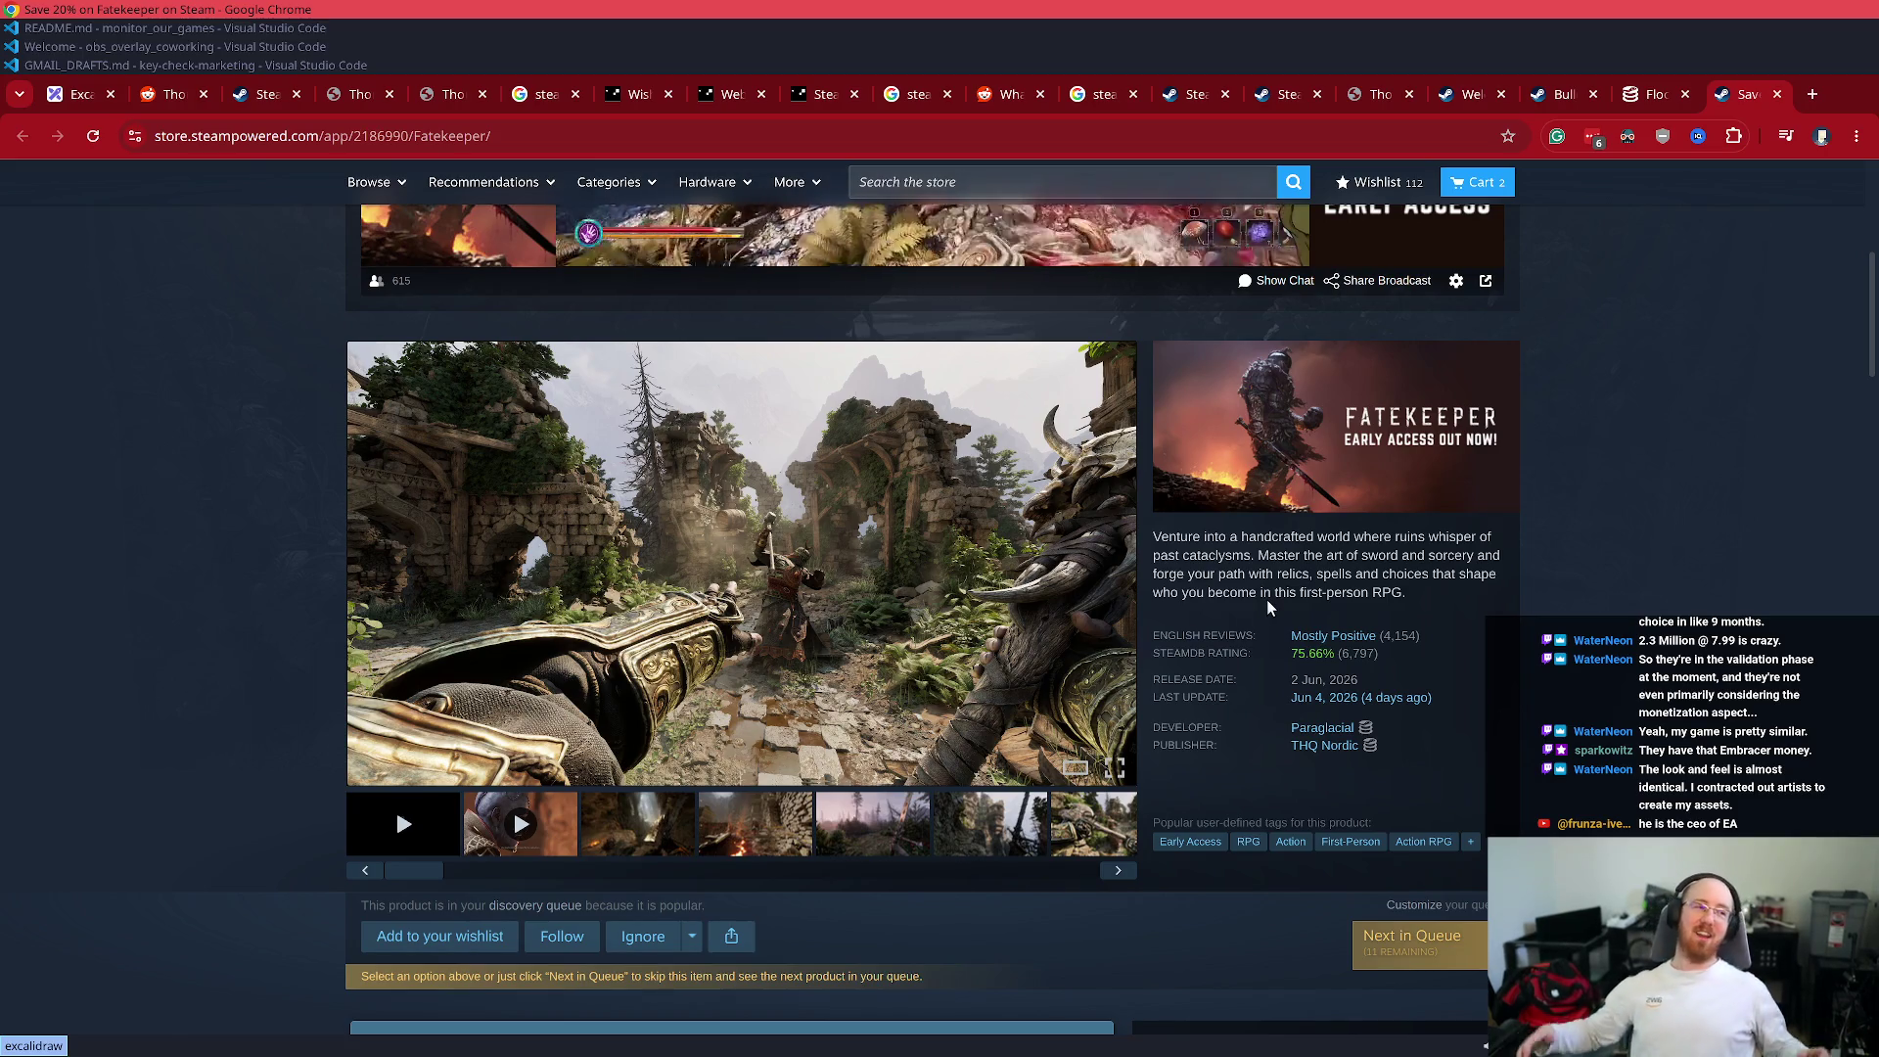
- Step back one screenshot and return to the top of the page with the live developer broadcast
{"action": "key", "text": "Left"}
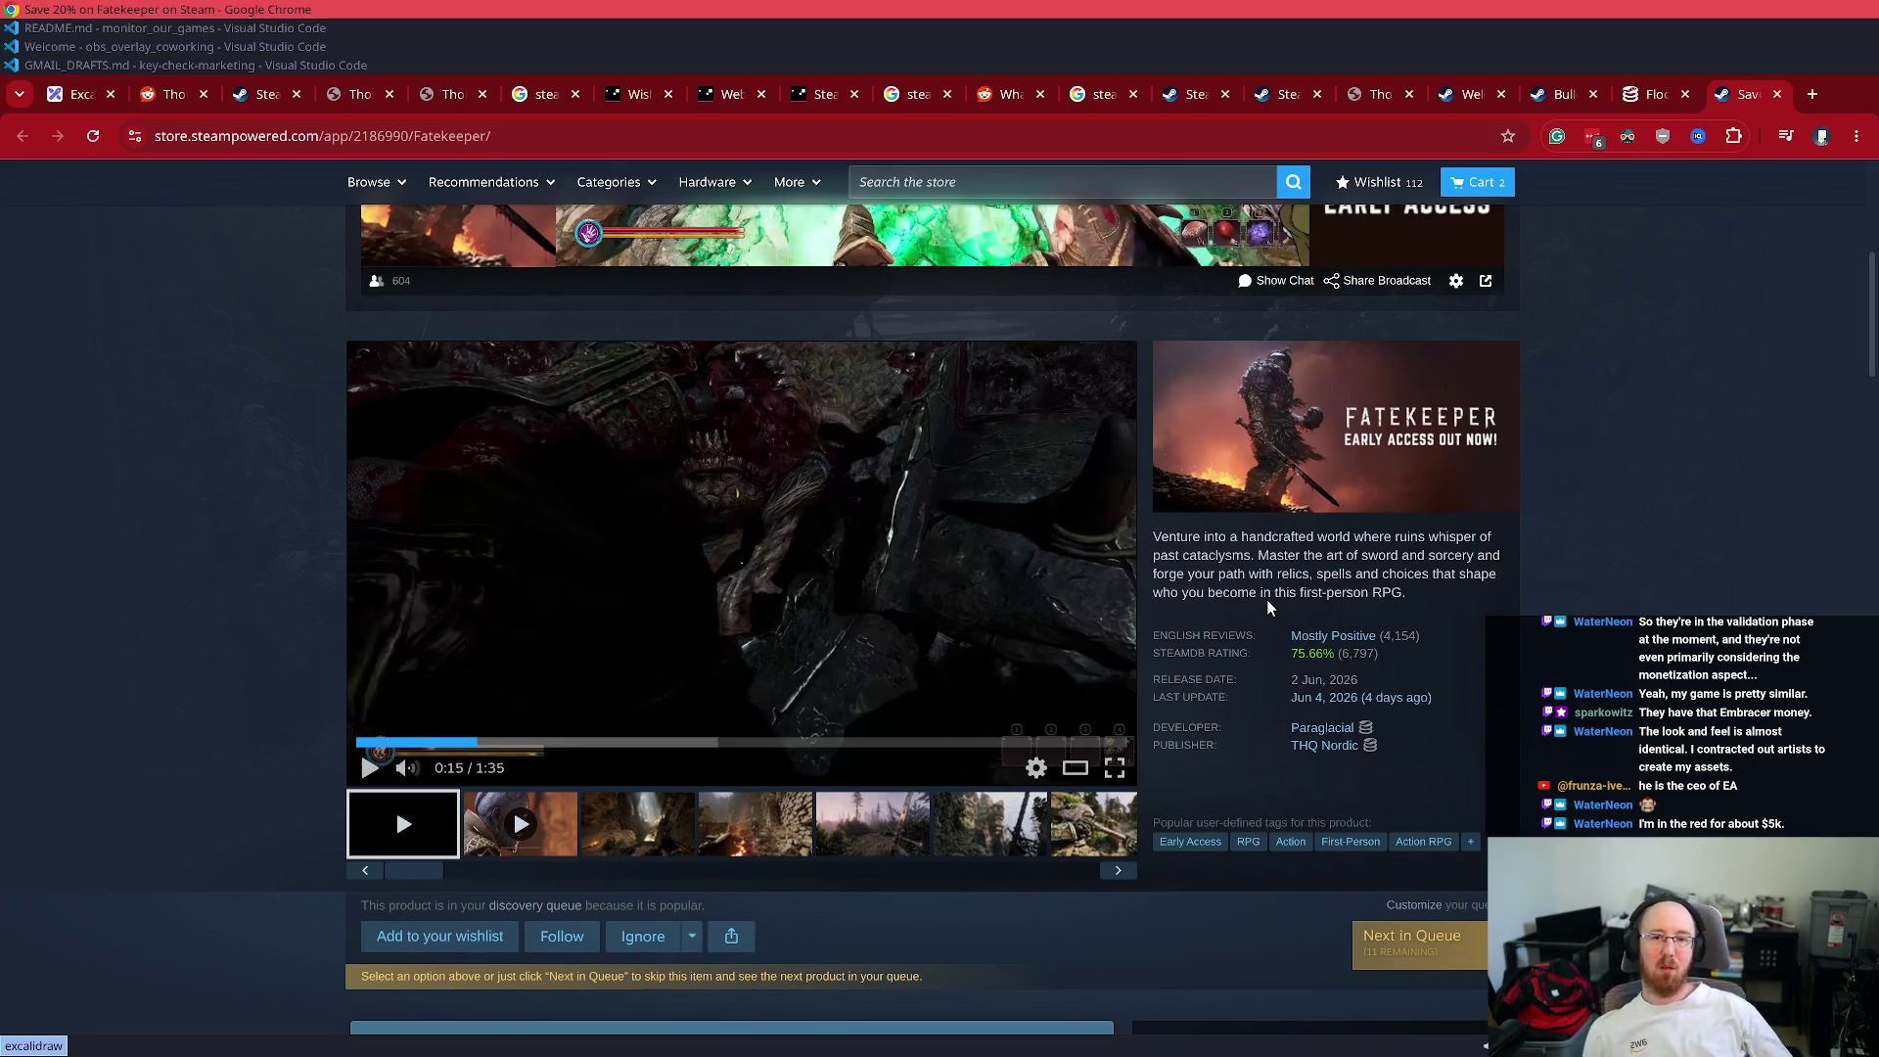
{"action": "scroll", "coordinate": [1266, 599], "scroll_direction": "up", "scroll_amount": 3}
{"action": "scroll", "coordinate": [1065, 484], "scroll_direction": "up", "scroll_amount": 2}
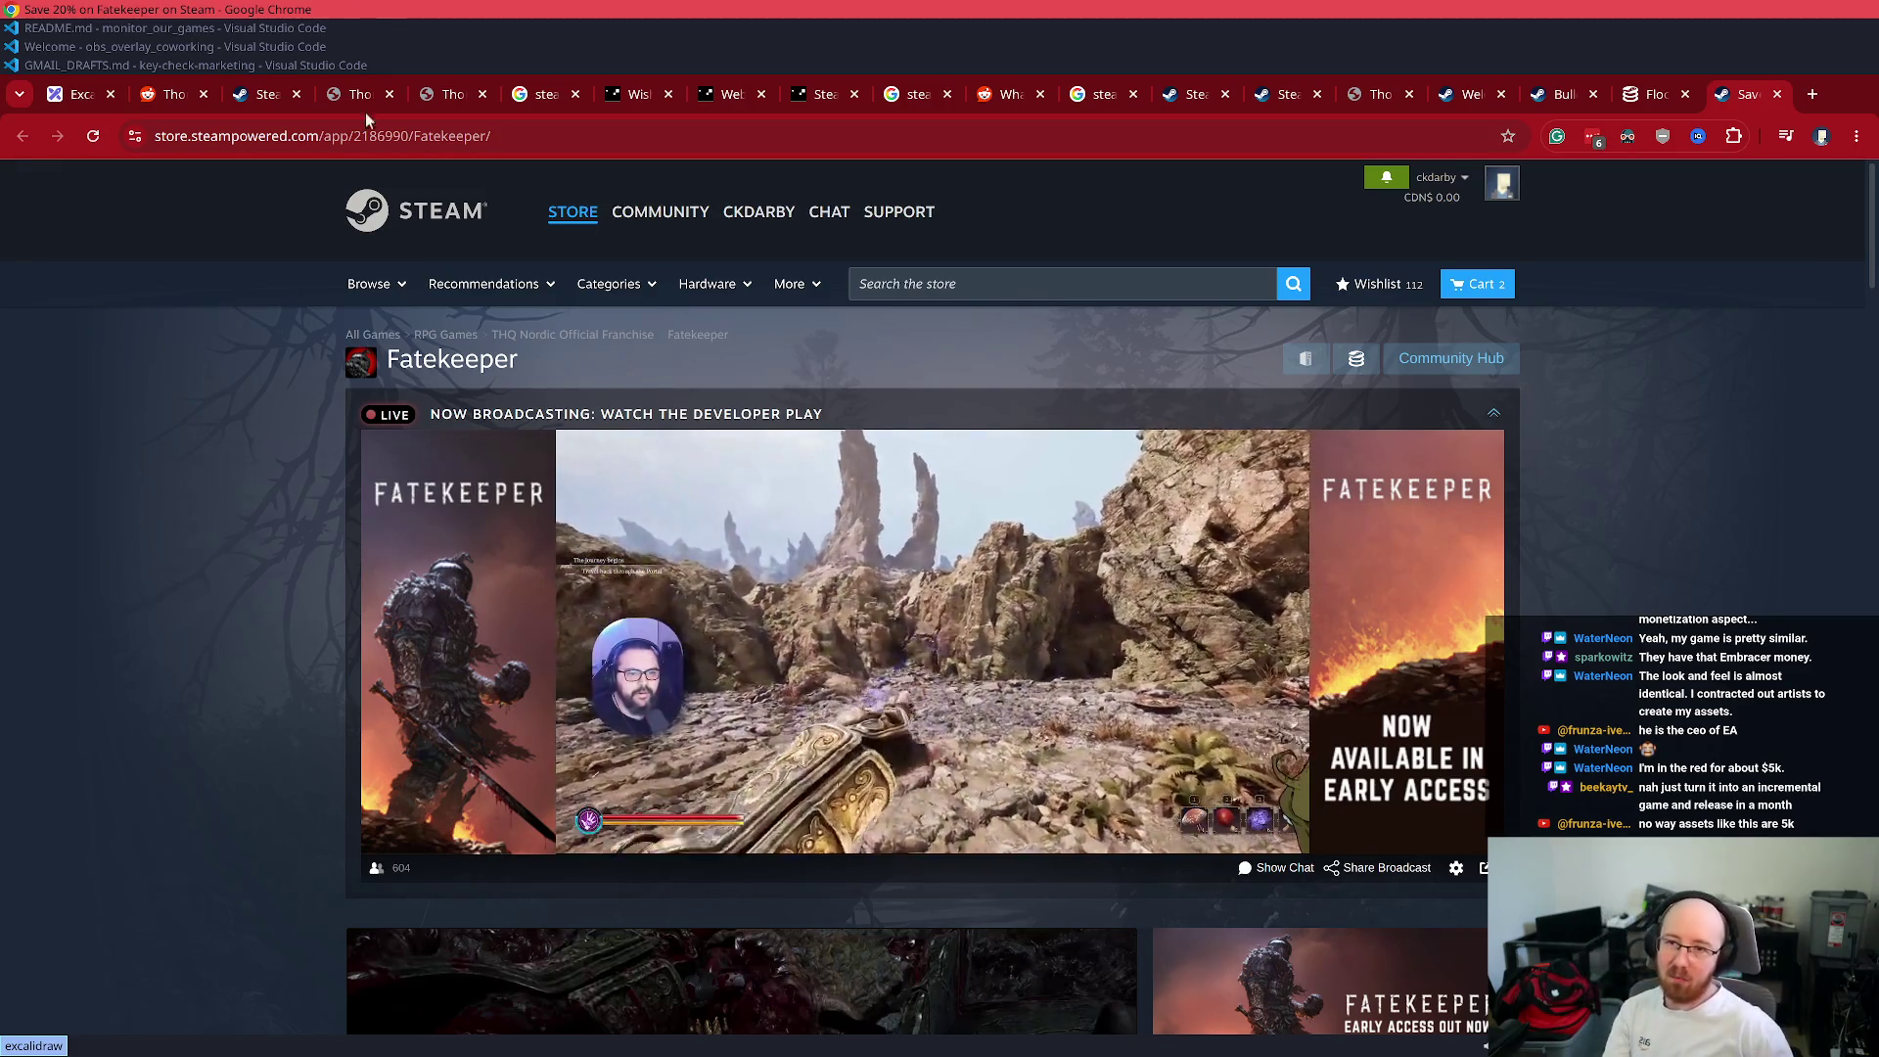
- Search 'Rogue jack 21', view RogueJack21's Blackjack 21 trailer and Mixed (193) reviews, then close it
{"action": "left_click", "coordinate": [1152, 278]}
{"action": "type", "text": "Rogue jack 21"}
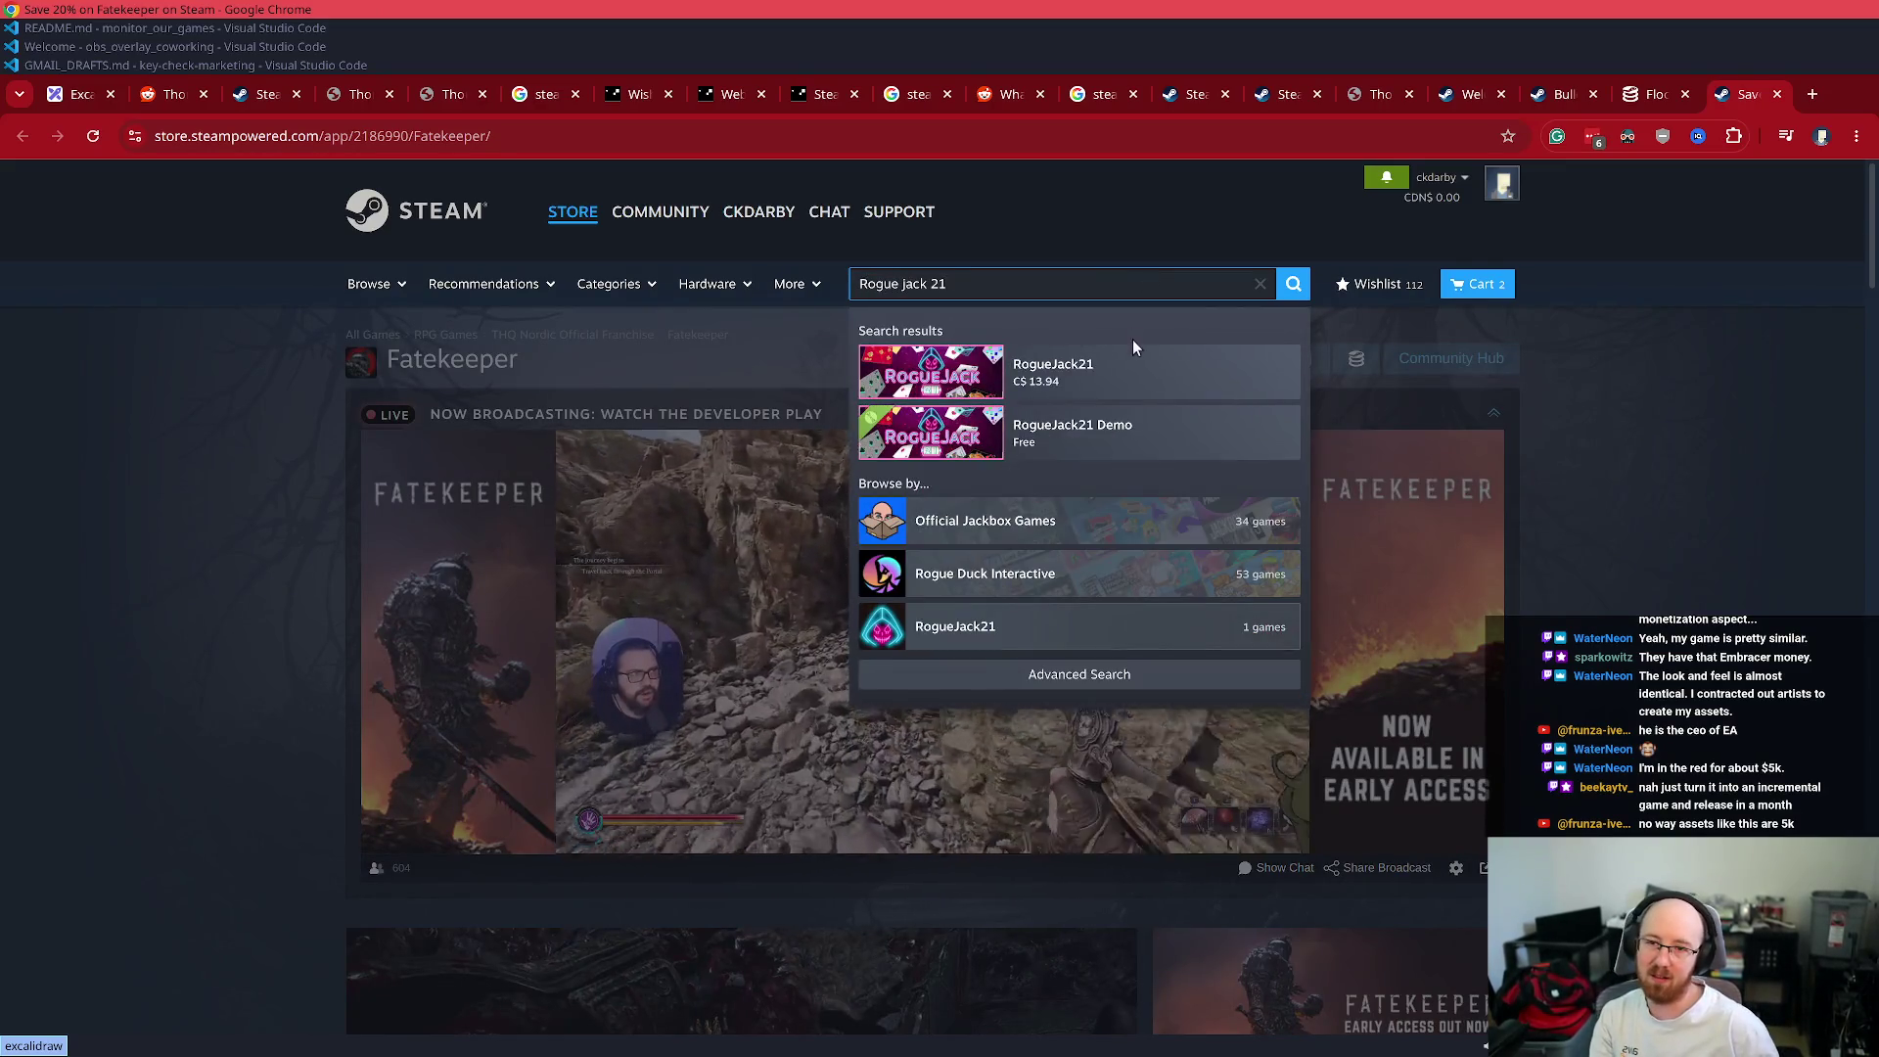
{"action": "left_click", "coordinate": [1132, 369]}
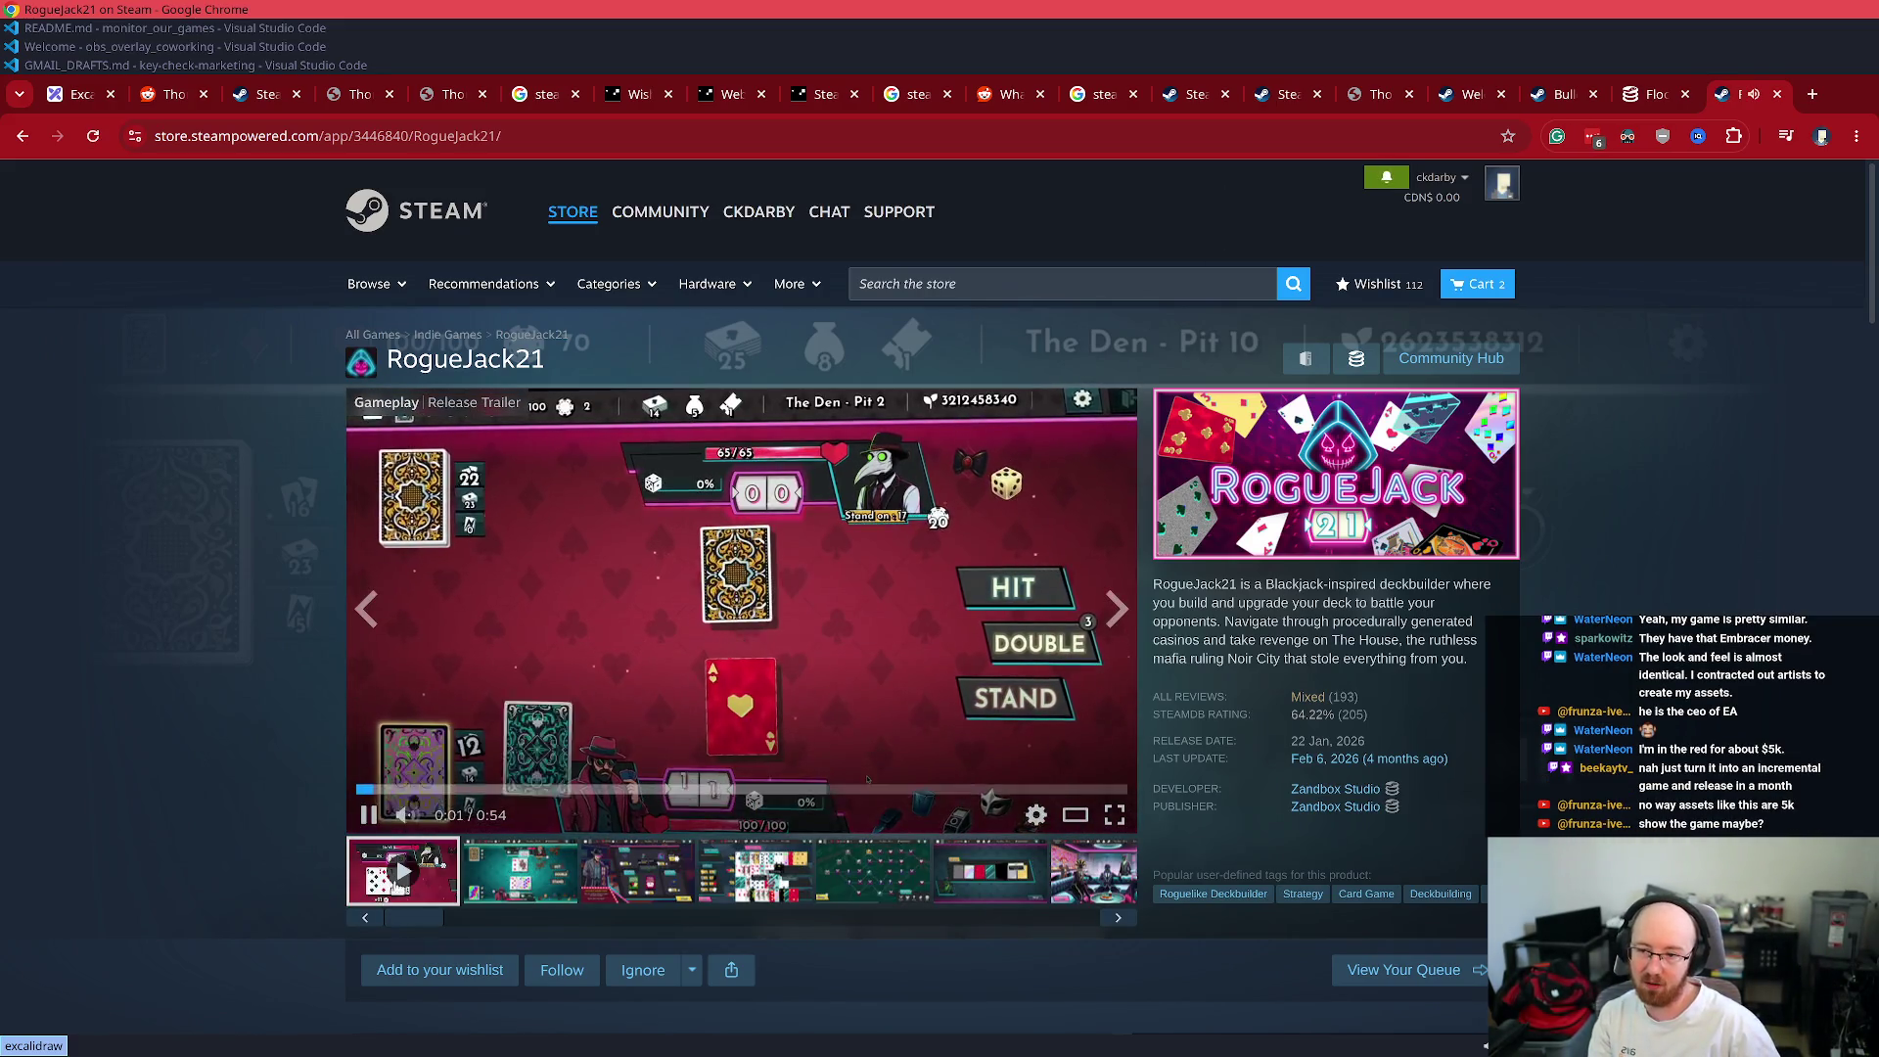
{"action": "left_click", "coordinate": [369, 814]}
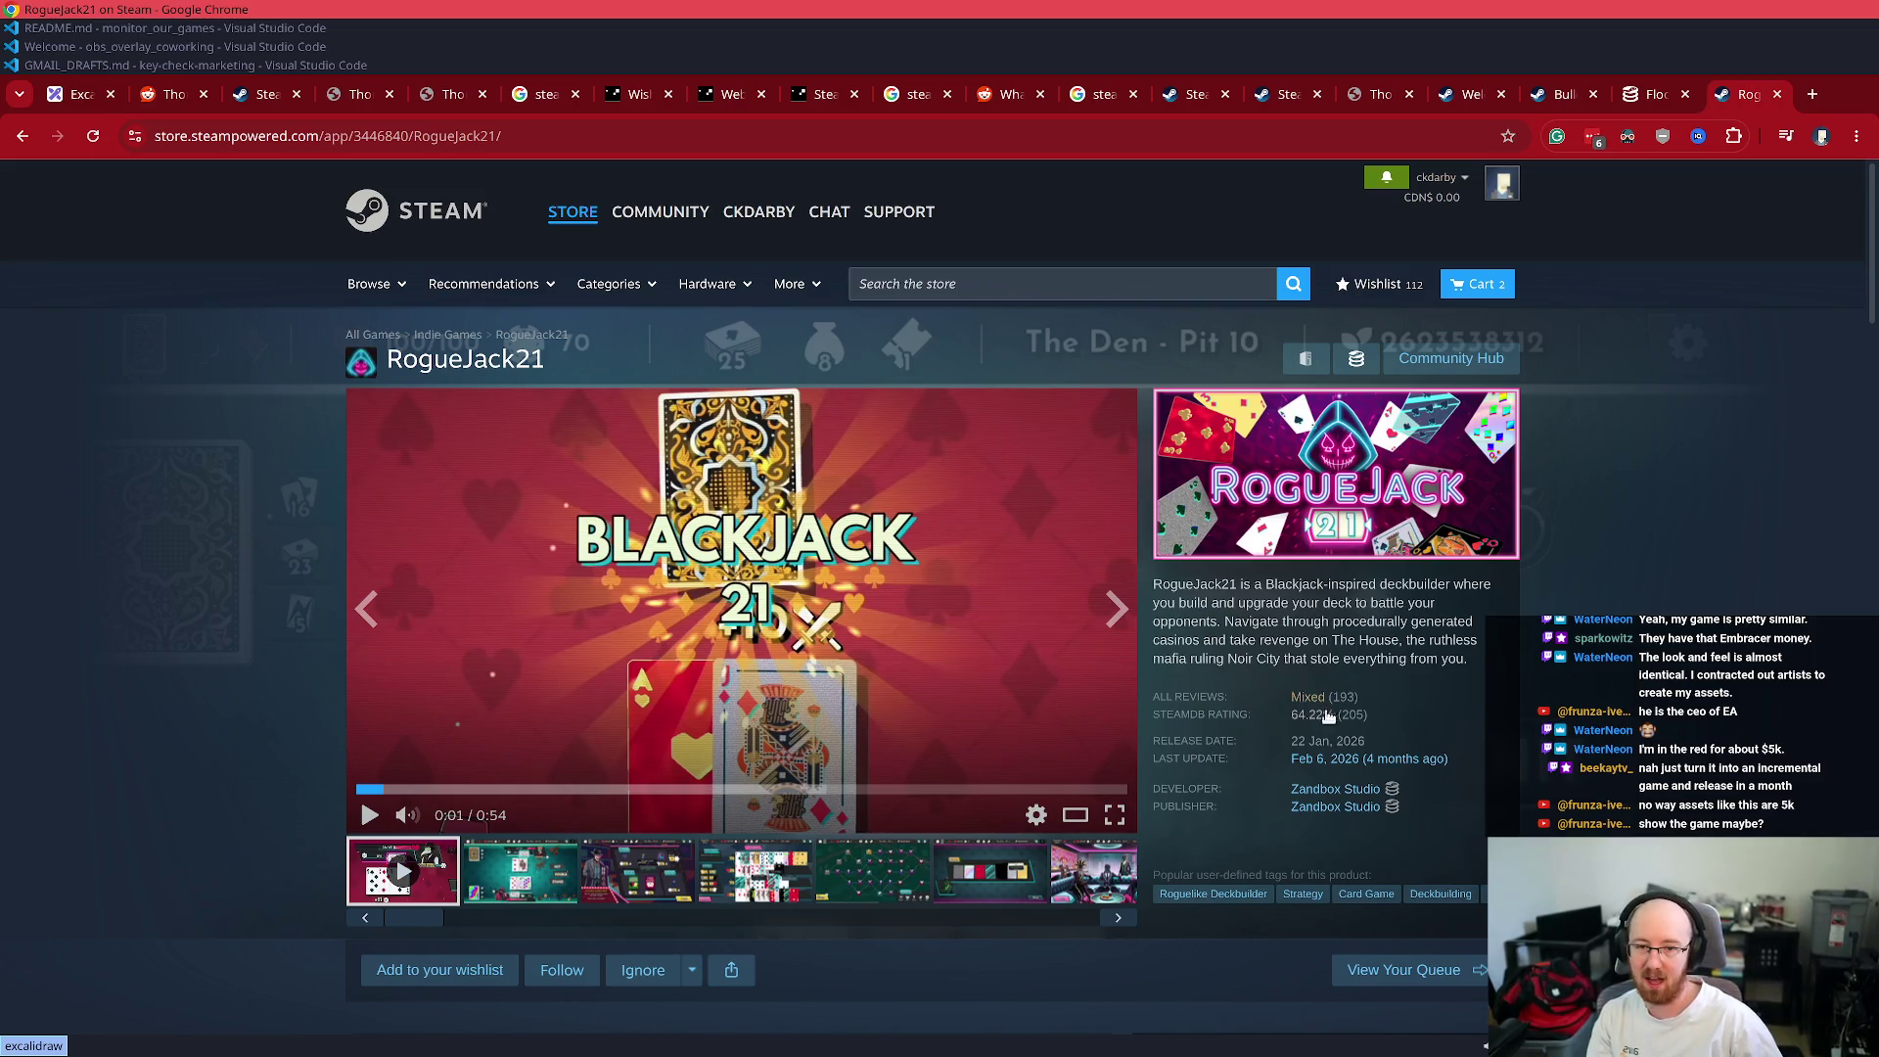
{"action": "mouse_move", "coordinate": [1311, 702]}
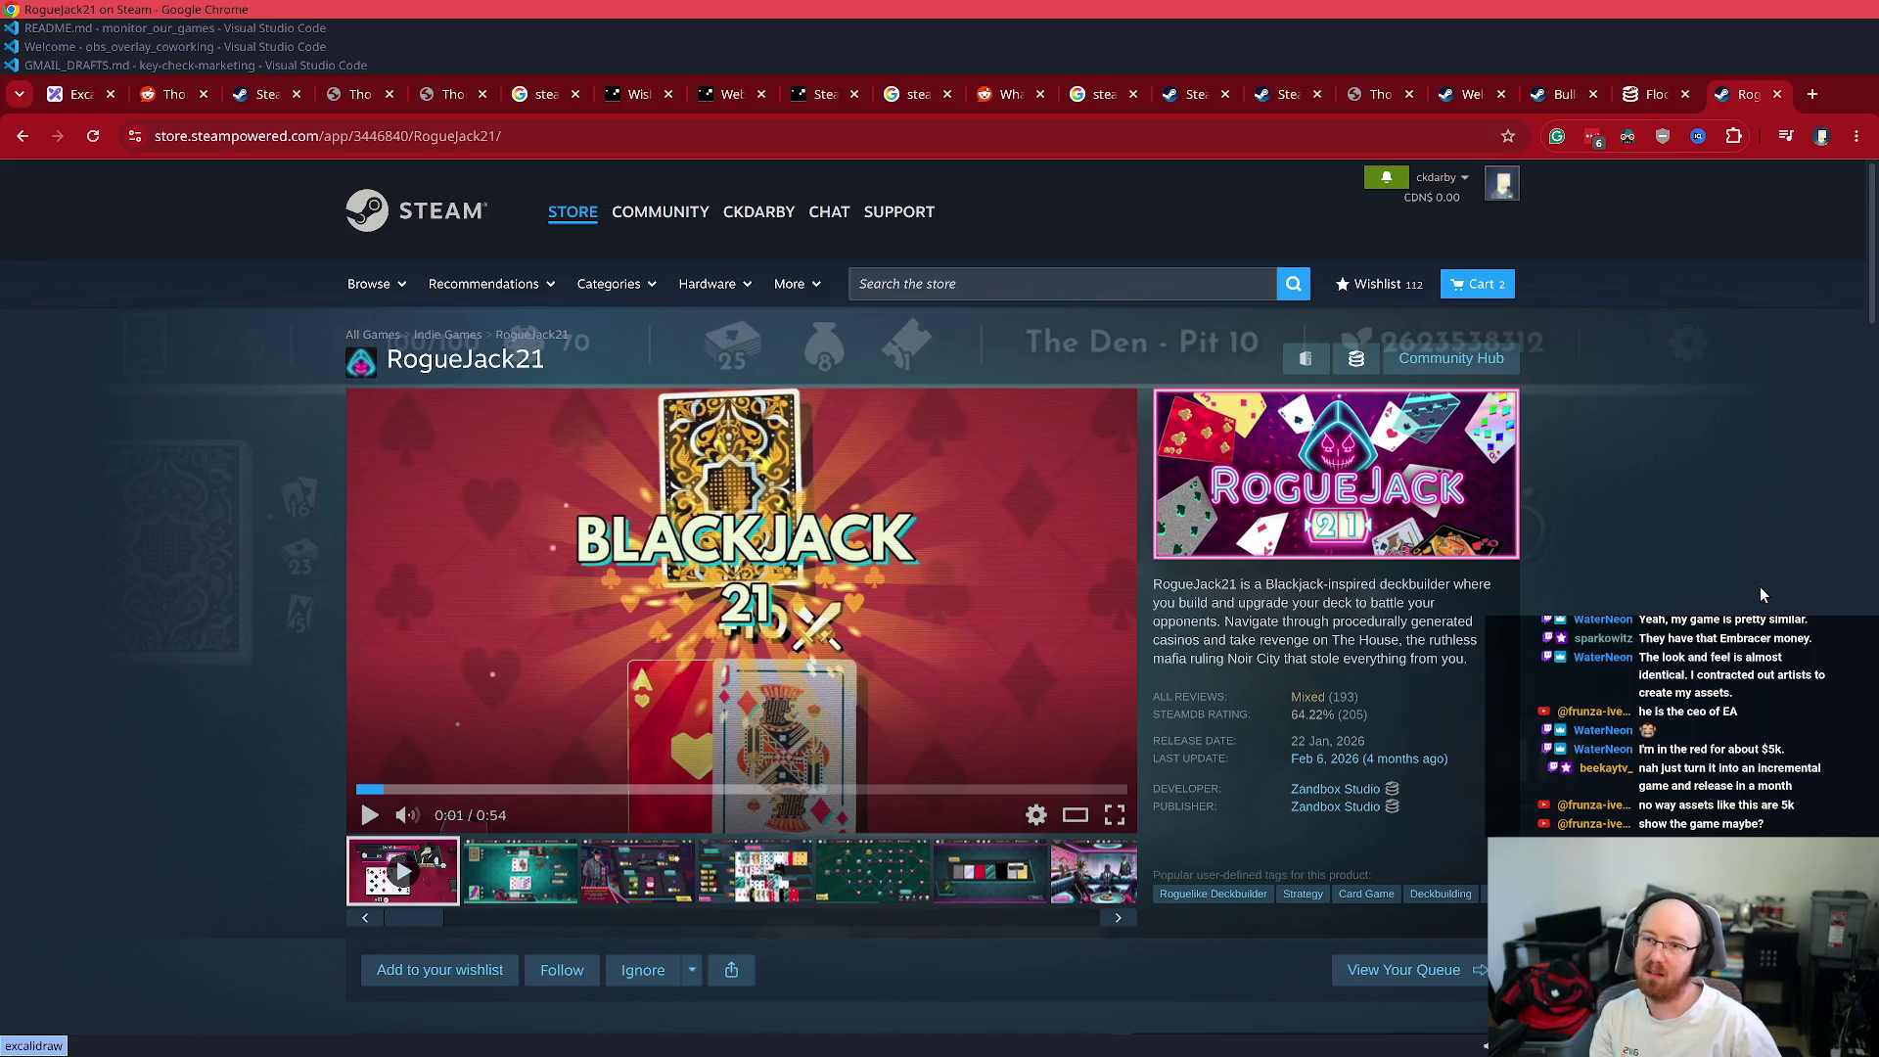
{"action": "key", "text": "ctrl+w"}
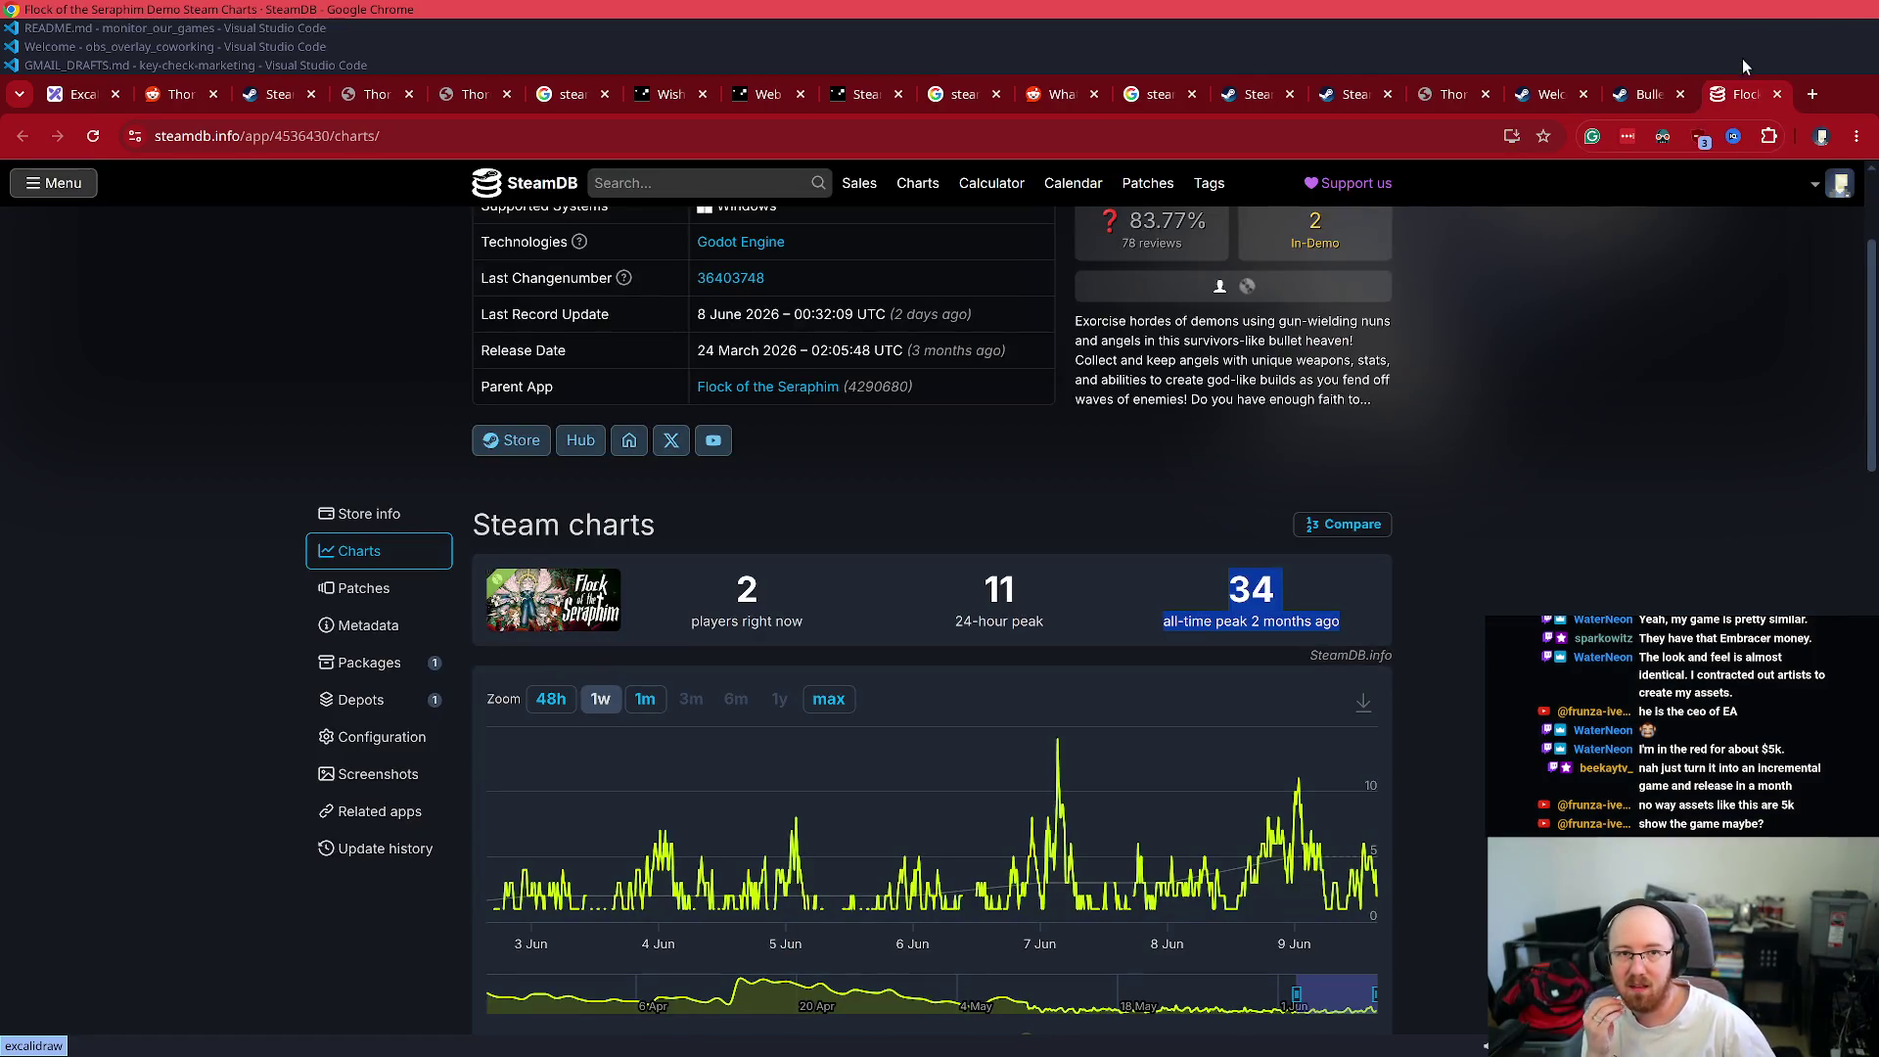
- Close the Flock of the Seraphim Demo SteamDB charts tab
{"action": "left_click", "coordinate": [1777, 94]}
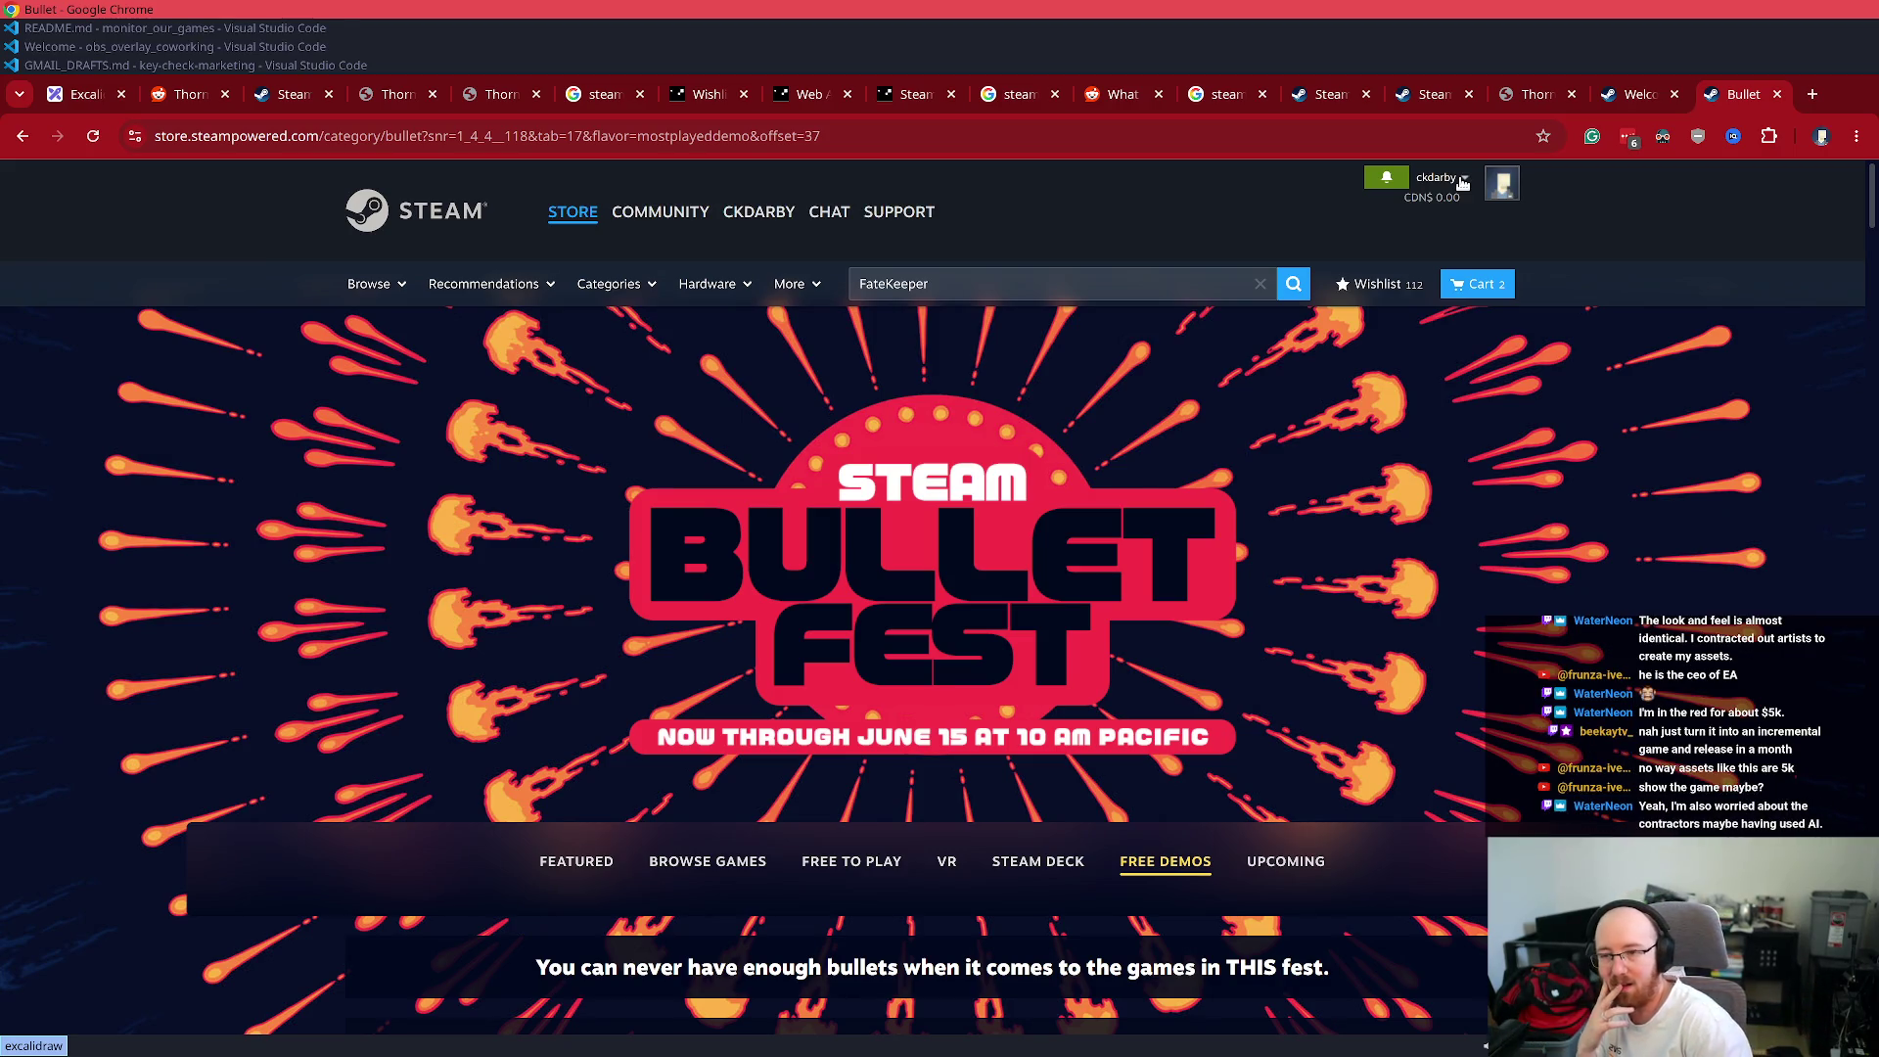
- Launch GNOME Calculator from the launcher with 'gn'
{"action": "key", "text": "super+d"}
{"action": "type", "text": "gn"}
{"action": "key", "text": "Return"}
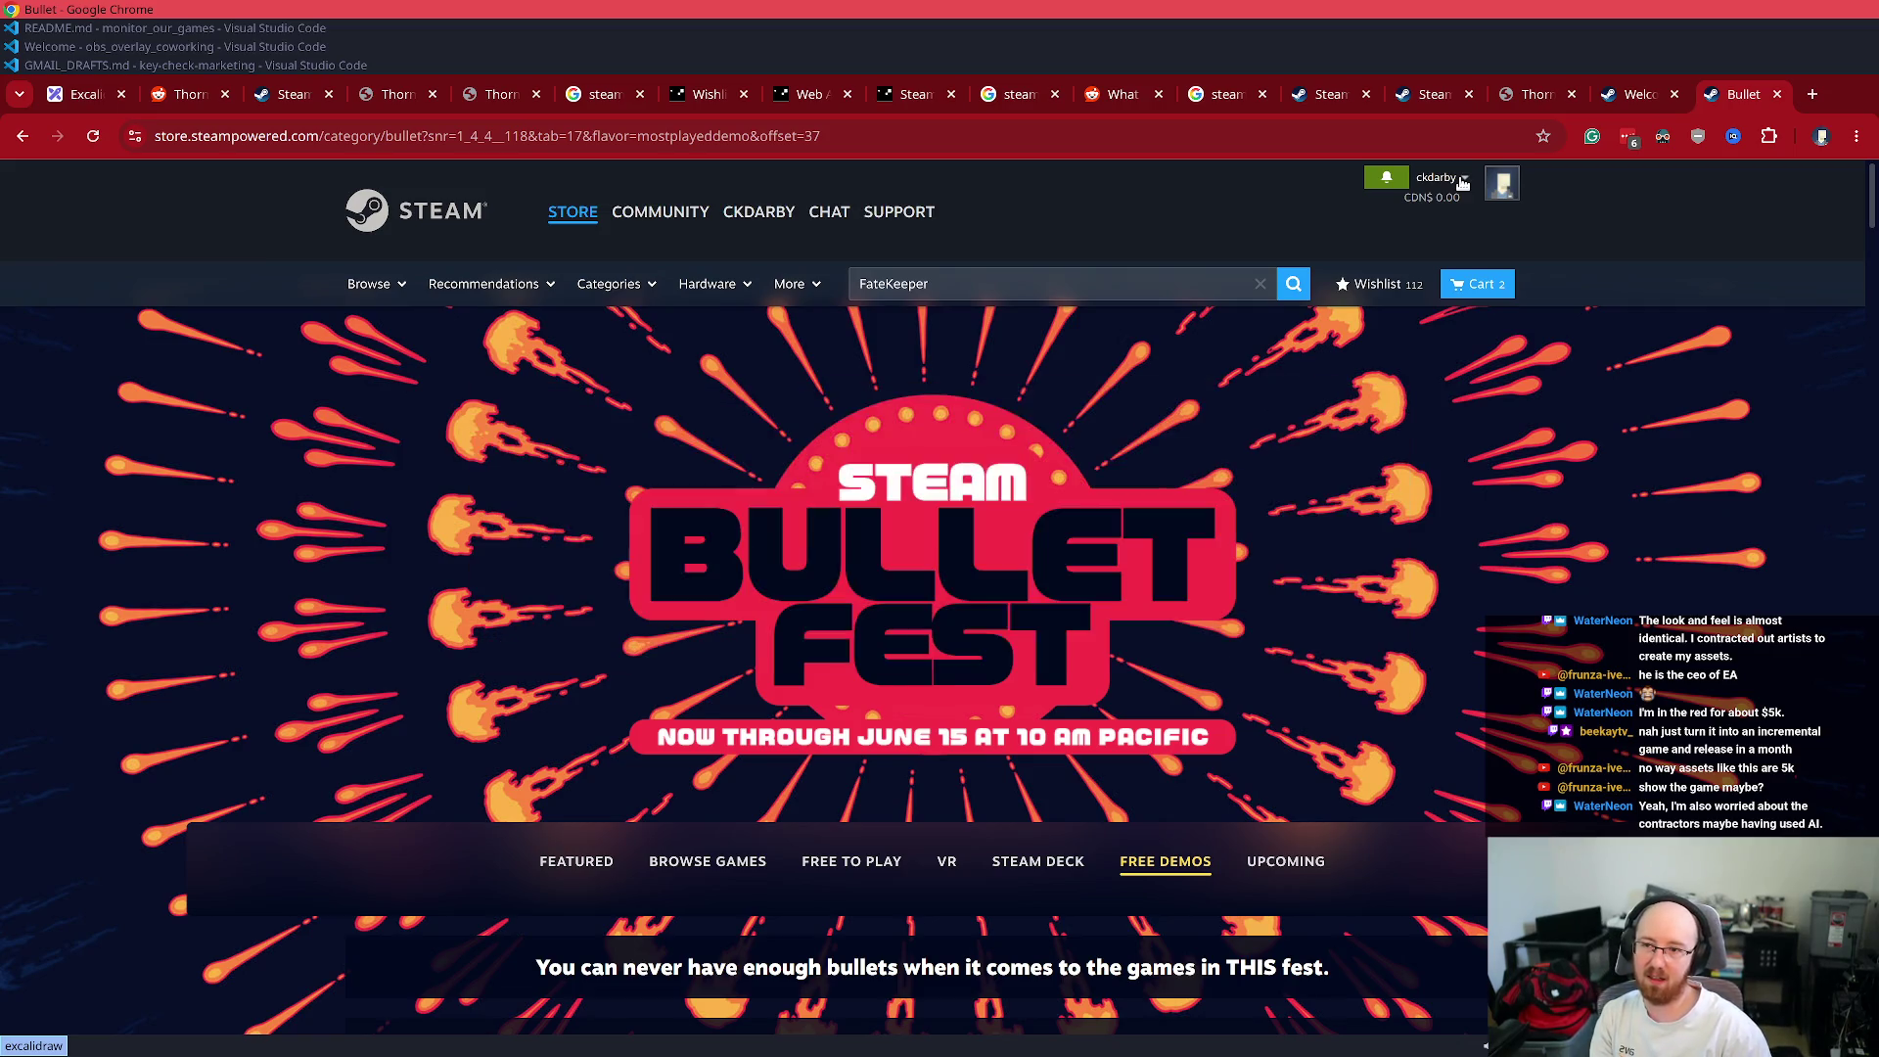
- Compute 20×400 = 8000 and 10×400 = 4000 in the calculator
{"action": "type", "text": "20*"}
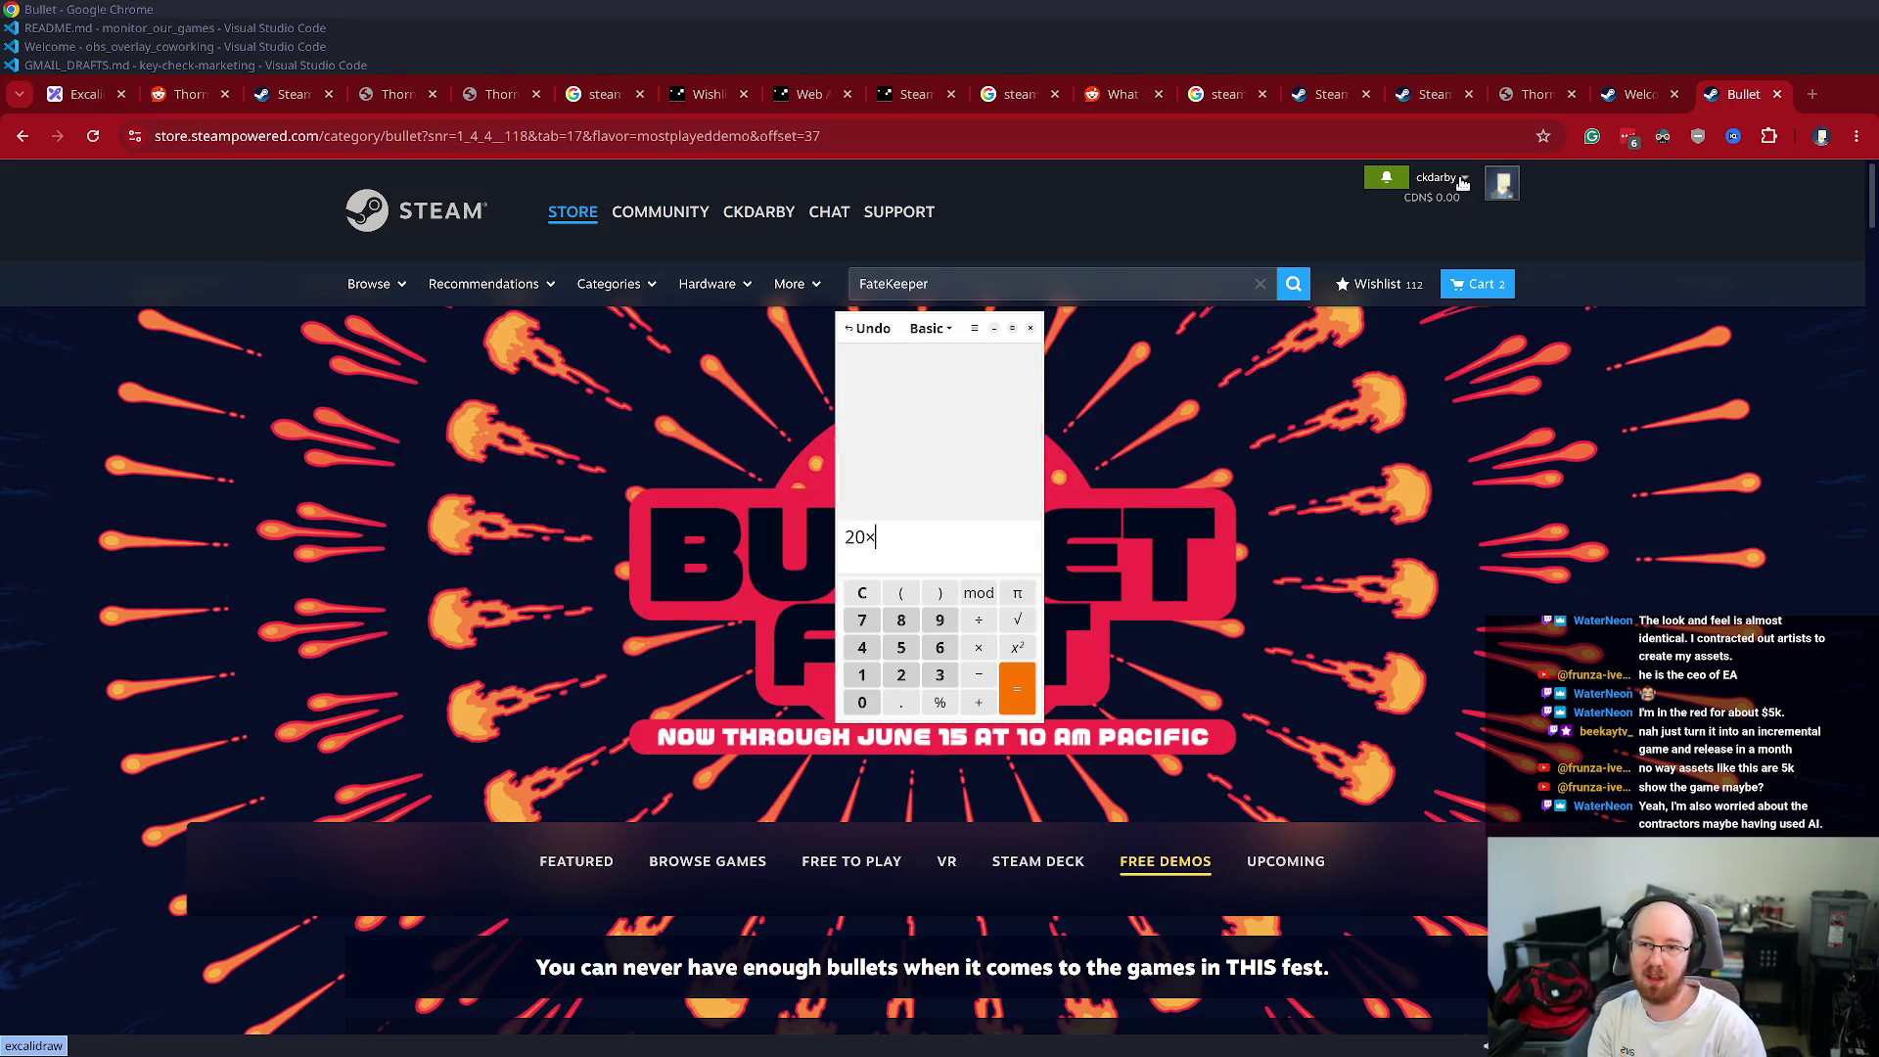
{"action": "type", "text": "400"}
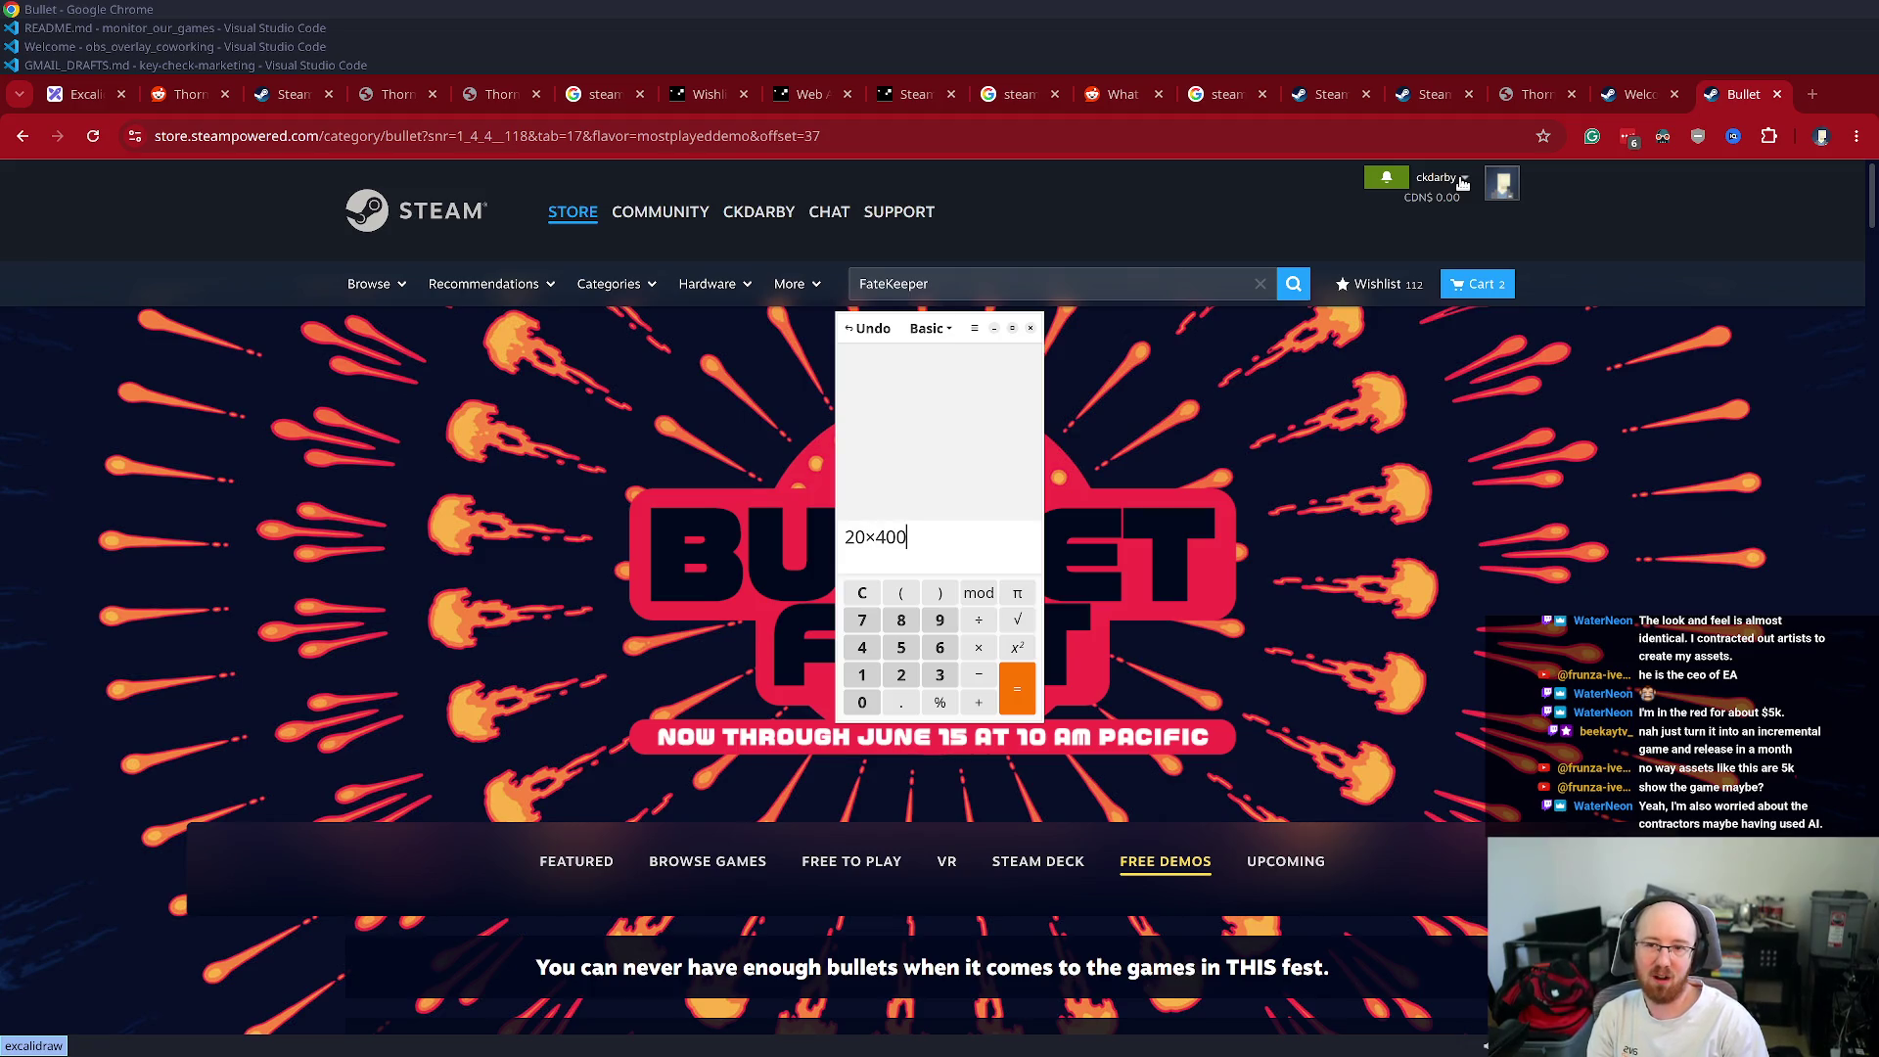
{"action": "key", "text": "Return"}
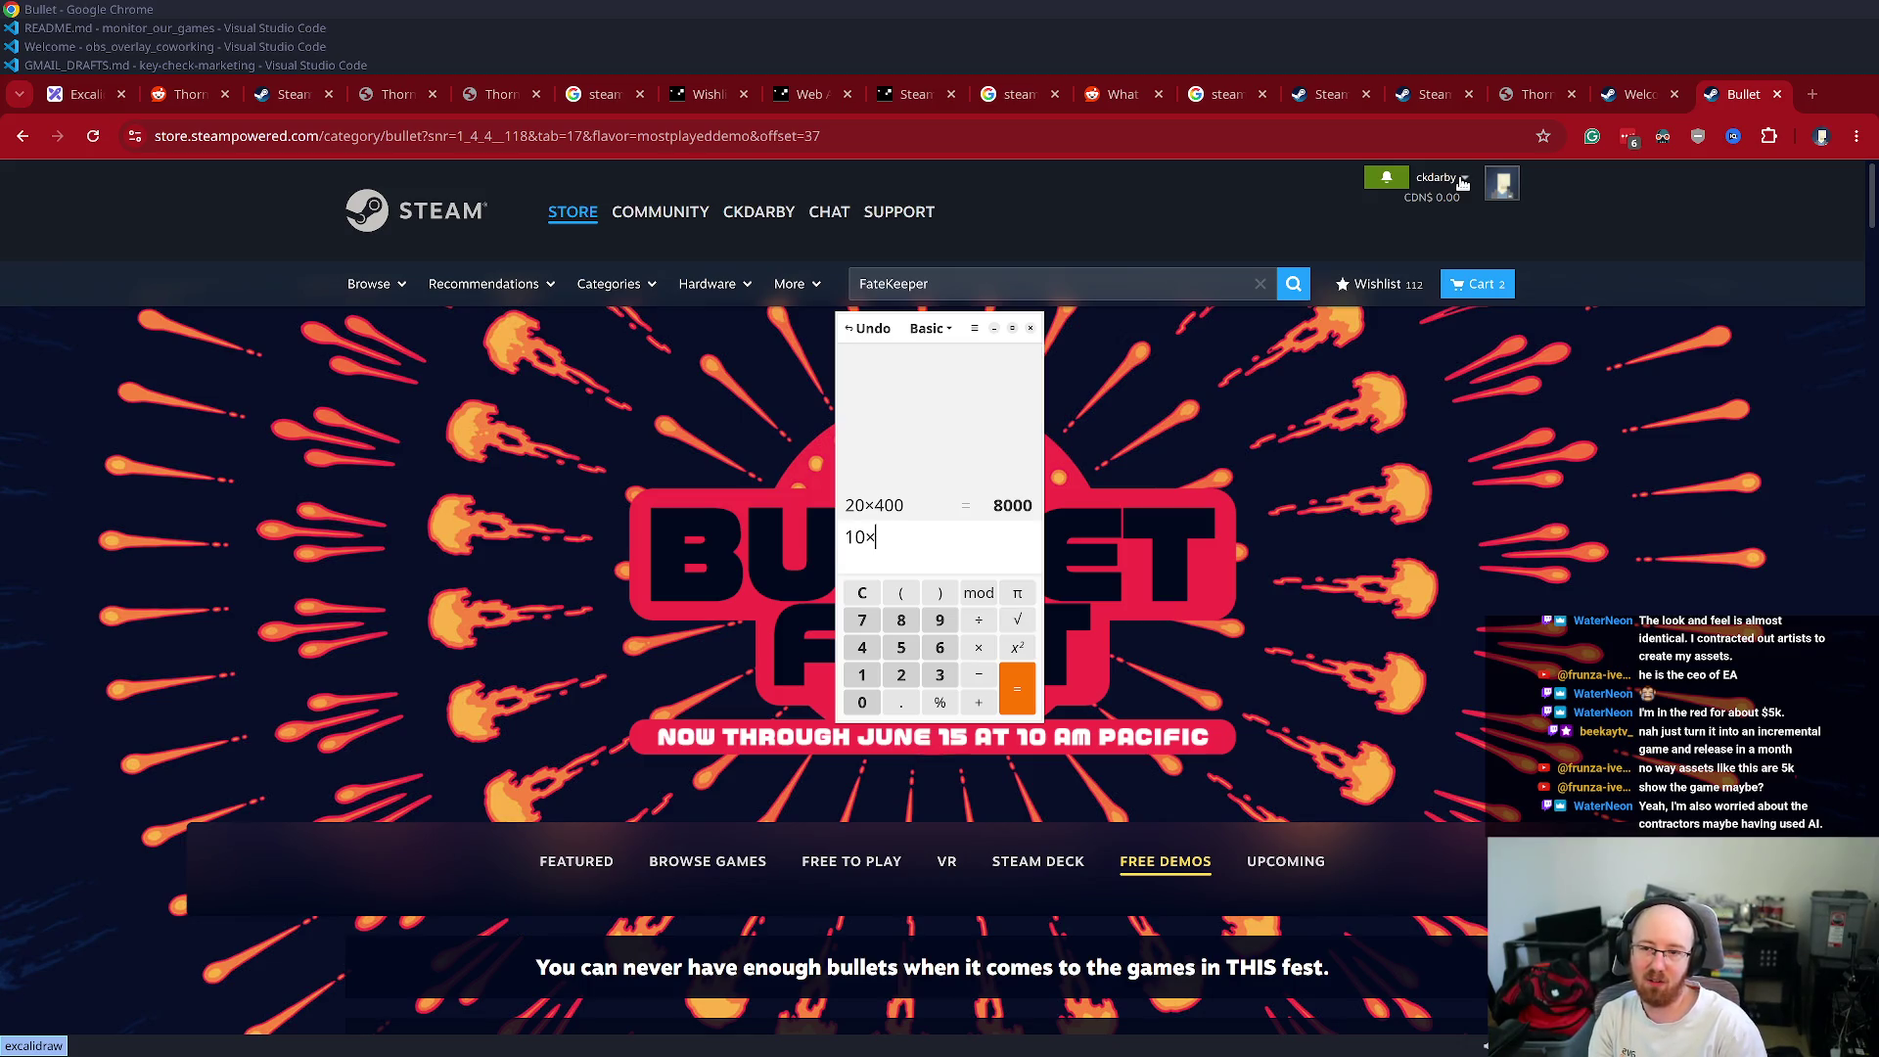
{"action": "type", "text": "400"}
{"action": "key", "text": "Return"}
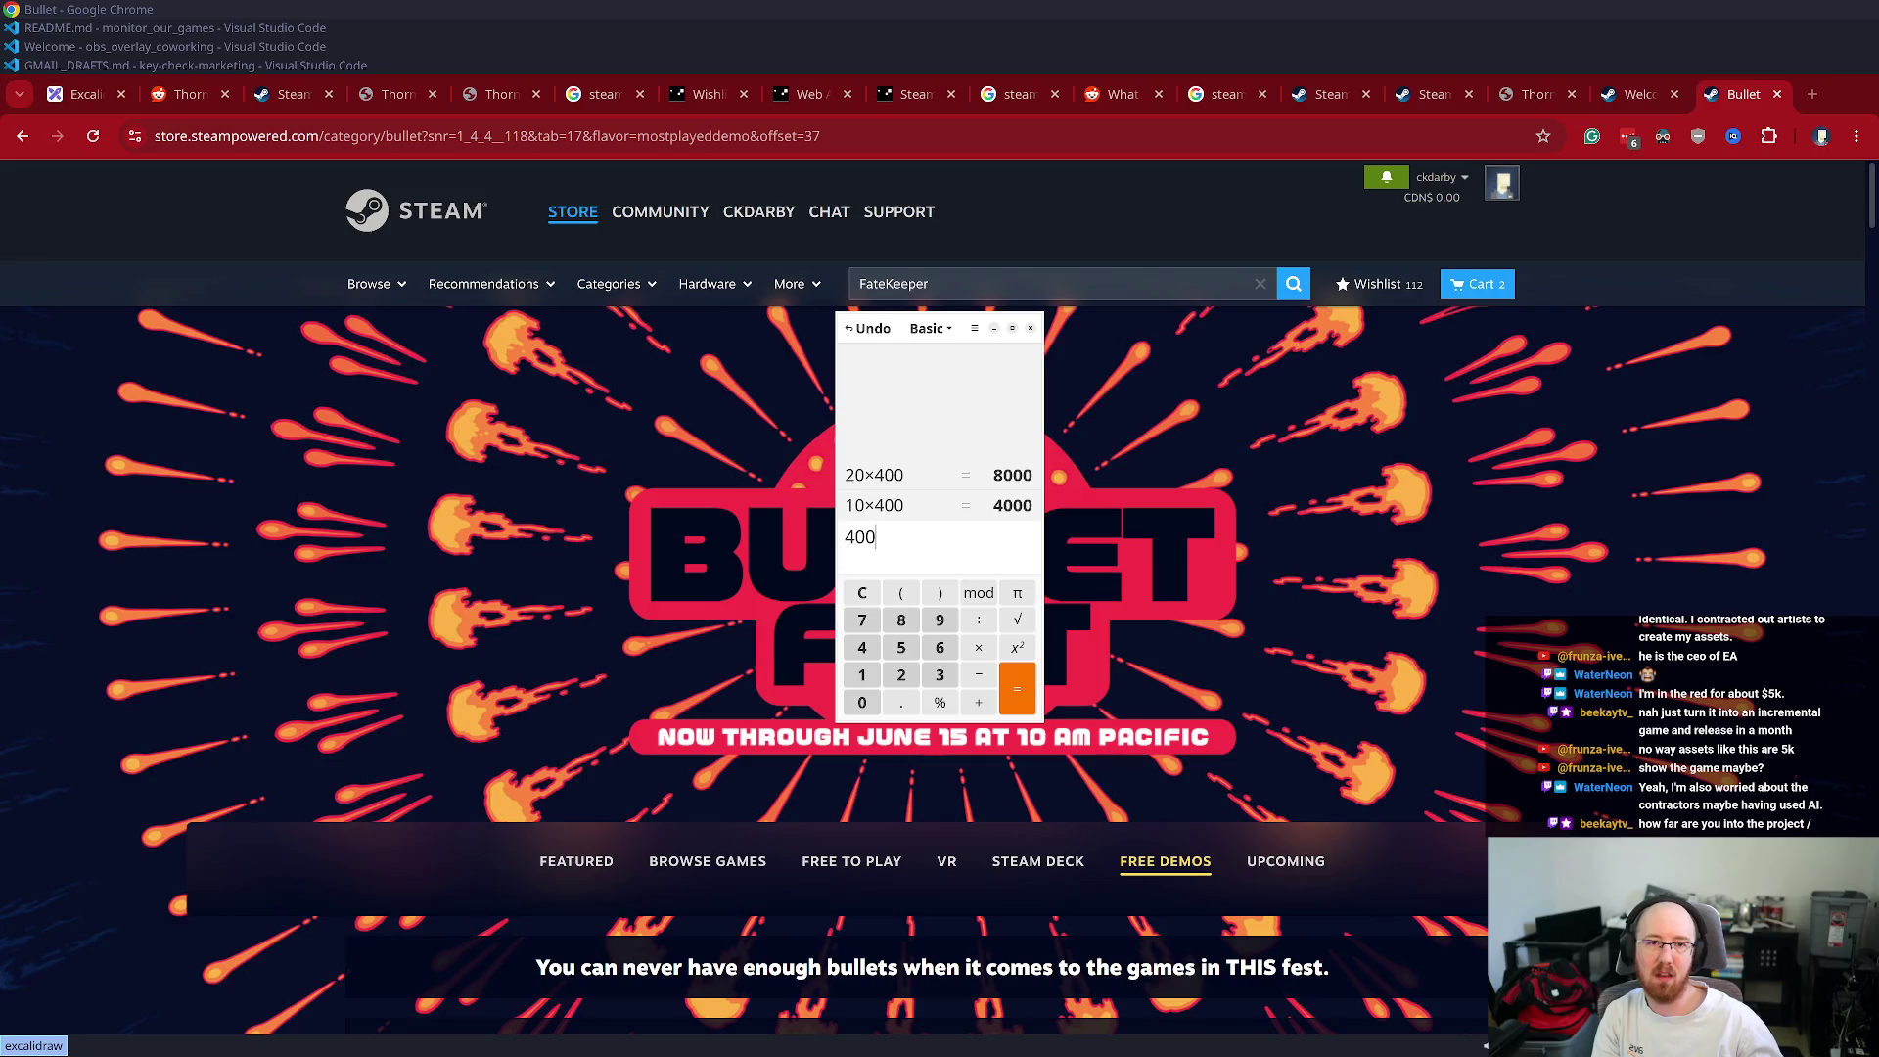
{"action": "left_click", "coordinate": [1640, 95]}
- Return to the Bullet Fest tab and go back to its Featured section
{"action": "left_click", "coordinate": [1528, 94]}
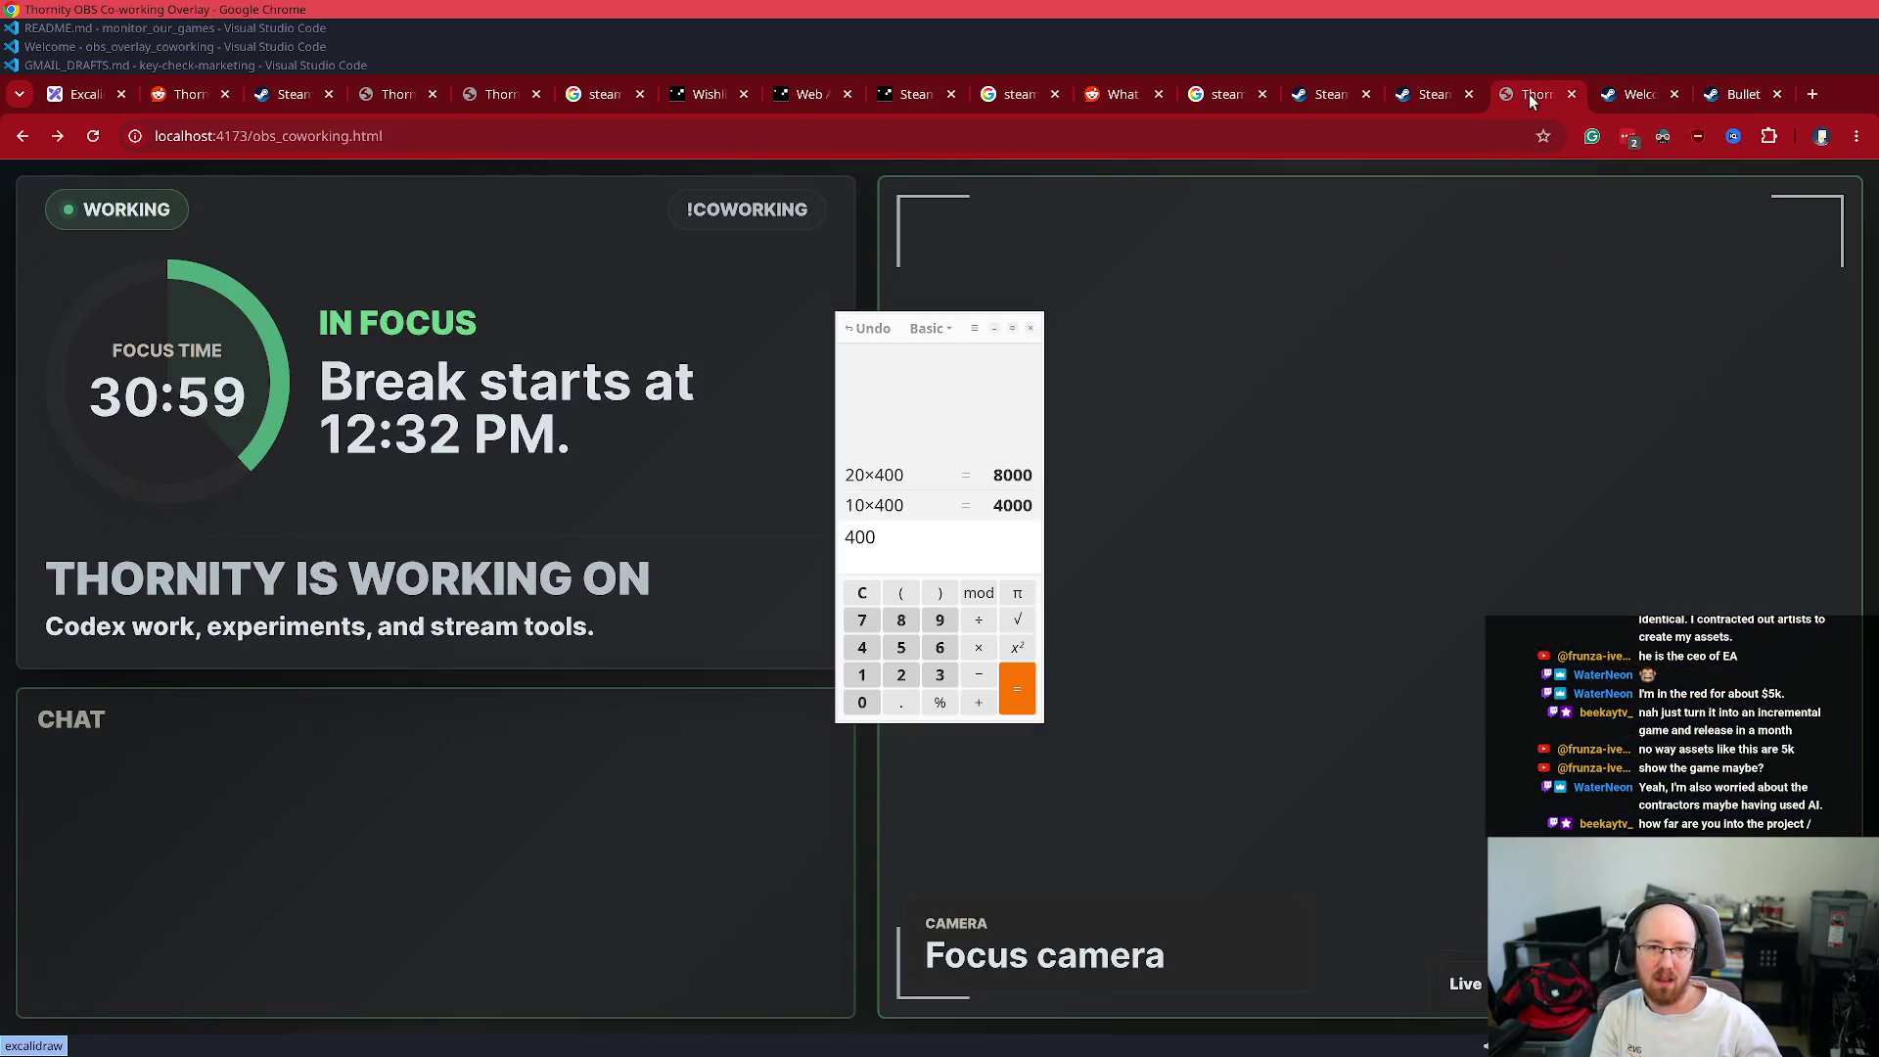
{"action": "left_click", "coordinate": [1029, 328]}
{"action": "left_click", "coordinate": [1421, 107]}
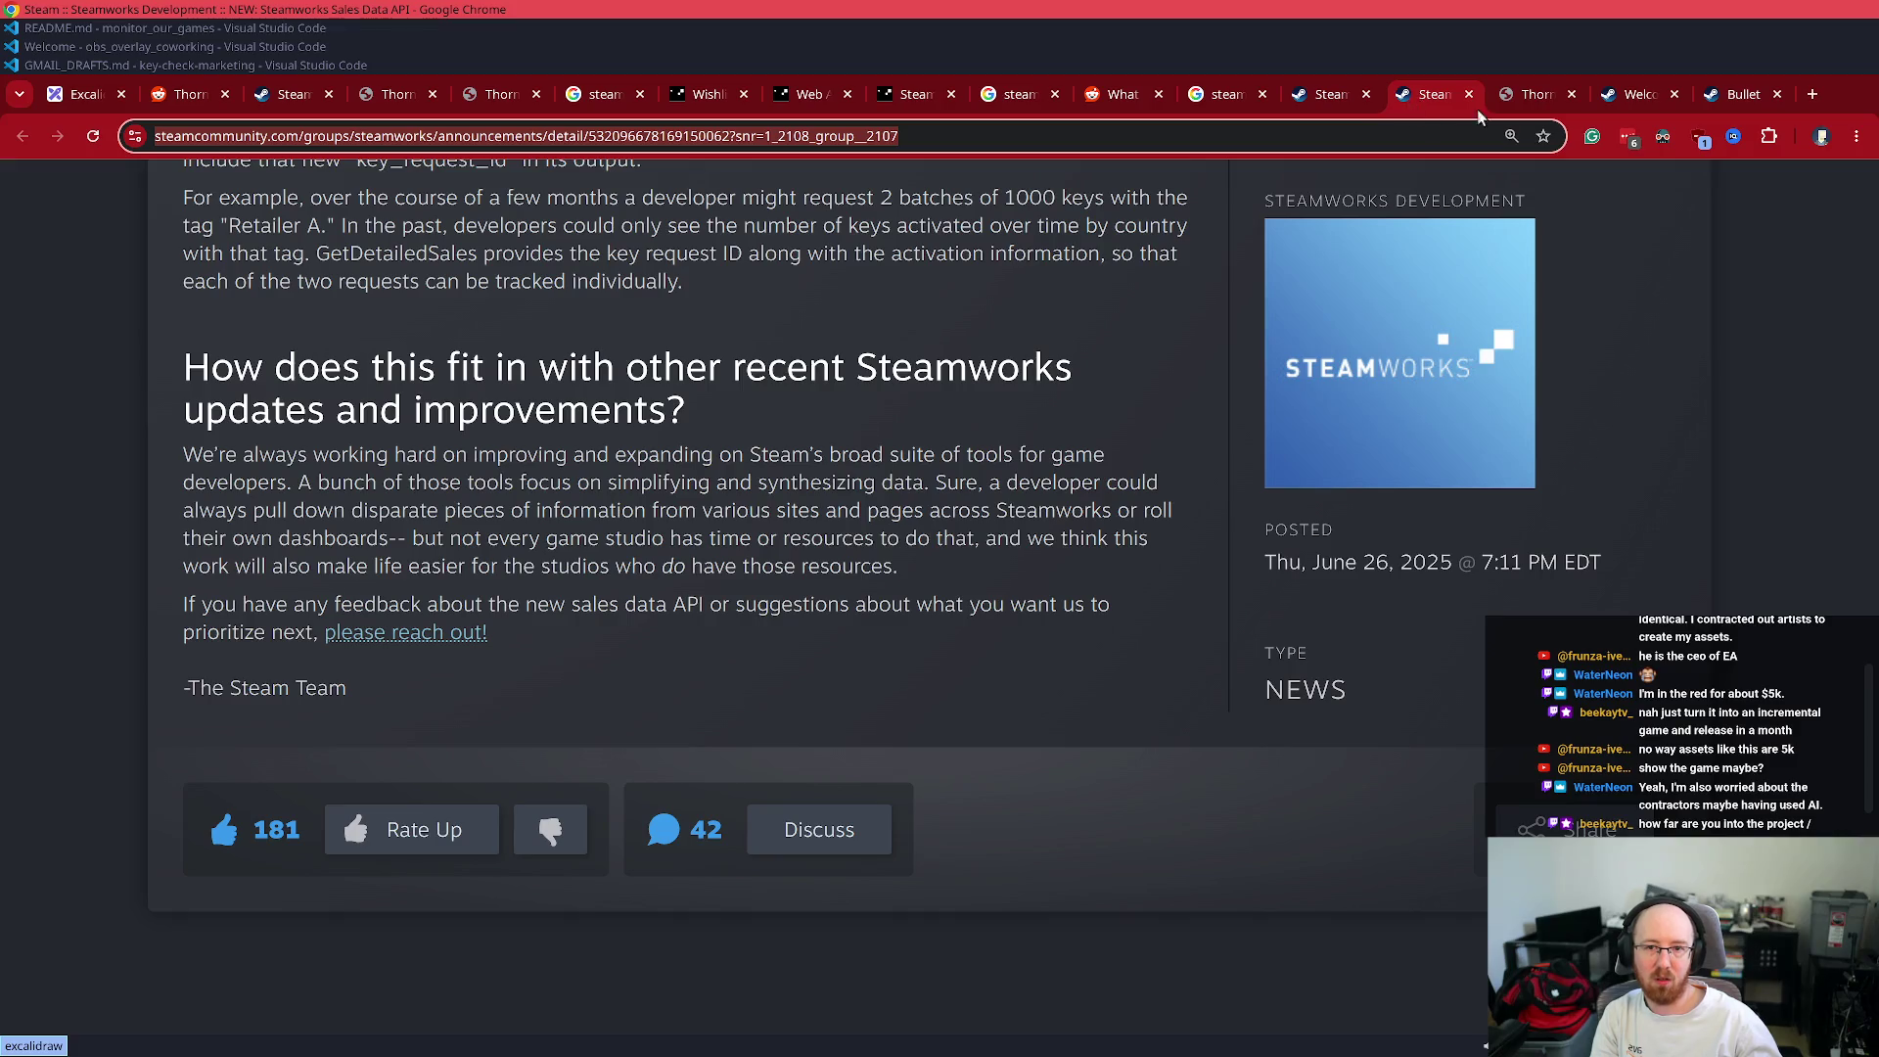
{"action": "scroll", "coordinate": [1544, 117], "scroll_direction": "down", "scroll_amount": 3}
{"action": "key", "text": "alt+Left"}
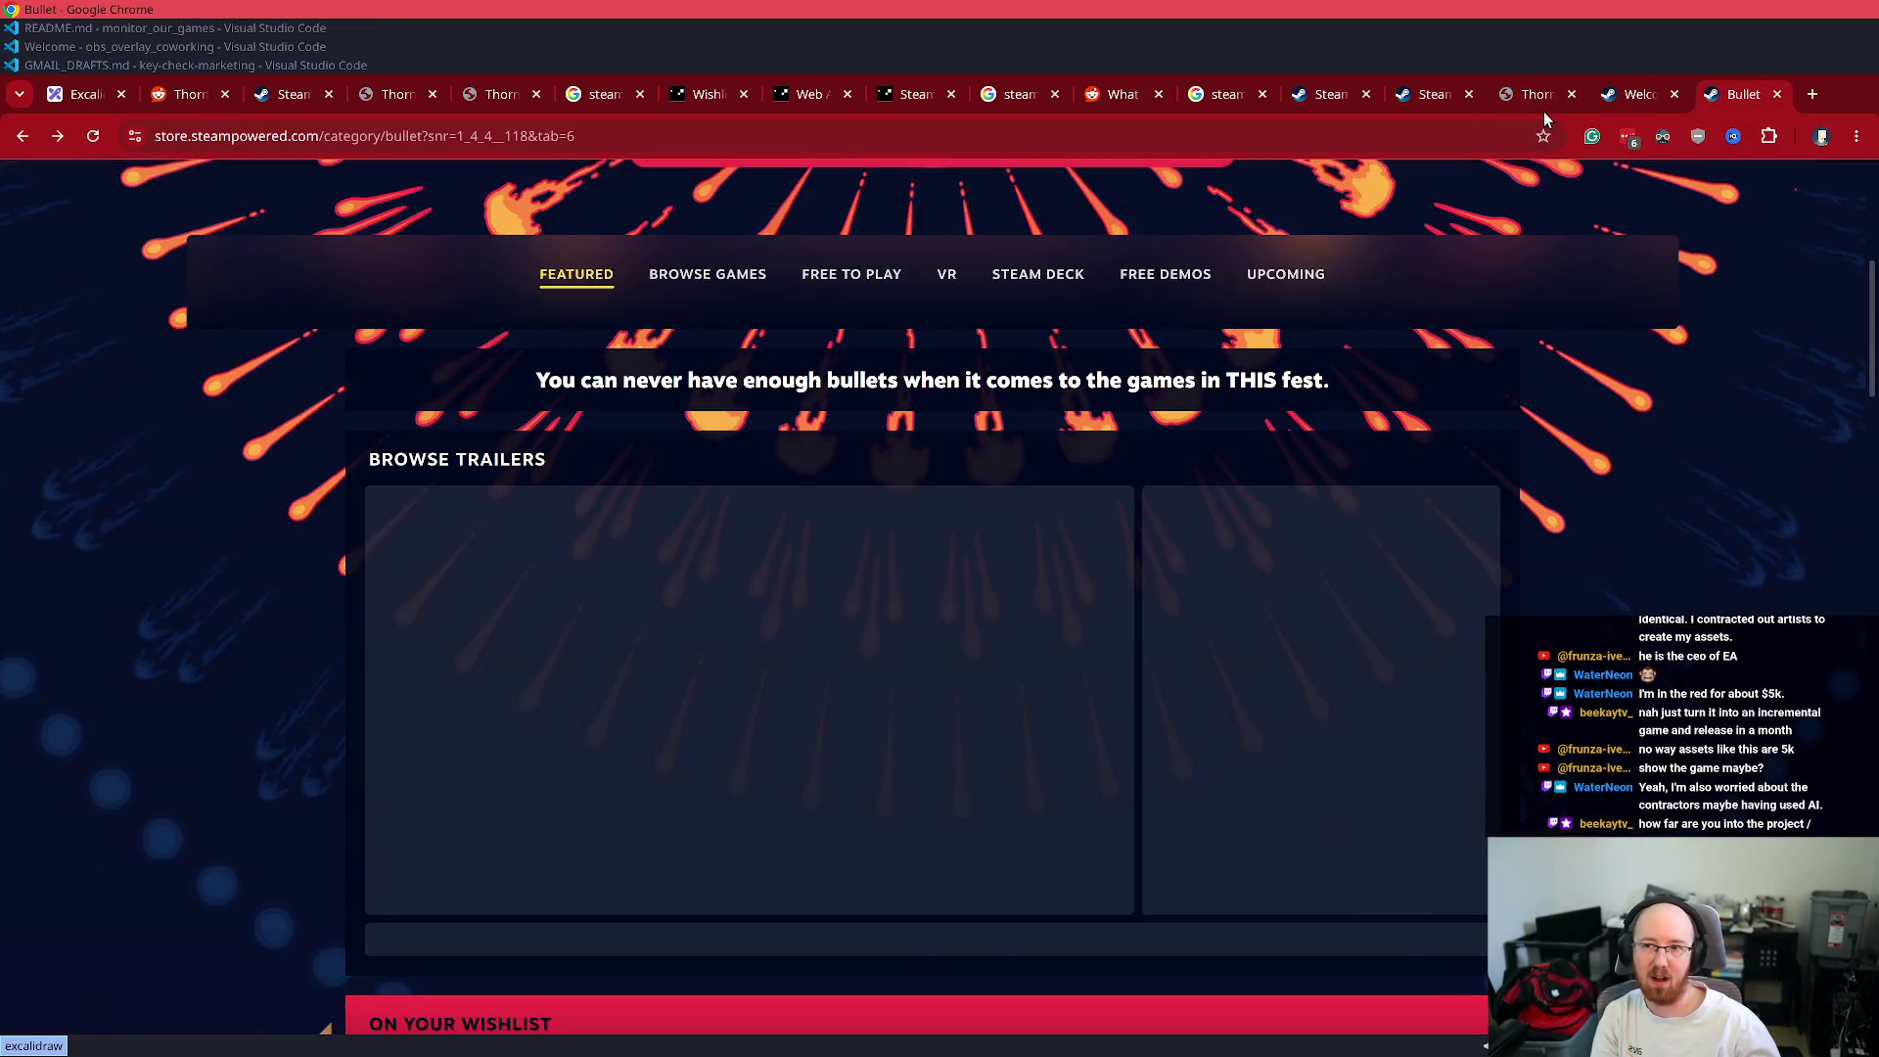
- Look over the Featured deals, then reopen the closed Flock of the Seraphim Demo charts tab
{"action": "scroll", "coordinate": [744, 815], "scroll_direction": "down", "scroll_amount": 3}
{"action": "scroll", "coordinate": [744, 815], "scroll_direction": "down", "scroll_amount": 6}
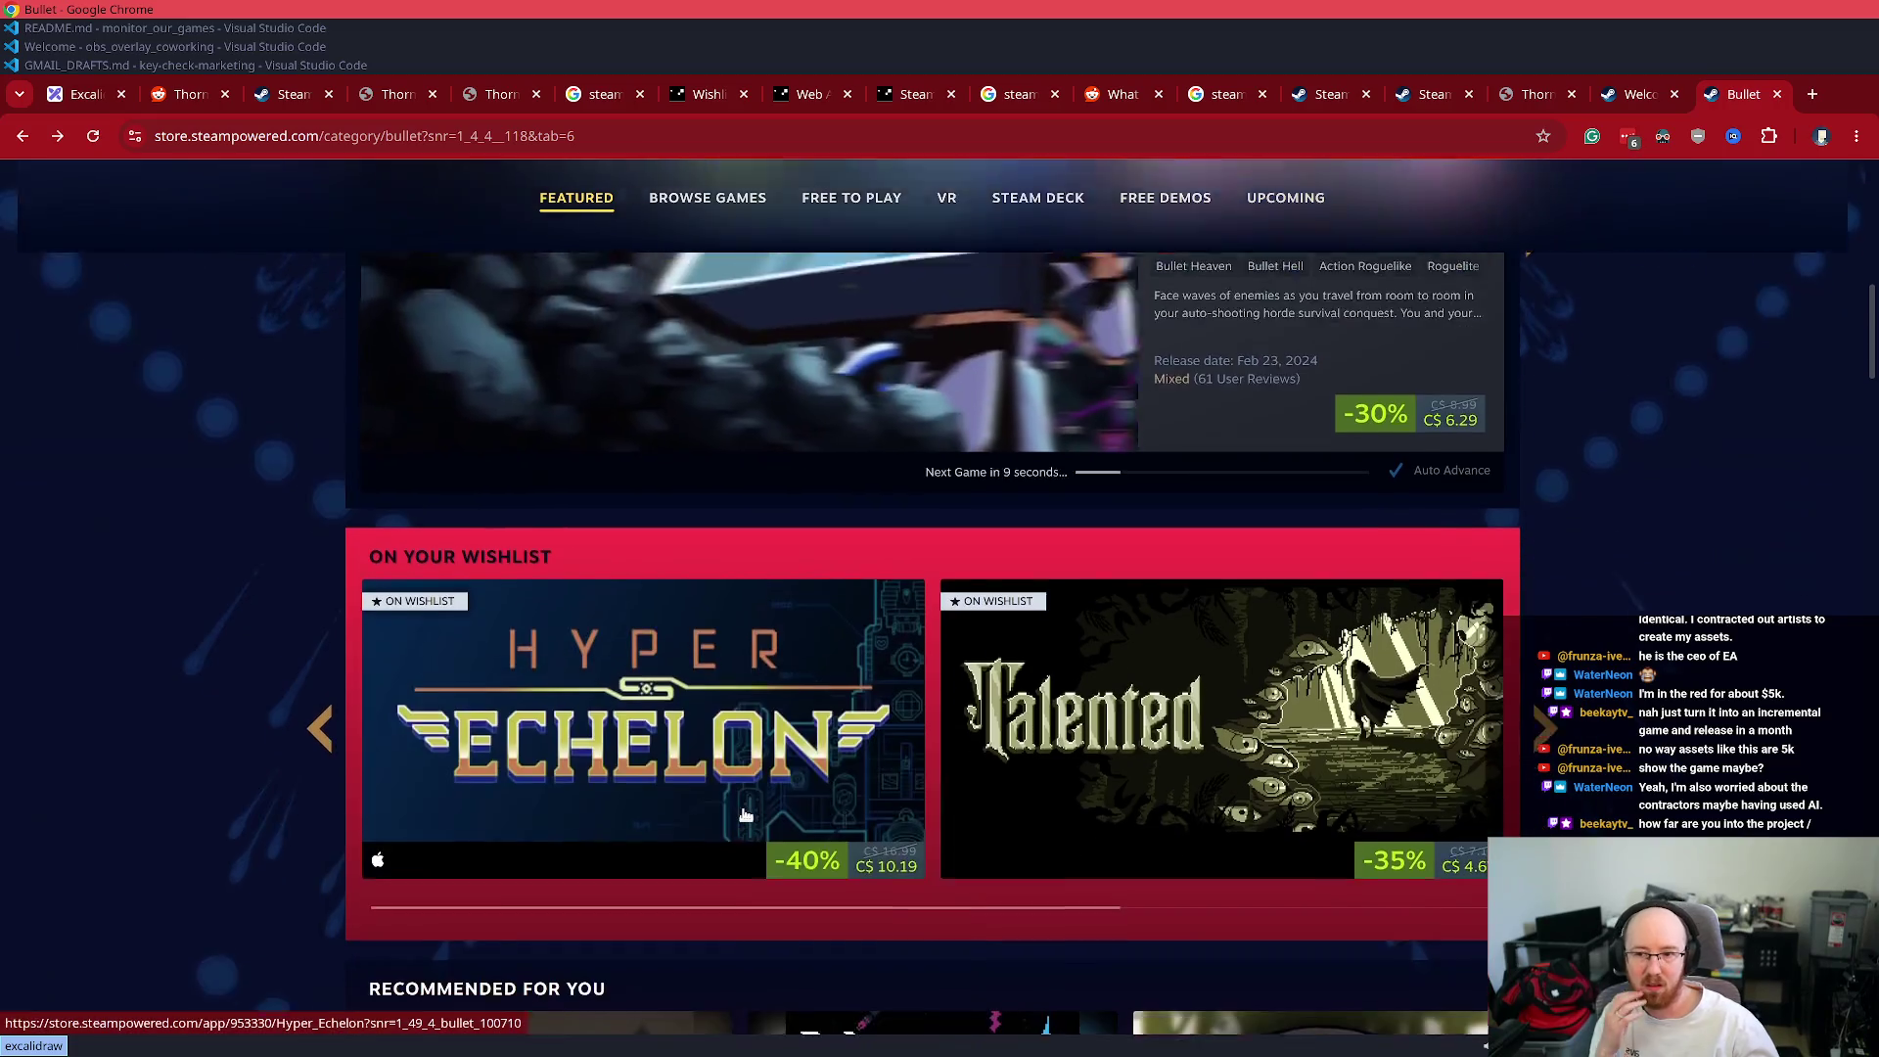
{"action": "scroll", "coordinate": [742, 802], "scroll_direction": "up", "scroll_amount": 7}
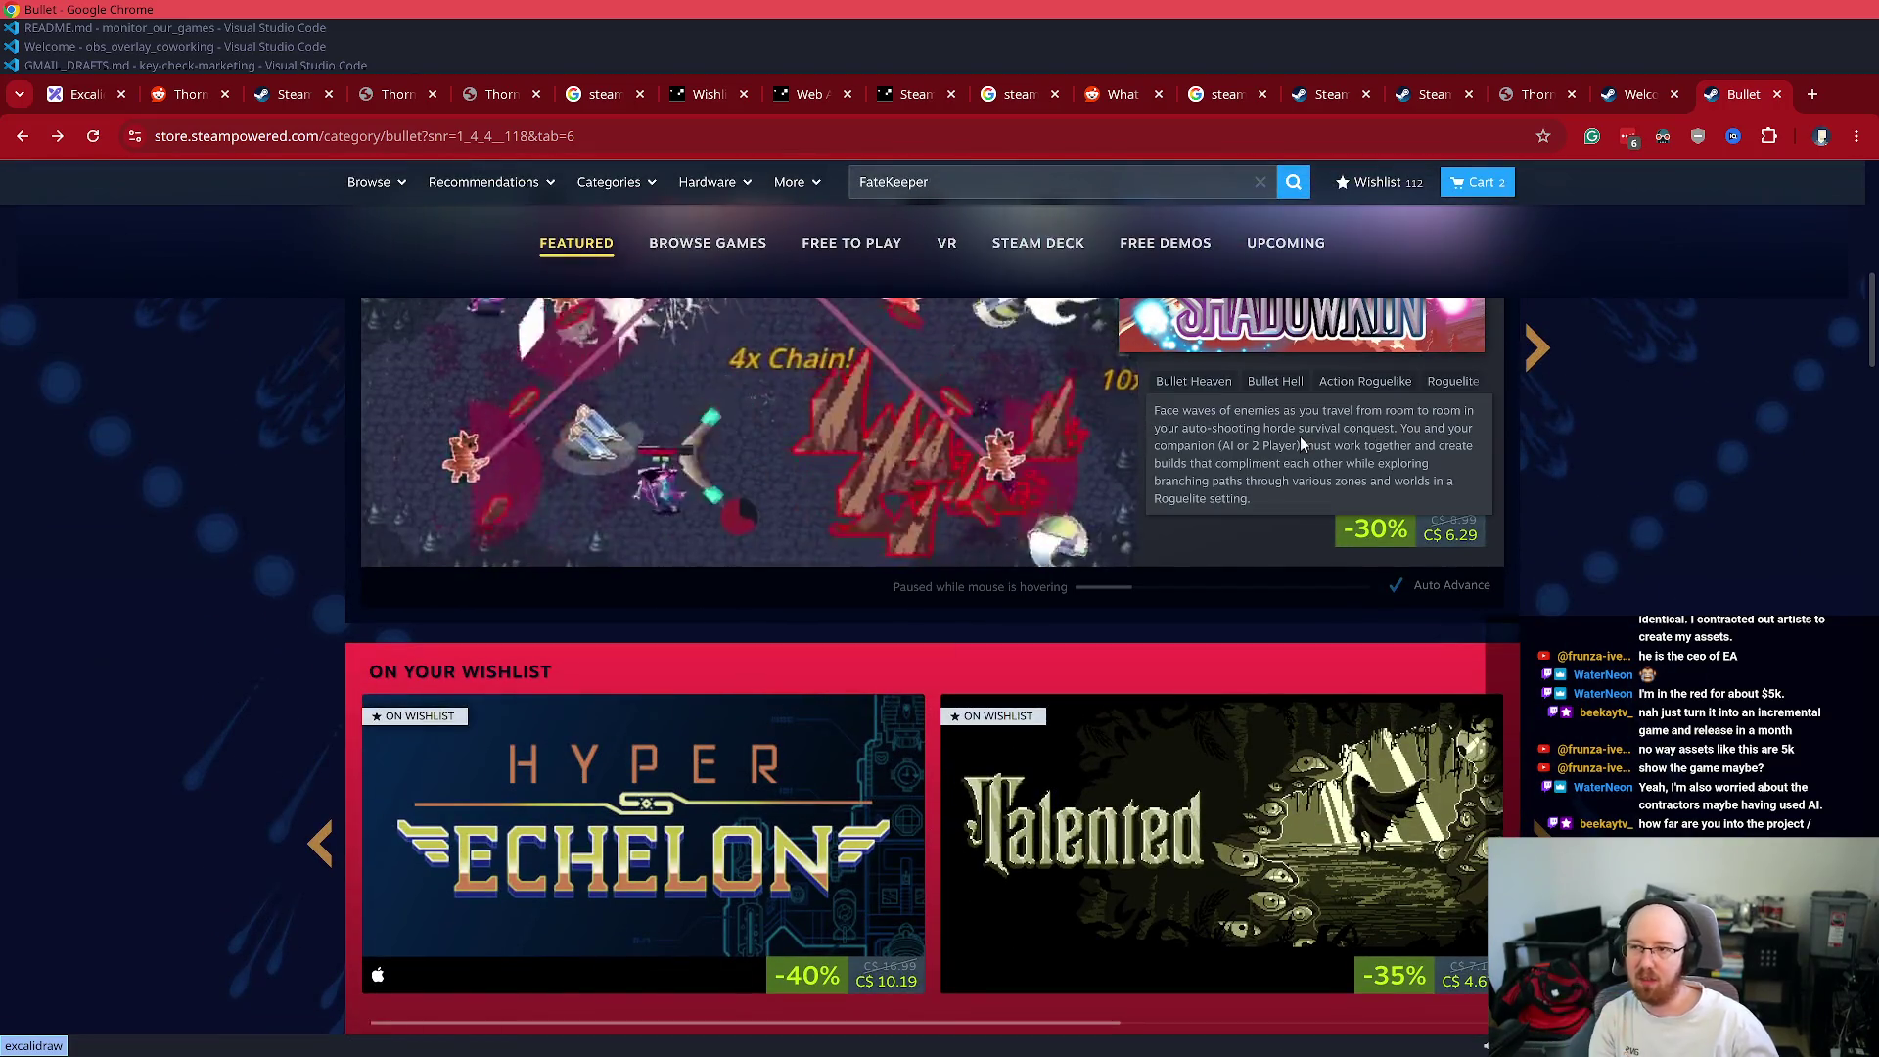
{"action": "left_click", "coordinate": [1293, 444]}
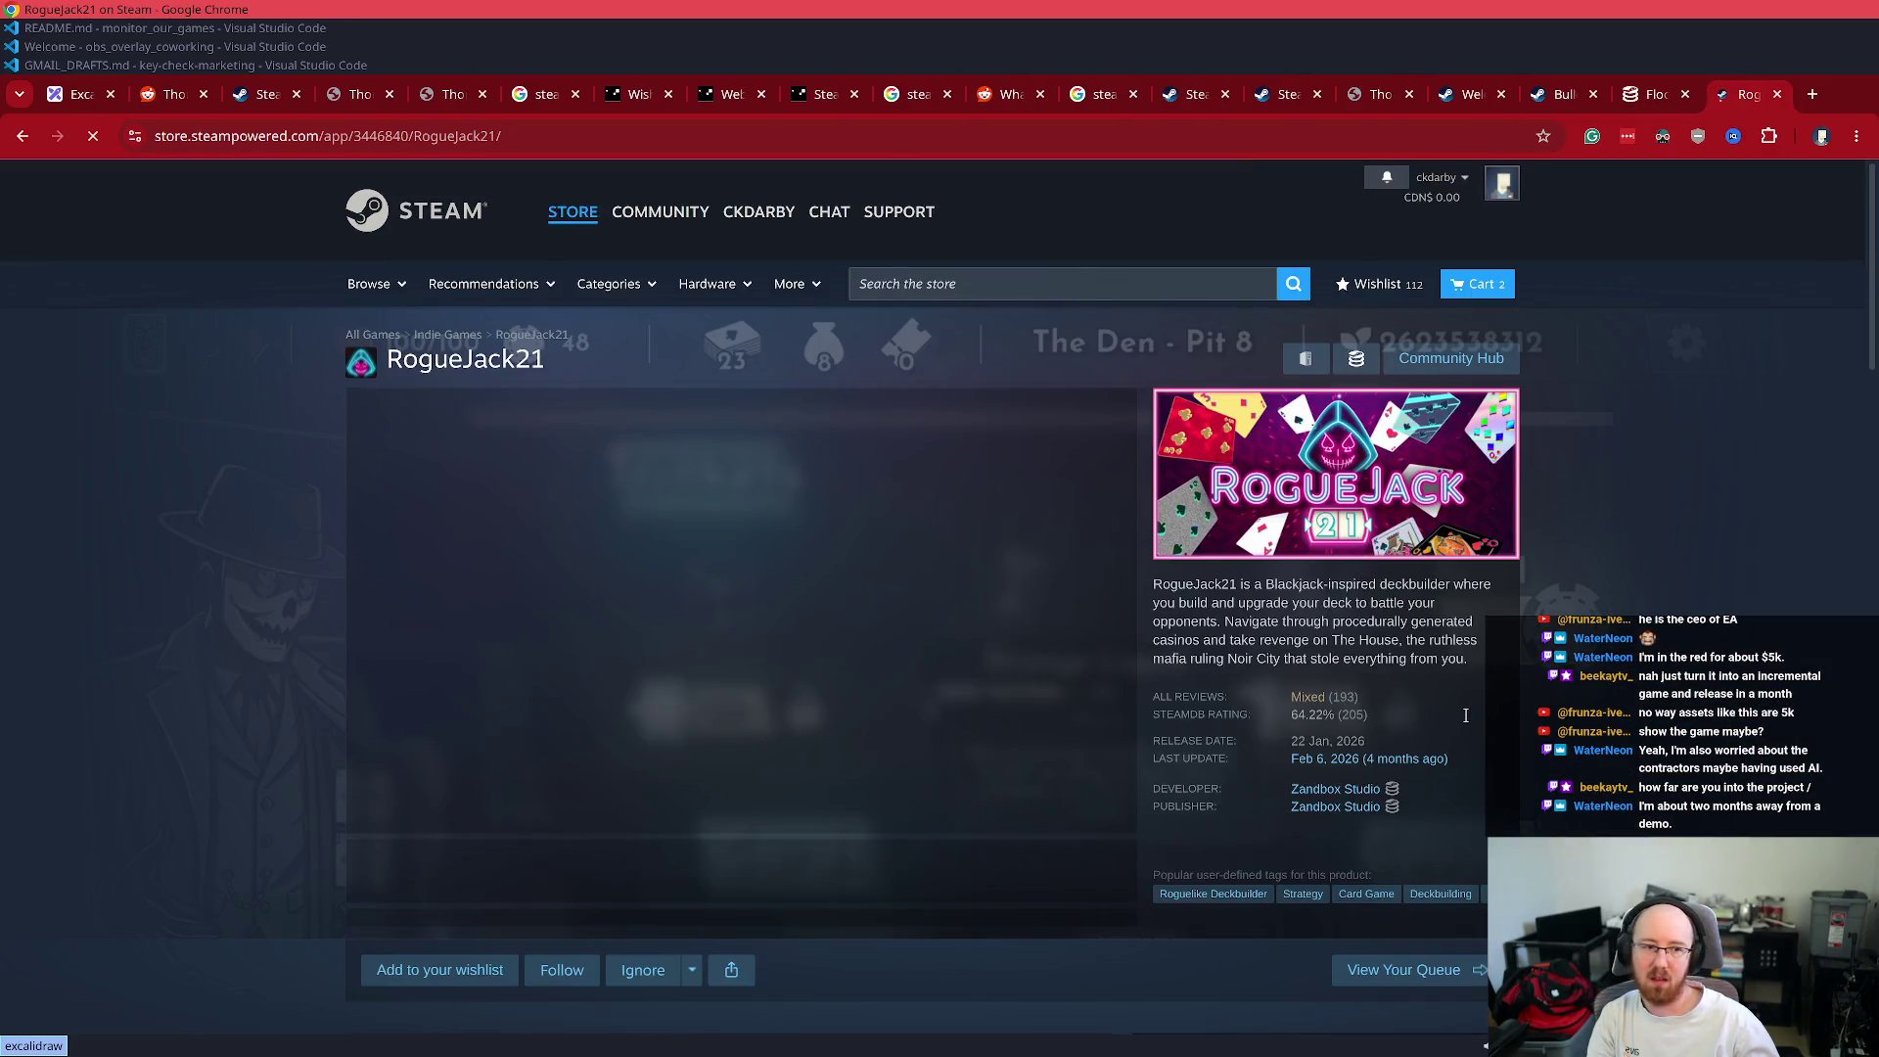
- Go back to Fatekeeper's store page and scroll over its content
{"action": "key", "text": "alt+Left"}
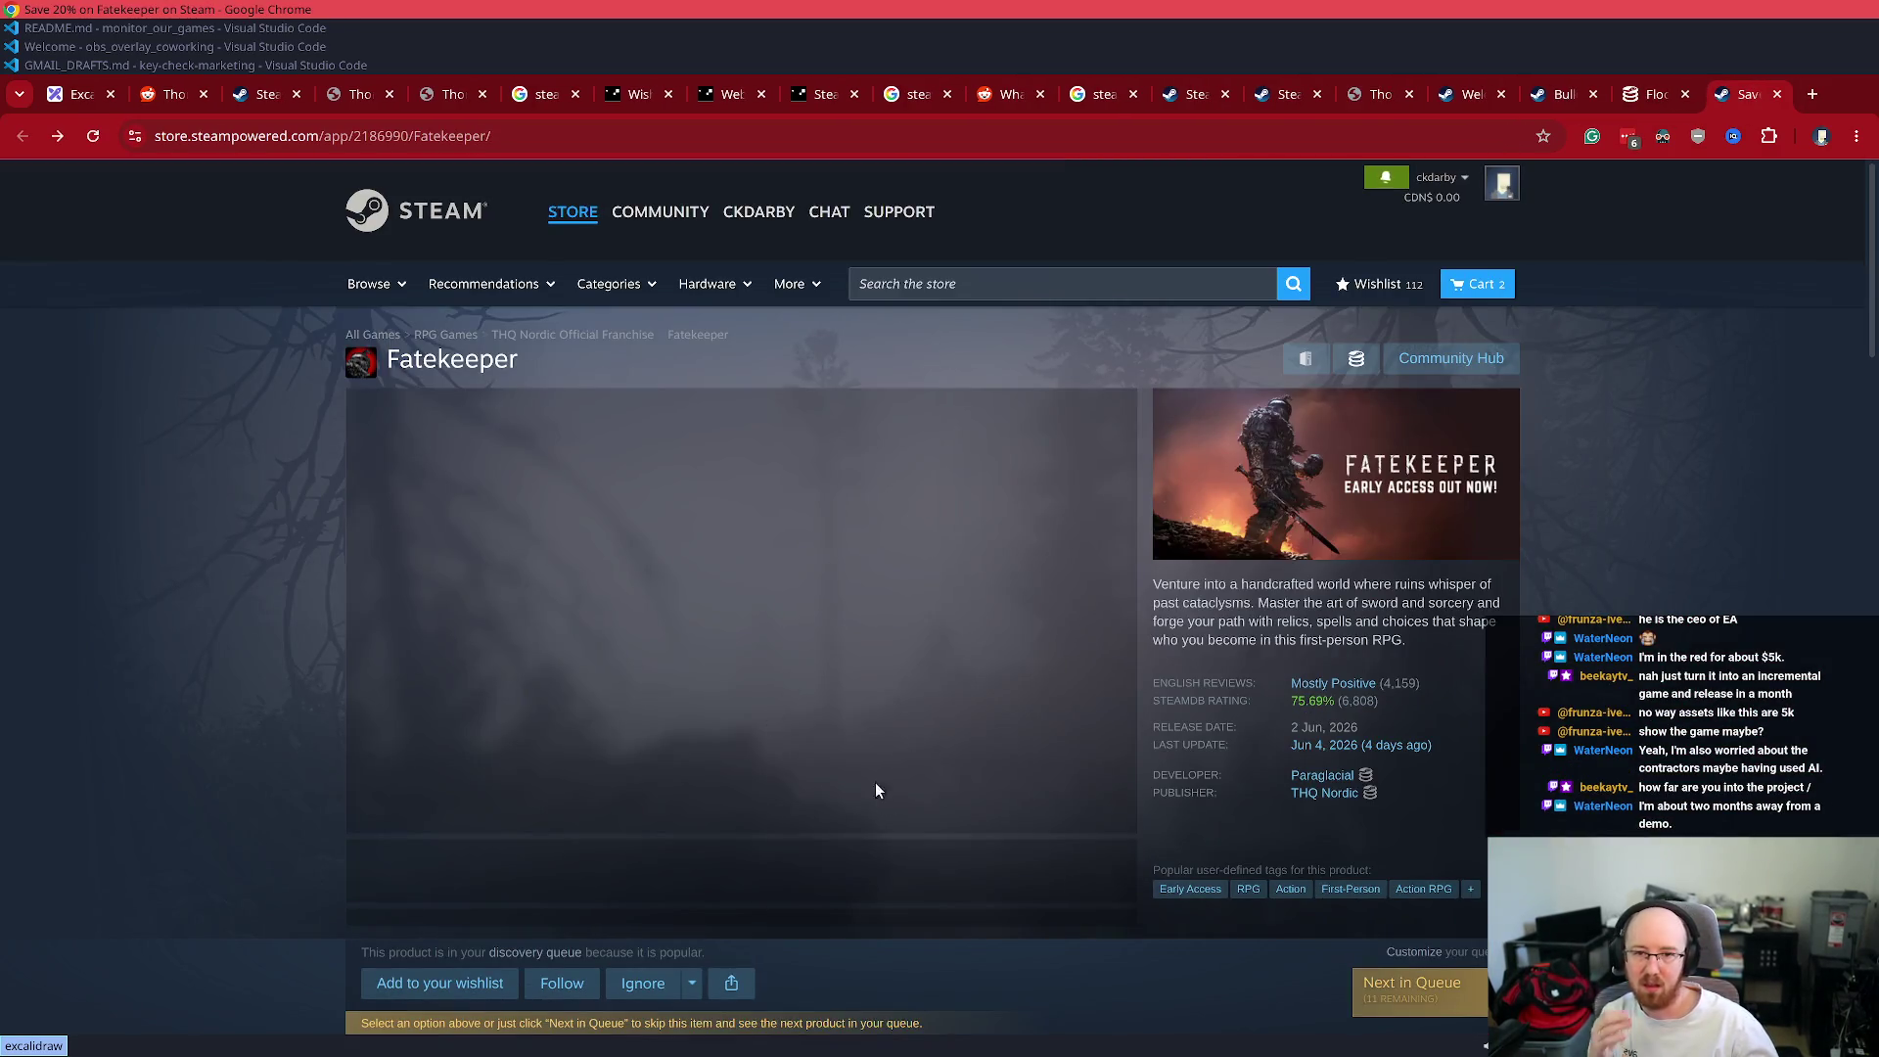
{"action": "scroll", "coordinate": [1380, 661], "scroll_direction": "down", "scroll_amount": 5}
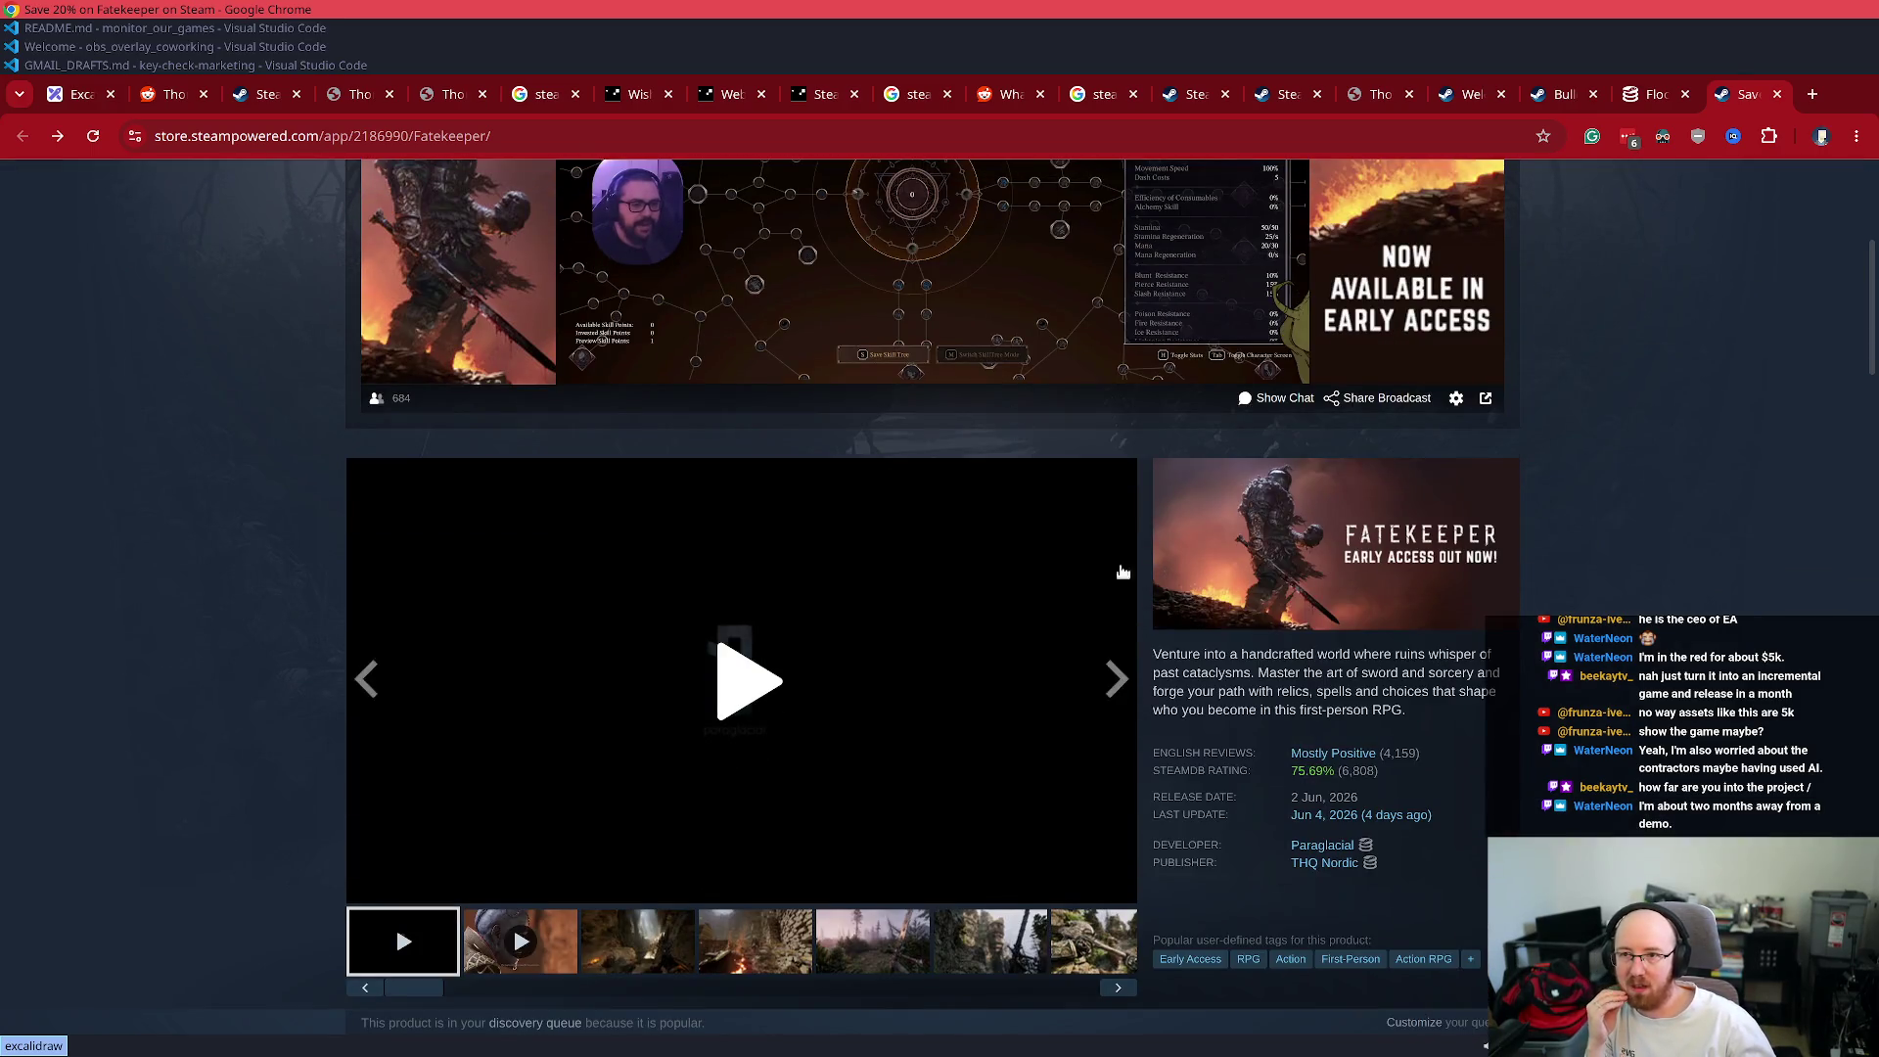
{"action": "scroll", "coordinate": [1047, 695], "scroll_direction": "up", "scroll_amount": 4}
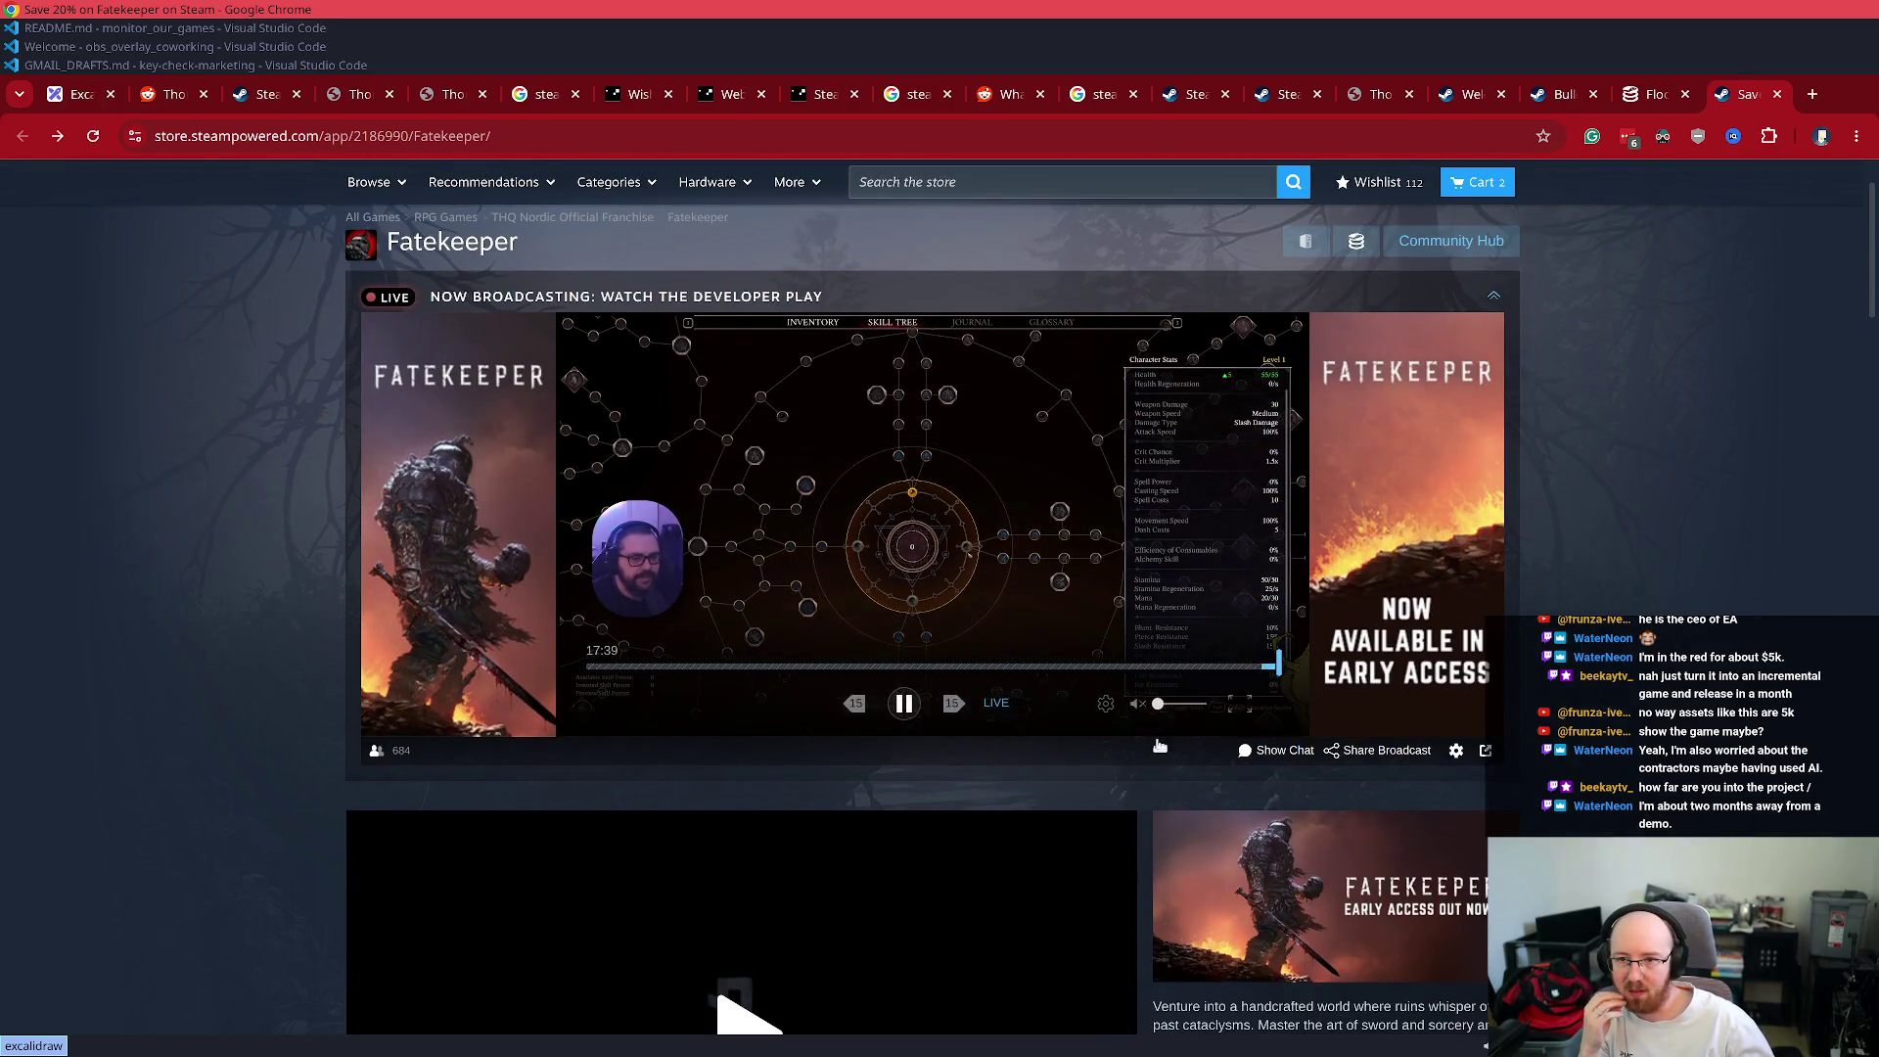
{"action": "scroll", "coordinate": [1135, 902], "scroll_direction": "down", "scroll_amount": 5}
{"action": "scroll", "coordinate": [1133, 902], "scroll_direction": "down", "scroll_amount": 2}
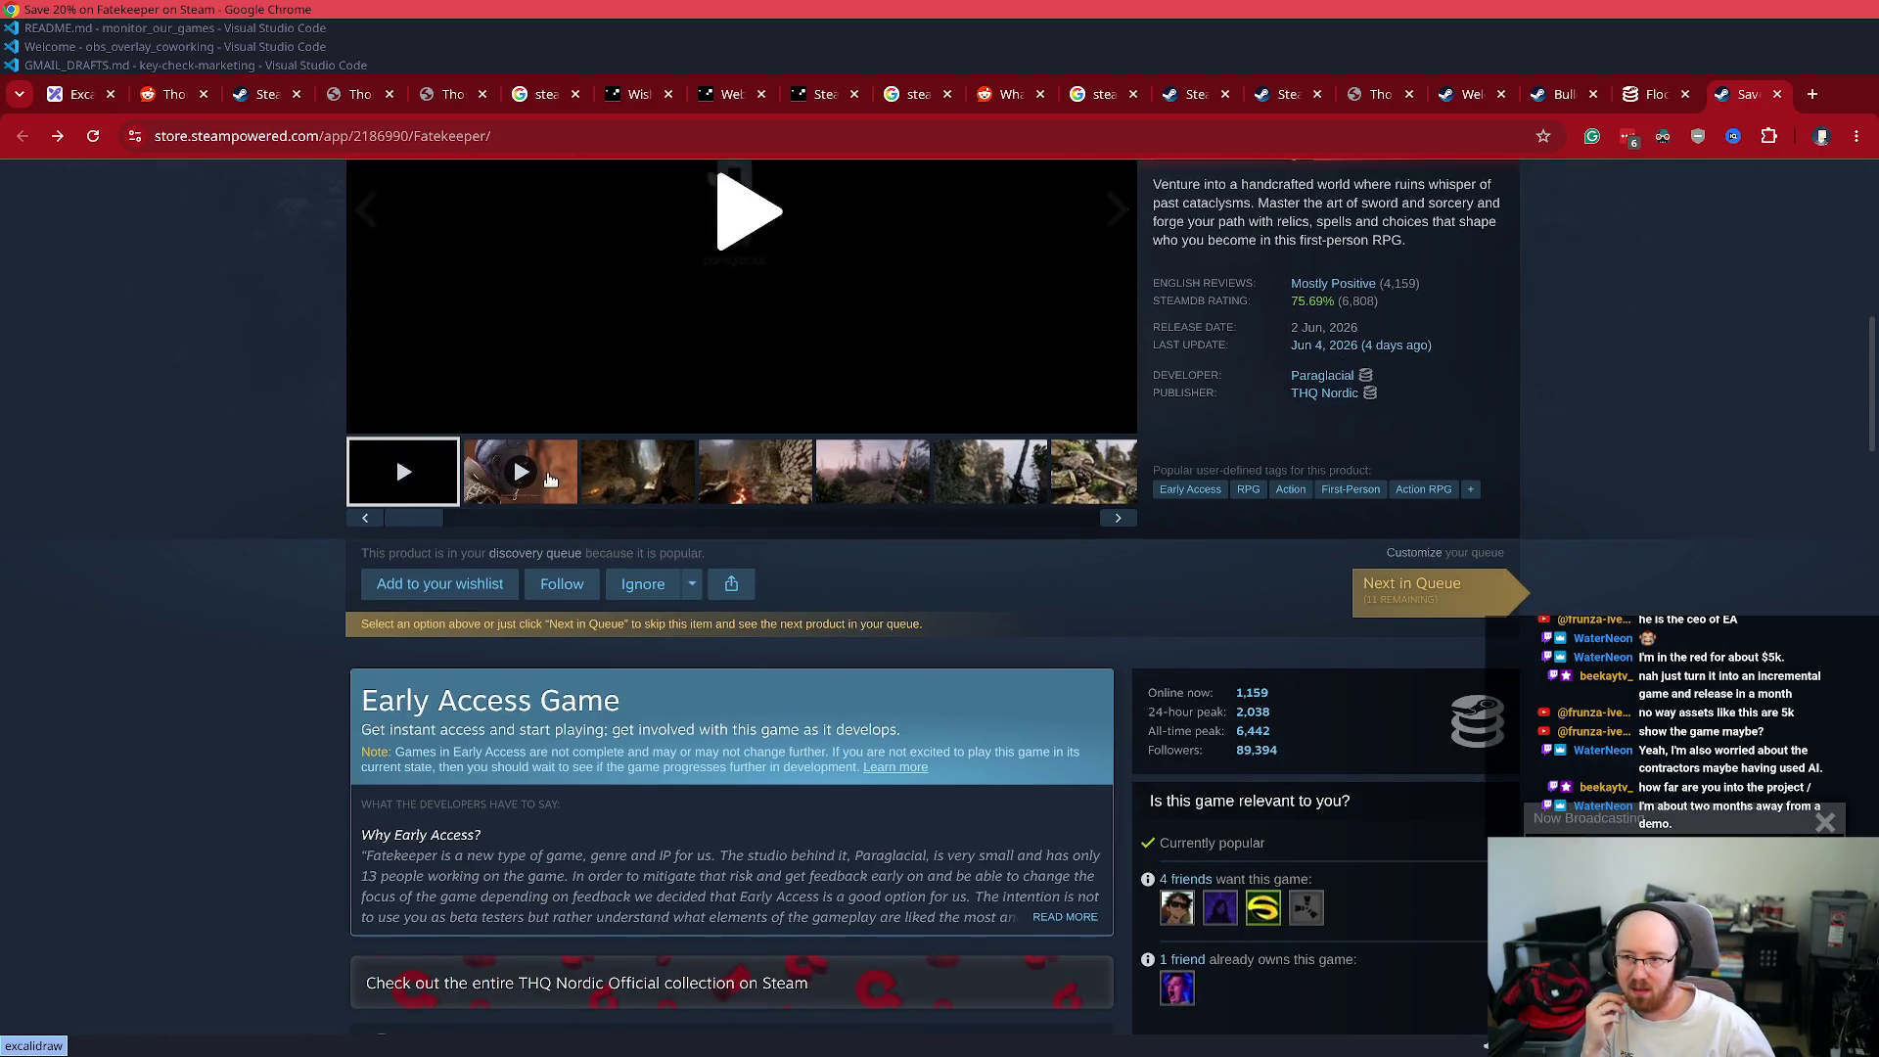
{"action": "scroll", "coordinate": [783, 608], "scroll_direction": "up", "scroll_amount": 2}
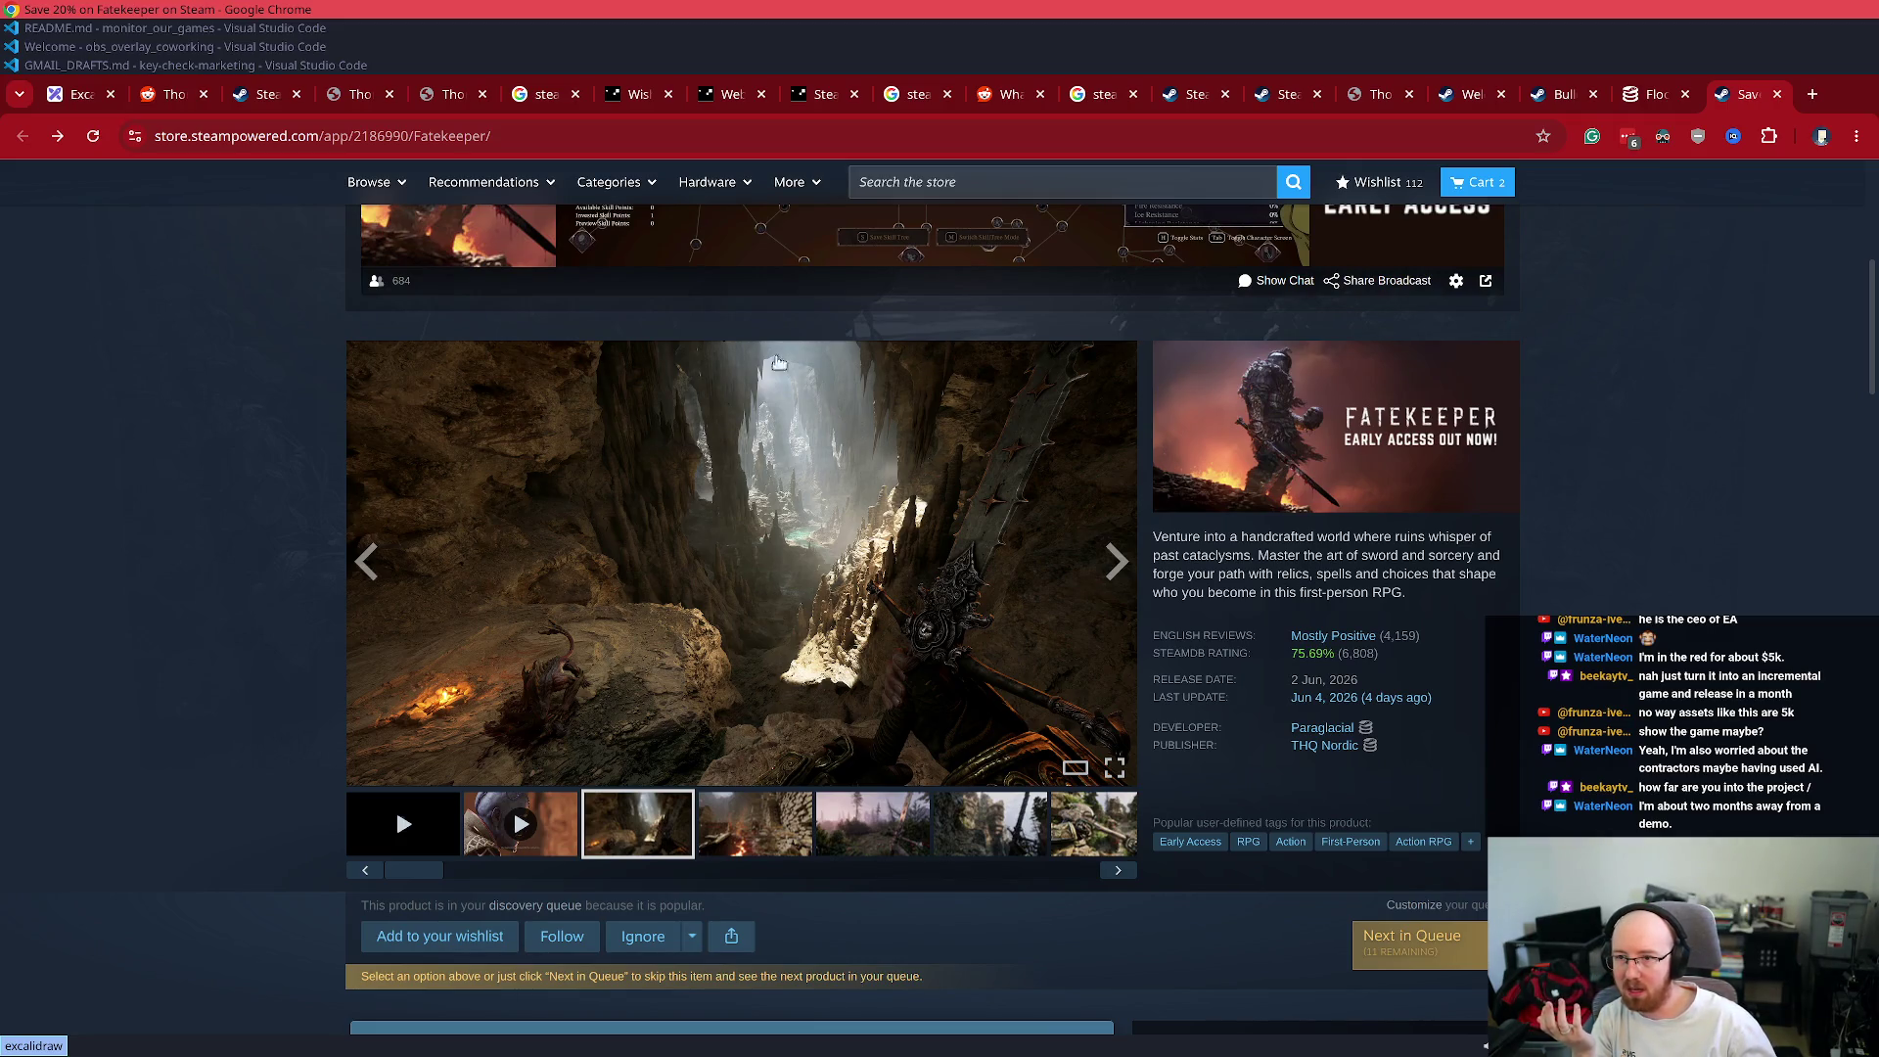
- Step through Fatekeeper's screenshots to the seventh, the hammer in forest ruins, and view it full-size
{"action": "left_click", "coordinate": [808, 828]}
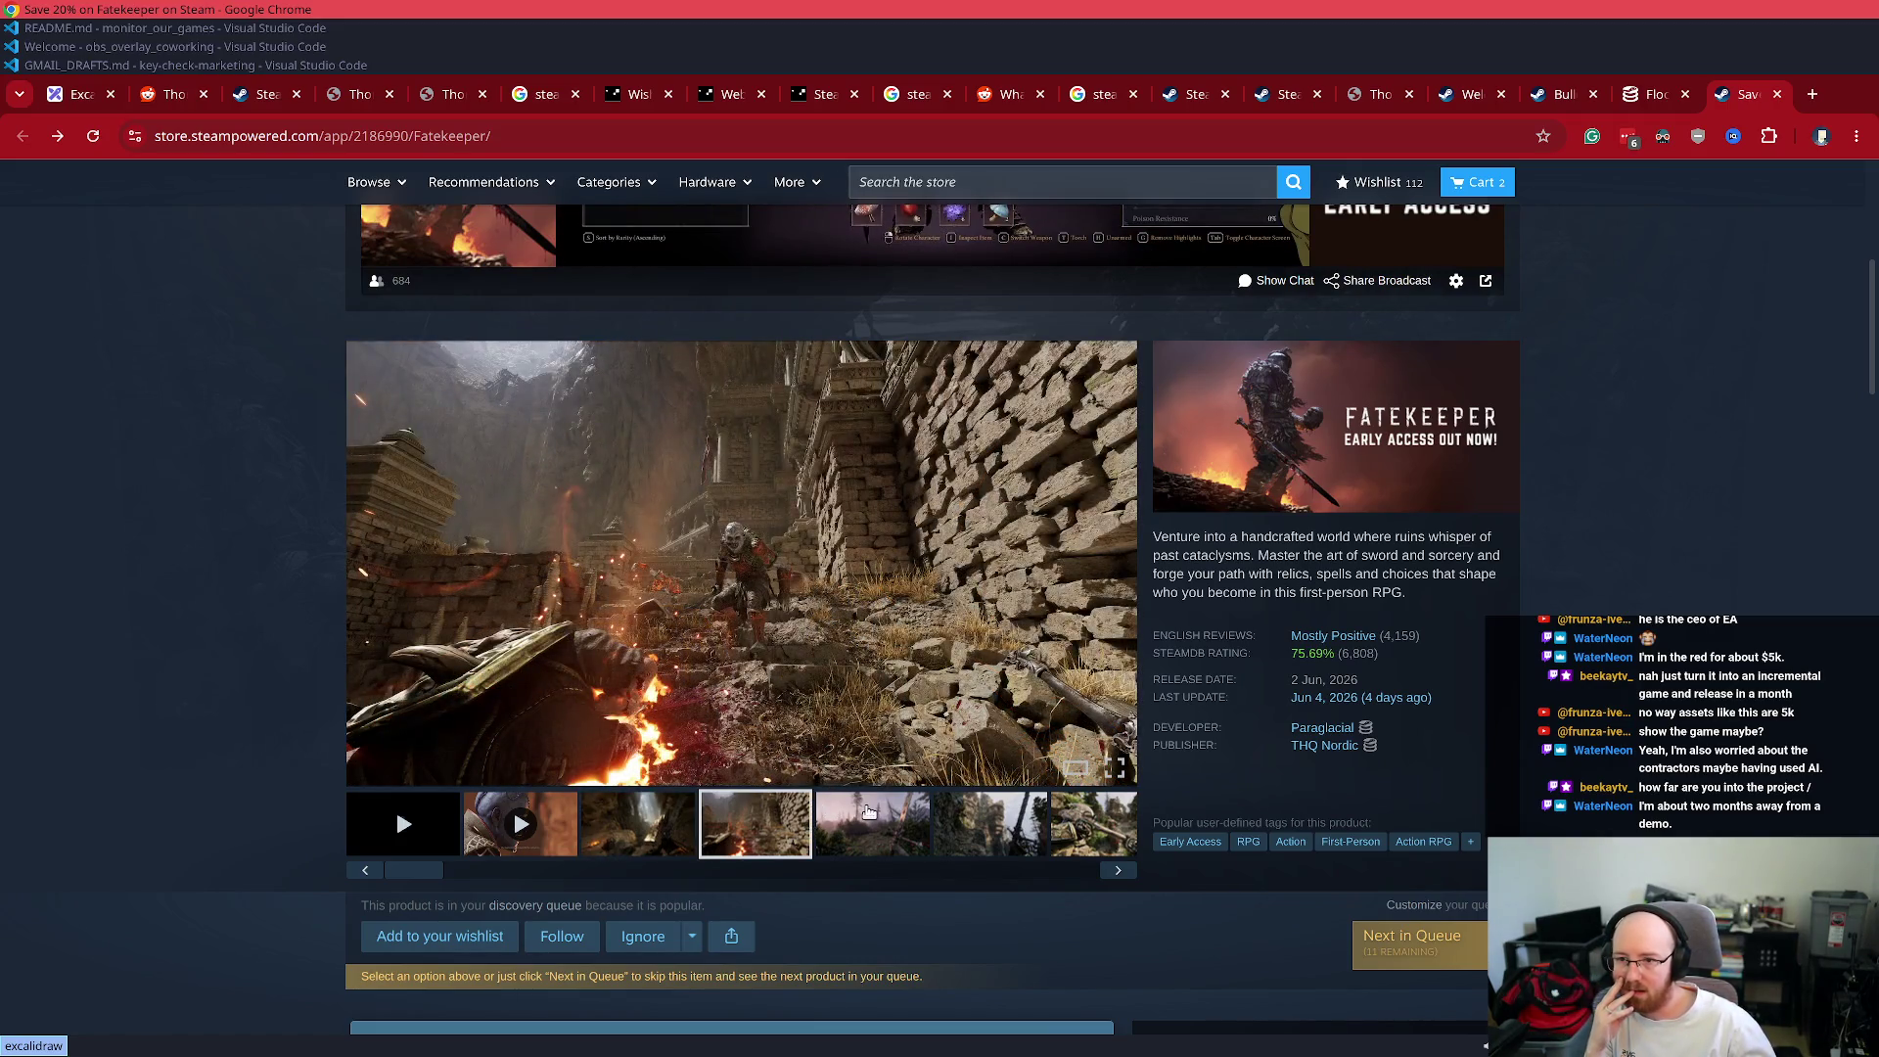
{"action": "left_click", "coordinate": [867, 816]}
{"action": "left_click", "coordinate": [954, 812]}
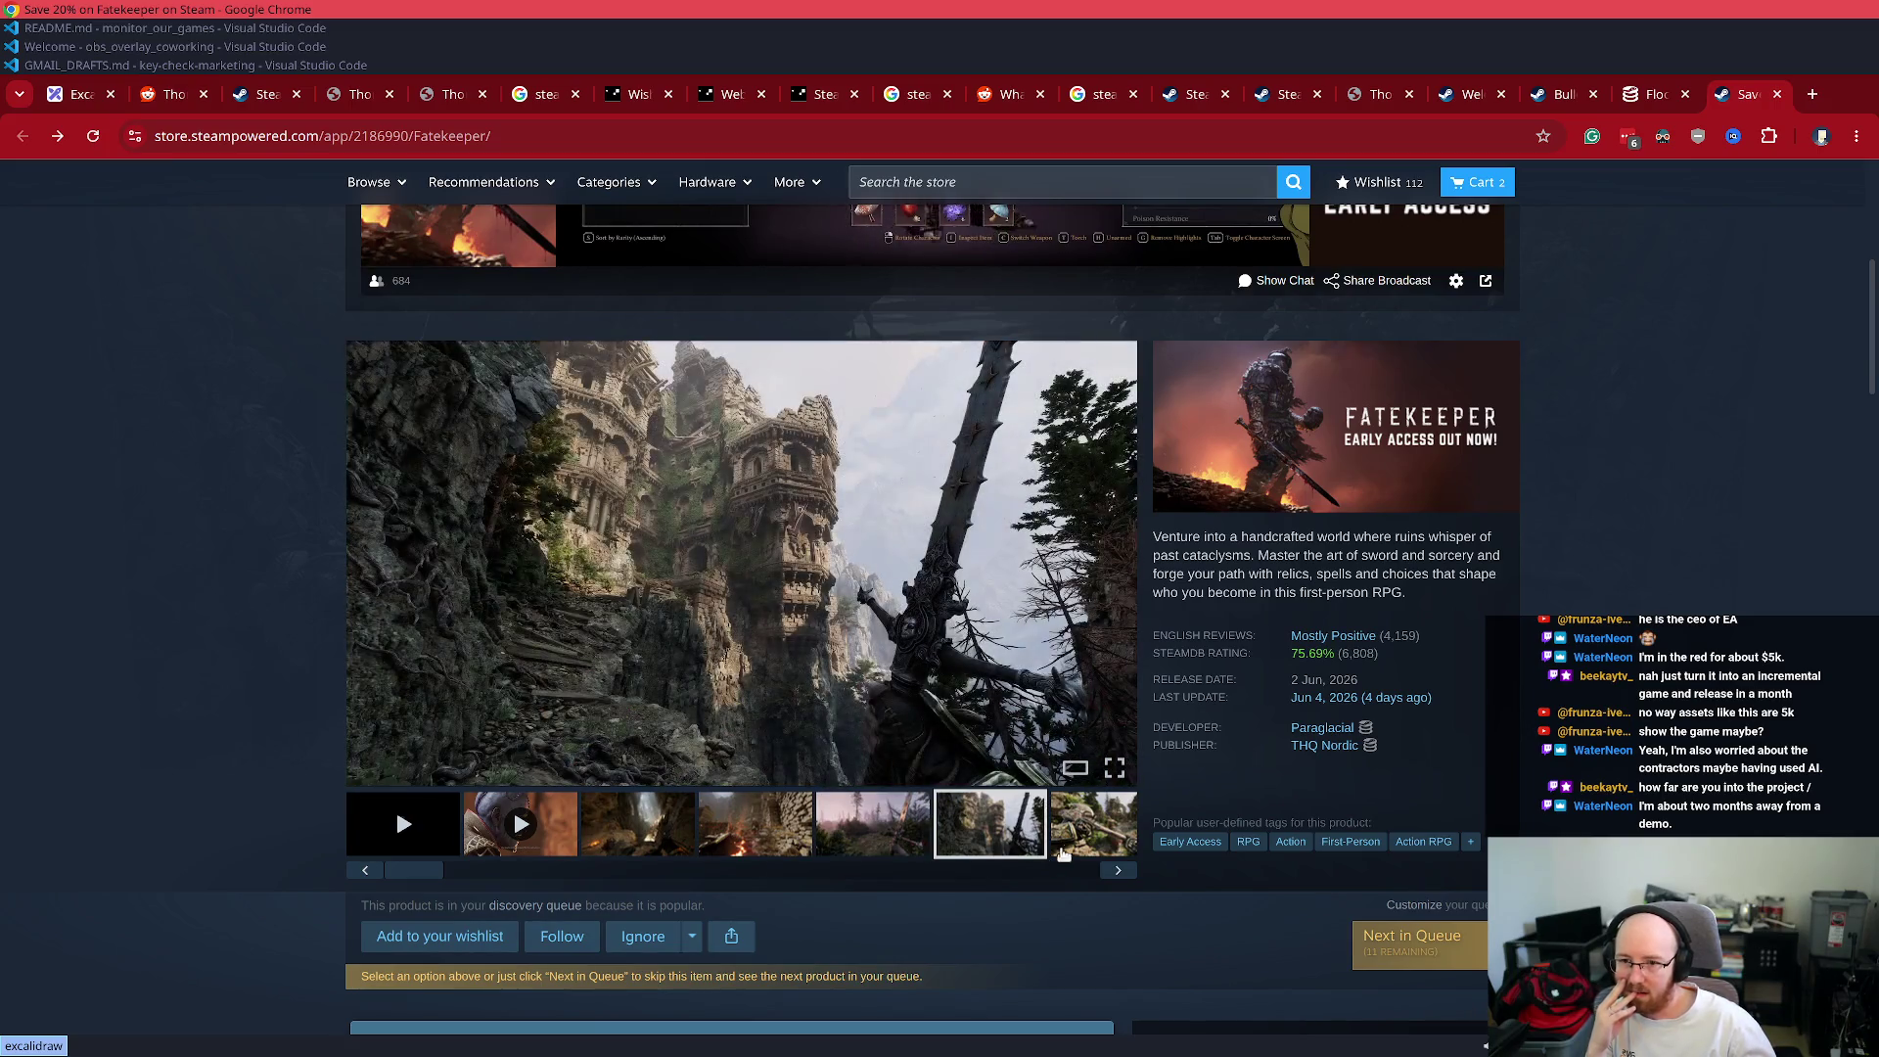
{"action": "left_click", "coordinate": [1079, 830]}
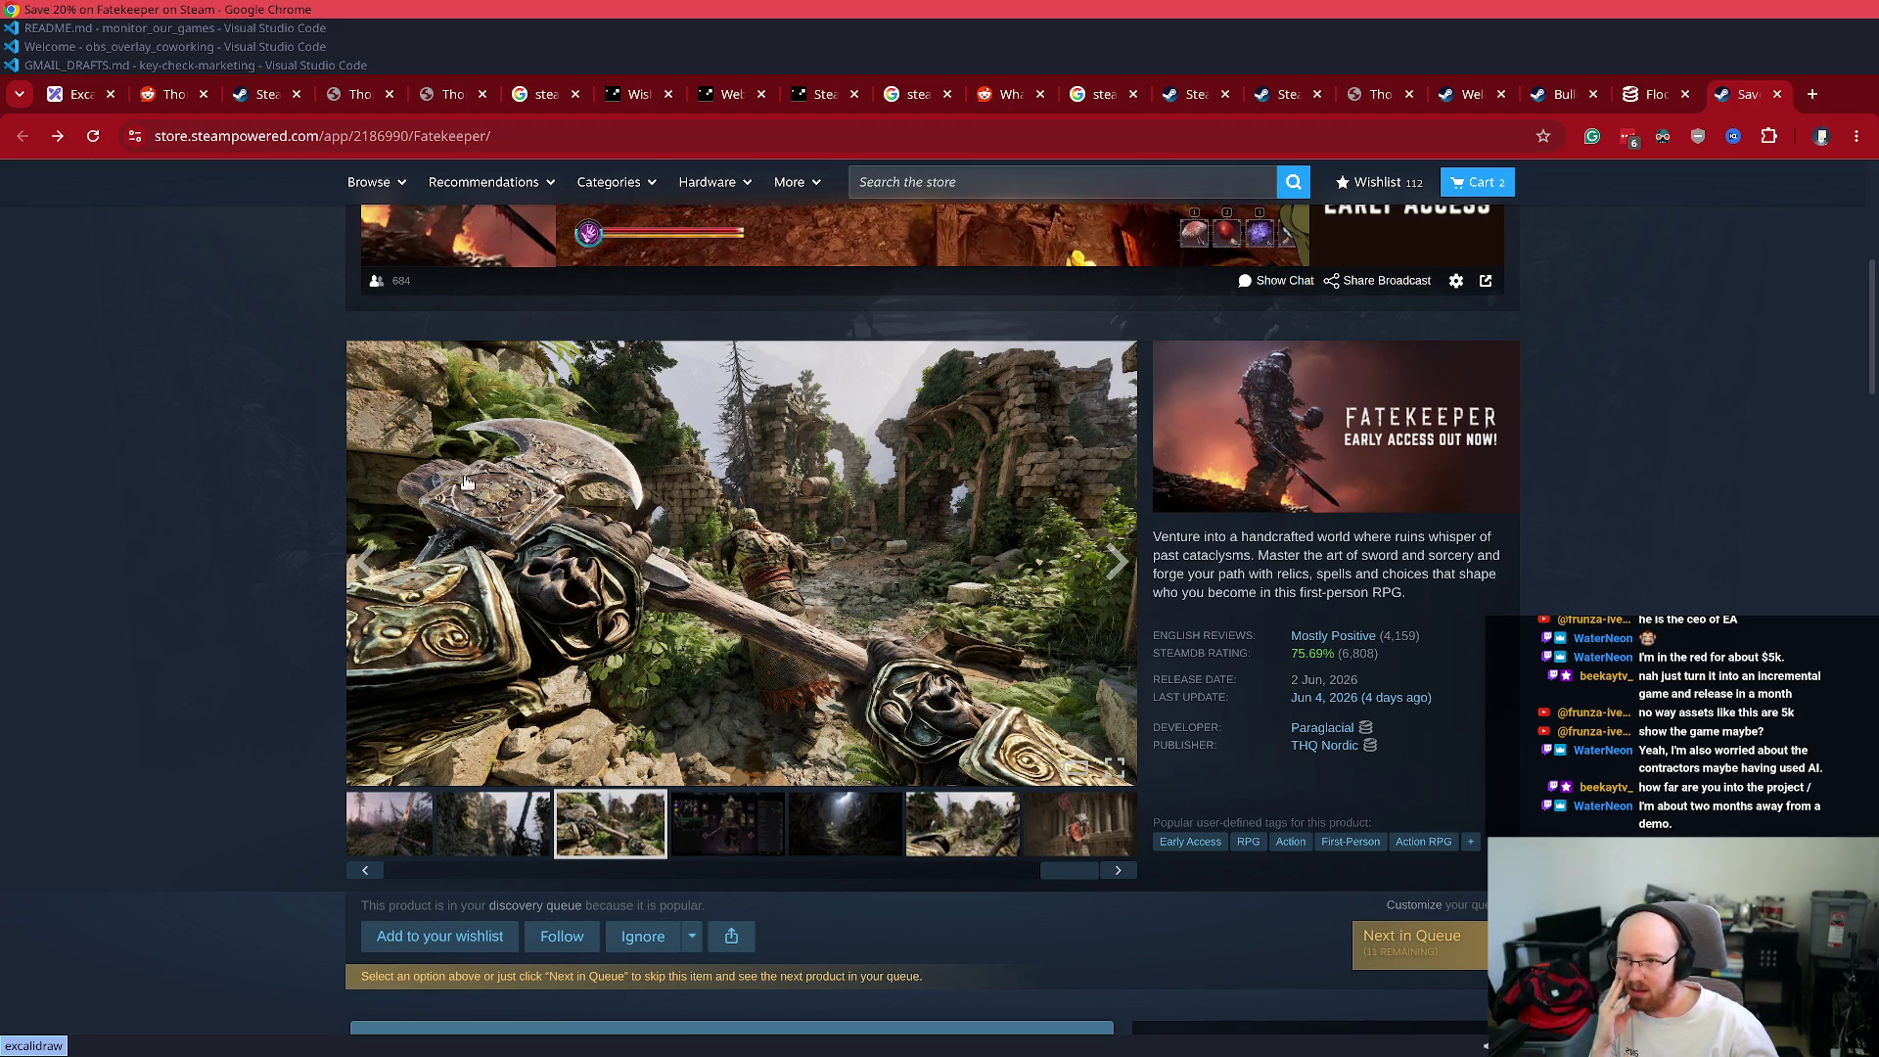
{"action": "left_click", "coordinate": [564, 566]}
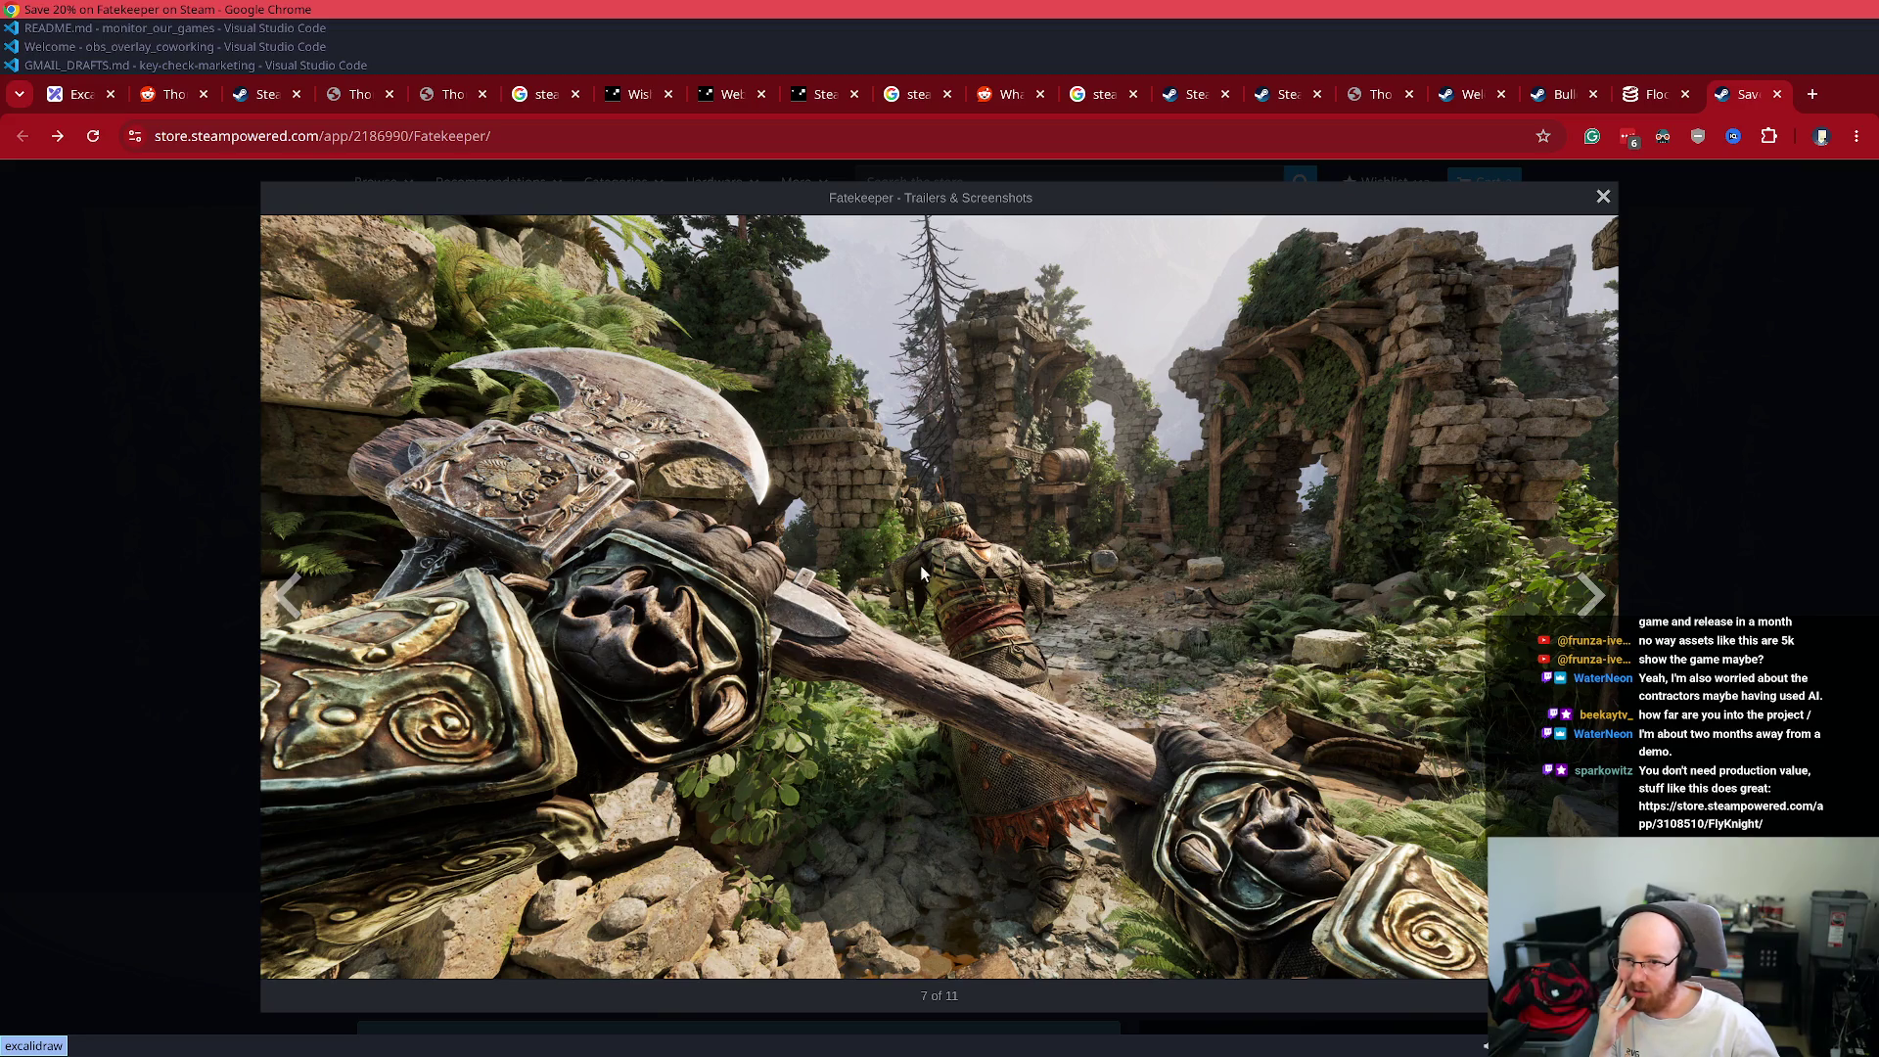
{"action": "key", "text": "Escape"}
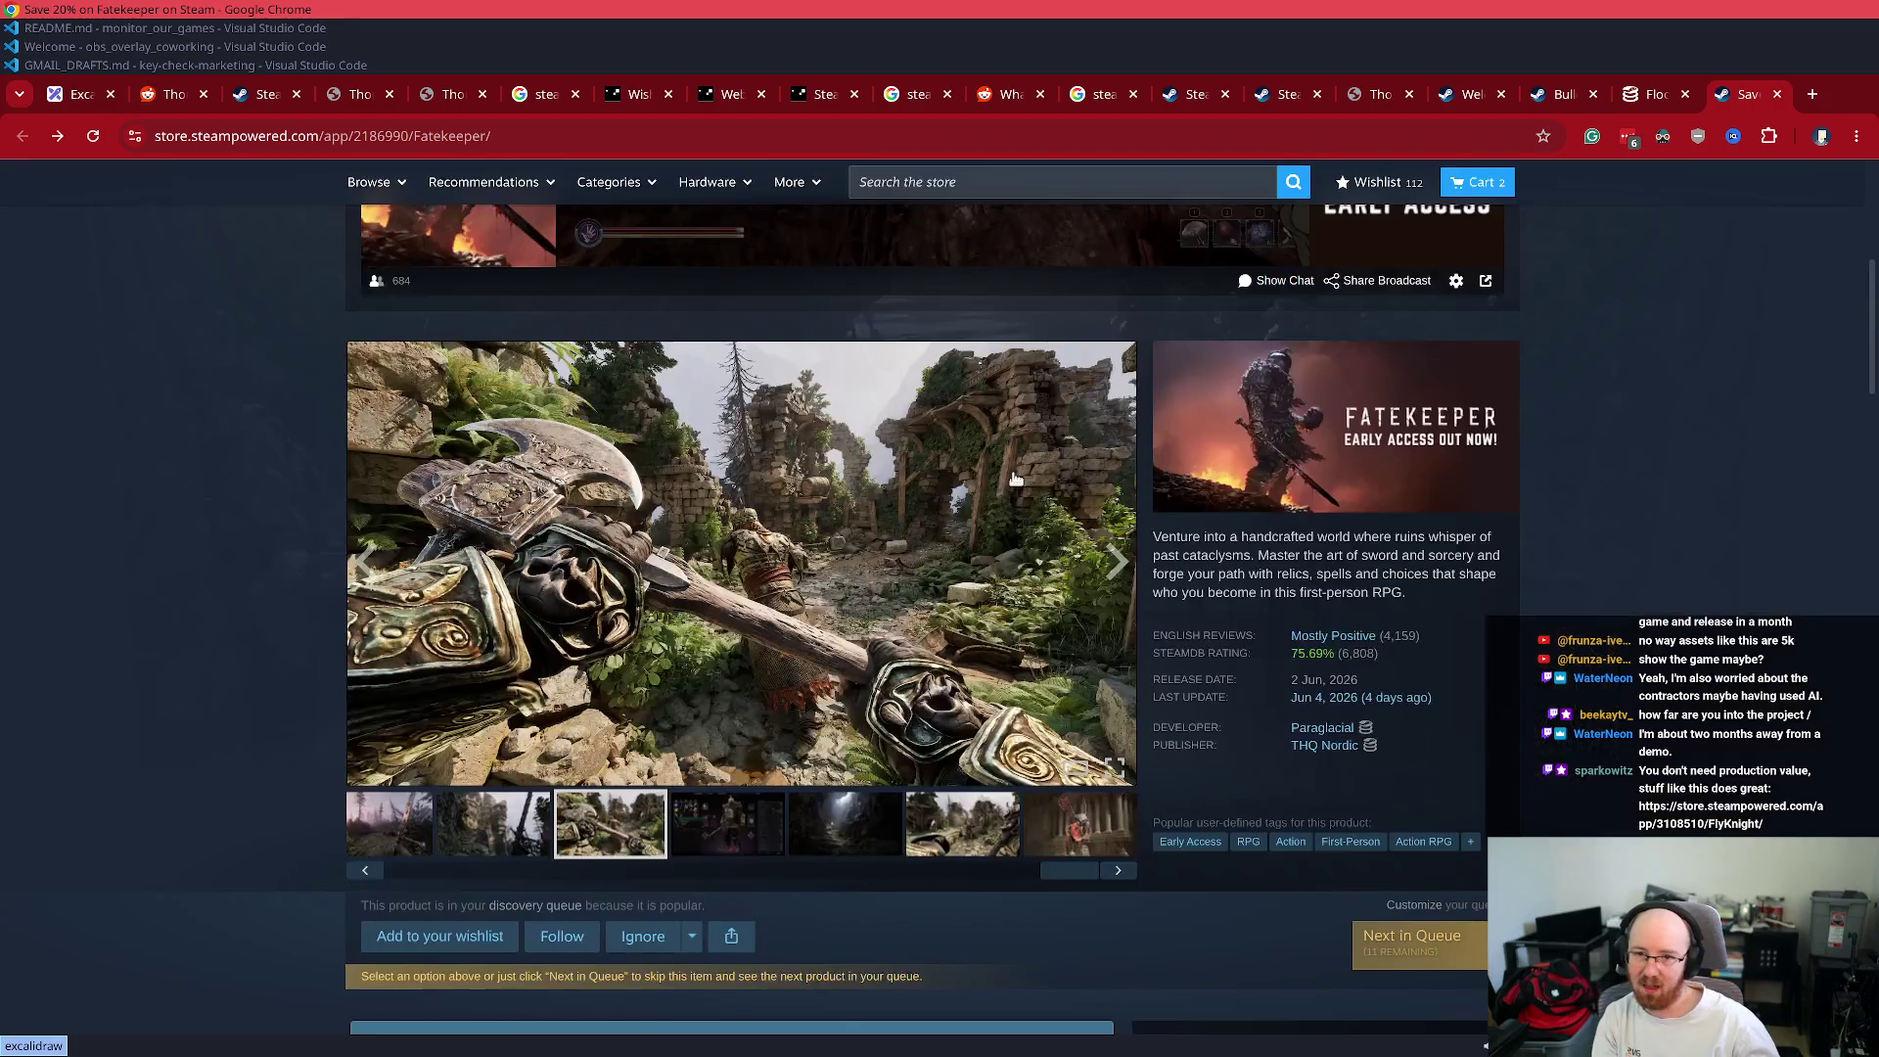